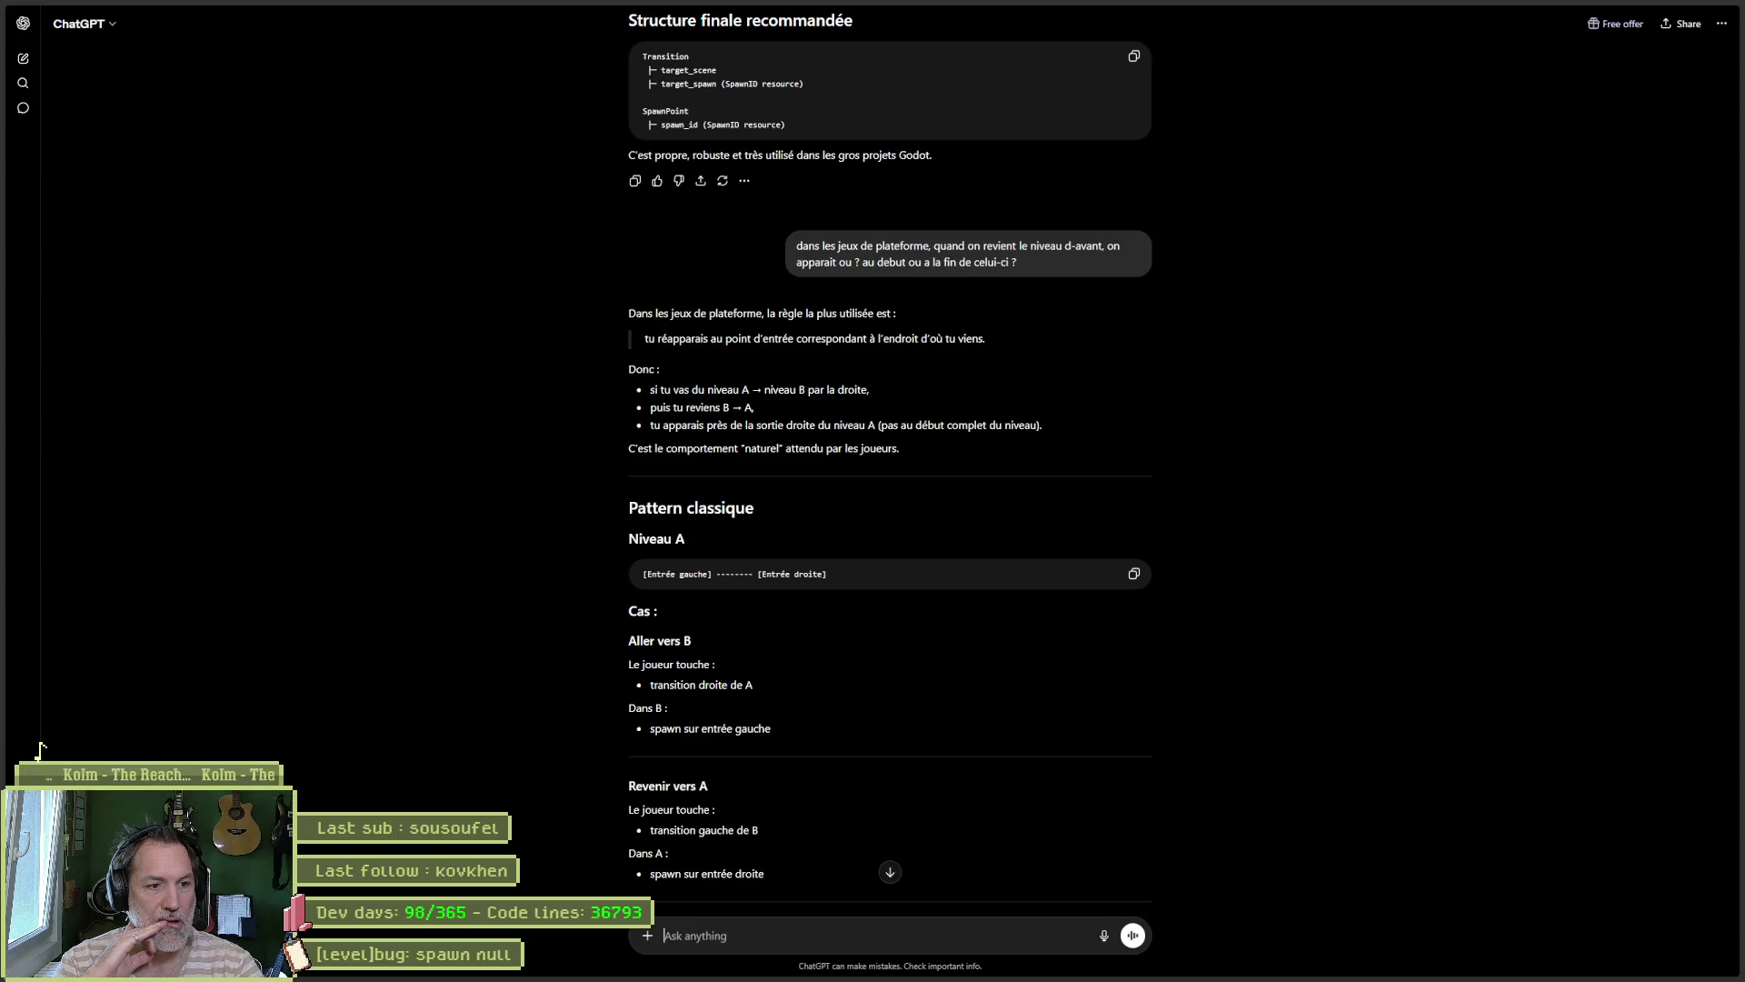
Step: Read ChatGPT's reply down to the Godot implementation example, then close the browser window
scroll(1098, 673, down, 5)
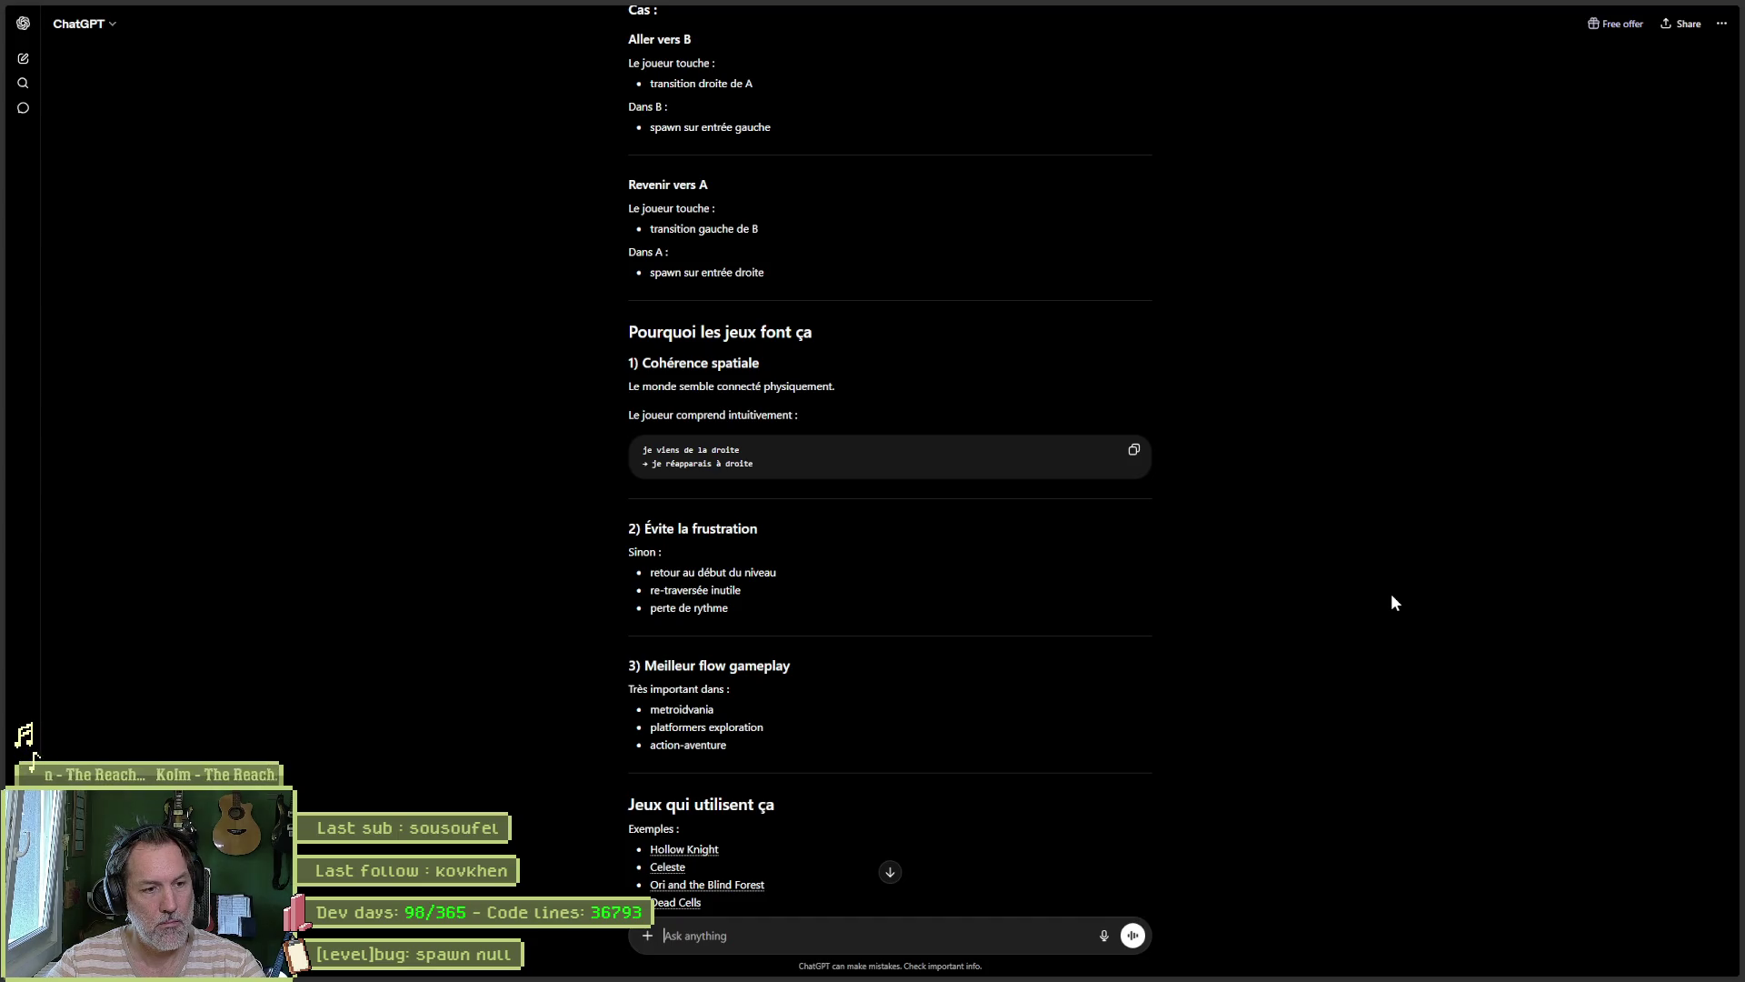
scroll(1392, 596, down, 2)
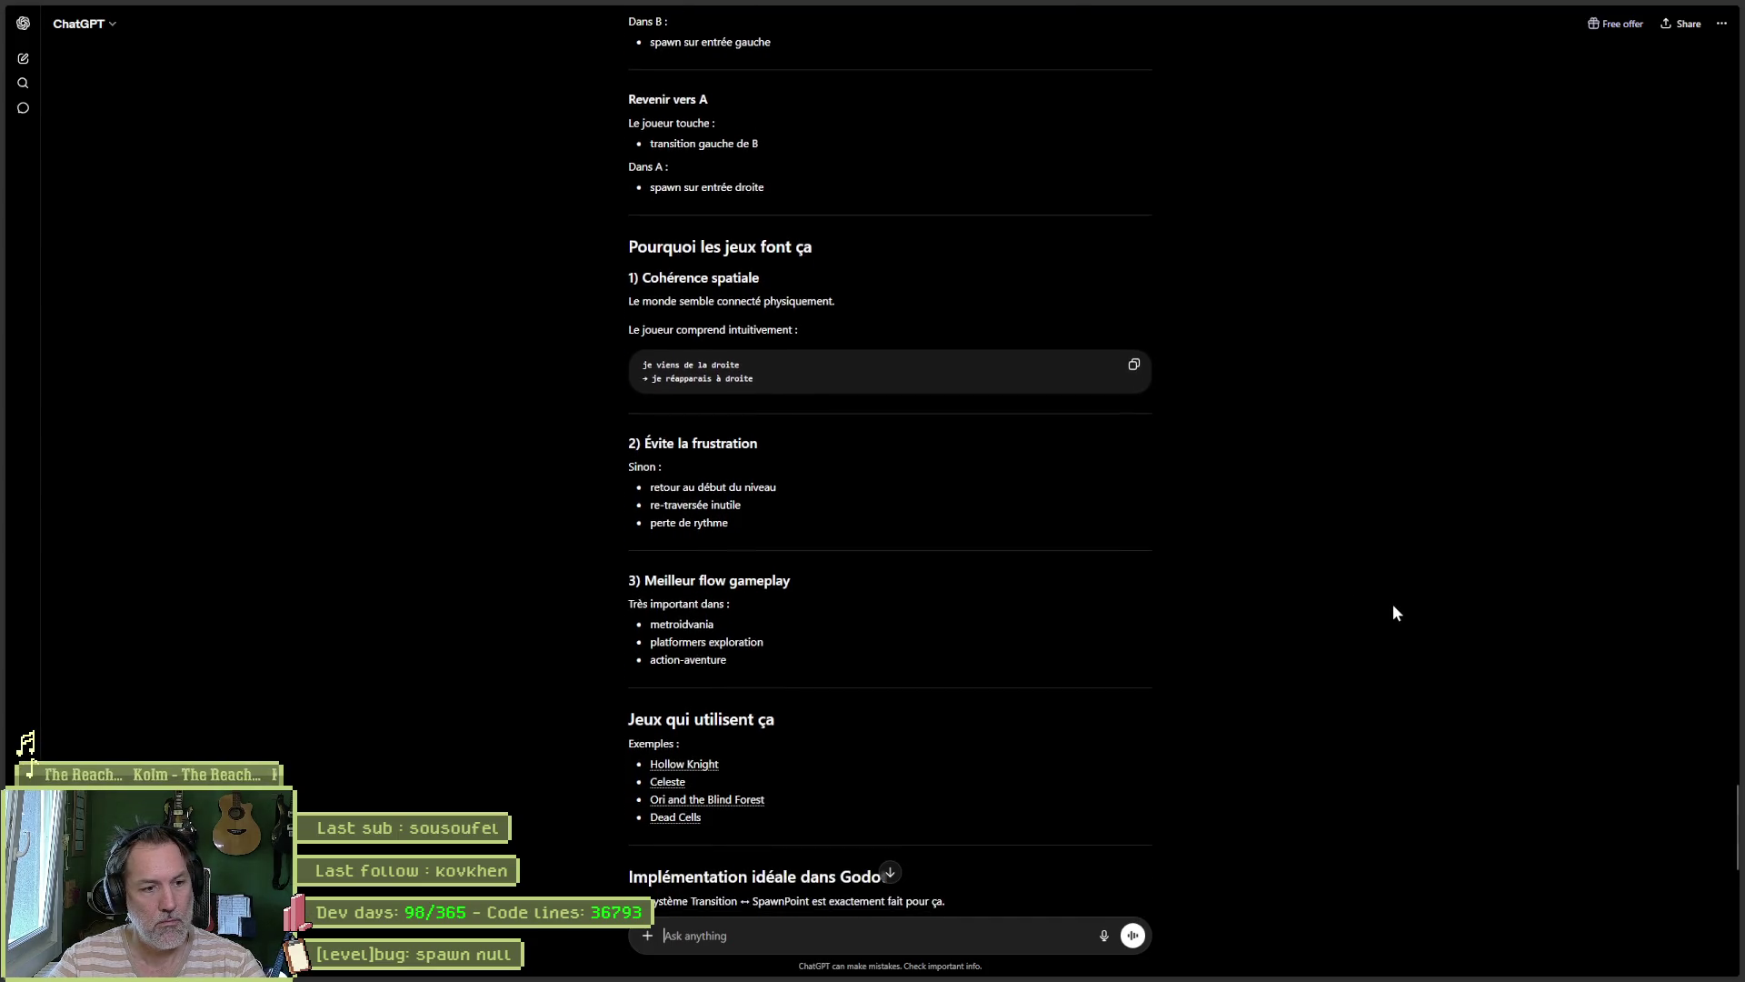
scroll(1393, 609, down, 1)
scroll(1393, 609, down, 2)
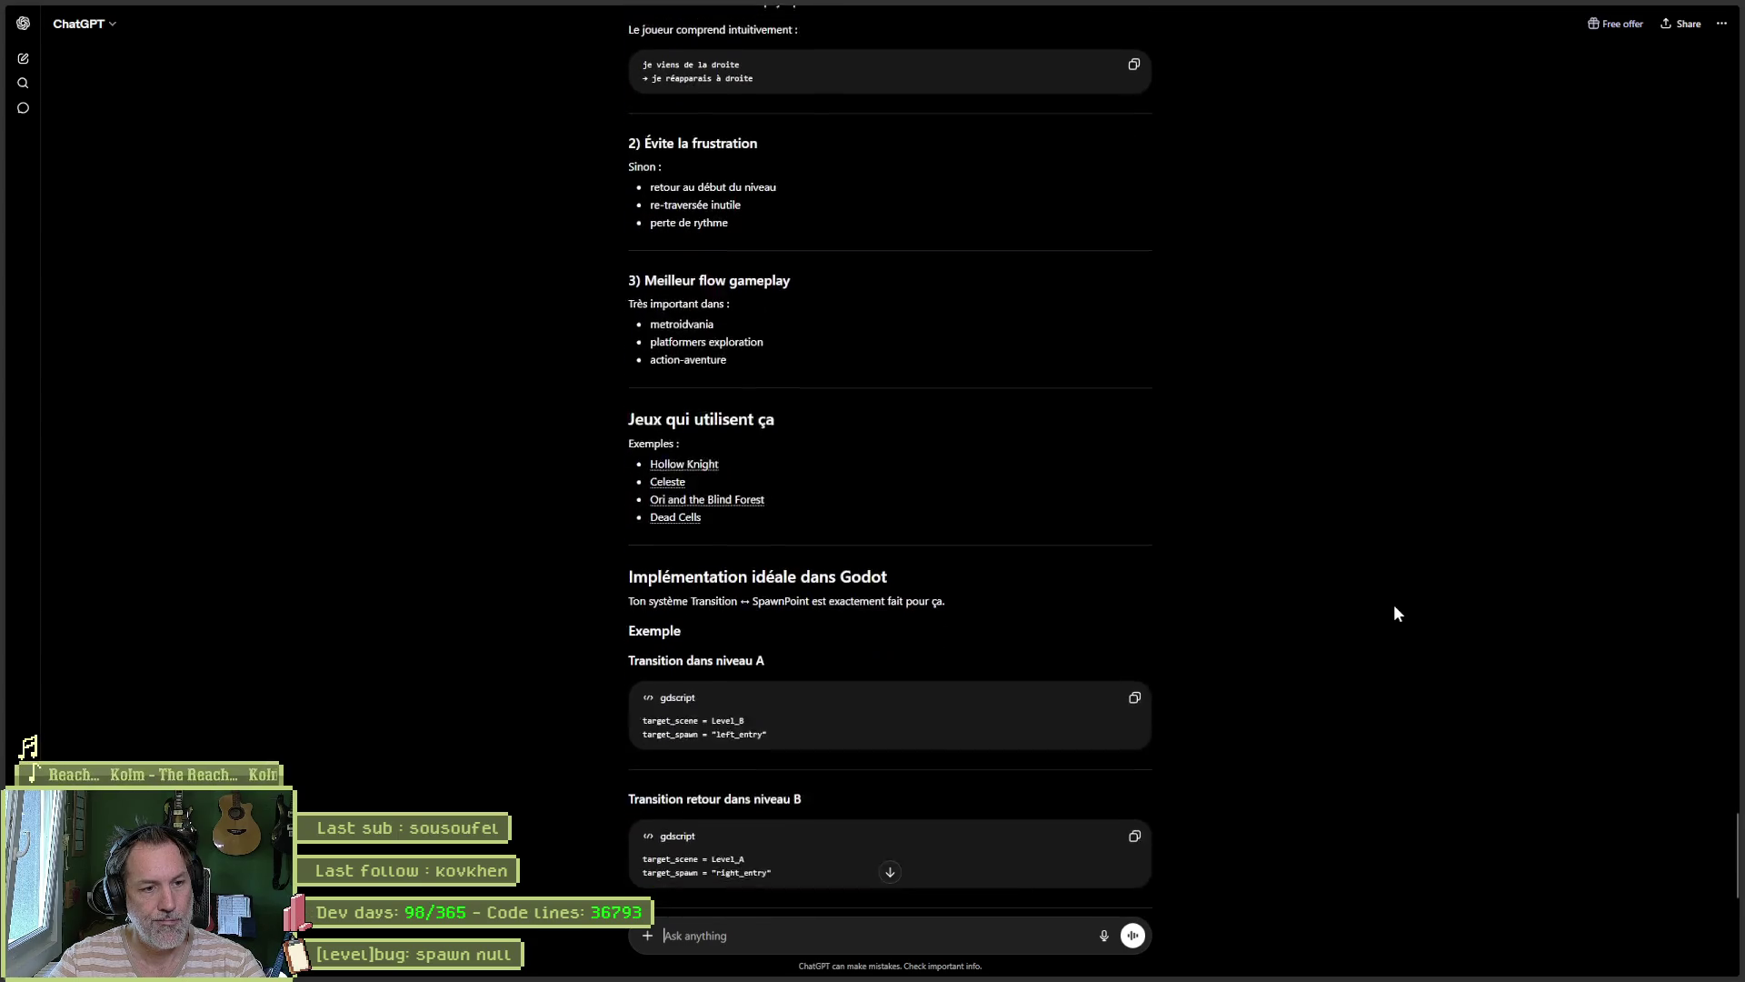
scroll(1398, 614, down, 1)
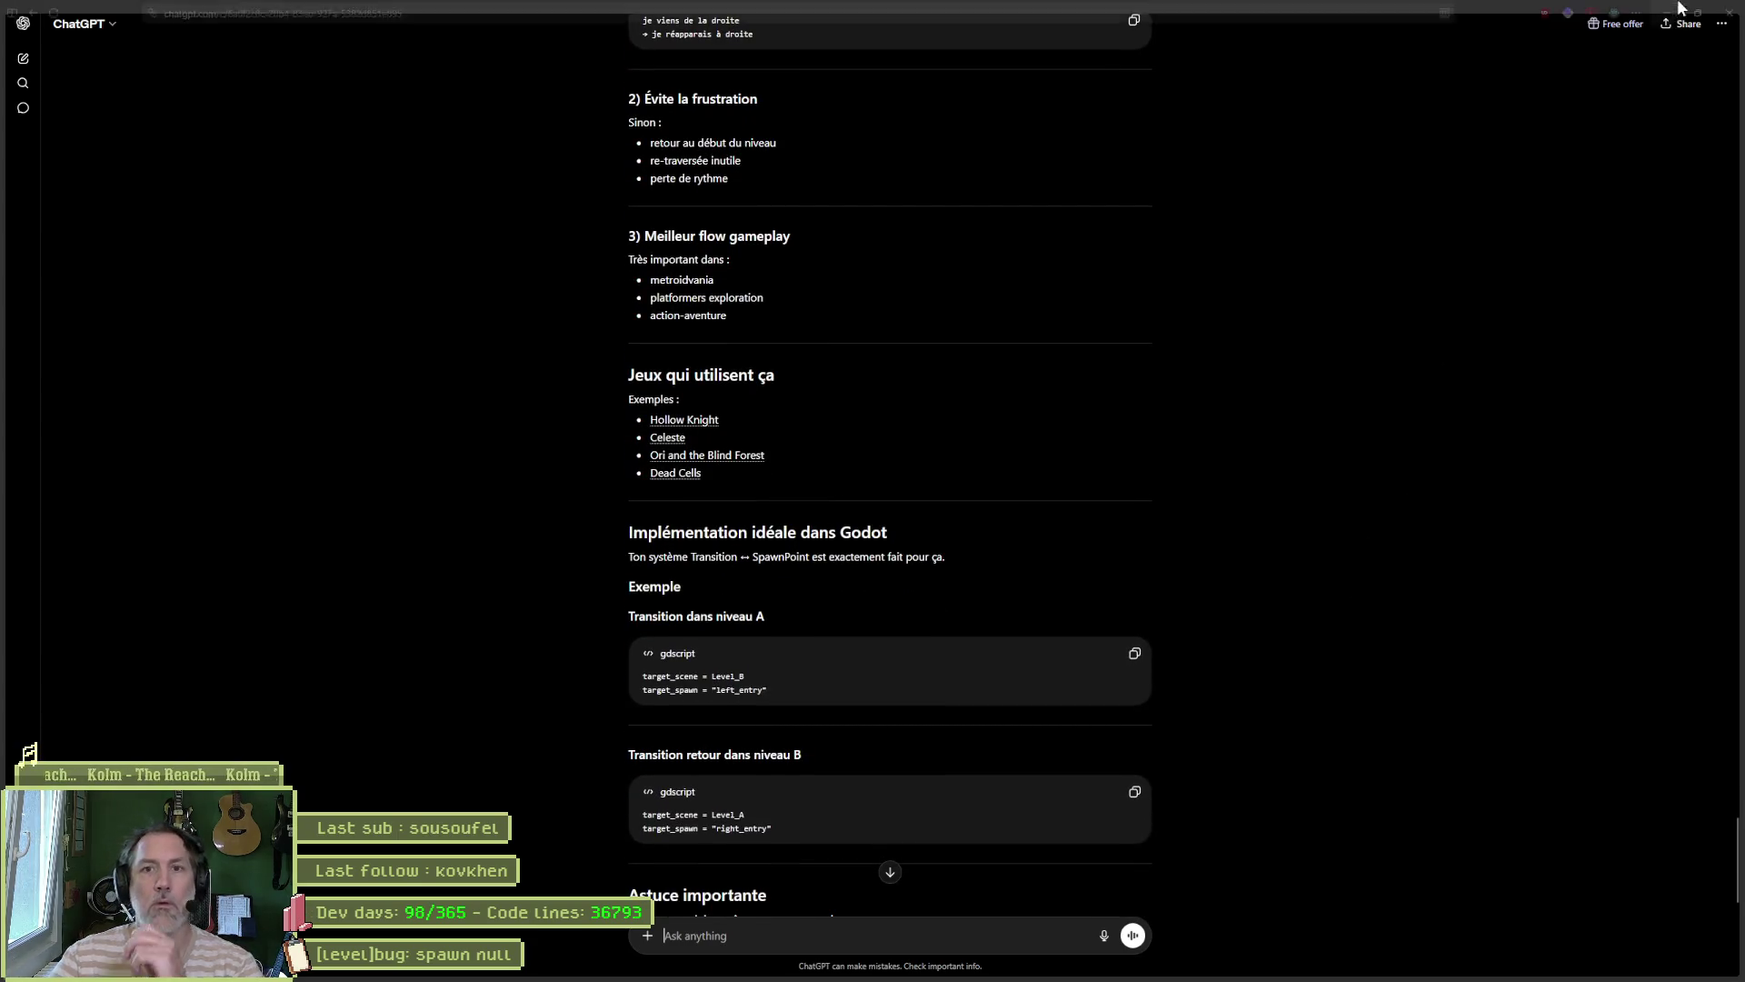
click(1727, 15)
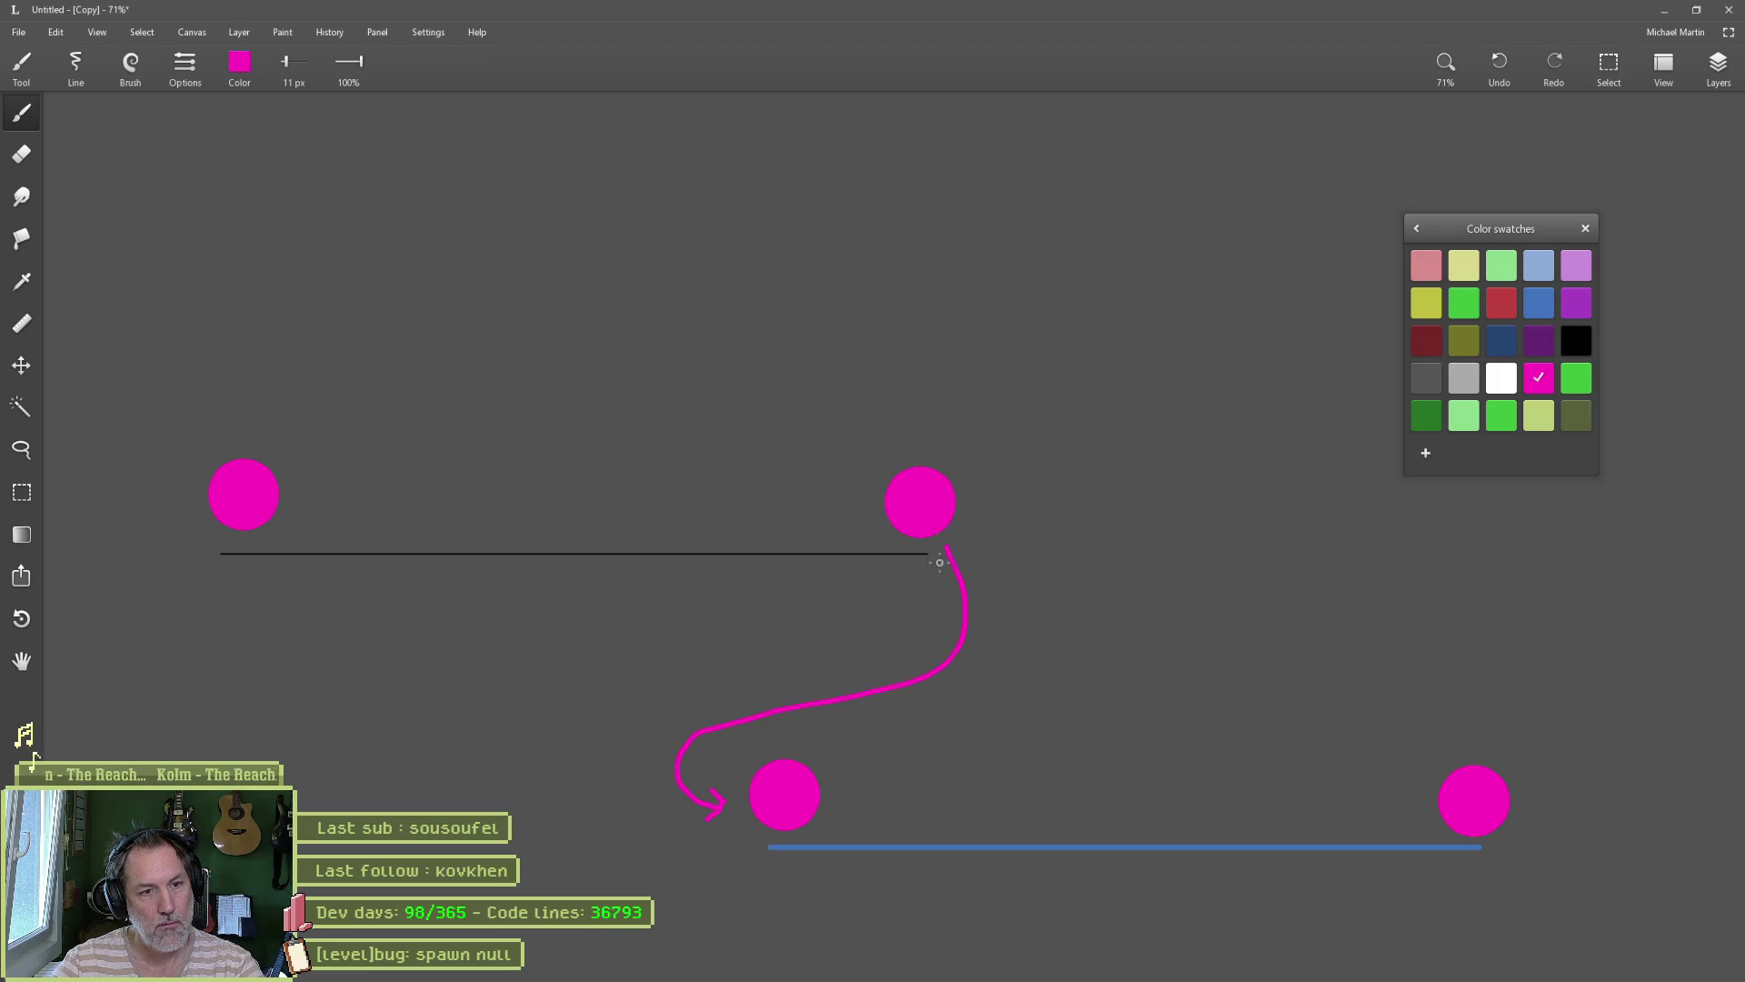
Step: Add a small arrowhead at the pink curve's upper end, pointing at the upper-right dot
mouse_move(940, 562)
mouse_down()
mouse_move(945, 543)
mouse_move(972, 551)
mouse_up()
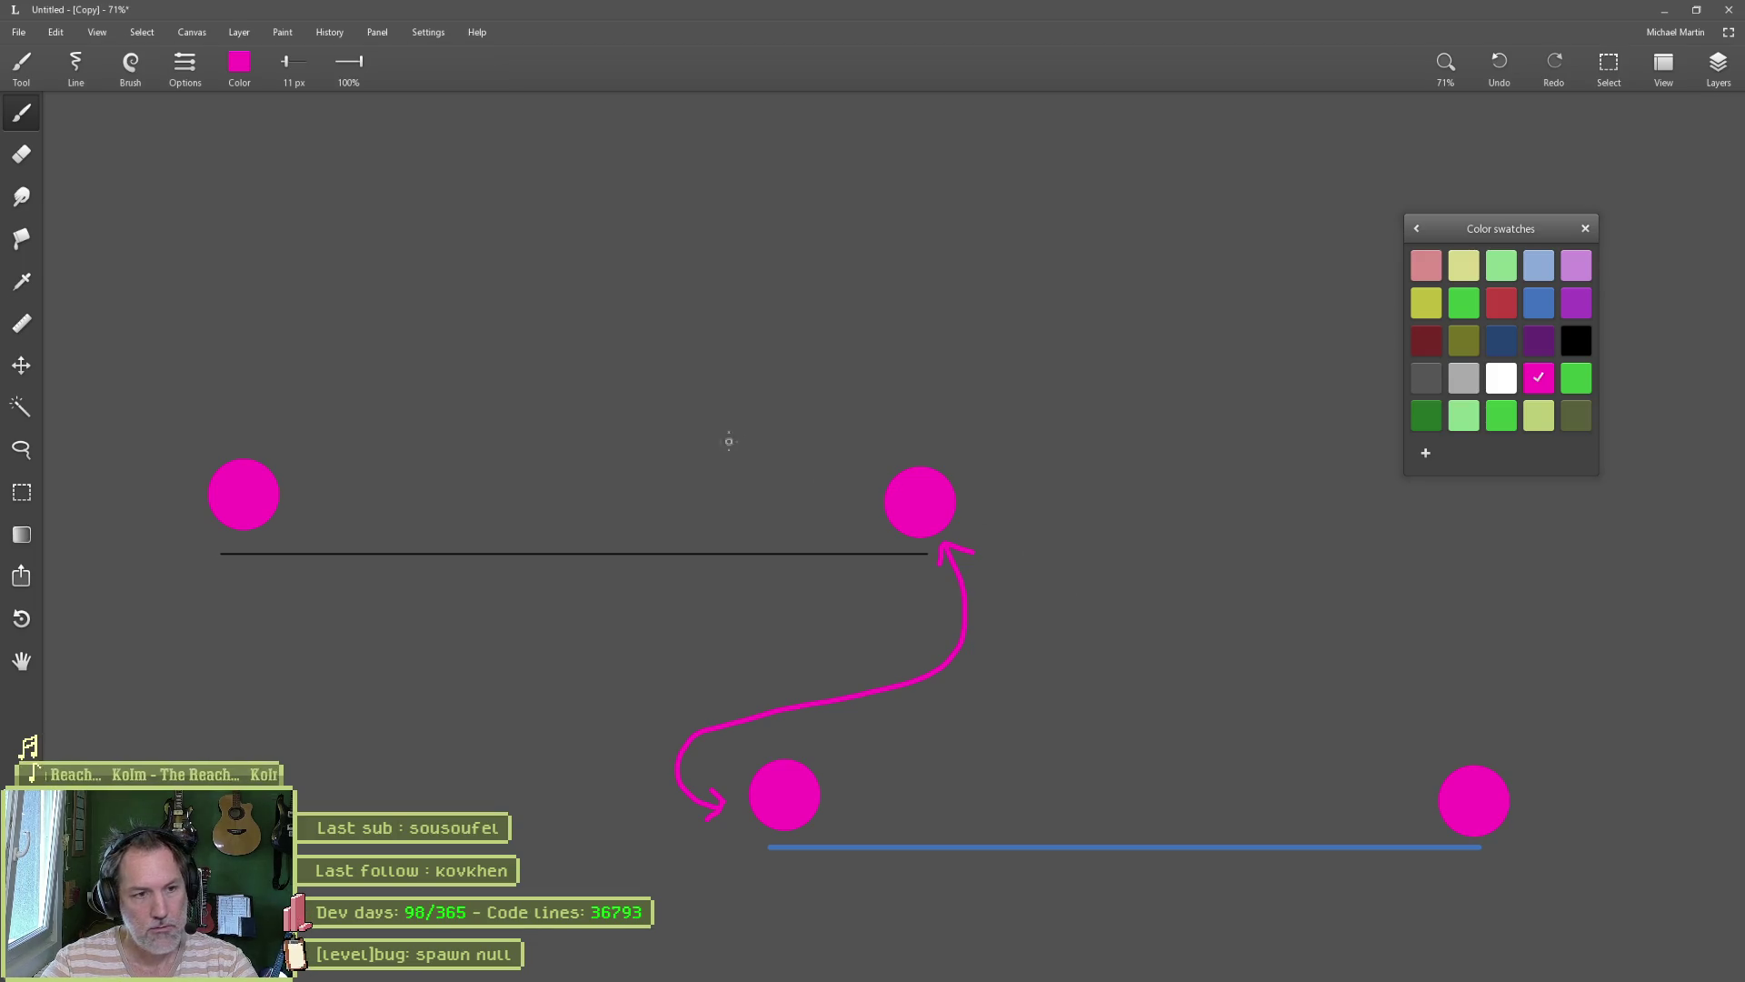
Step: With an enlarged brush, stamp a dot above the upper line and a middle dot on the blue line
scroll(693, 393, up, 5)
scroll(673, 386, down, 2)
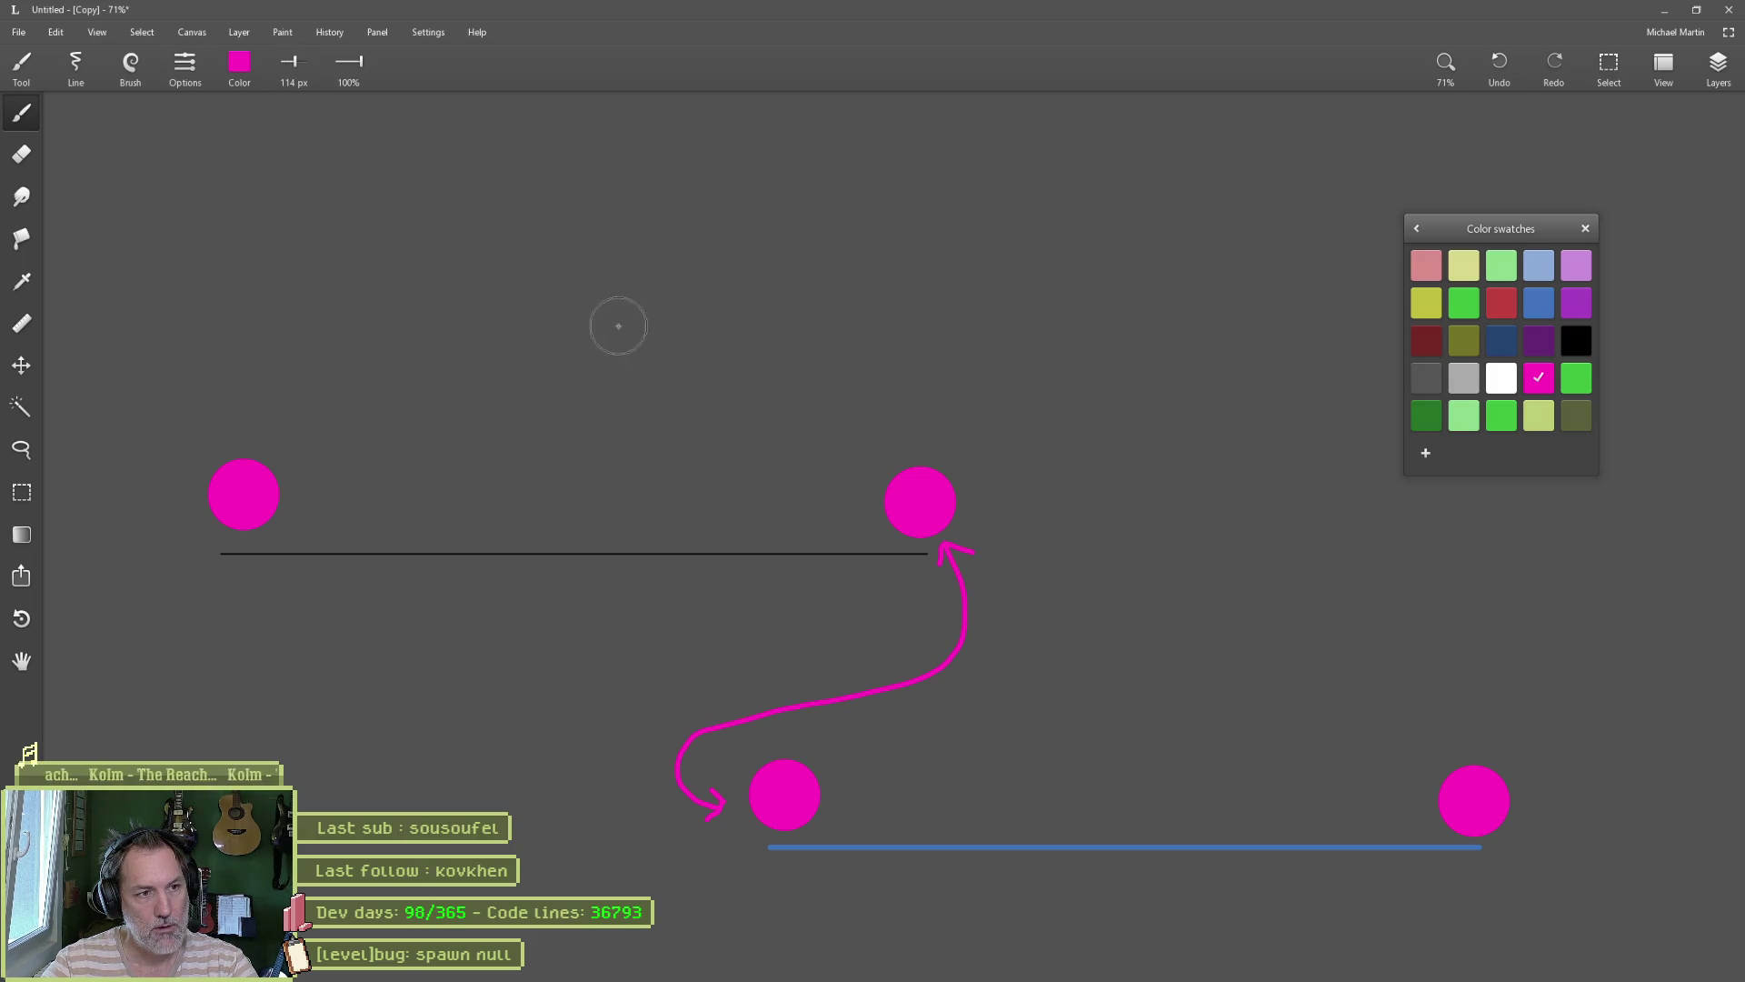
click(585, 287)
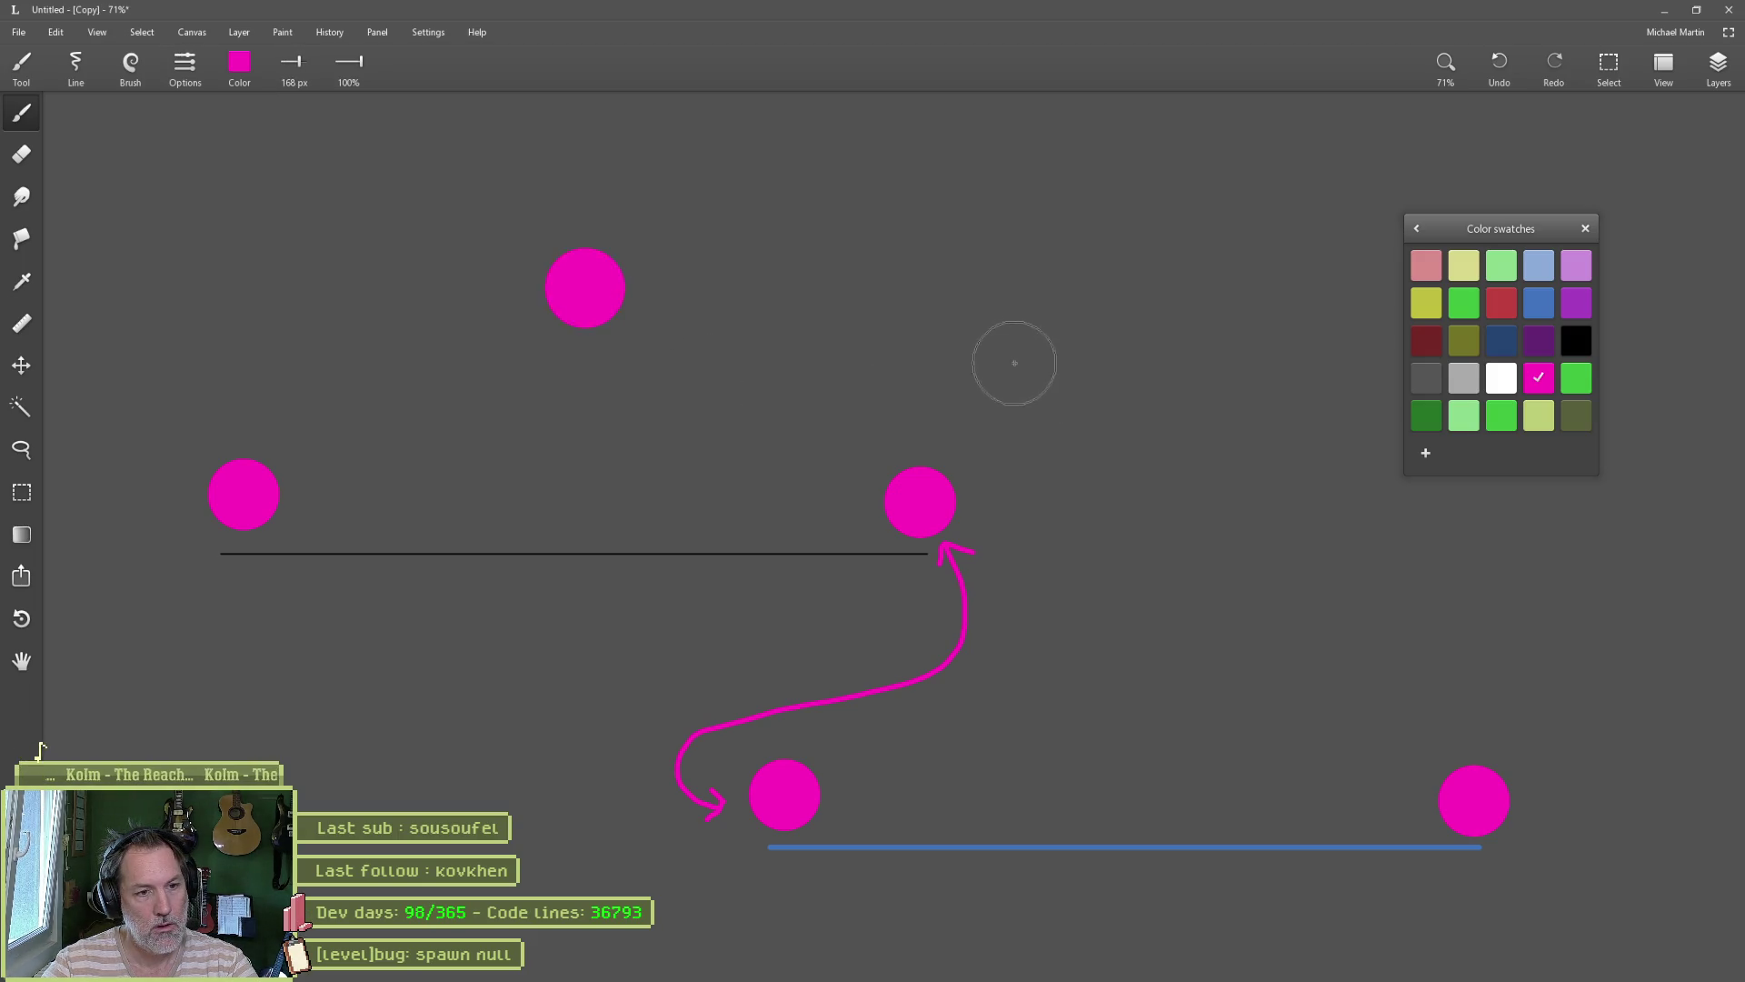
click(1183, 800)
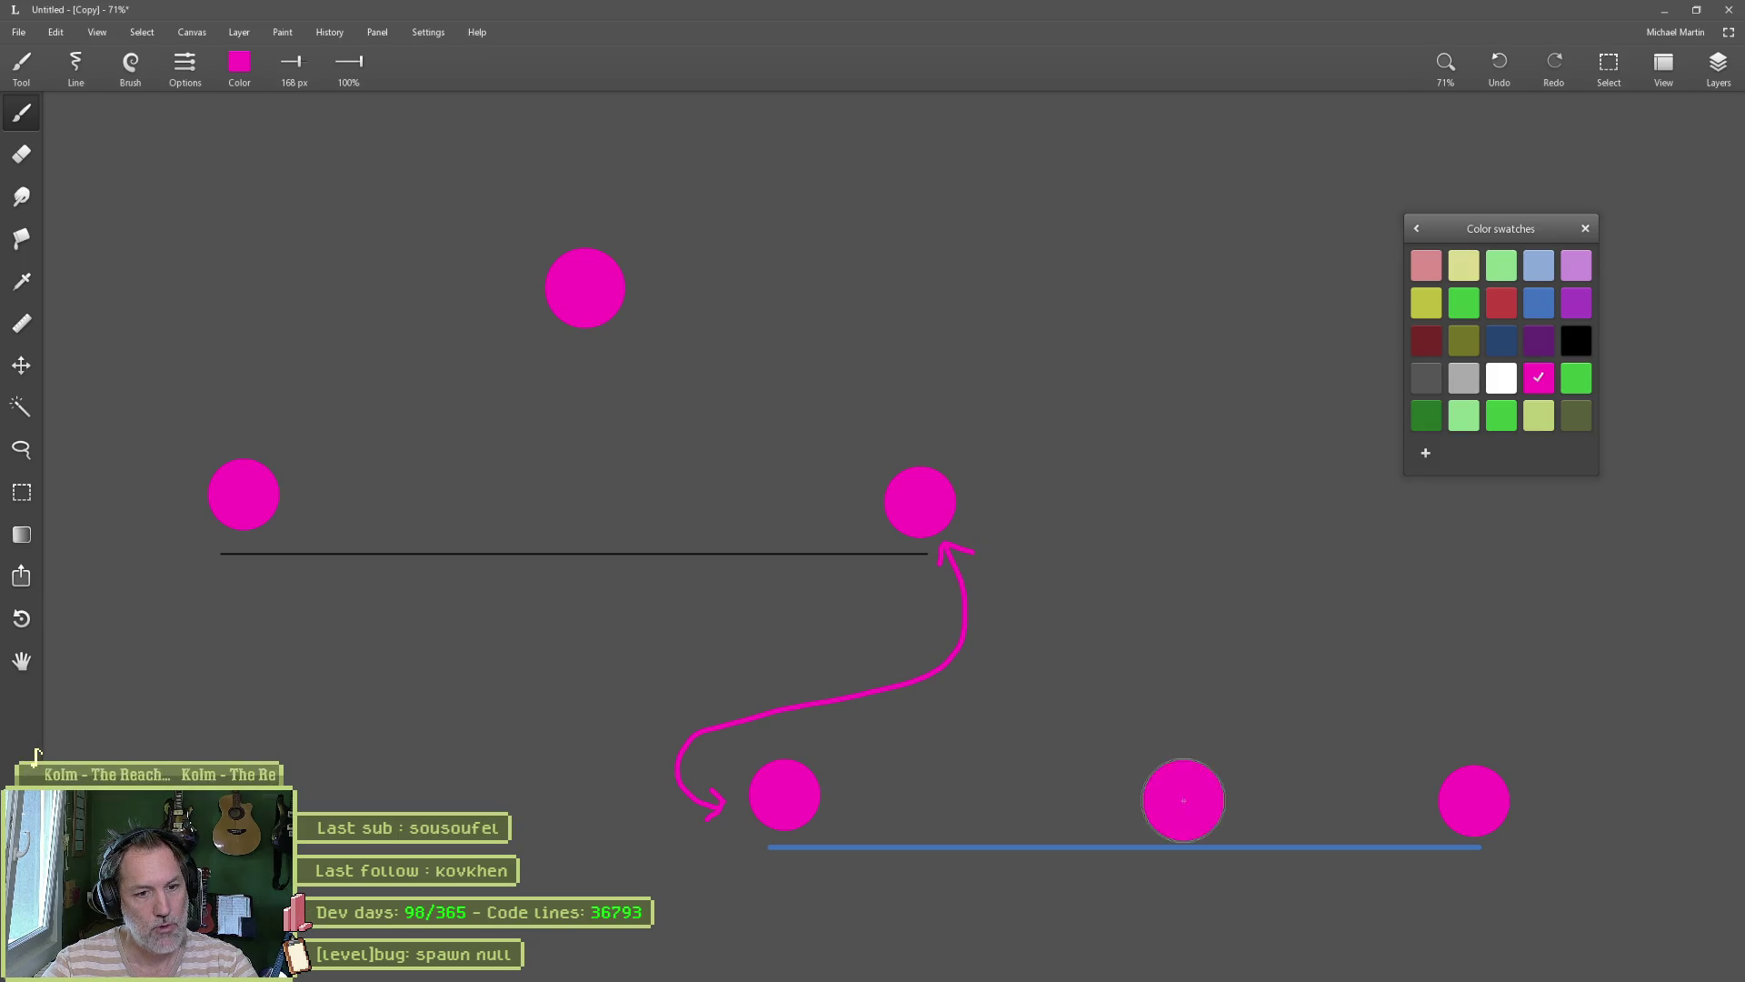
Step: With a smaller brush, draw arrows joining the top and lower-middle dots, and the left and far-right dots
scroll(1077, 468, down, 1)
scroll(1071, 466, down, 5)
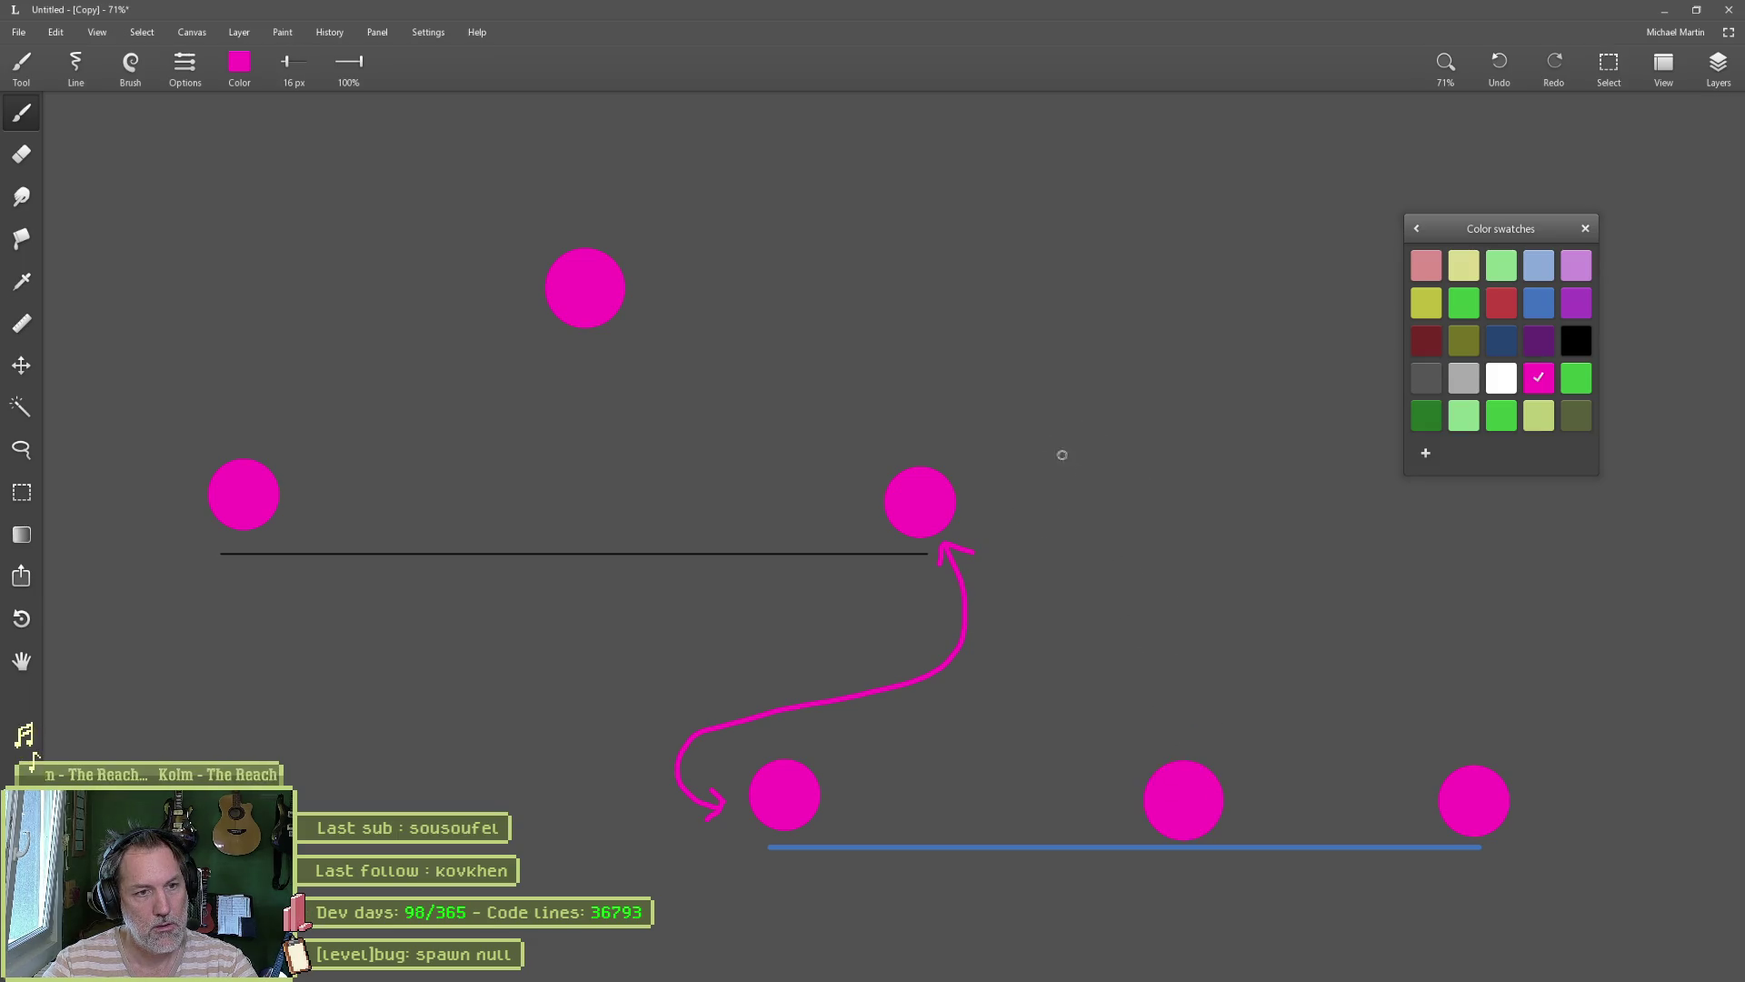
mouse_move(649, 279)
mouse_down()
mouse_move(779, 288)
mouse_move(1161, 628)
mouse_move(1171, 731)
mouse_up()
drag(669, 309, 648, 273)
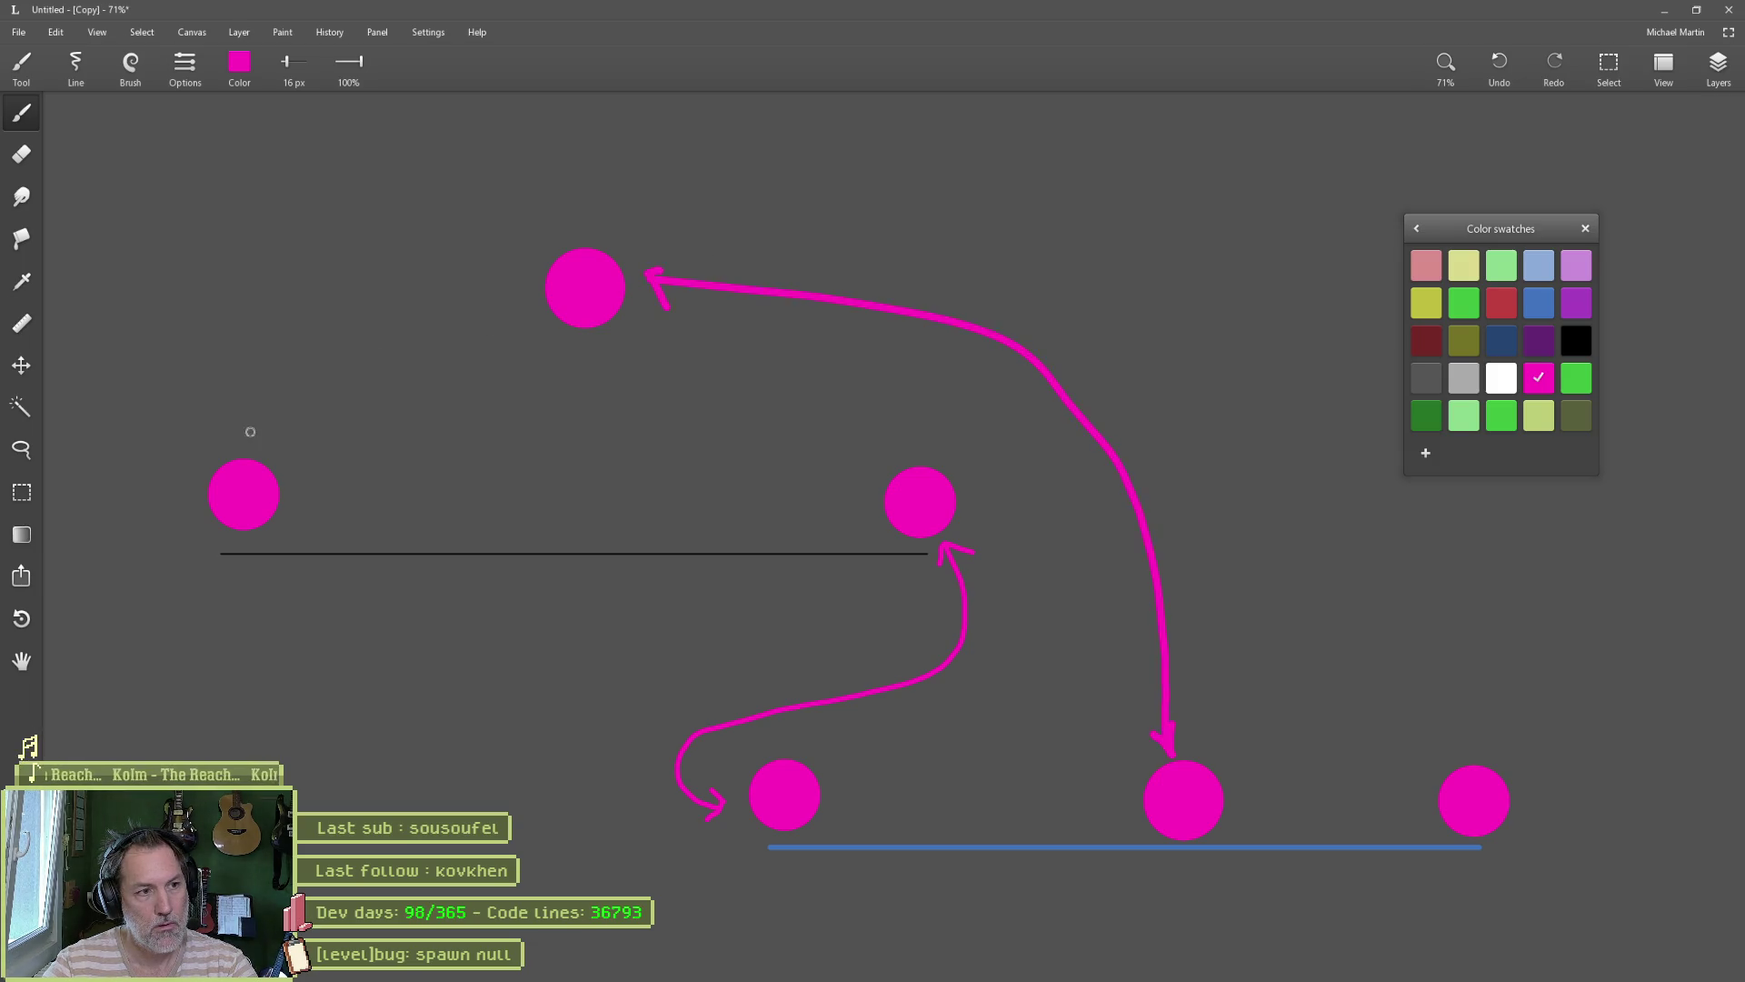
mouse_move(250, 430)
mouse_down()
mouse_move(643, 182)
mouse_move(1315, 516)
mouse_move(1446, 766)
mouse_move(1415, 754)
mouse_up()
drag(239, 410, 294, 427)
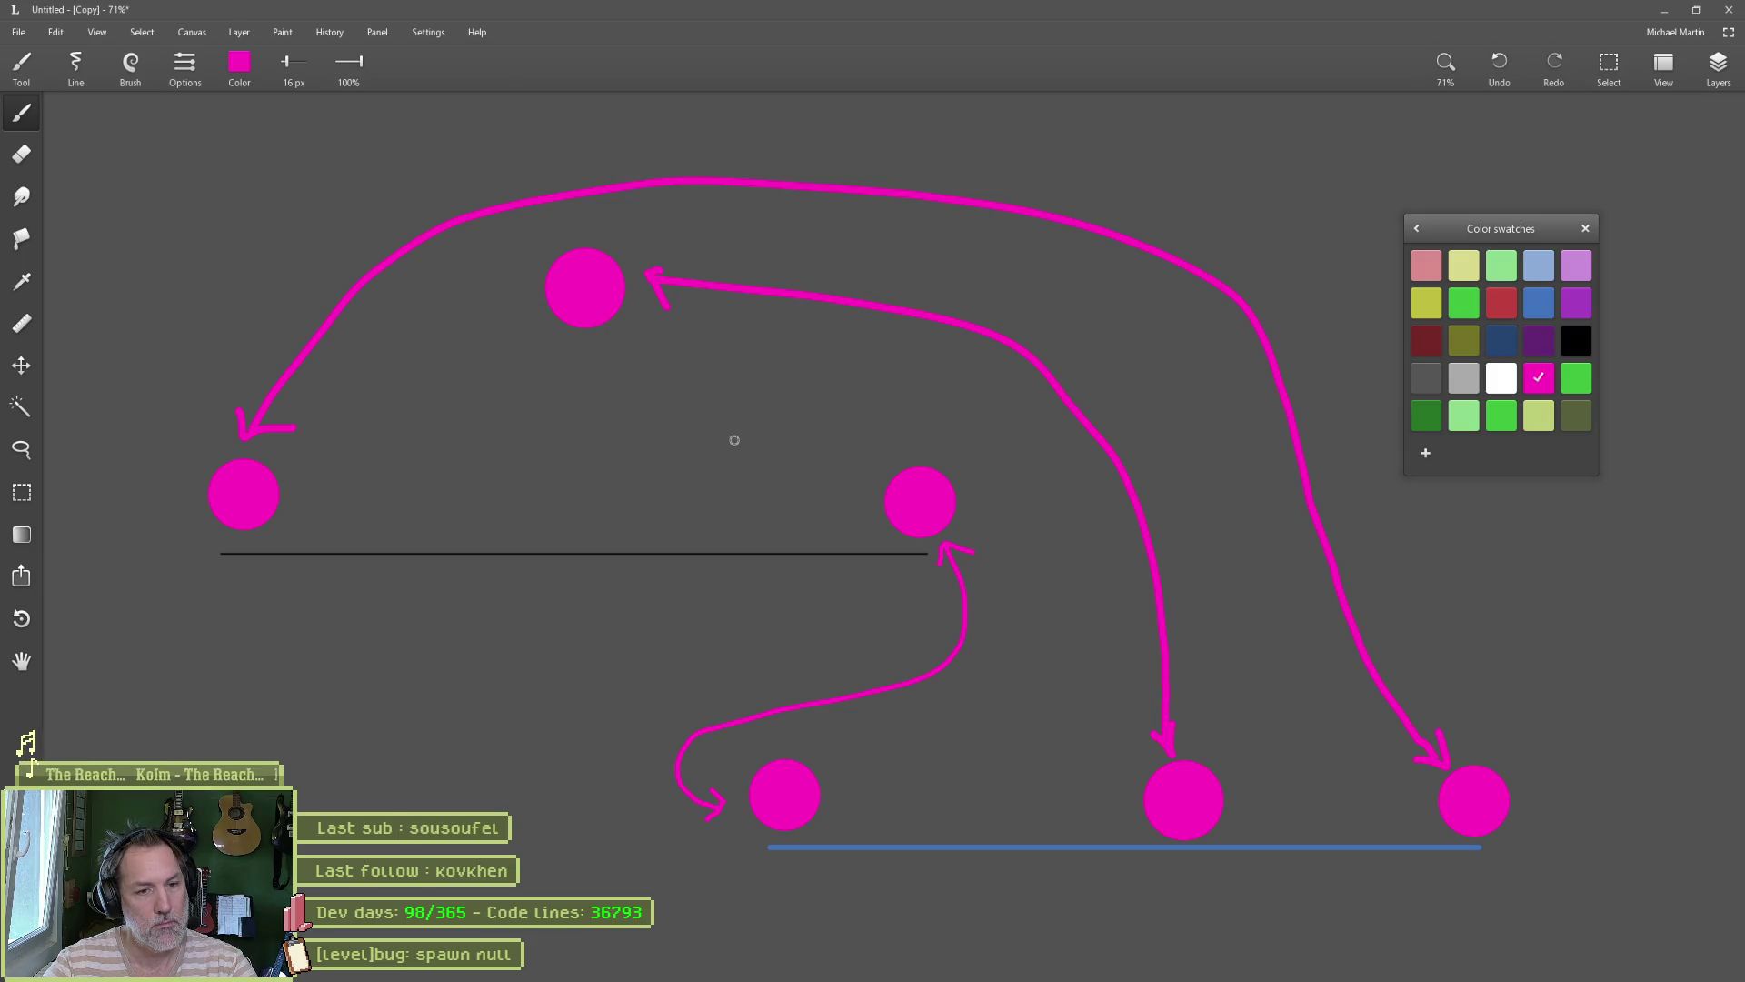
Step: In Asana, start retitling the 'spawn null' bug task with the '[level transitions]' prefix
mouse_move(827, 977)
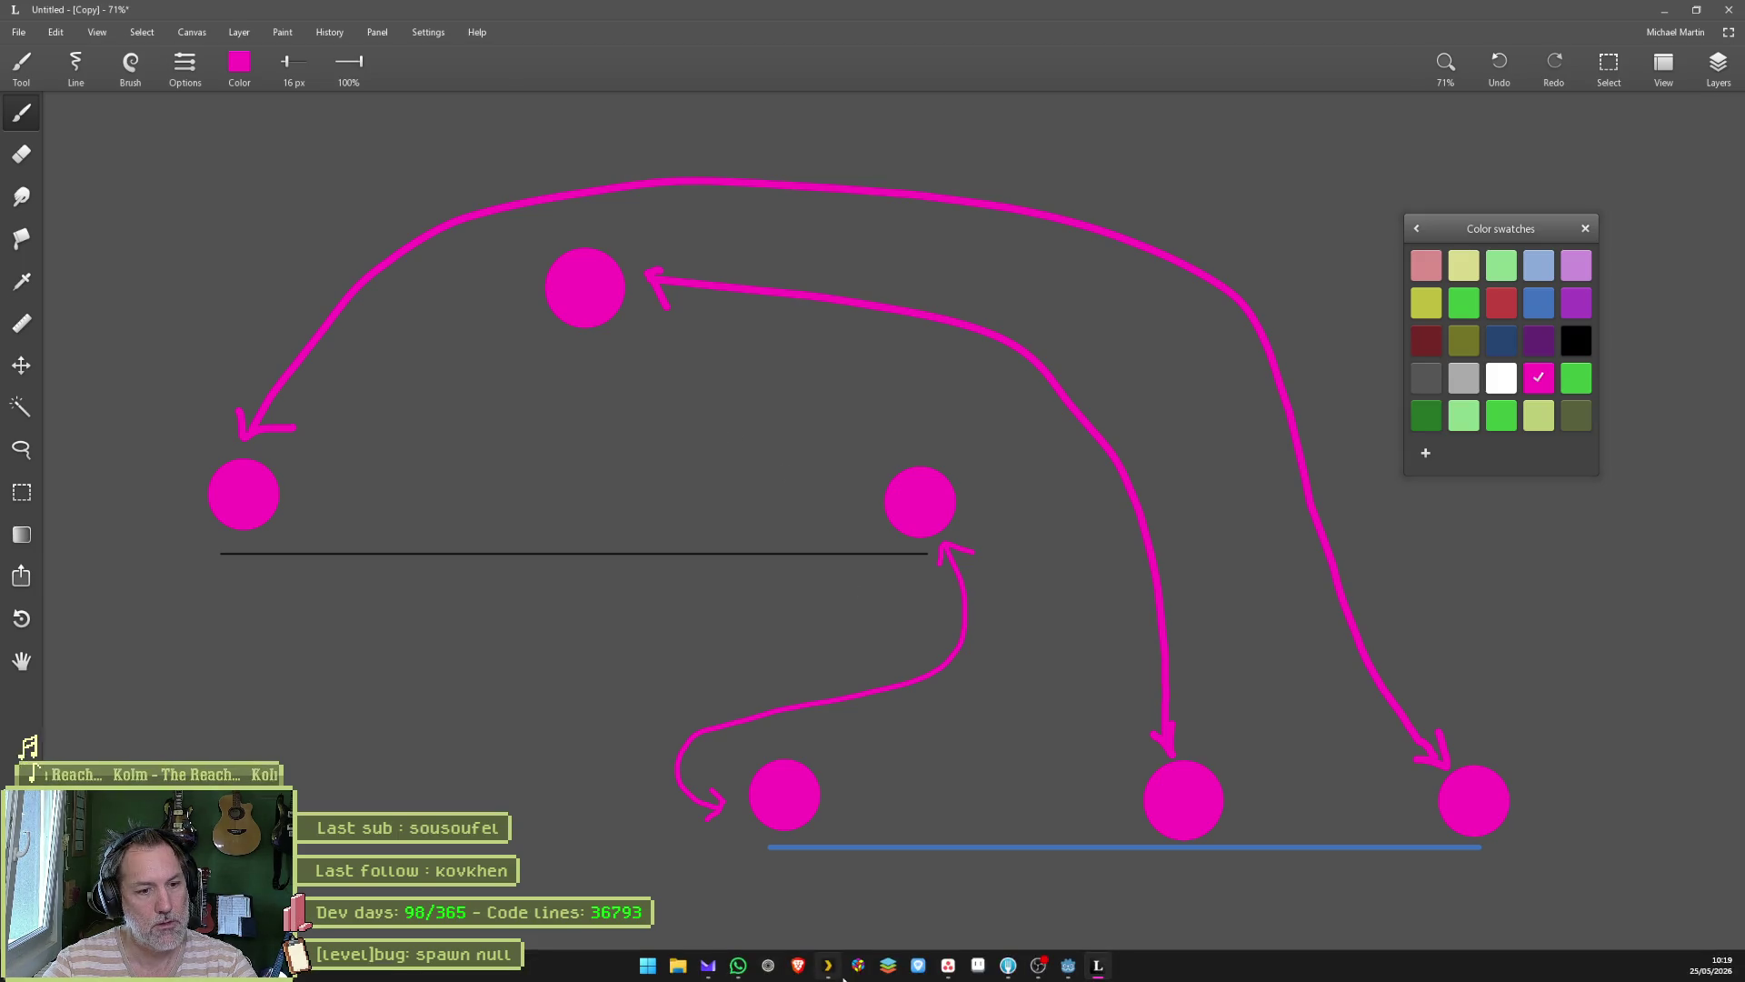
mouse_move(1083, 974)
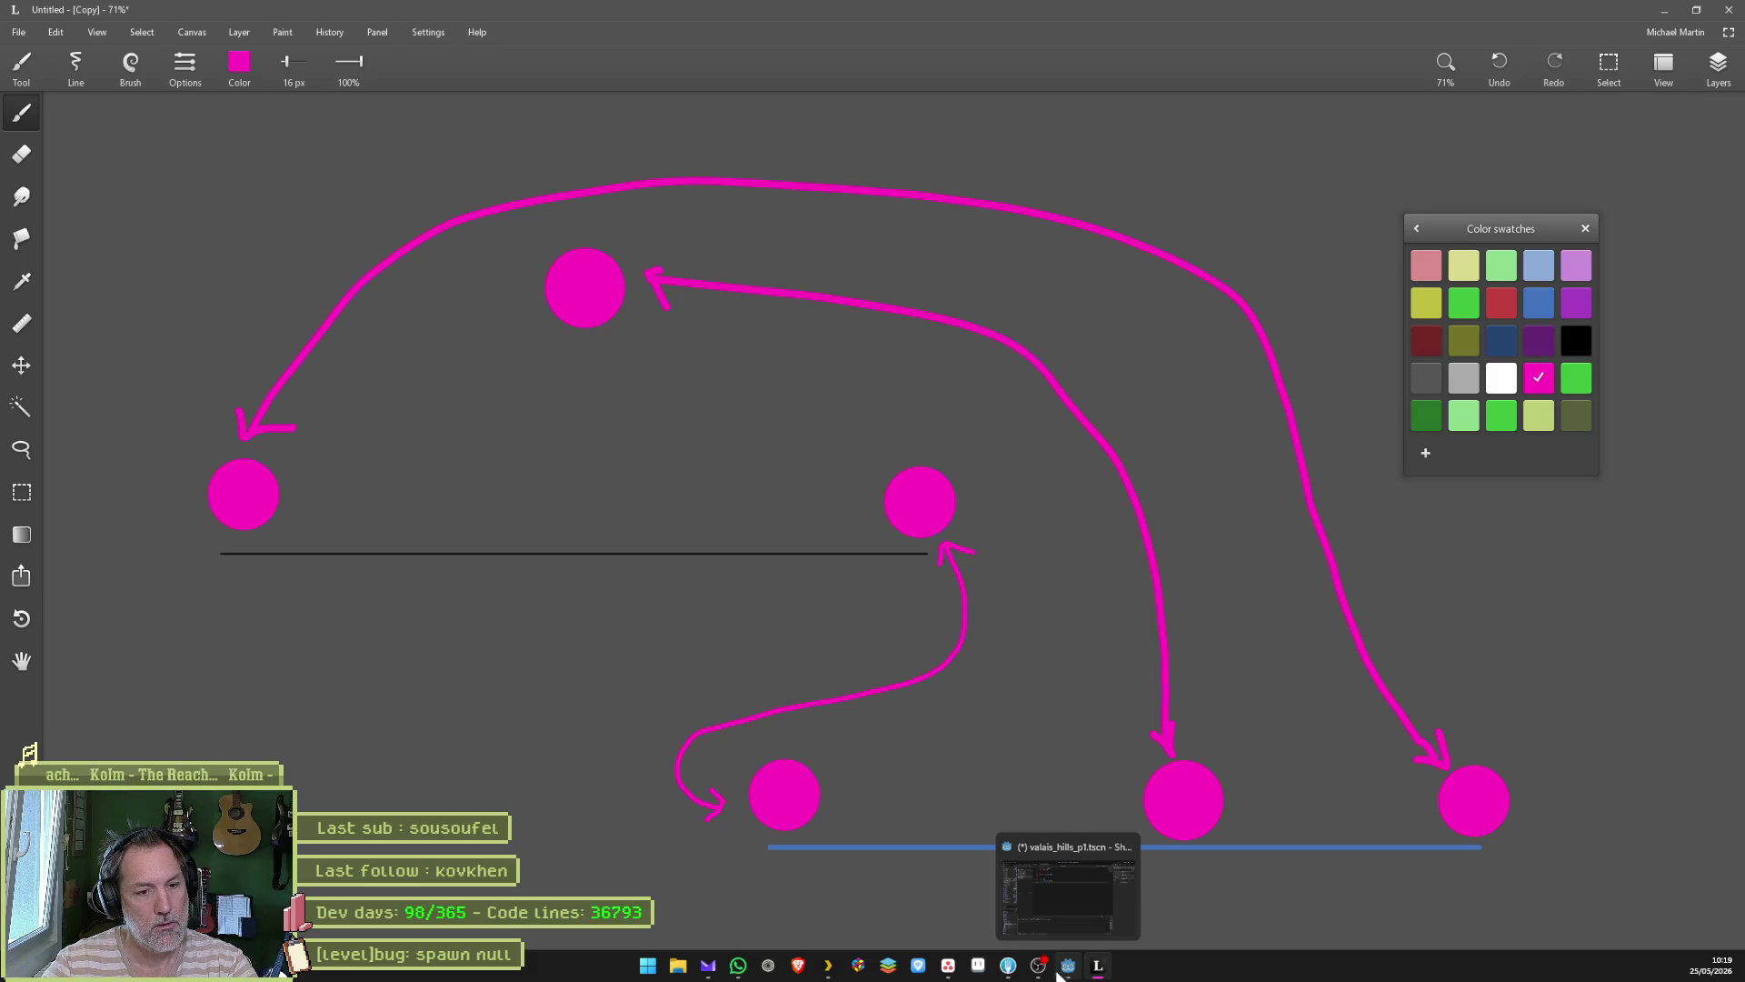
click(948, 965)
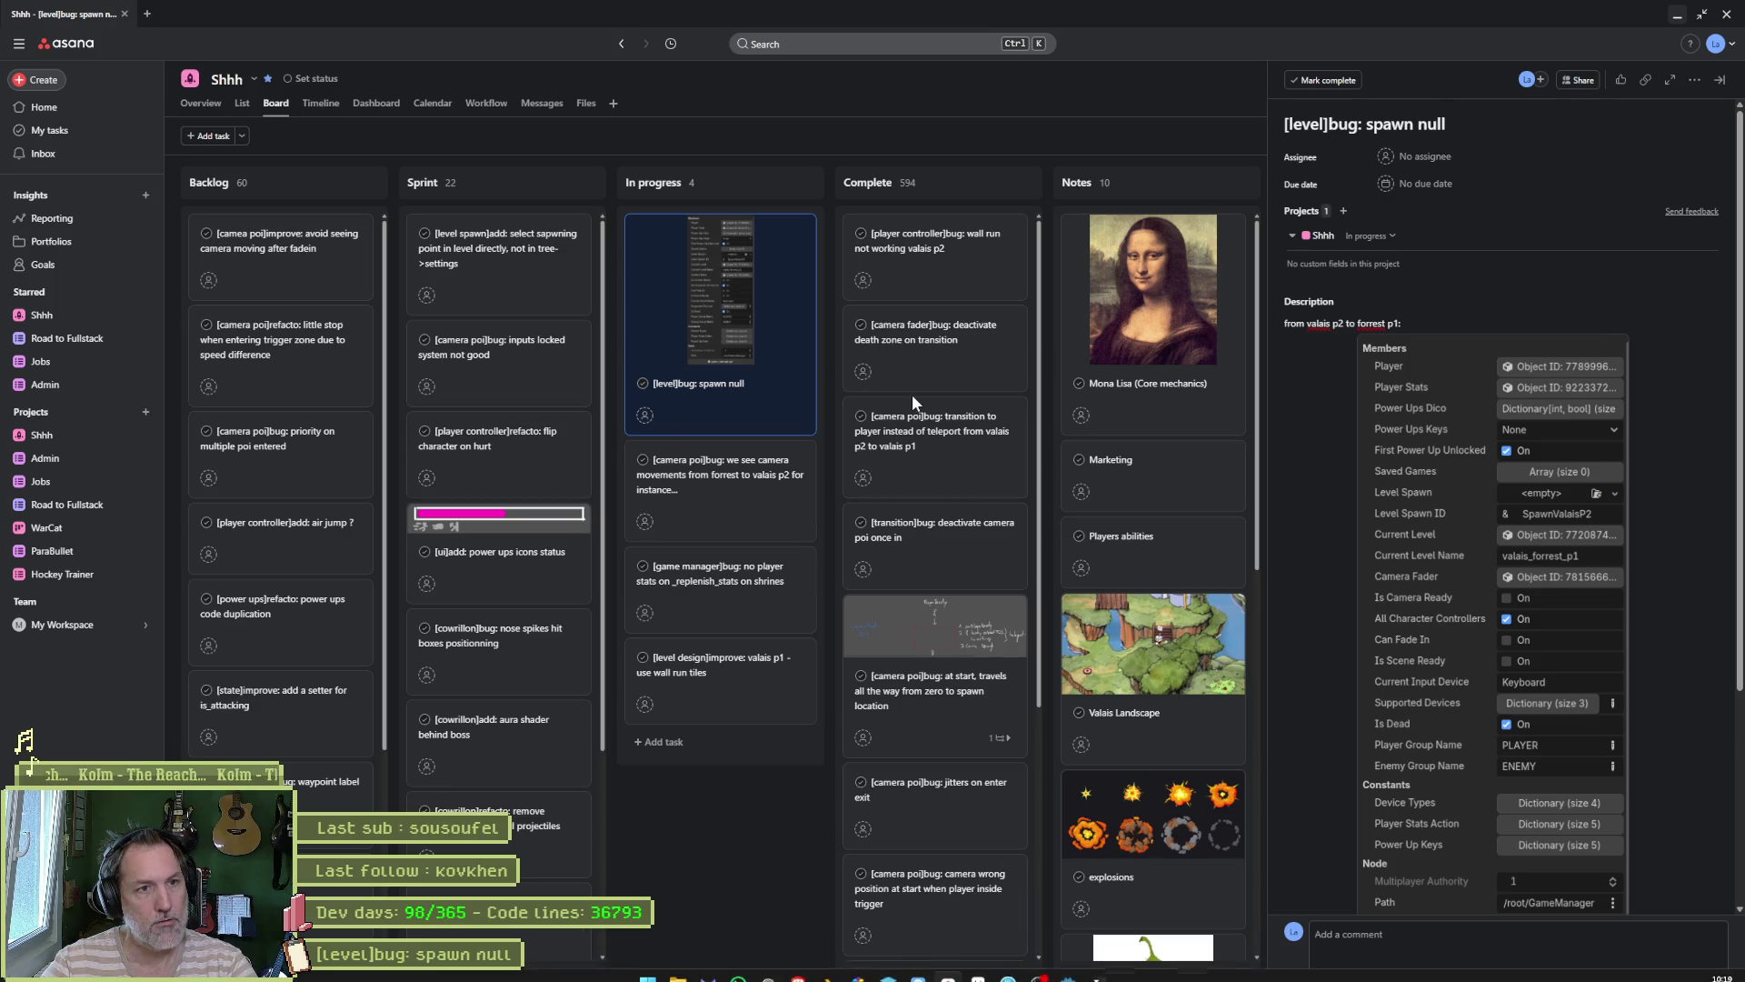
triple_click(1473, 122)
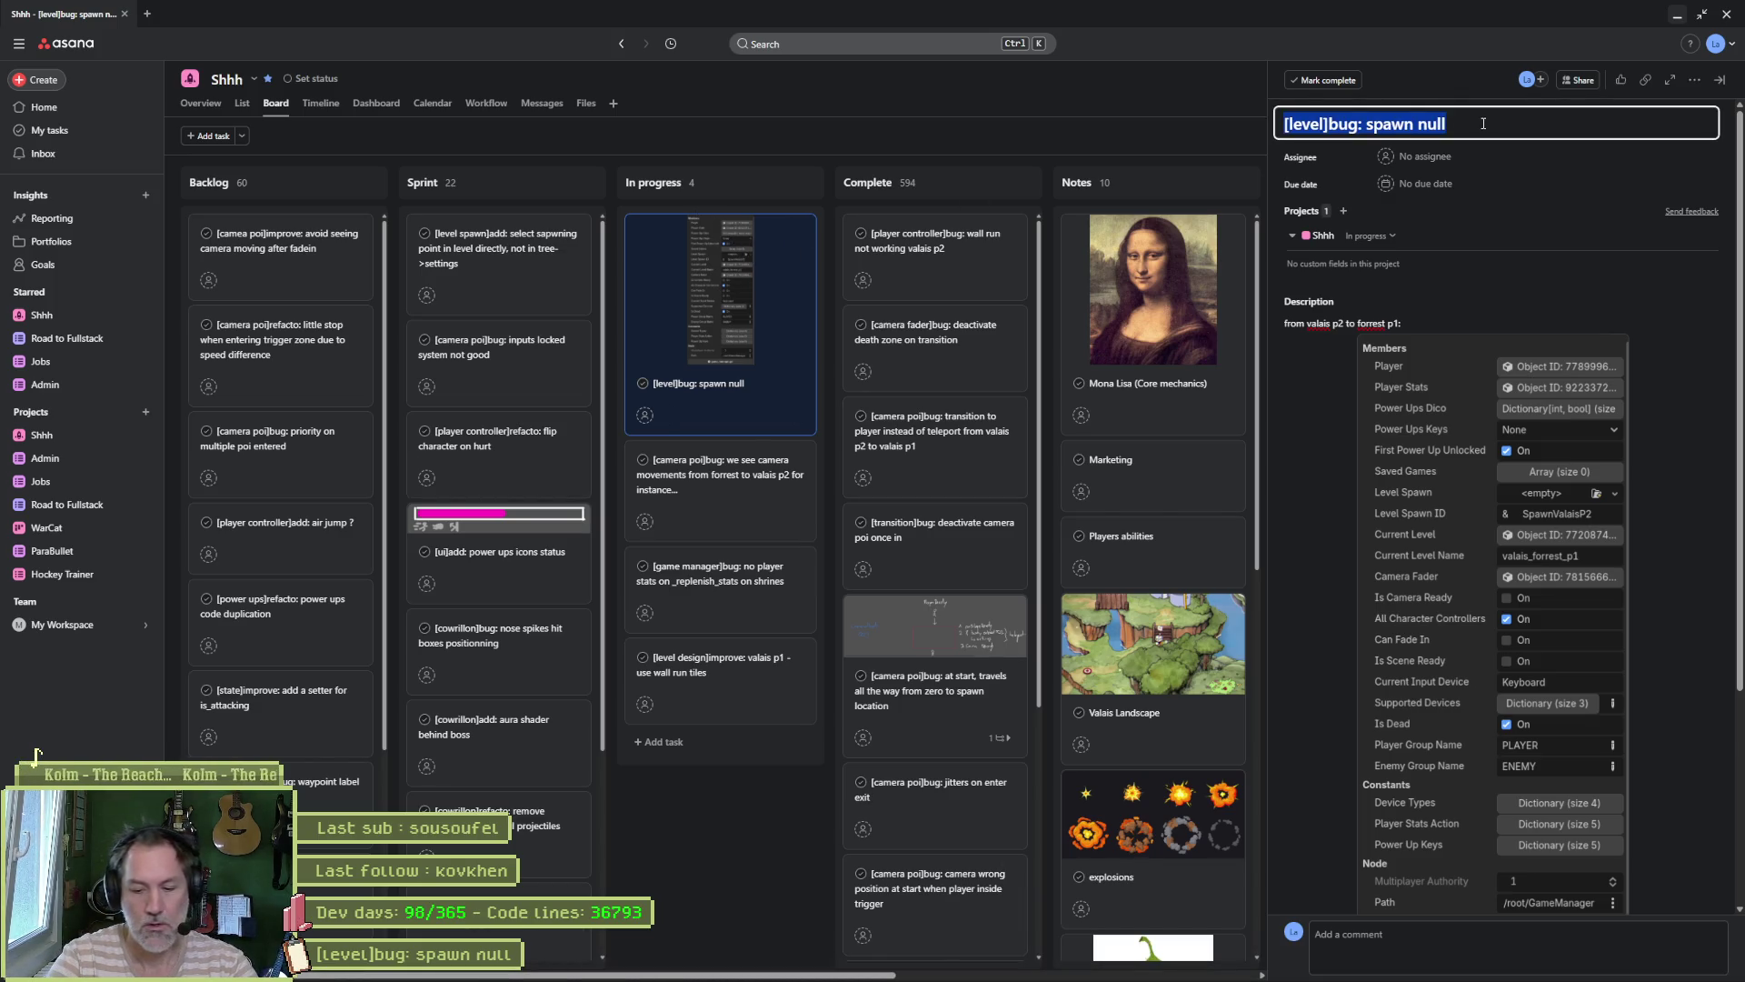
text([])
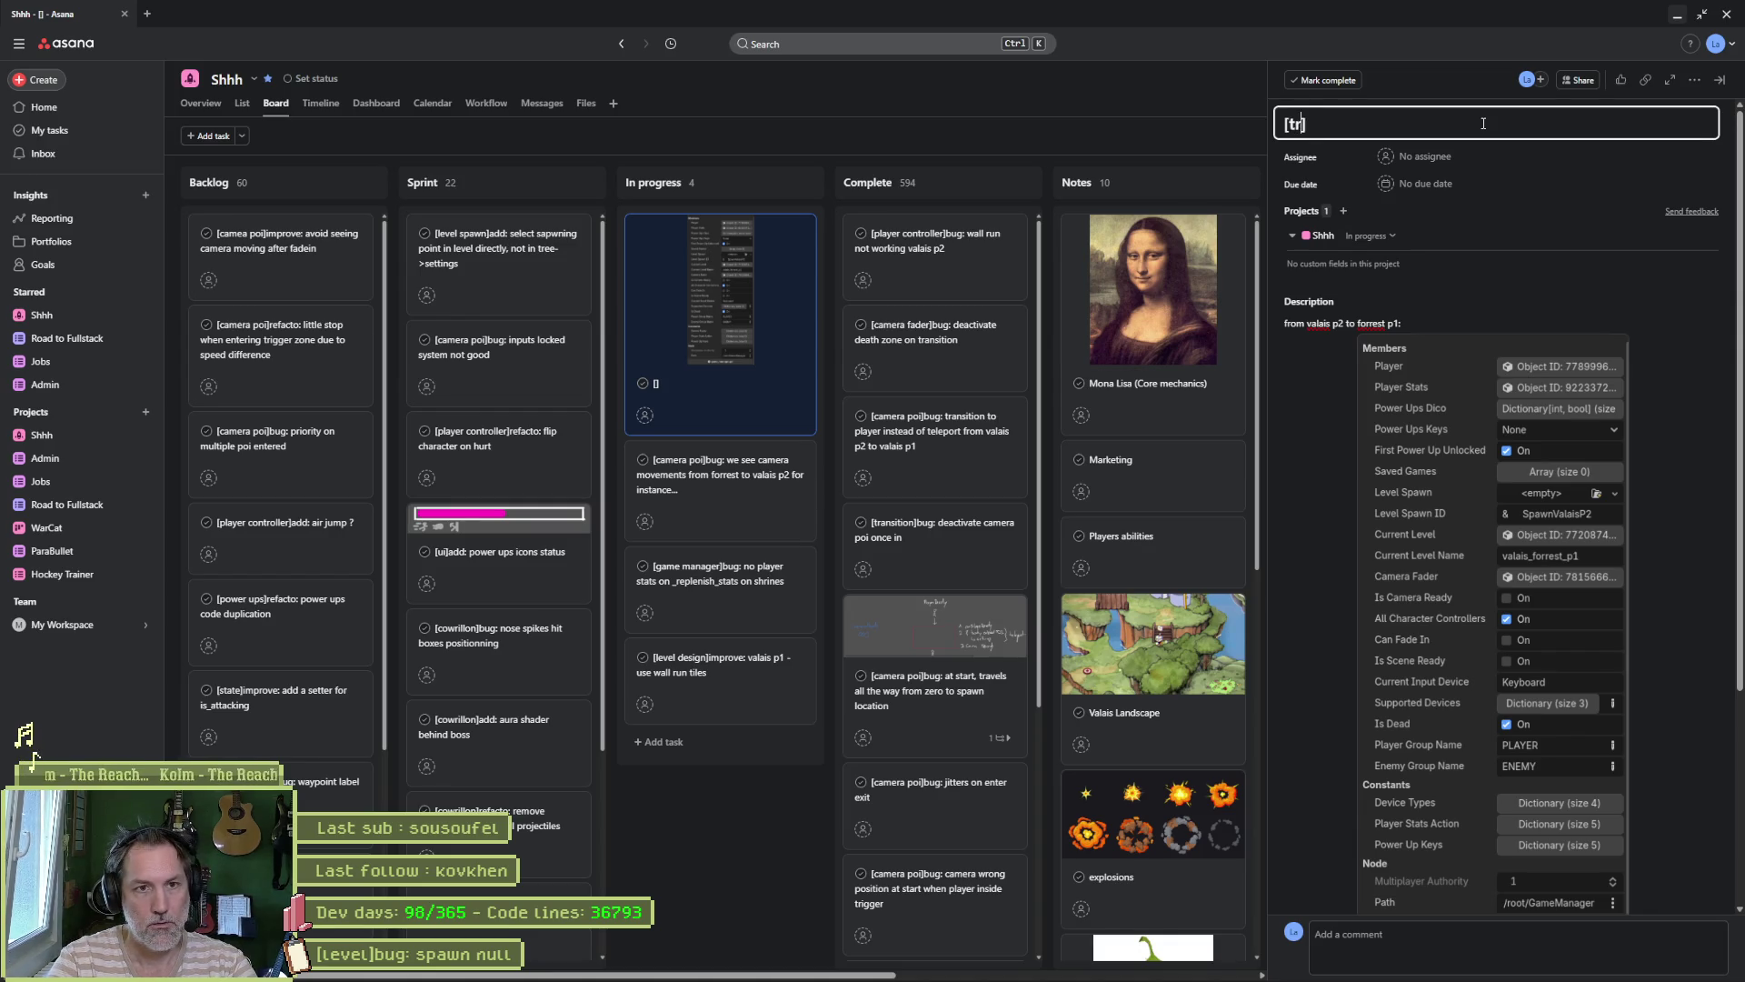
key(BackSpace)
key(BackSpace)
text(level trfan)
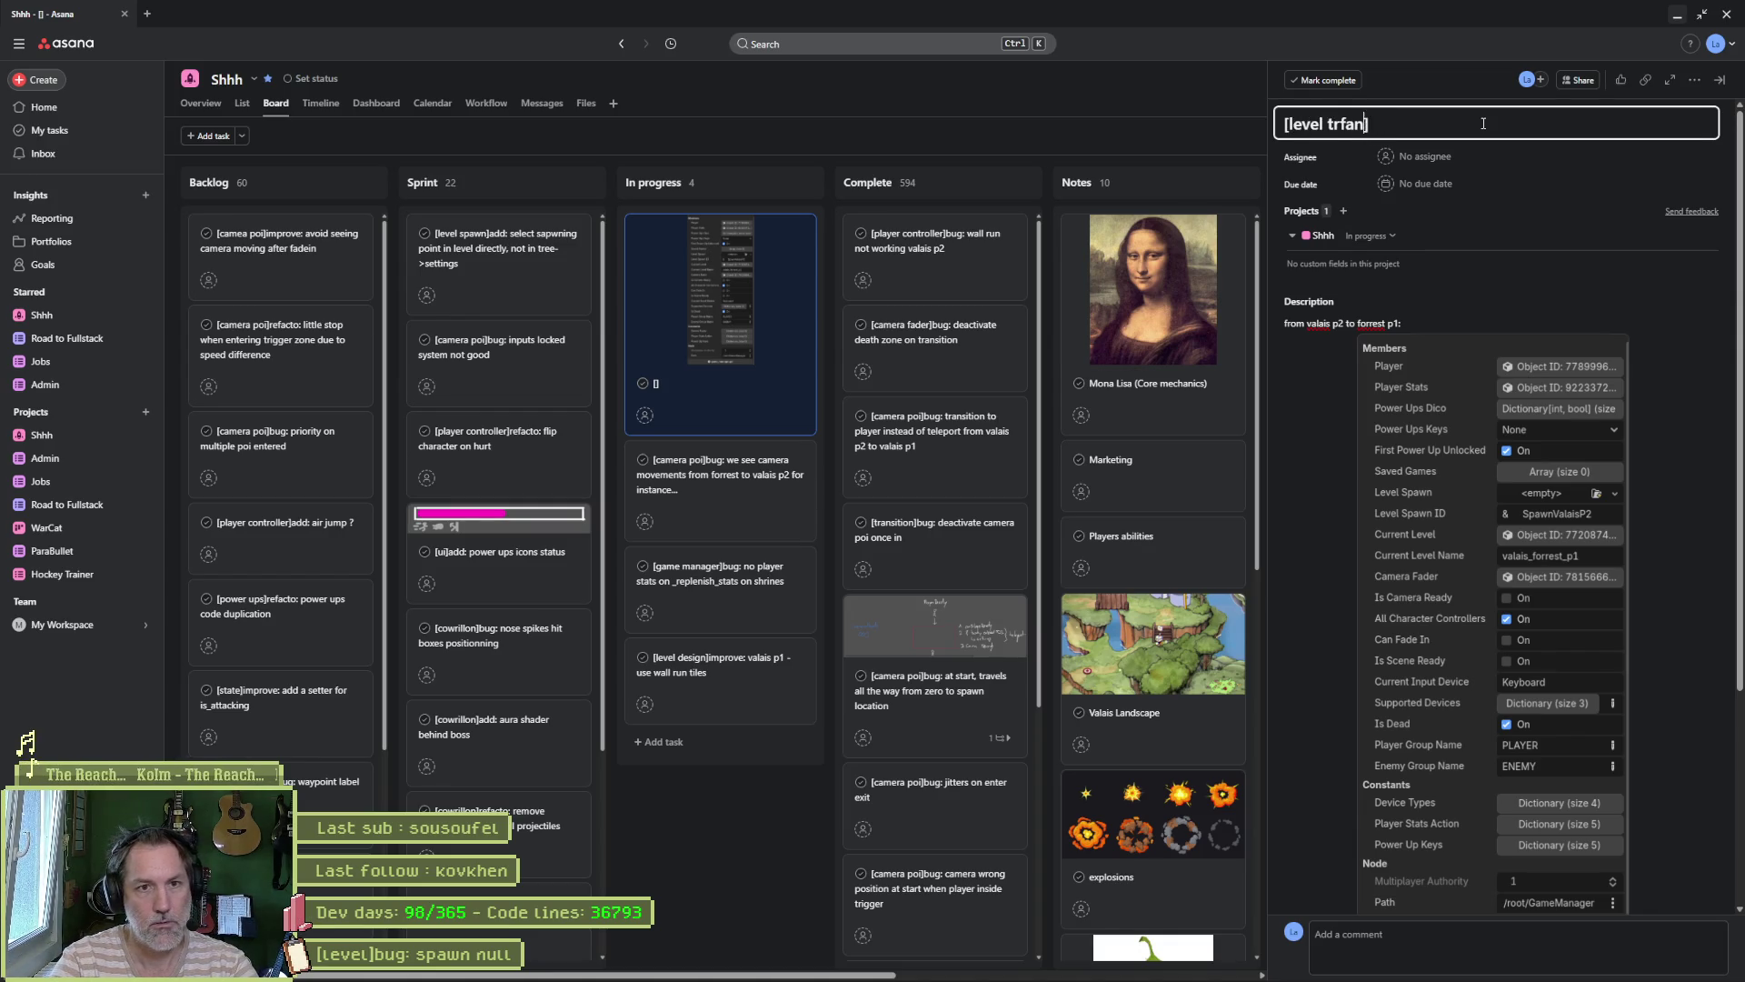
key(BackSpace)
key(BackSpace)
key(BackSpace)
text(ransitions])
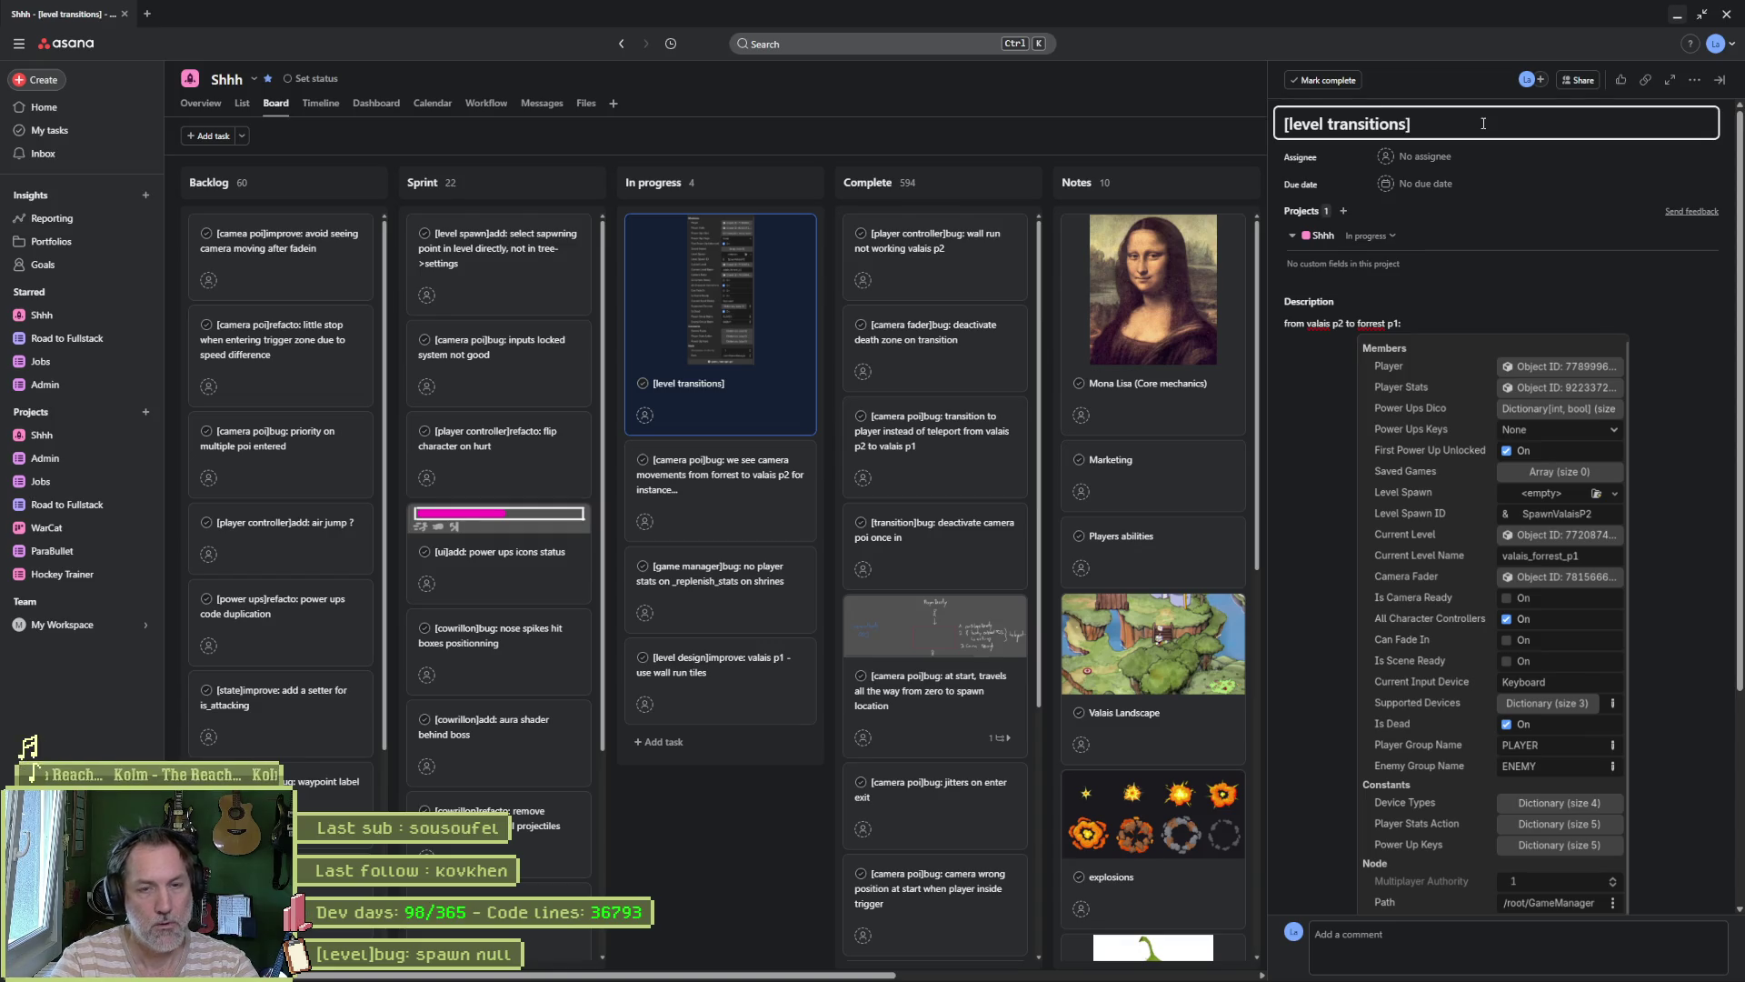
text(add)
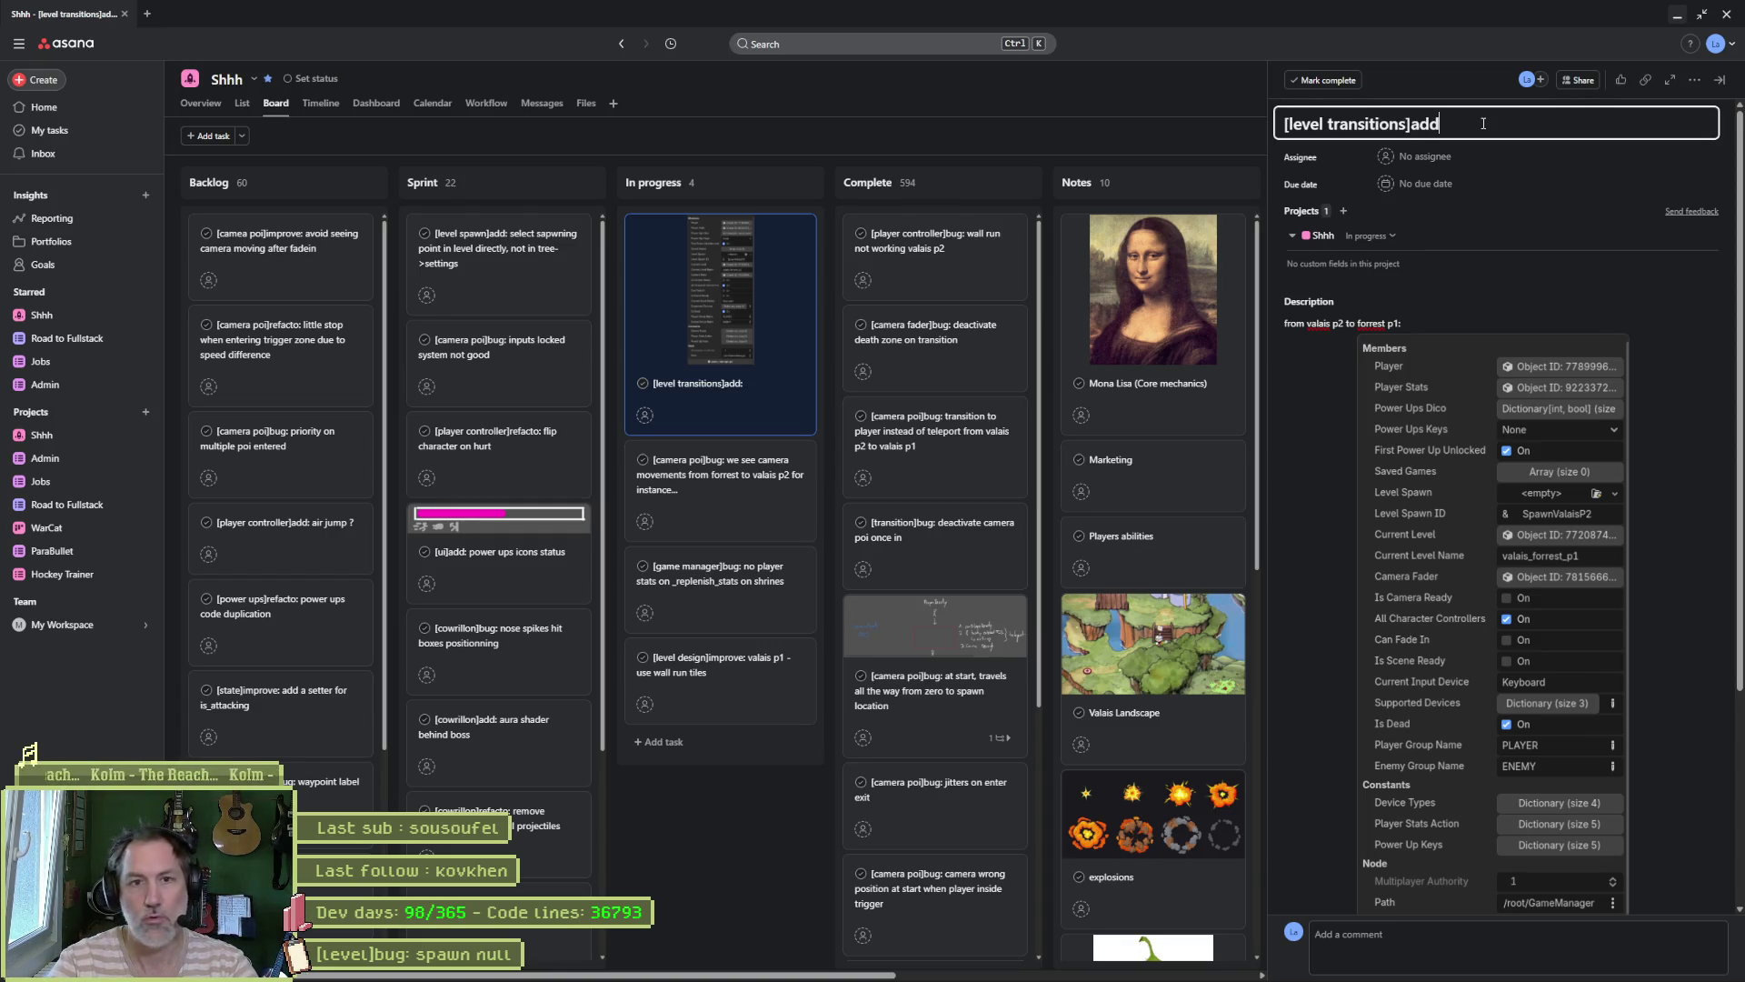
Step: Finish the title as 'refacto: seperate spawns from transitions system' and close the task details
key(BackSpace)
key(BackSpace)
key(BackSpace)
text(refacto: )
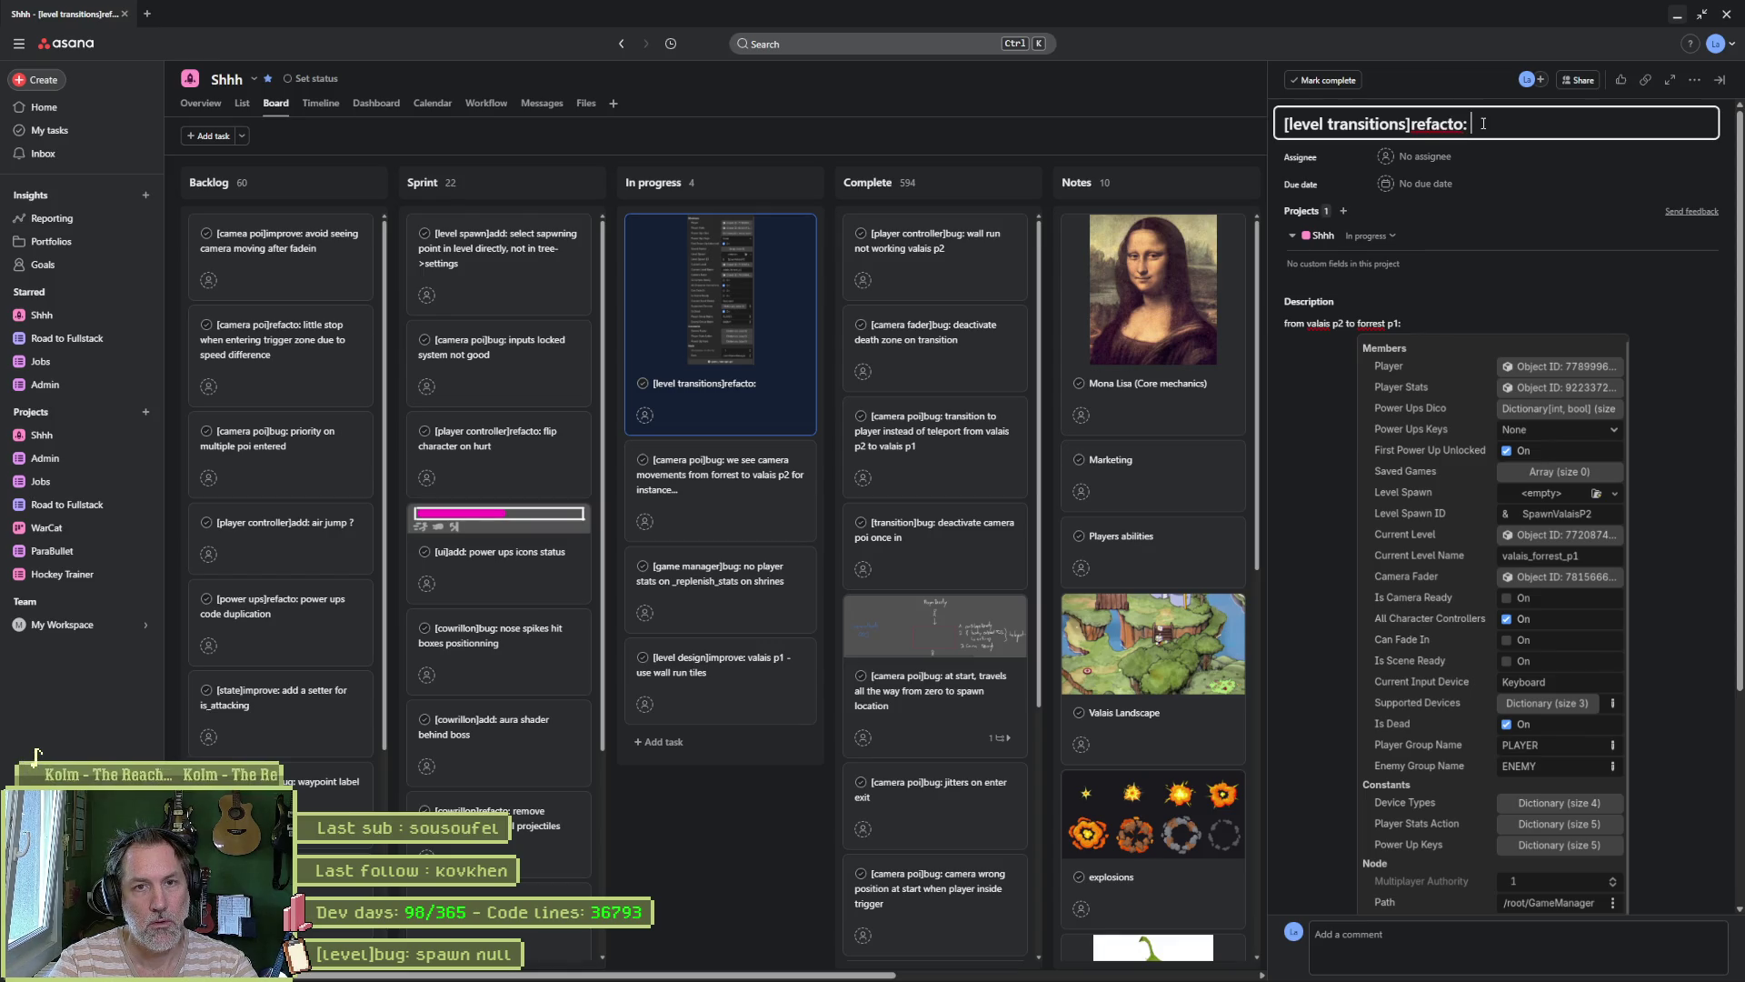
text(seperaet)
key(BackSpace)
key(BackSpace)
key(BackSpace)
text(te )
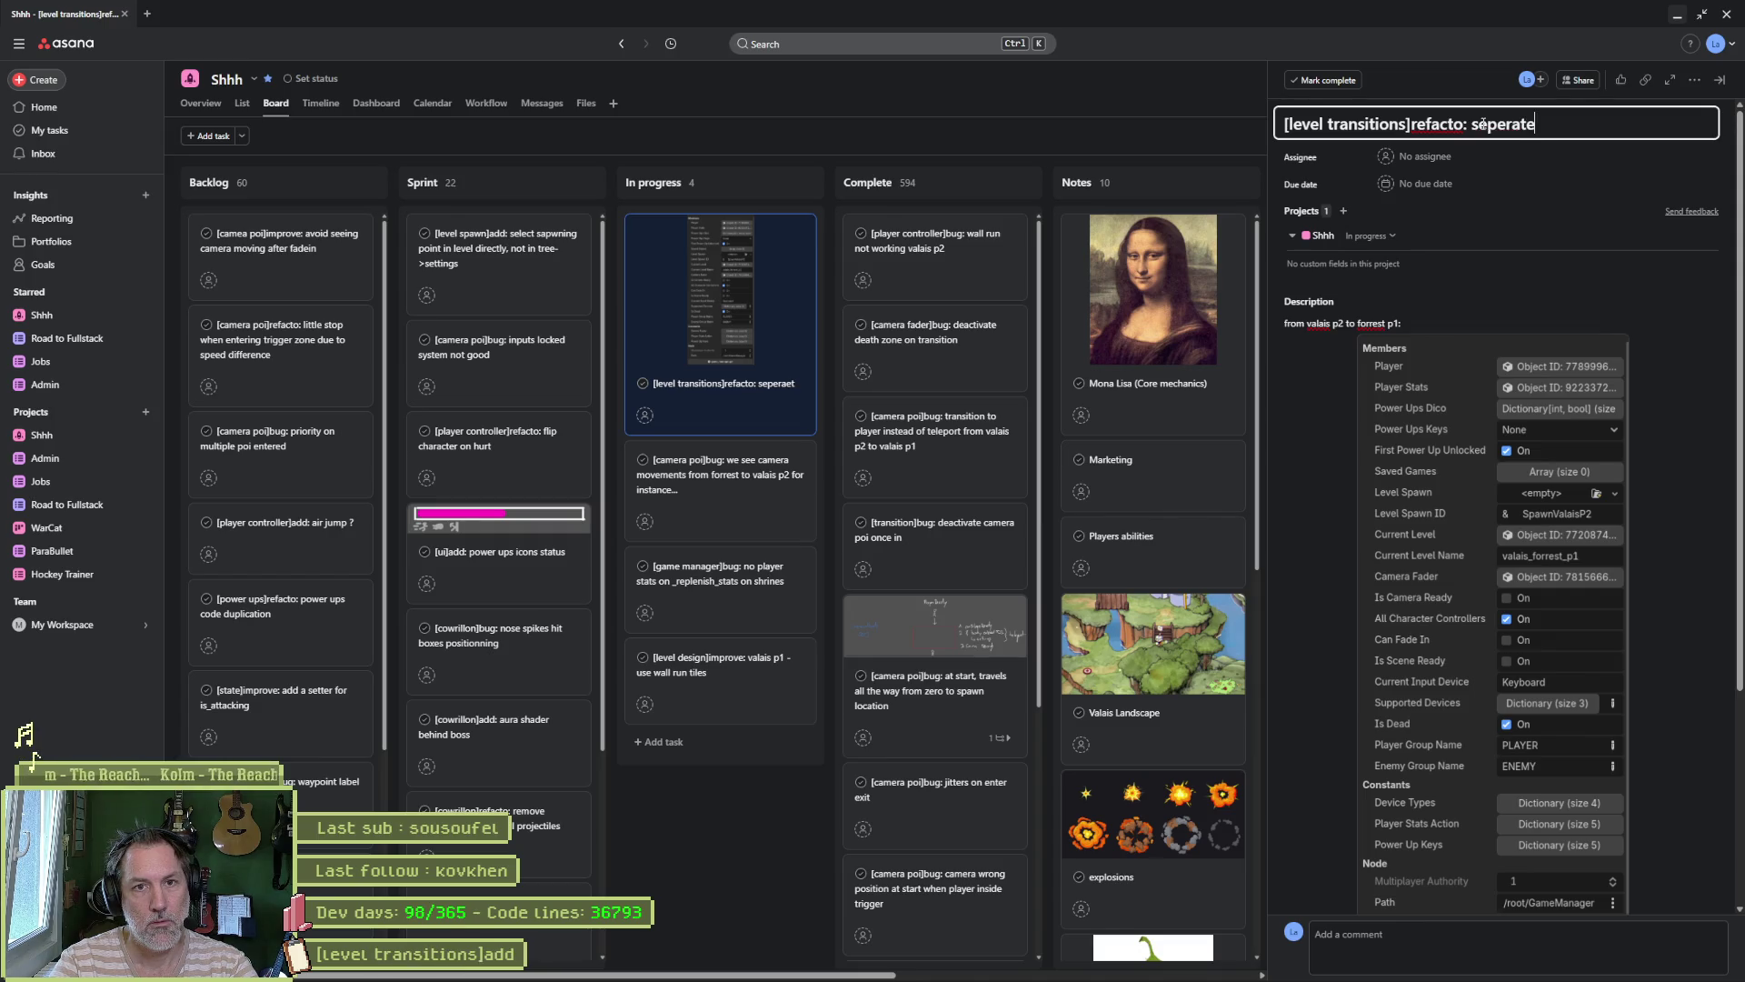
text(spawn)
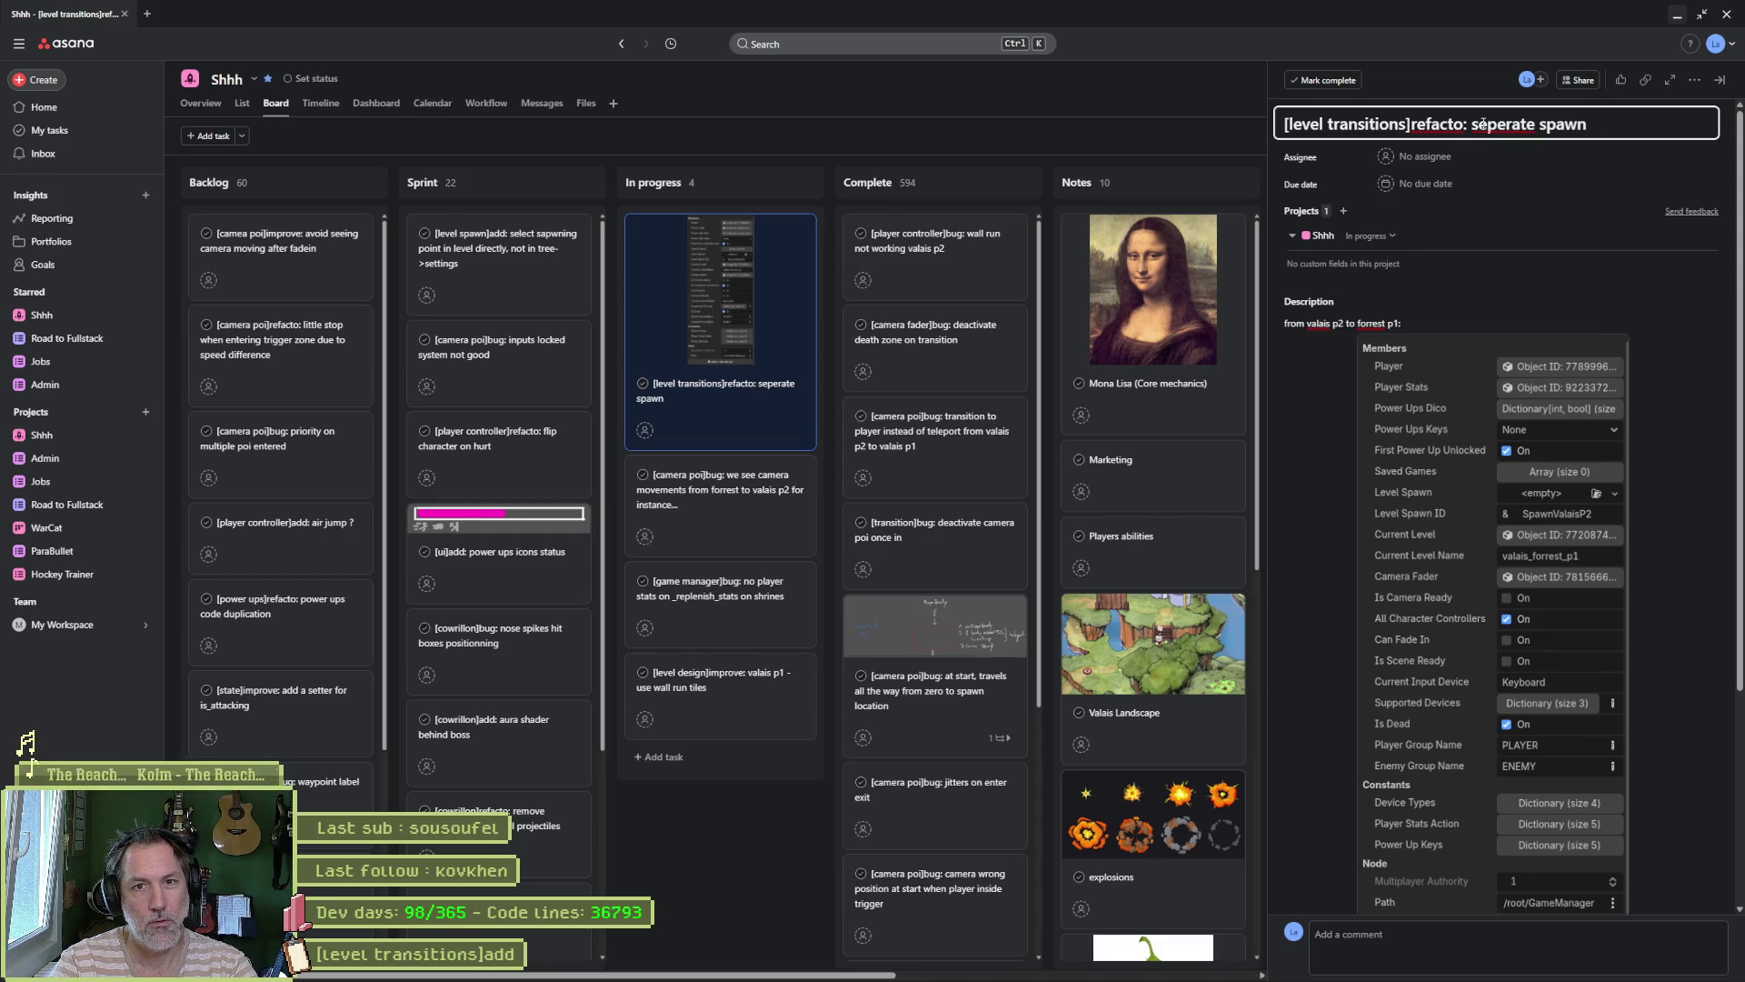
text(s from )
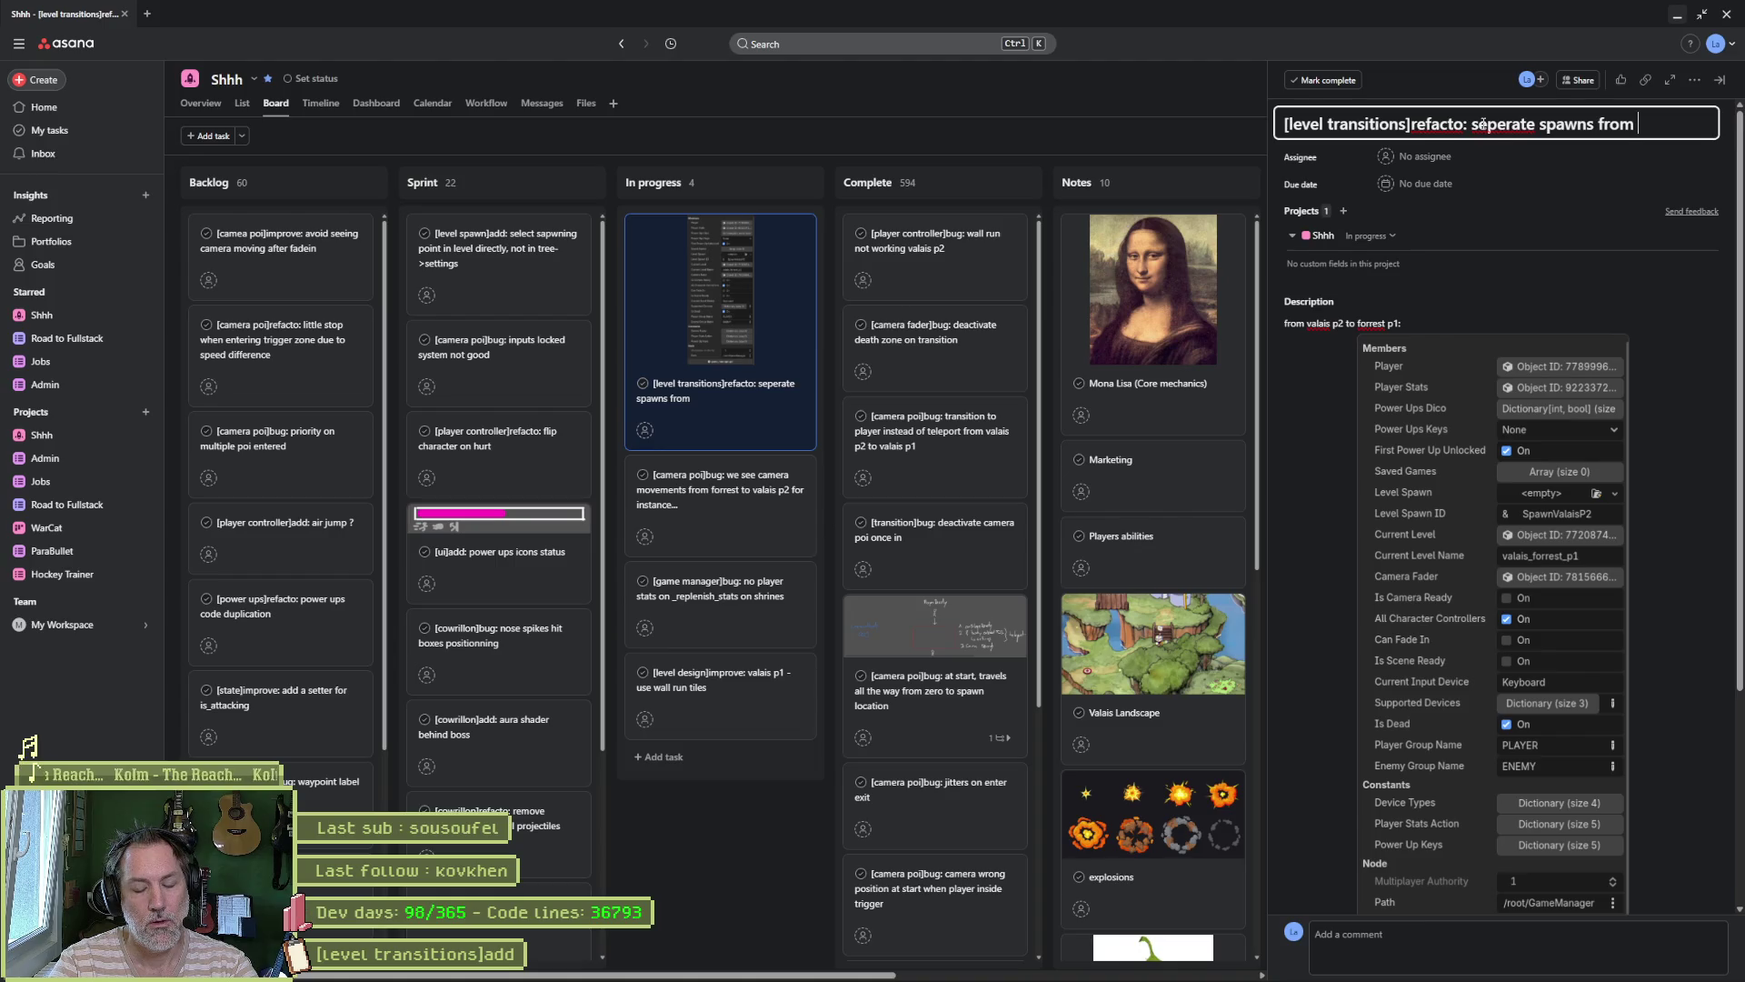
text(transitions)
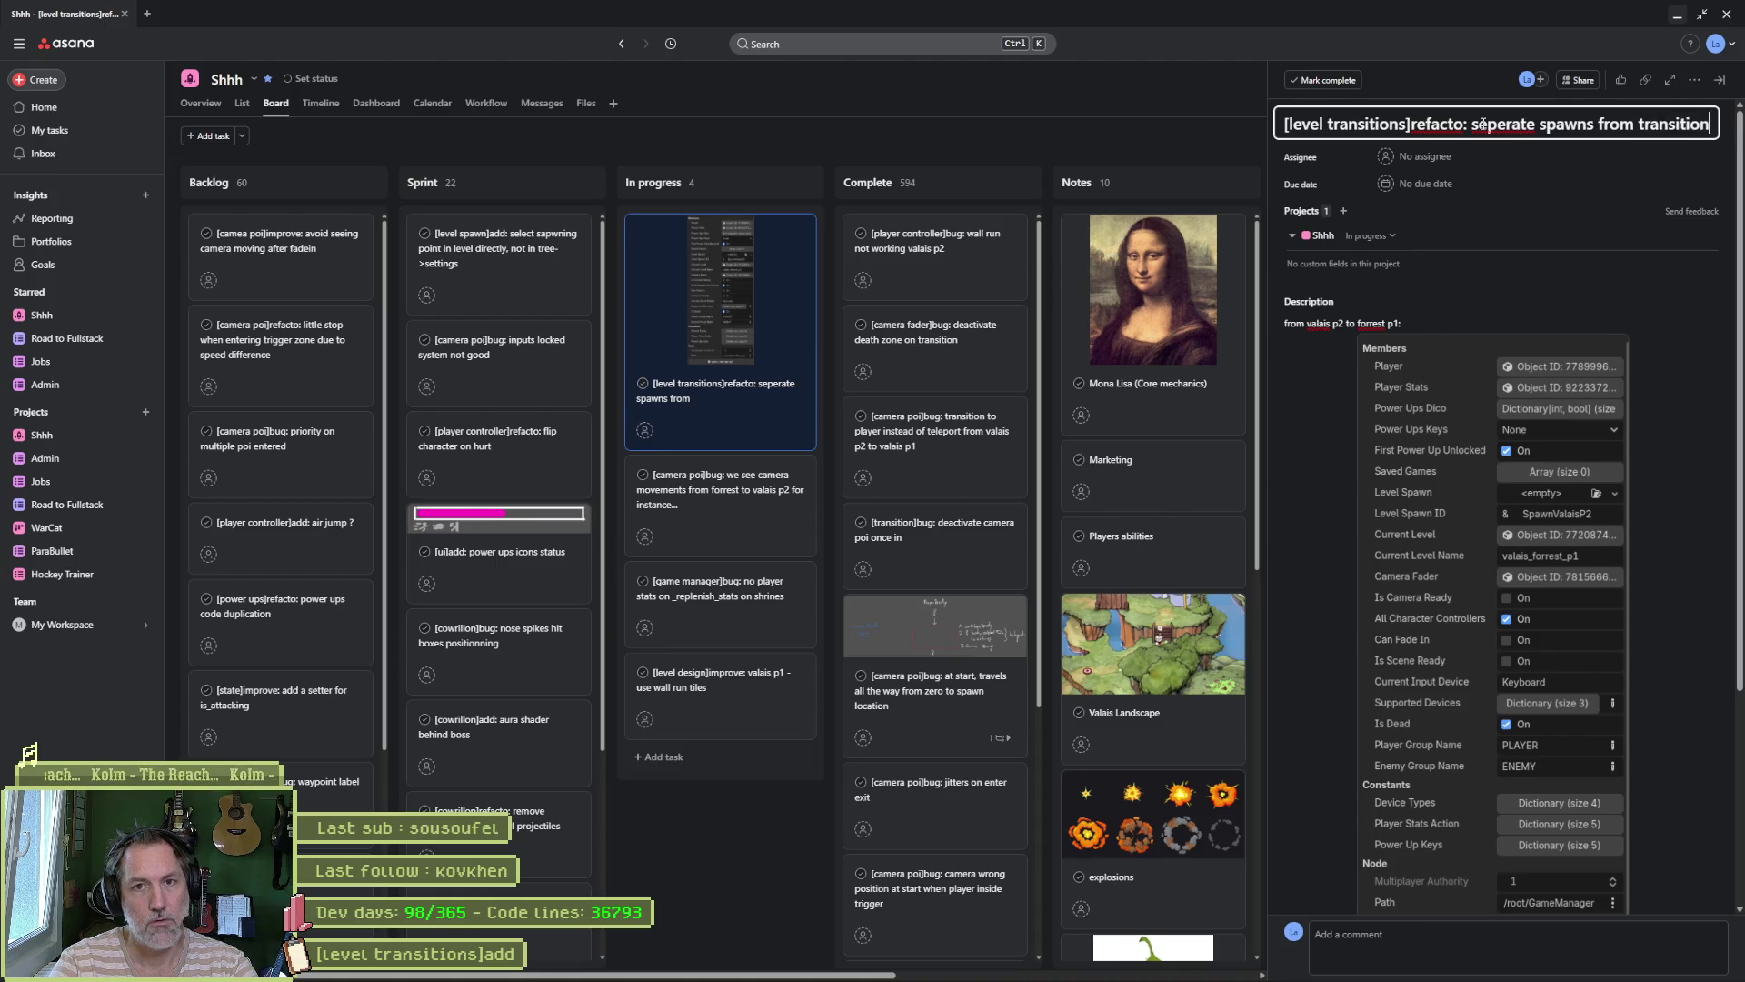
text( s)
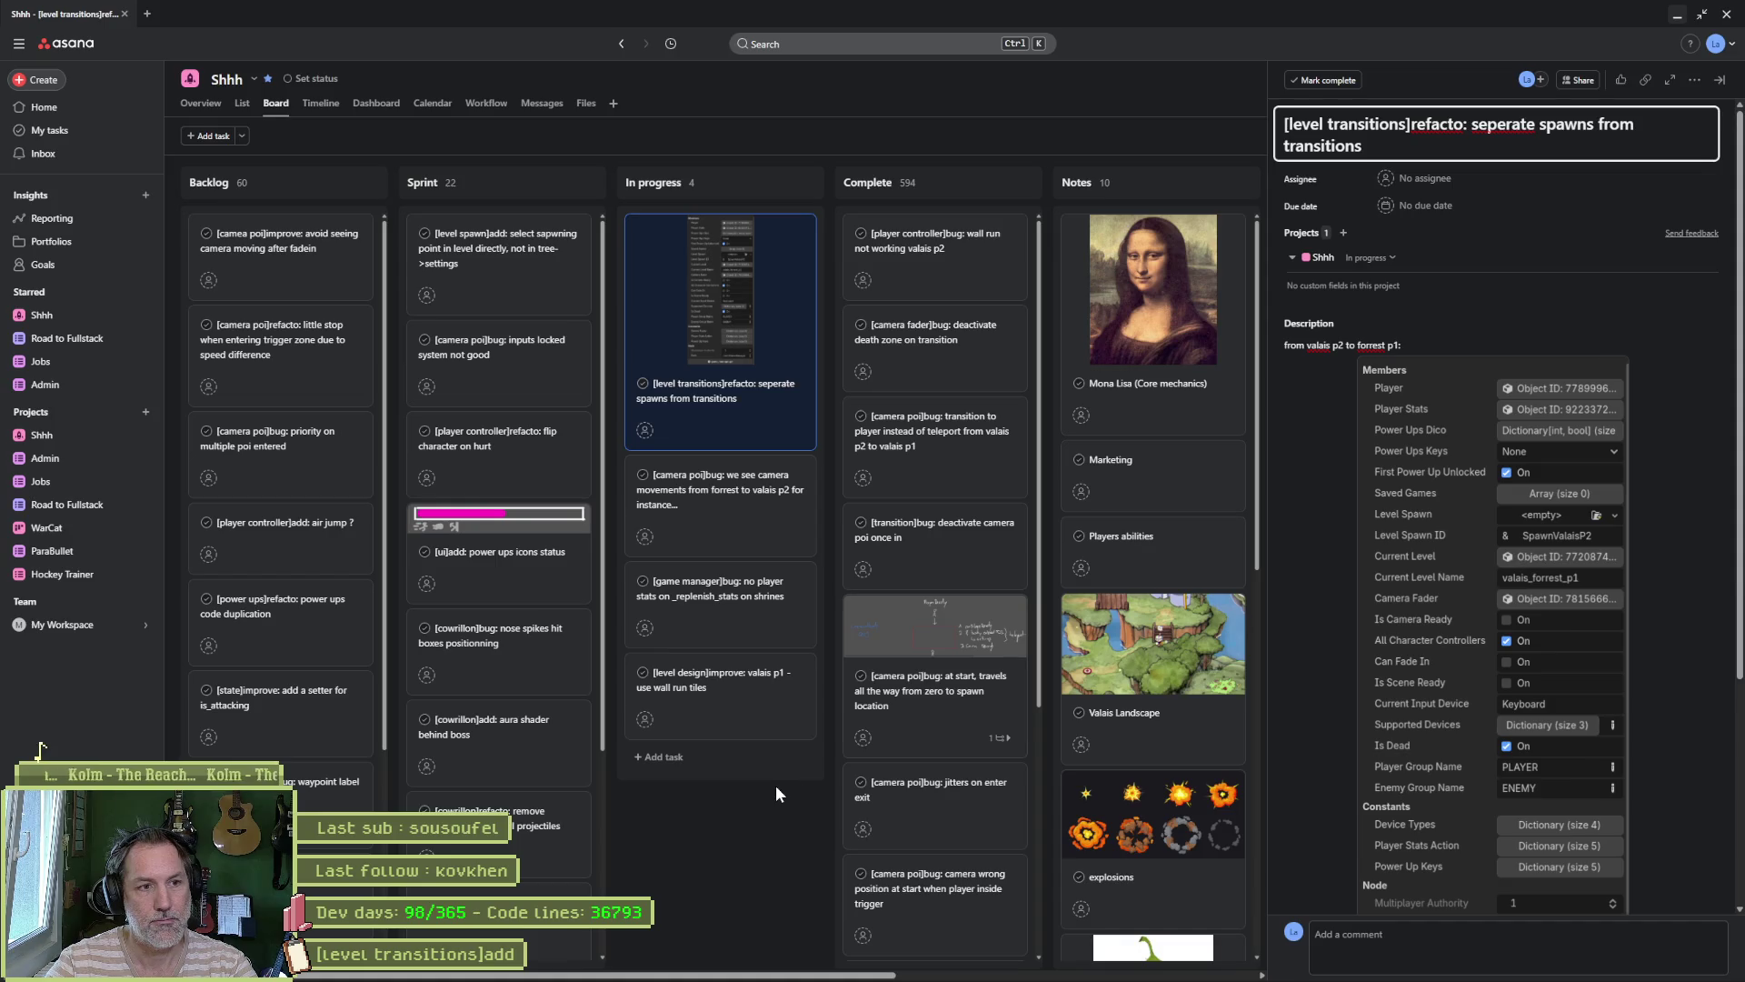
text(ystem)
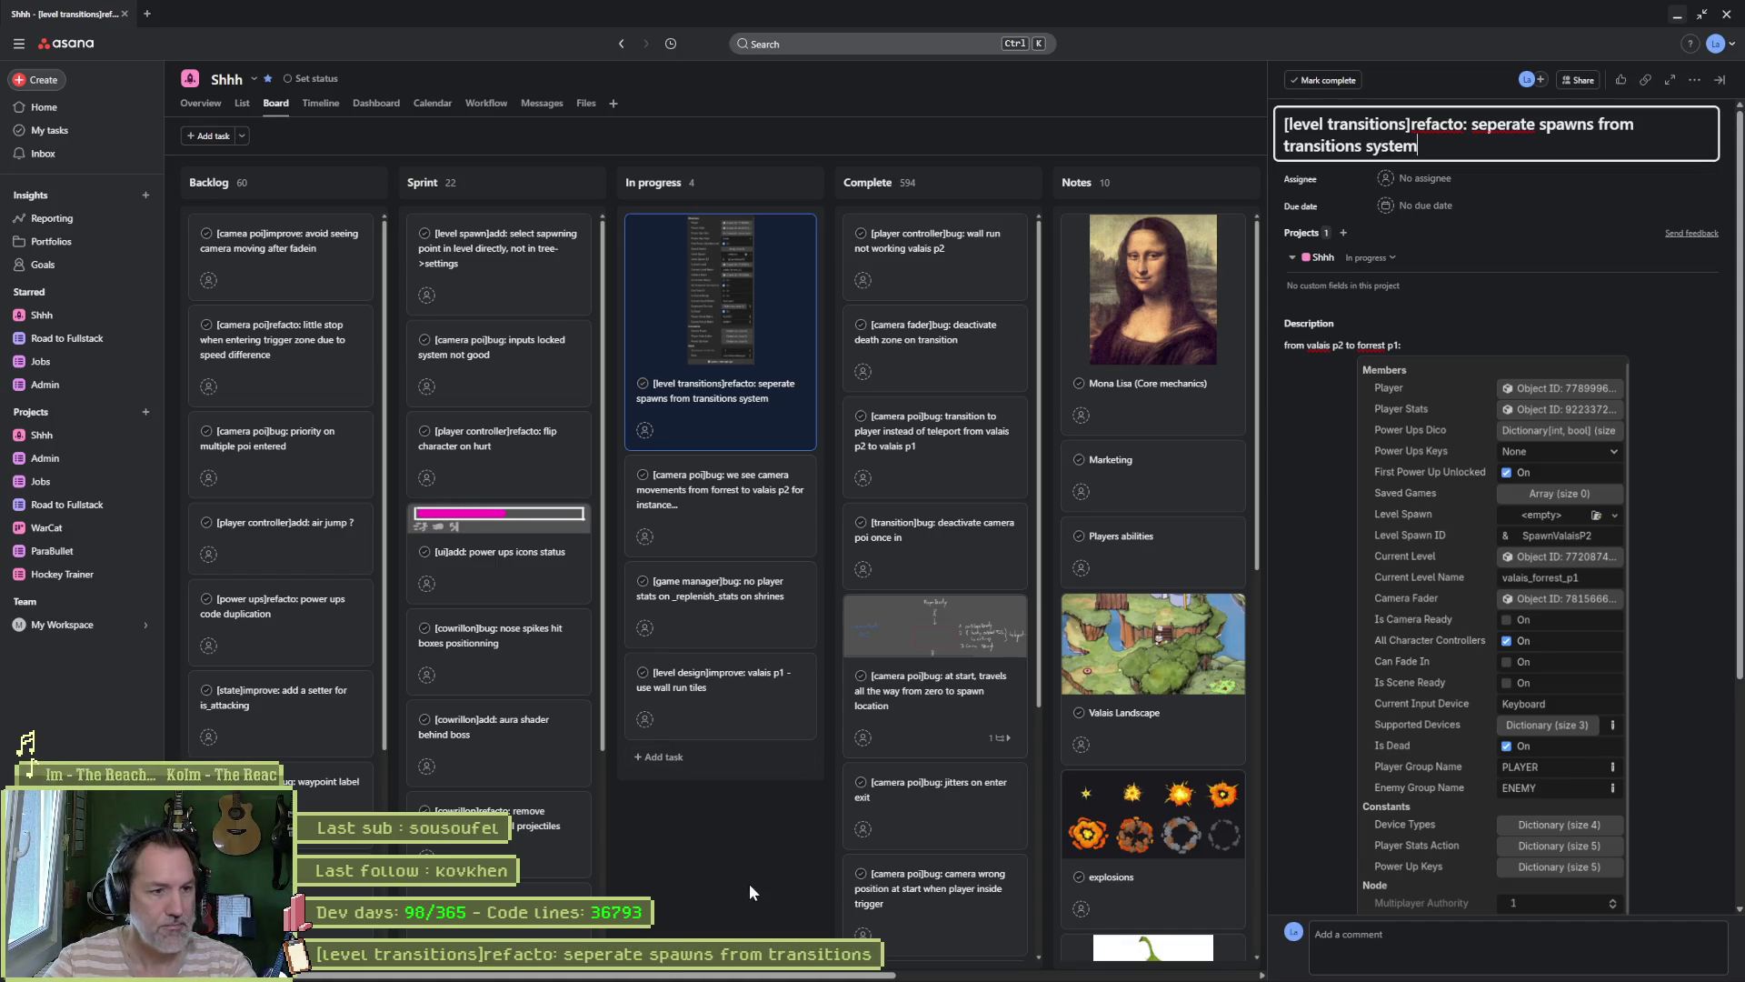
click(749, 883)
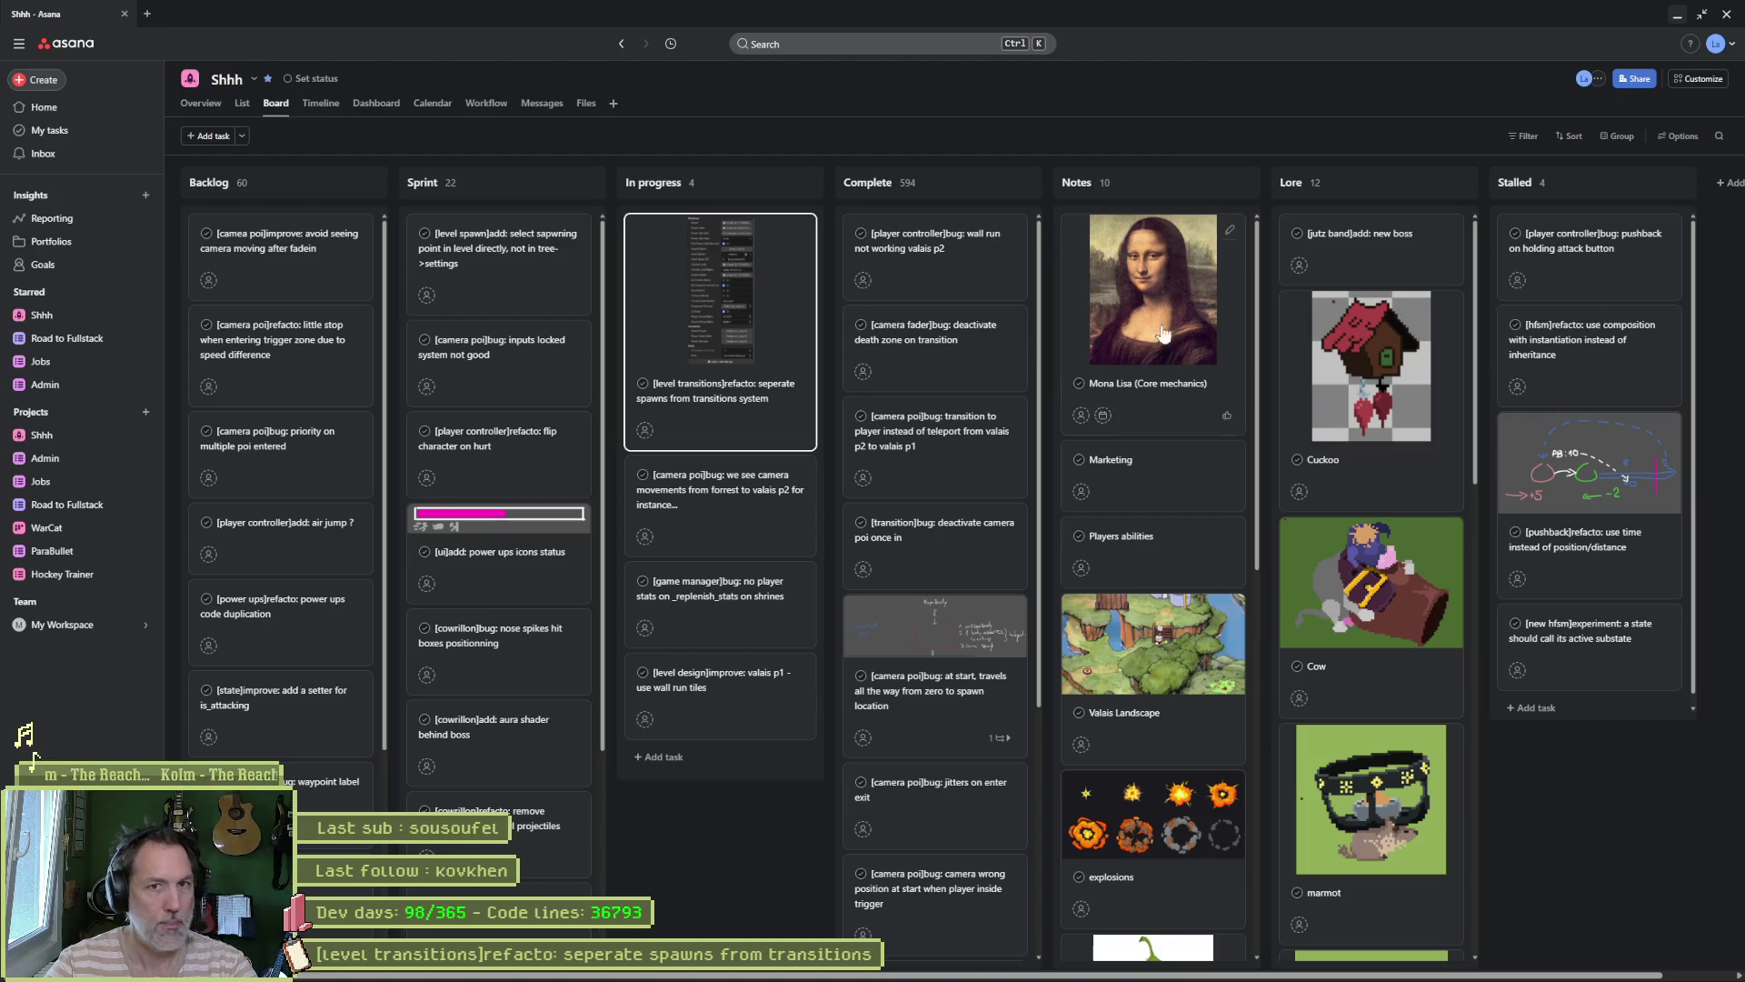
Step: Remove the refactor task's description image and text, close the task, and minimize Asana
click(1677, 14)
key(alt+Tab)
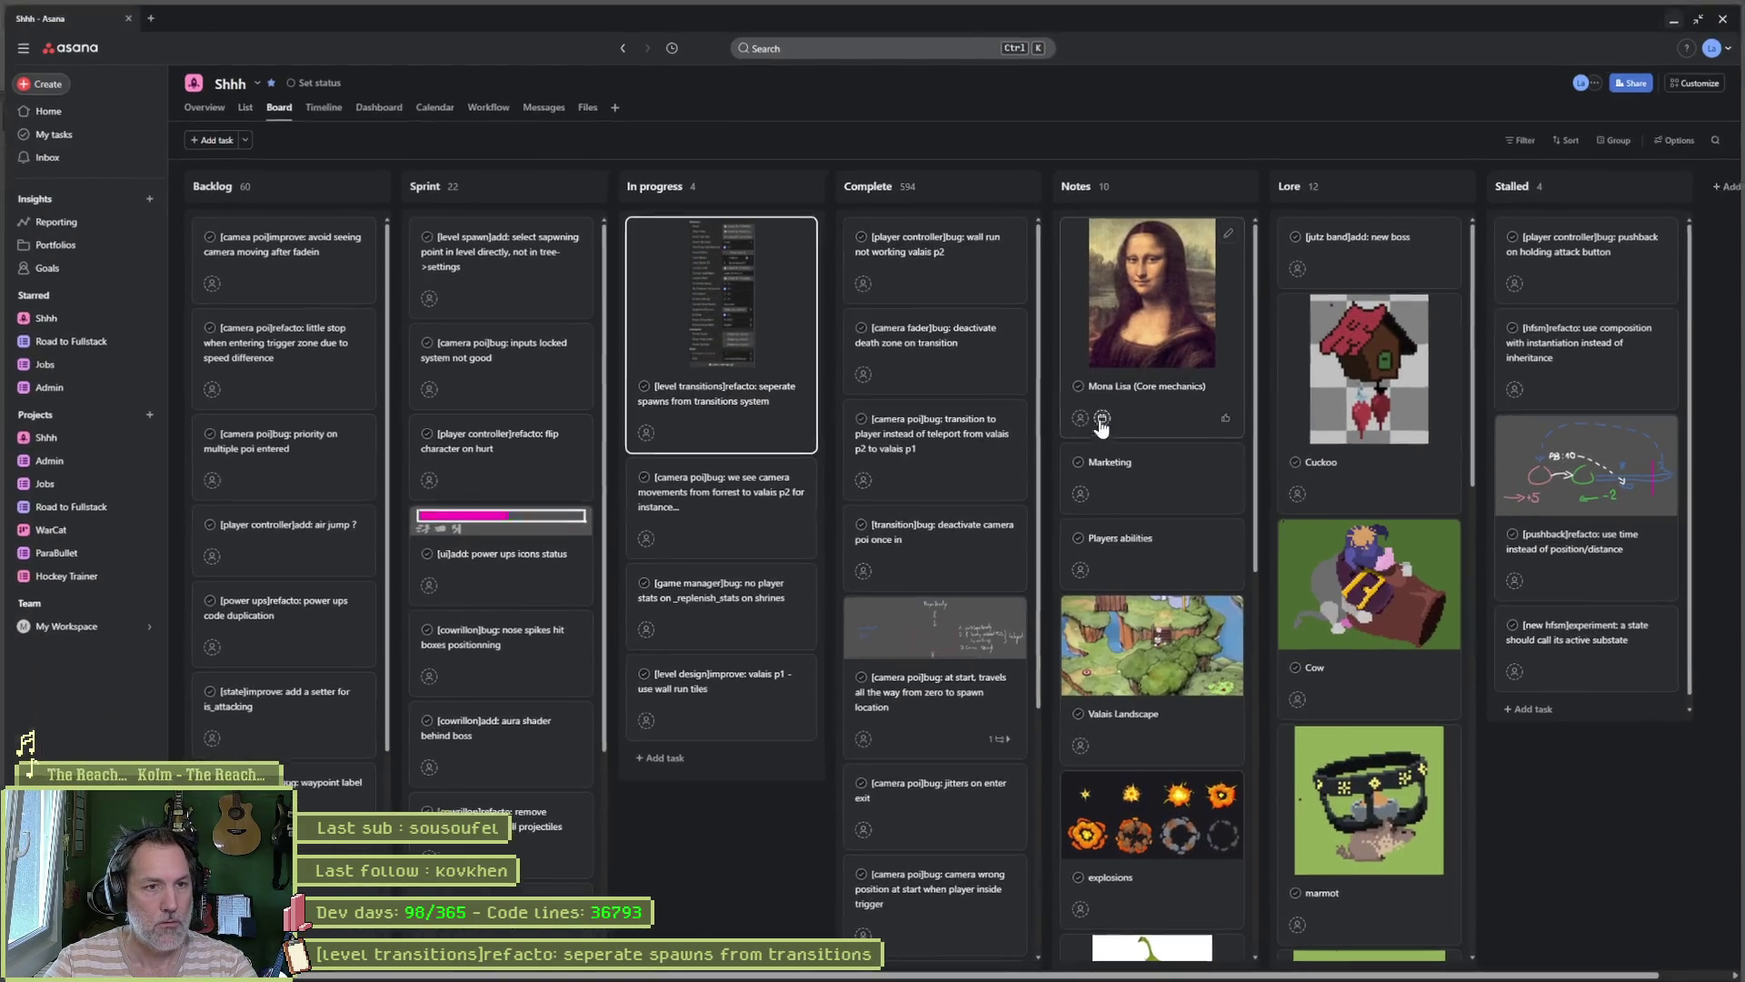
click(783, 306)
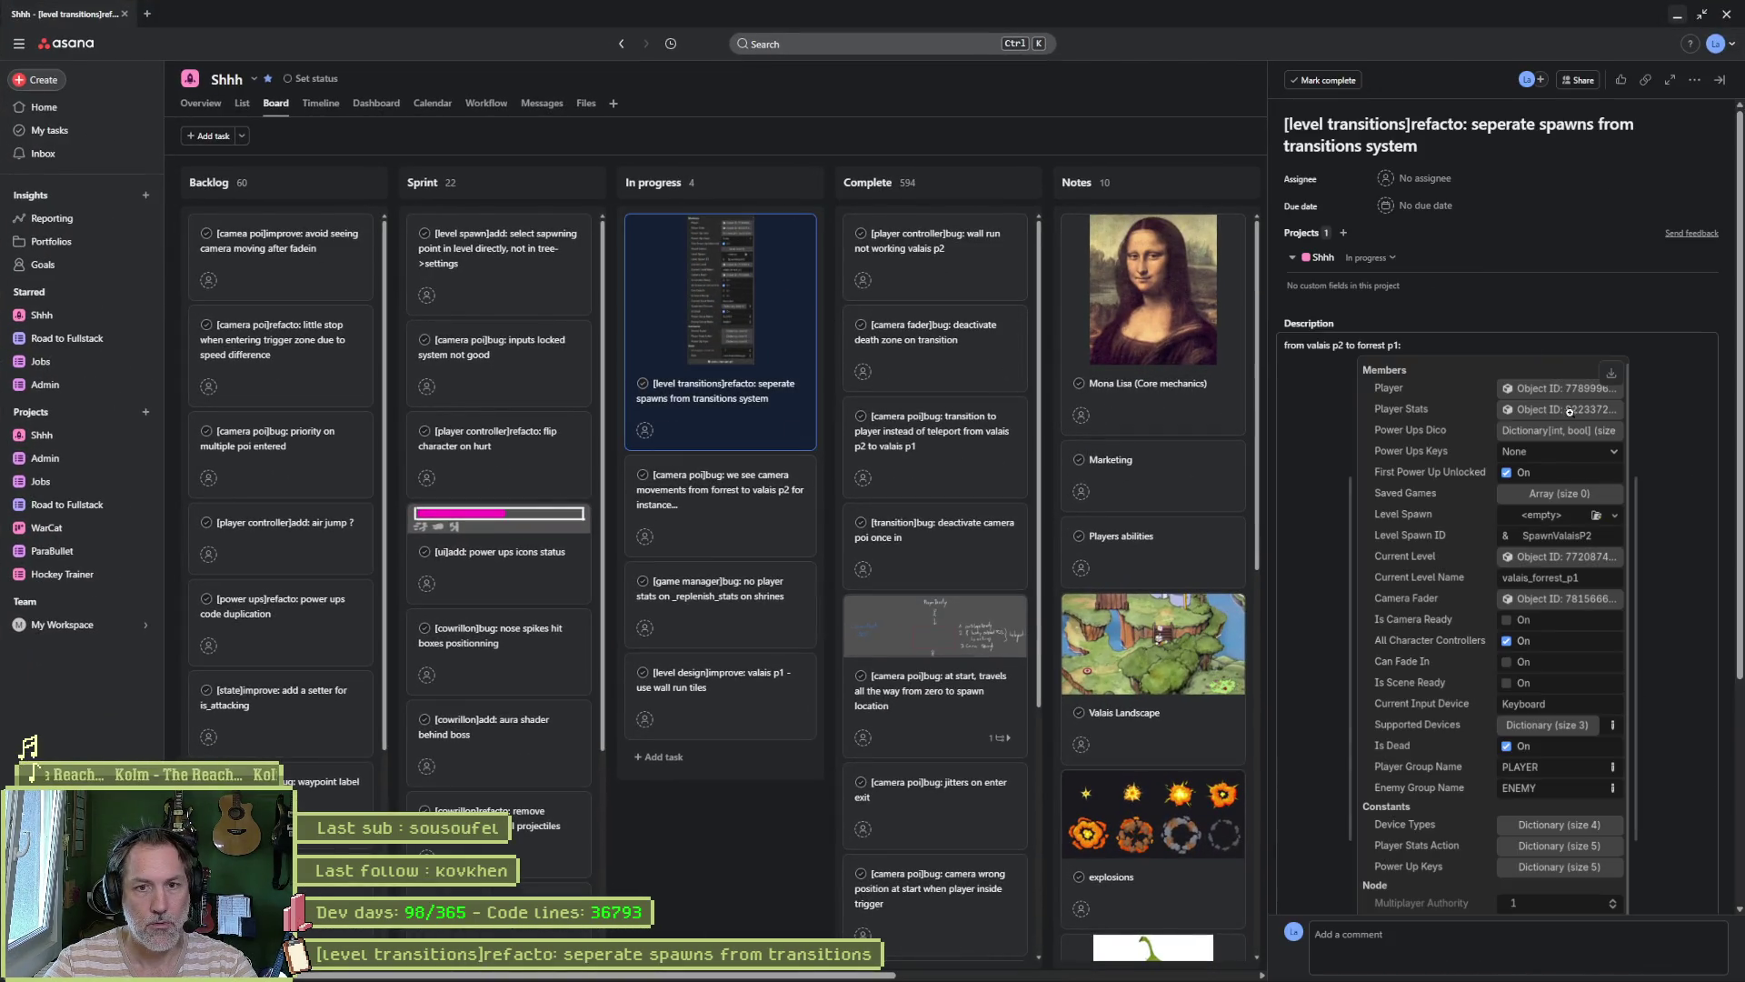
click(1709, 369)
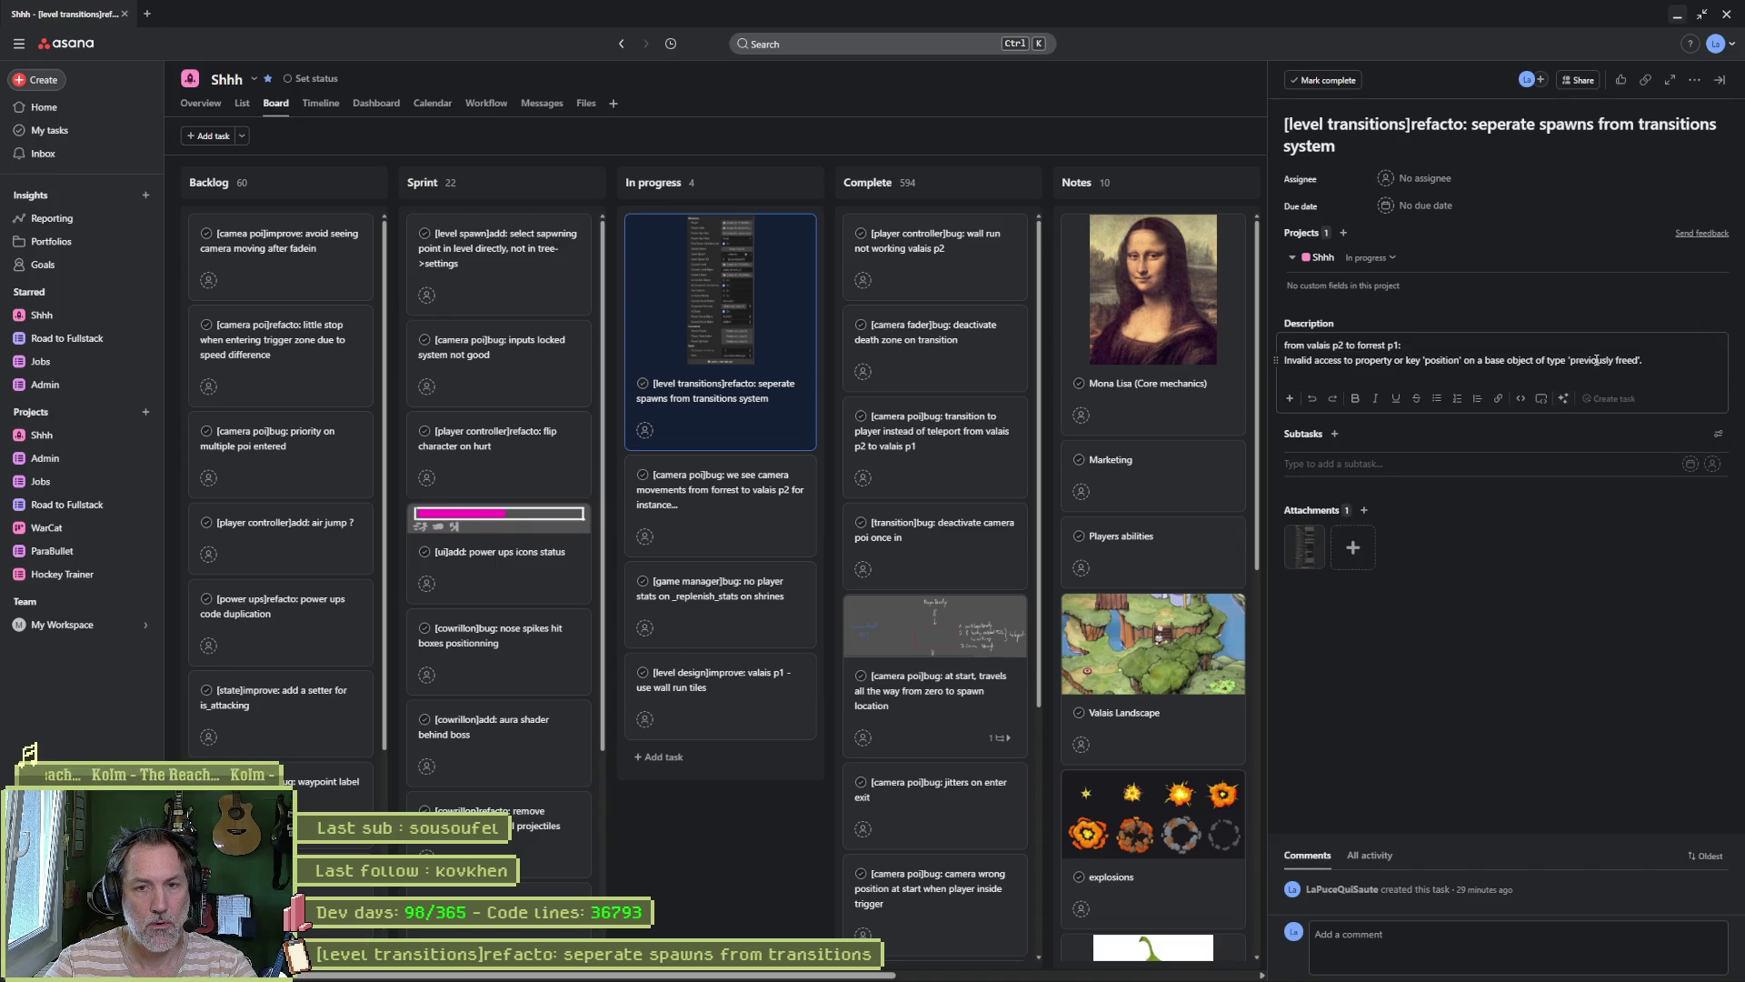
key(ctrl+a)
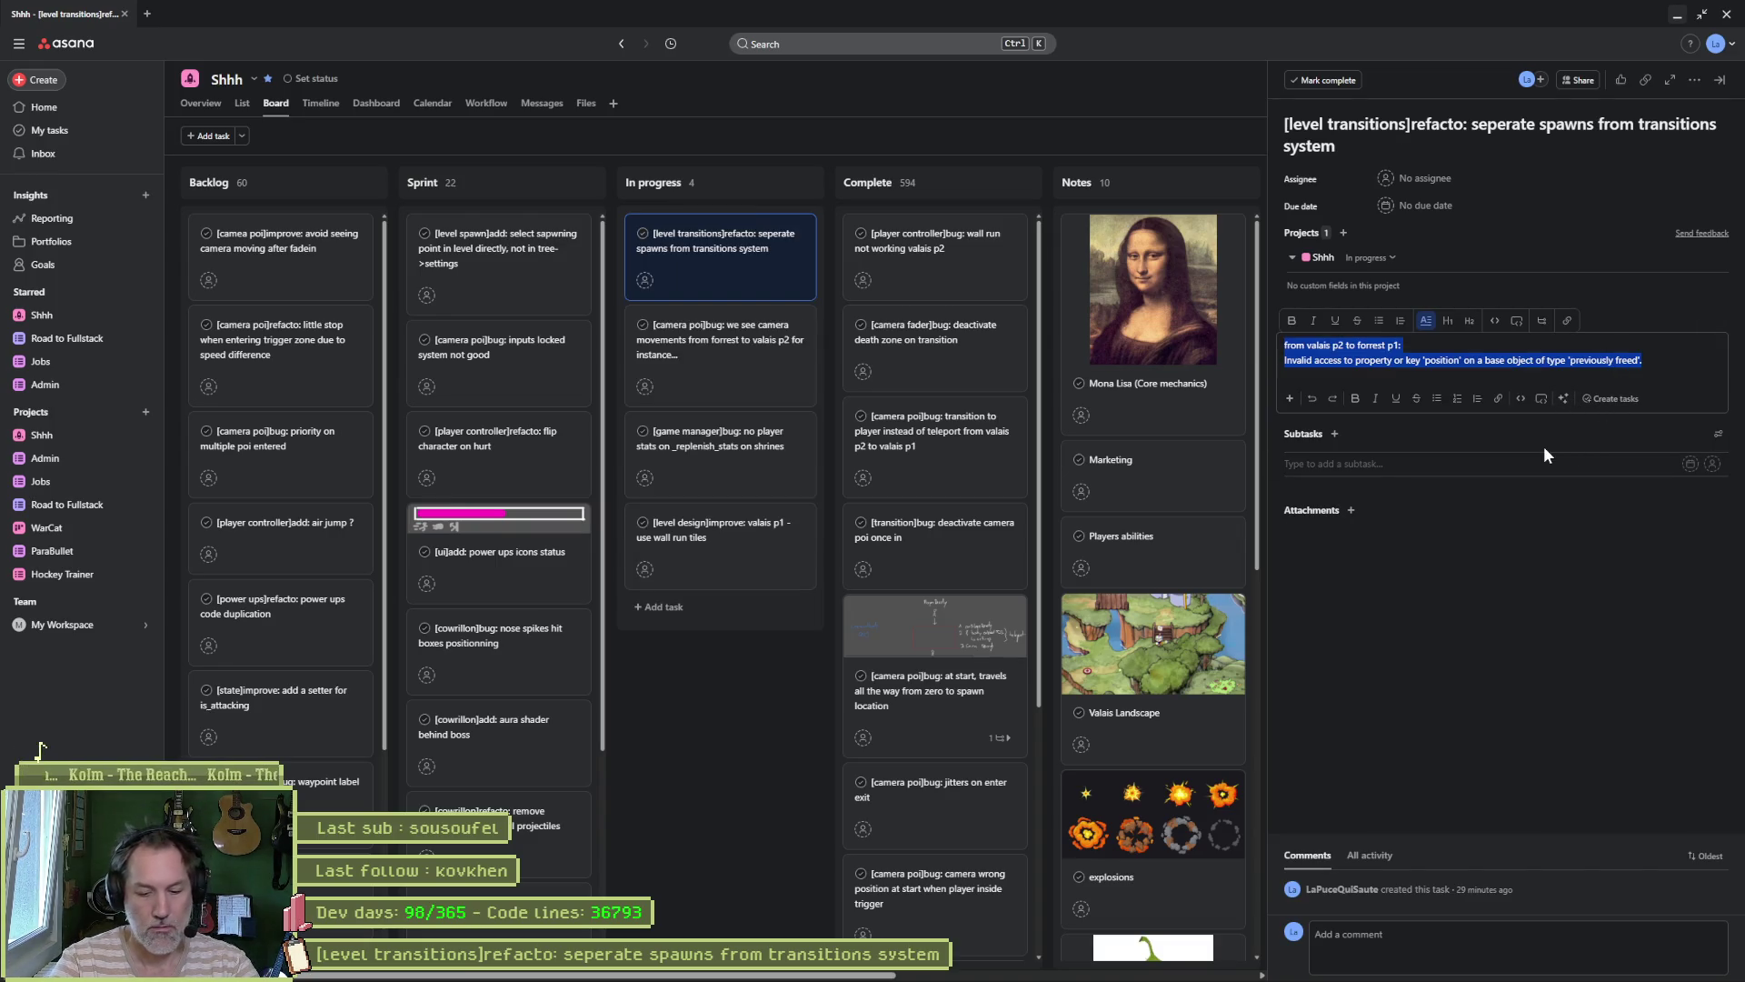
key(Escape)
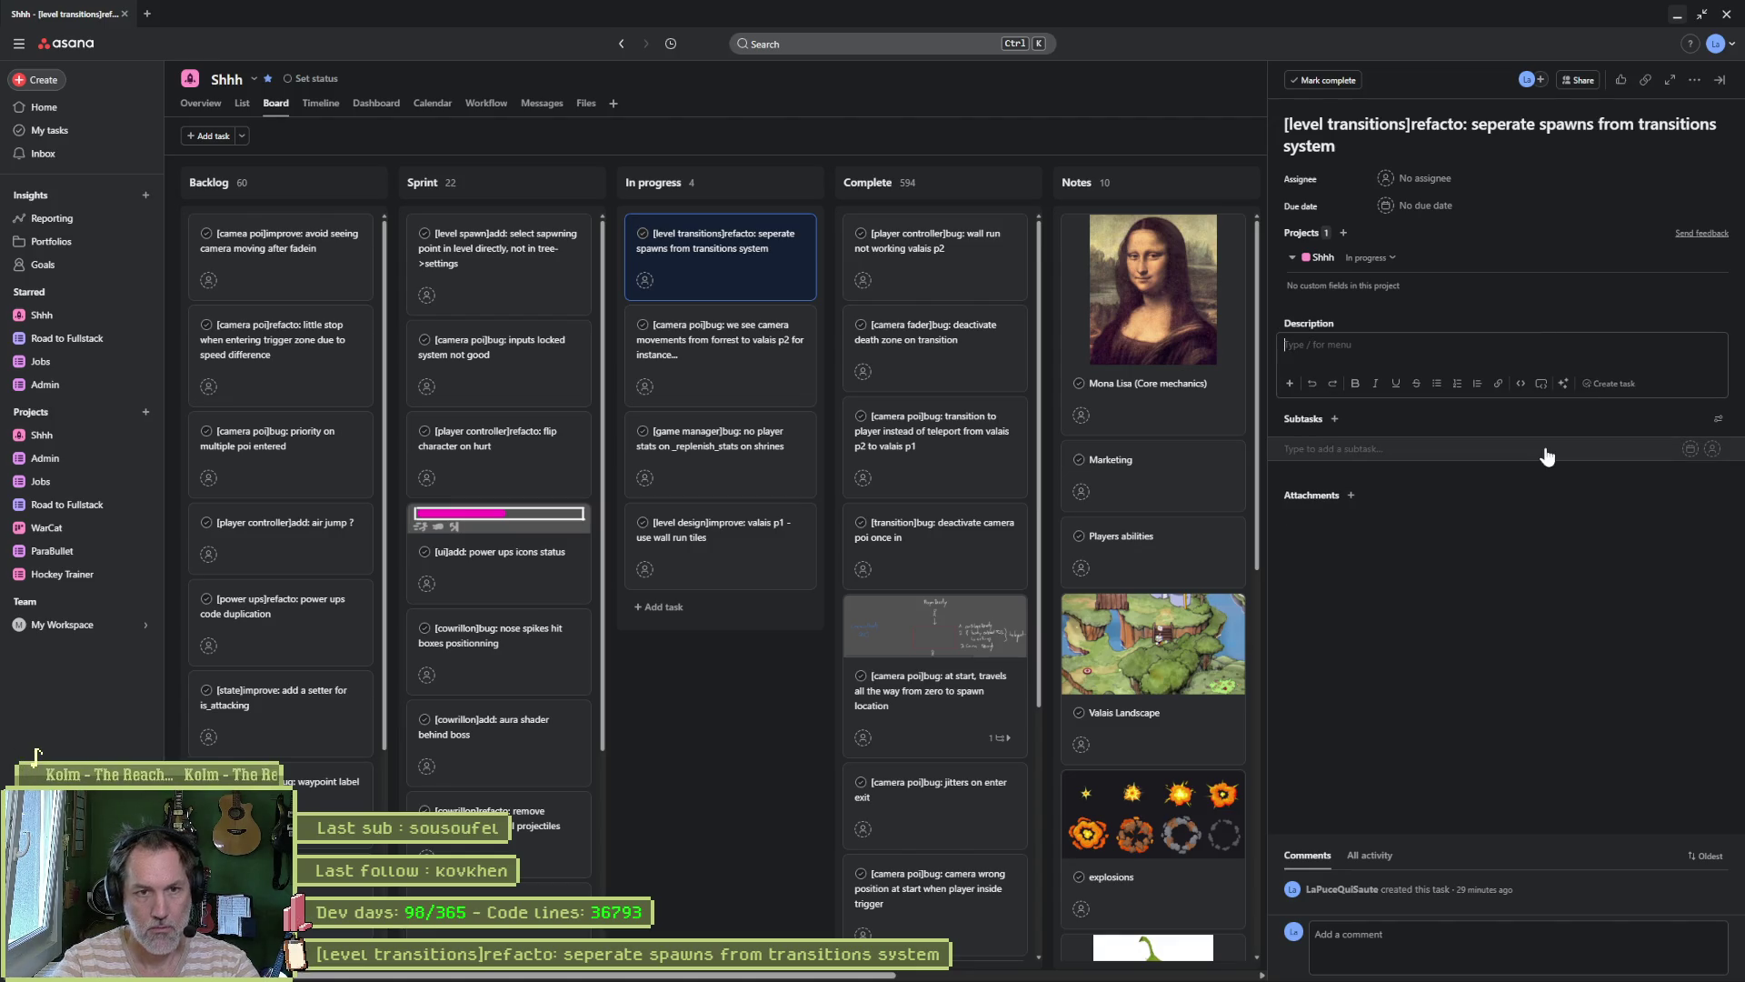
key(Escape)
click(1677, 14)
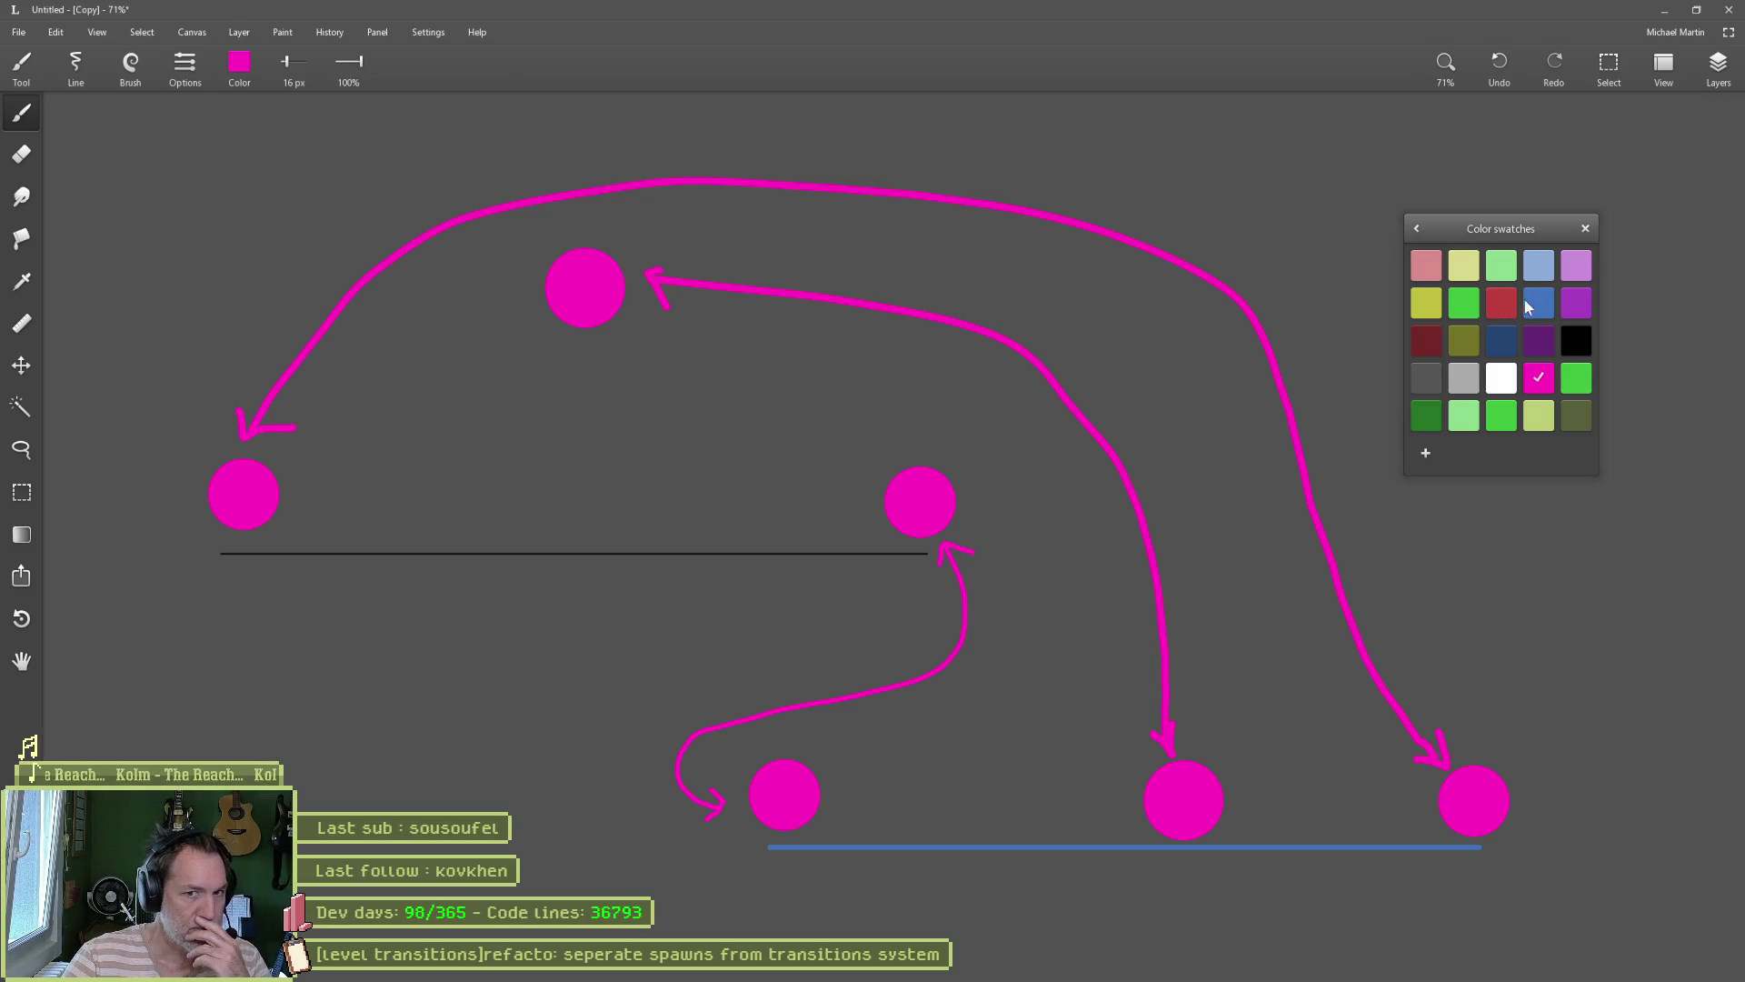
Step: Switch to green at 48 px brush size and paint three dots along the black line
click(1550, 271)
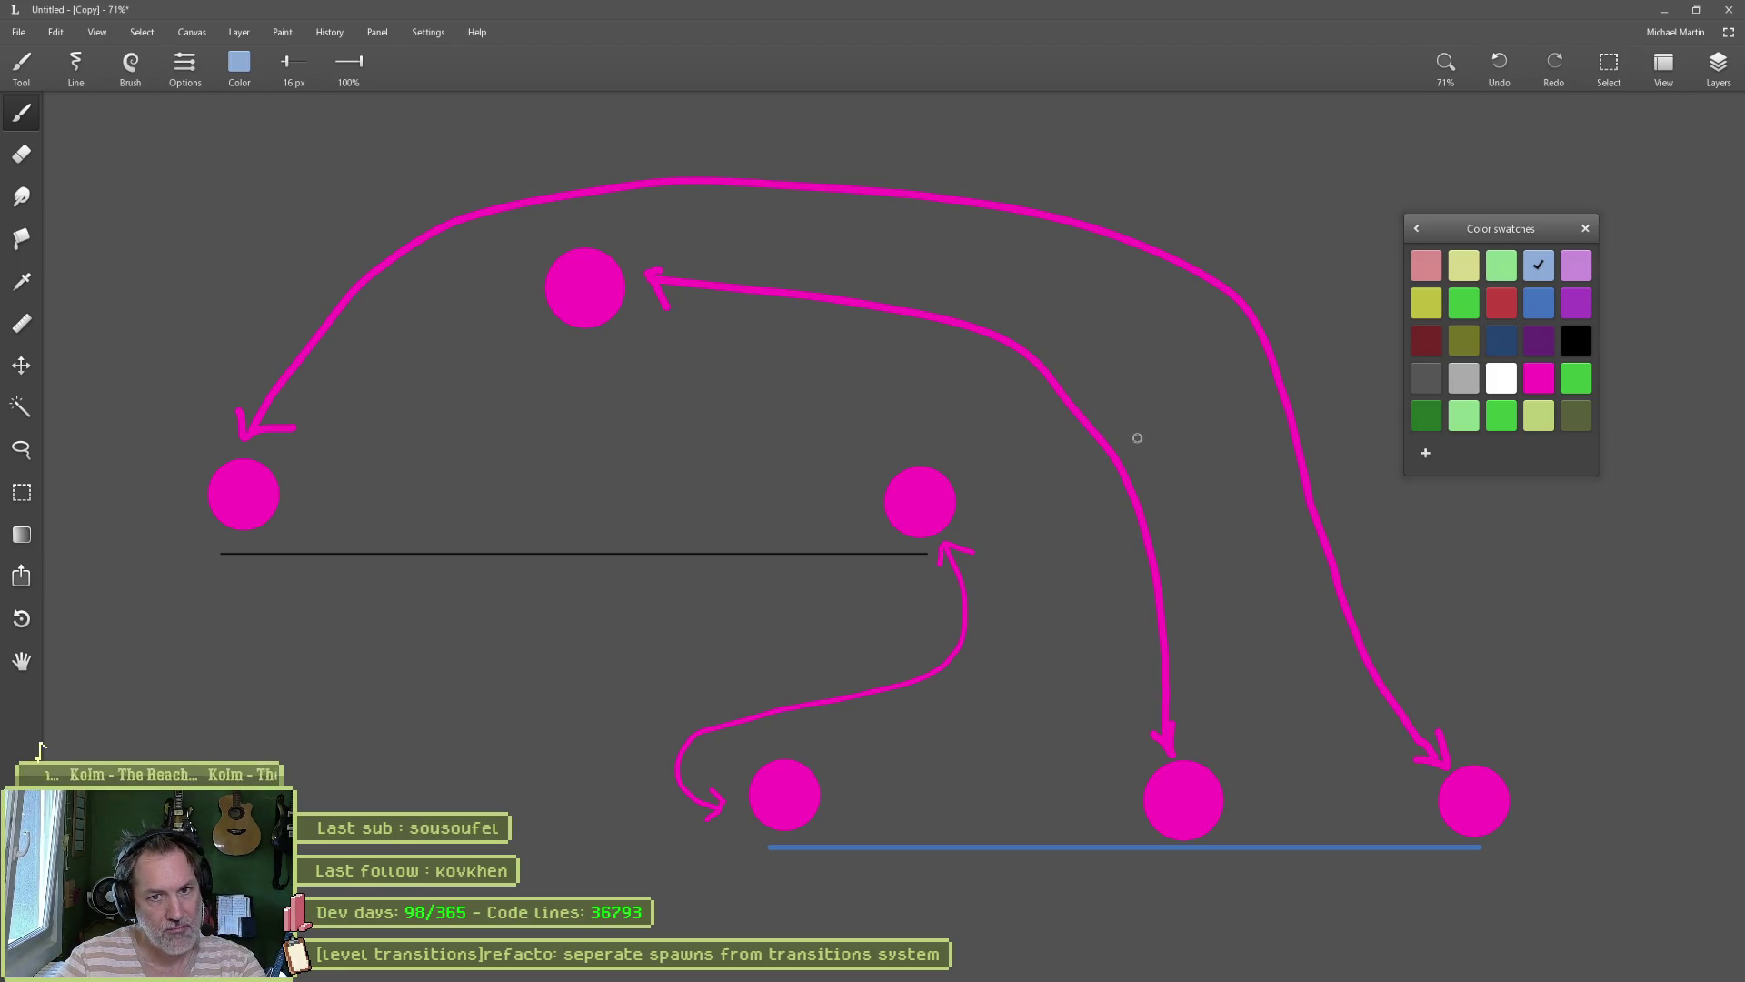
click(1576, 377)
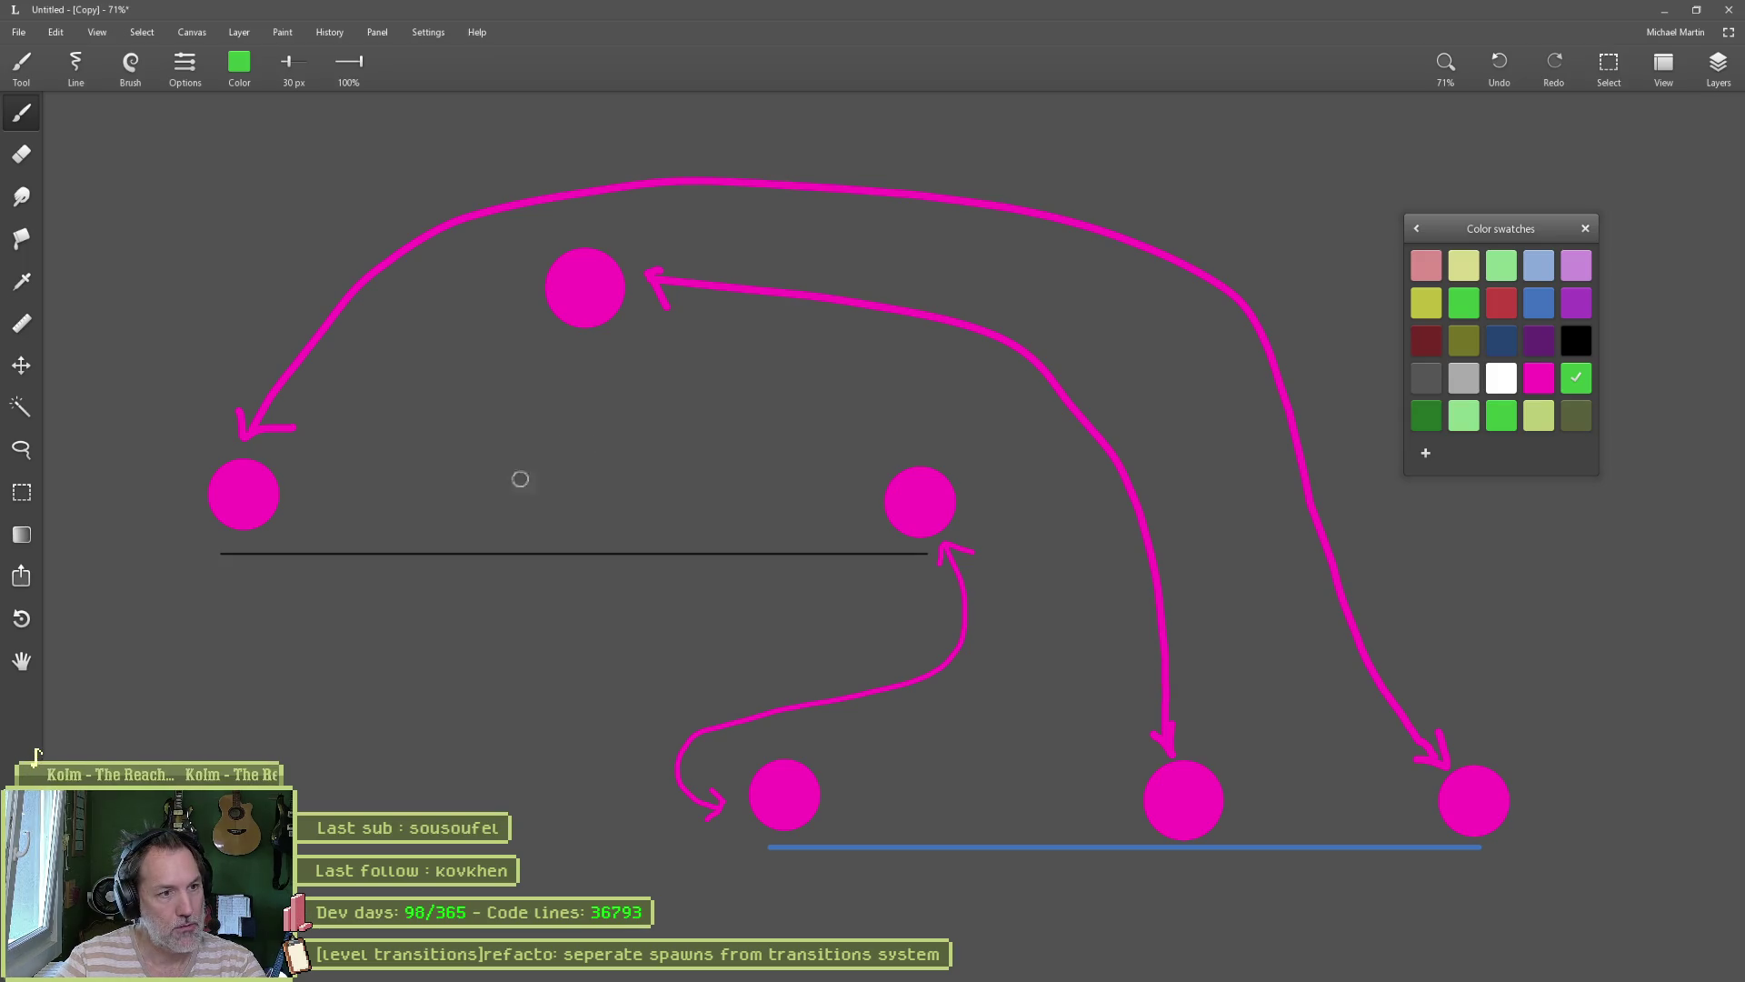
key(bracketright)
key(bracketright)
click(325, 516)
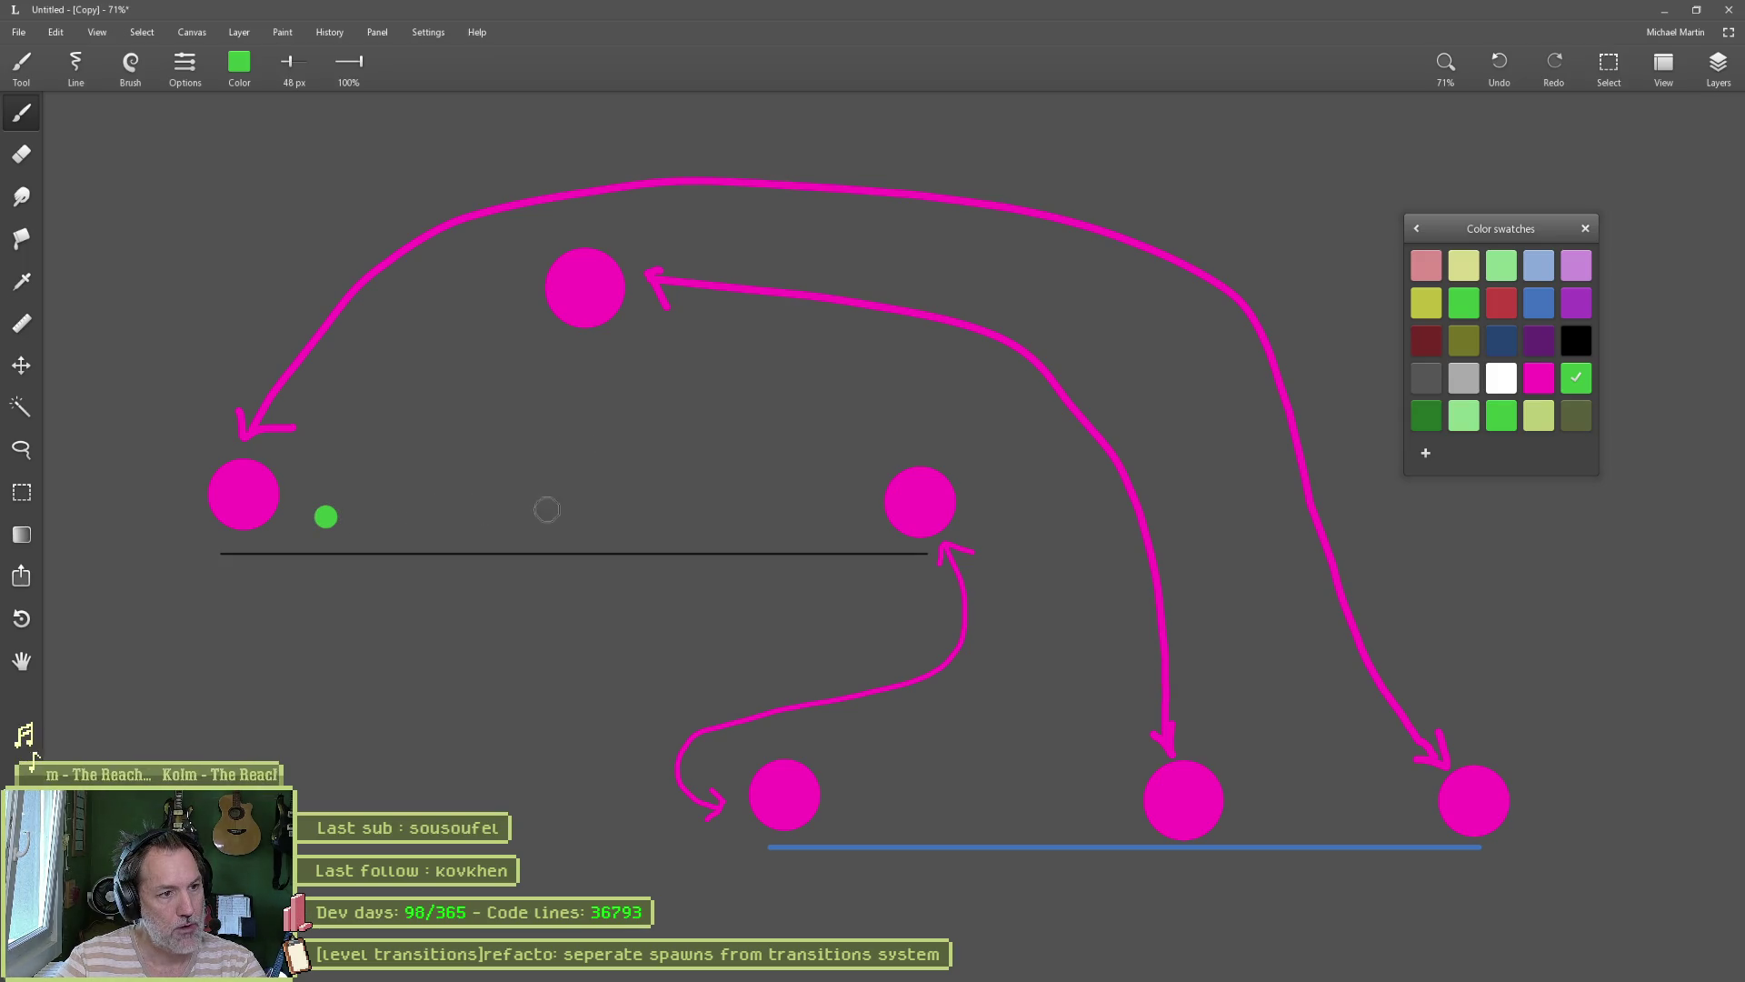
click(558, 510)
click(795, 513)
Step: Add green dots along the blue line and between the right circles, then repaint the leftmost dot red
click(875, 828)
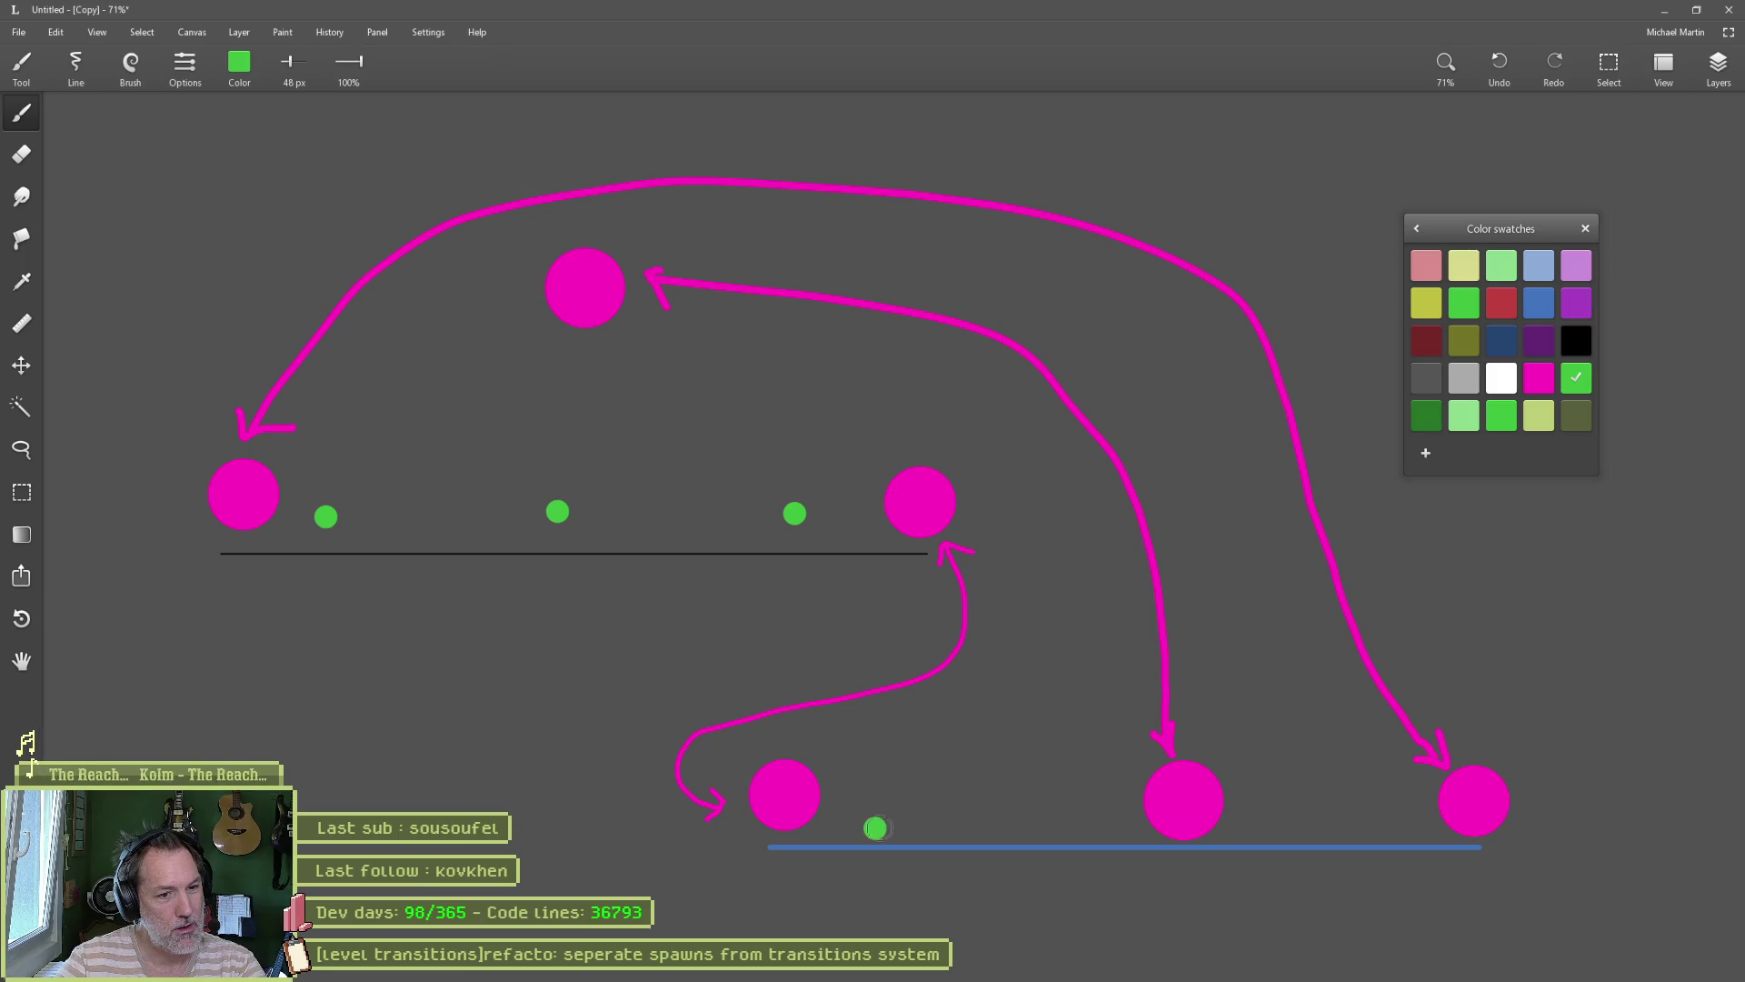
click(954, 824)
click(1001, 821)
click(1052, 818)
click(1266, 692)
click(1331, 791)
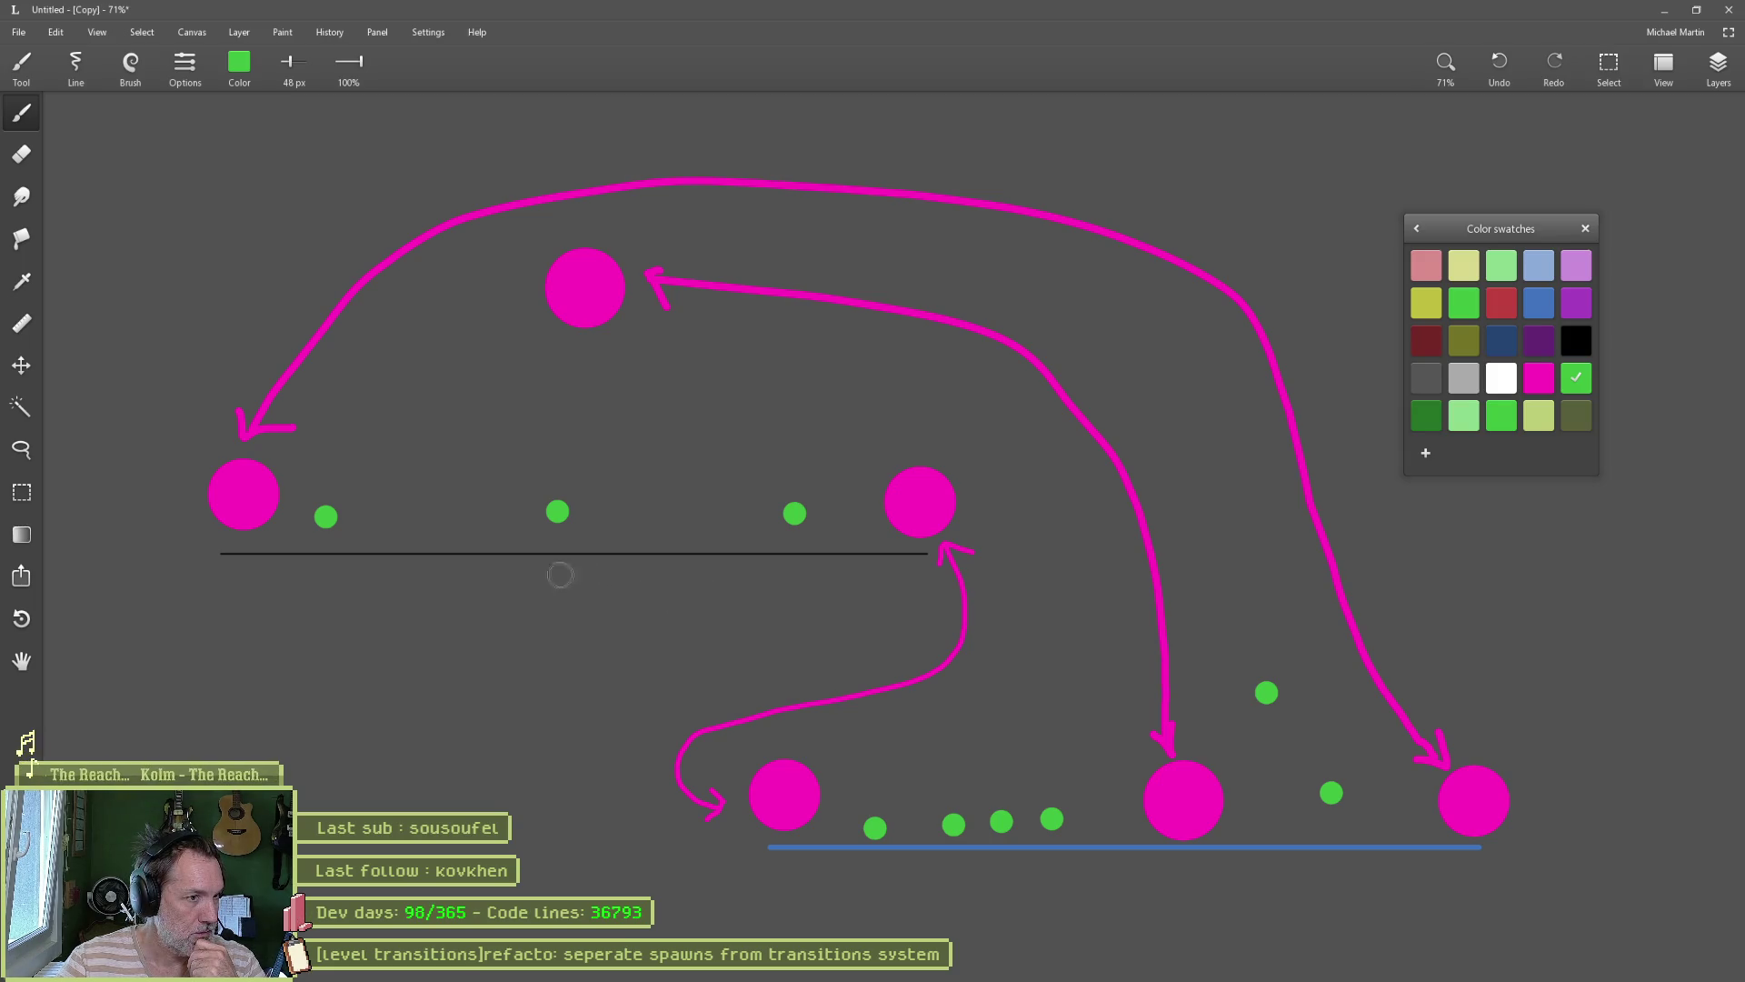
click(1501, 303)
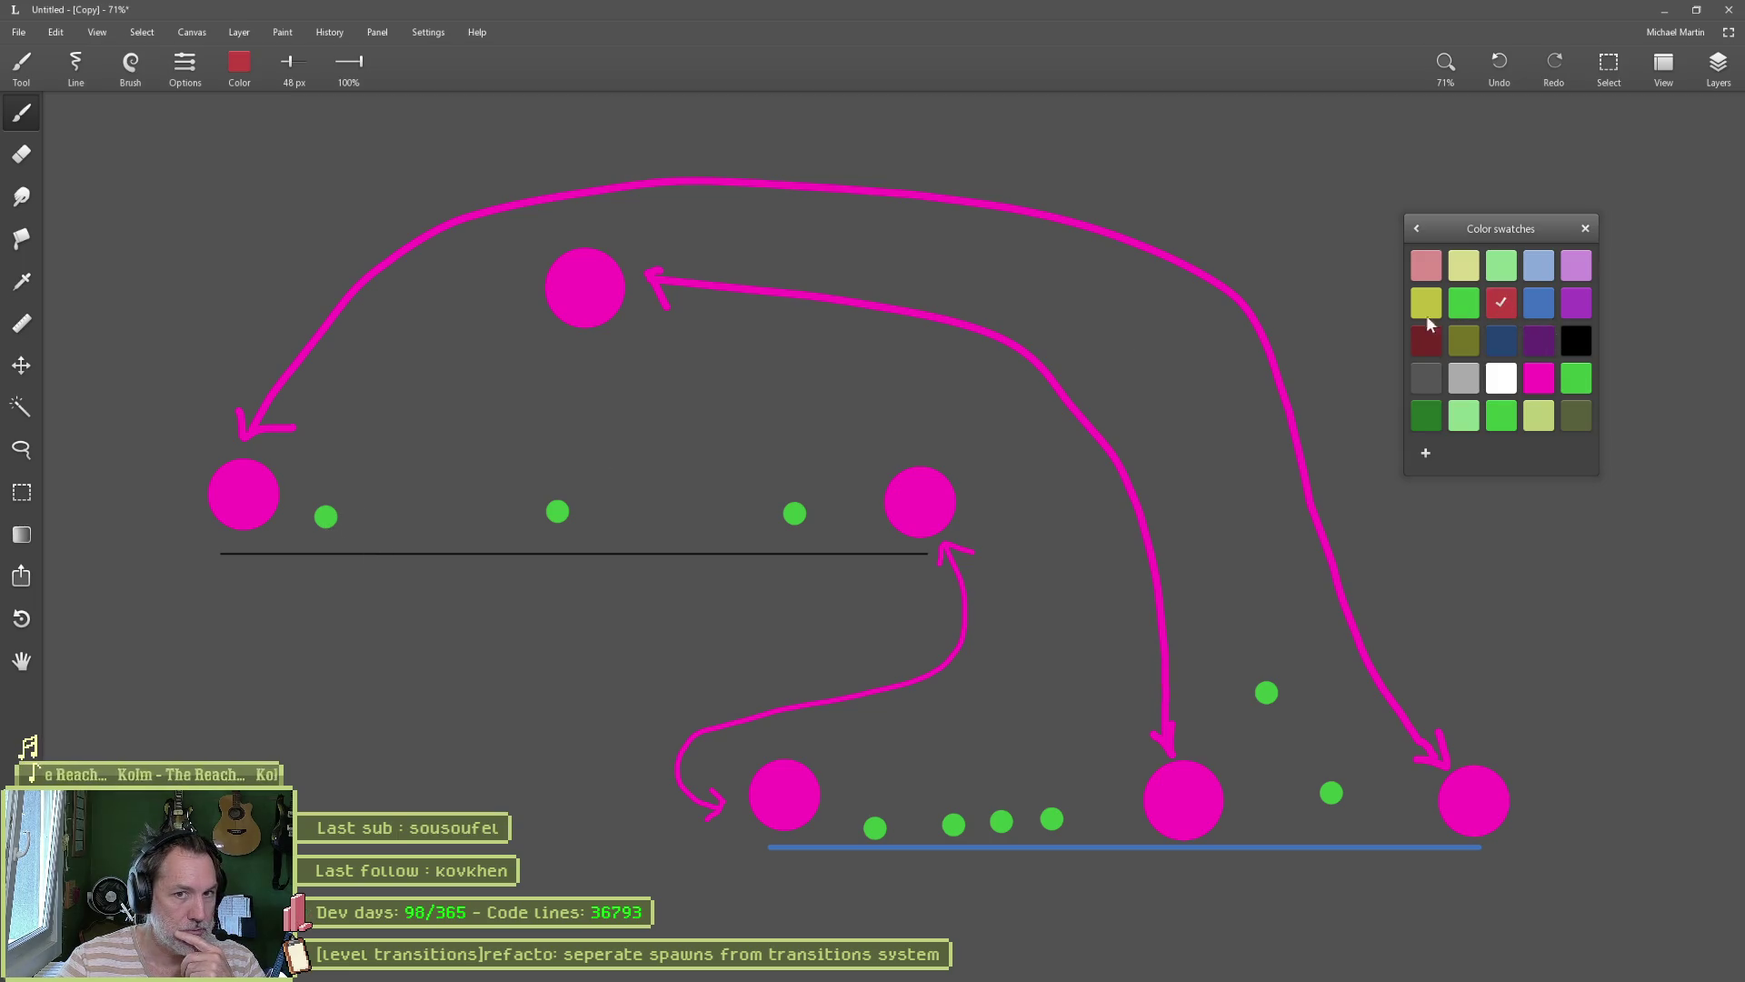
click(326, 518)
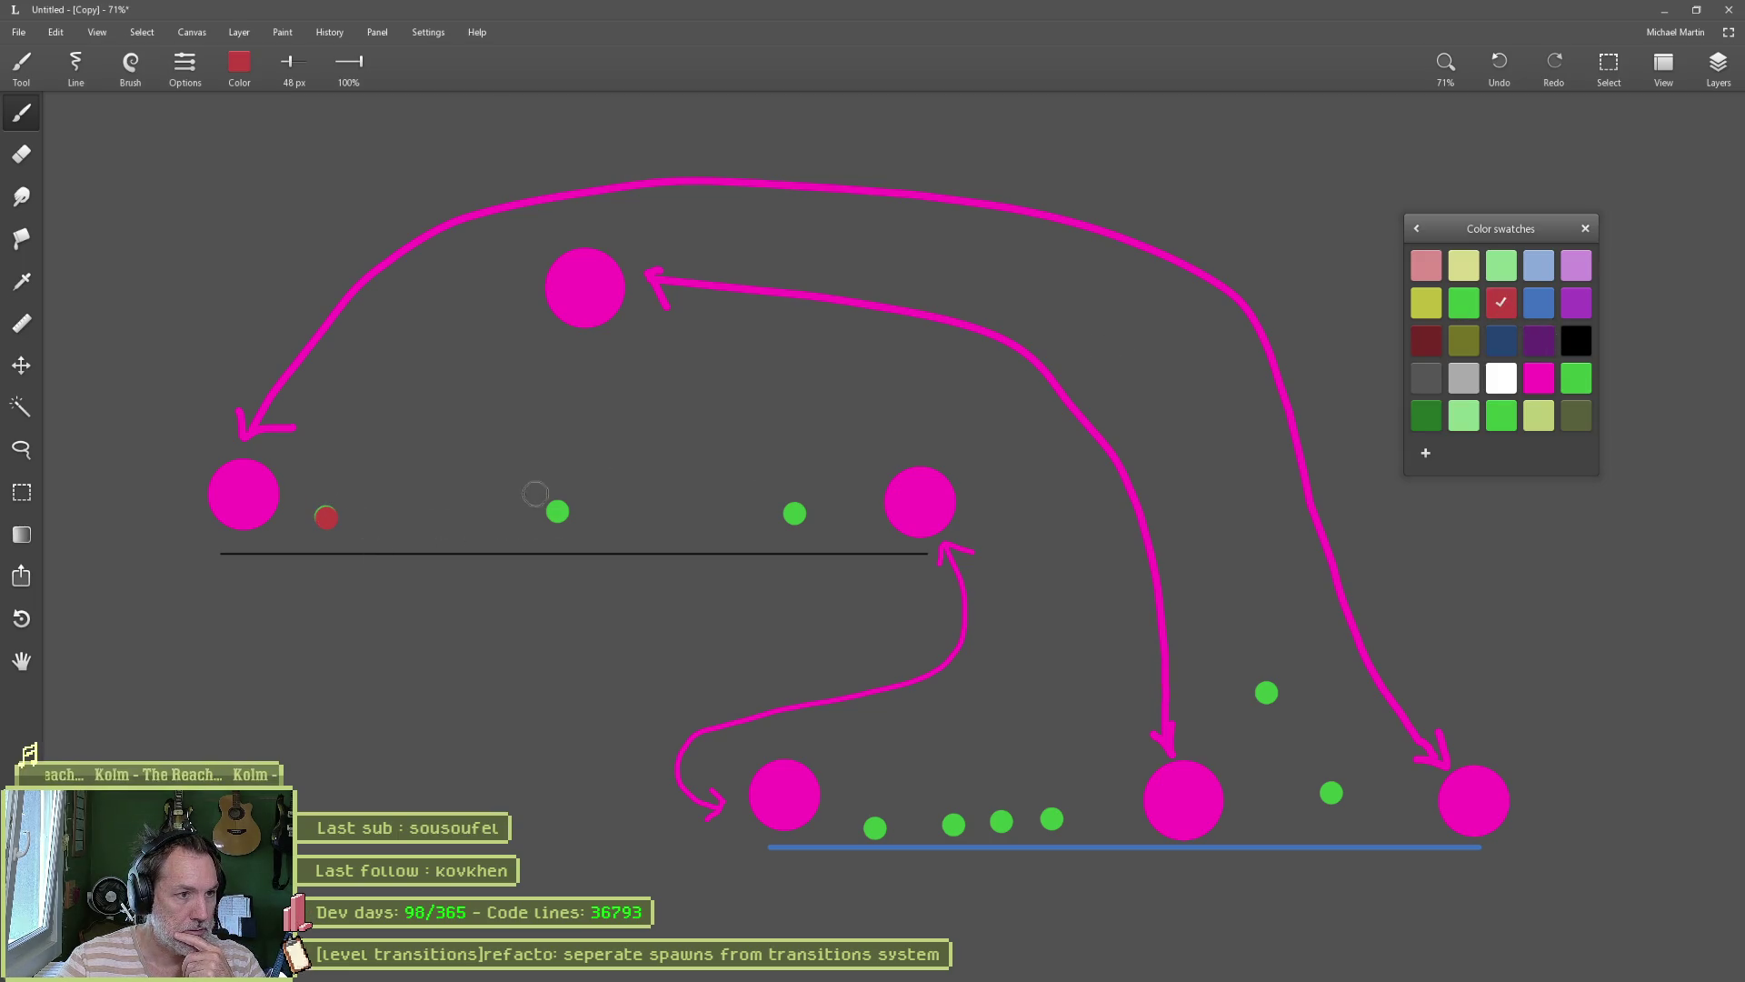
Step: Repaint several green dots red, then undo the repaints and the remaining green dots
click(792, 514)
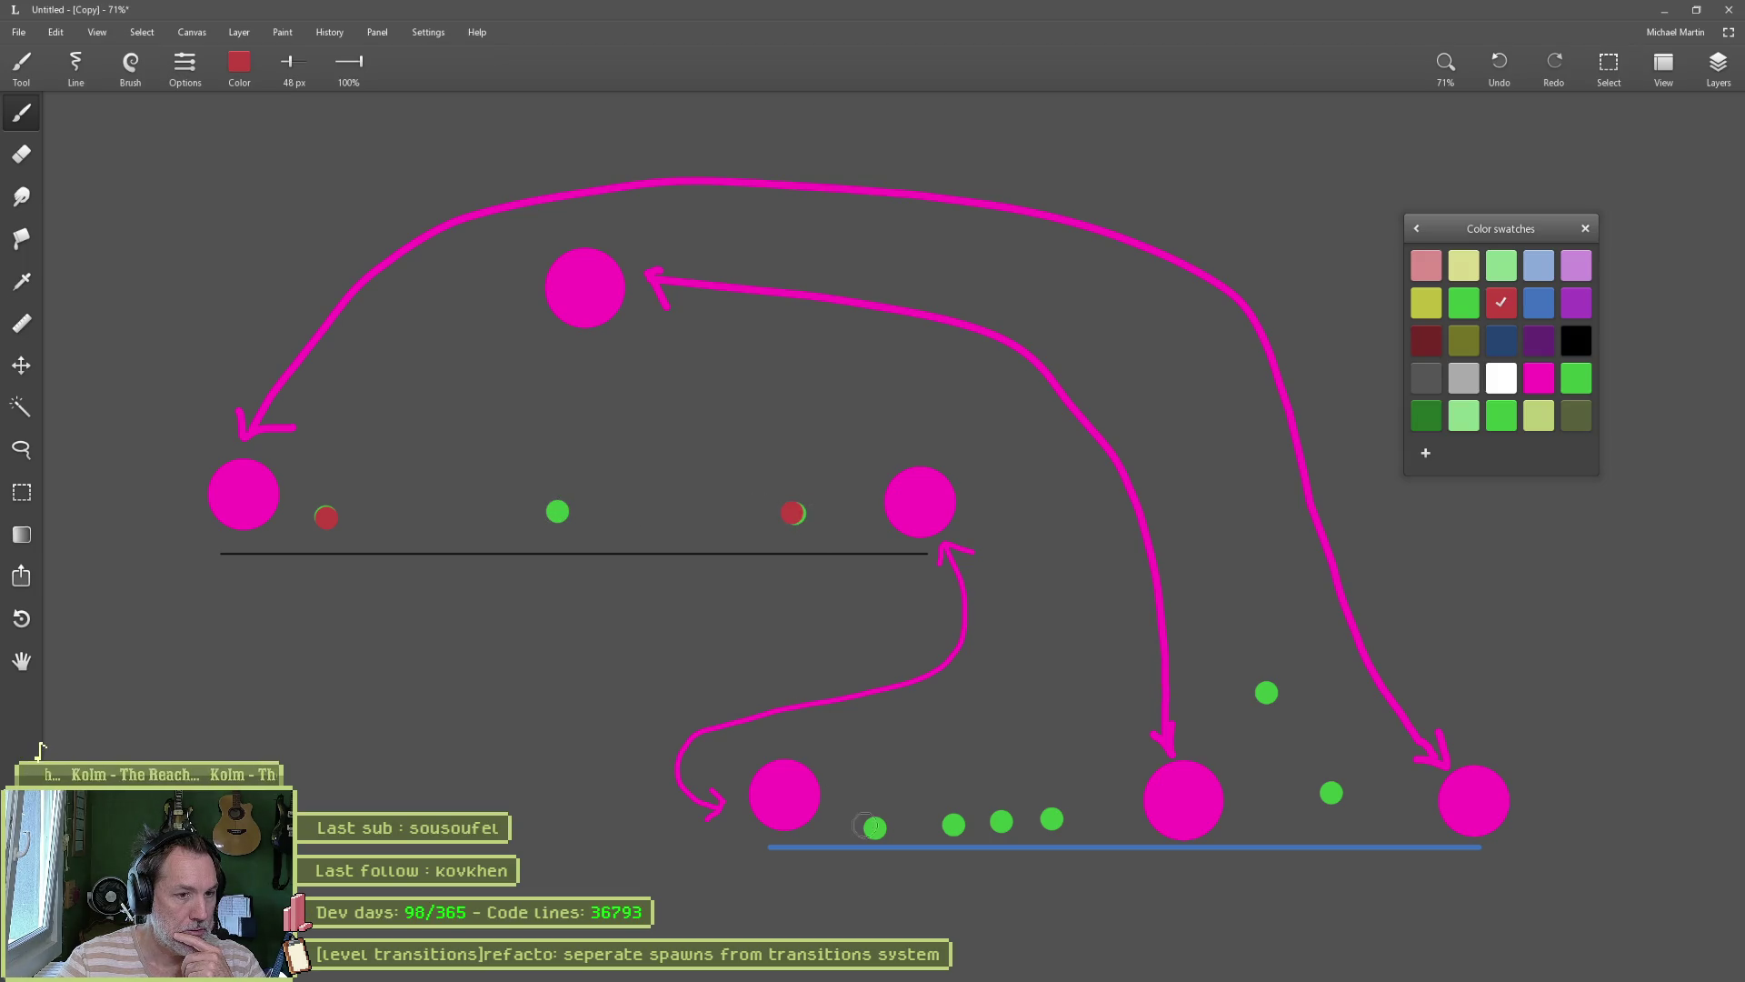
click(875, 828)
click(948, 823)
click(1001, 822)
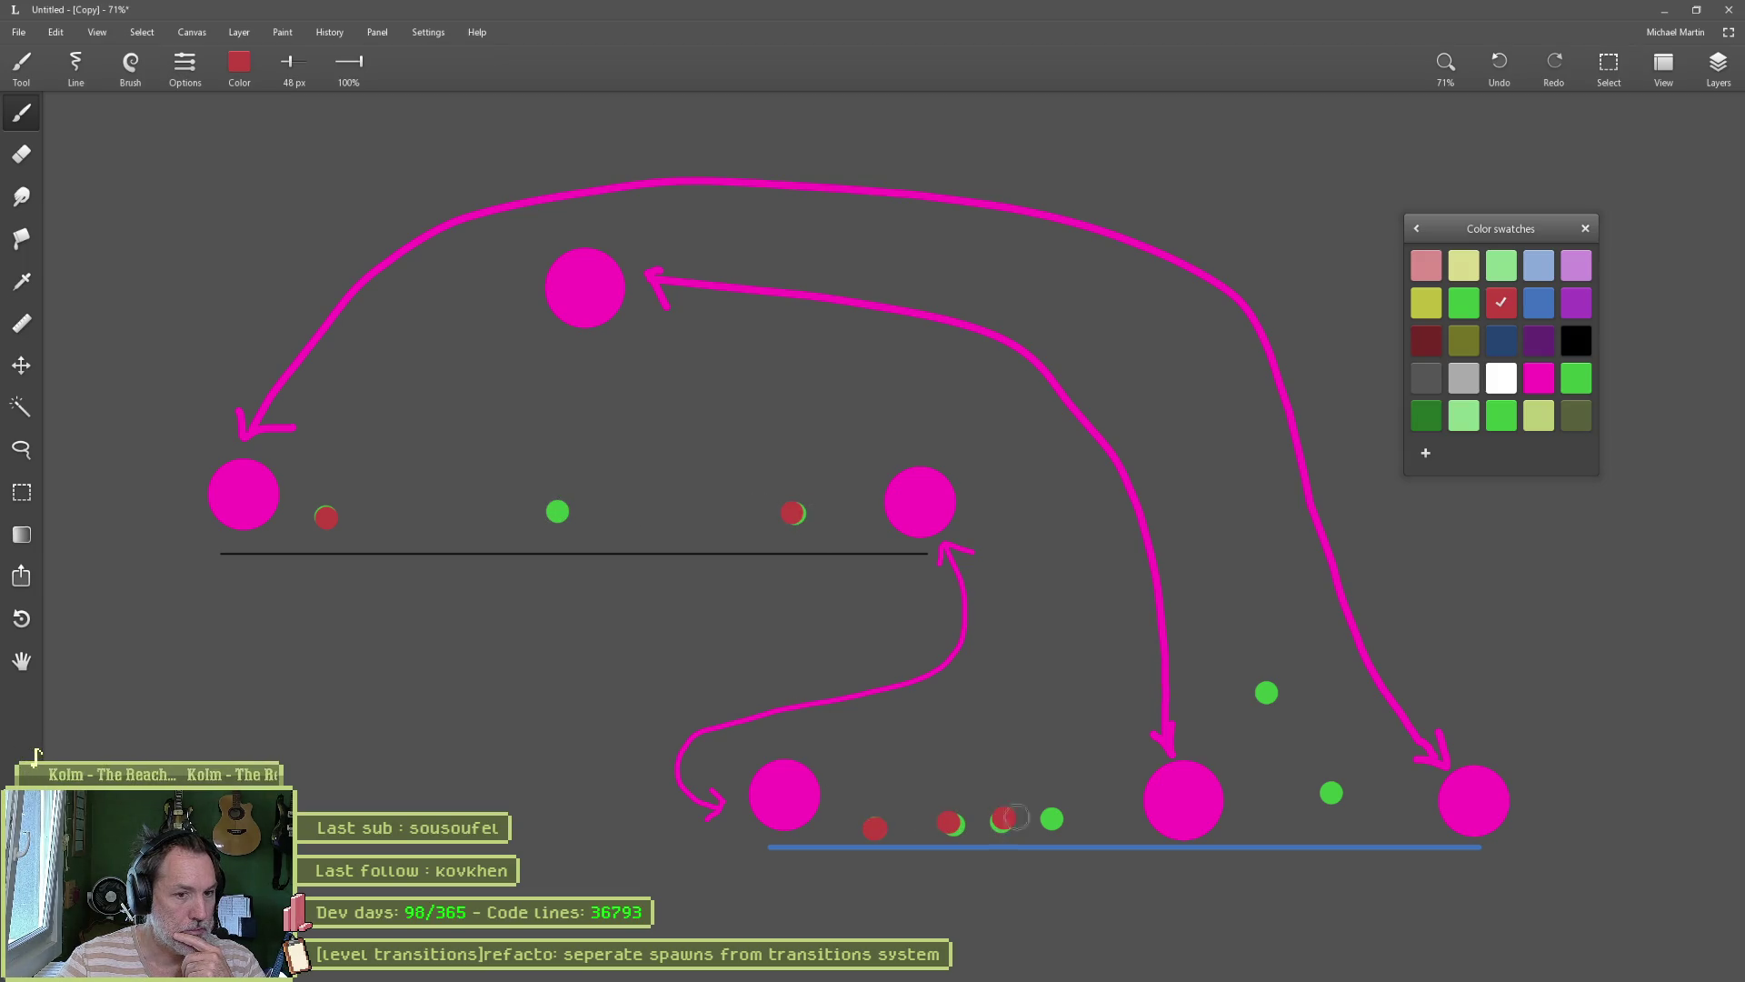
click(1050, 819)
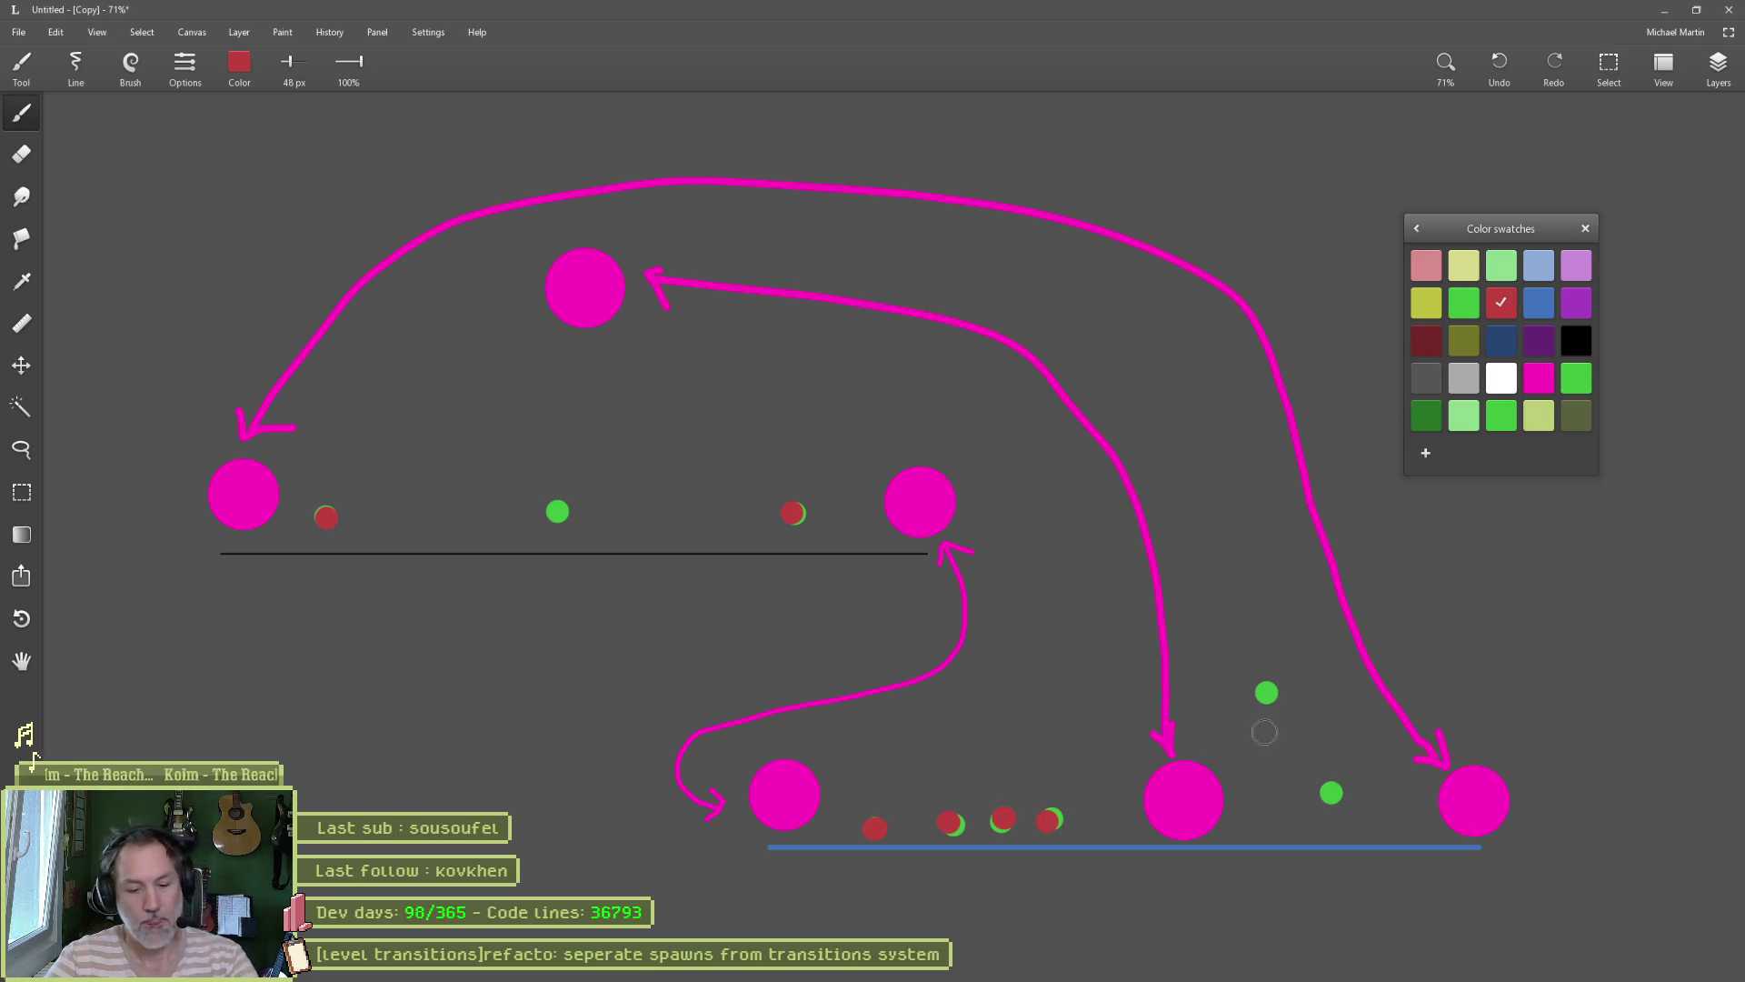
key(ctrl+z)
key(ctrl+z)
key(ctrl+z)
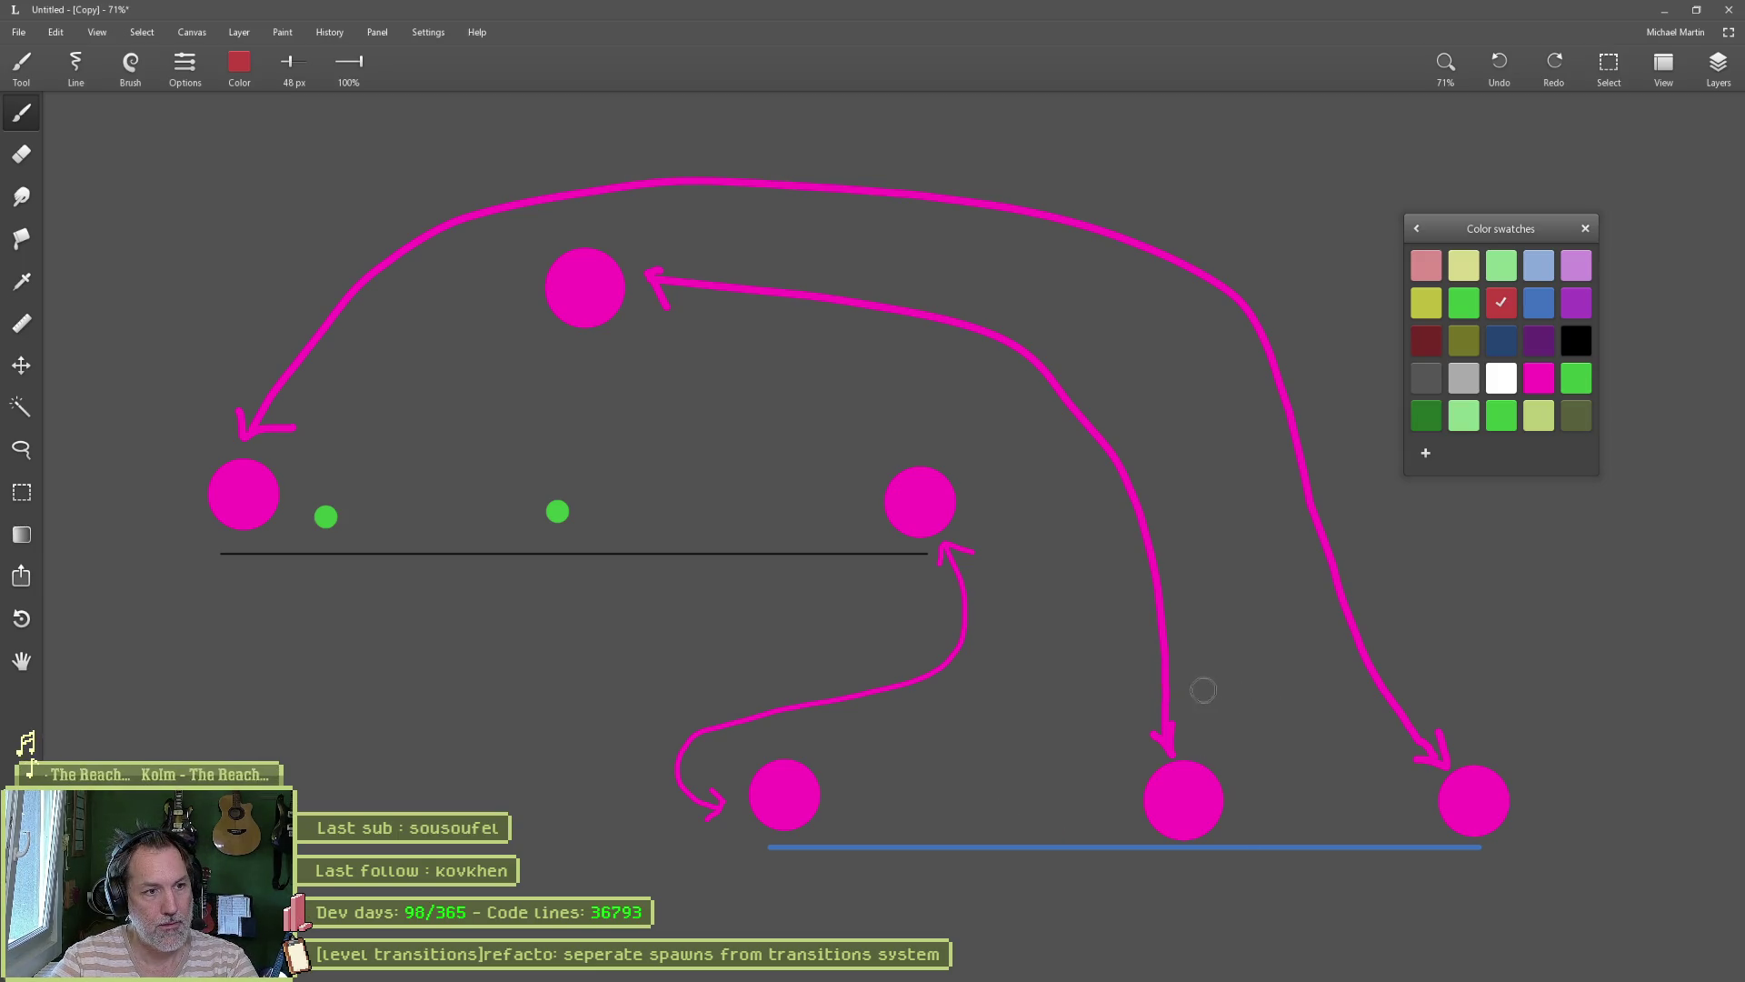
key(ctrl+z)
key(ctrl+z)
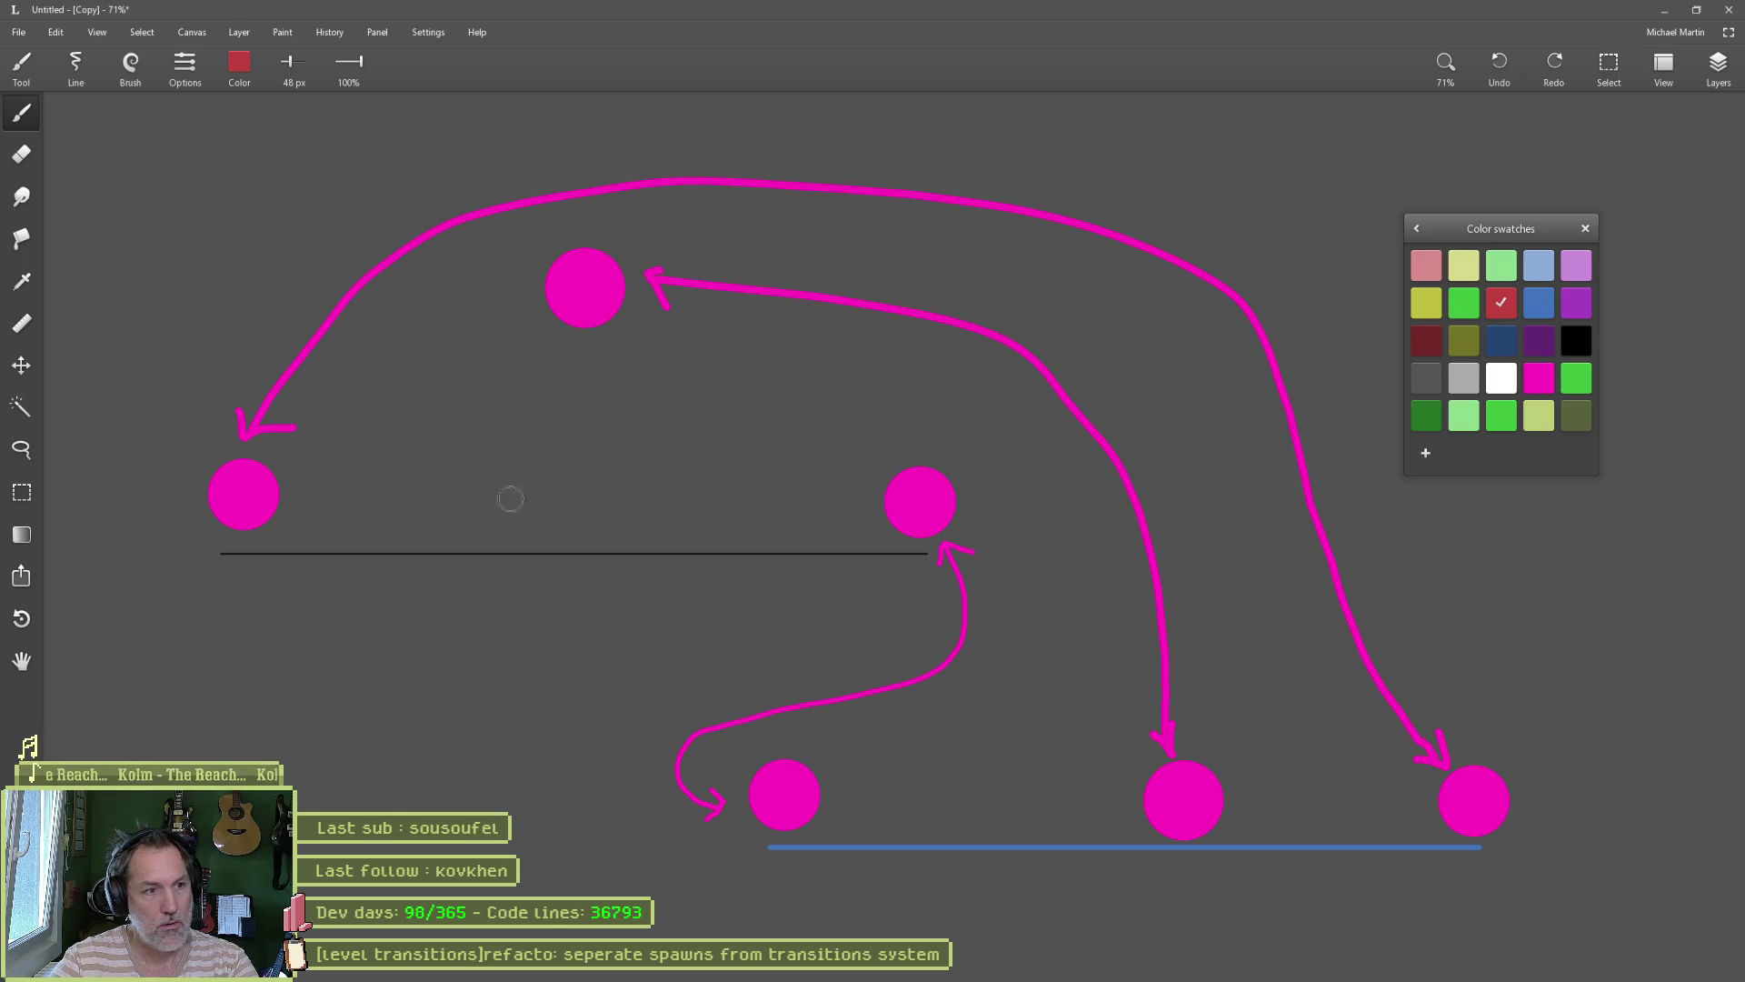
Step: Paint four red dots between the circles on the black and blue level lines
click(401, 512)
click(793, 503)
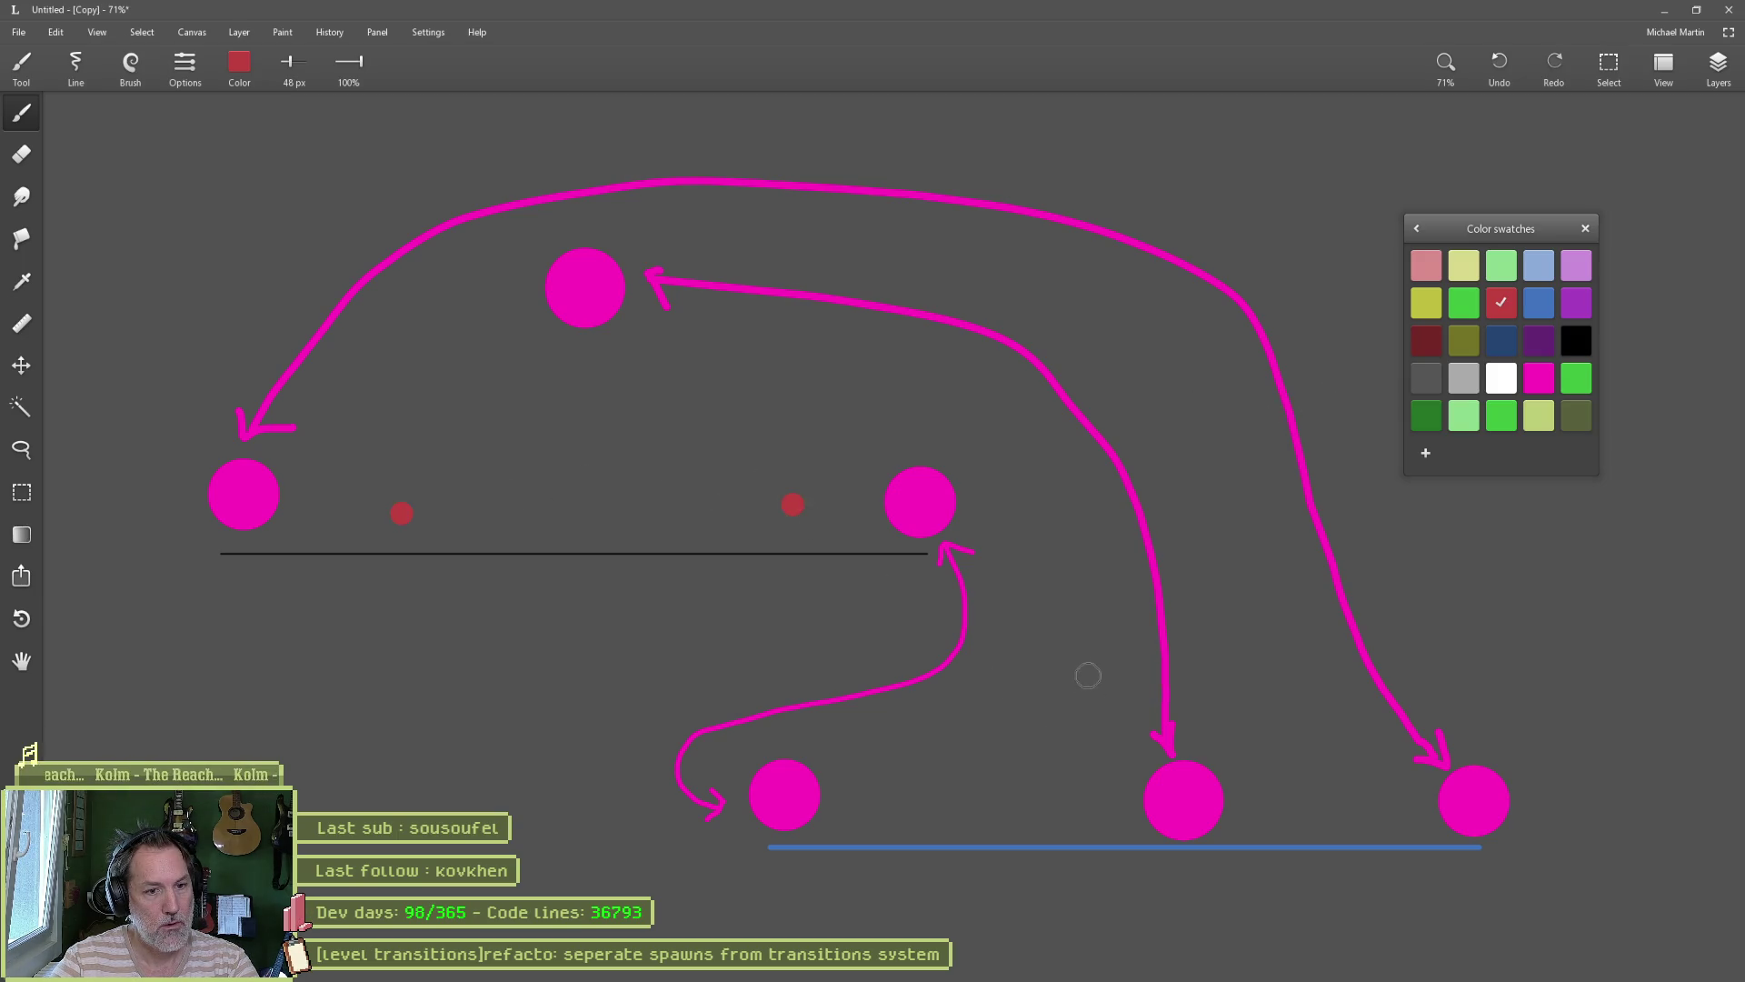
click(970, 798)
click(1326, 795)
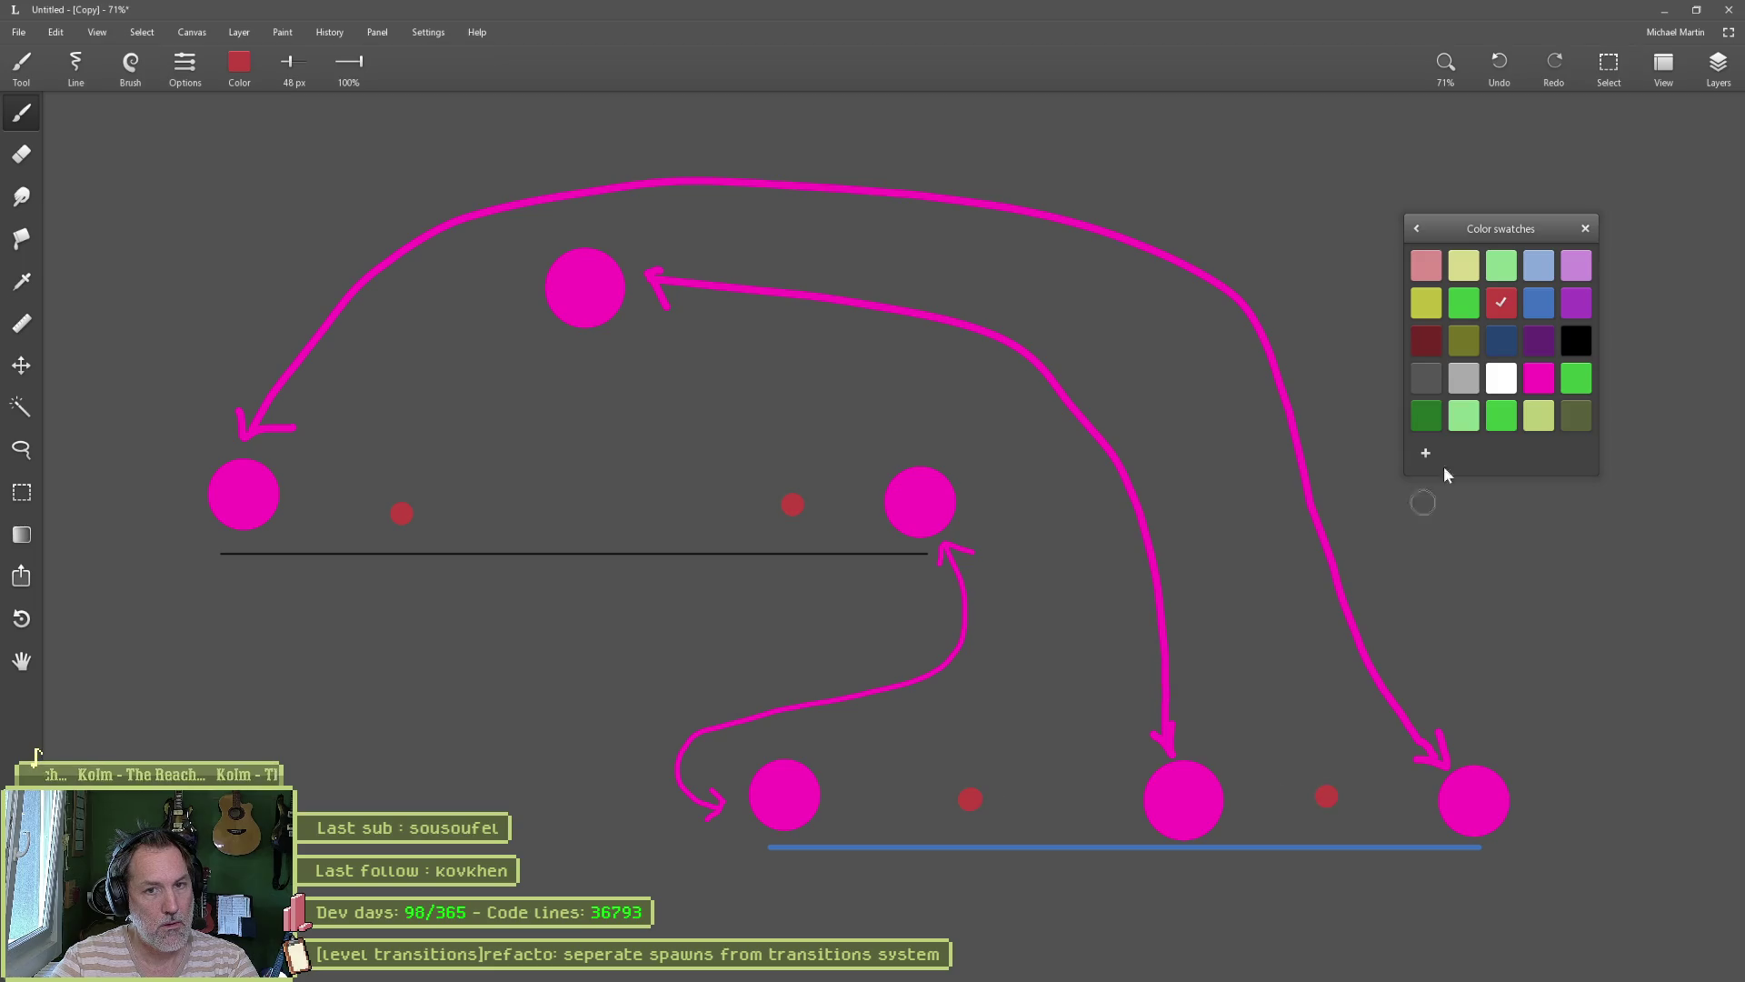
Step: Add two green dots, one above the bottom row and one on the black line
click(1589, 373)
click(1061, 727)
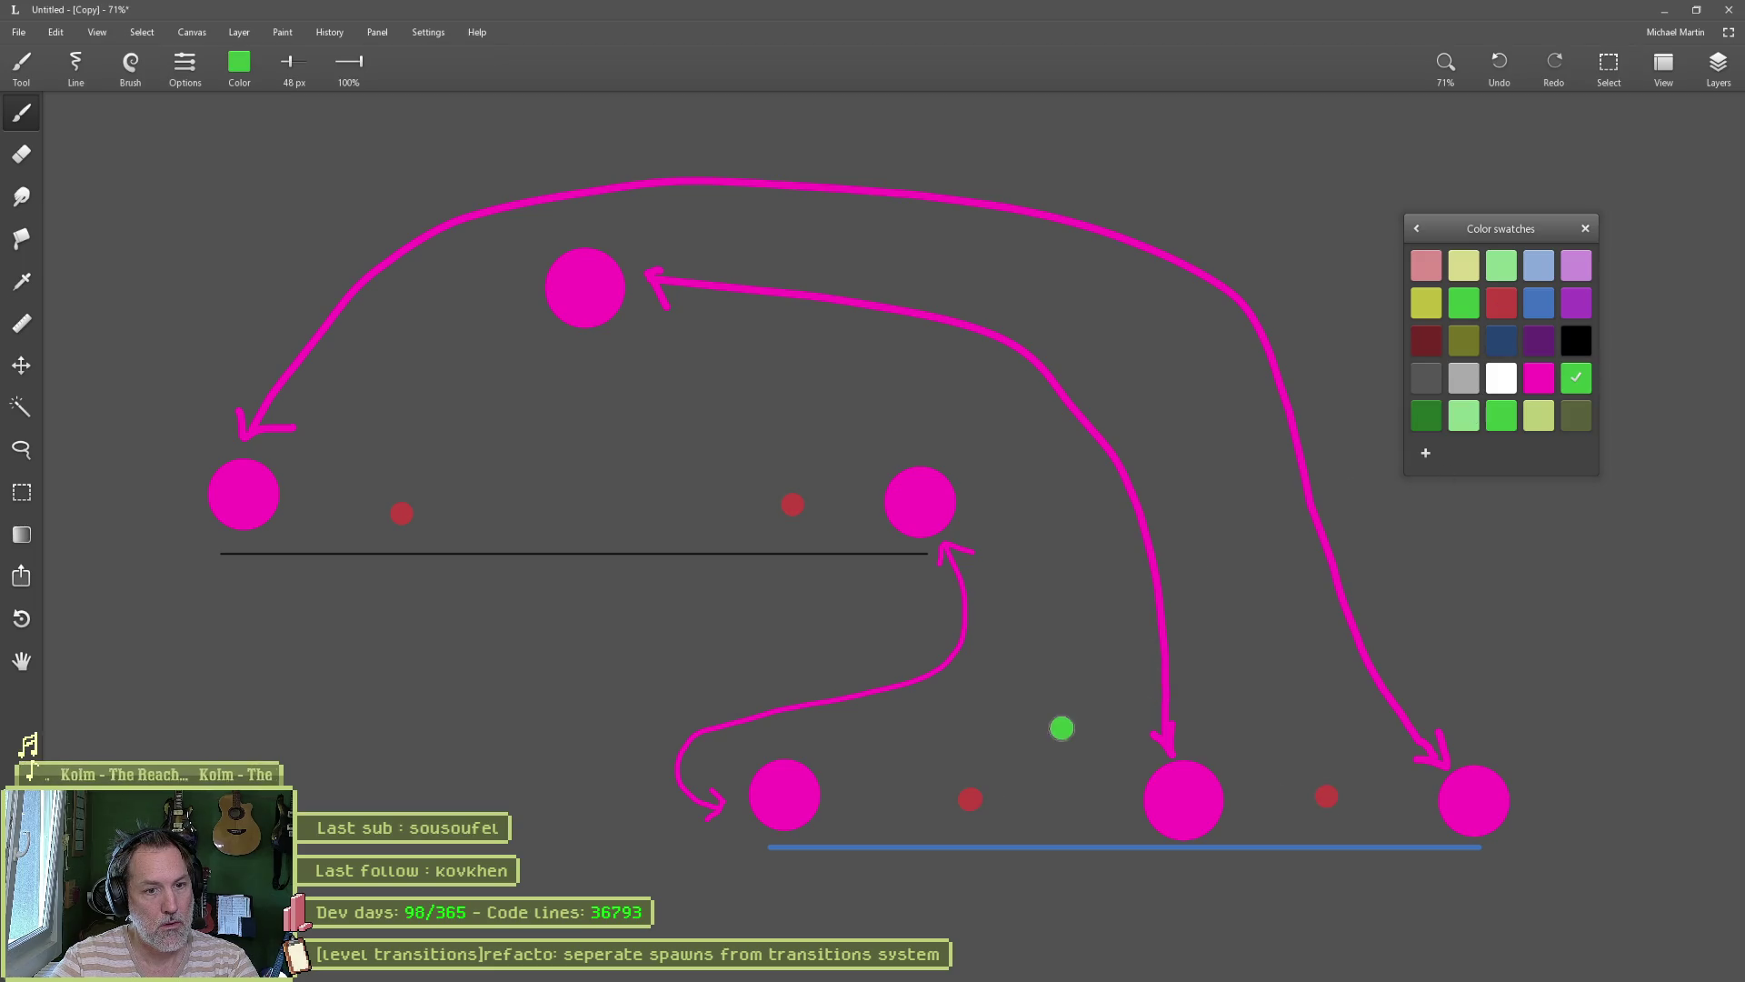
click(507, 513)
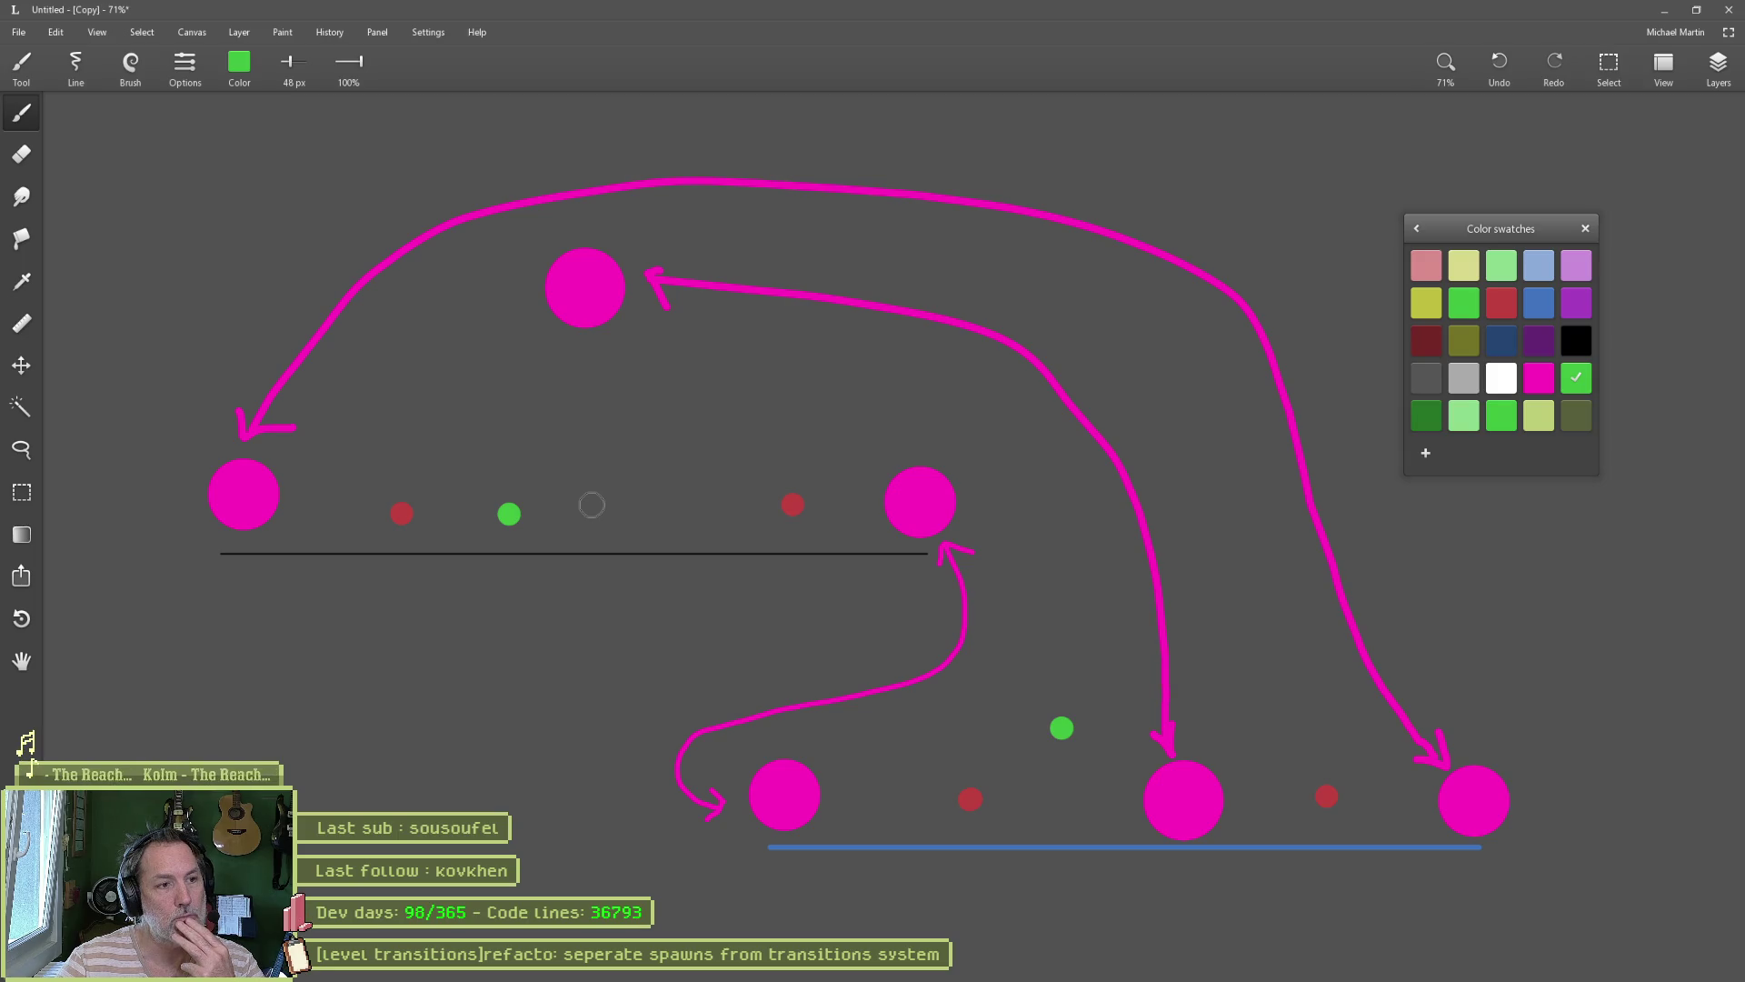
click(1539, 376)
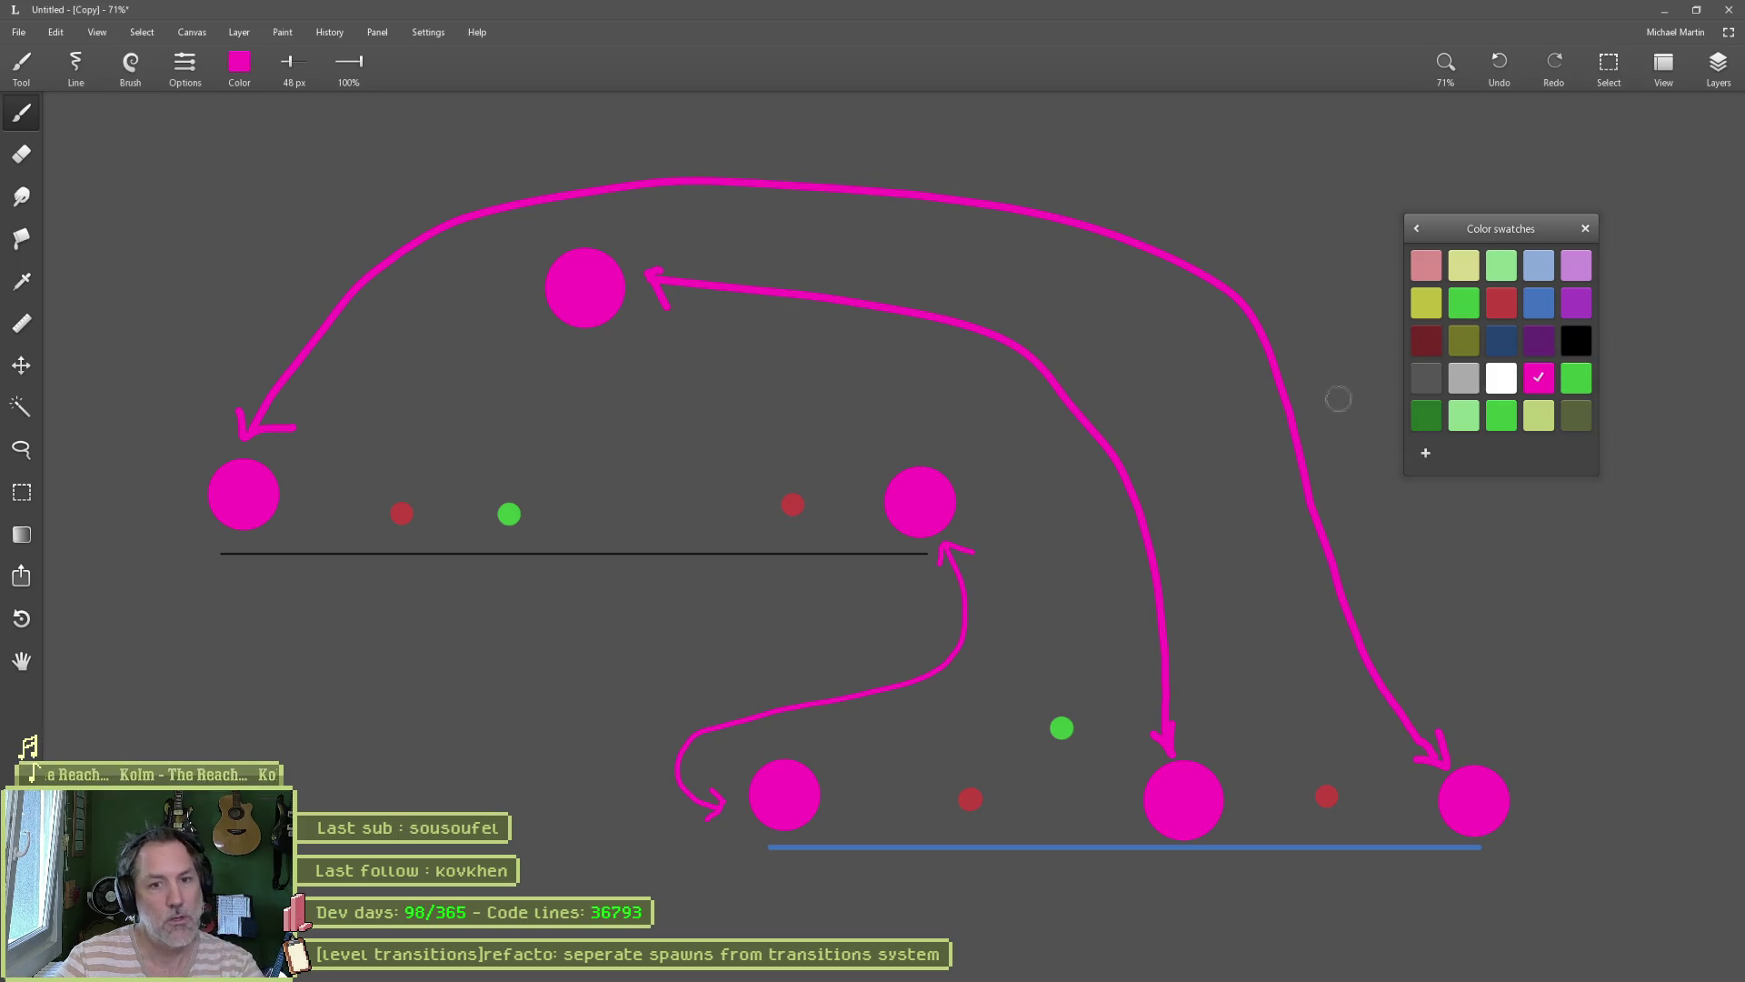
Step: Mark each of the six level circles with a small magenta dot beside it, then return to Godot
click(291, 519)
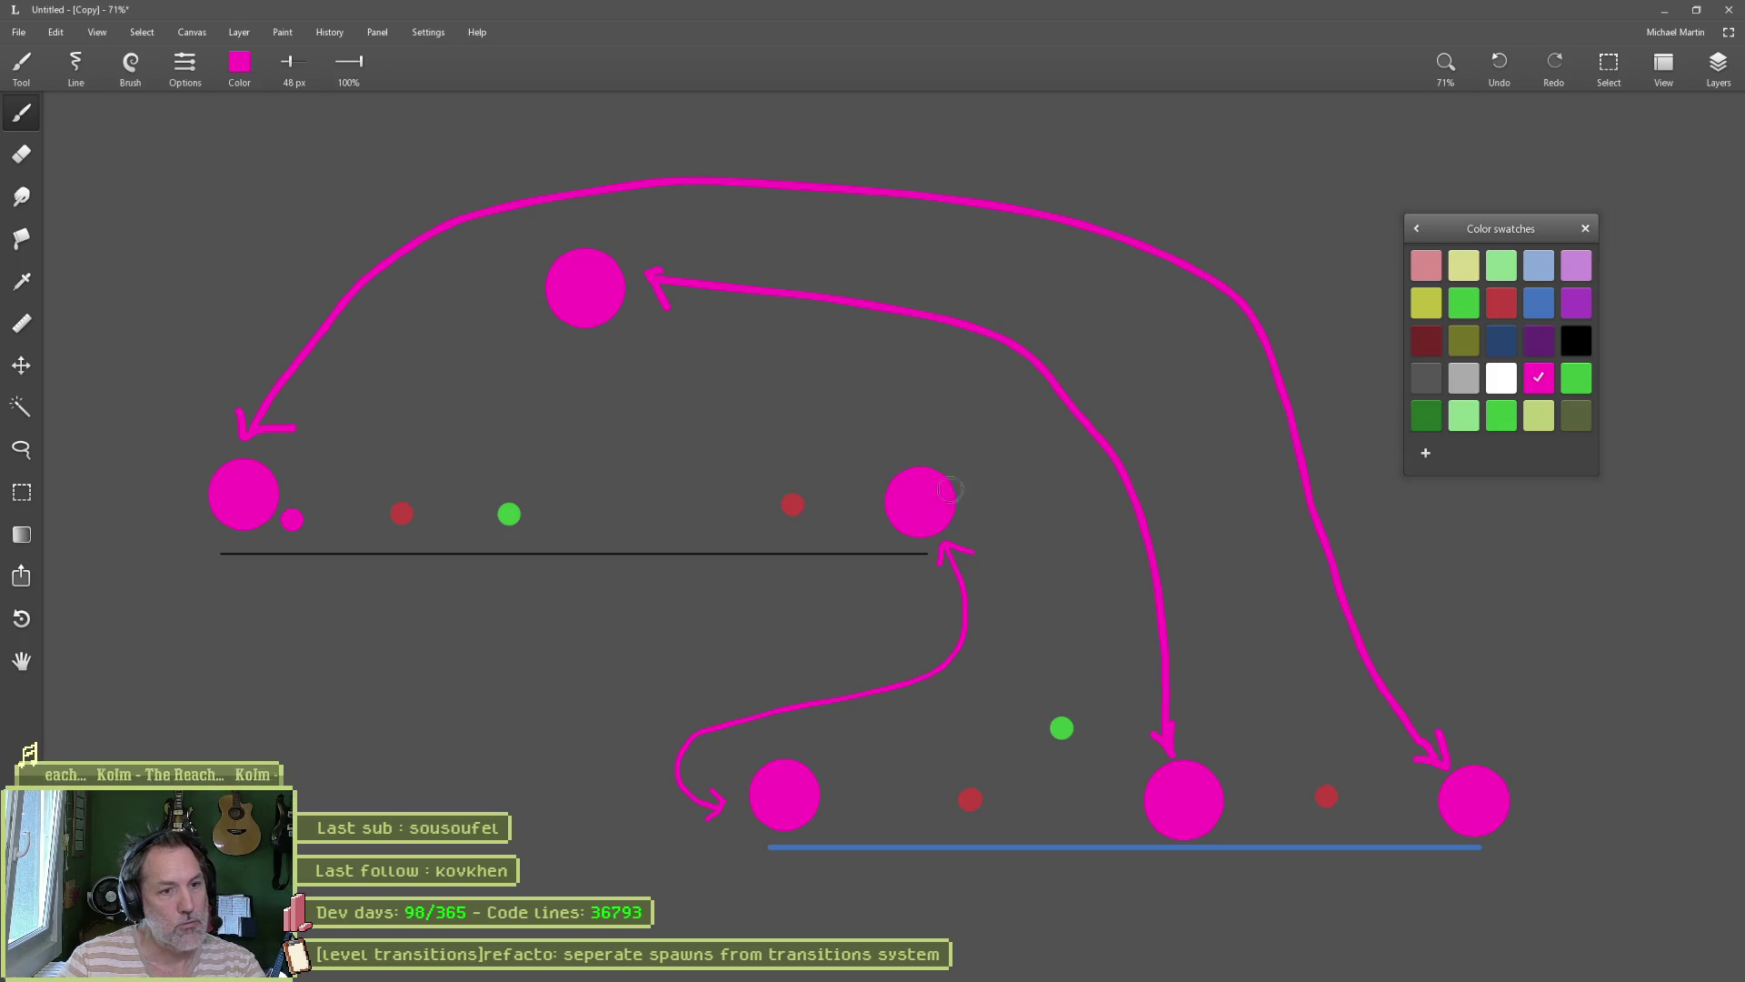
click(873, 524)
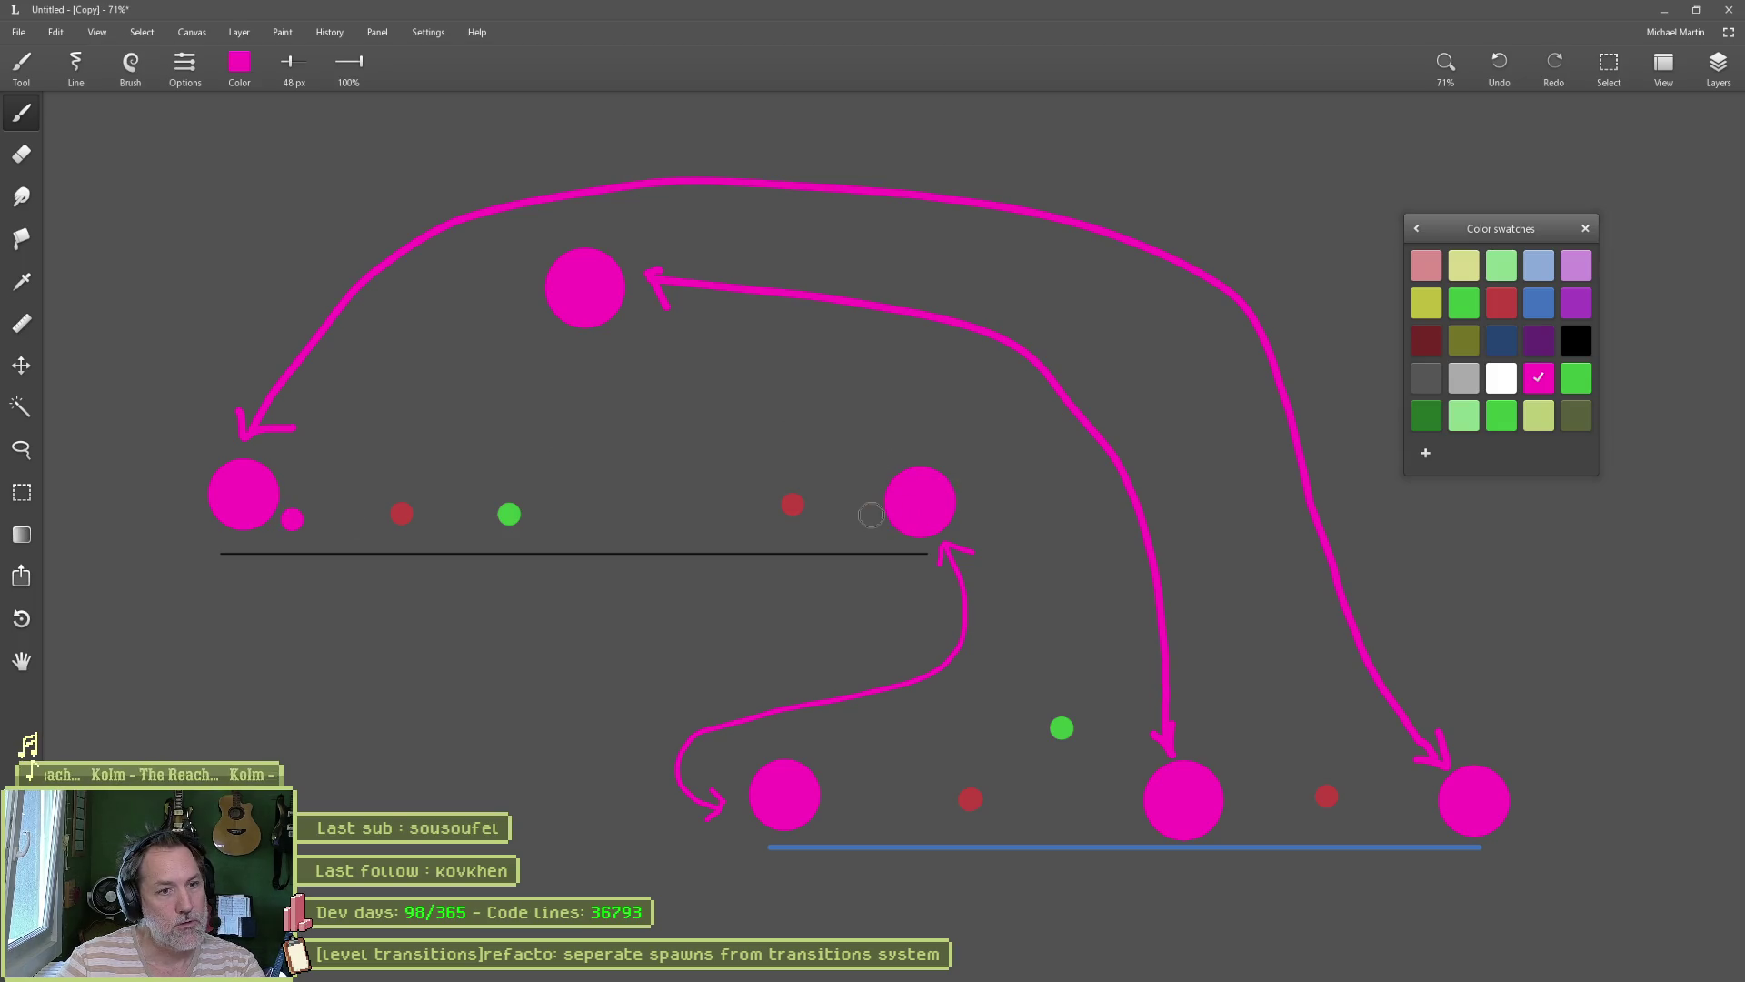
click(835, 815)
click(1237, 823)
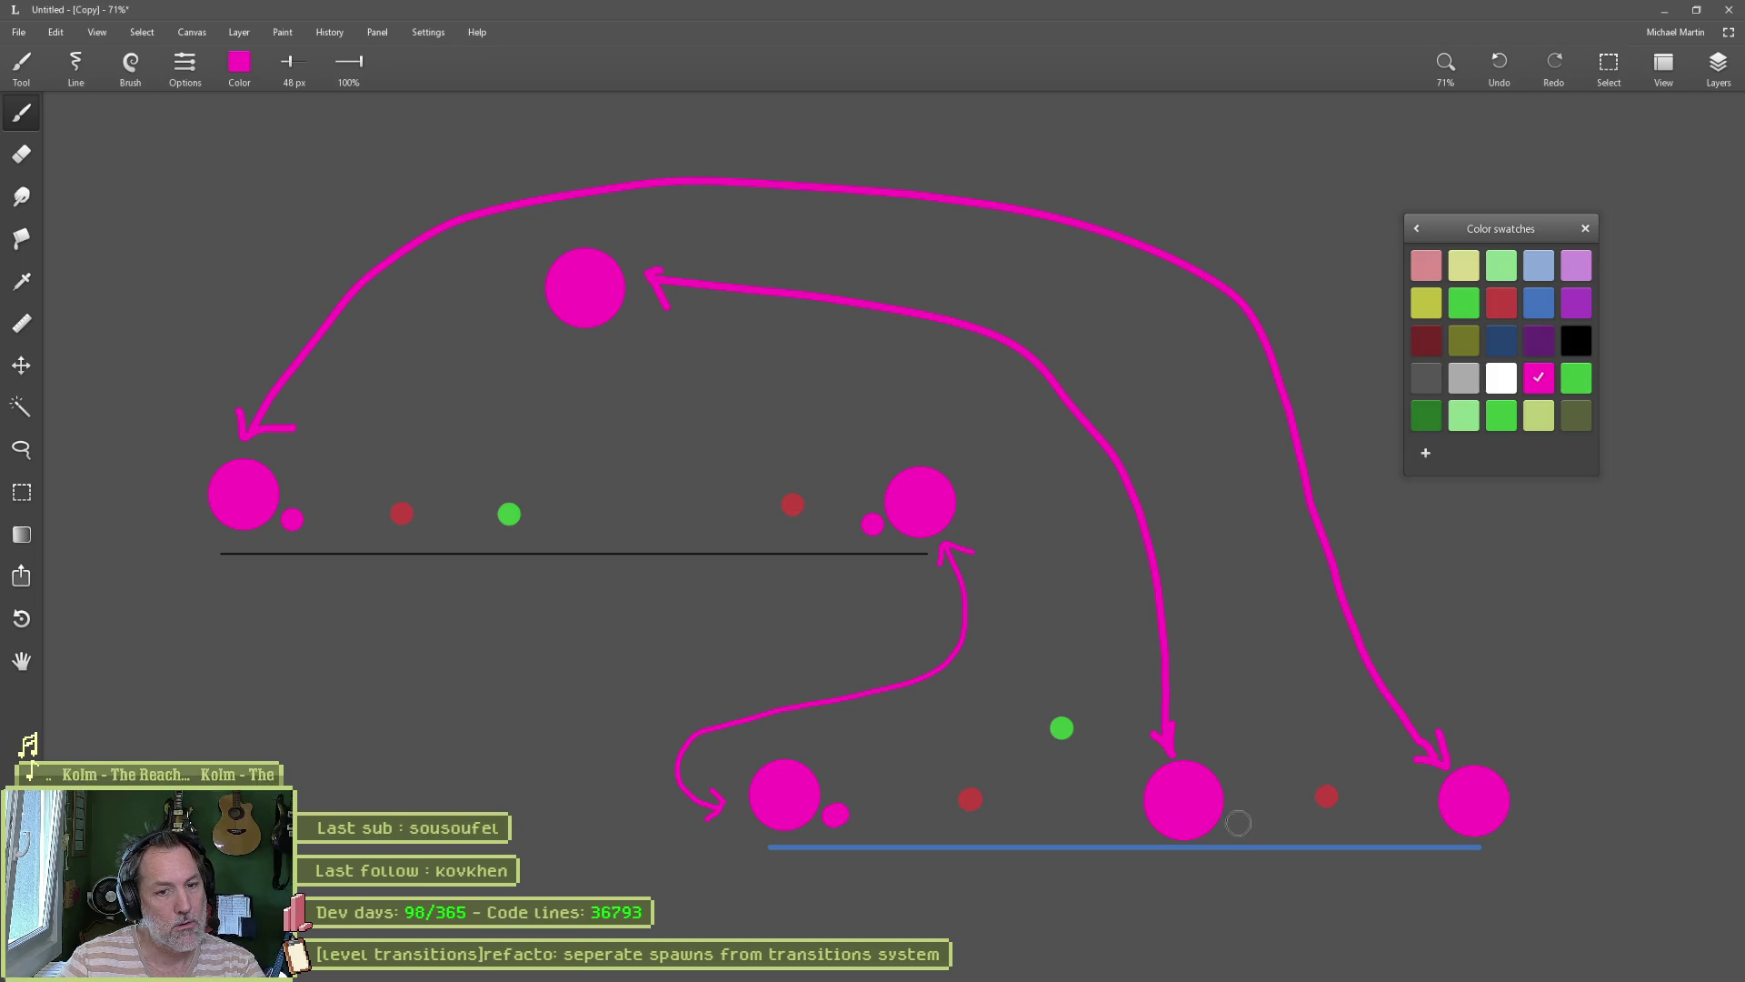
click(1526, 826)
click(590, 346)
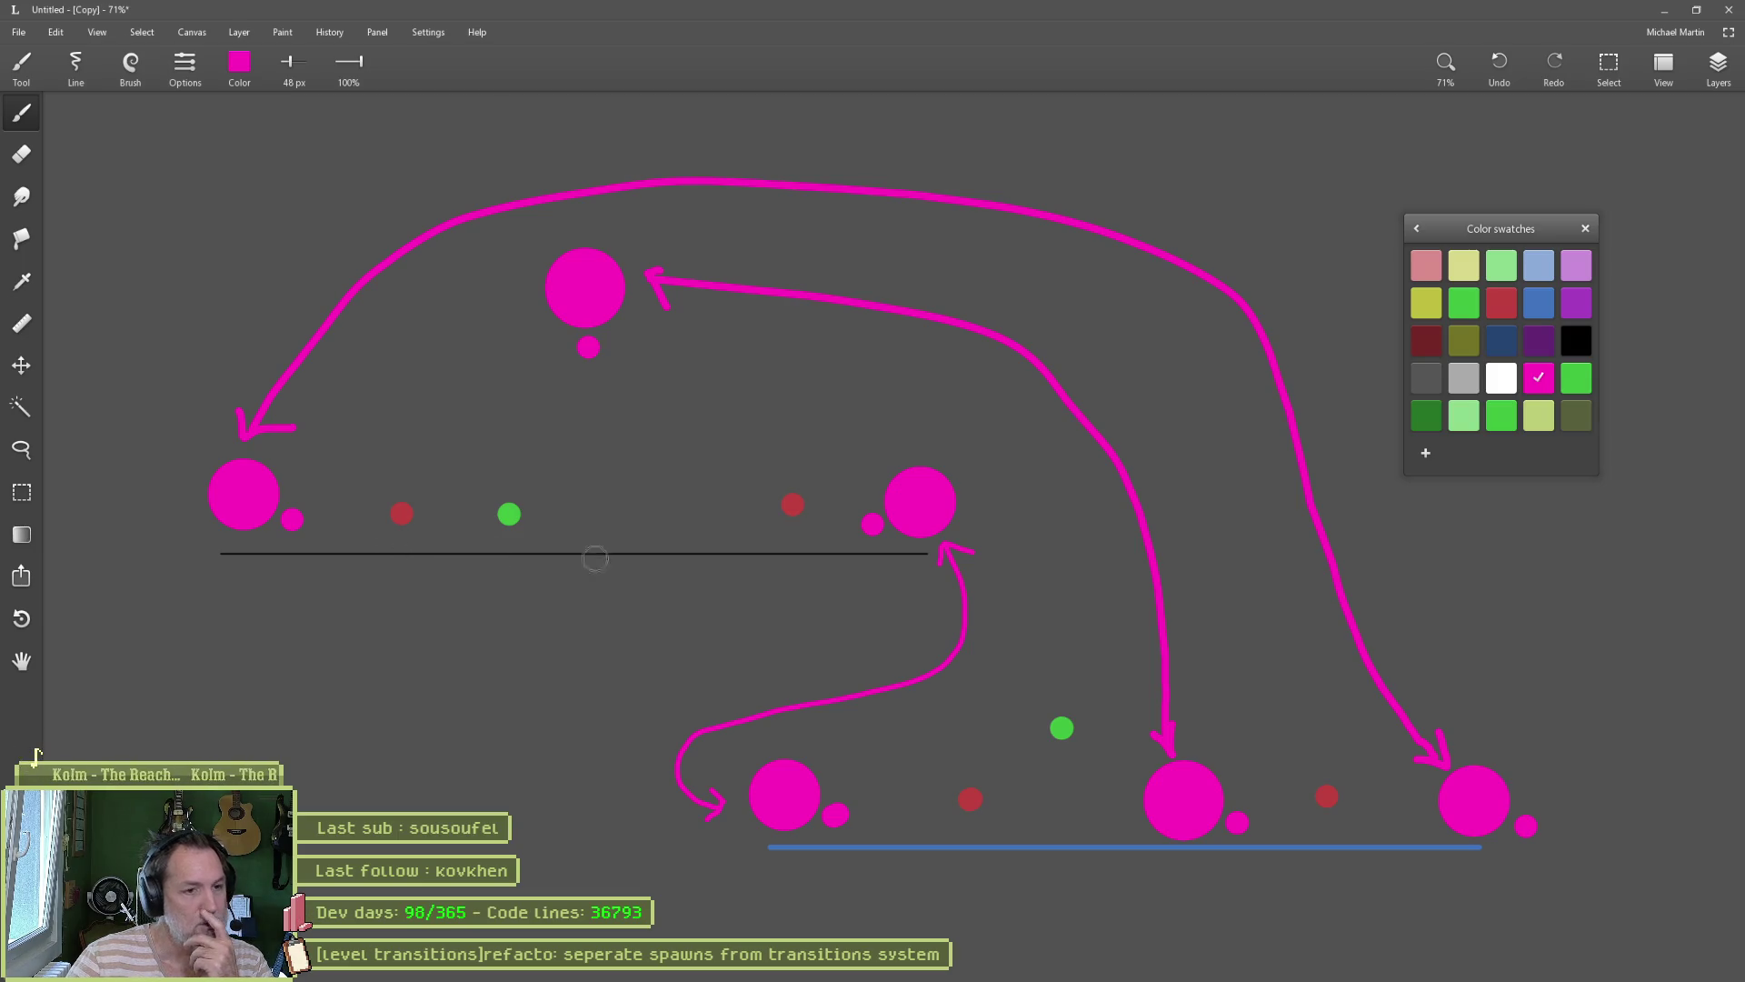
click(1070, 969)
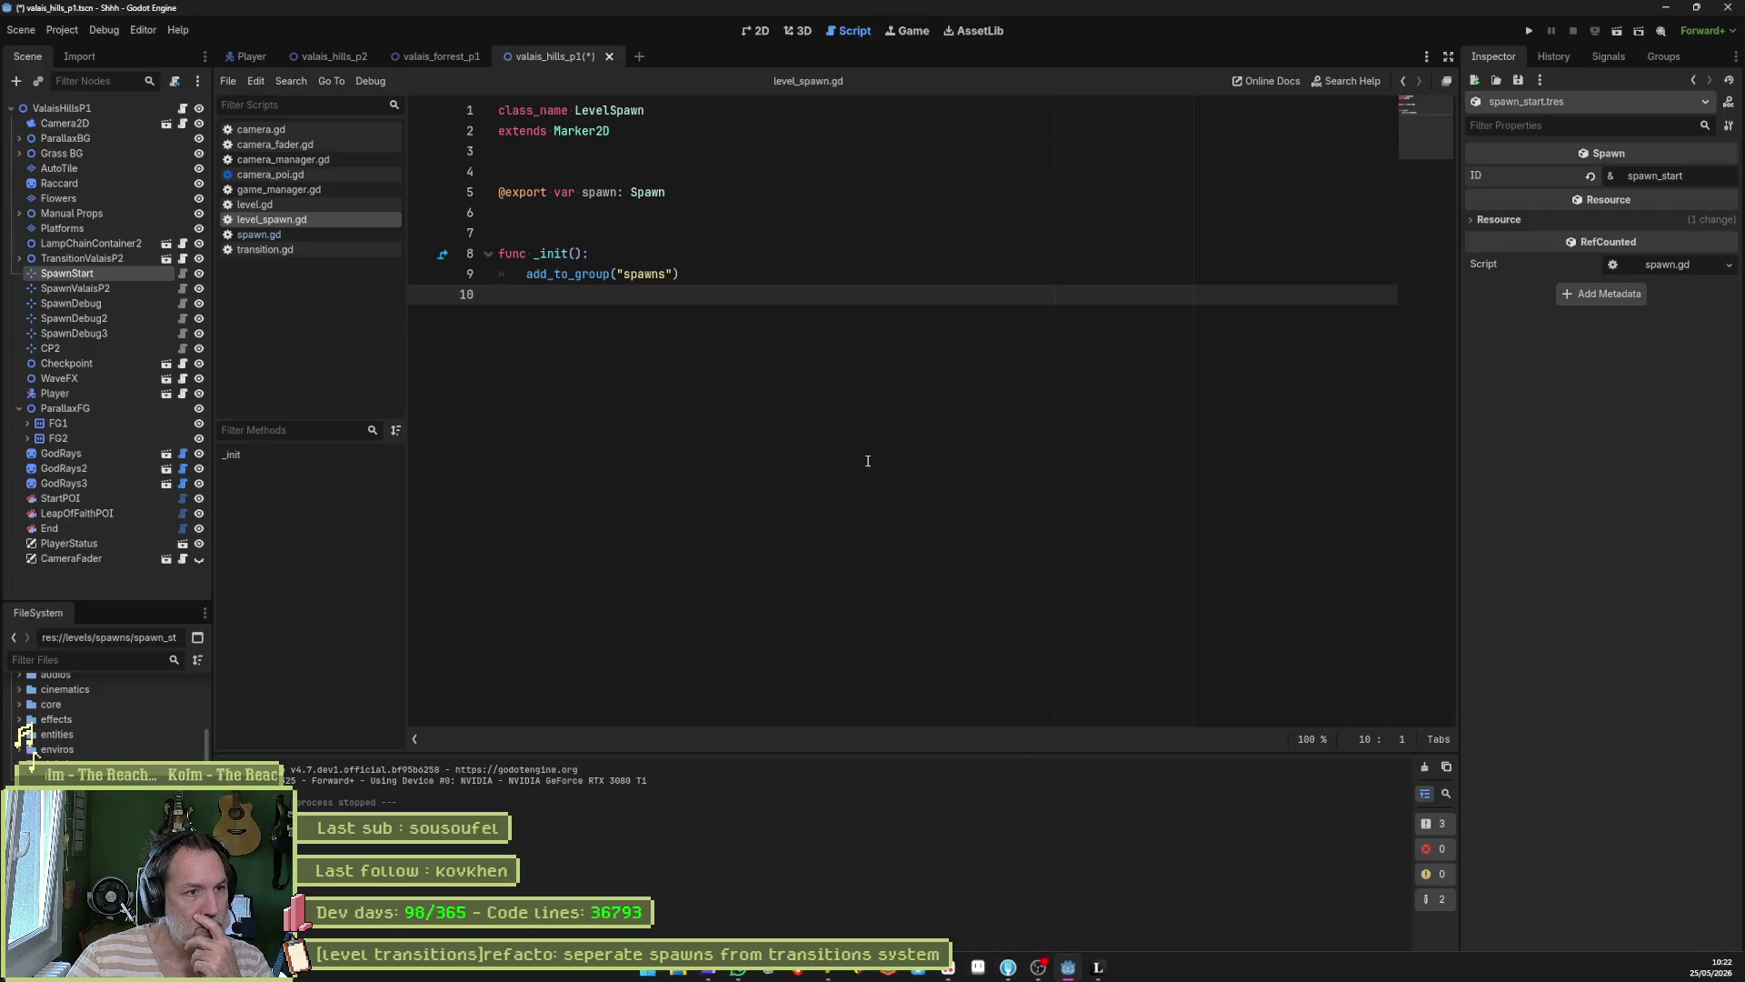
Step: Select the root ValaisHillsP1 node and check that its Spawn property stays on SpawnStart
click(139, 111)
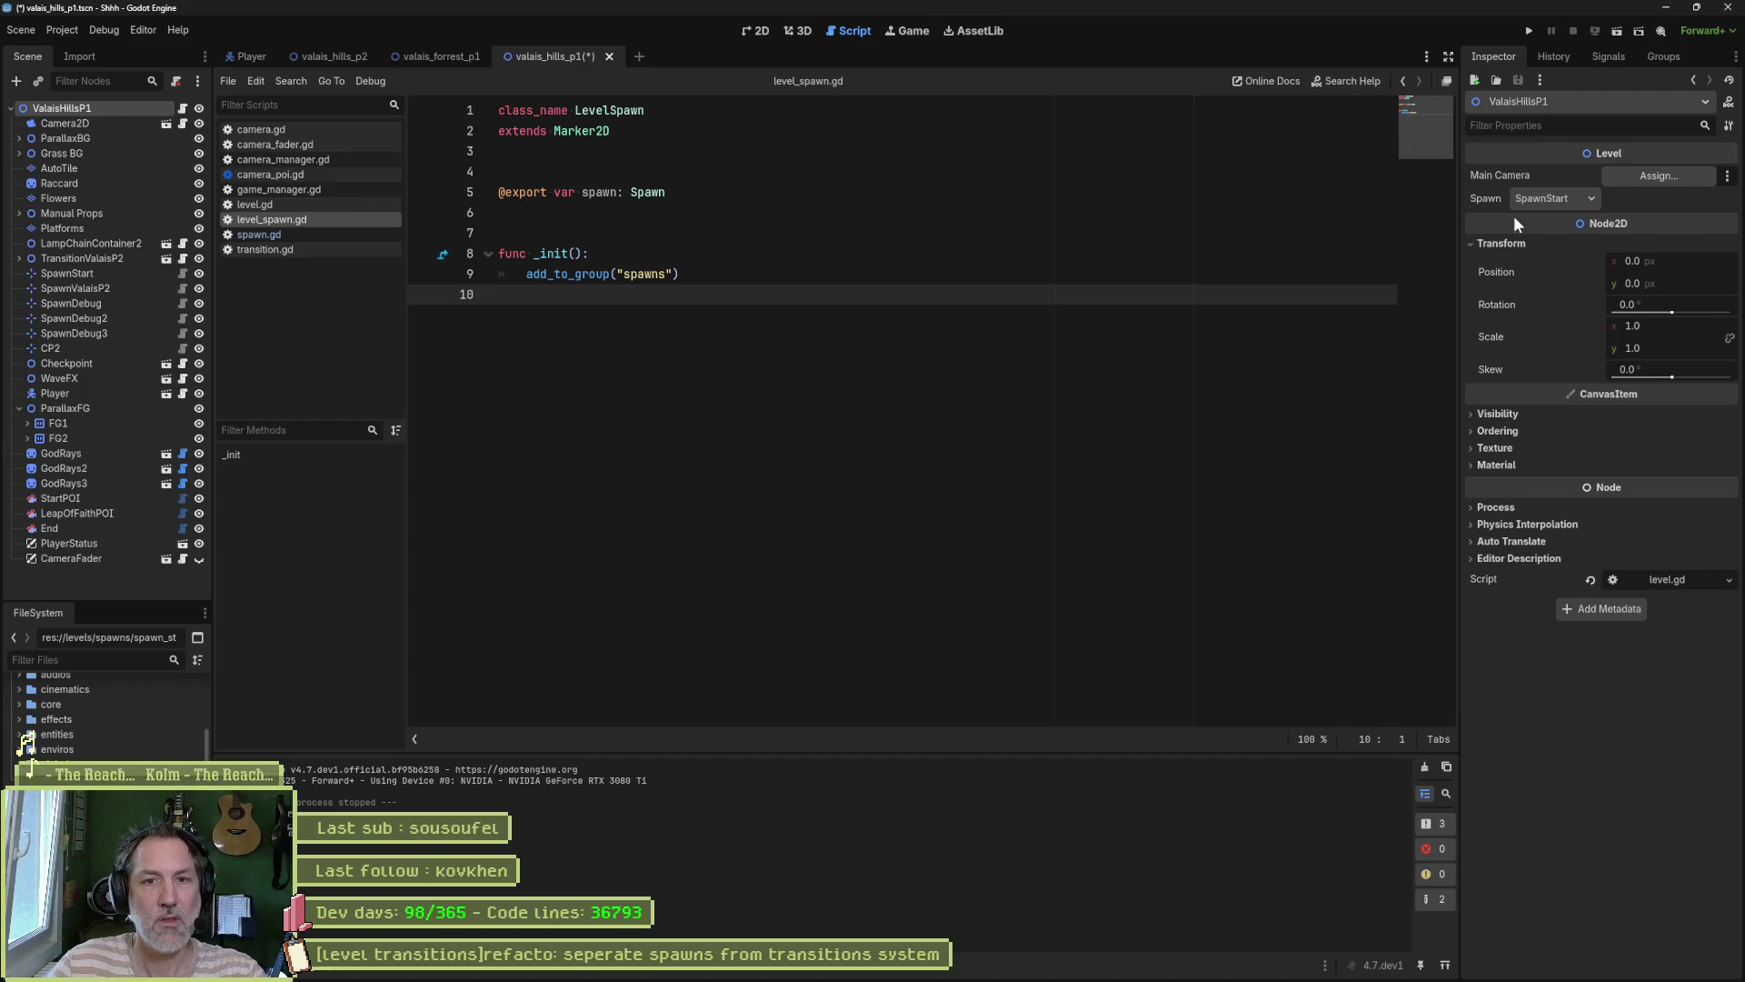
click(1532, 202)
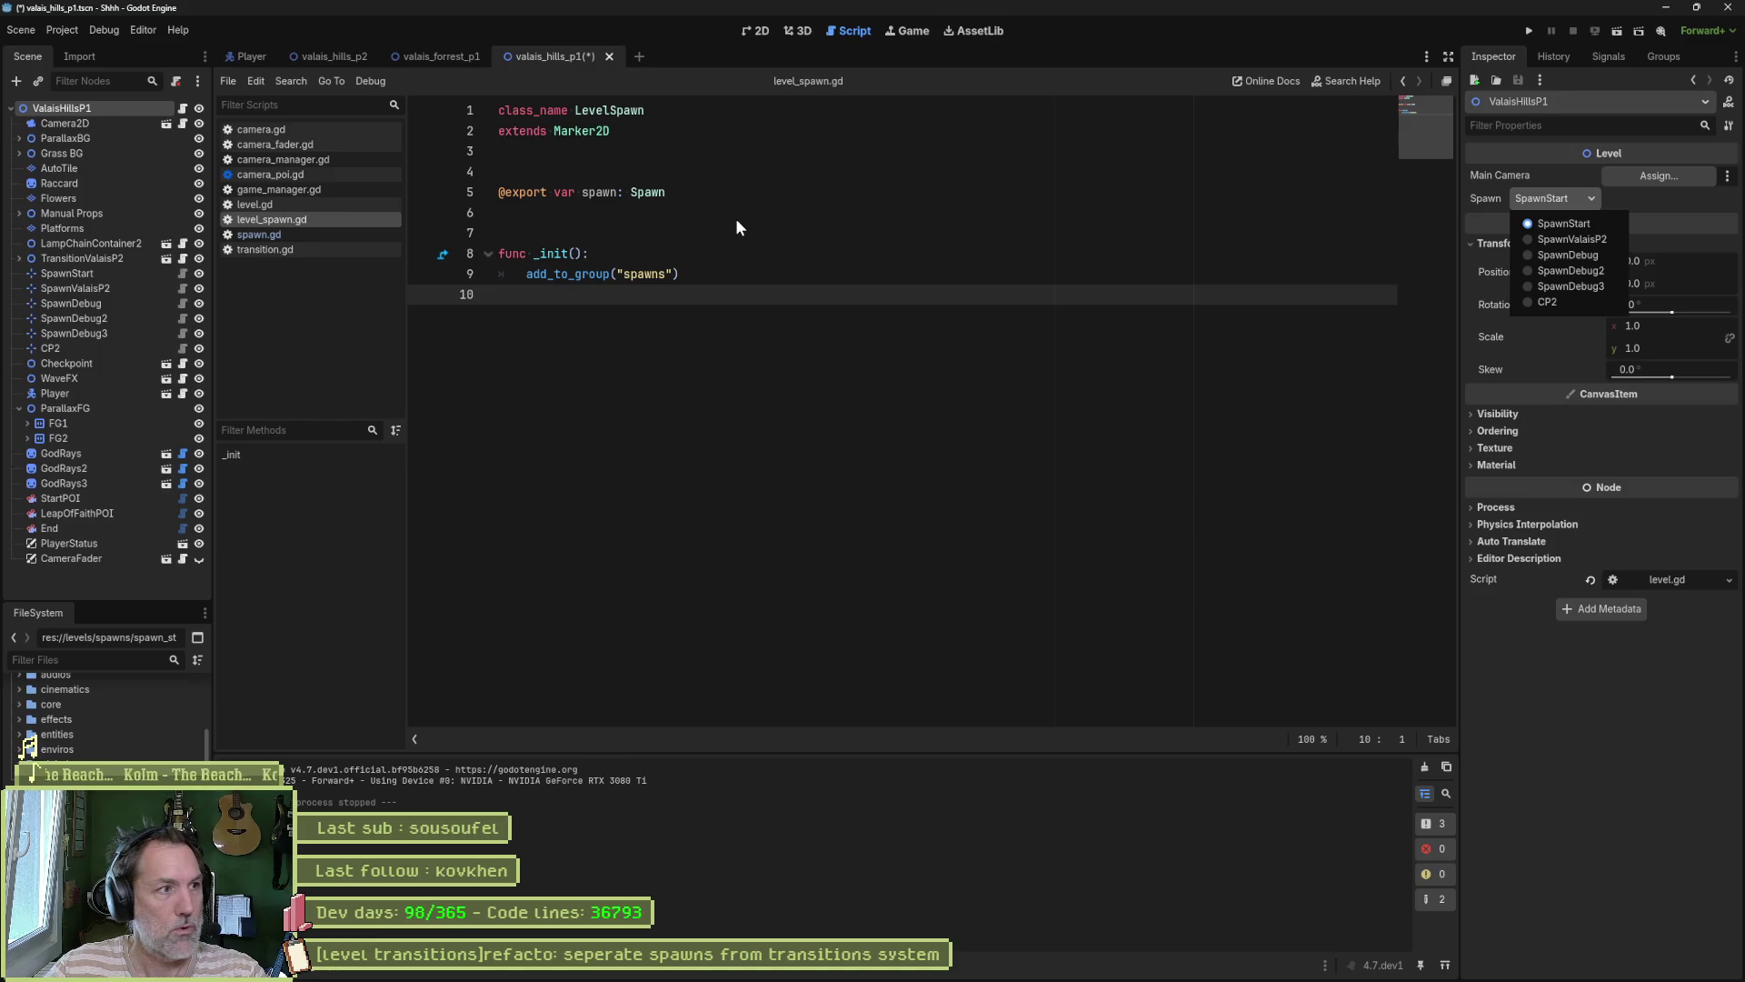
click(803, 251)
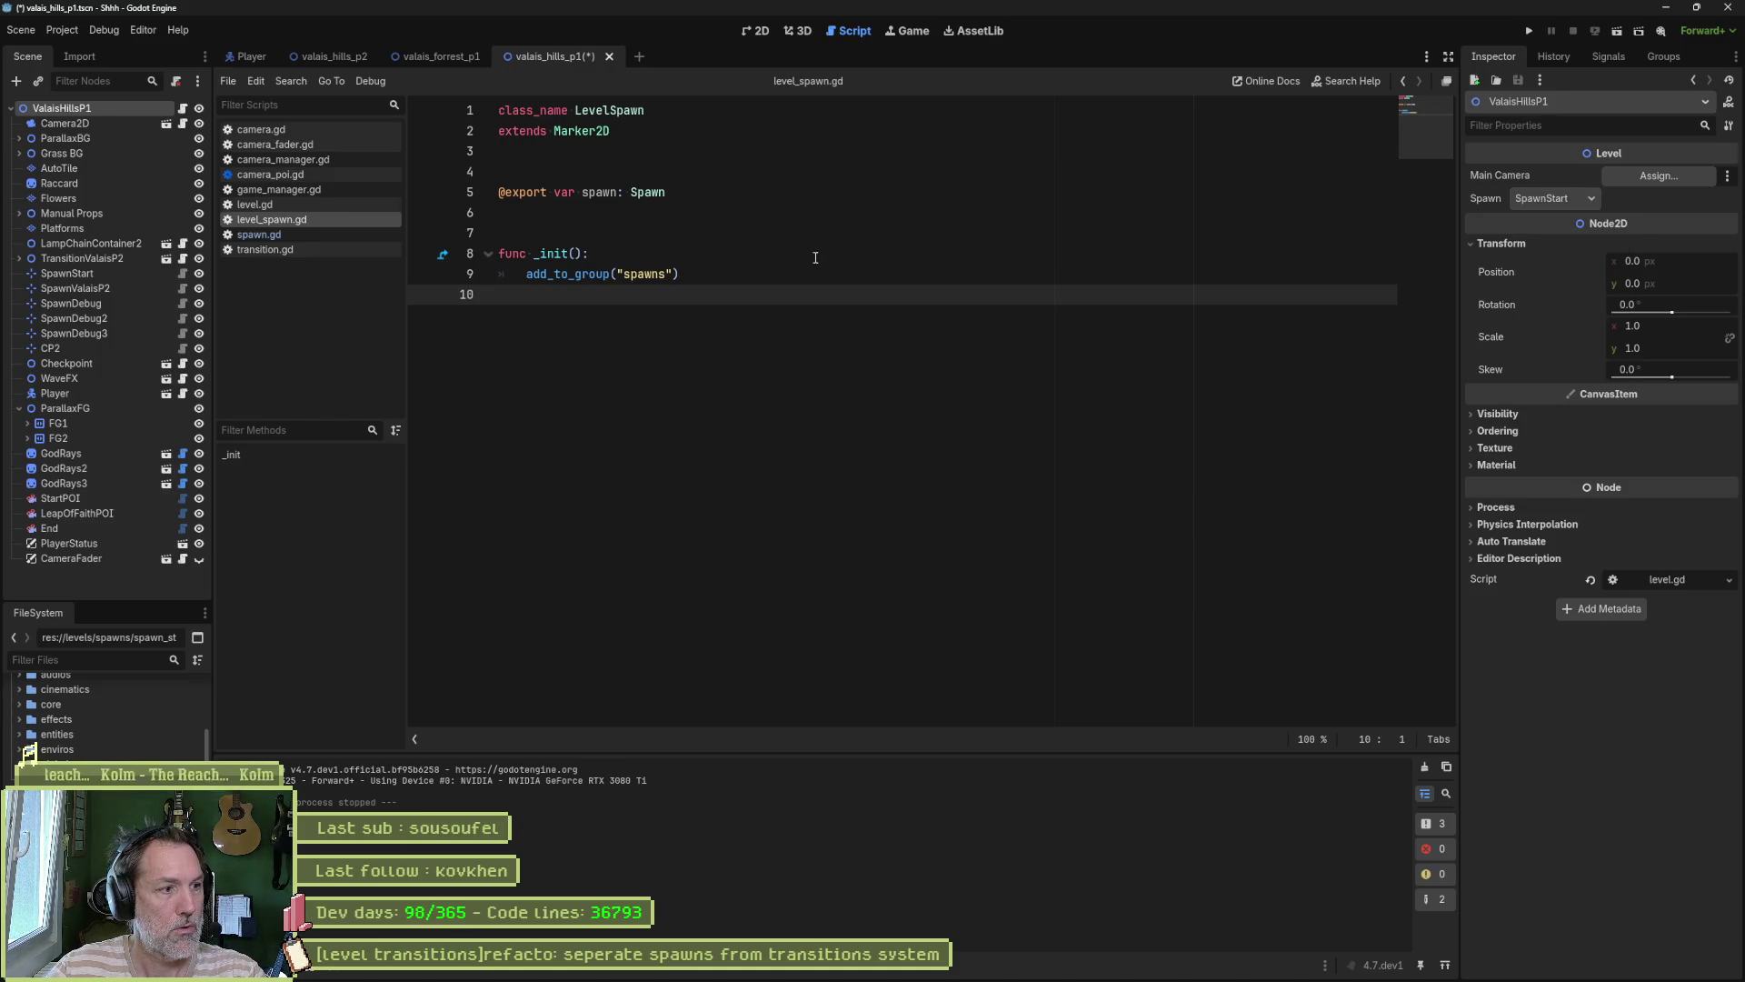
Step: In level.gd, fold all functions, delete the extra blank lines 5 and 12, and save
click(314, 206)
click(978, 267)
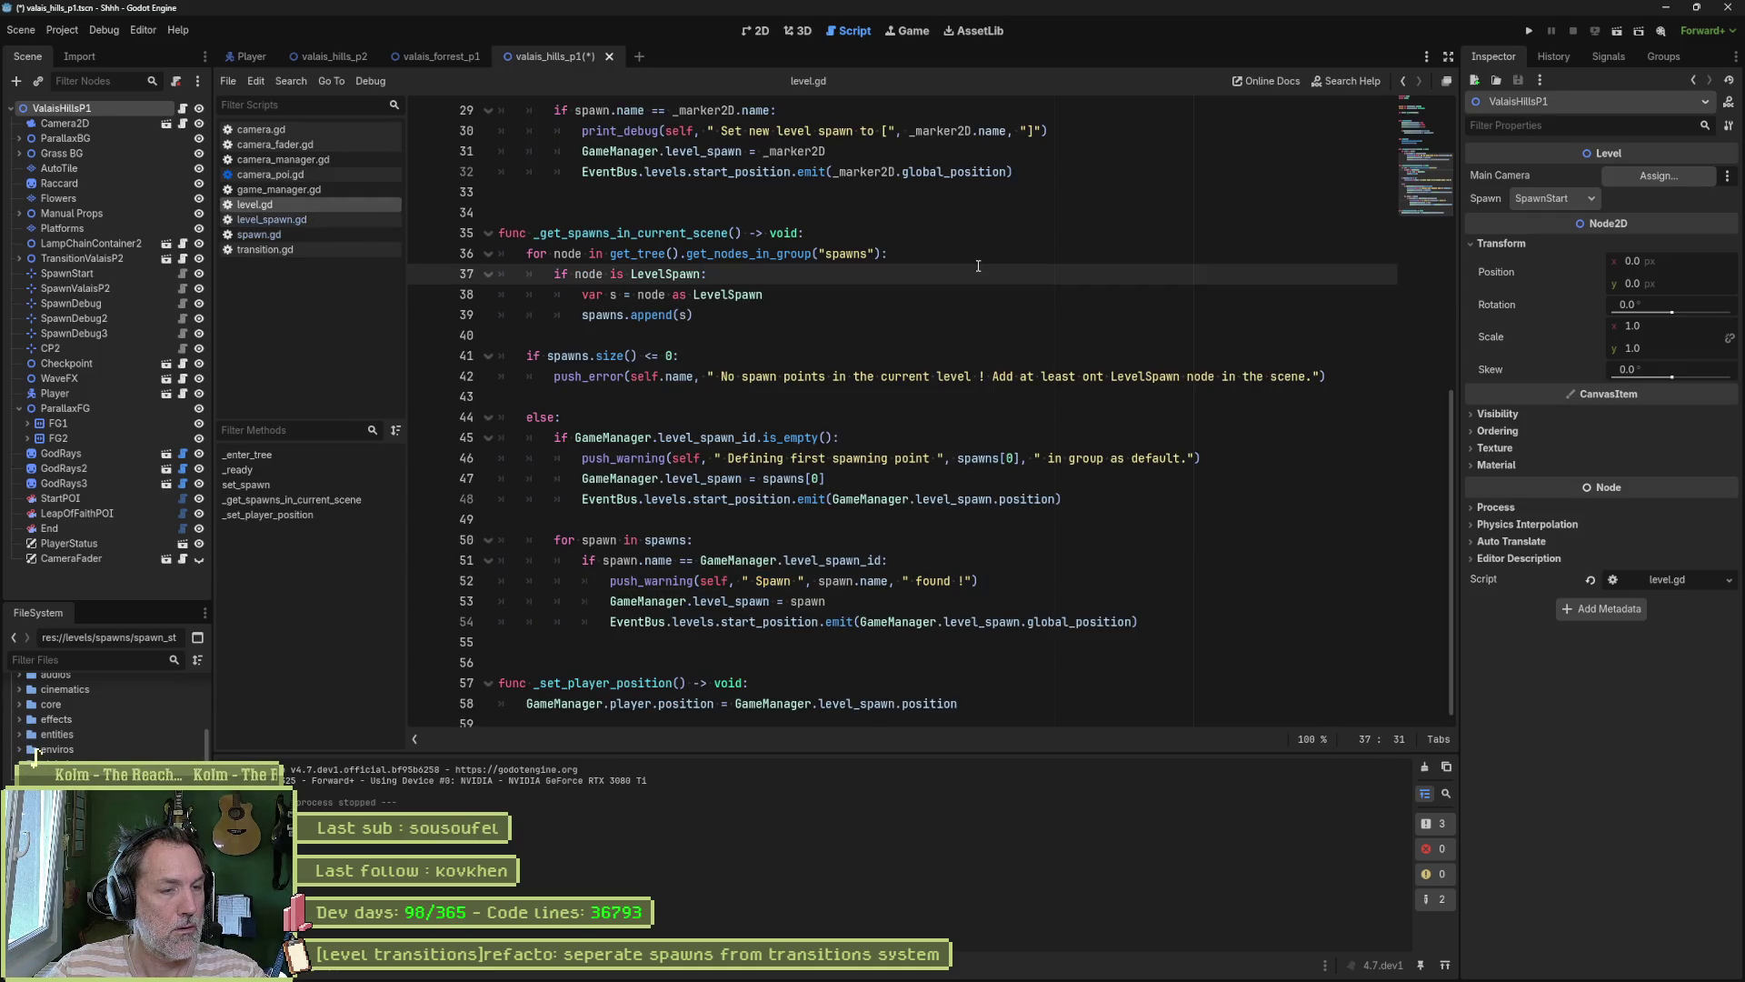
key(ctrl+alt+f)
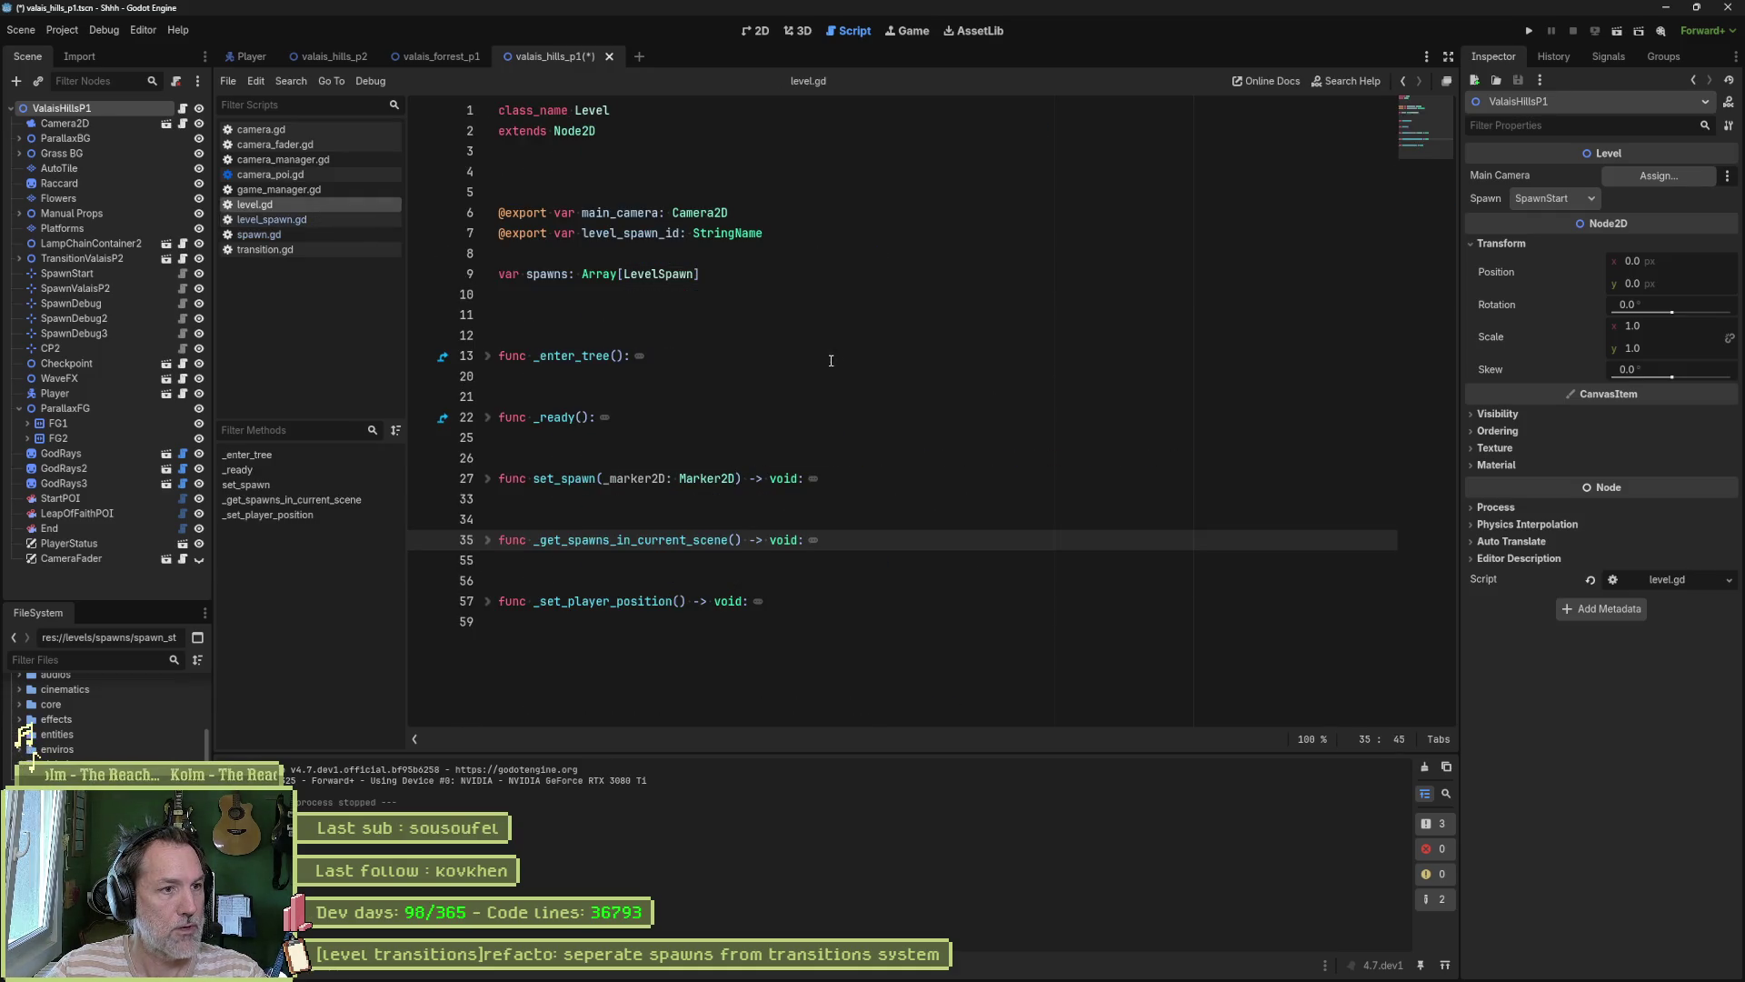
click(773, 314)
key(Delete)
click(772, 172)
key(Delete)
key(ctrl+s)
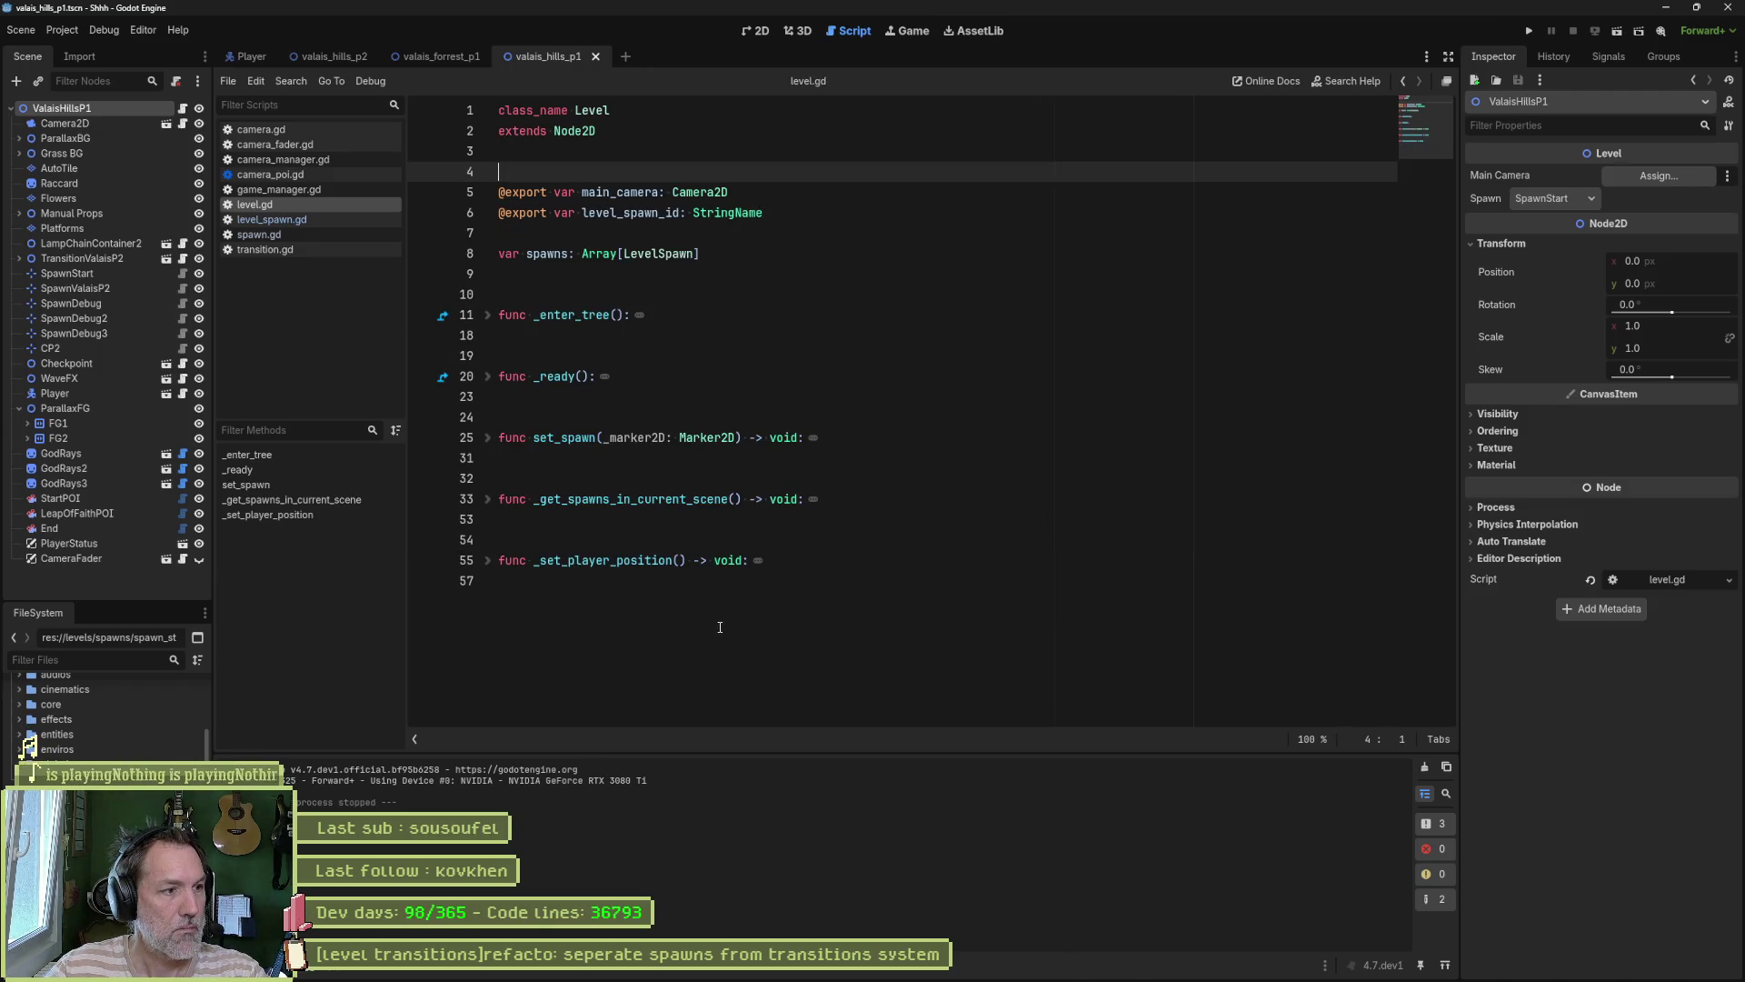
Step: Quick-open level_spawn_picker_plugin.gd by searching project files for 'spawn'
key(shift+alt+o)
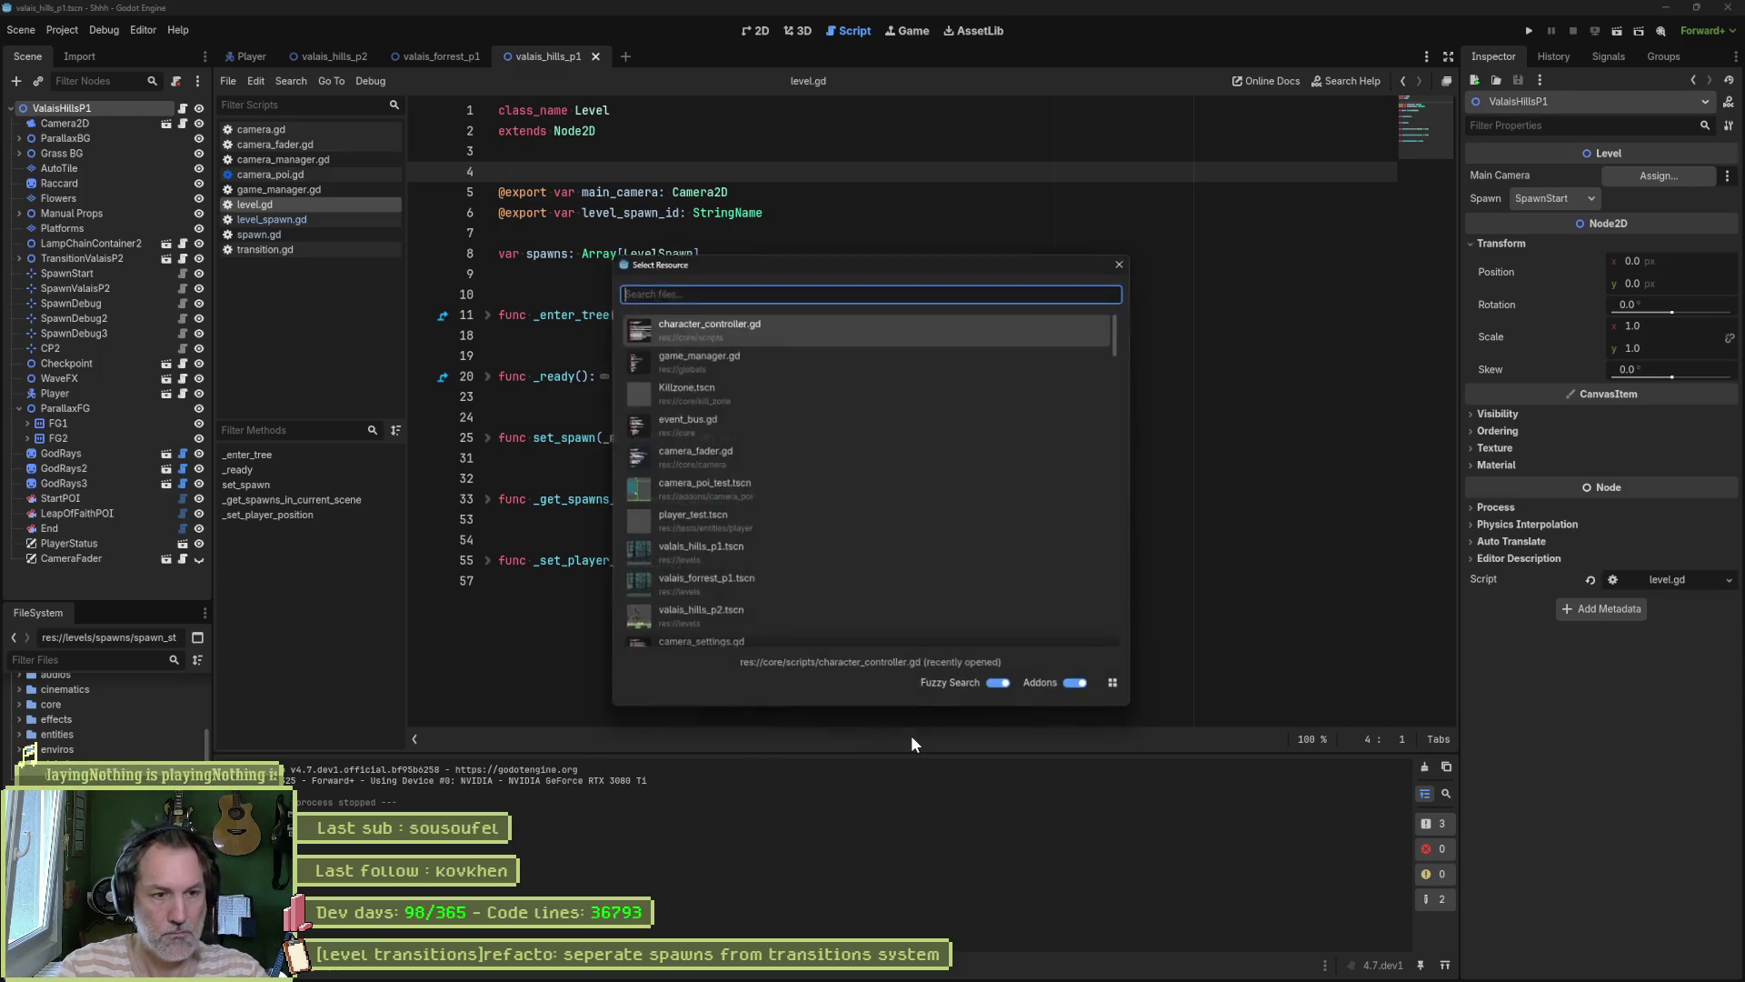
text(spawn)
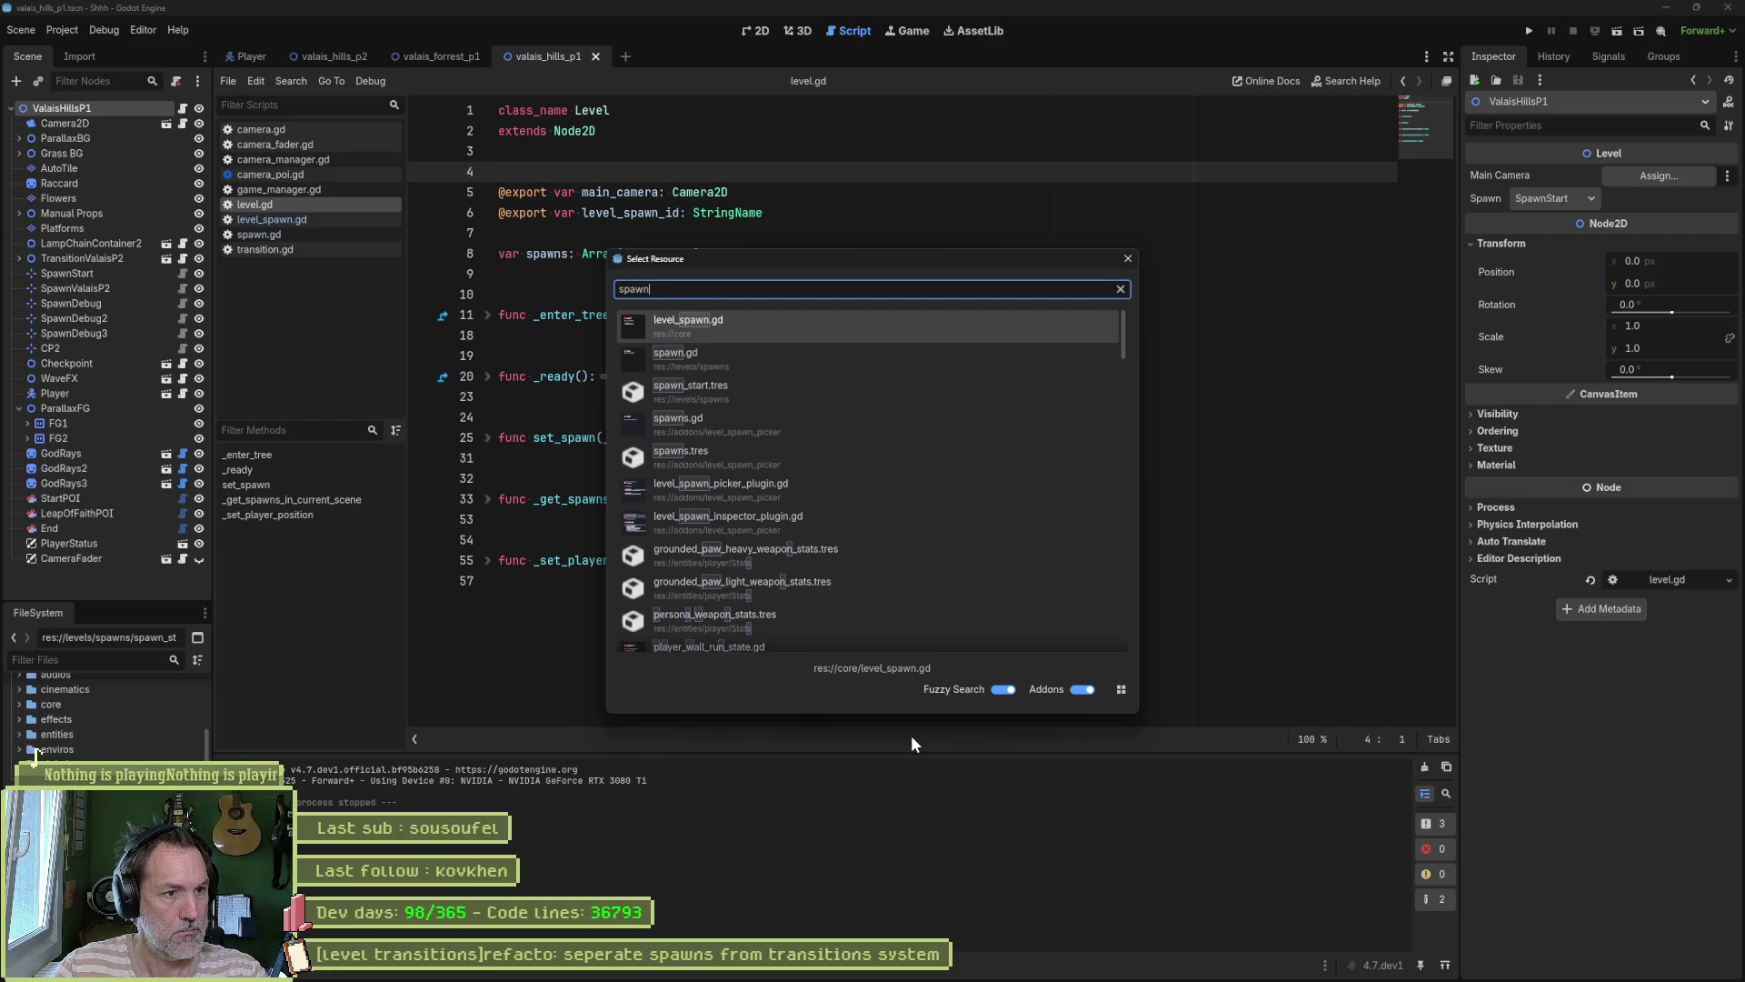
key(Down)
key(Down)
key(Down)
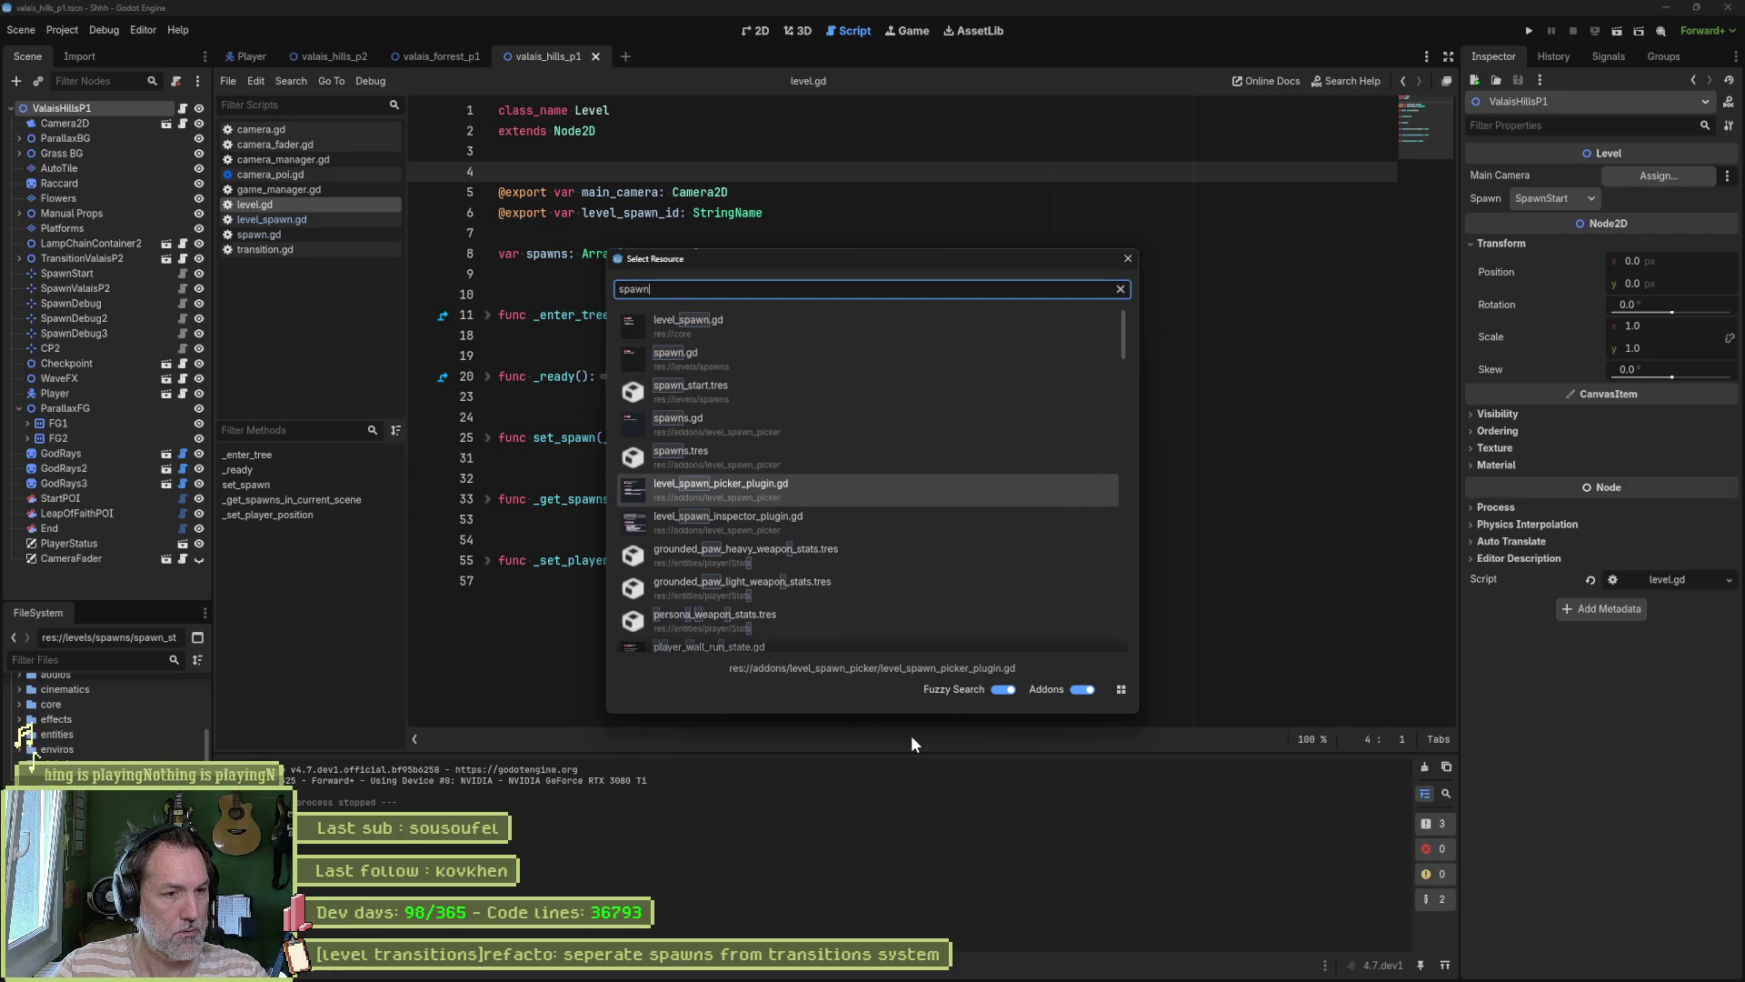
key(Return)
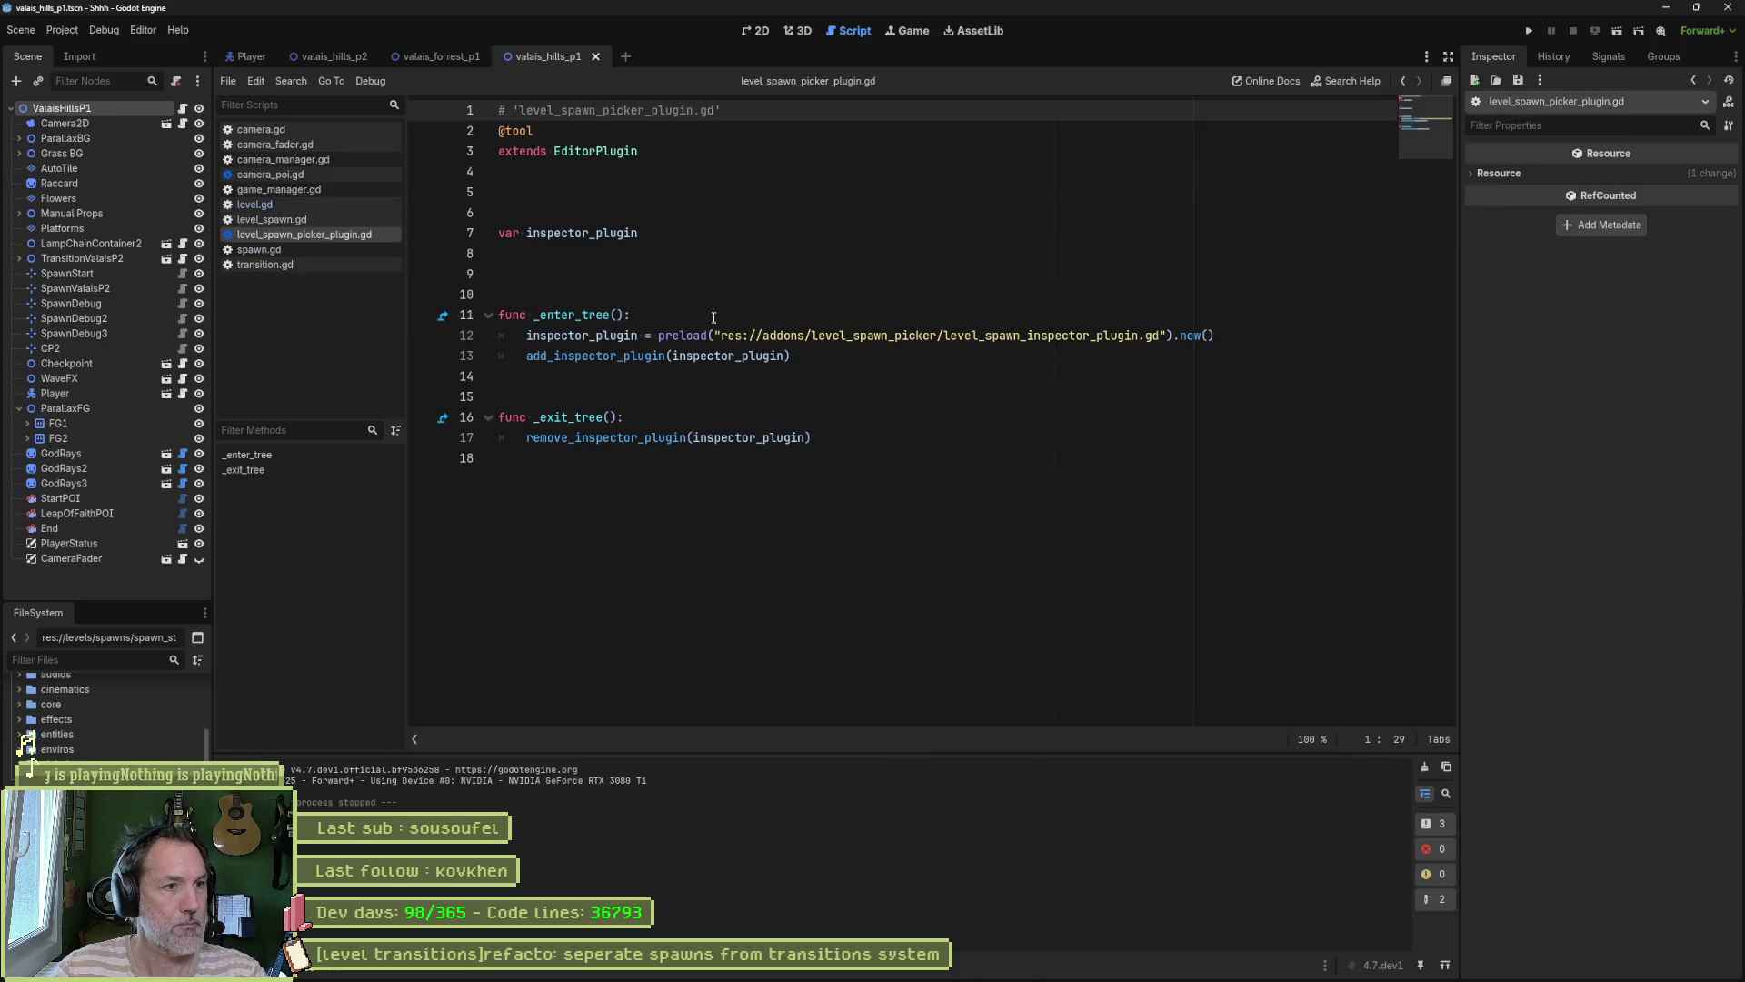
Step: Remove the extra blank lines from level_spawn_picker_plugin.gd
click(586, 192)
key(BackSpace)
click(591, 254)
key(Delete)
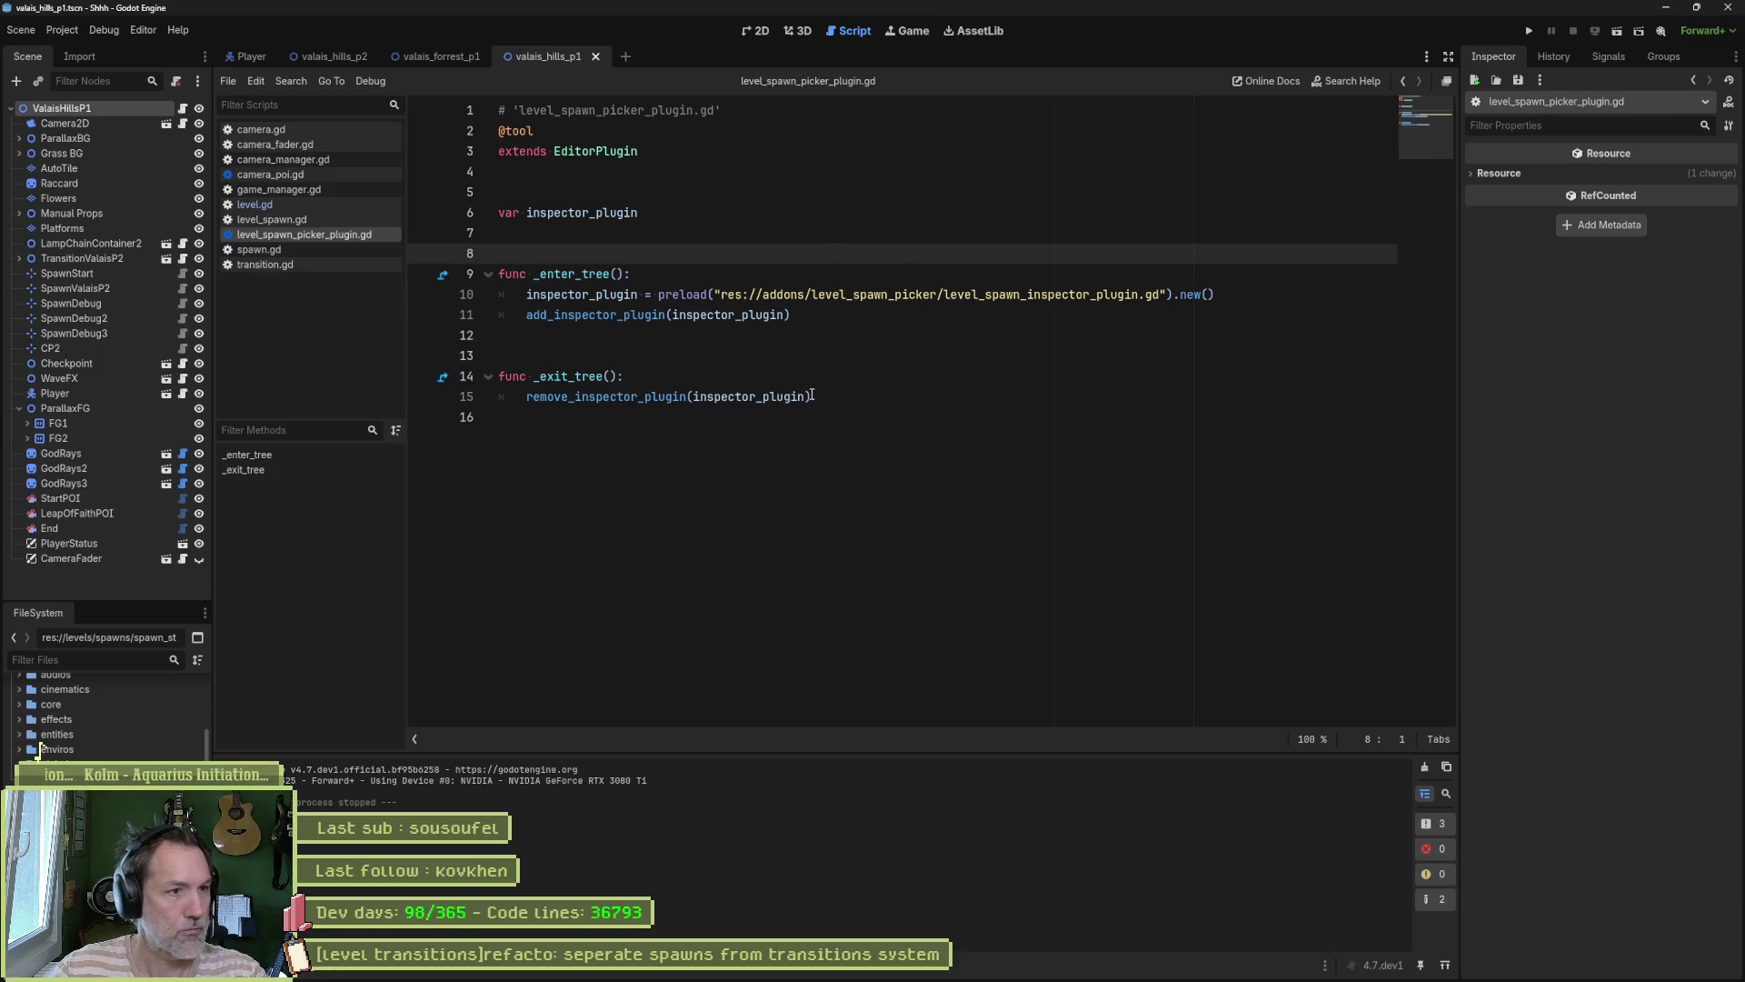
Step: Open level_spawn_inspector_plugin.gd, fold all functions, delete empty line 9 and save
key(shift+alt+o)
text(level)
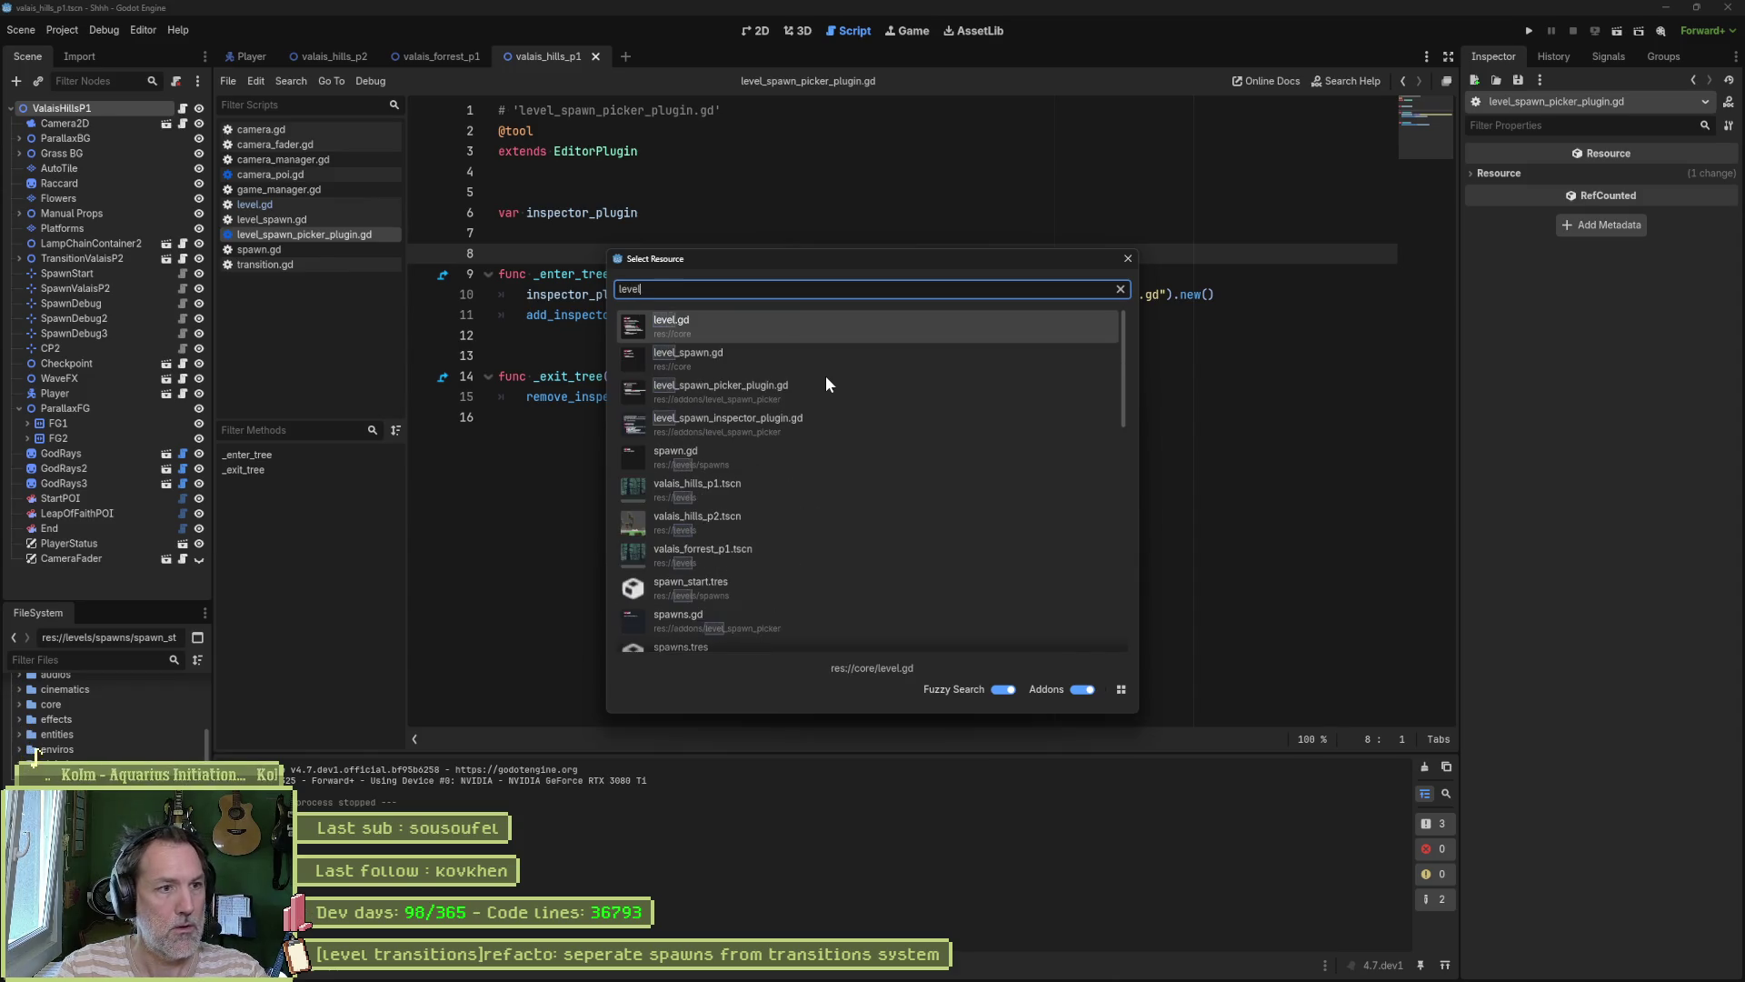
text(_)
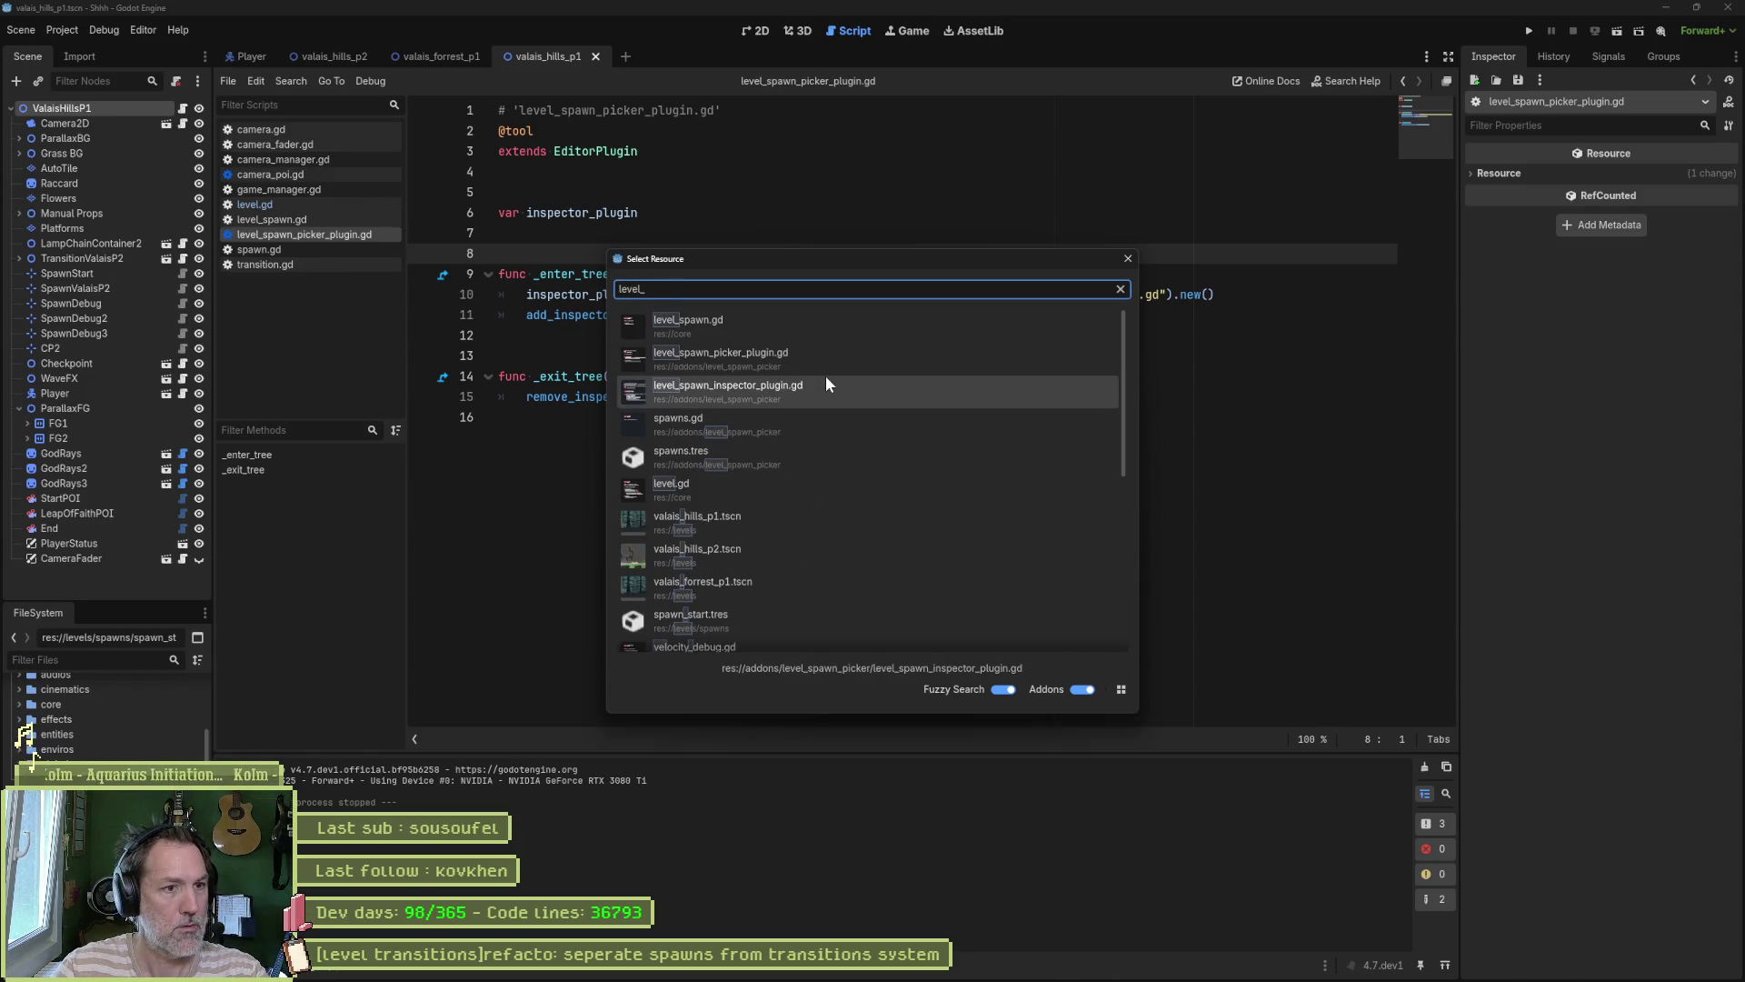
click(827, 384)
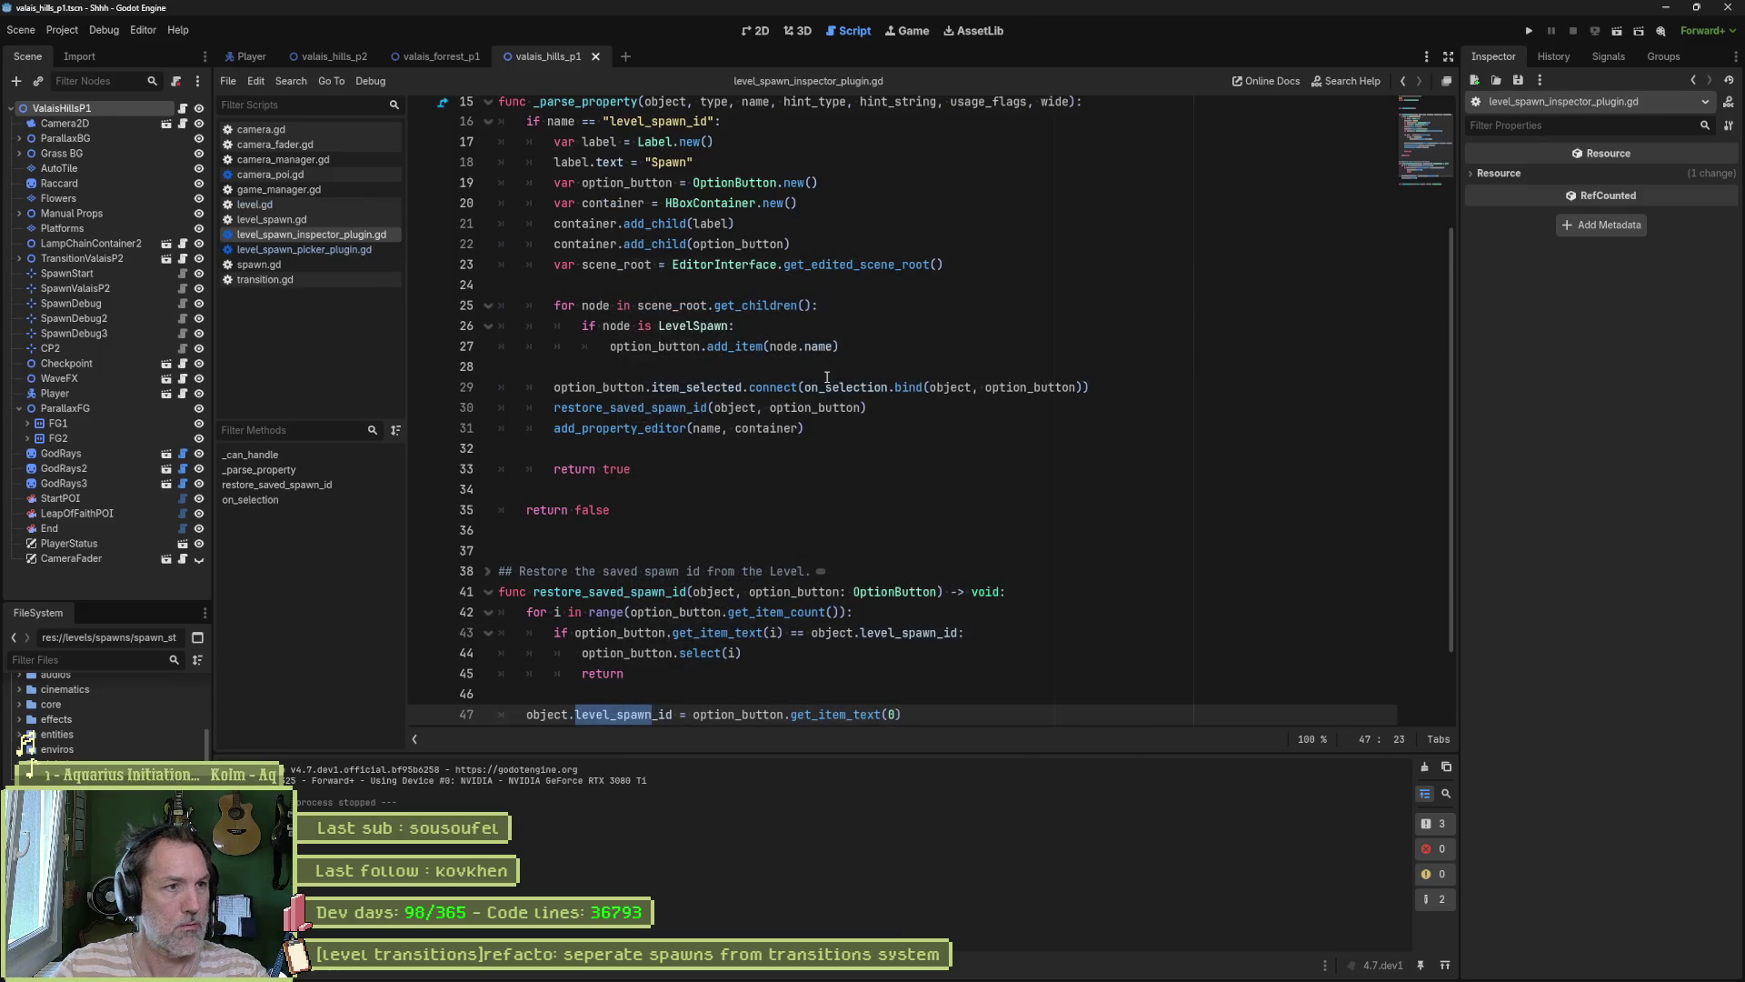
key(ctrl+alt+f)
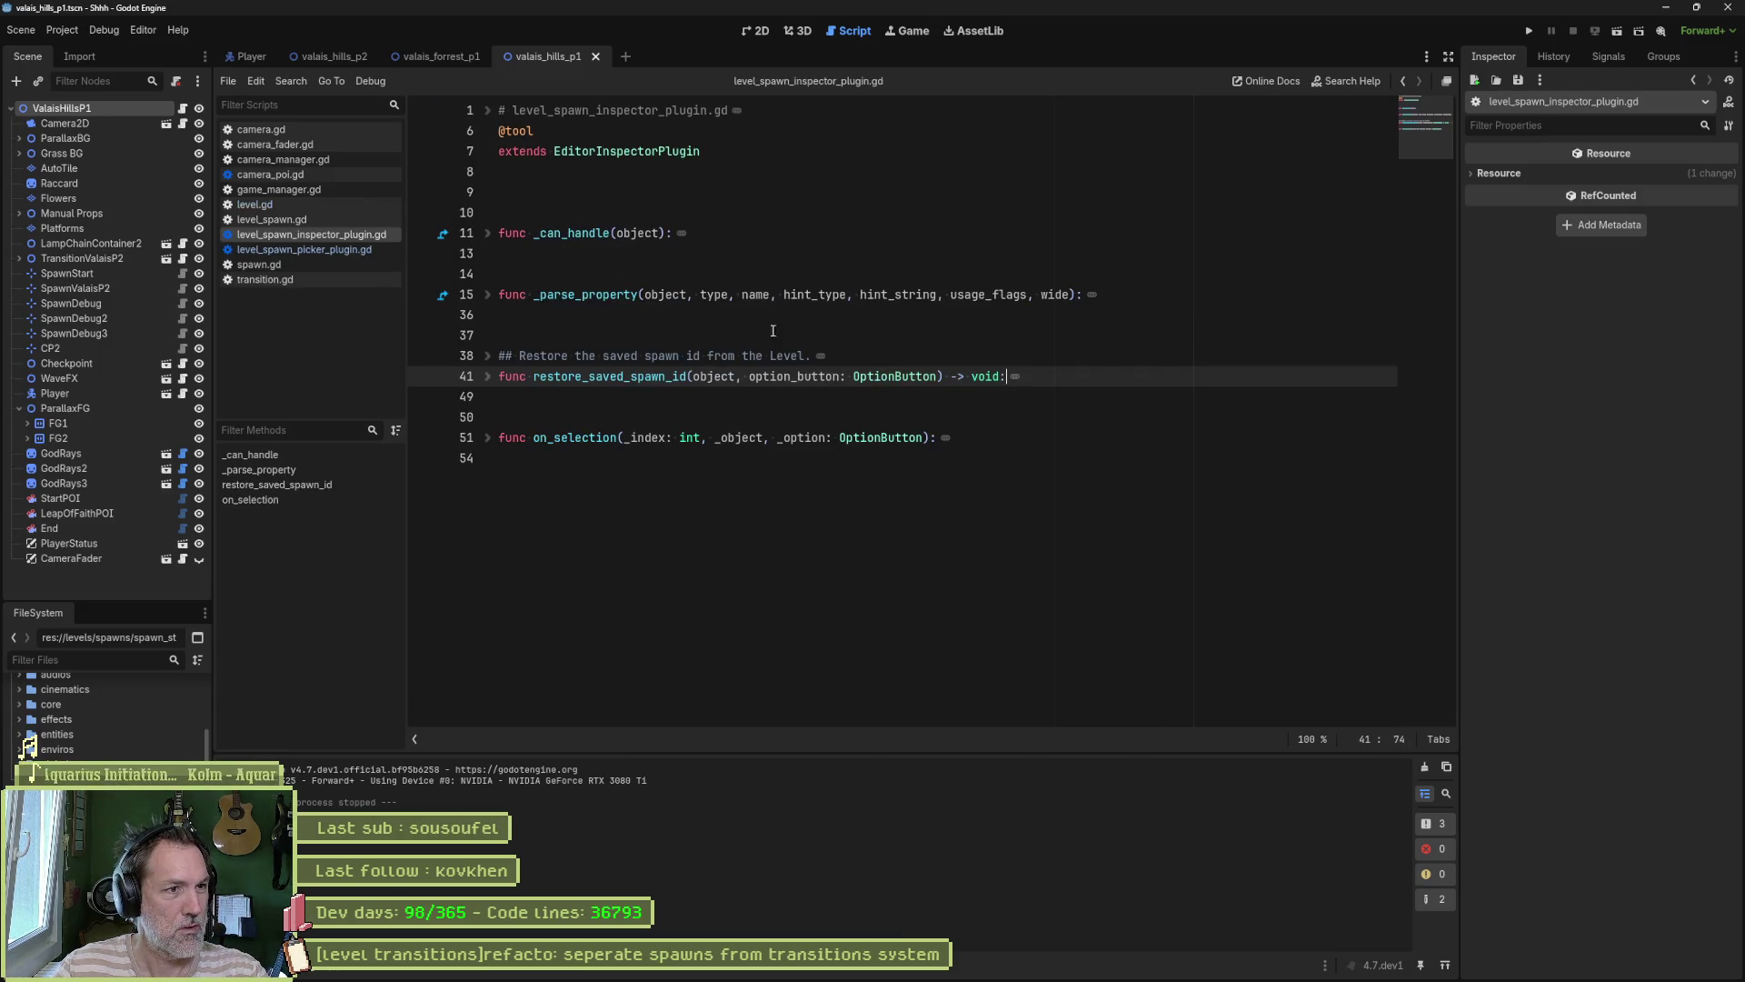
click(663, 192)
key(Delete)
key(ctrl+s)
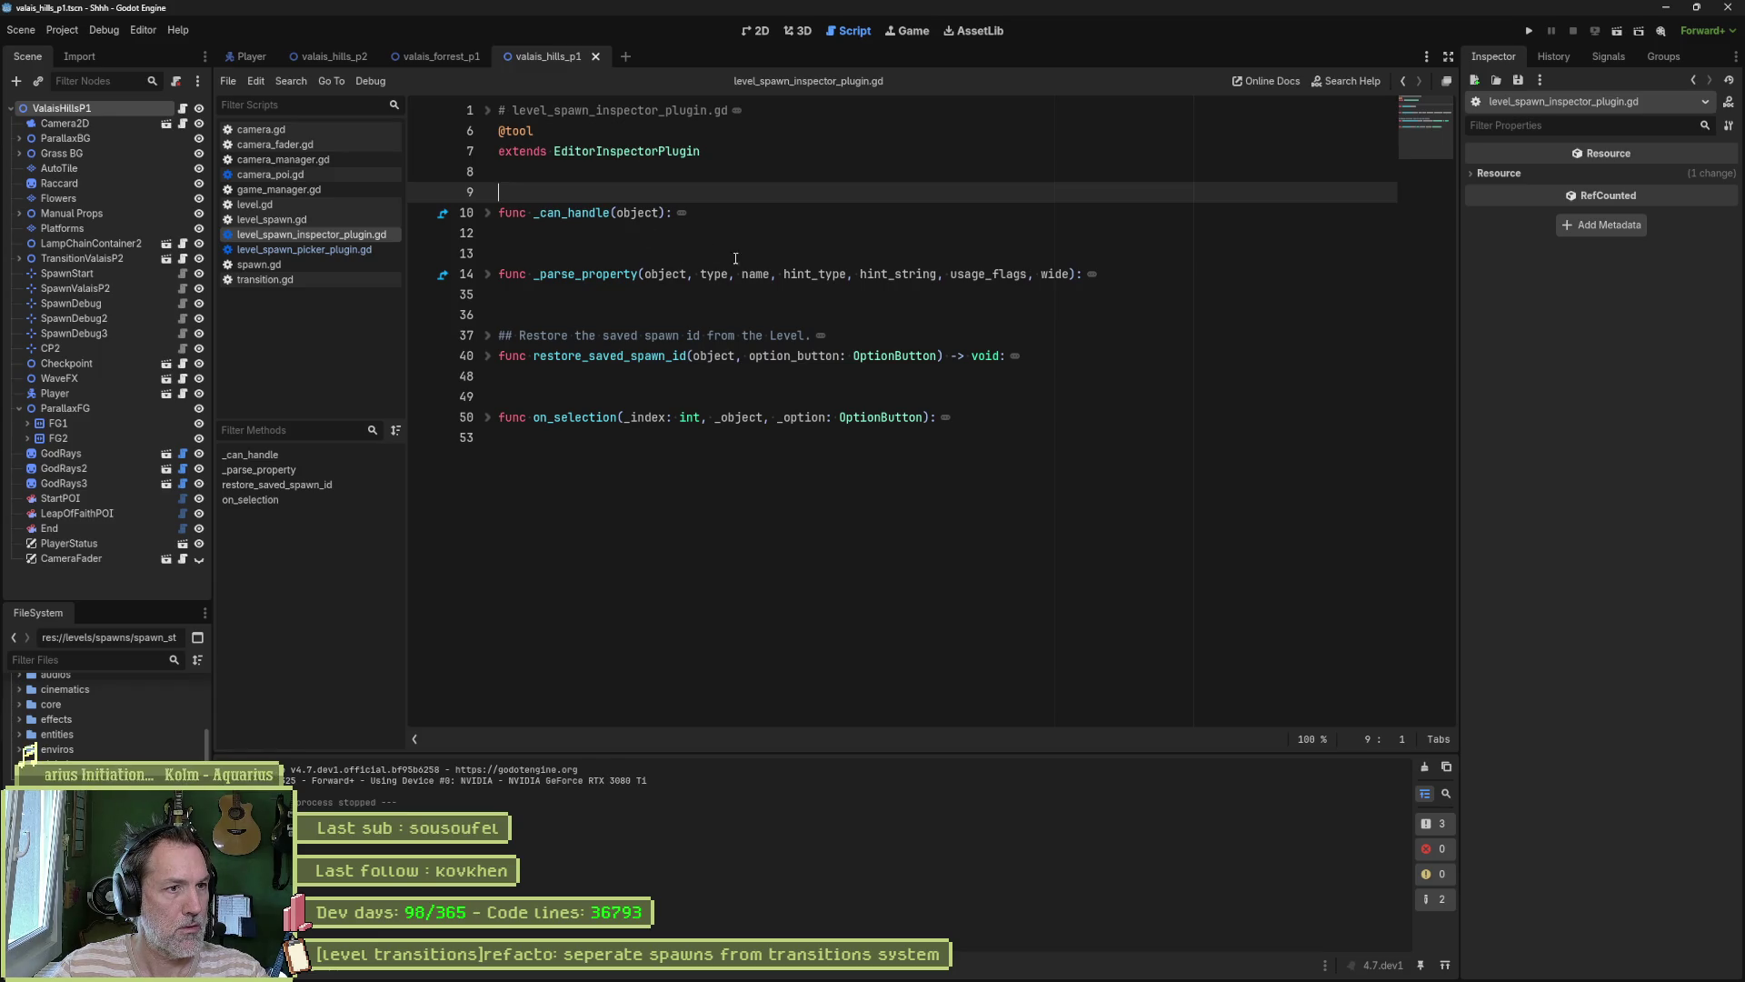
Step: Expand _parse_property to review it, then return to level_spawn_picker_plugin.gd
click(488, 275)
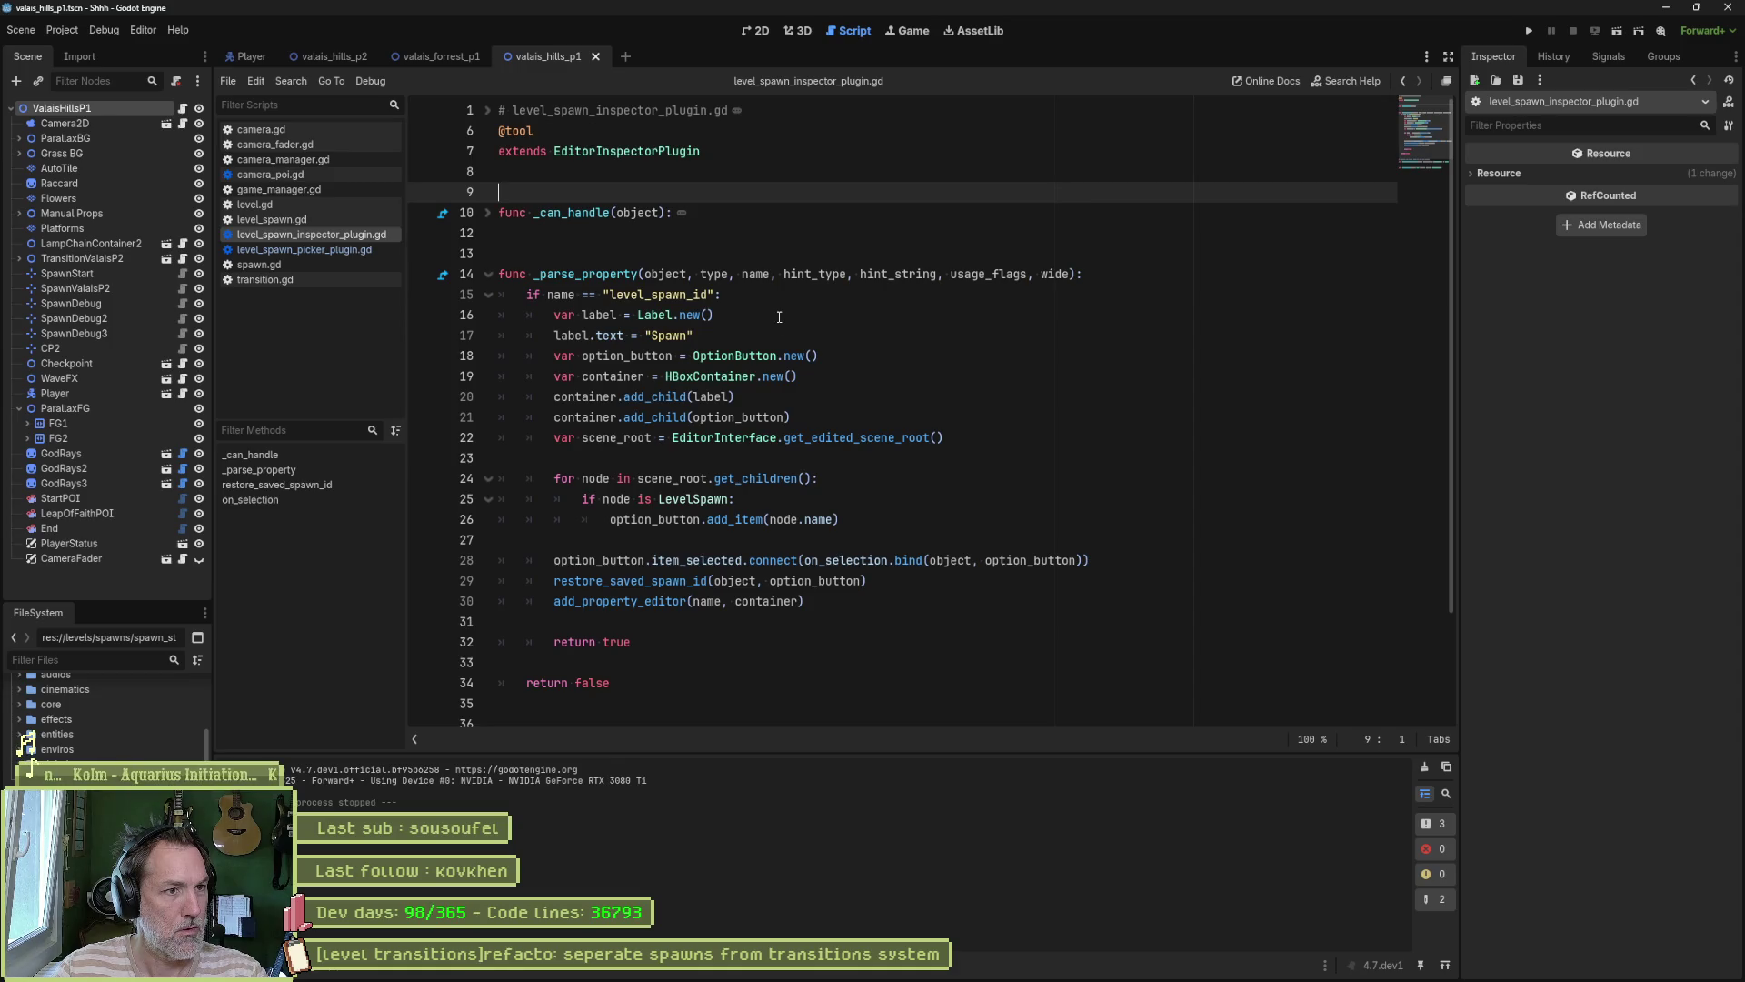
scroll(770, 328, down, 2)
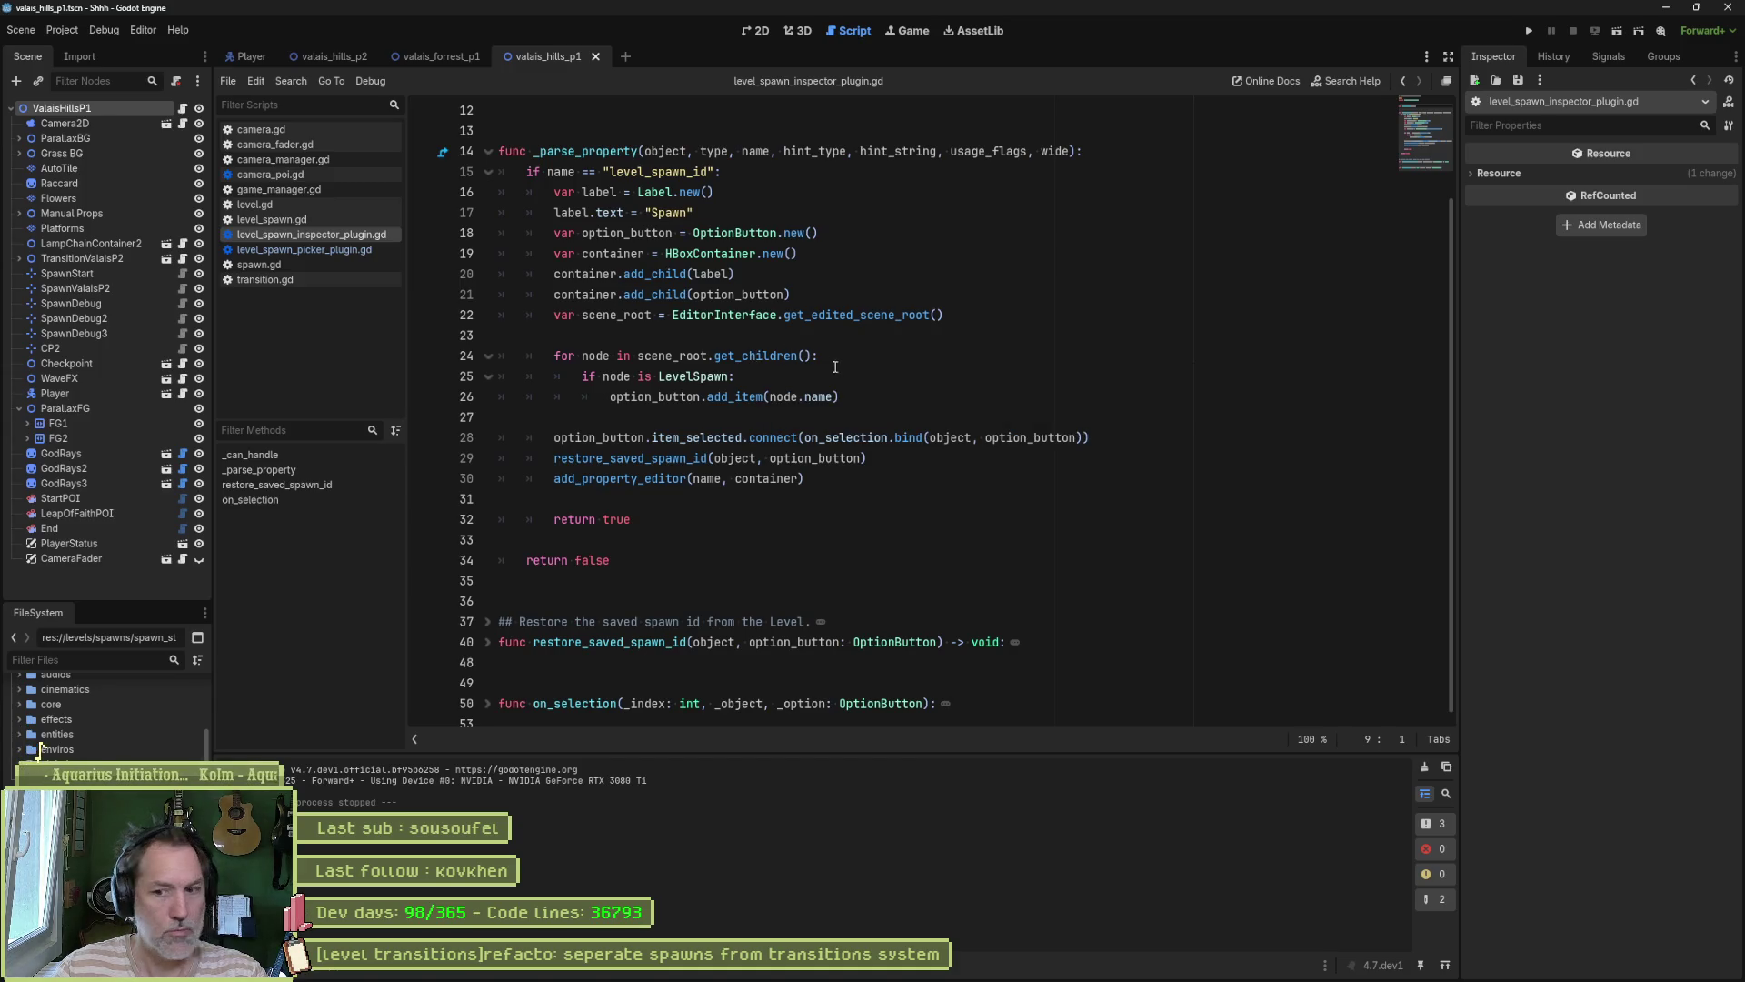
click(329, 249)
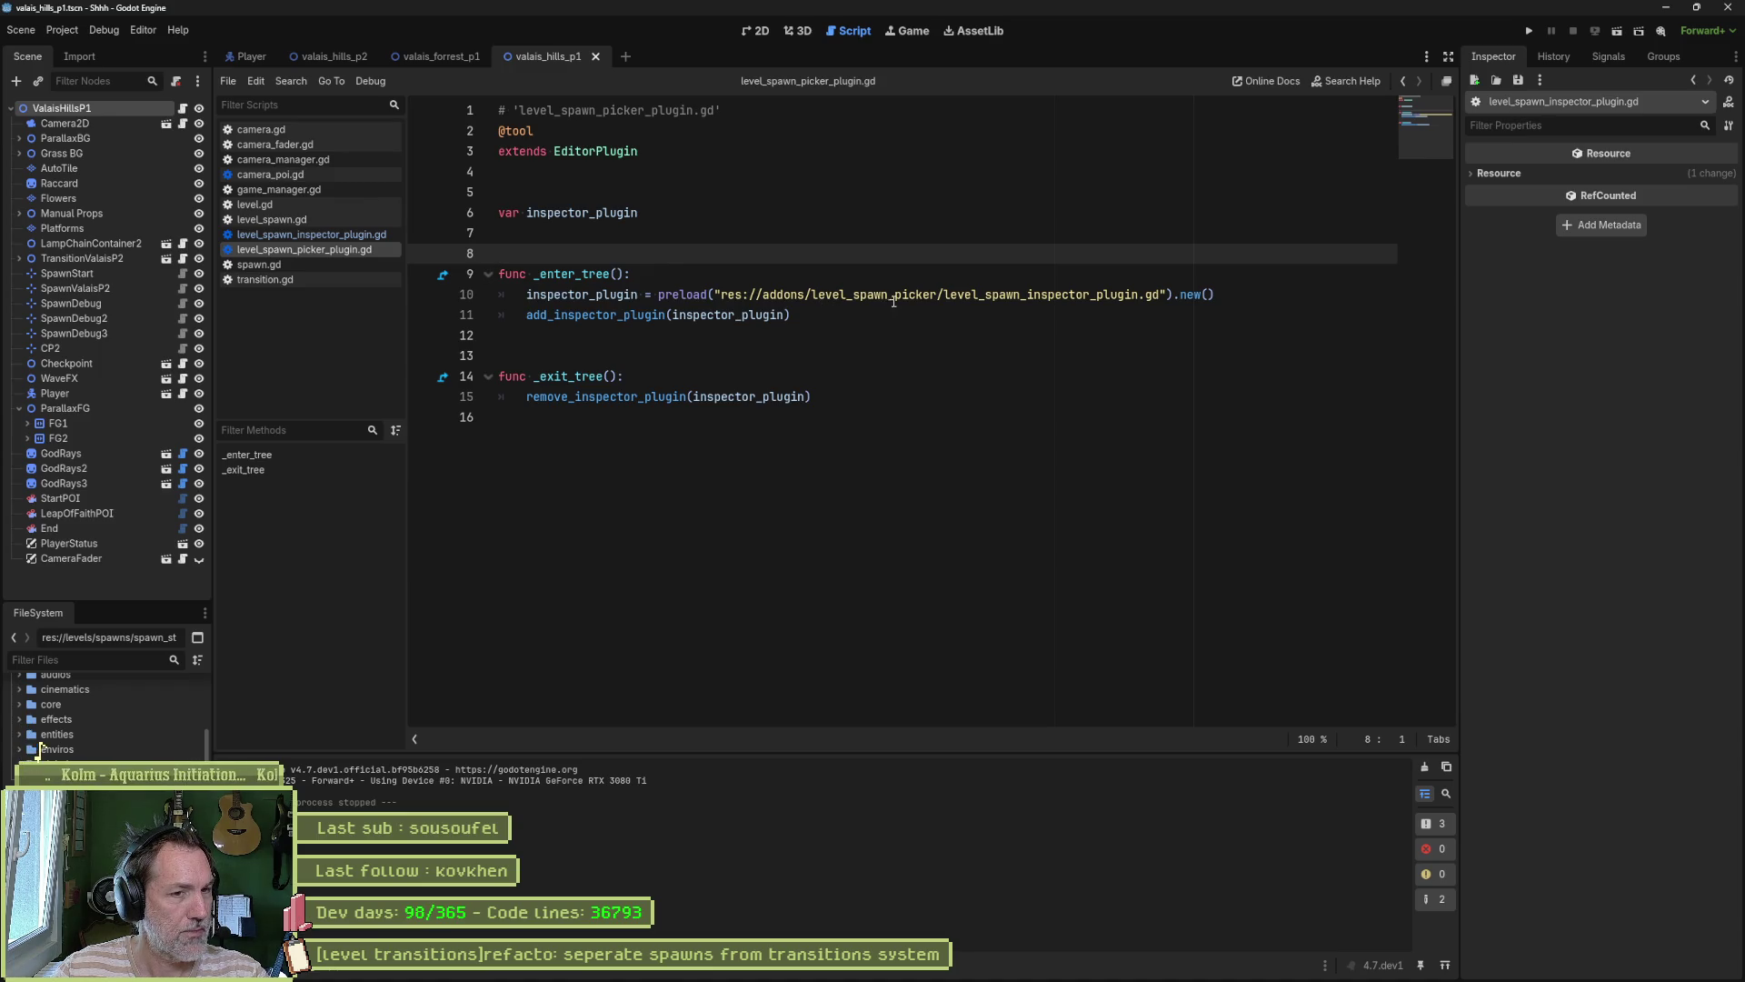
Step: Select 'level_spawn' in the picker plugin's preload path
mouse_move(930, 295)
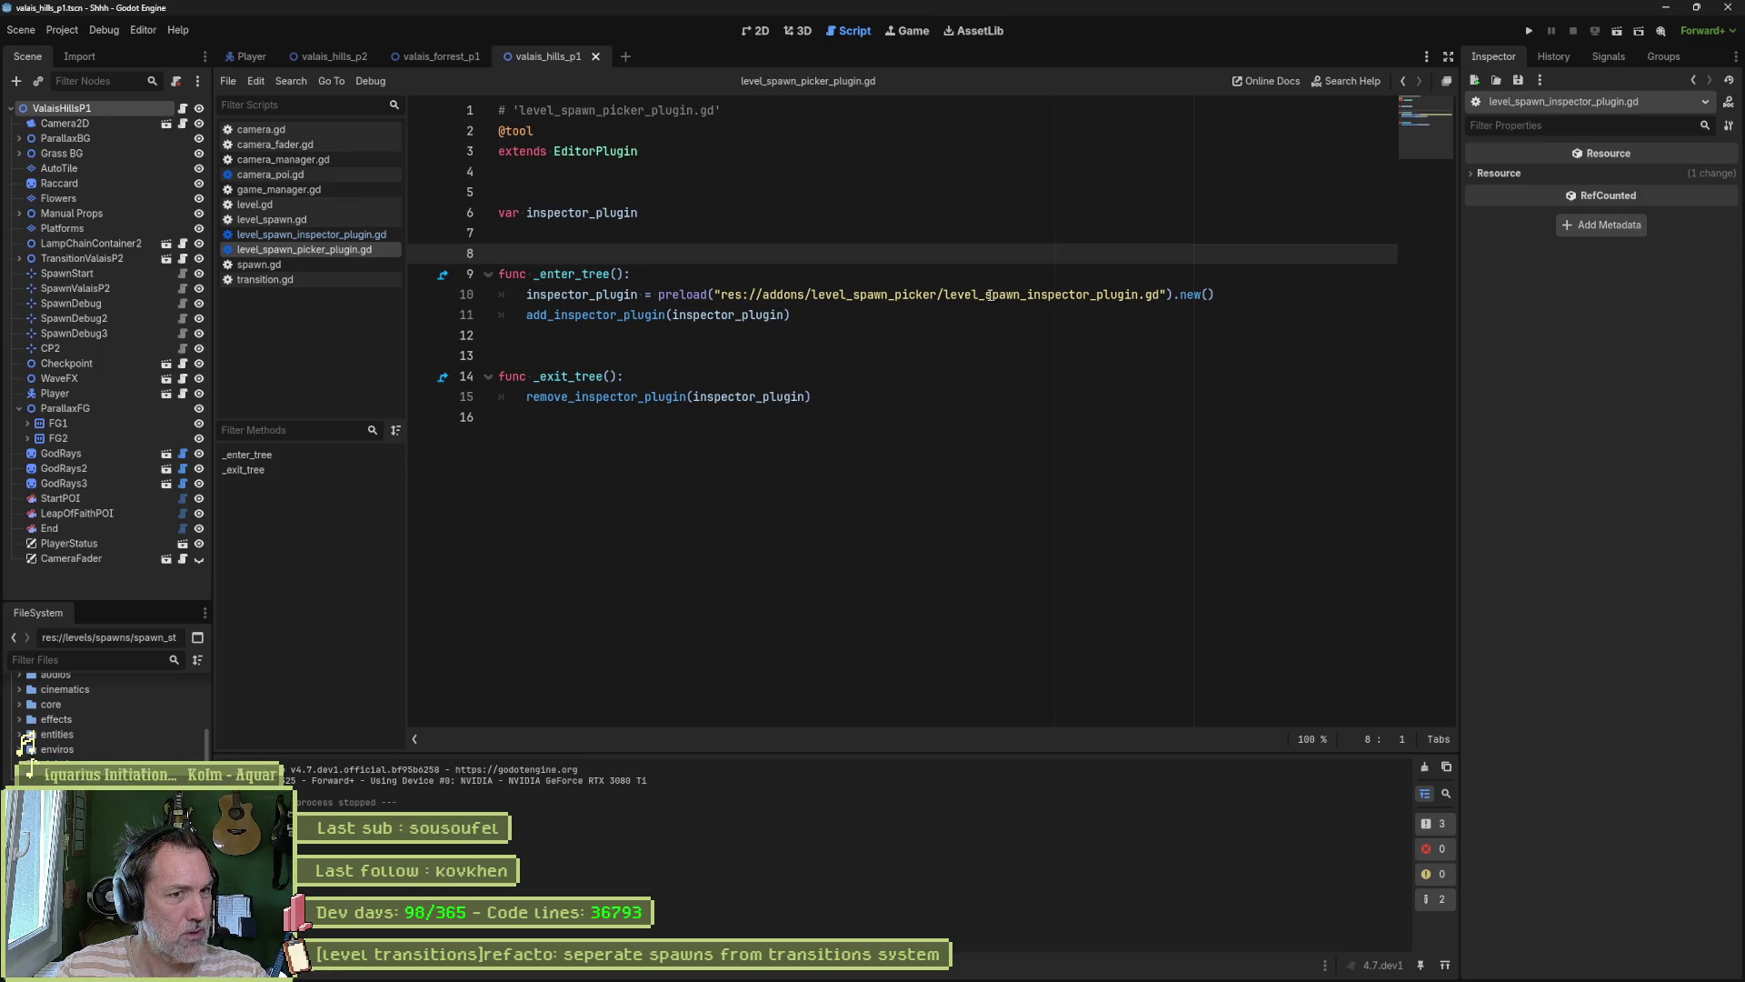
drag(987, 295, 1019, 300)
click(1017, 295)
click(1021, 295)
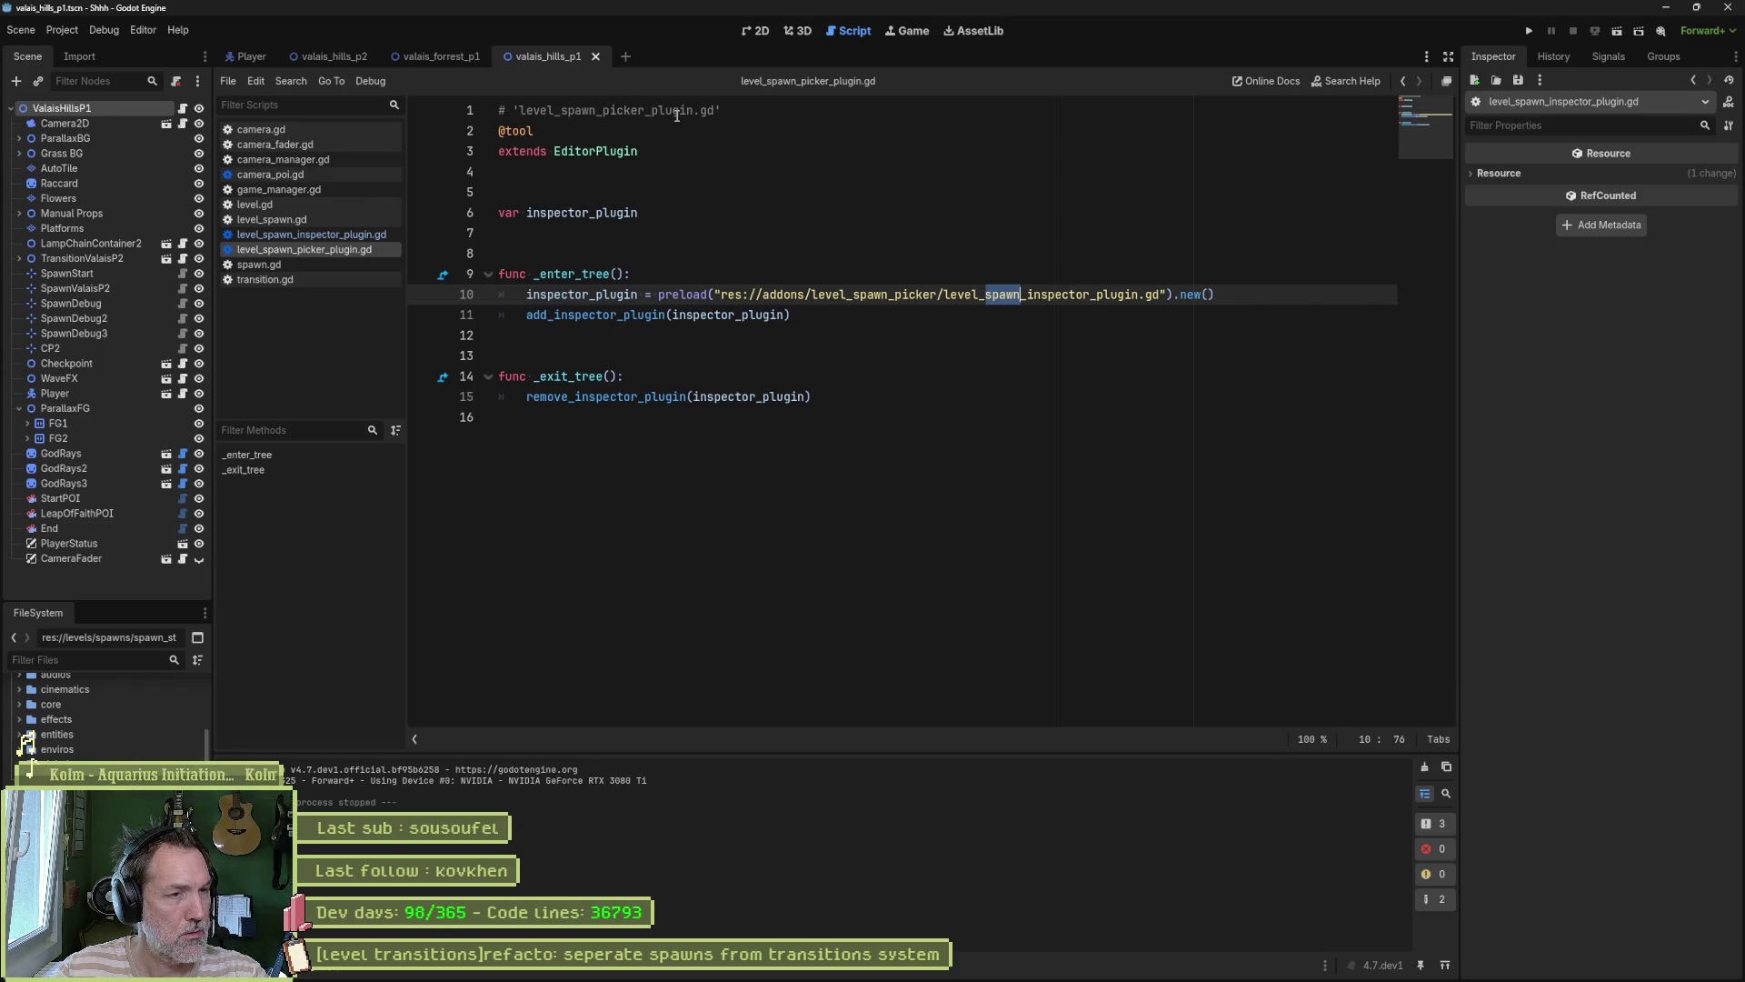
Step: Locate the picker plugin in the FileSystem and rename it level_transition_picker_plugin.gd
right_click(337, 248)
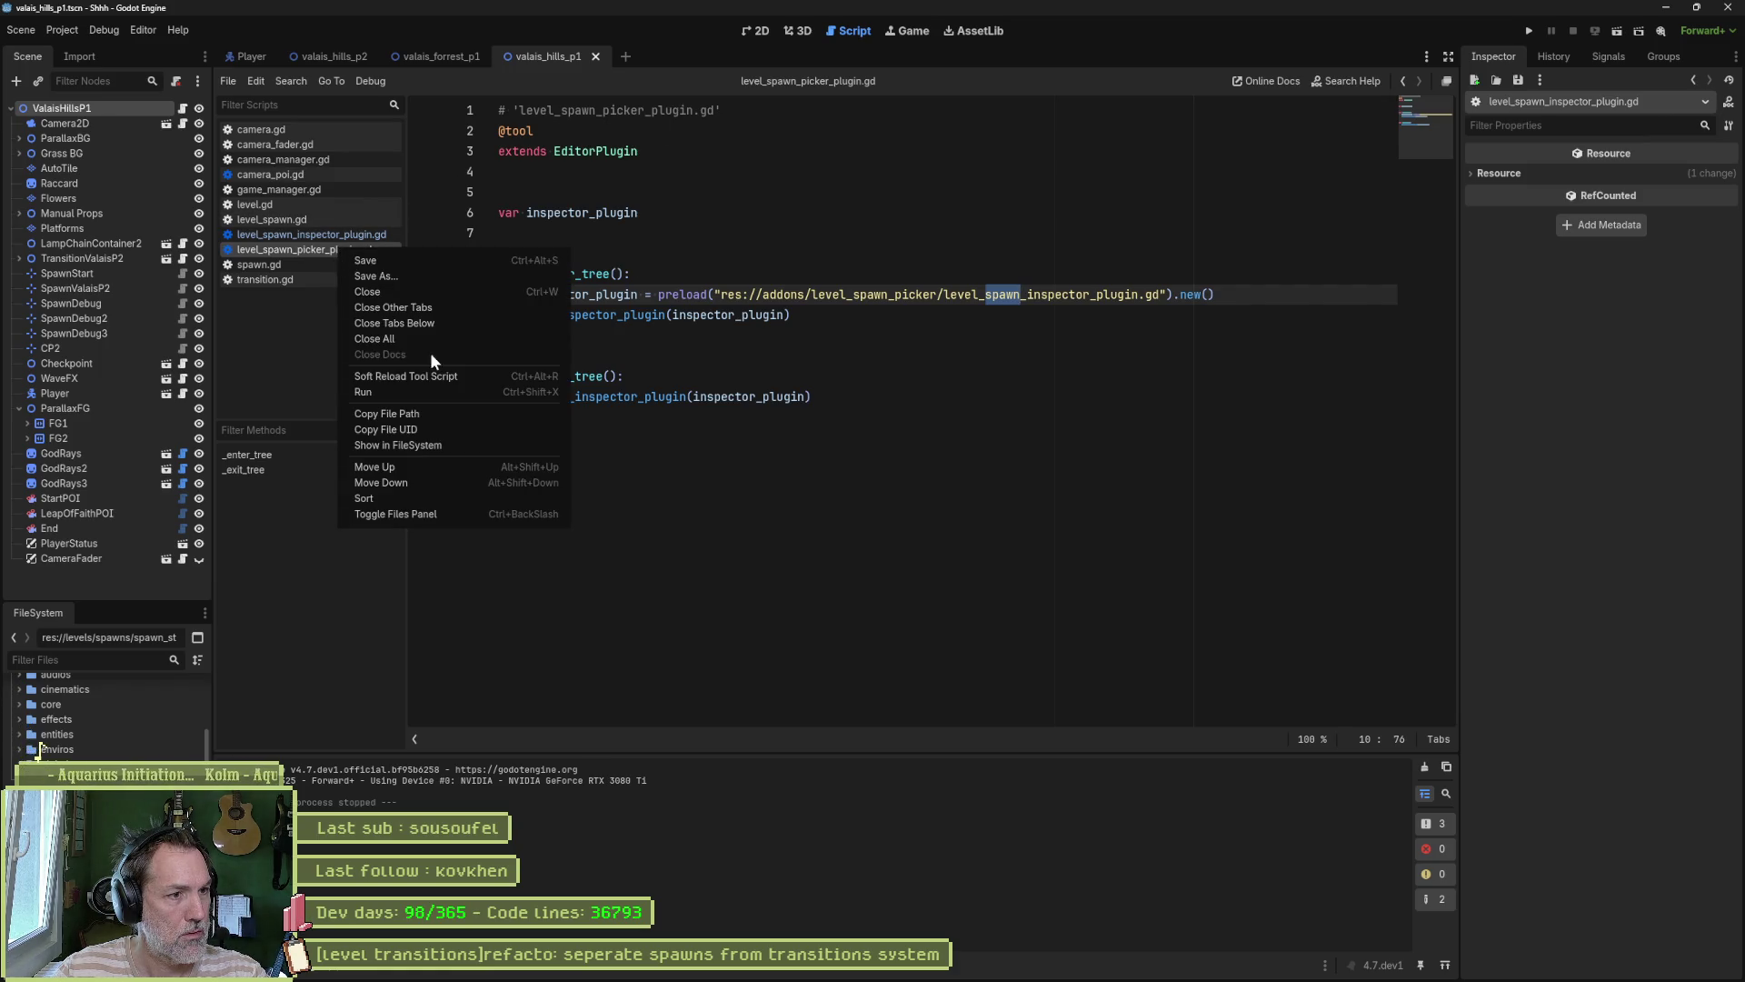
click(436, 444)
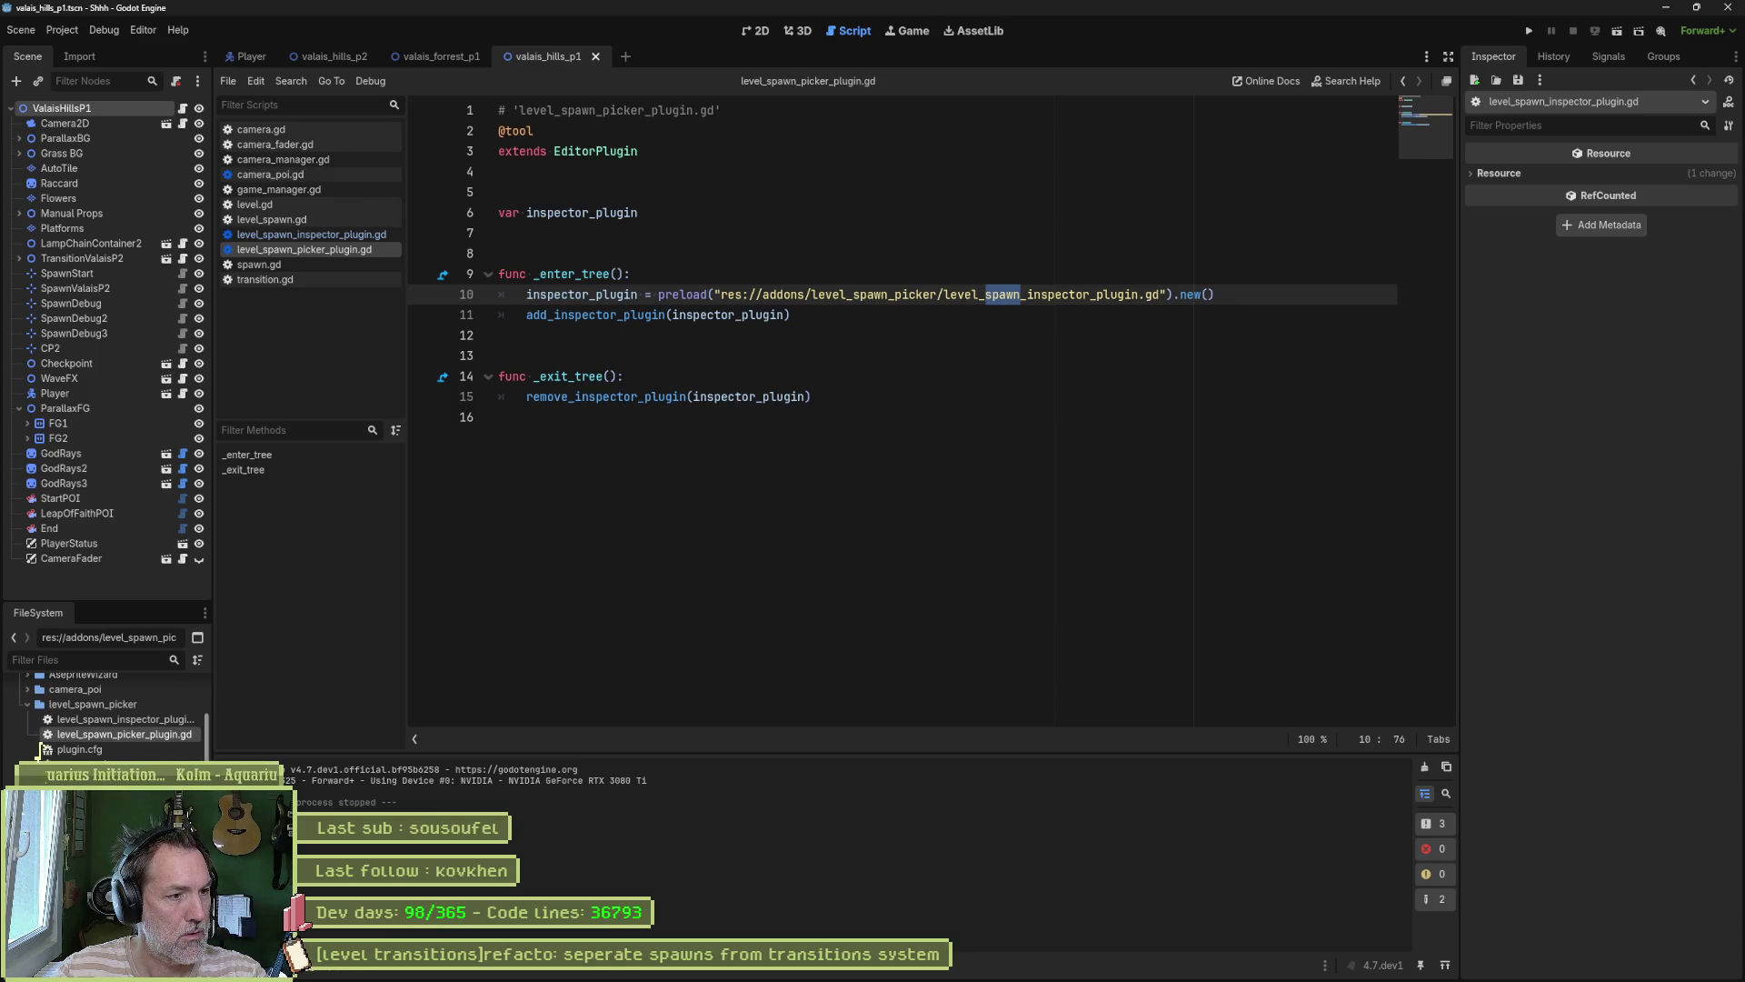
drag(213, 545, 232, 546)
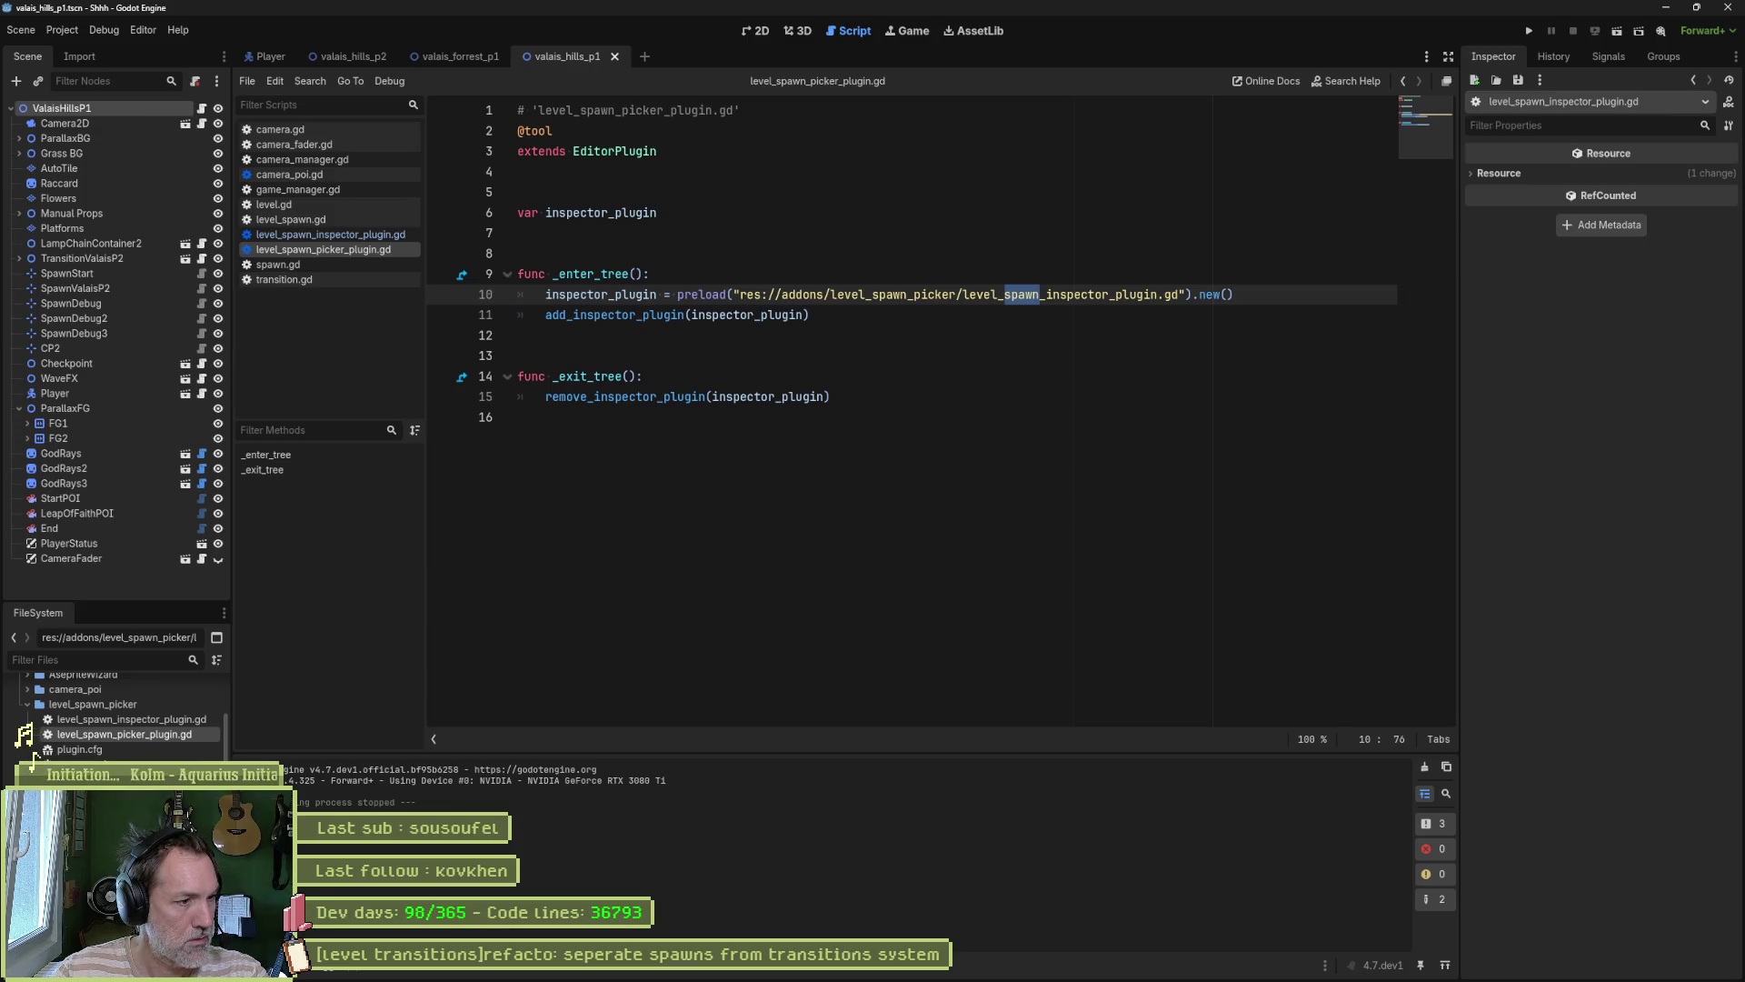
key(F2)
key(Delete)
key(Delete)
key(Delete)
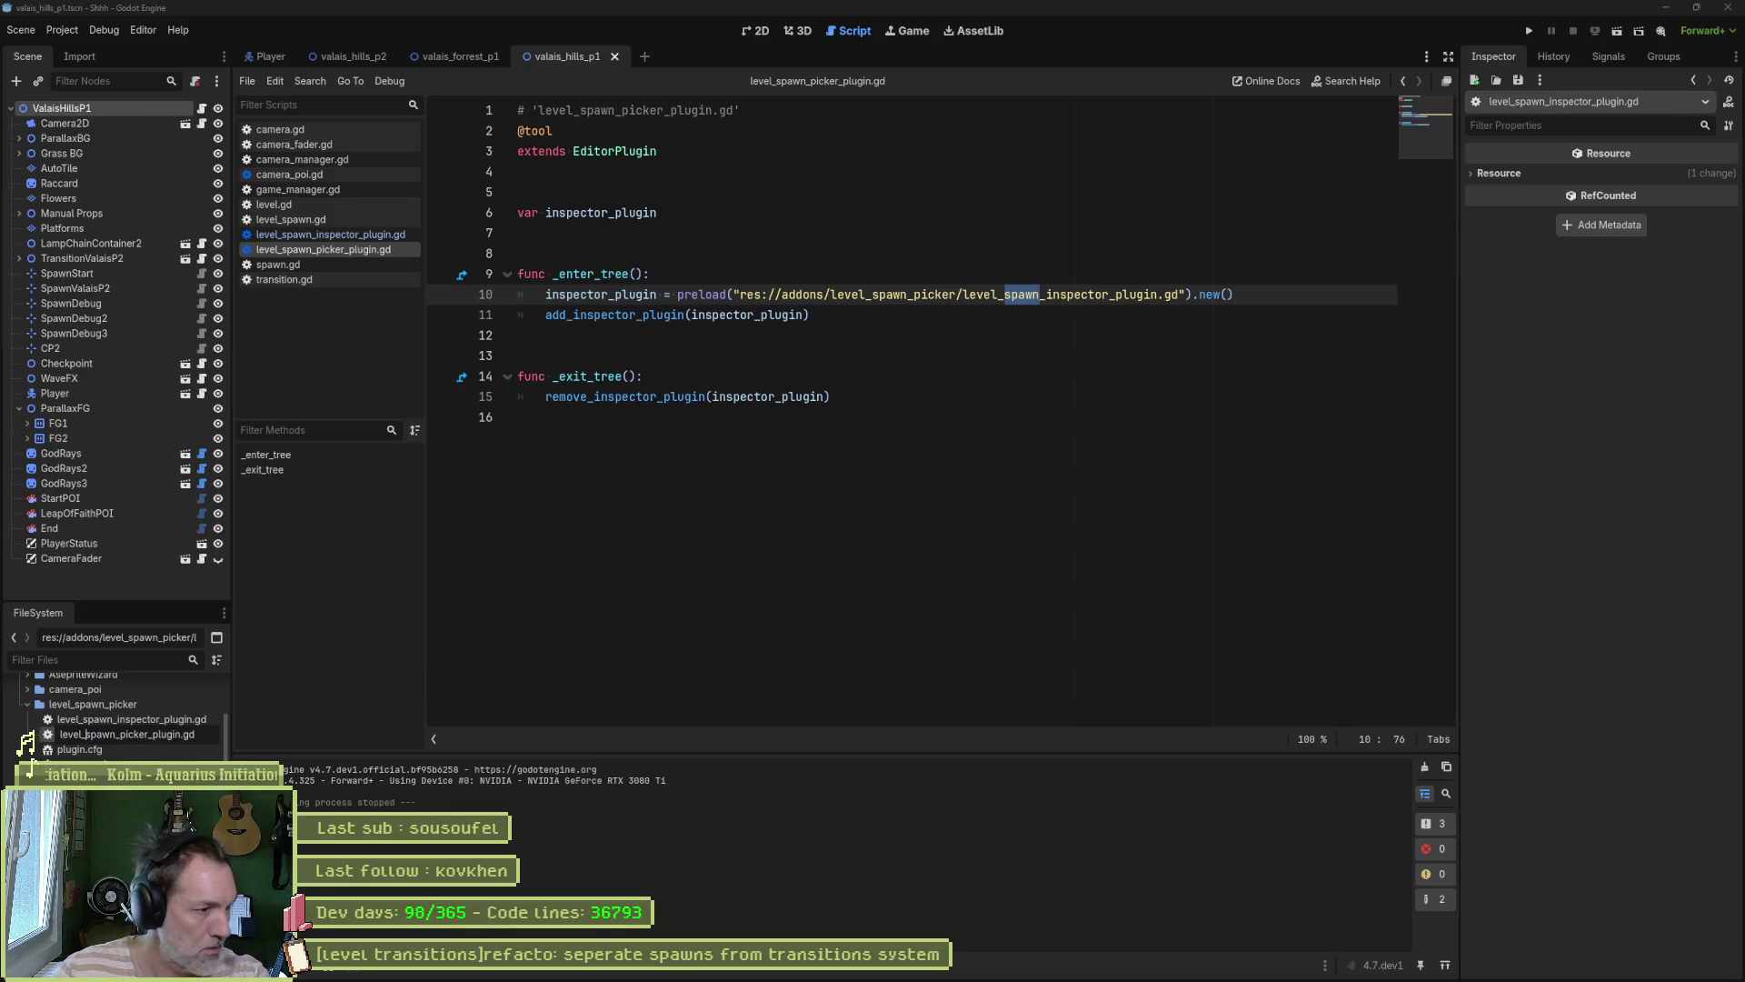
text(_transition)
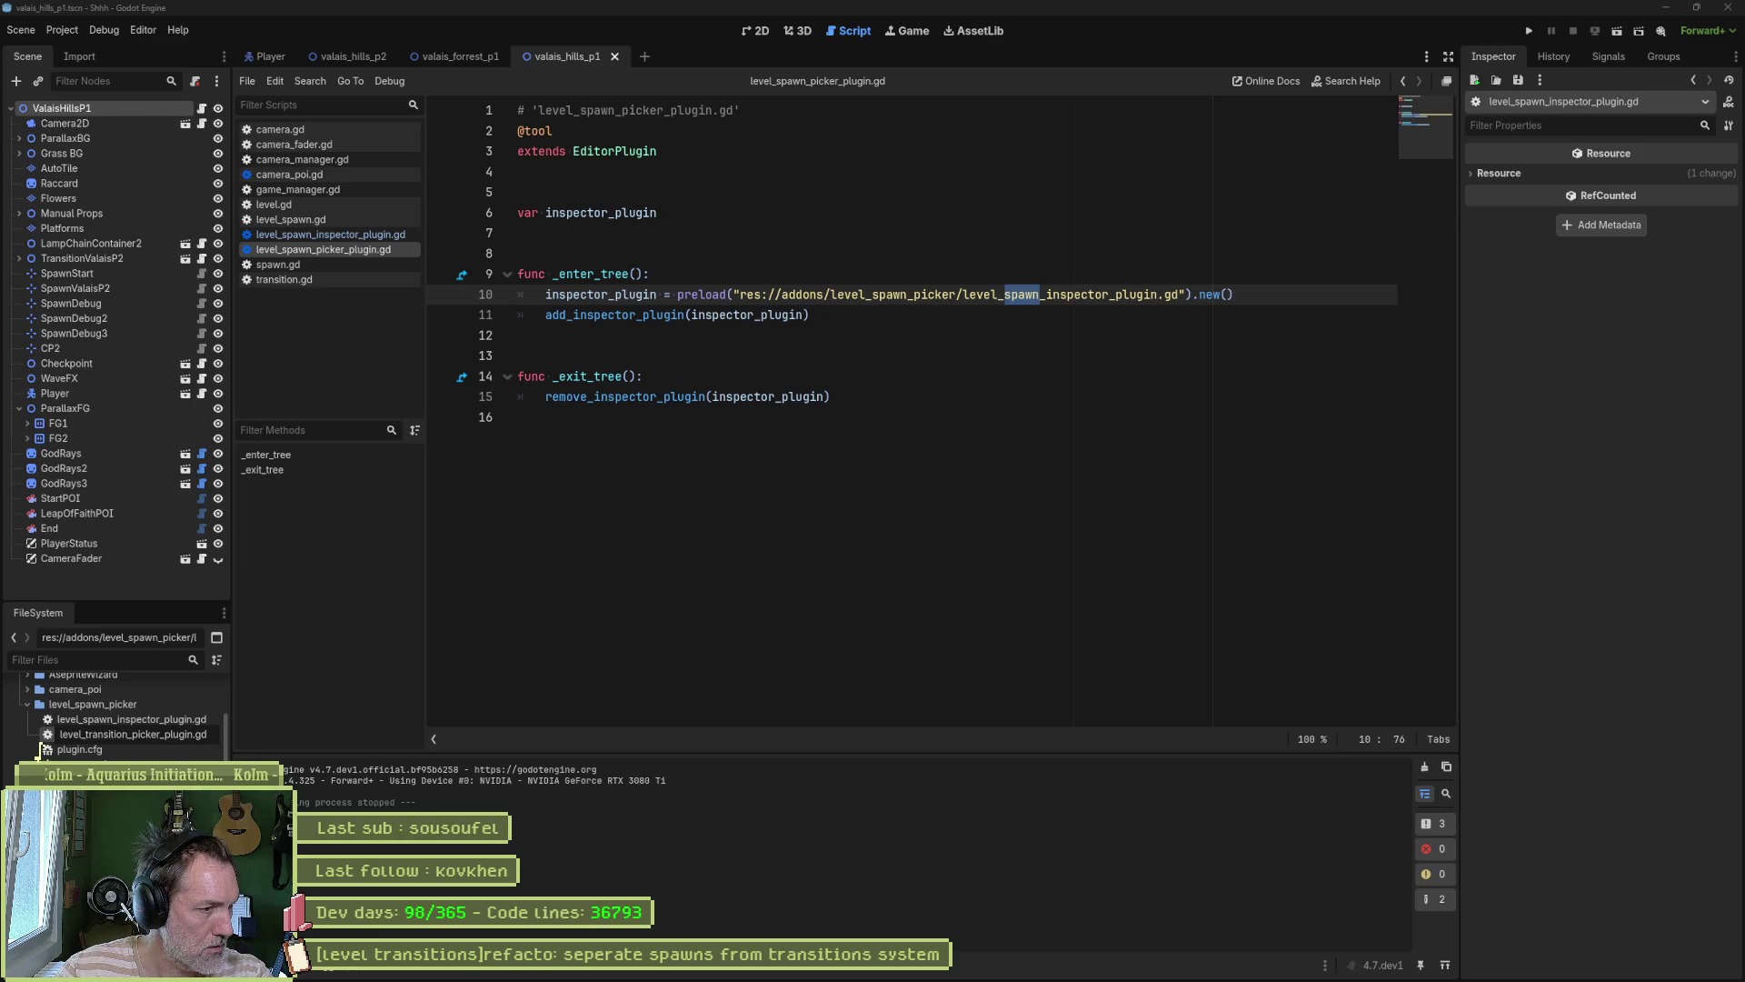
key(Return)
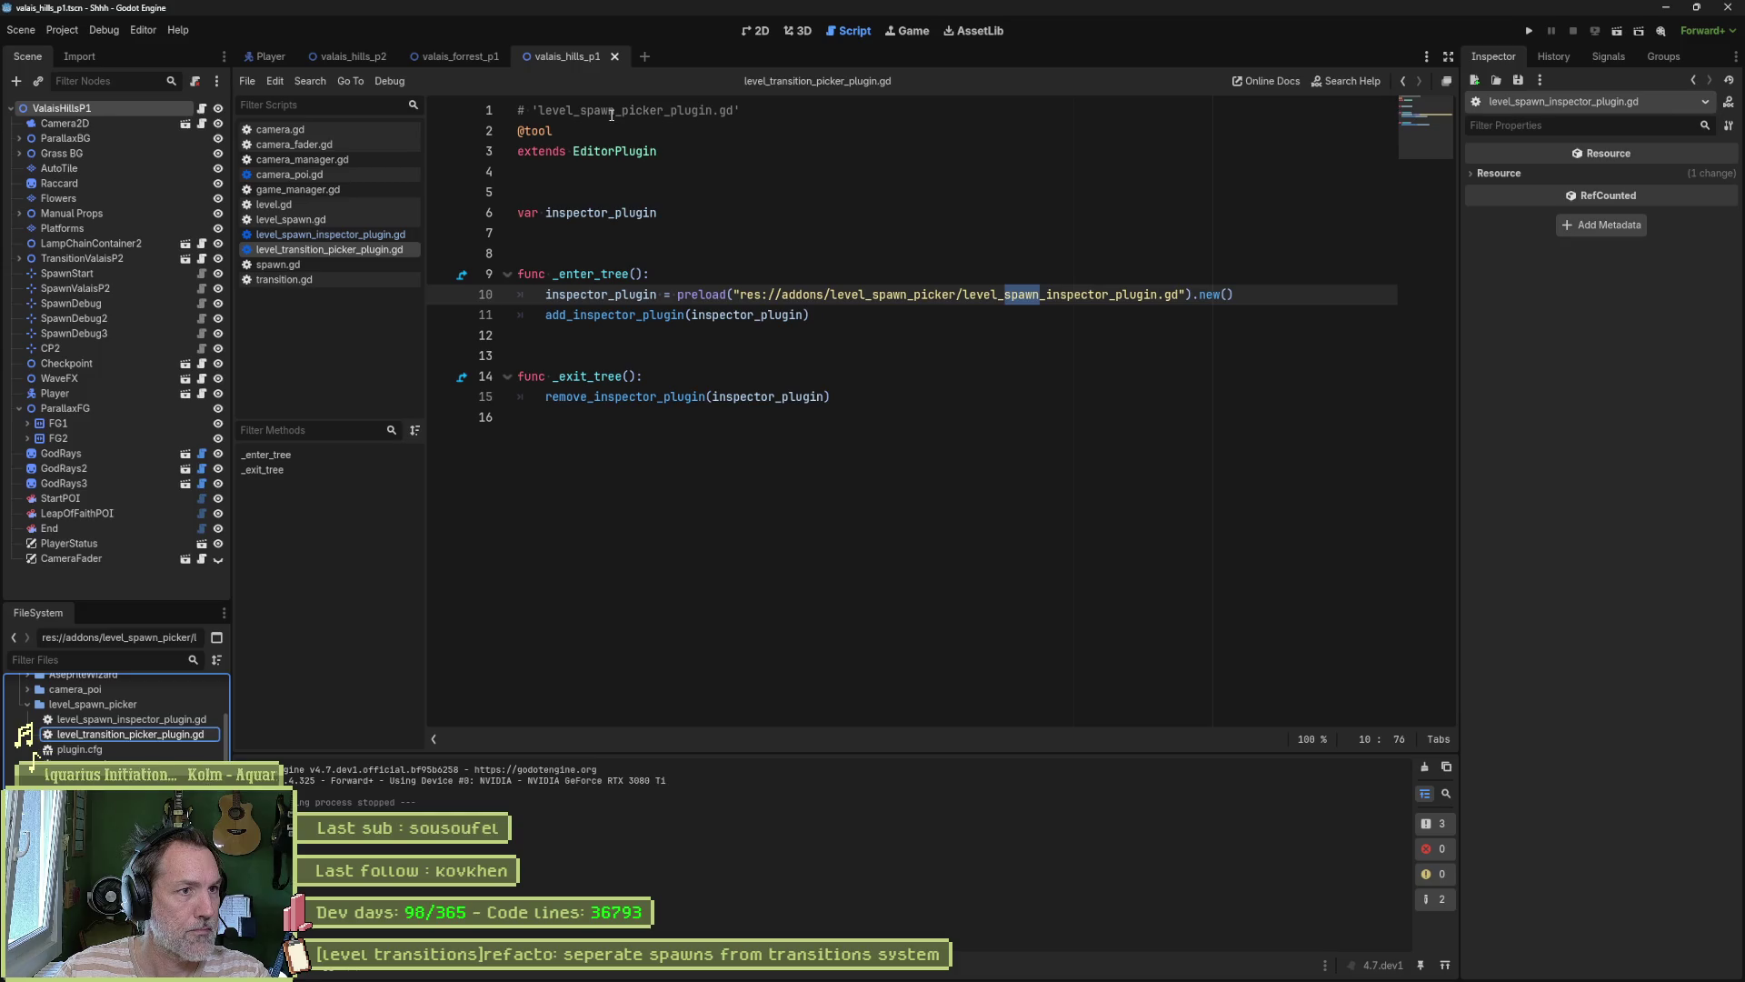
Step: Change 'spawn' to 'transition' in the header comment, save, then switch to the browser
drag(613, 113, 583, 112)
text(transition)
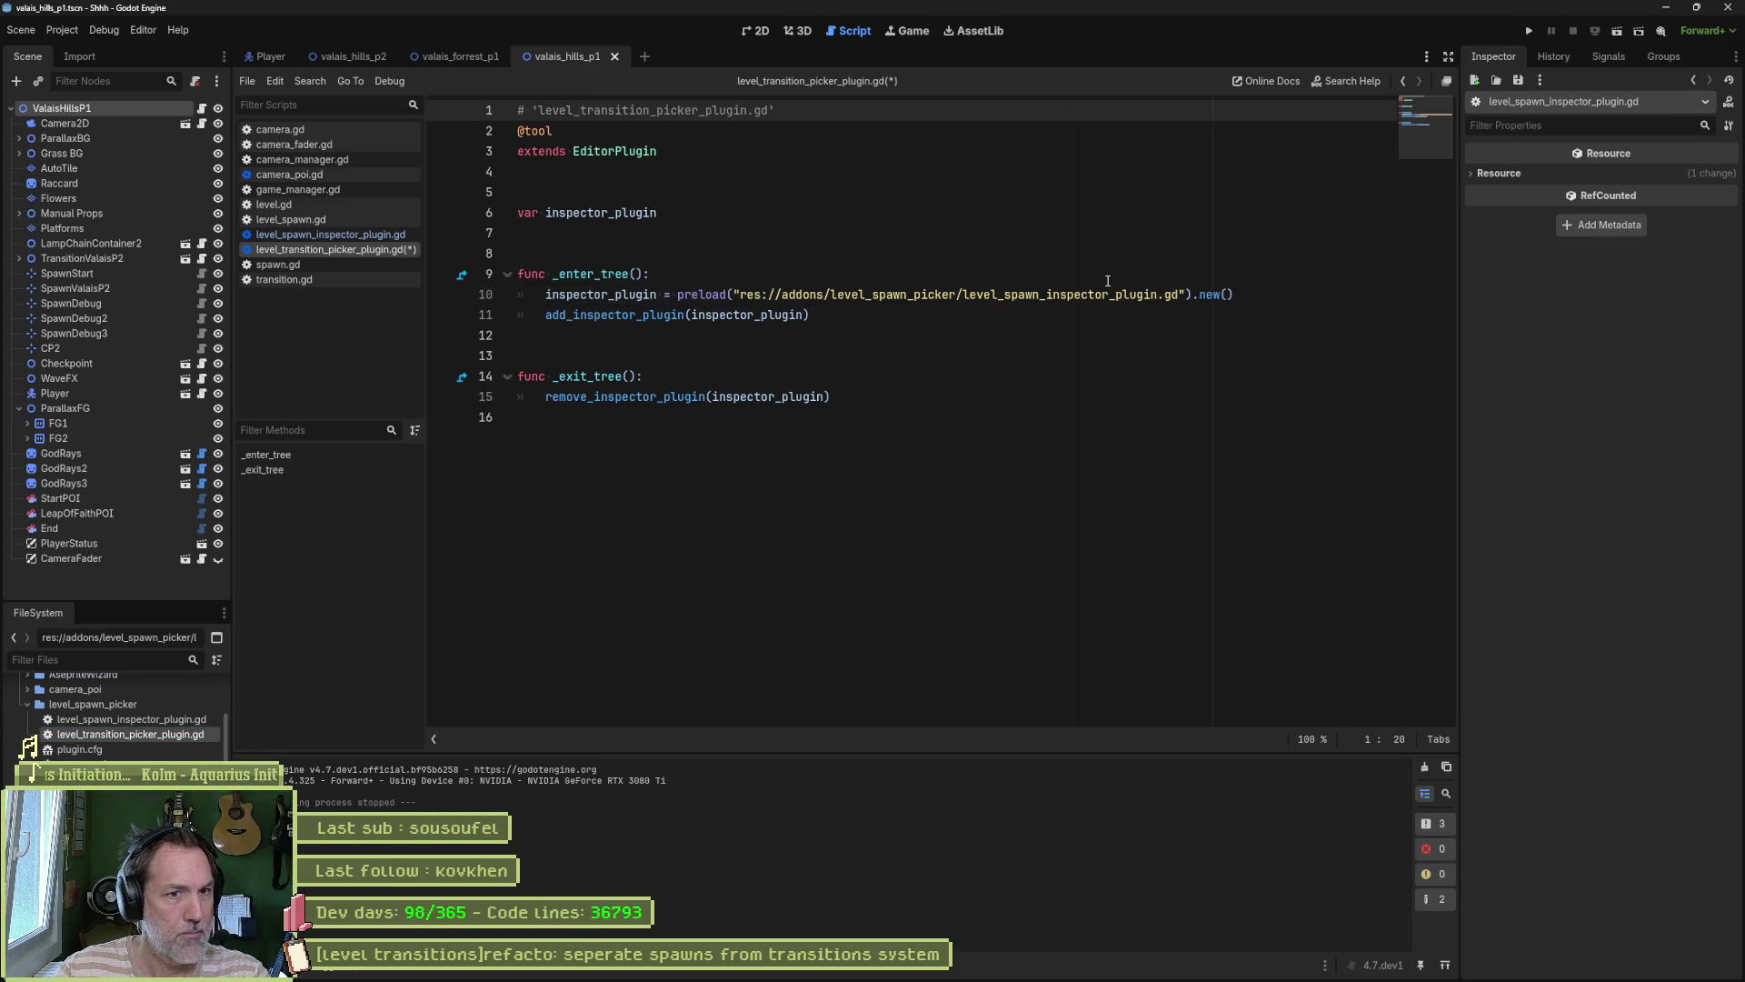
key(ctrl+s)
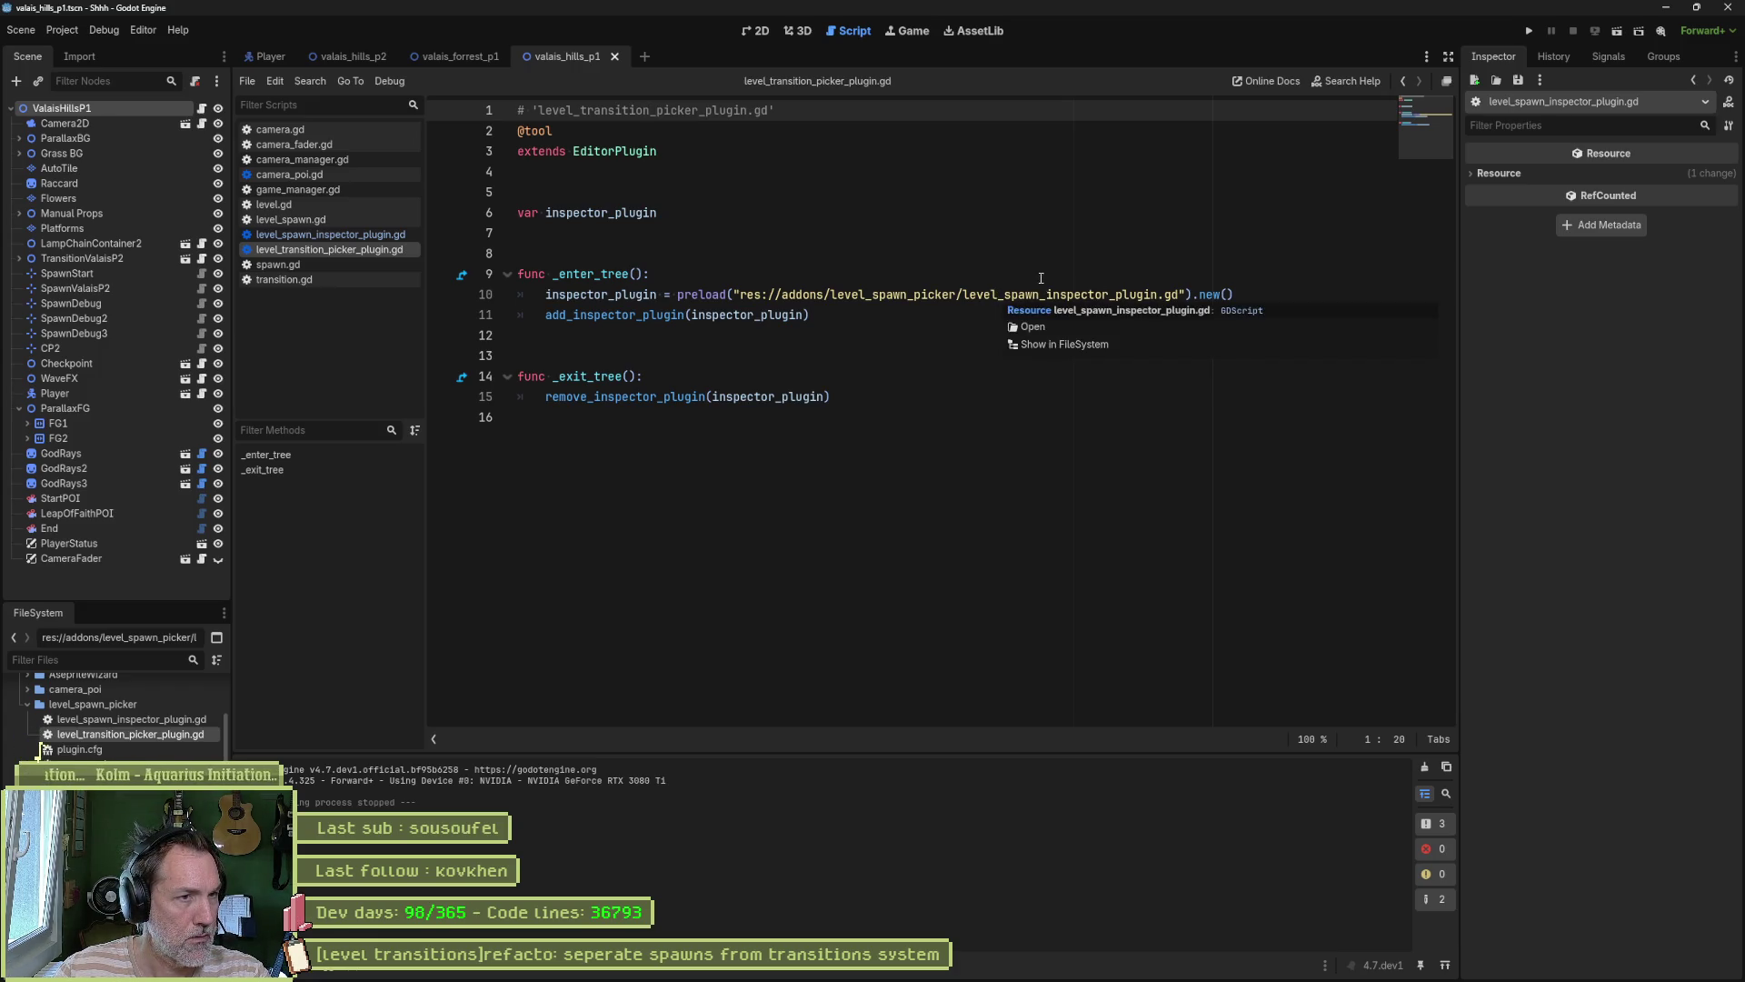
mouse_move(887, 974)
click(764, 974)
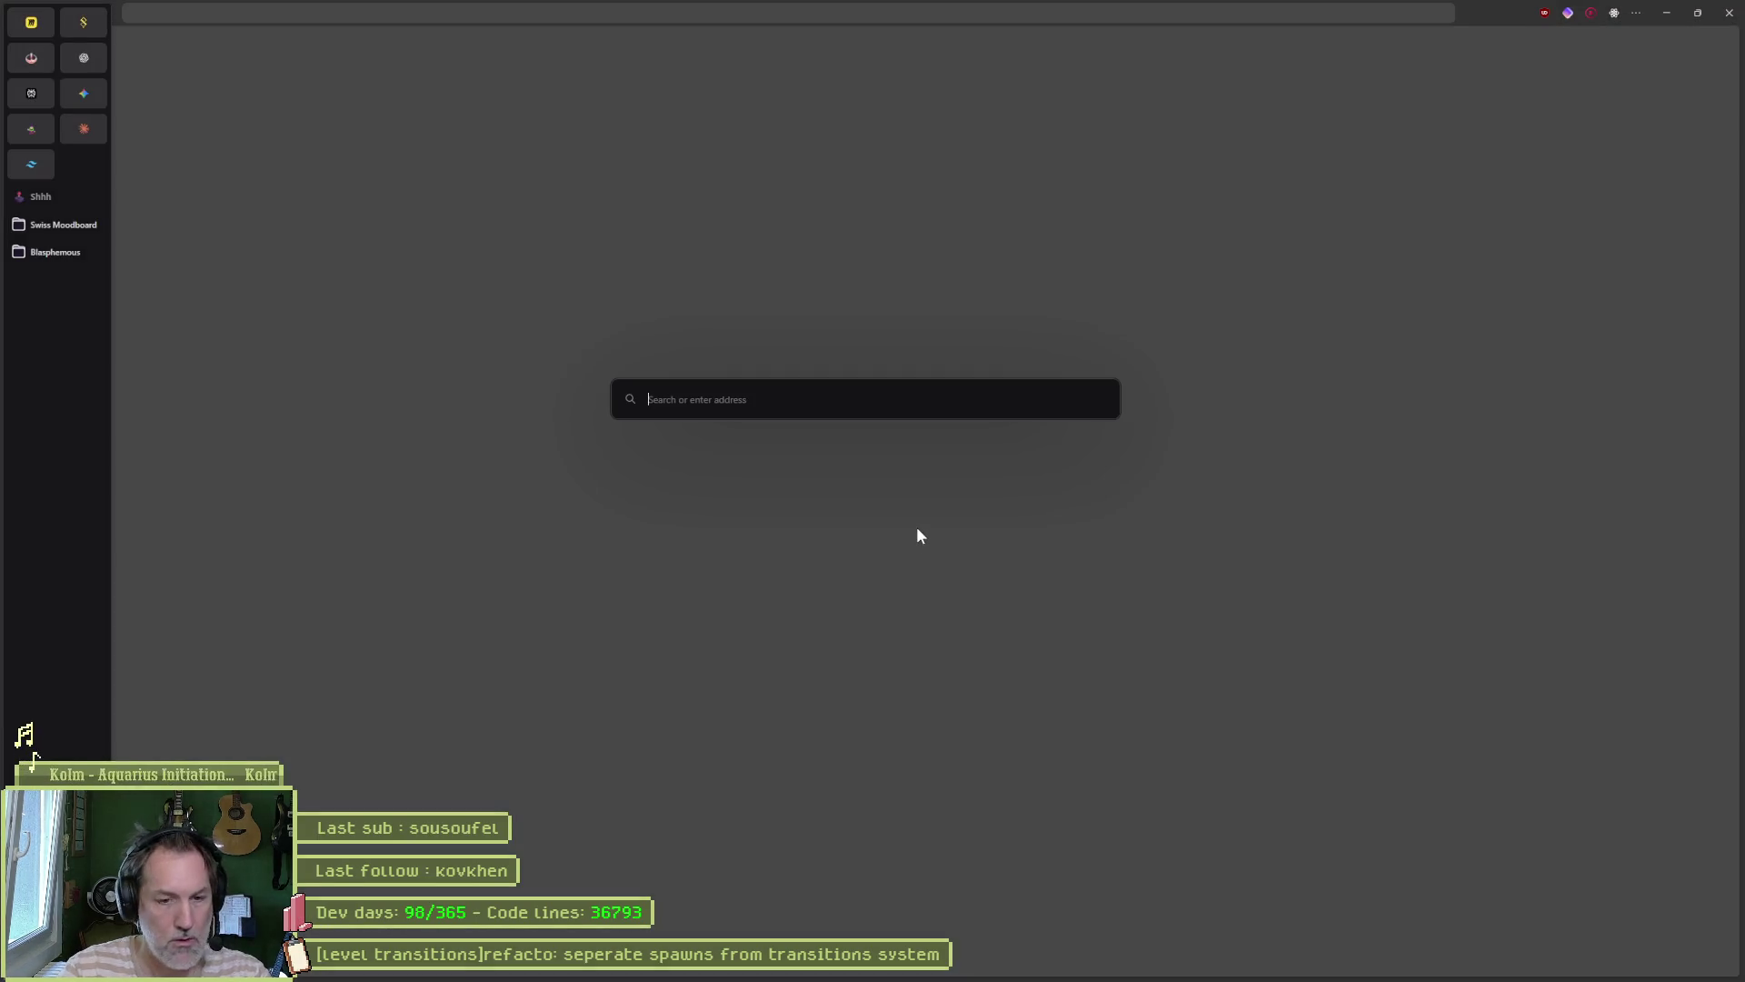
Step: Replace the stray 'quelles conventions' text in the address bar with 'chat' to reach ChatGPT
text(quelles oncv)
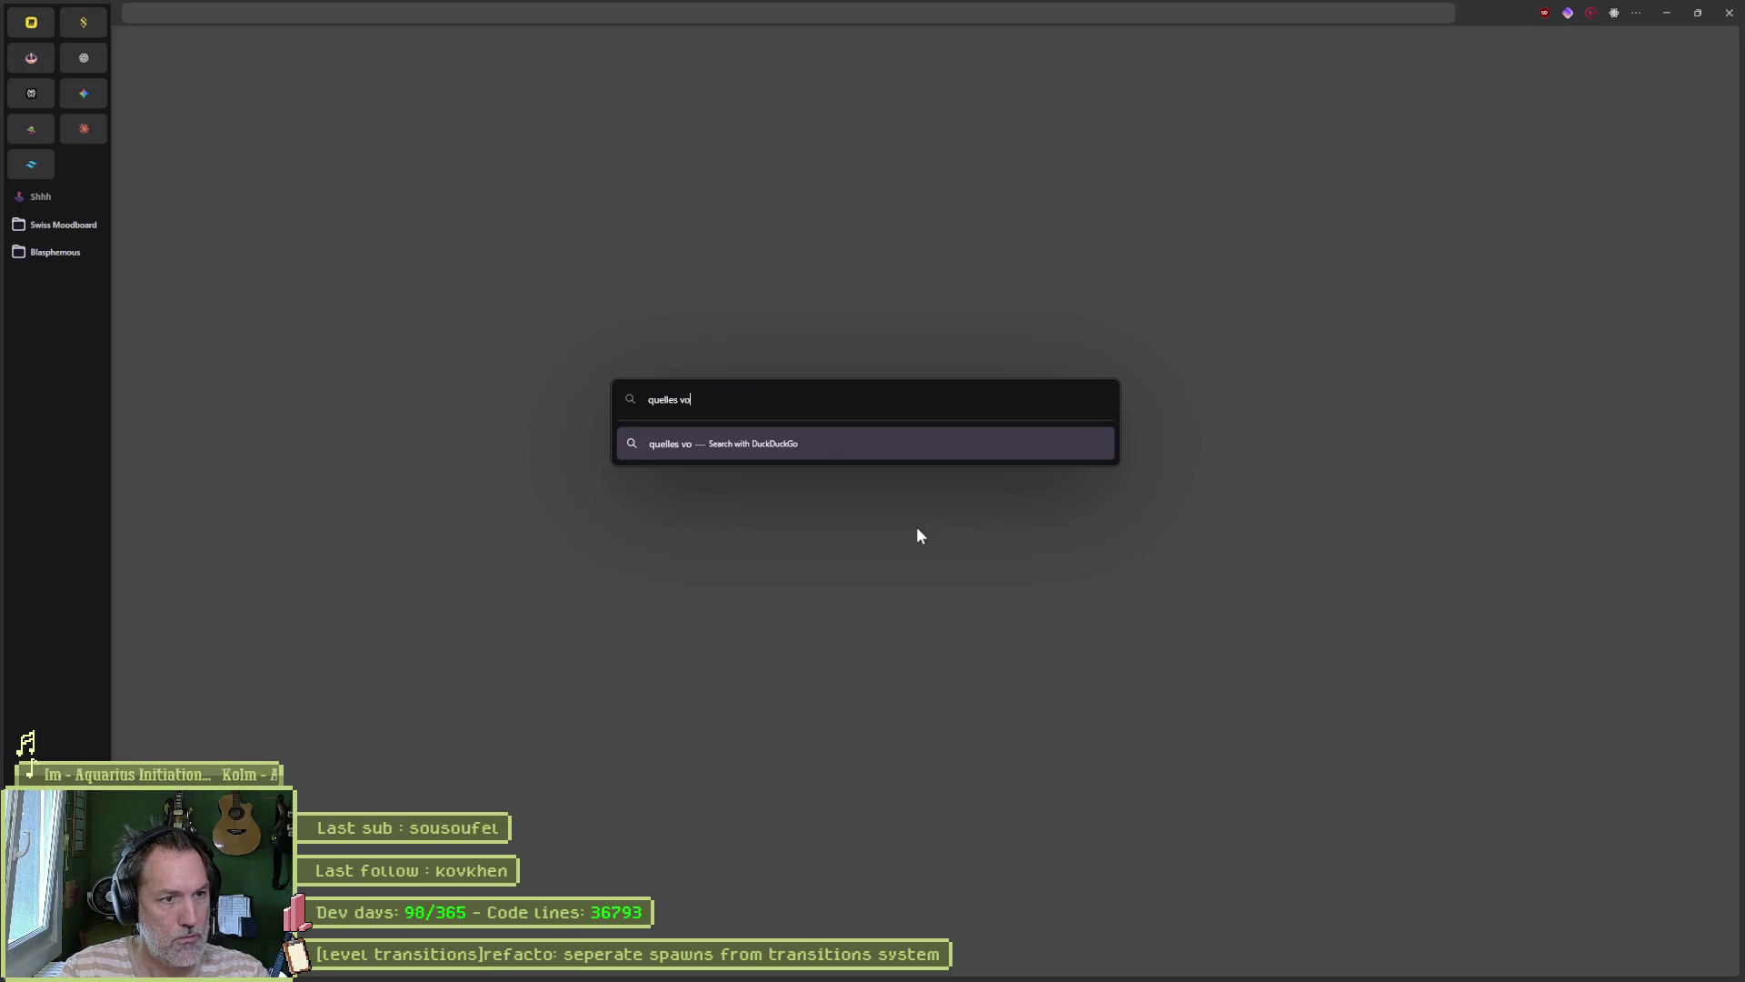
key(BackSpace)
key(BackSpace)
key(BackSpace)
key(BackSpace)
text(conventions)
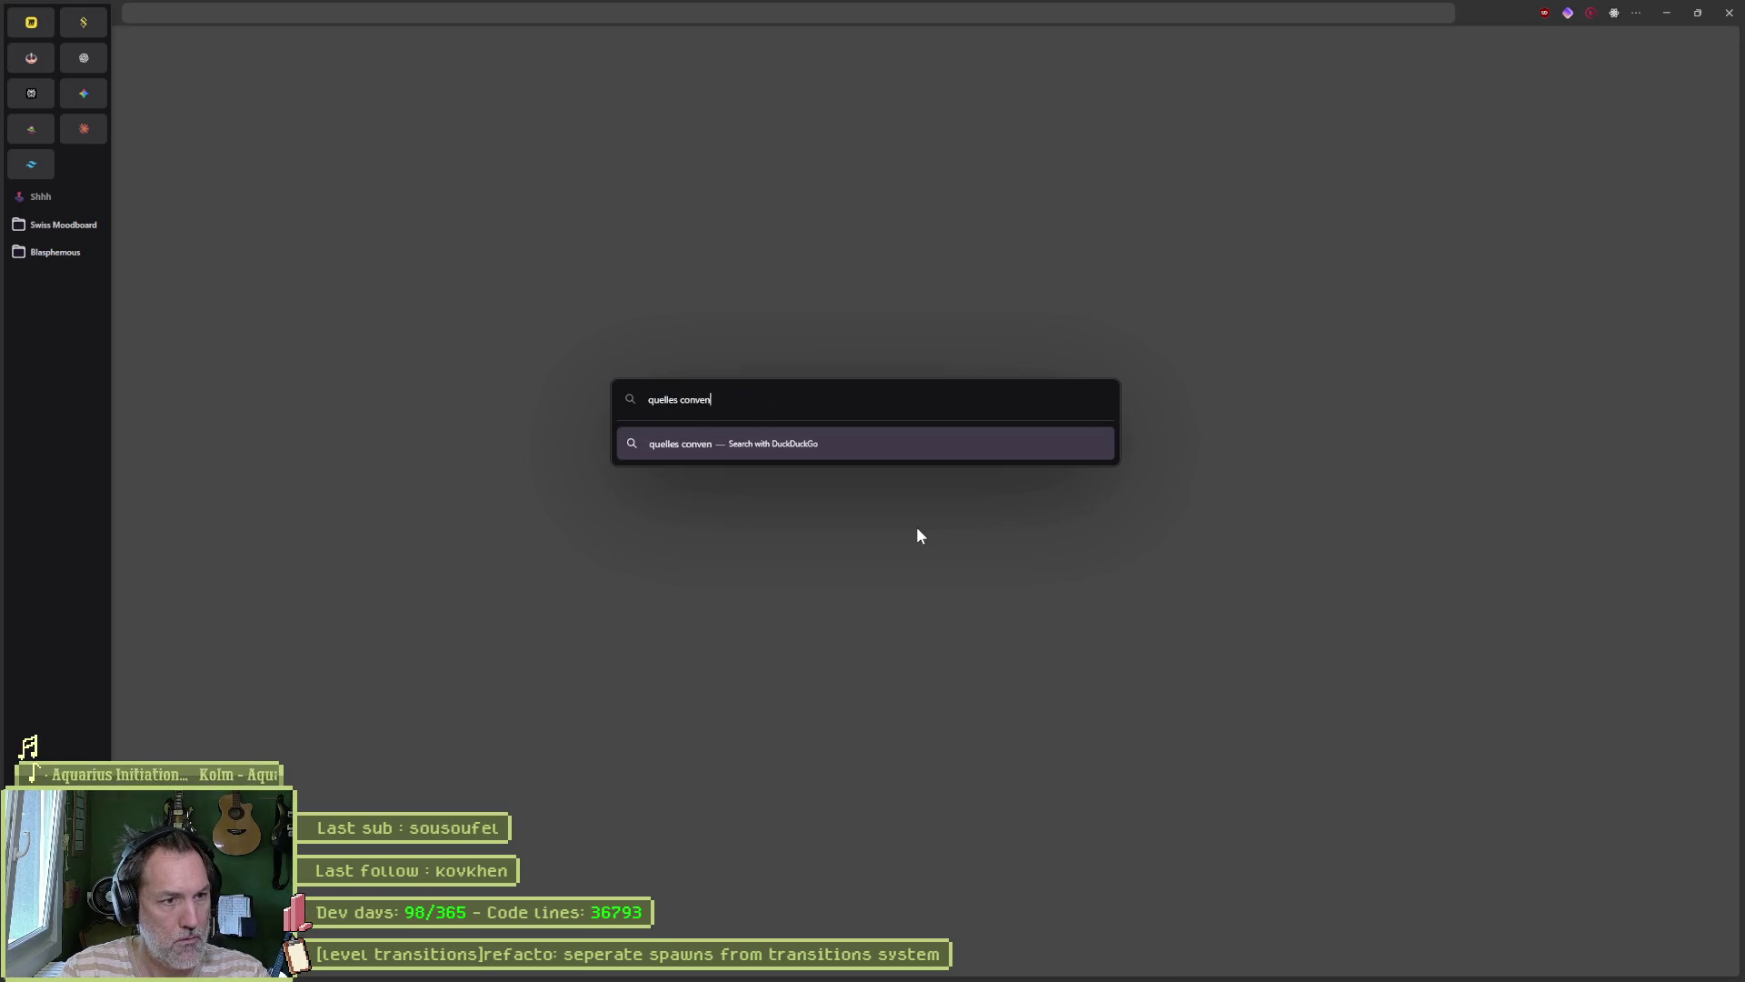
key(ctrl+a)
text(chat)
key(Return)
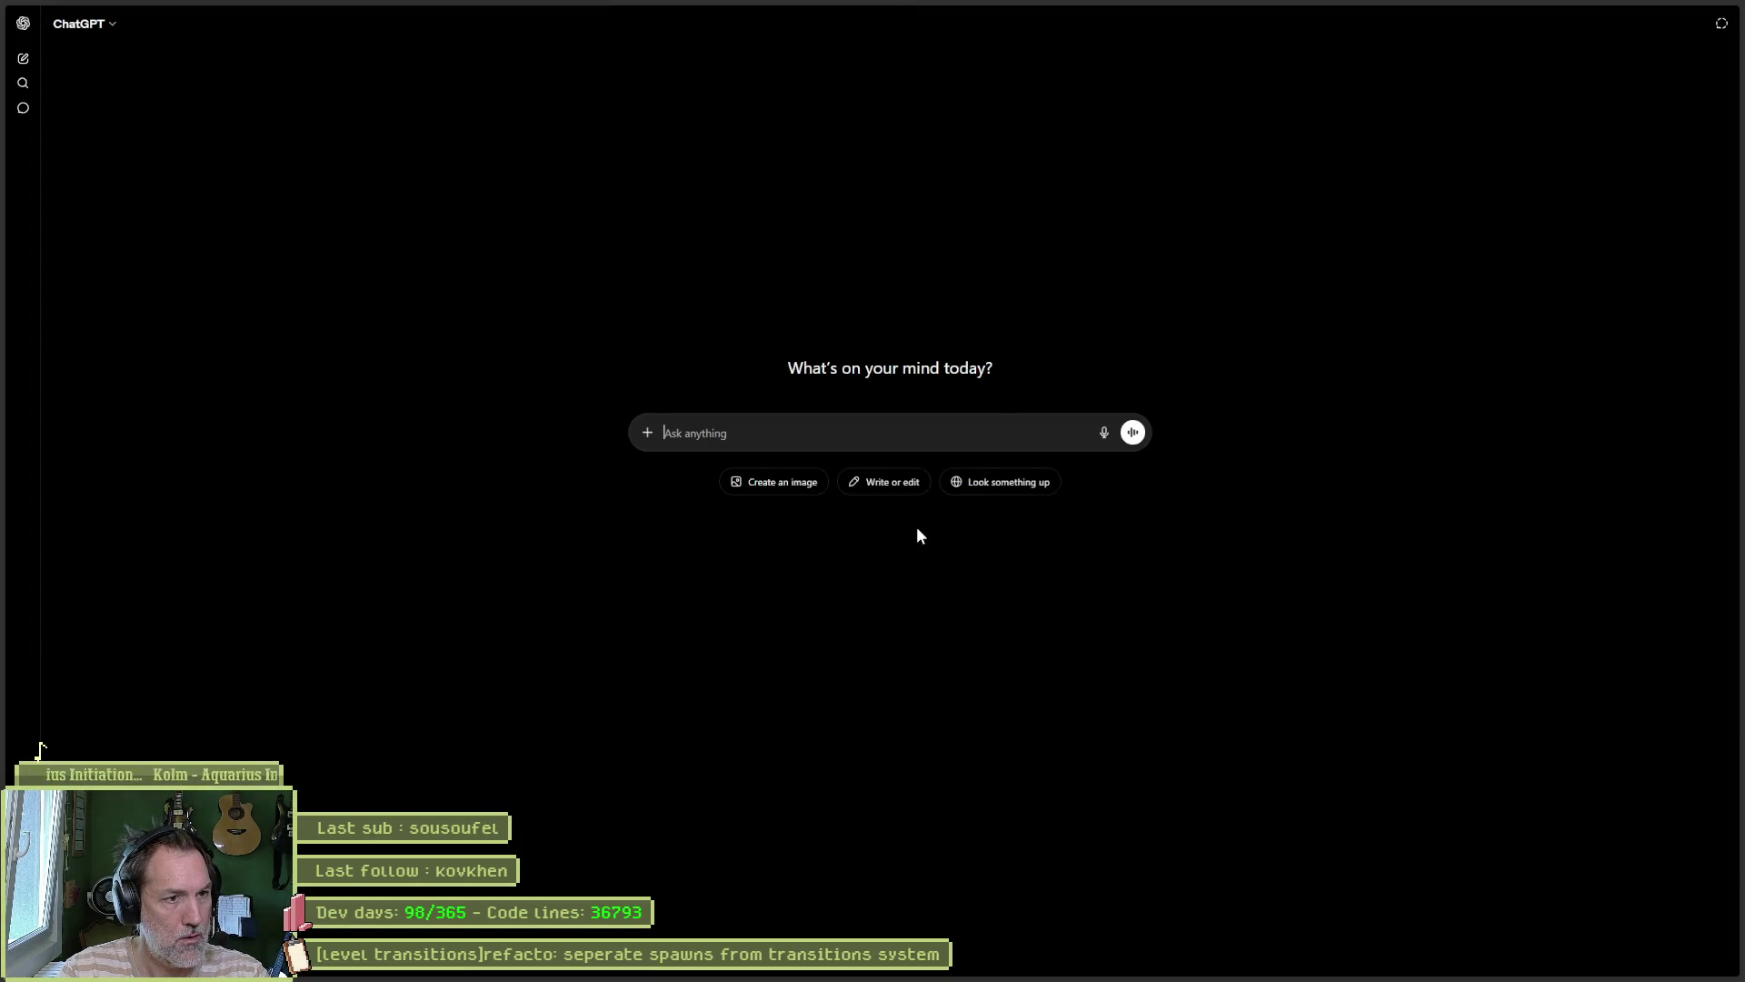
Step: Write and send a French question on naming plugin files for a LevelTransition spawn dropdown
text(je fais un plugi)
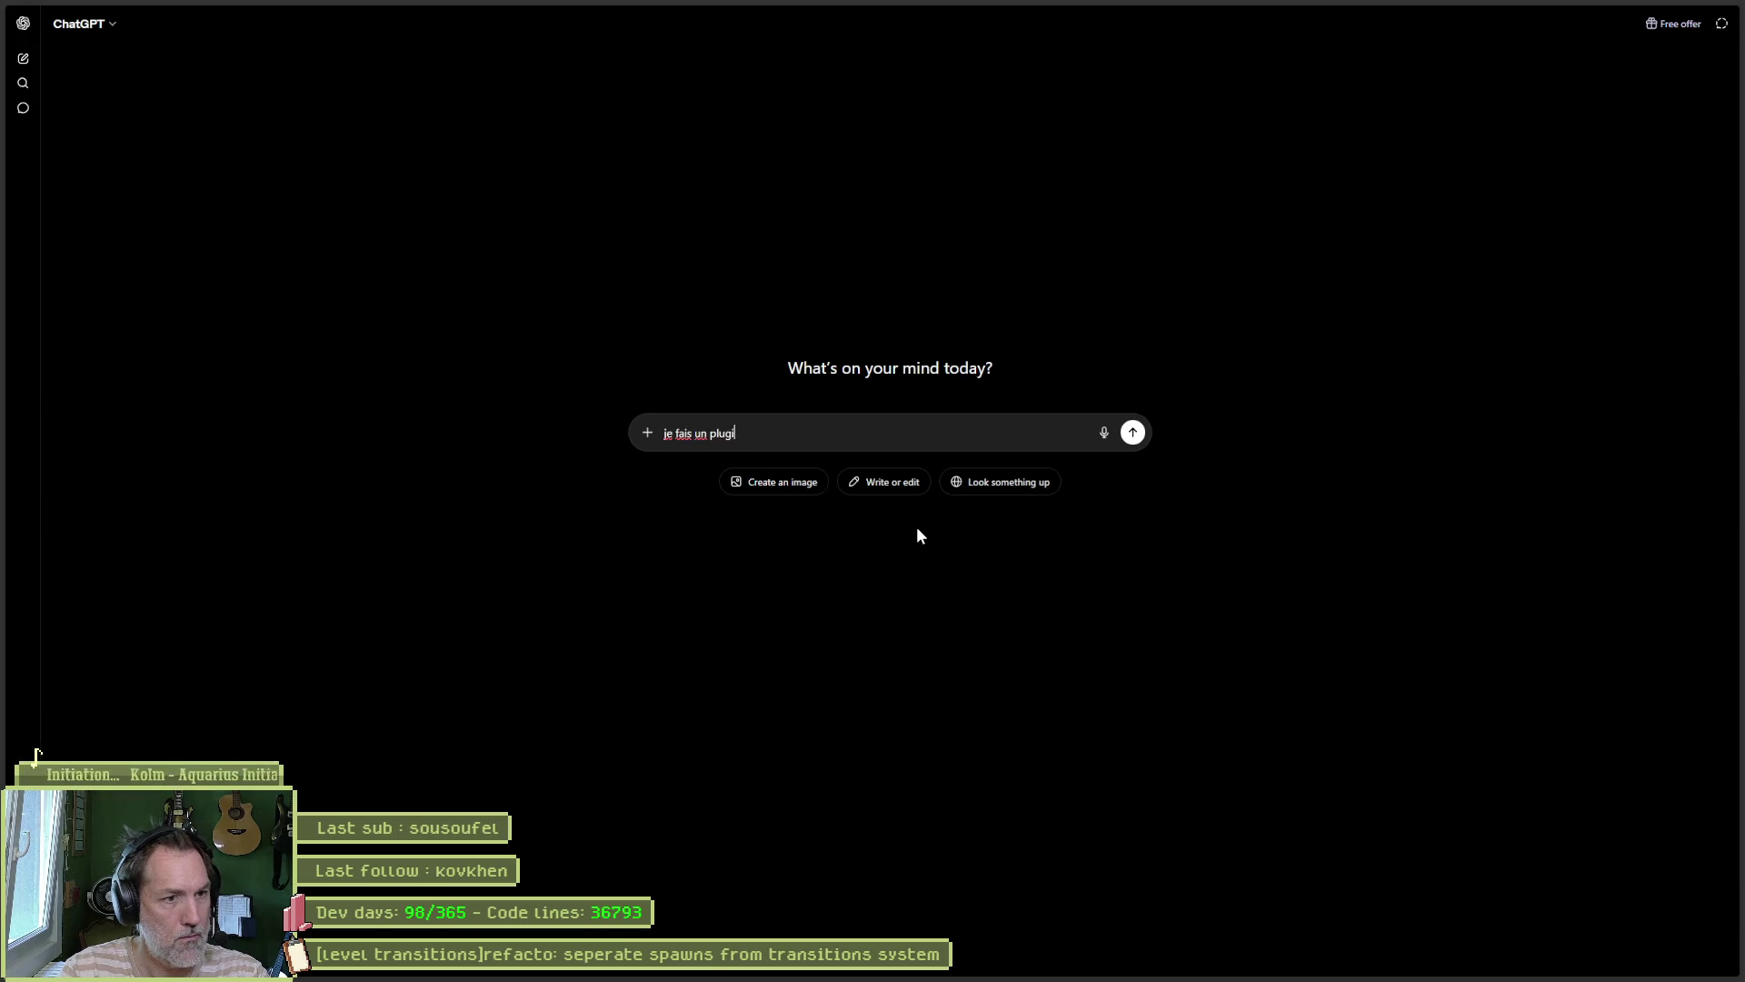
text(n pou)
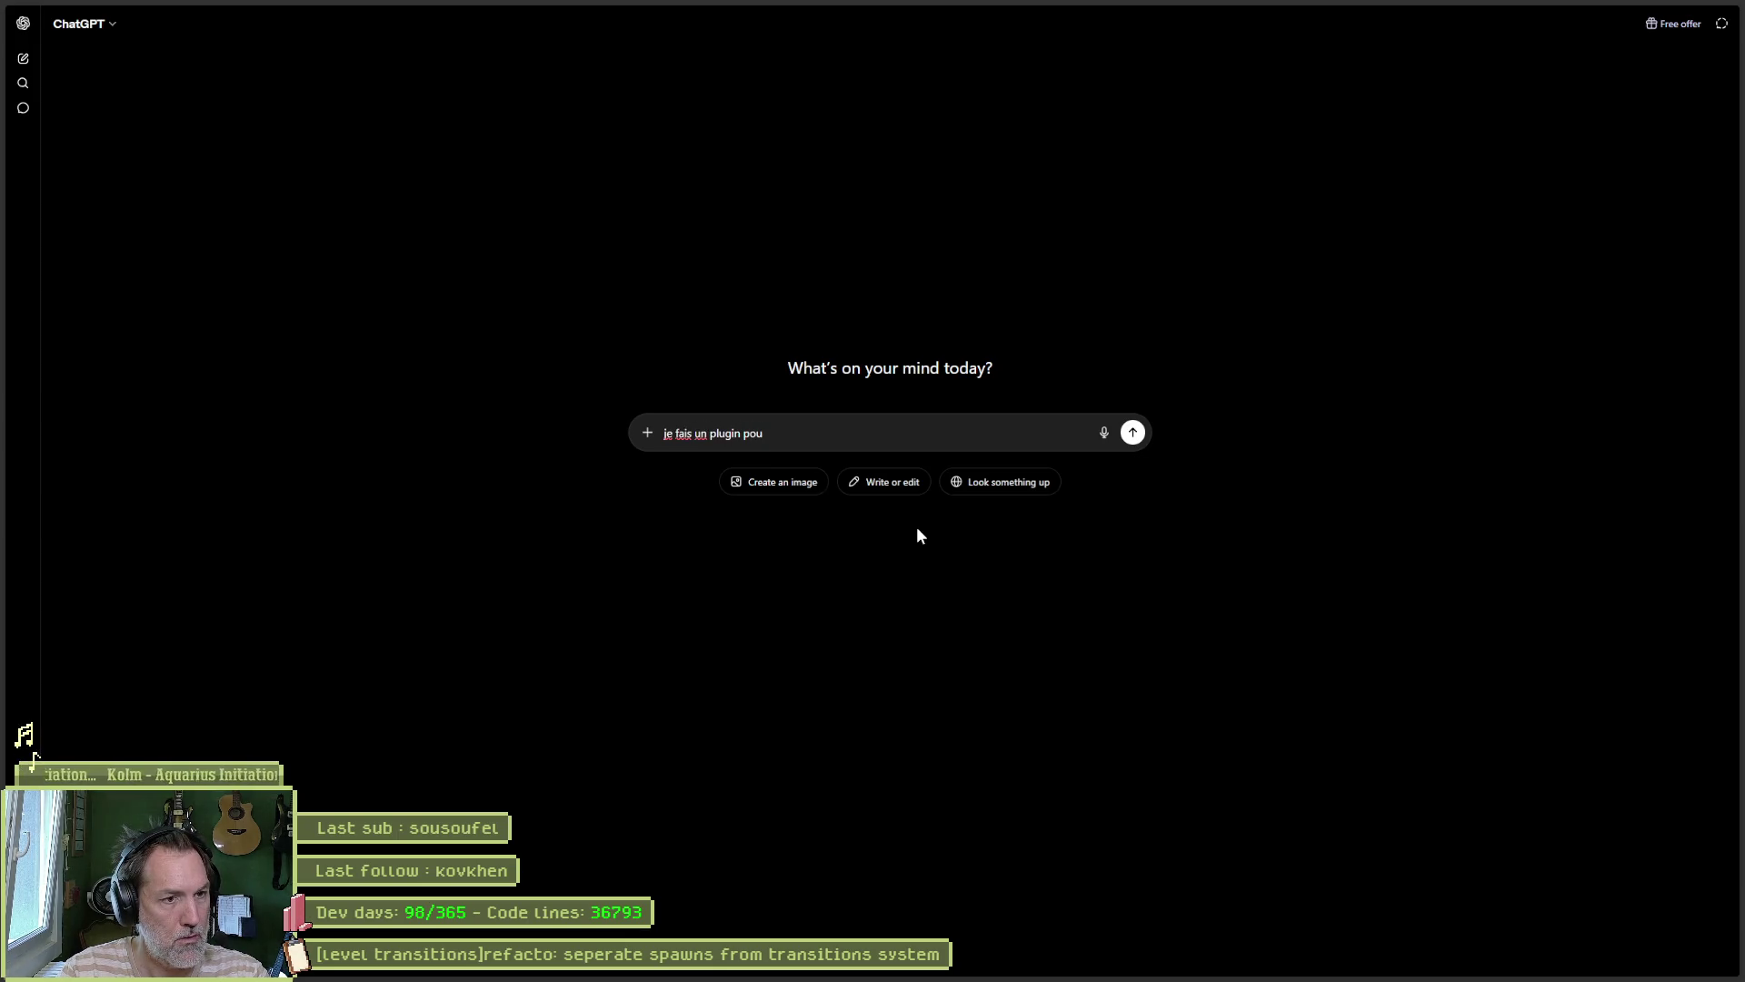
text(r l'edciteur )
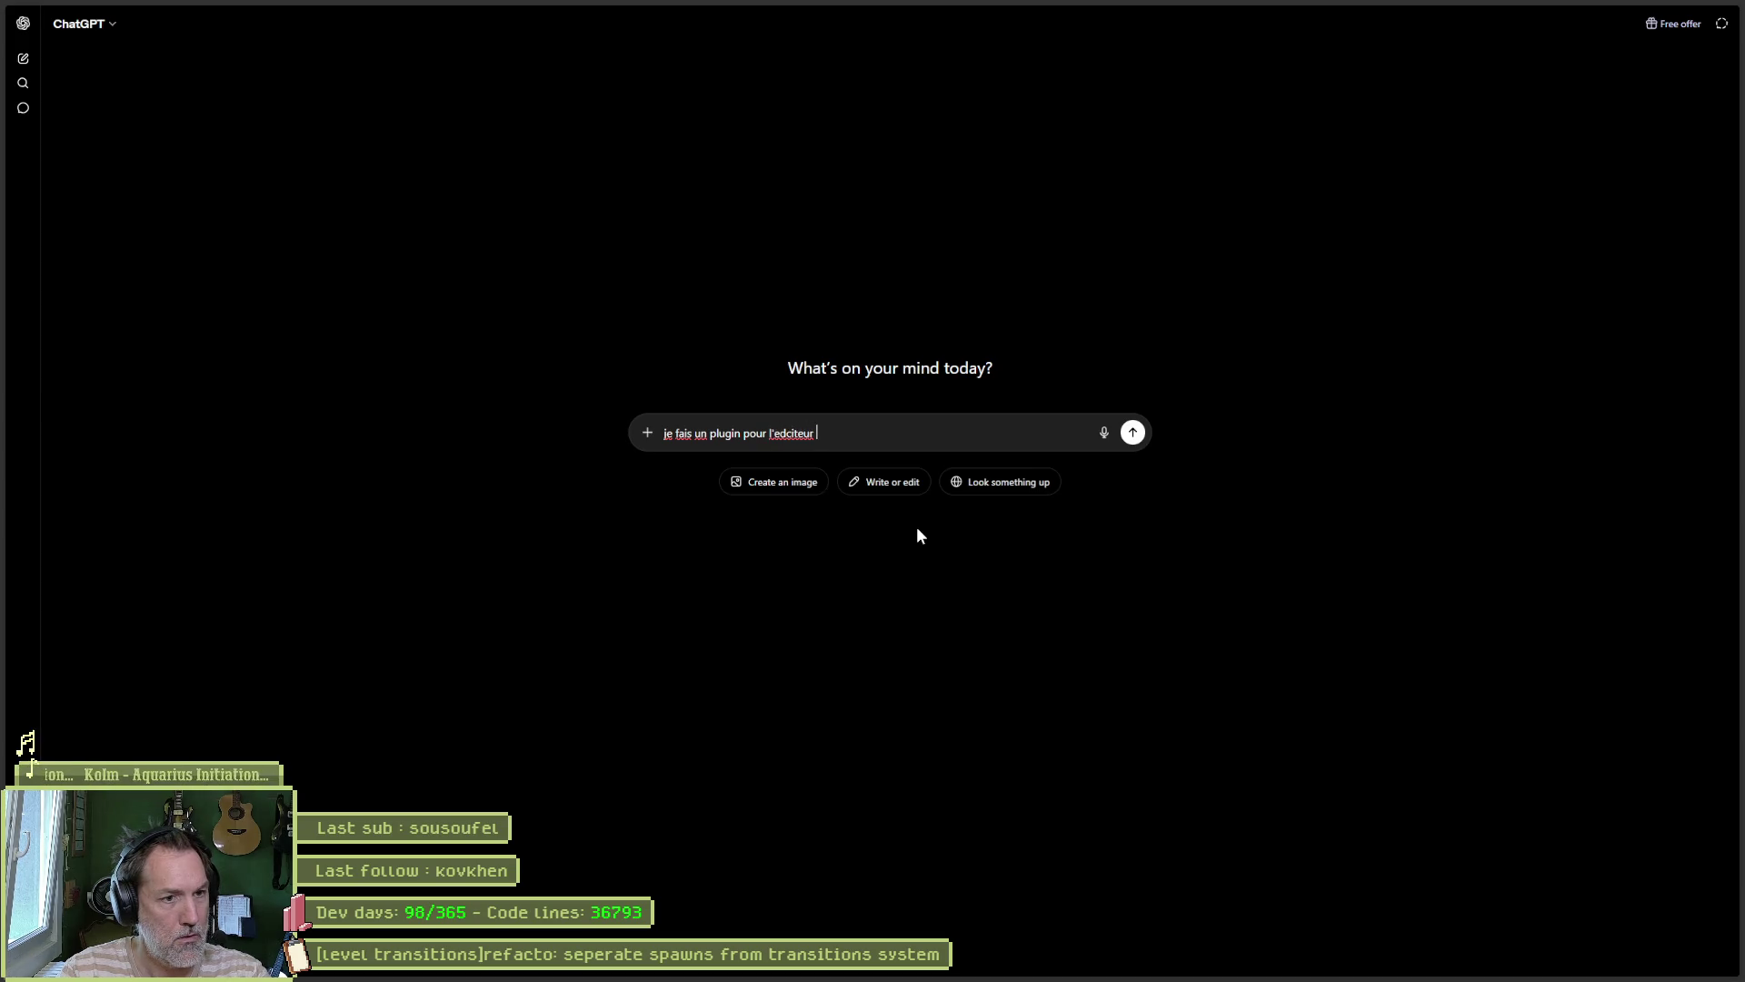
text(godot. )
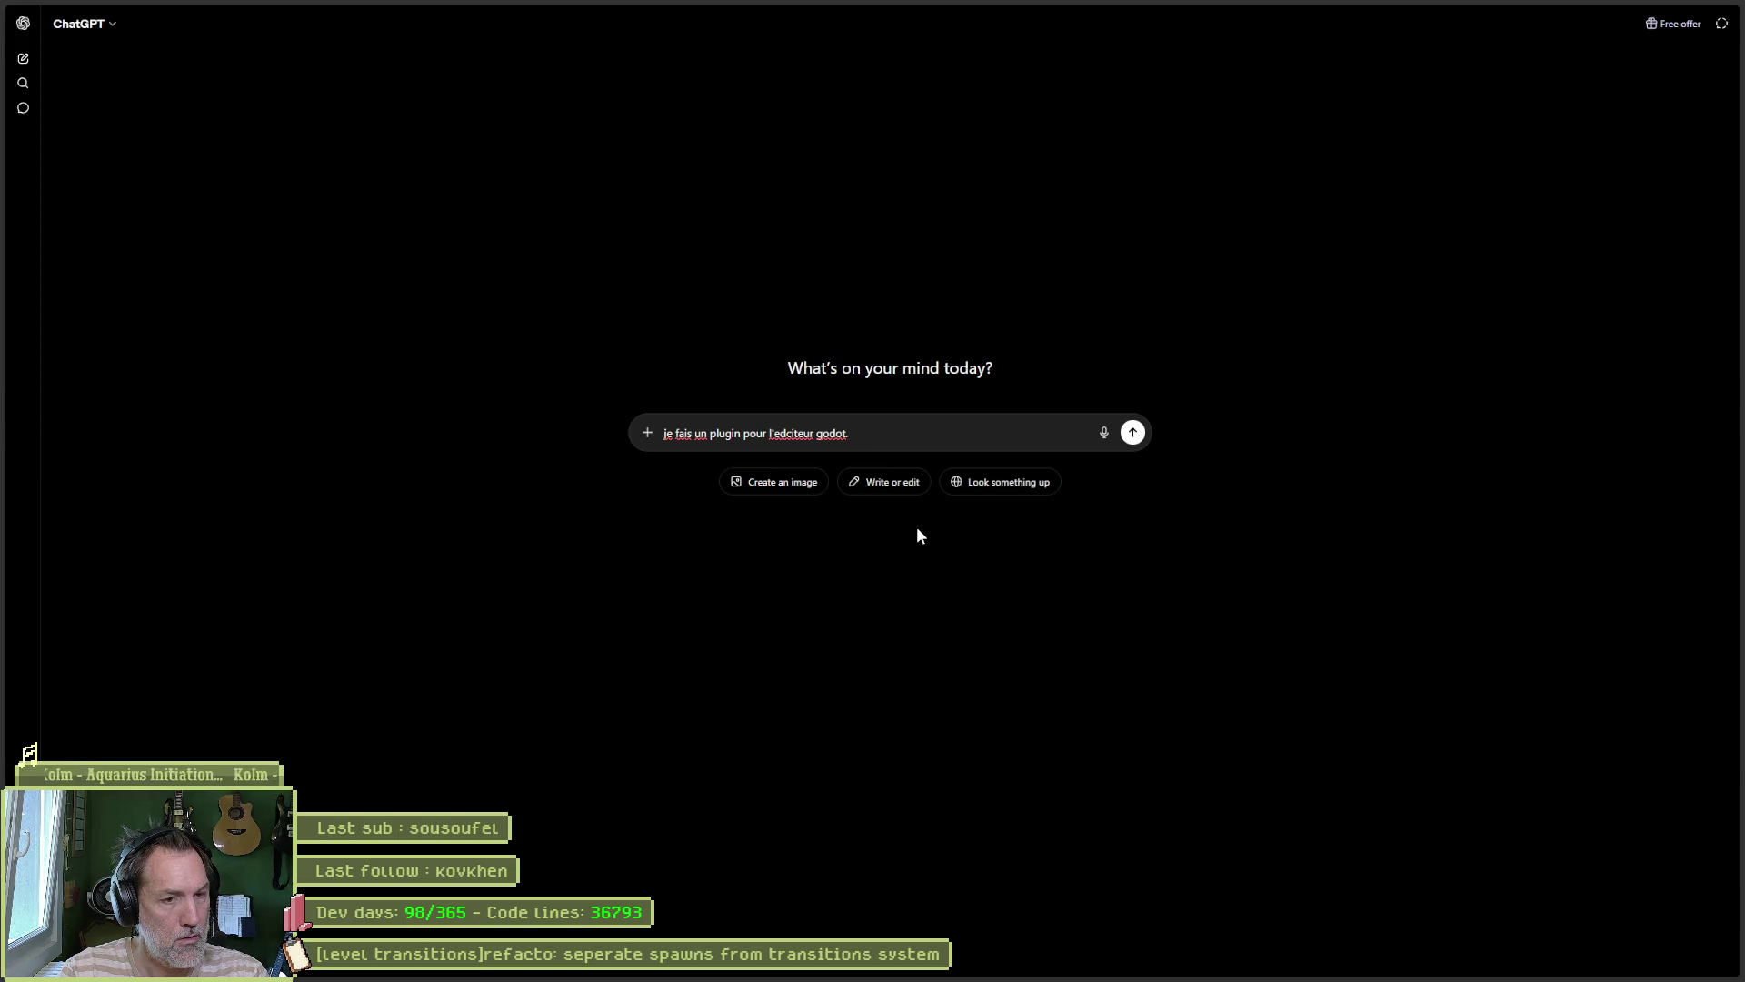
text(c'est une drop-down list)
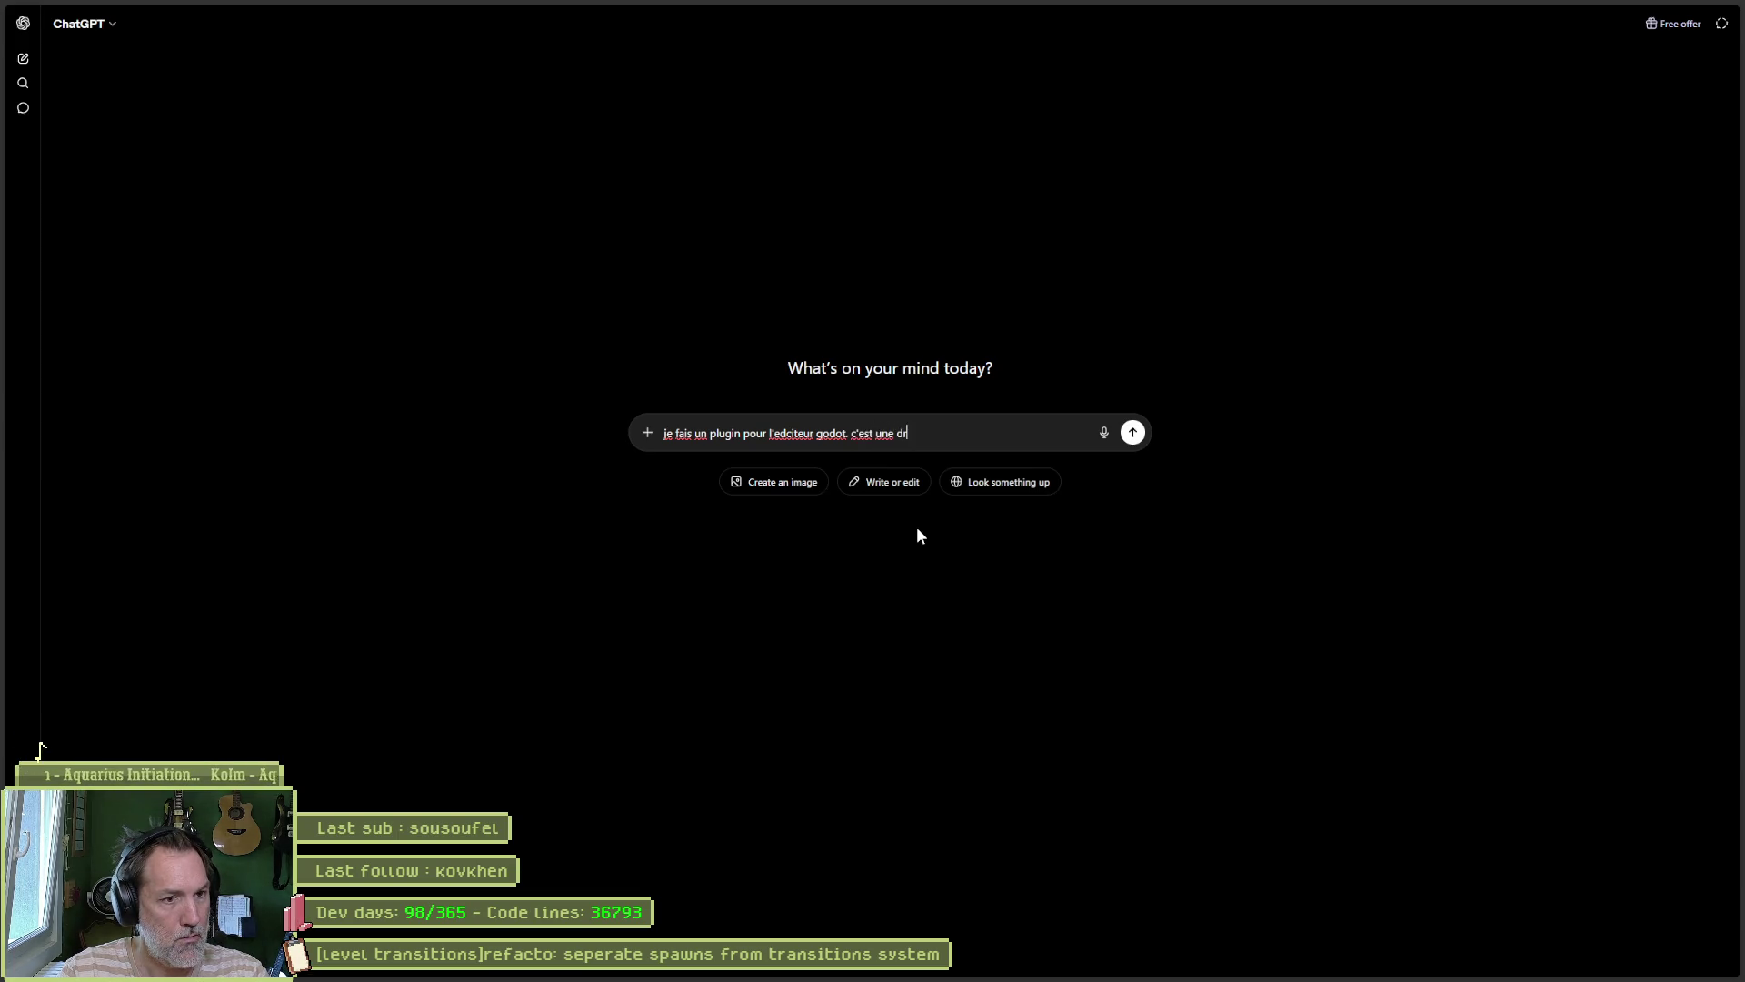
text( qui affiche cer)
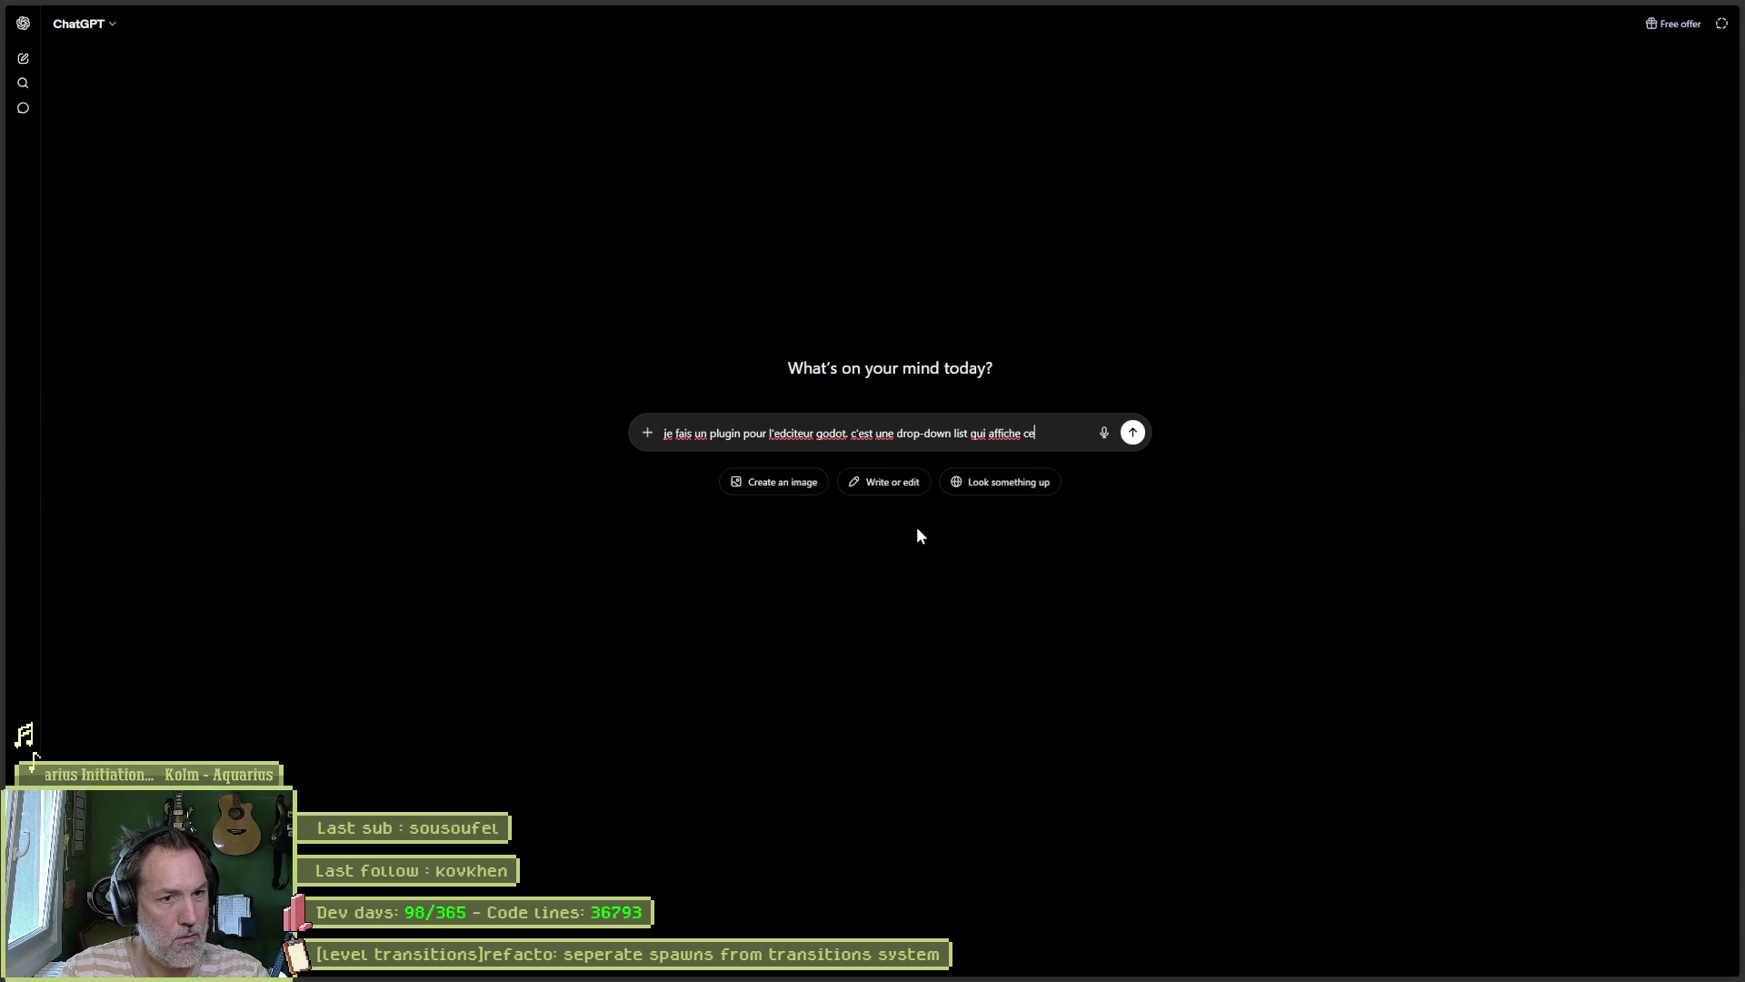
key(BackSpace)
key(BackSpace)
key(BackSpace)
text(tous les noeuds q)
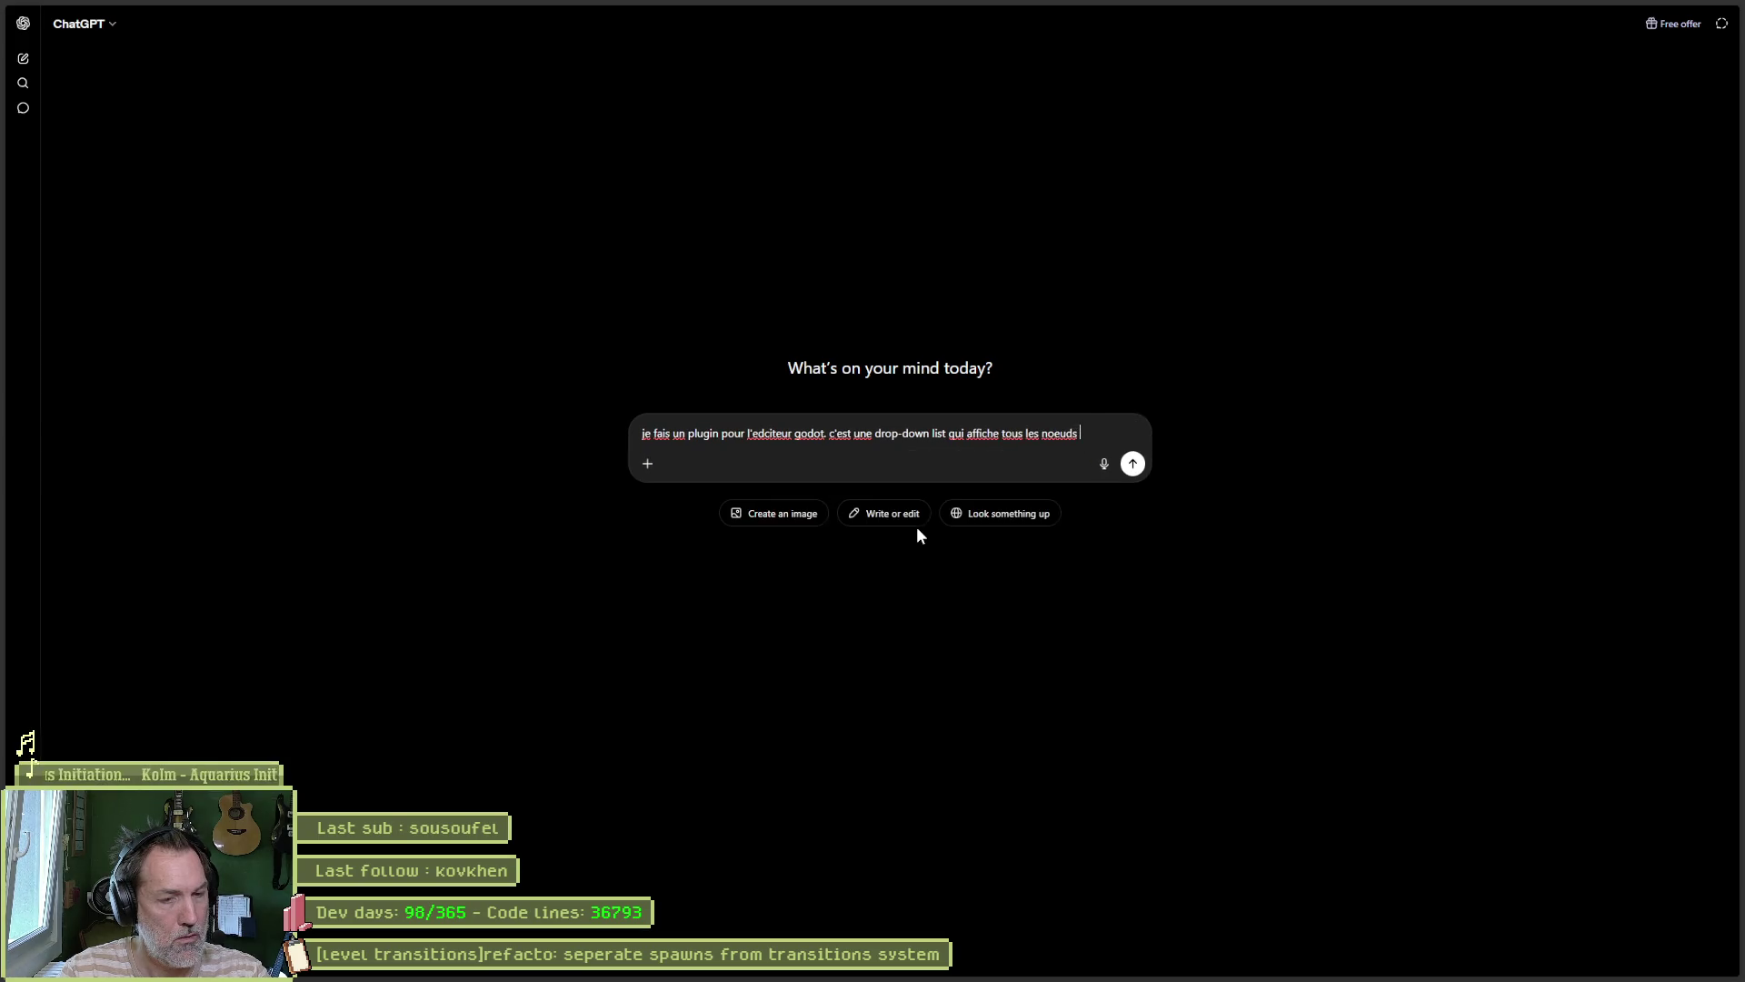
text(ui ont mon)
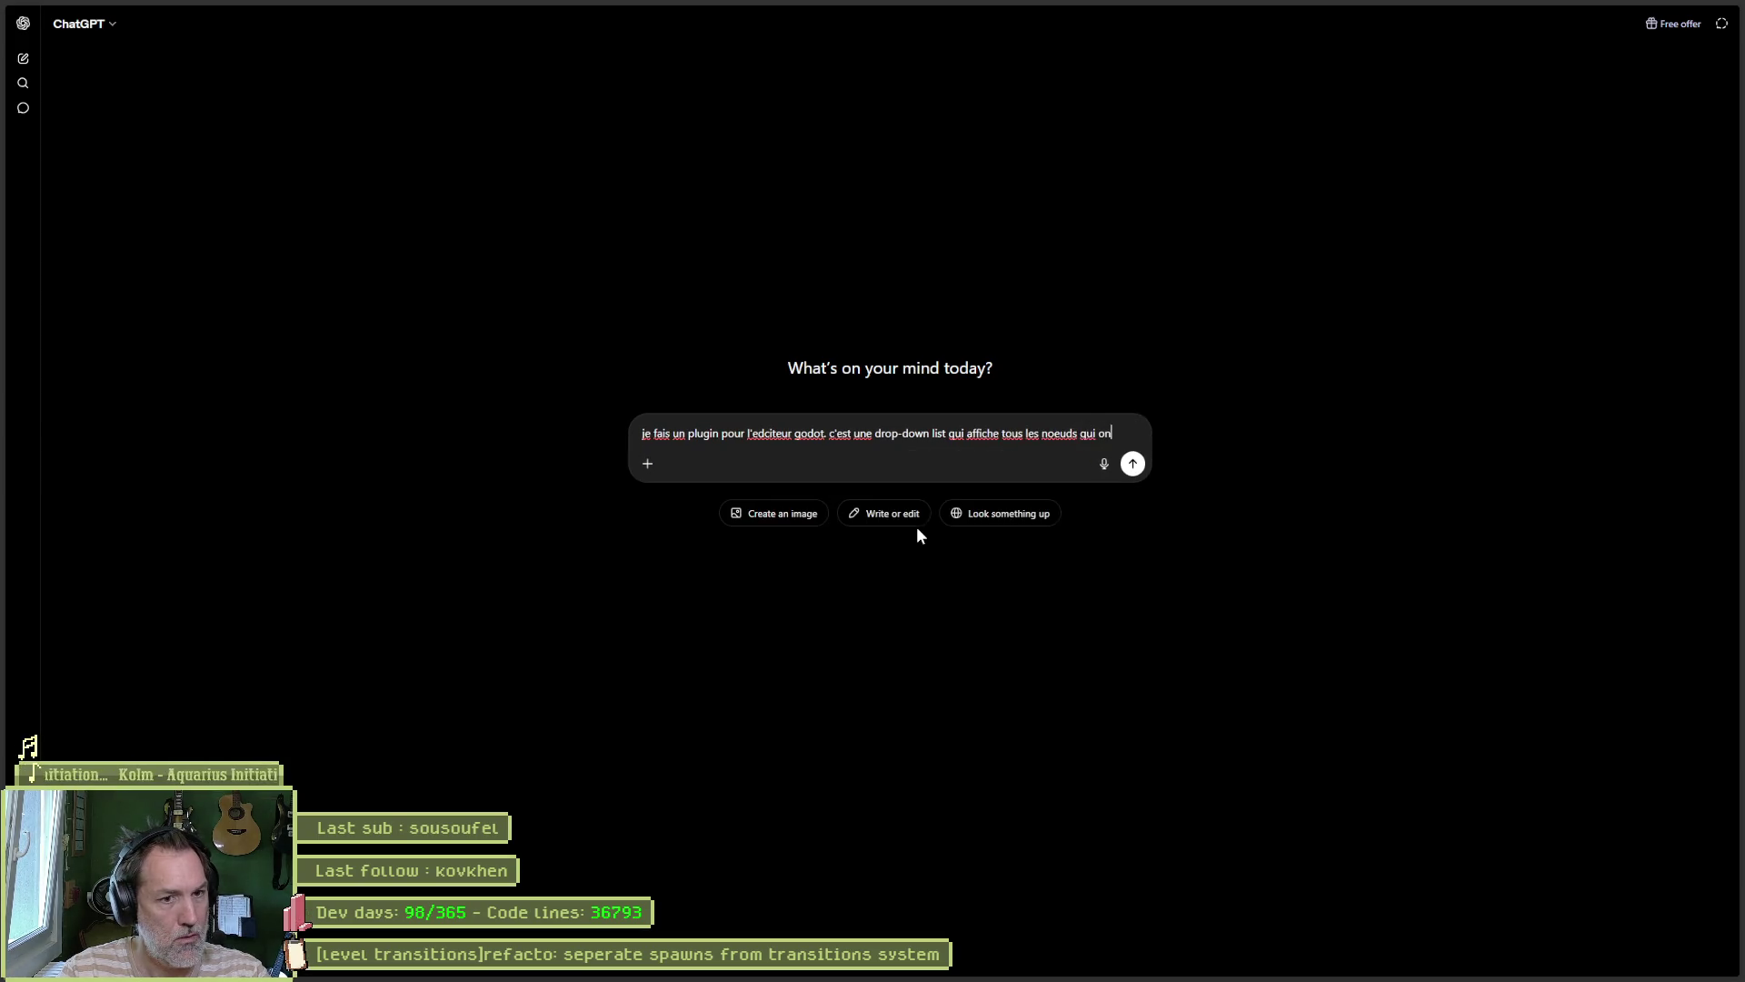
key(BackSpace)
key(BackSpace)
key(BackSpace)
text(un )
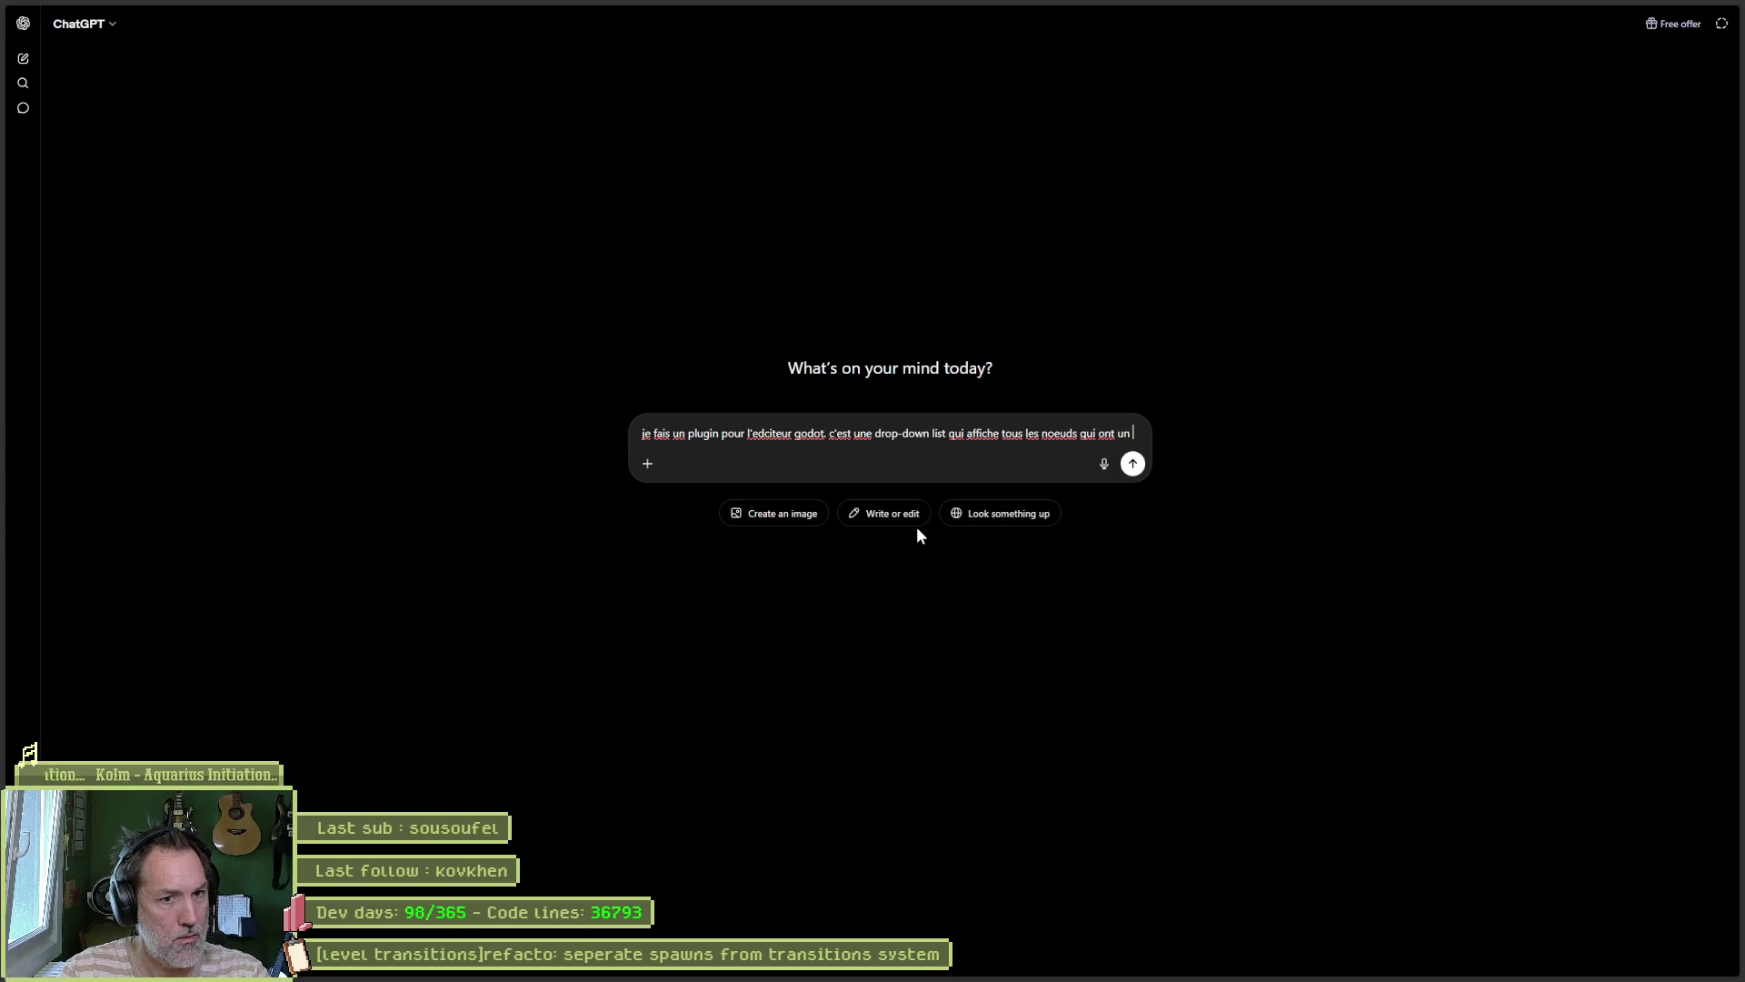
text(script custom. c)
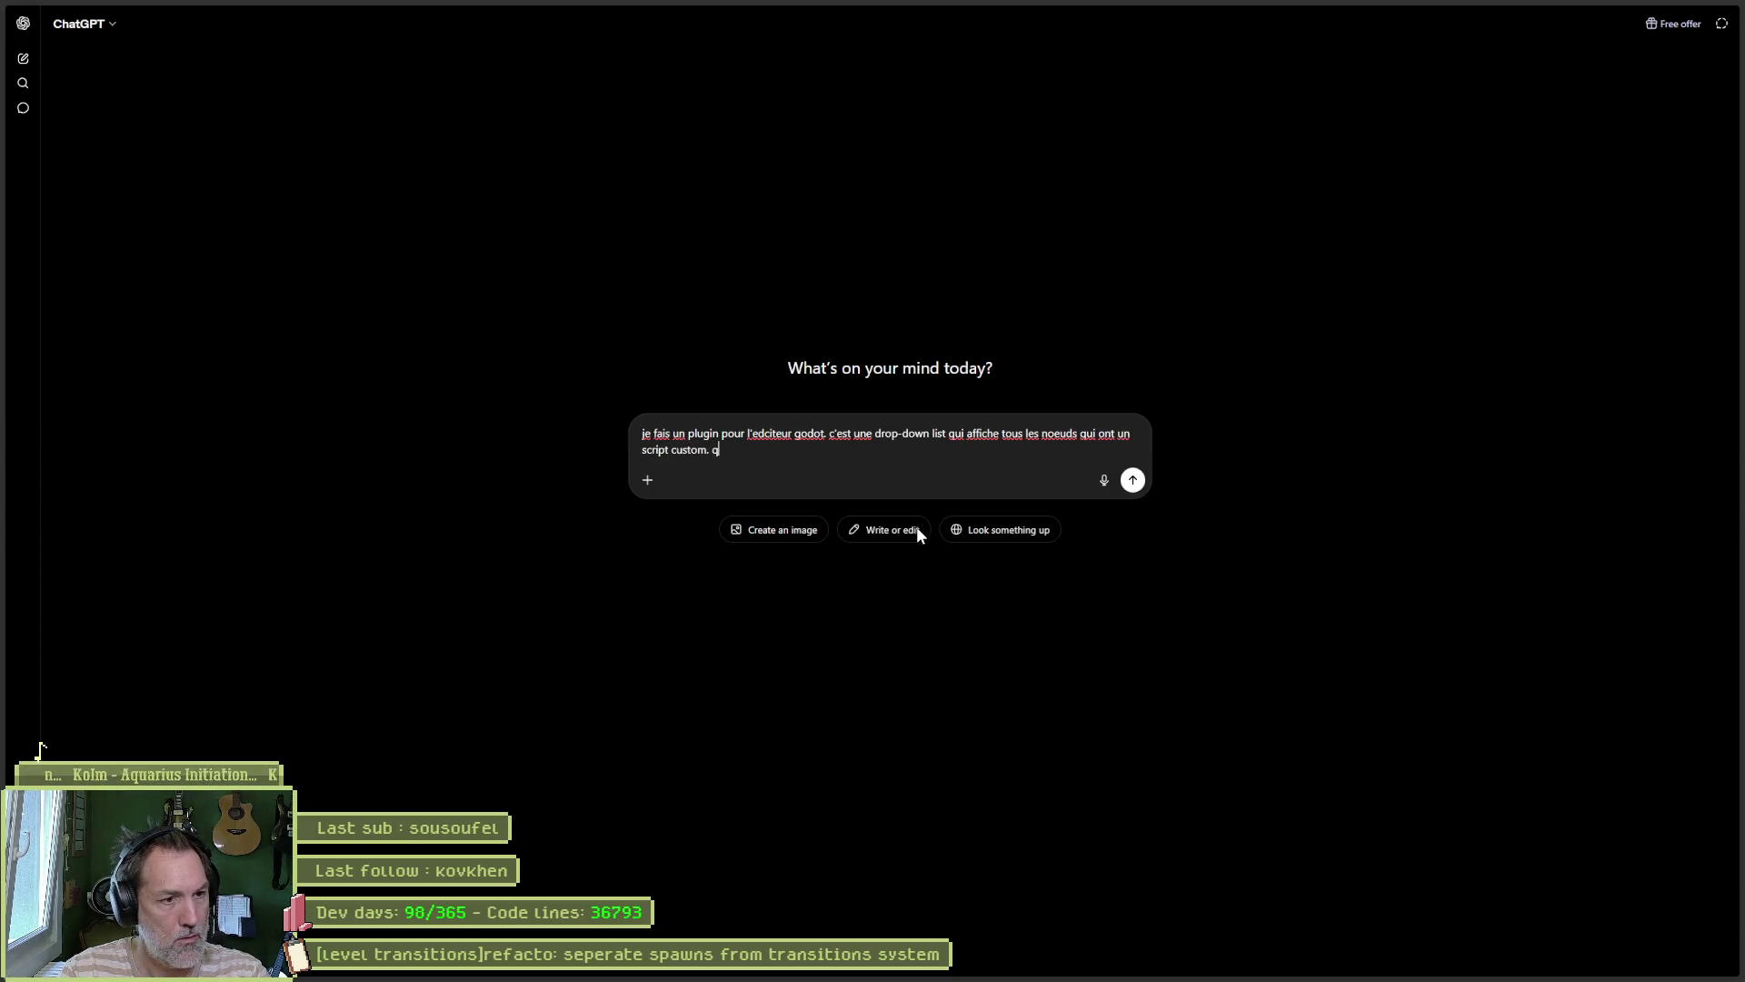
text(omment j'appel)
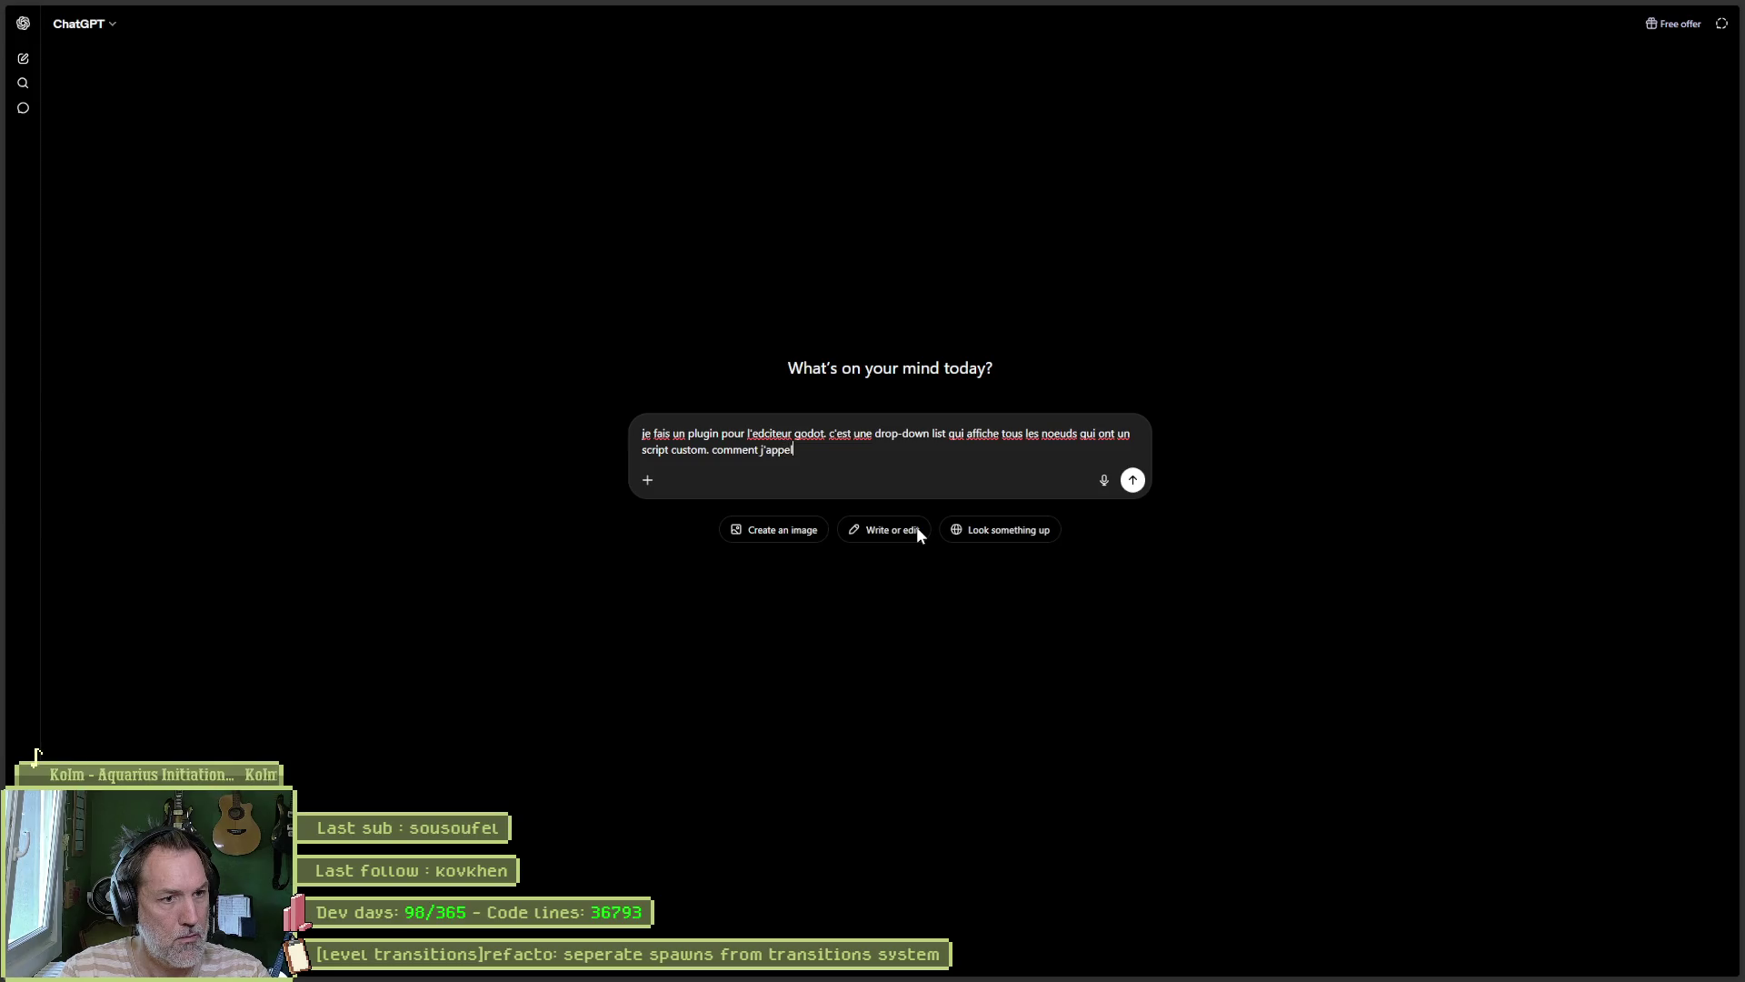
text( mes fichiers ?)
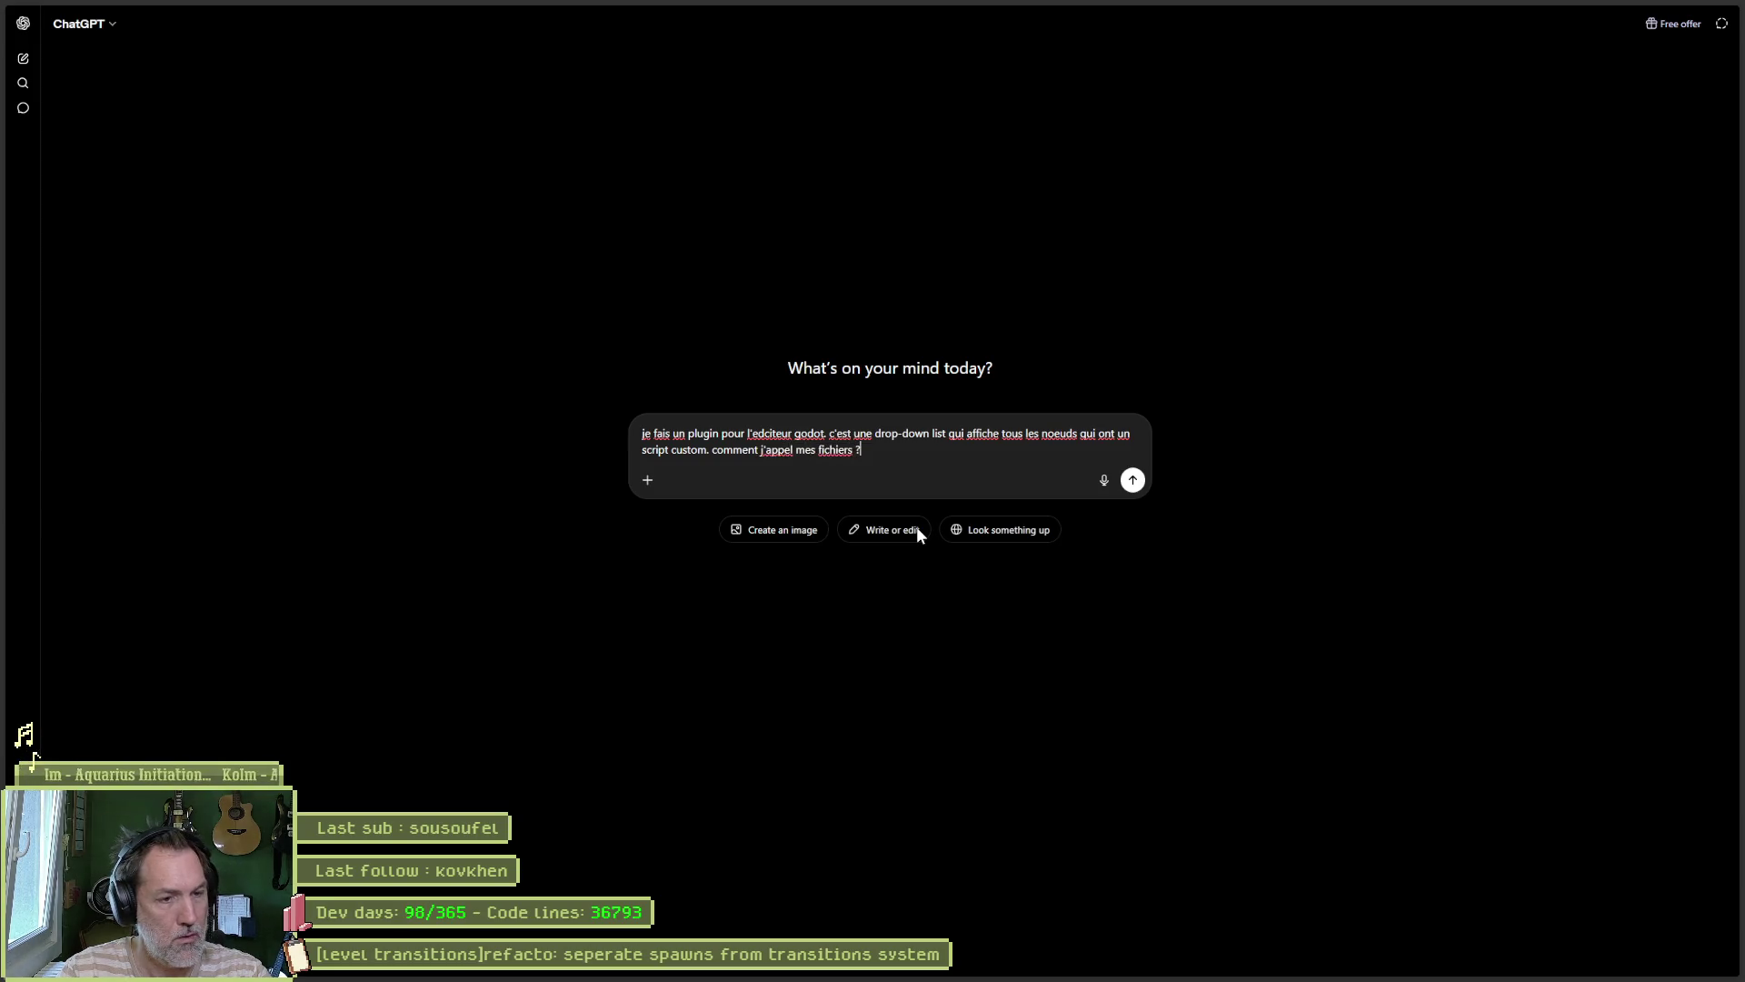
text( ils)
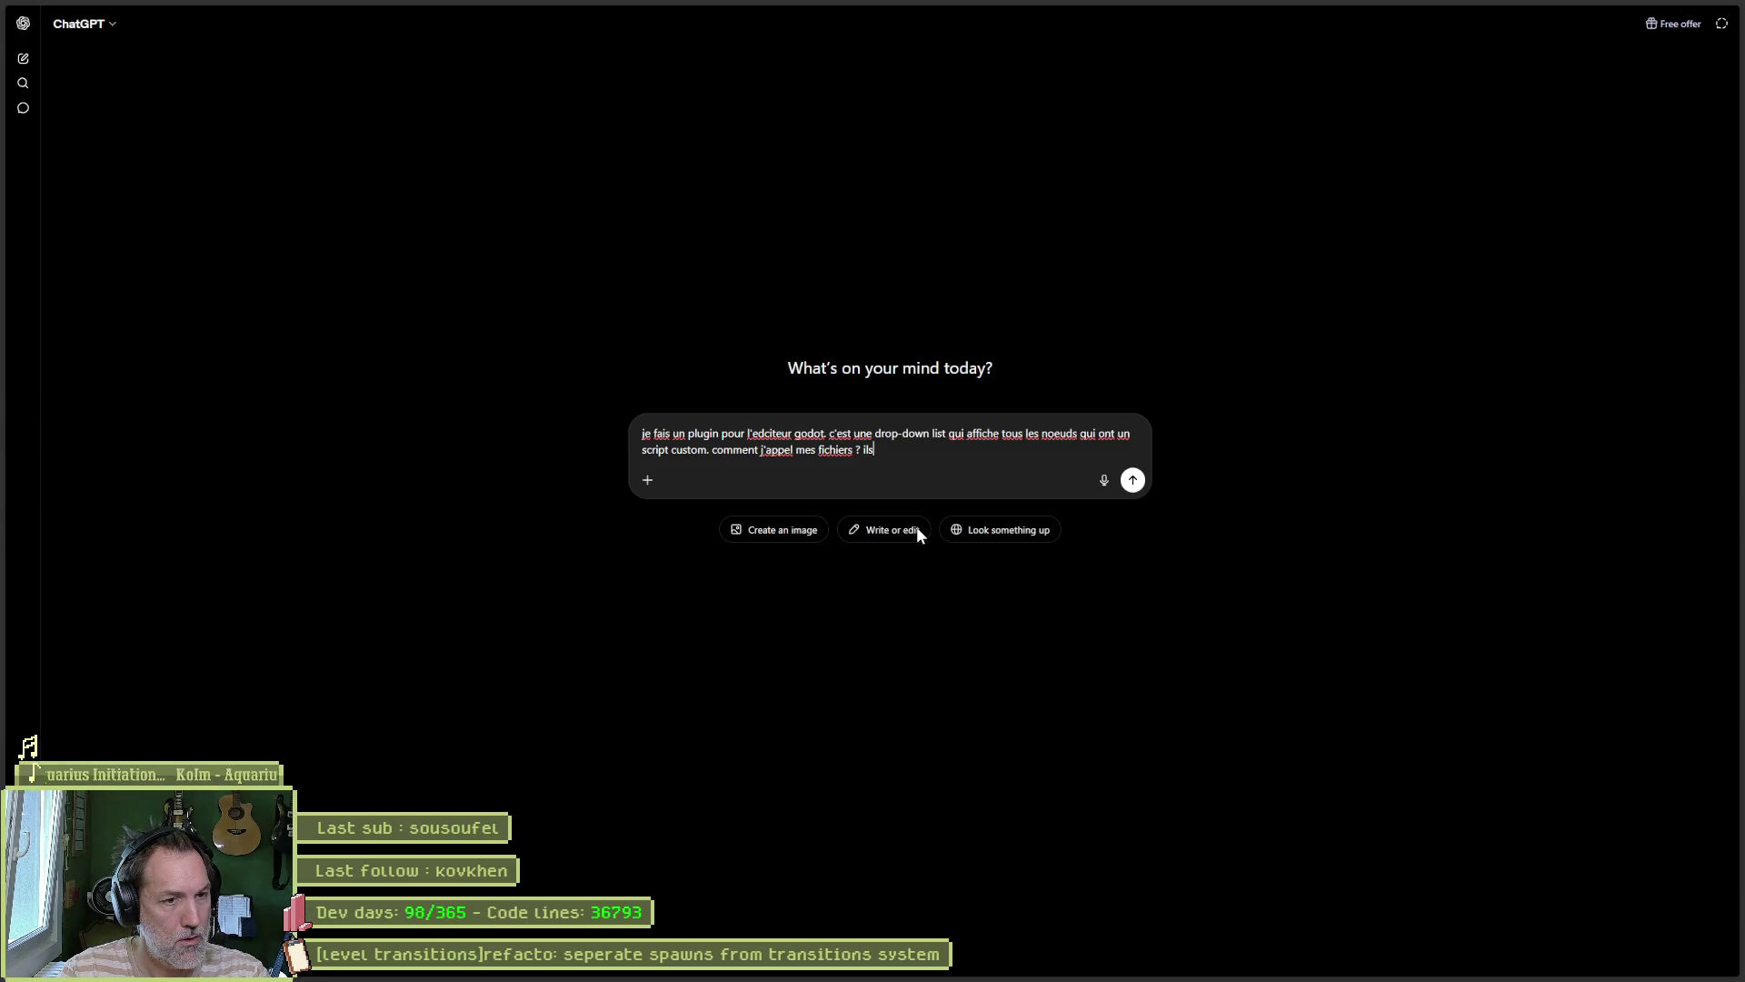
key(BackSpace)
text(det)
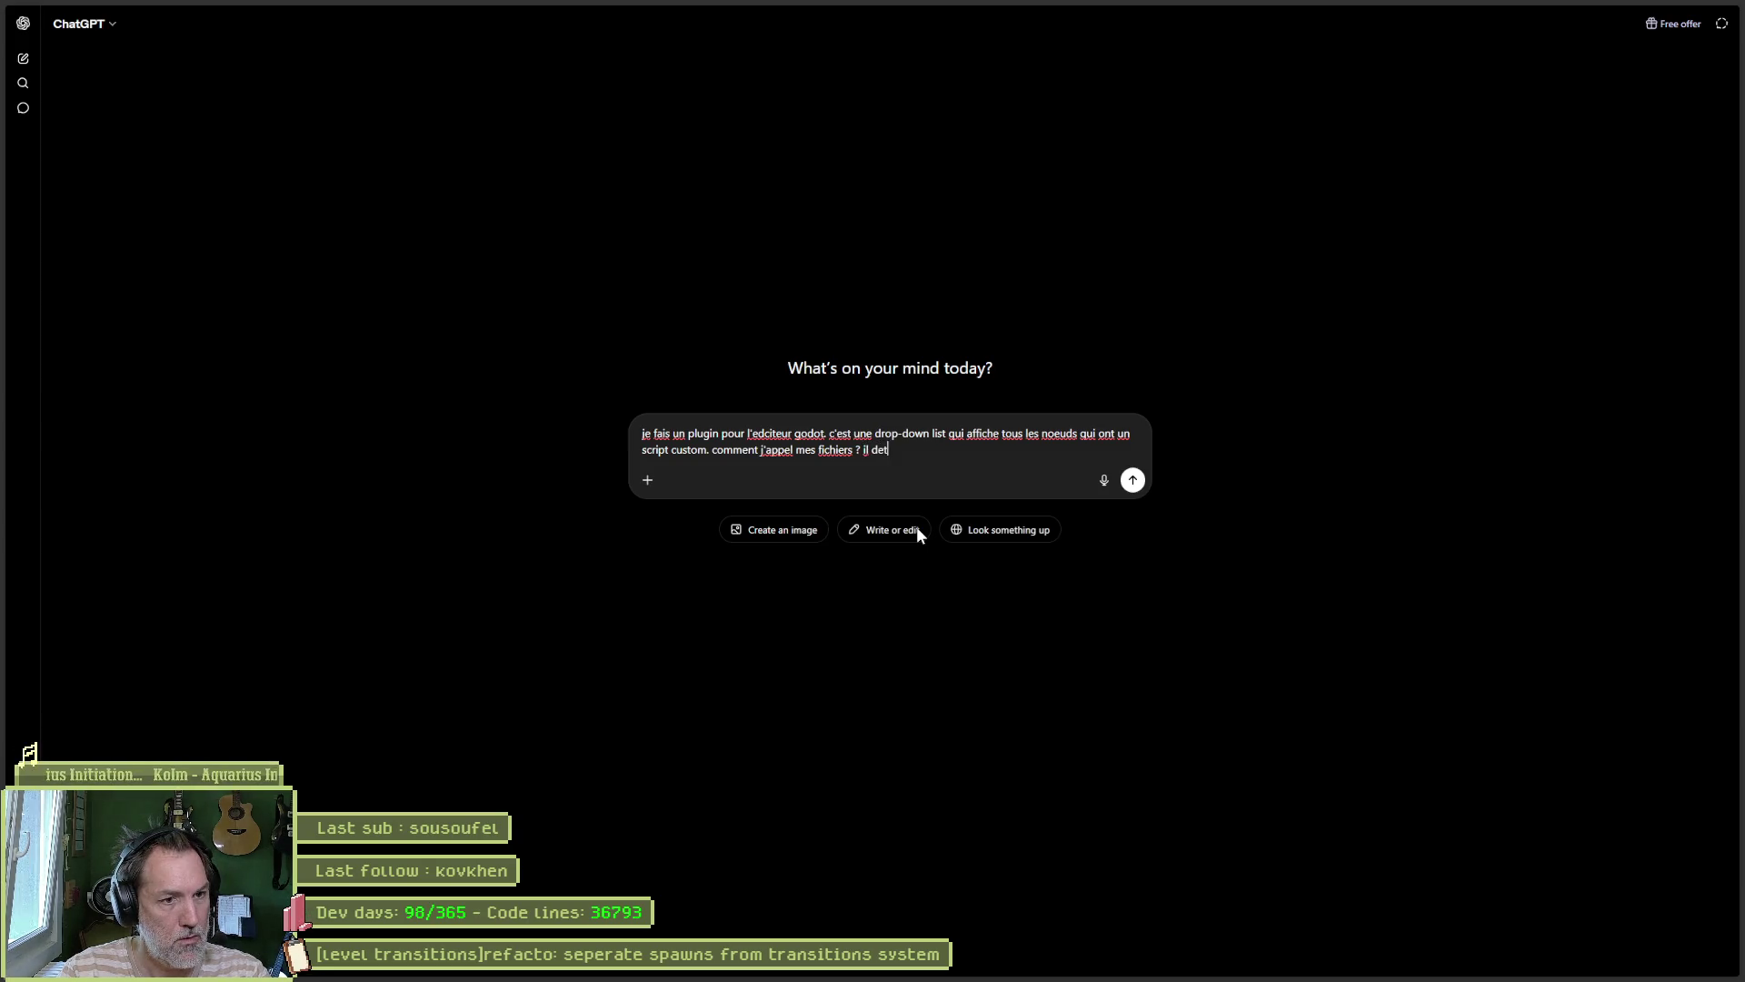
text(ecte tous les noeuds)
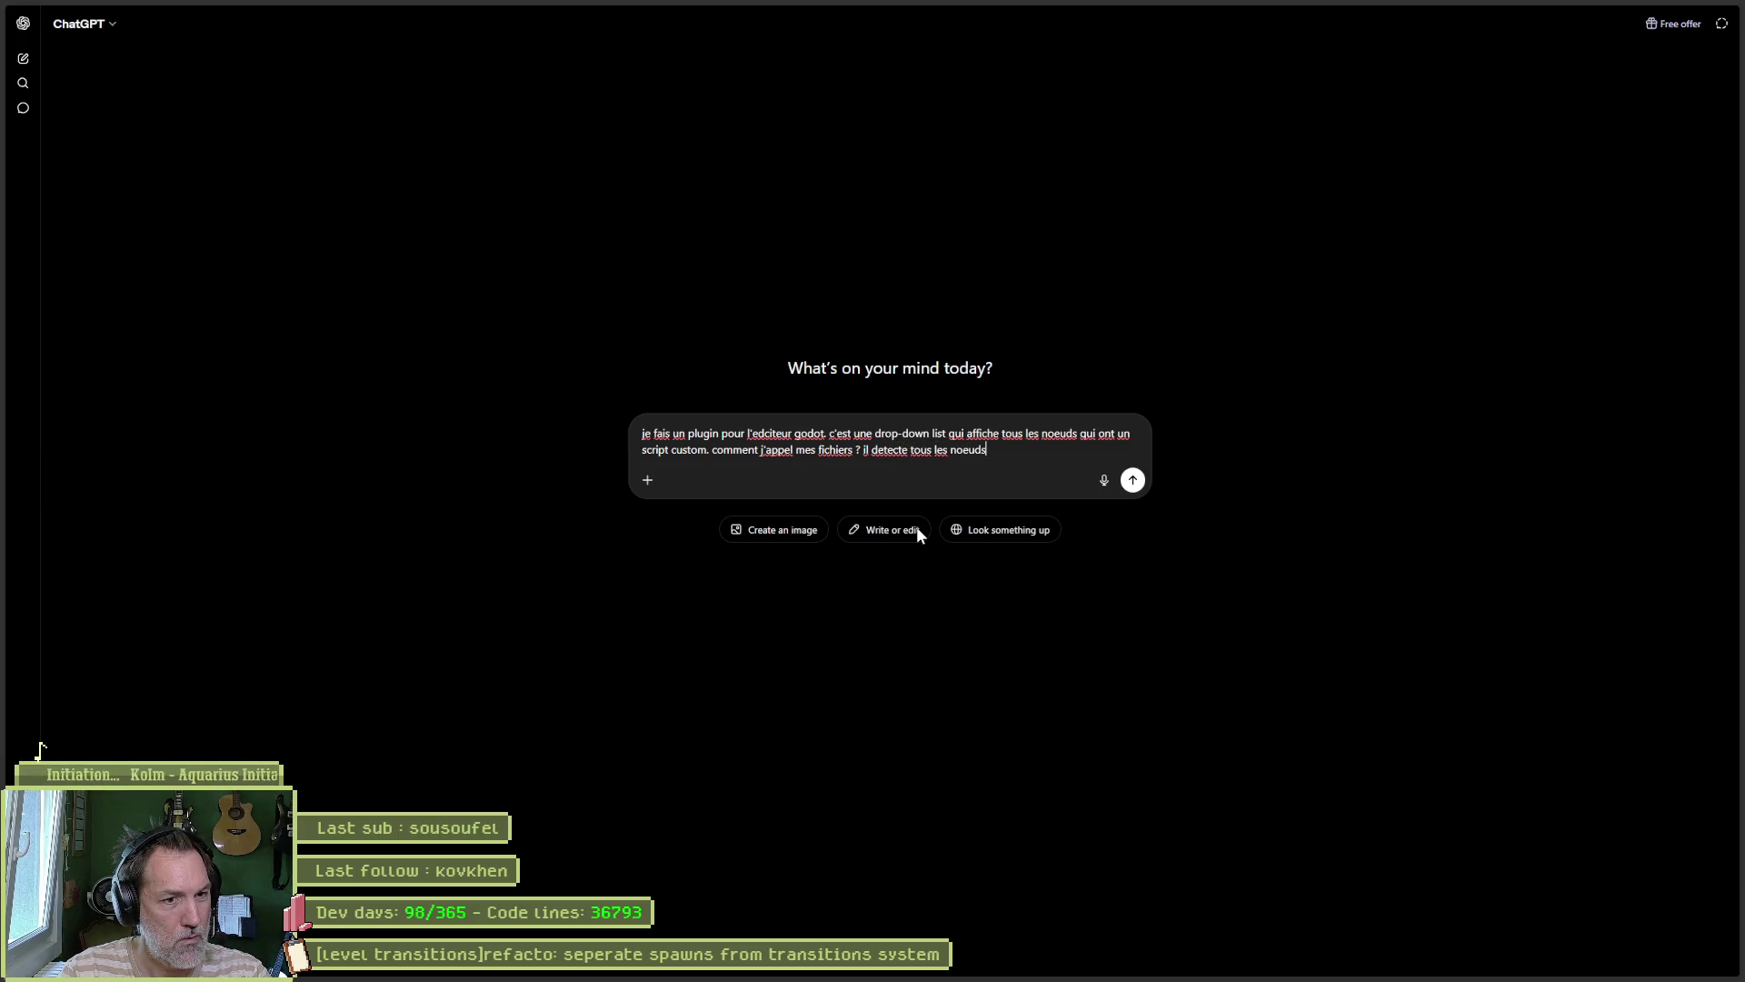
text( qui sont )
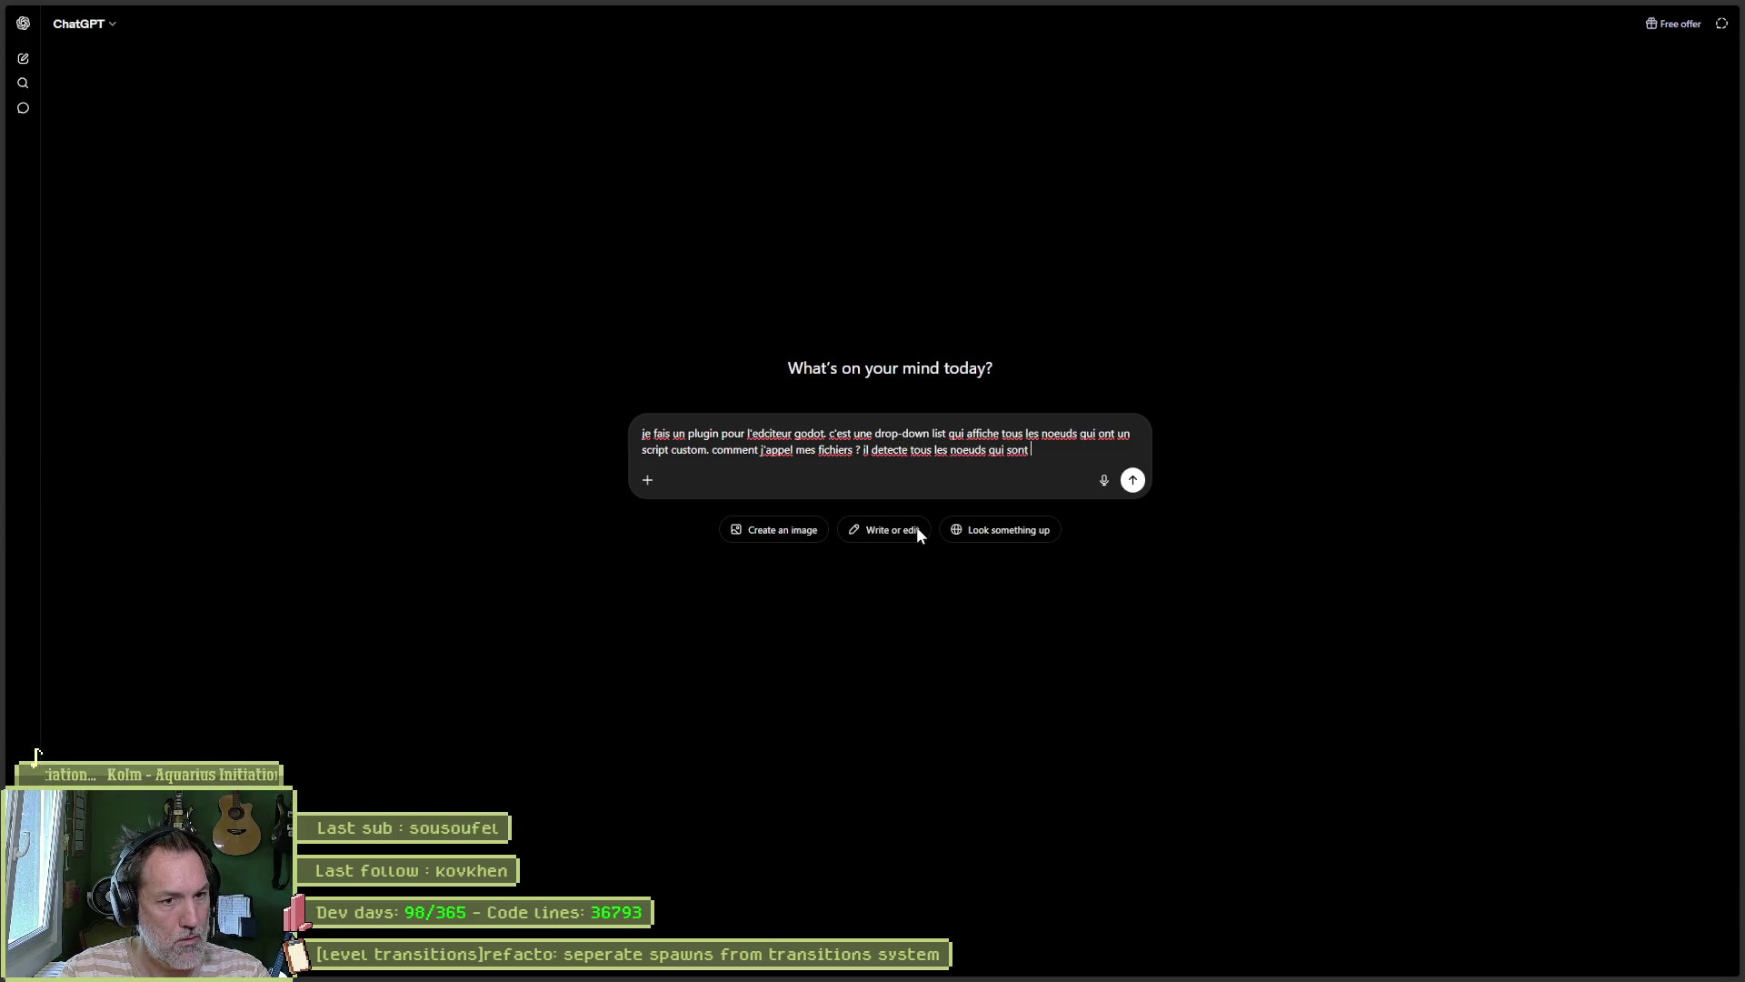
key(BackSpace)
key(BackSpace)
key(BackSpace)
key(BackSpace)
key(BackSpace)
text(ont le script)
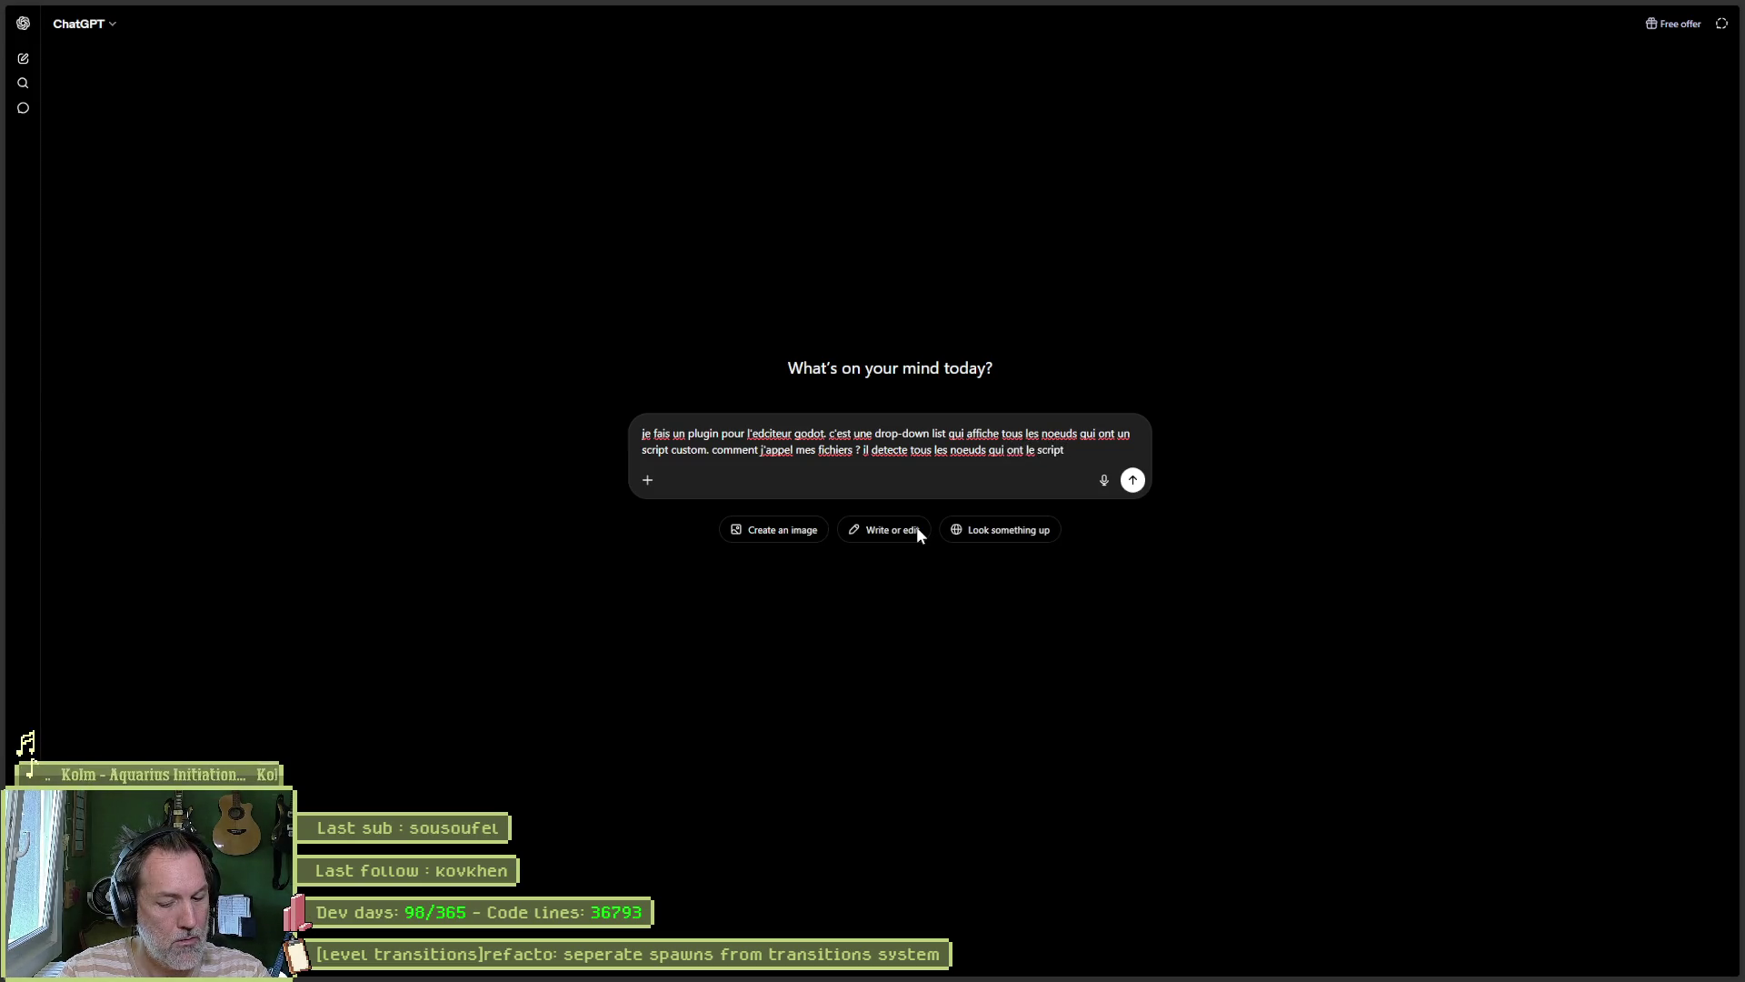
text( LevelTransi)
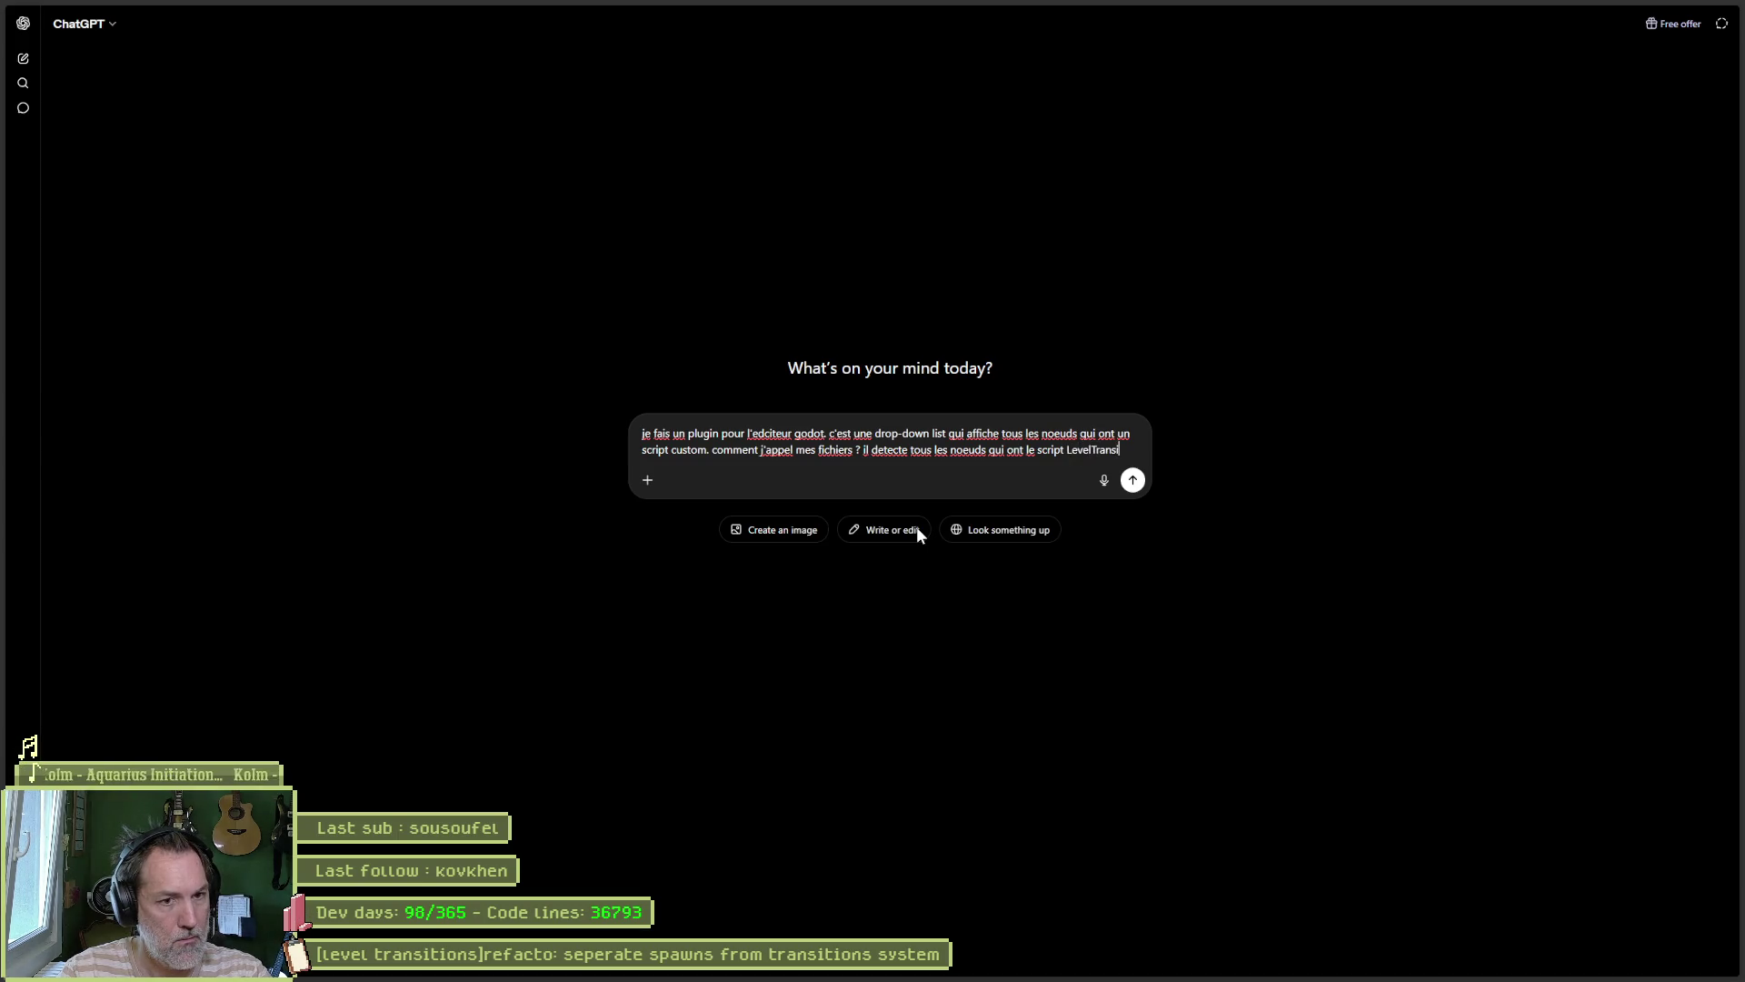
text(tion)
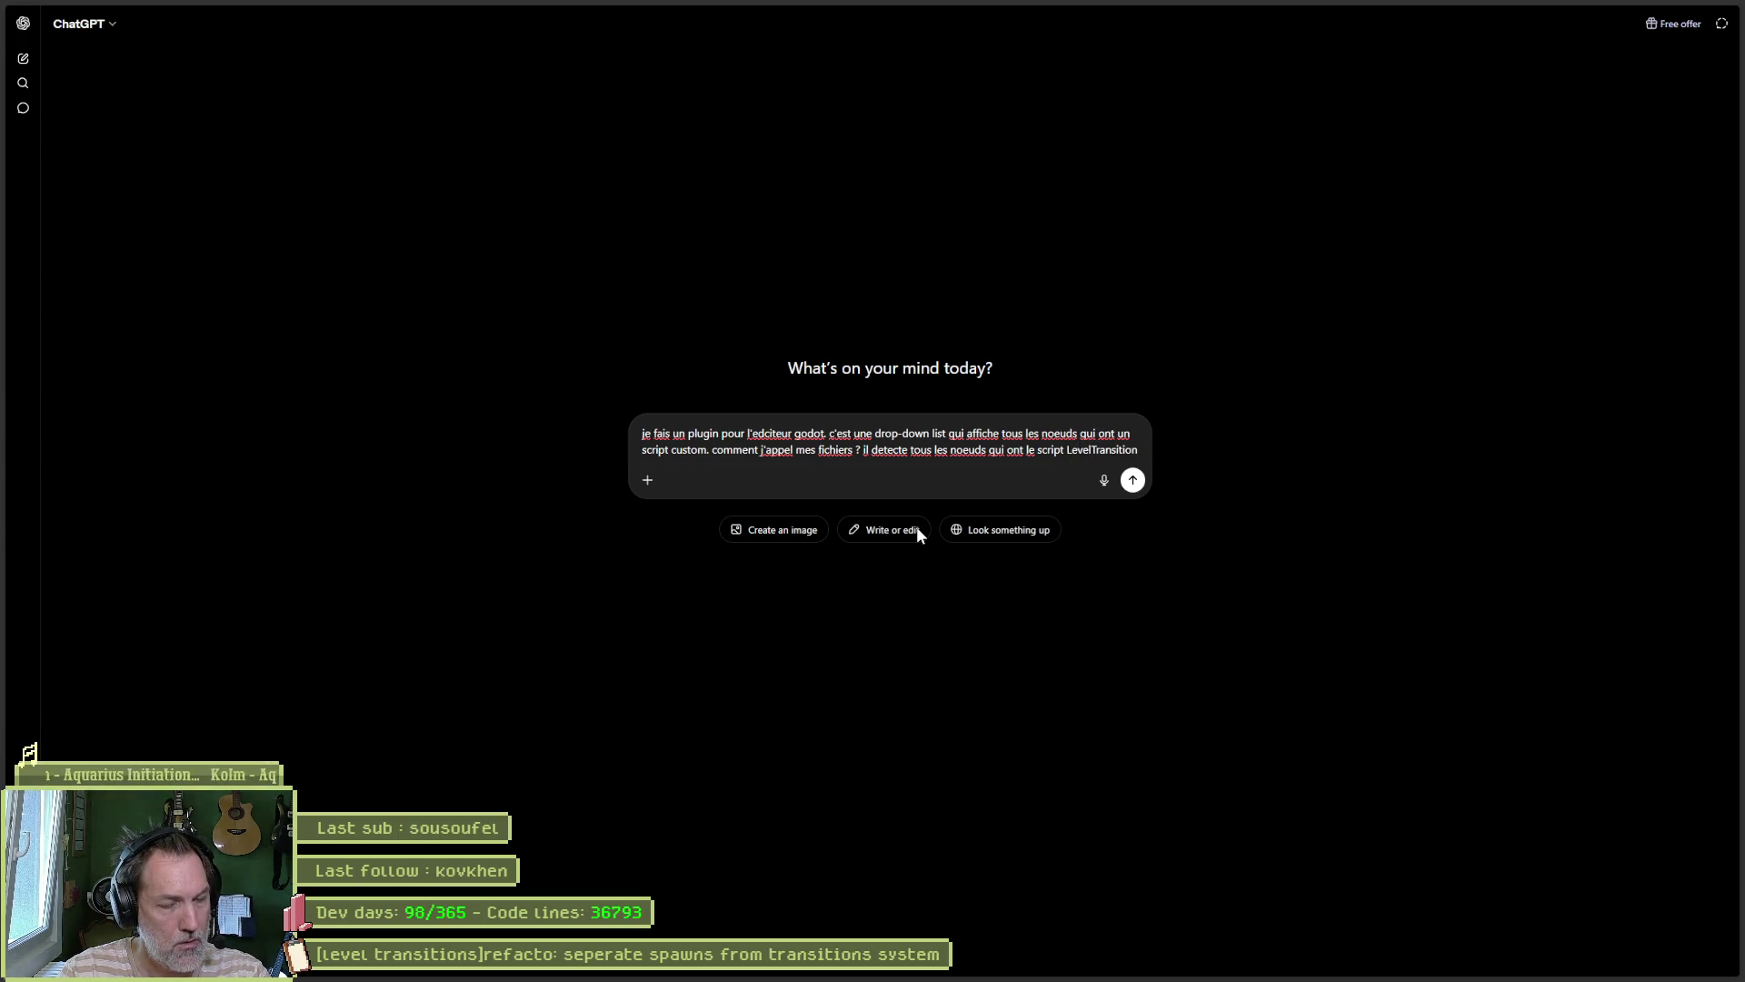
text( et les me)
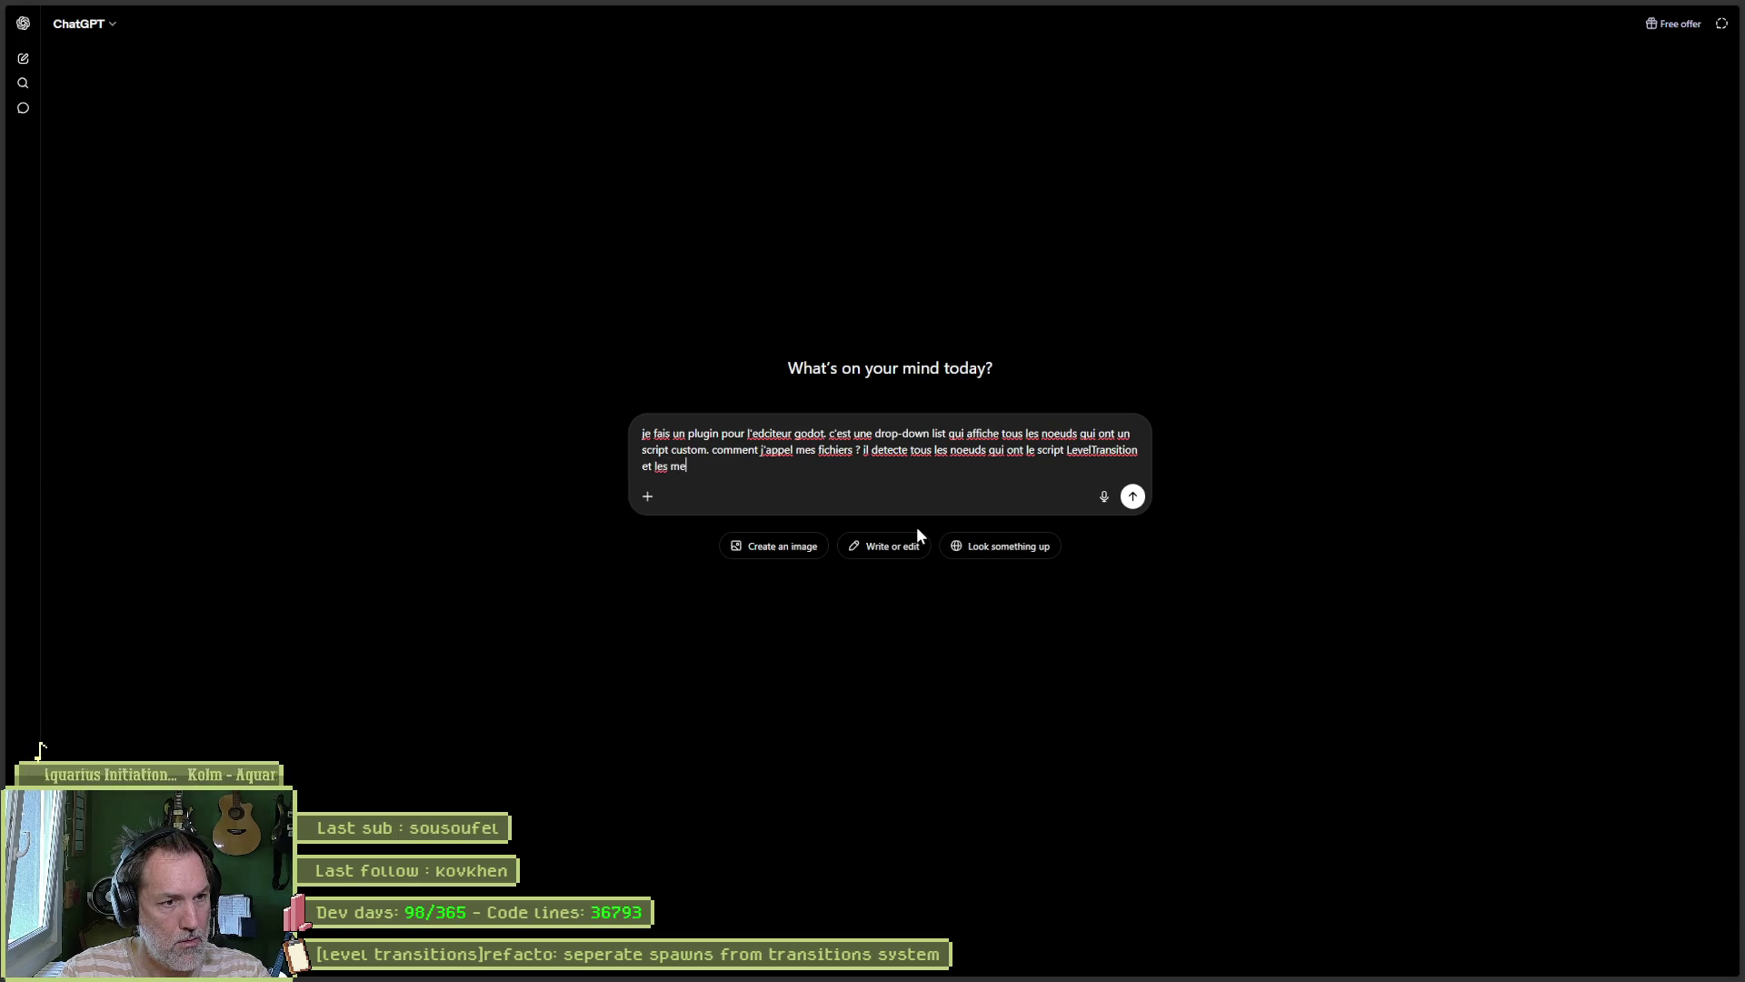
text(t dans une d)
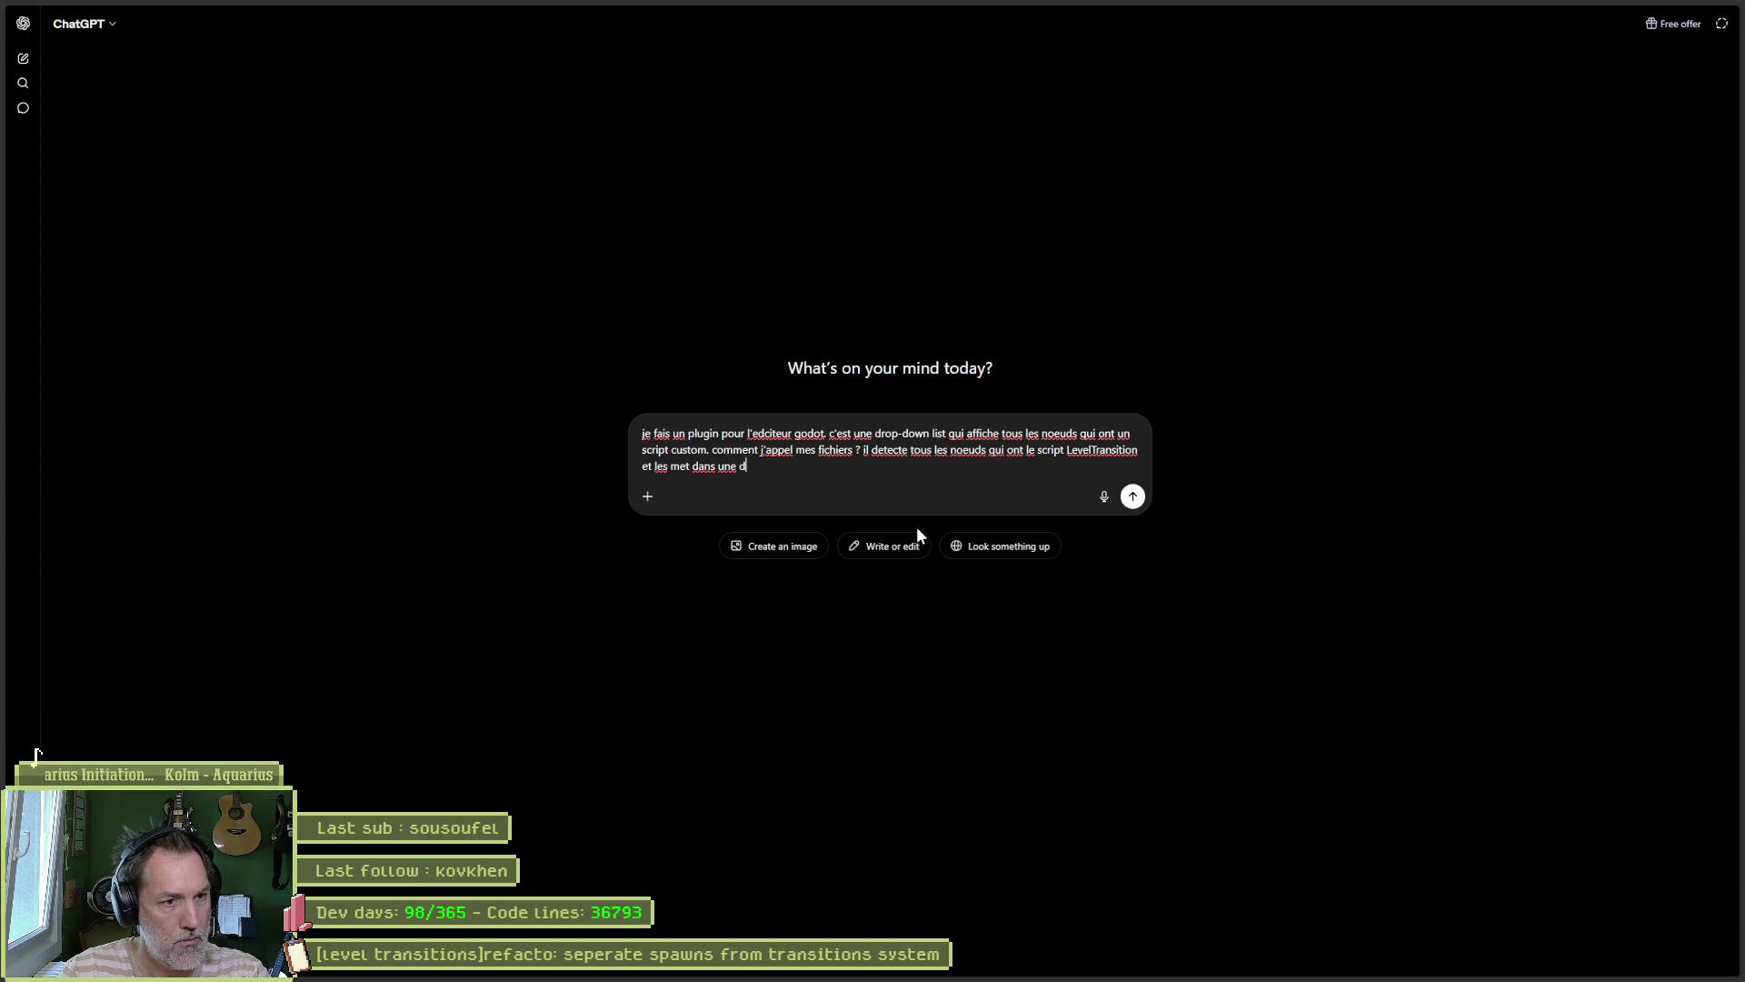
text(rop down list)
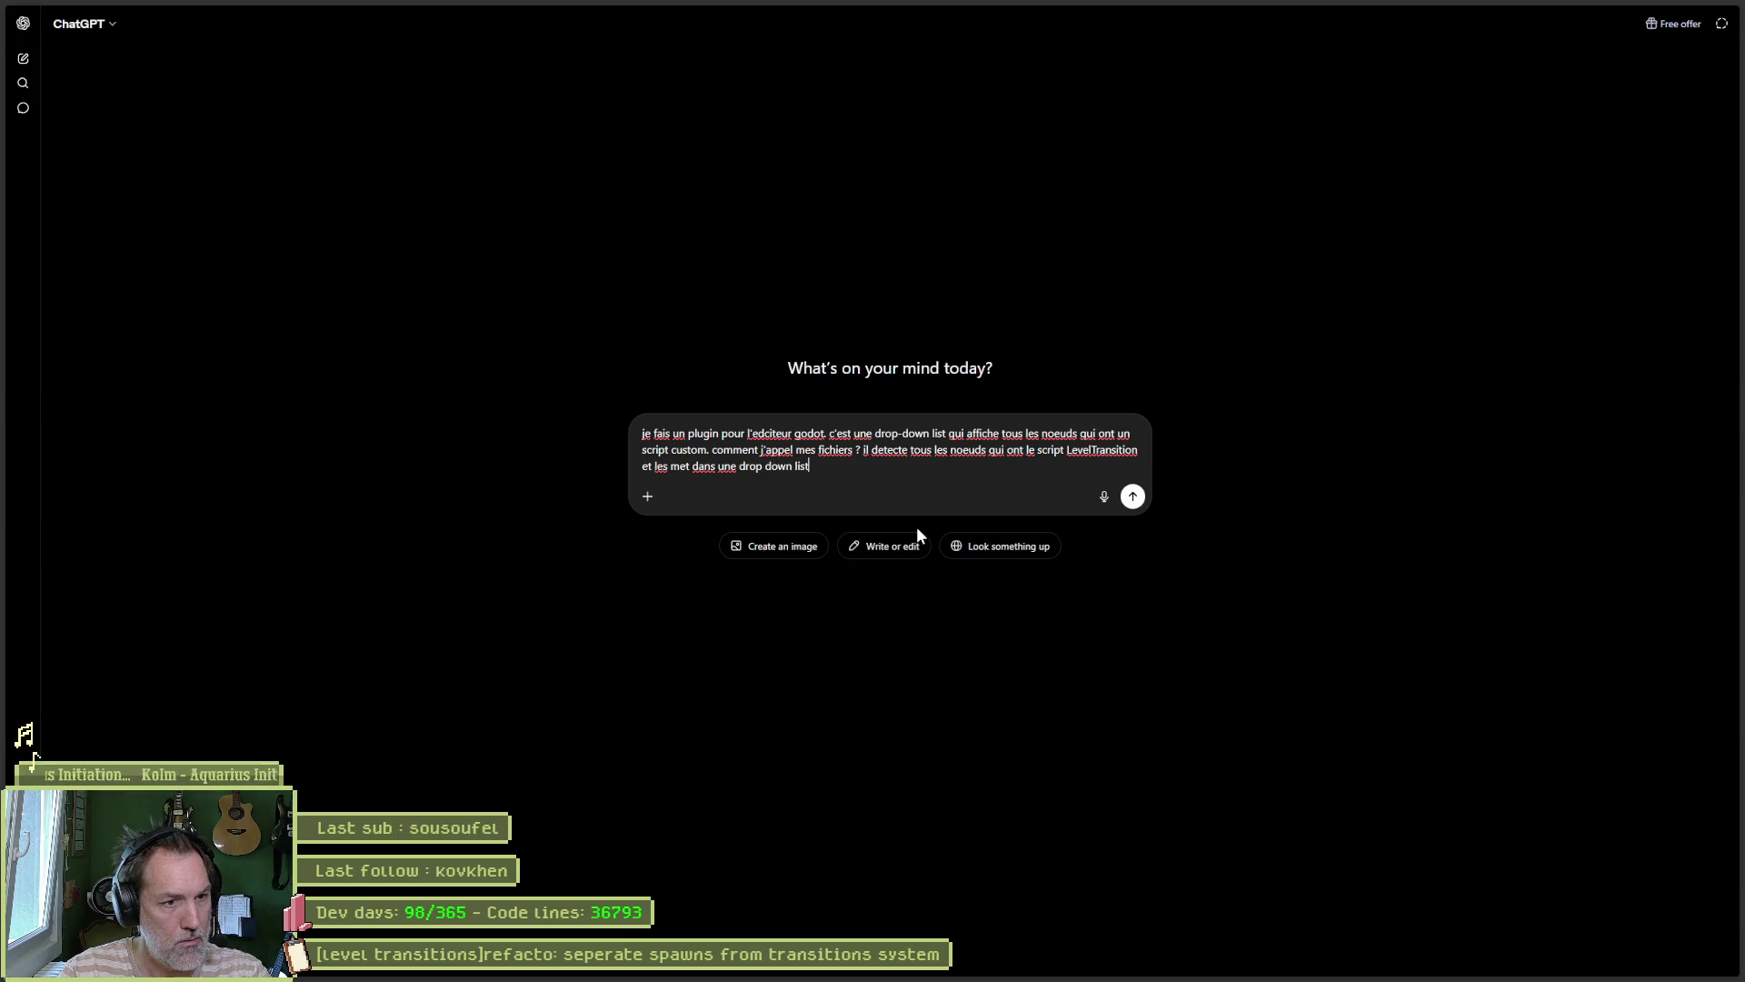
text( pour)
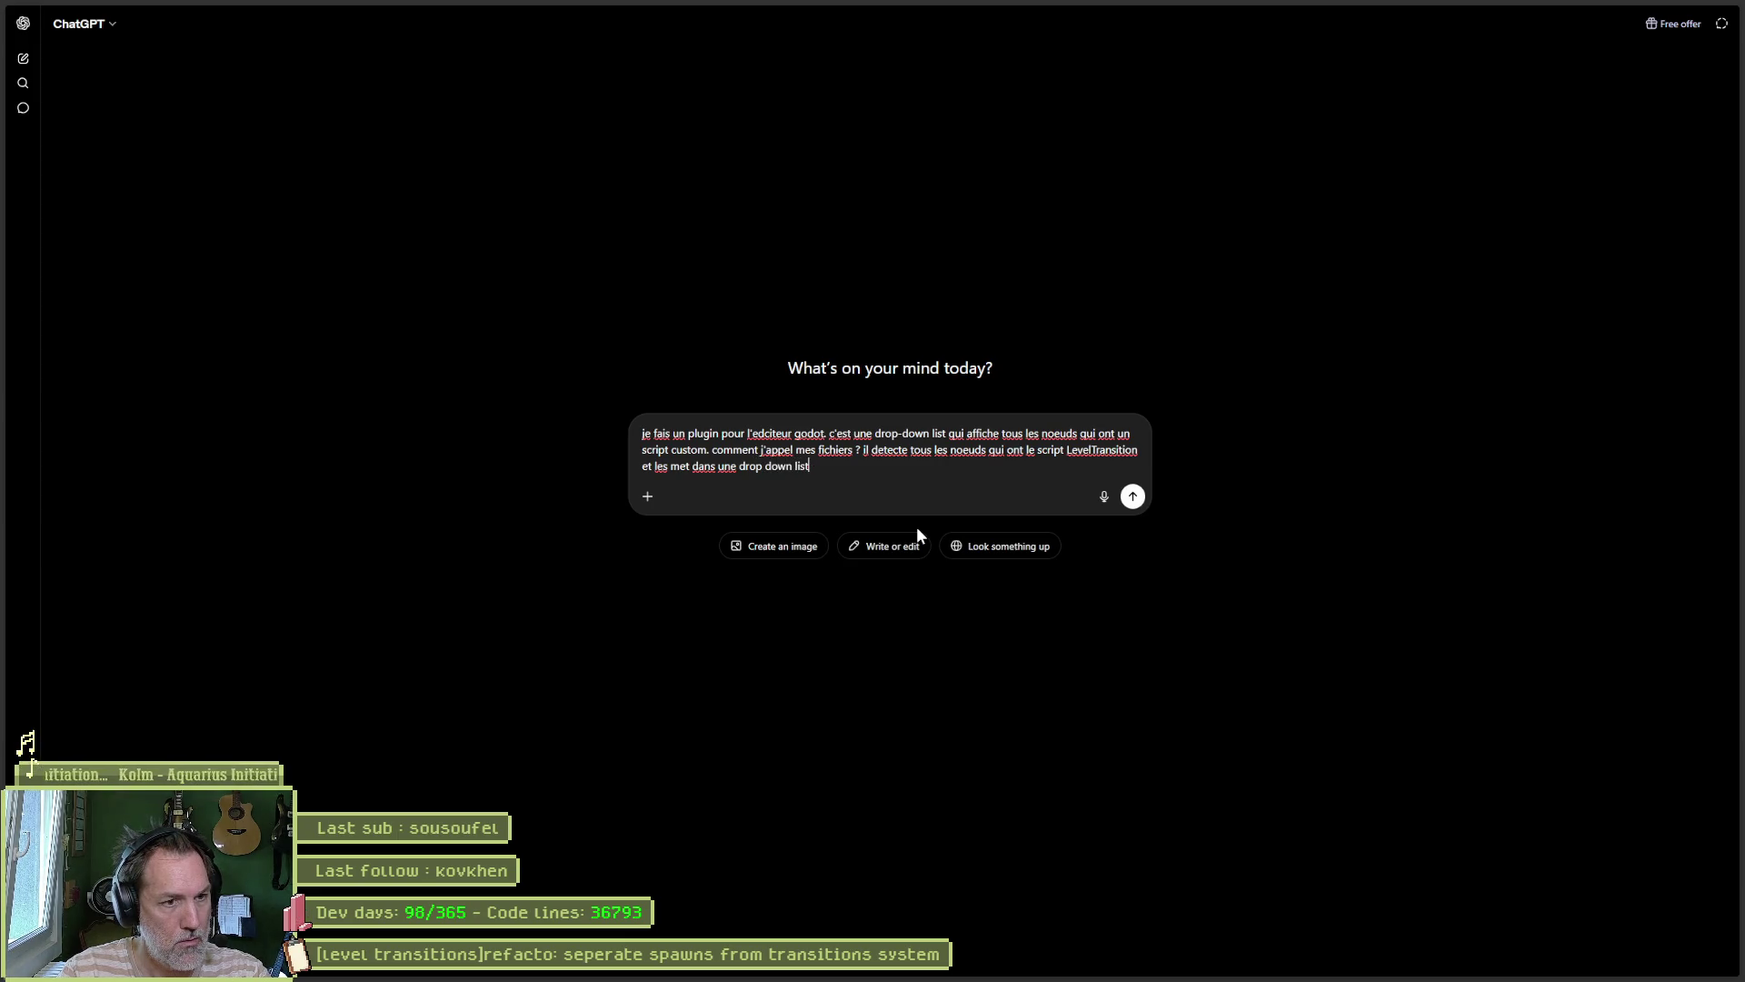
text( definir)
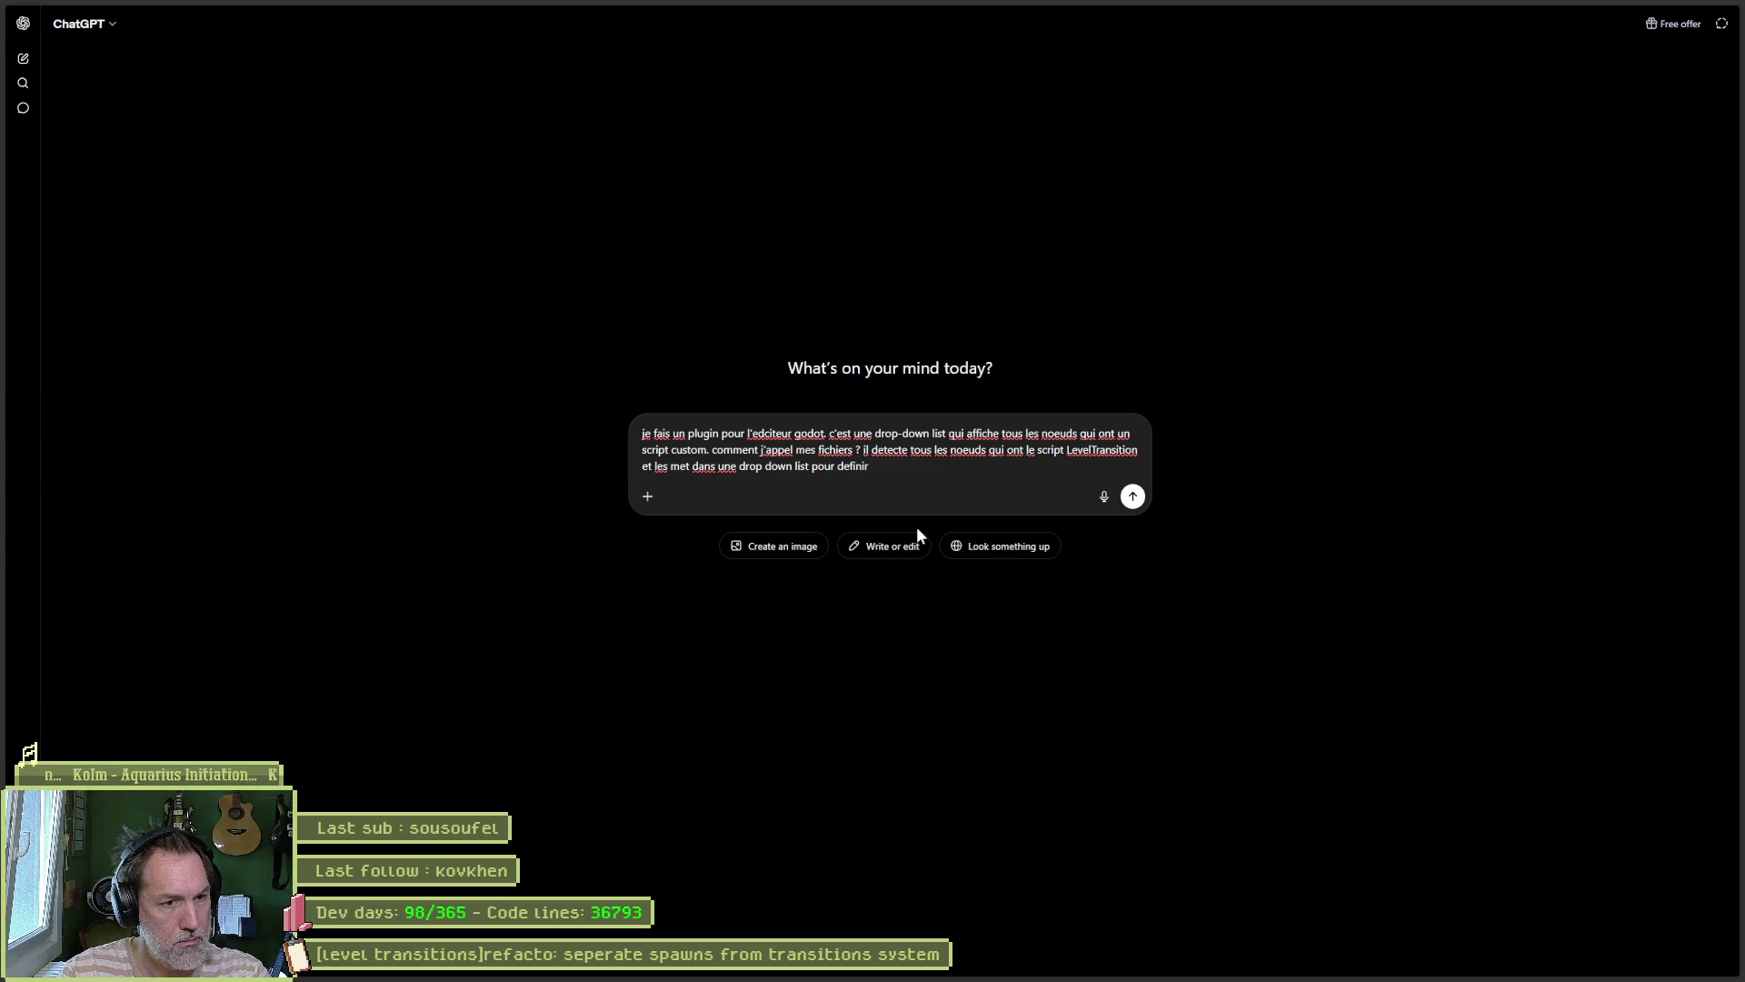
text( au niveau )
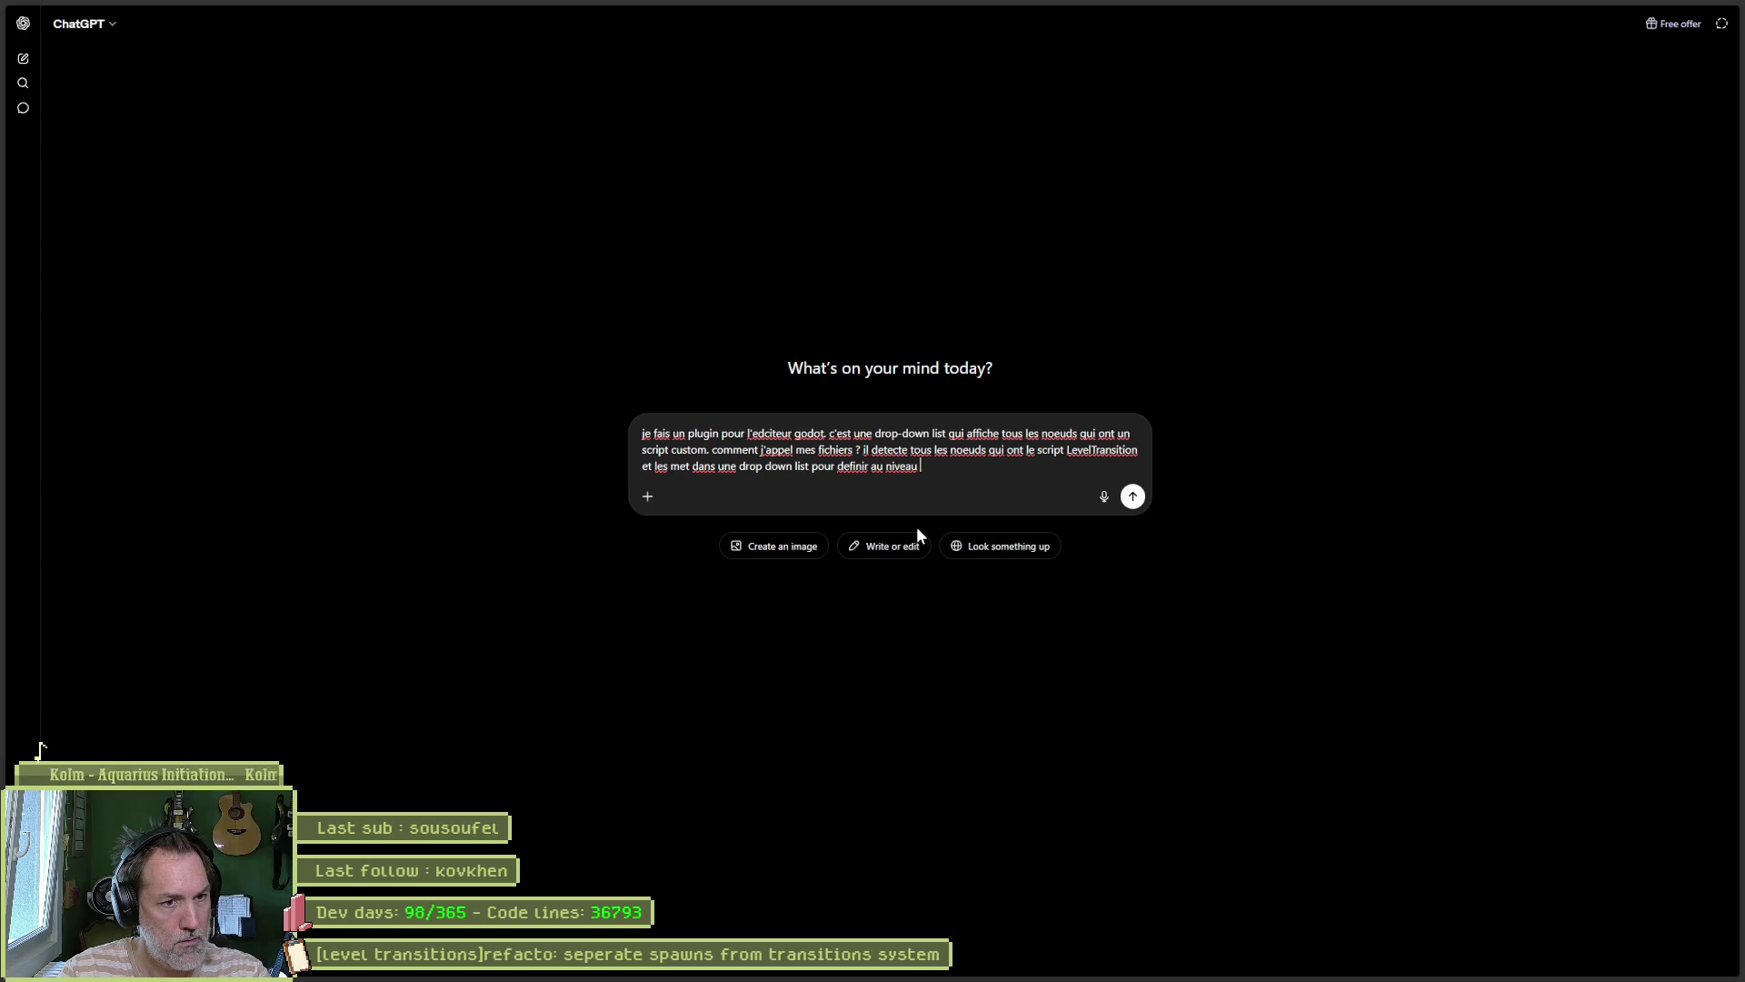
text(d'une scene )
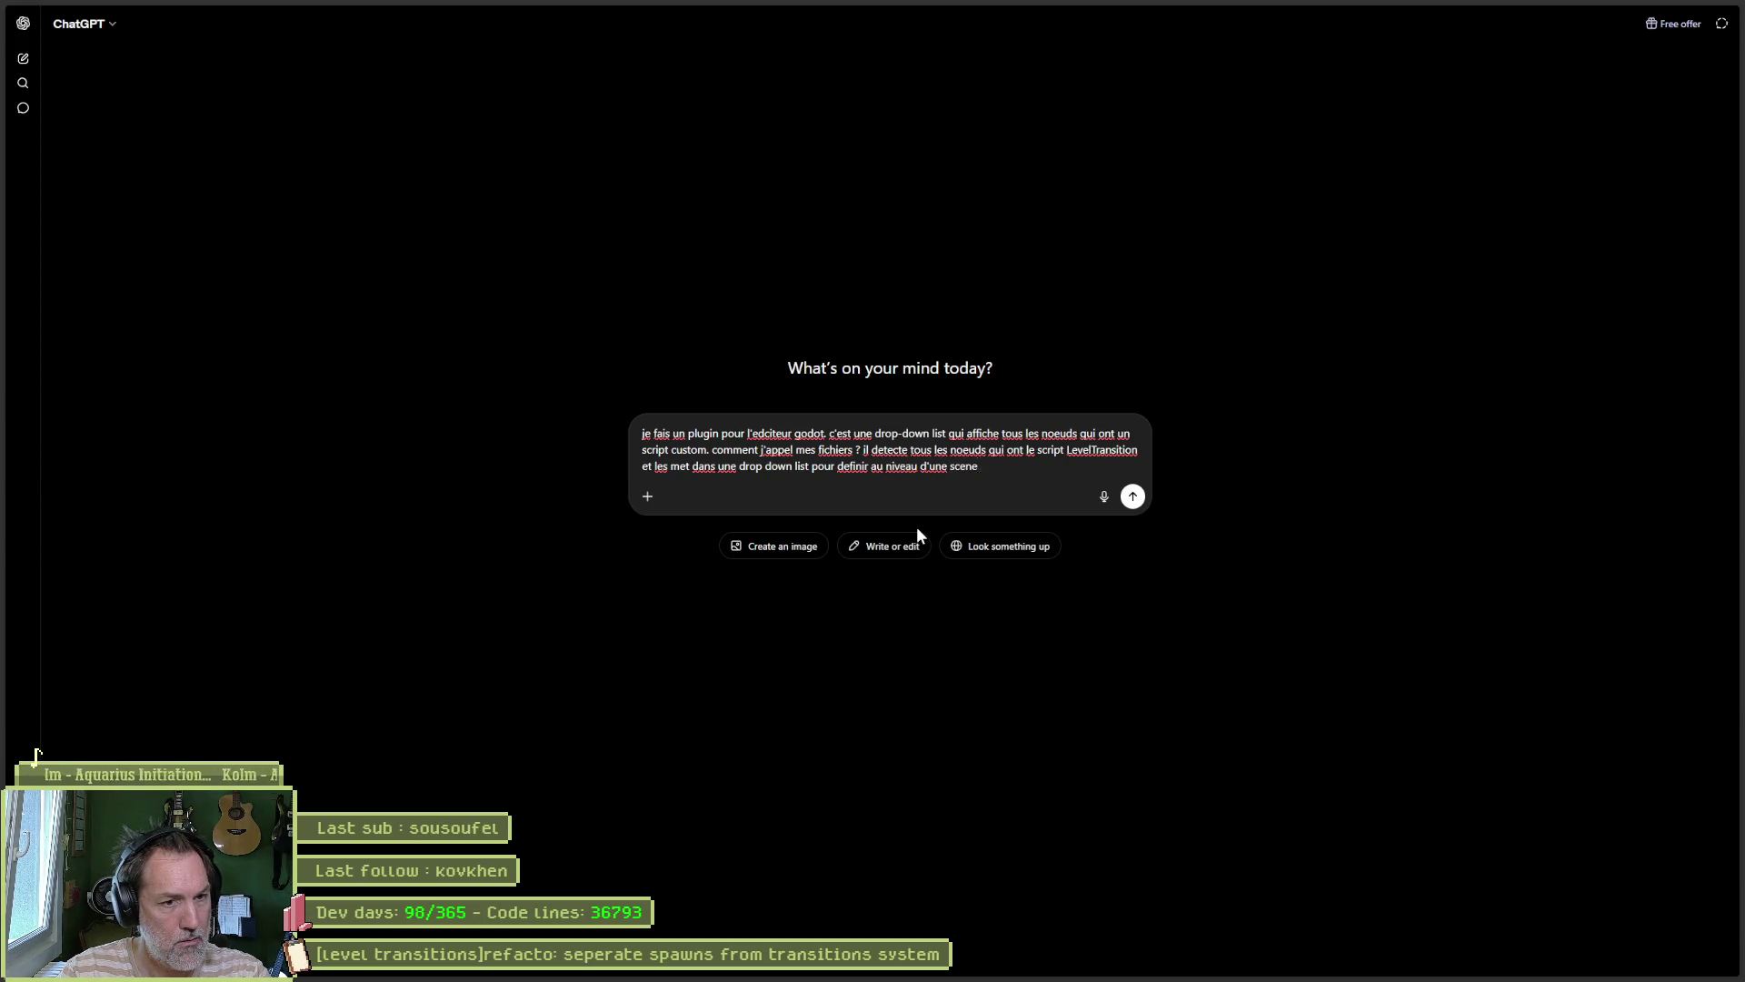
text(, quand on dema)
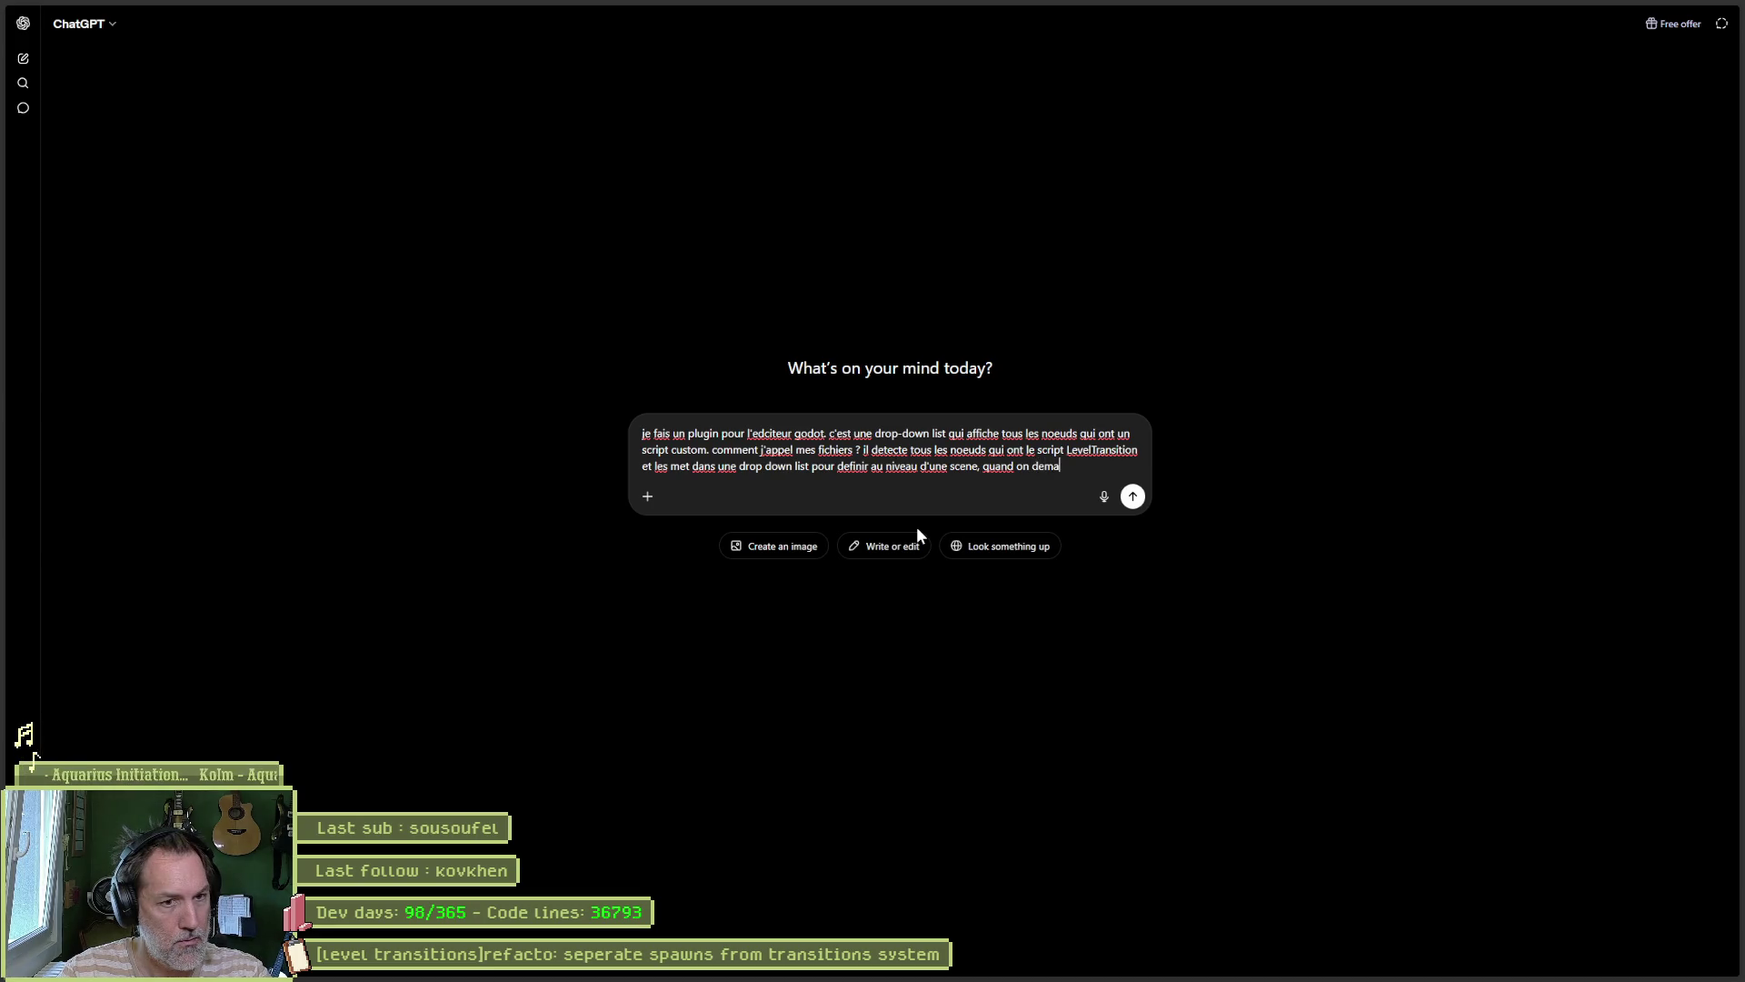
text(rre depuis la sce)
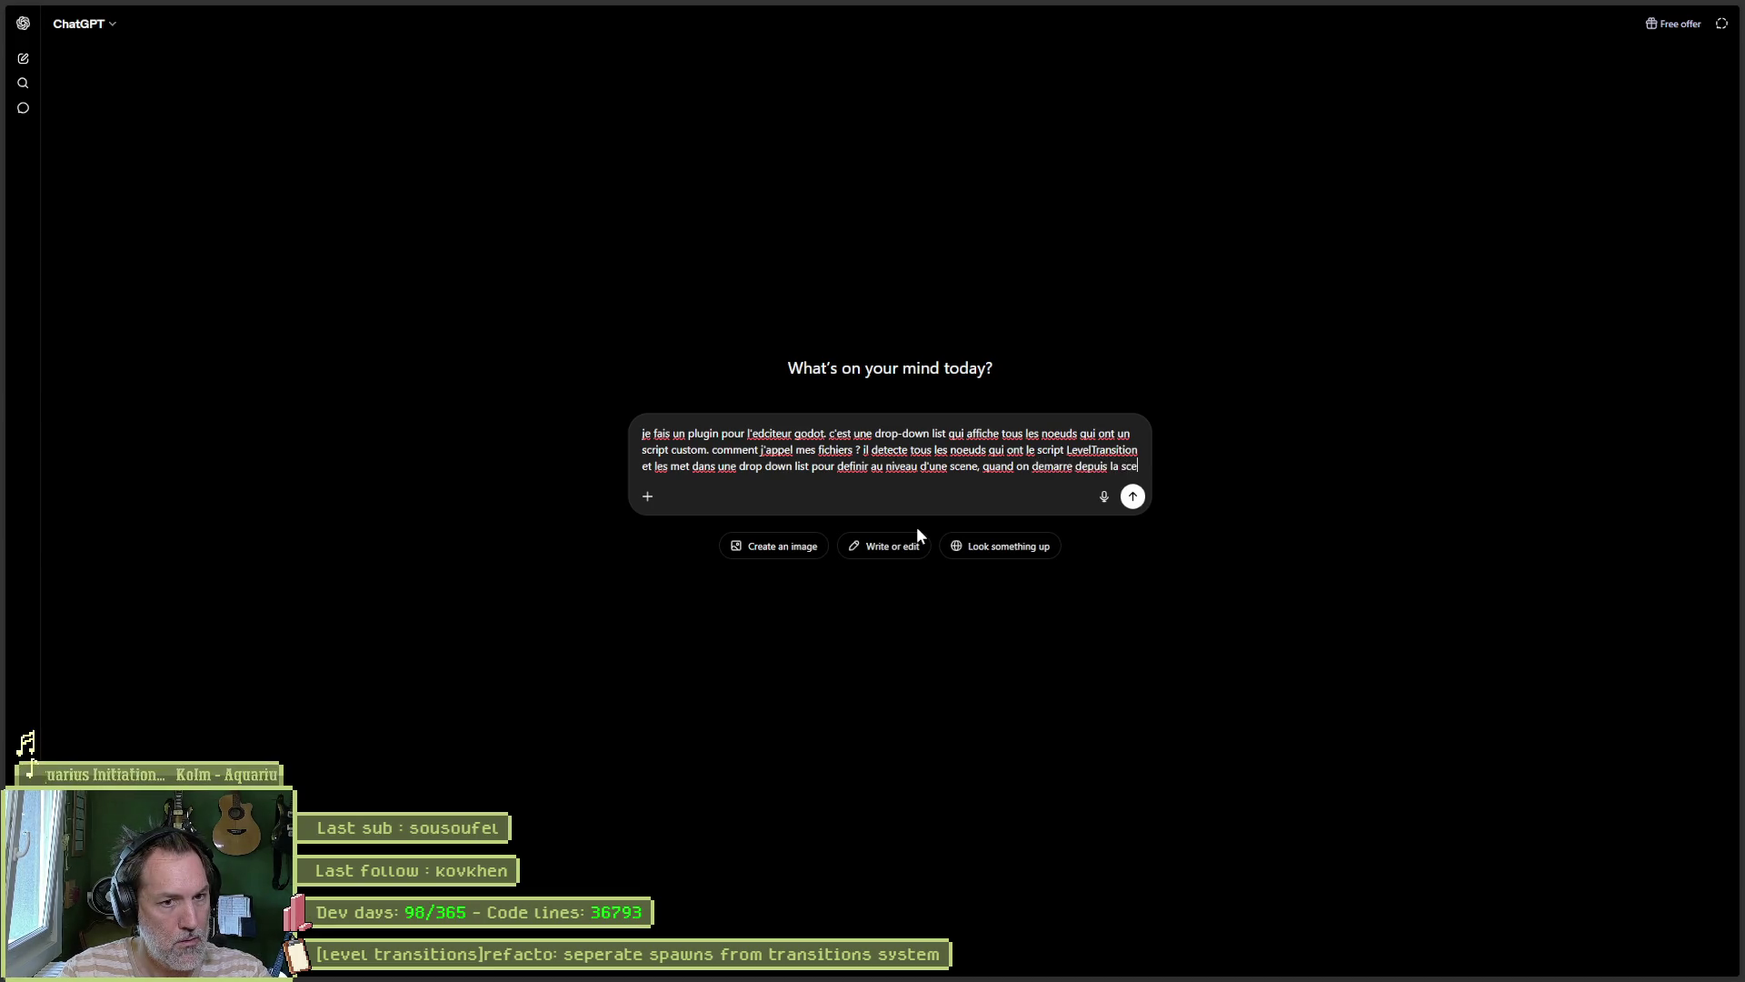
text(ne directement,)
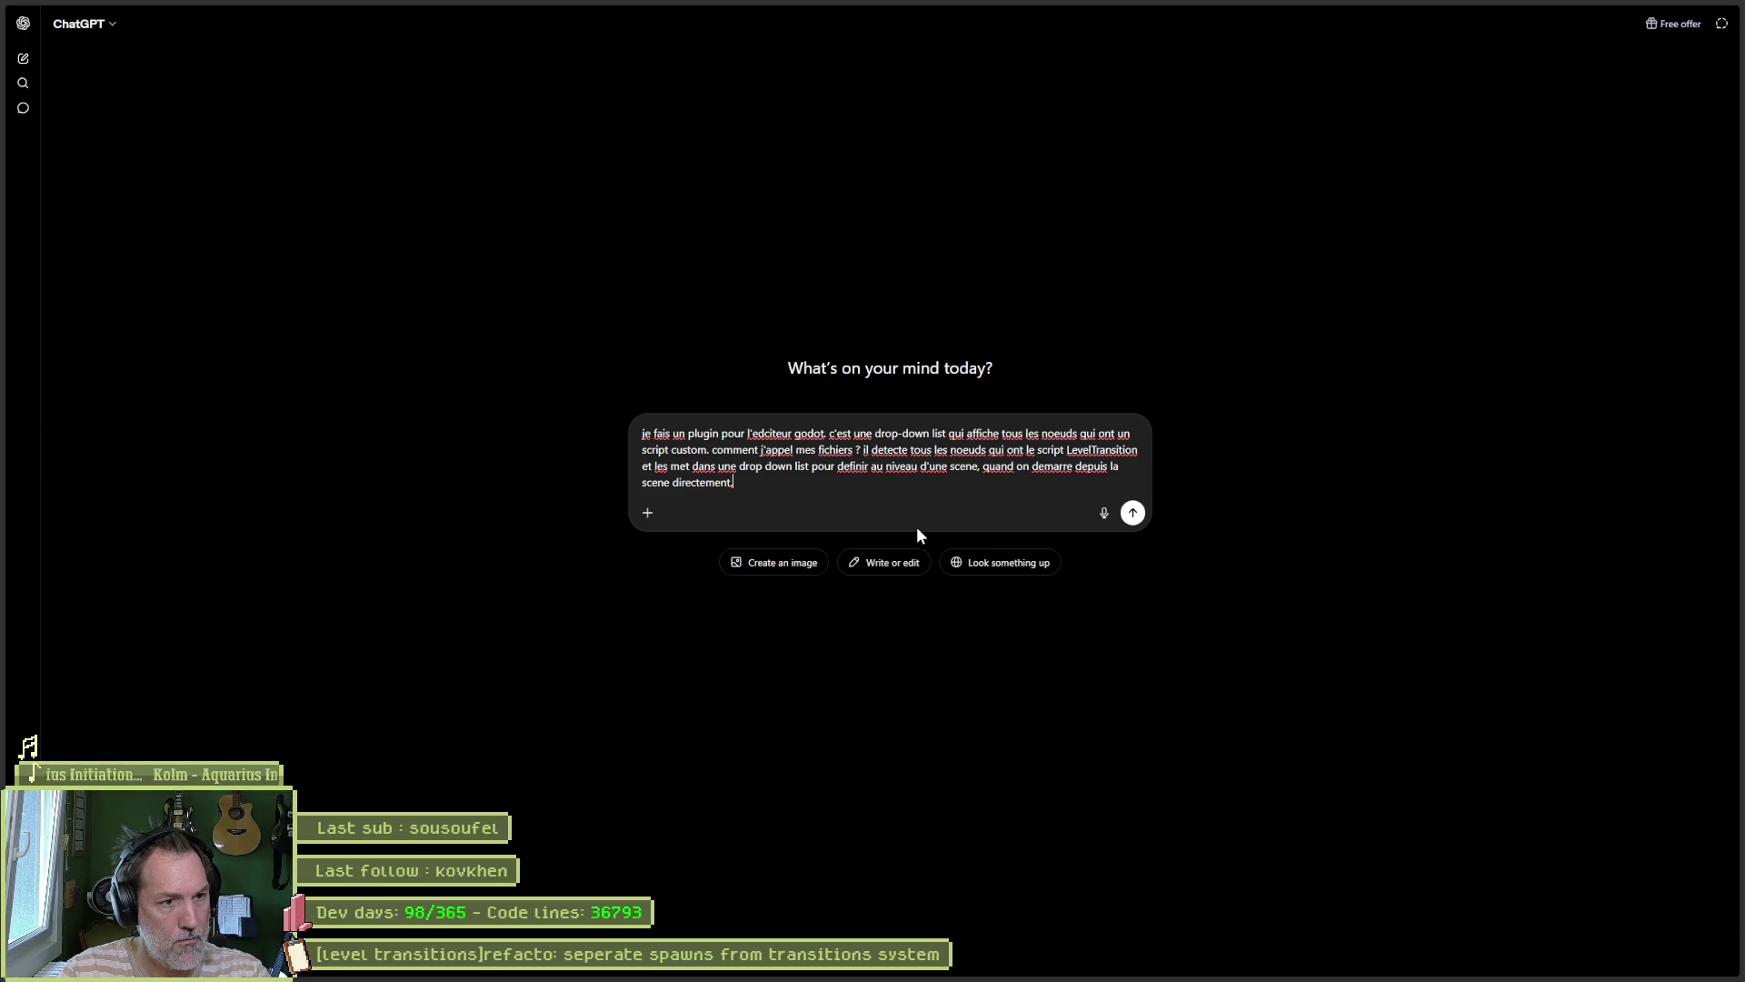
text( ou le joueur d)
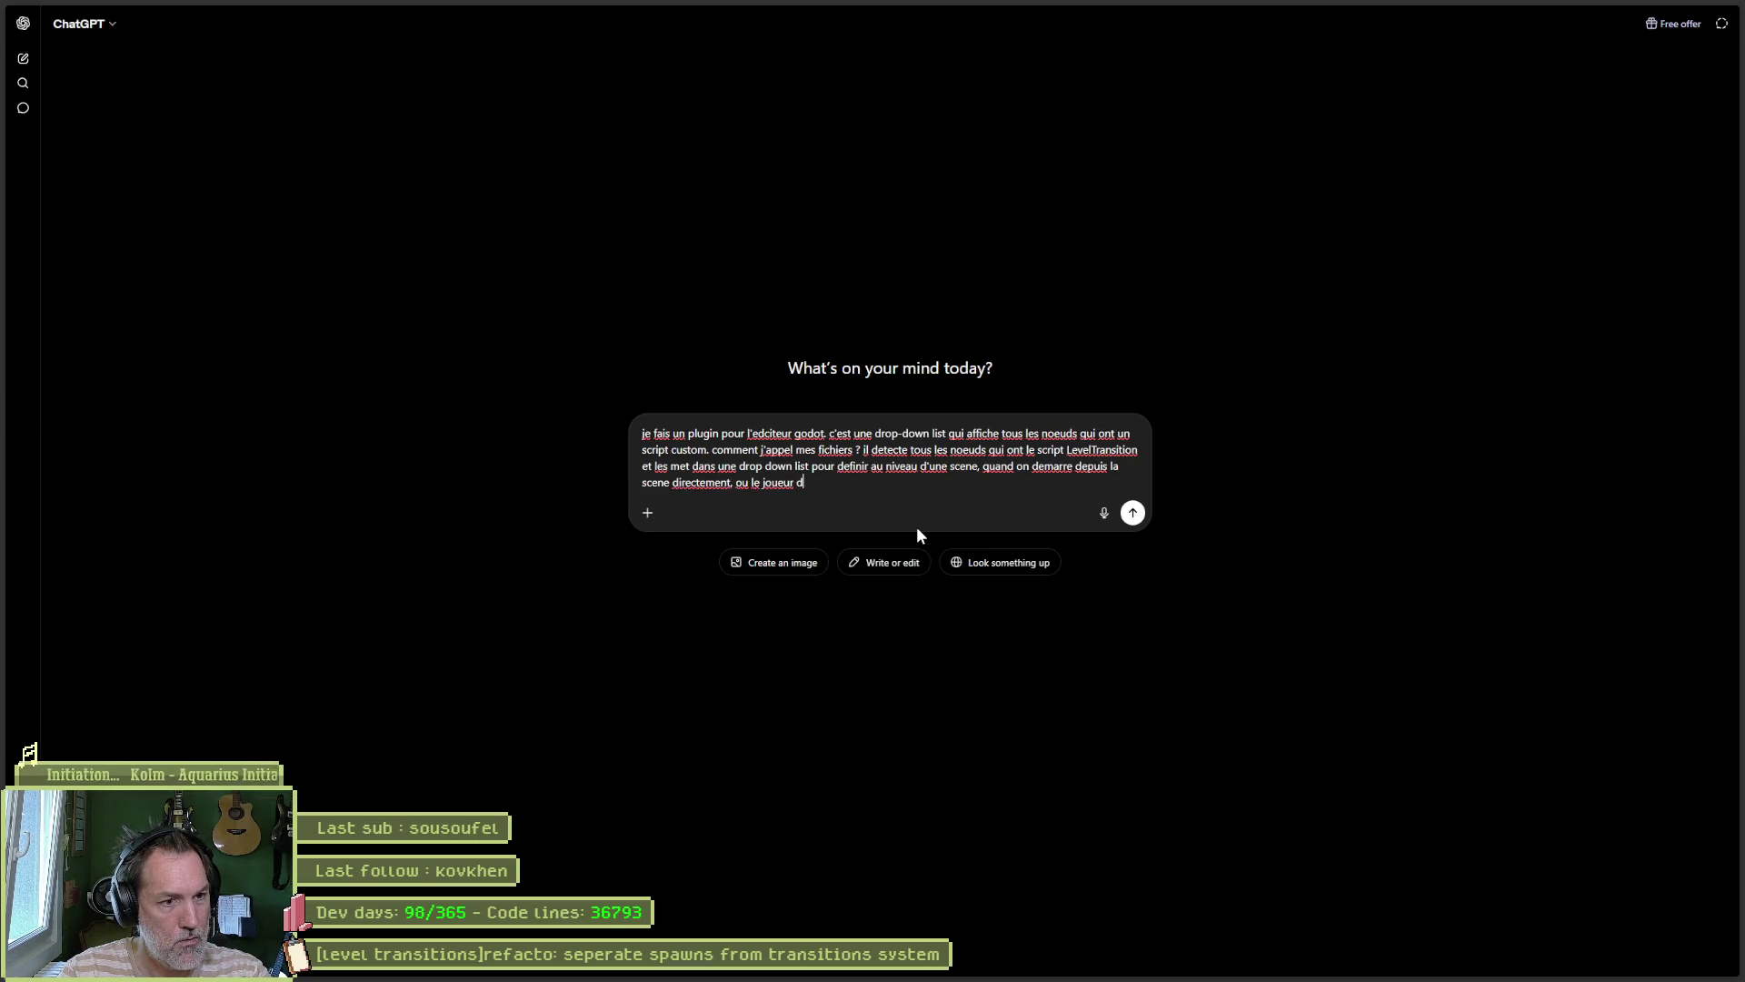
text(oit apparaitre)
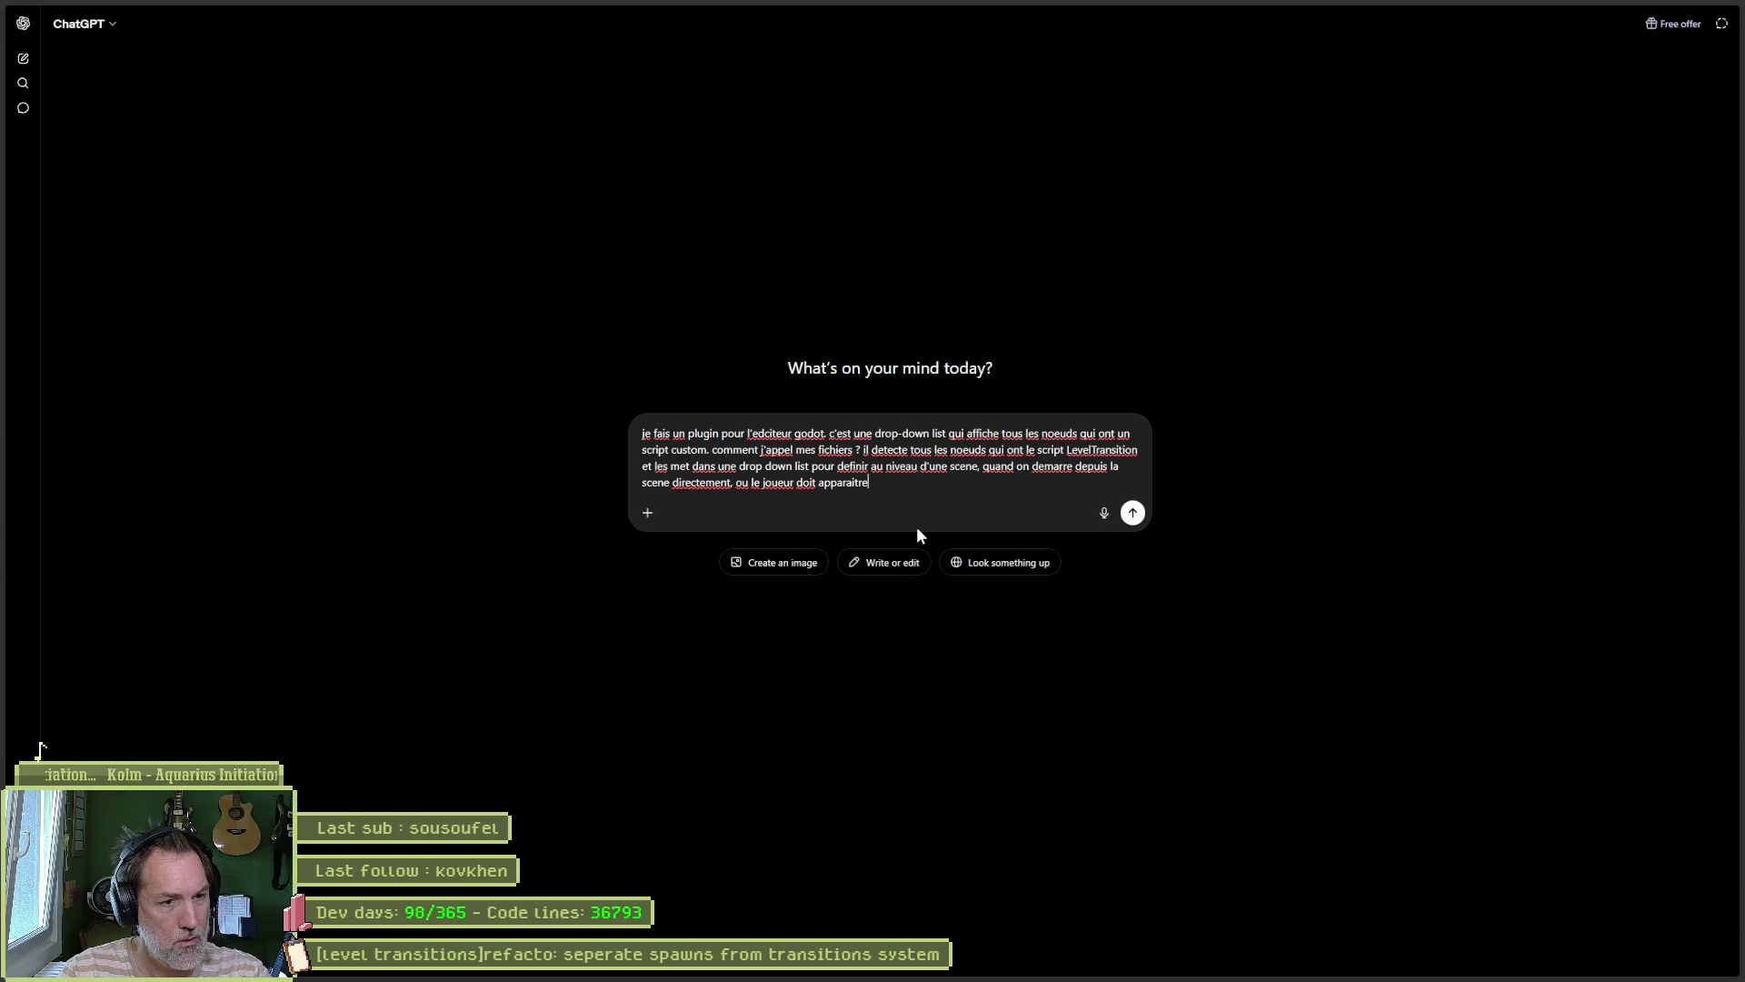
text(. A quelle t)
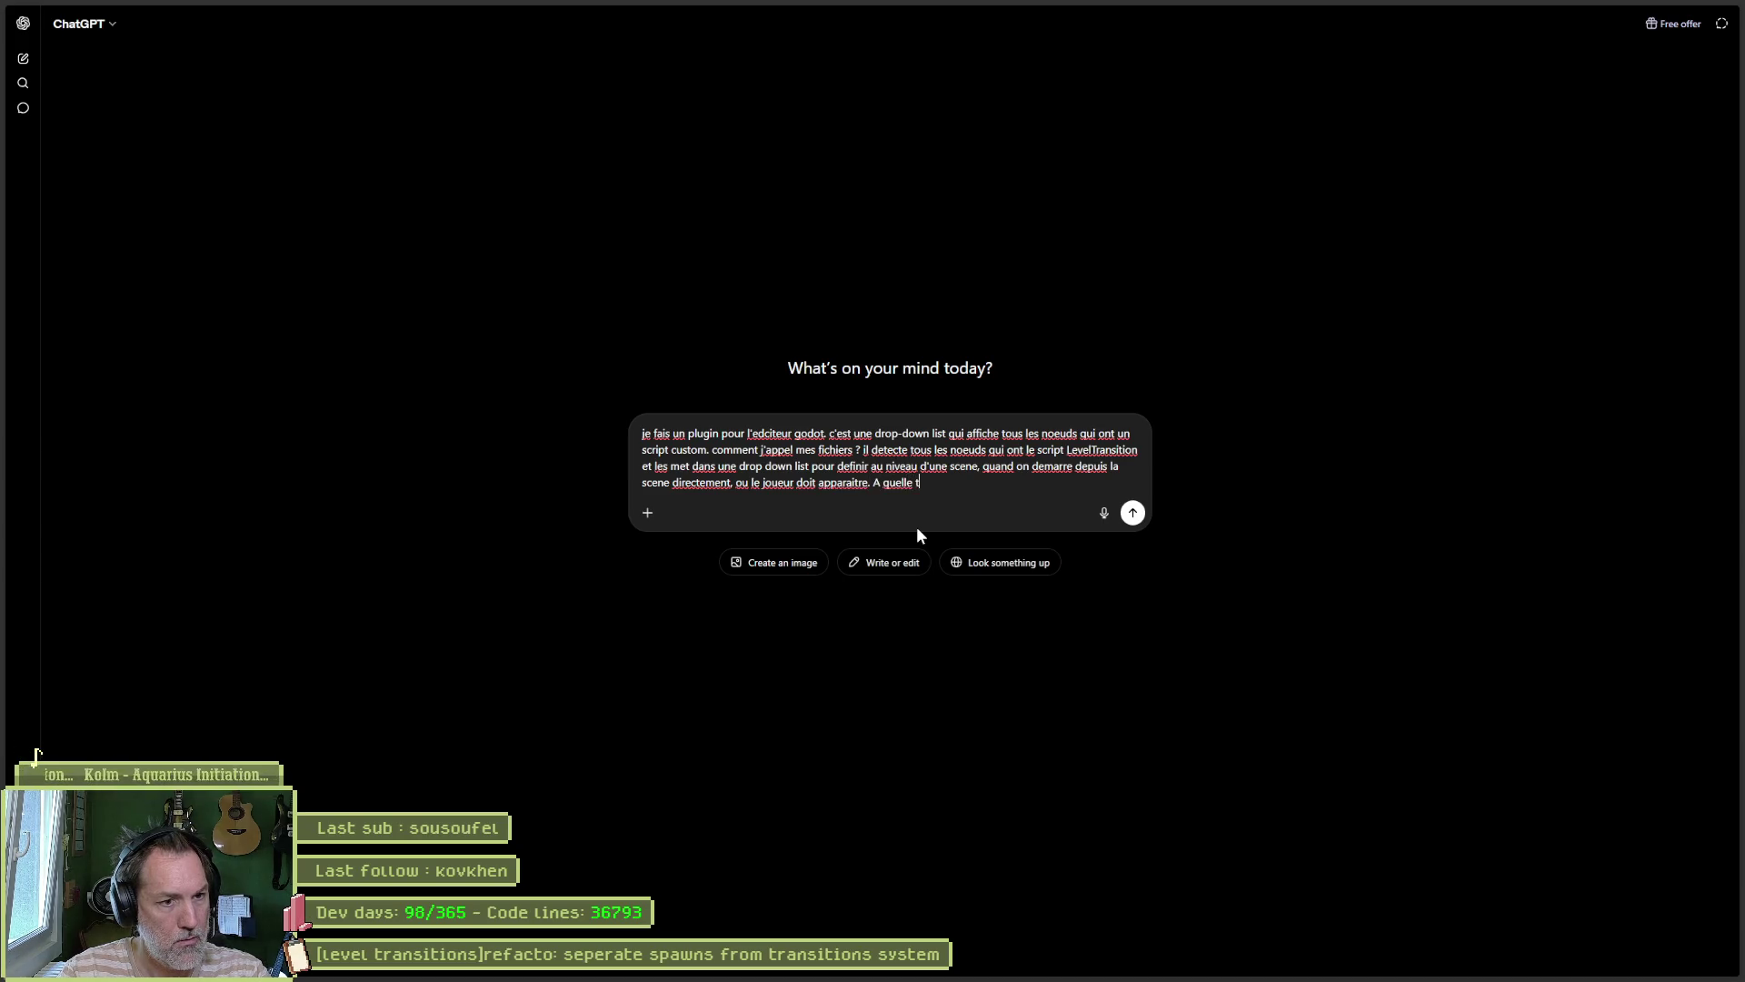
text(.)
key(Return)
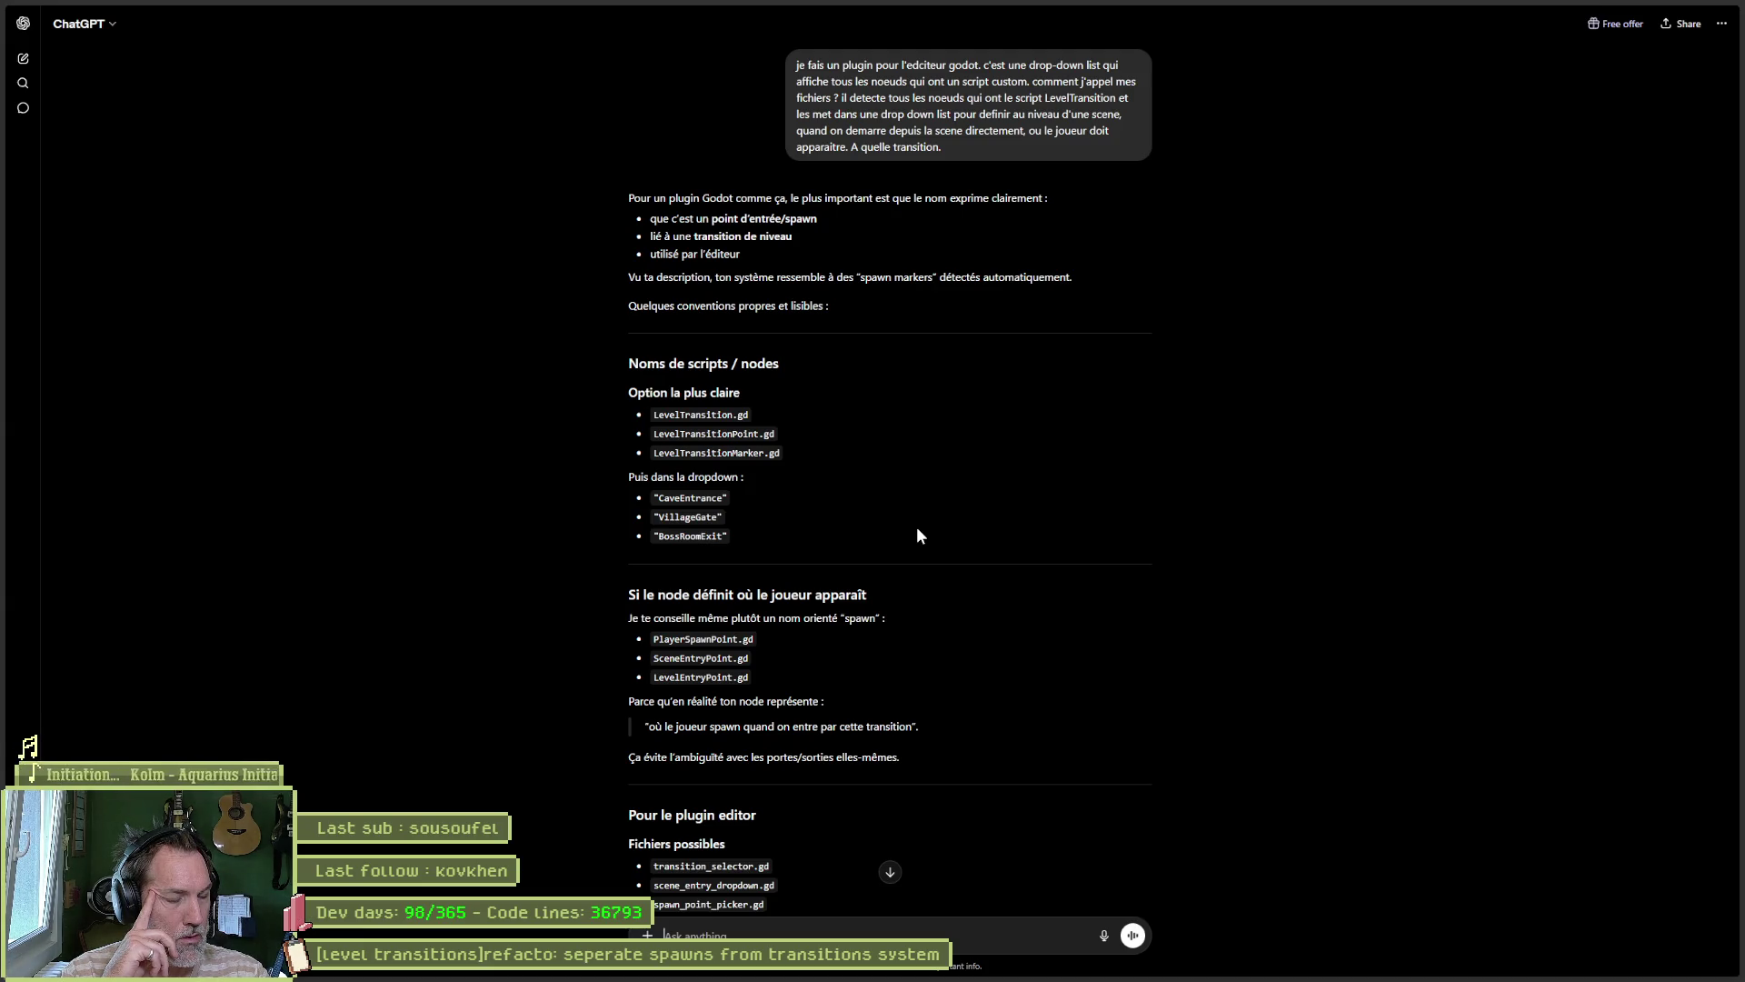
Step: Scroll down to read suggested names like transition_selector.gd and spawn_point_picker.gd
scroll(1230, 551, down, 2)
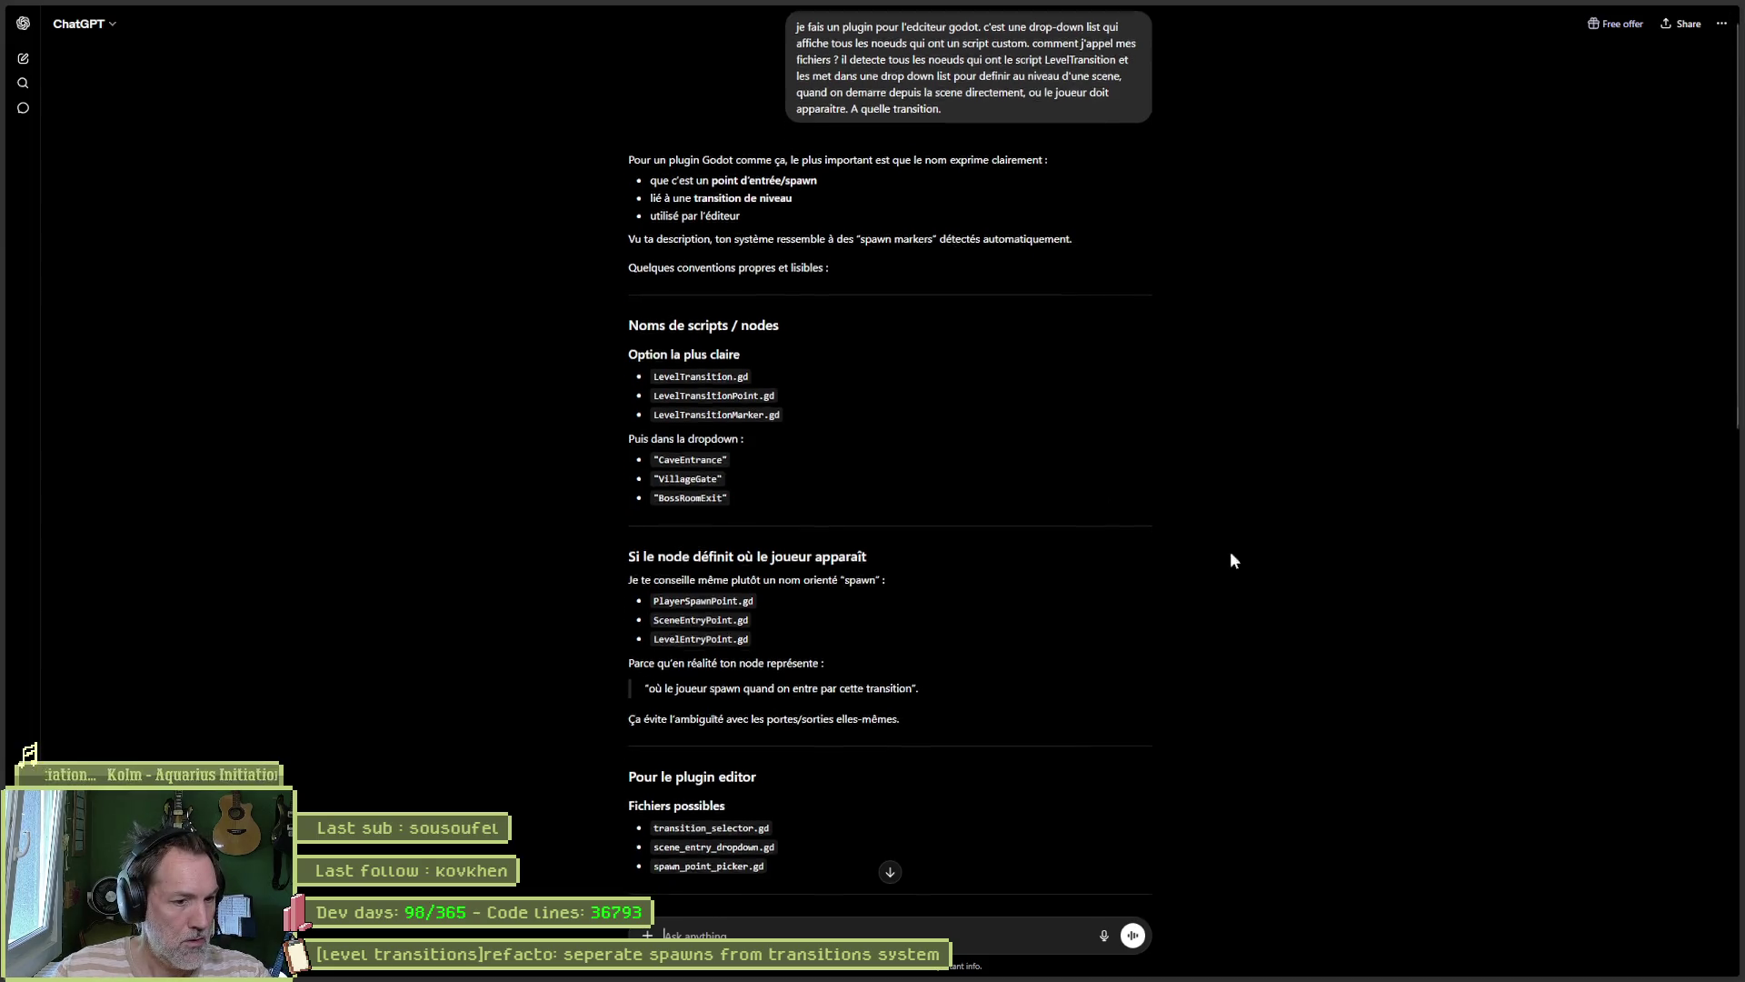
Step: Ask whether Godot plugin scripts usually carry a plugin suffix, read the reply, then leave the browser
scroll(1297, 575, down, 3)
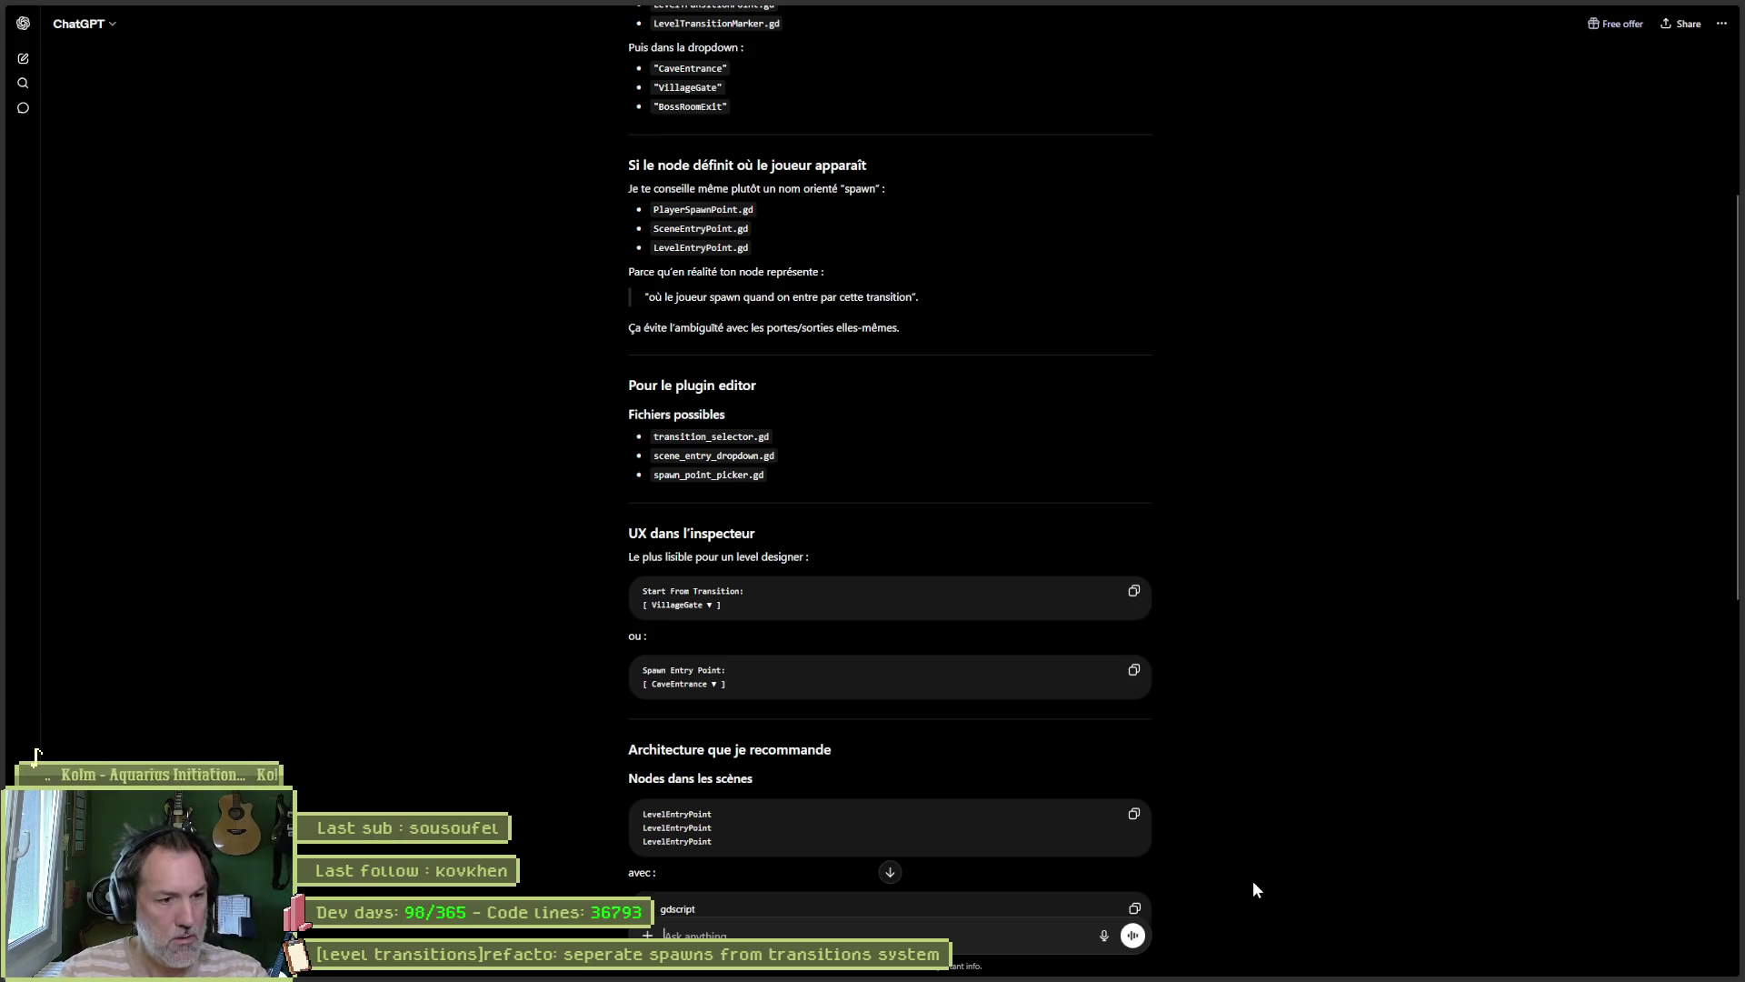
text(est/ce que les script)
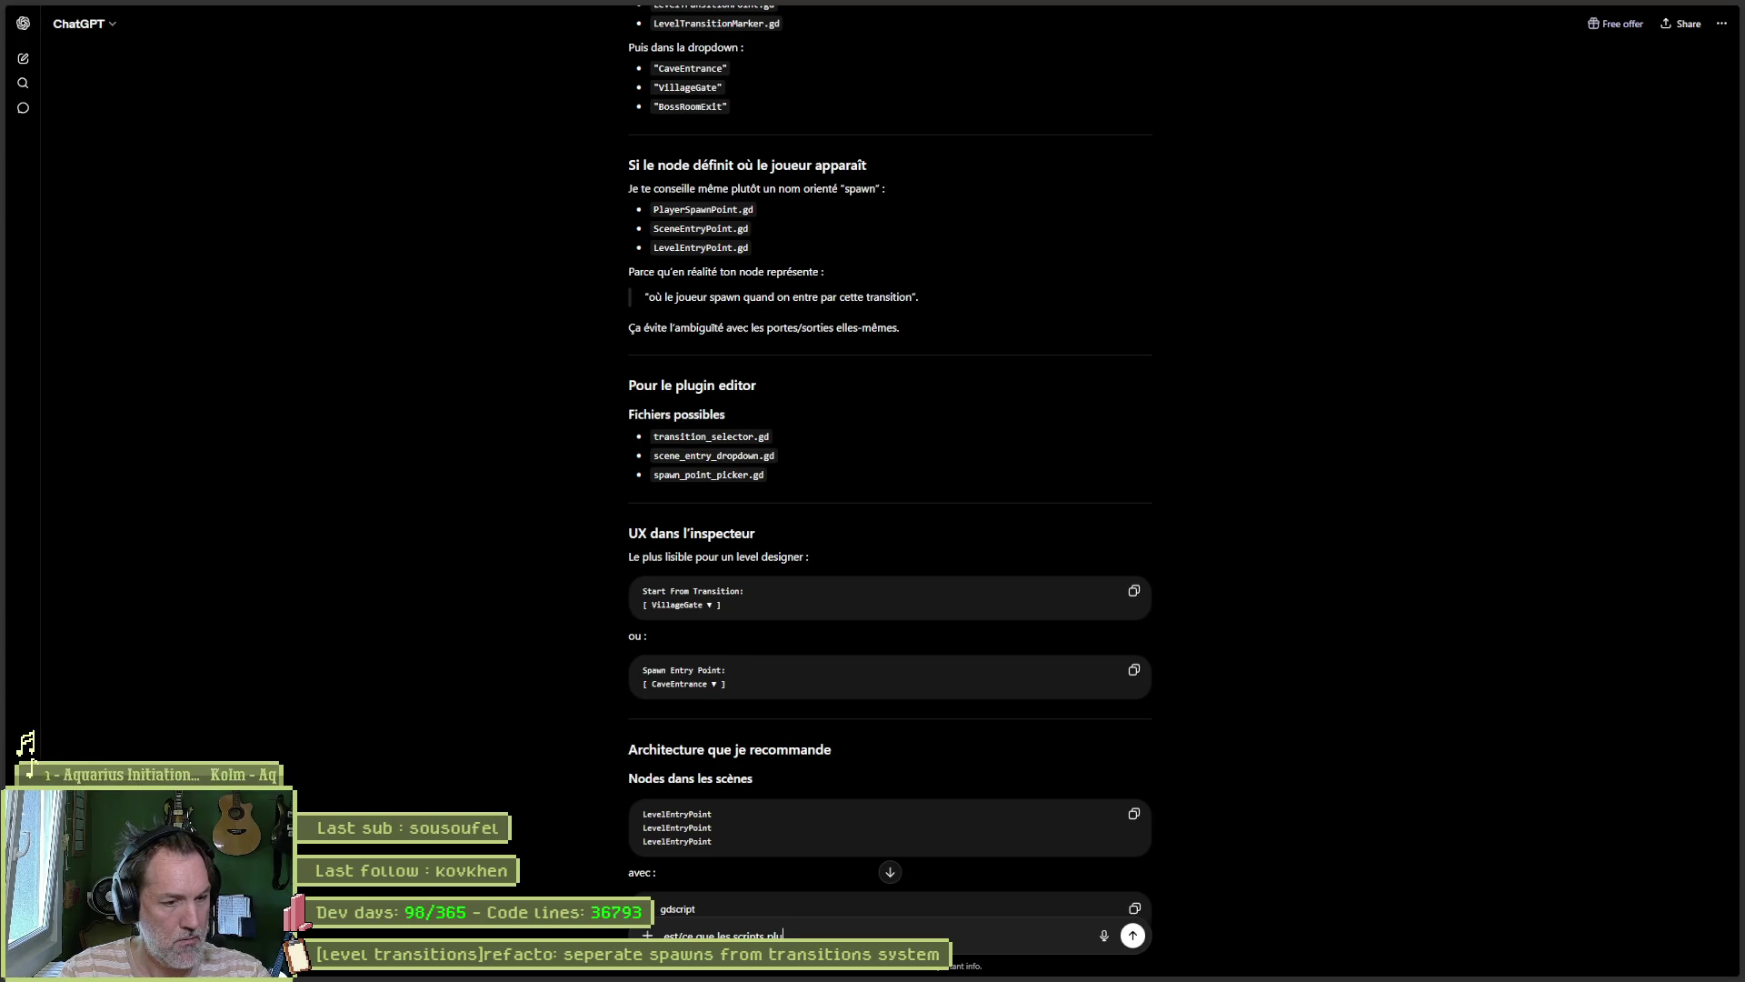
text(s plugin ?)
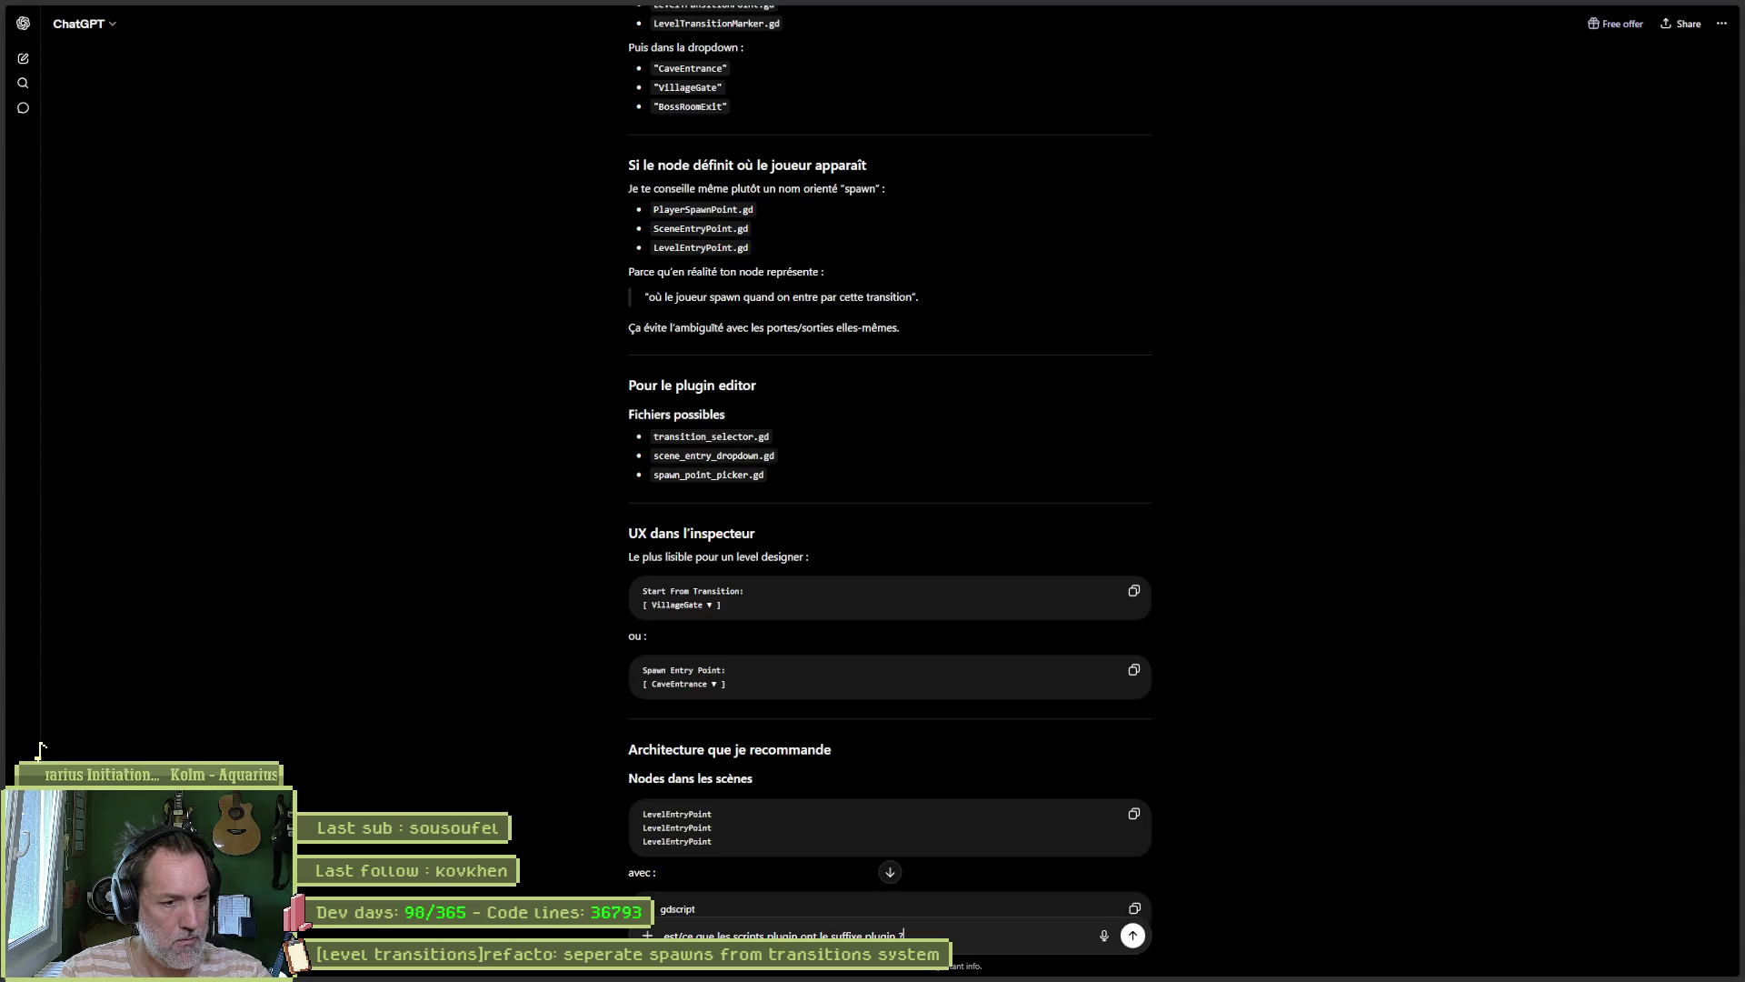
key(Return)
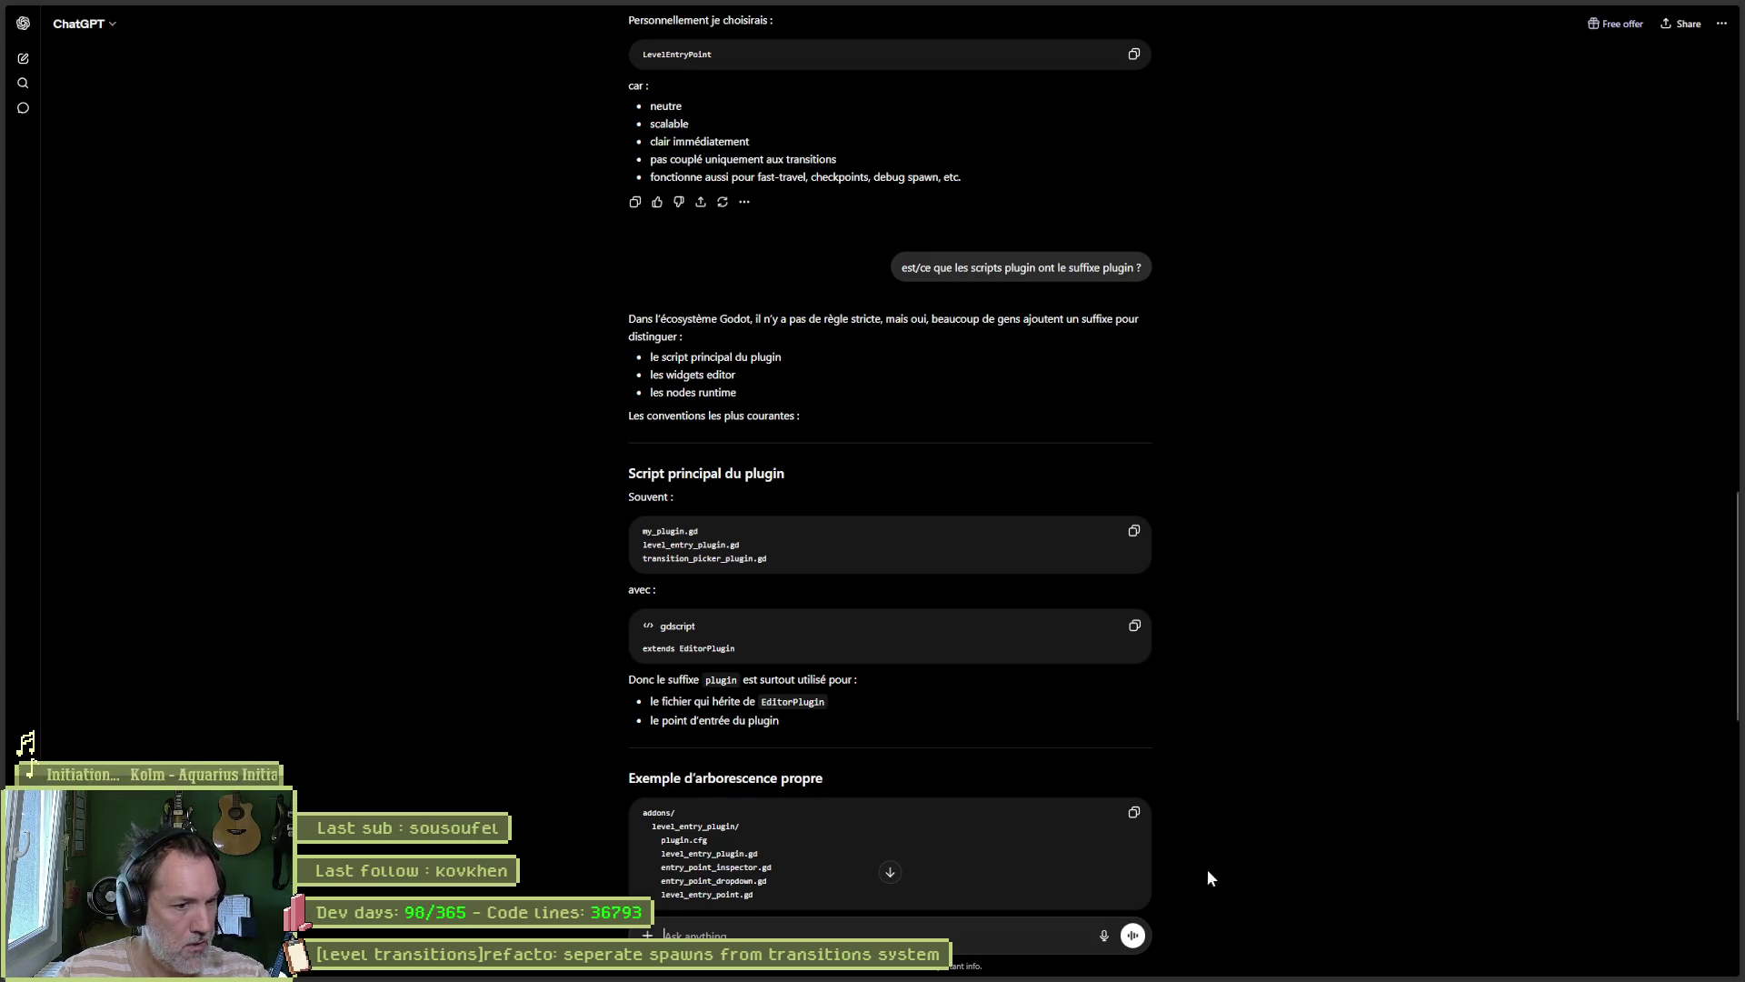
scroll(1208, 871, down, 3)
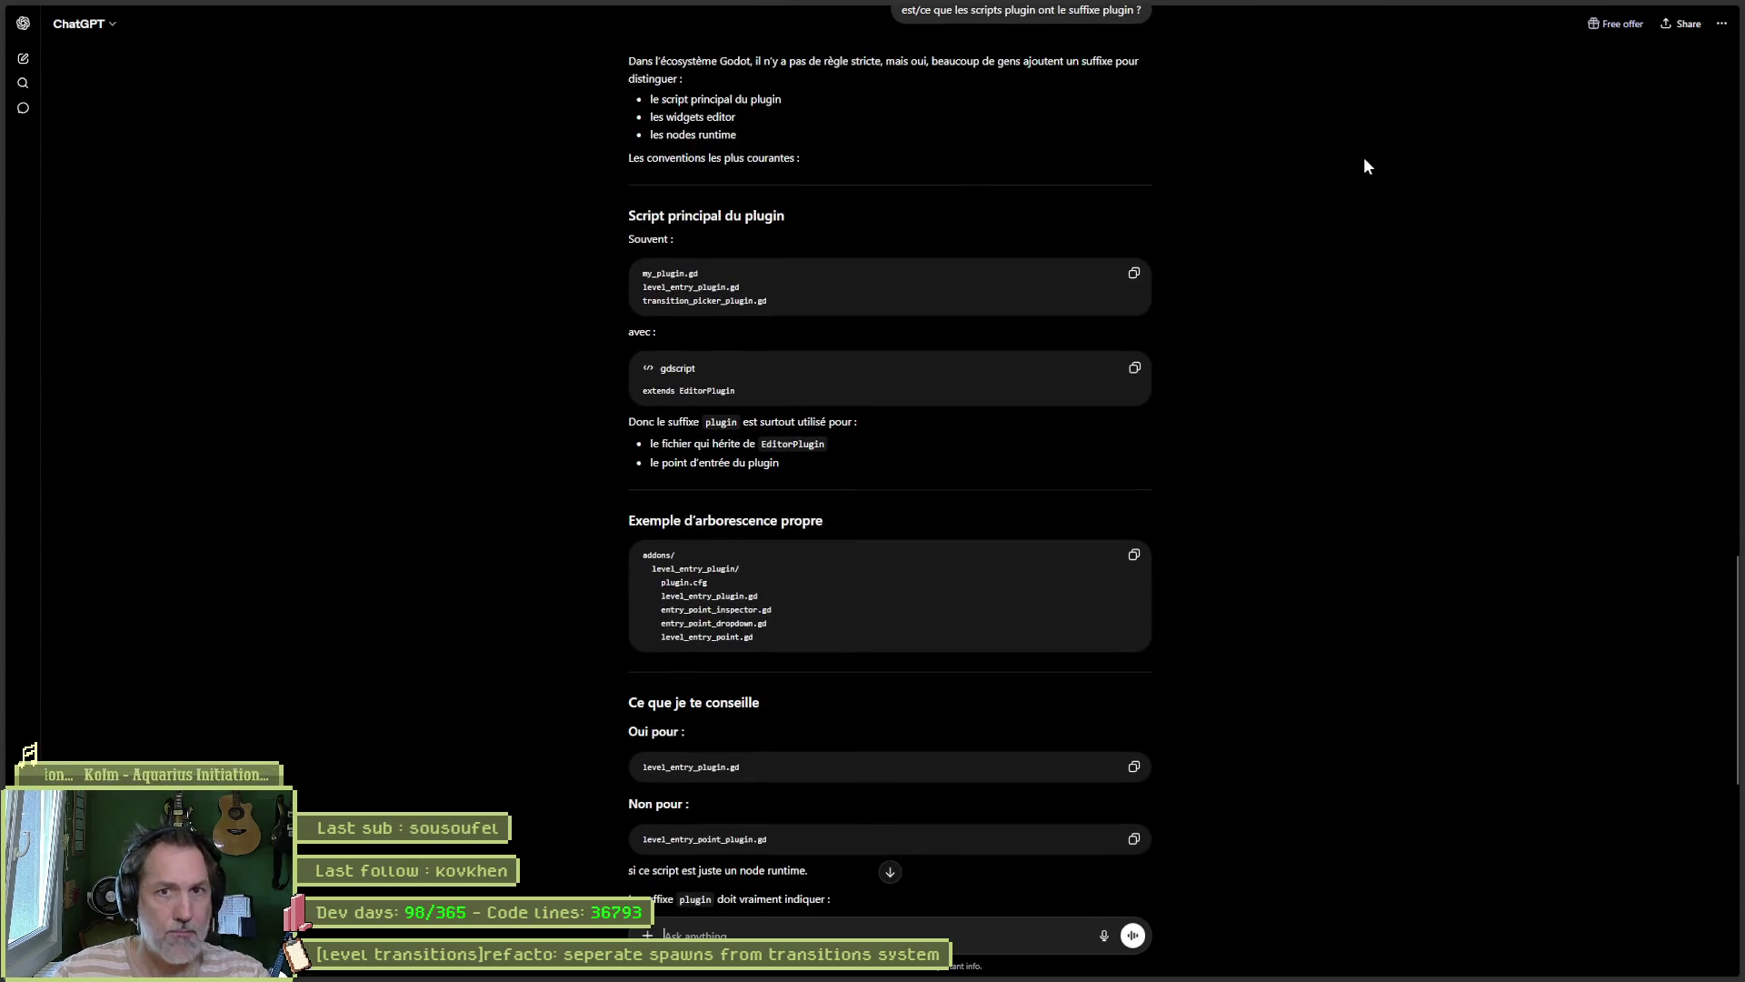
click(1585, 51)
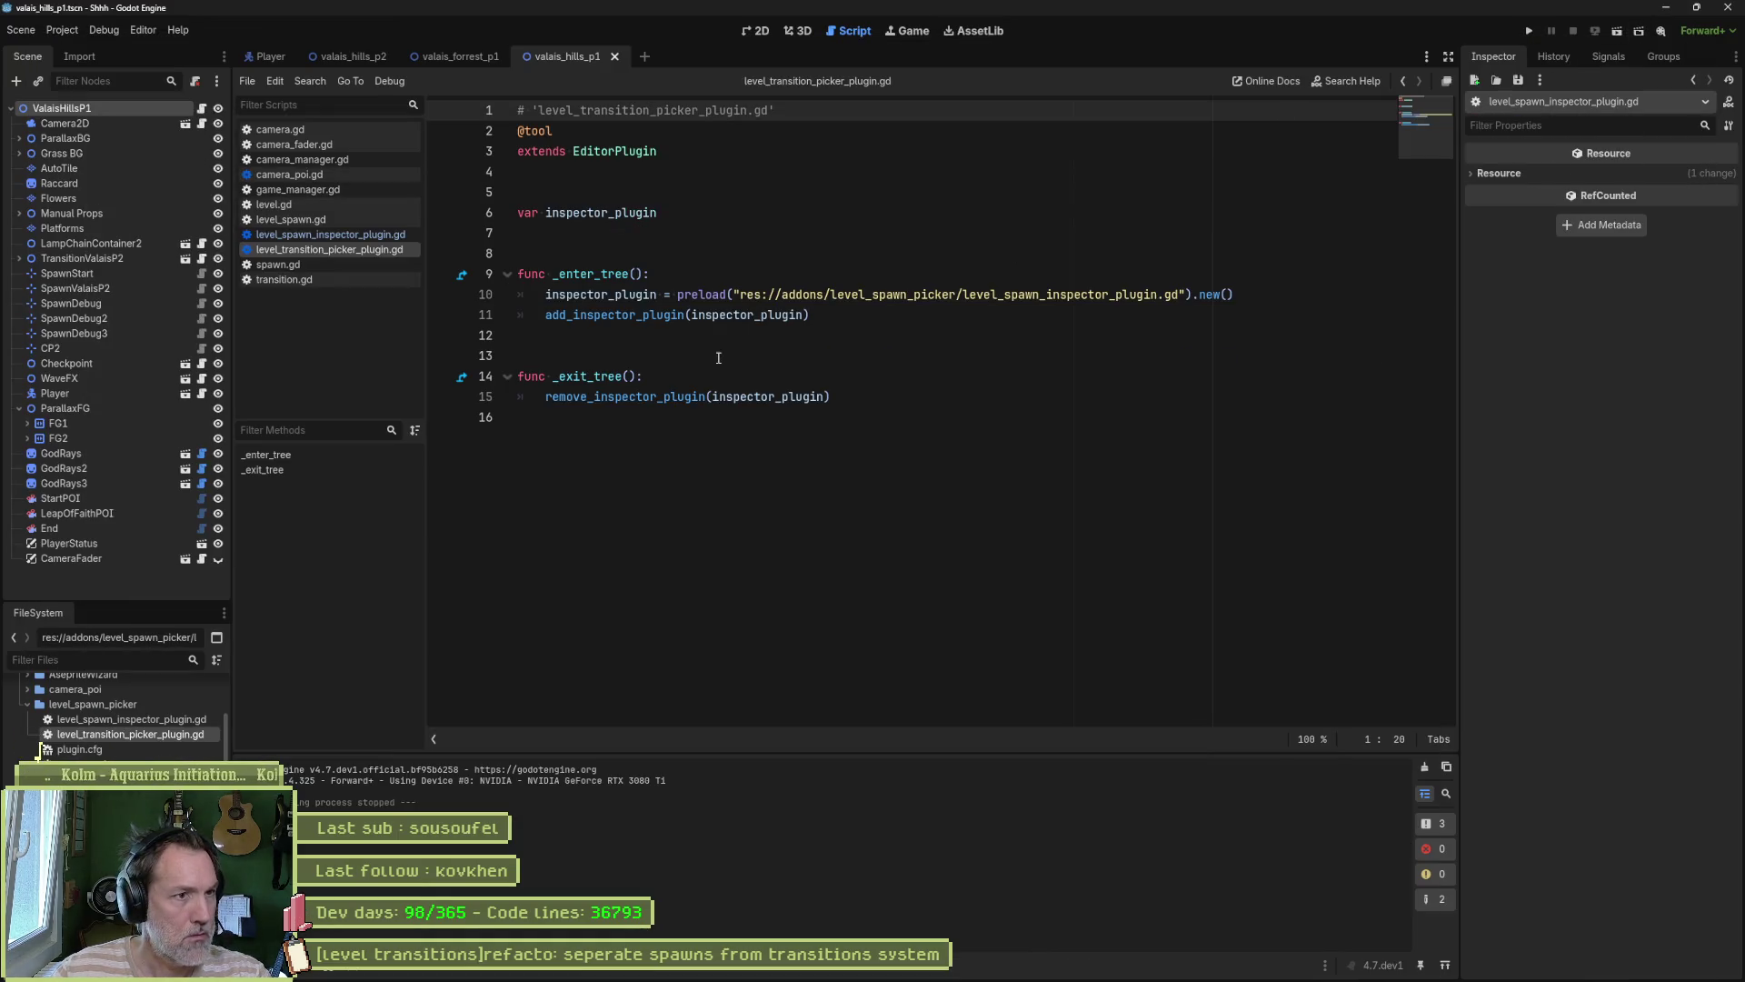
Step: Open level_spawn_inspector_plugin.gd from the FileSystem and fold all its functions
click(614, 151)
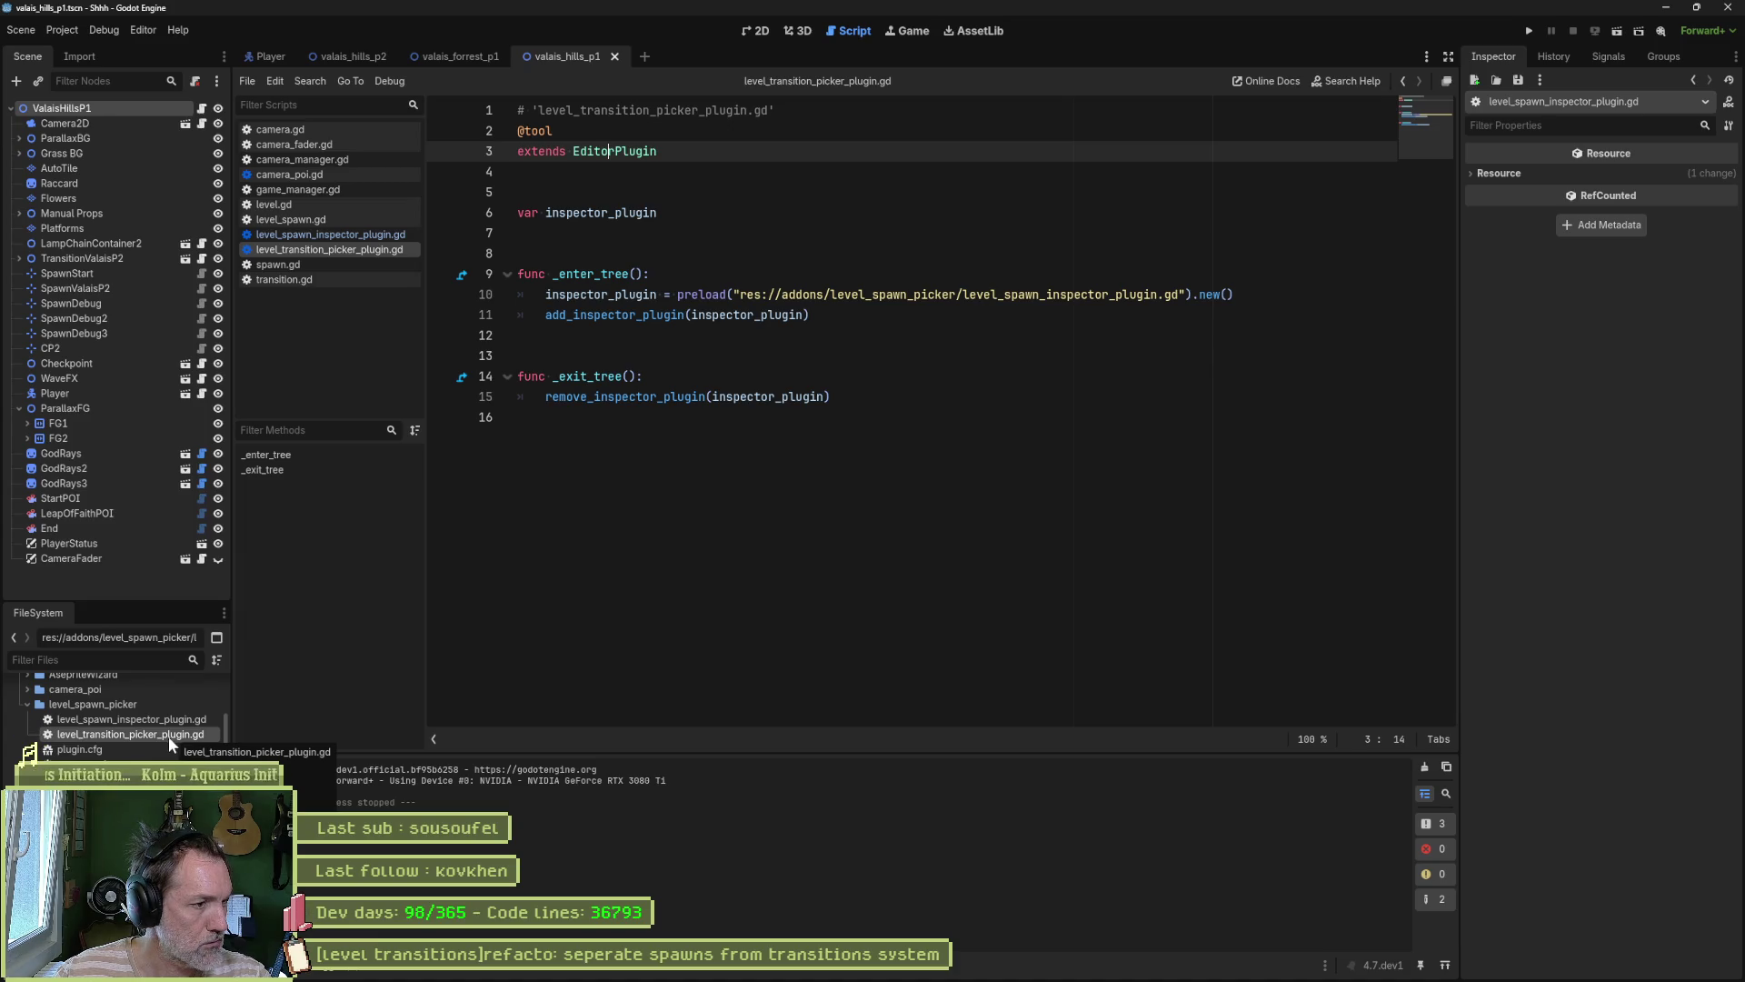
double_click(178, 721)
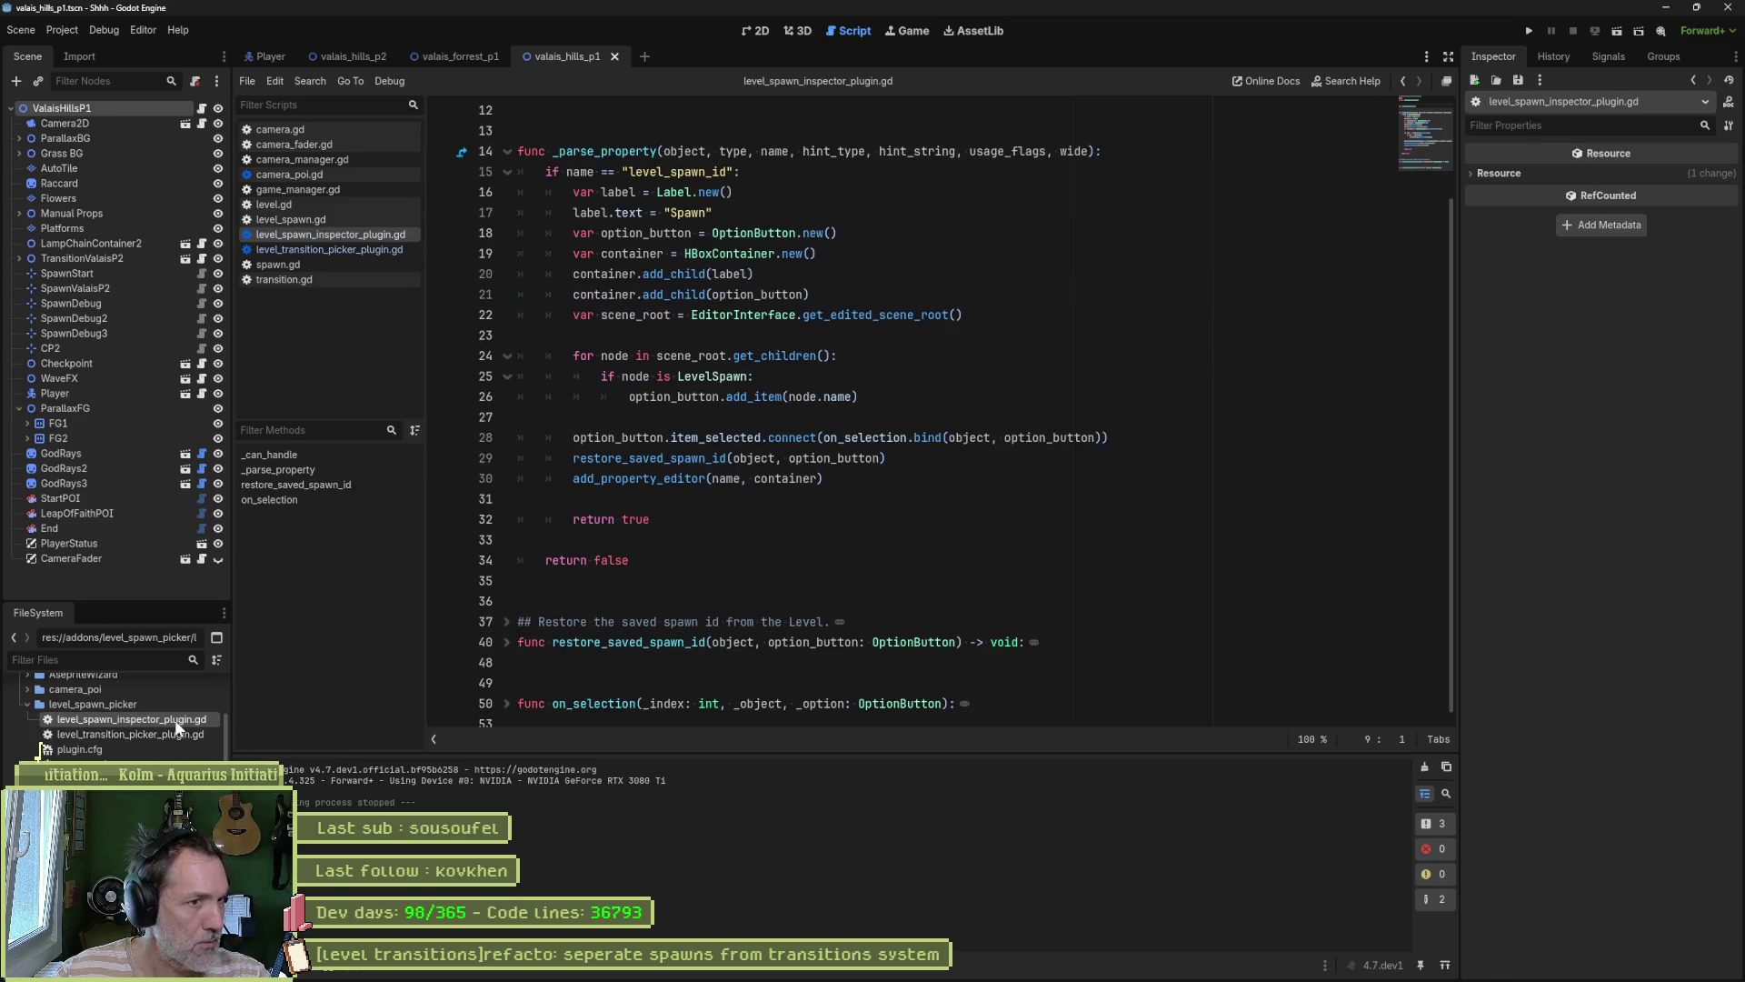
click(1042, 489)
key(ctrl+alt+f)
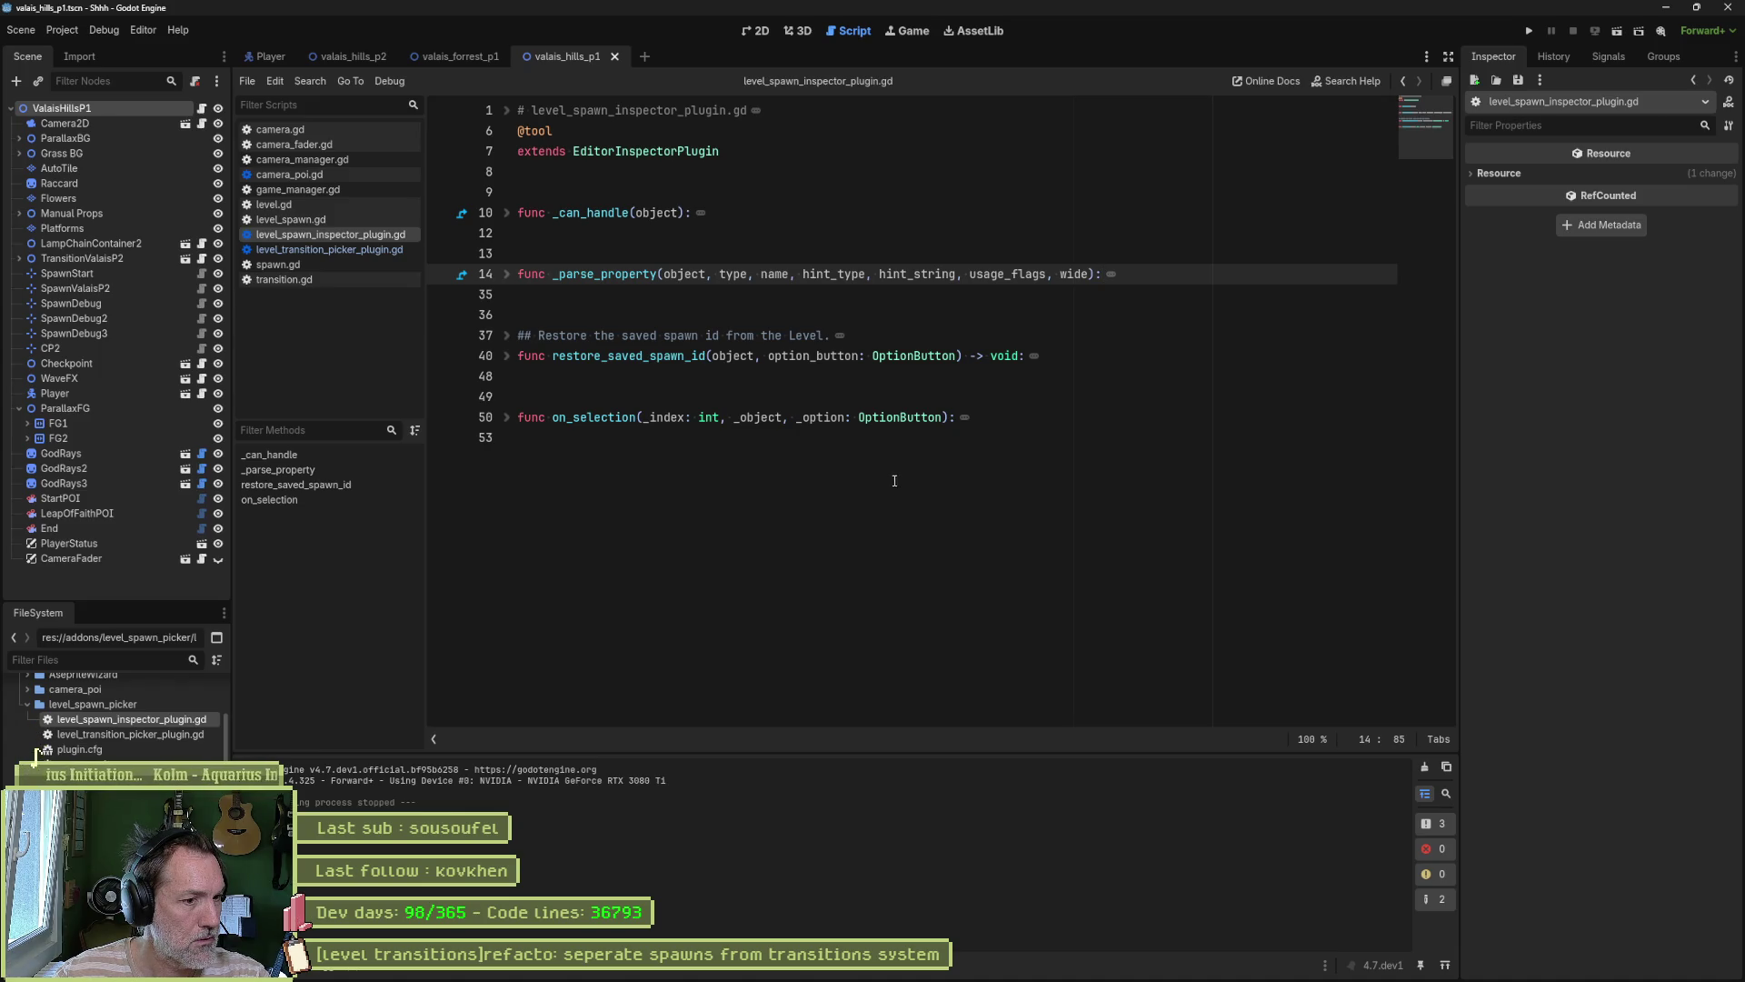
Step: Reopen level_transition_picker_plugin.gd, highlight inspector_plugin uses, then show the level's 2D view
double_click(182, 732)
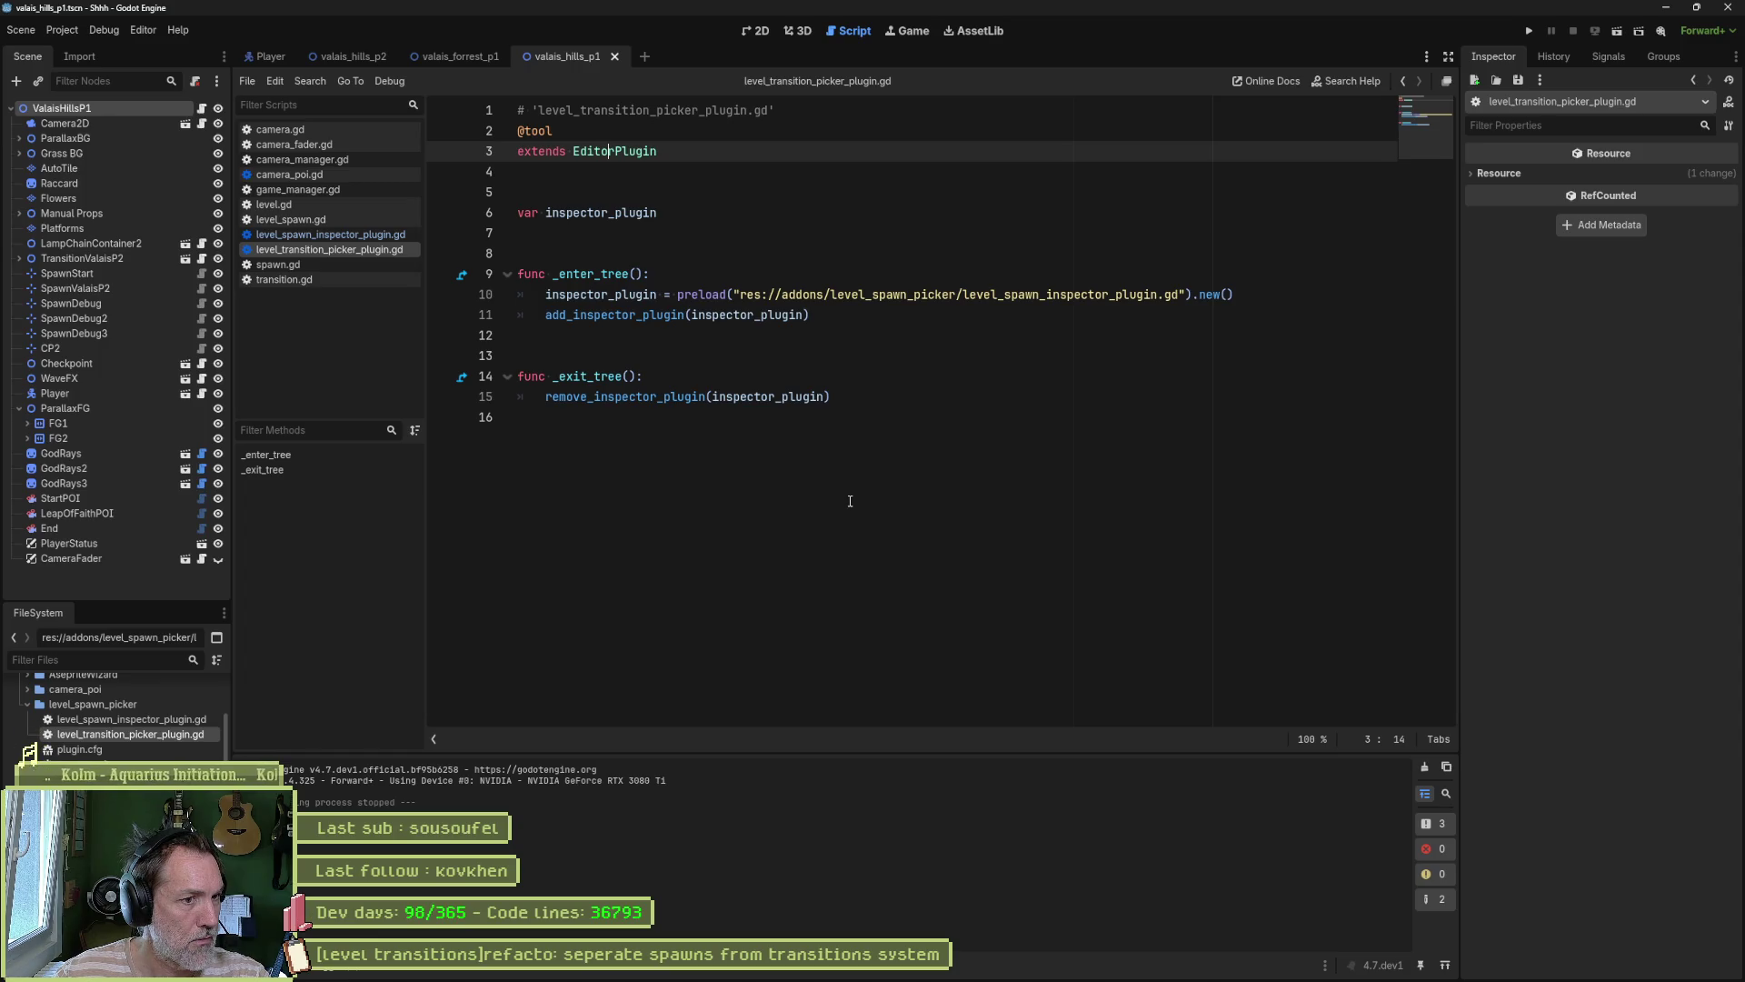
double_click(806, 396)
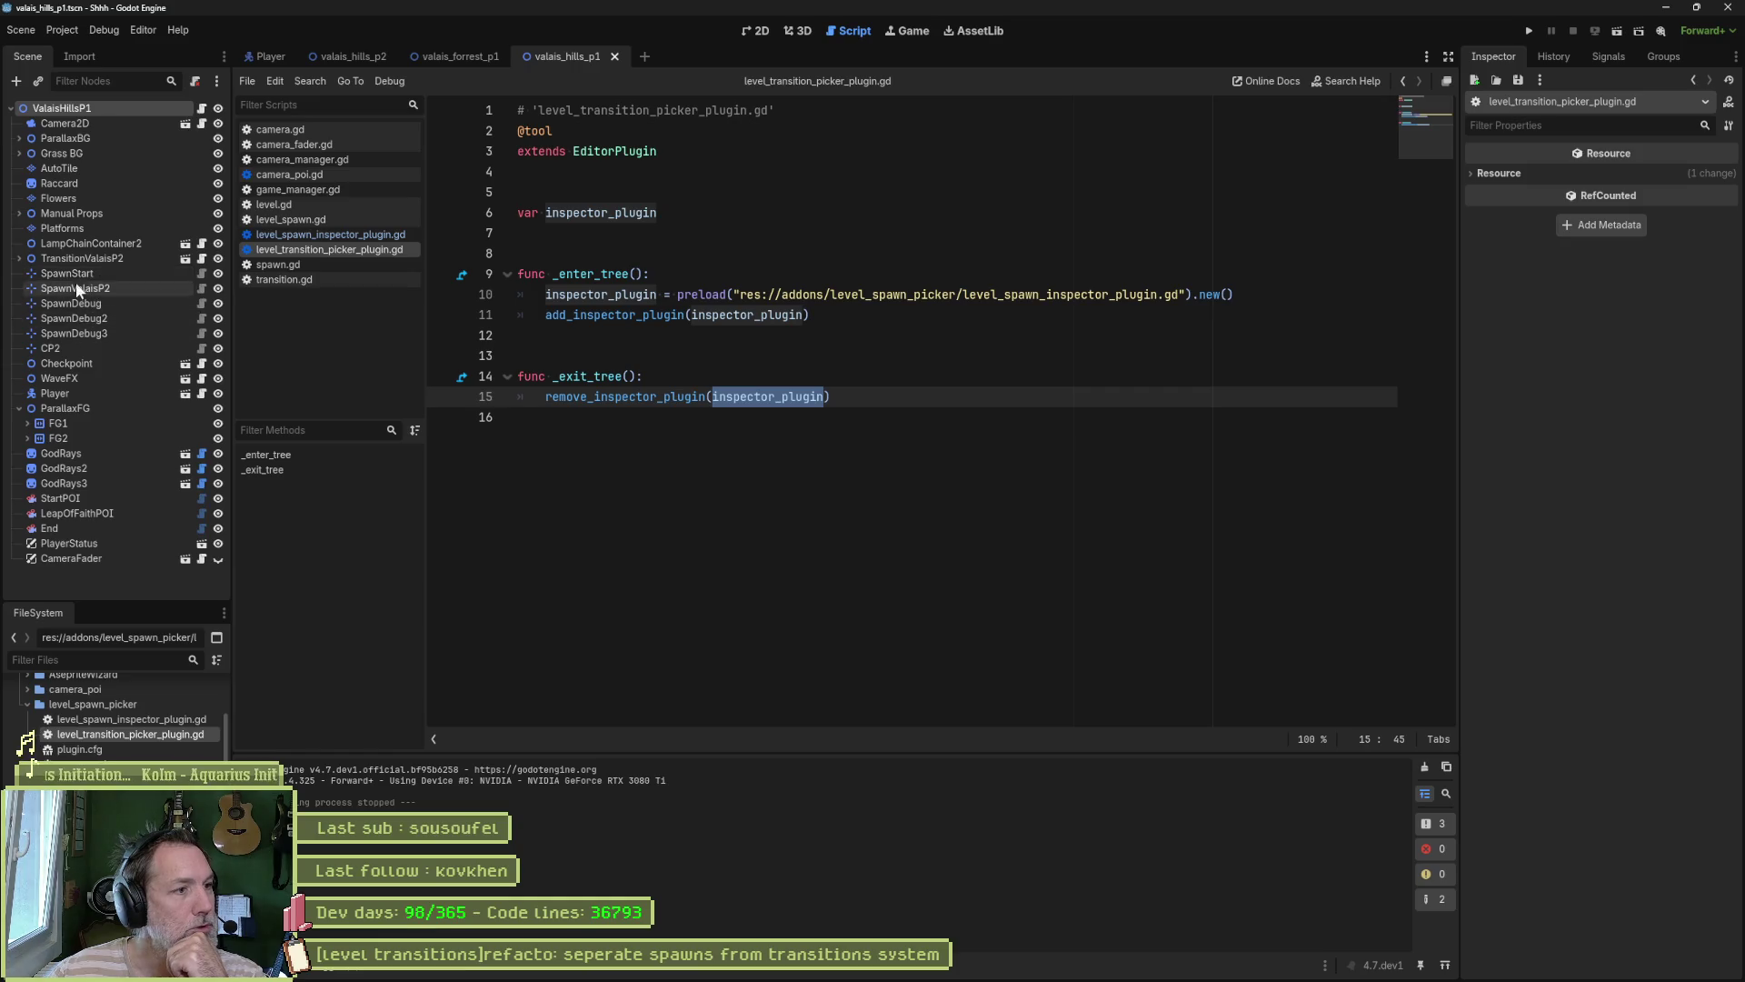
click(753, 30)
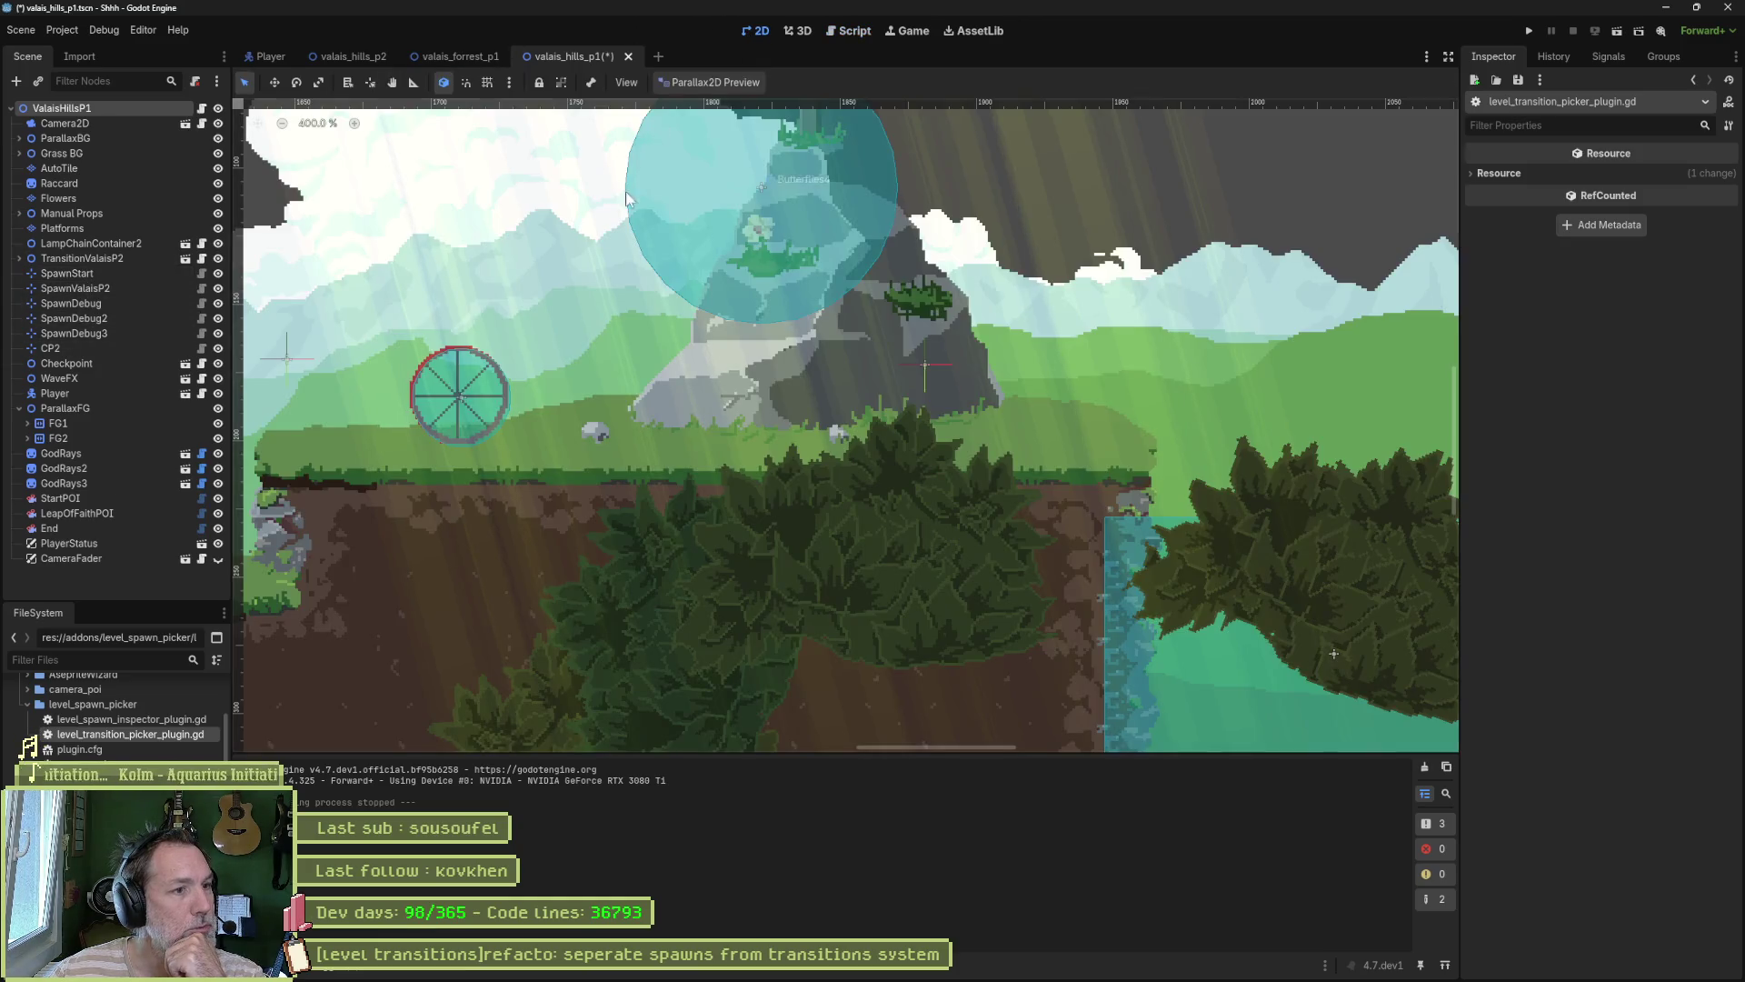
Step: Drag the Player in Move mode to just left of the barn, then select ValaisHillsP1
scroll(625, 191, down, 4)
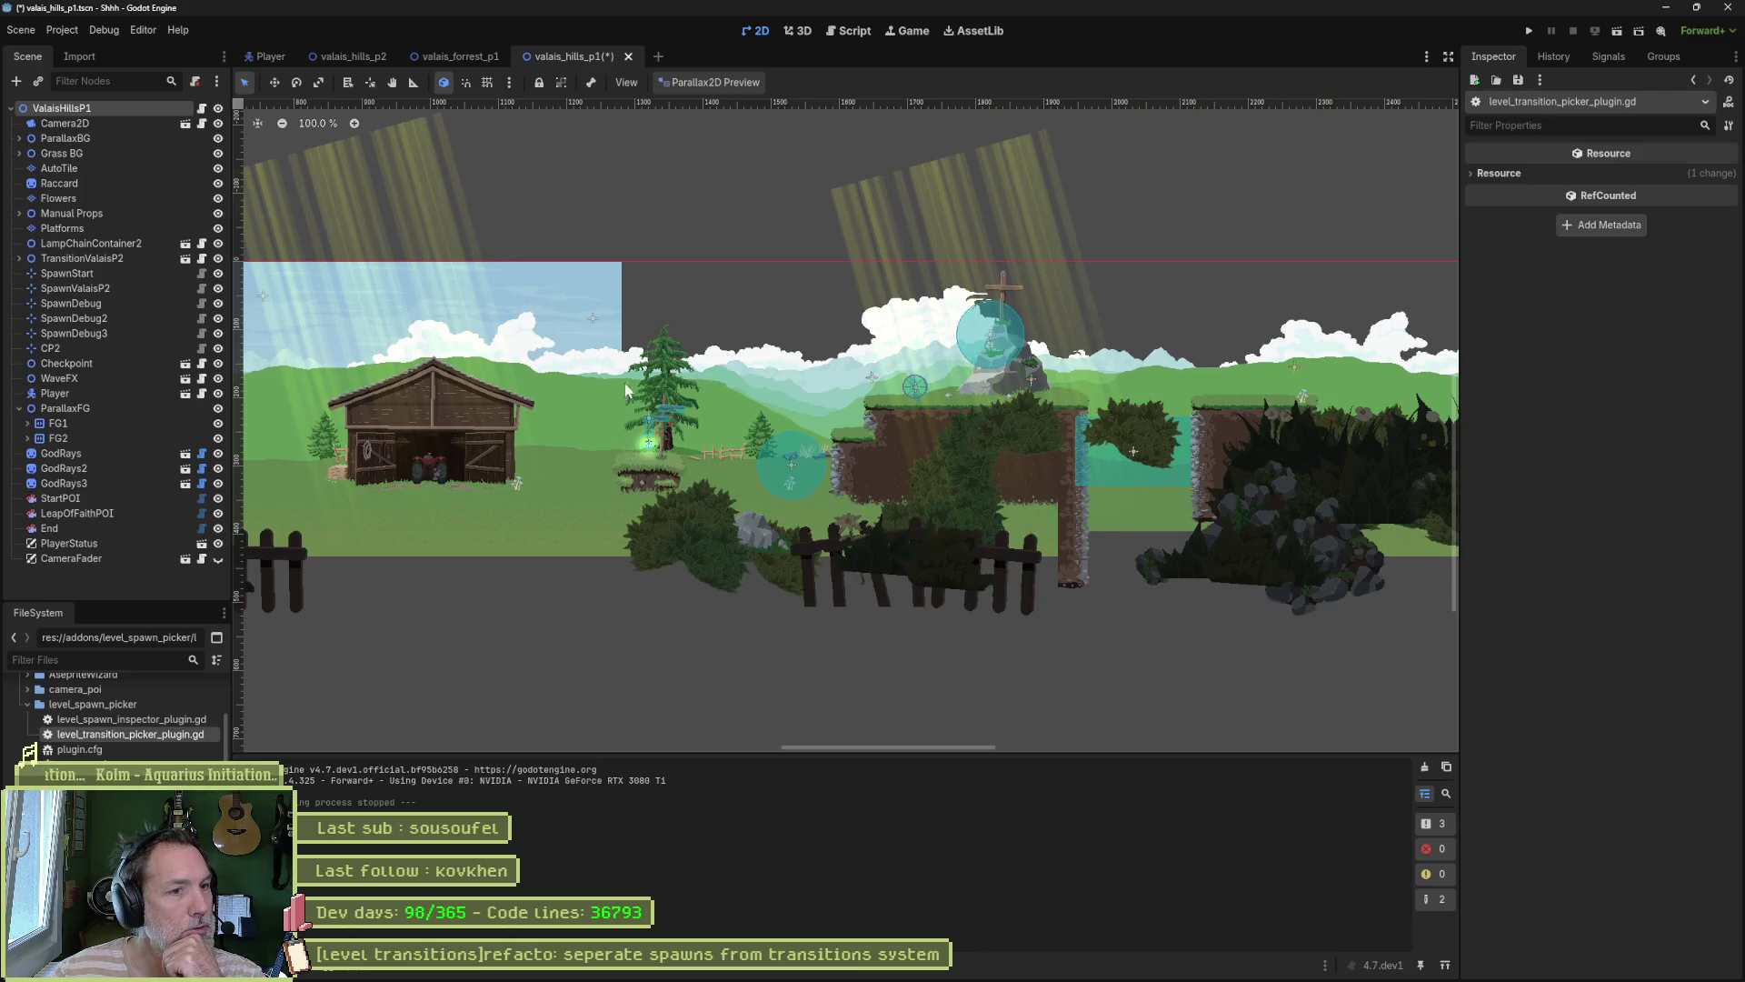
drag(625, 391, 1086, 397)
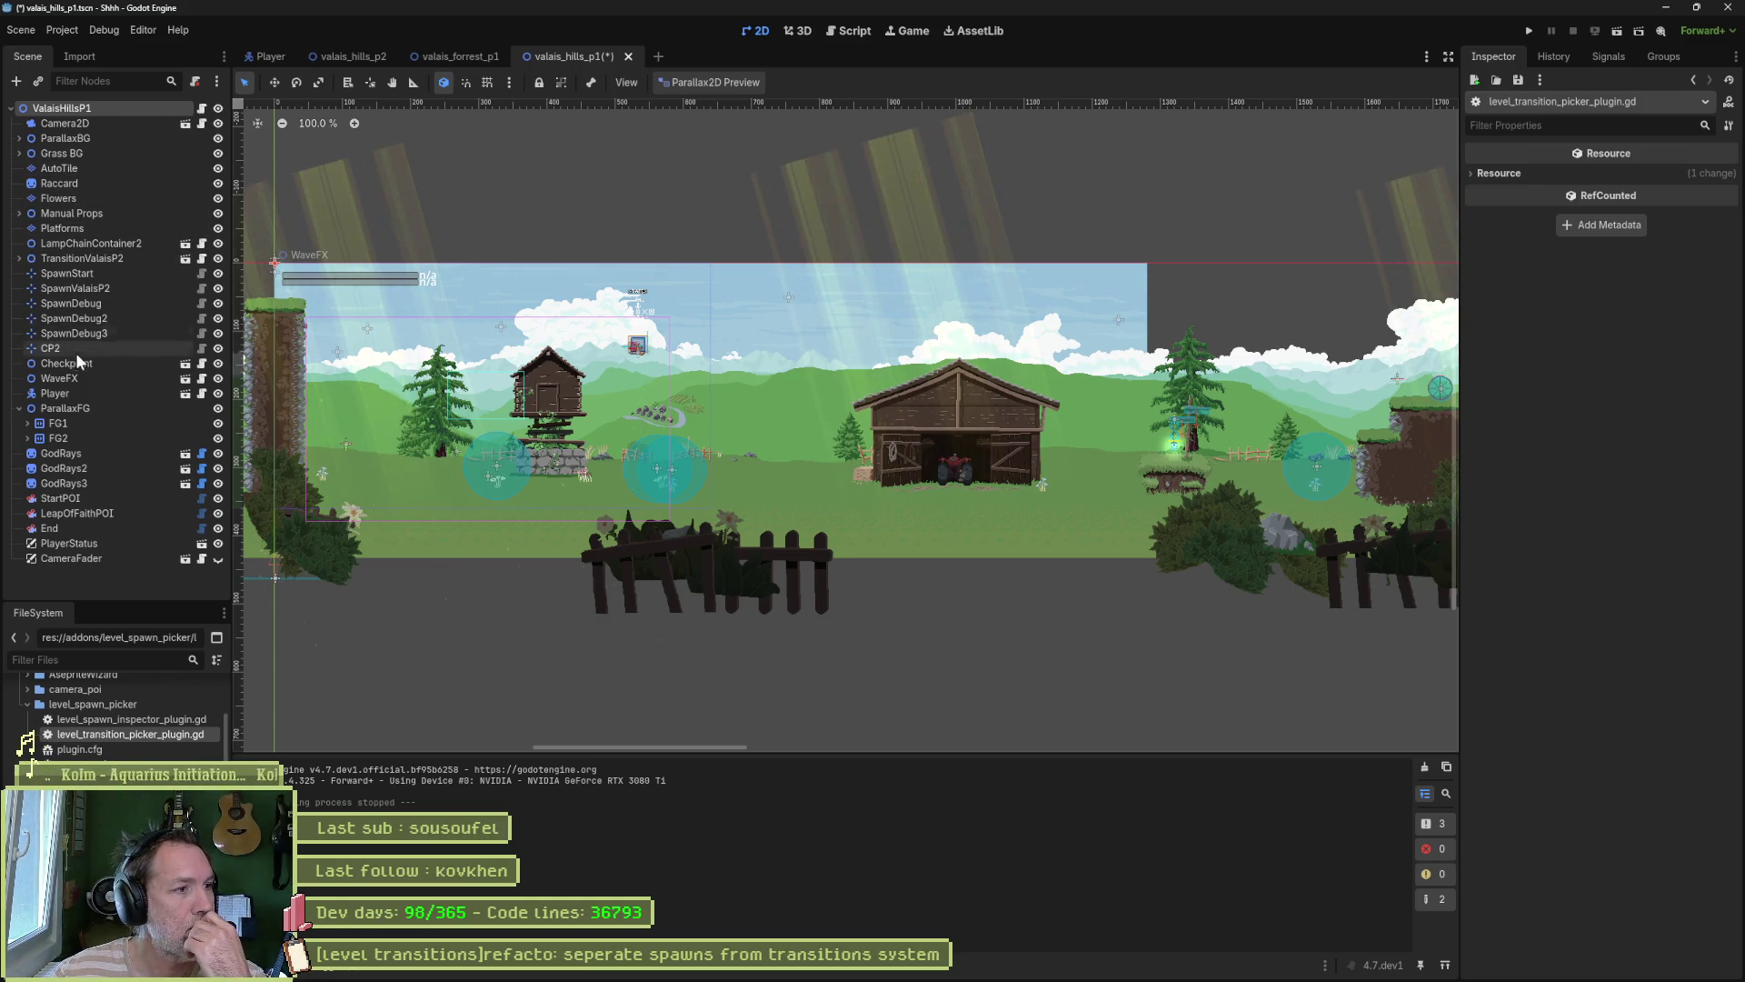
click(80, 391)
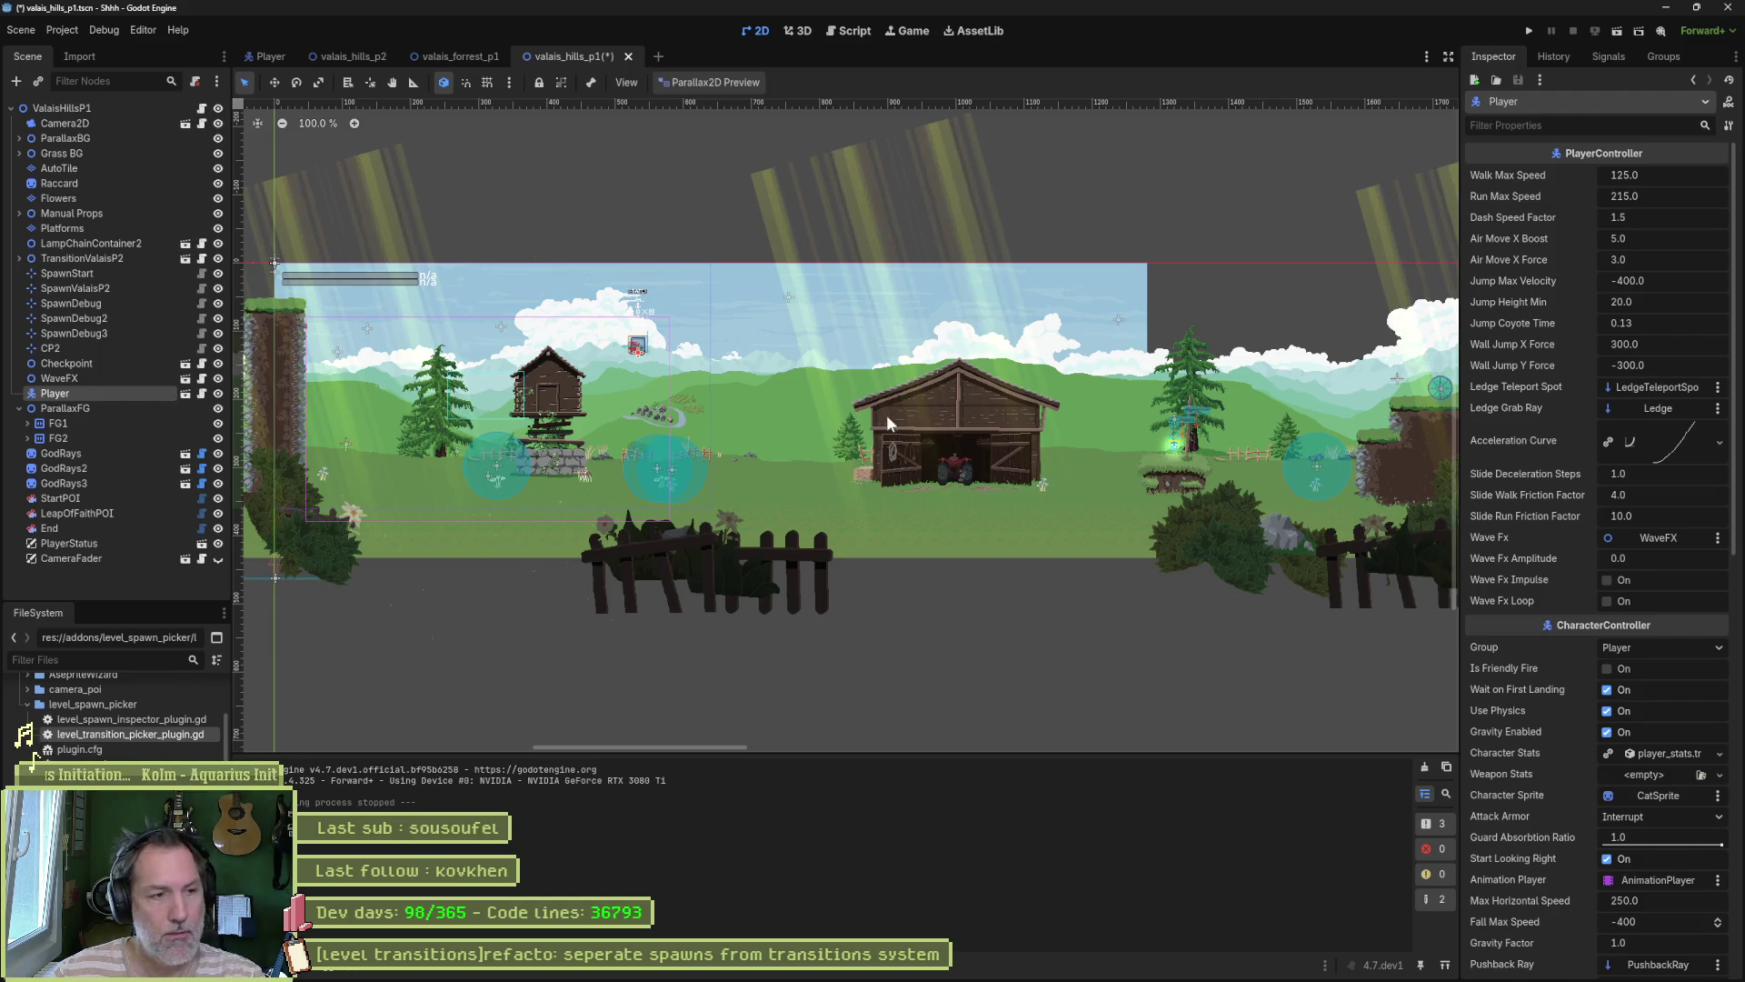
key(w)
mouse_move(696, 367)
mouse_down()
mouse_move(968, 476)
mouse_move(909, 477)
mouse_up()
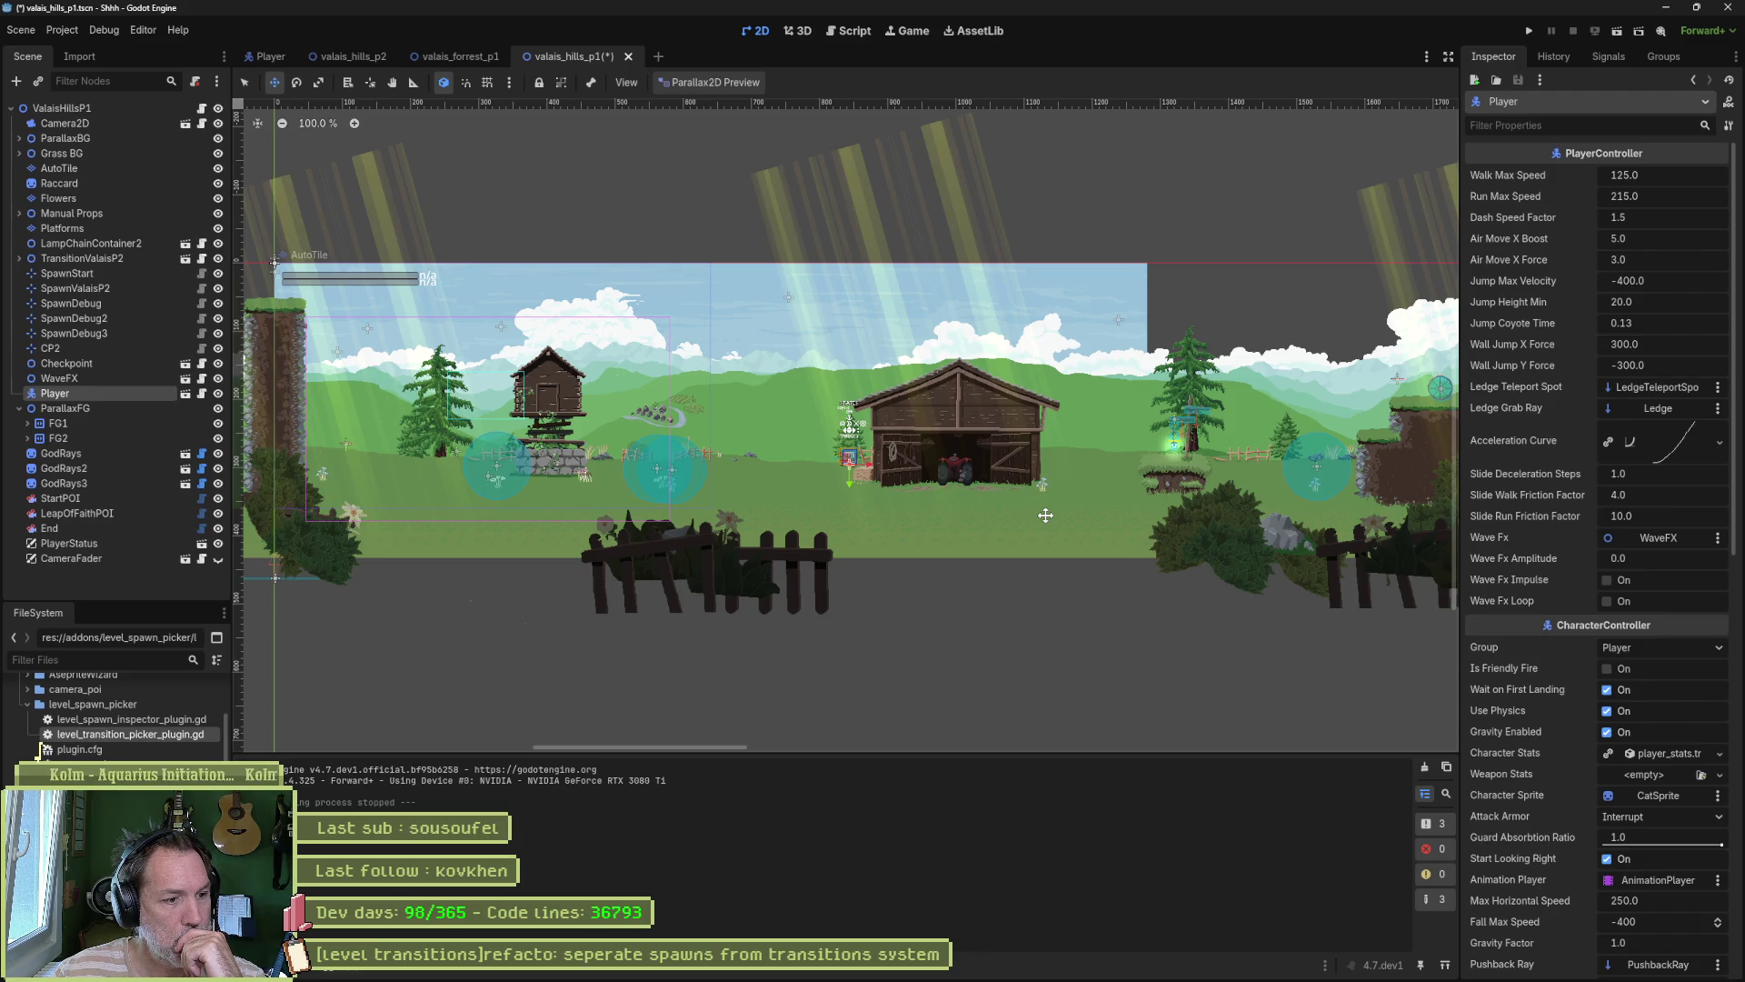
scroll(843, 495, up, 5)
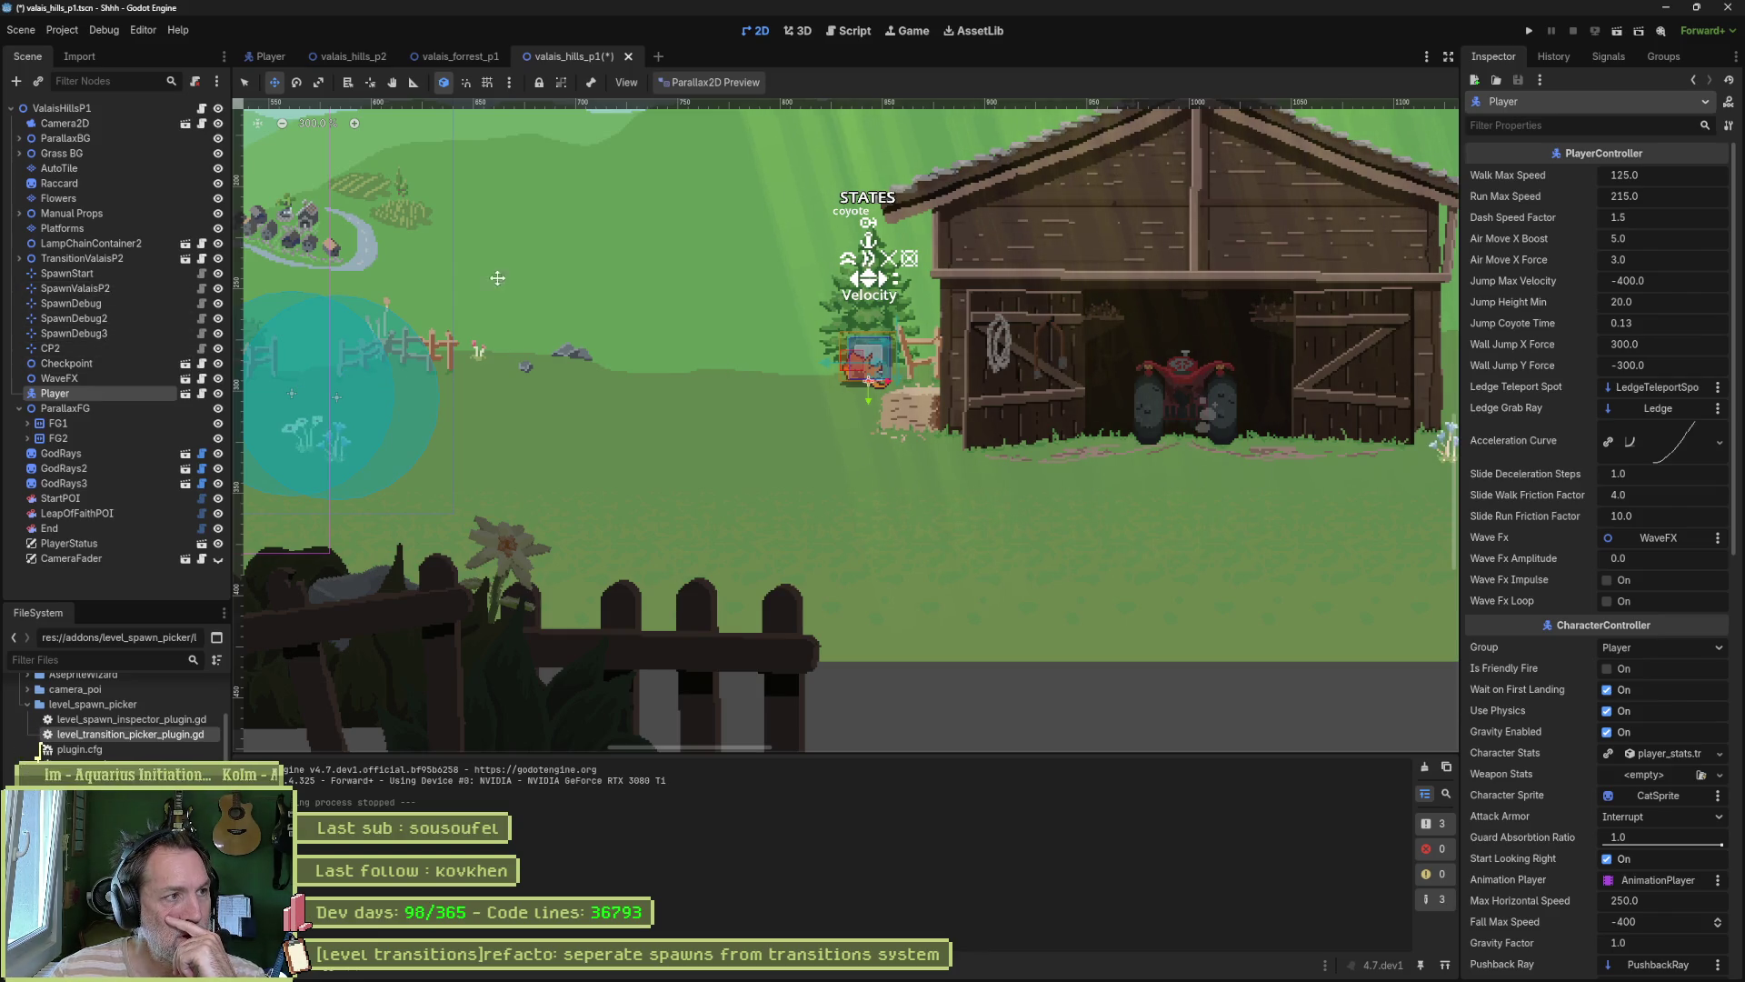
click(92, 107)
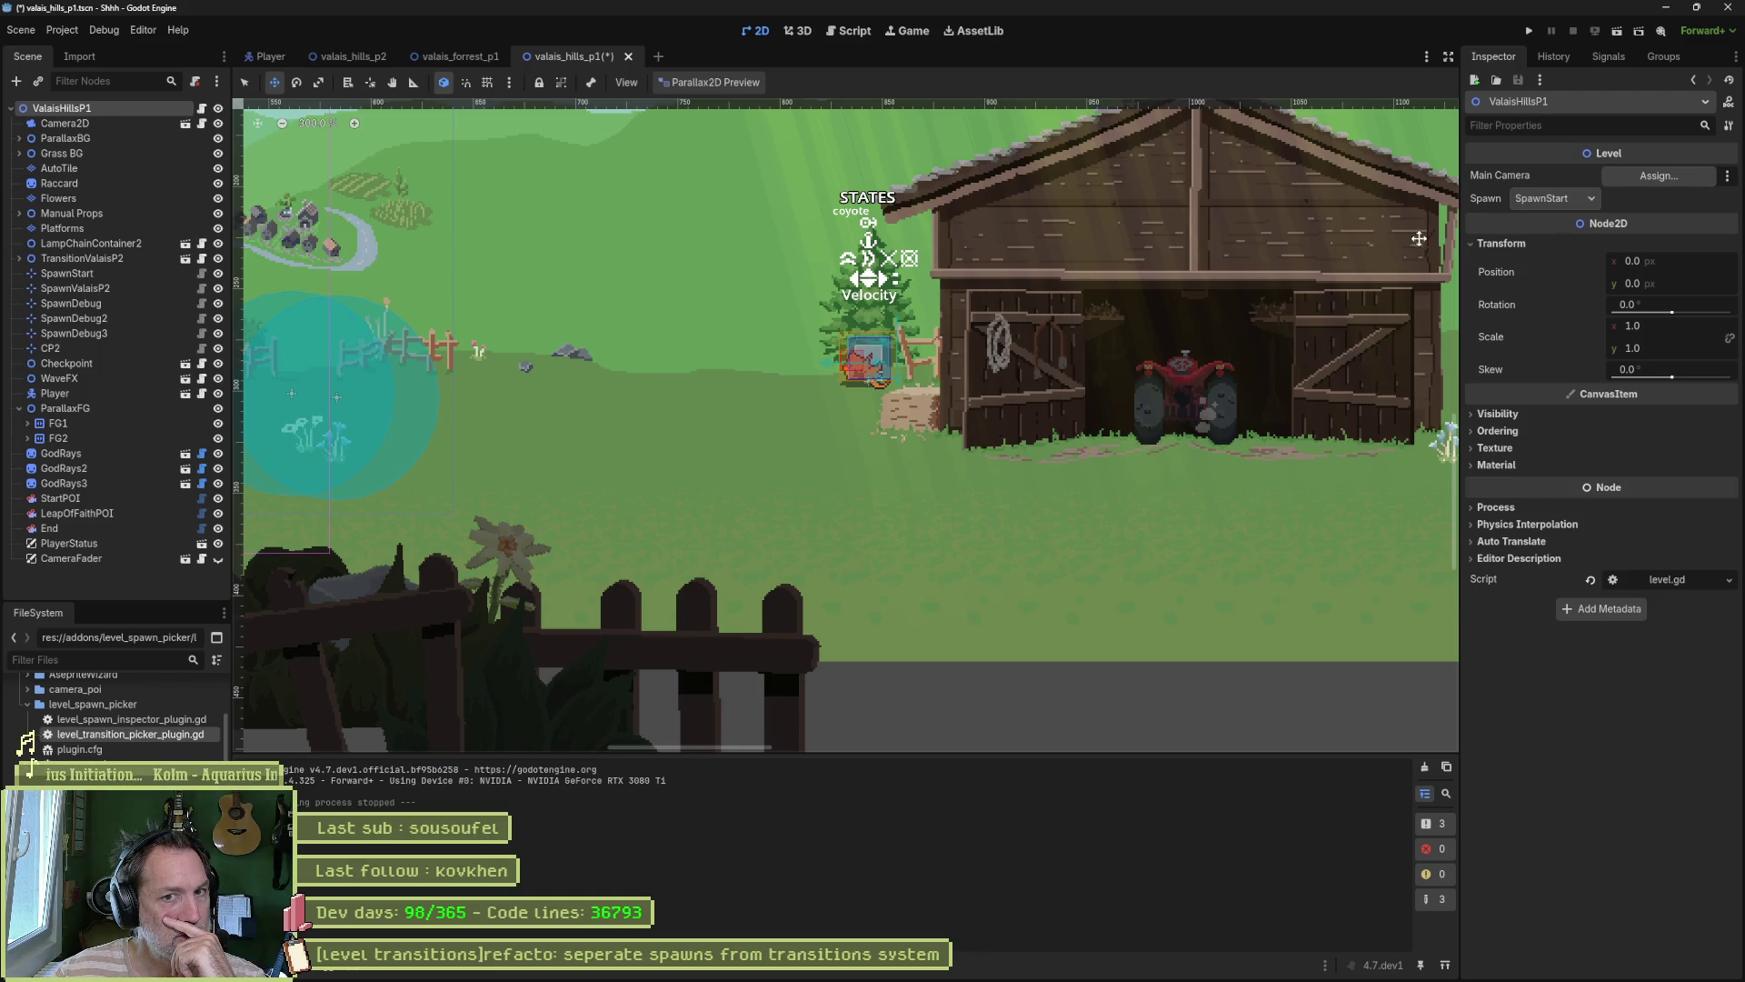
Step: Zoom out and pan across the whole level, then return to the script editor
scroll(1182, 427, down, 5)
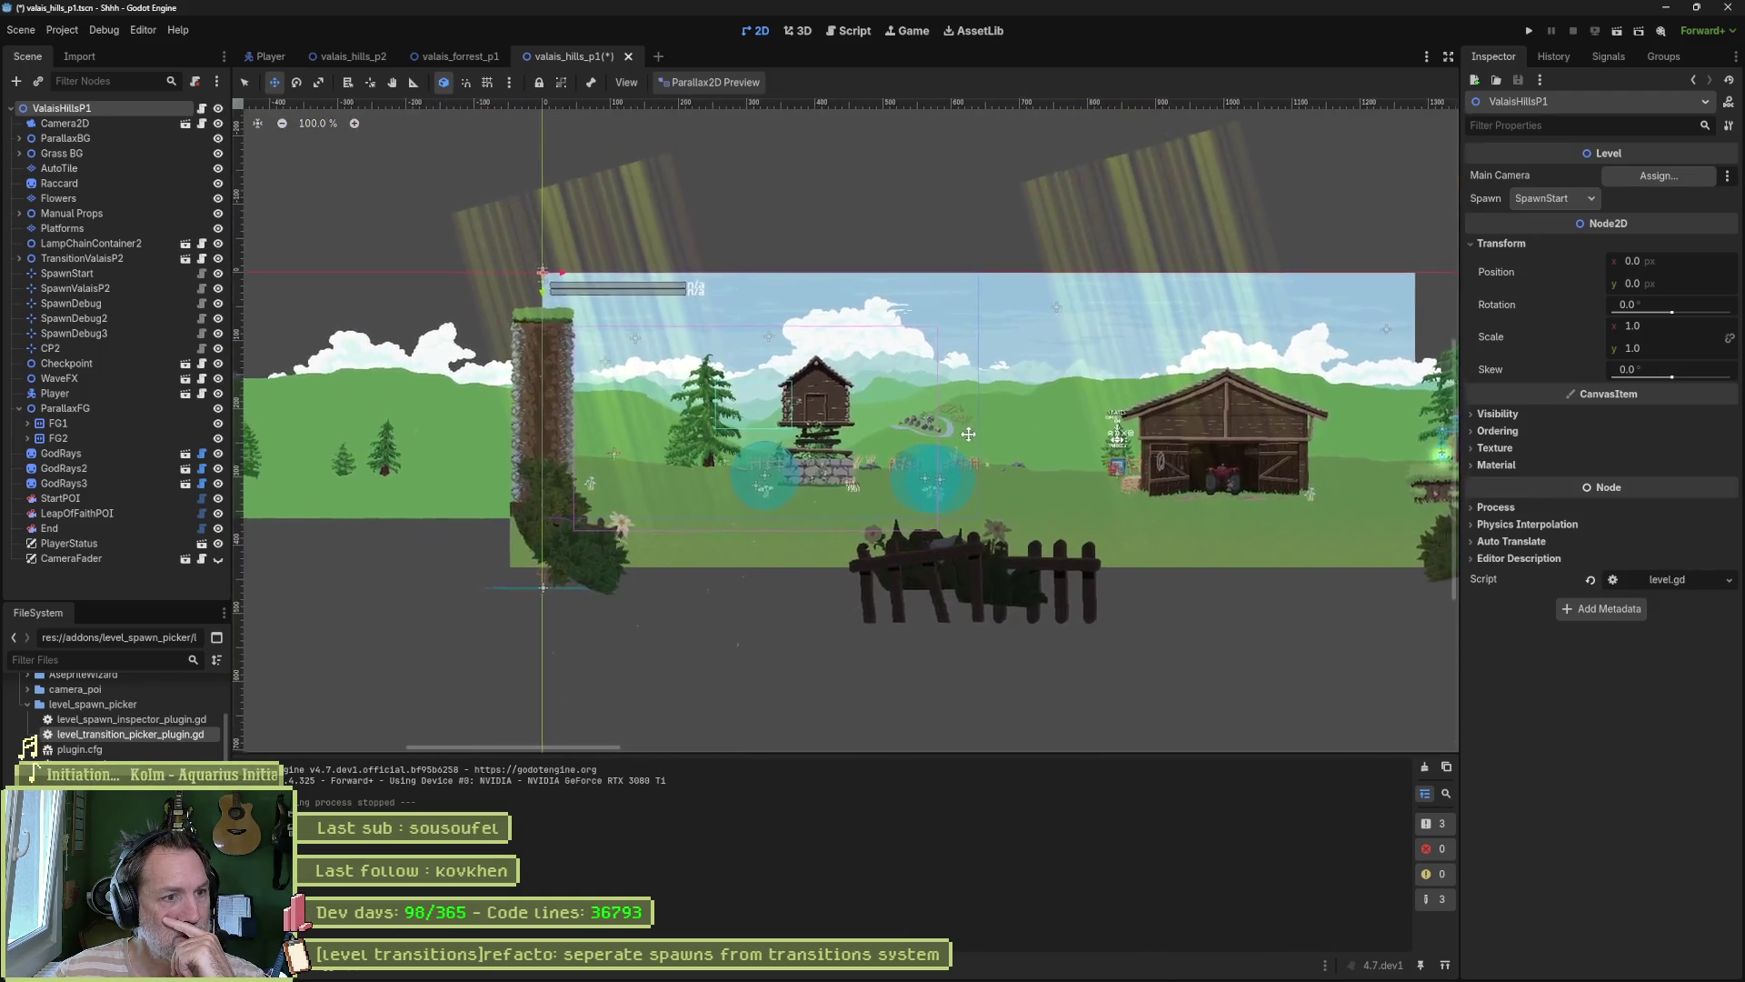
scroll(968, 435, right, 3)
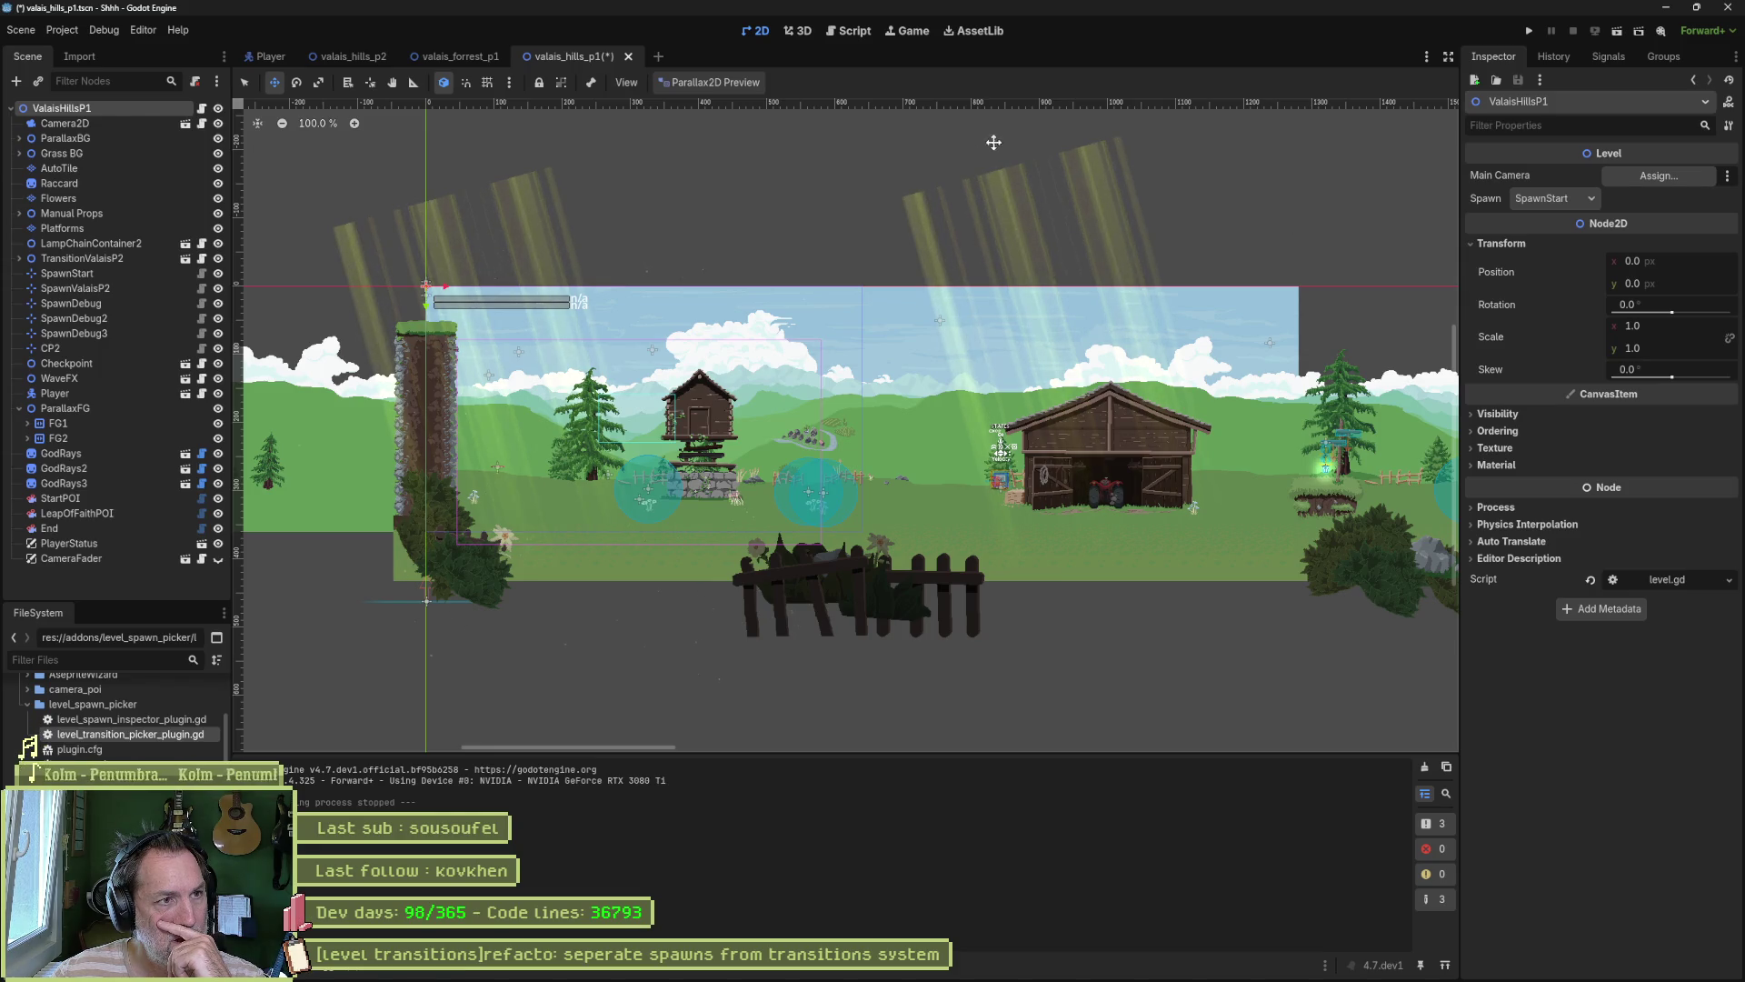
click(849, 32)
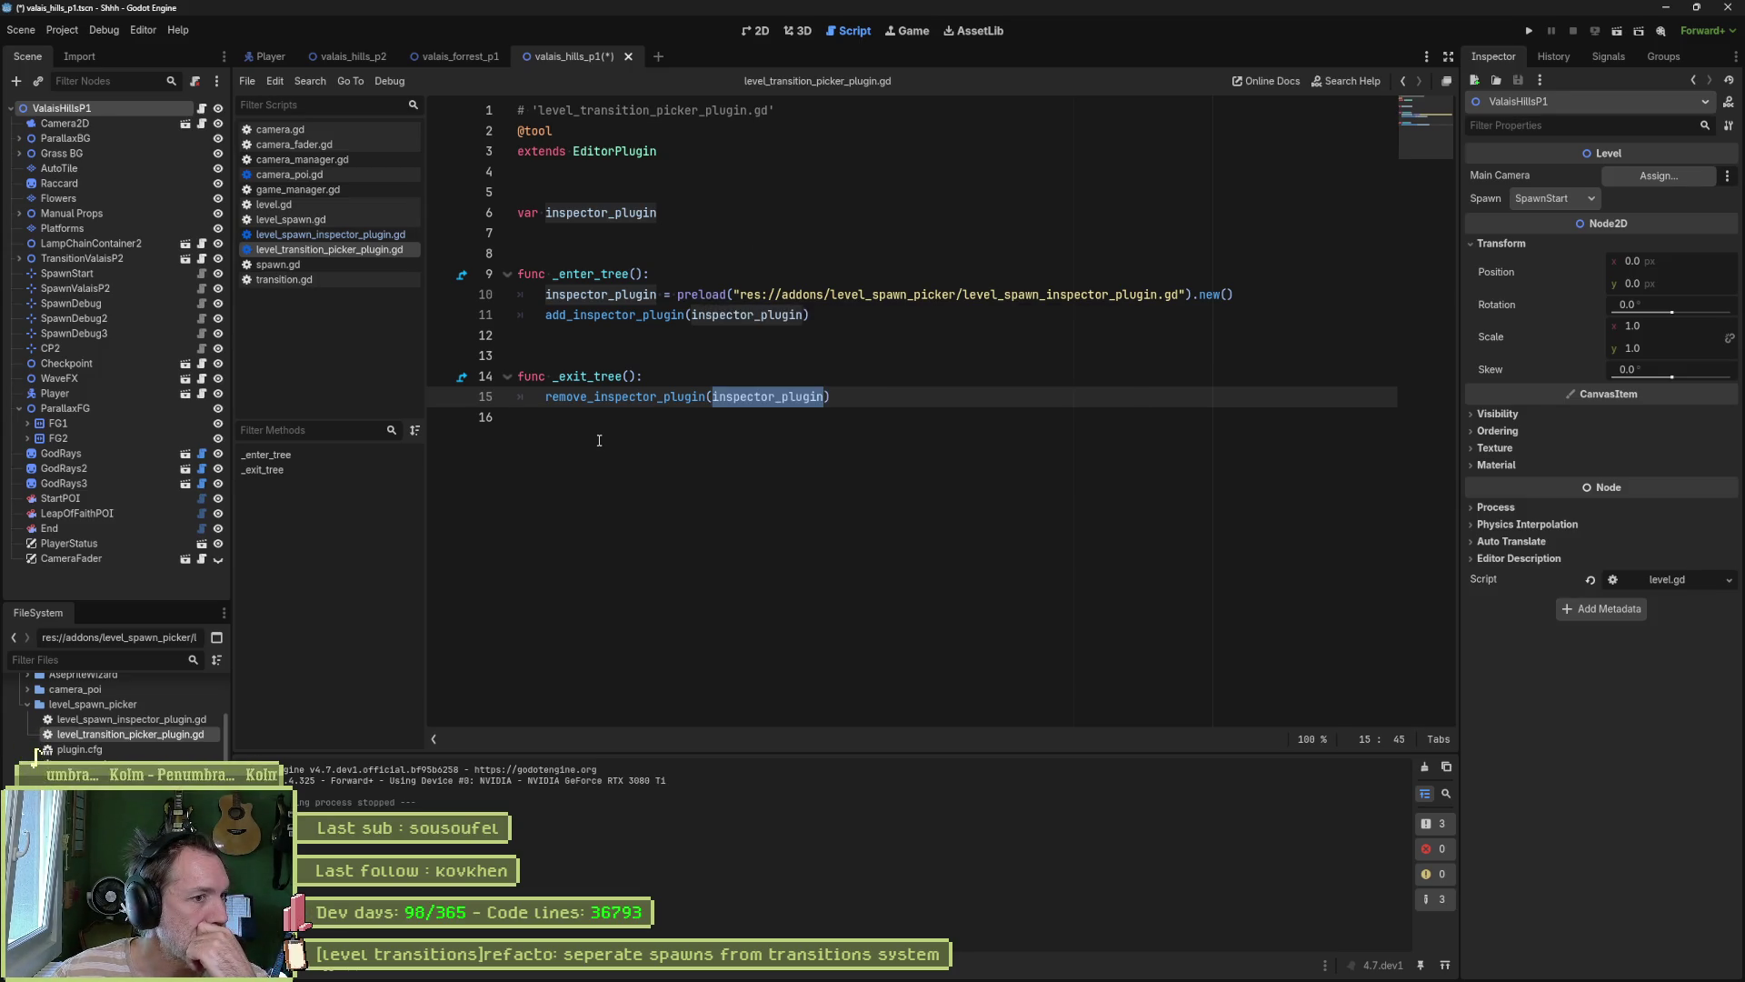
Step: Check the Inspector's Spawn dropdown, then open level.gd and inspect level_spawn_id and LevelSpawn
click(1588, 200)
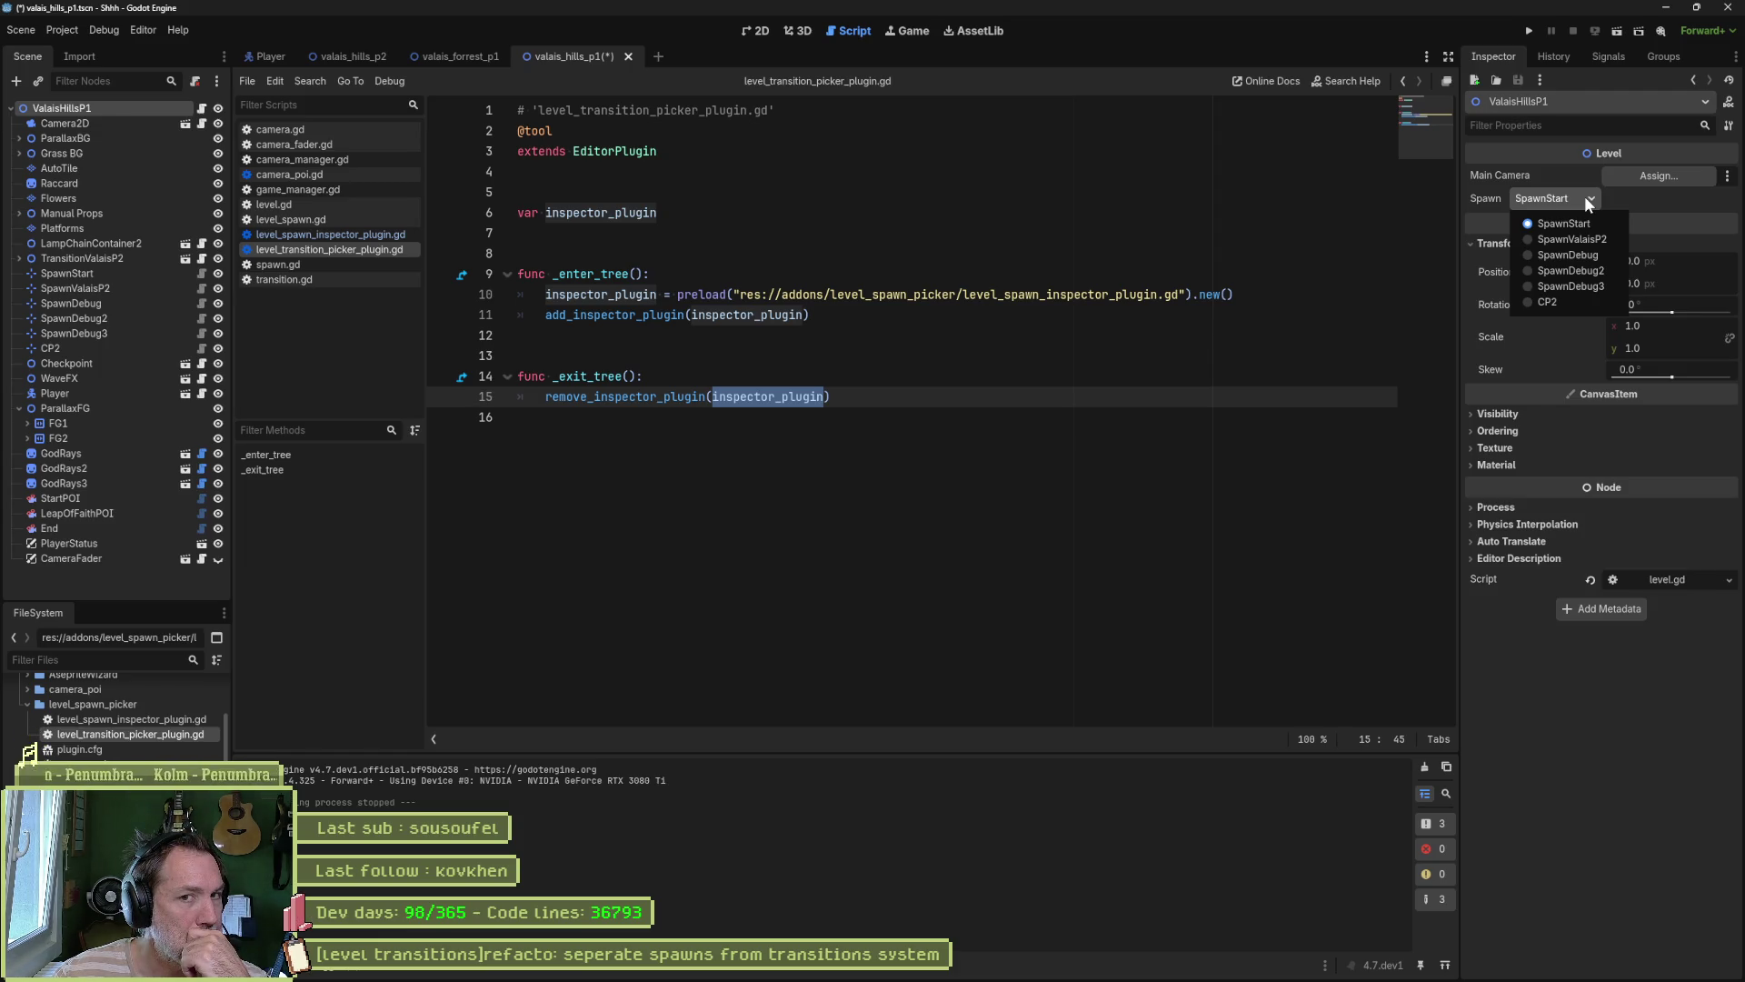
click(1057, 333)
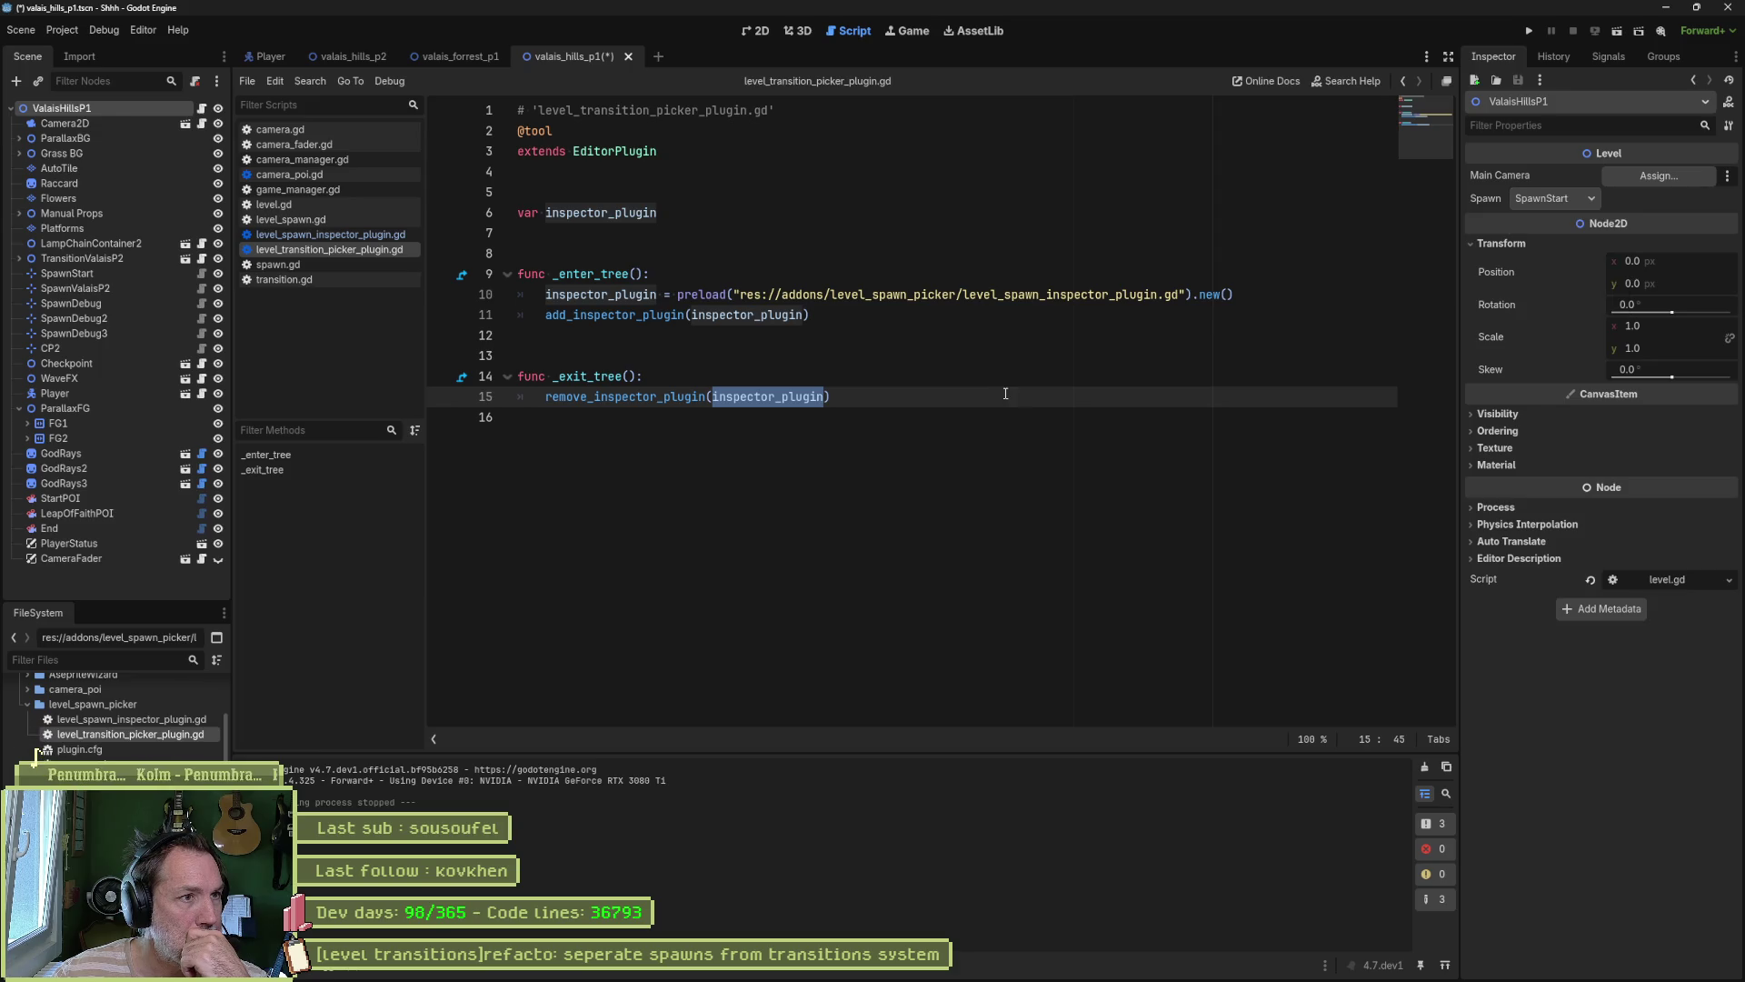
click(347, 207)
double_click(638, 214)
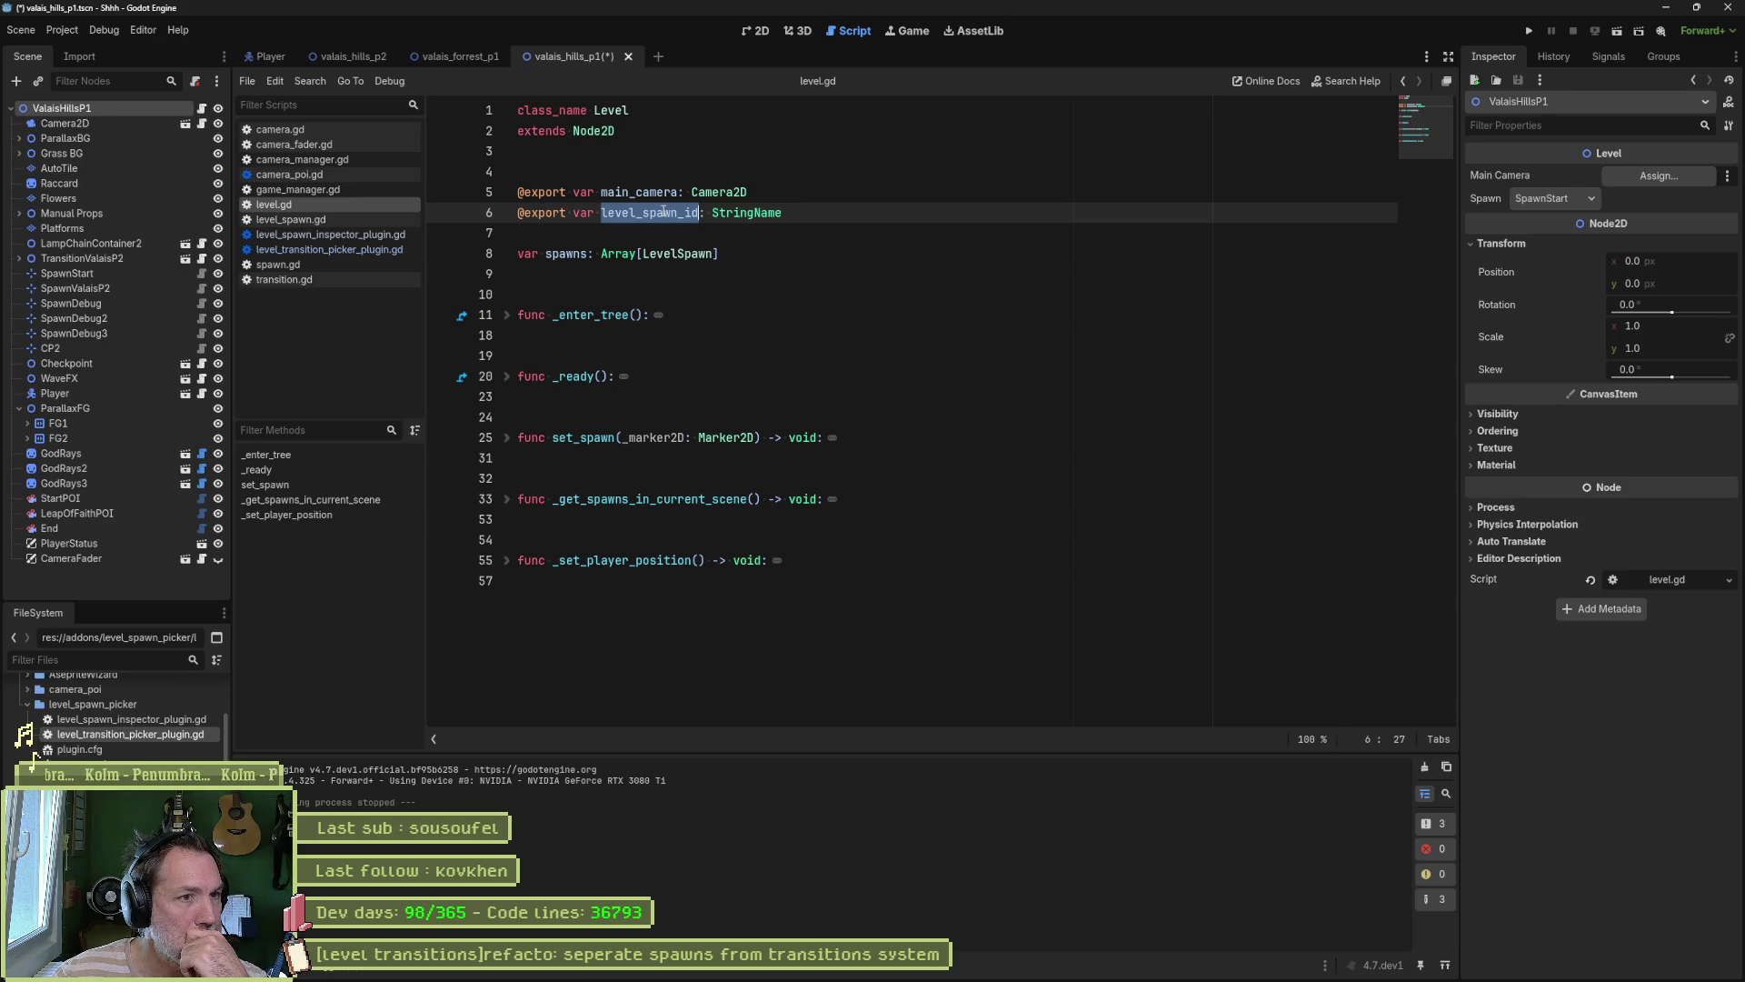
double_click(694, 256)
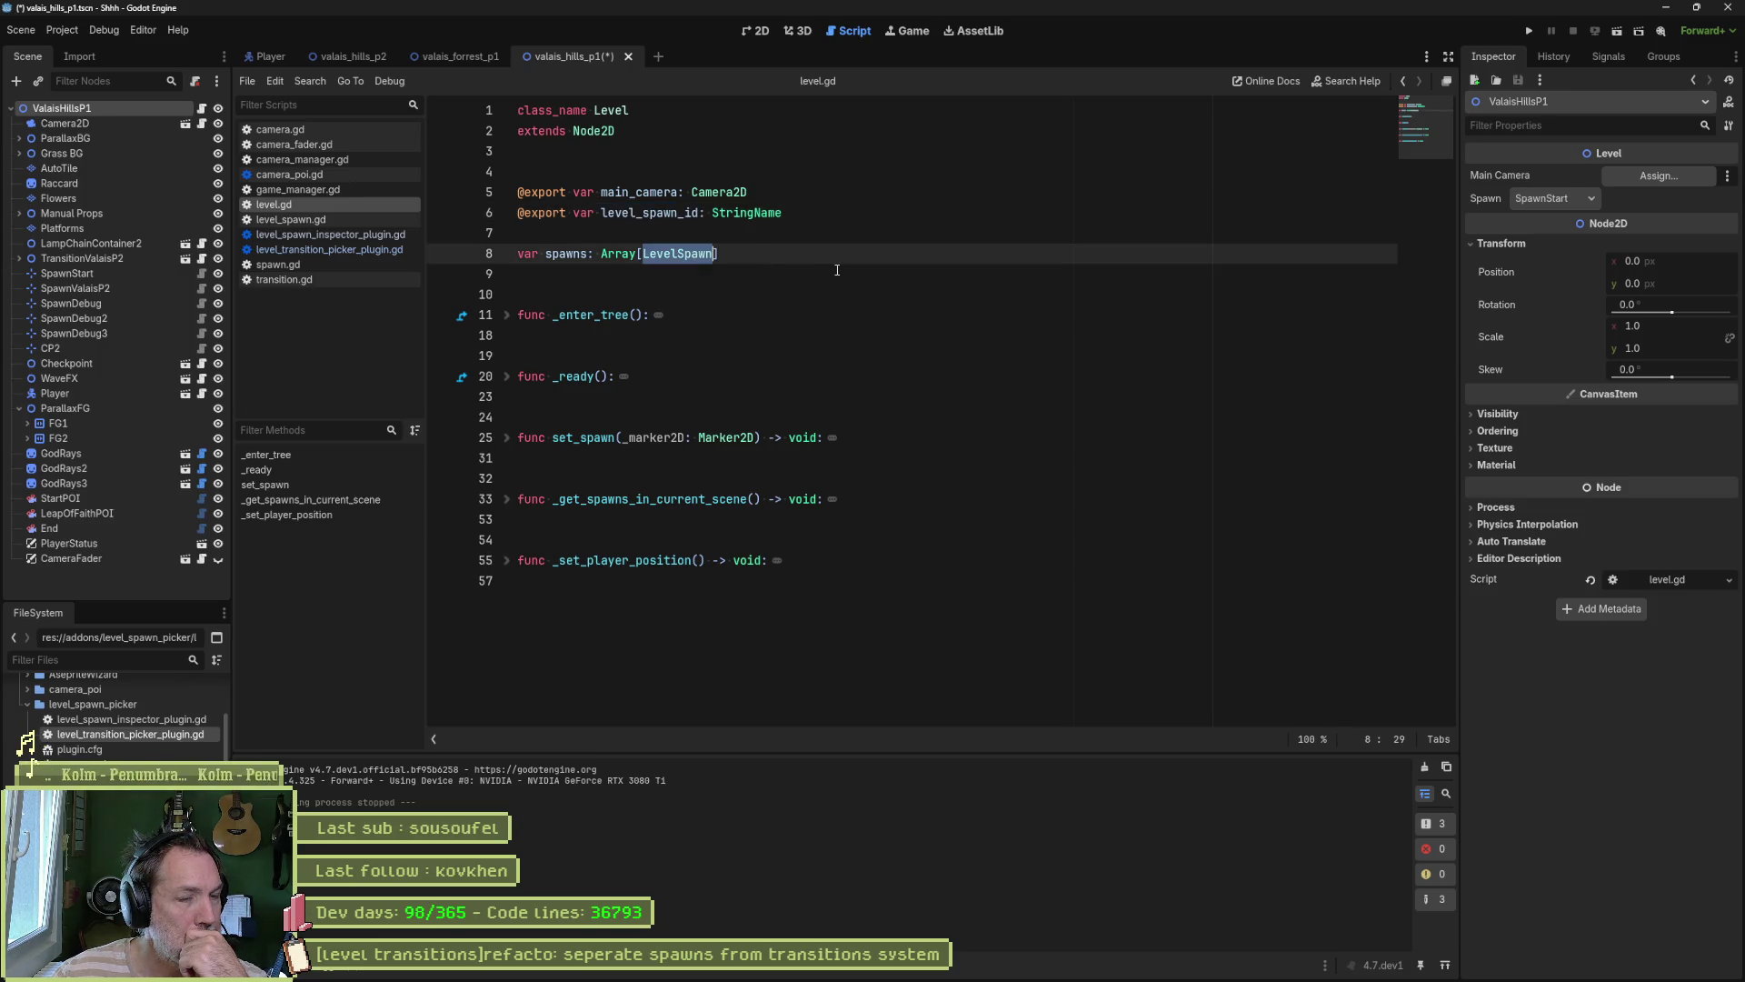
Step: Follow LevelSpawn and Spawn to their class definitions, then step back to level.gd
ctrl+click(704, 255)
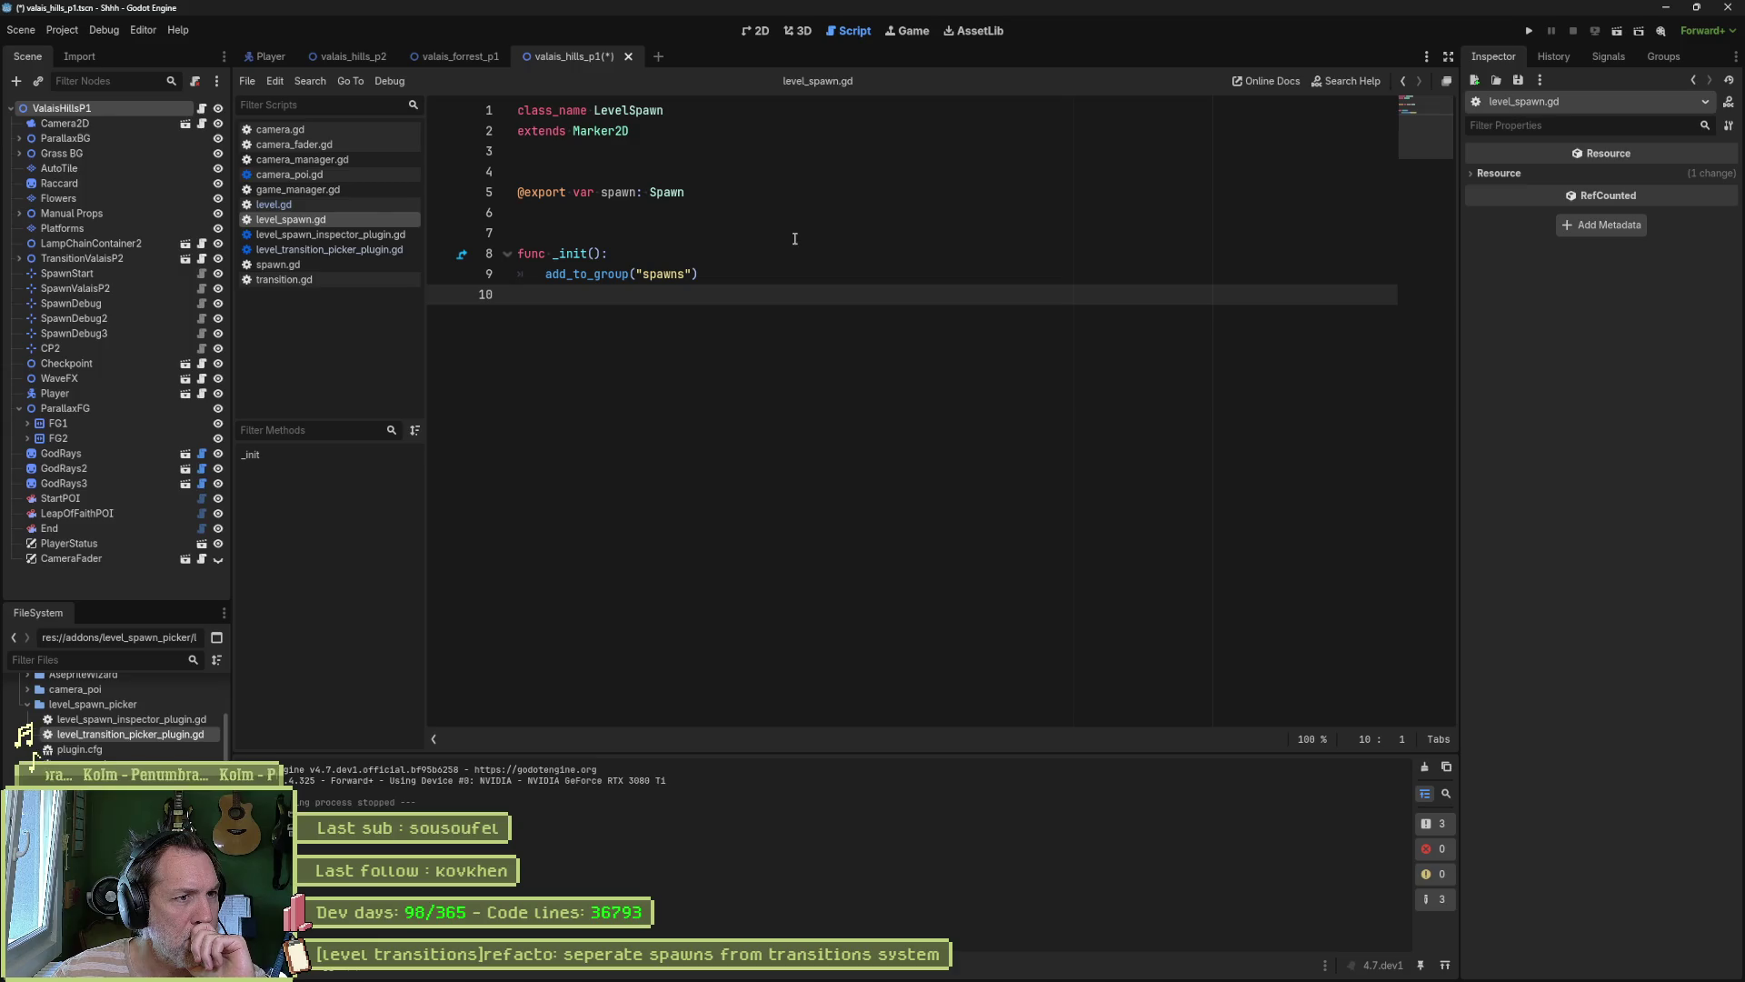
click(670, 193)
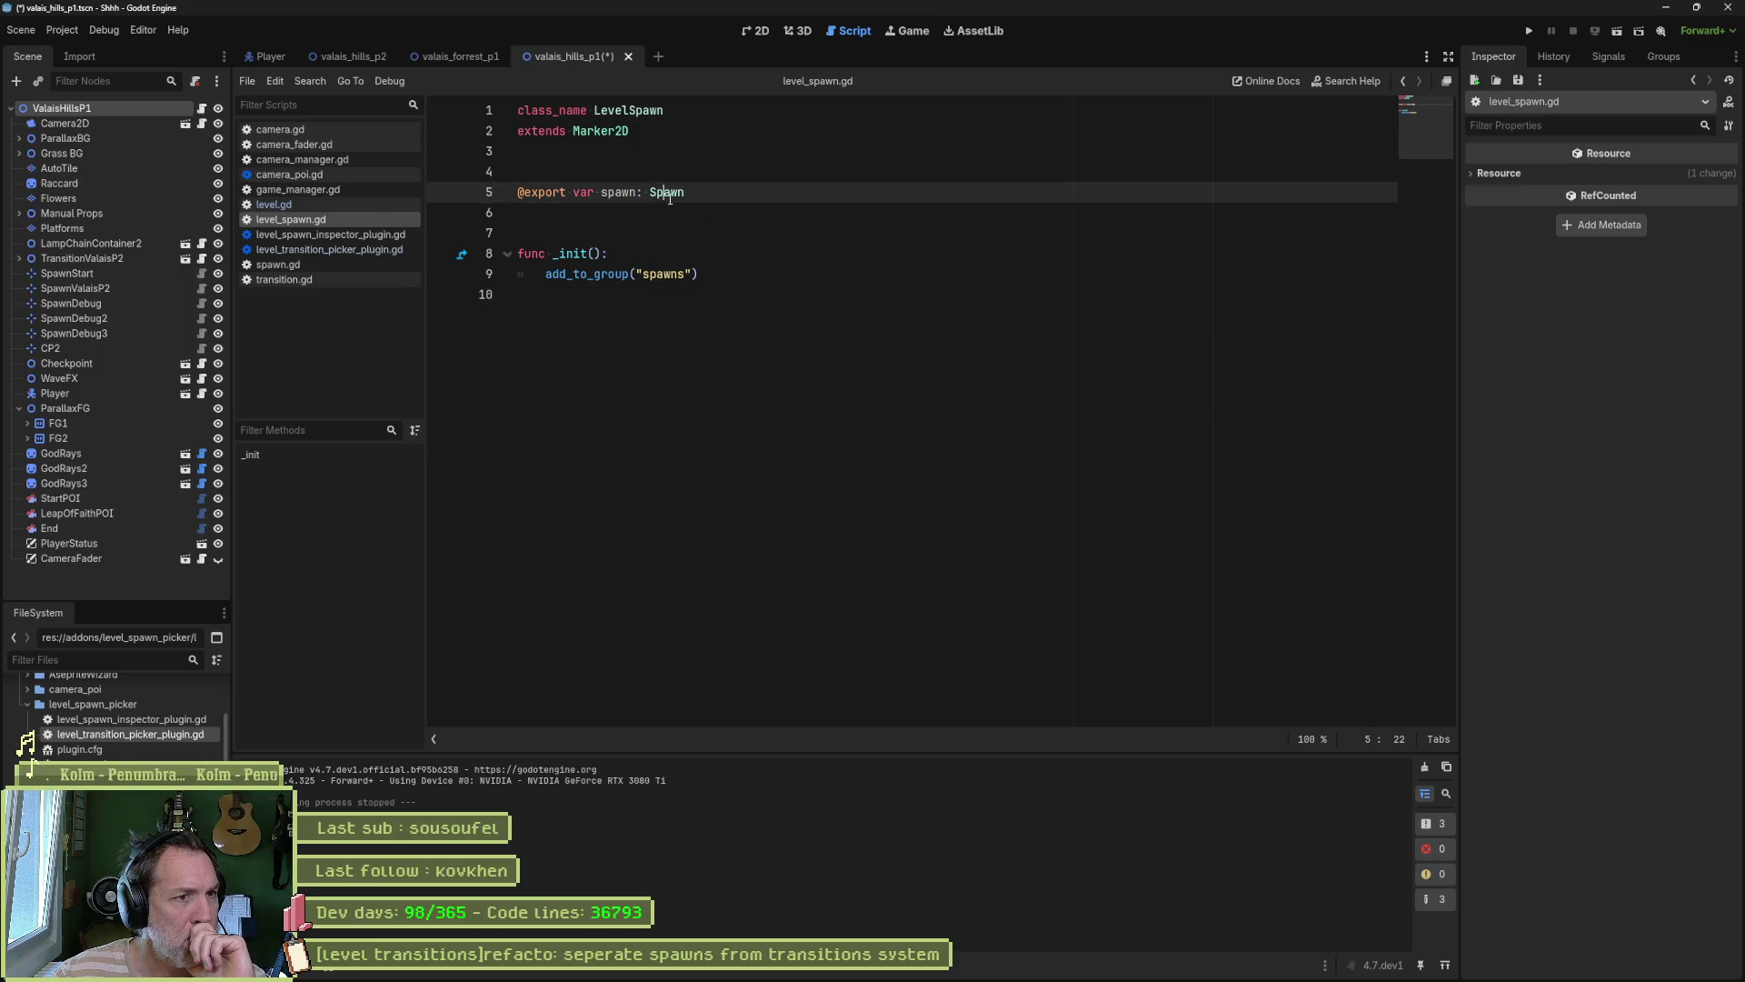
click(680, 197)
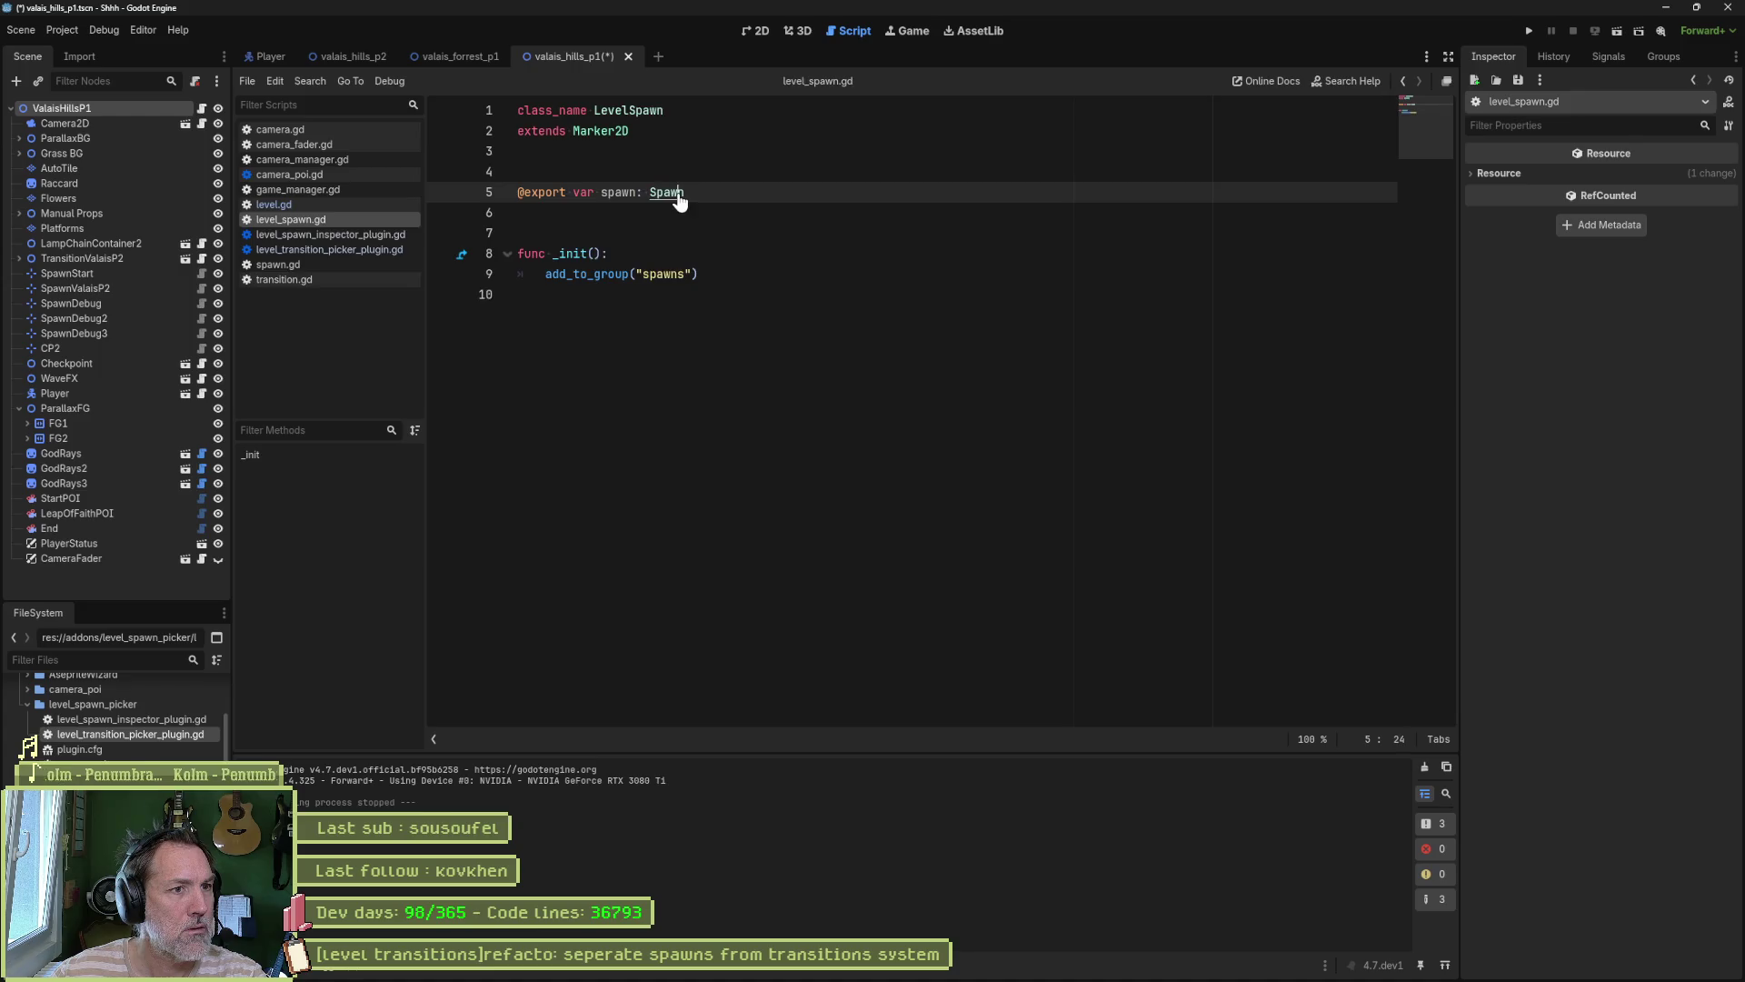
ctrl+click(680, 199)
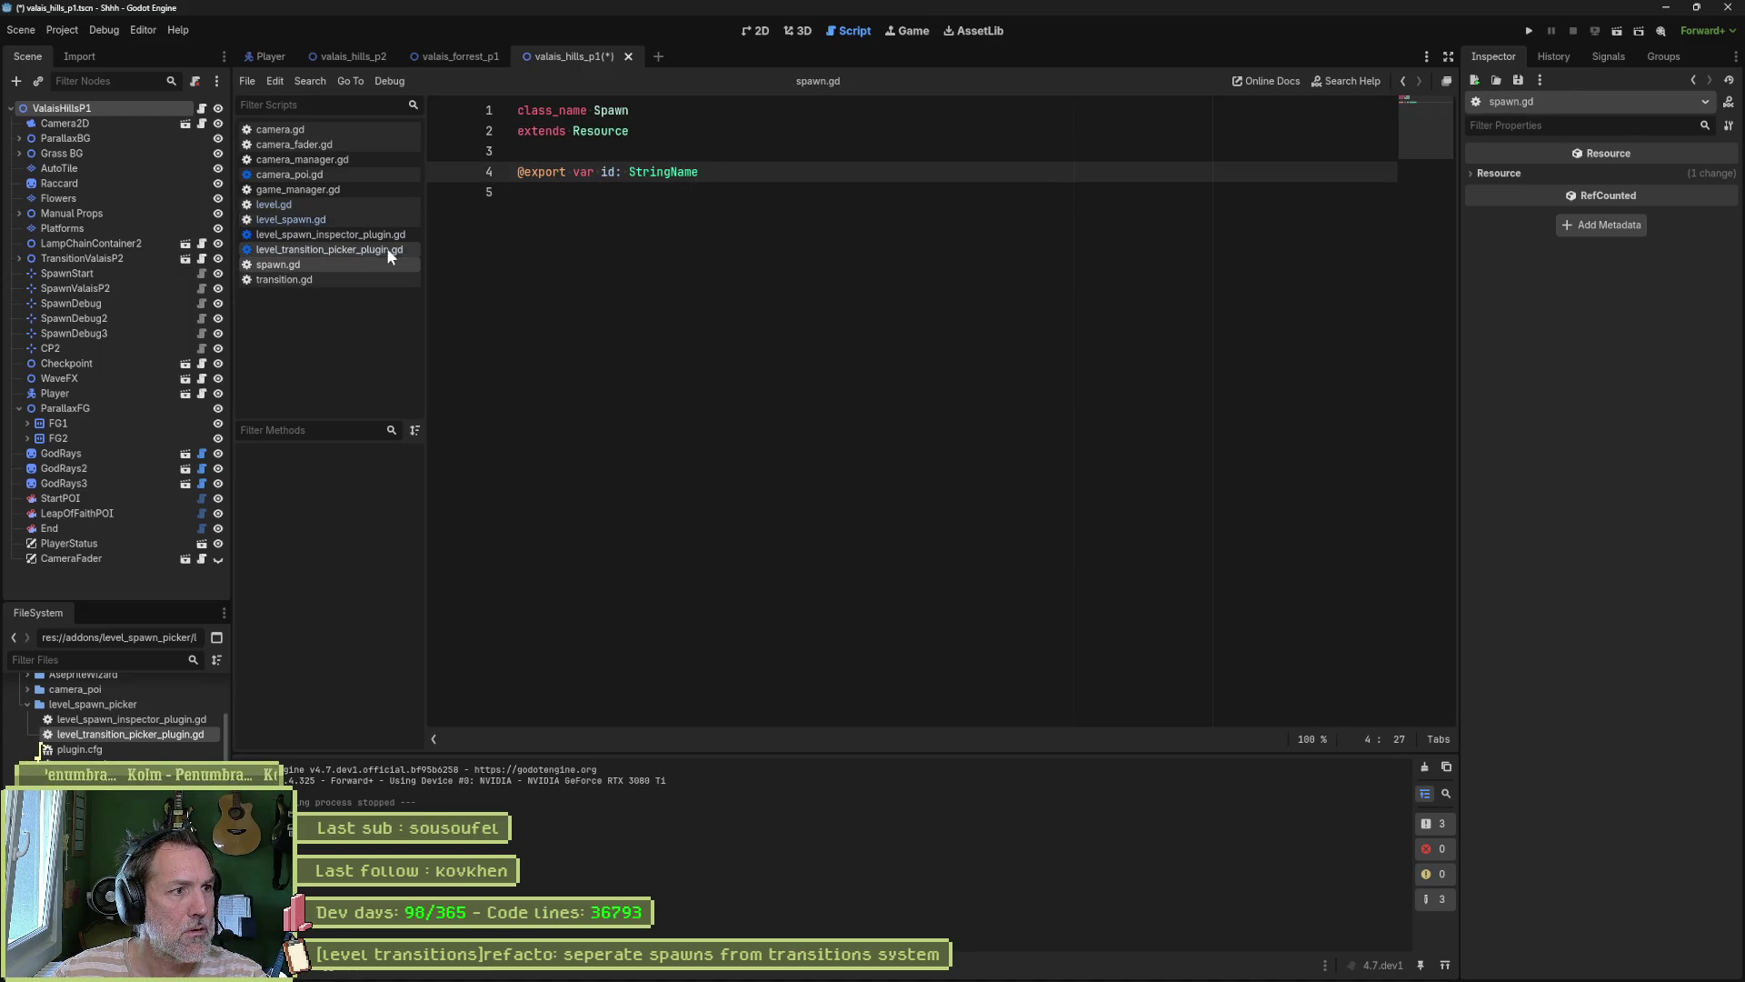
click(353, 220)
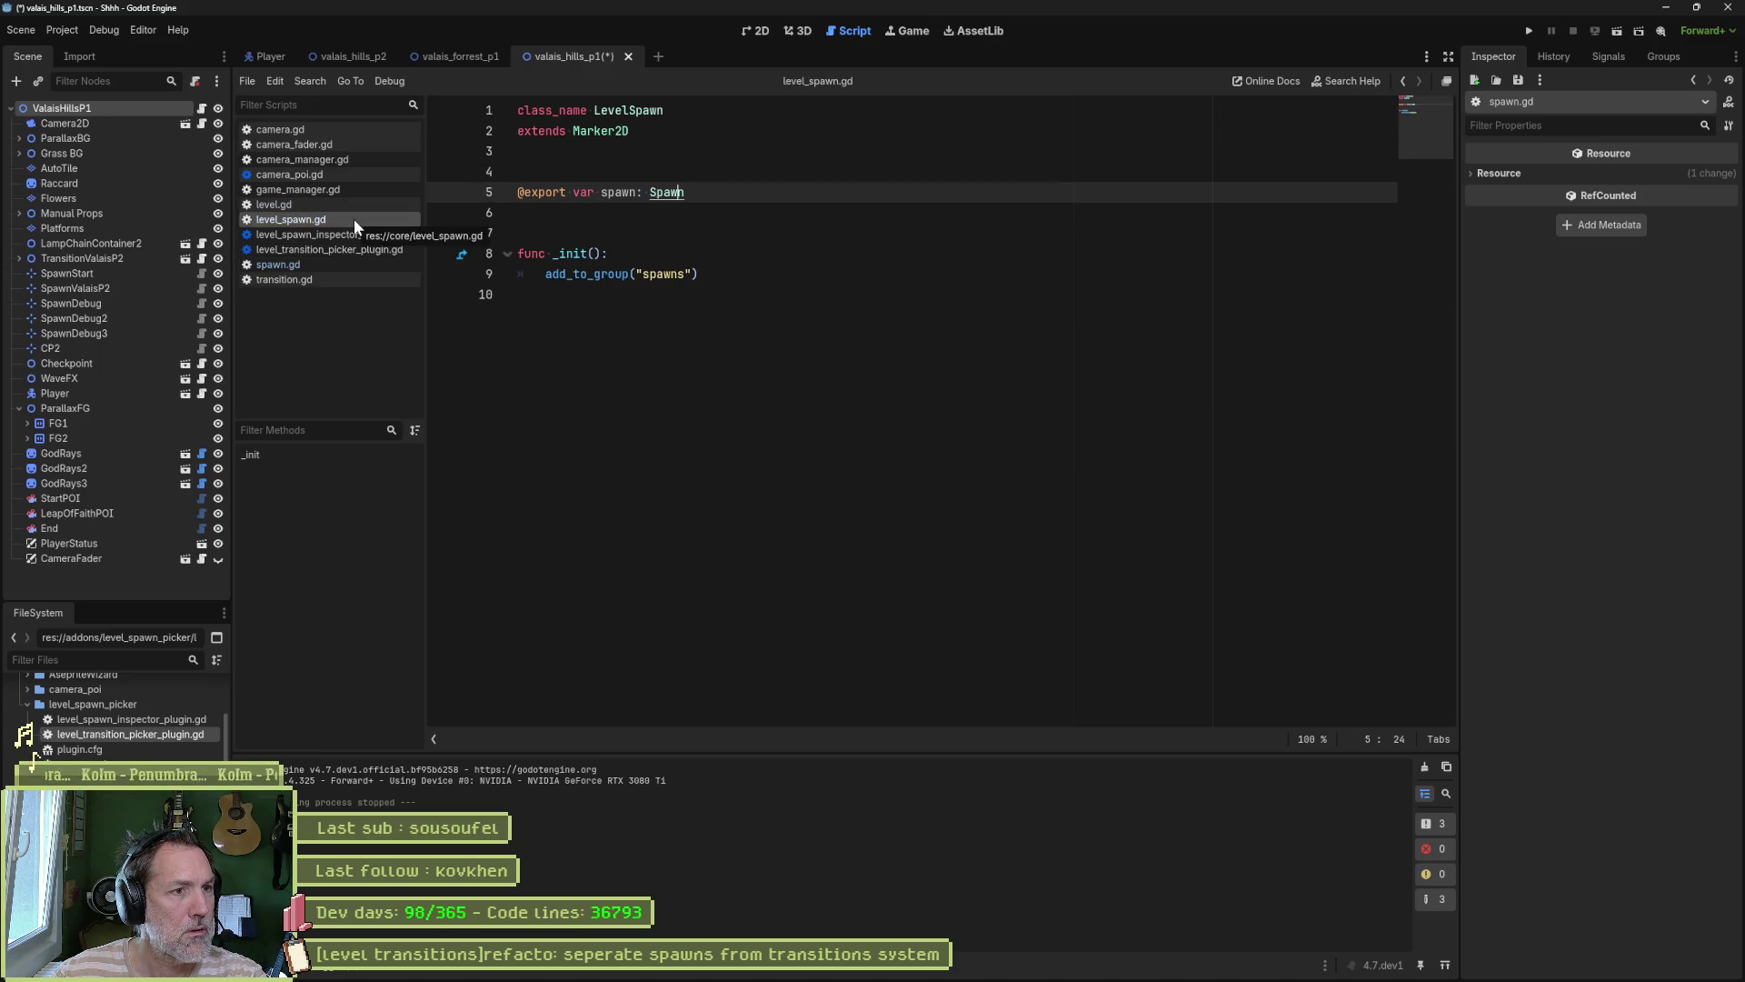
click(352, 206)
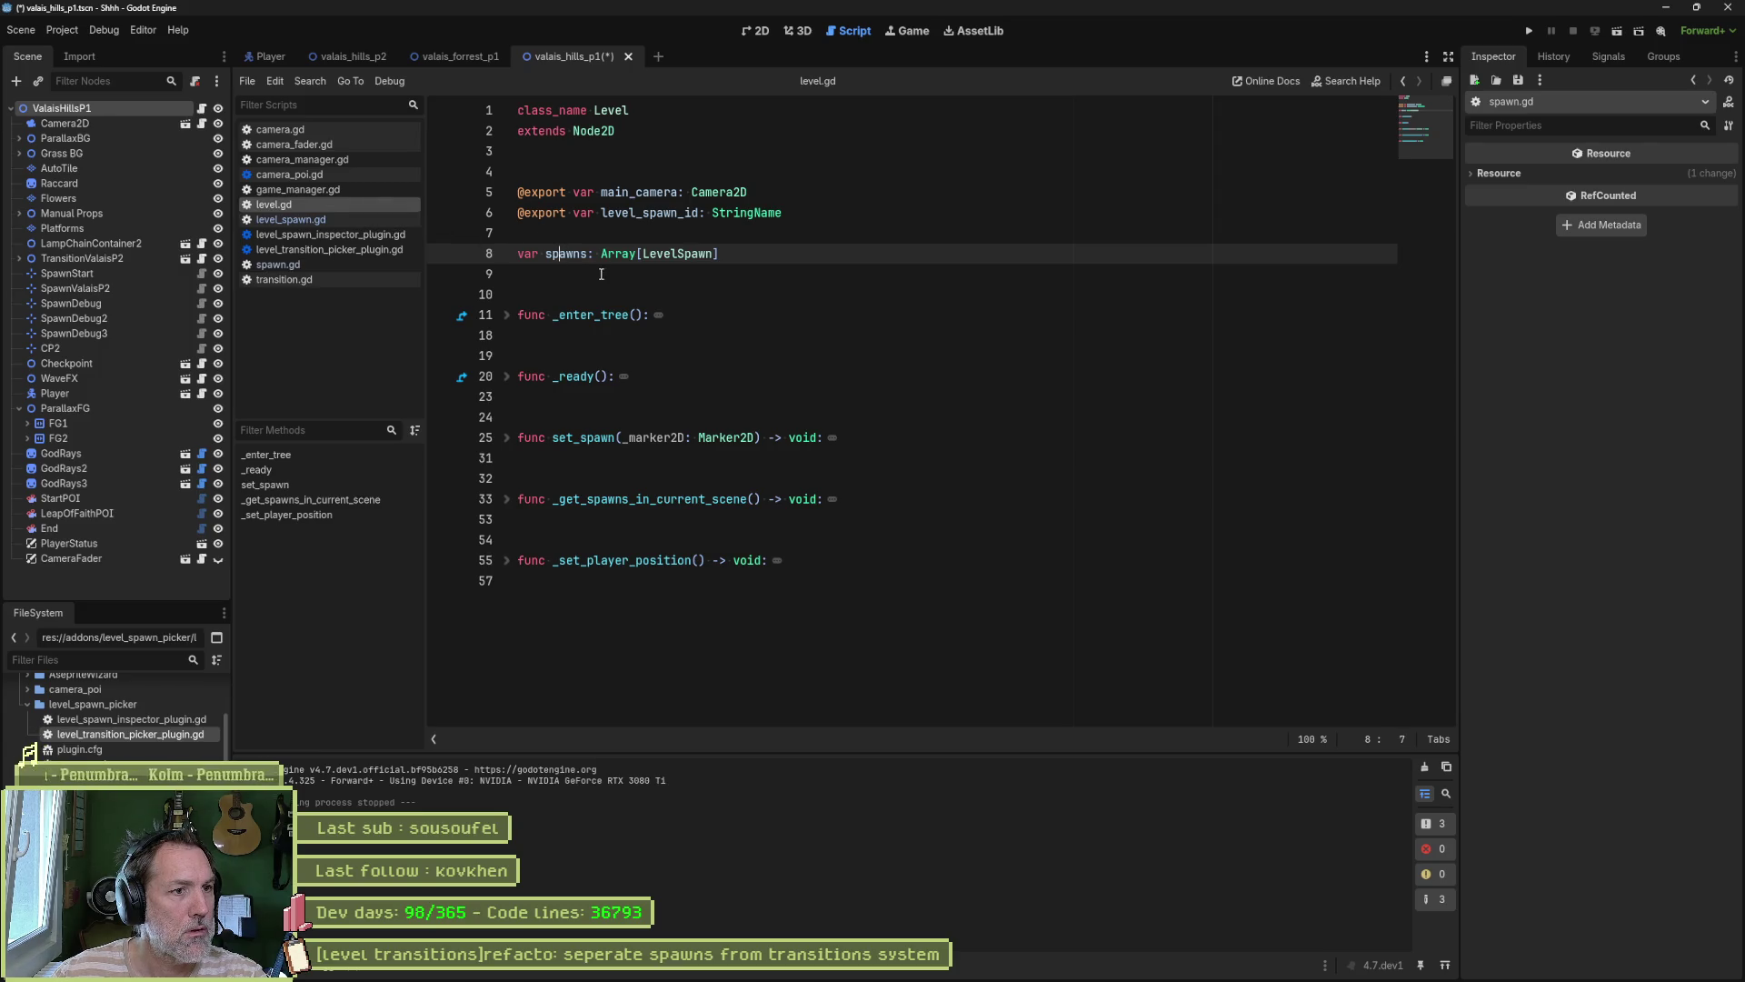
Step: Correct the misspelled spawns references on lines 26, 37 and 39 of level.gd
text(a)
key(ctrl+s)
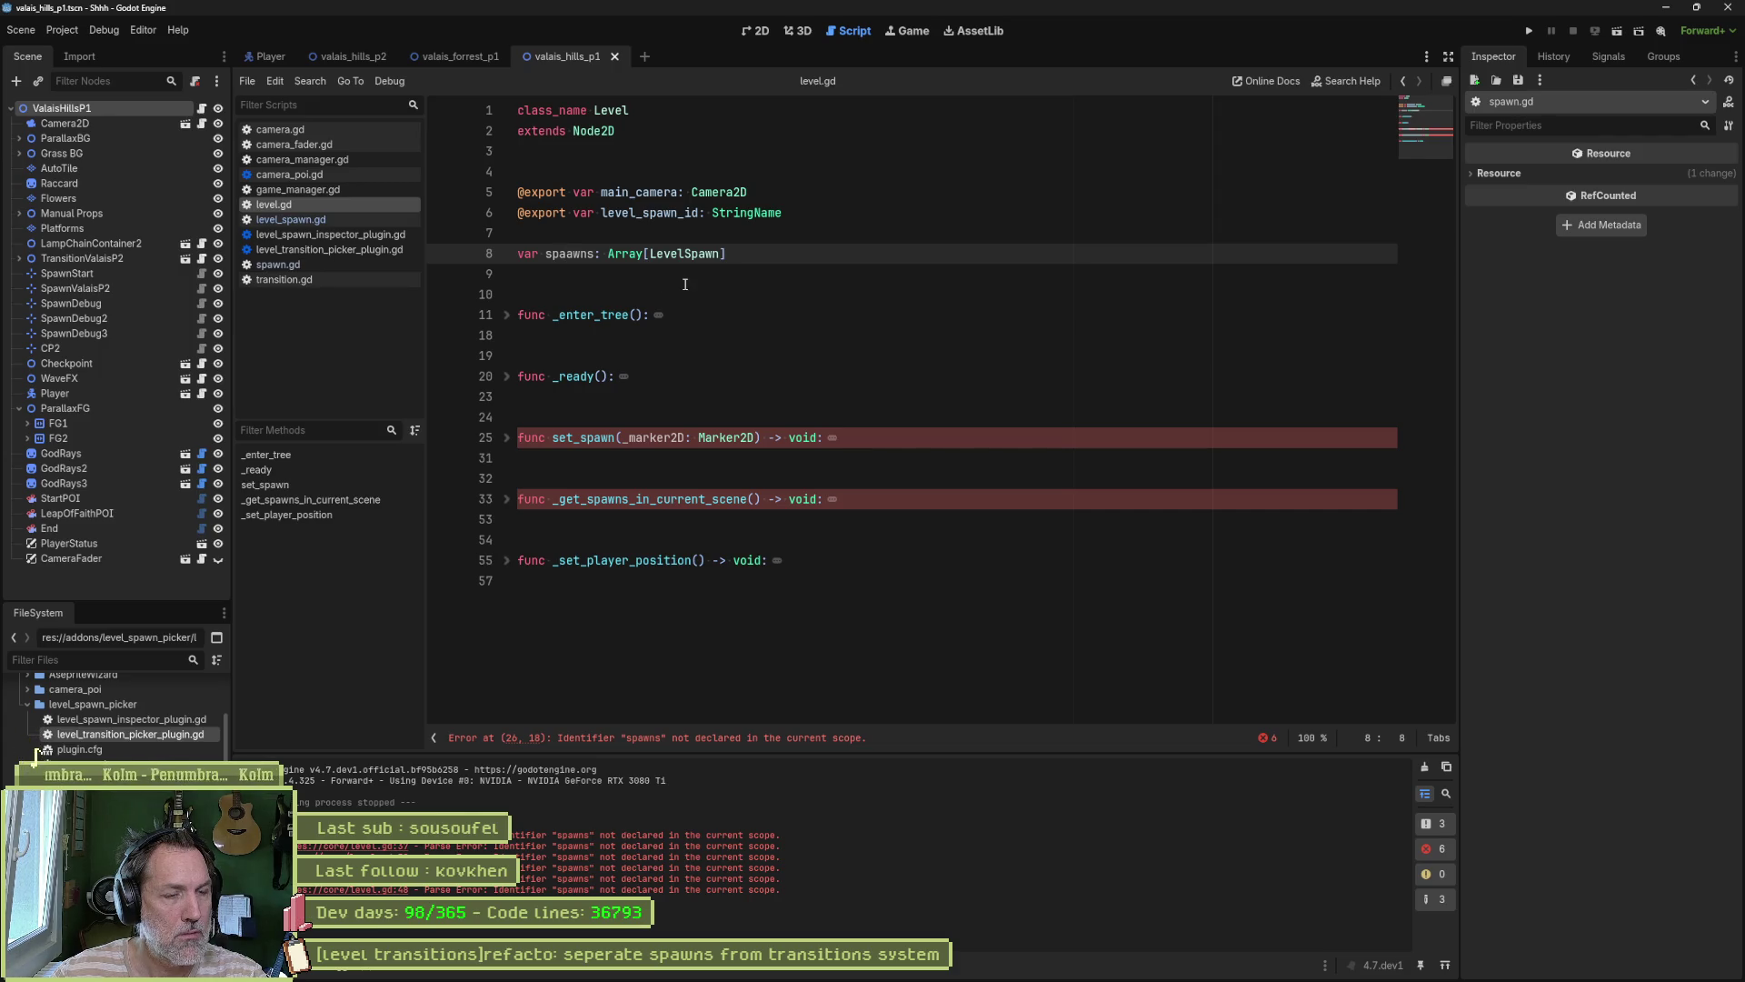
click(720, 737)
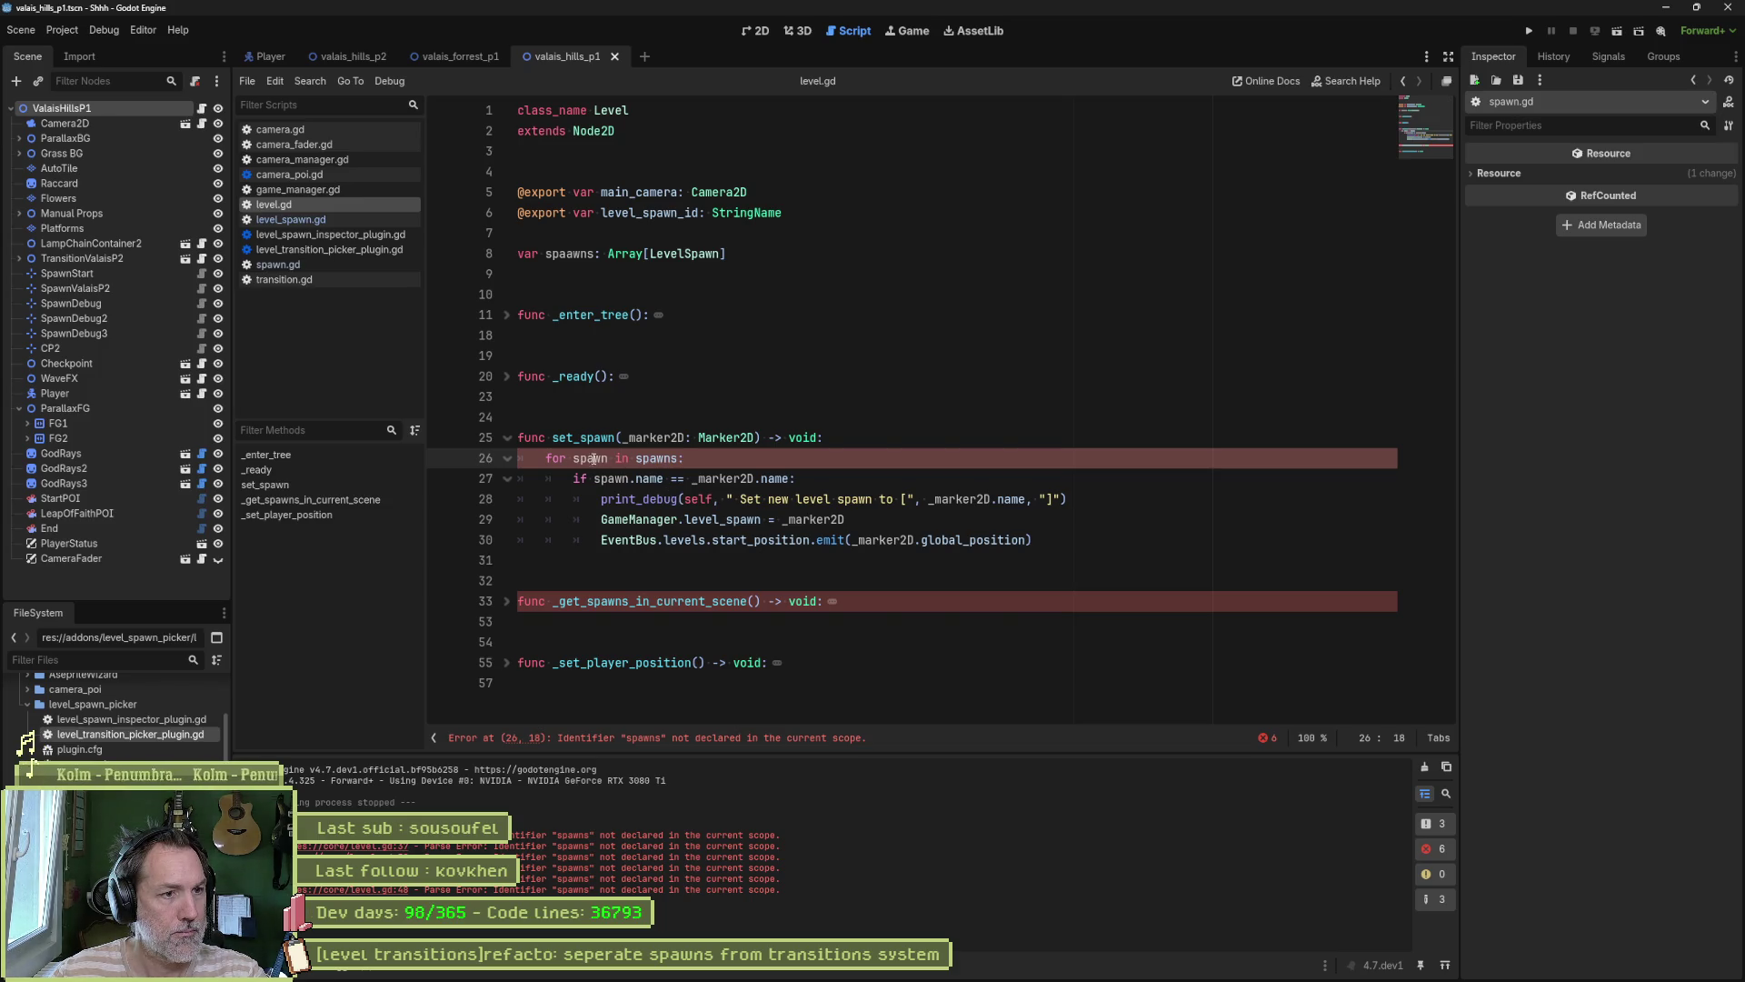
click(658, 458)
text(a)
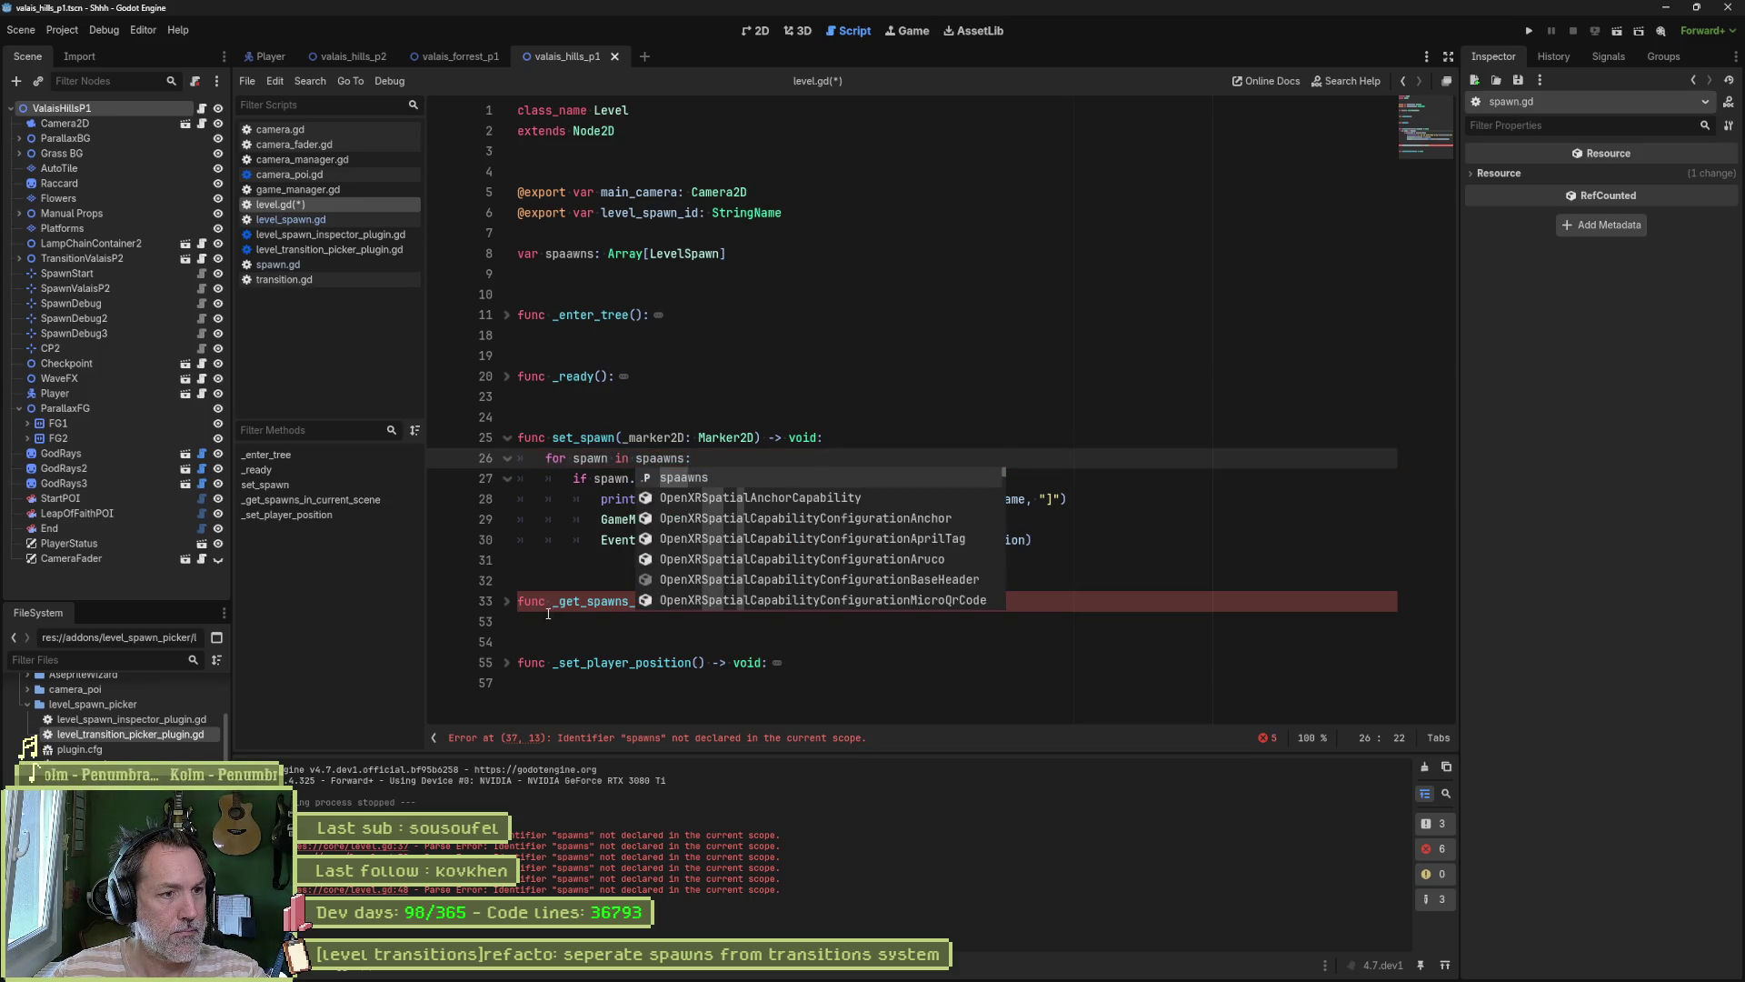
click(630, 738)
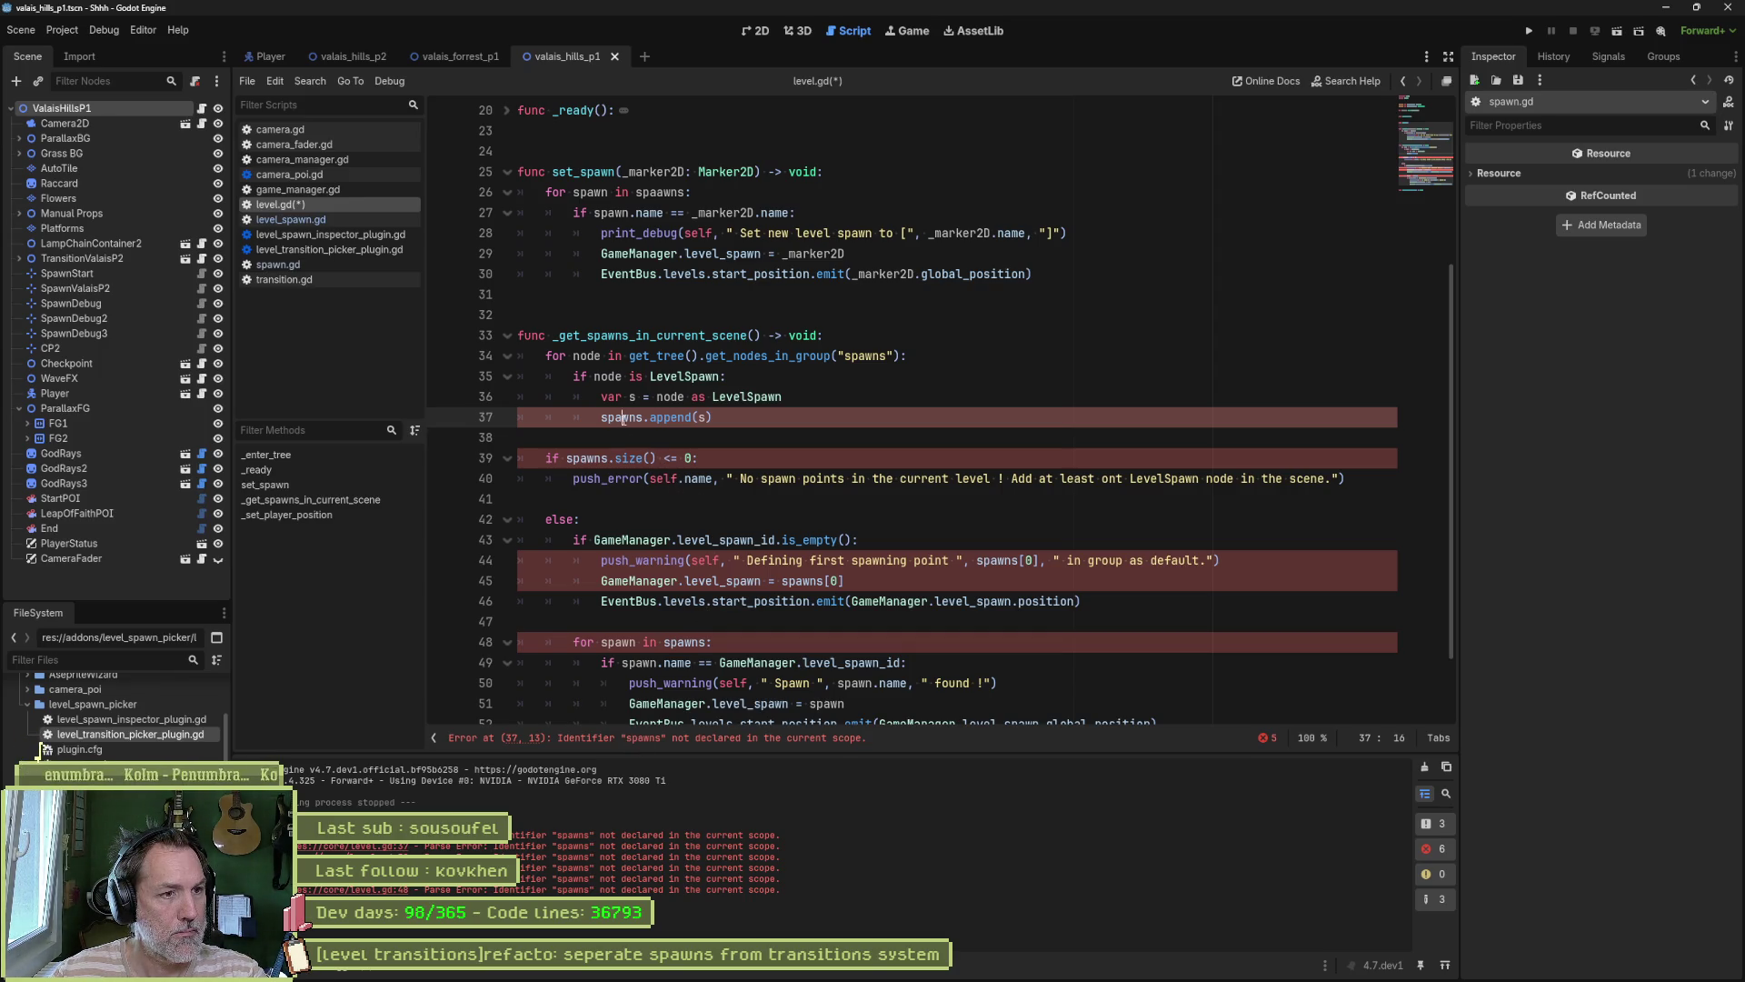
text(a)
click(587, 458)
text(a)
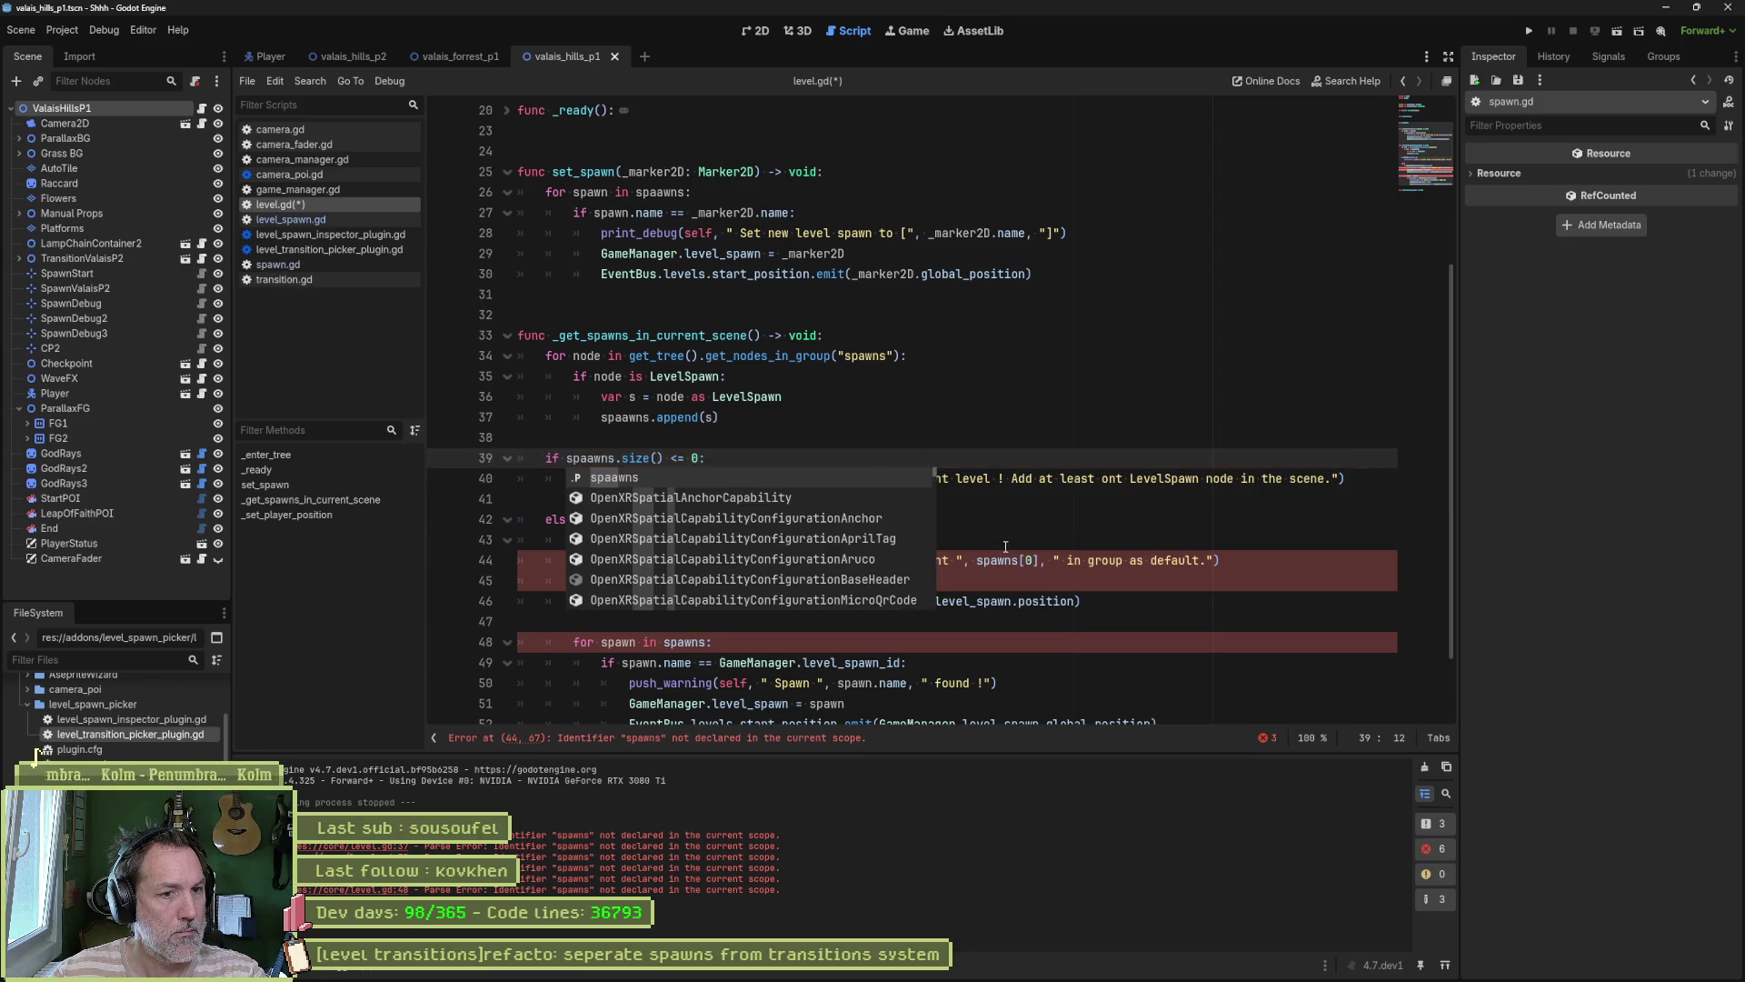
Step: Fix the spawns references on lines 44, 45 and 48 and save level.gd
click(864, 540)
click(989, 559)
text(a)
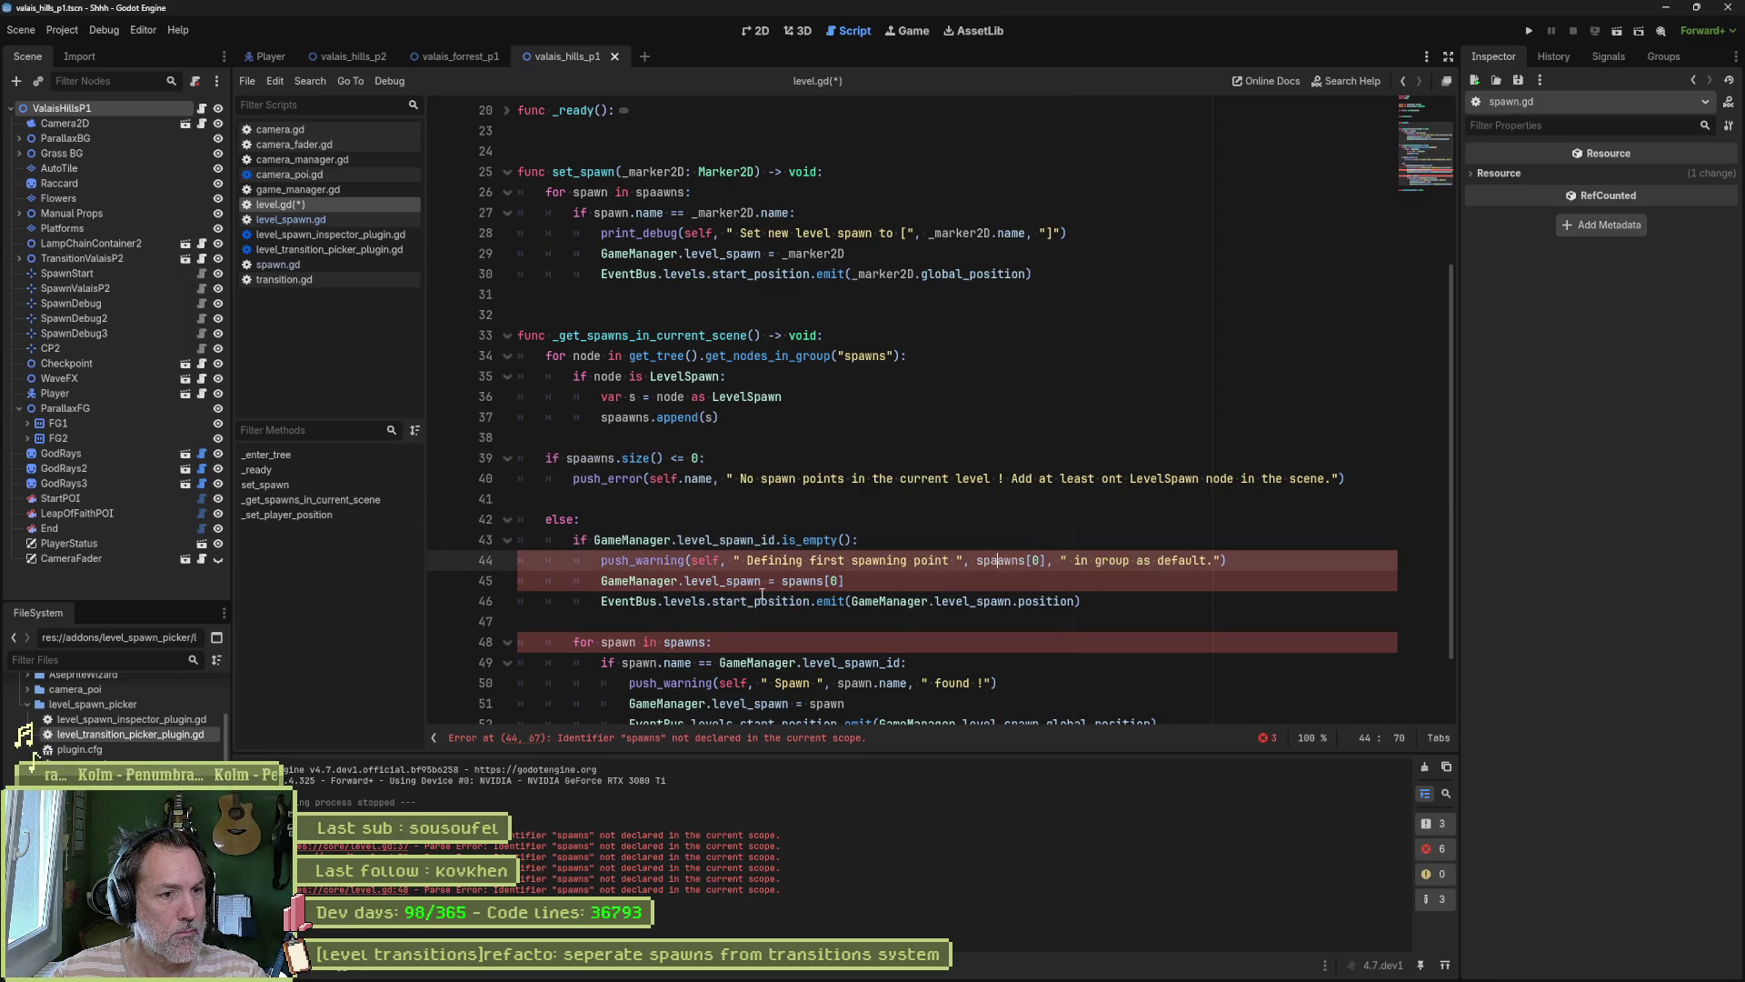
click(806, 581)
text(a)
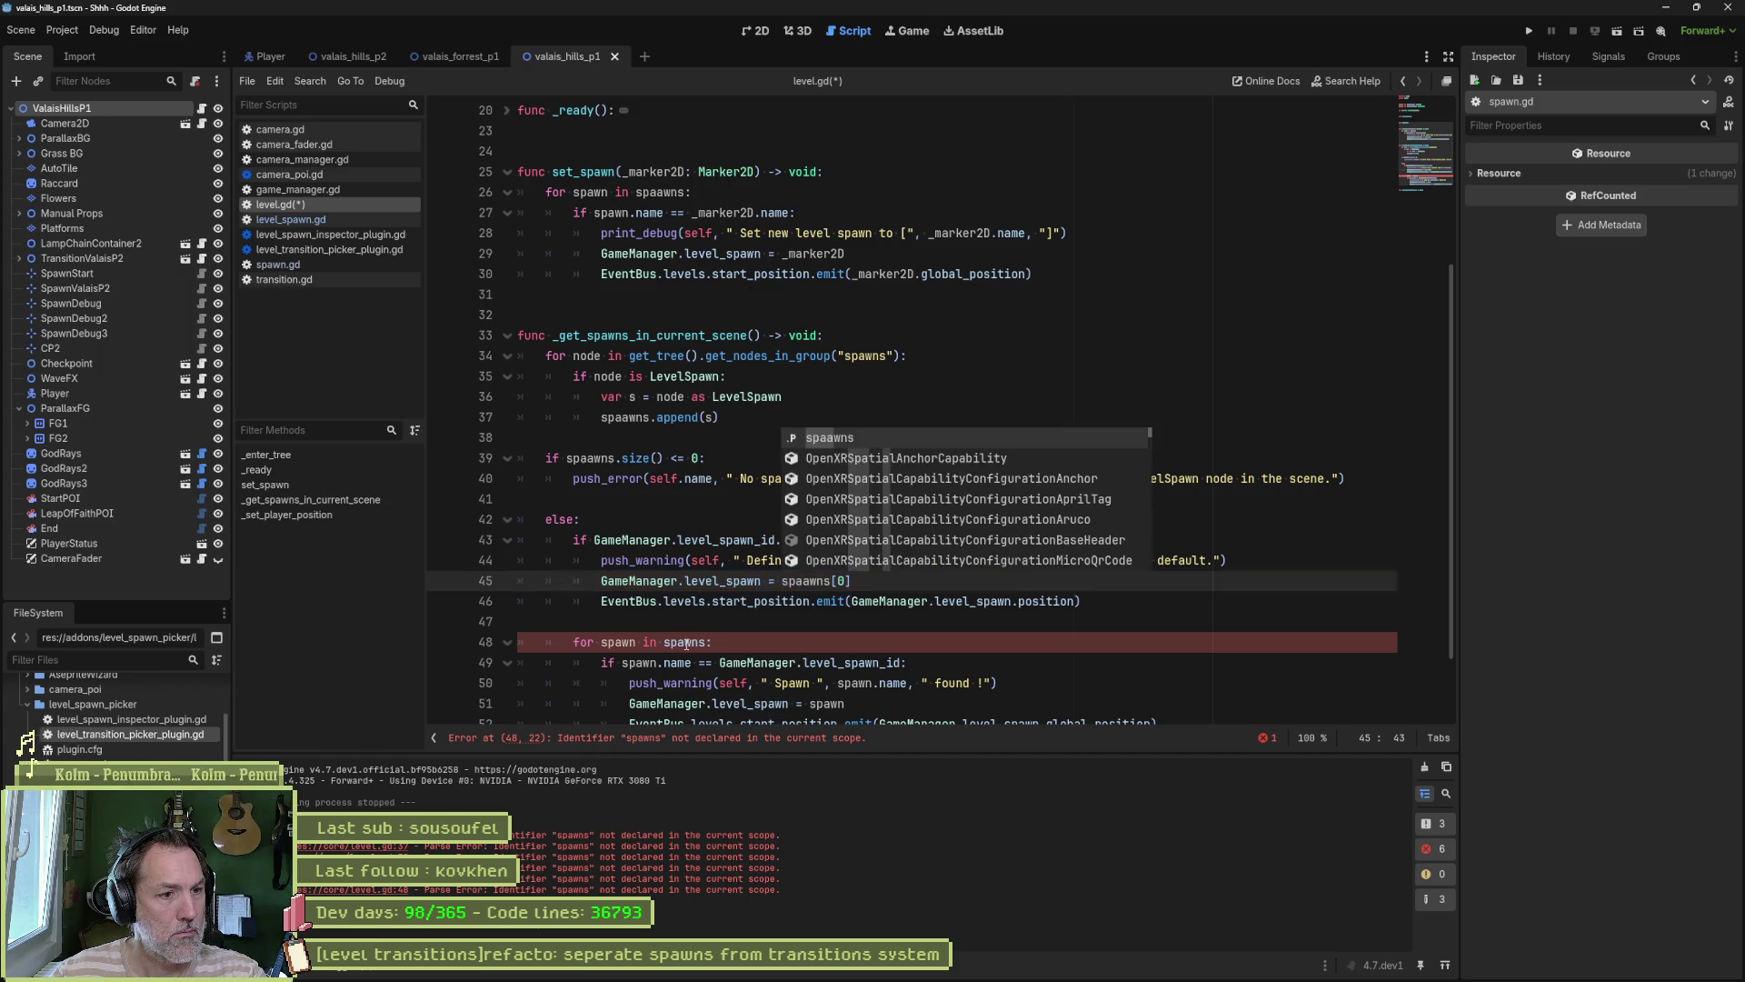
click(684, 642)
text(a)
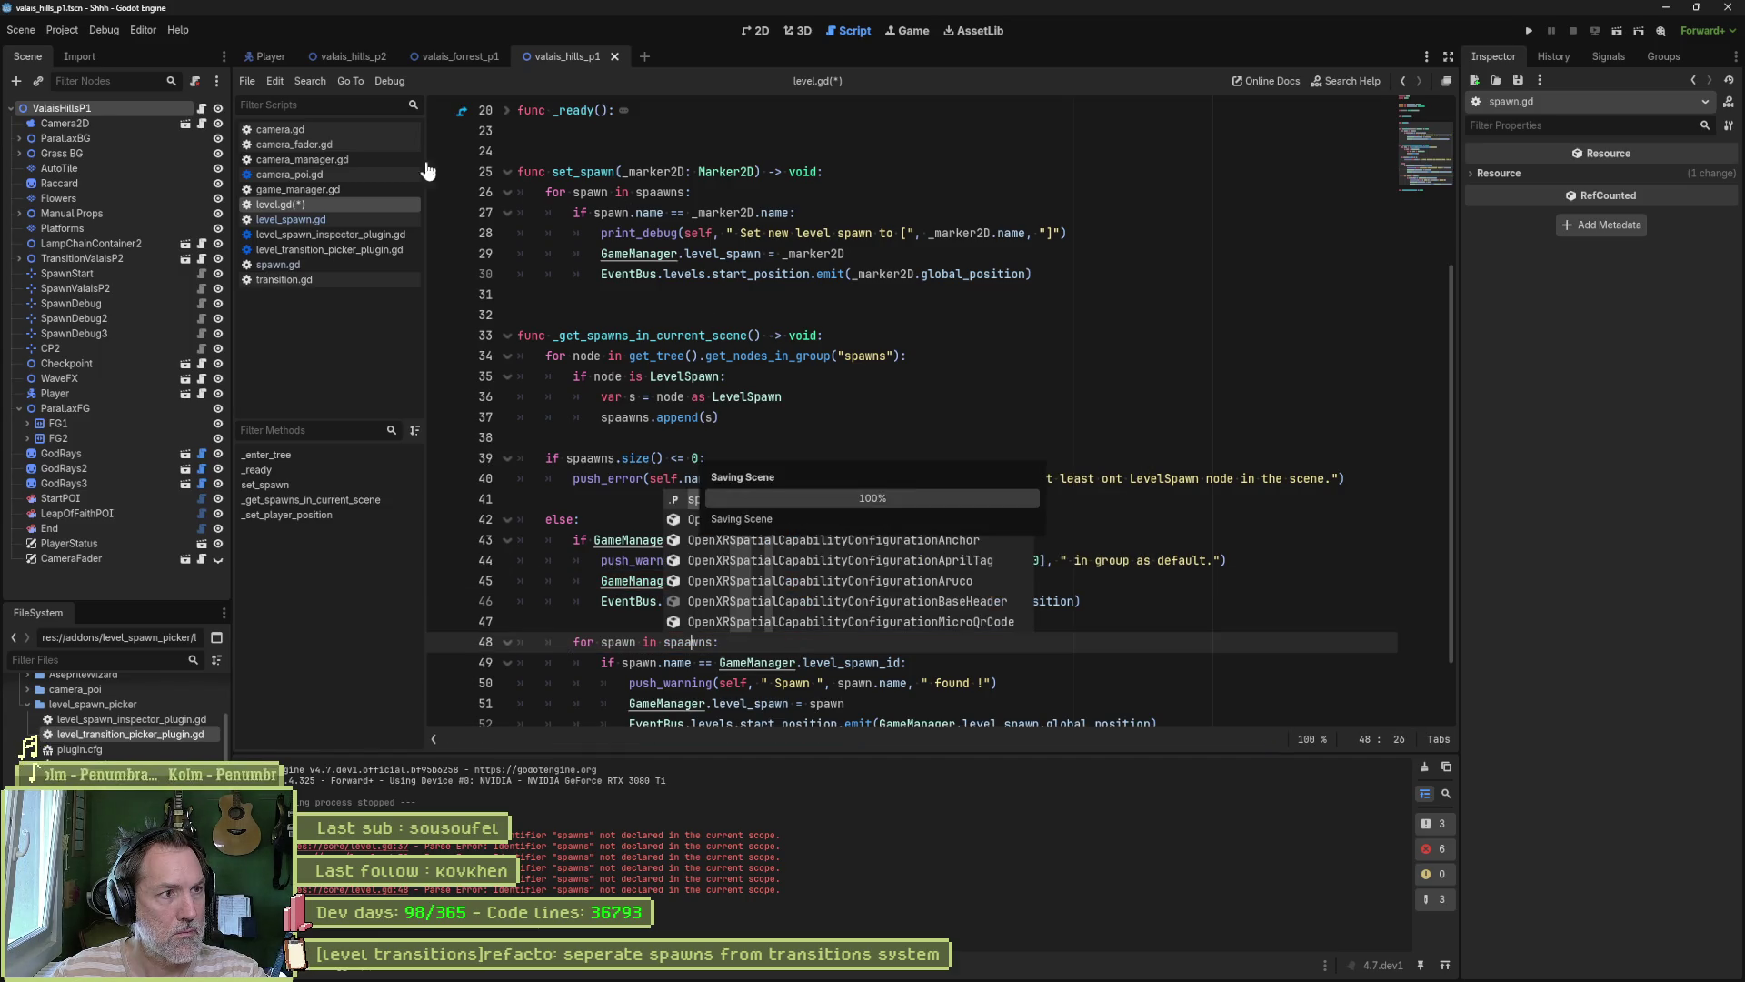
key(ctrl+s)
Step: Check ValaisHillsP1 in the inspector, undo the stray line-48 edit, and save level.gd
click(143, 127)
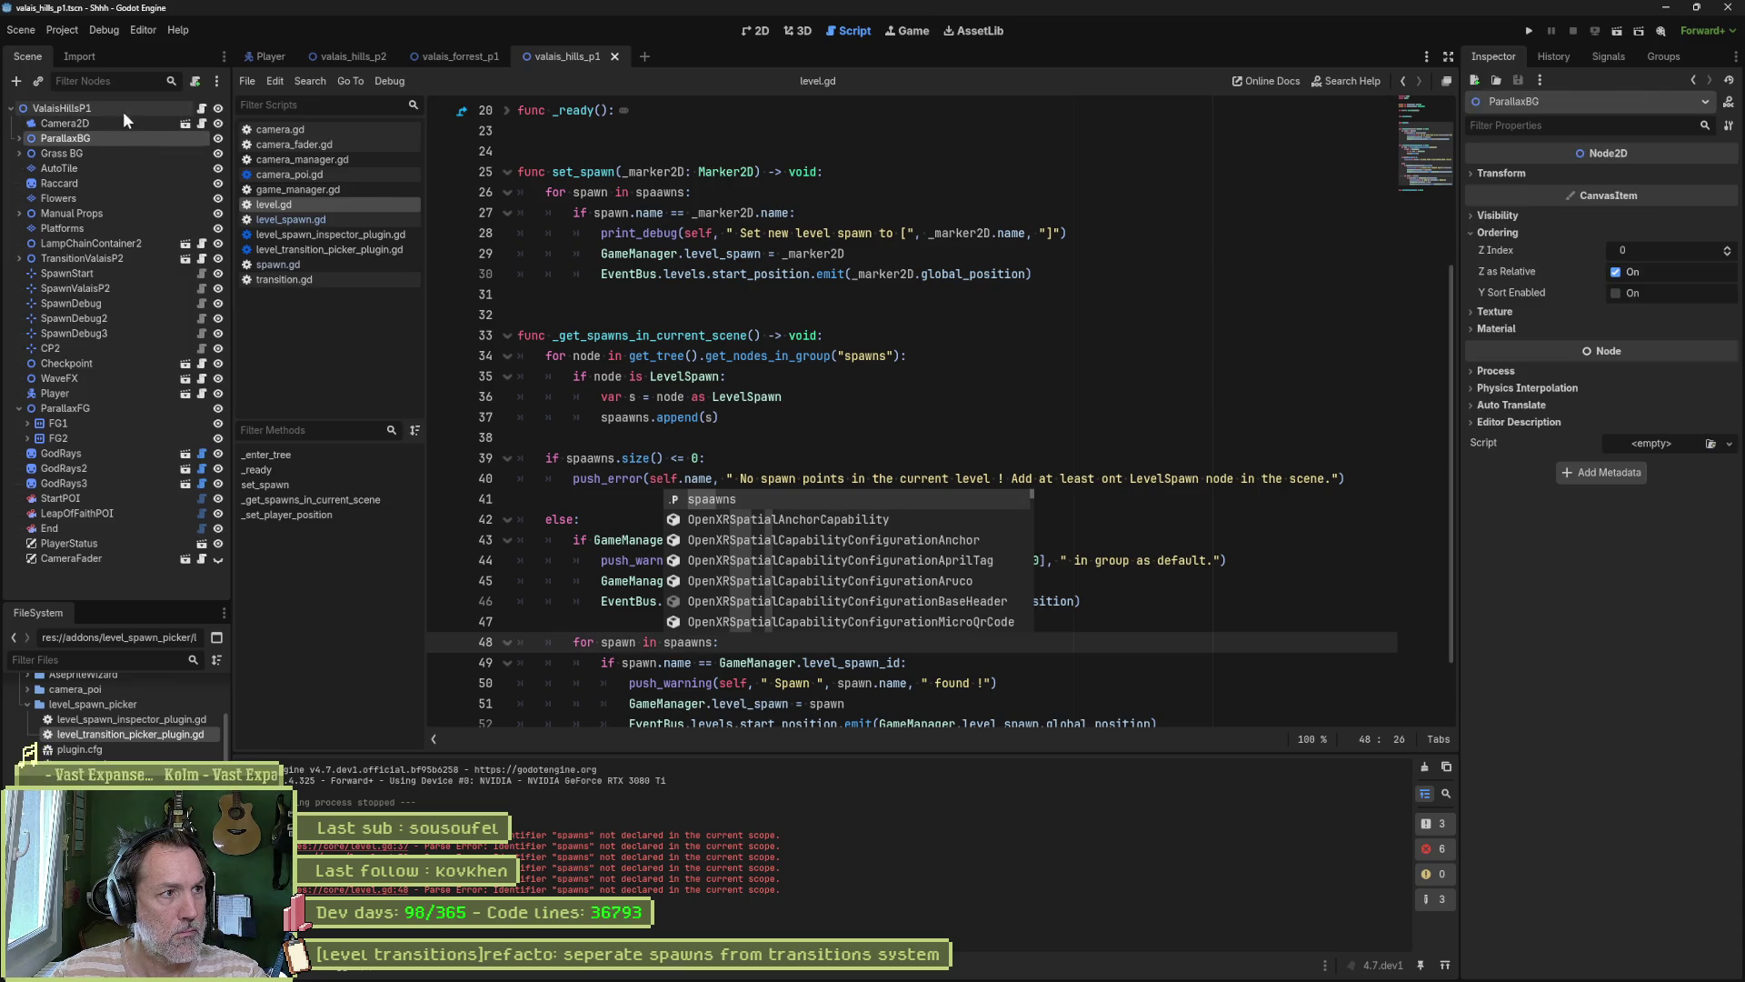
click(120, 107)
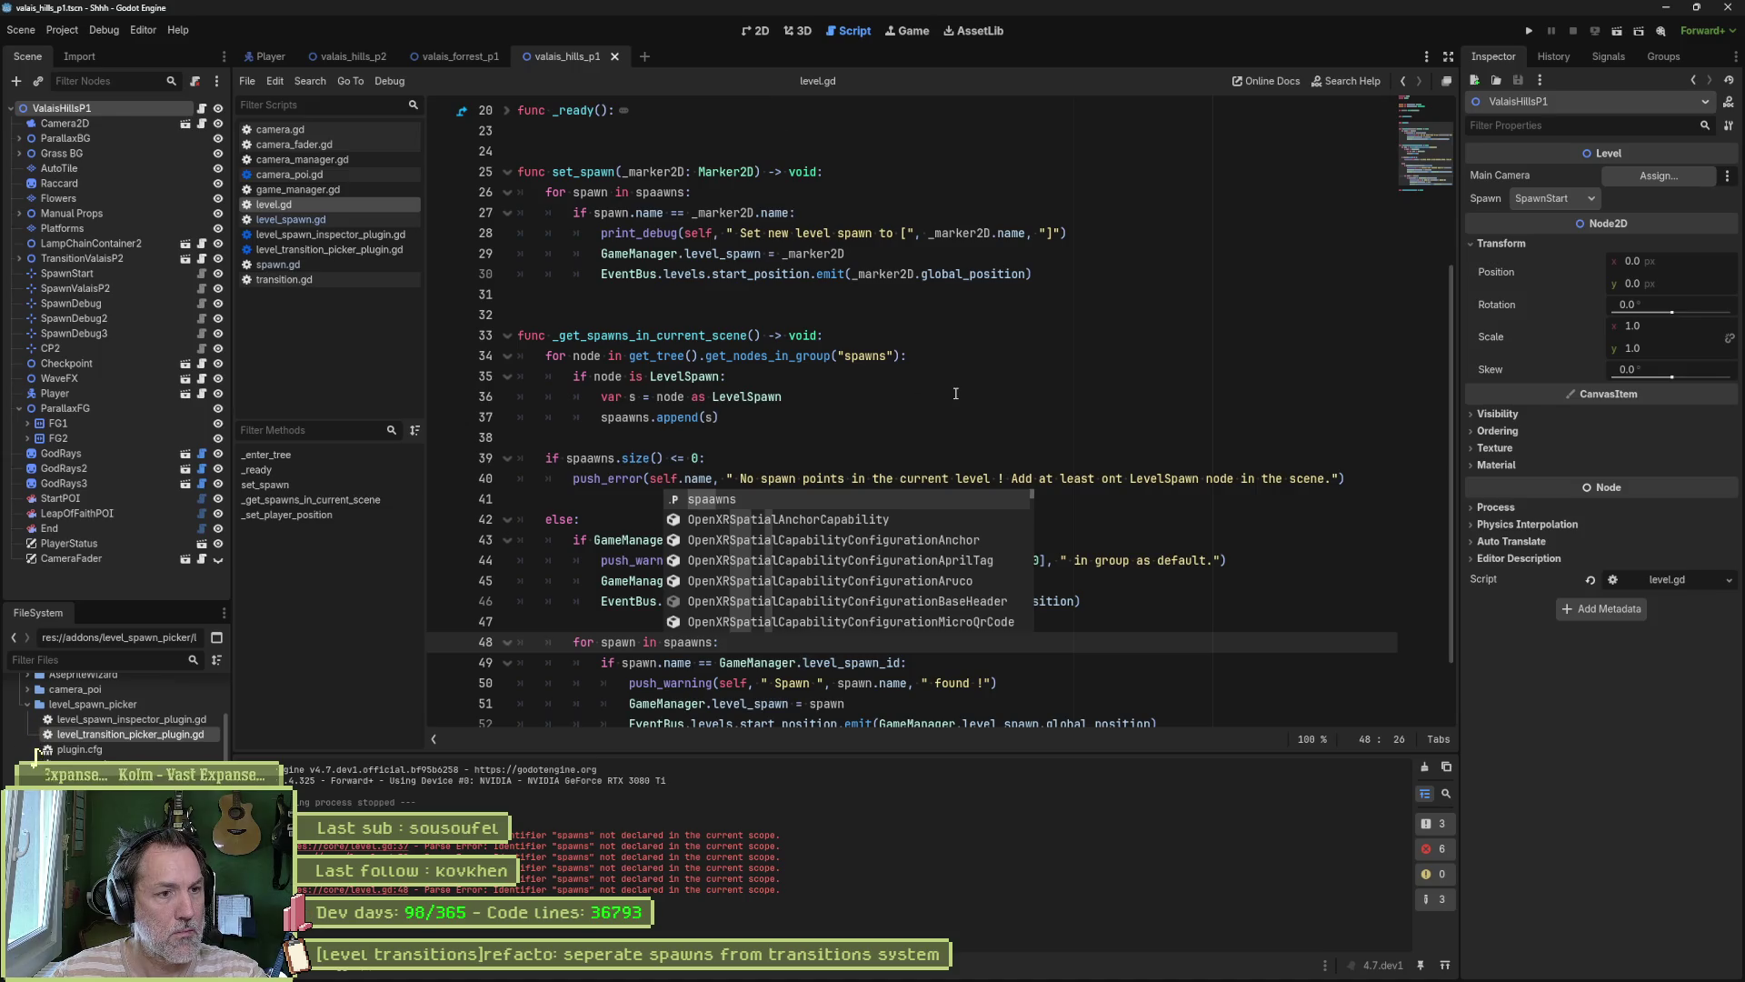
key(BackSpace)
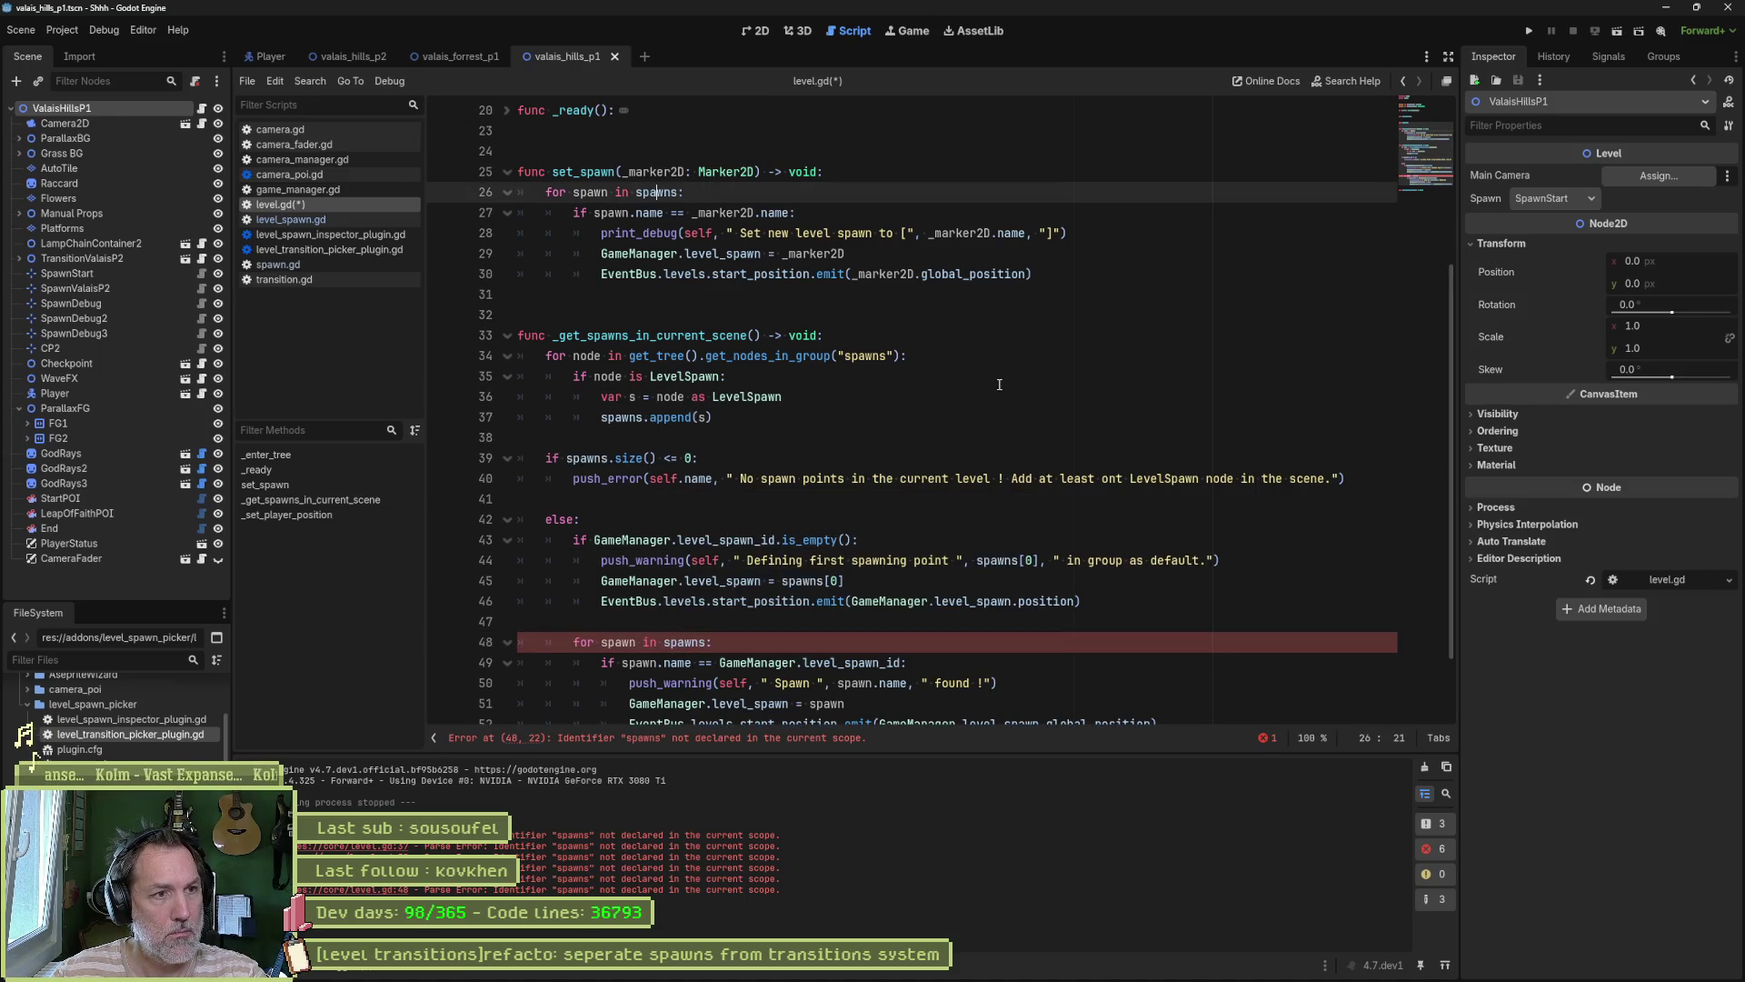
key(ctrl+z)
key(ctrl+s)
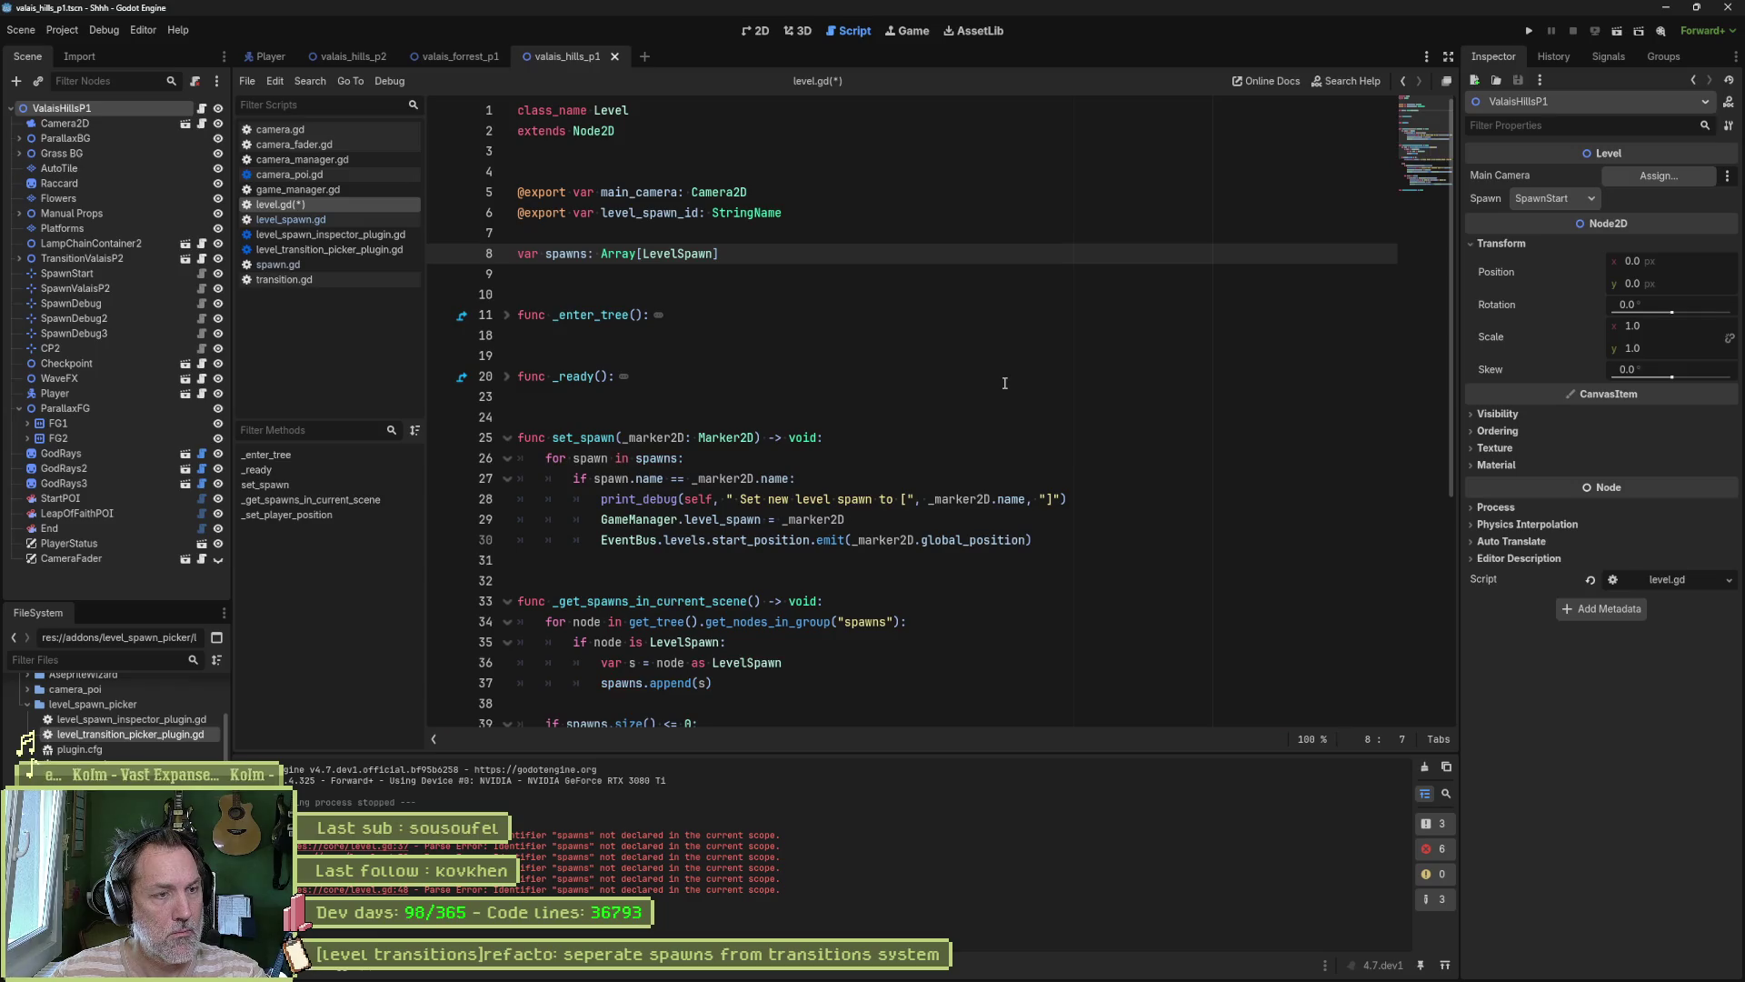
Step: Inspect the Spawn label code in level_spawn_inspector_plugin.gd, then view level_transition_picker_plugin.gd
click(327, 235)
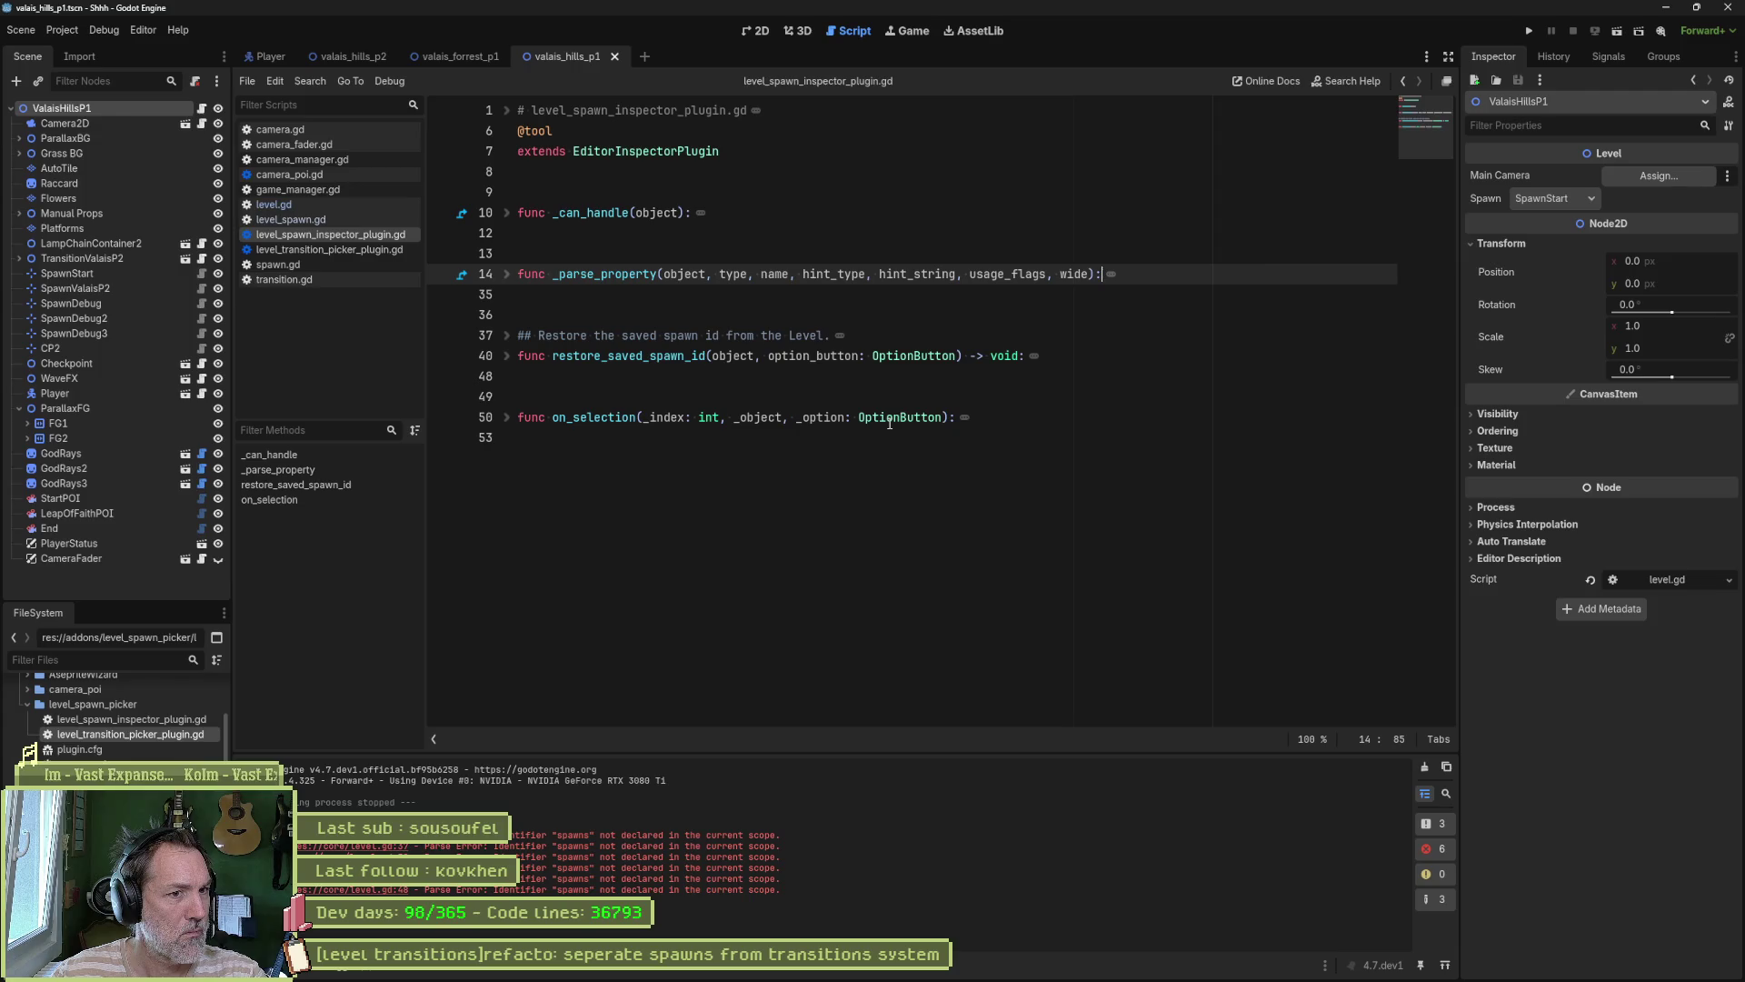
click(507, 213)
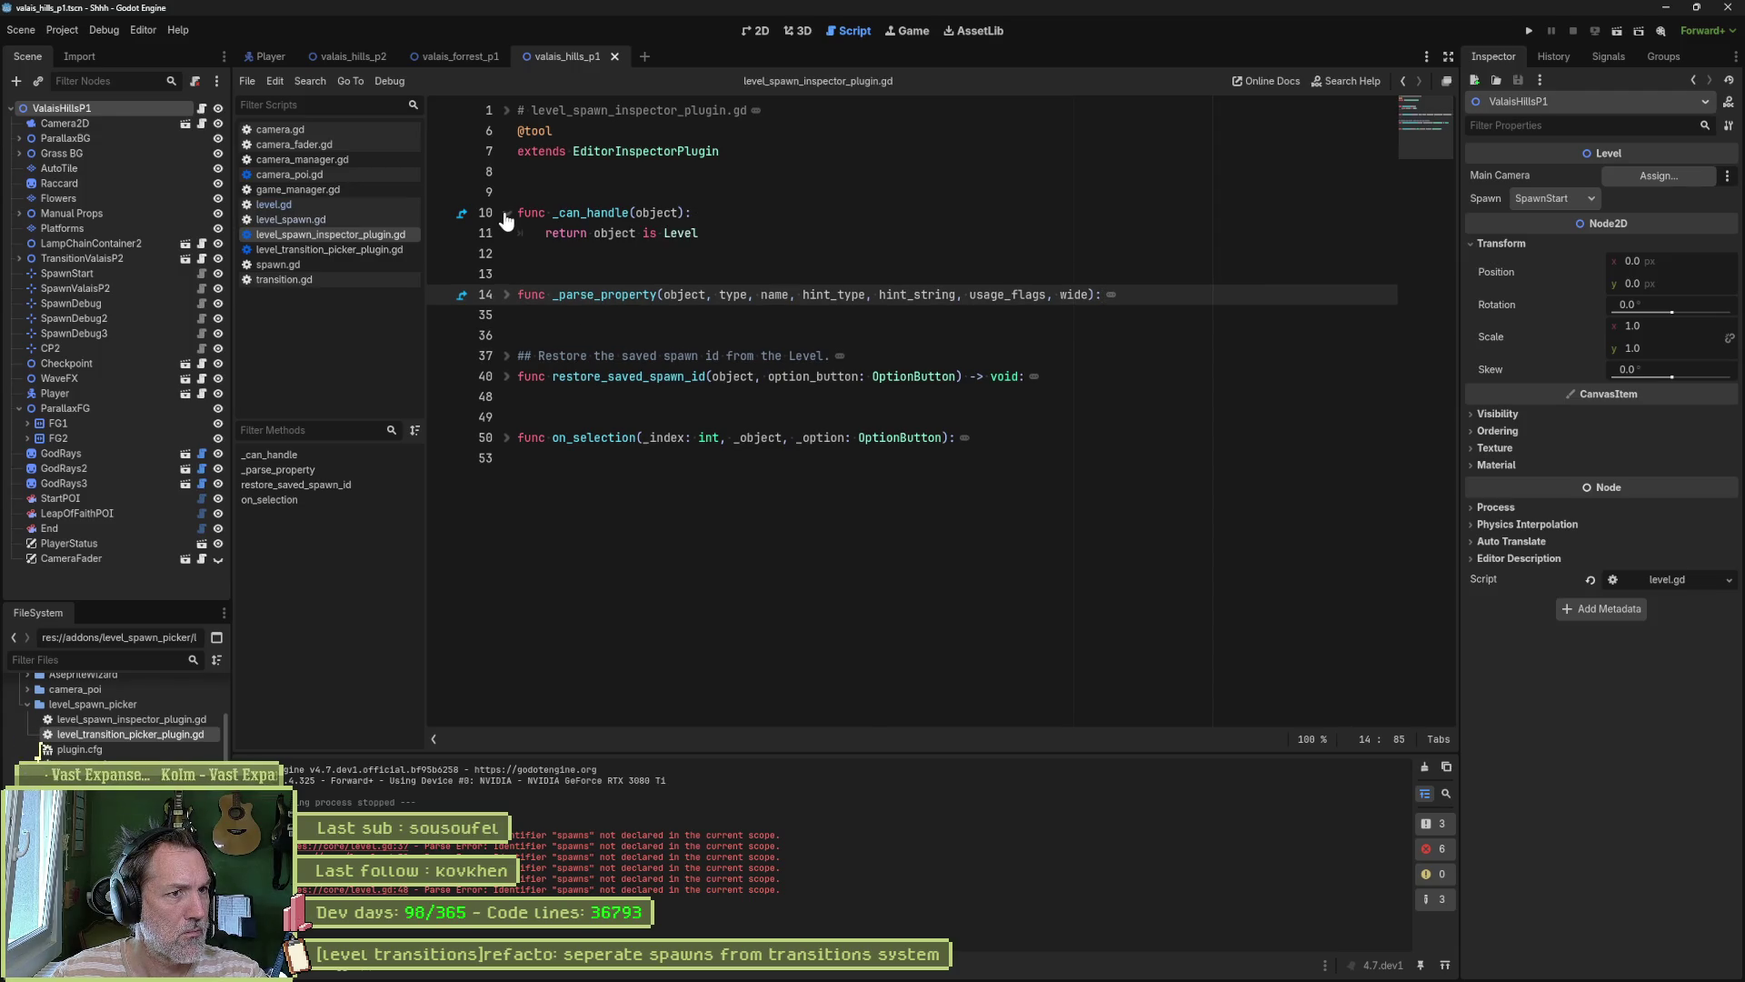
click(506, 297)
double_click(707, 356)
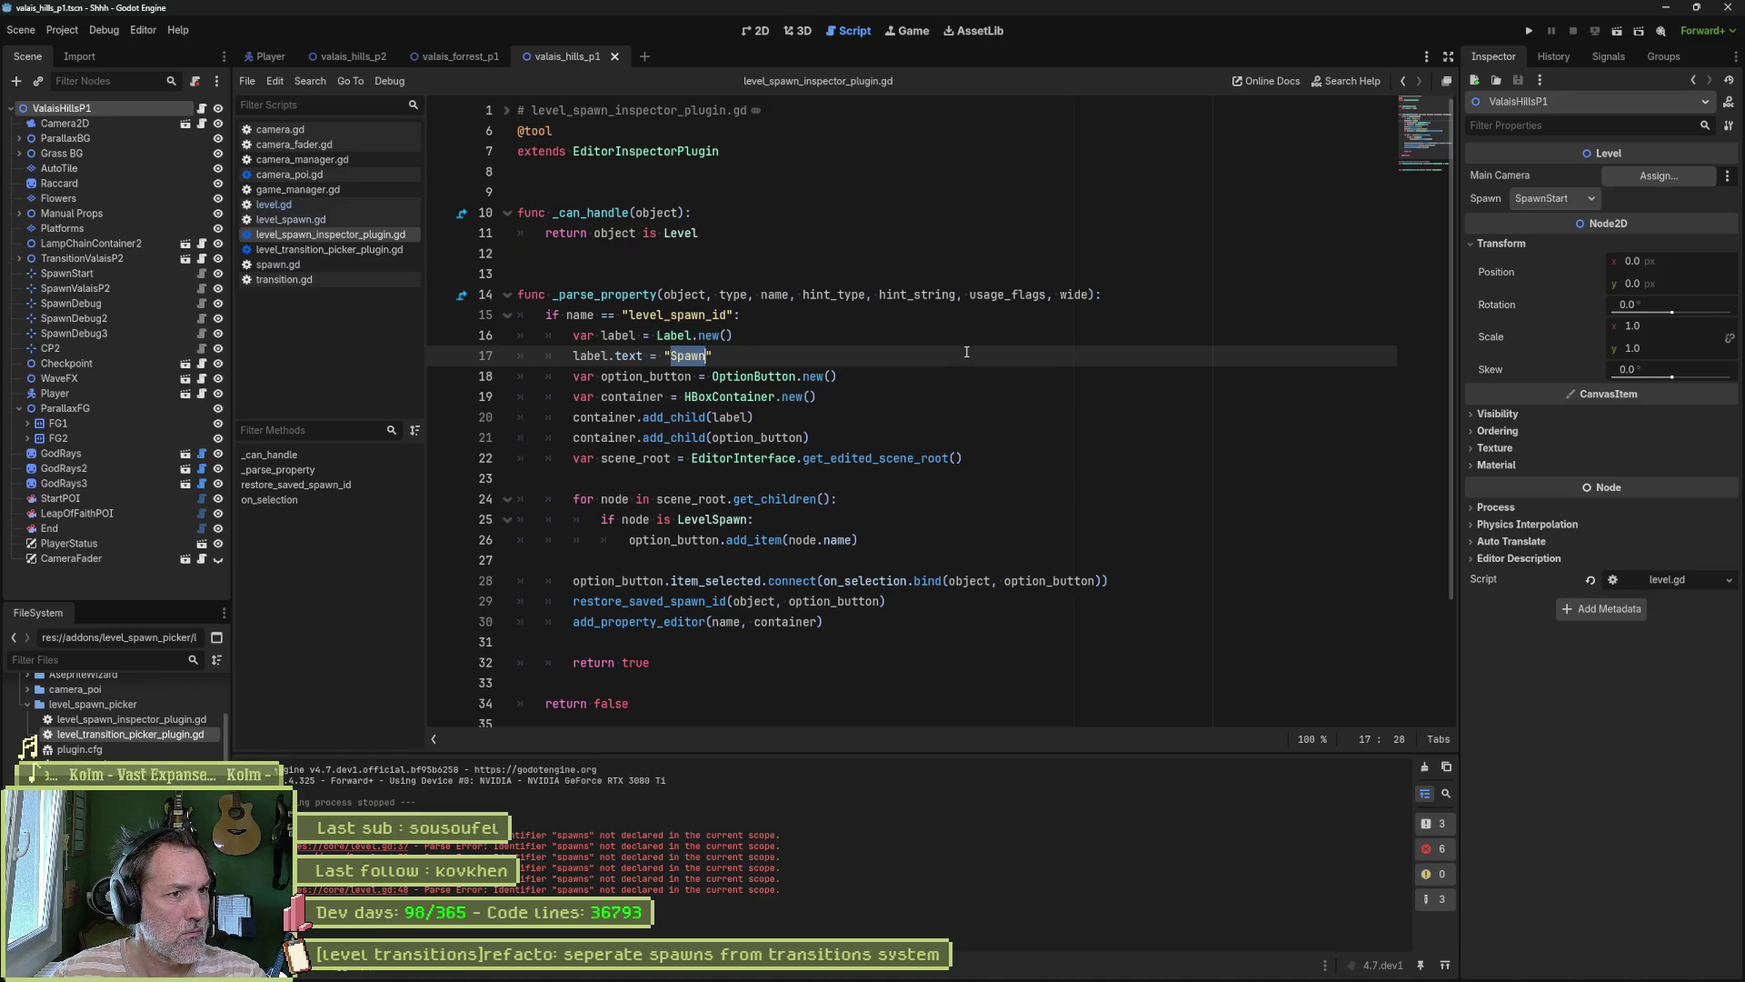
mouse_move(623, 289)
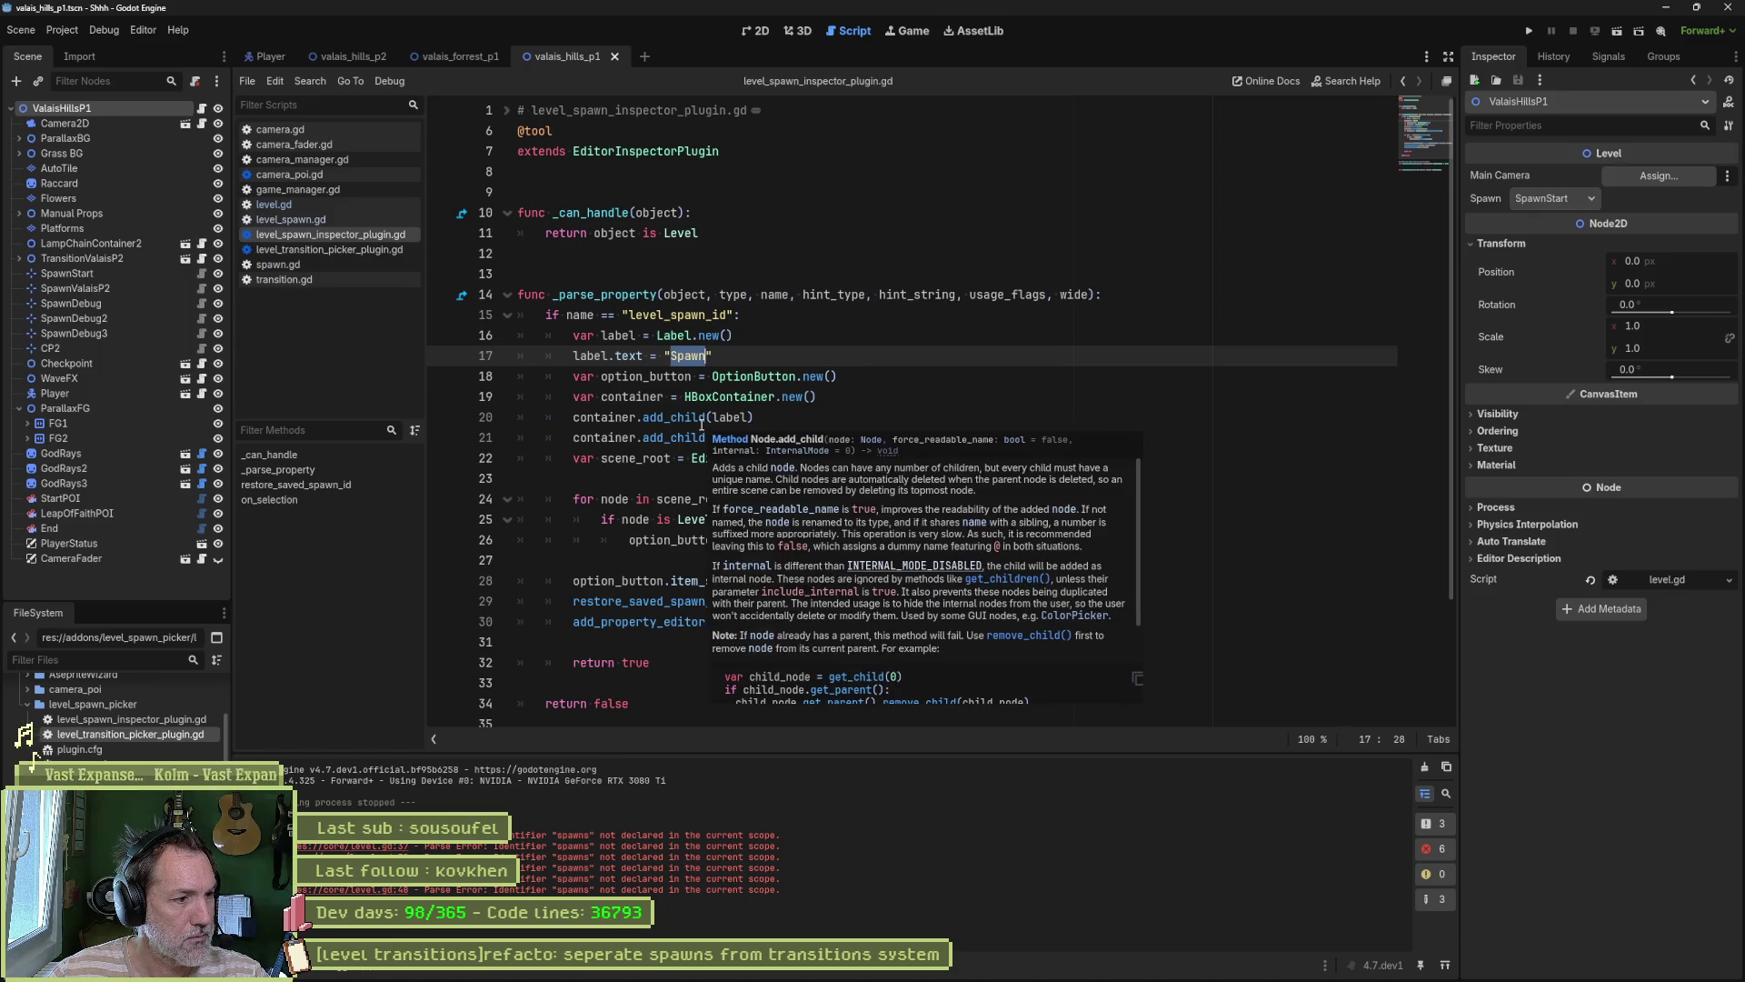
click(353, 247)
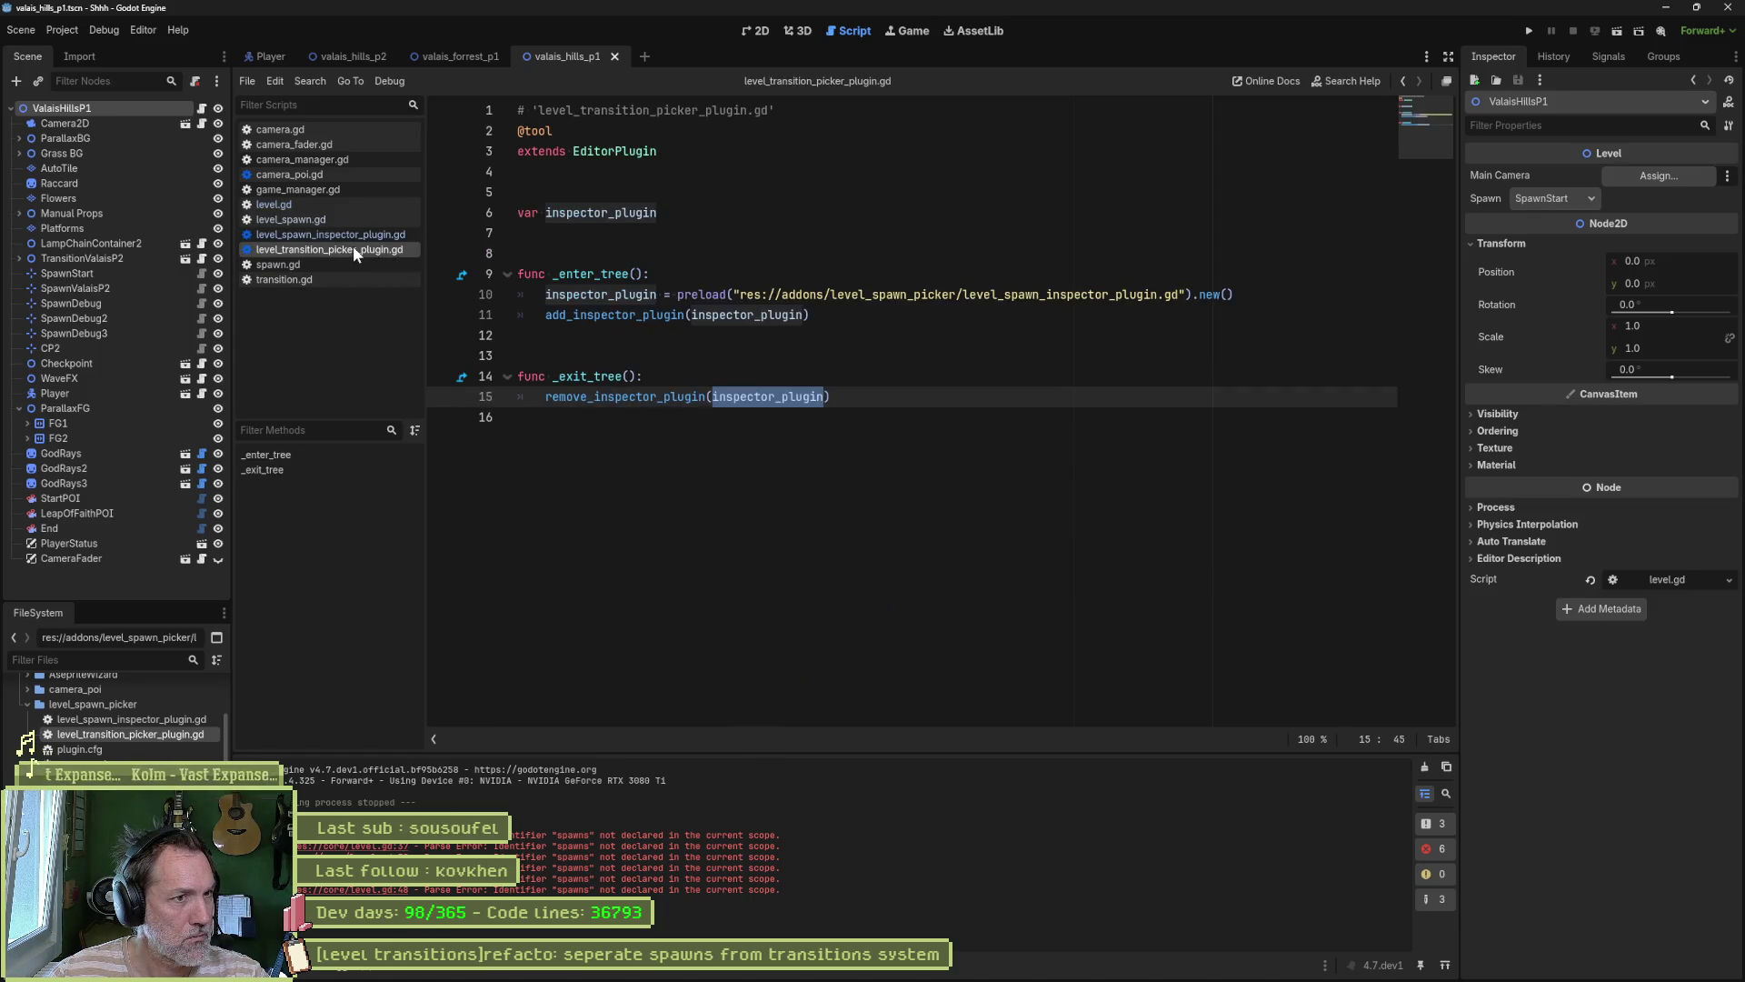
click(361, 219)
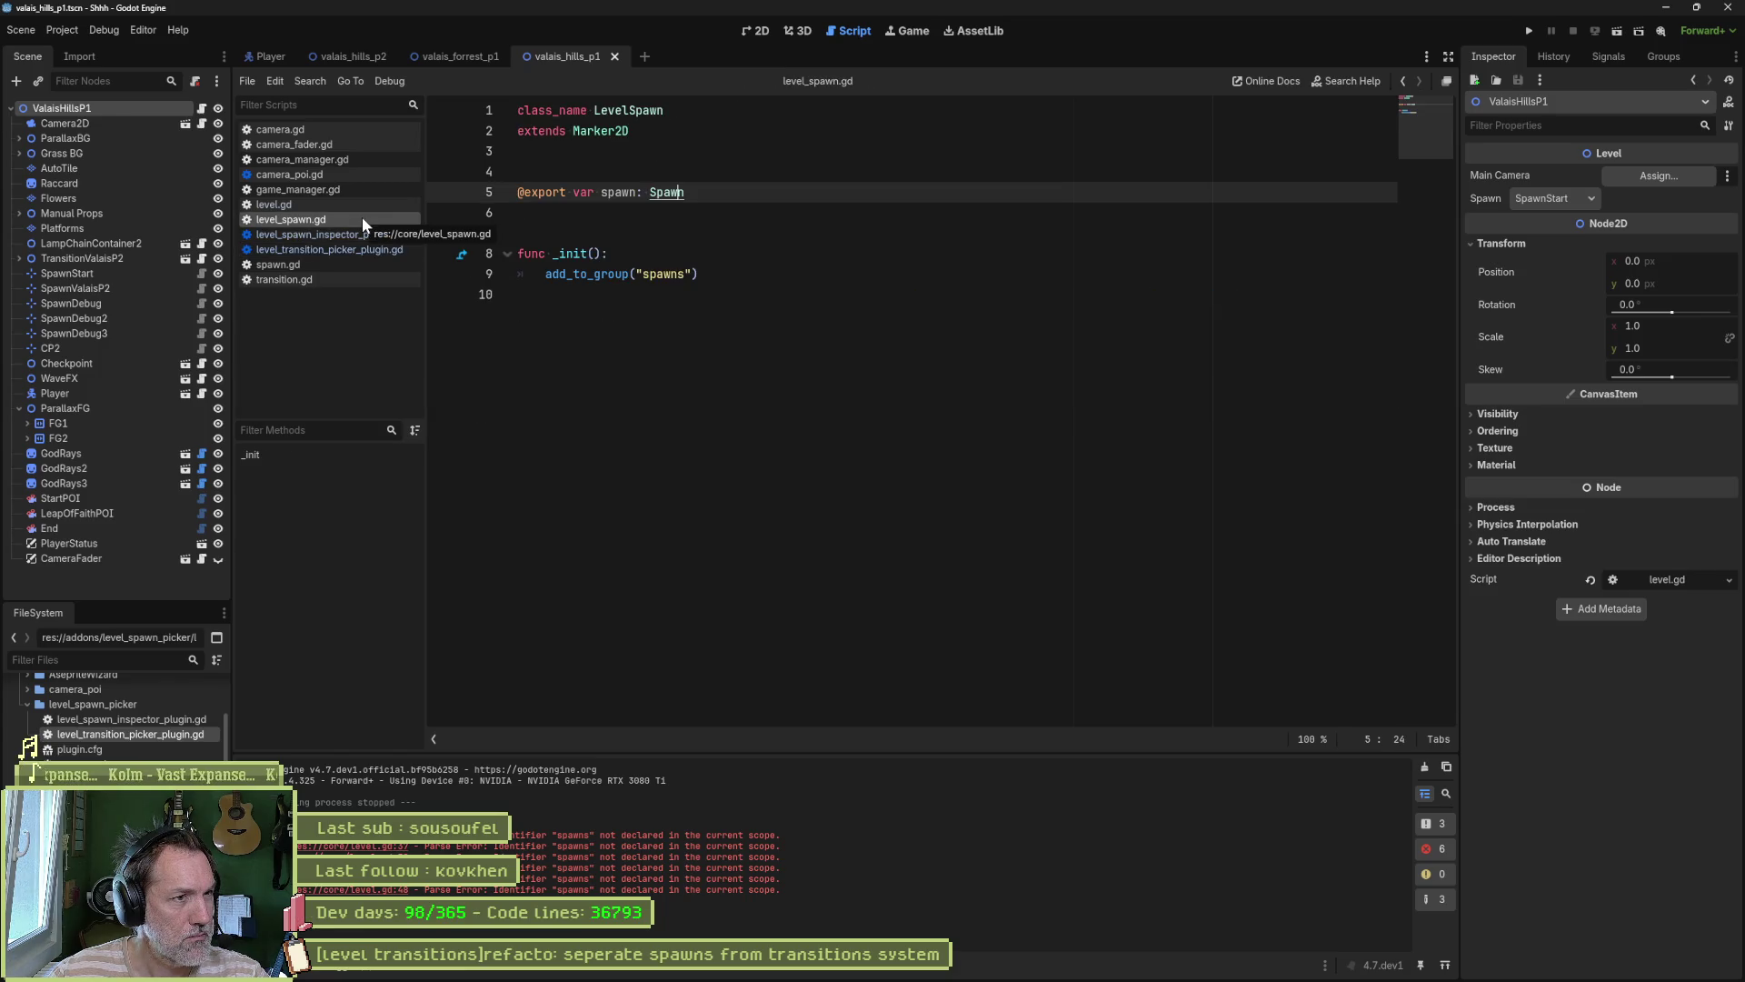
click(351, 266)
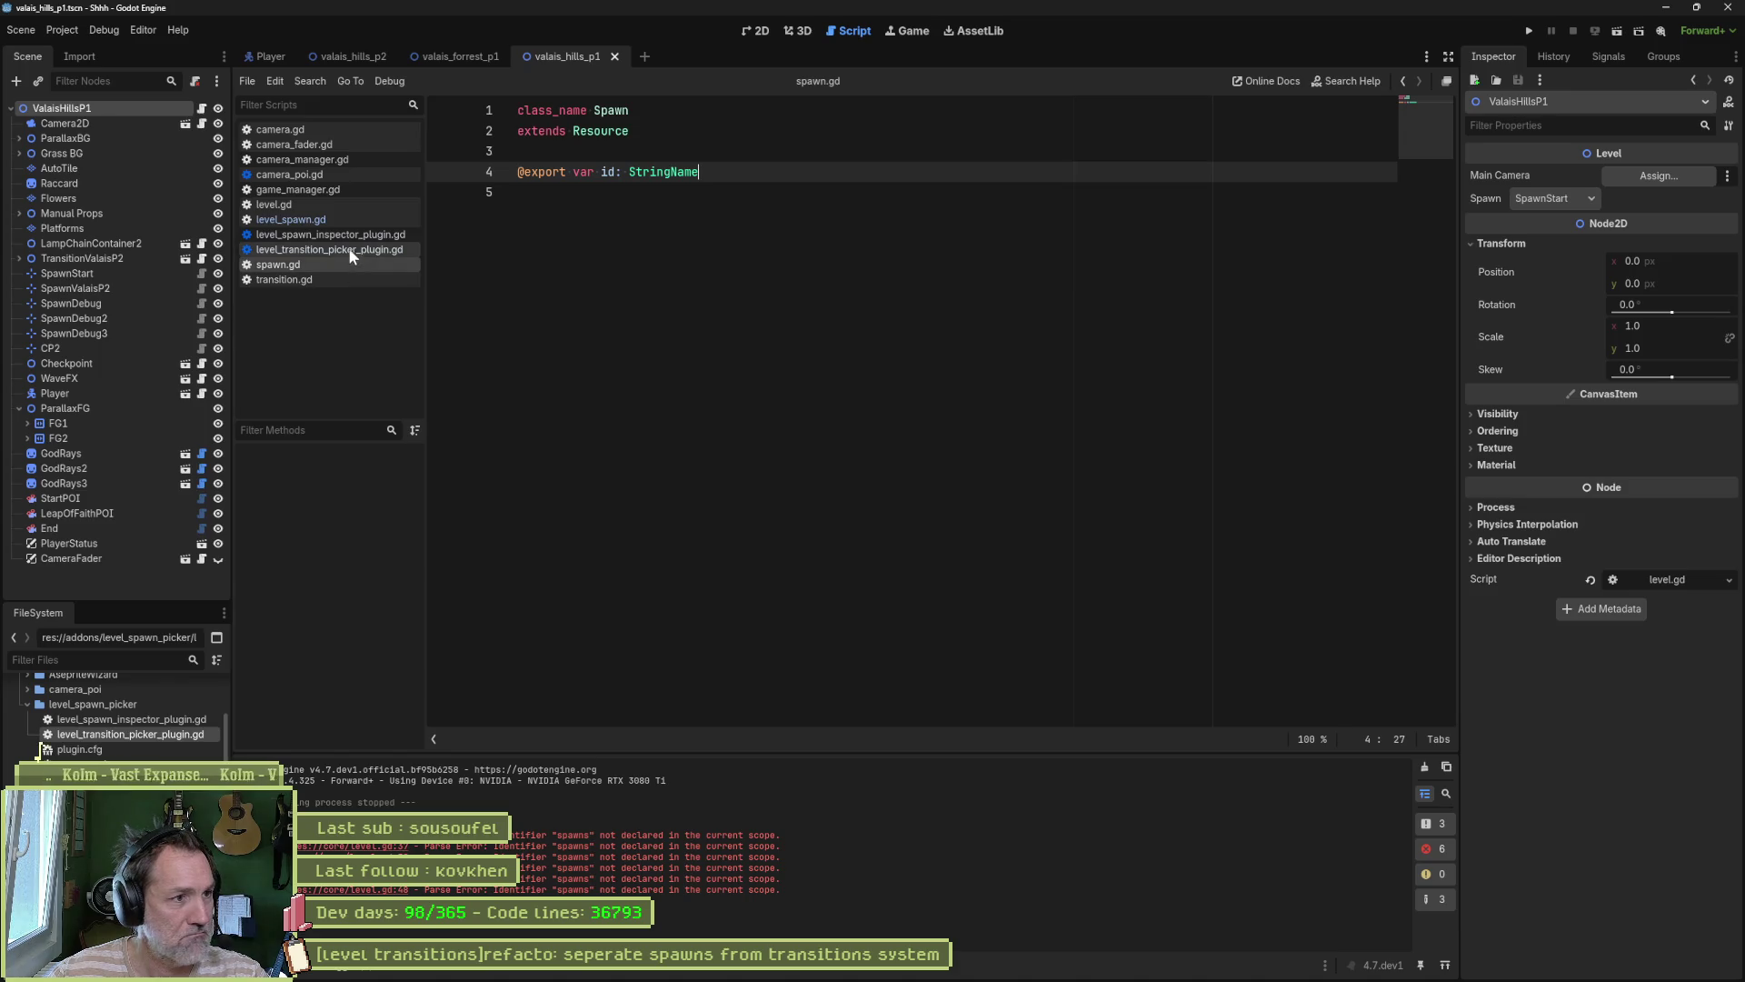
click(346, 235)
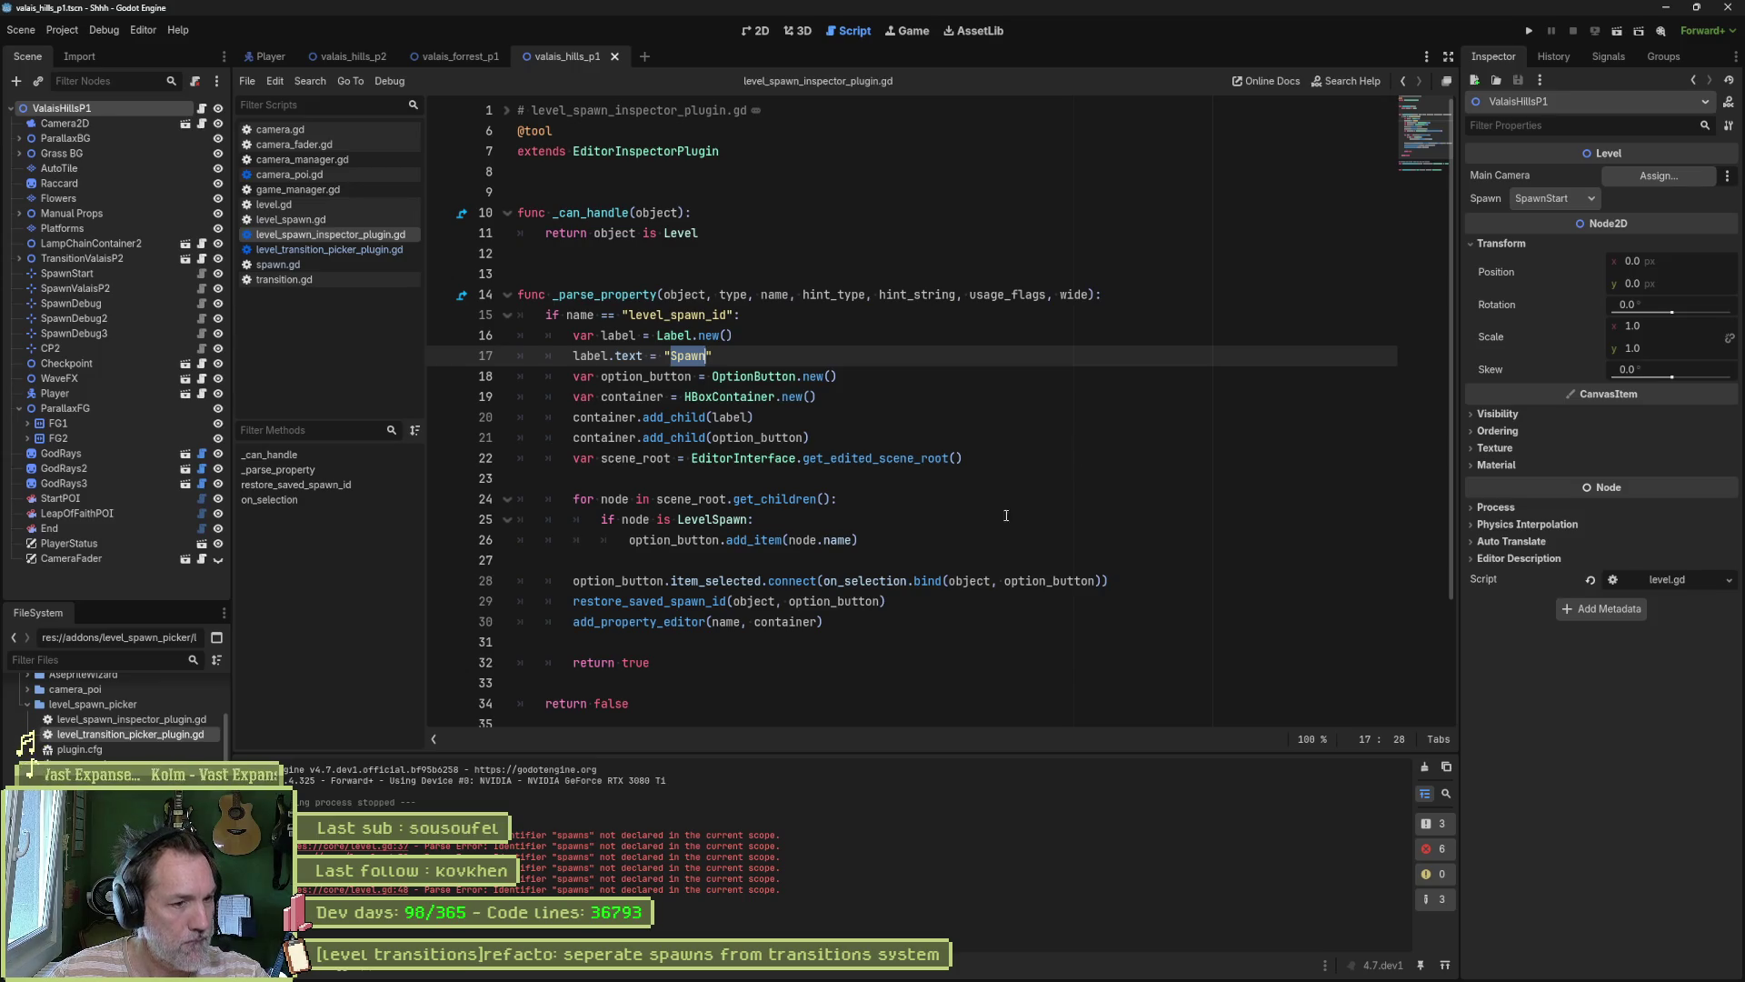
Step: Append 'aa' to the Spawn label string in the plugin script and save it
double_click(618, 580)
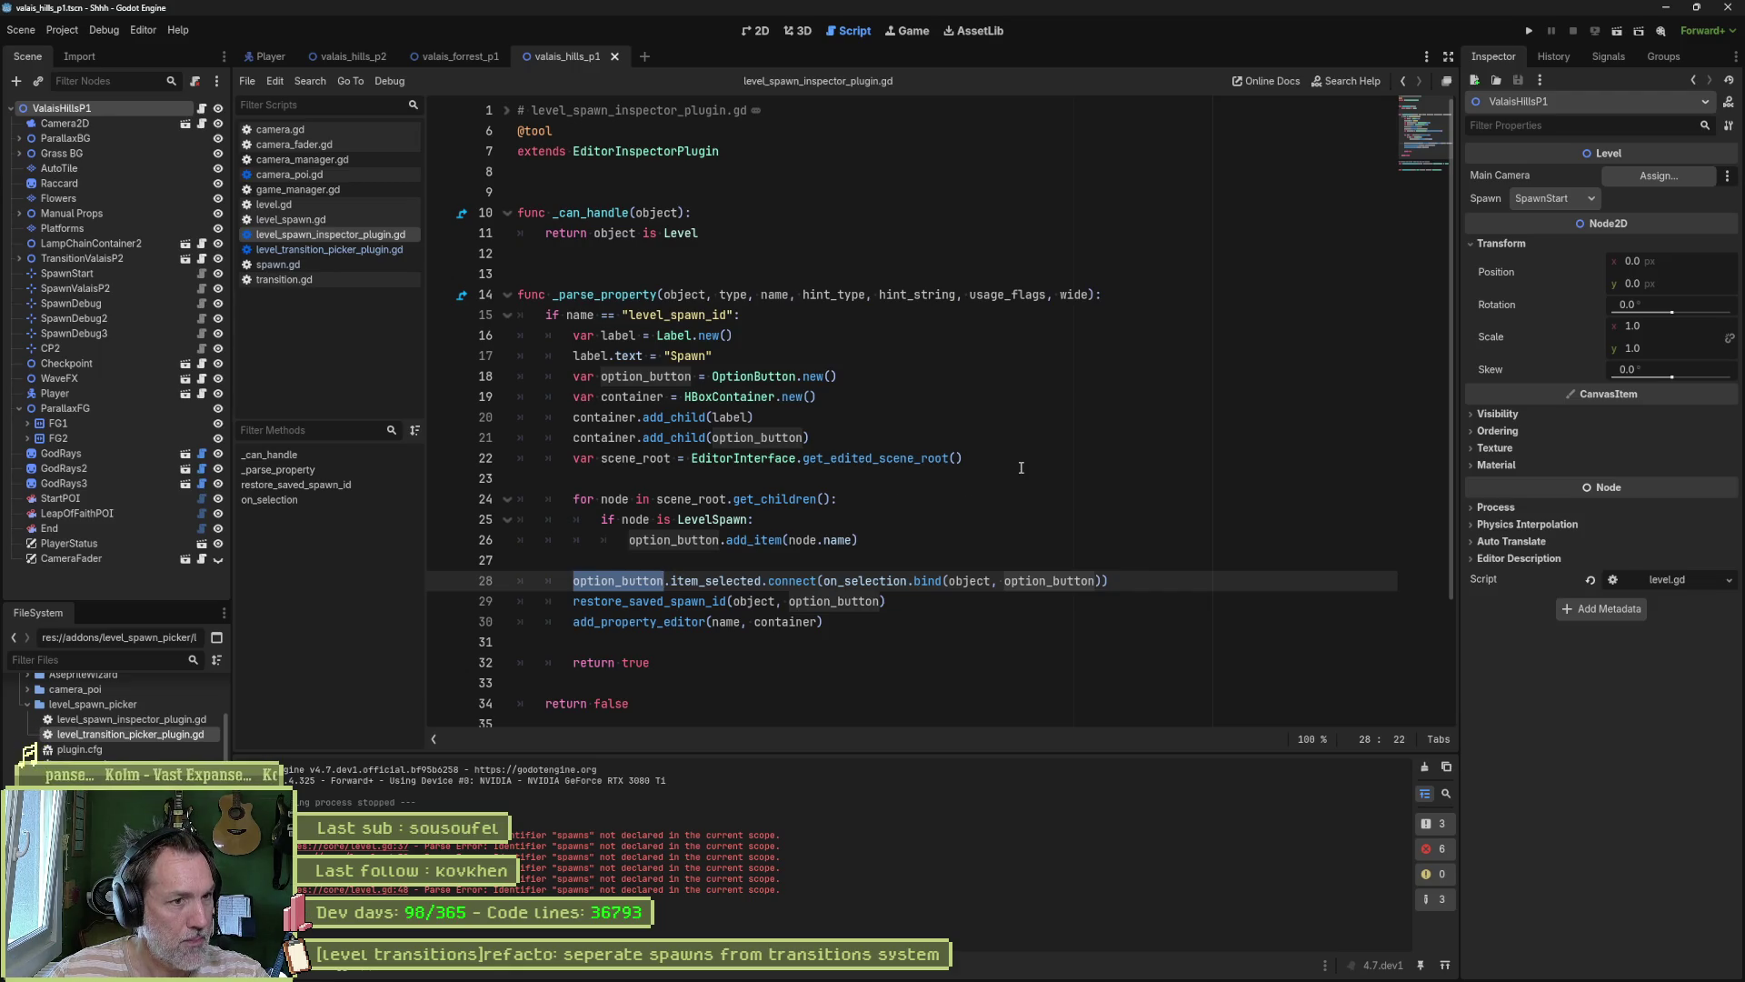
click(719, 356)
text(aa)
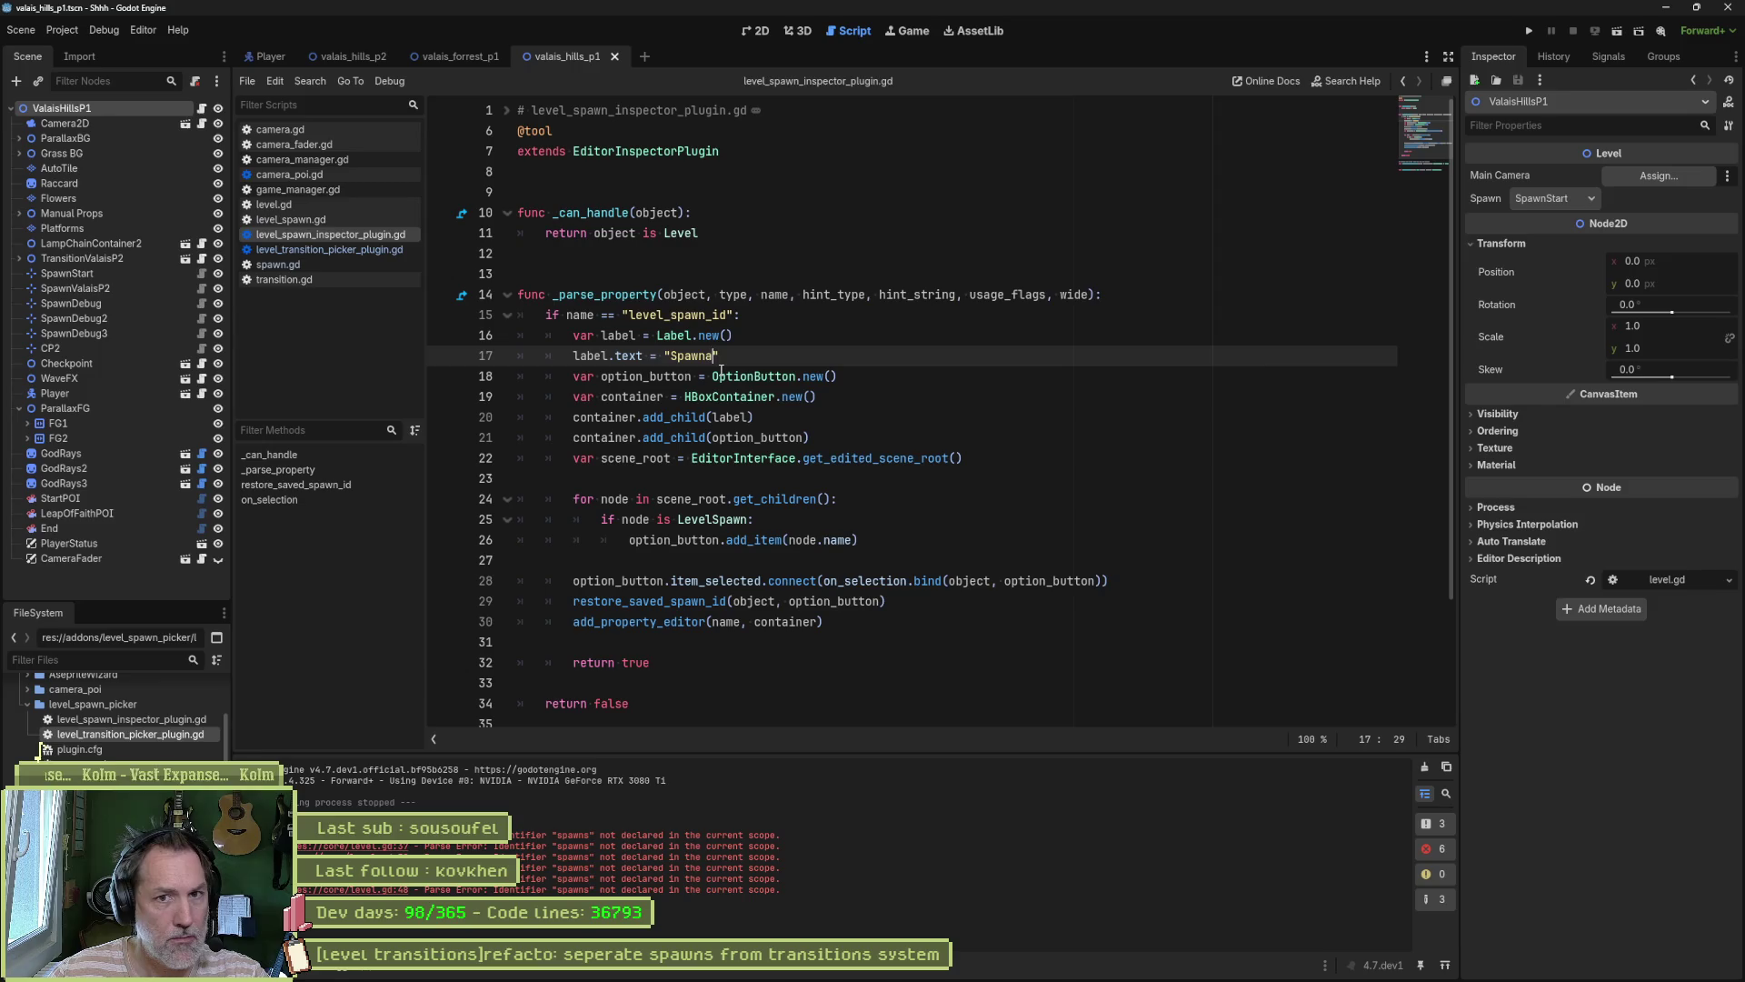
key(ctrl+s)
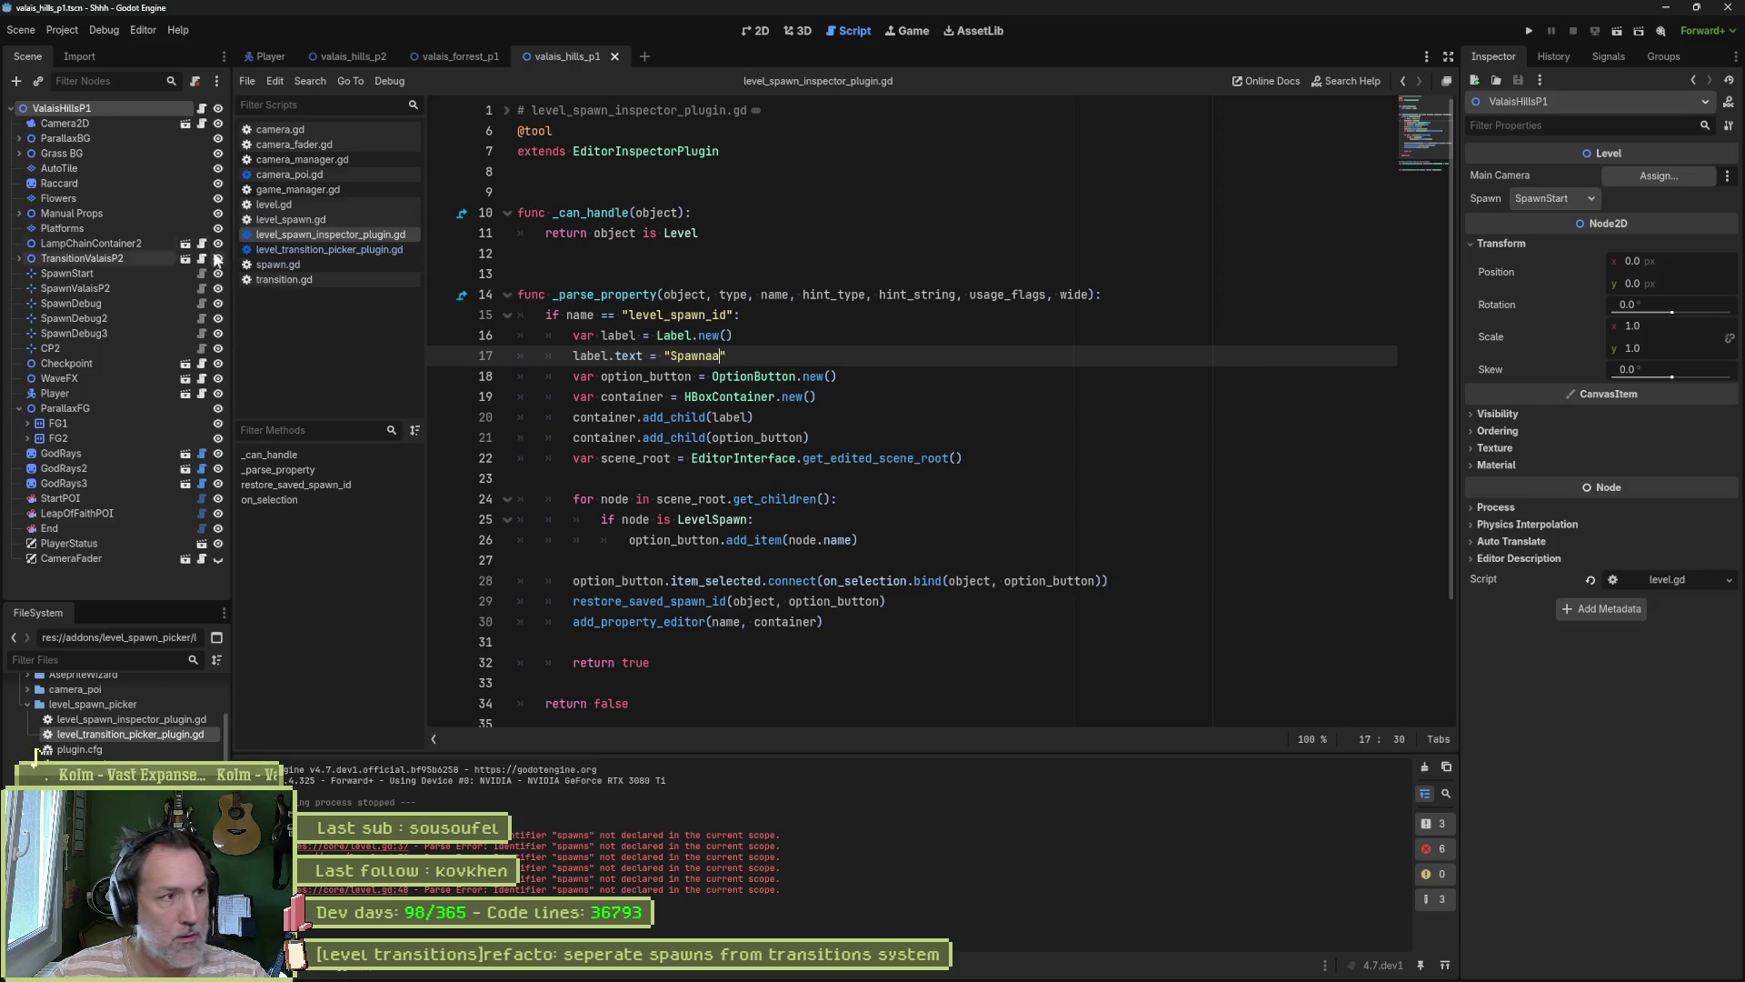
Step: Confirm the changed label on ValaisHillsP1, restore it to Spawn, and open TransitionValaisP2's transition scene
click(129, 123)
click(122, 107)
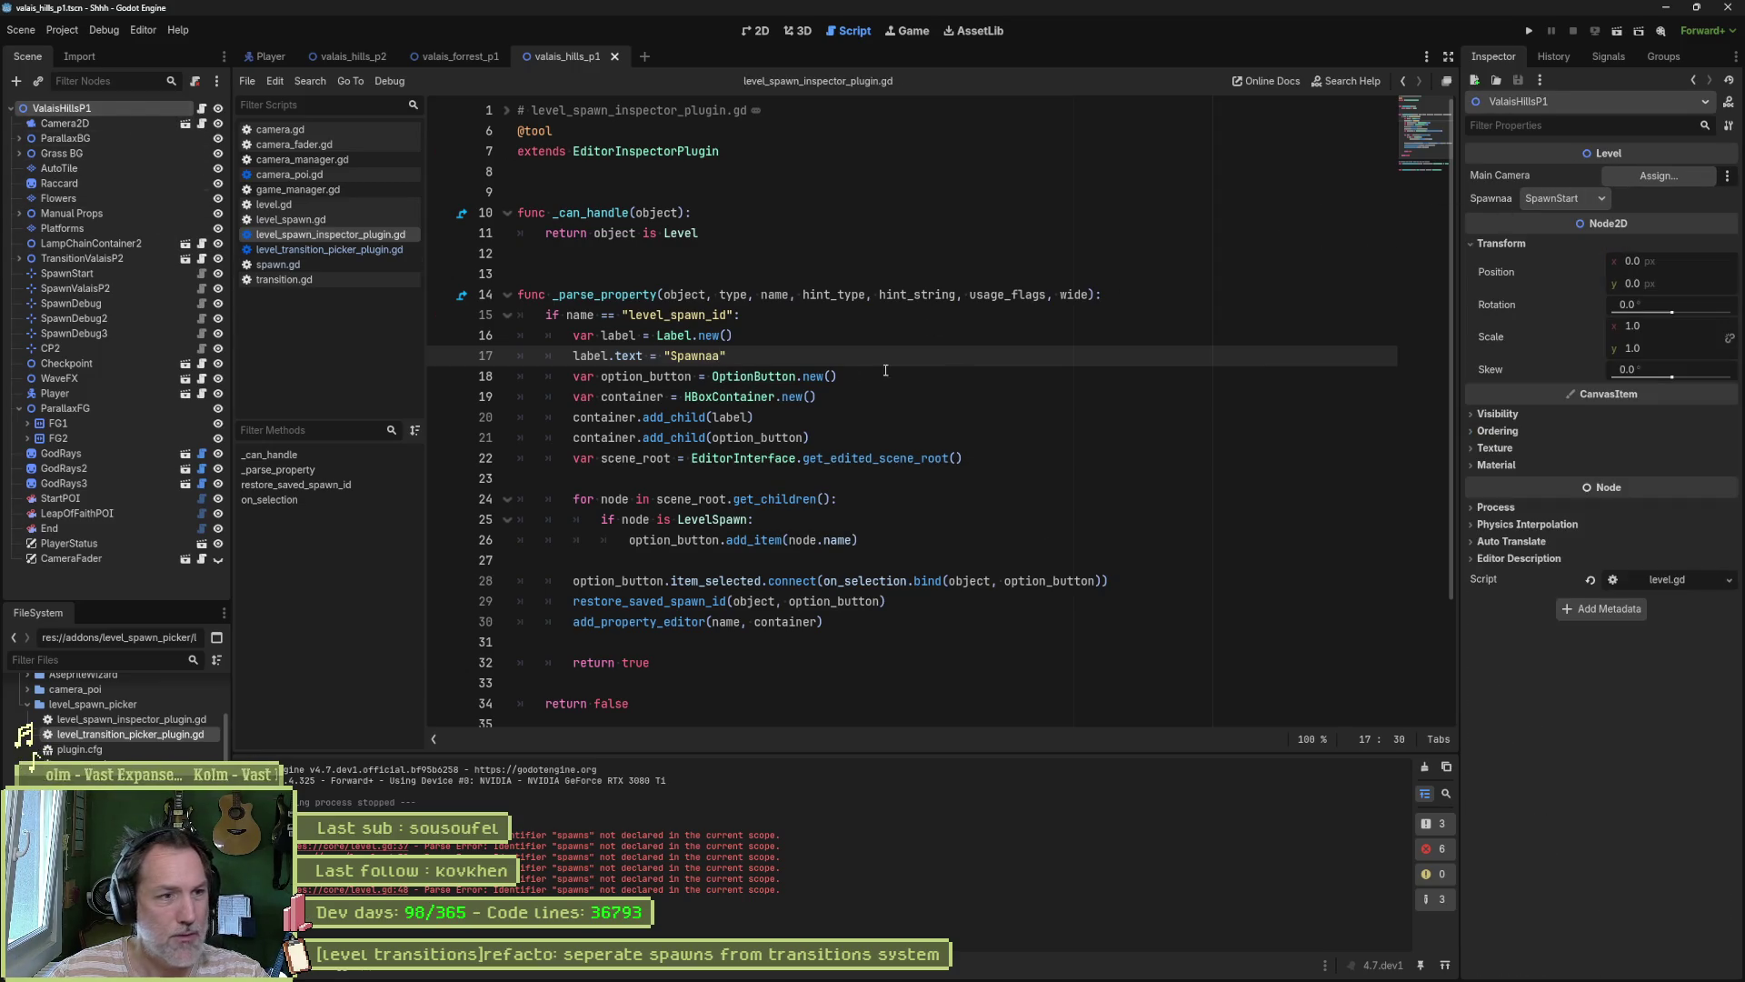
key(BackSpace)
key(BackSpace)
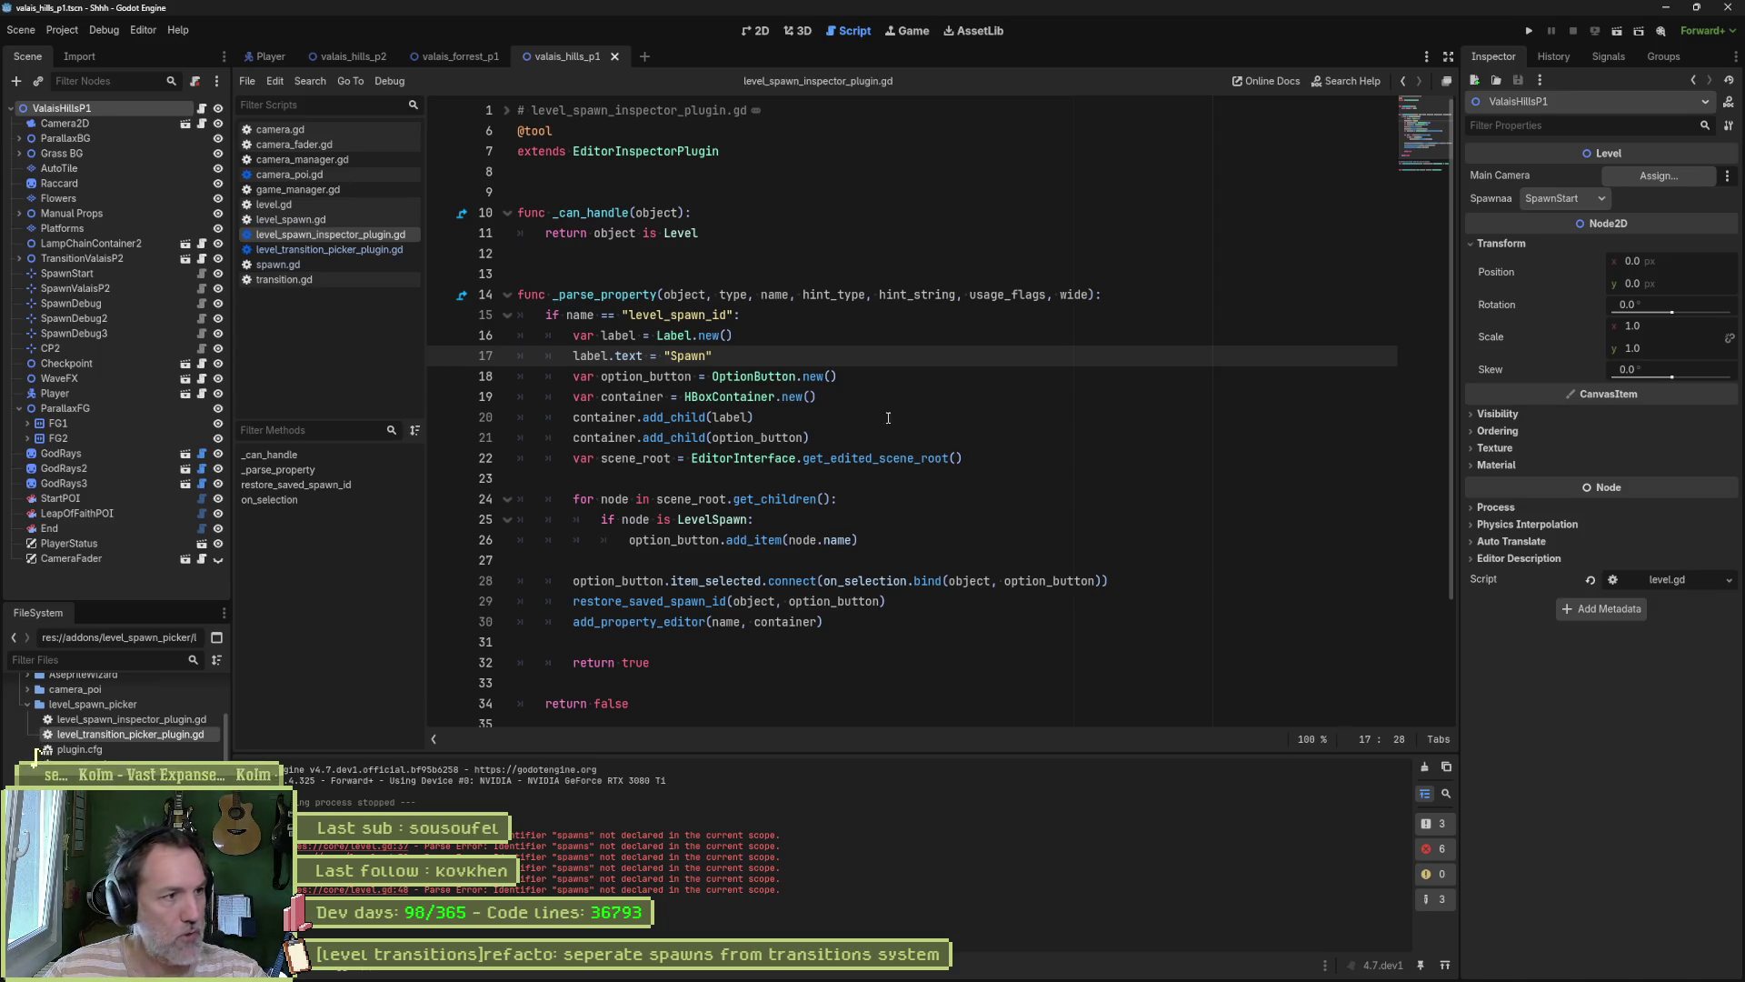
click(86, 260)
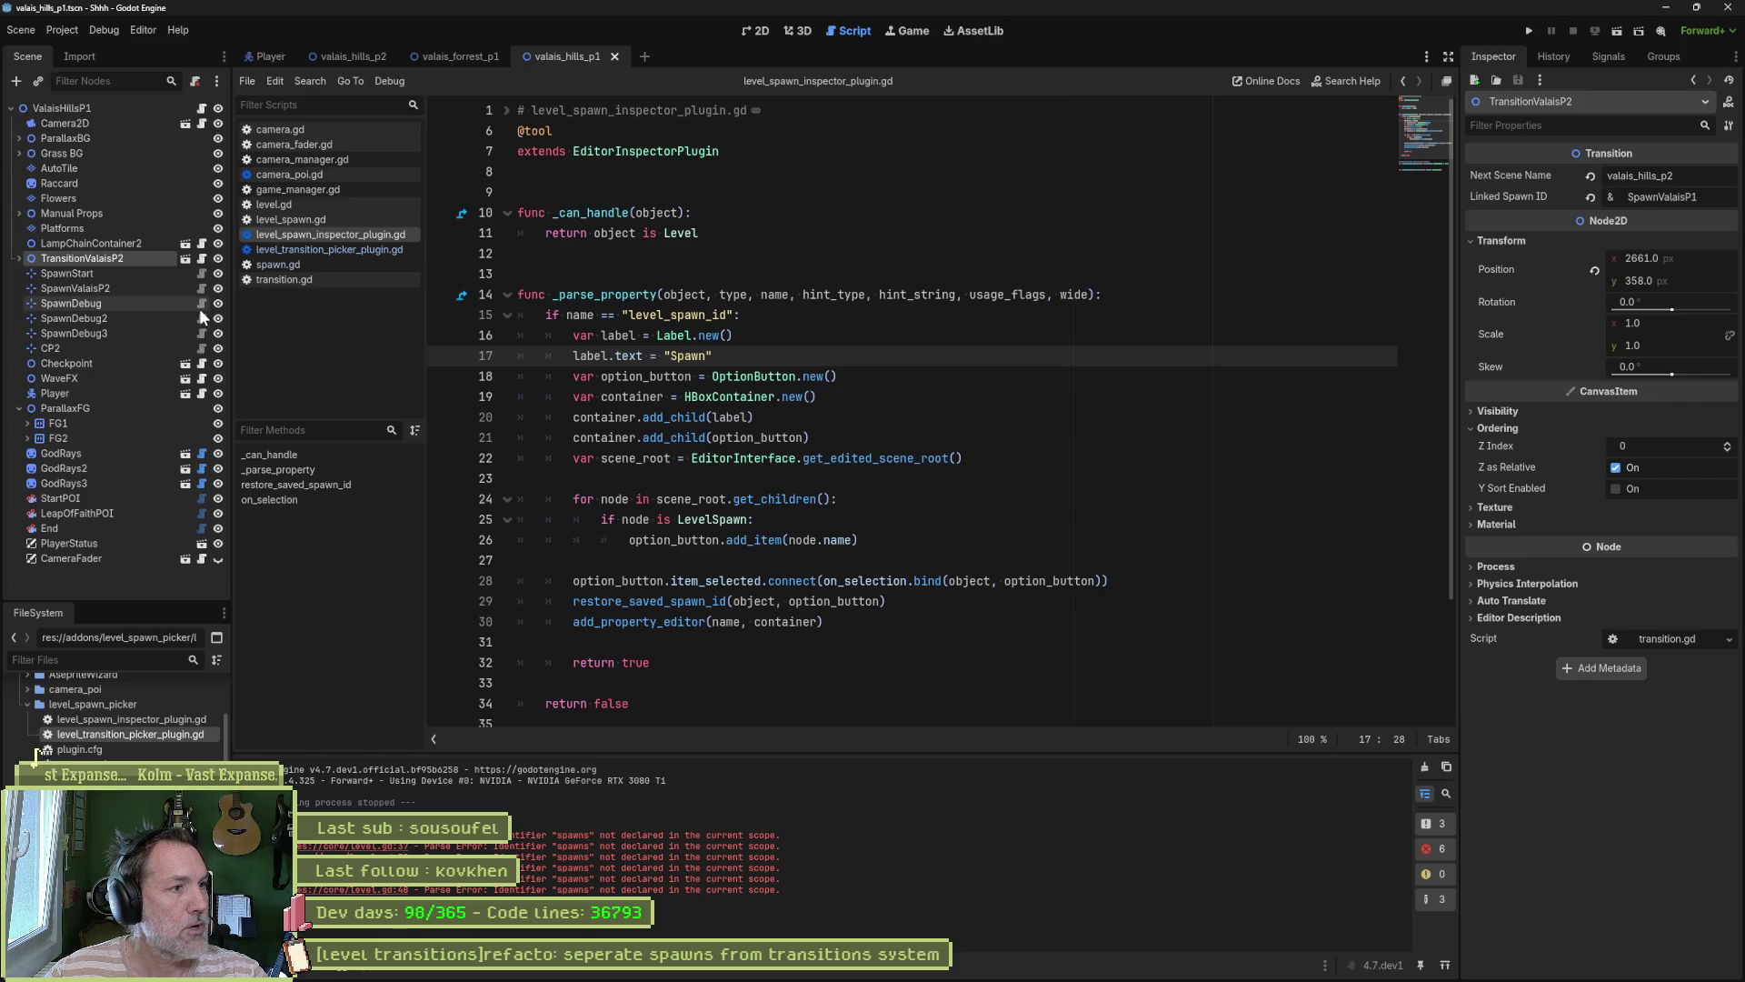
click(185, 258)
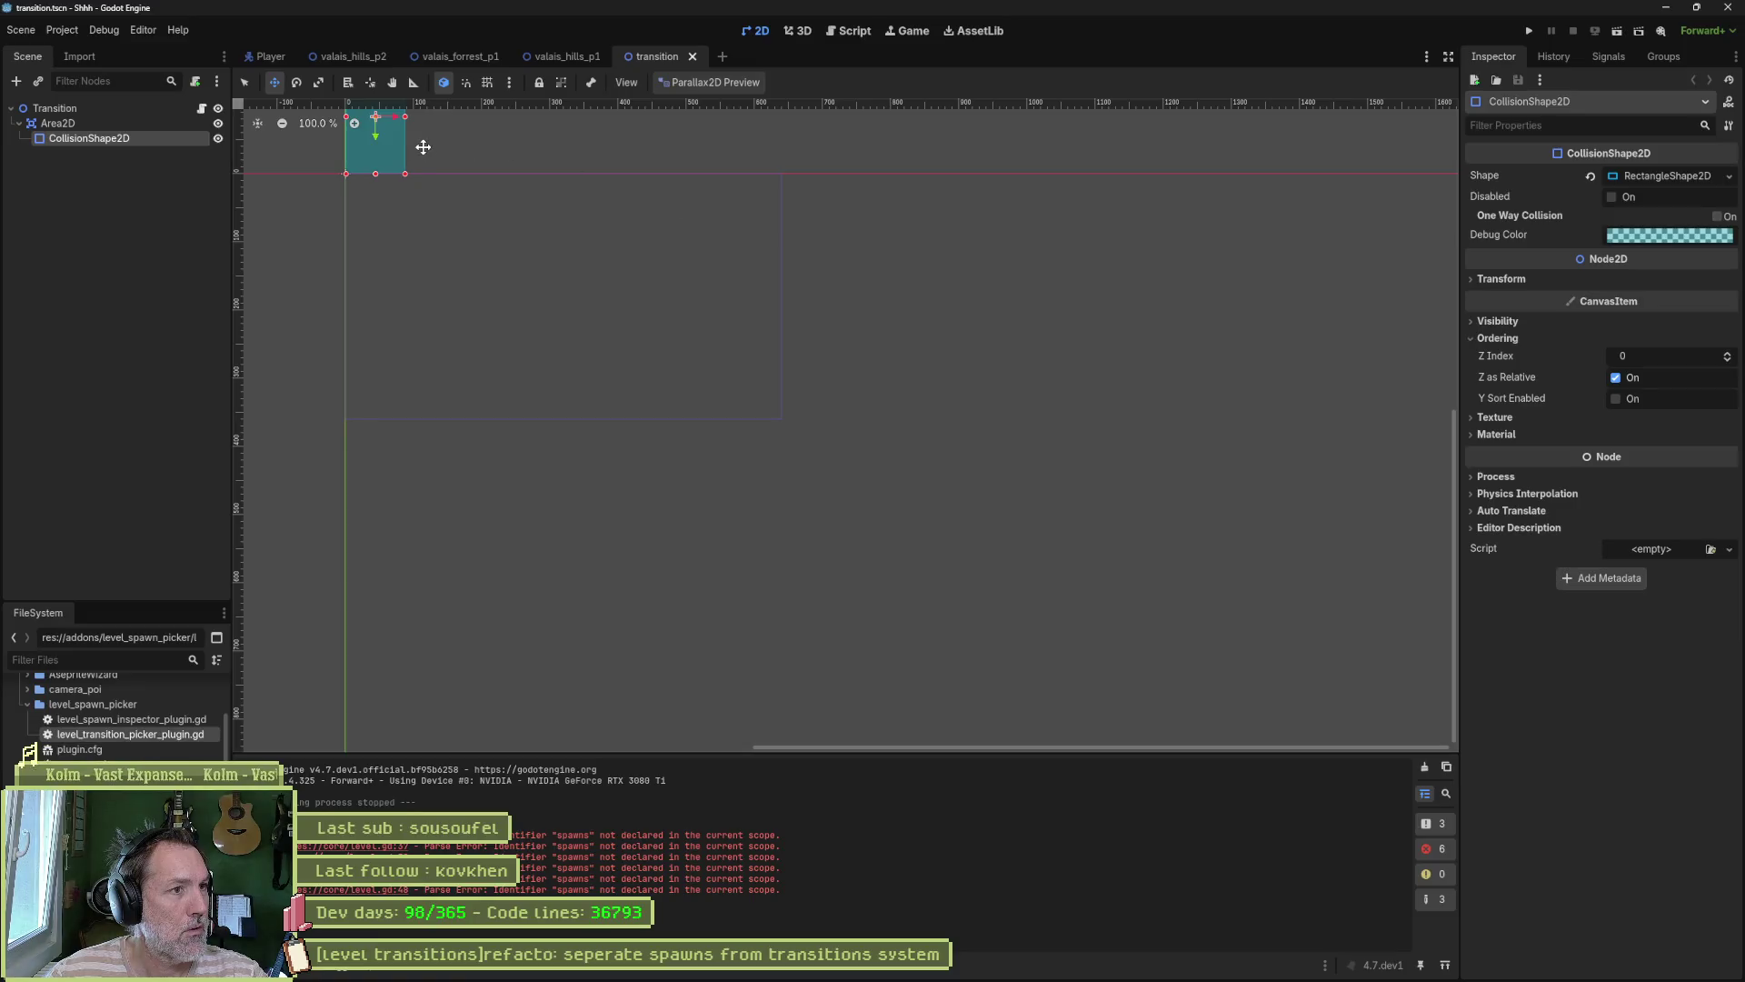
Step: Frame the collision shape, review the Transition root's Next Scene Name and Linked Spawn ID, then return to Leonardo
key(f)
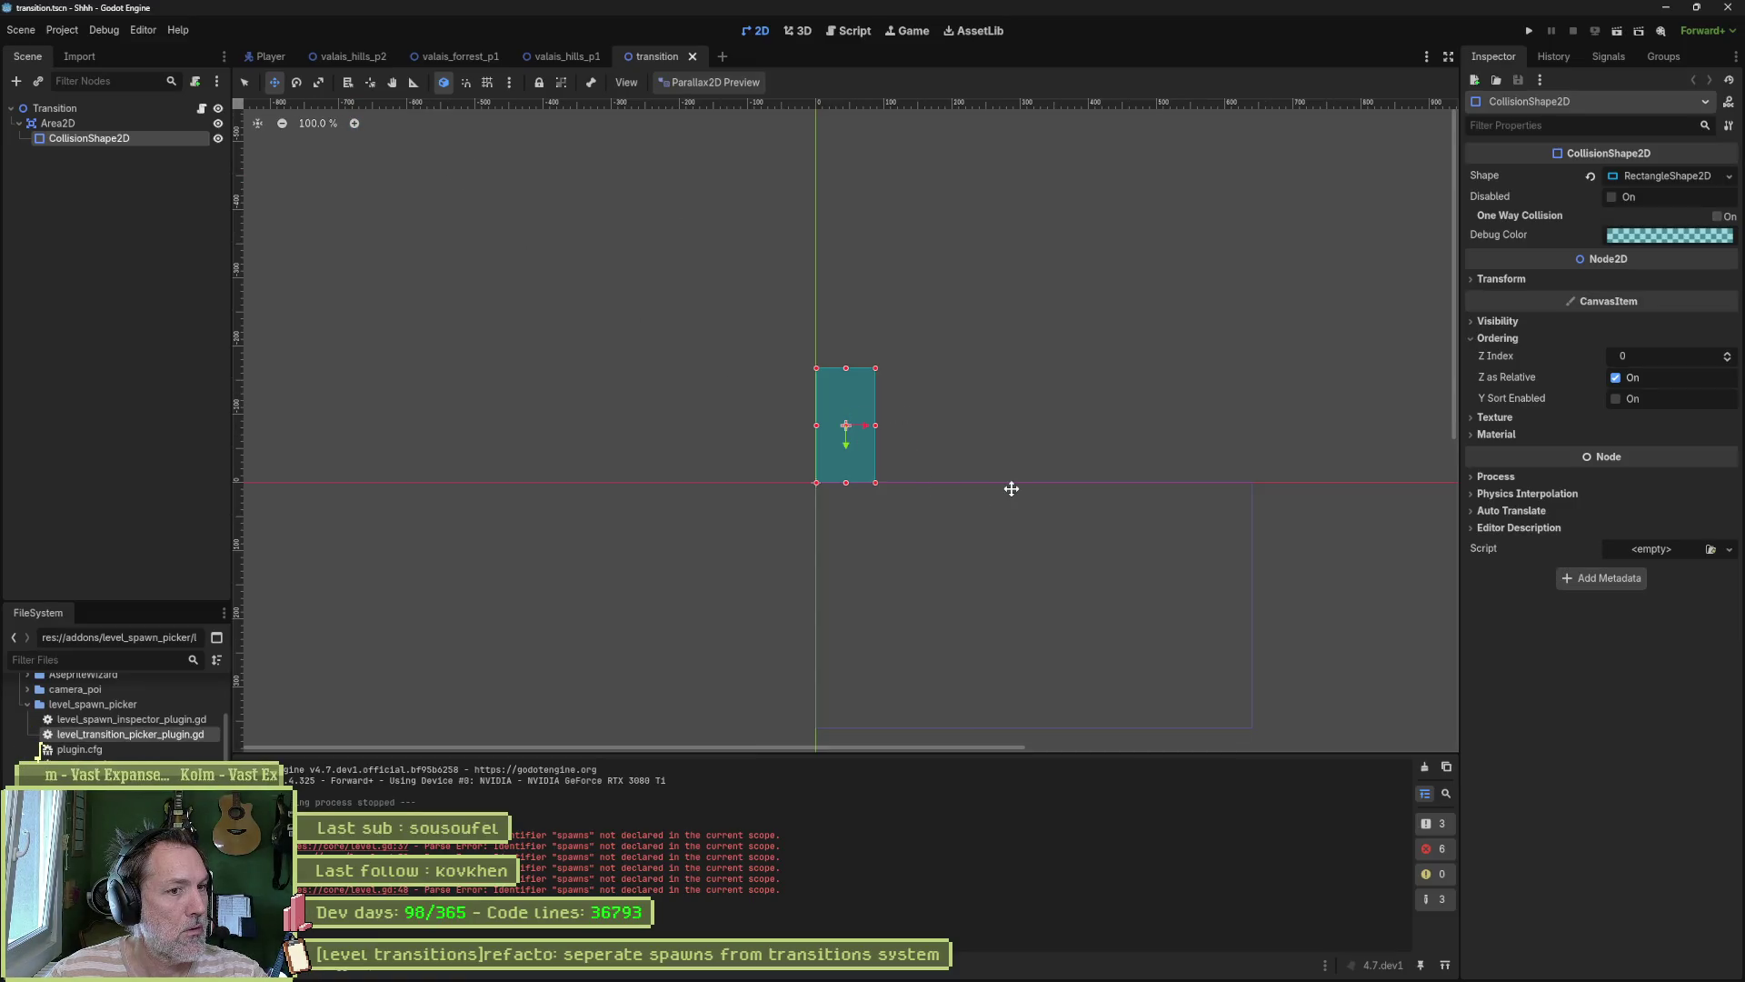
click(127, 110)
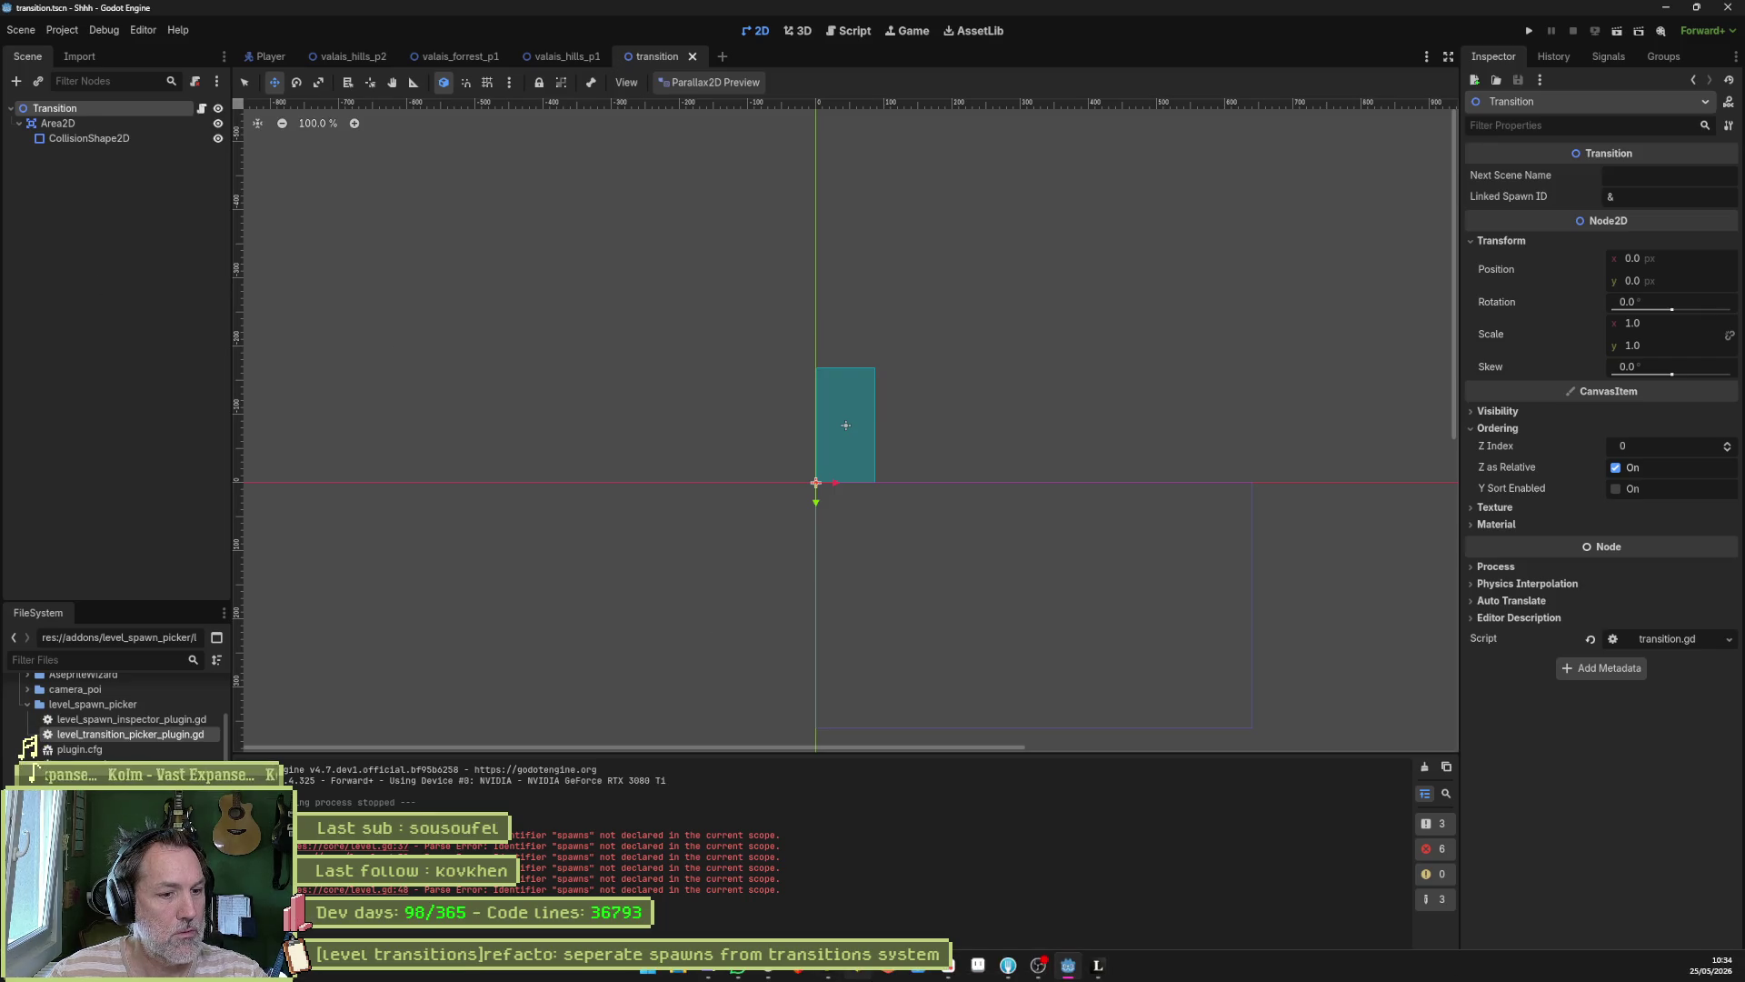
click(1098, 965)
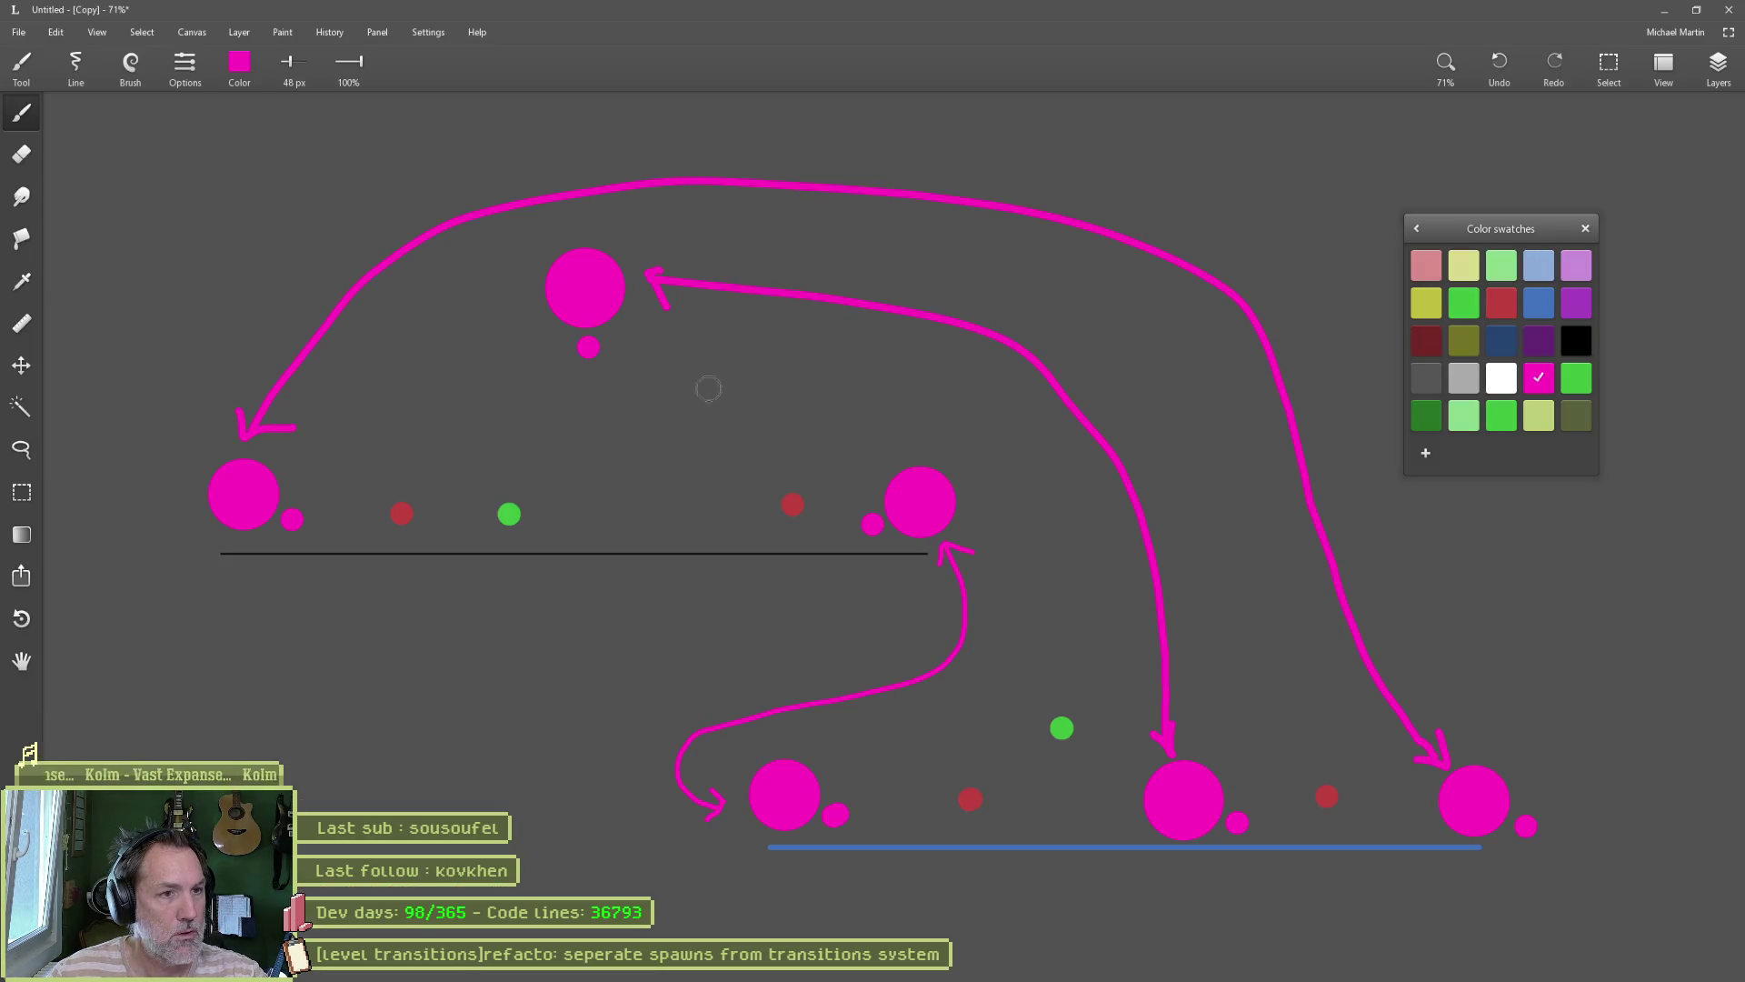
Step: Letter the linked pink circles A, B and C in white, then switch to ChatGPT
click(1496, 385)
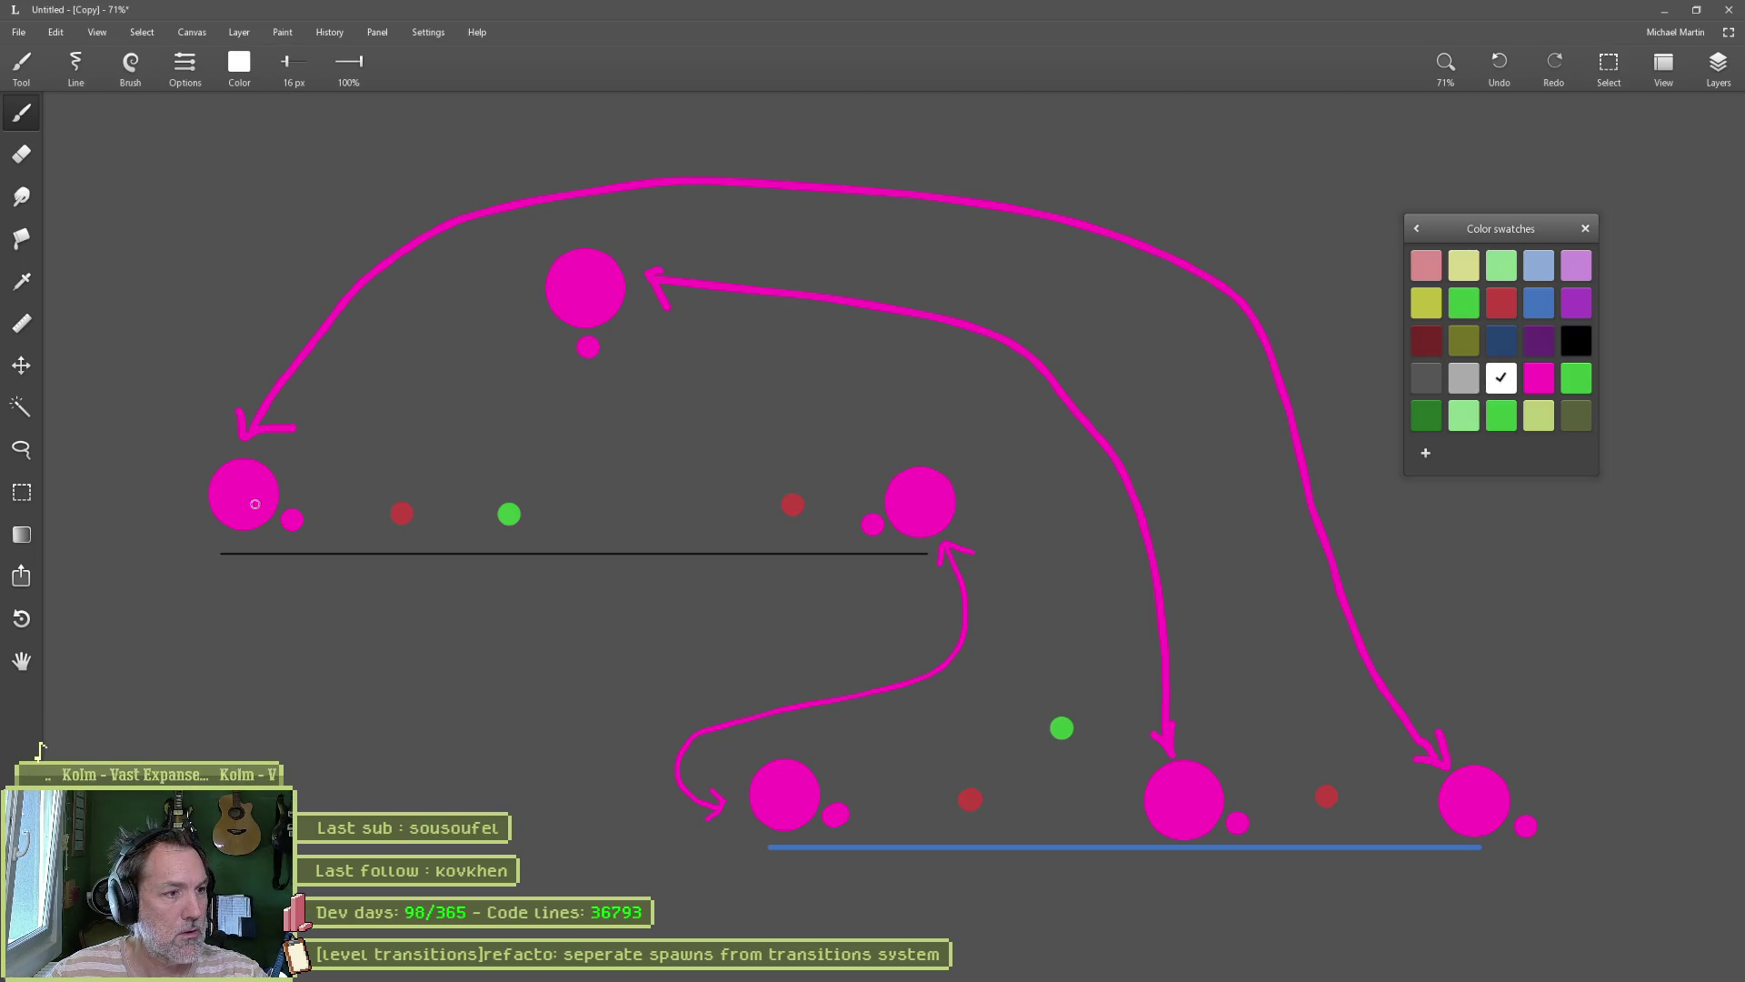
mouse_move(222, 504)
mouse_down()
mouse_move(233, 485)
mouse_move(256, 520)
mouse_move(261, 496)
mouse_up()
mouse_move(1458, 820)
mouse_down()
mouse_move(1467, 784)
mouse_move(1489, 820)
mouse_move(1484, 800)
mouse_up()
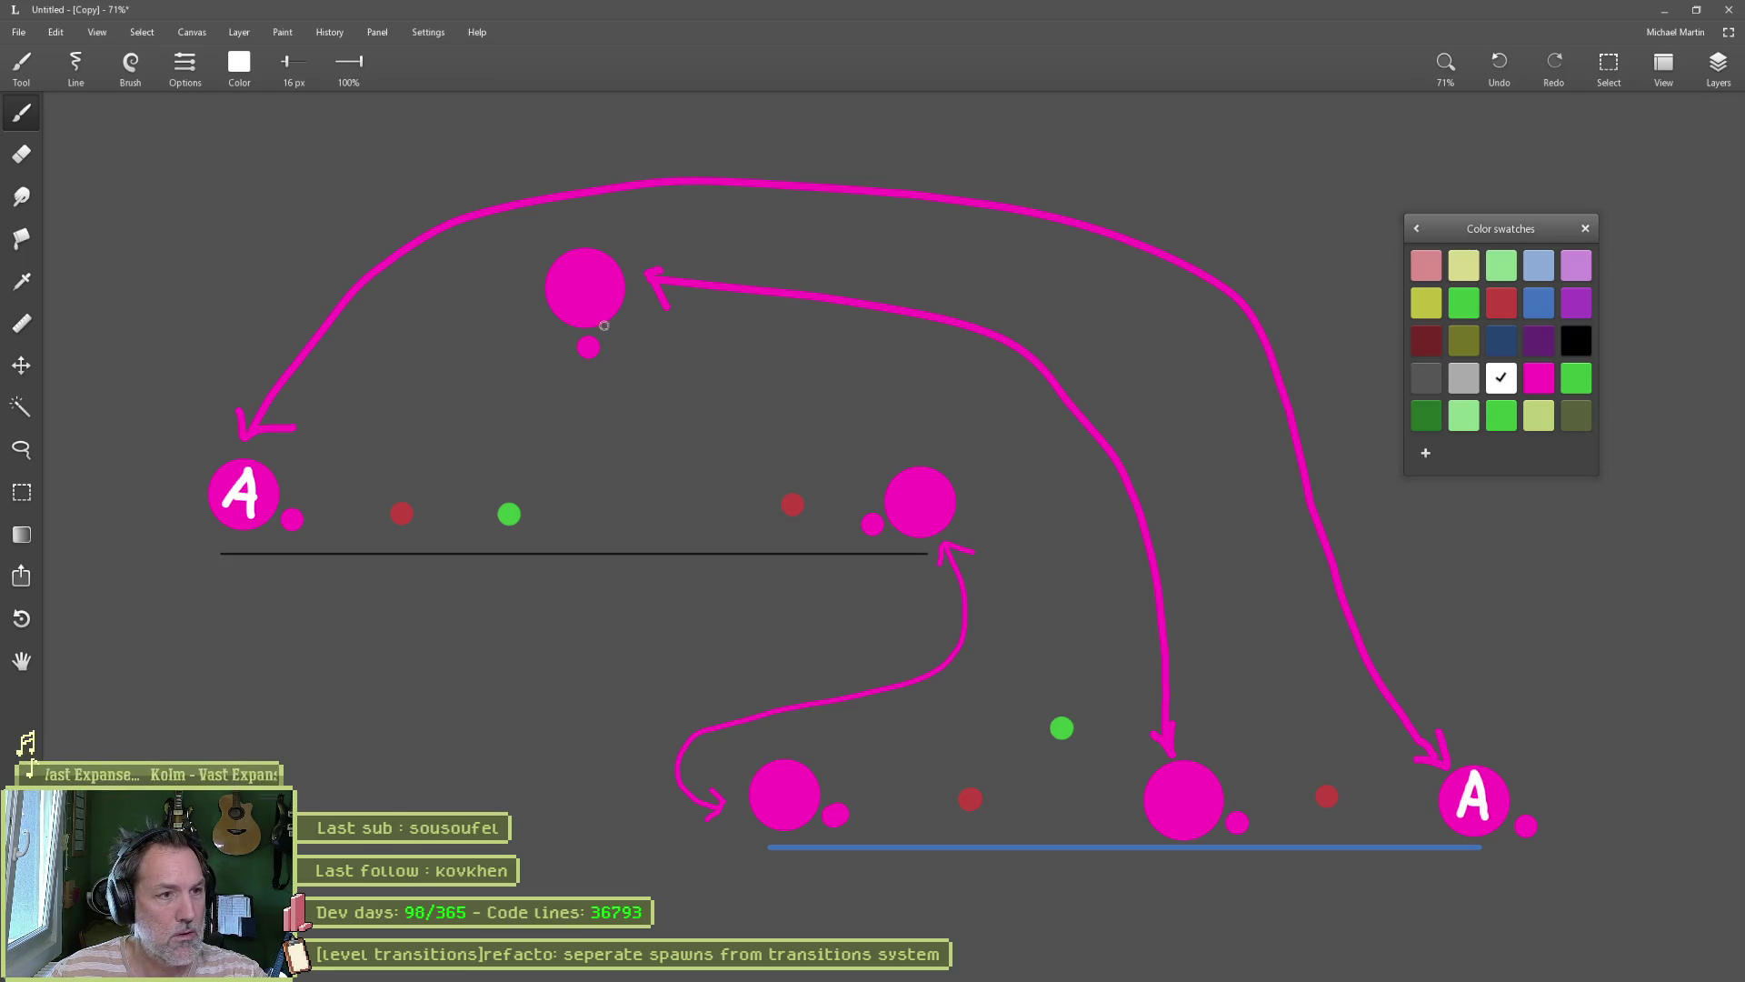
mouse_move(573, 272)
mouse_down()
mouse_move(573, 307)
mouse_move(594, 274)
mouse_move(574, 308)
mouse_up()
mouse_move(935, 497)
mouse_down()
mouse_move(915, 509)
mouse_move(938, 520)
mouse_up()
mouse_move(788, 789)
mouse_down()
mouse_move(773, 803)
mouse_move(802, 811)
mouse_up()
mouse_move(1164, 789)
mouse_down()
mouse_move(1168, 822)
mouse_move(1199, 788)
mouse_move(1173, 821)
mouse_up()
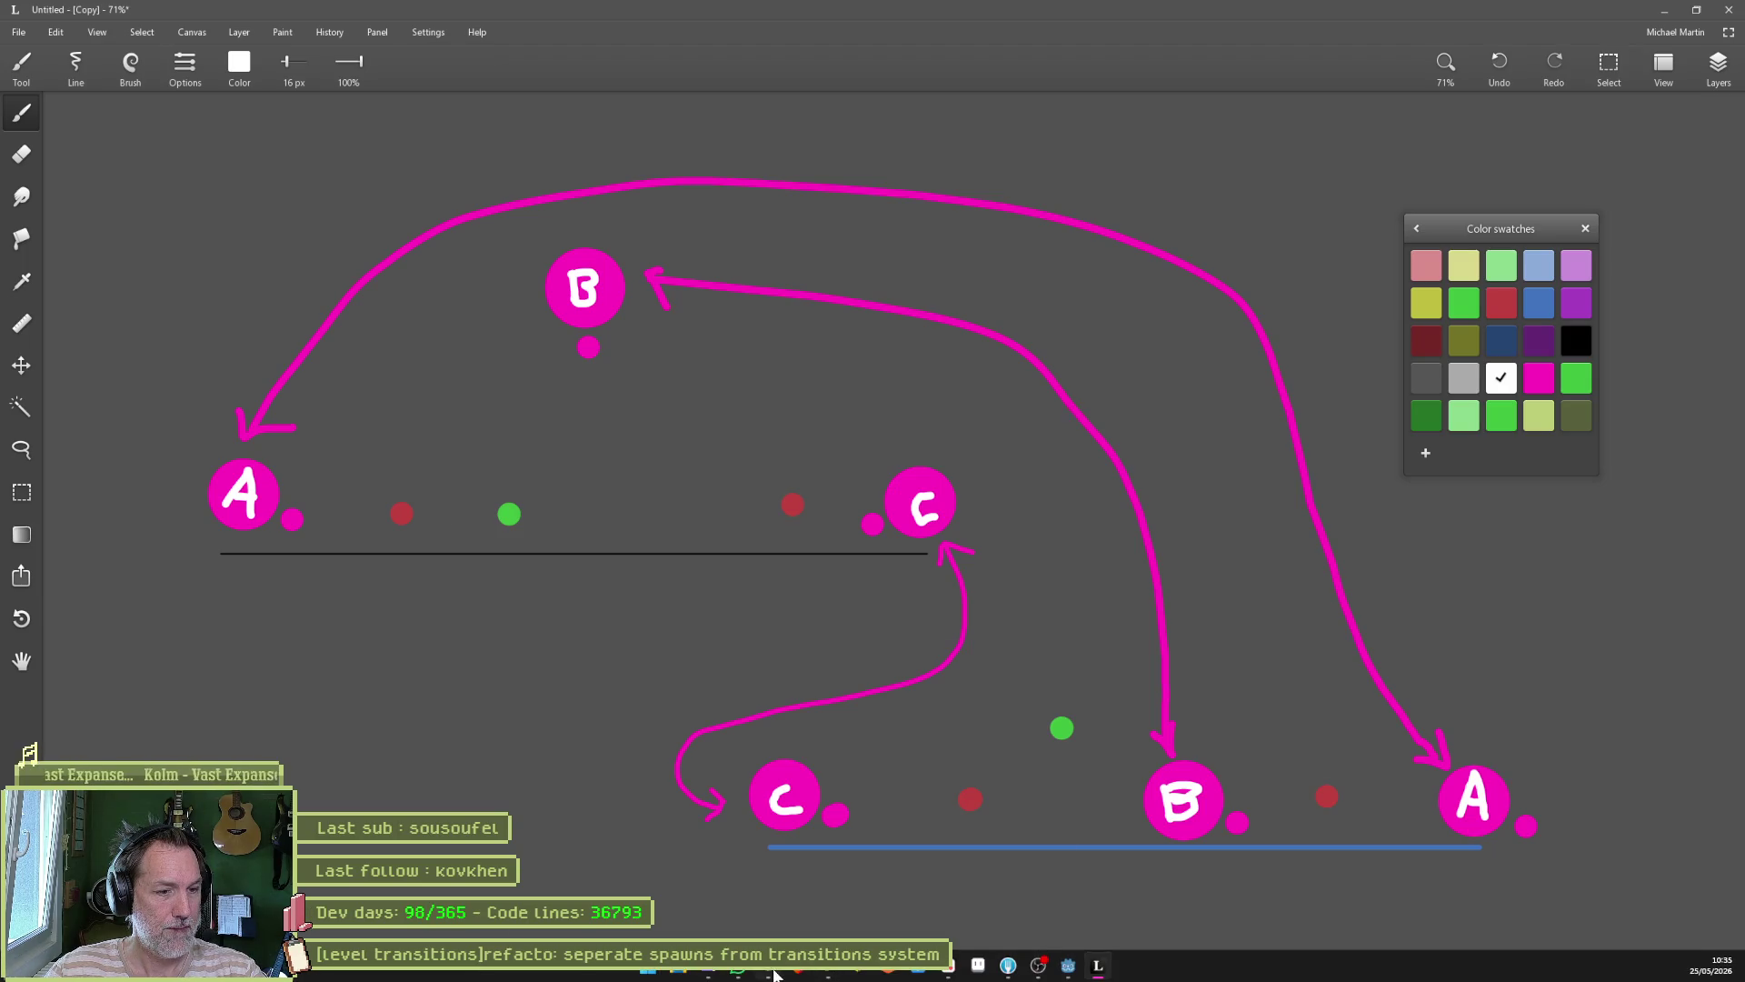
click(1099, 966)
scroll(563, 500, up, 20)
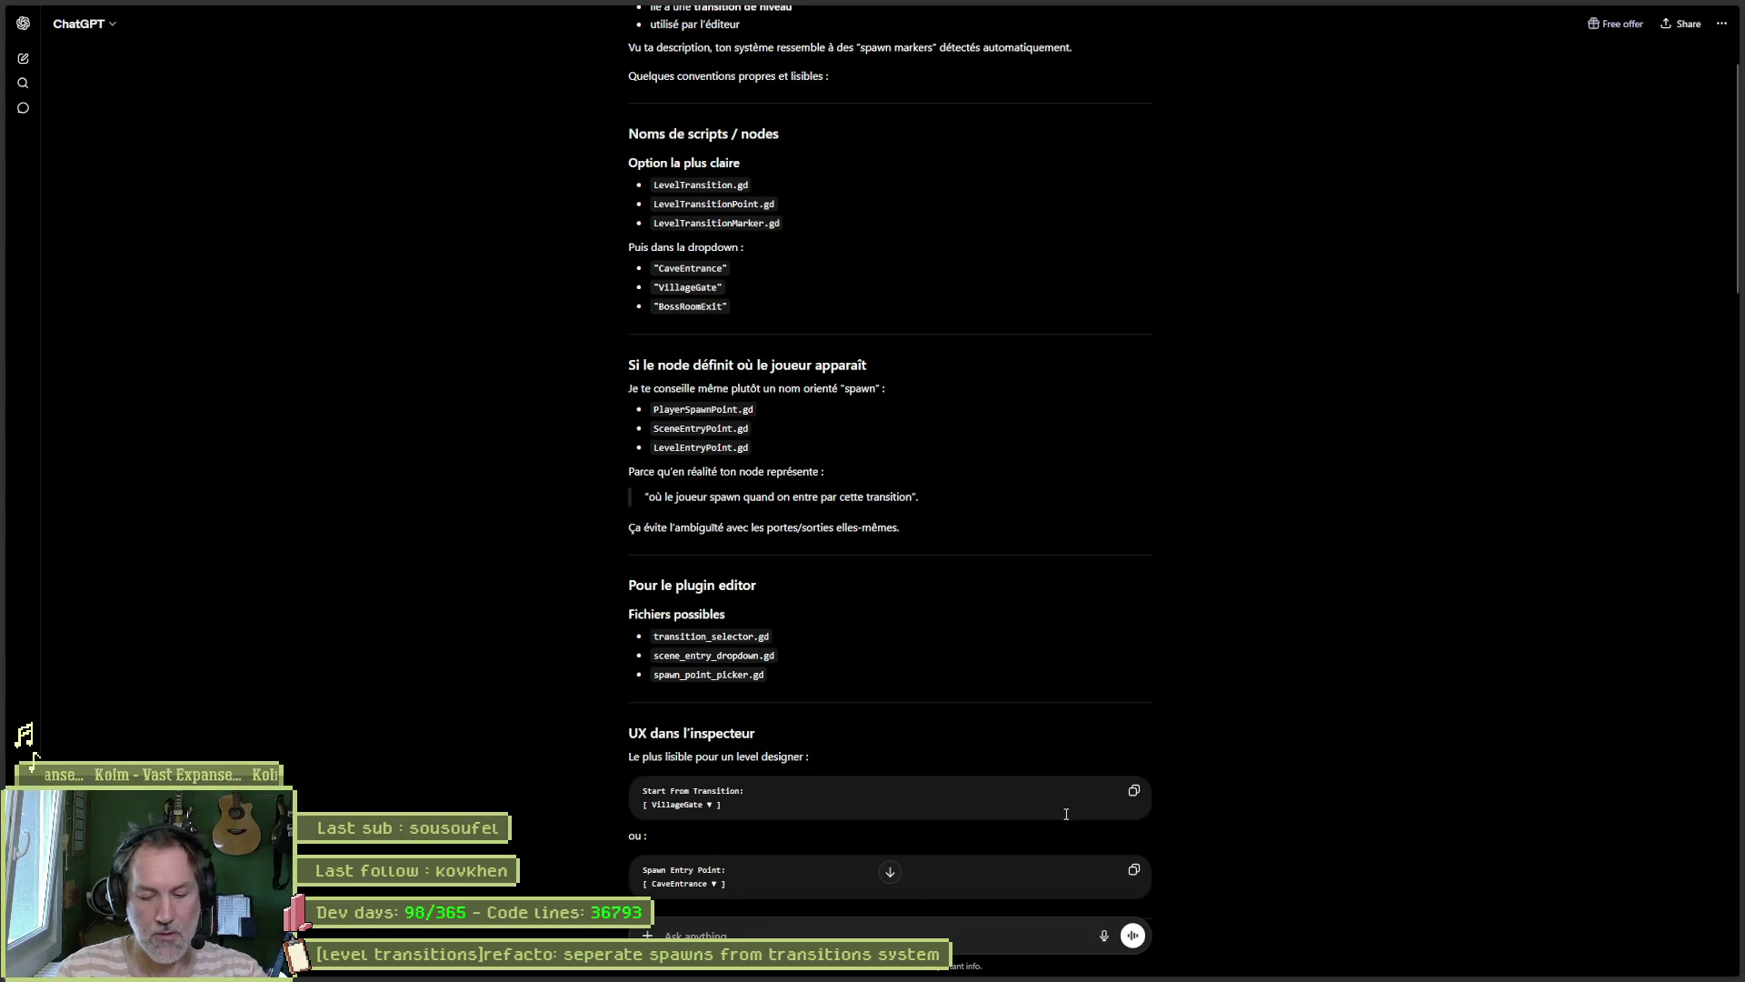
Step: Type 'quels noms pour mes transitions ? e' into ChatGPT, then go back to Leonardo
text(quels noms pour mes transi)
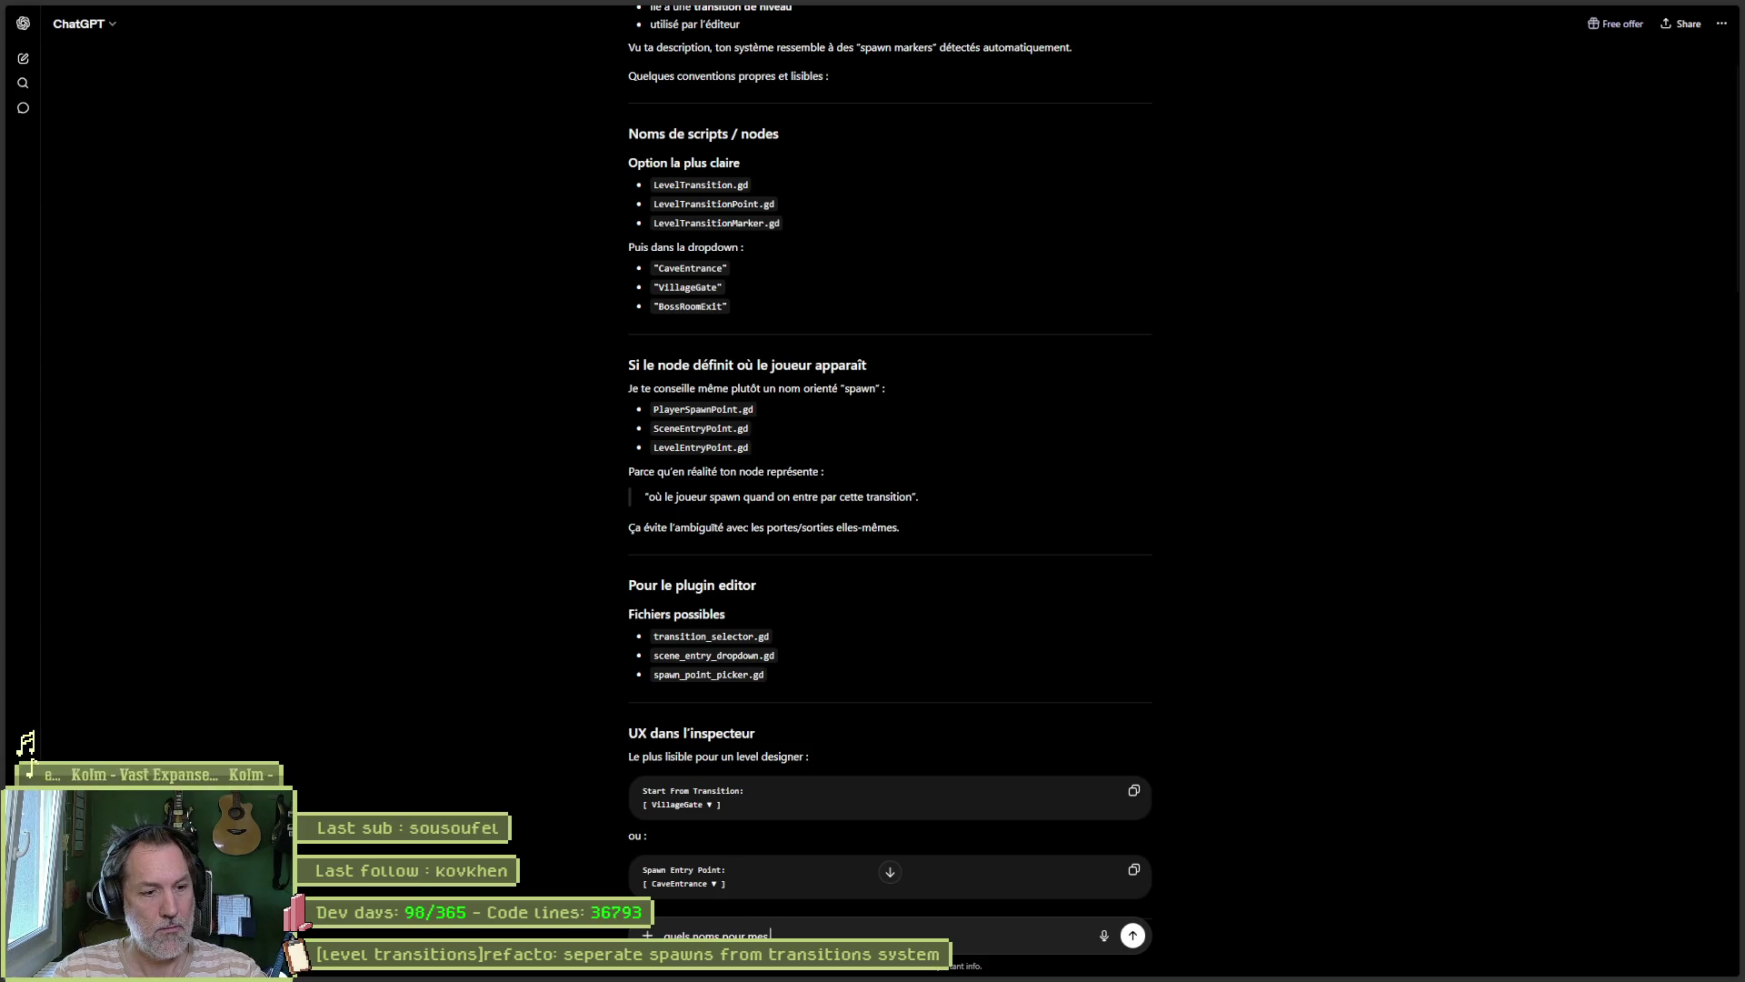
text(tions ? ell)
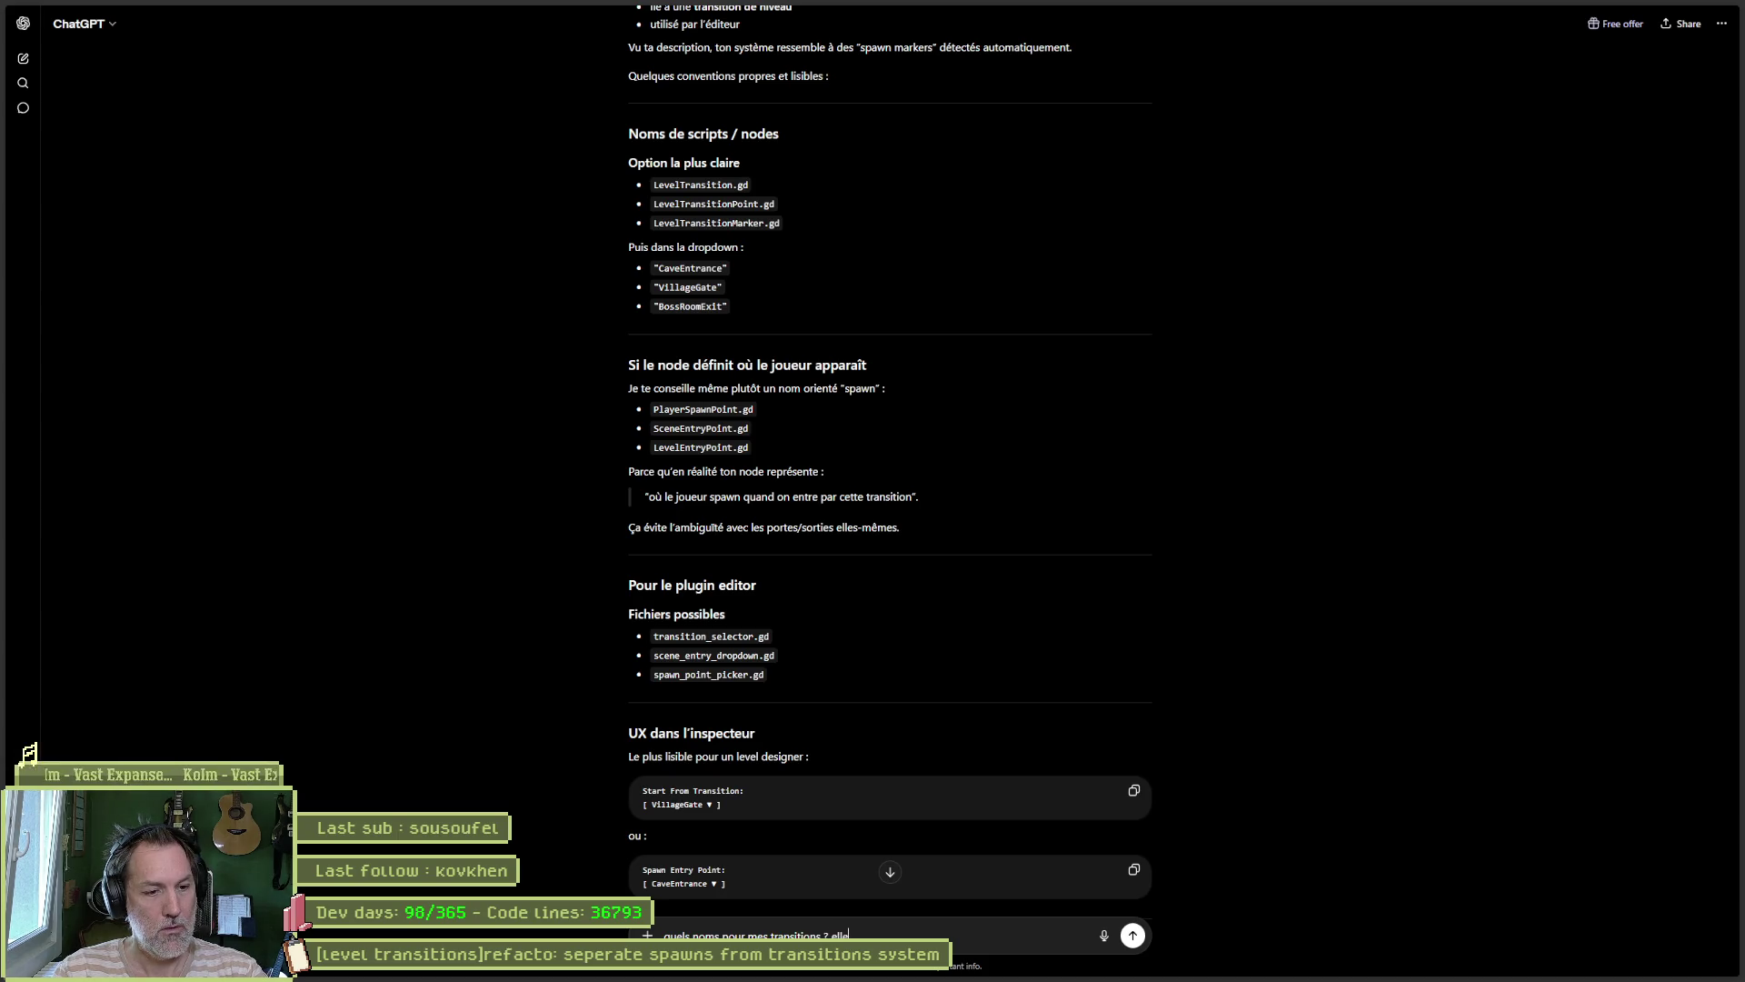
text( e)
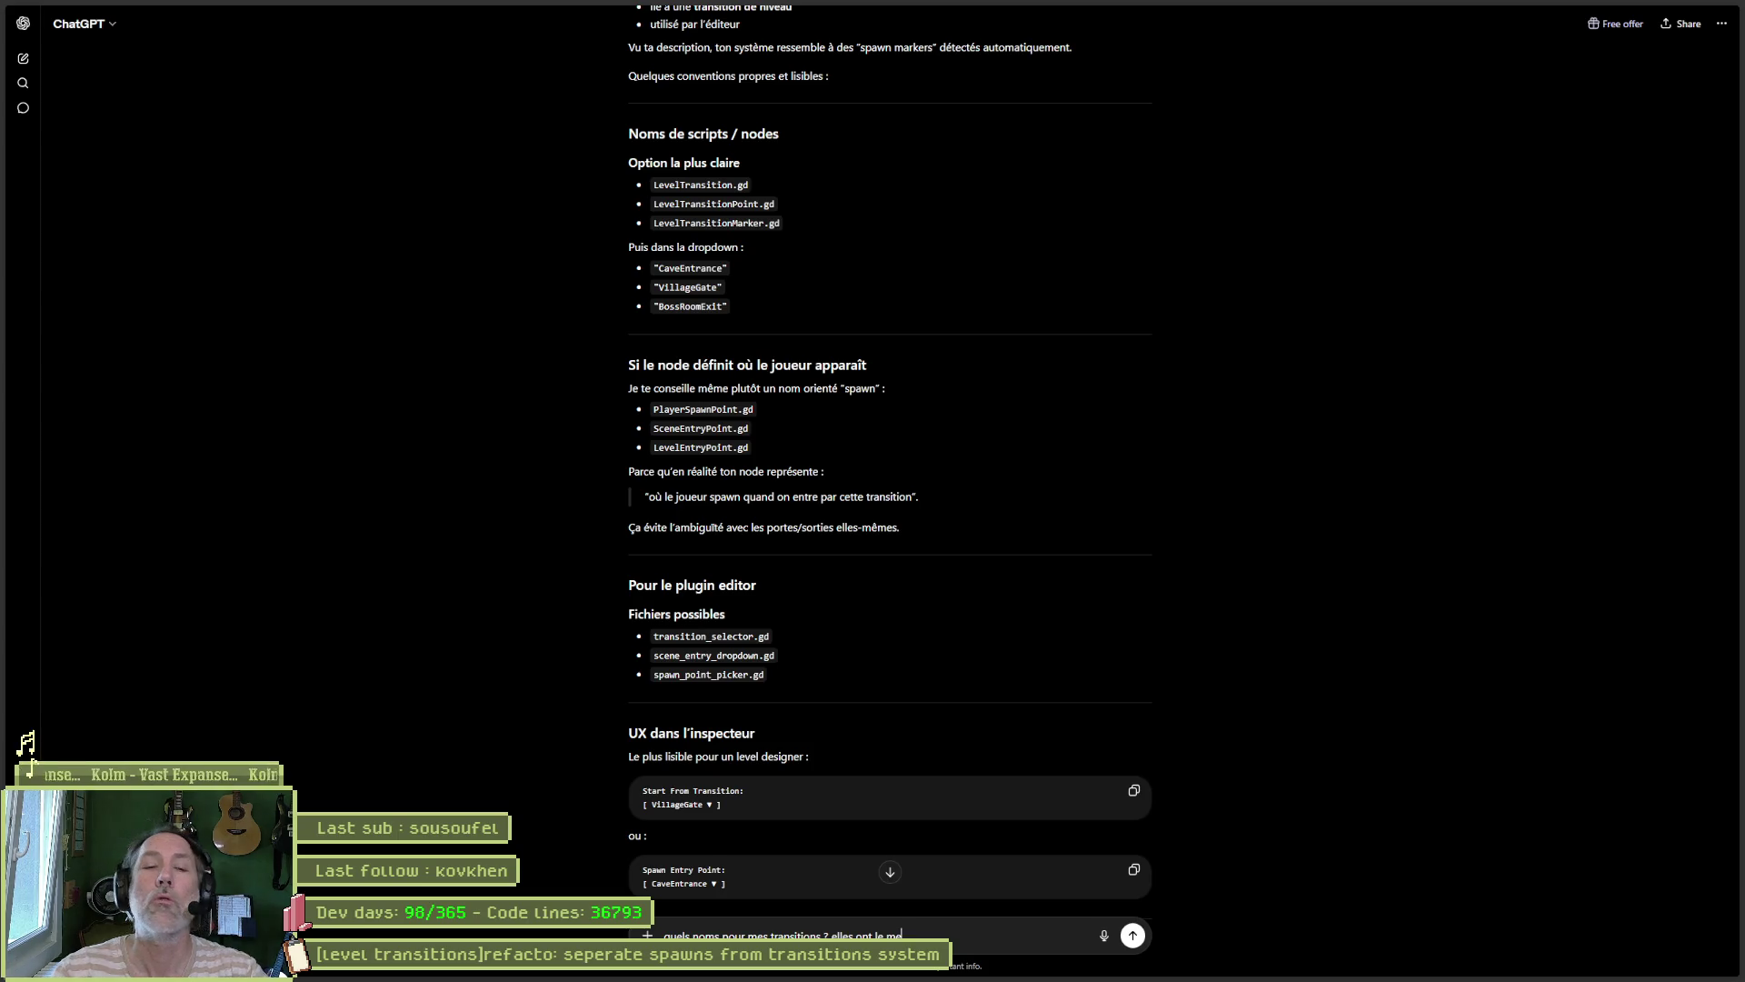
click(1666, 11)
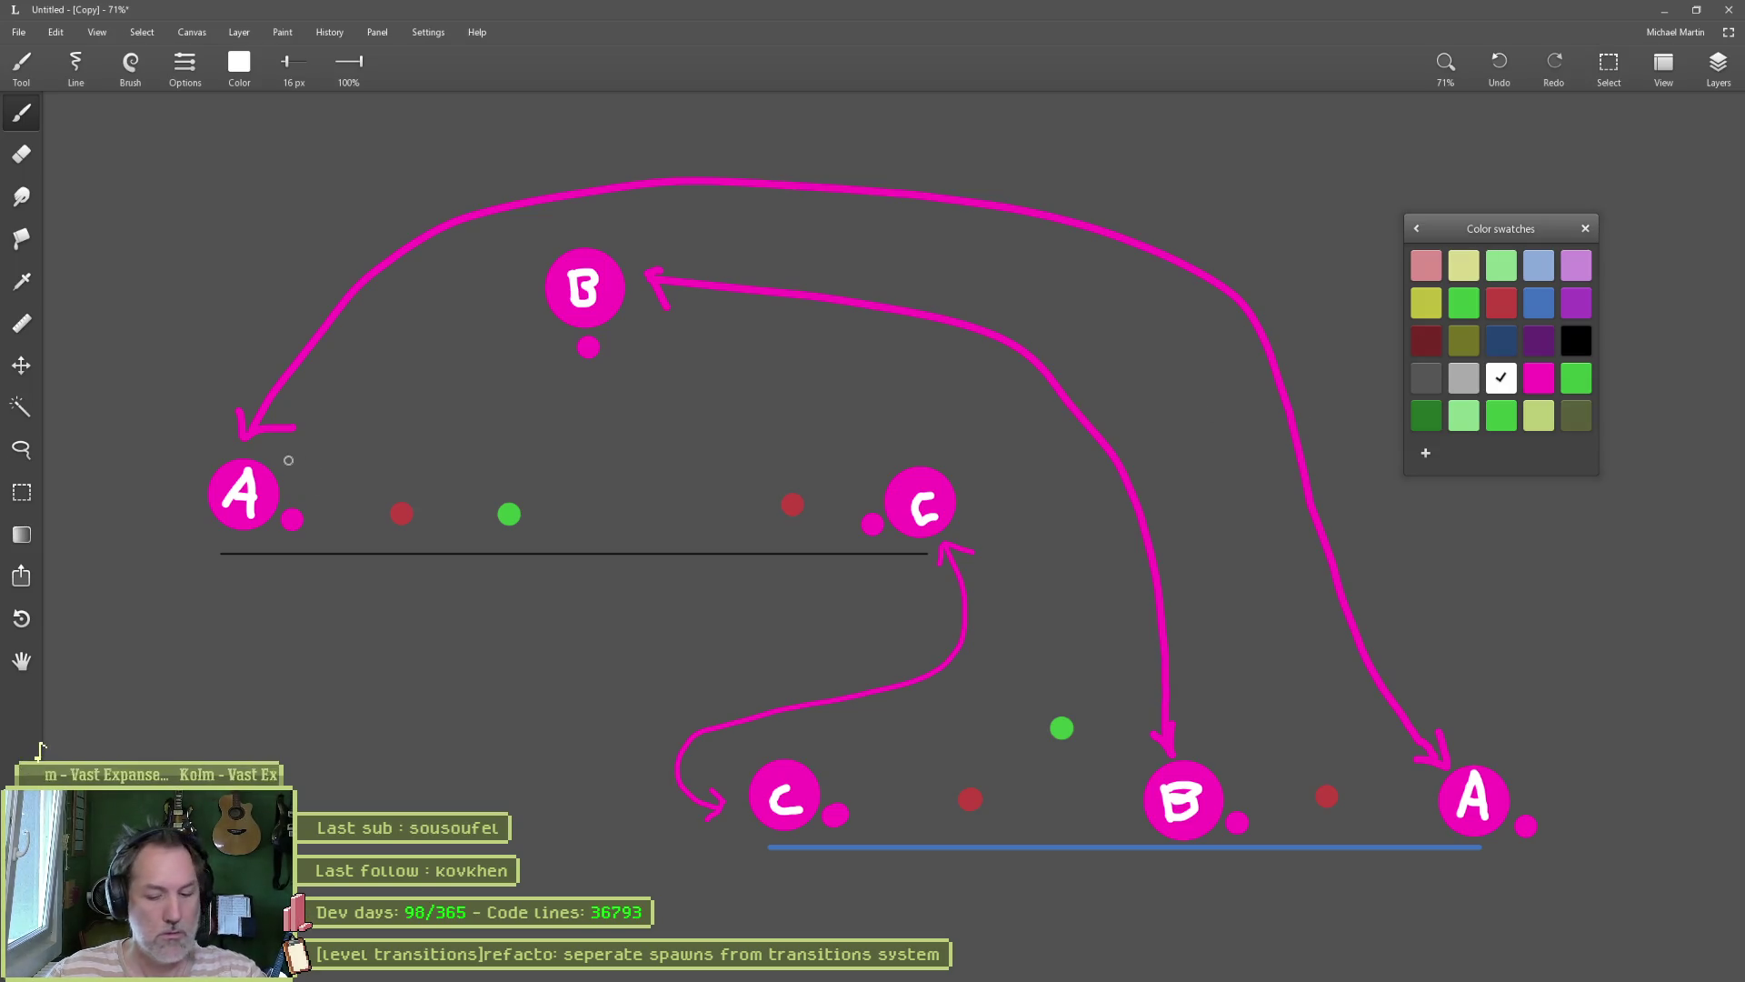
Step: Undo the letter labels and write VAT on the lower-left circle
key(ctrl+z)
key(ctrl+z)
key(ctrl+z)
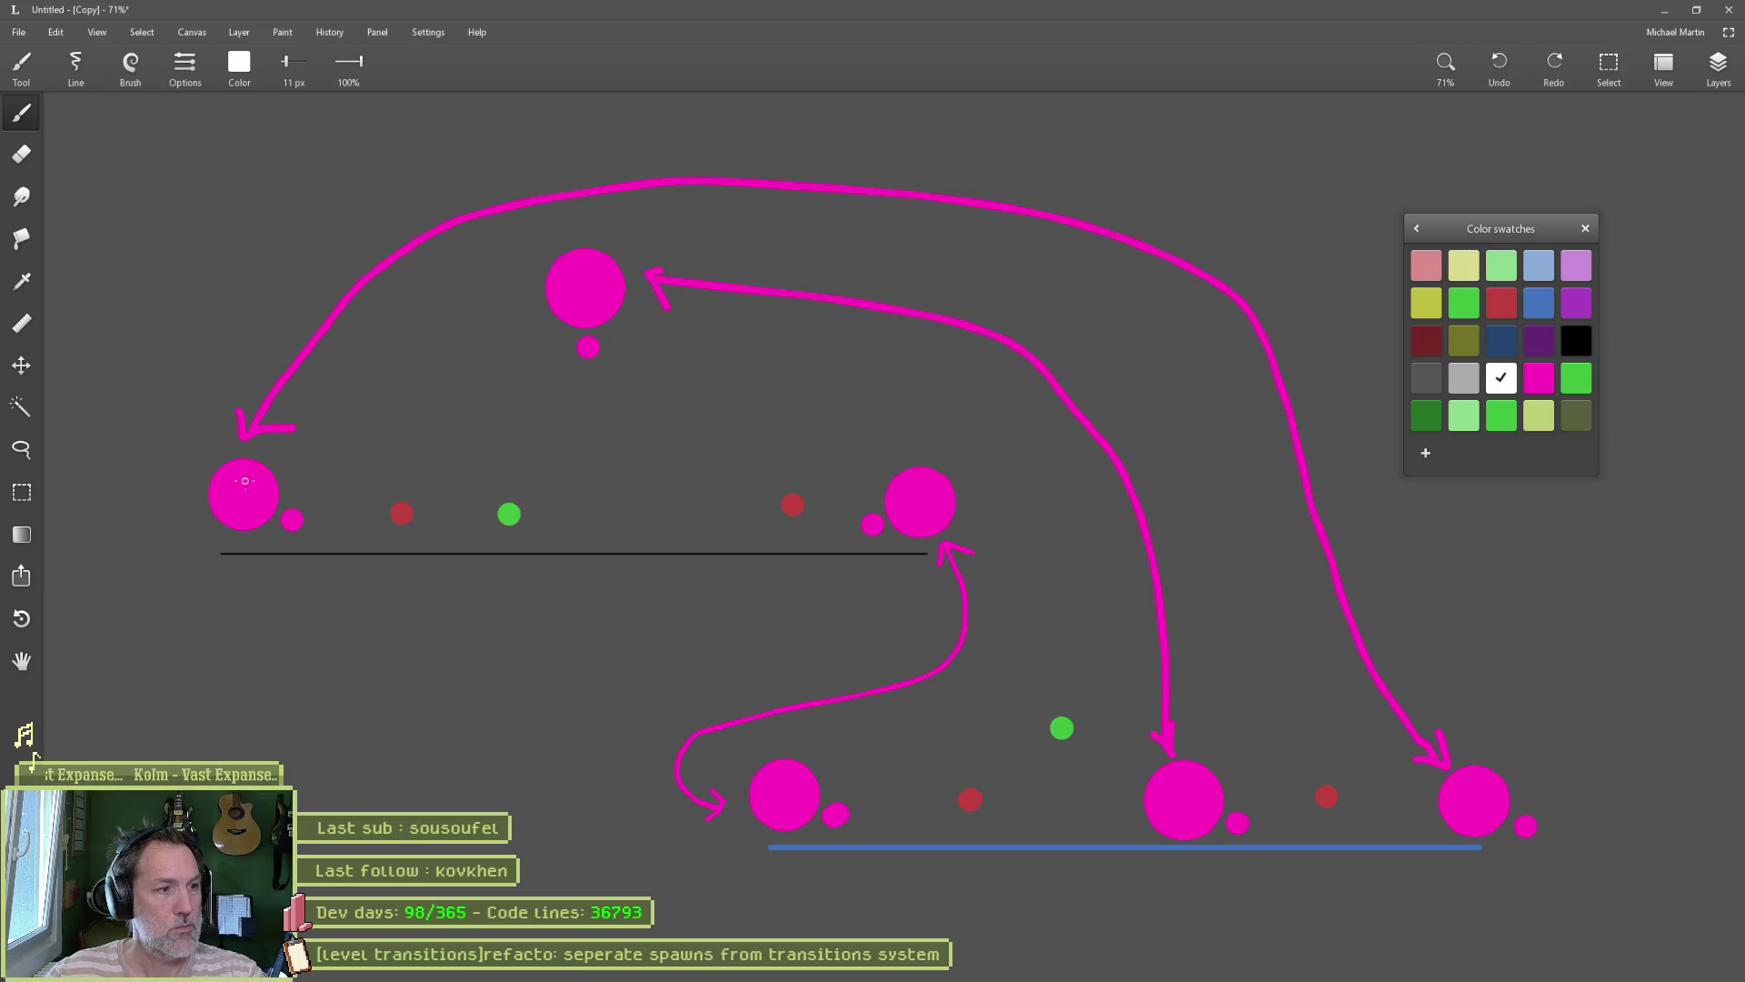
scroll(476, 373, up, 2)
drag(792, 479, 894, 409)
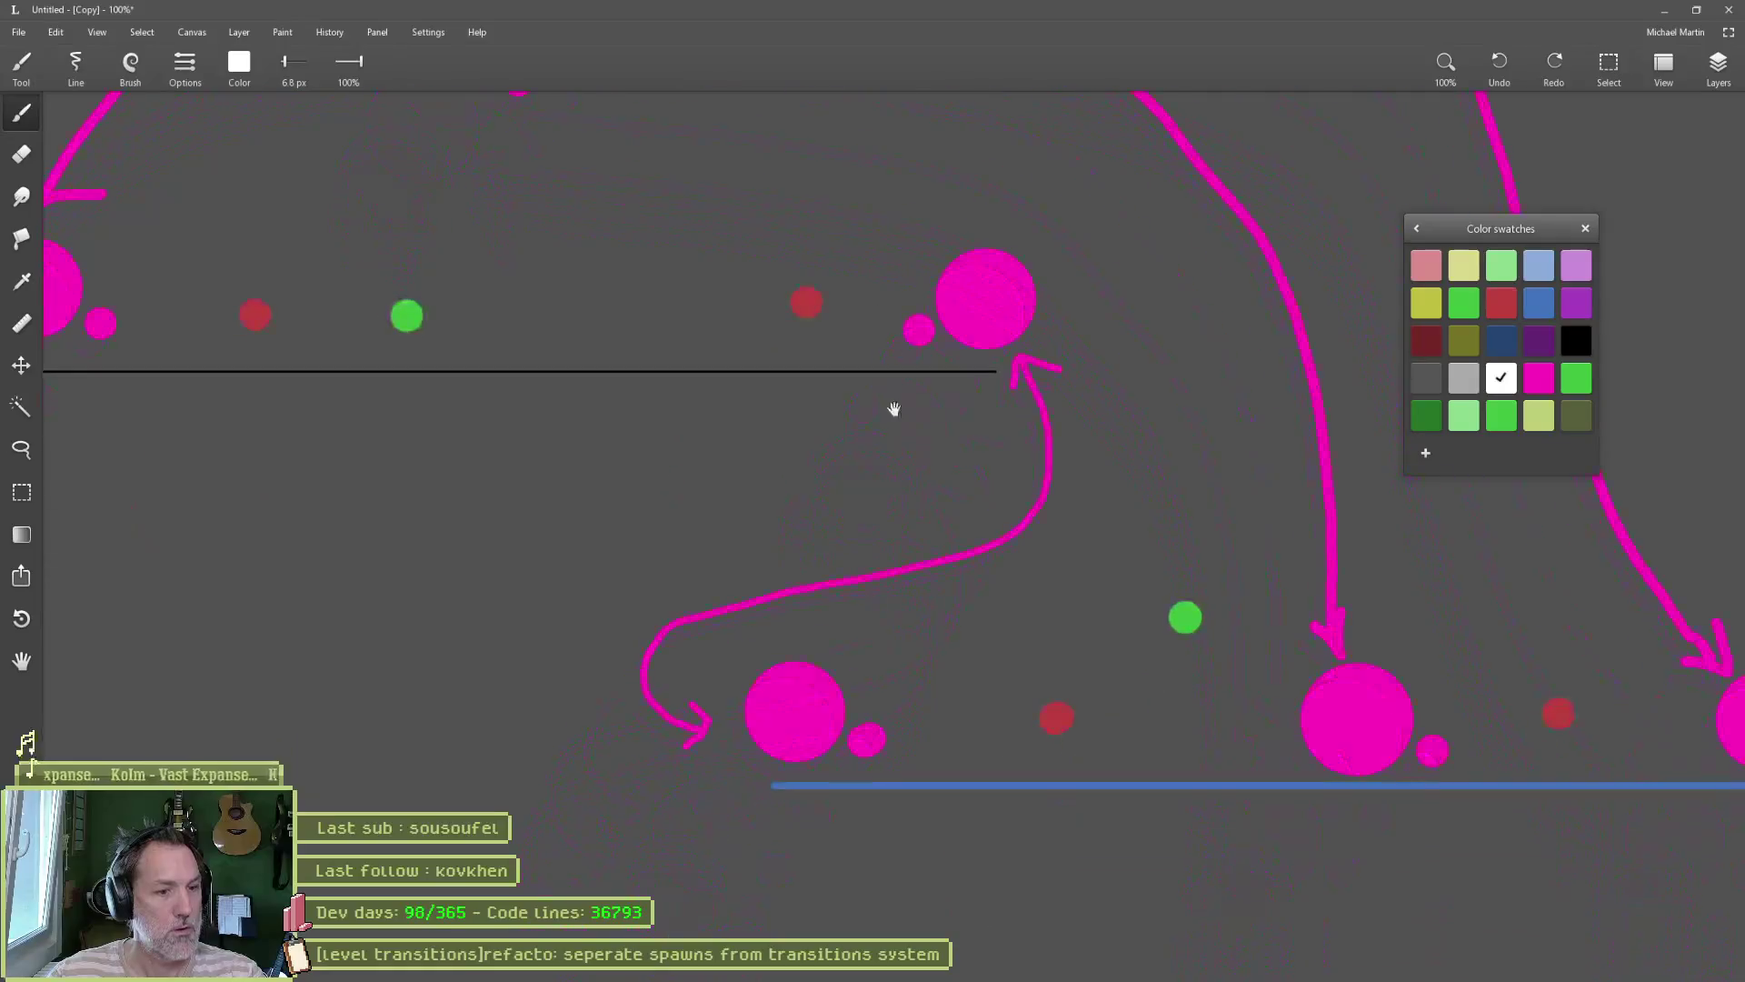
scroll(869, 570, up, 3)
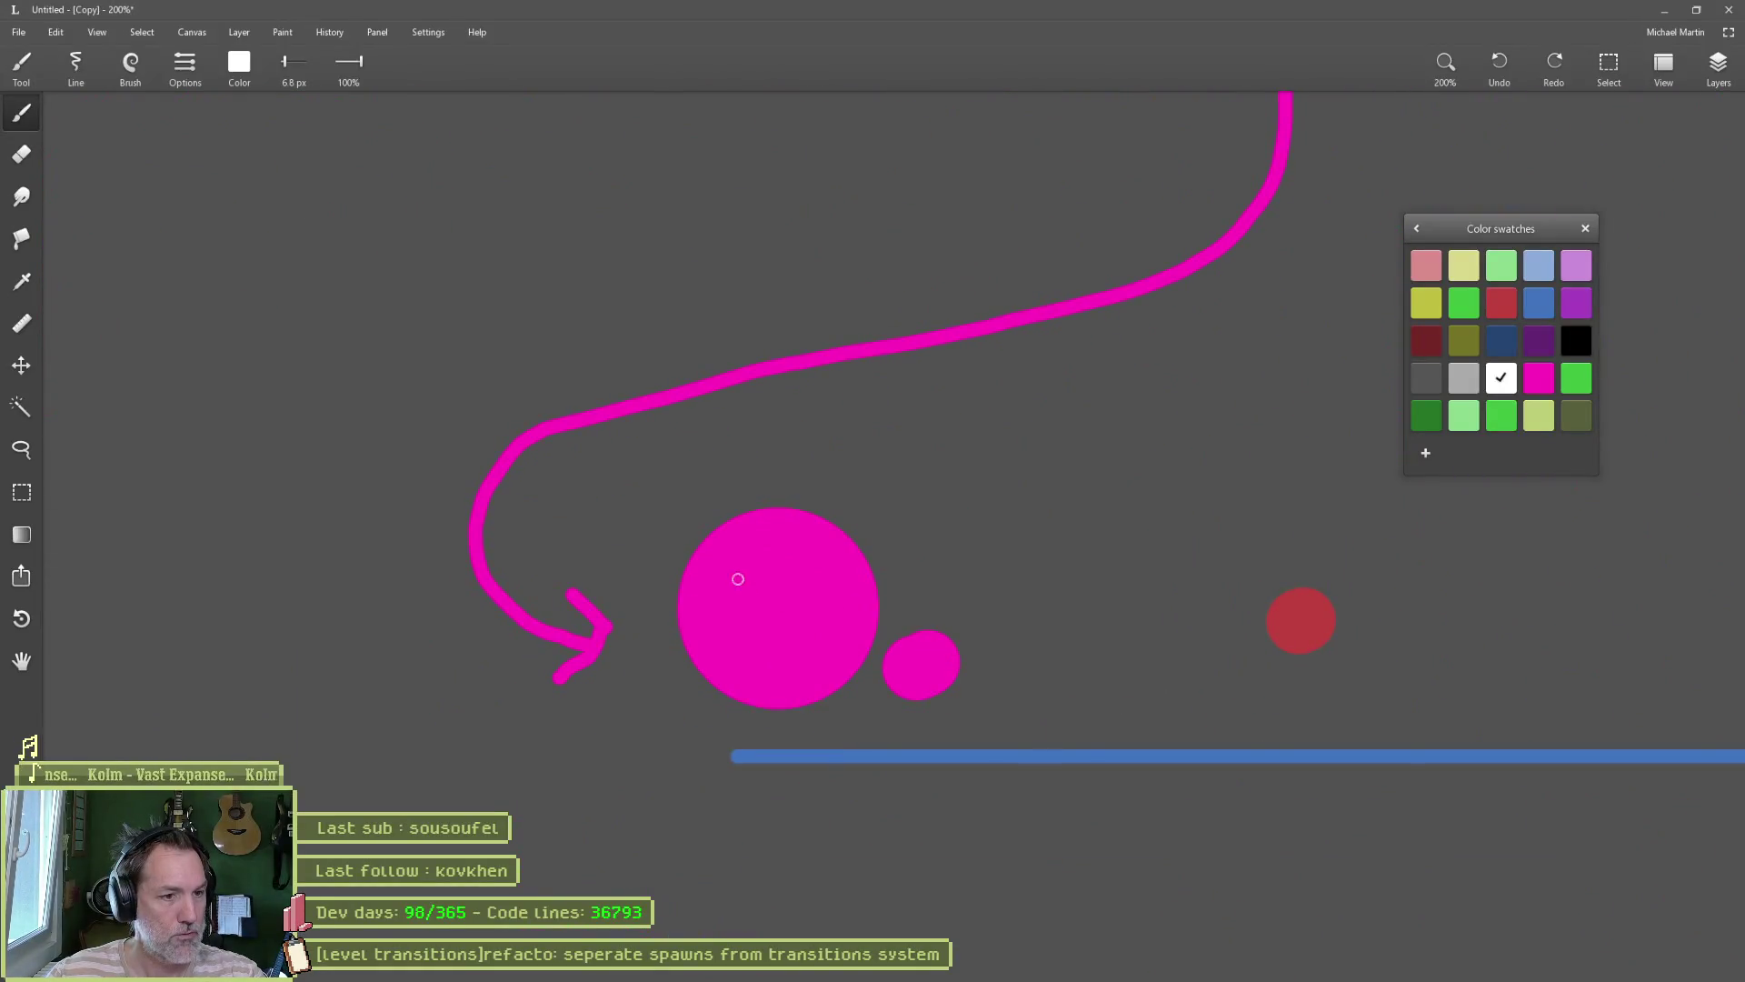
mouse_move(707, 554)
mouse_down()
mouse_move(714, 591)
mouse_move(768, 605)
mouse_up()
mouse_move(734, 587)
mouse_down()
mouse_move(783, 586)
mouse_move(789, 616)
mouse_move(817, 564)
mouse_up()
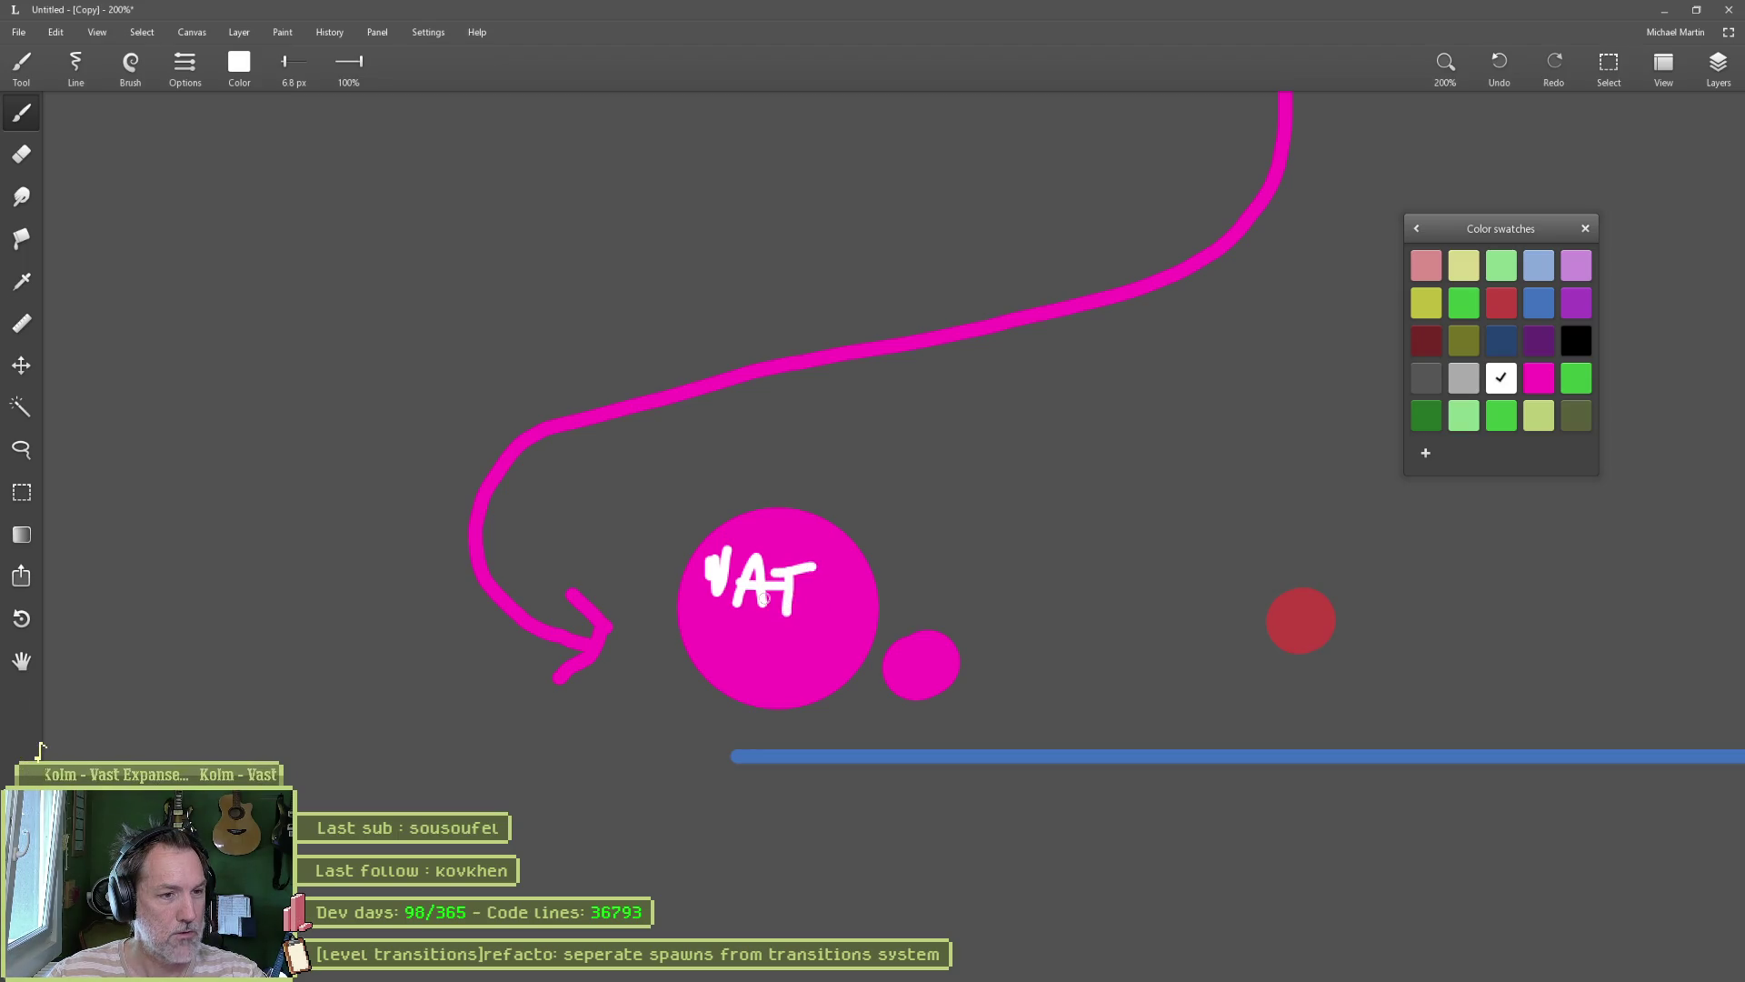
Step: Write END on the upper-right transition circle
scroll(797, 490, down, 5)
drag(810, 502, 764, 655)
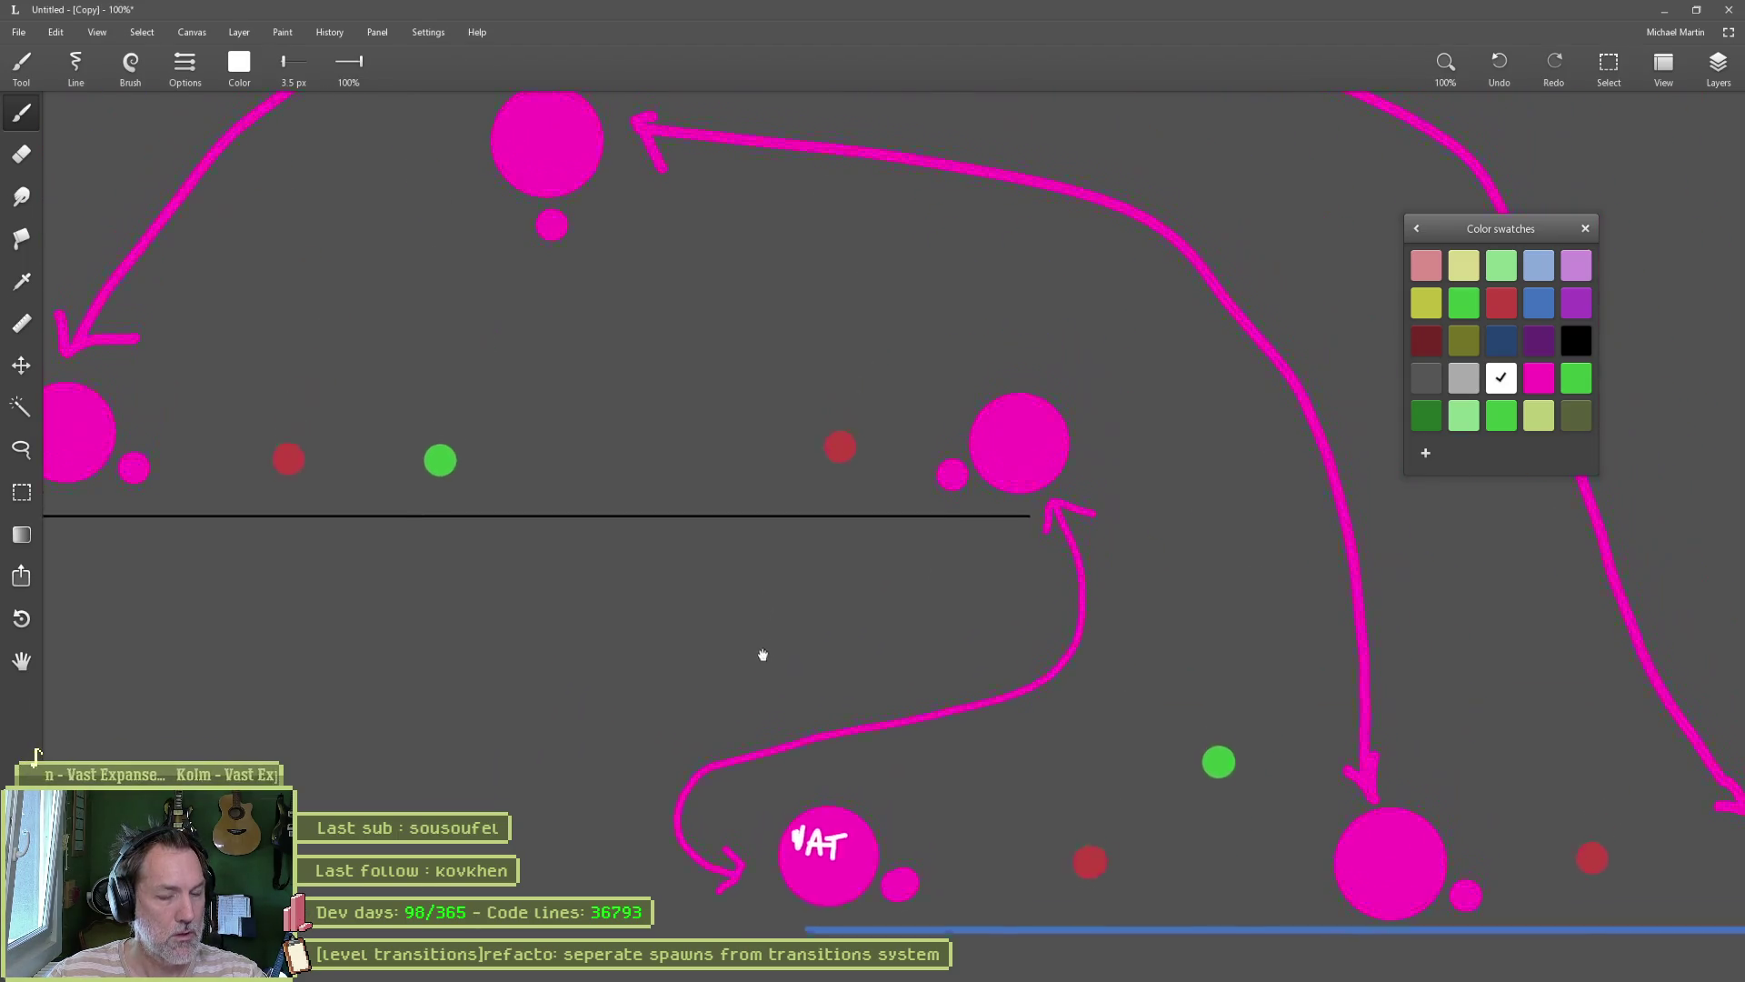
scroll(1098, 420, up, 3)
scroll(1098, 420, up, 1)
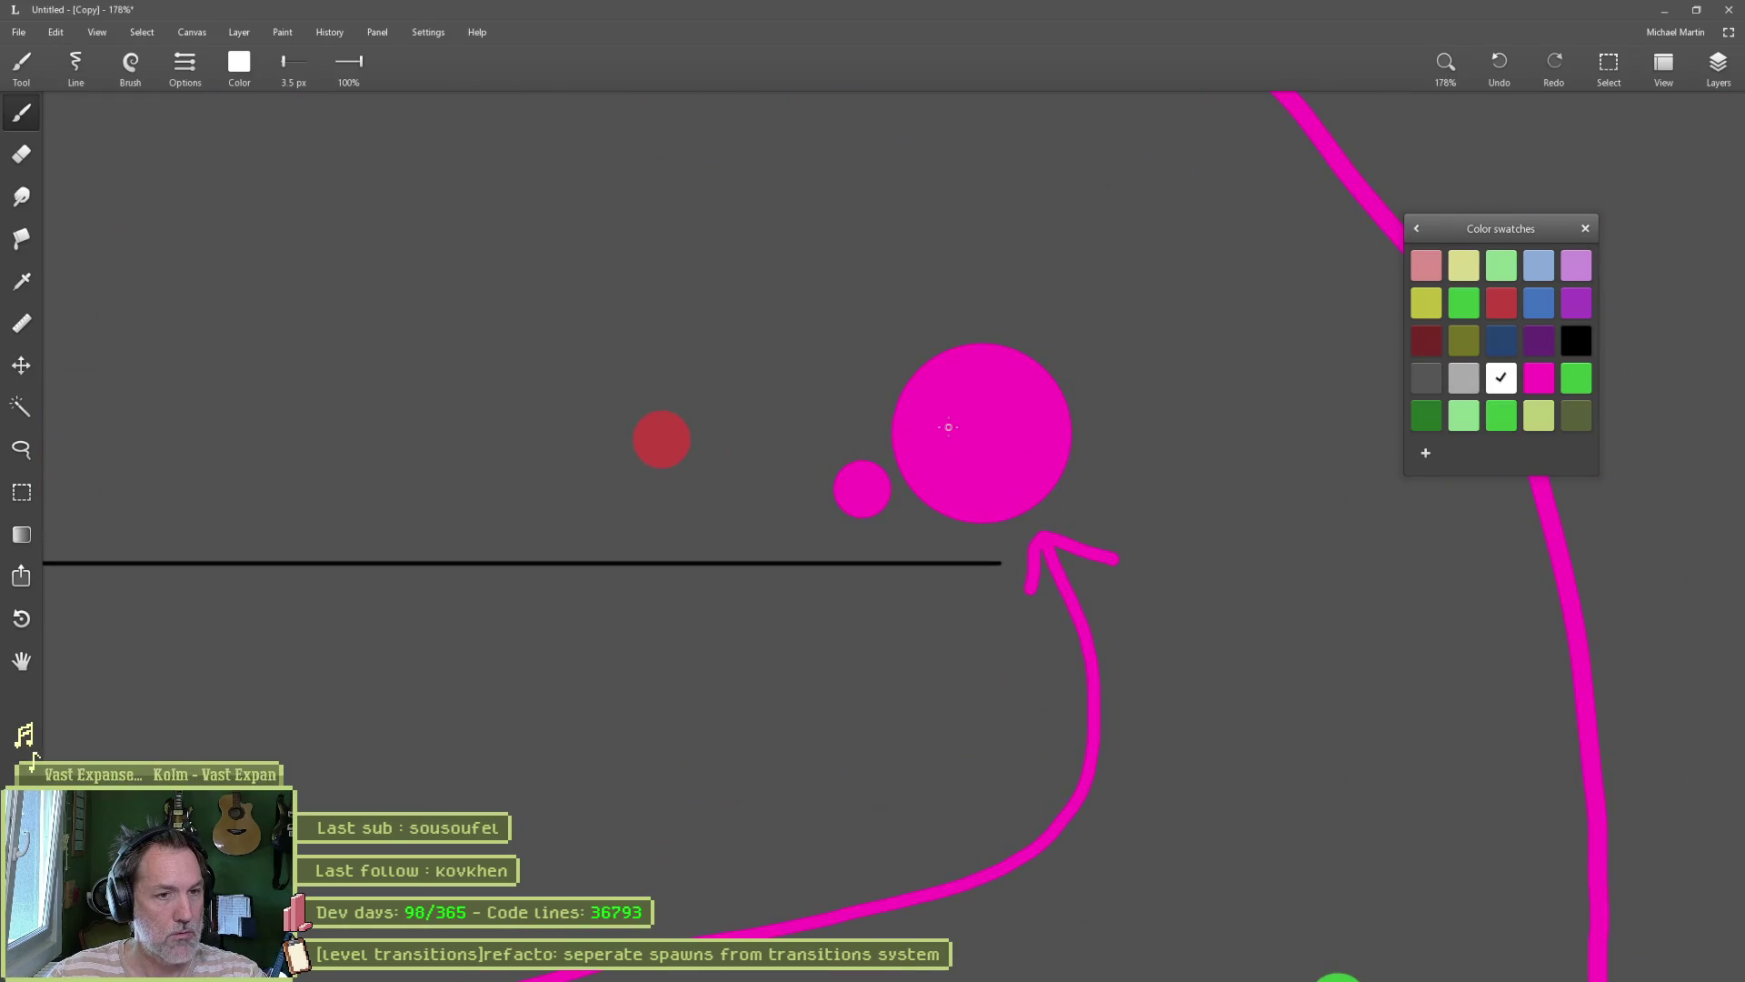
mouse_move(945, 421)
mouse_down()
mouse_move(947, 453)
mouse_move(982, 446)
mouse_up()
drag(950, 432, 979, 427)
mouse_move(947, 420)
mouse_down()
mouse_move(999, 416)
mouse_move(1009, 448)
mouse_move(989, 557)
mouse_move(900, 494)
mouse_up()
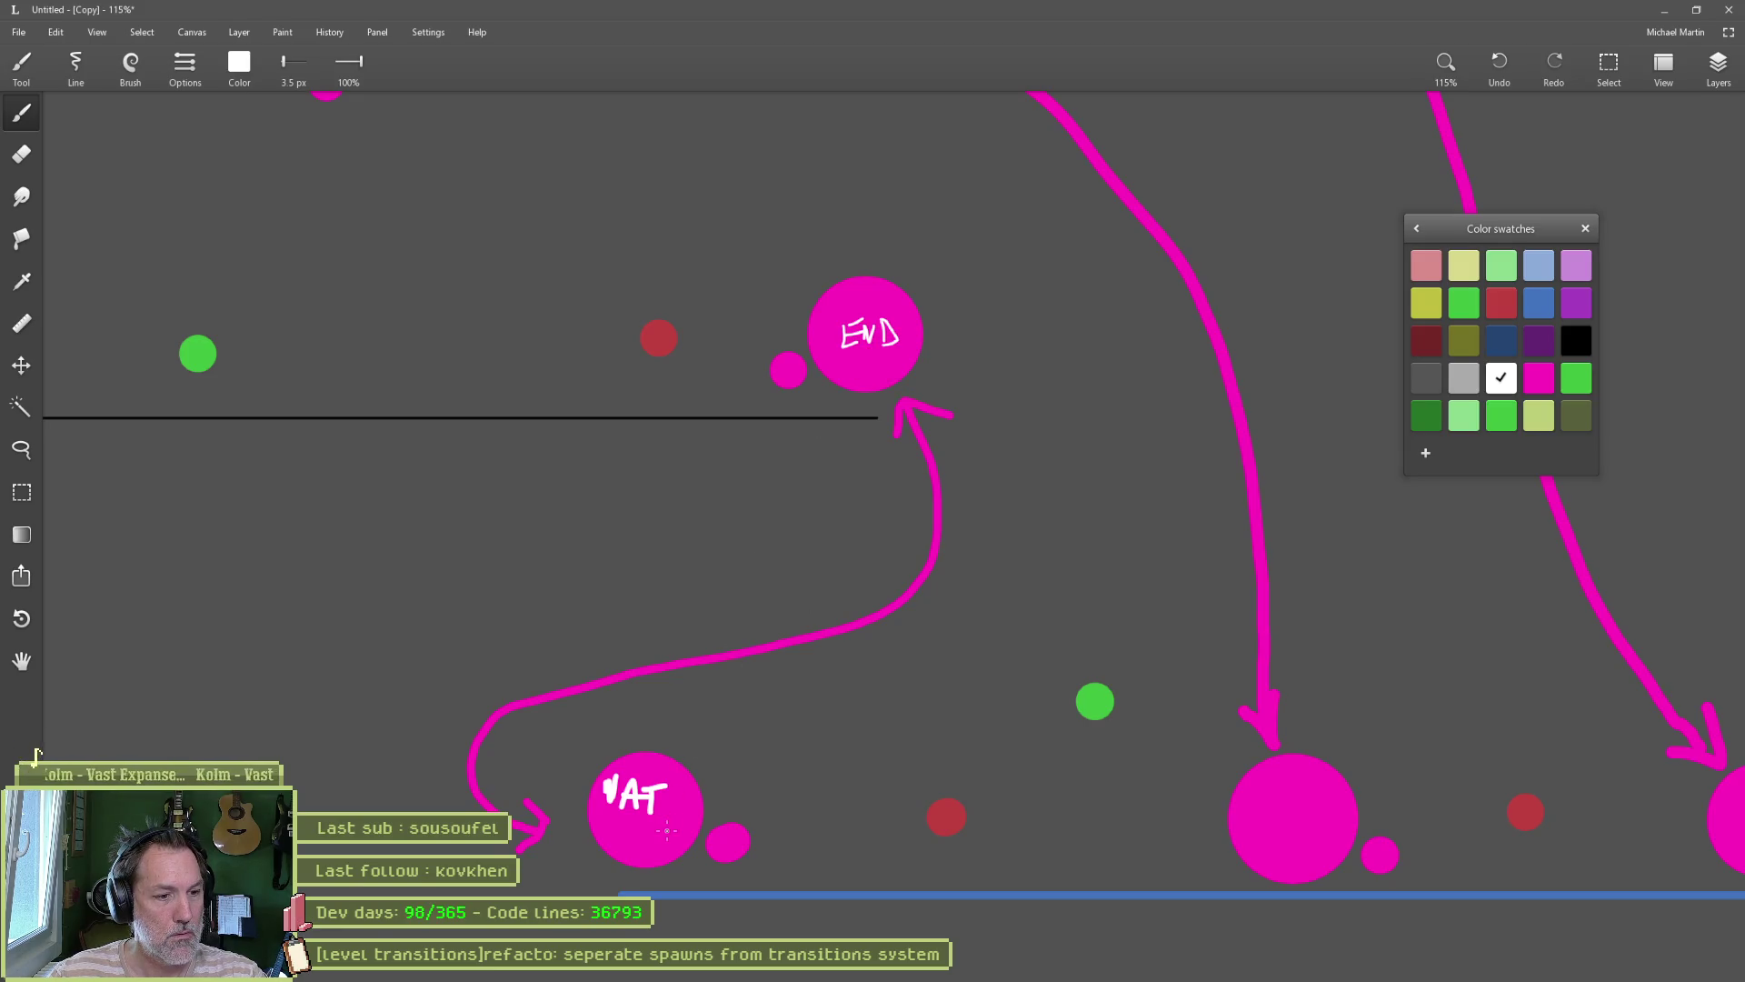
Step: Paint over the VAT lettering in magenta and rewrite VAT with a smaller white brush
alt+click(661, 800)
drag(638, 799, 615, 797)
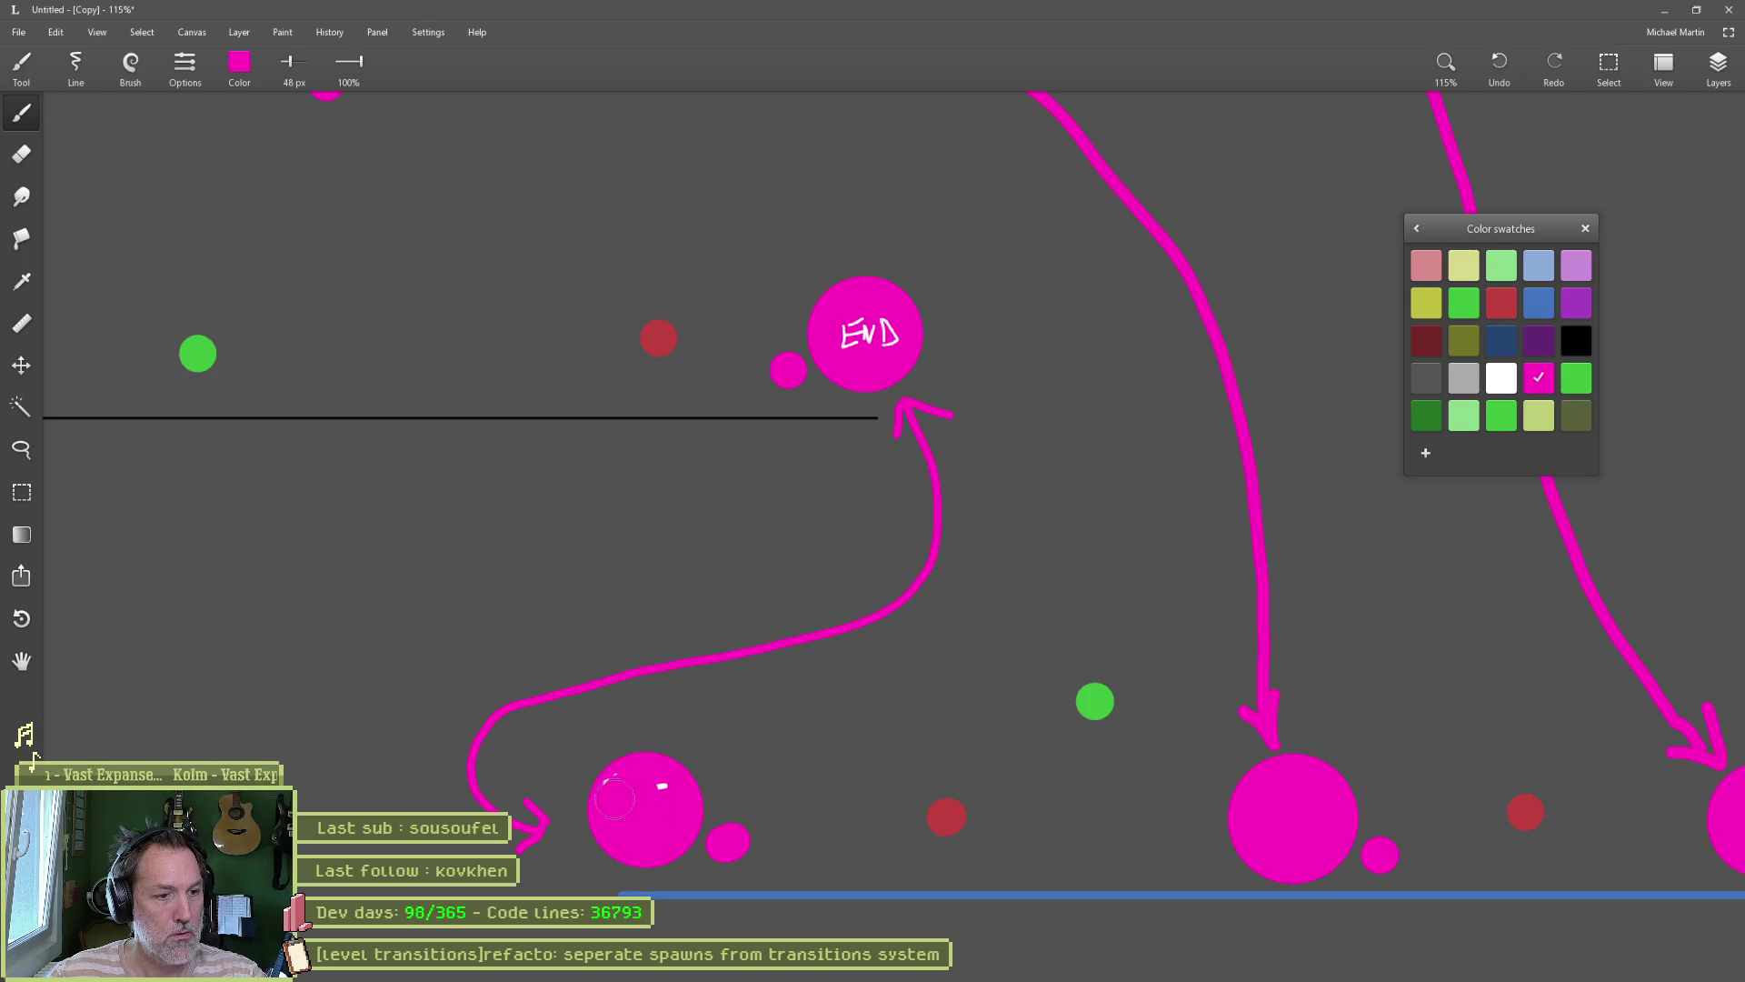
key(bracketleft)
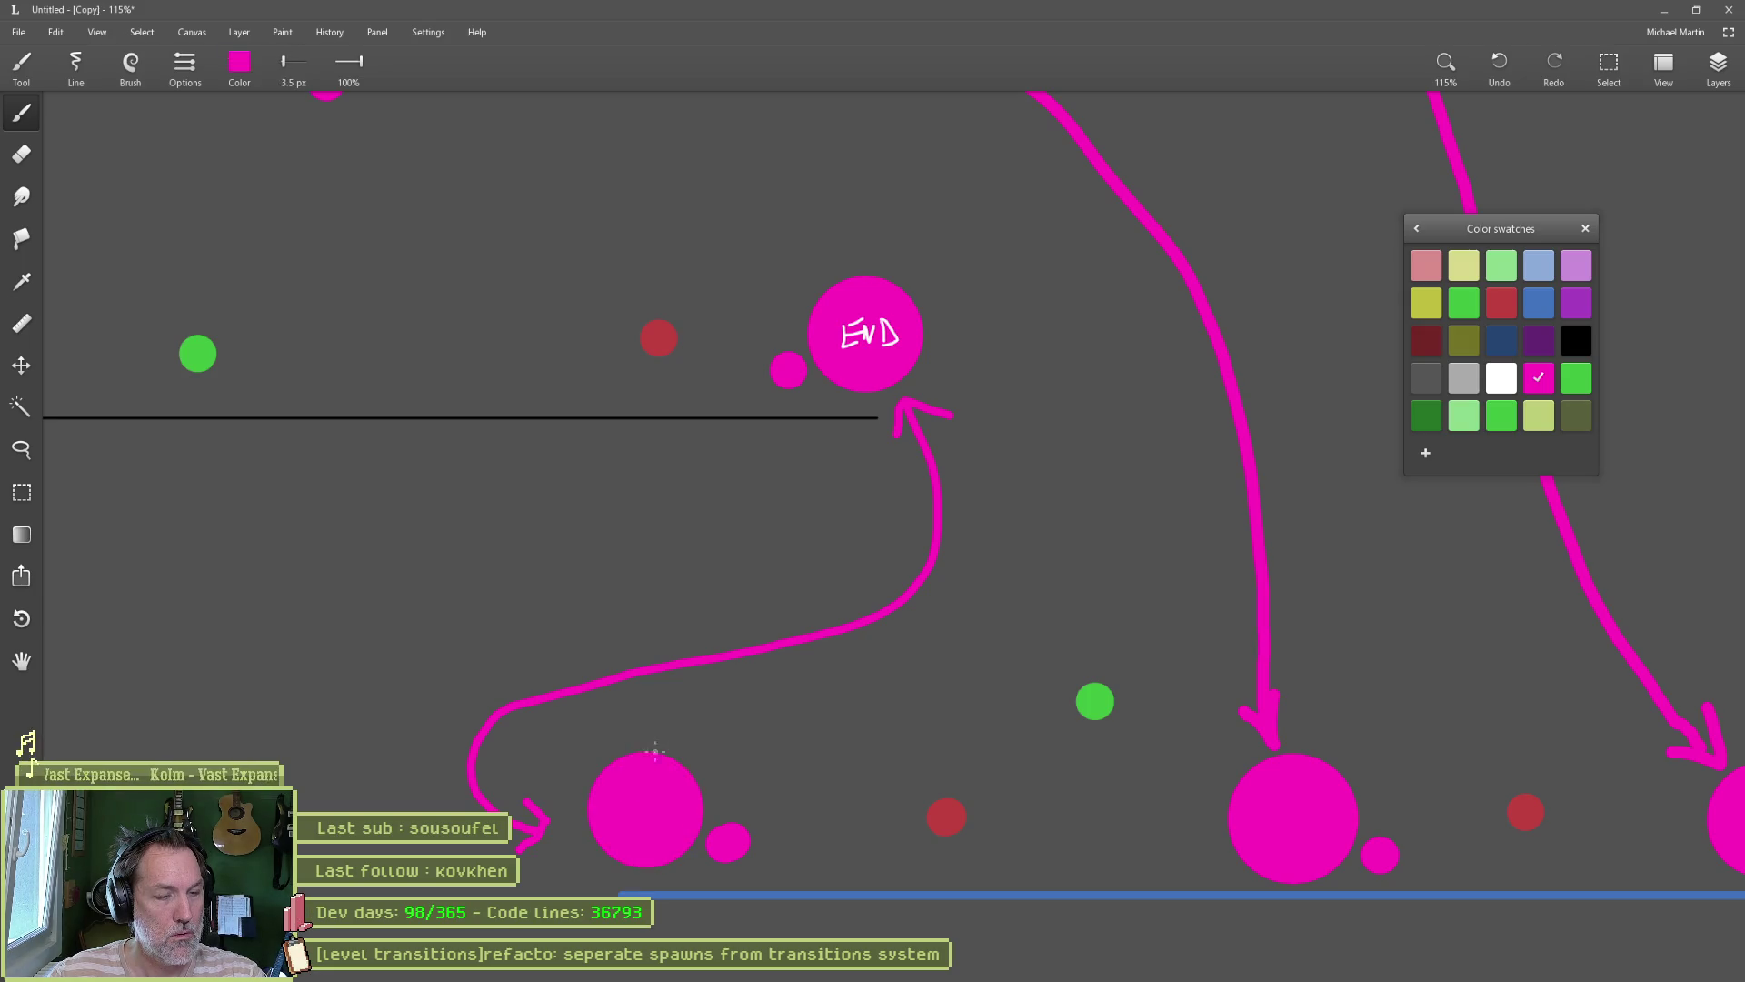
key(x)
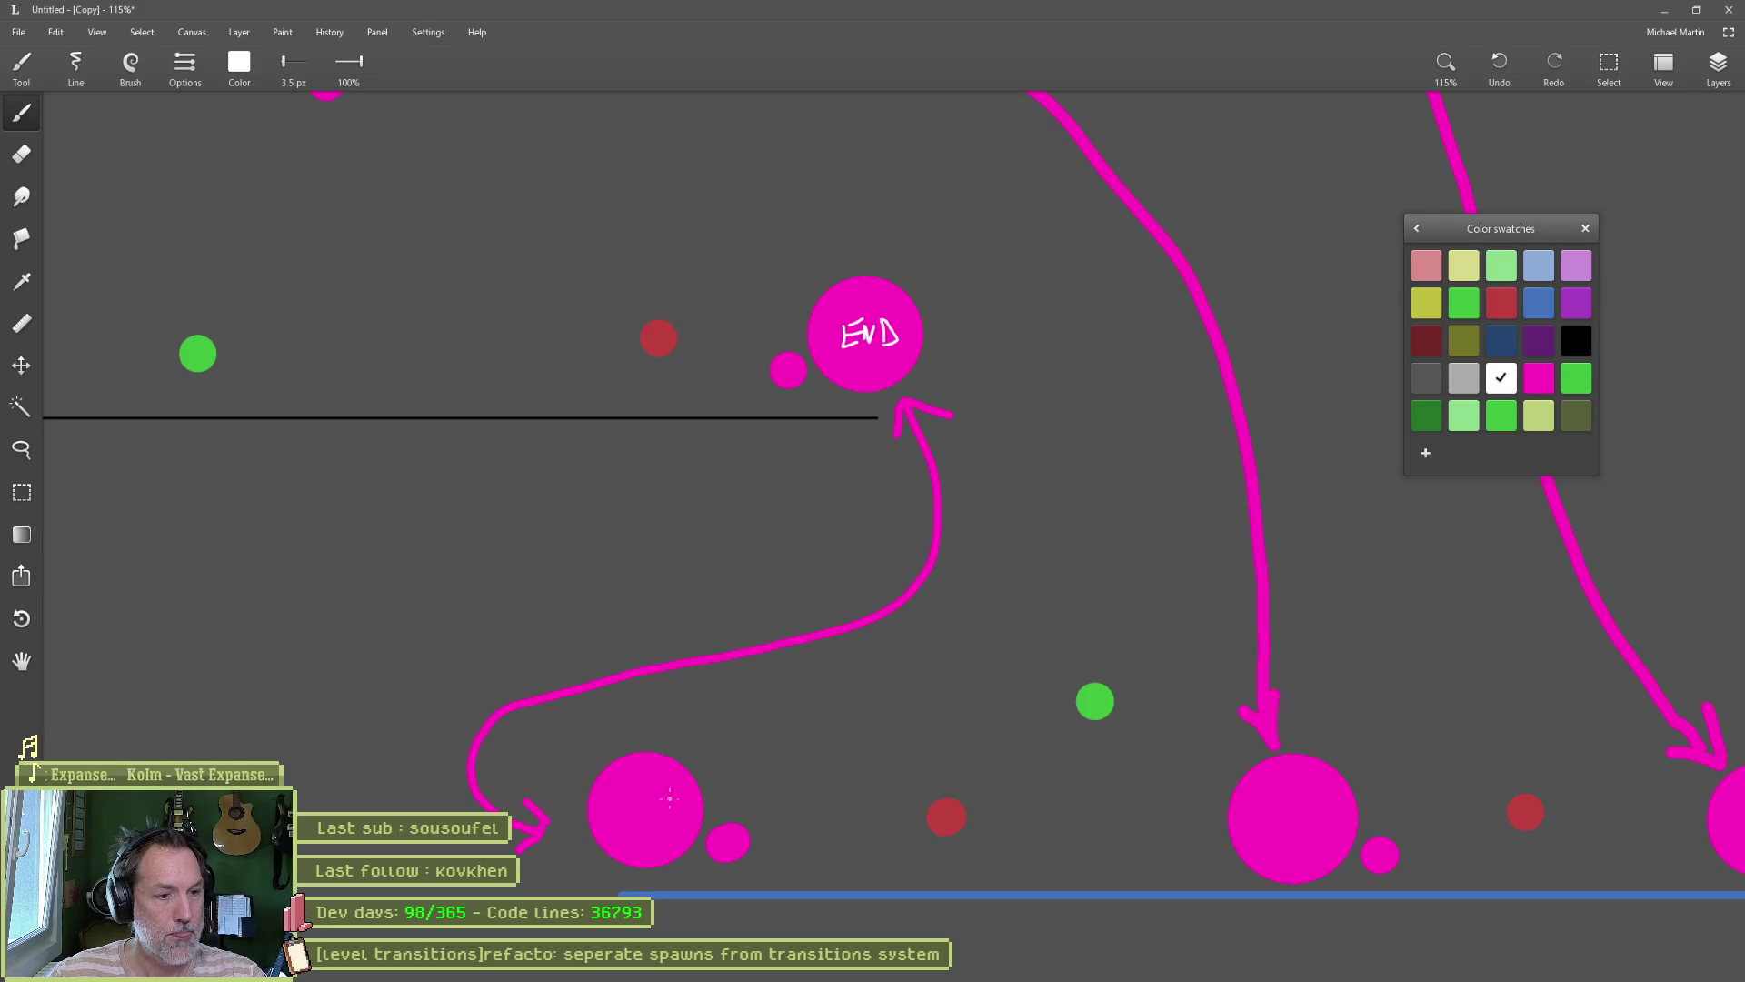
drag(609, 821, 649, 823)
drag(635, 812, 654, 807)
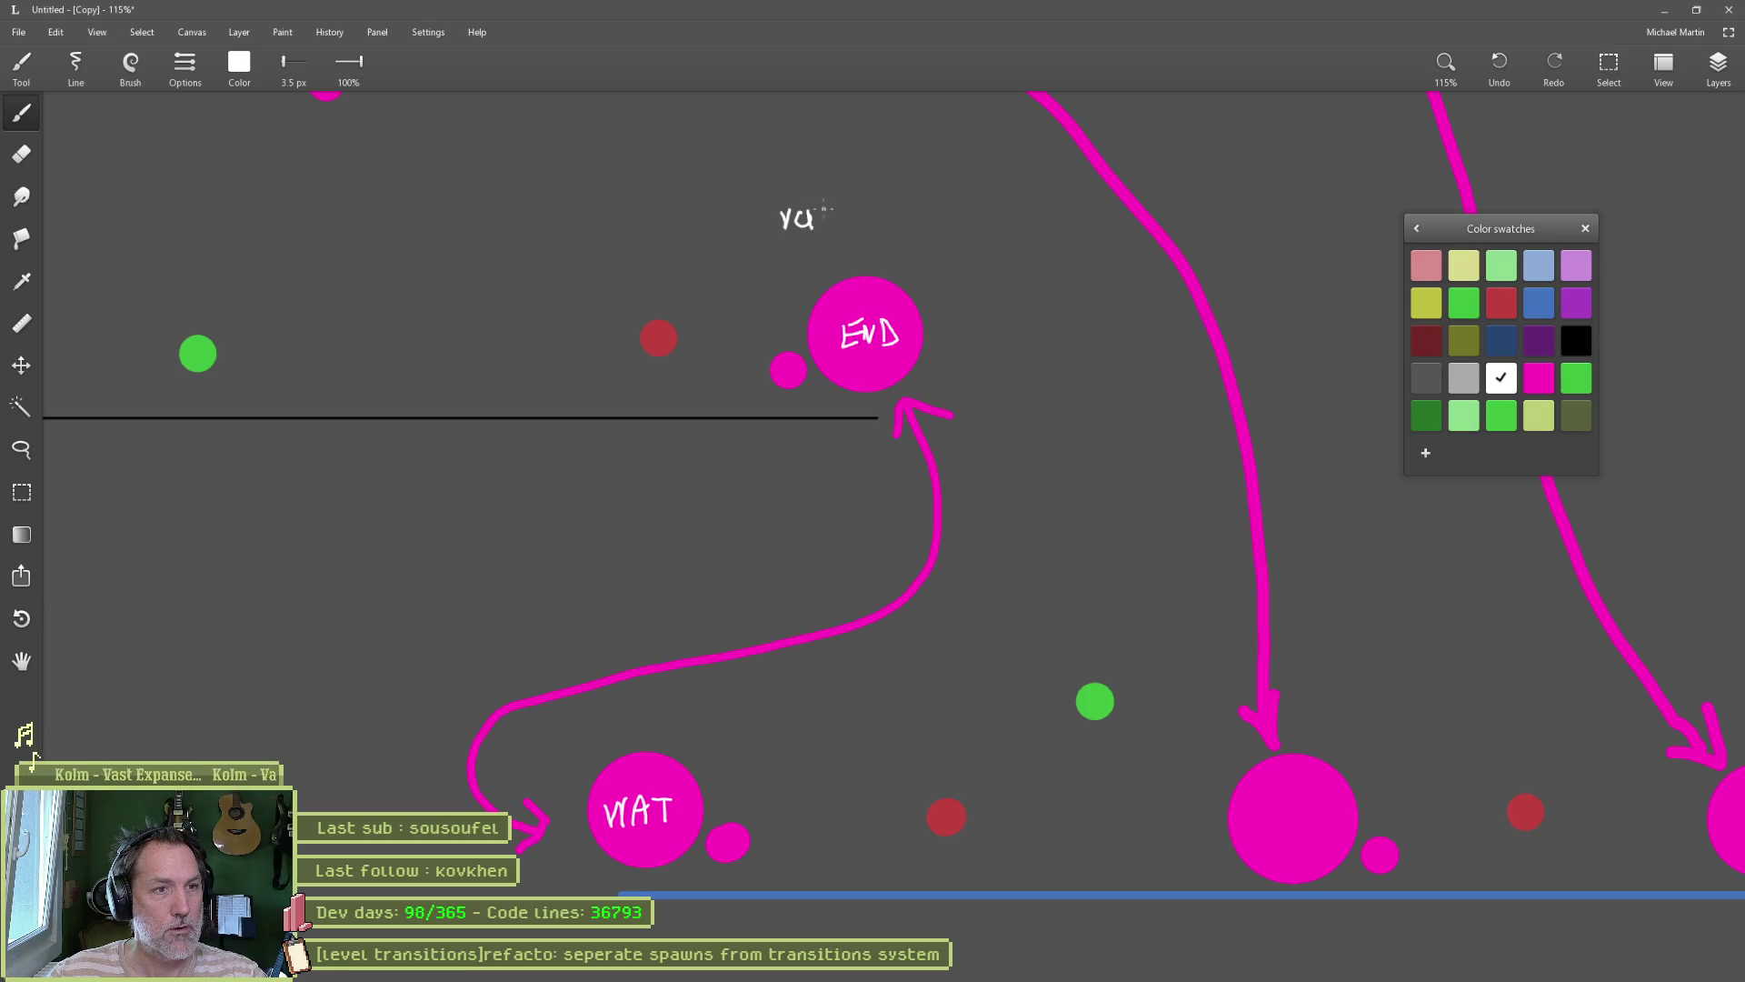
Step: Handwrite valais_hills_p1_end above the END circle, checking ChatGPT's naming advice
mouse_move(818, 187)
mouse_down()
mouse_move(819, 235)
mouse_move(838, 219)
mouse_move(1002, 241)
mouse_up()
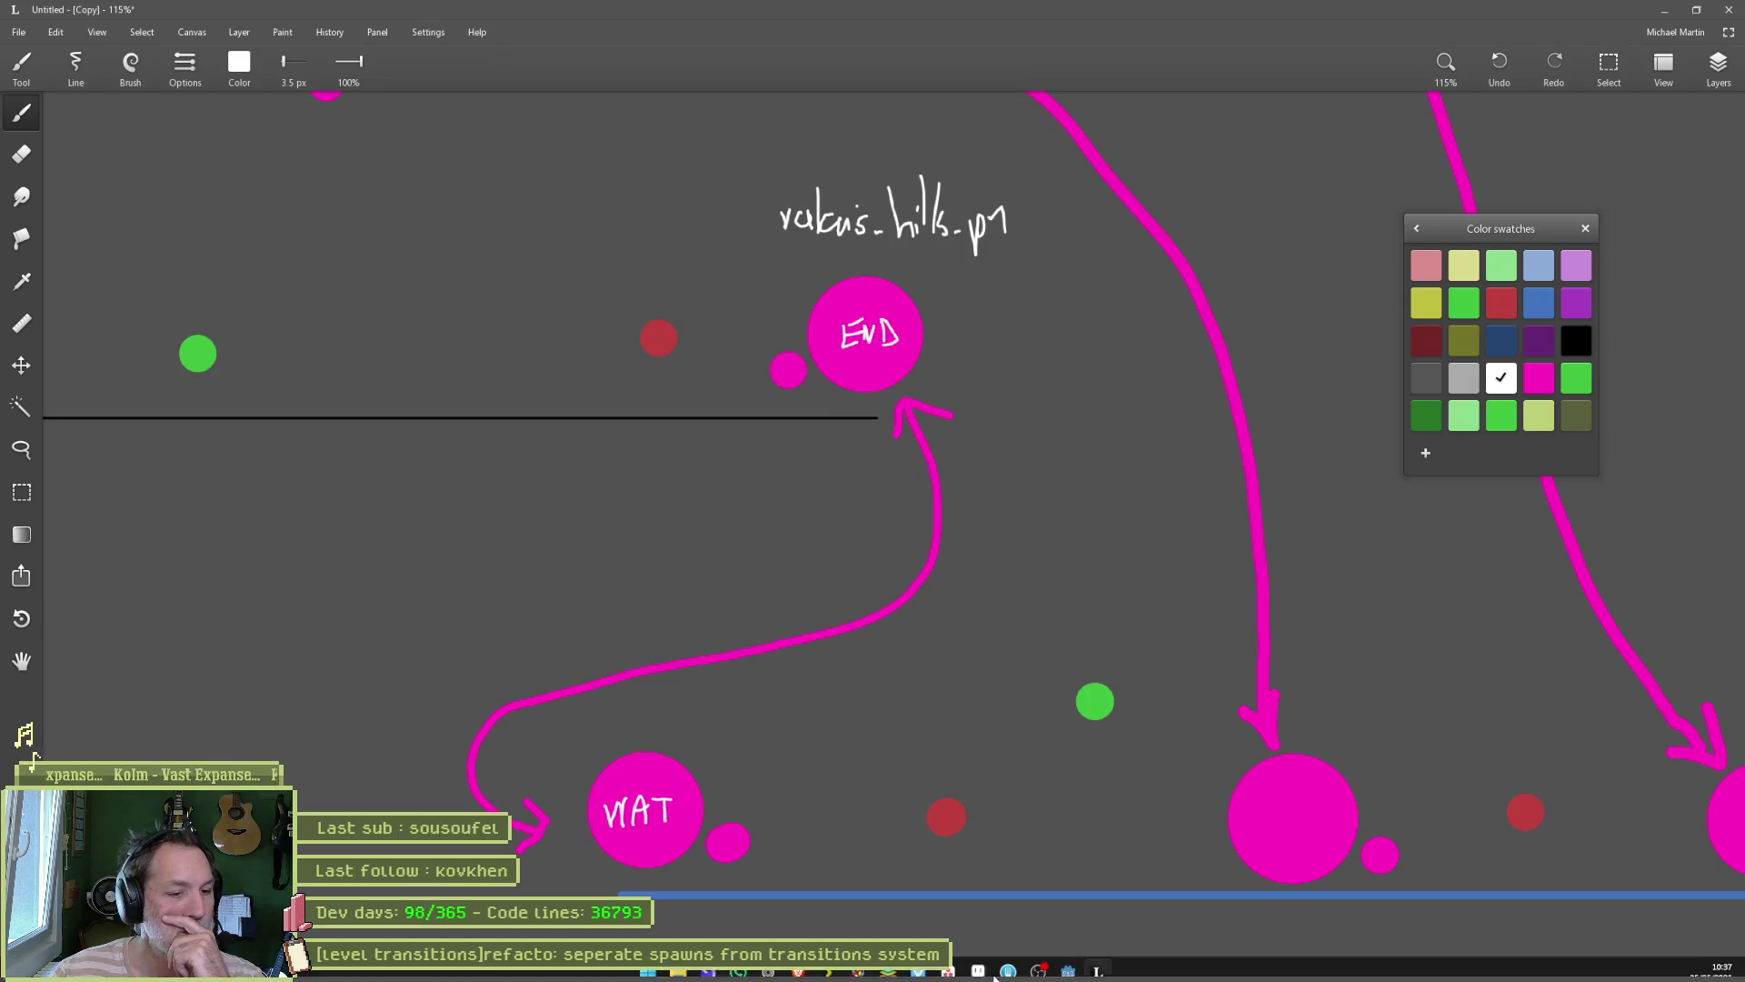
click(800, 973)
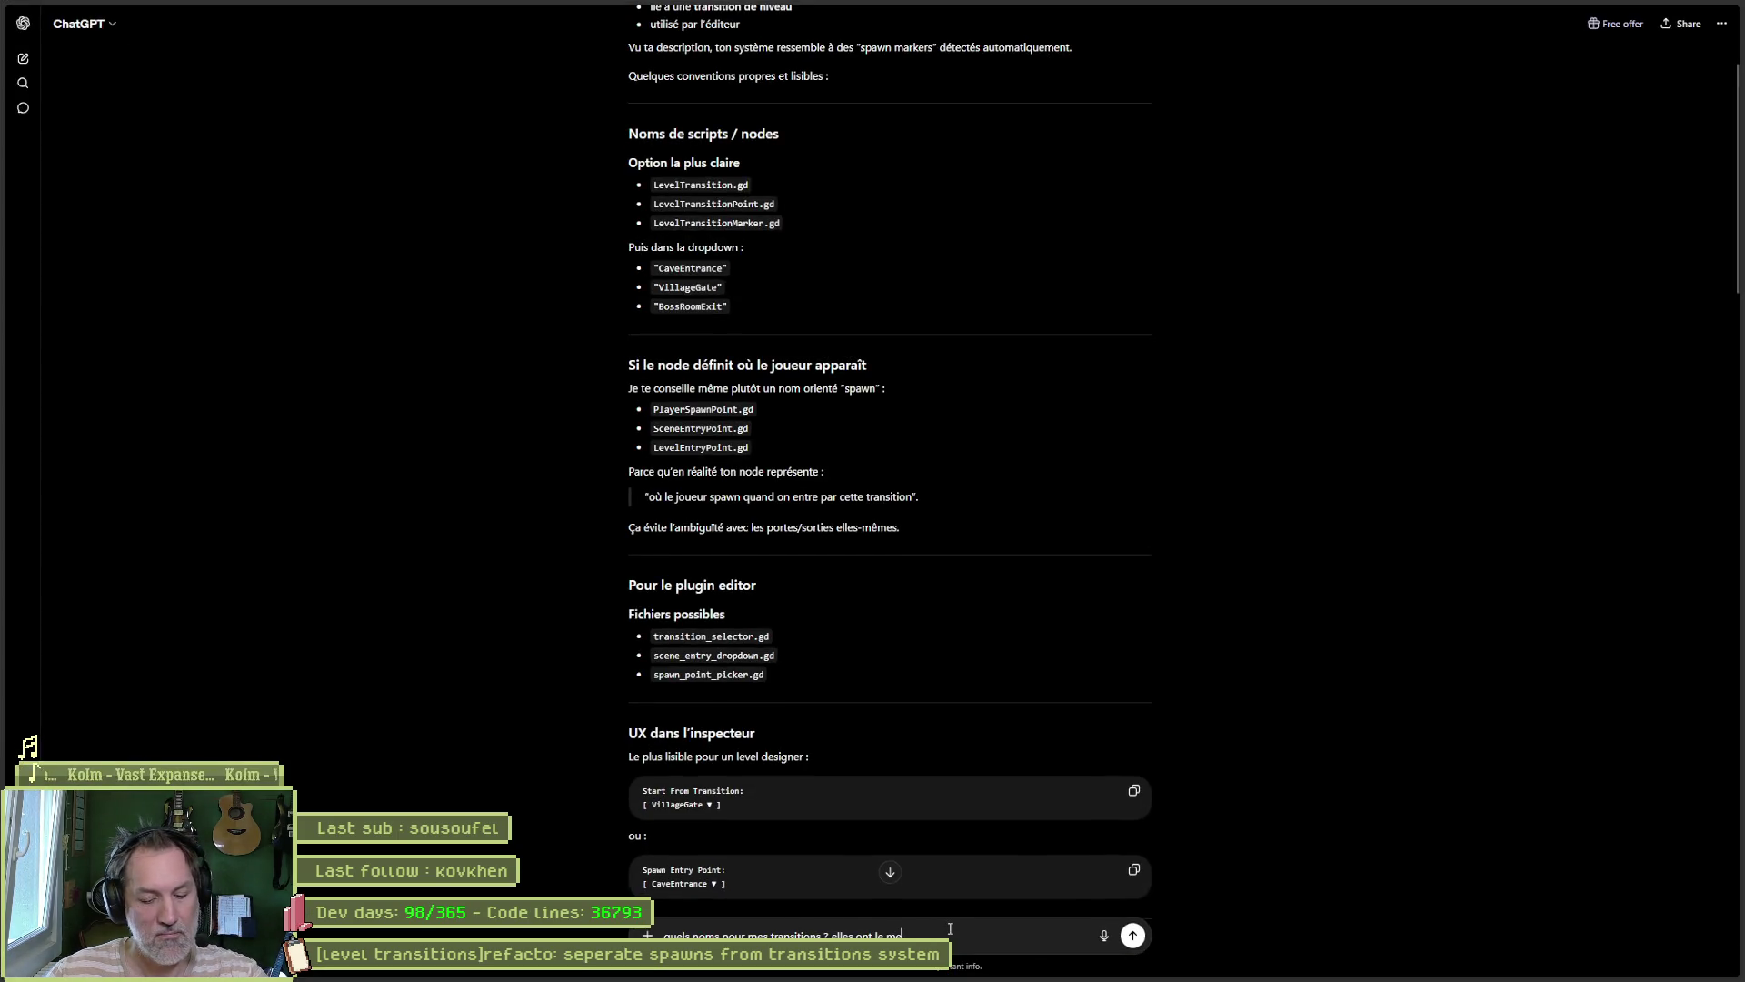
key(alt+Tab)
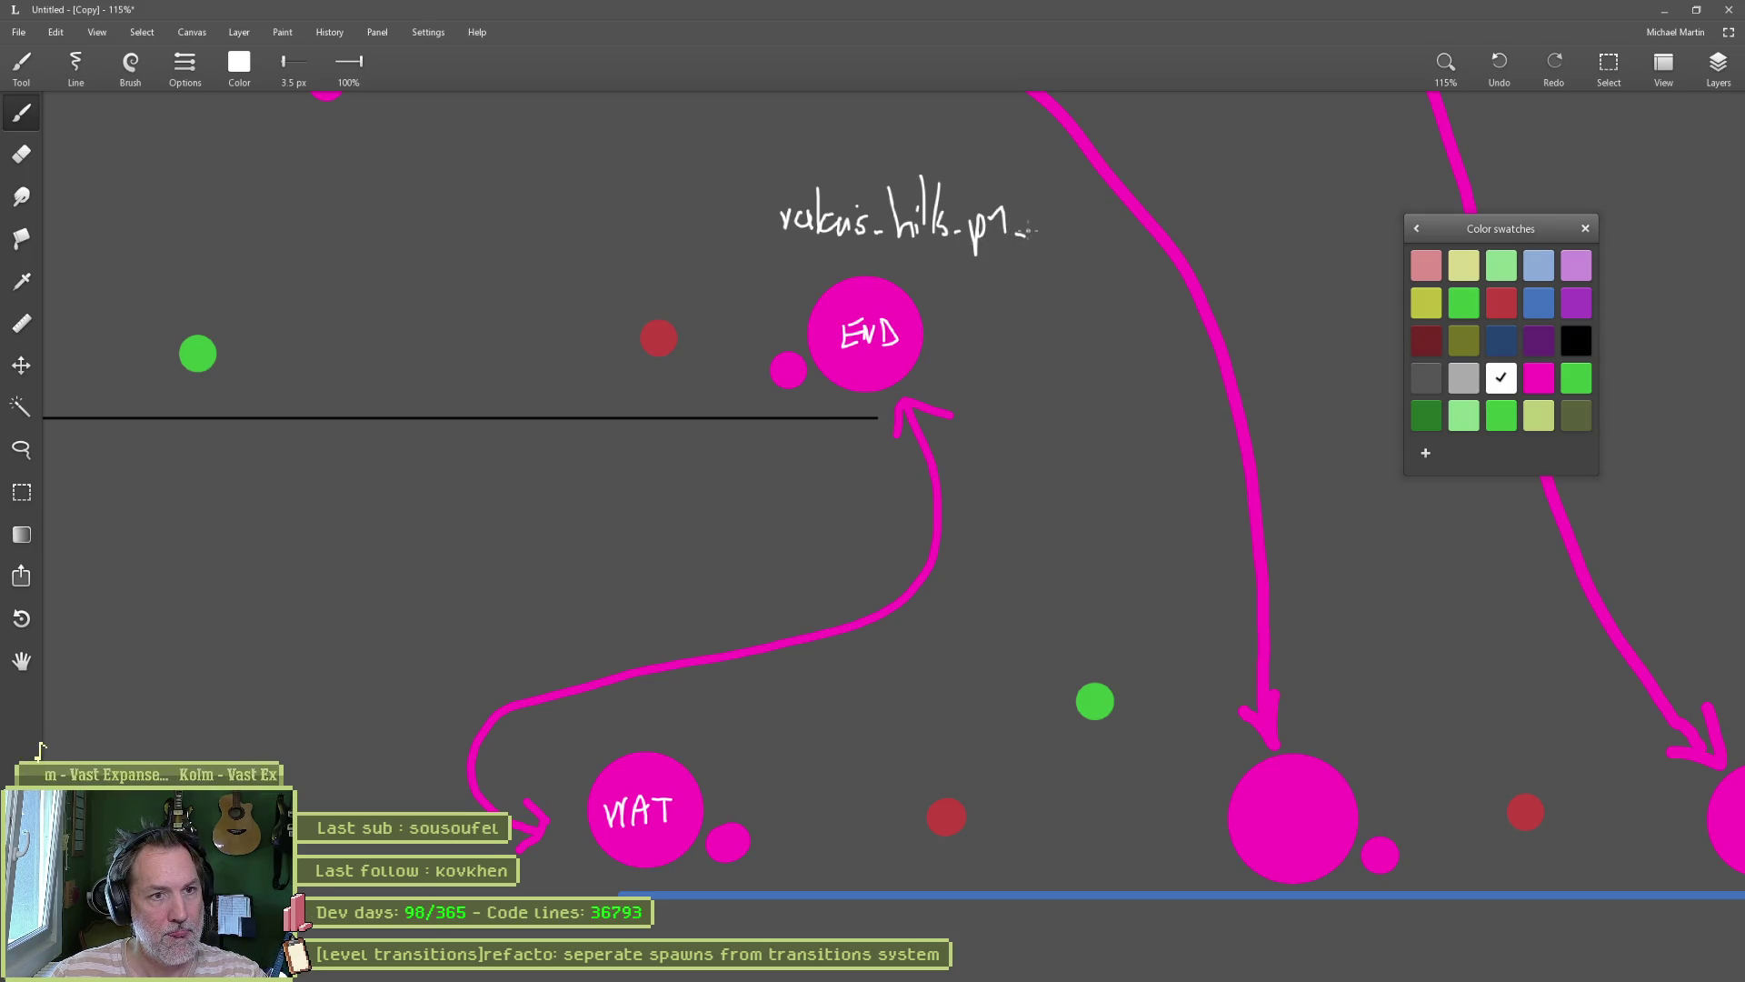
drag(1033, 228, 1091, 256)
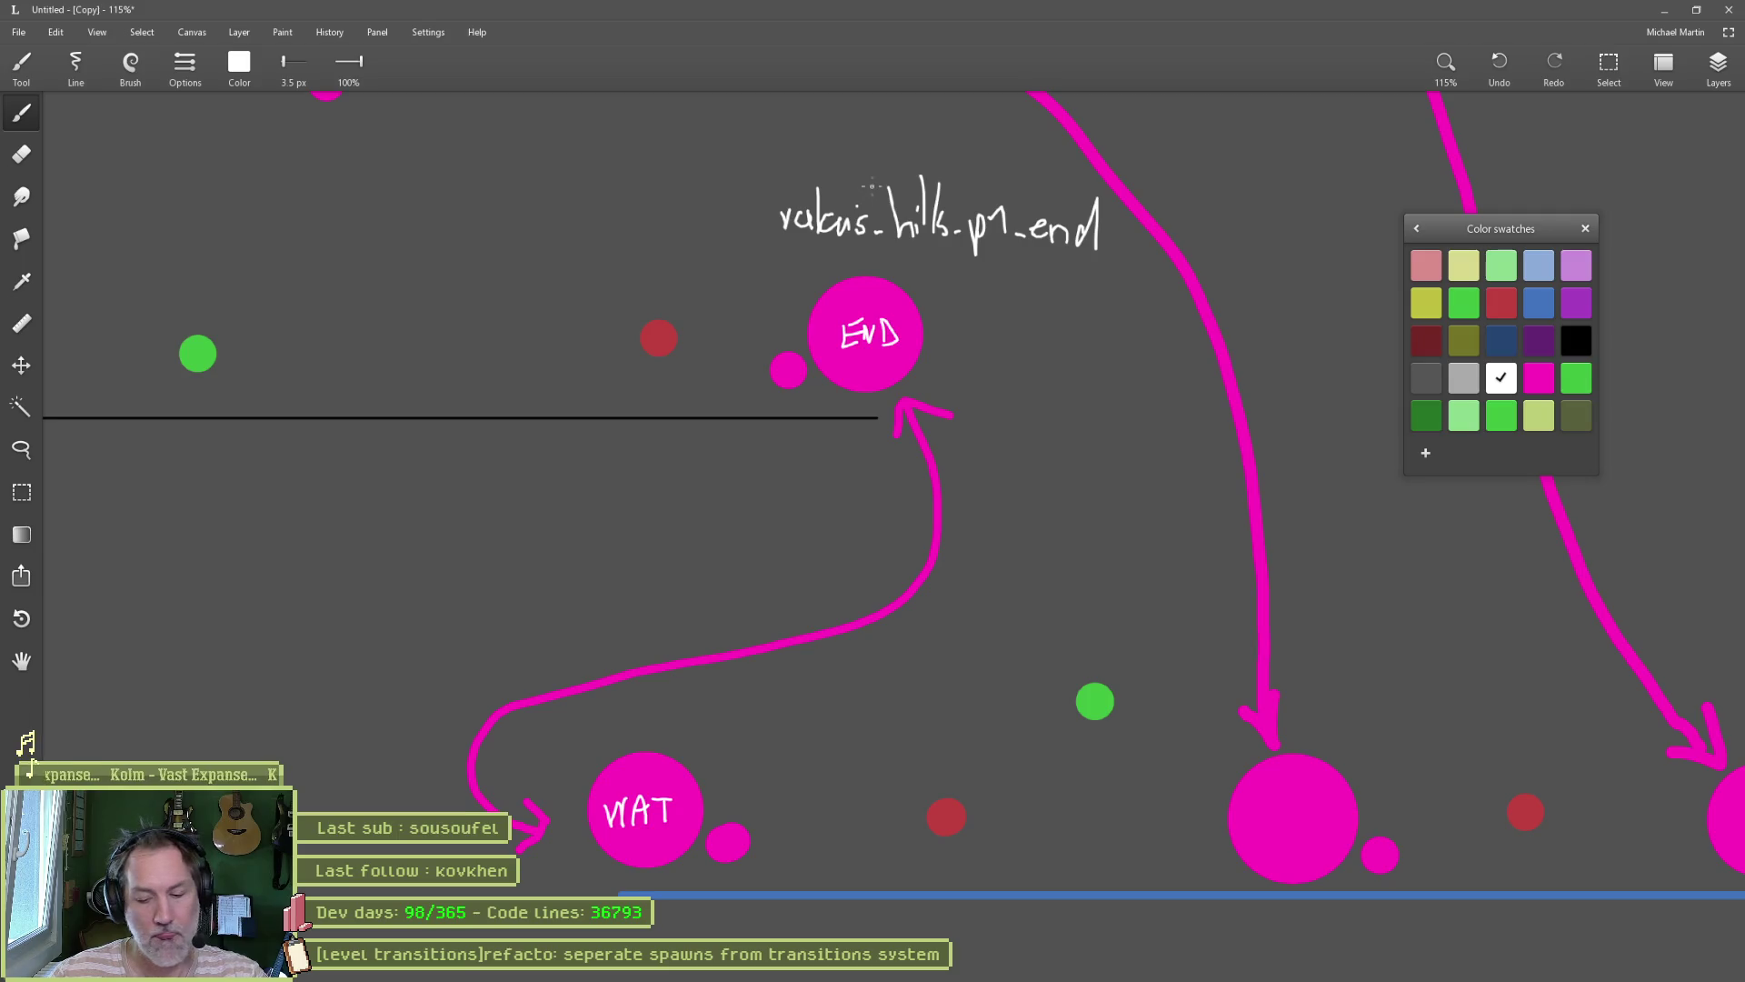
Step: Lasso the handwritten name, move it down-left, and set a larger magenta brush
key(l)
mouse_move(1019, 173)
mouse_down()
mouse_move(1096, 182)
mouse_move(1118, 234)
mouse_move(807, 264)
mouse_move(873, 153)
mouse_up()
mouse_move(975, 237)
mouse_down()
mouse_move(900, 254)
mouse_move(850, 329)
mouse_move(891, 329)
mouse_move(769, 342)
mouse_up()
key(Escape)
key(b)
key(bracketright)
key(bracketright)
key(bracketright)
Step: Erase the red and green marker dots around the diagram
key(e)
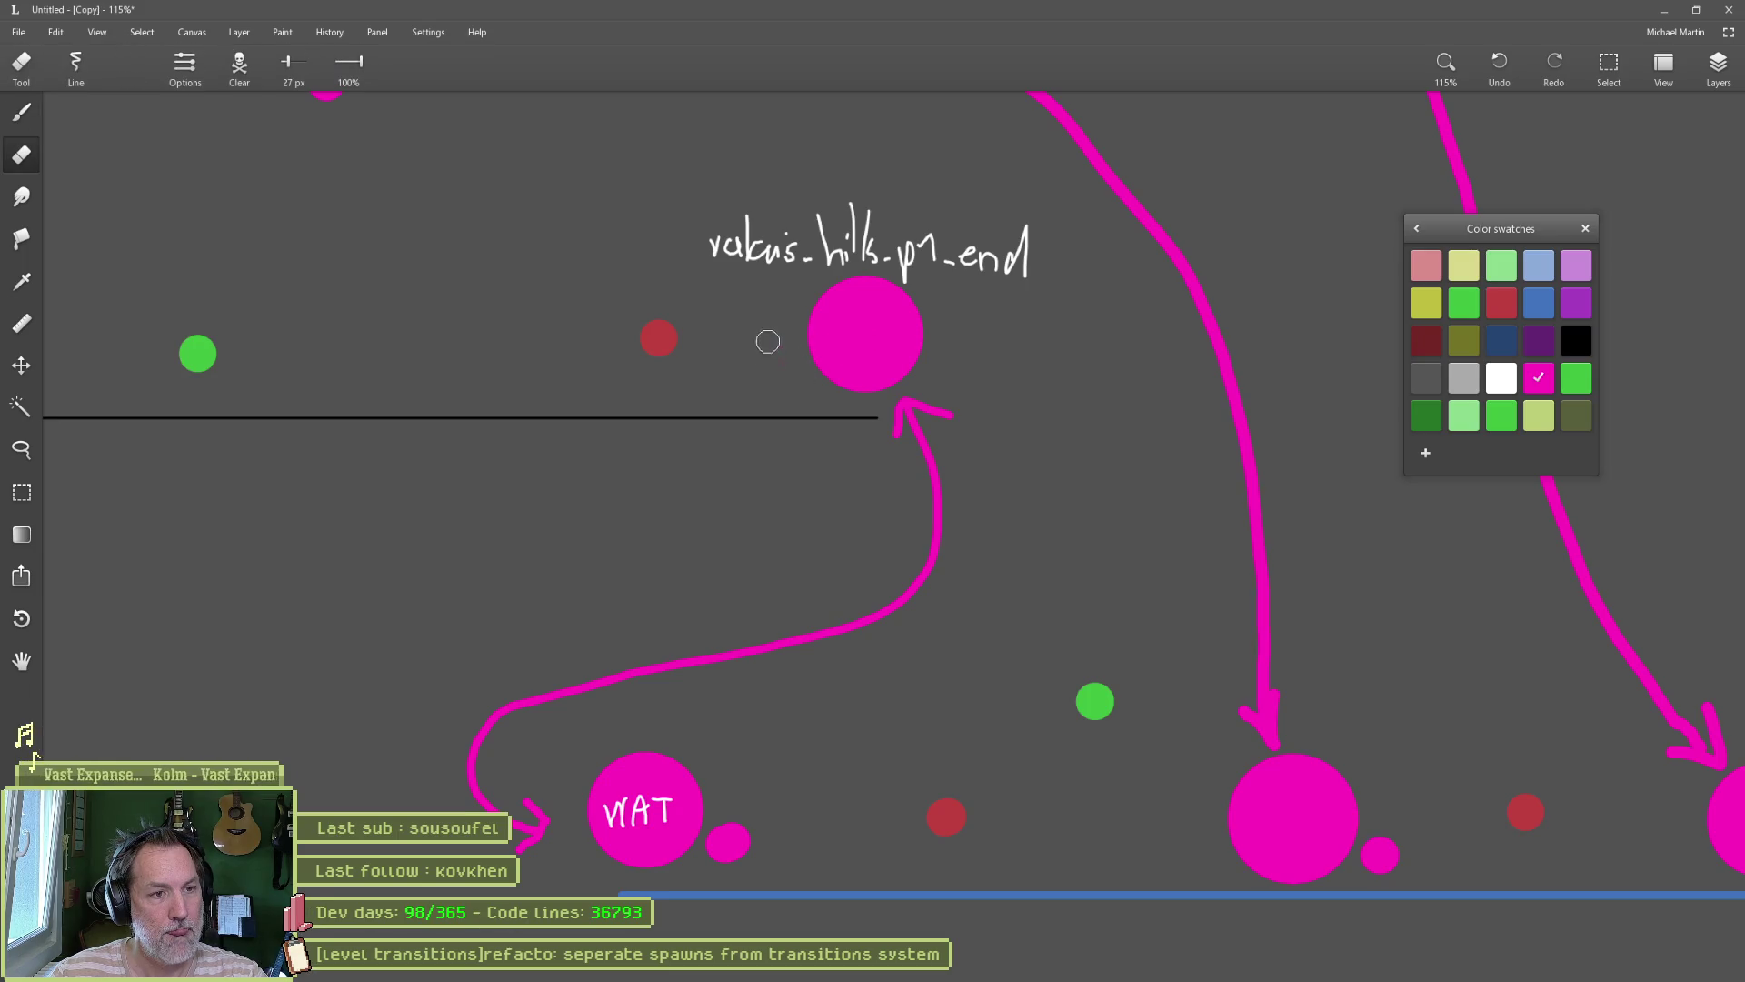
drag(658, 322, 666, 343)
drag(183, 351, 202, 366)
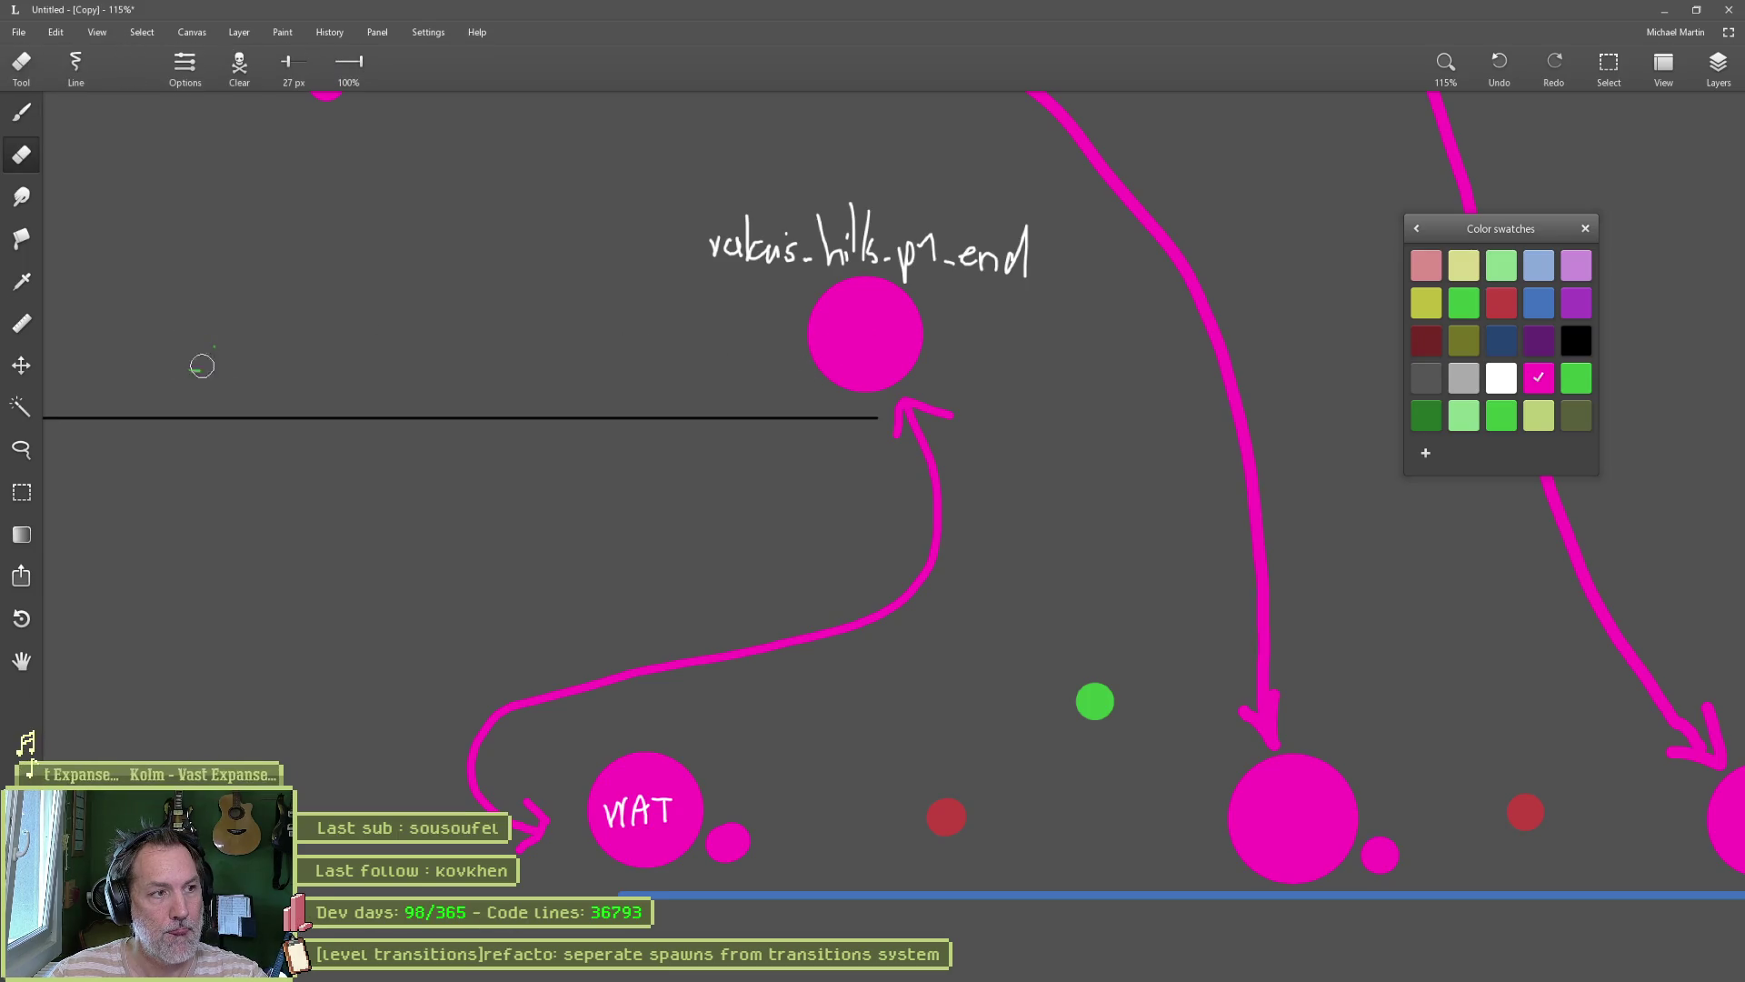
mouse_move(1075, 701)
mouse_down()
mouse_move(939, 795)
mouse_move(791, 842)
mouse_up()
key(bracketright)
key(bracketright)
key(bracketright)
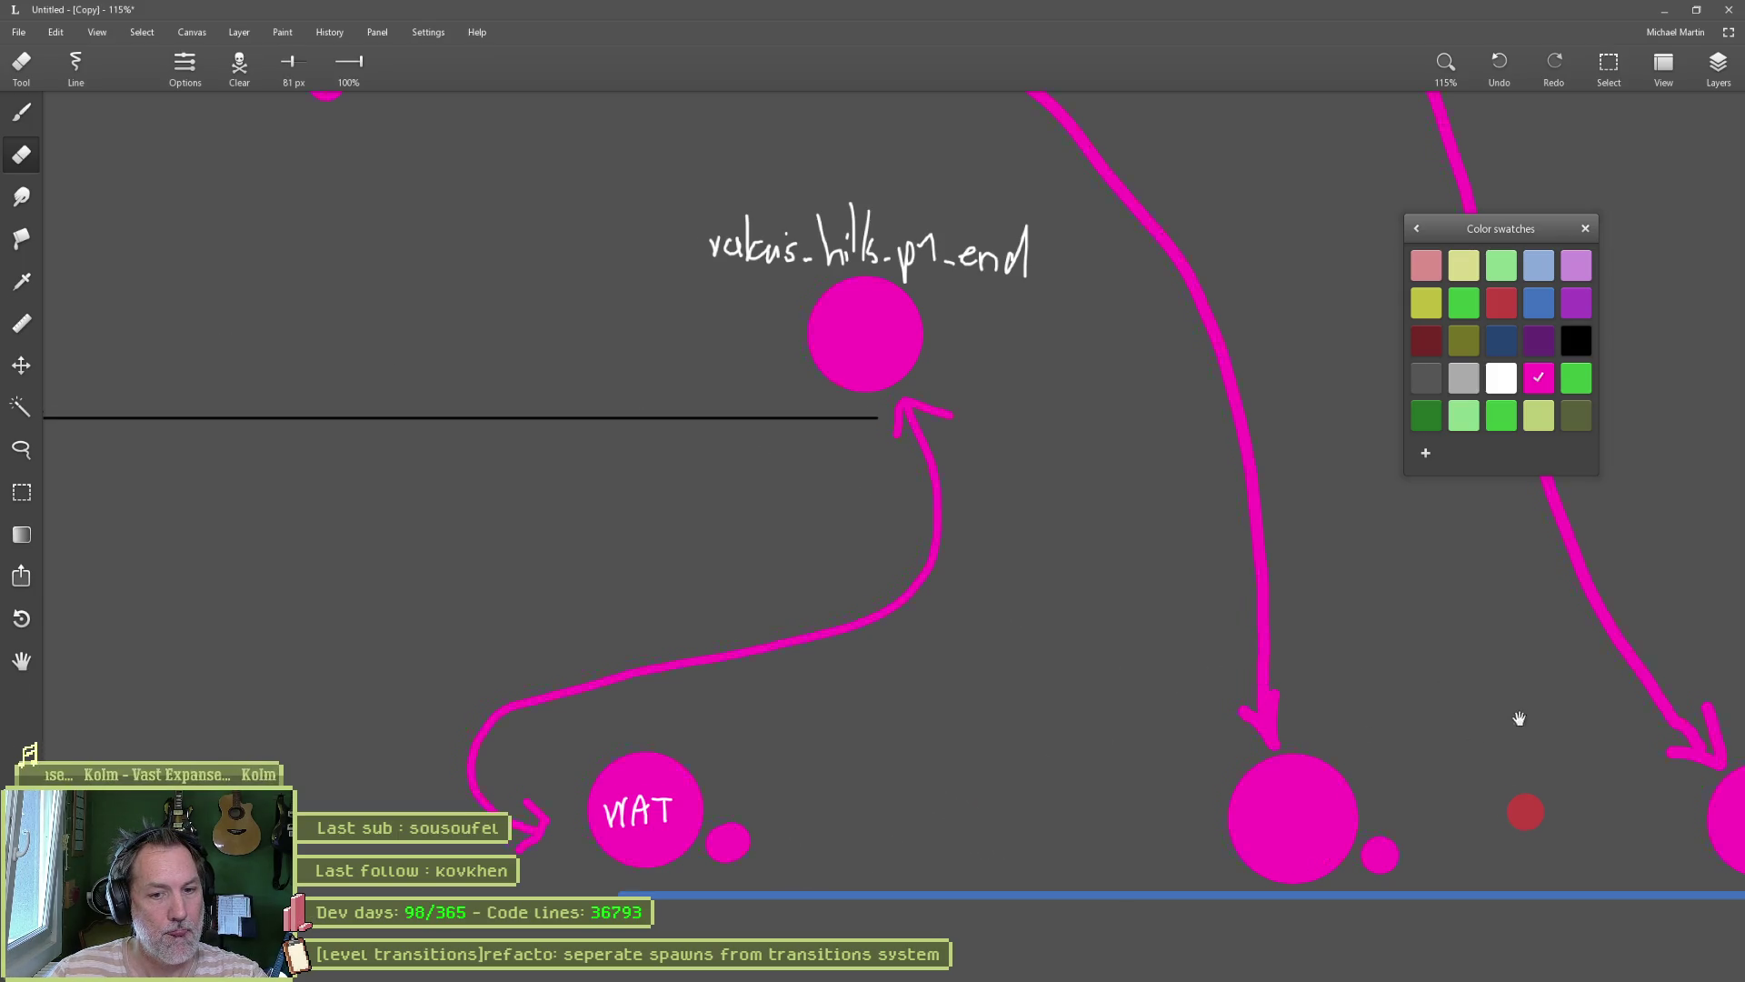
drag(1519, 719, 1018, 609)
click(1024, 704)
scroll(920, 593, down, 1)
mouse_move(227, 380)
mouse_down()
mouse_move(579, 457)
mouse_move(916, 712)
mouse_up()
click(779, 612)
mouse_move(1083, 646)
mouse_down()
mouse_move(674, 499)
mouse_move(799, 479)
mouse_up()
drag(822, 592, 839, 576)
scroll(864, 581, down, 3)
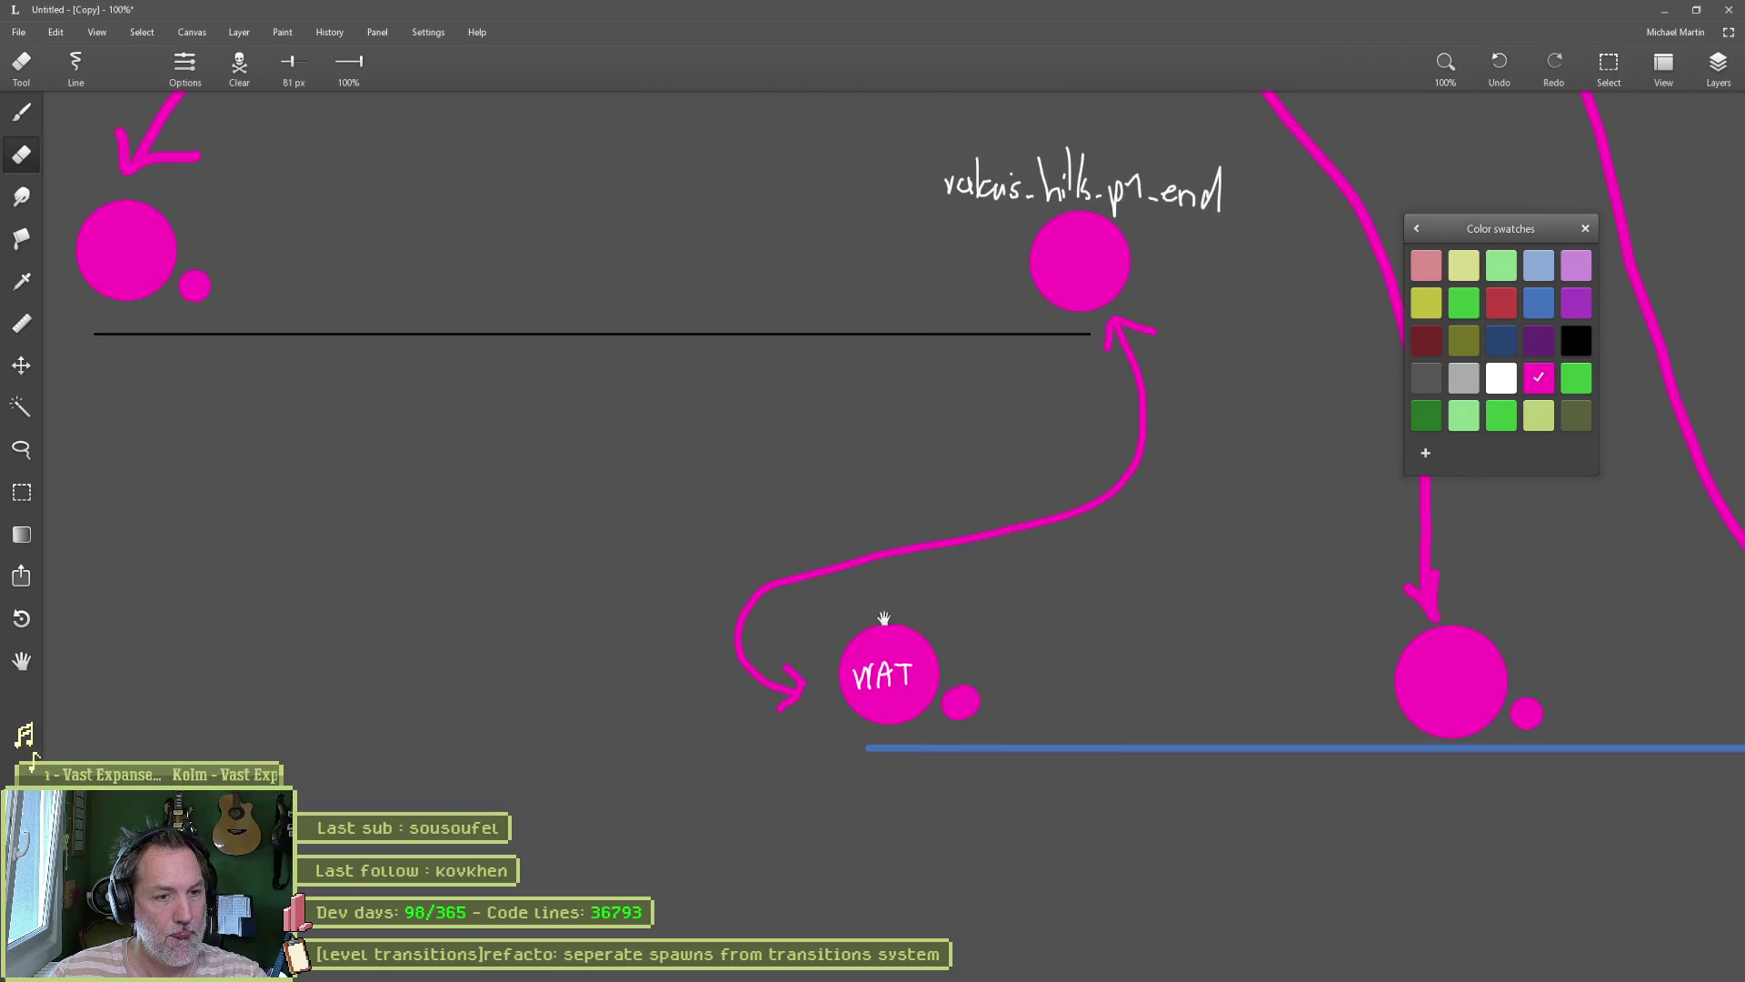
scroll(894, 618, up, 2)
Step: Paint over the VAT lettering on the lower-left circle in magenta
key(b)
mouse_move(907, 689)
mouse_down()
mouse_move(850, 691)
mouse_move(887, 696)
mouse_up()
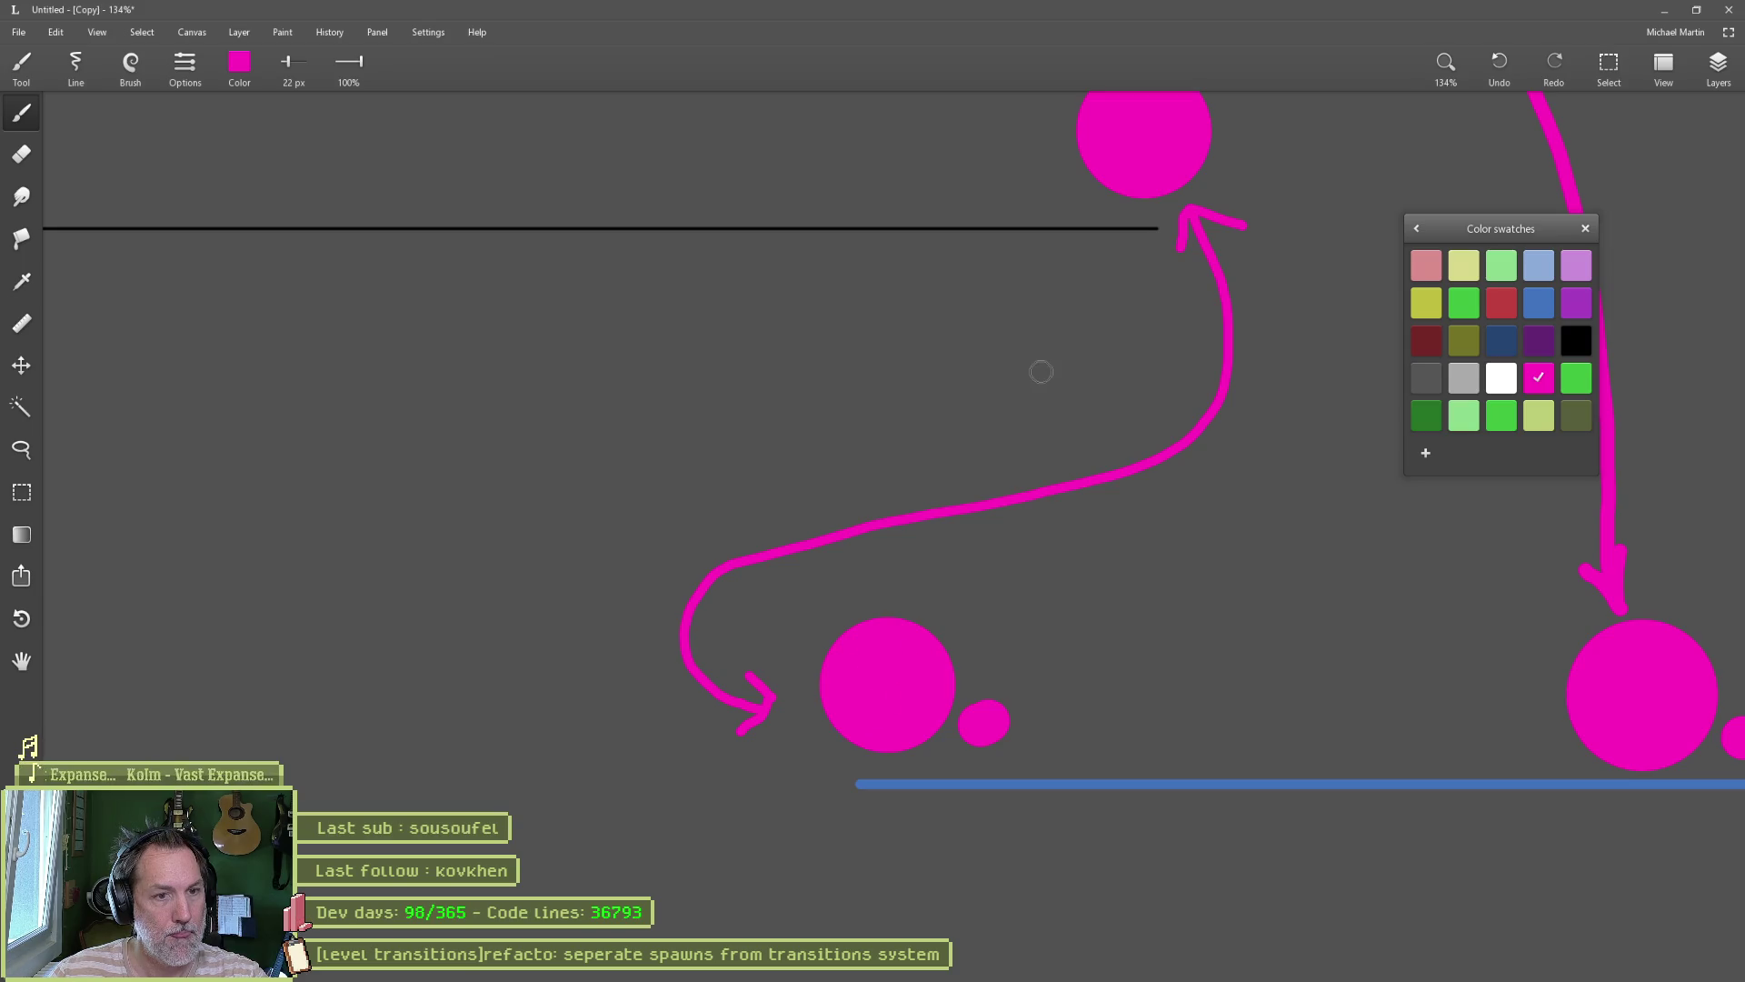
click(1501, 377)
Step: Handwrite forrest_p1_start above the lower-left circle
scroll(1294, 301, up, 1)
drag(1294, 301, 1271, 369)
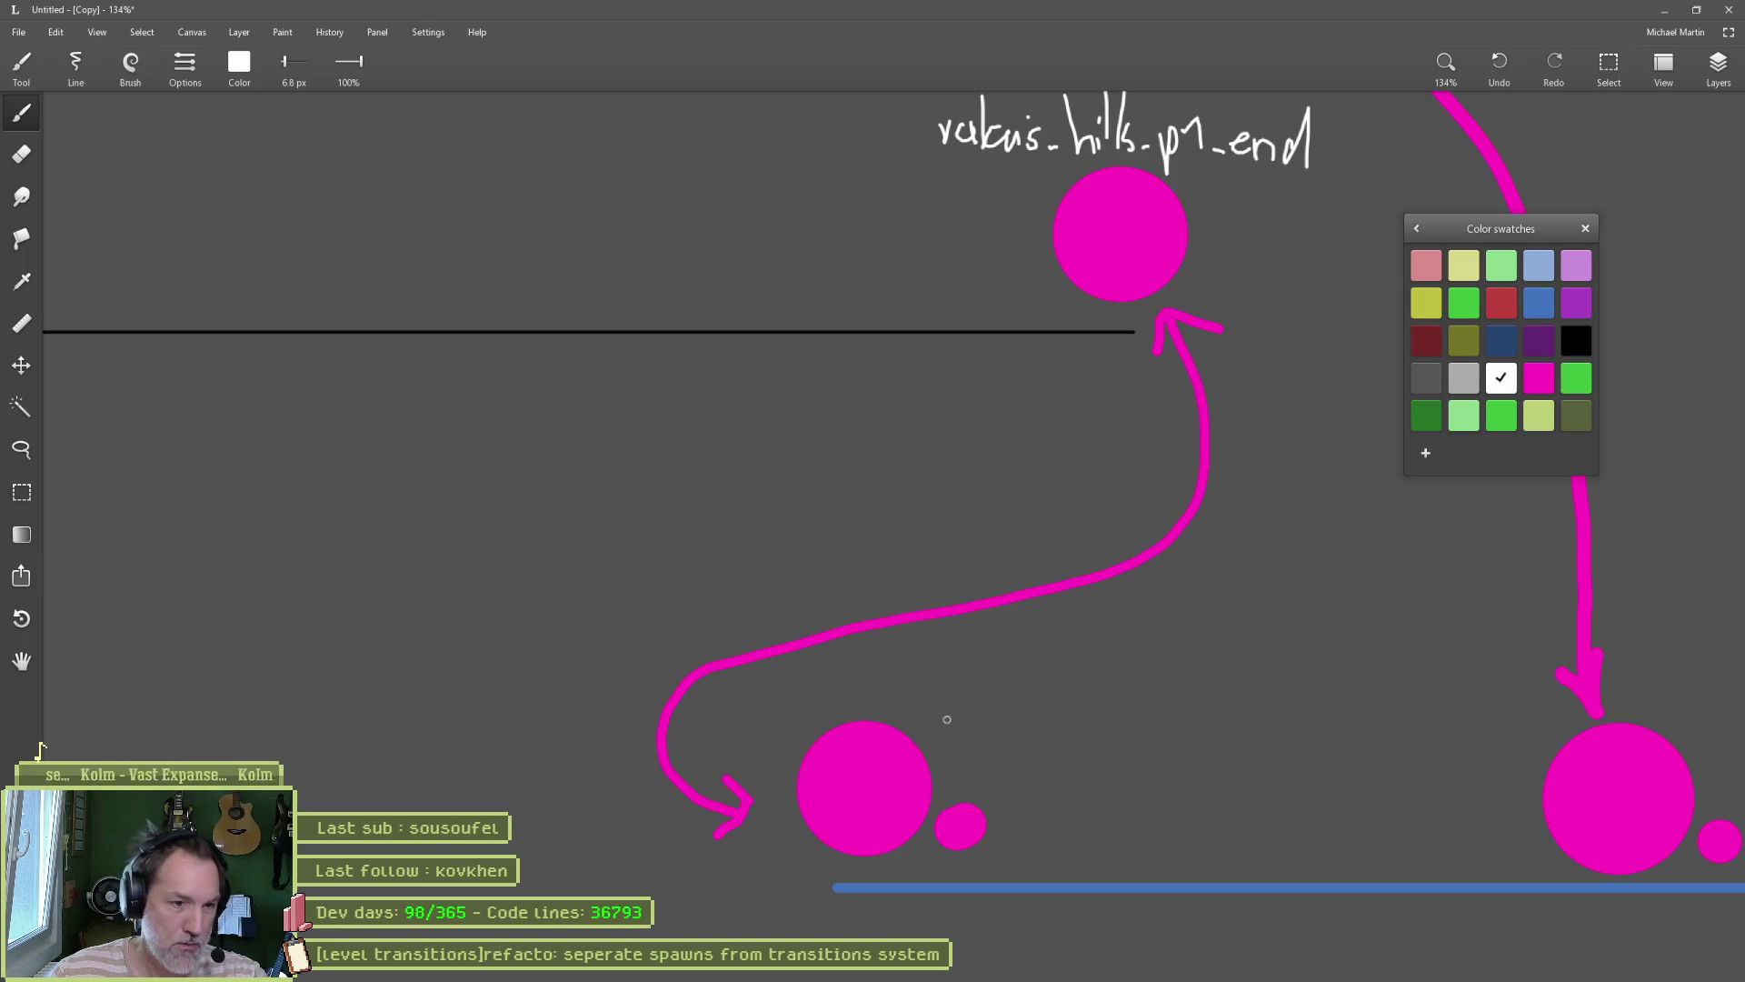
mouse_move(912, 701)
mouse_down()
mouse_move(926, 716)
mouse_move(983, 696)
mouse_move(990, 719)
mouse_move(1024, 685)
mouse_move(1029, 718)
mouse_move(1058, 715)
mouse_up()
click(997, 689)
click(1076, 714)
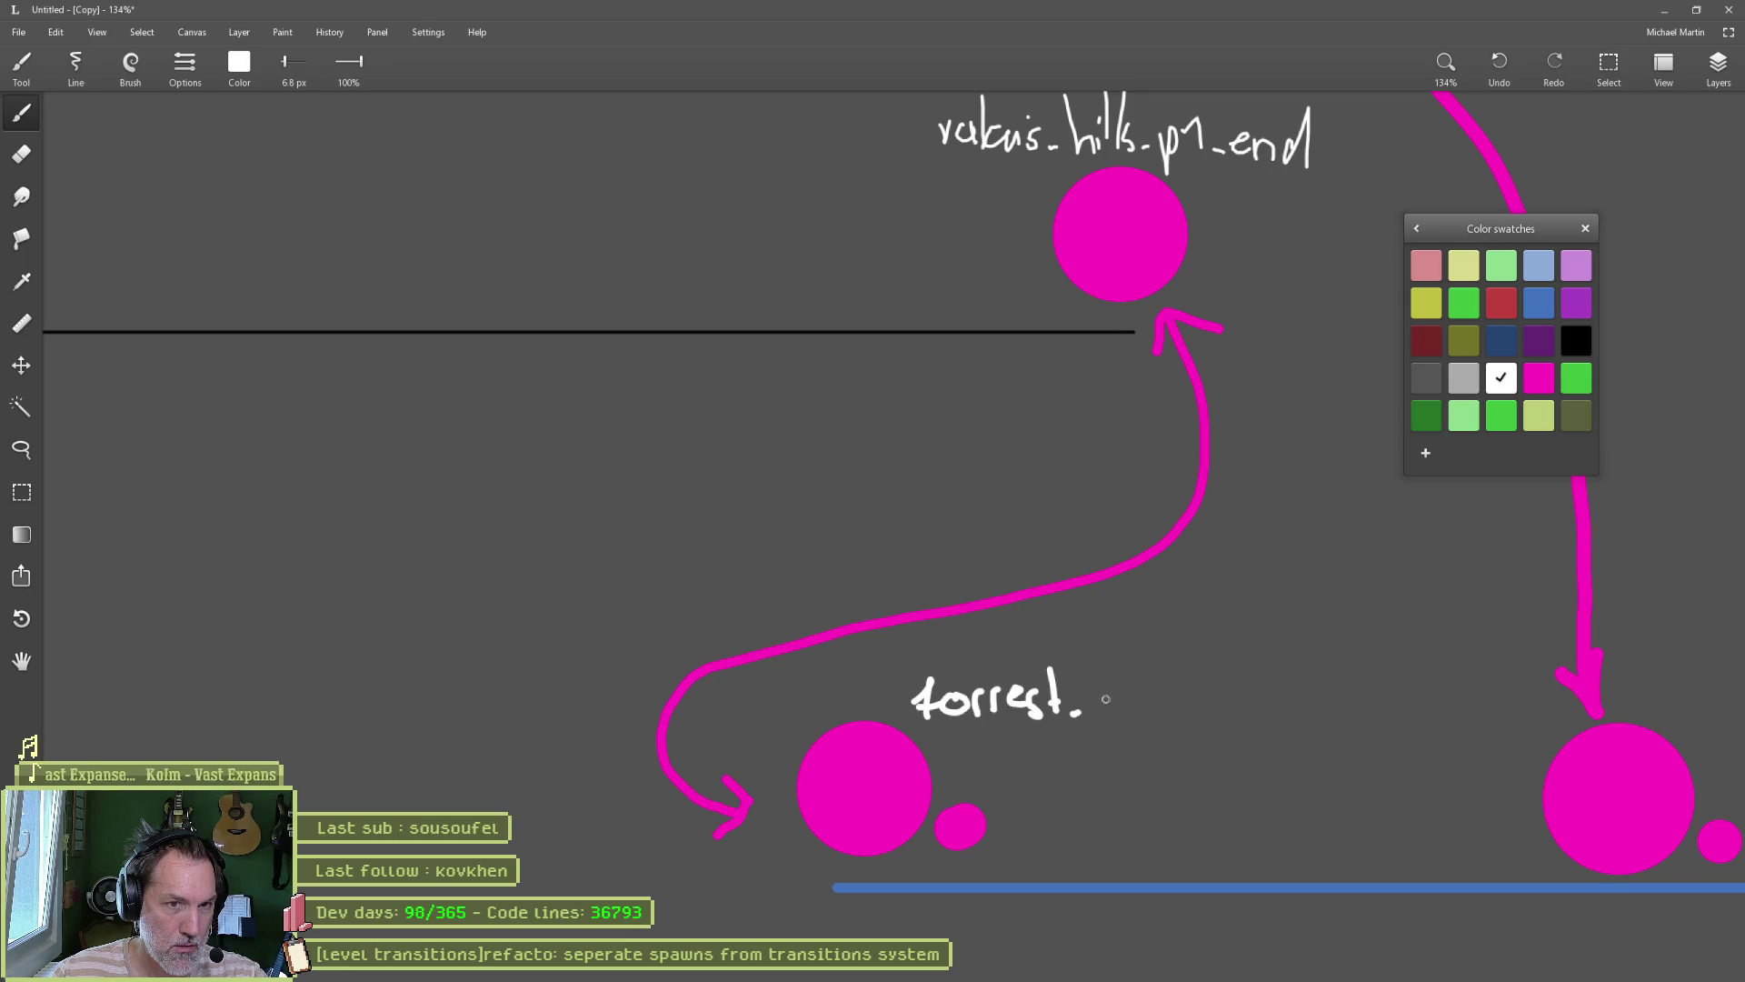
mouse_move(1096, 695)
mouse_down()
mouse_move(1098, 713)
mouse_move(1137, 677)
mouse_move(1135, 717)
mouse_move(1240, 682)
mouse_move(1257, 702)
mouse_move(1265, 682)
mouse_up()
drag(1273, 659, 1280, 700)
drag(1269, 688, 1298, 685)
scroll(1308, 686, down, 5)
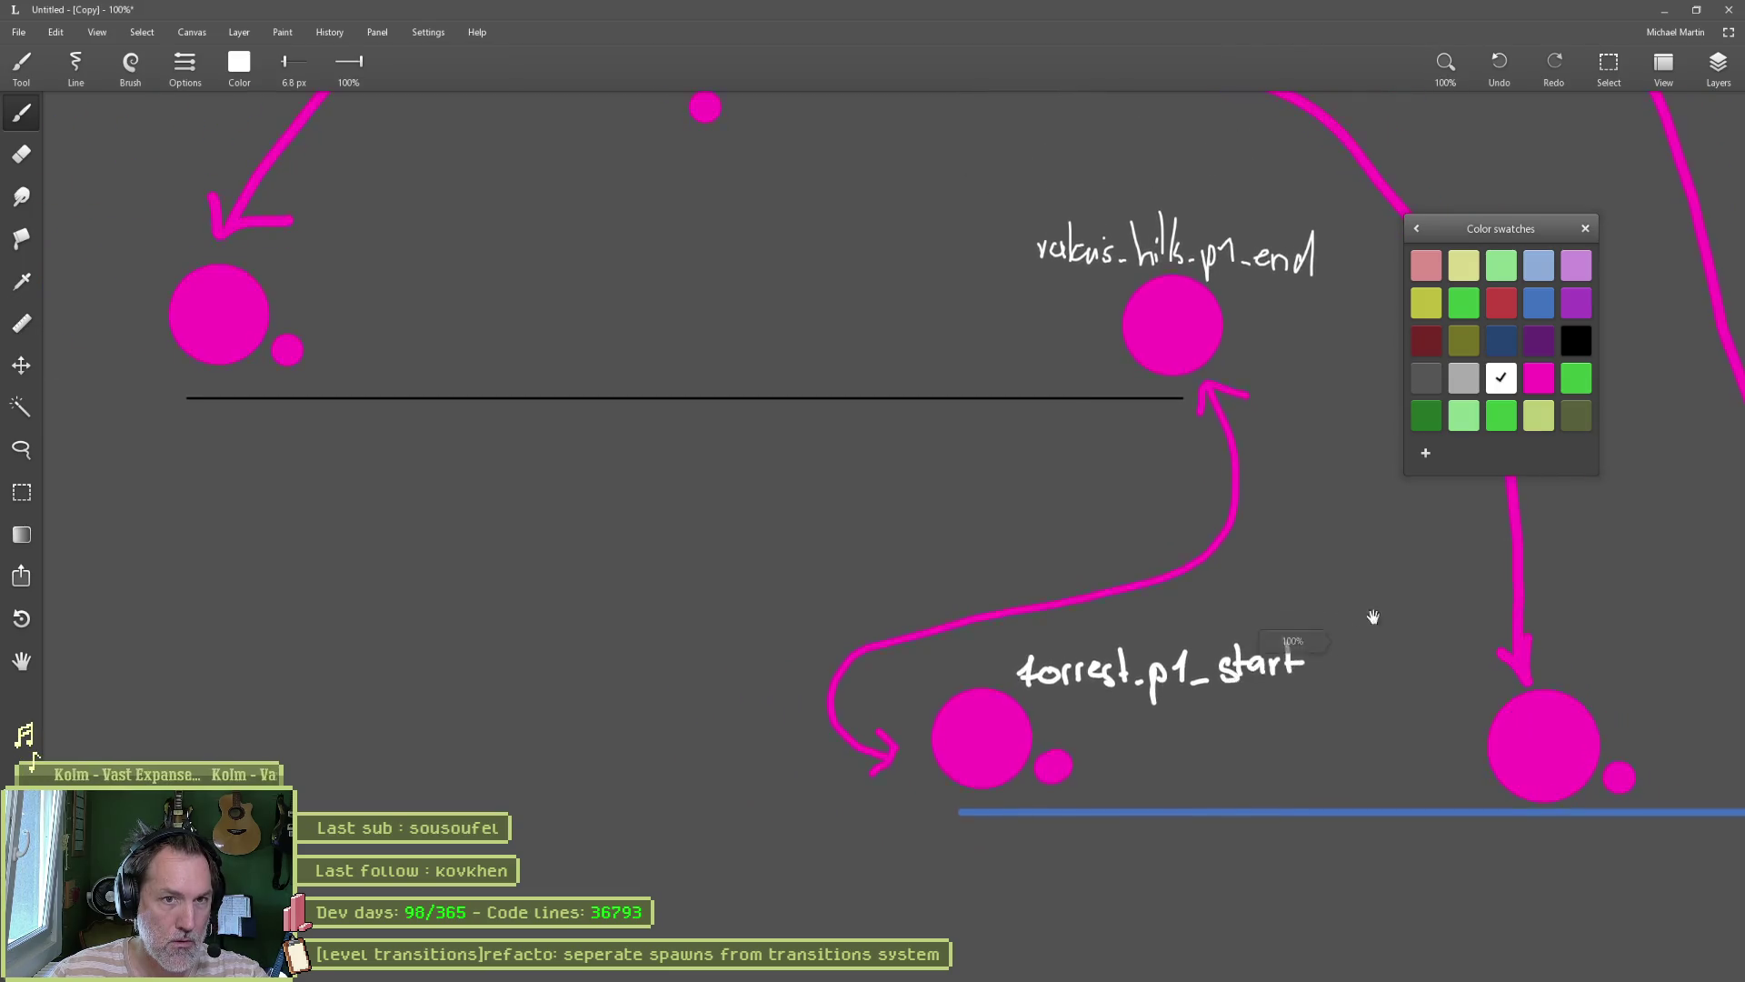
scroll(1112, 721, down, 1)
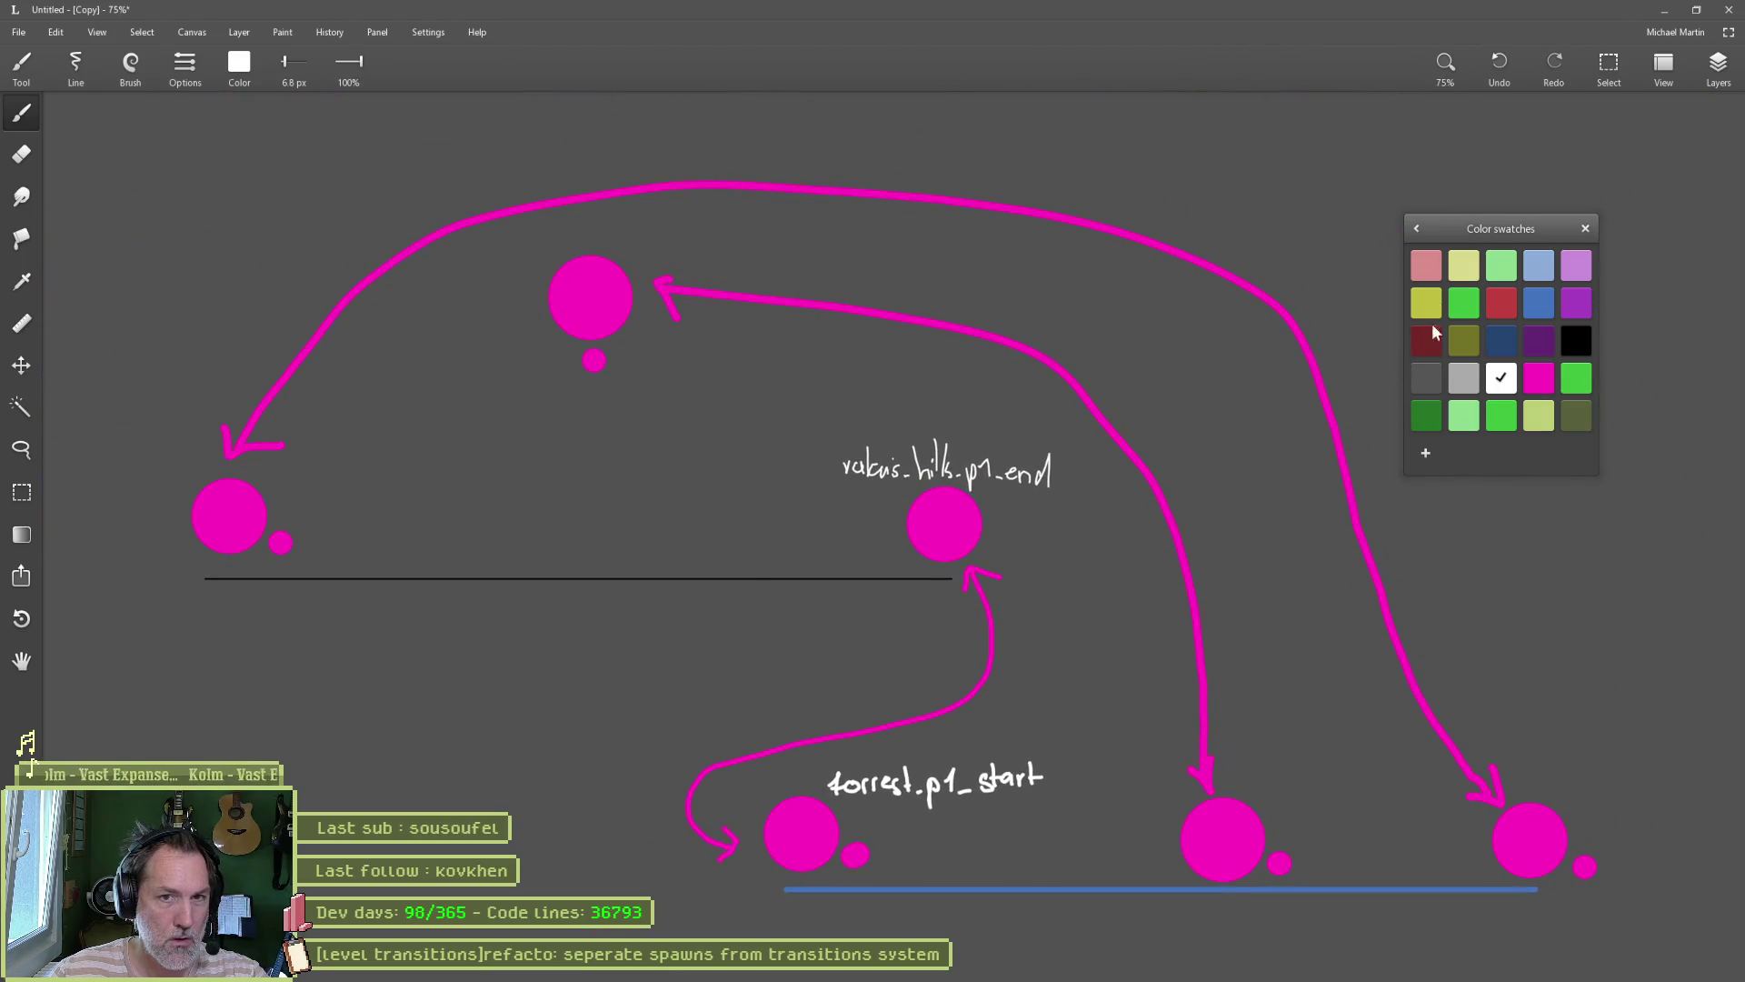
Step: Snip an image of the whole diagram and bring ChatGPT forward
mouse_move(1507, 229)
mouse_down()
mouse_move(1602, 109)
mouse_move(1654, 107)
mouse_up()
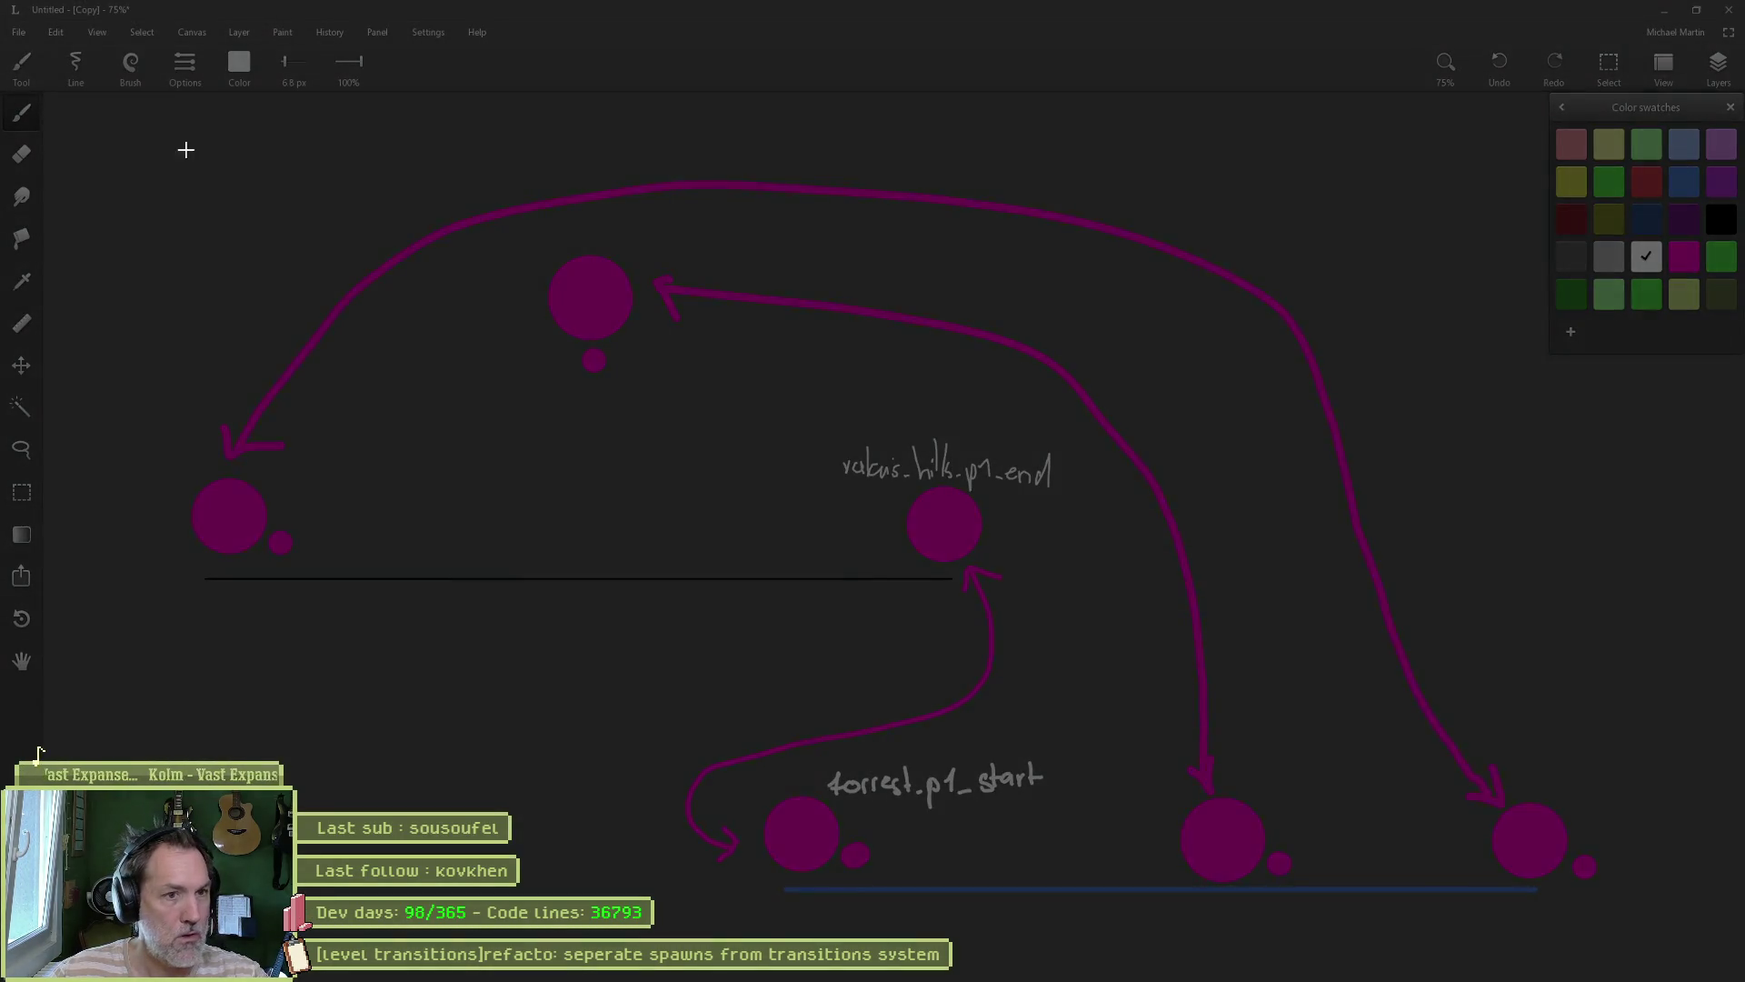
mouse_move(183, 155)
mouse_down()
mouse_move(1309, 835)
mouse_move(1615, 920)
mouse_up()
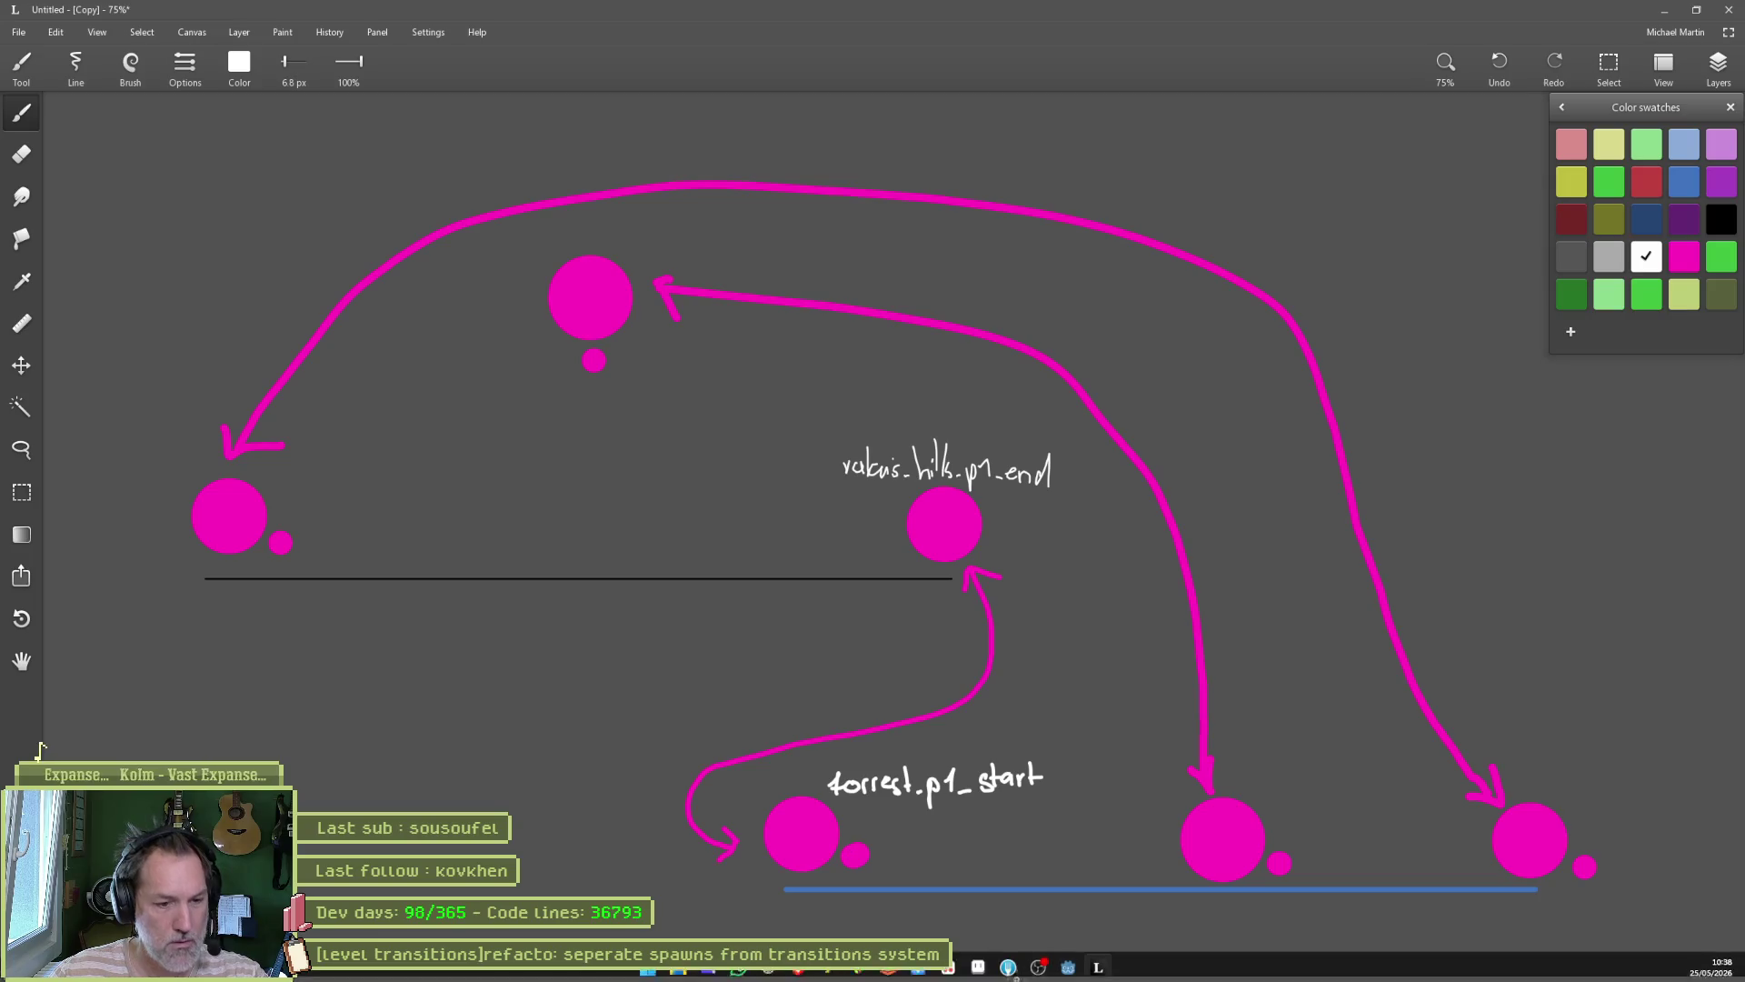
click(777, 974)
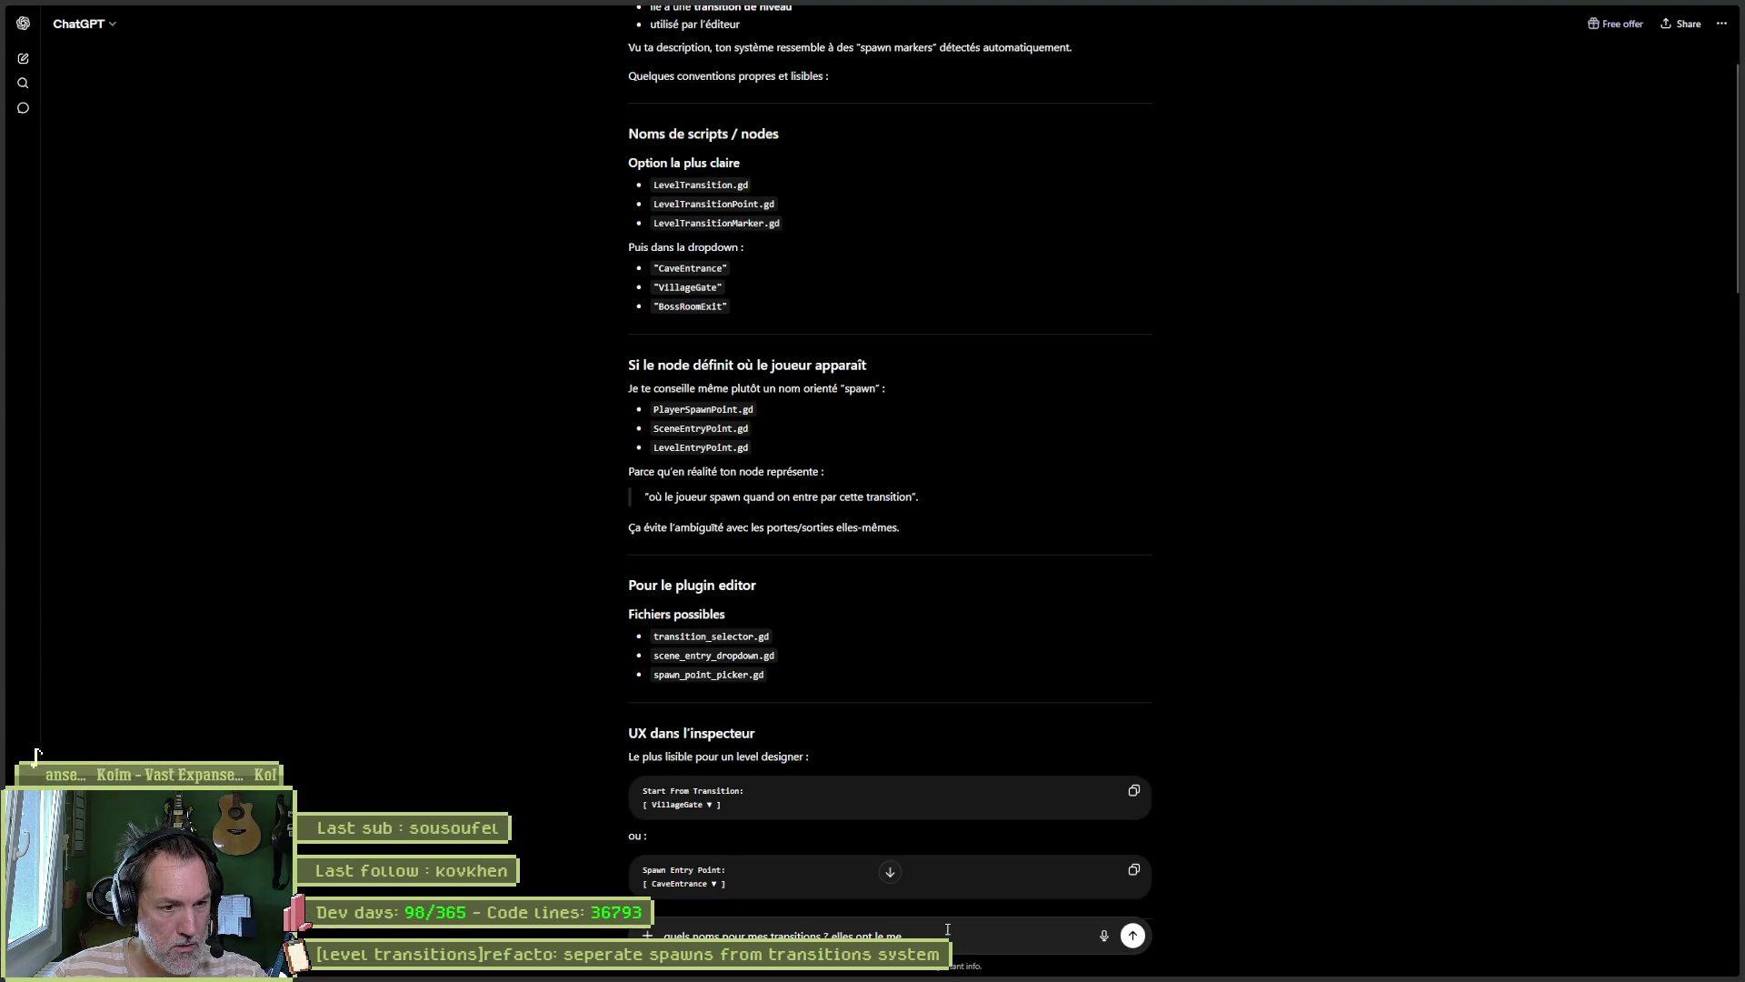
Step: Replace the old prompt with a French question on shared versus unique transition names, attaching the diagram screenshot
drag(902, 936, 668, 980)
key(BackSpace)
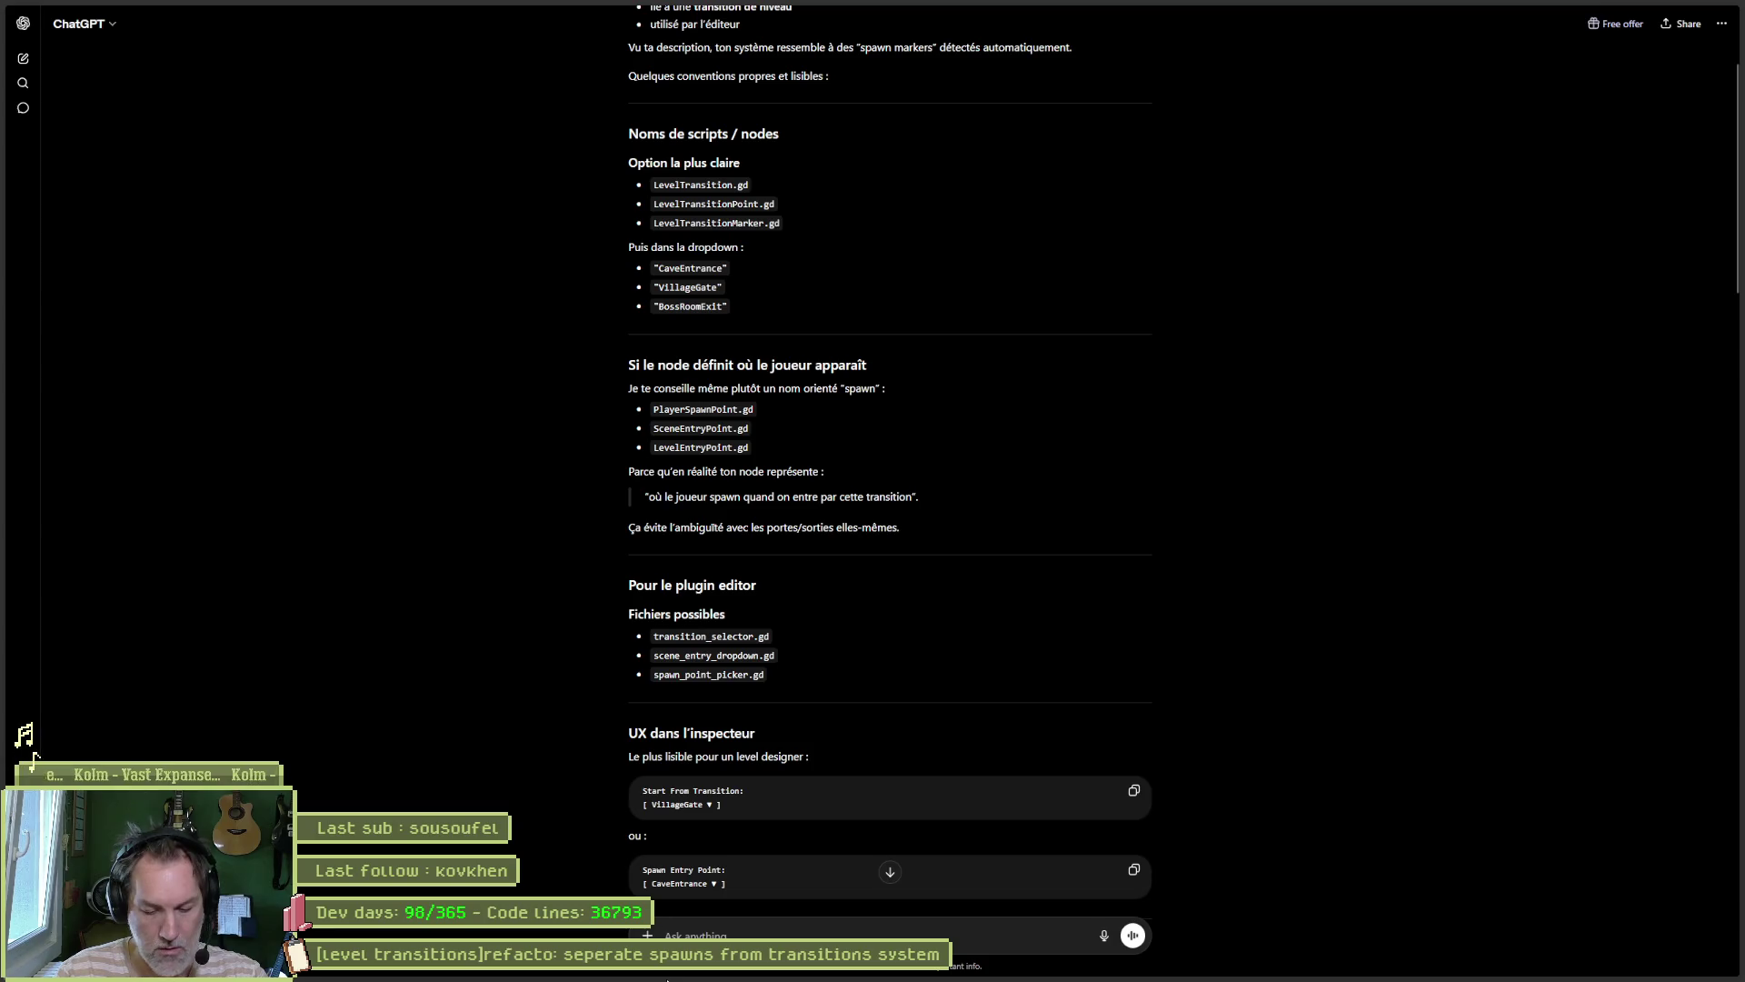
text(est/ce que je)
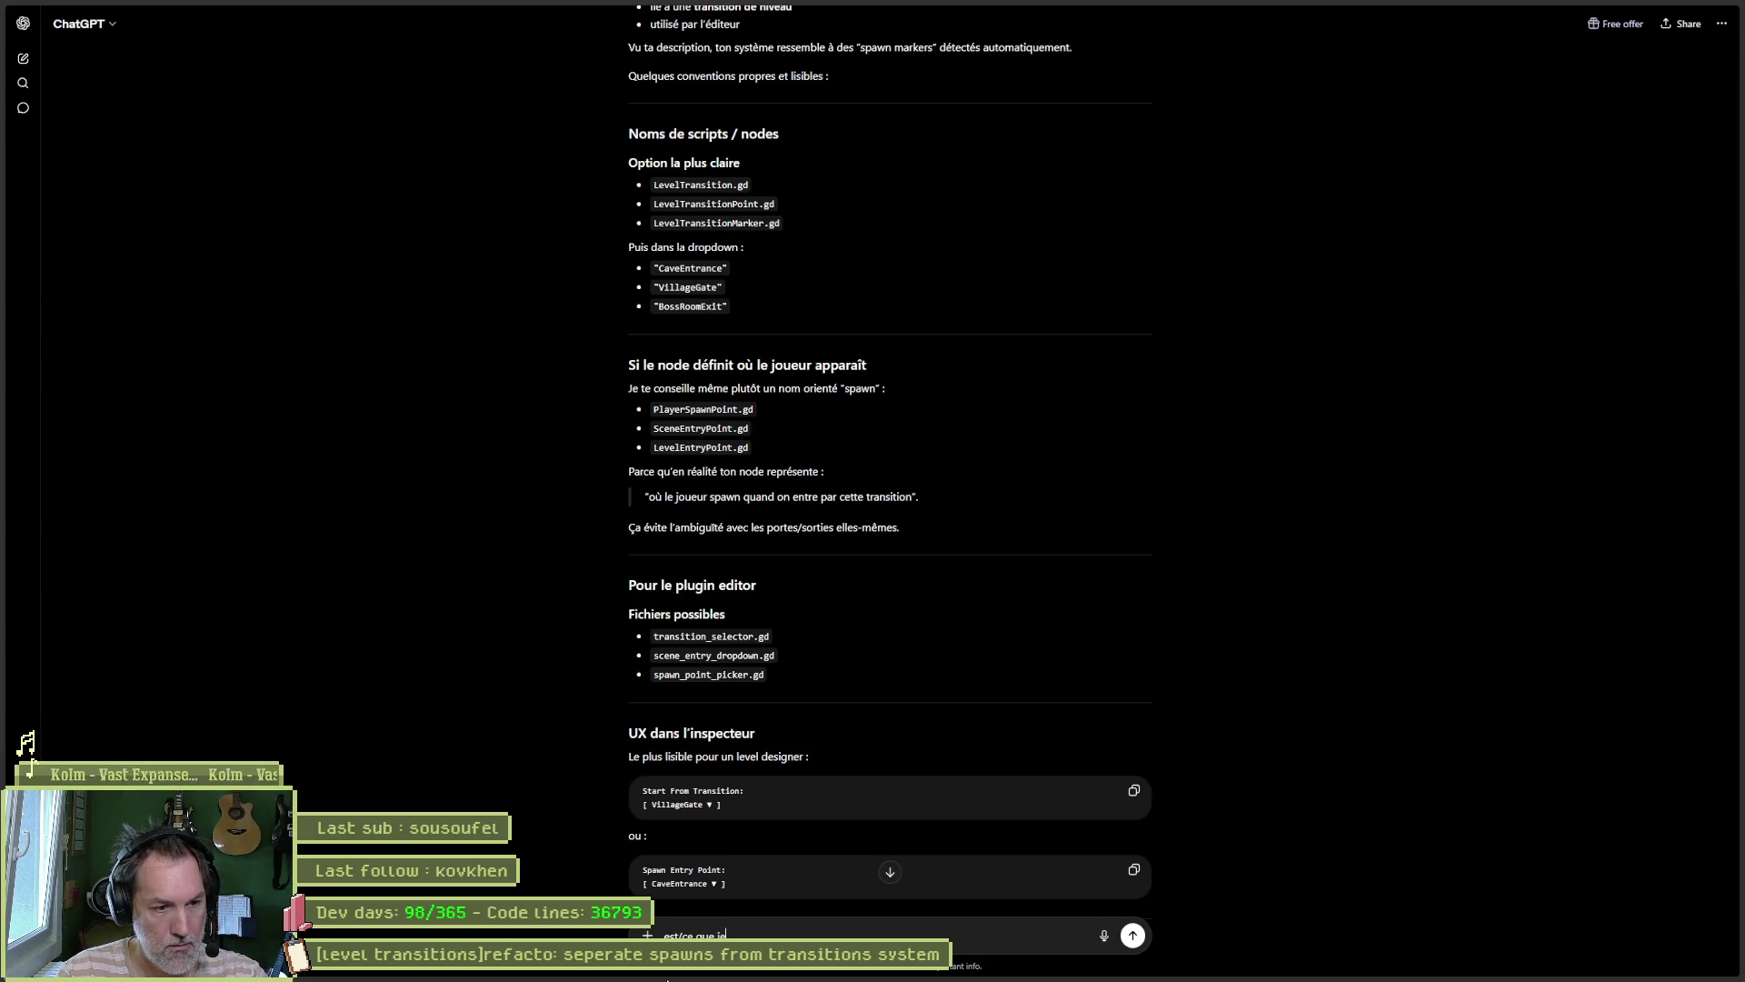
text( prends le meme t)
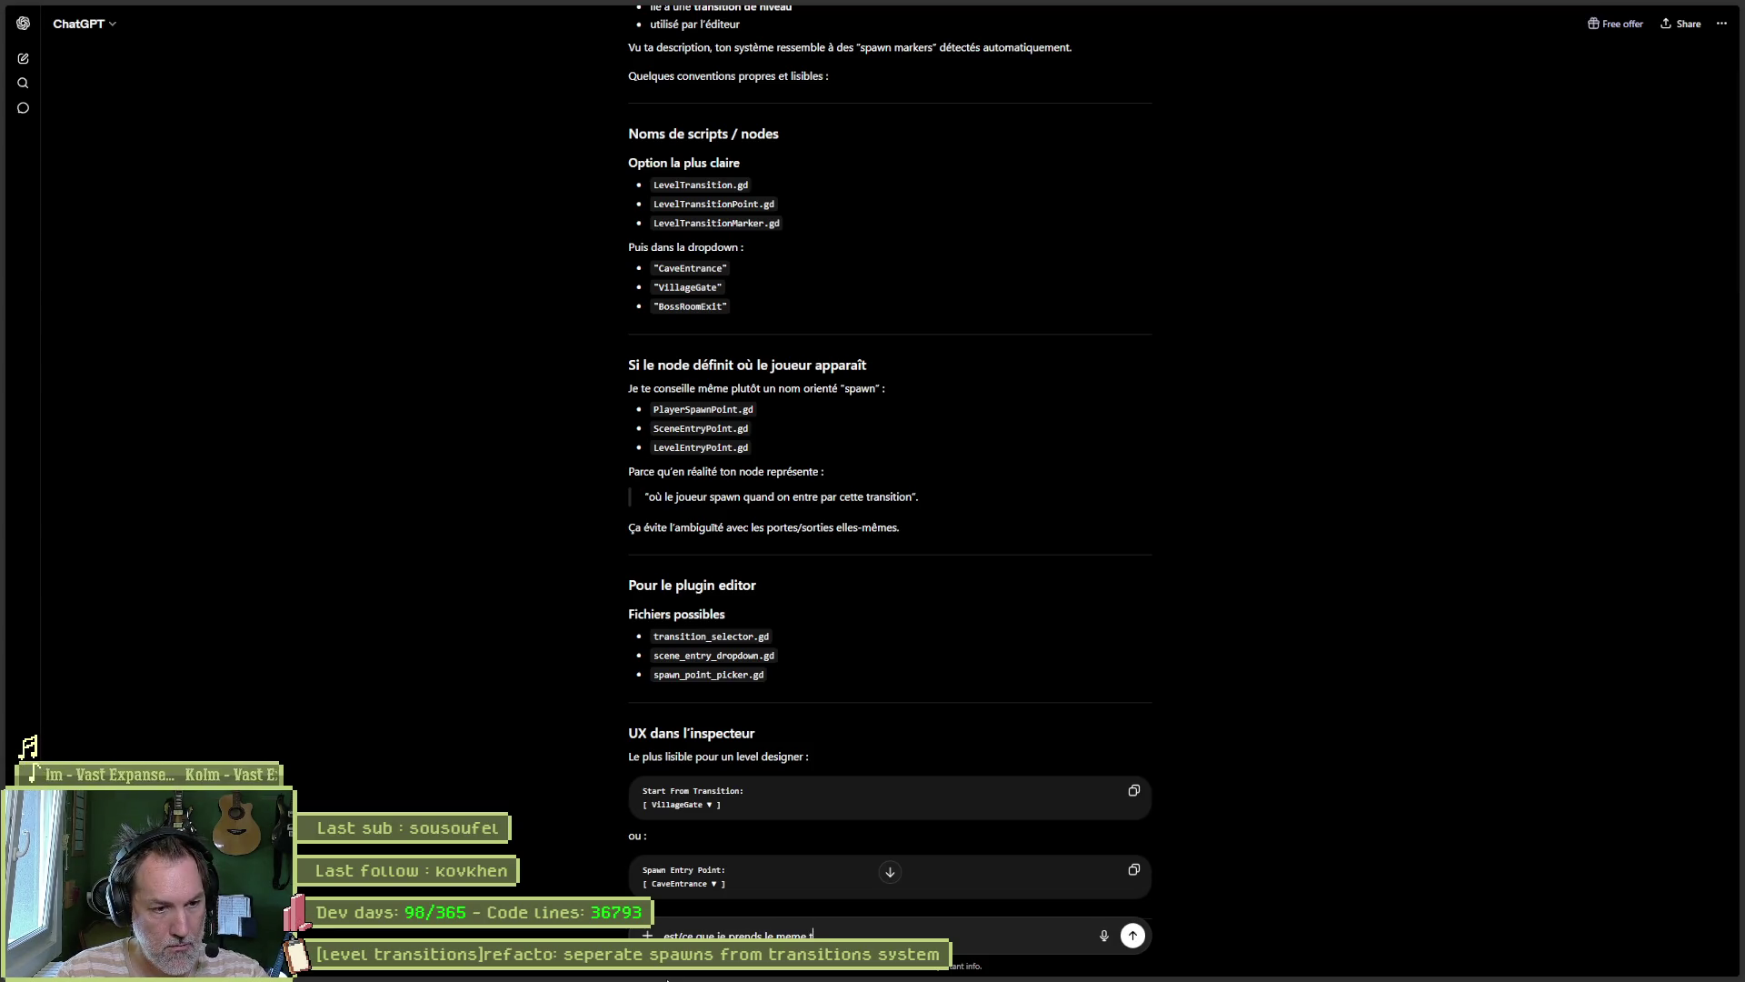
text(tion entre les)
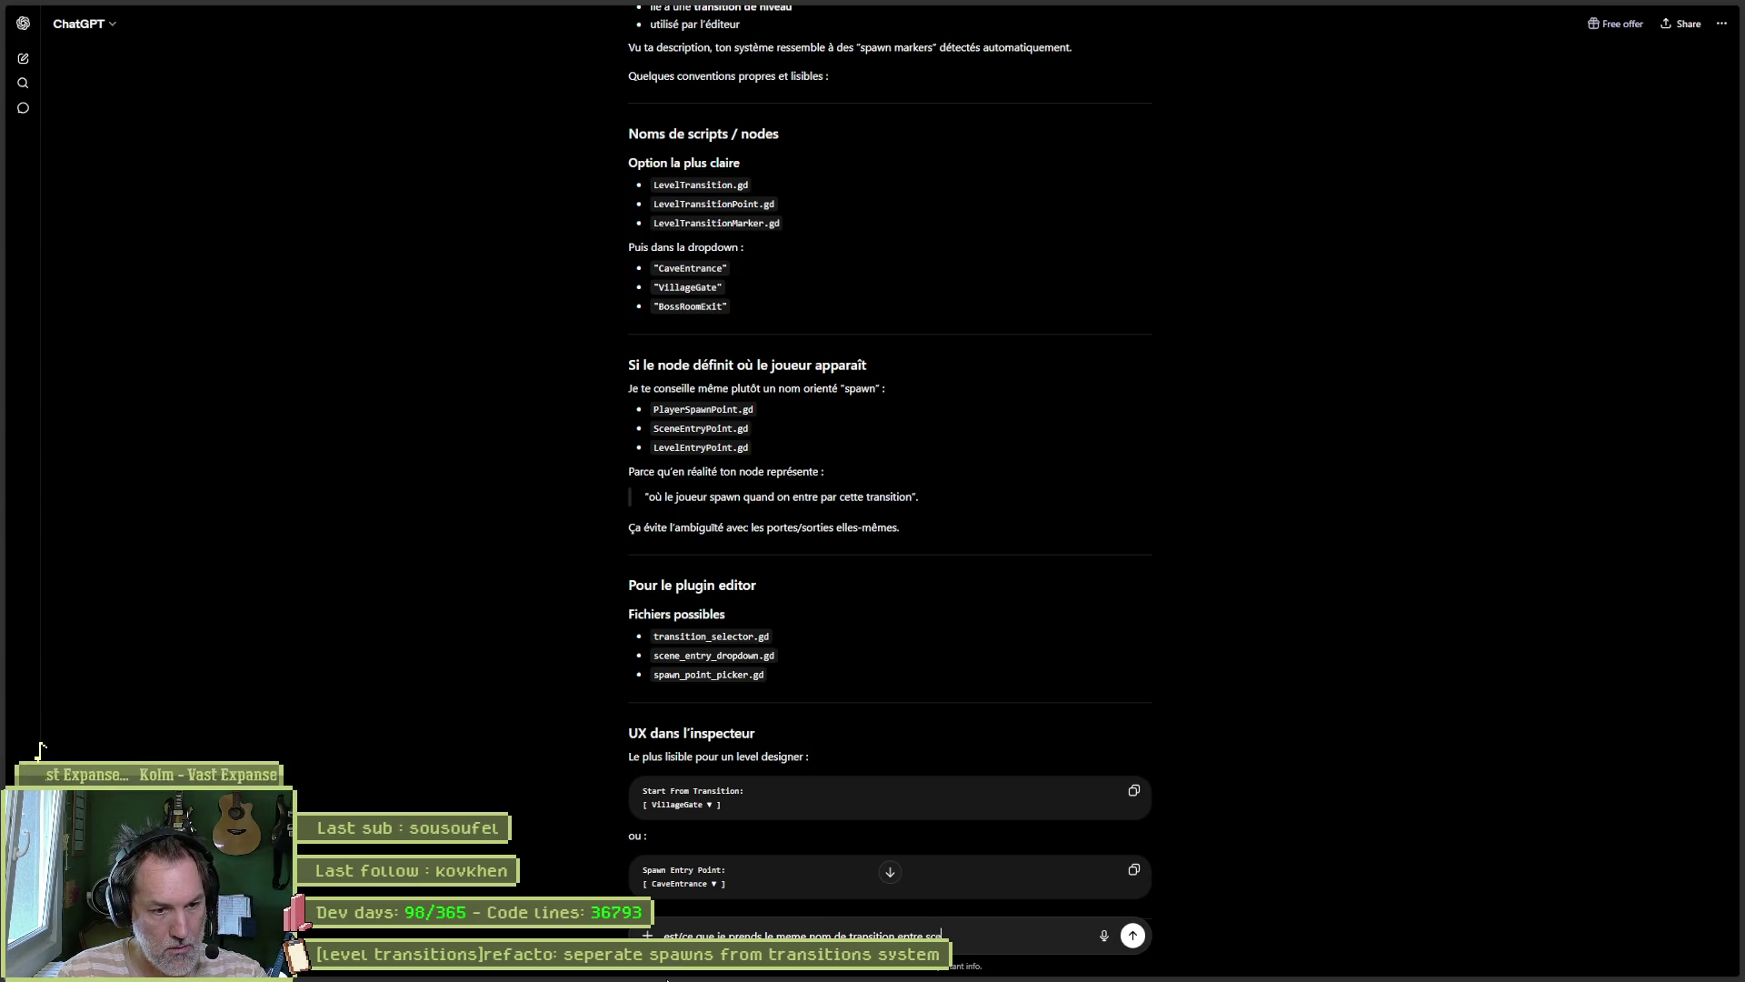
text(b p)
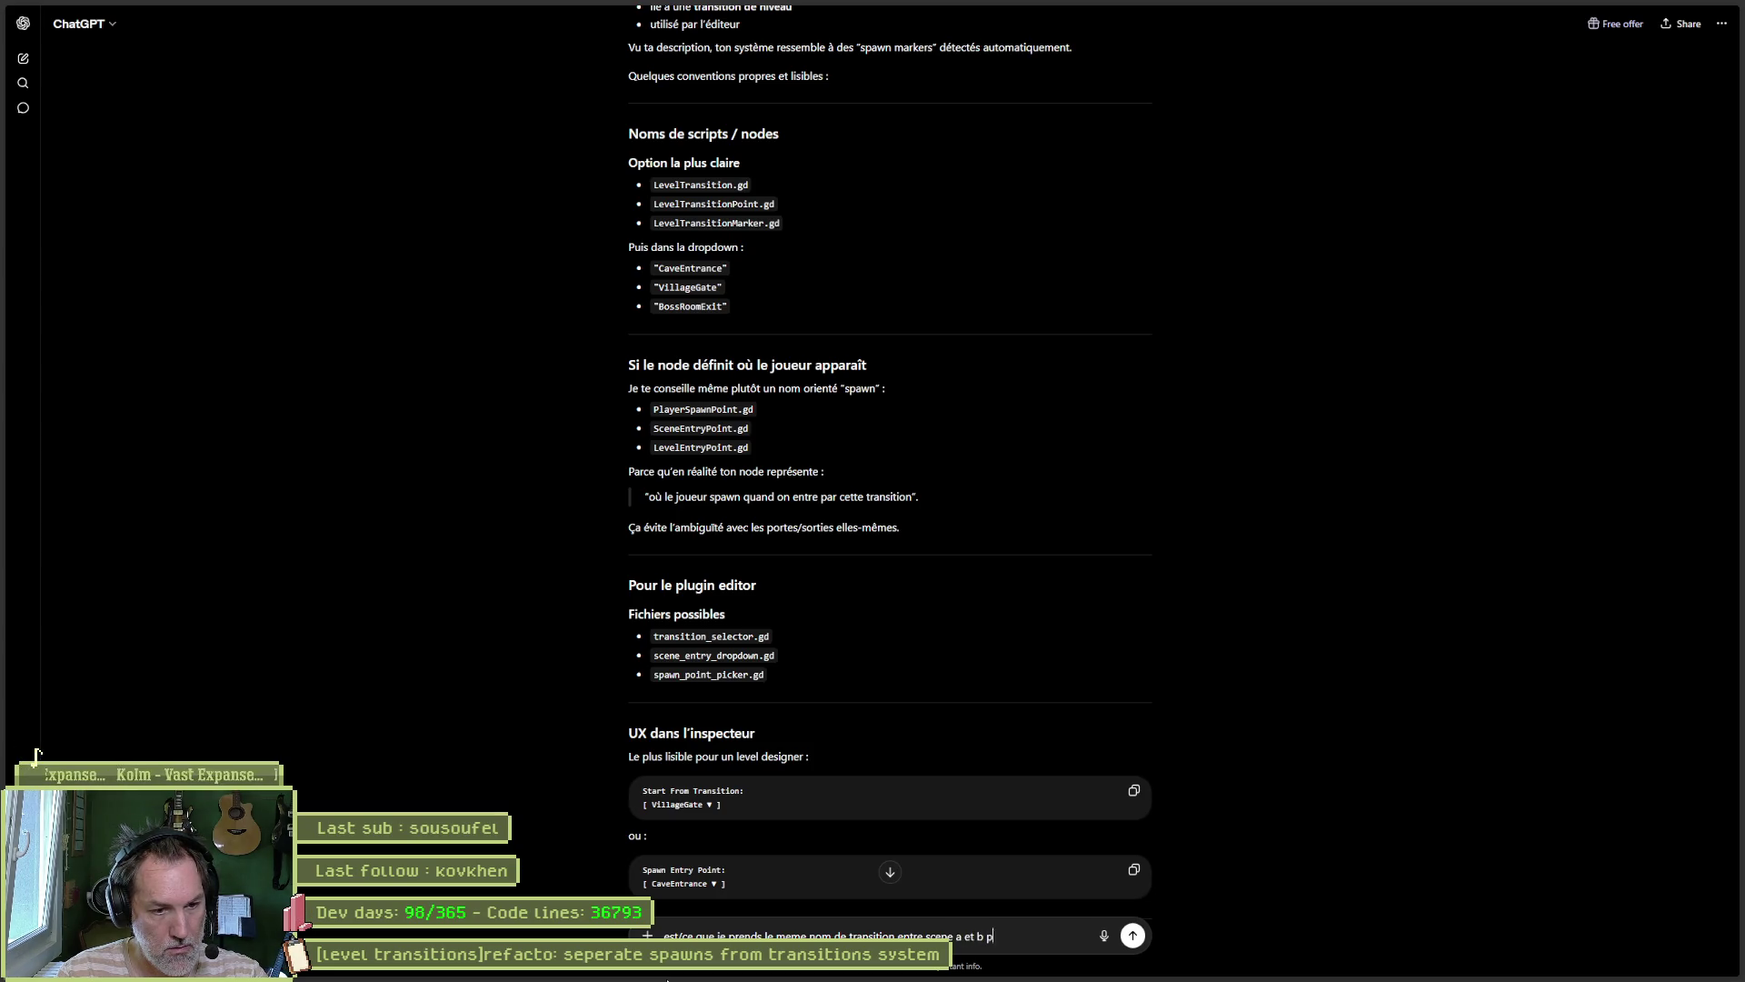
text(our les connecter ou al)
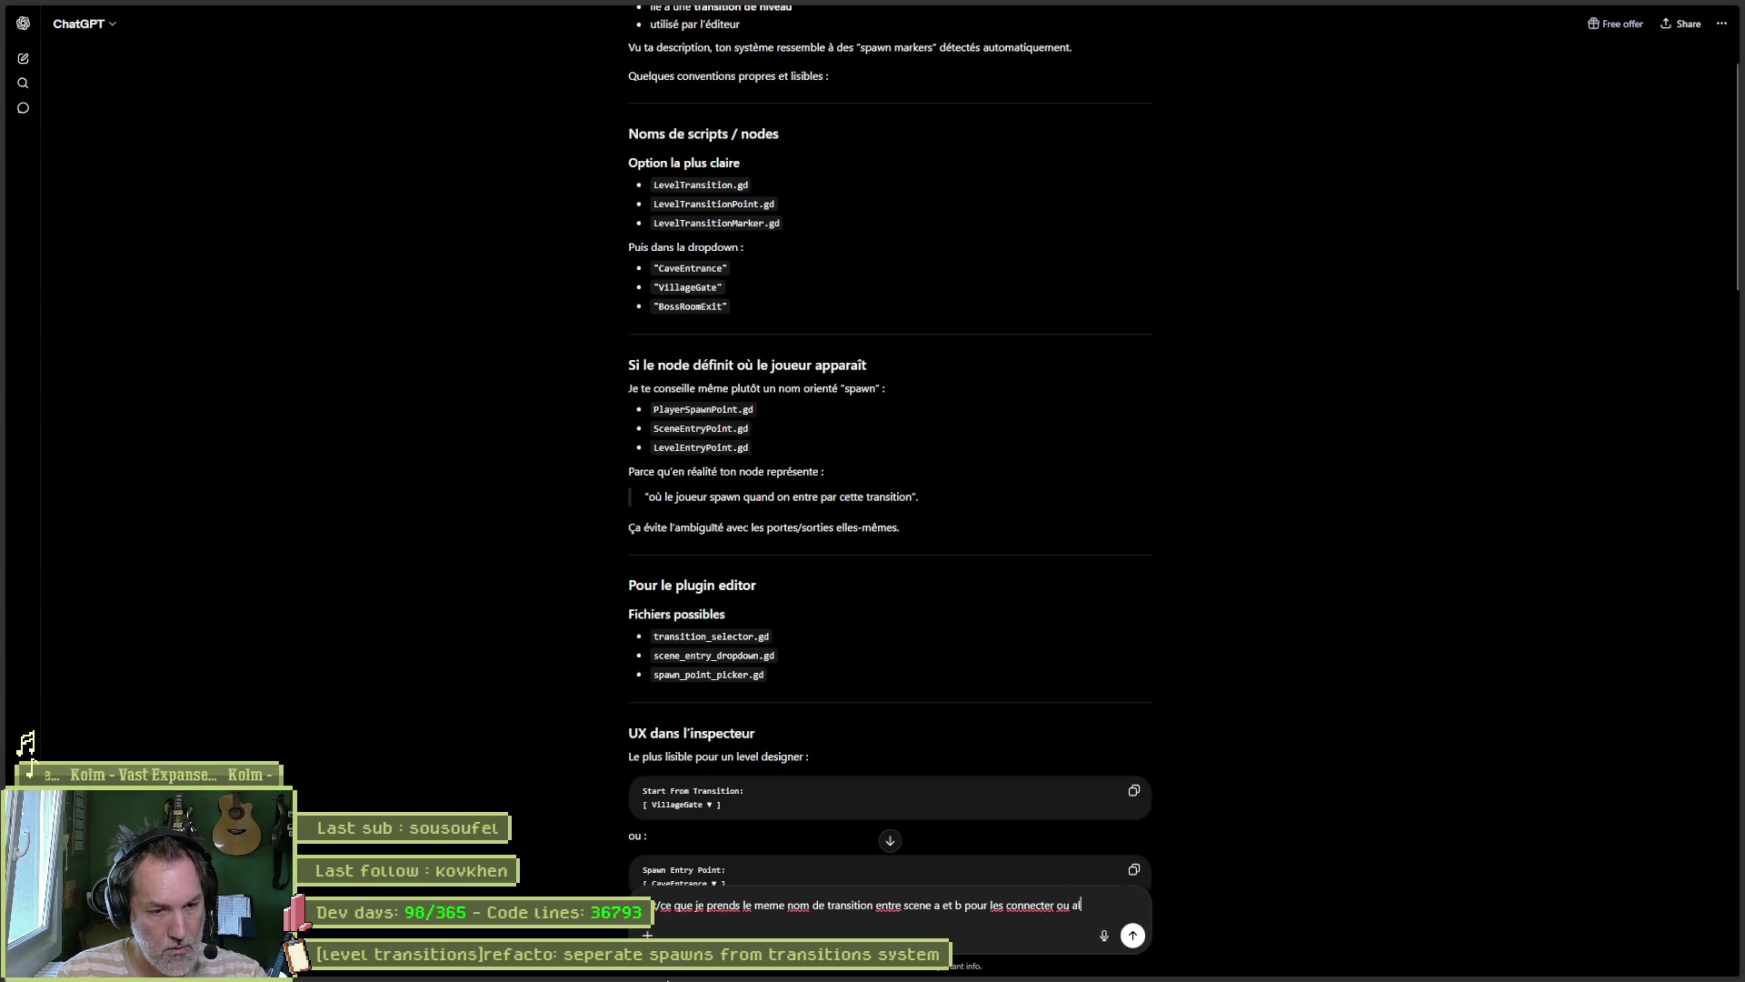
text(ors, chaque transit)
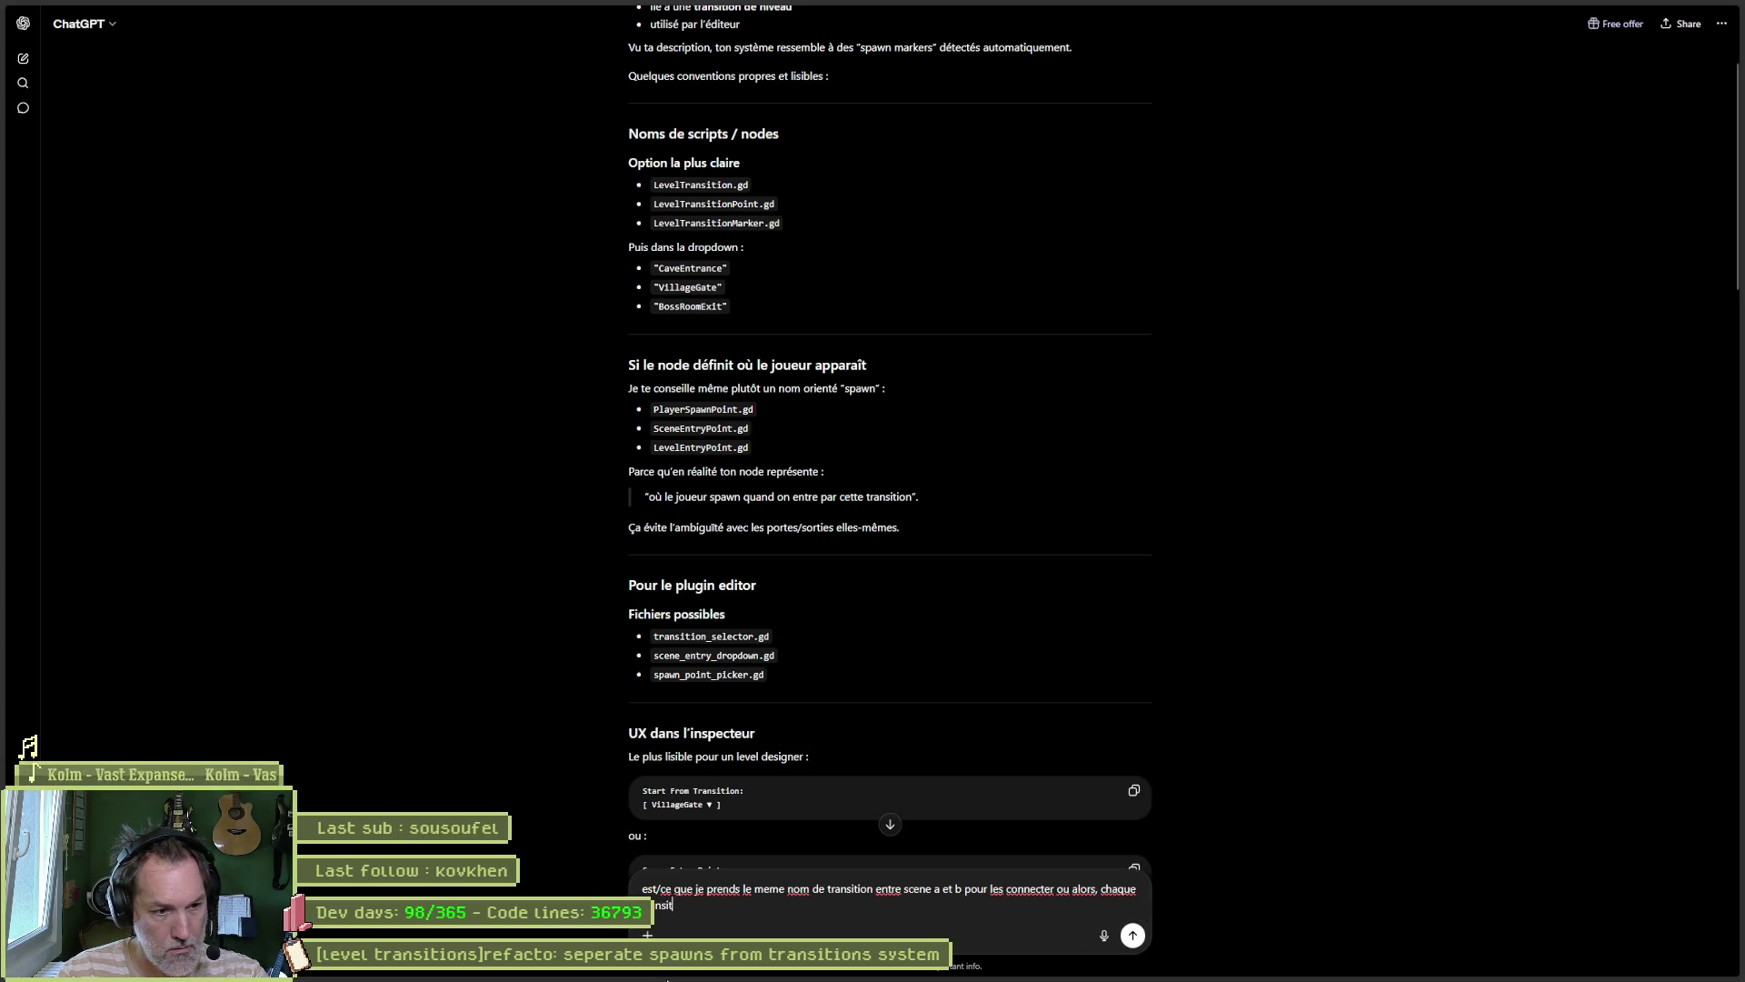
text(ion a un identifiant)
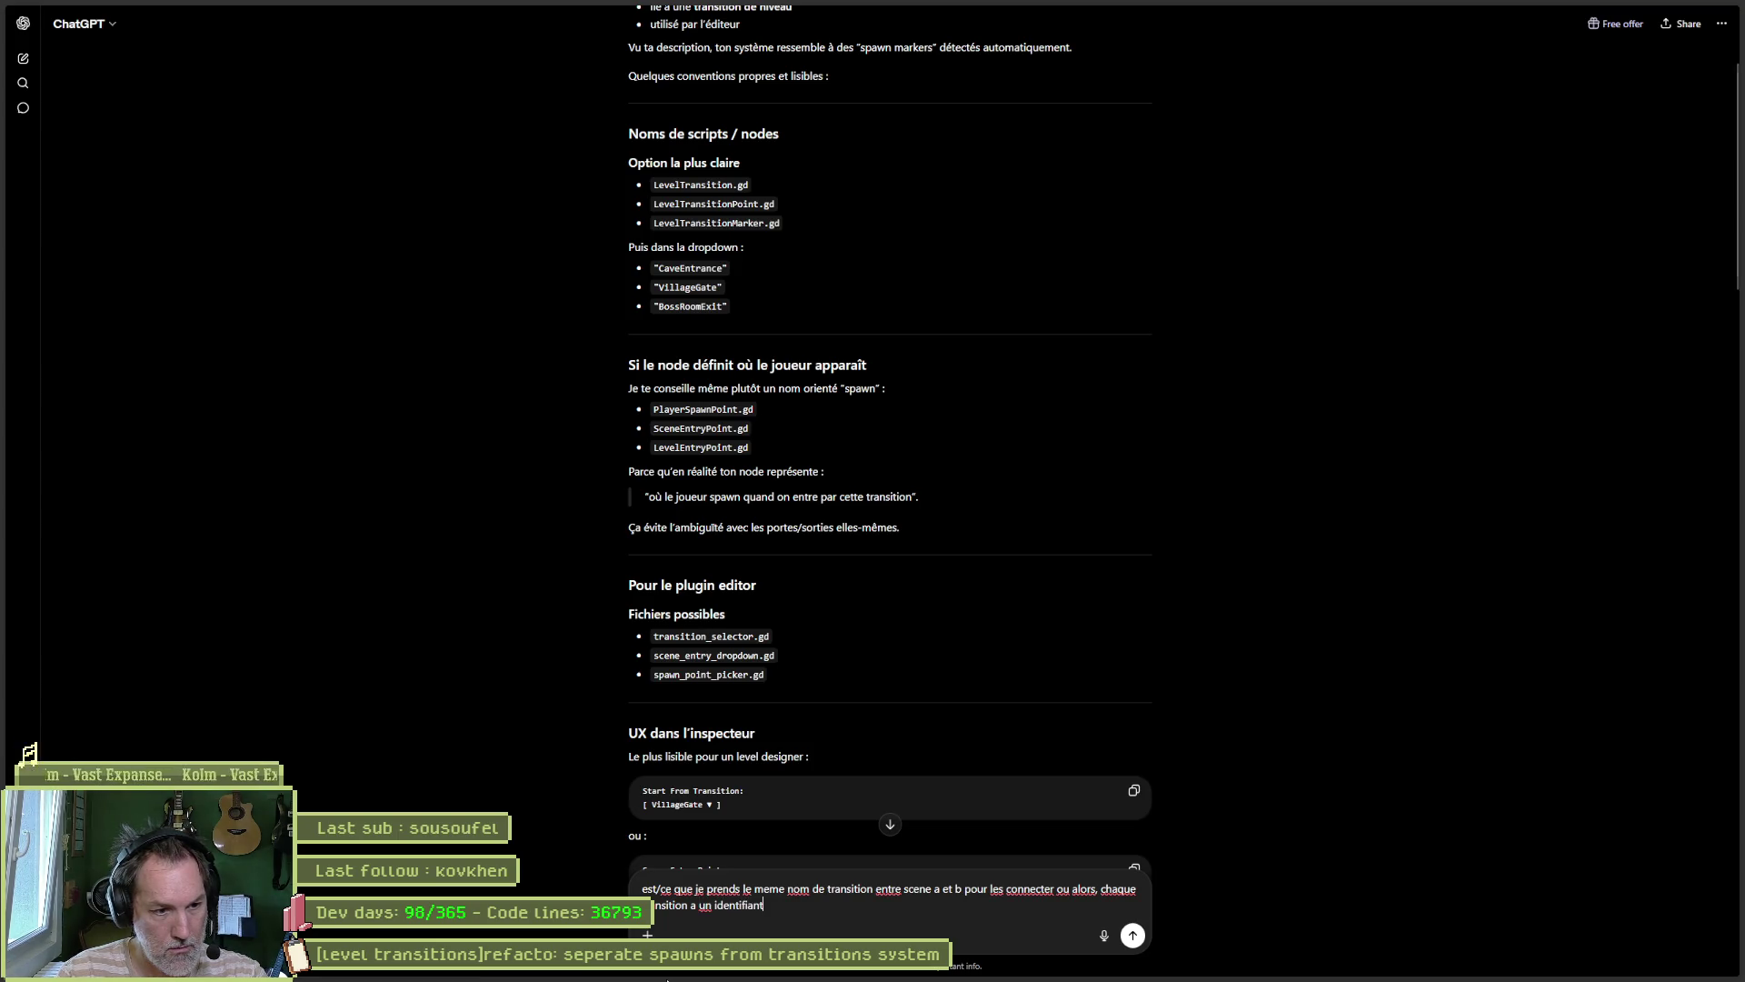
text( unique qui )
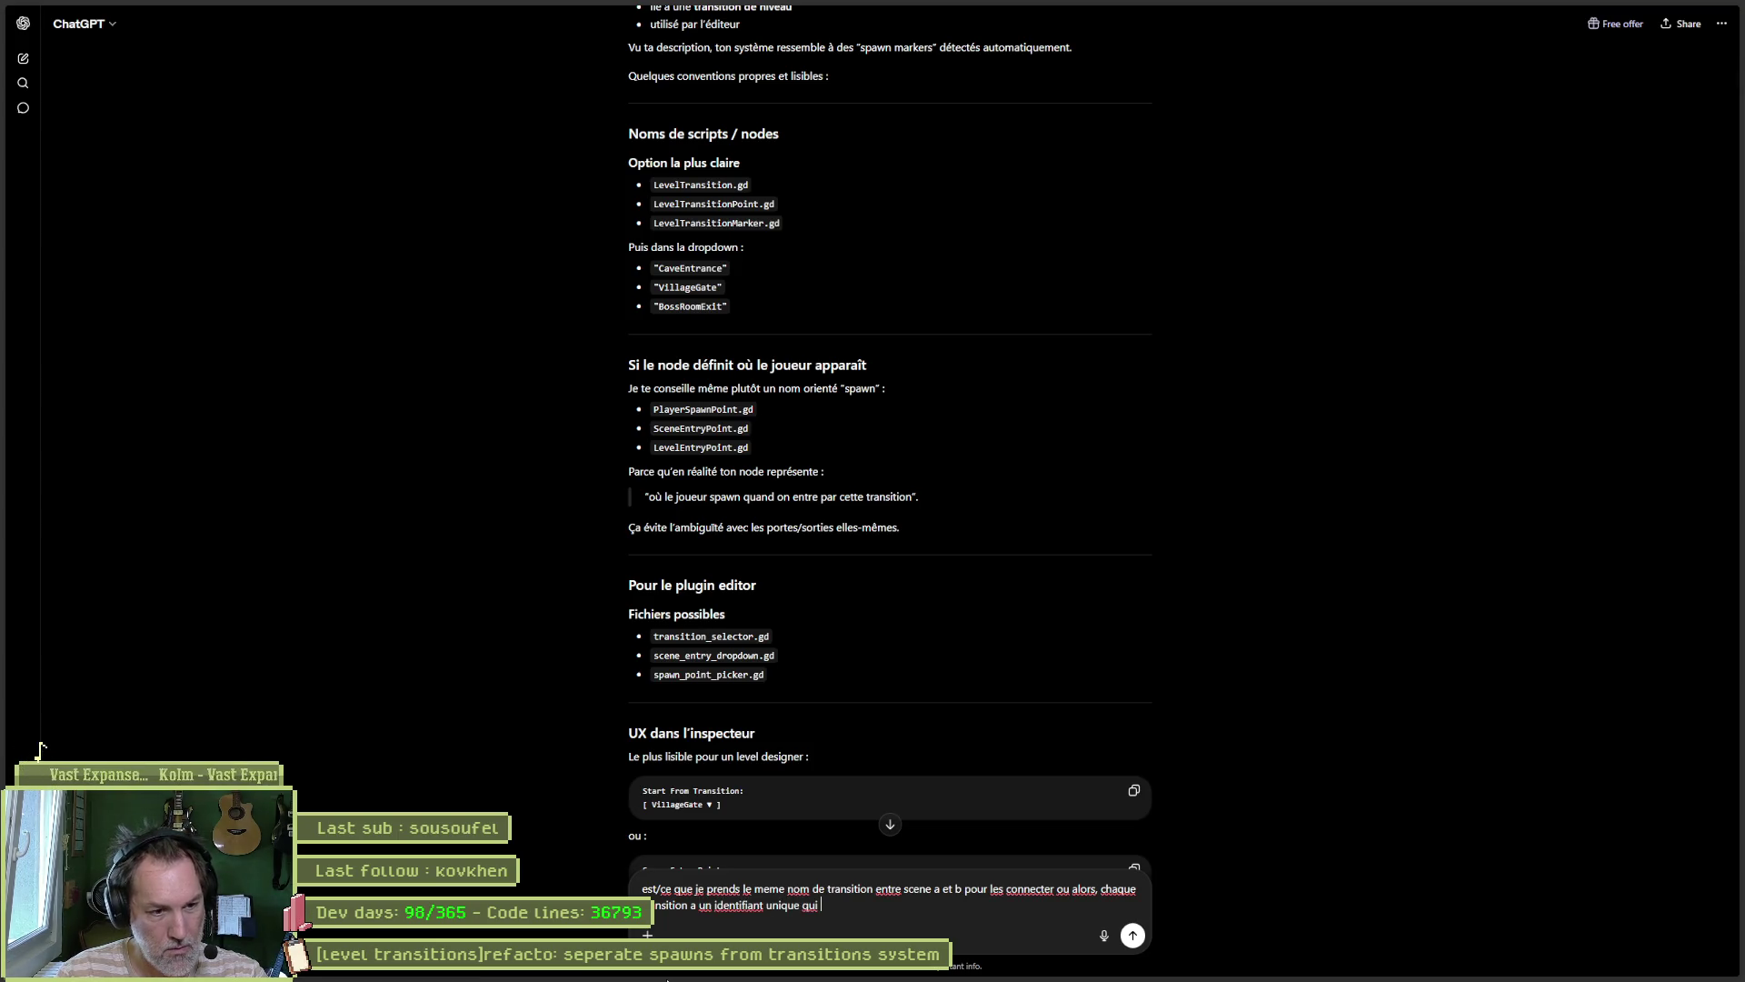
text(signifi)
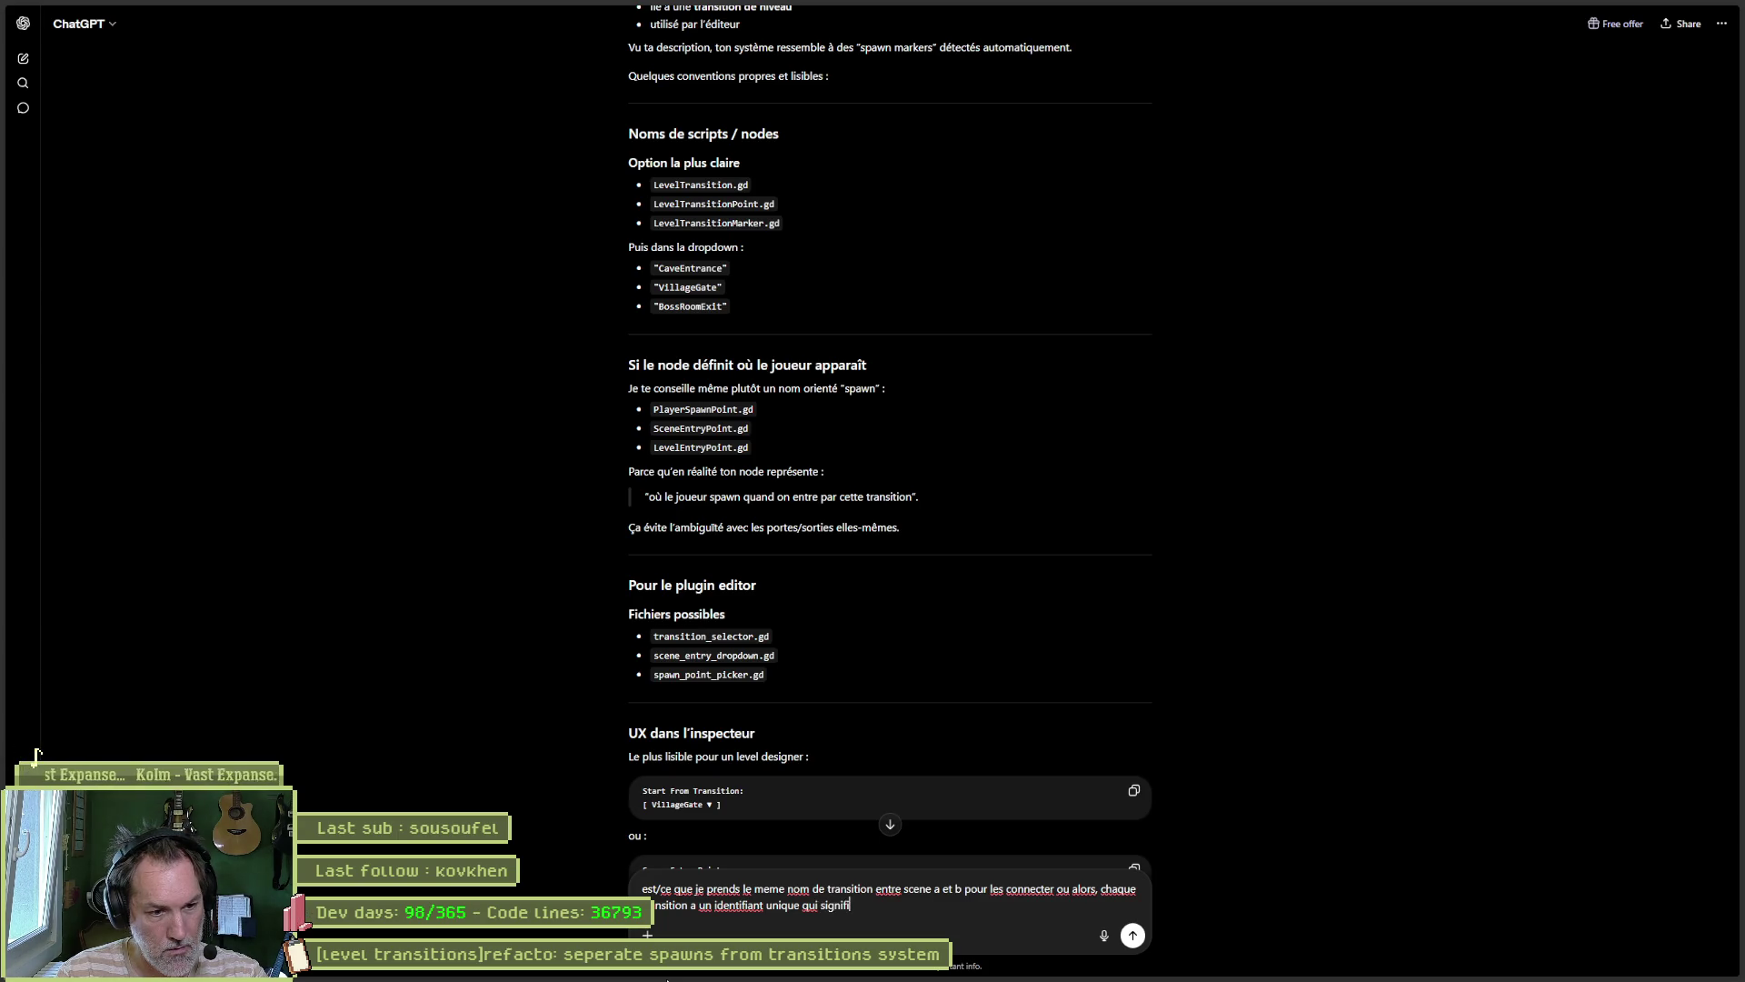
text(e quelque chose ?)
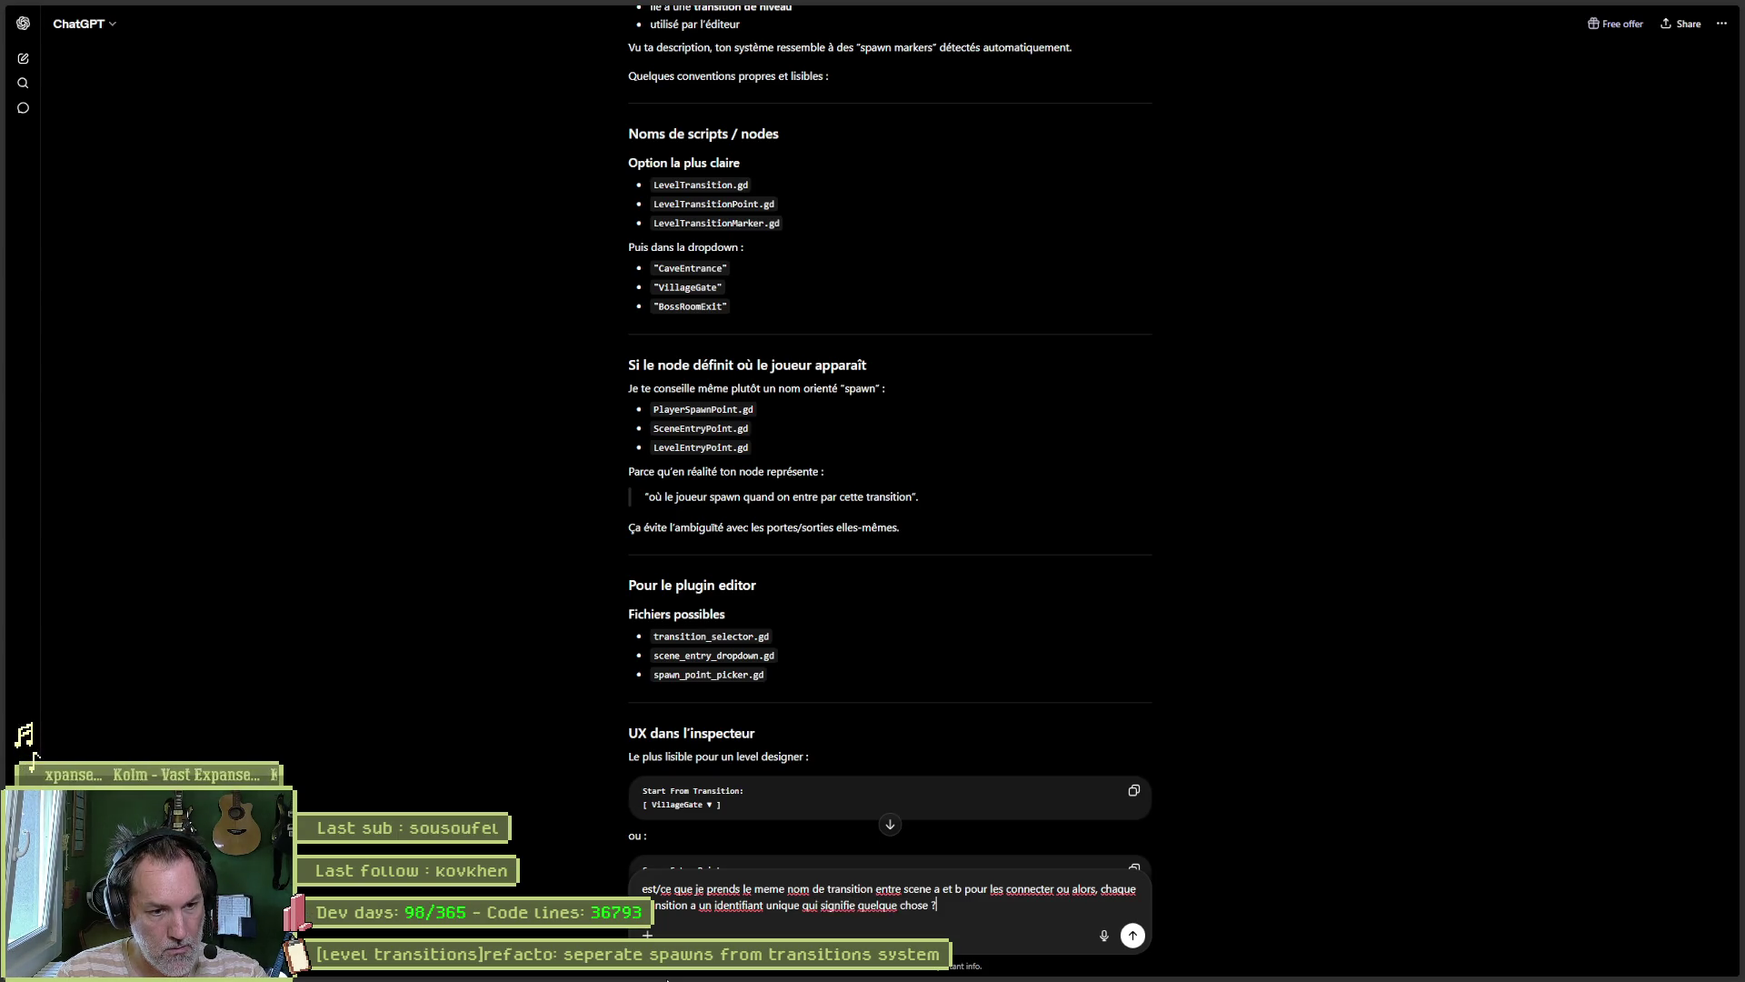
text( comme)
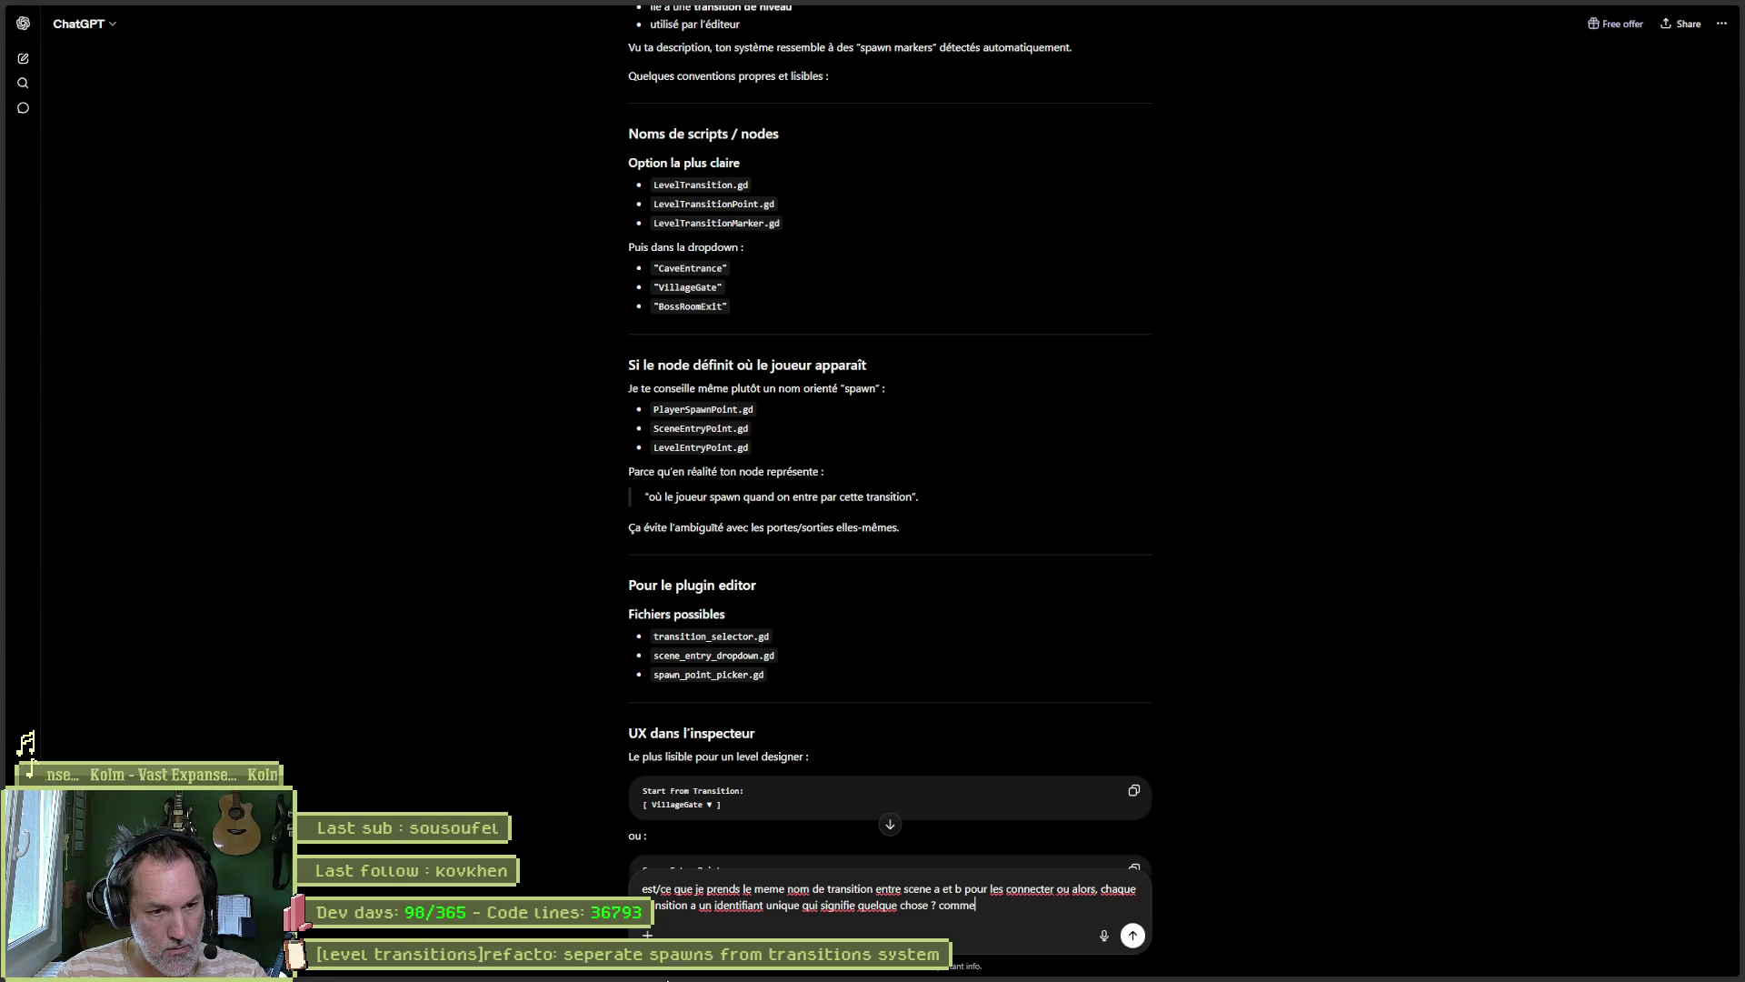
text(nd dans ce schema)
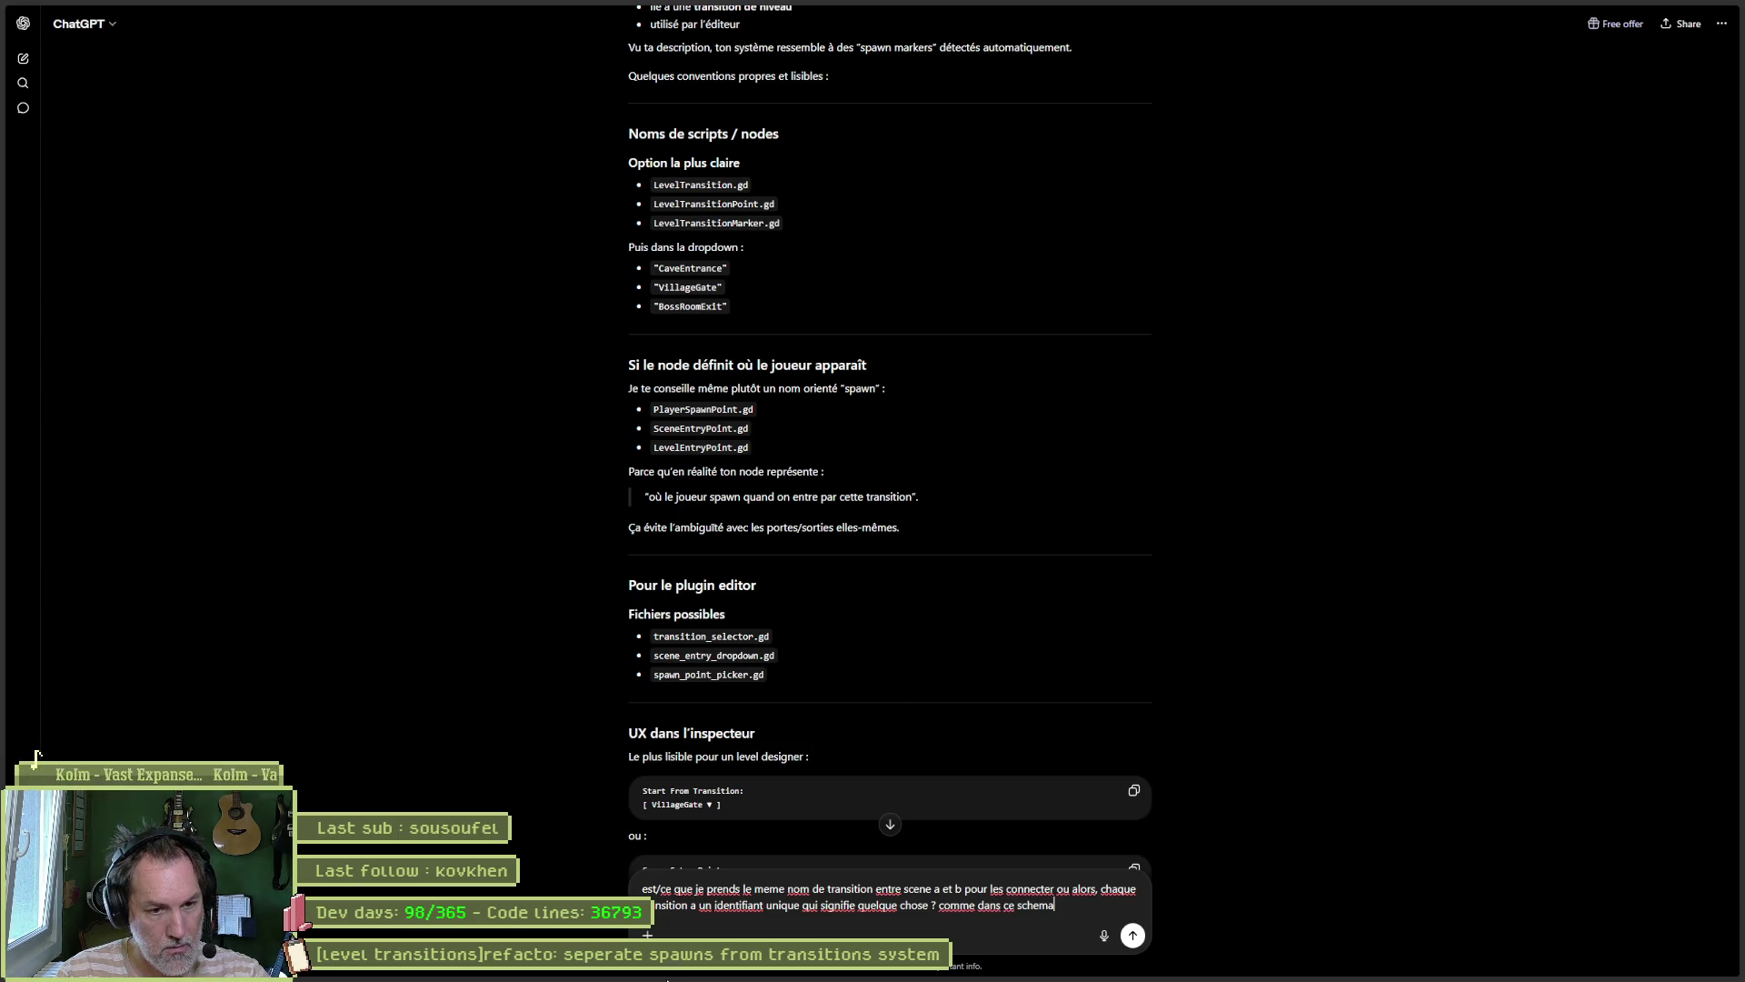
key(ctrl+v)
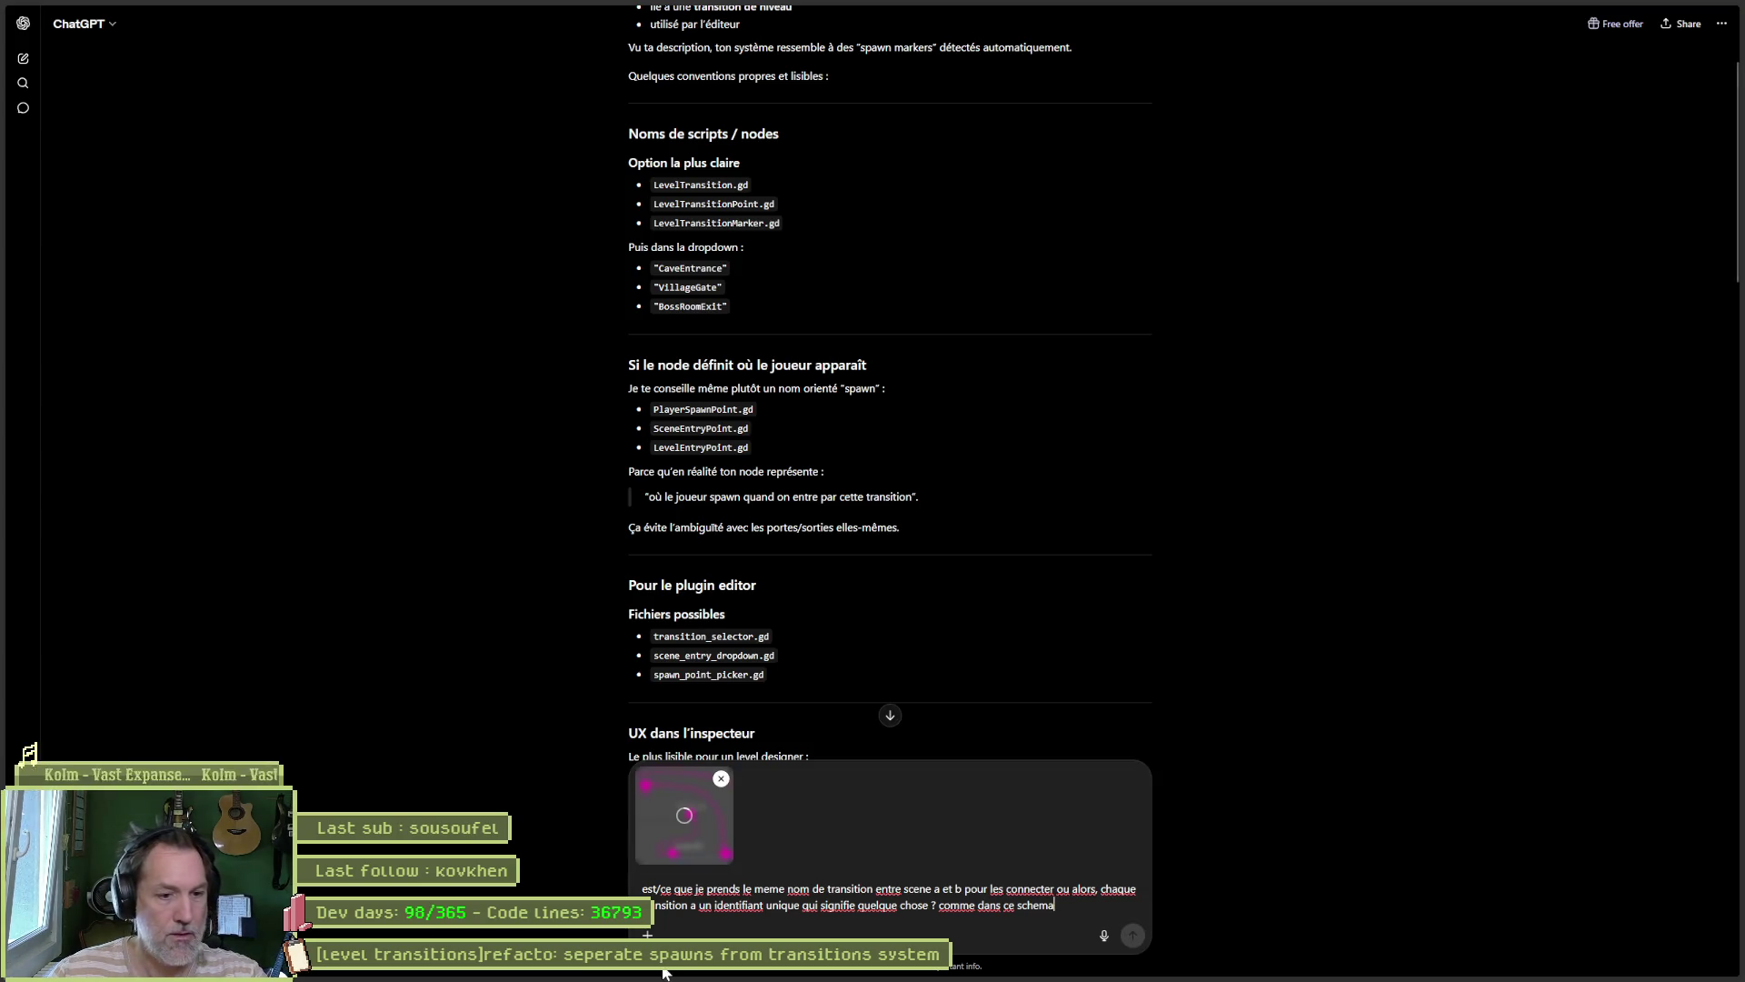
click(1133, 937)
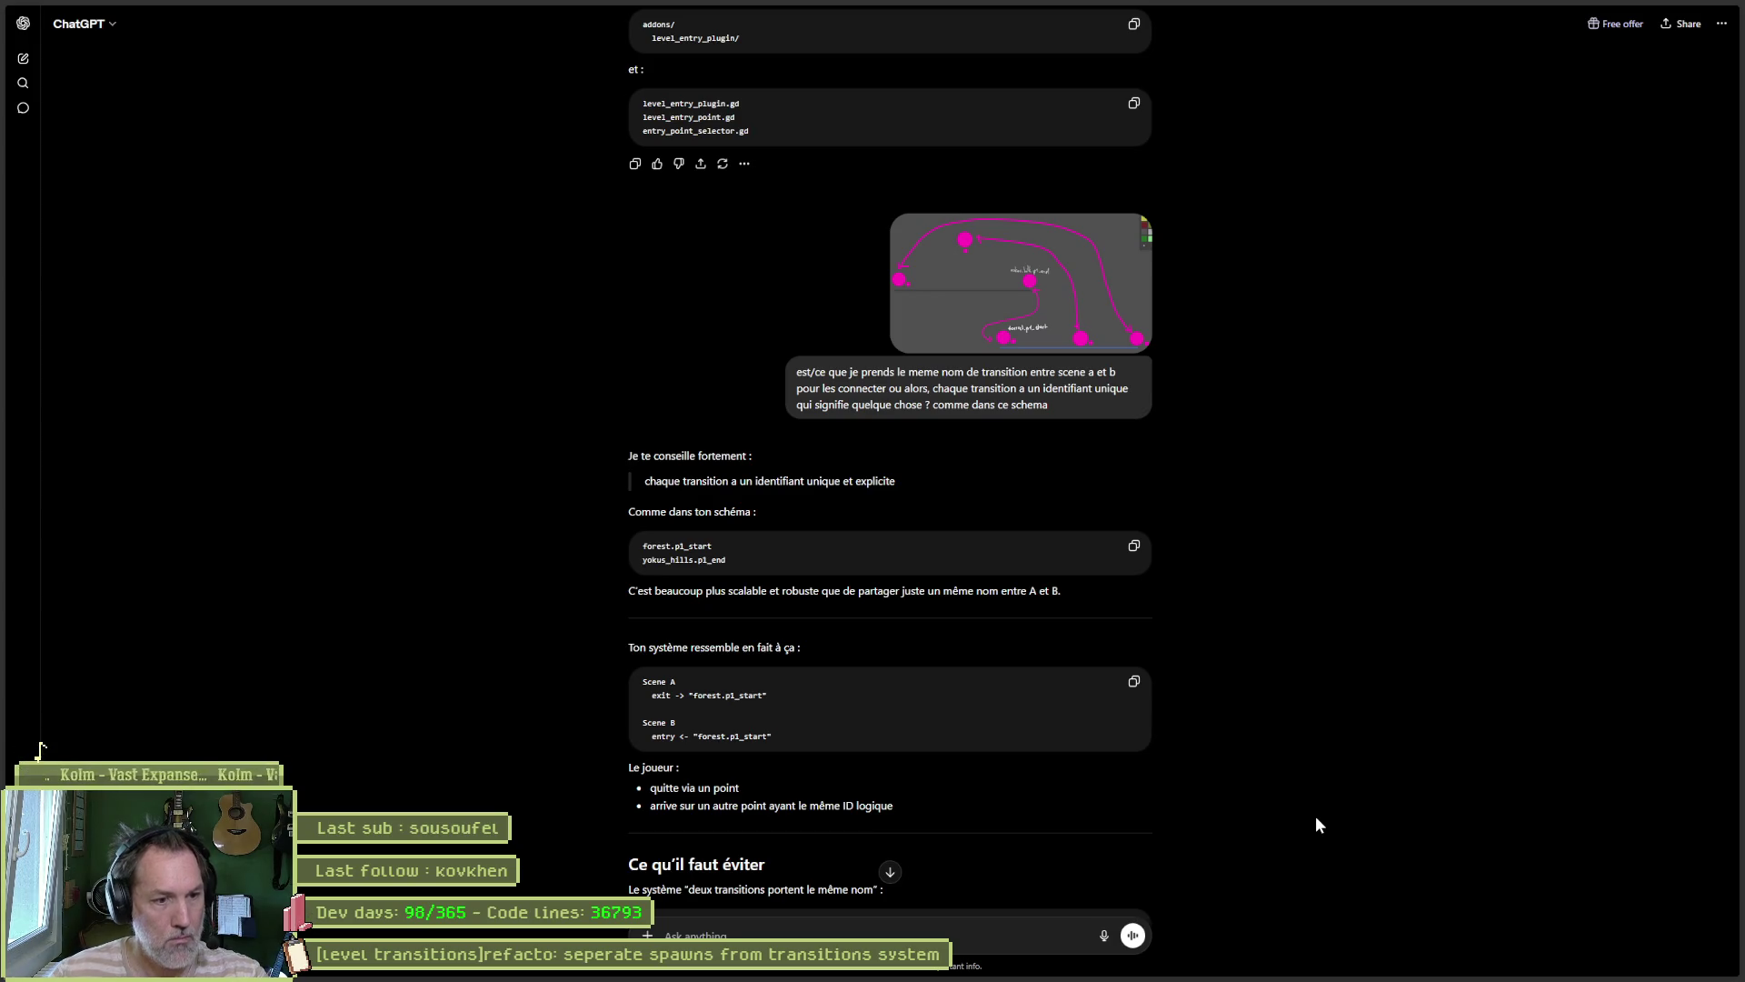
Step: Read ChatGPT's advice on unique IDs like forest.p1.start via target_entry_id, then minimize the browser
scroll(1333, 540, down, 3)
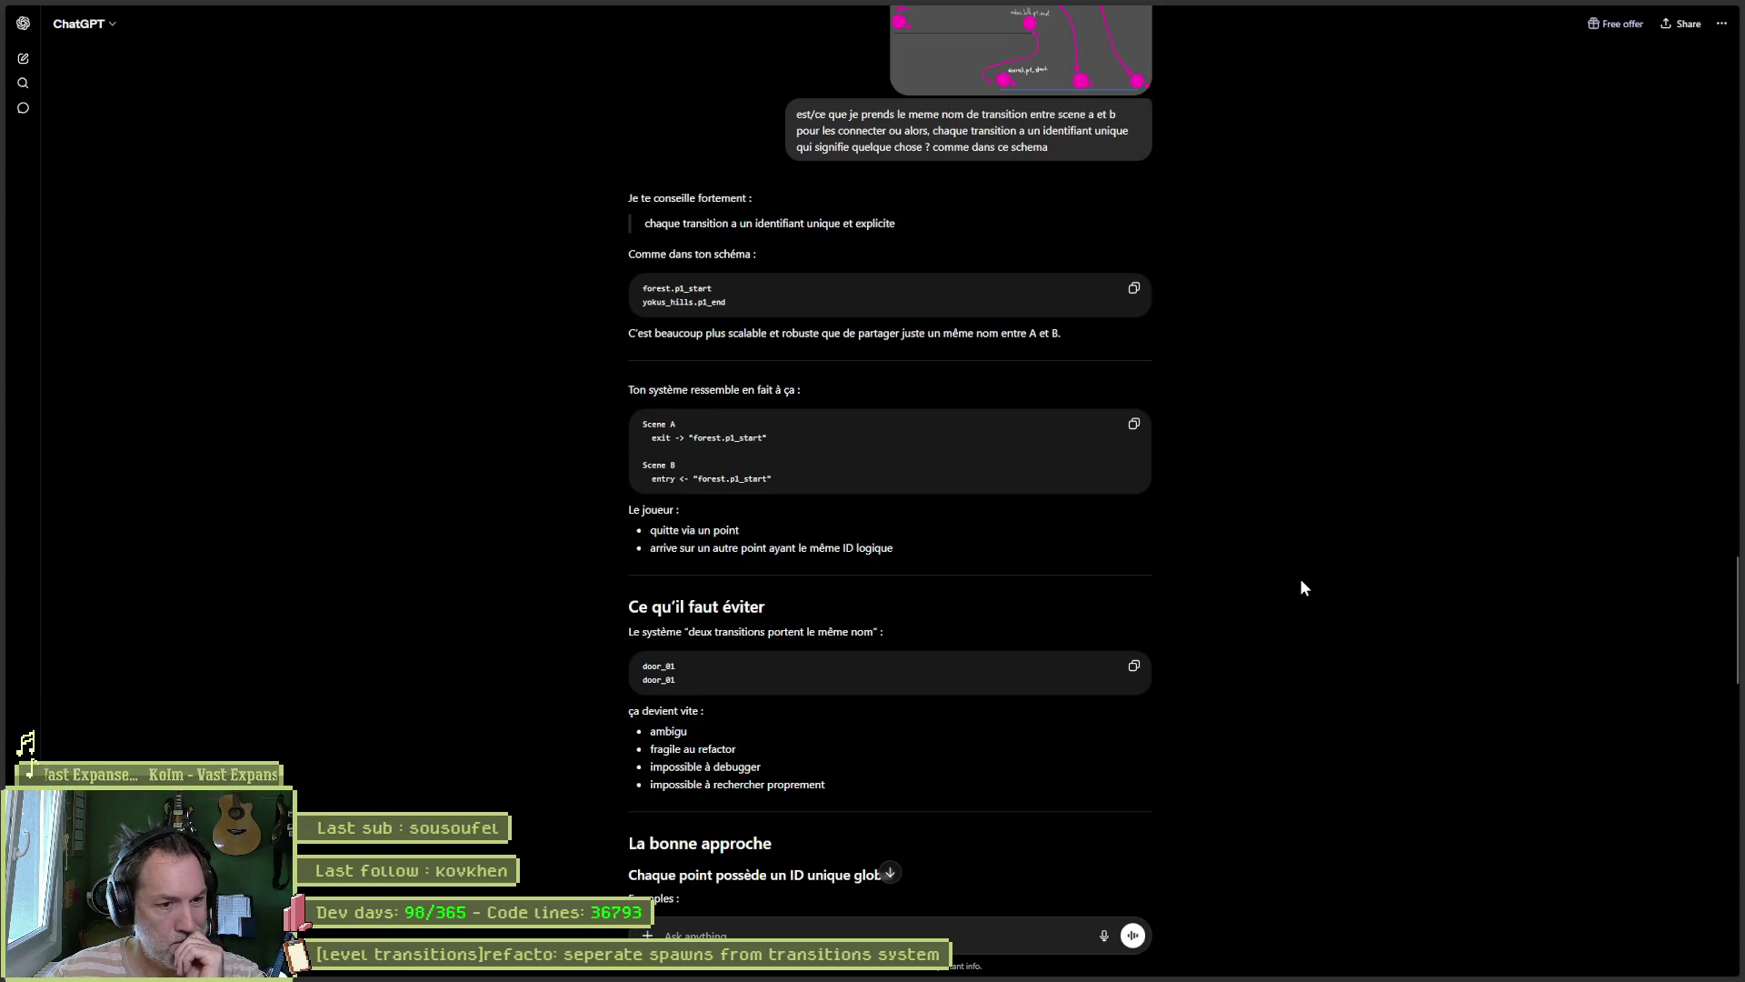
scroll(1301, 580, down, 3)
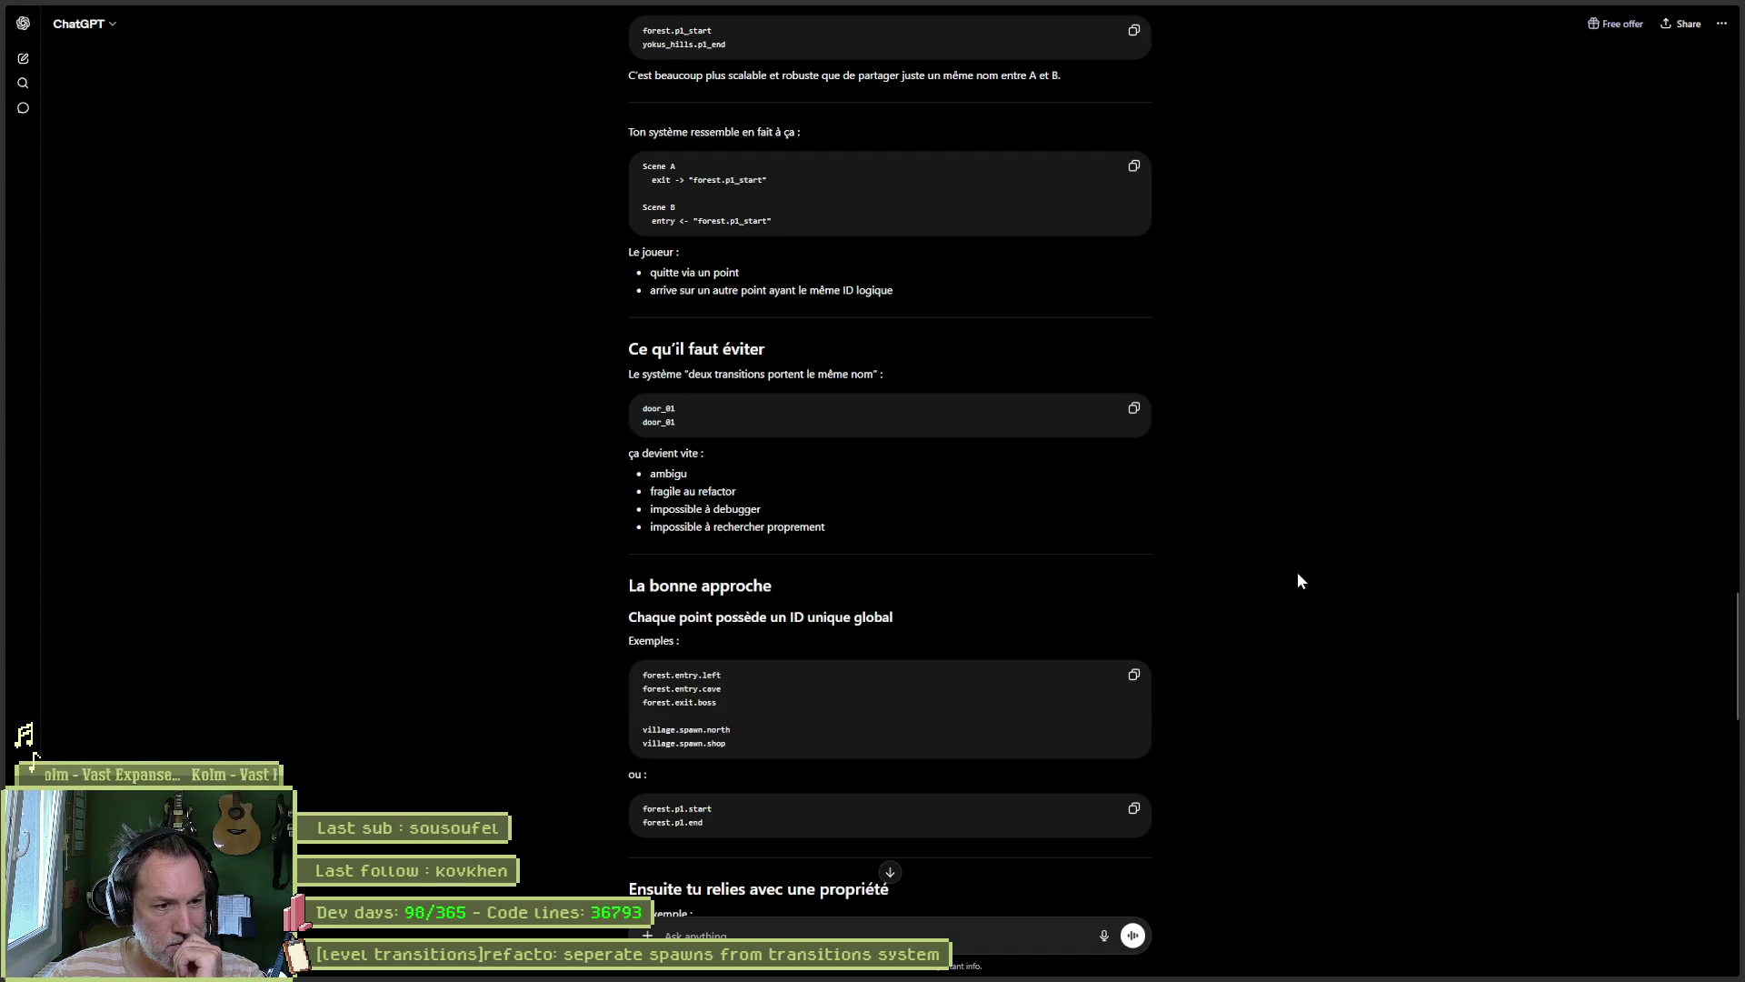
scroll(1300, 568, down, 3)
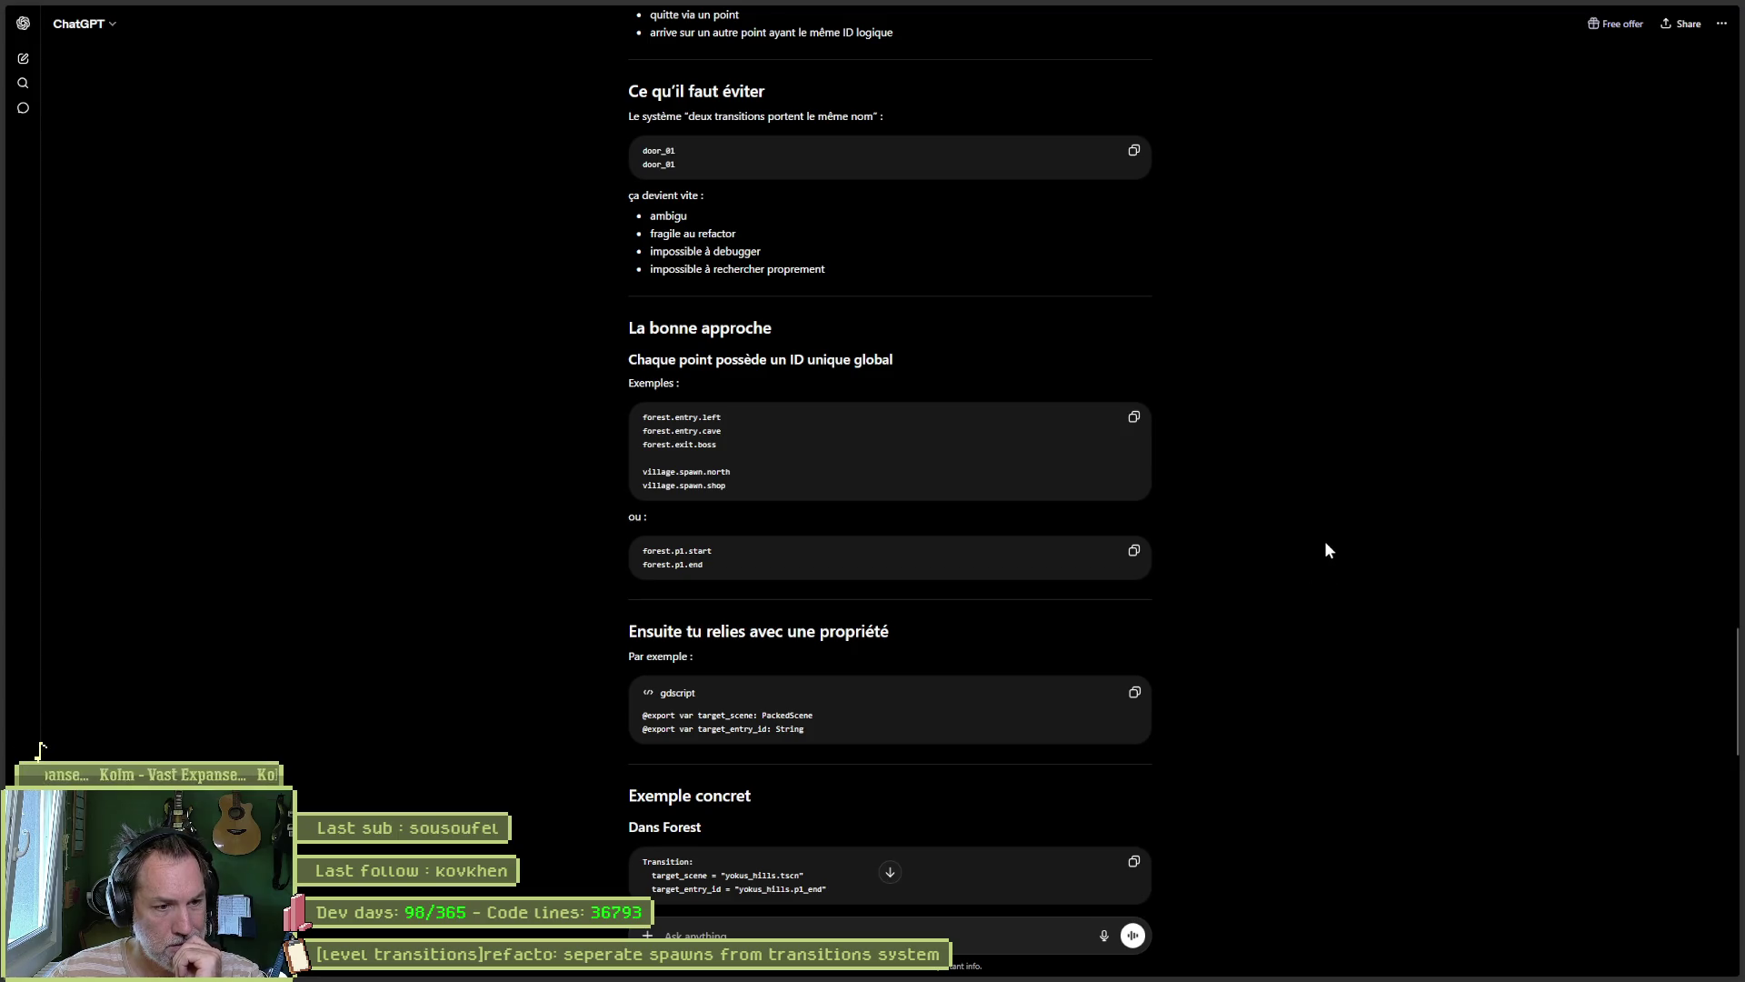
scroll(1326, 549, down, 3)
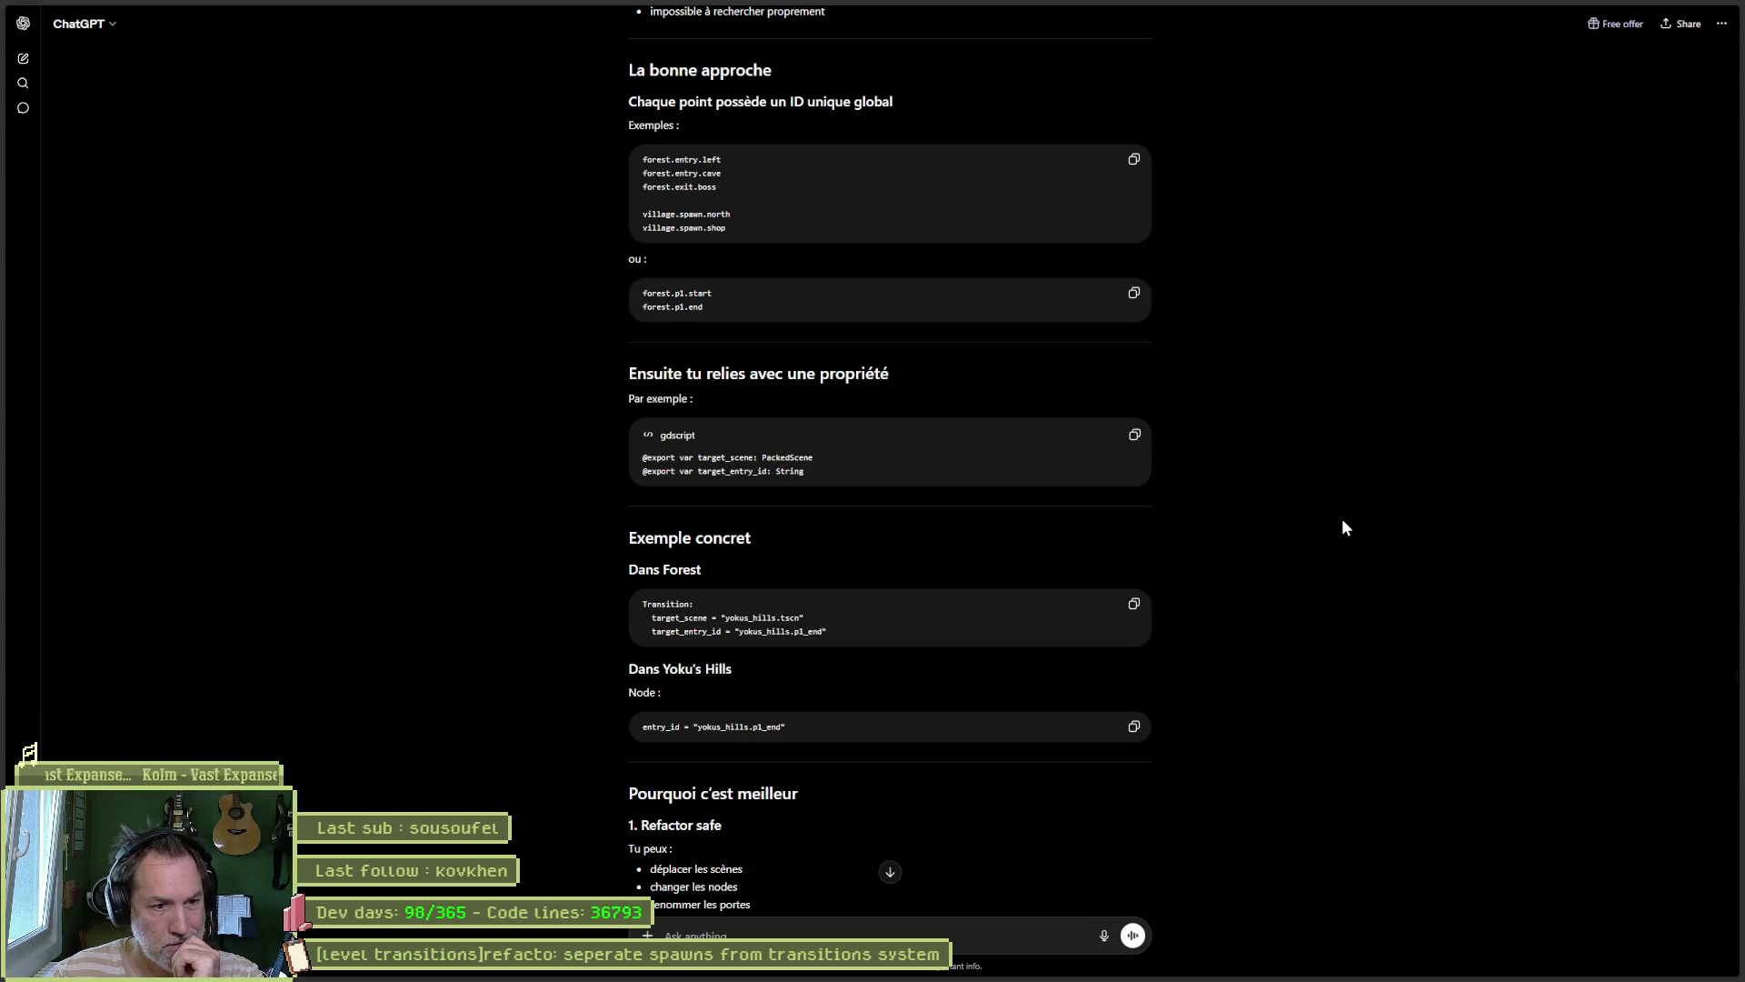
scroll(1345, 528, down, 1)
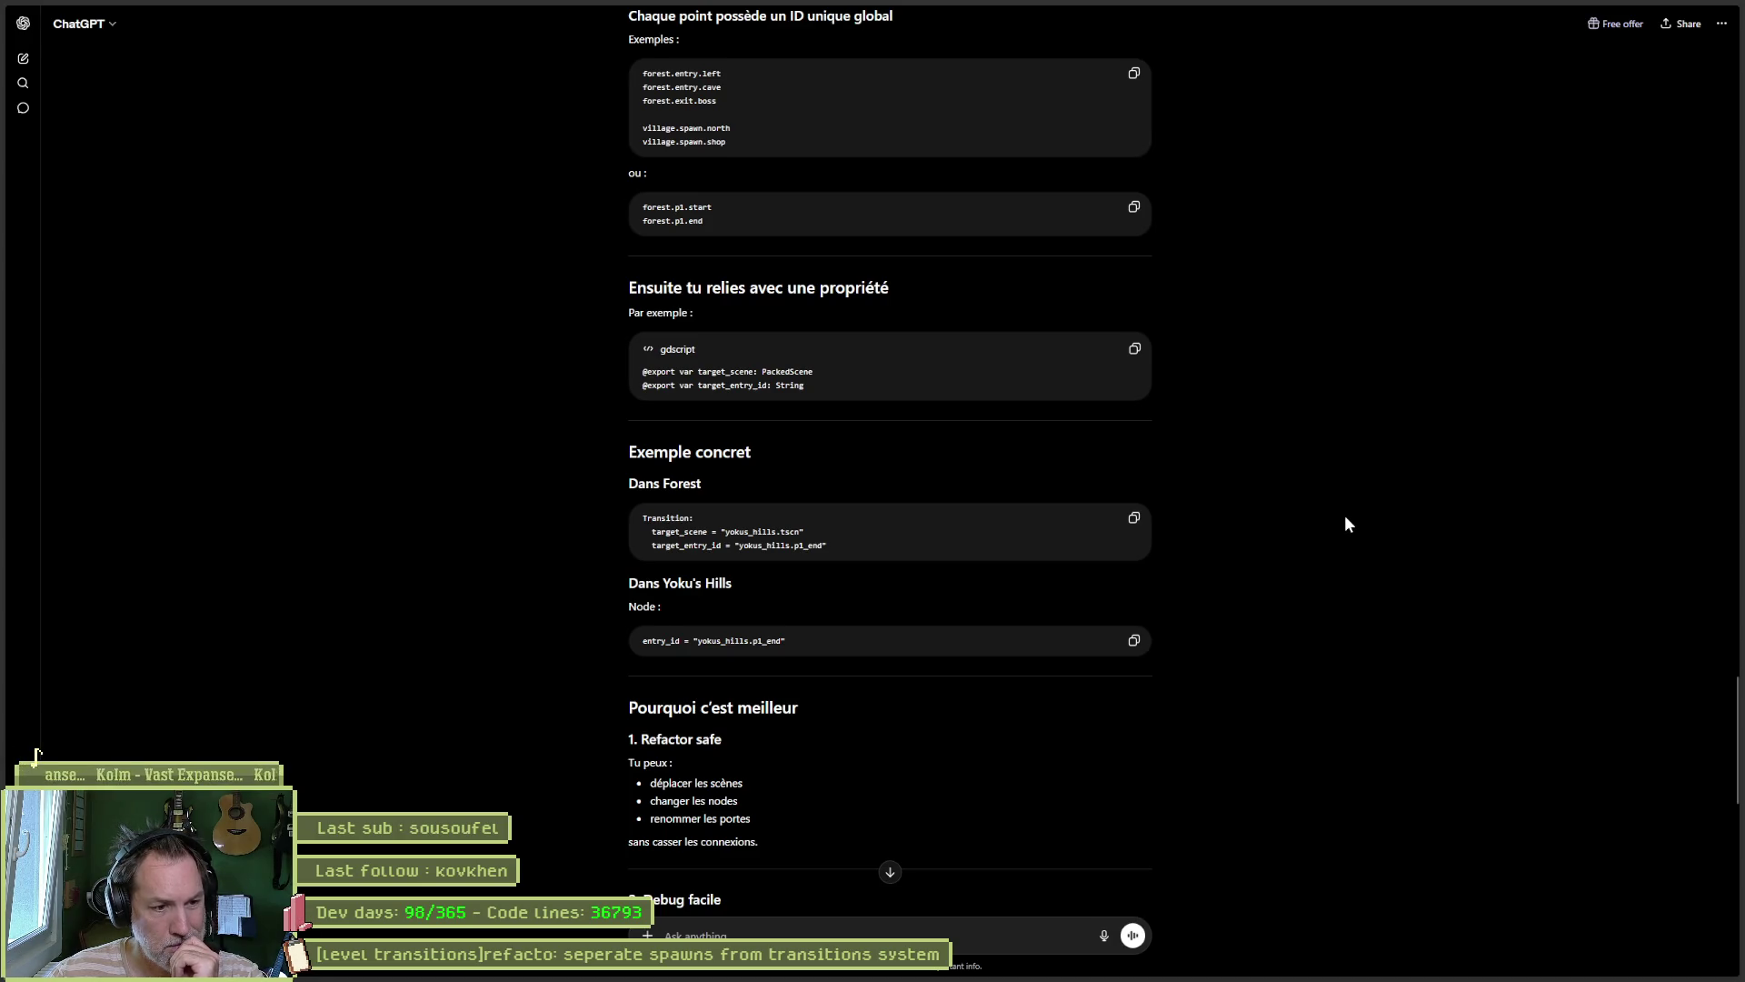
scroll(1344, 518, down, 2)
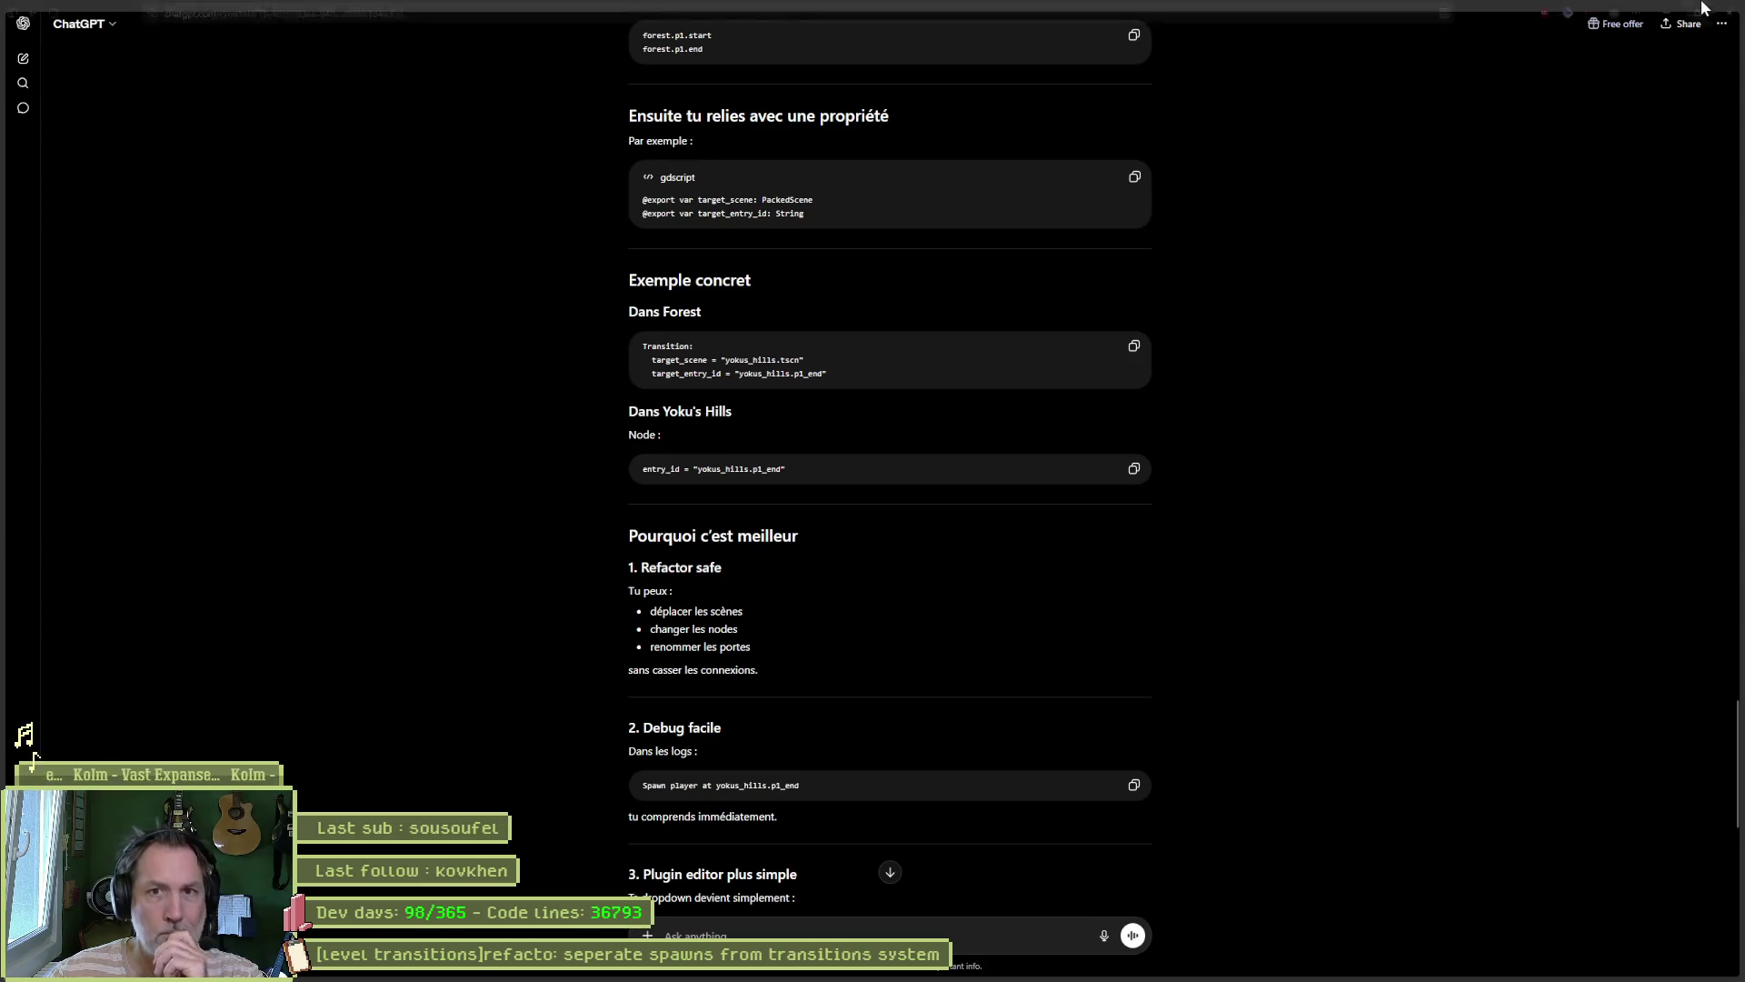
click(1667, 12)
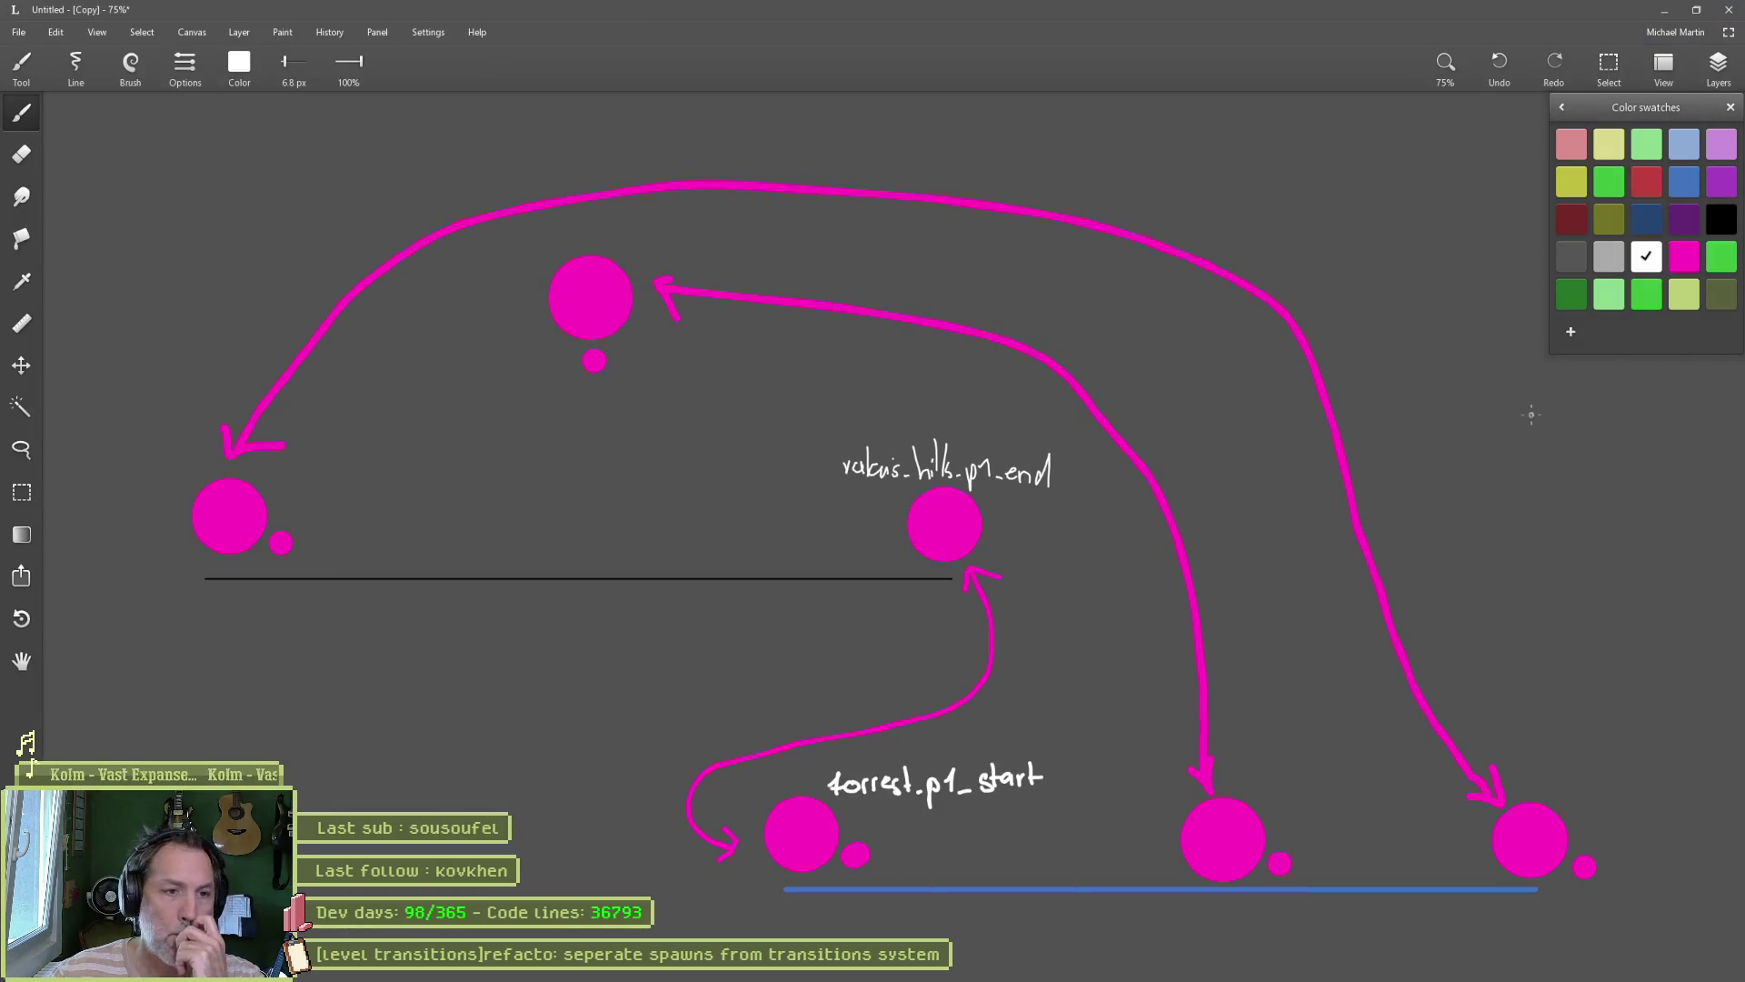
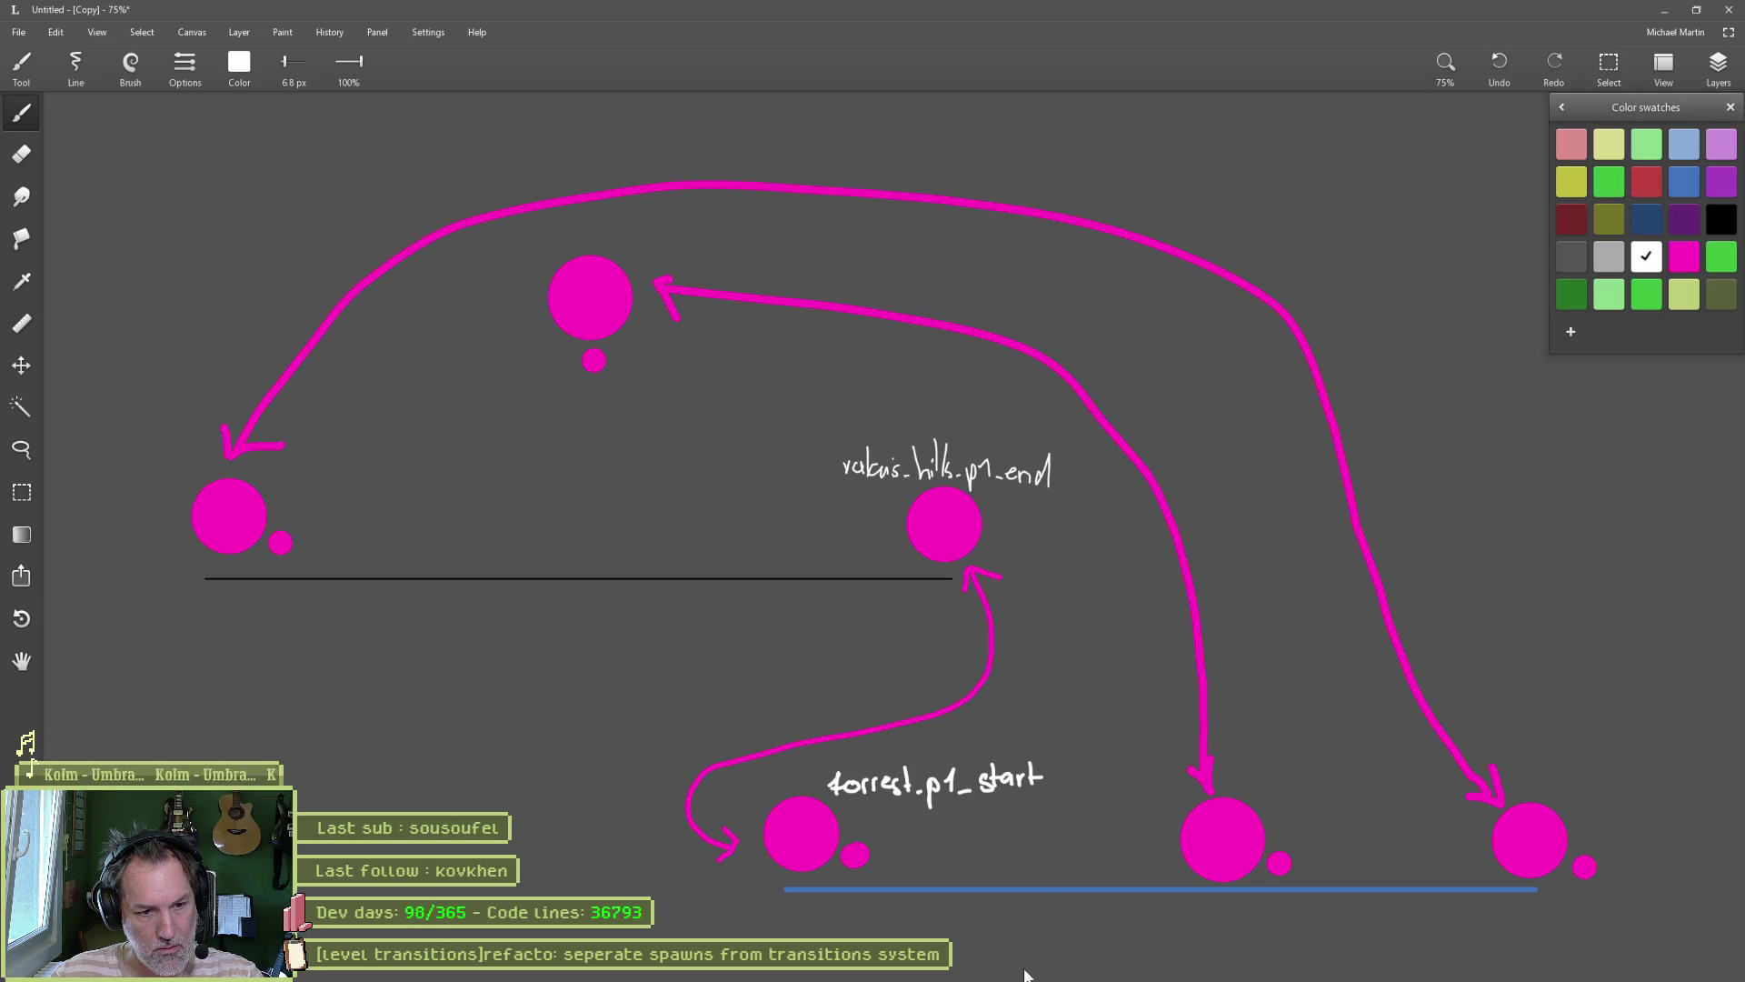
Step: Leave the paint sketch and return to the Godot editor showing the transition scene
click(1067, 967)
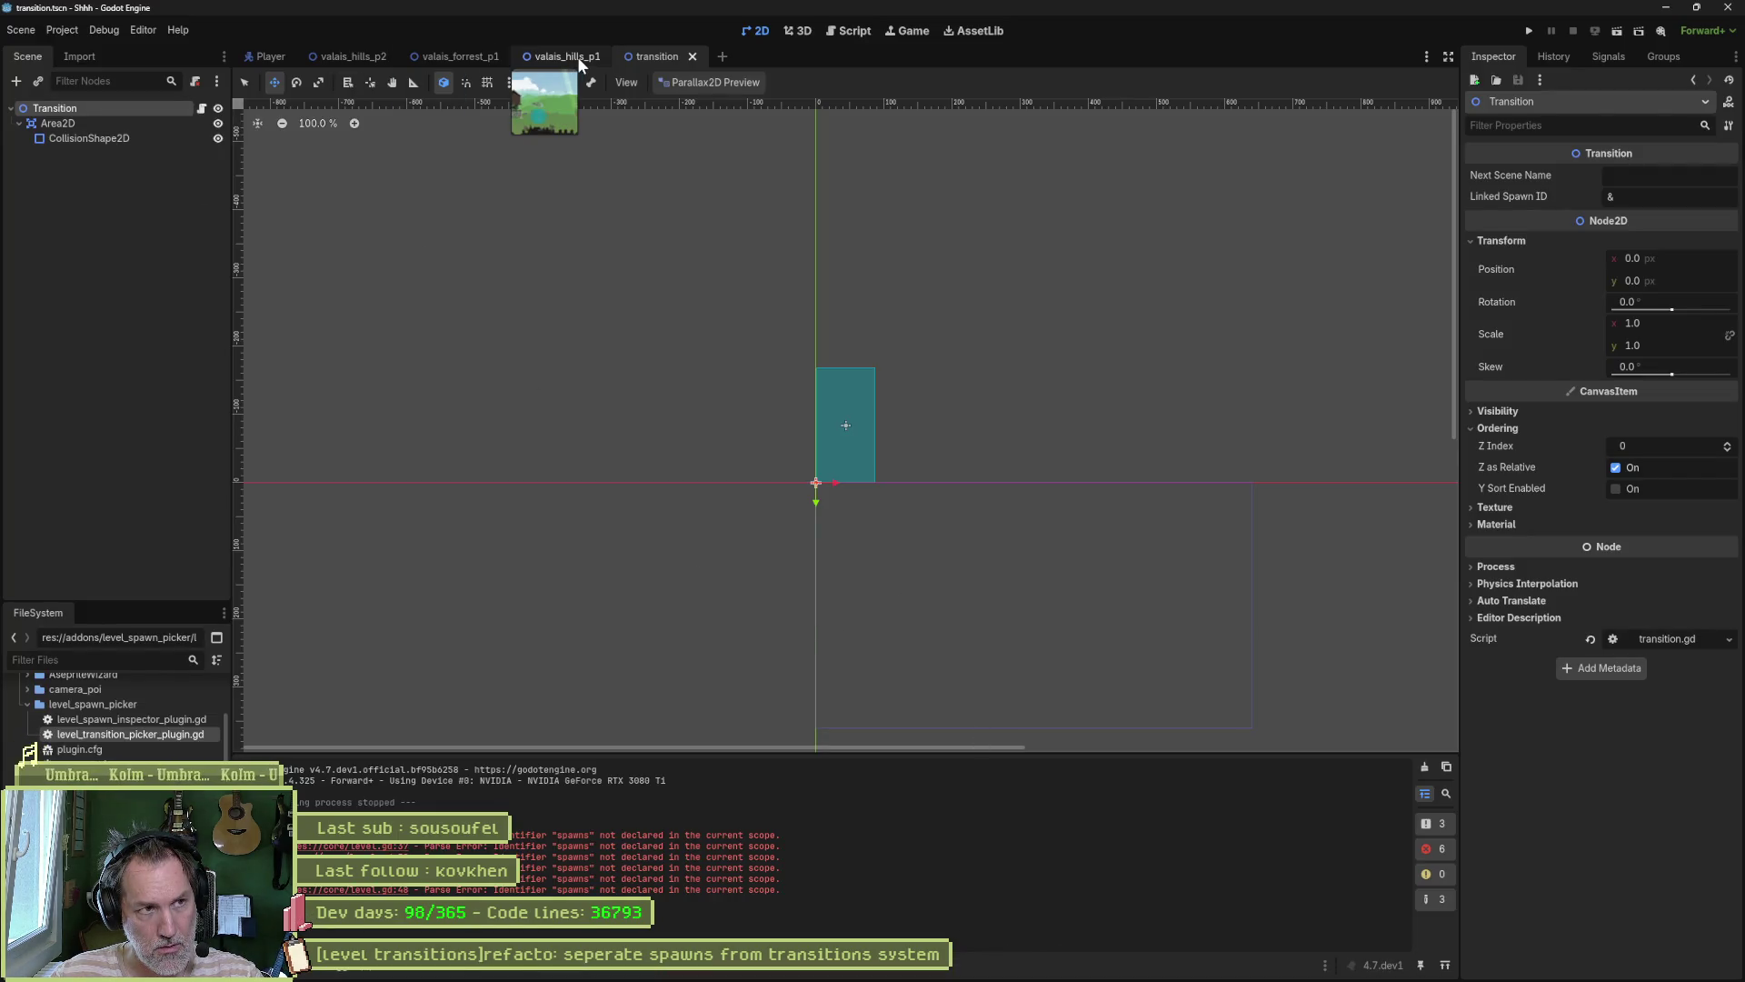
Step: From the spawns.tres resource, open its spawns.gd script with the exported spawns Dictionary
click(37, 760)
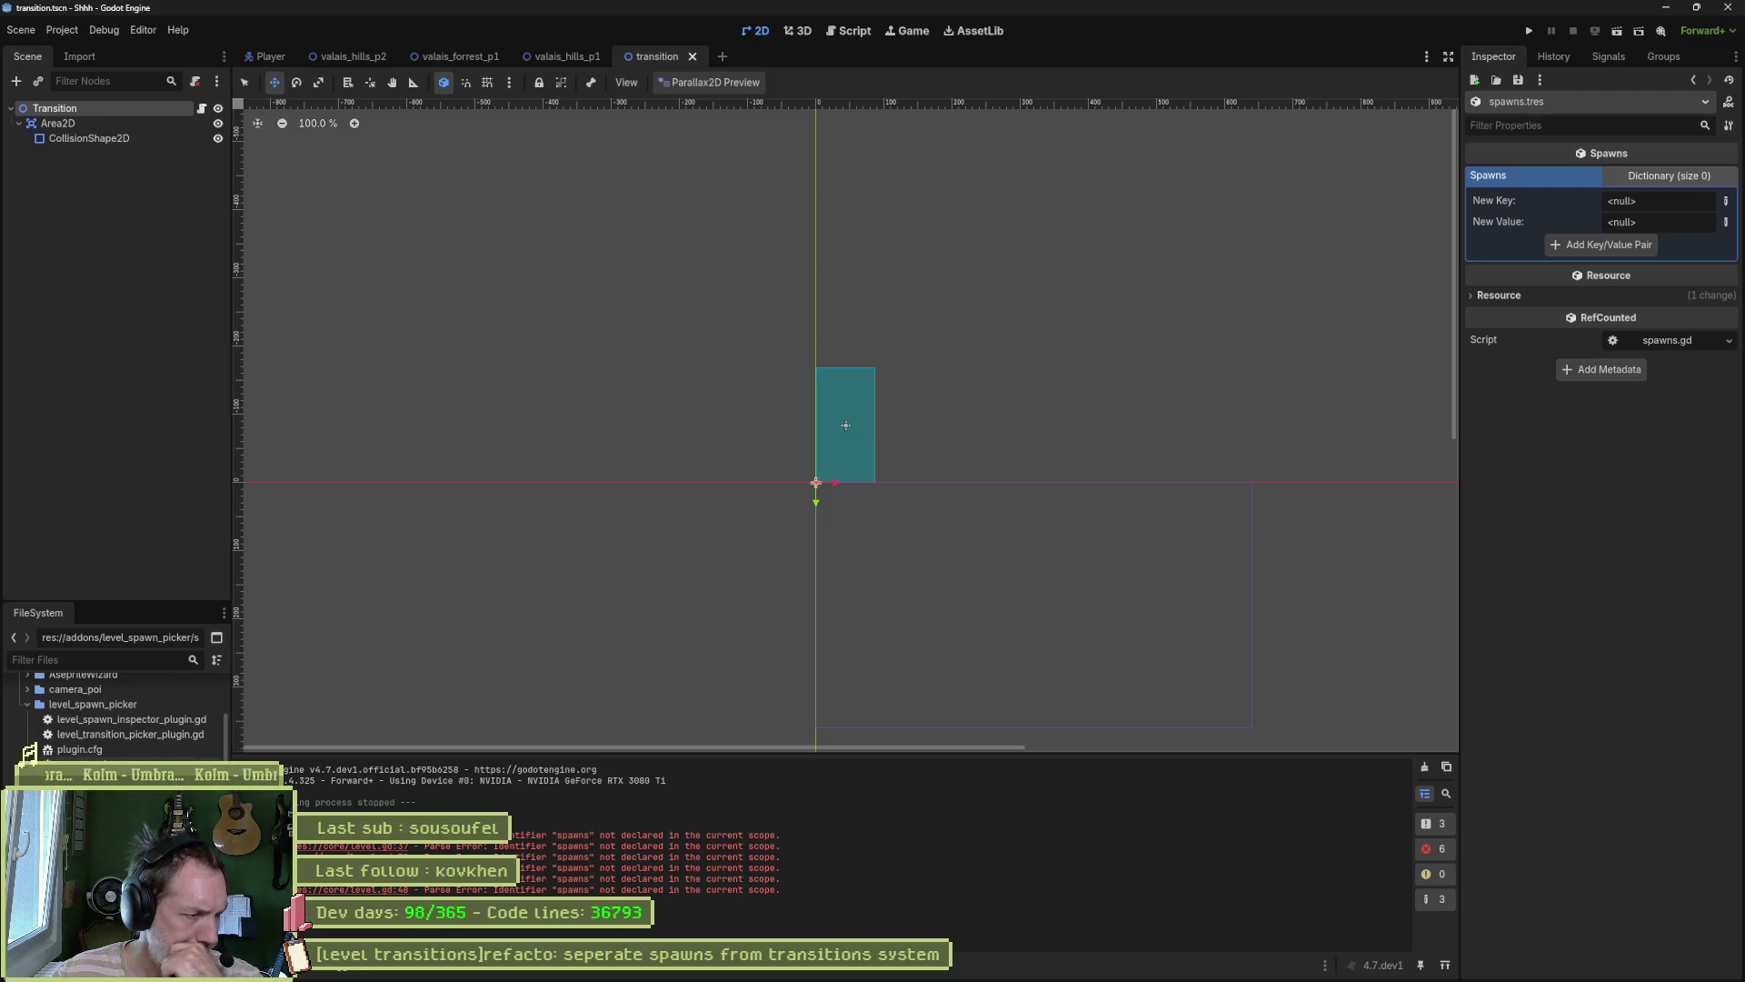
right_click(38, 751)
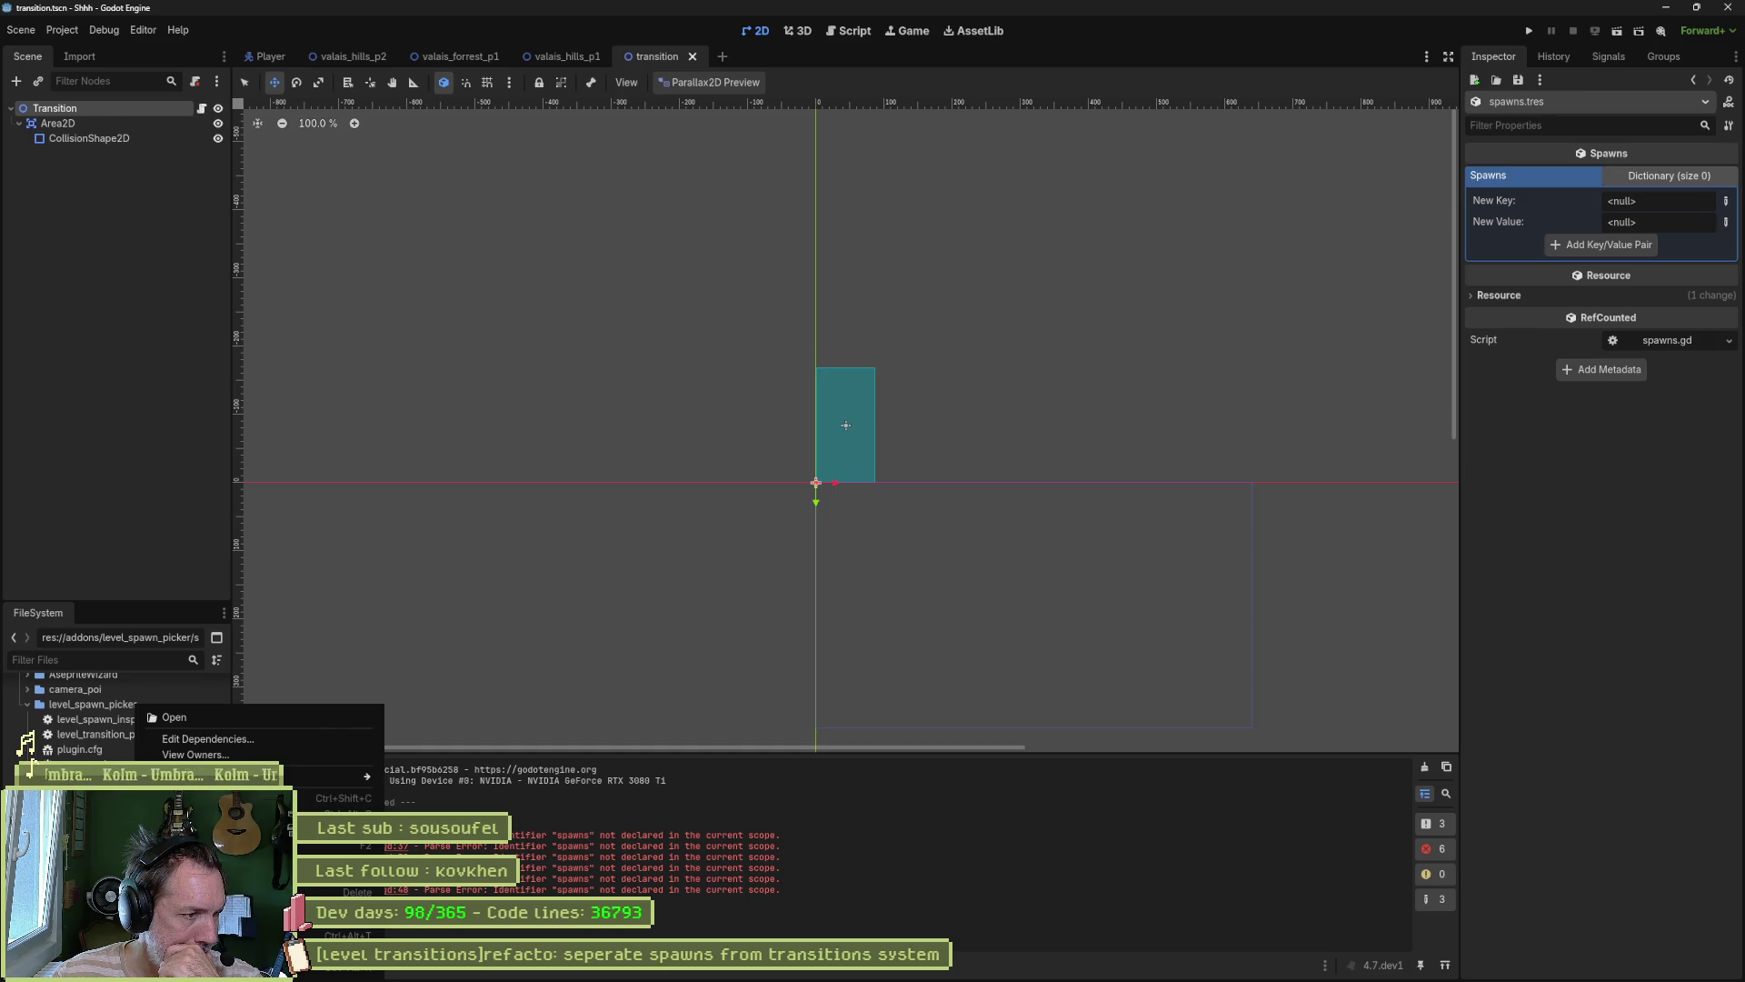
click(216, 721)
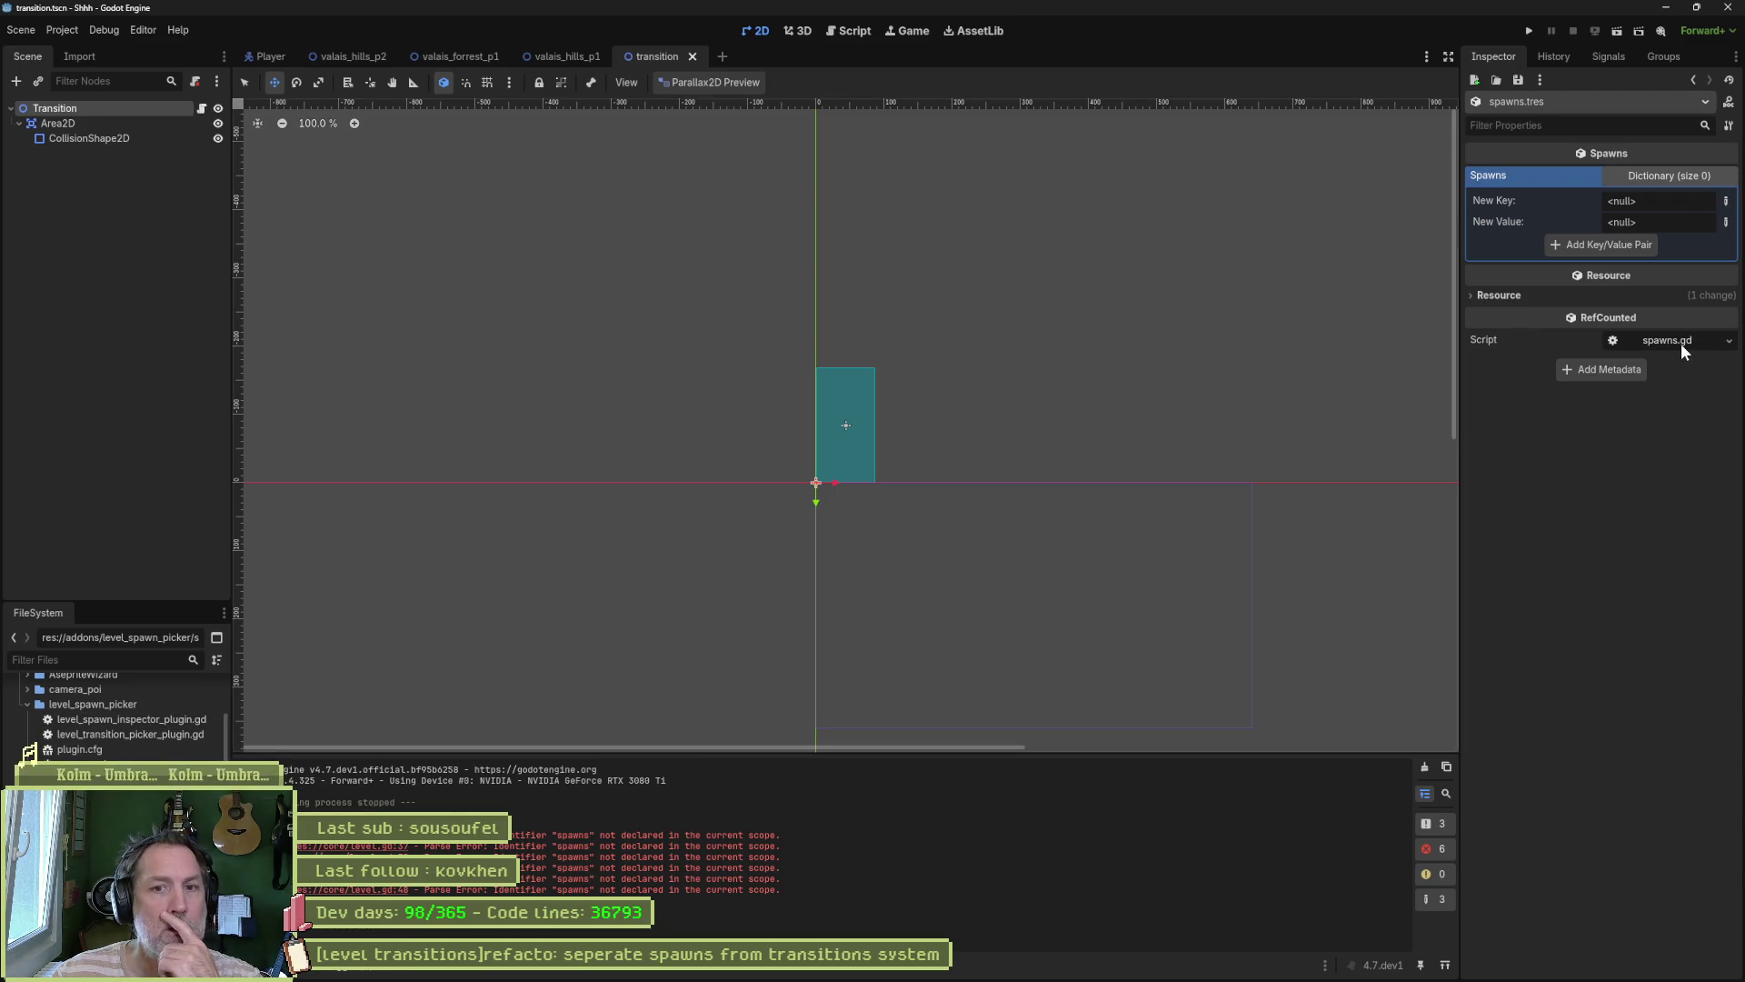
click(1656, 342)
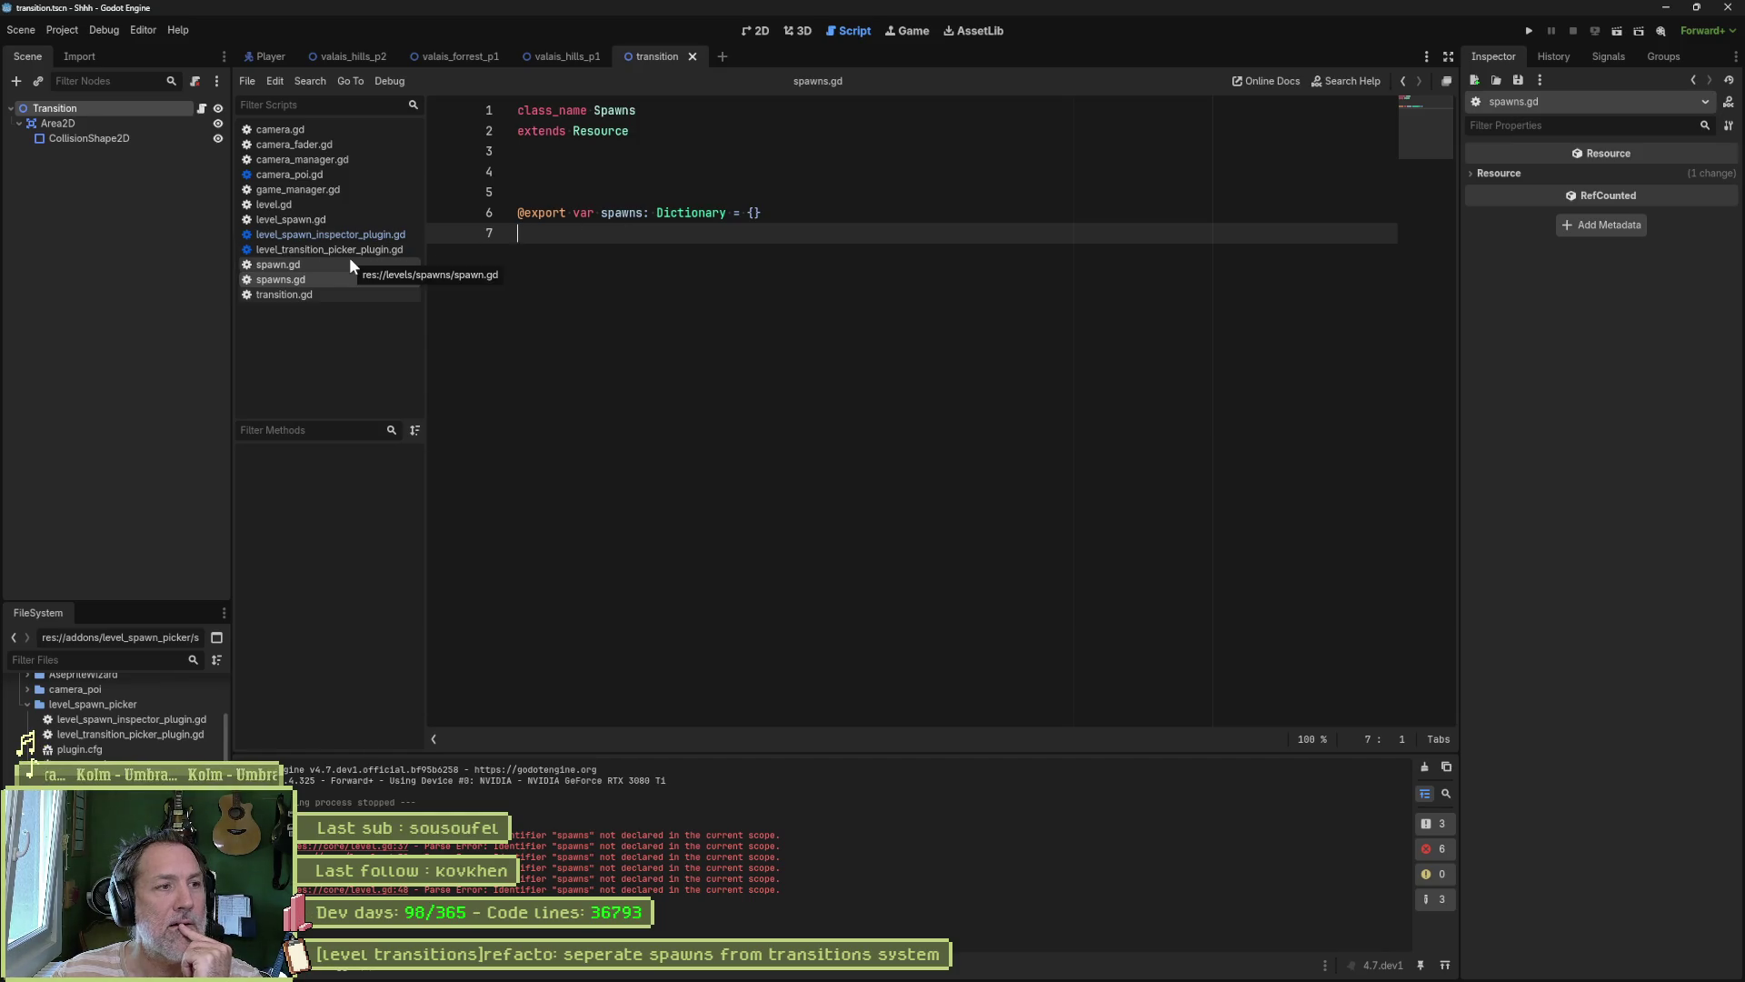
Step: Show level.gd and close the camera.gd, camera_manager.gd, camera_poi.gd and game_manager.gd scripts
click(302, 225)
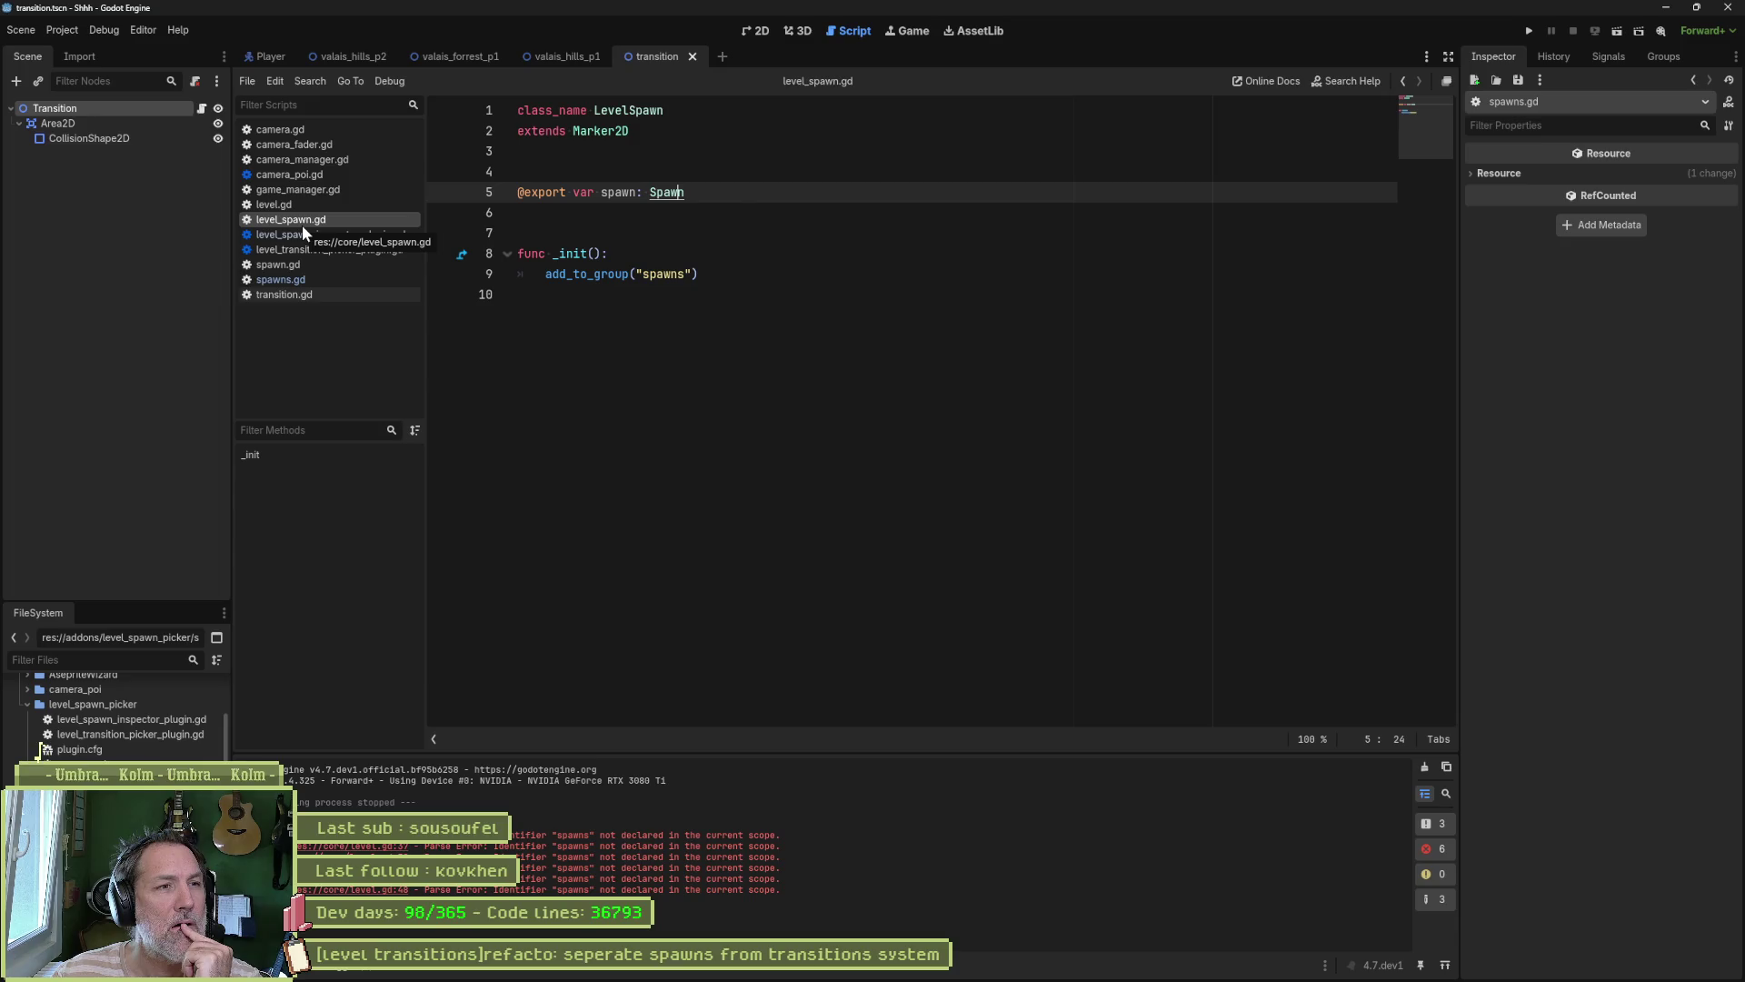
click(302, 206)
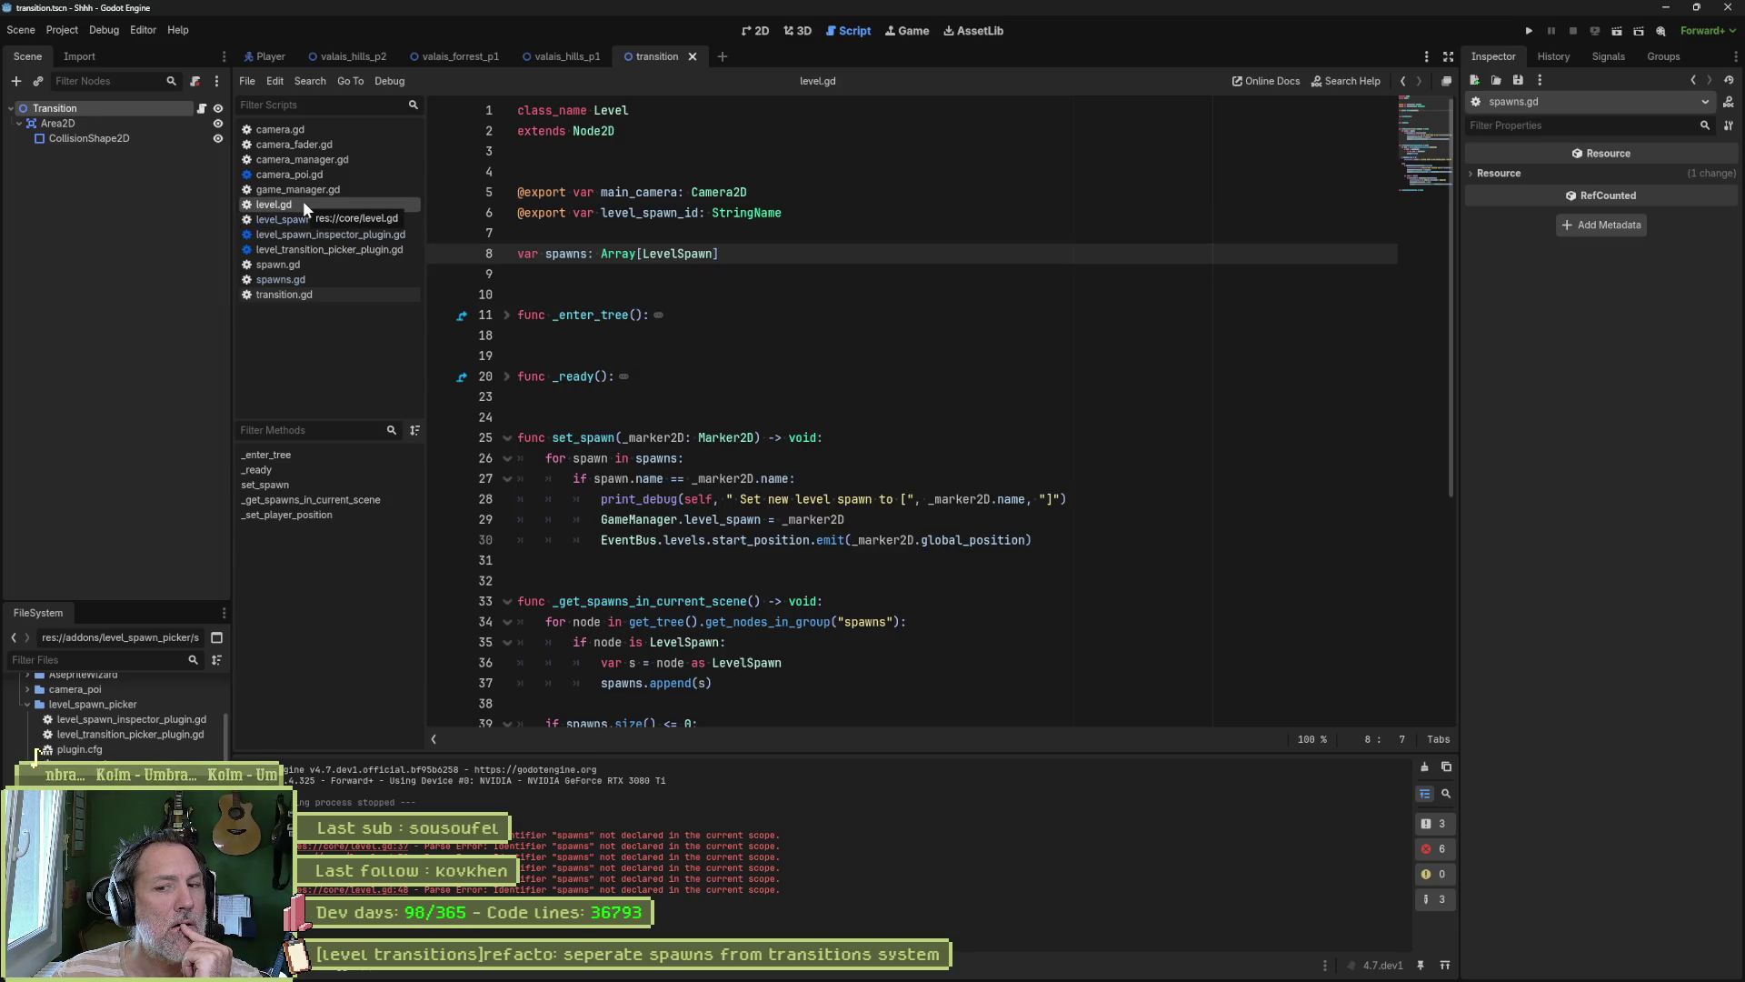
middle_click(315, 131)
middle_click(315, 131)
middle_click(338, 127)
middle_click(340, 129)
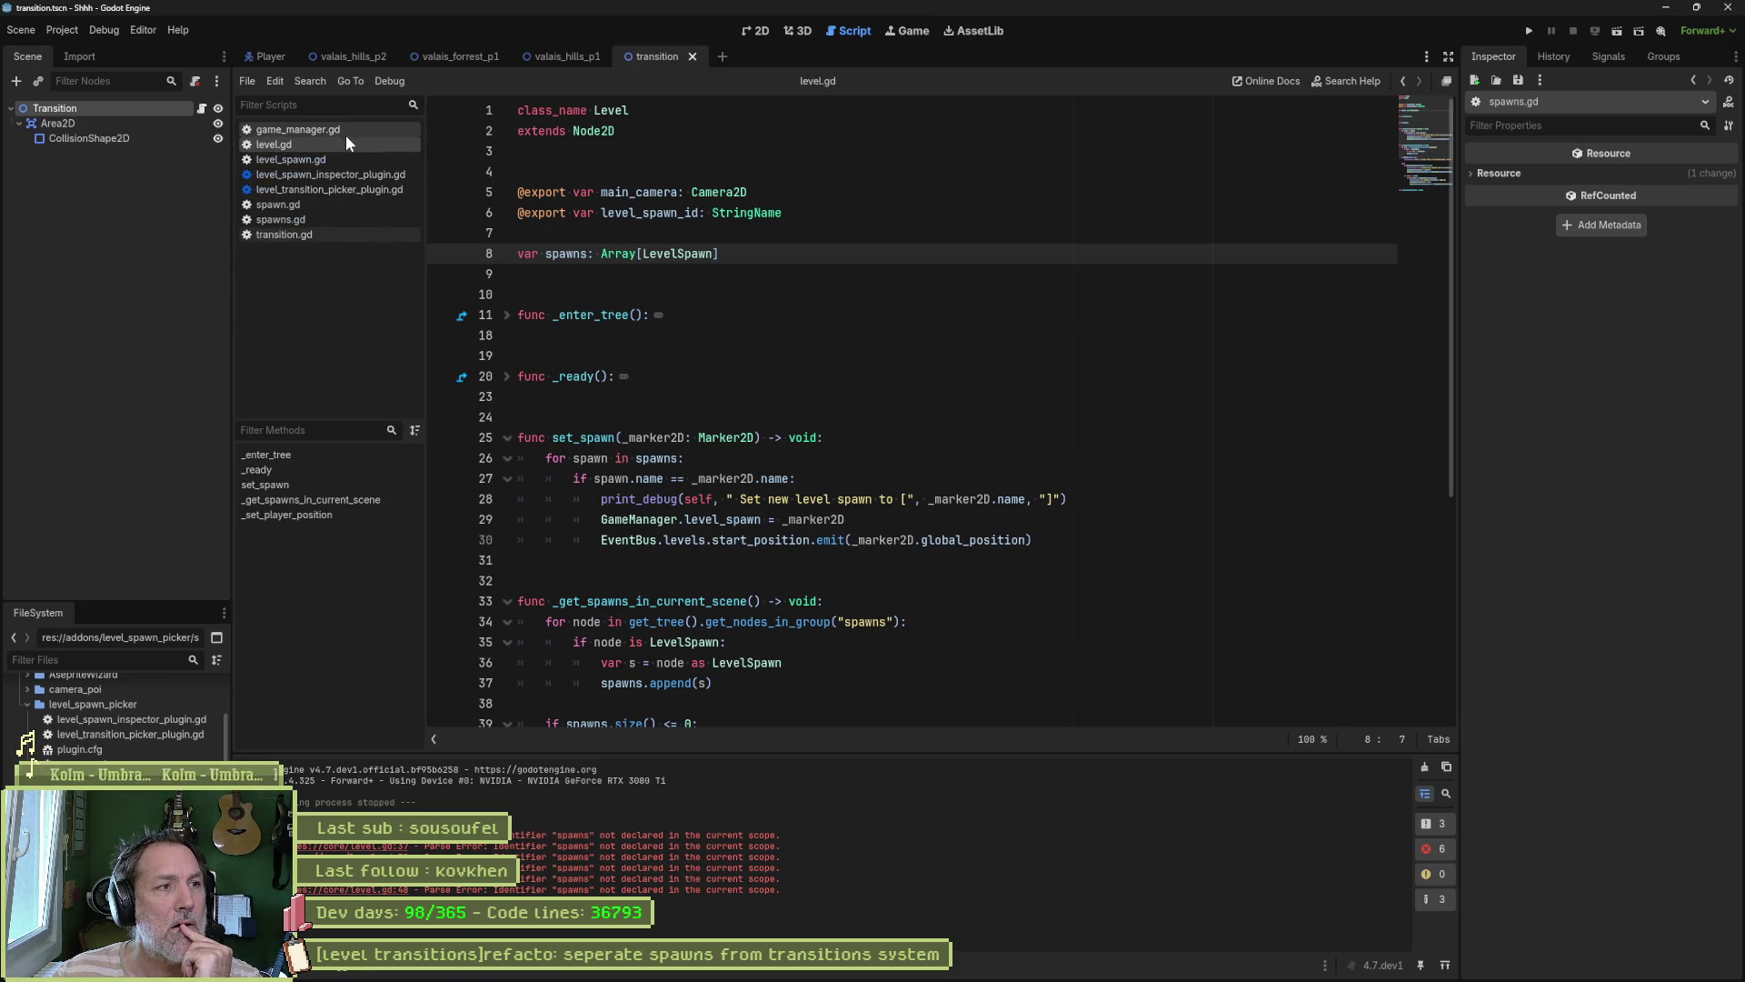
middle_click(341, 129)
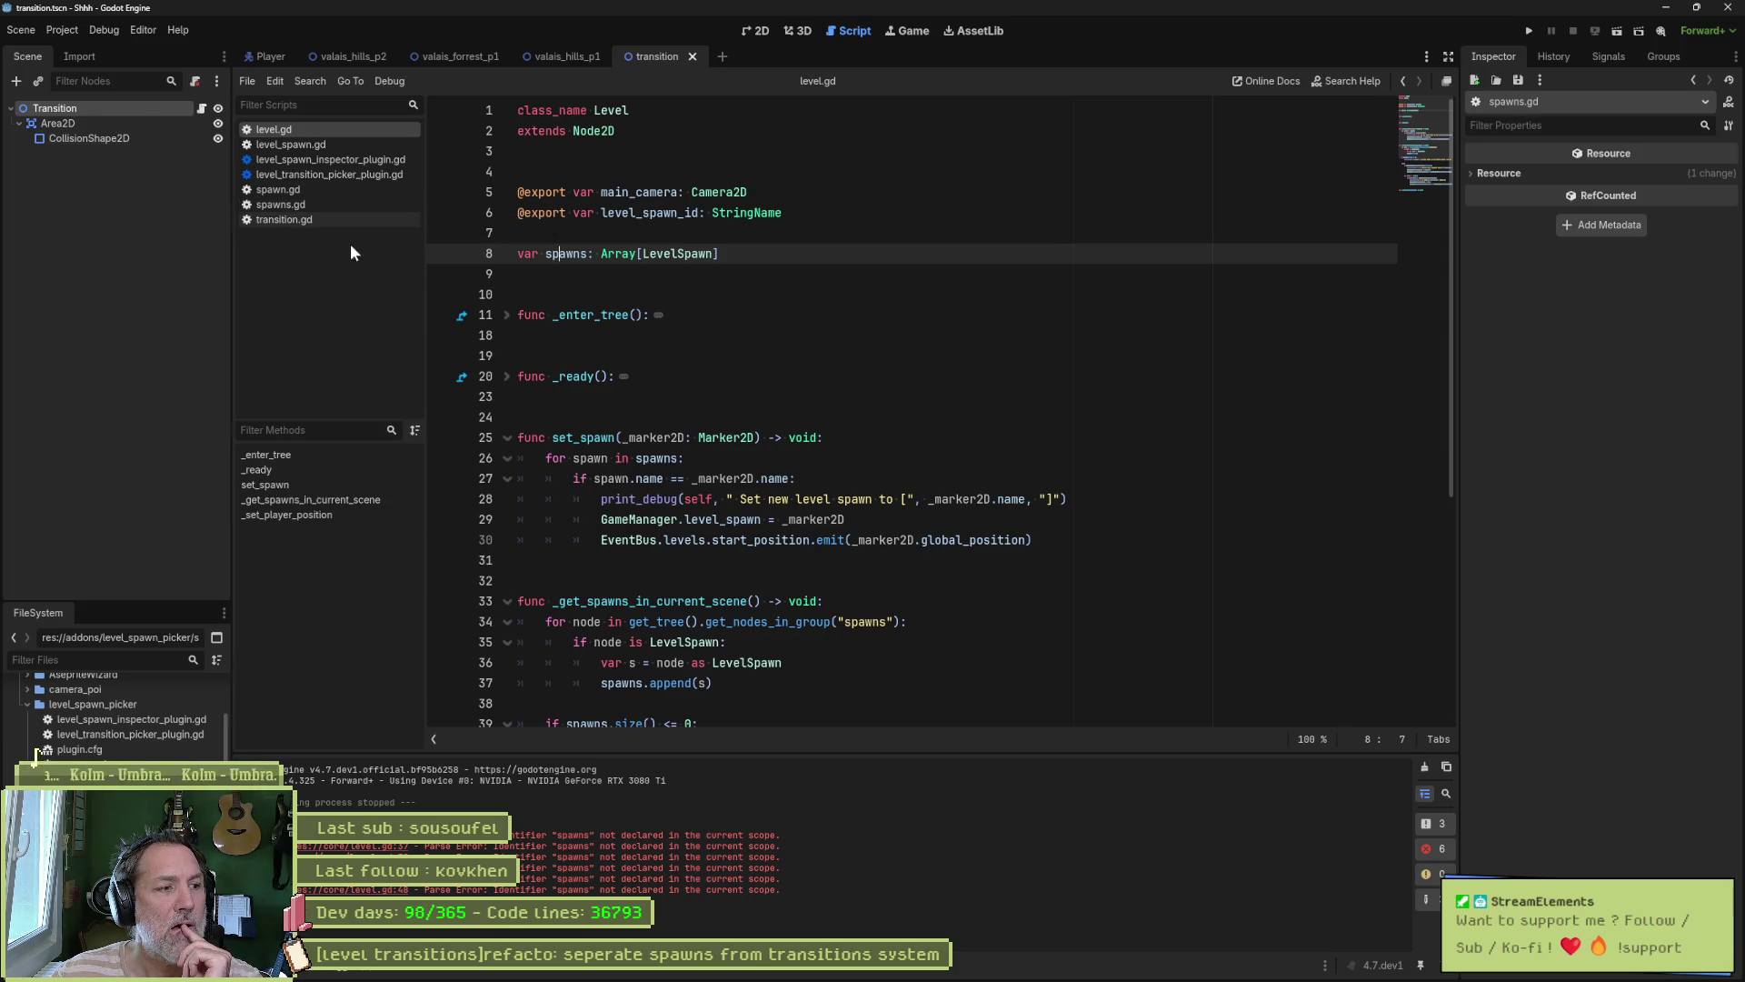
scroll(40, 747, down, 3)
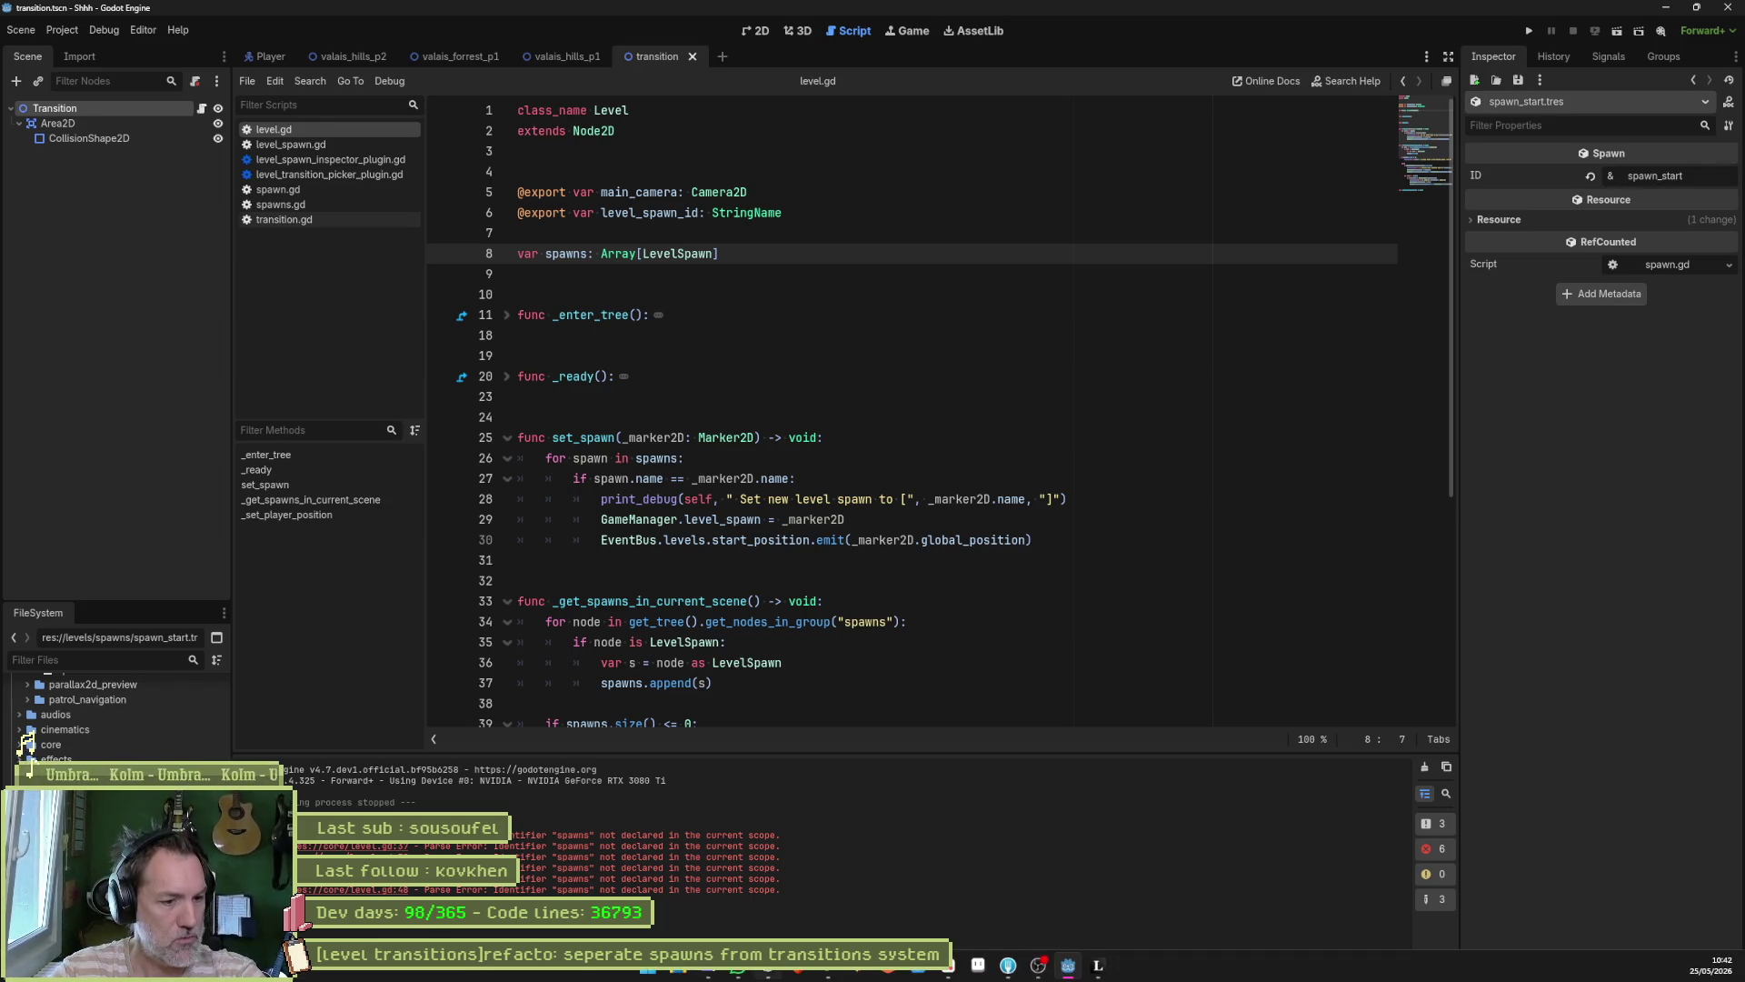
click(780, 969)
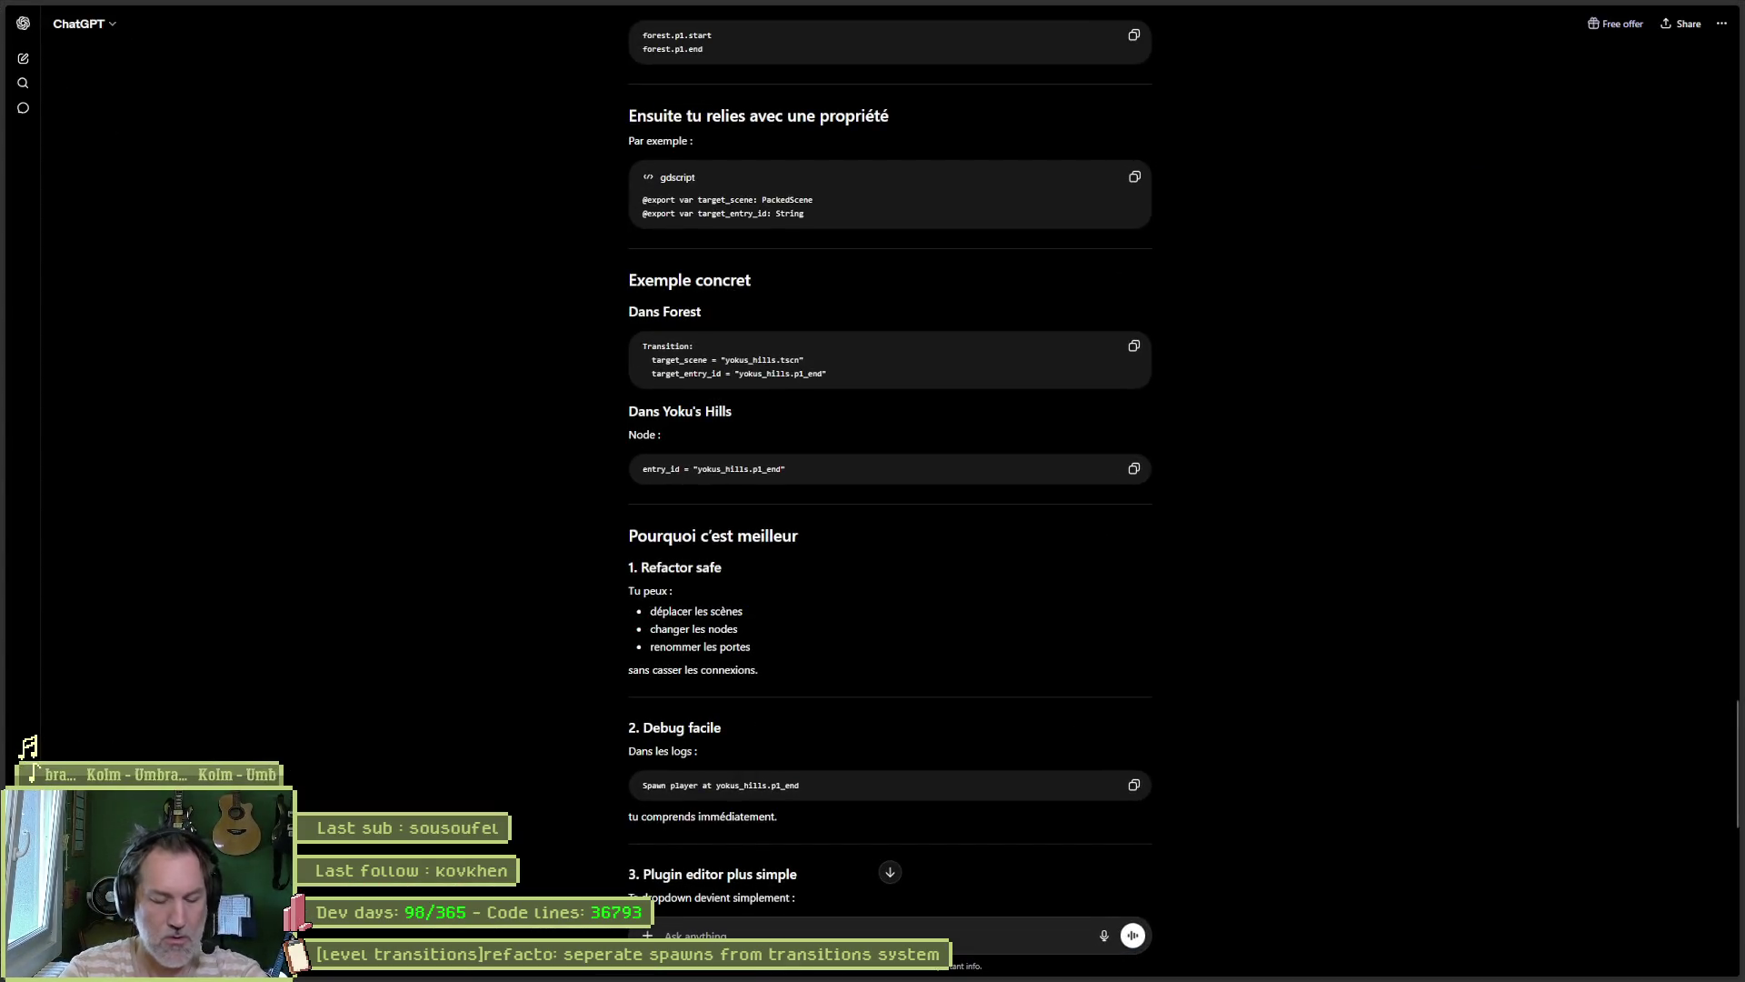
Step: Ask ChatGPT how to avoid typed transition IDs, adding that transitions are nodes in different scenes
text(je veux eviter de taper des)
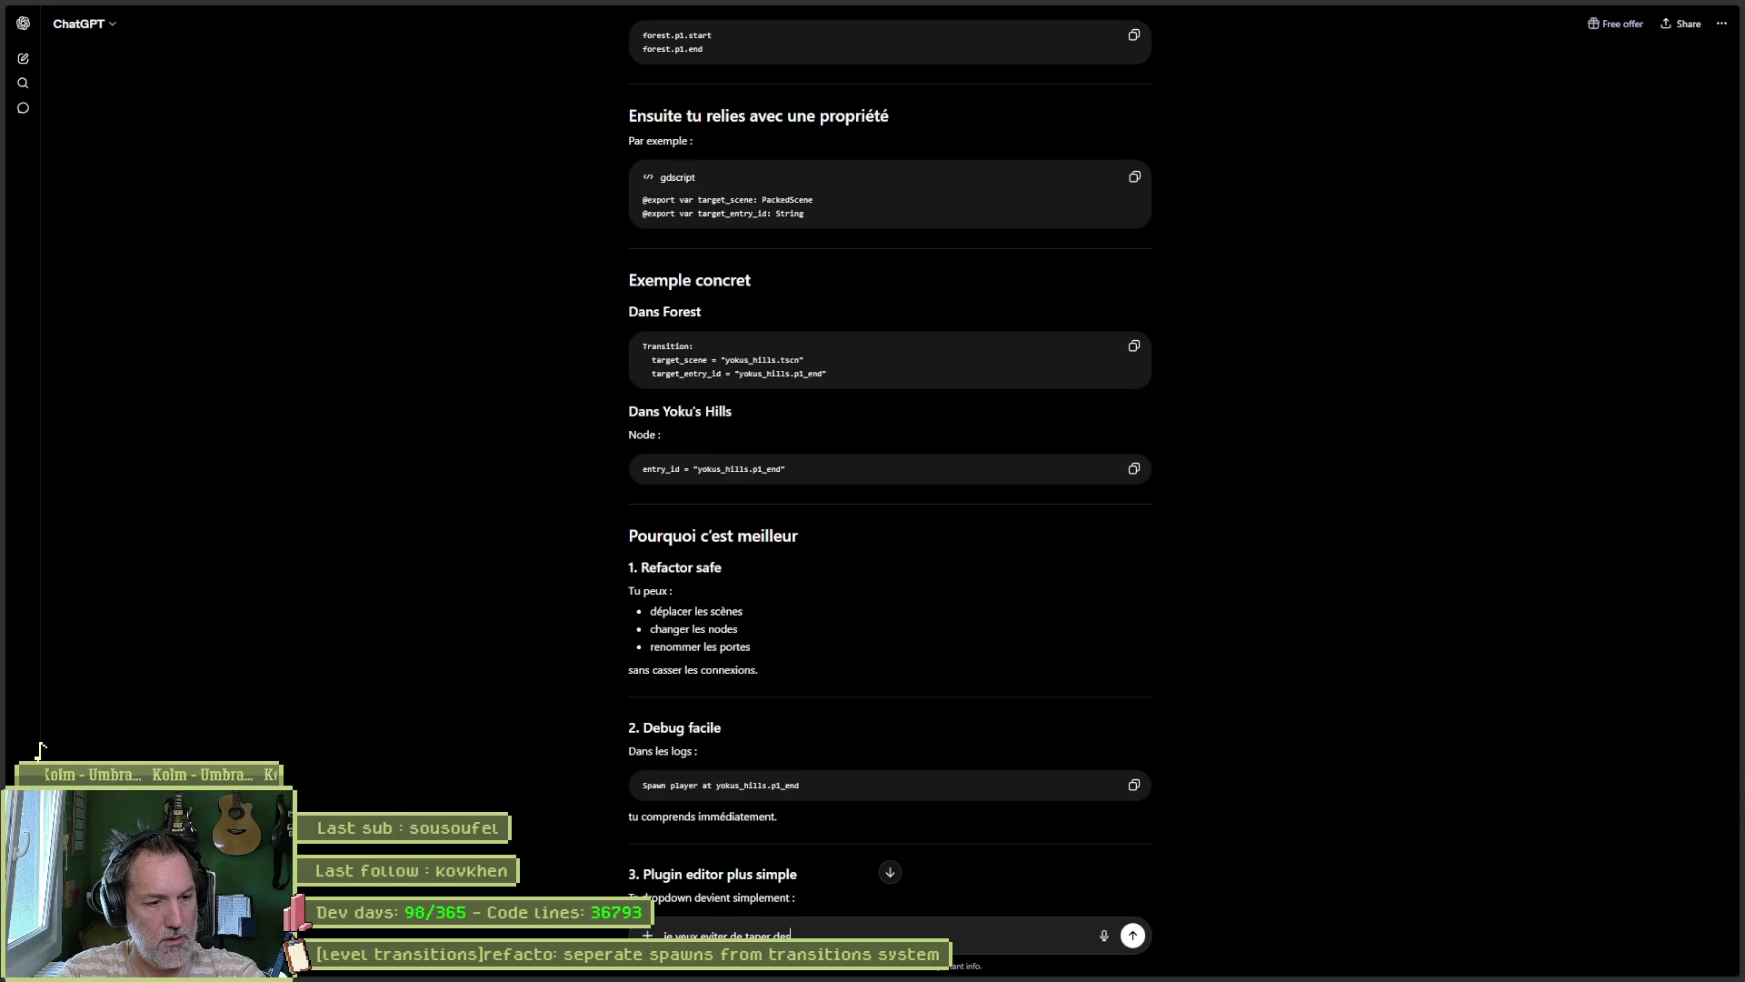
key(BackSpace)
key(BackSpace)
text(u texte pour identifie)
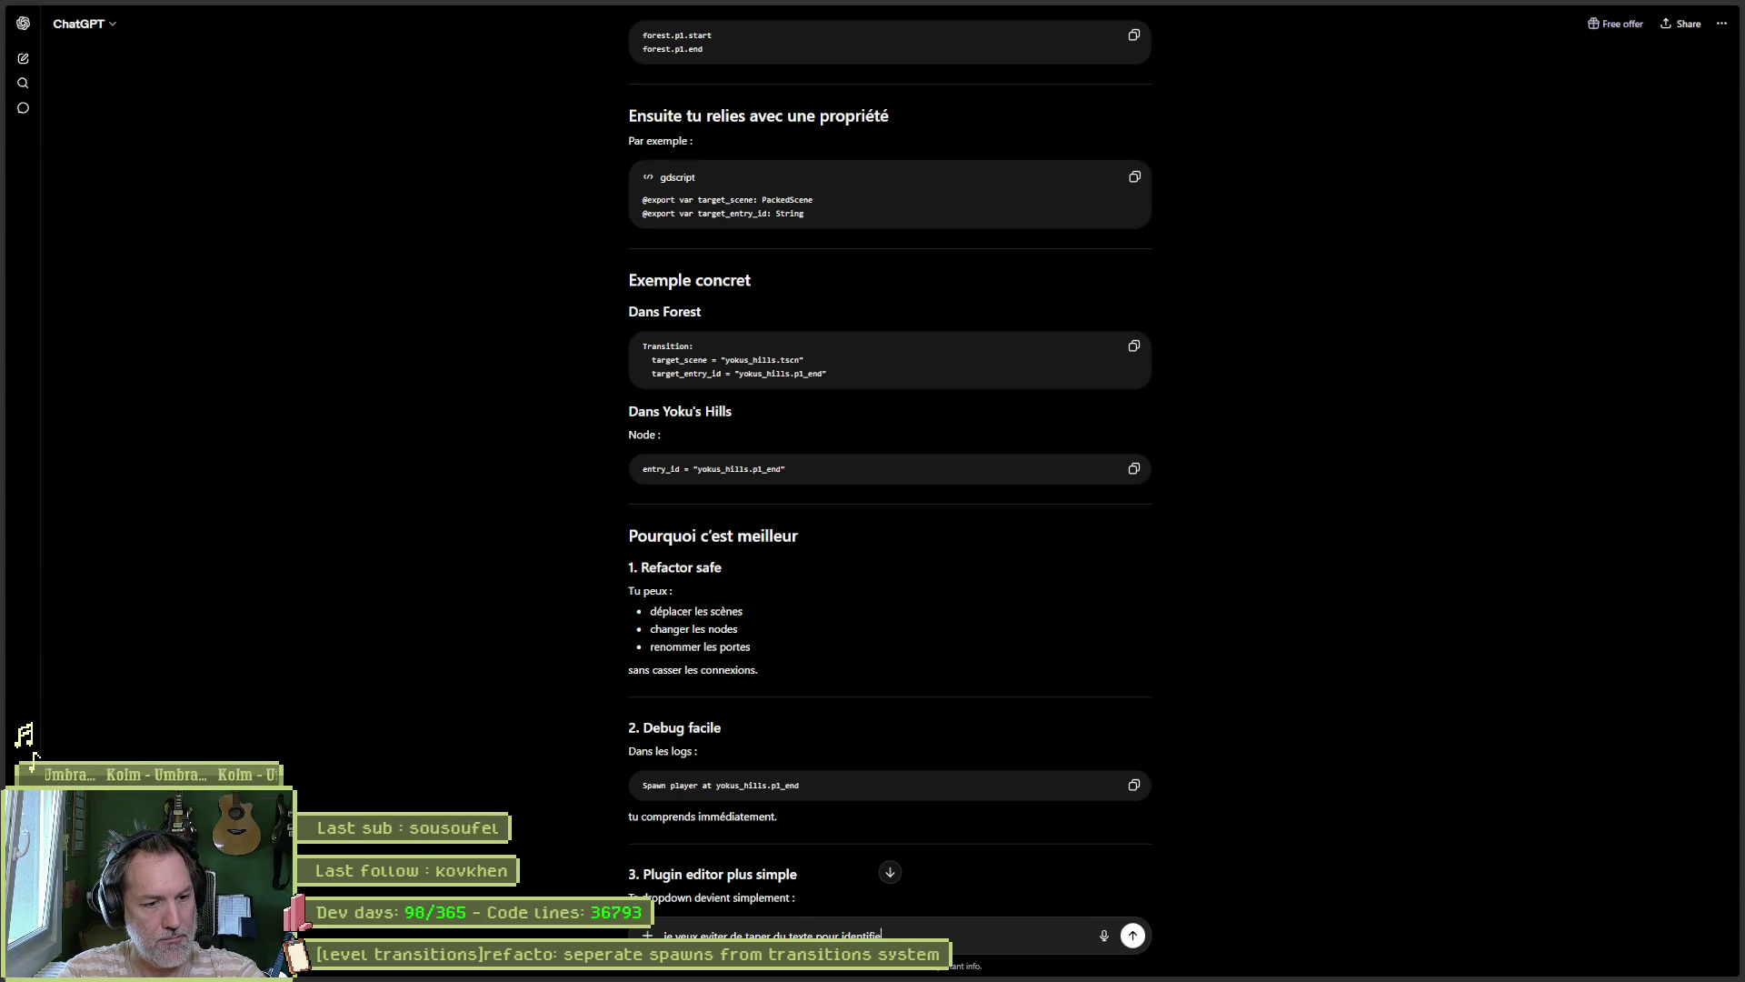
text(r les connexions entre les)
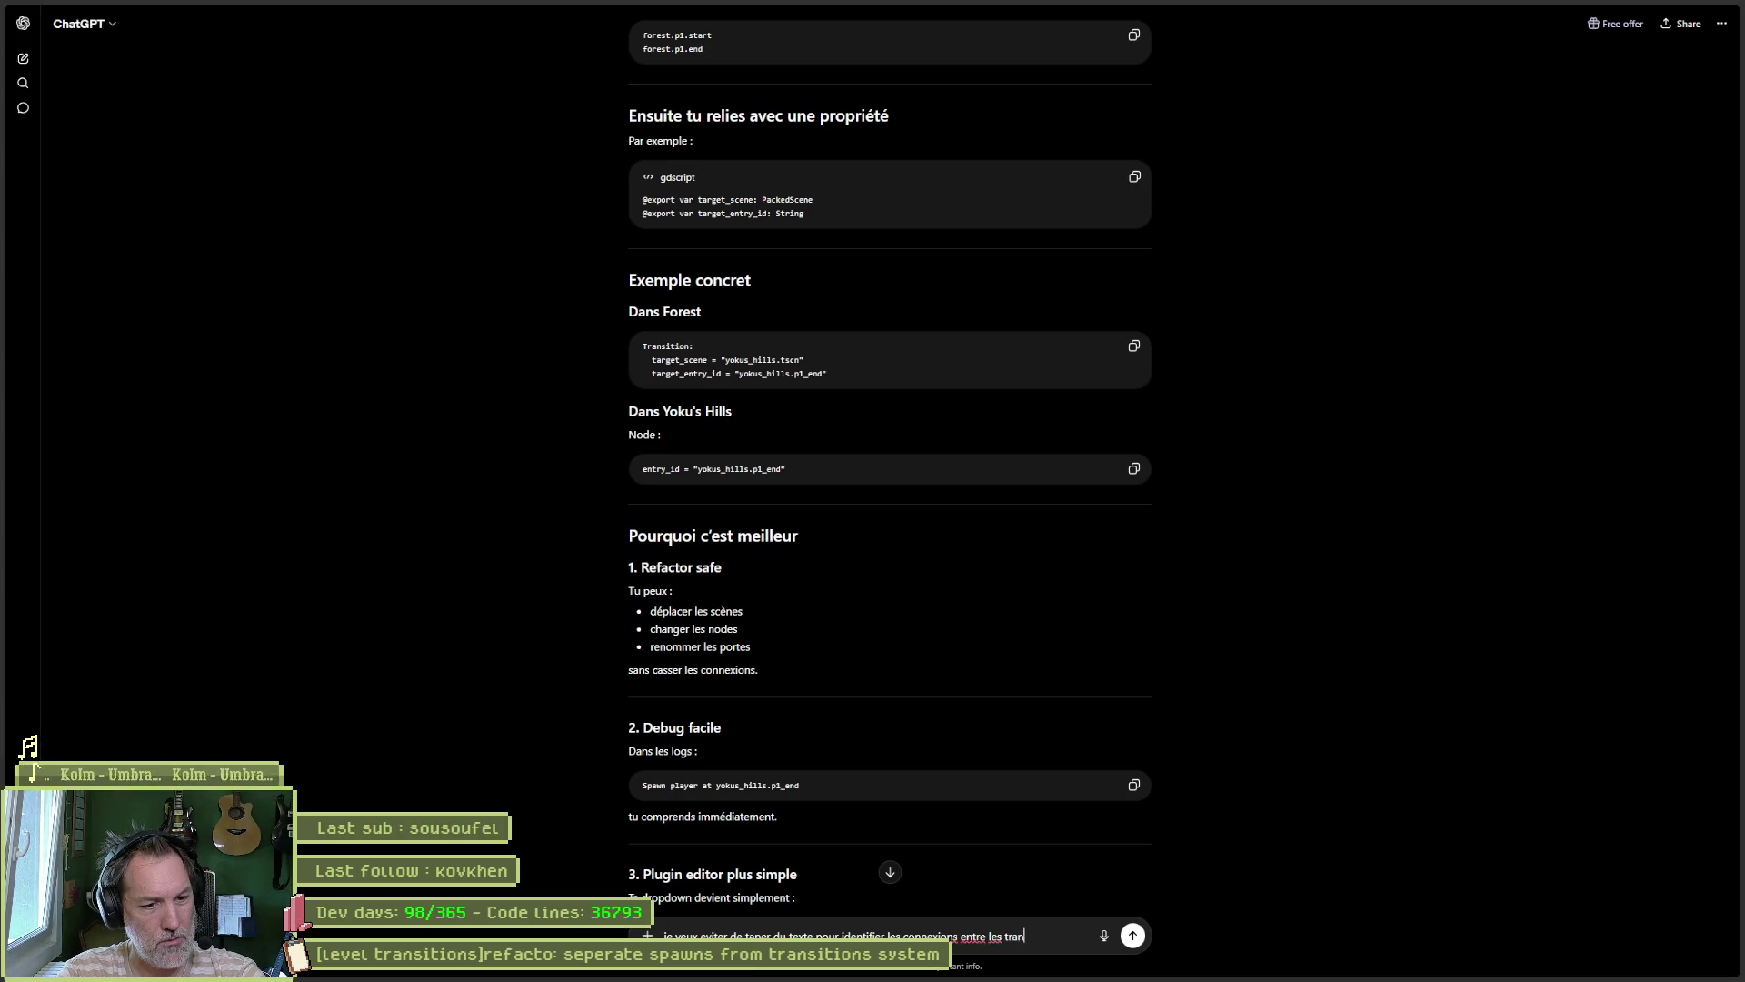
text(transitions)
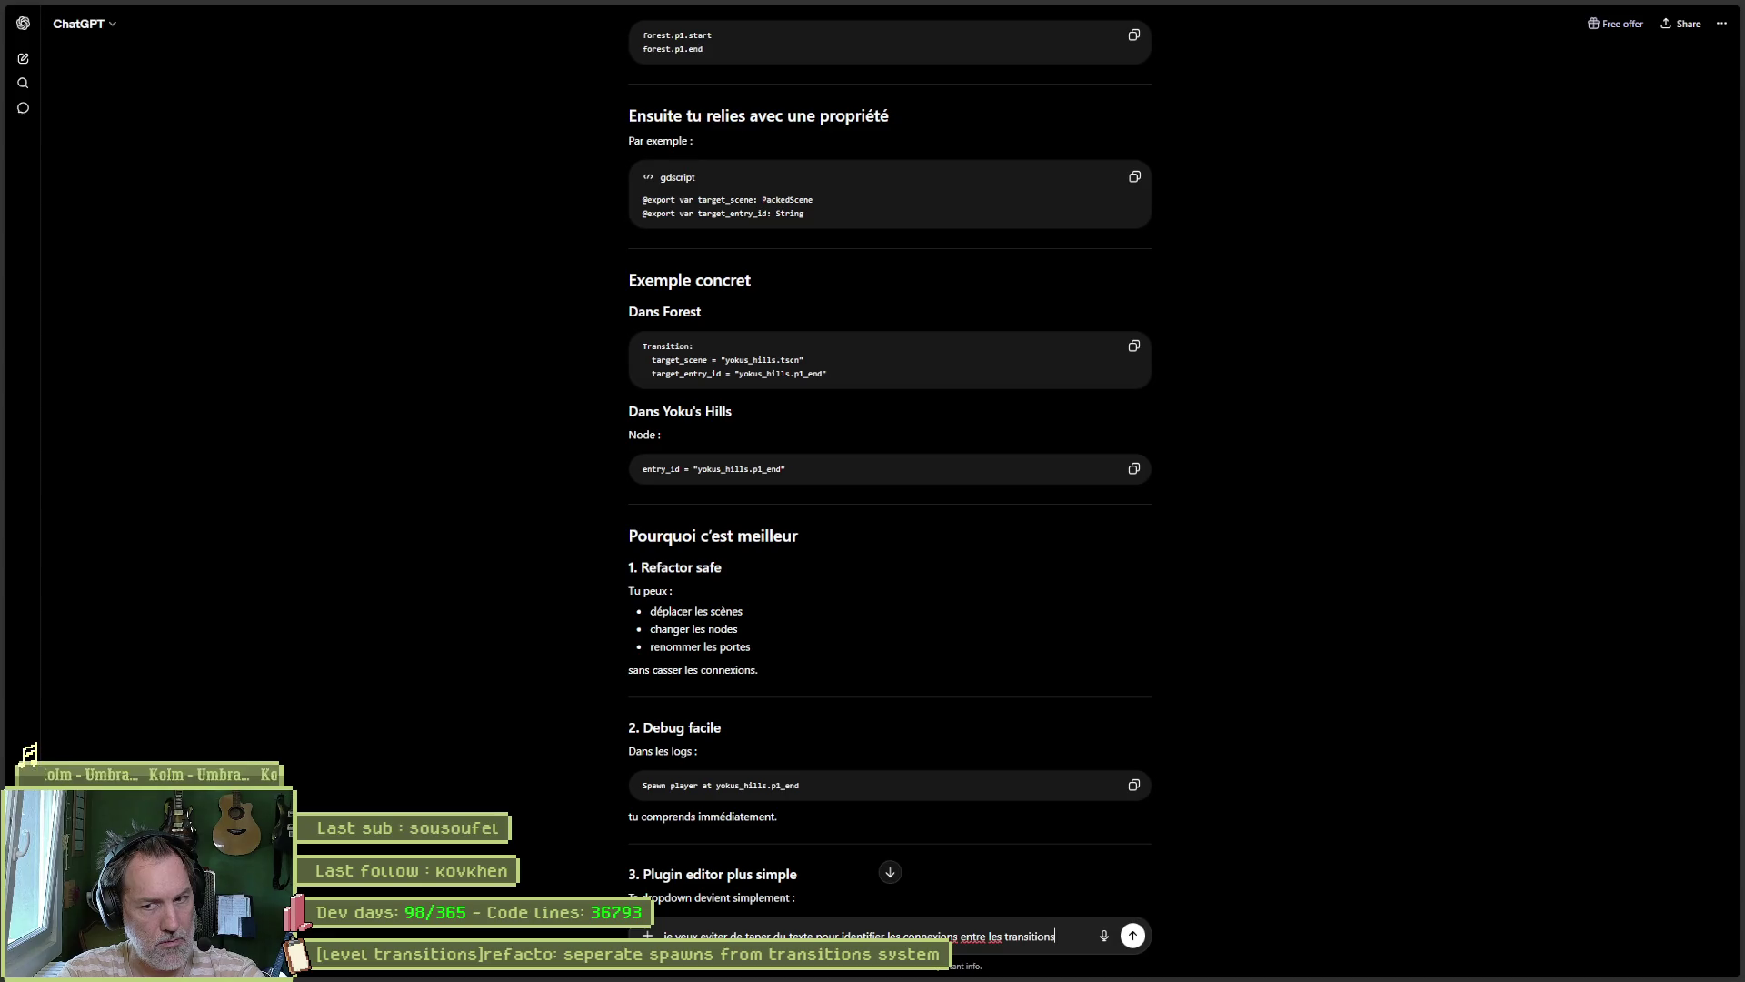
key(Return)
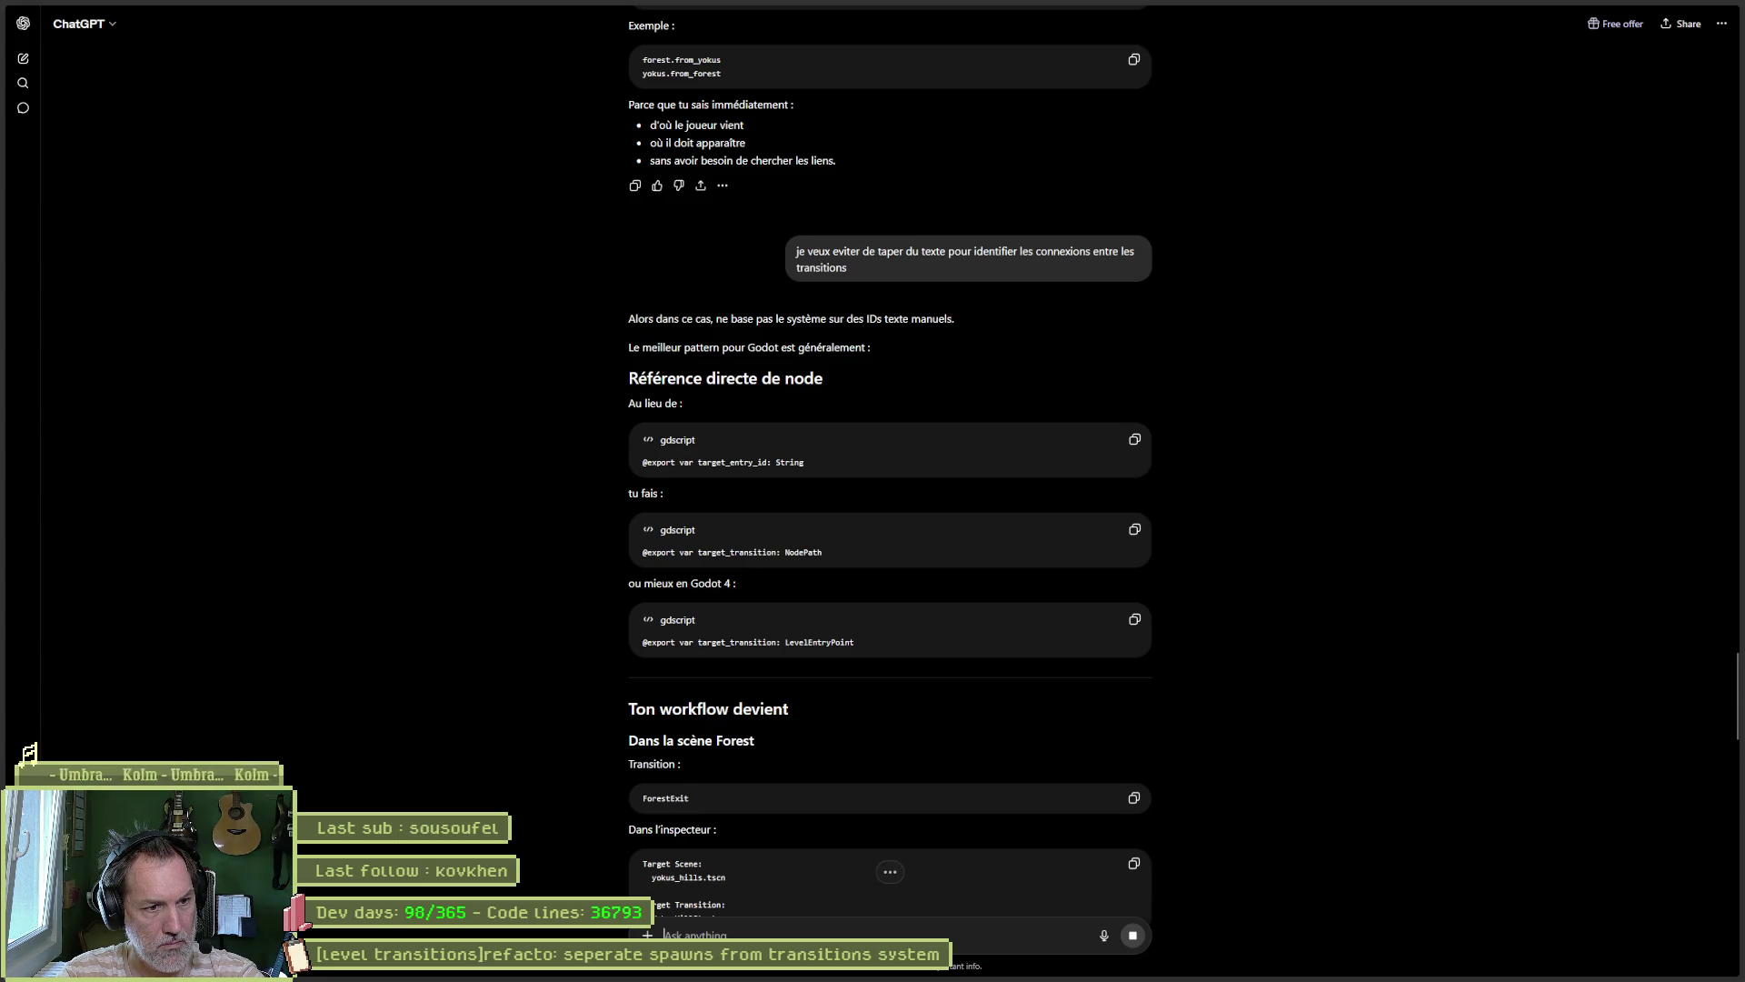
text(mais mes )
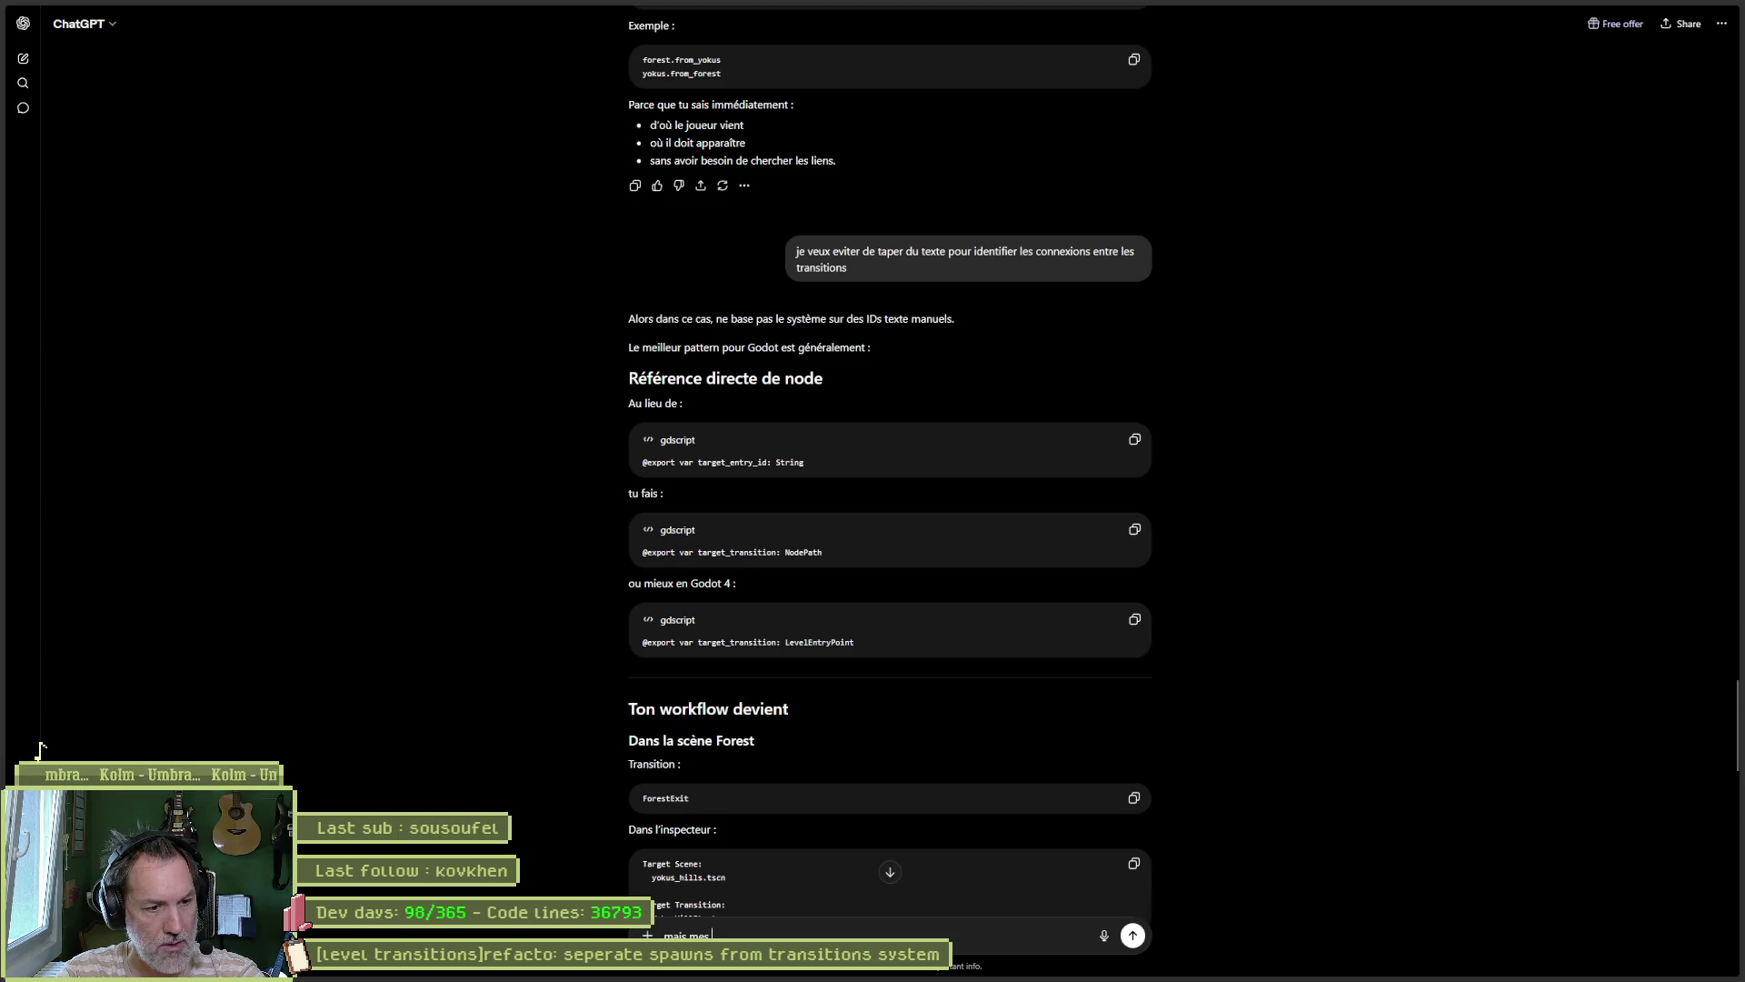
text(transi)
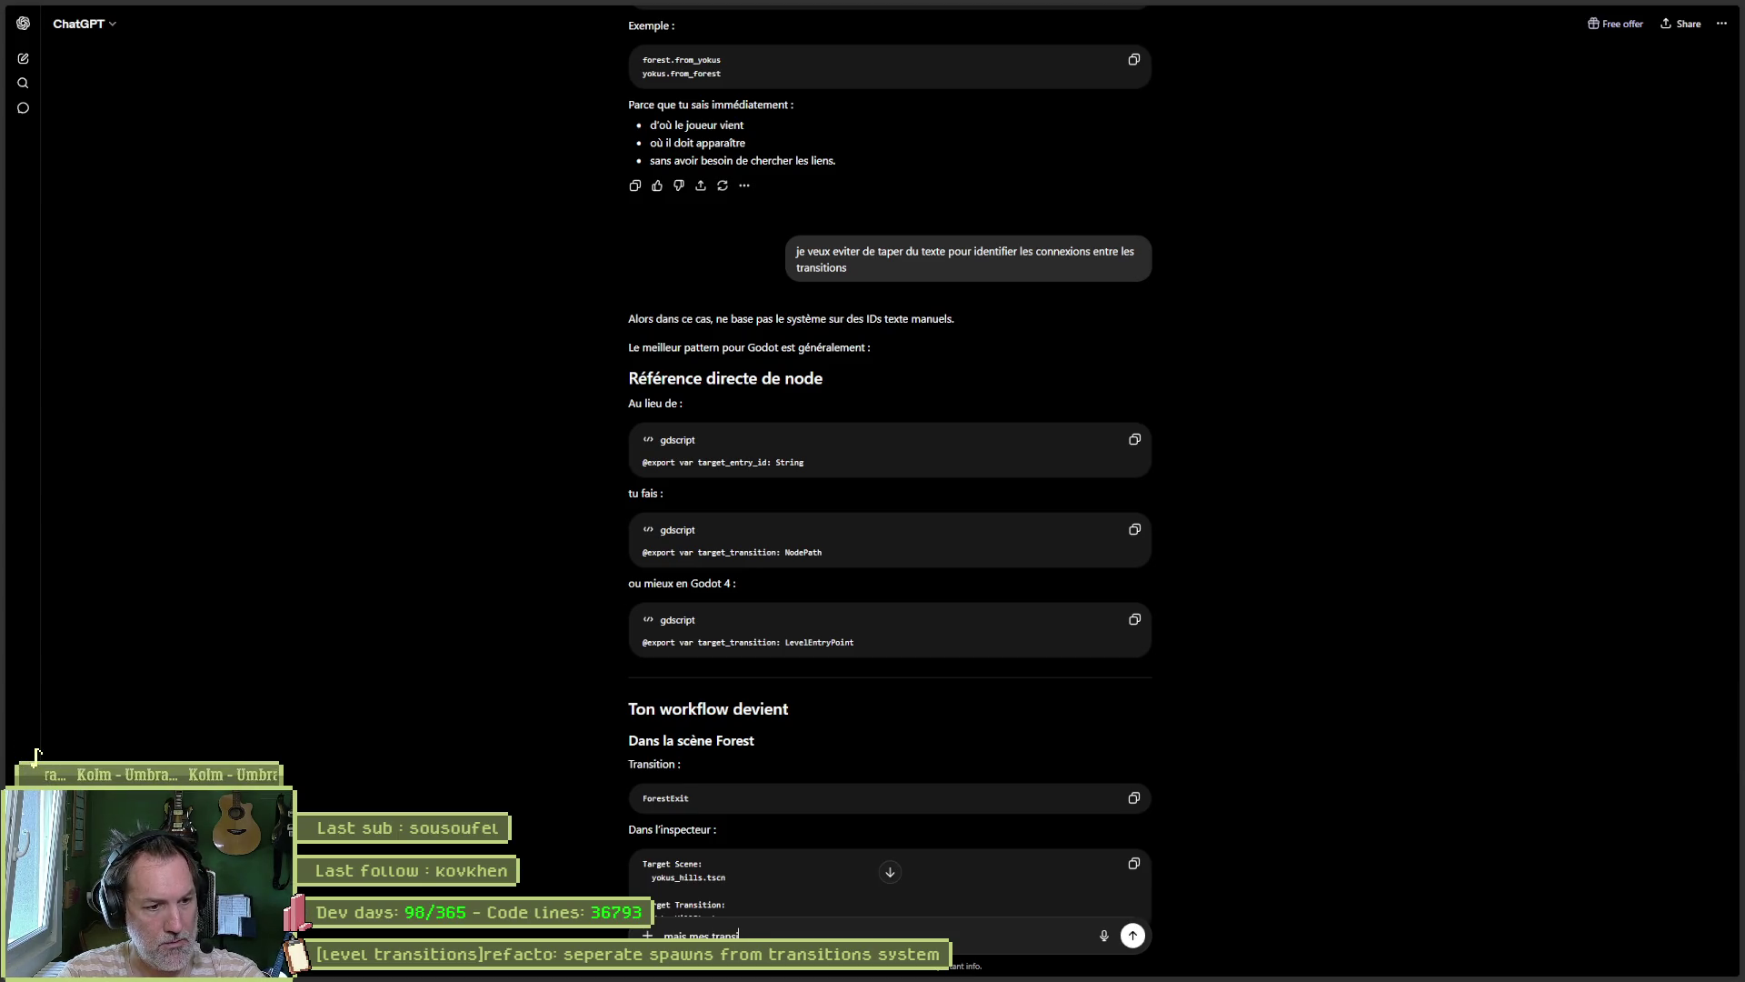
text(tions sont par )
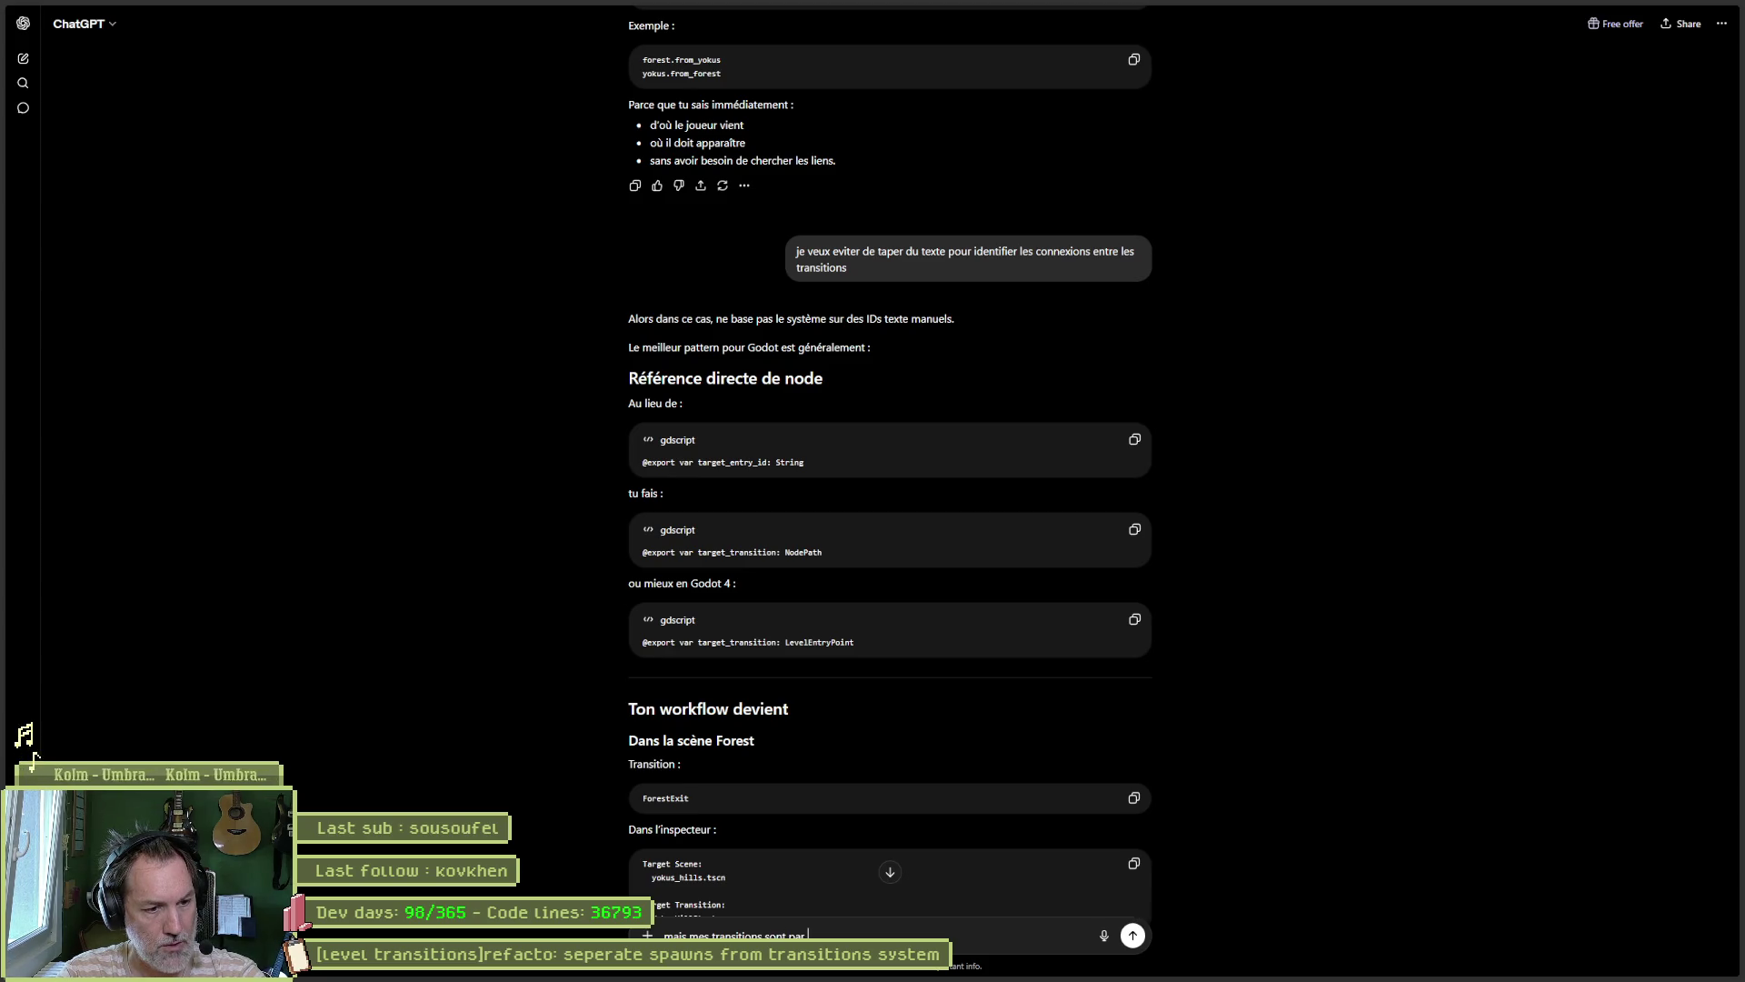
text(definitions, des)
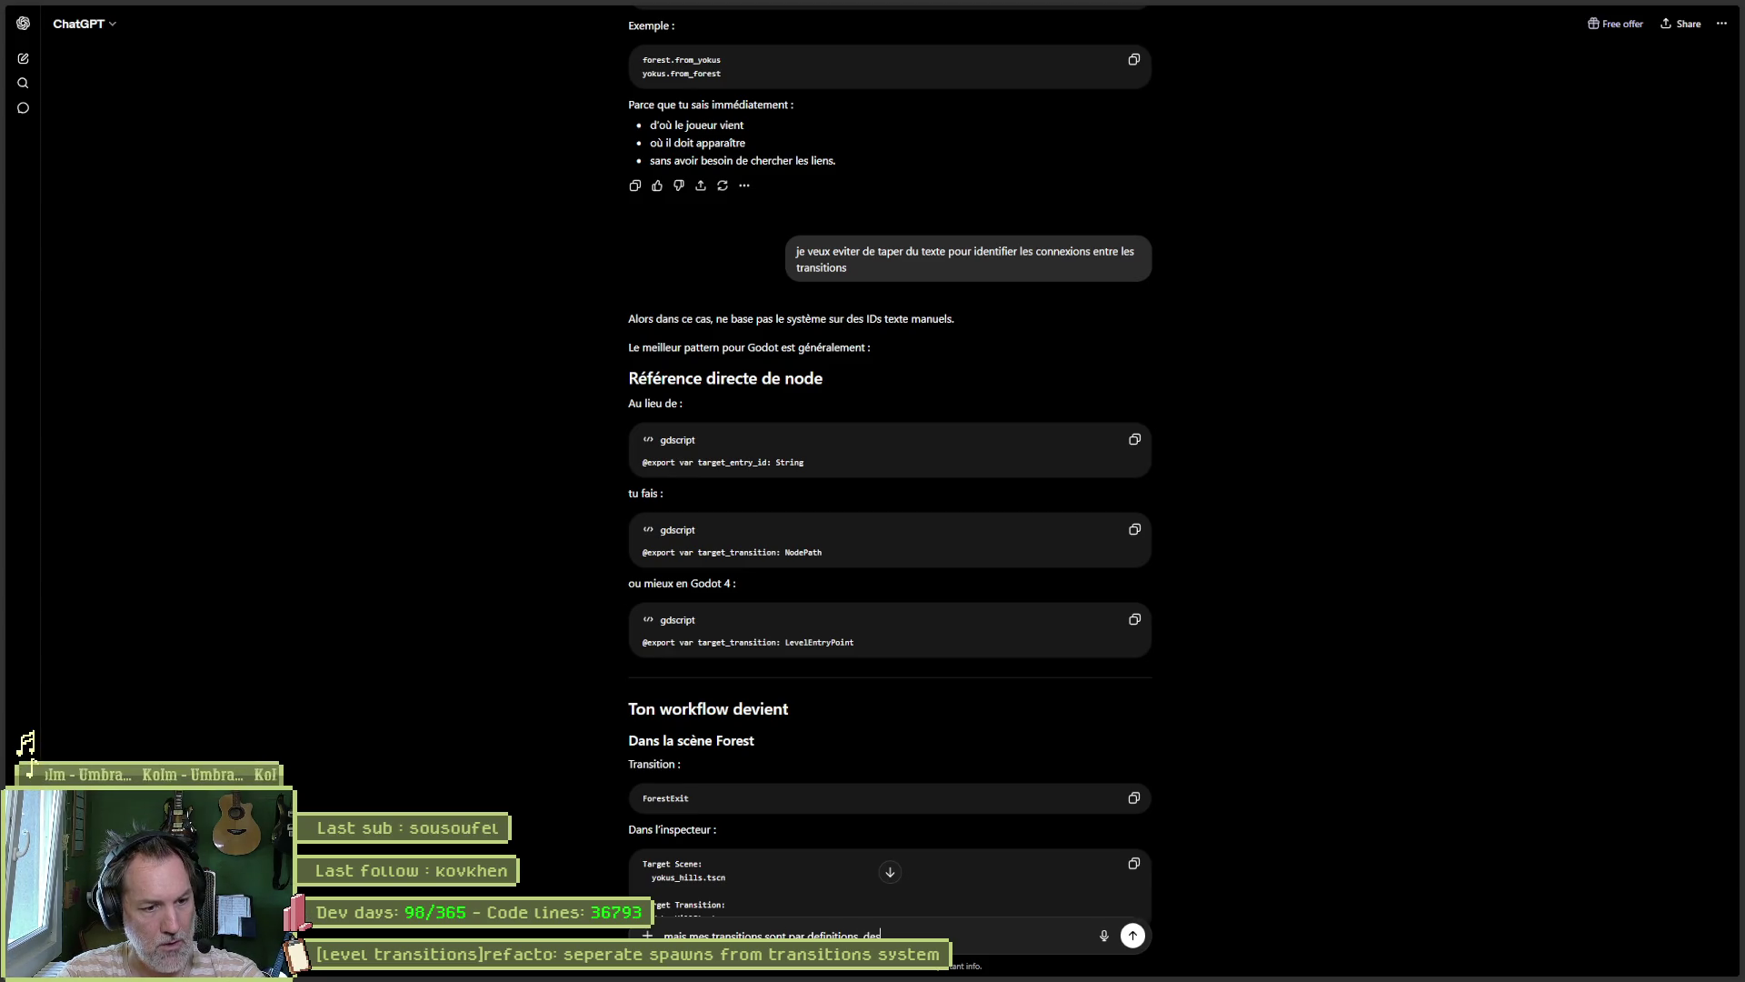
text( noeuds dans des scenes diff)
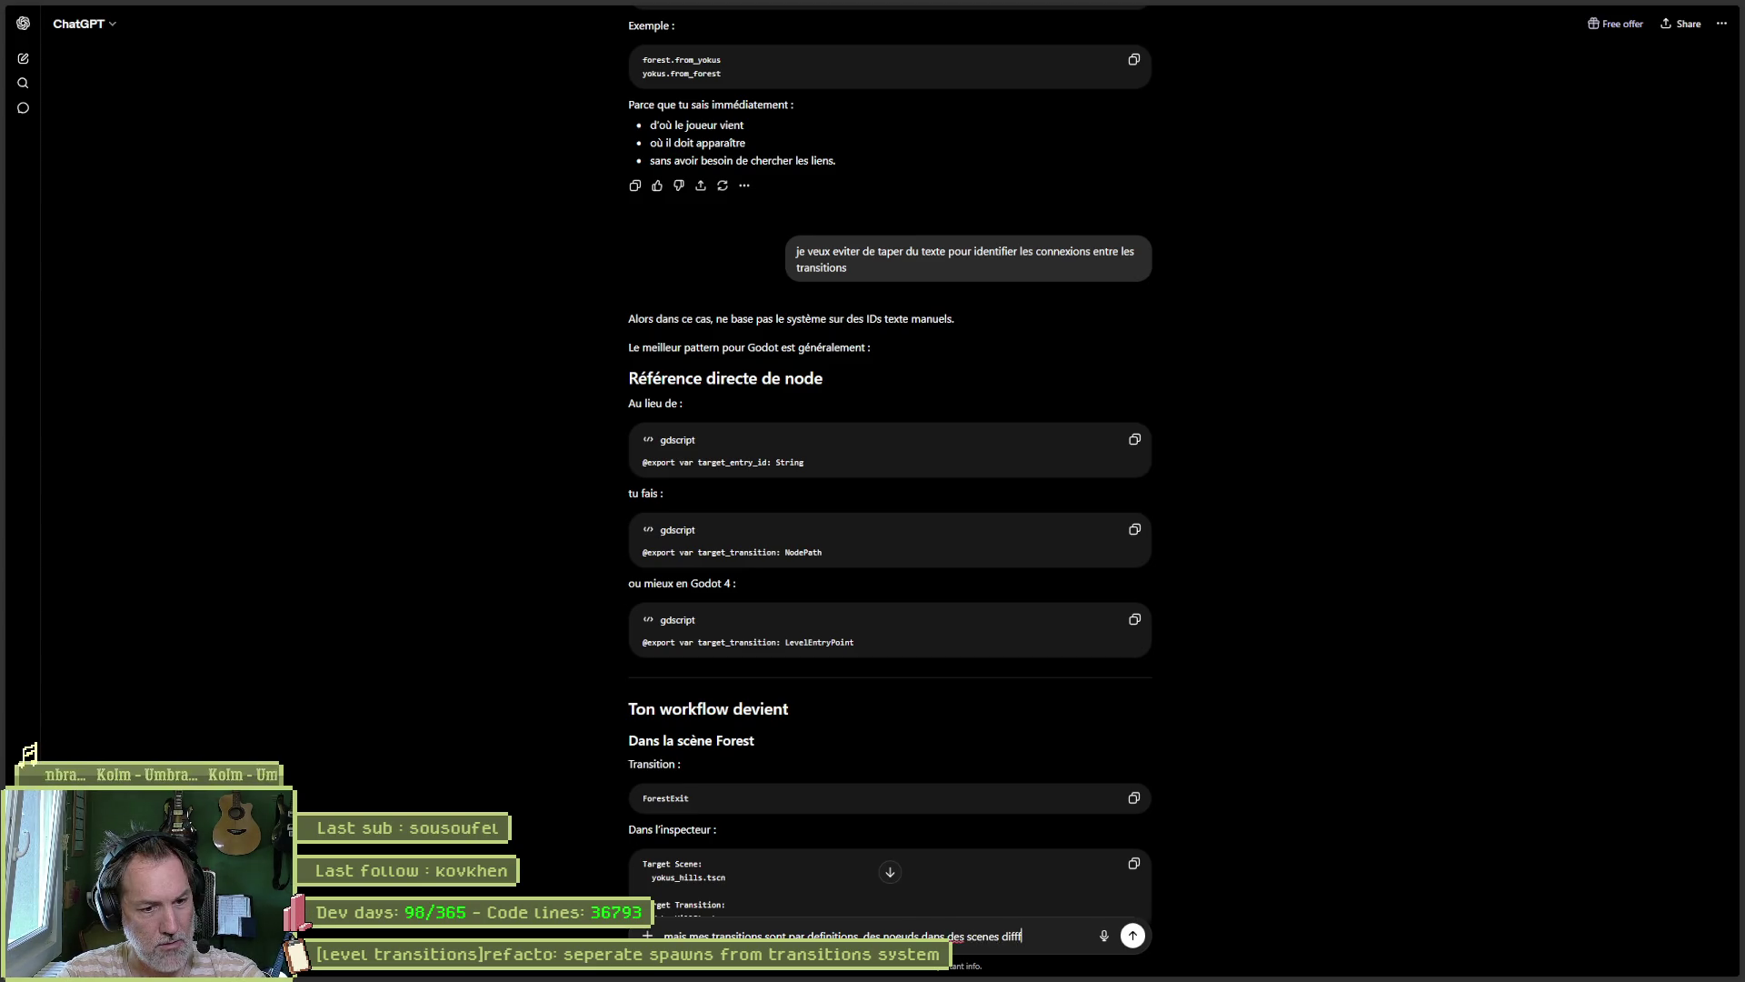
text(erentes)
key(Return)
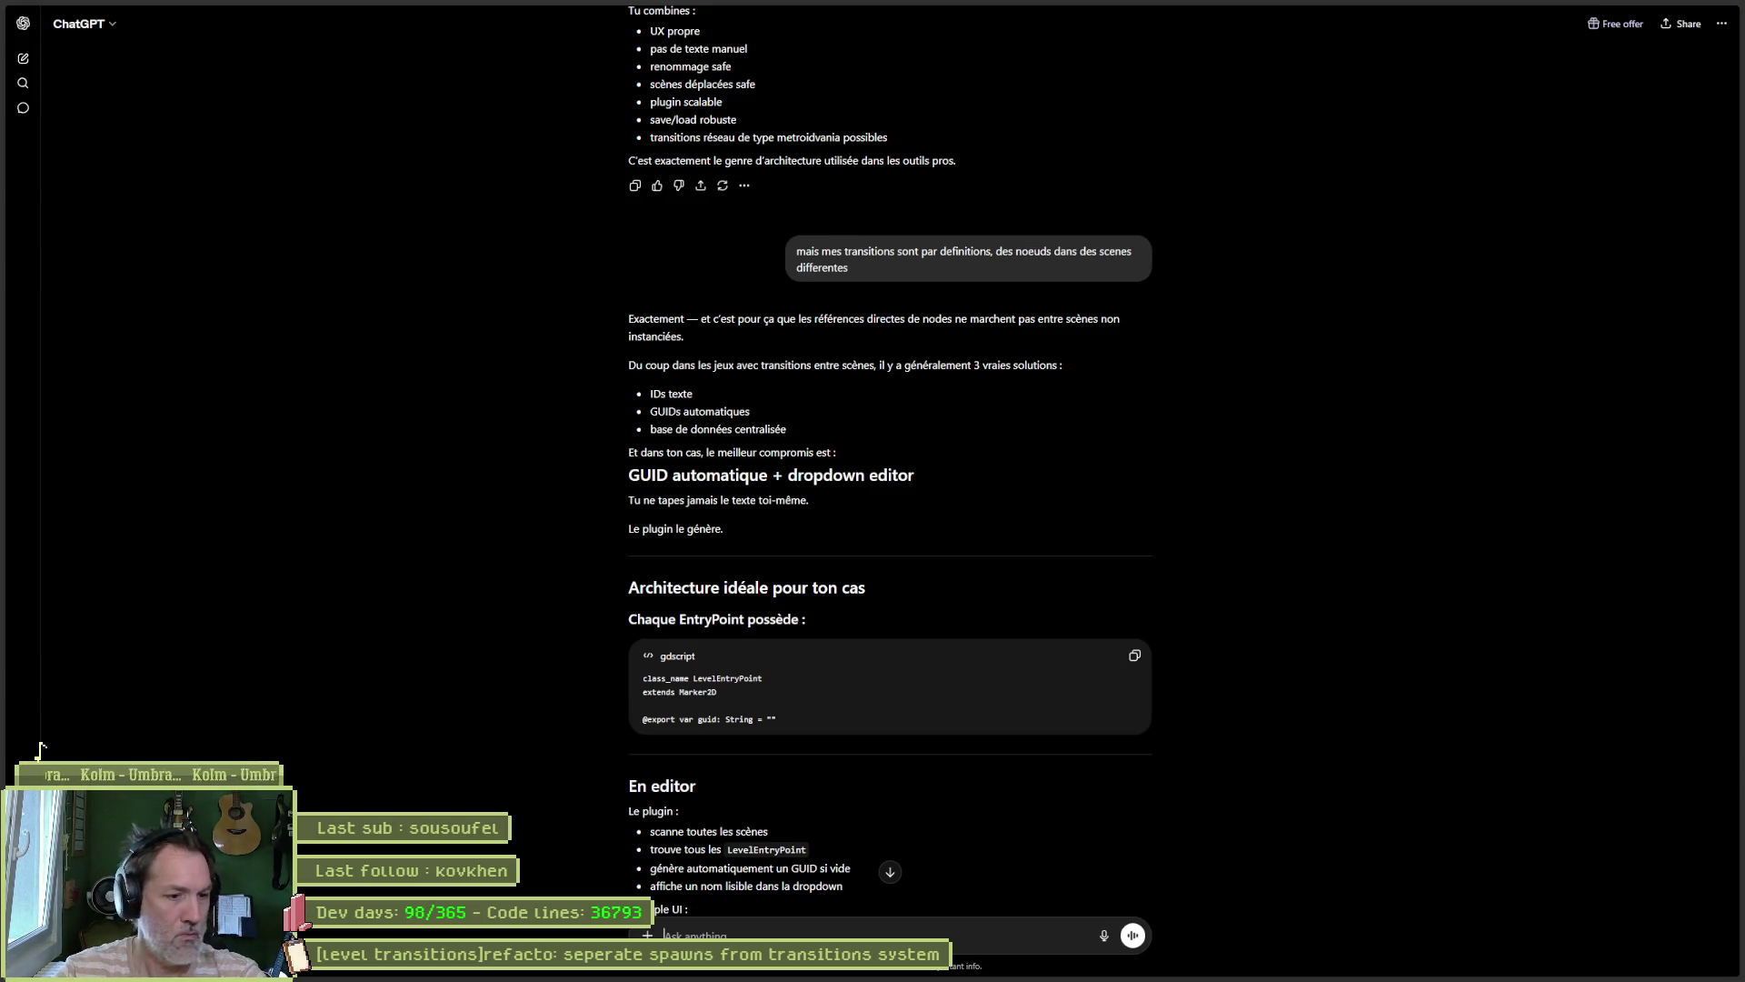
Step: Scroll through the GUID-plus-dropdown answer and its LevelEntryPoint plugin design
scroll(1196, 767, down, 5)
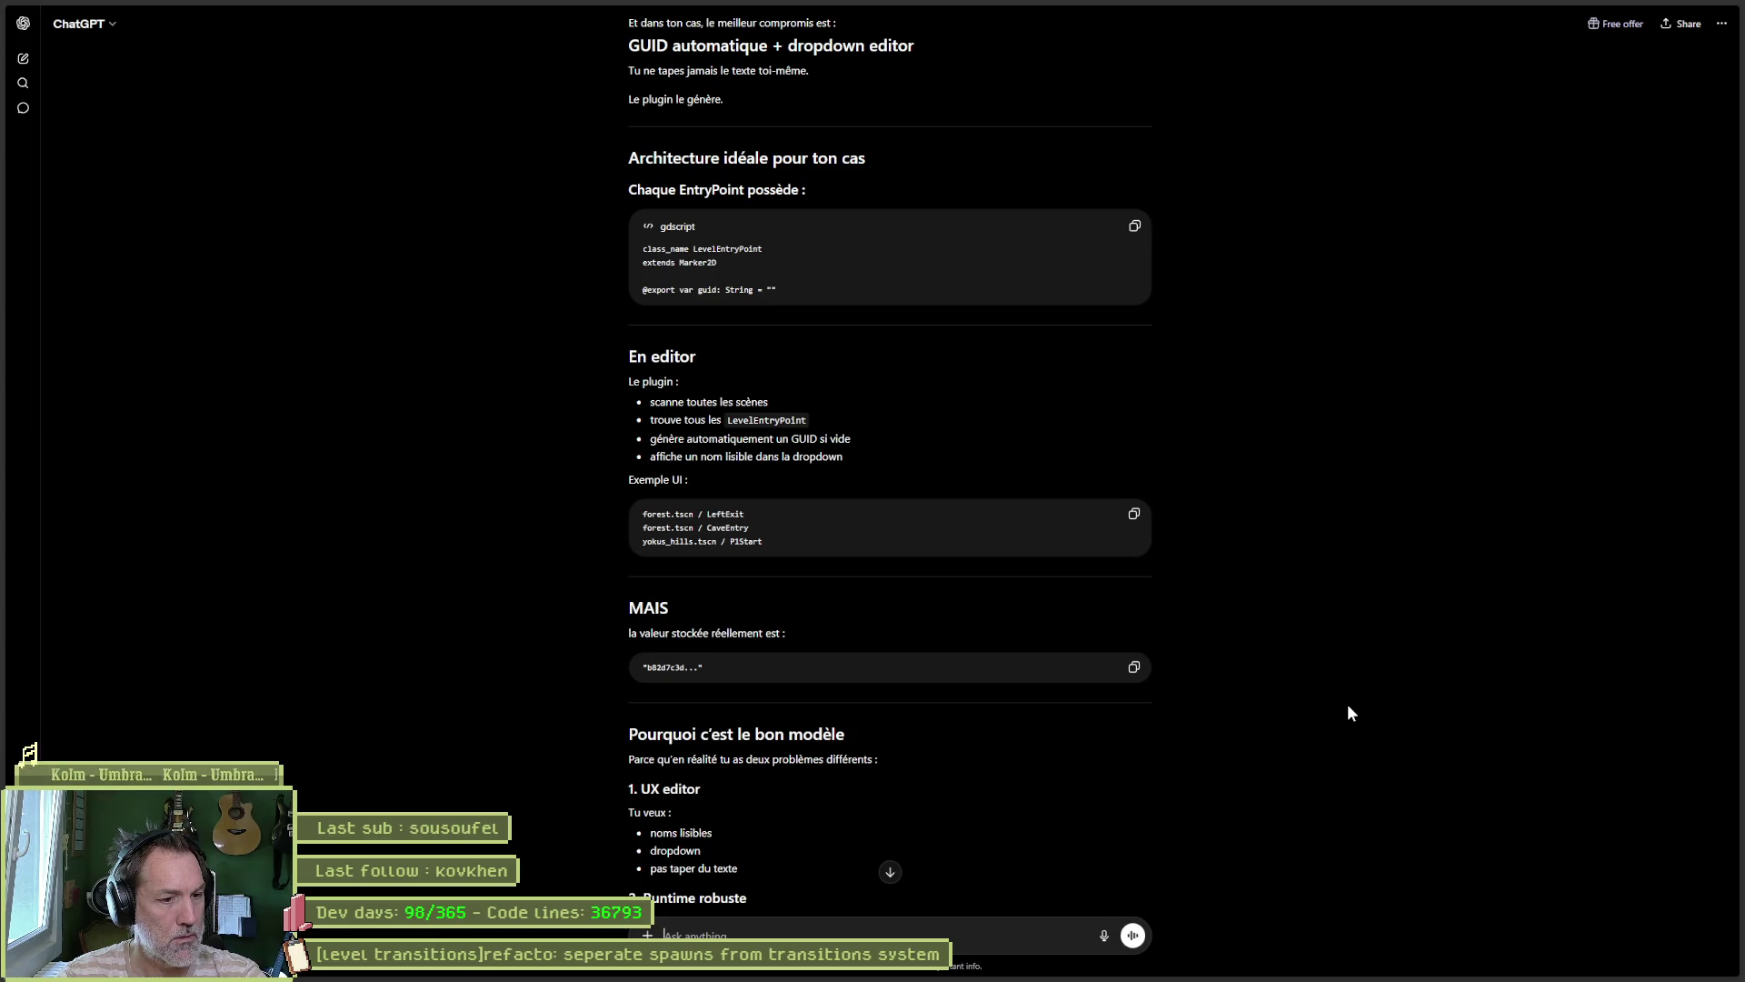
scroll(1348, 703, down, 2)
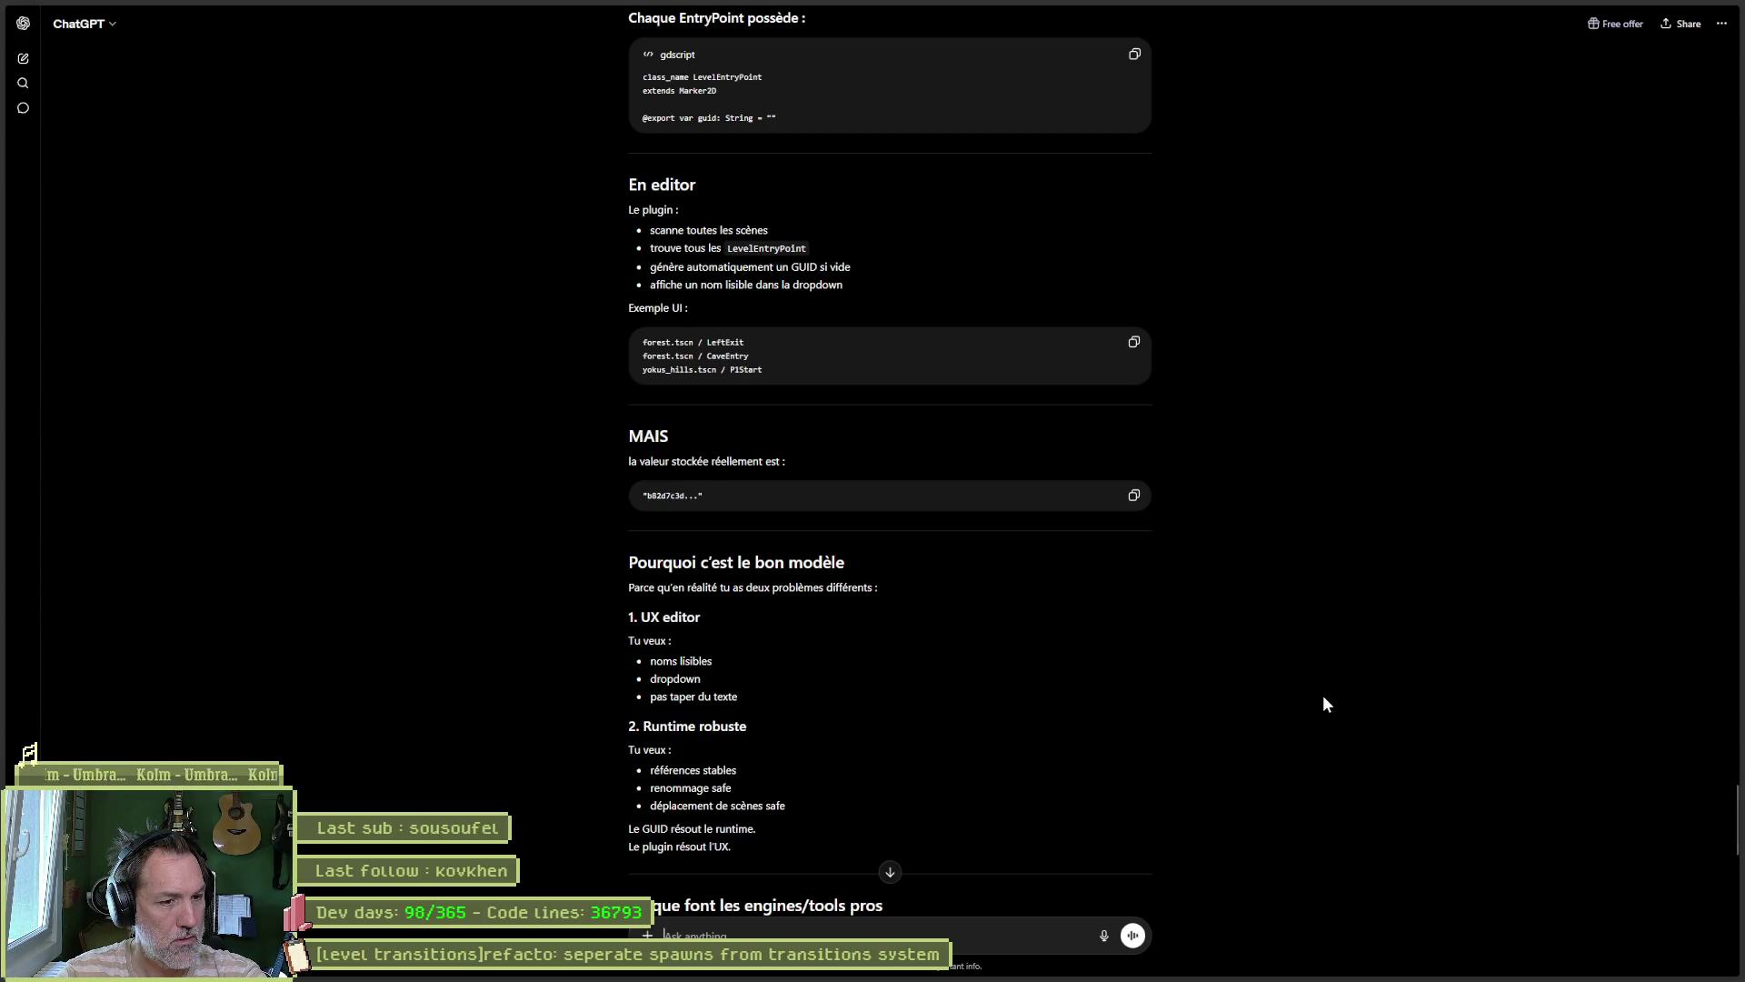
scroll(1320, 695, down, 1)
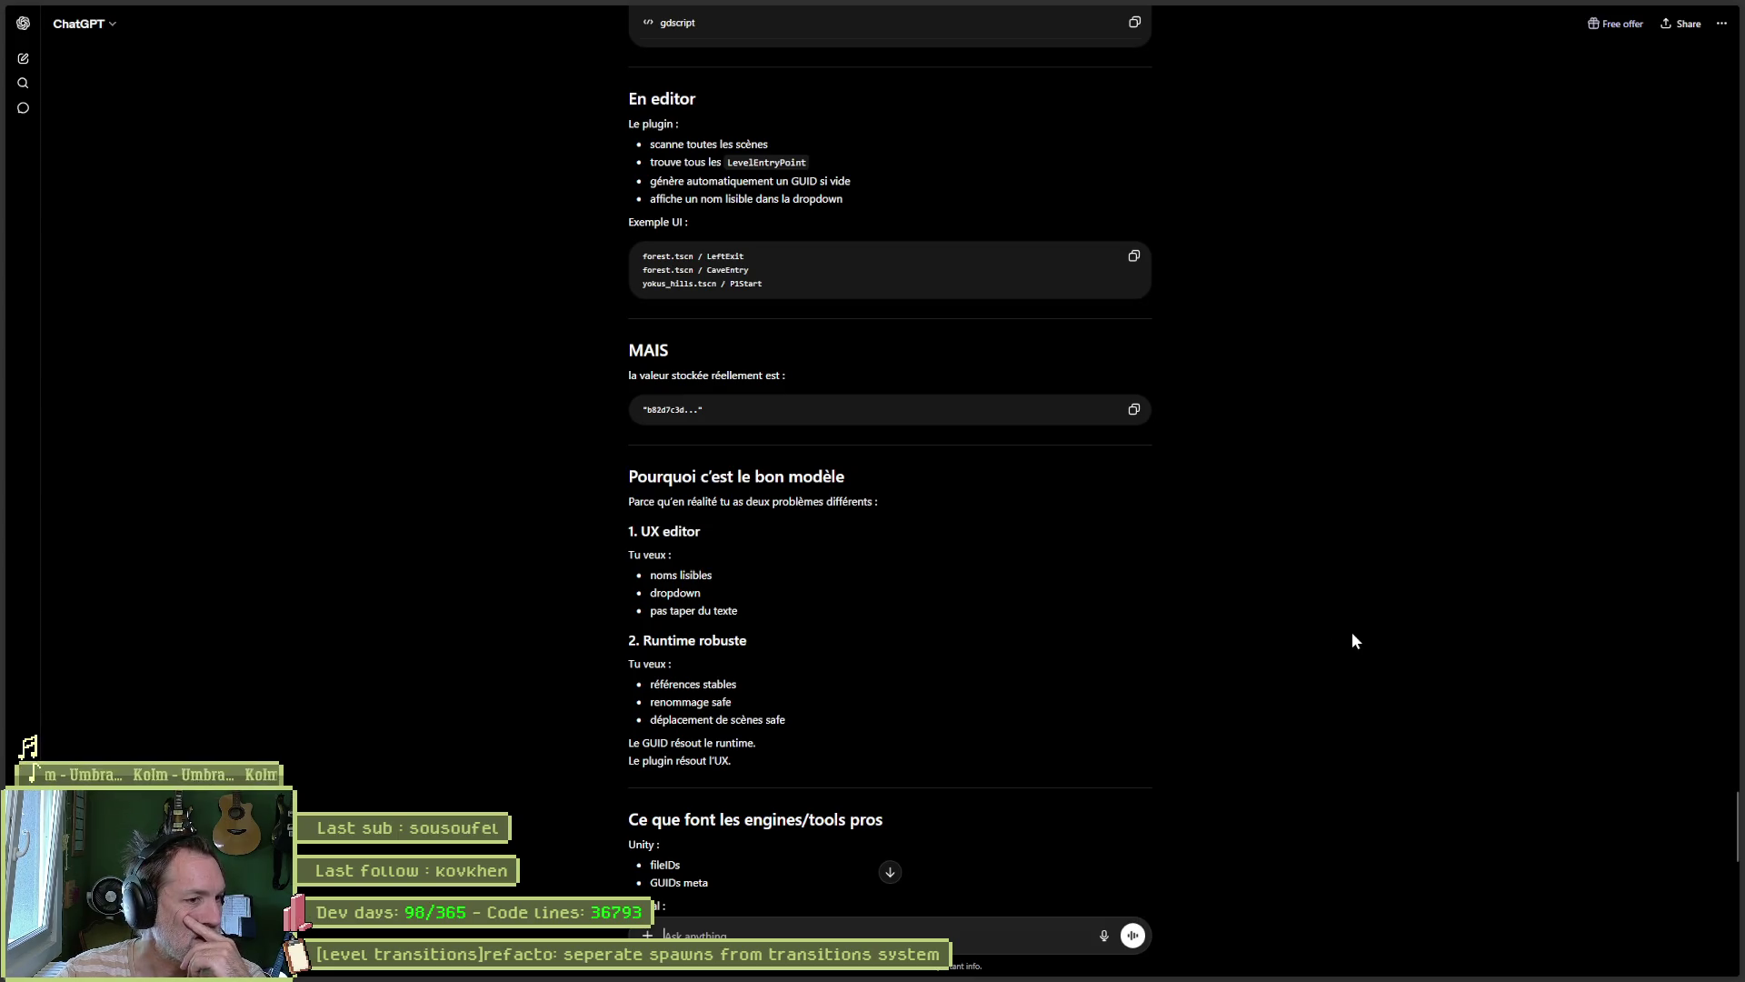
scroll(1351, 636, up, 3)
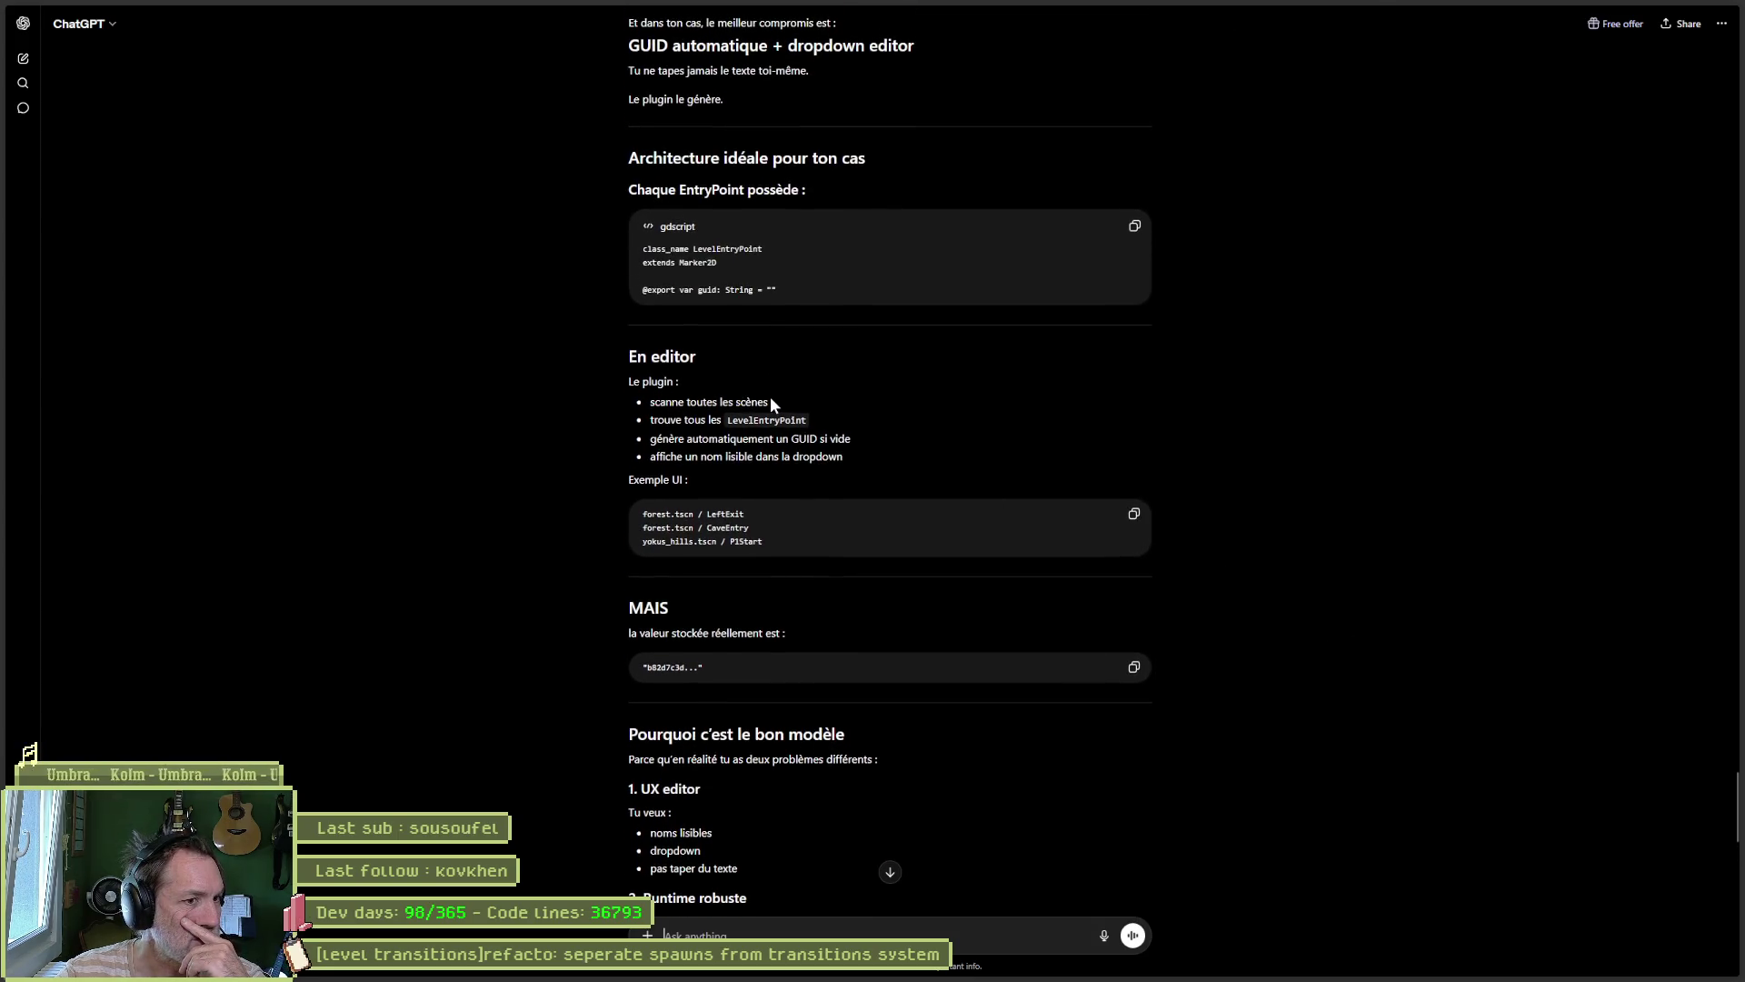
drag(771, 402, 648, 403)
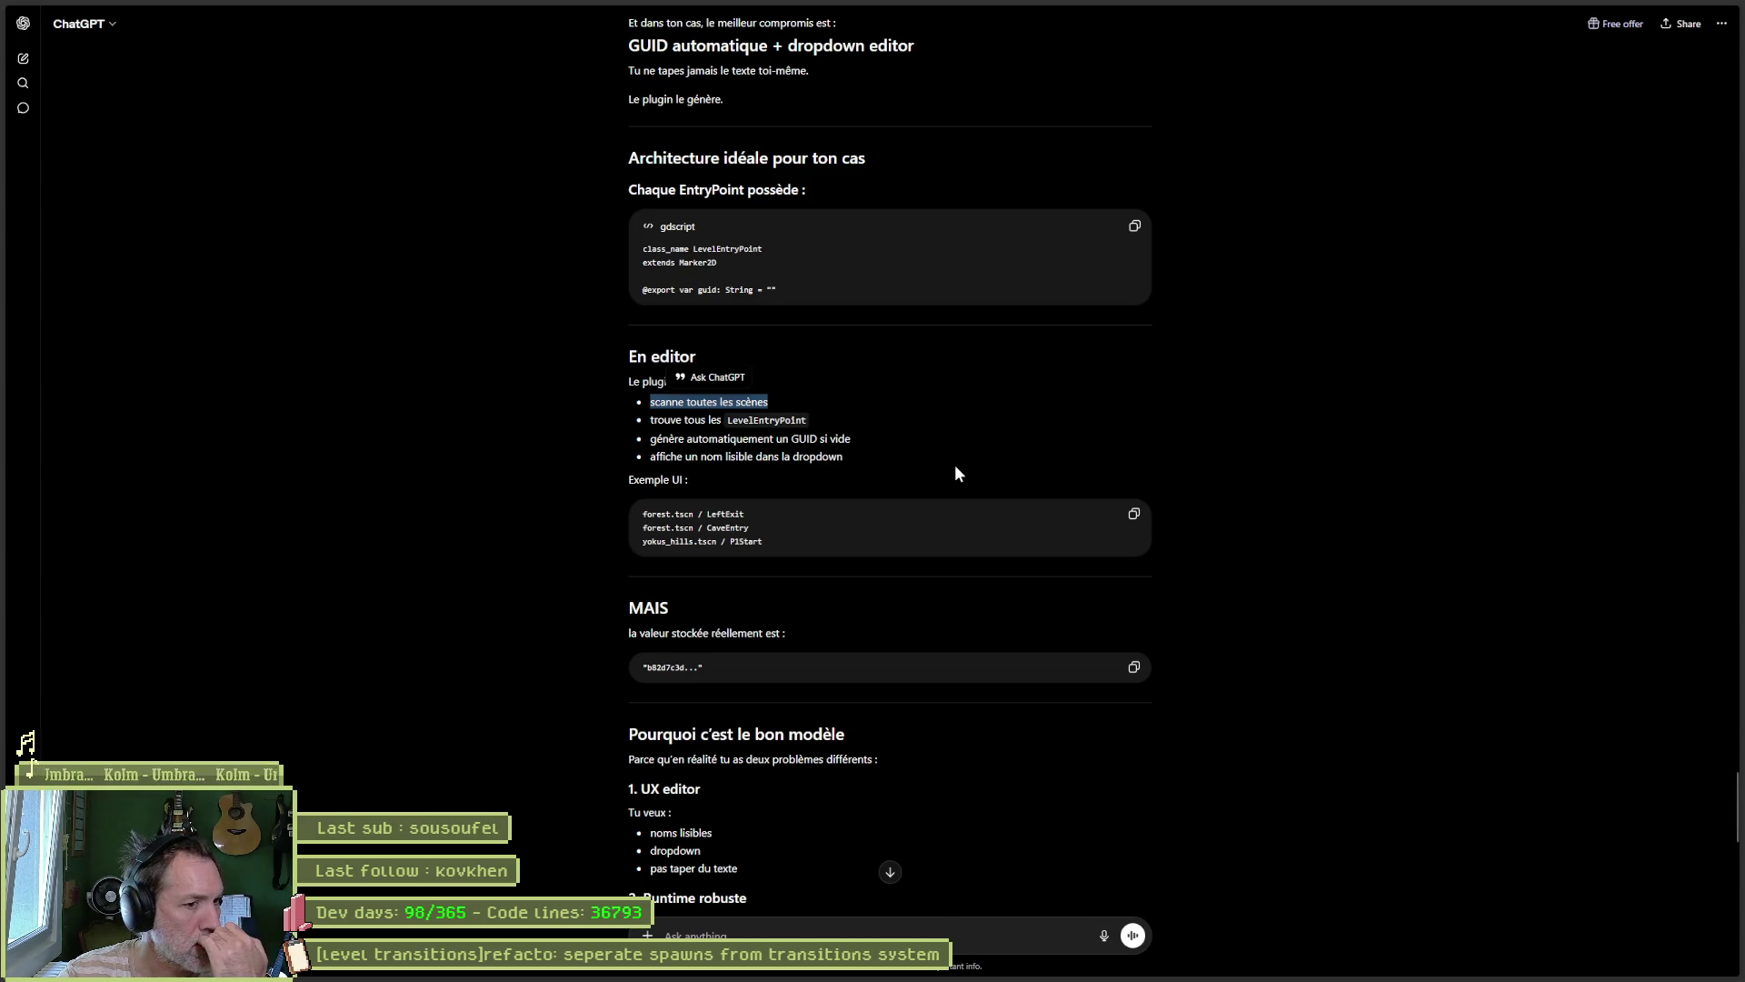
Step: Request a plugin that scans all scenes and collects every LevelEntryPoint node
click(806, 925)
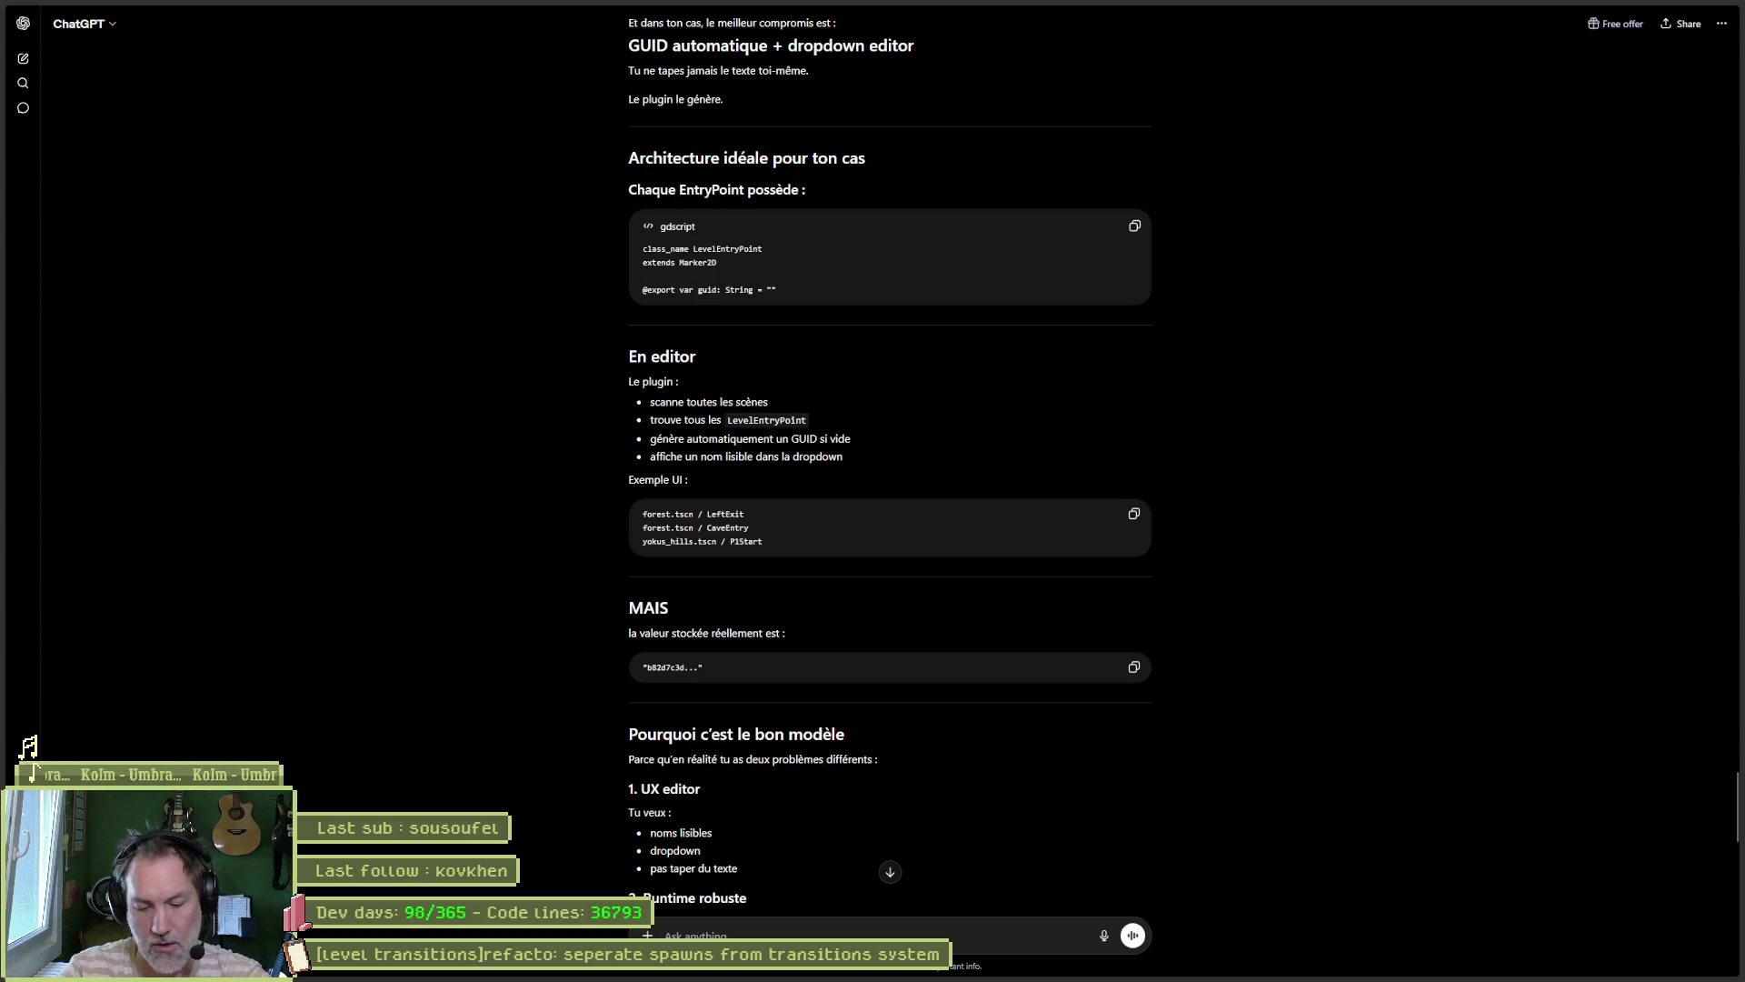
text(fais/moi le plu)
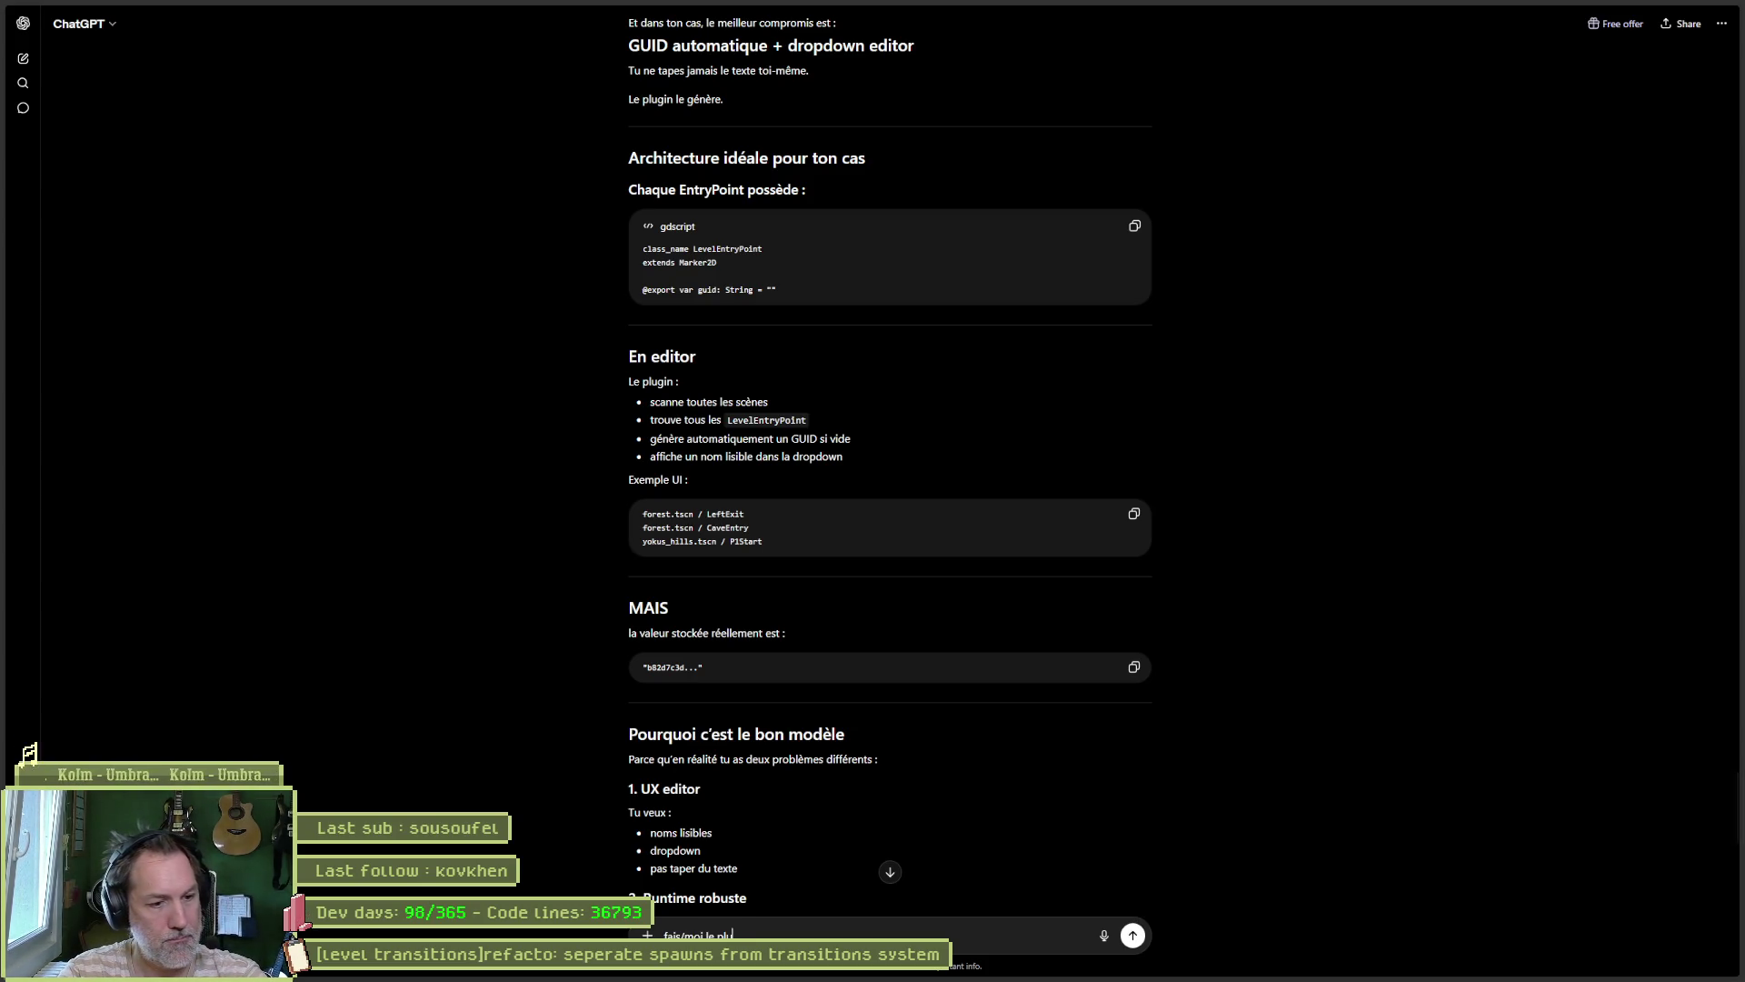
text(gin pour scanner tou)
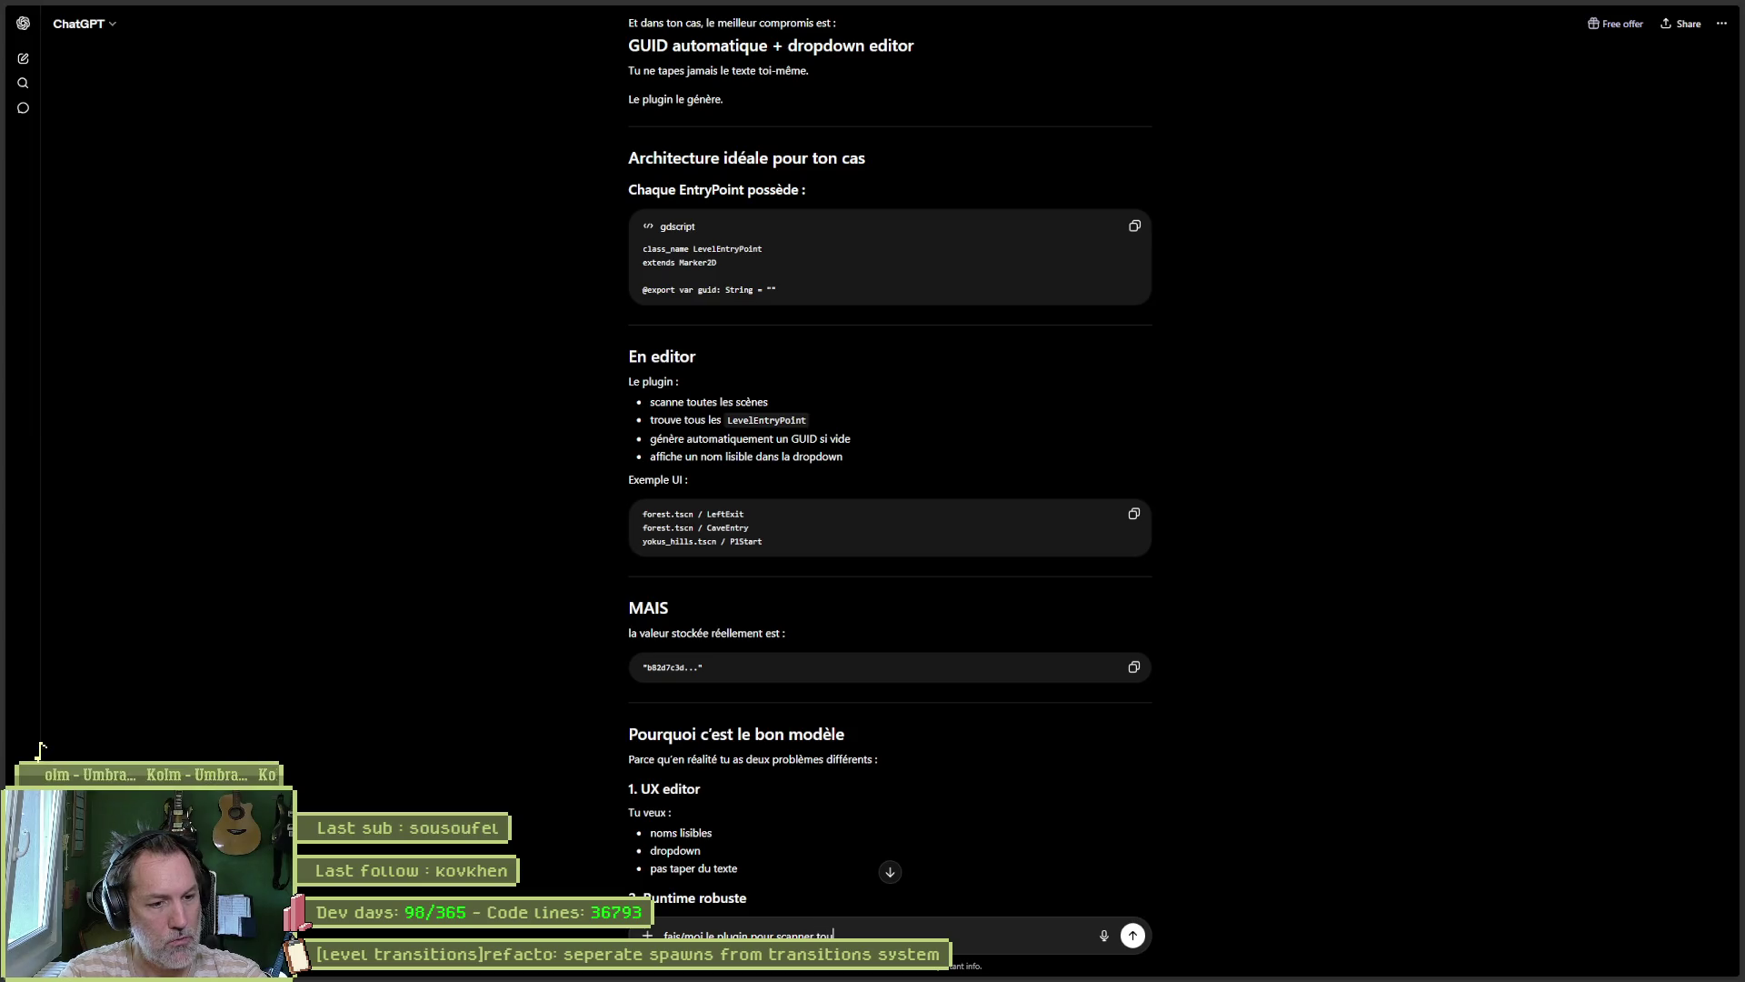
text(s les)
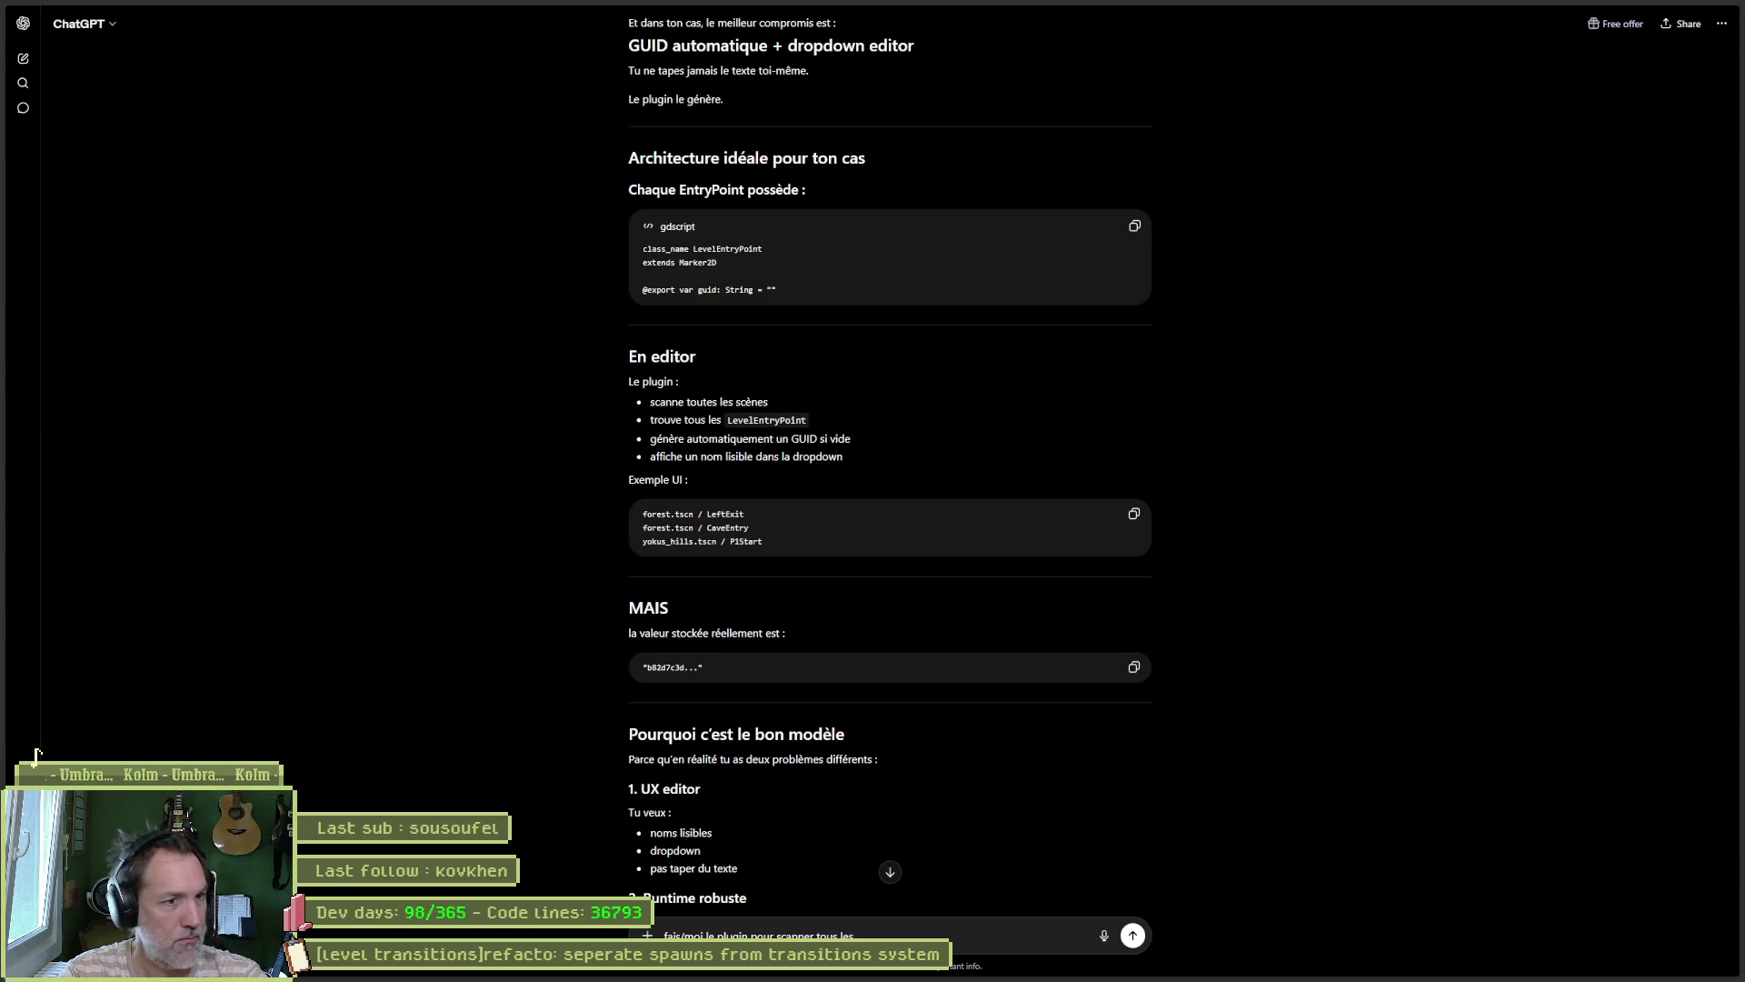
key(BackSpace)
key(BackSpace)
key(BackSpace)
key(BackSpace)
key(BackSpace)
text(tes le)
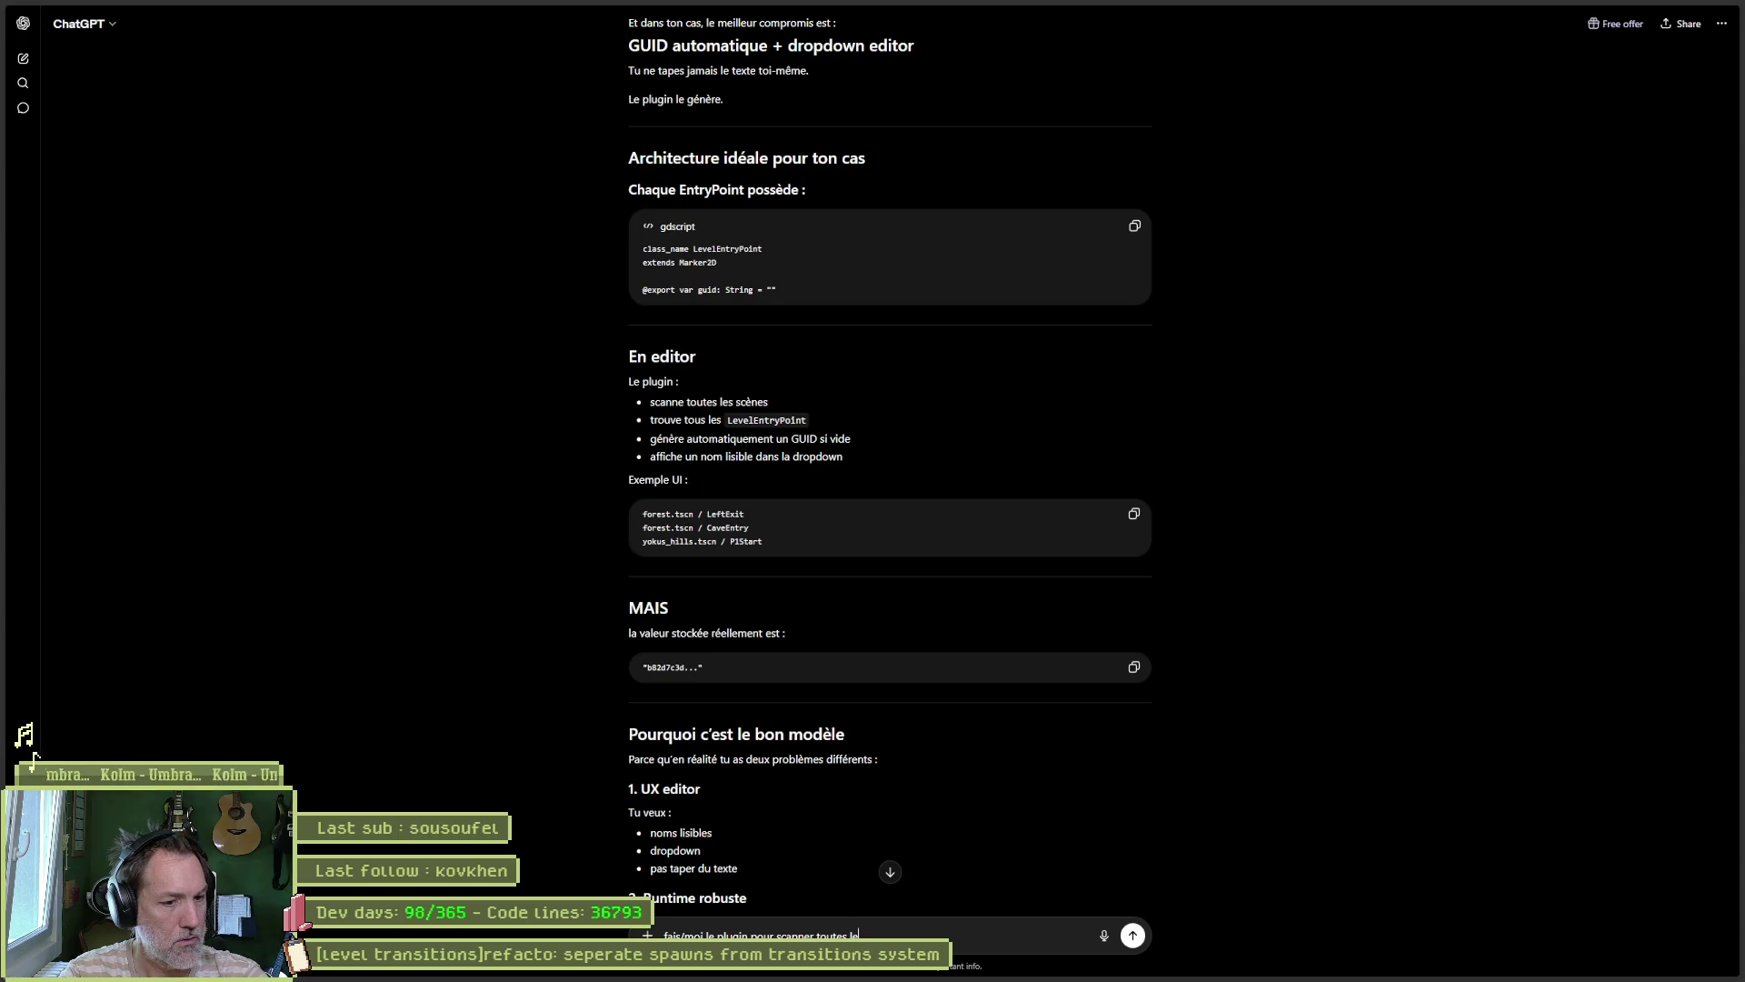
text(s scenes et recupe)
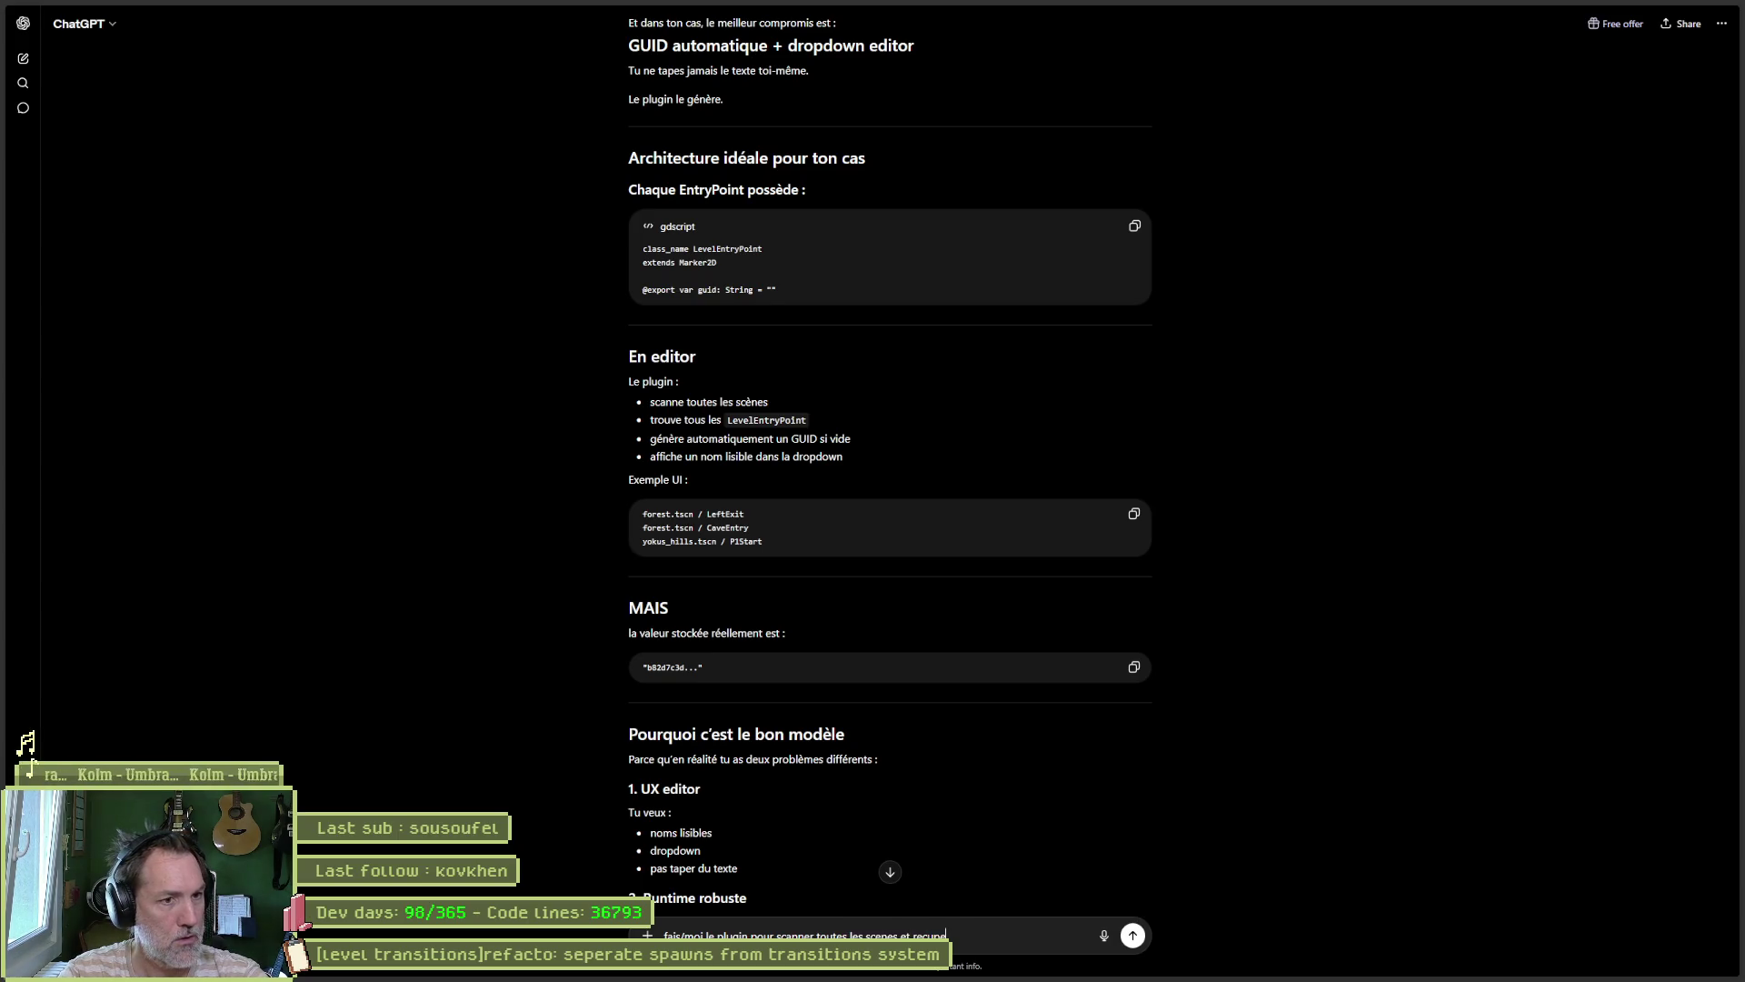
text(rer les Level)
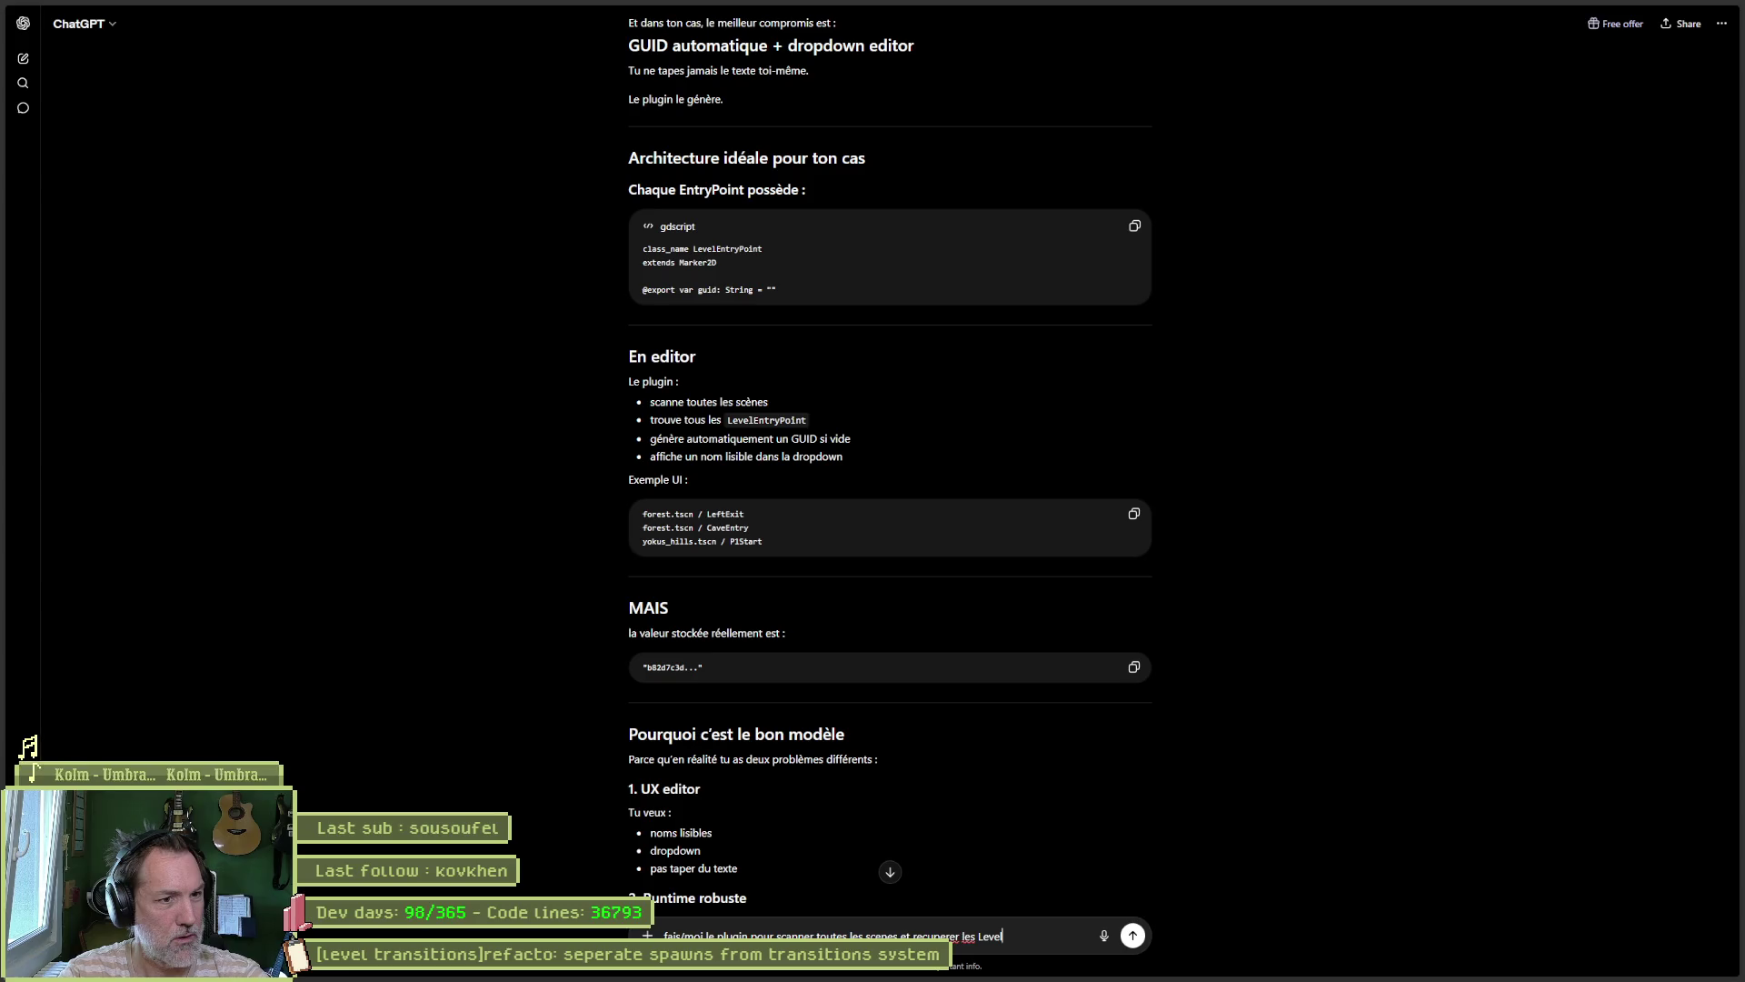
text(EntryPoint)
key(Return)
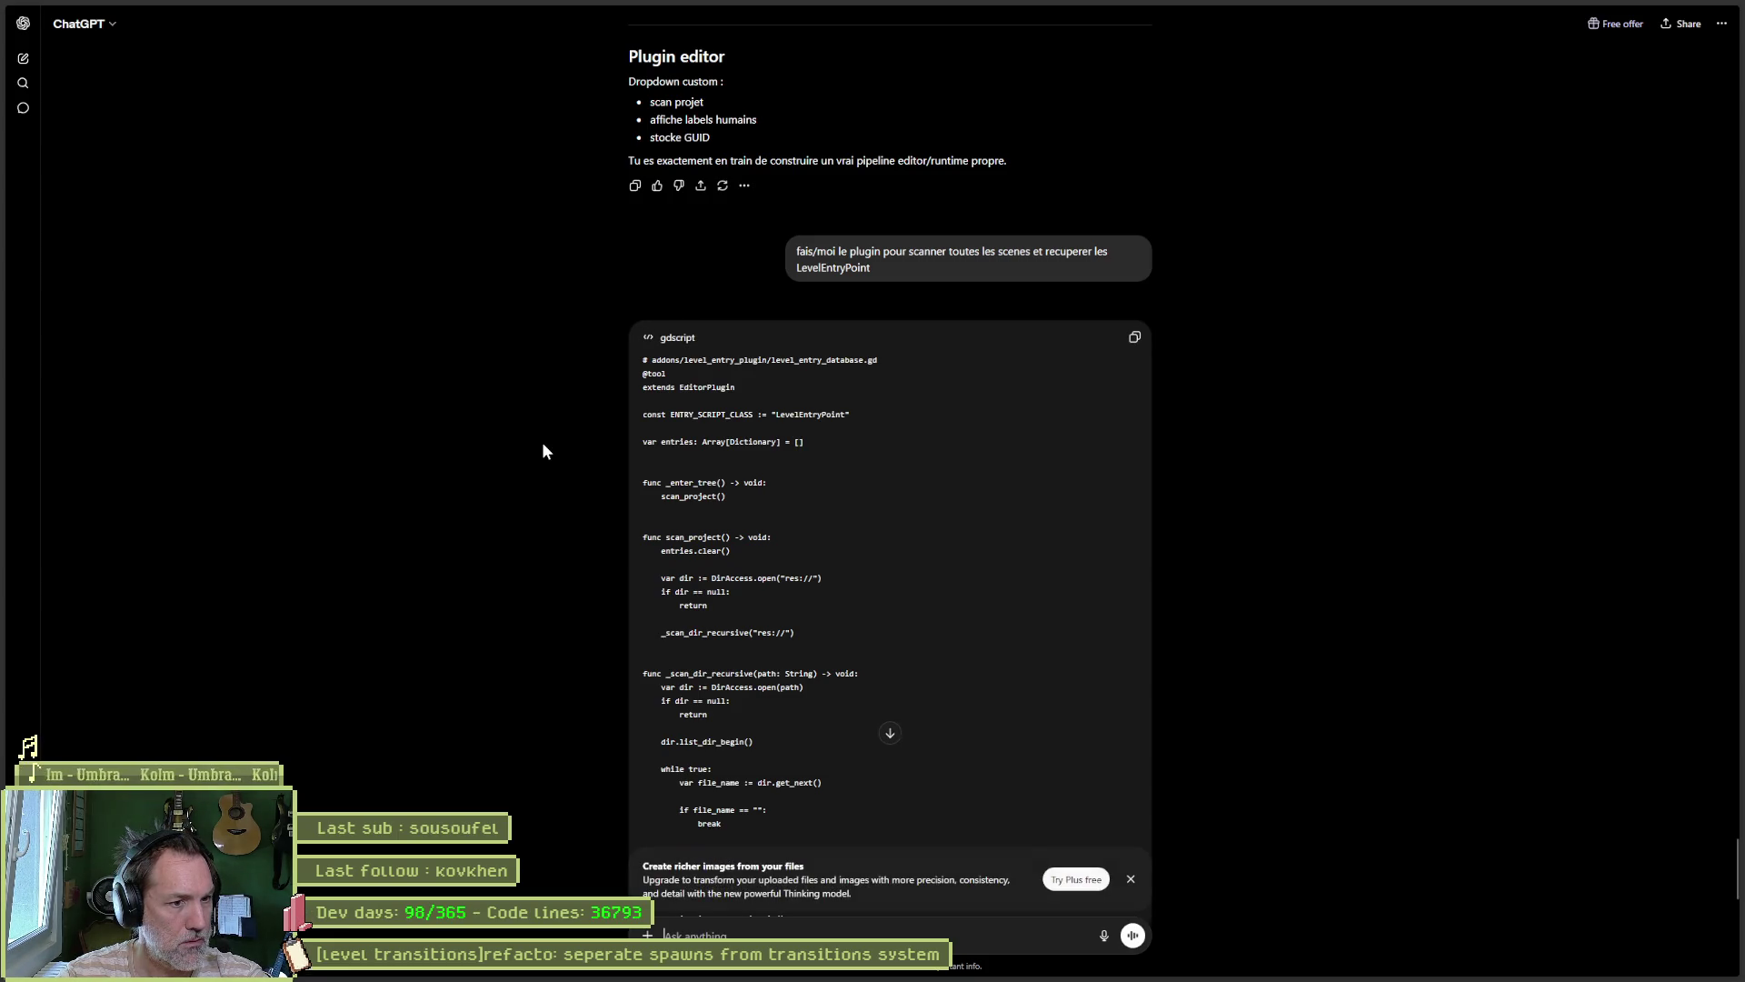
Step: After reading the reply, ask whether the plugin can scan one particular folder instead of the whole project
scroll(539, 443, down, 10)
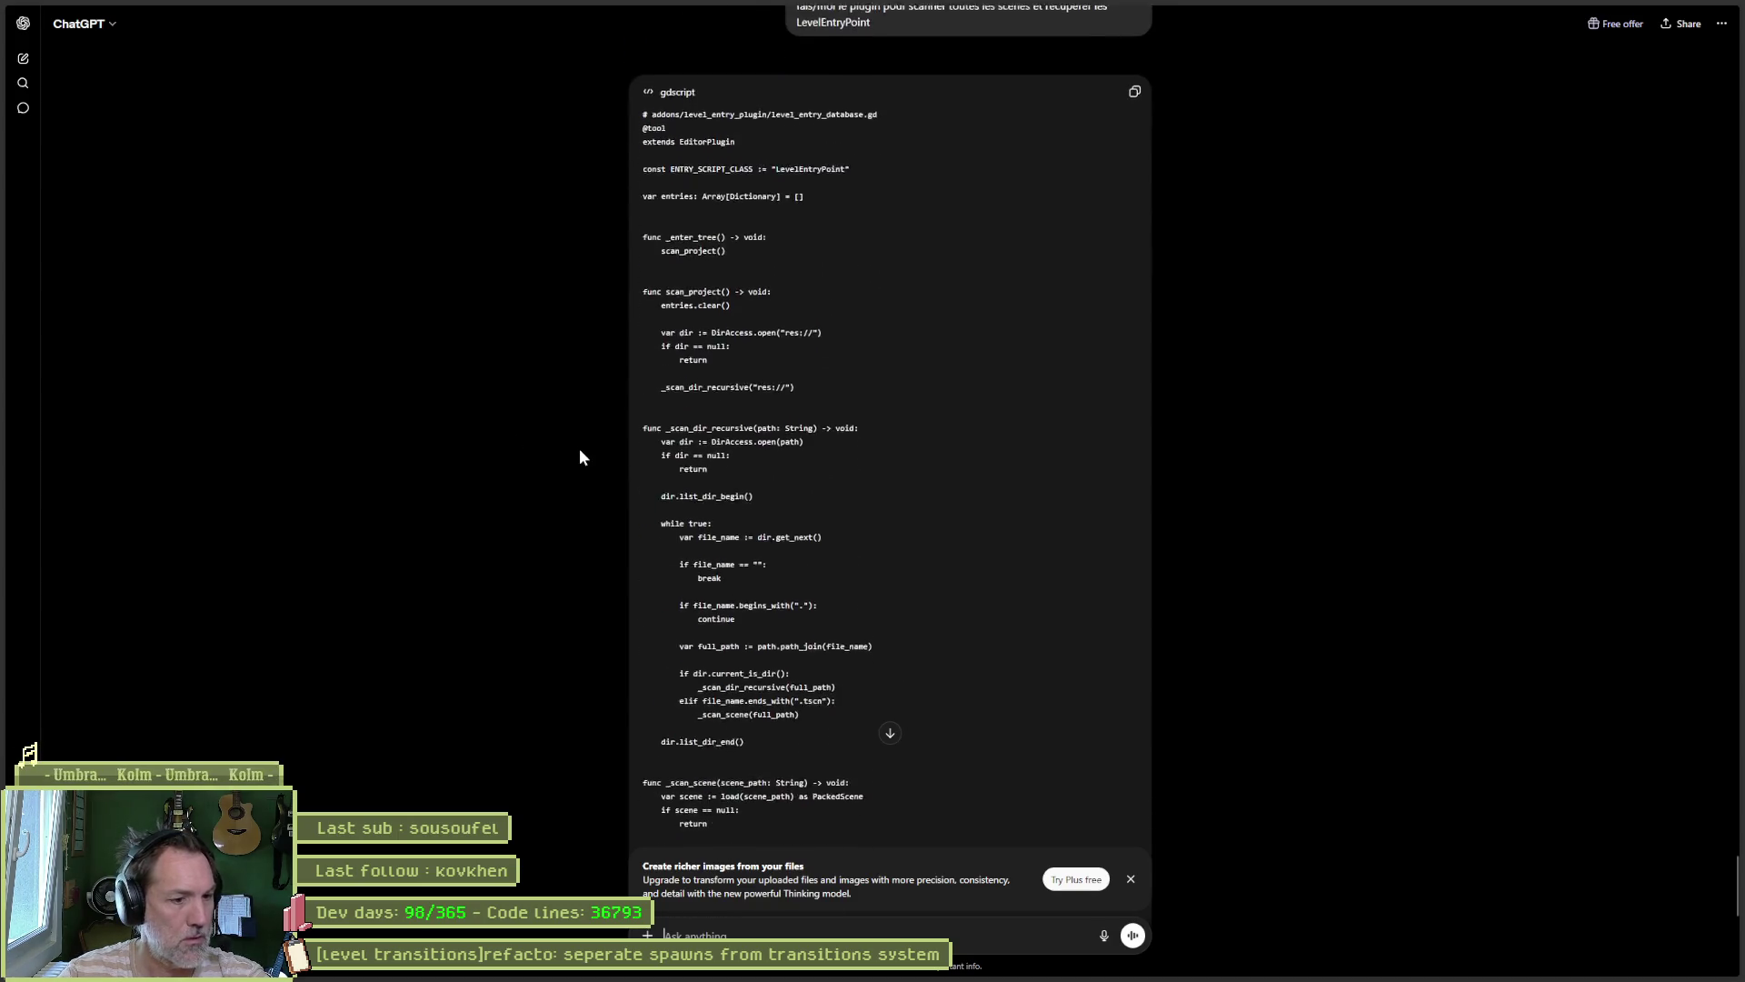
scroll(567, 446, down, 3)
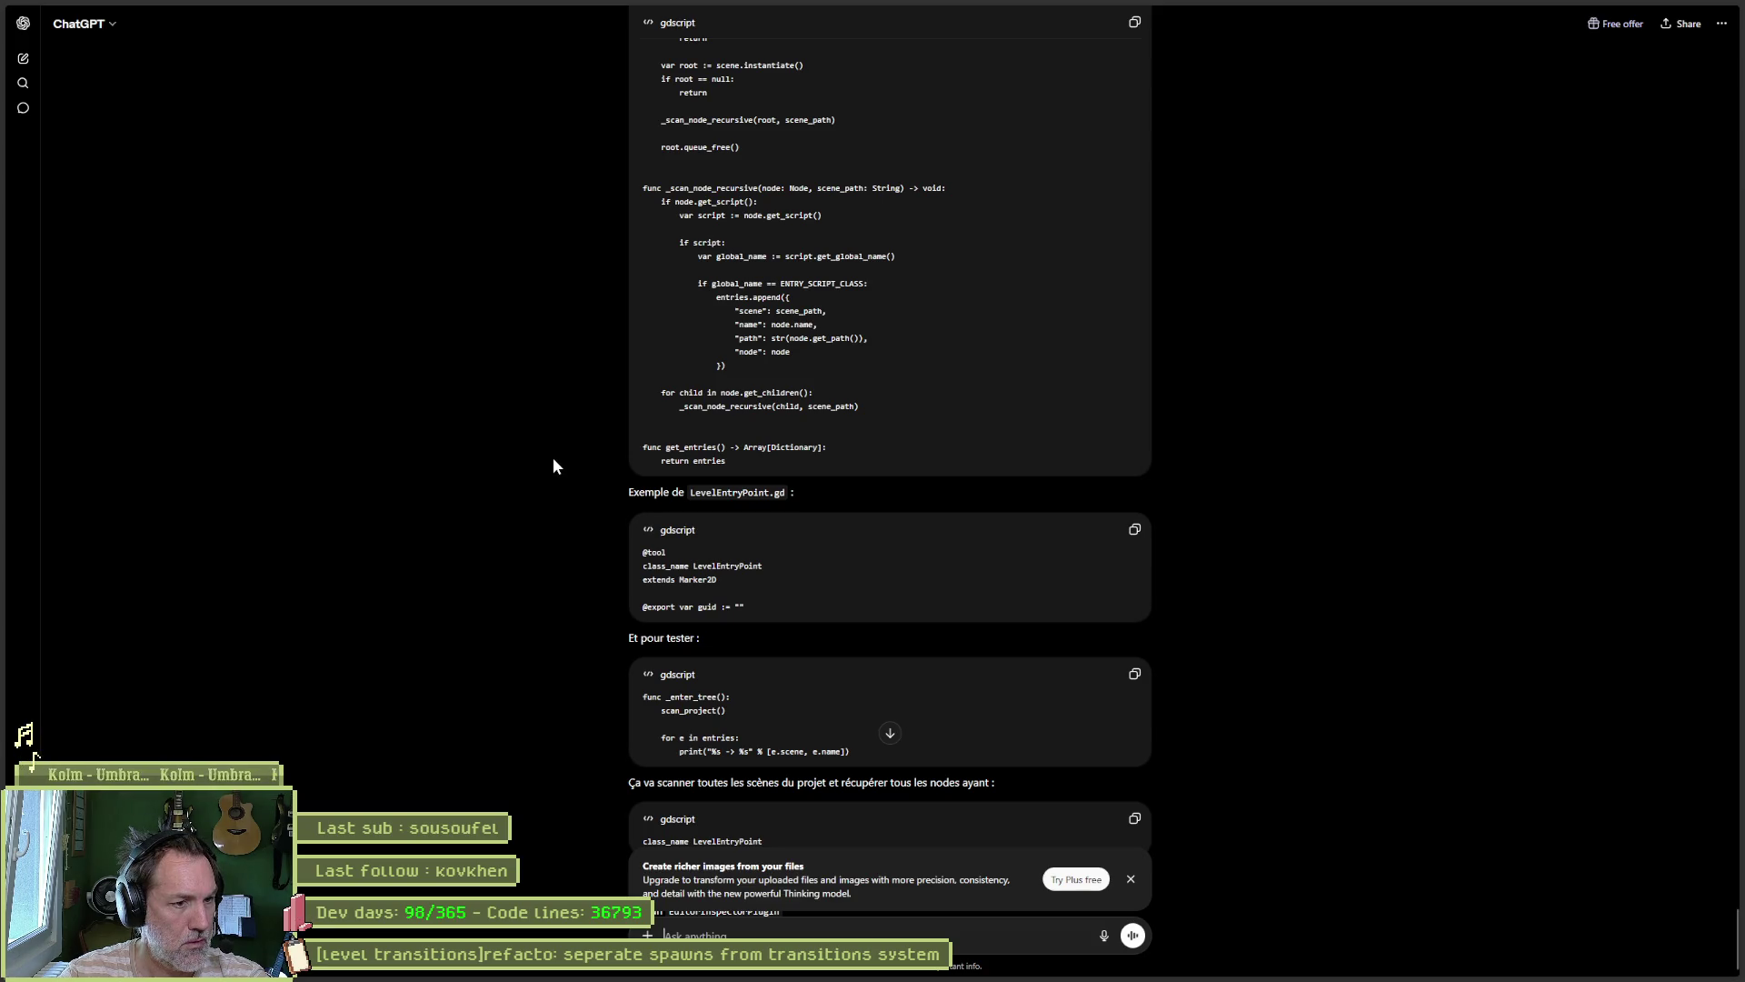
scroll(553, 460, down, 1)
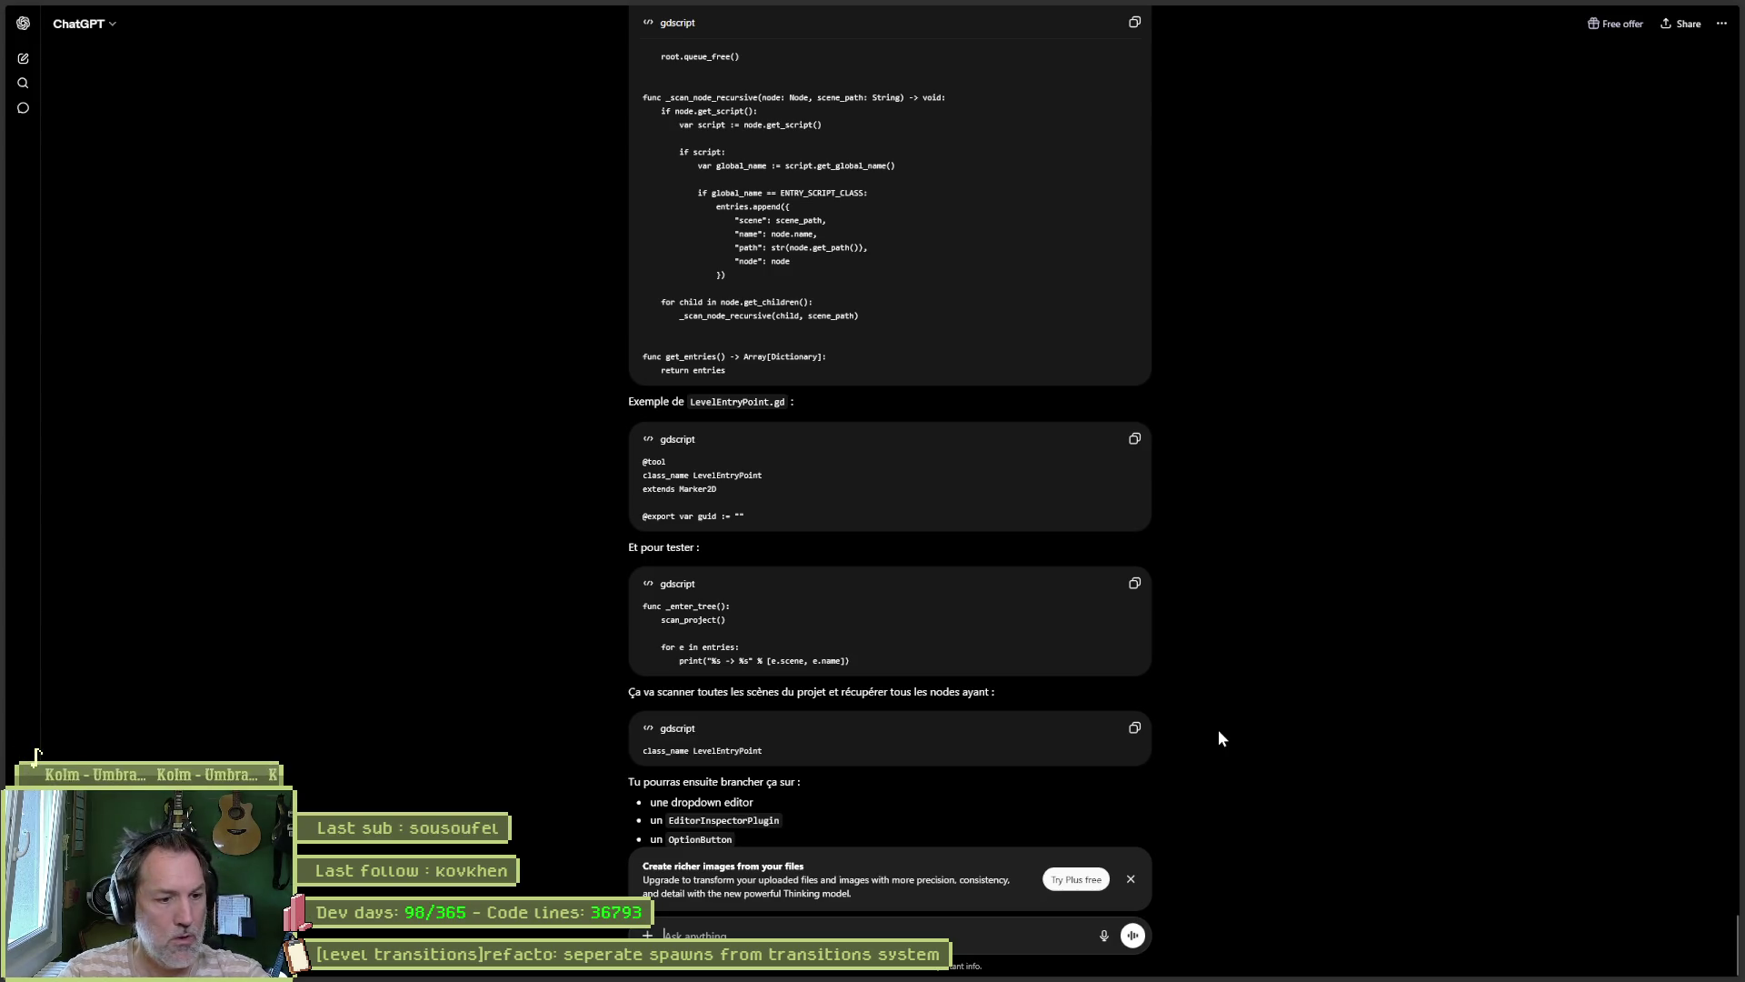
text(d donan)
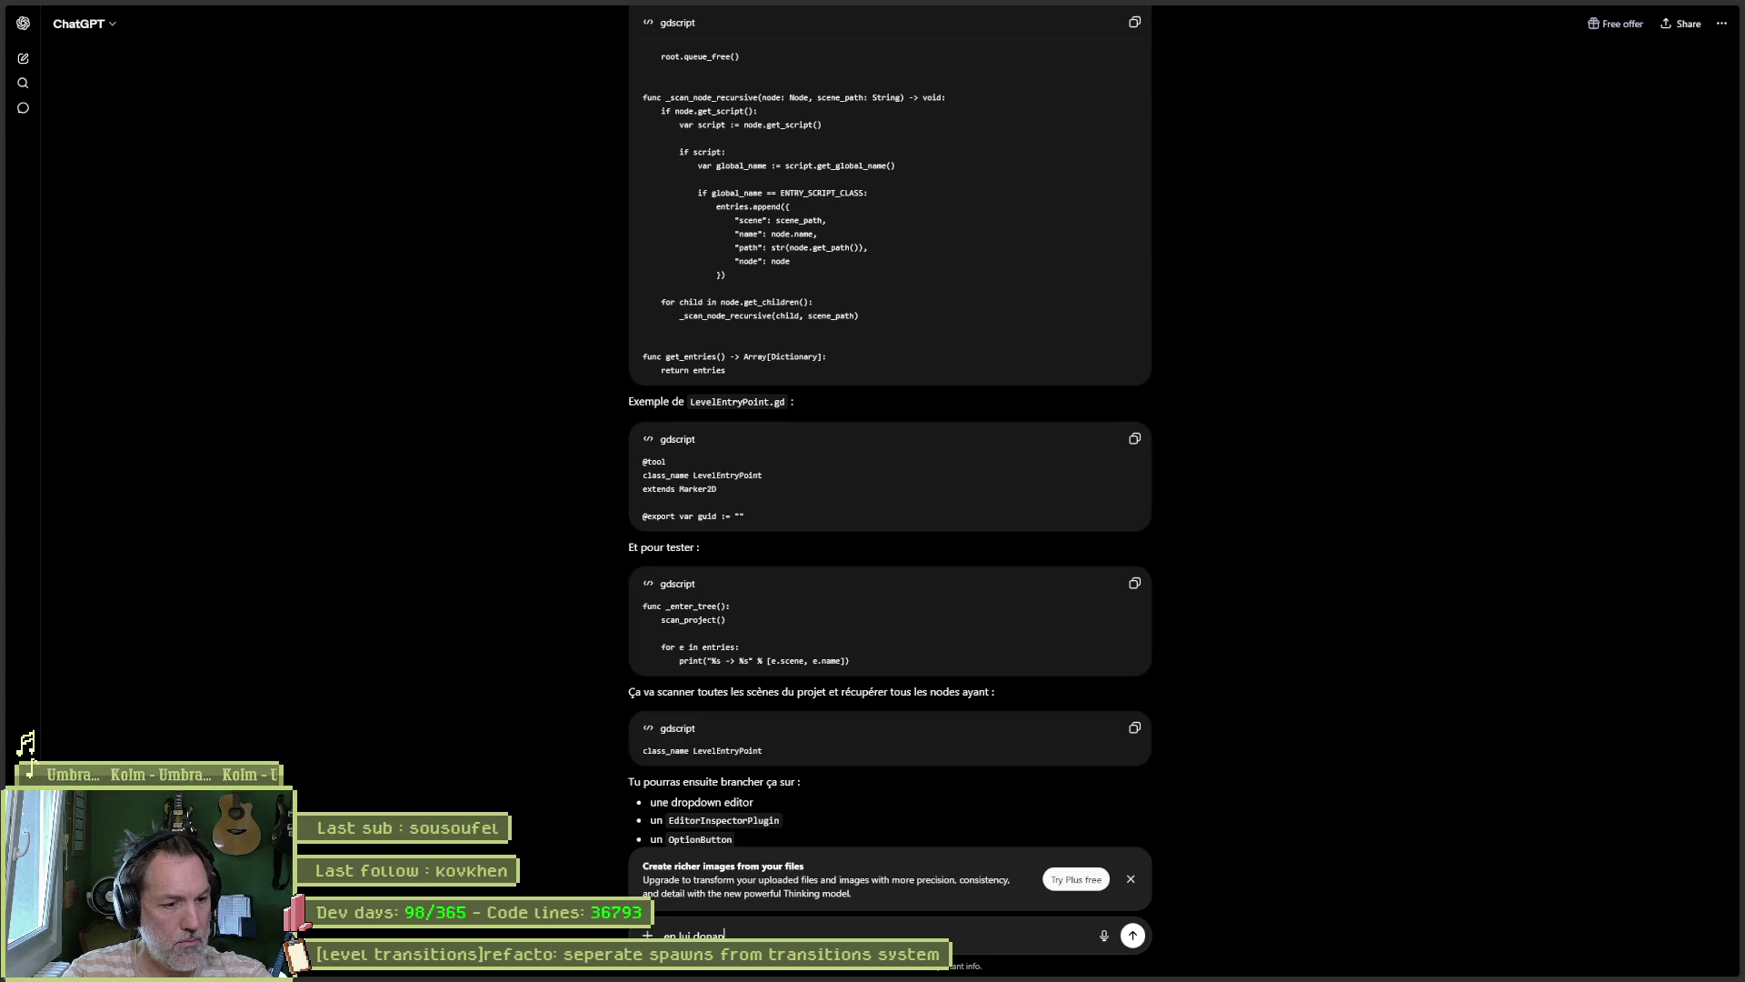
key(BackSpace)
key(BackSpace)
text(nant)
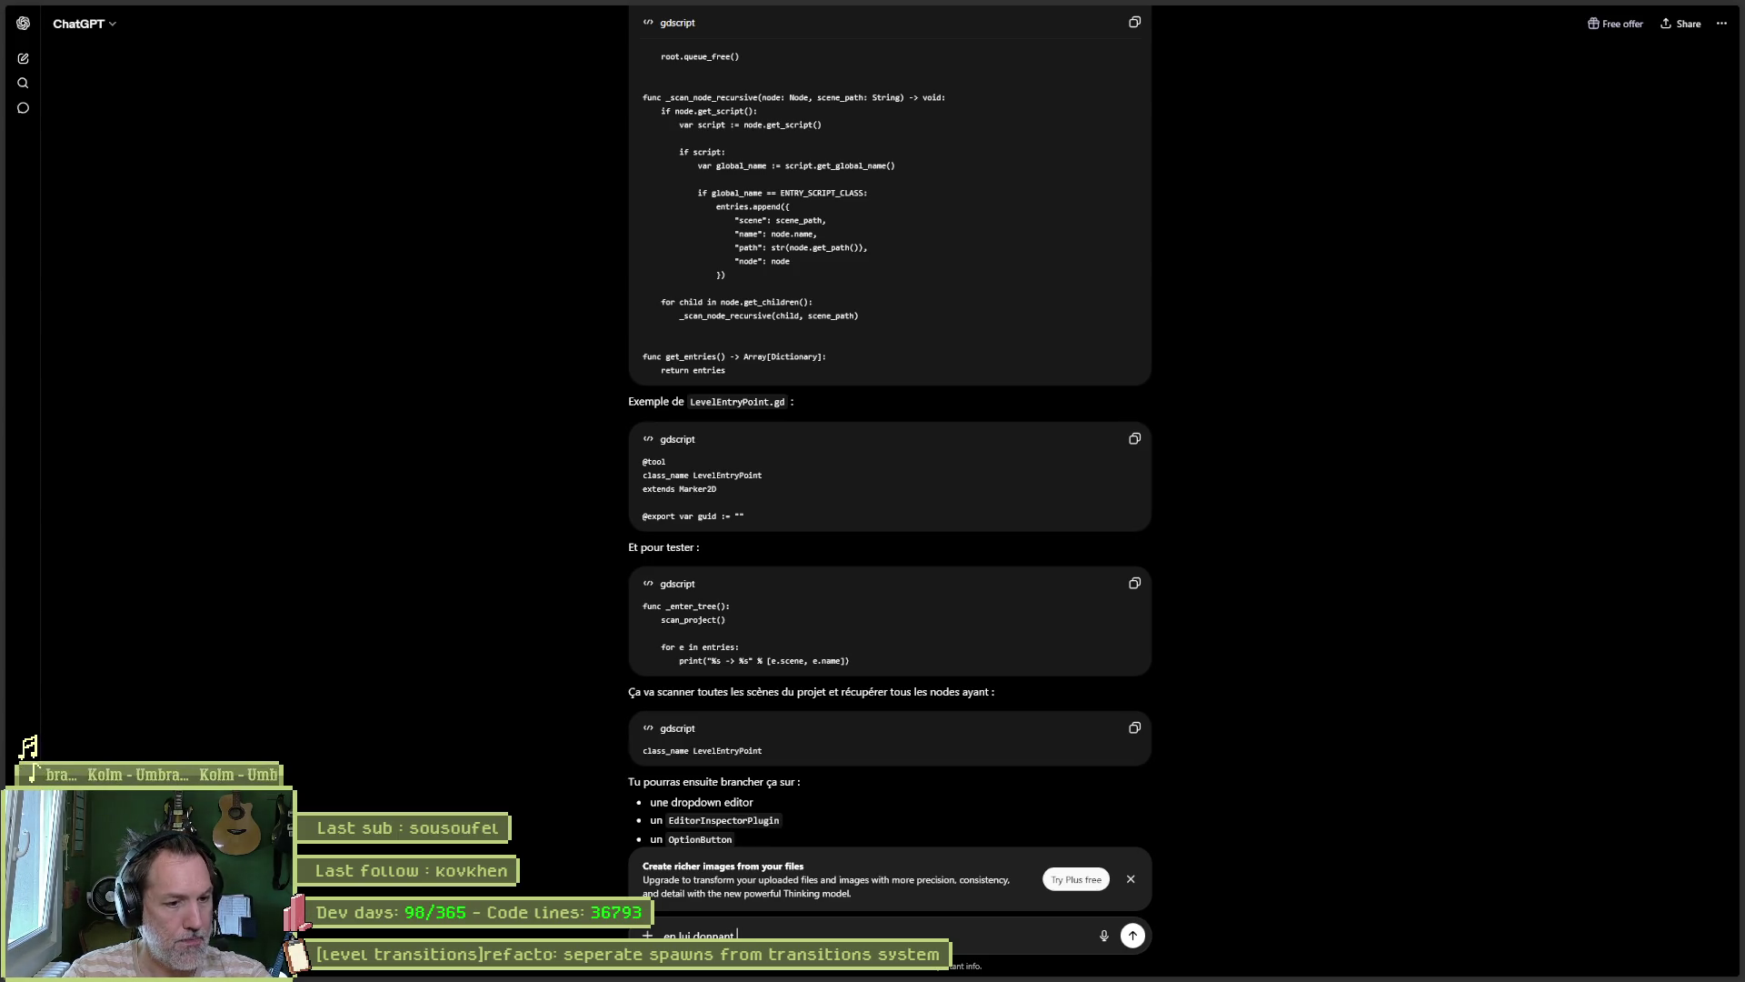
text( un folder )
text(particul)
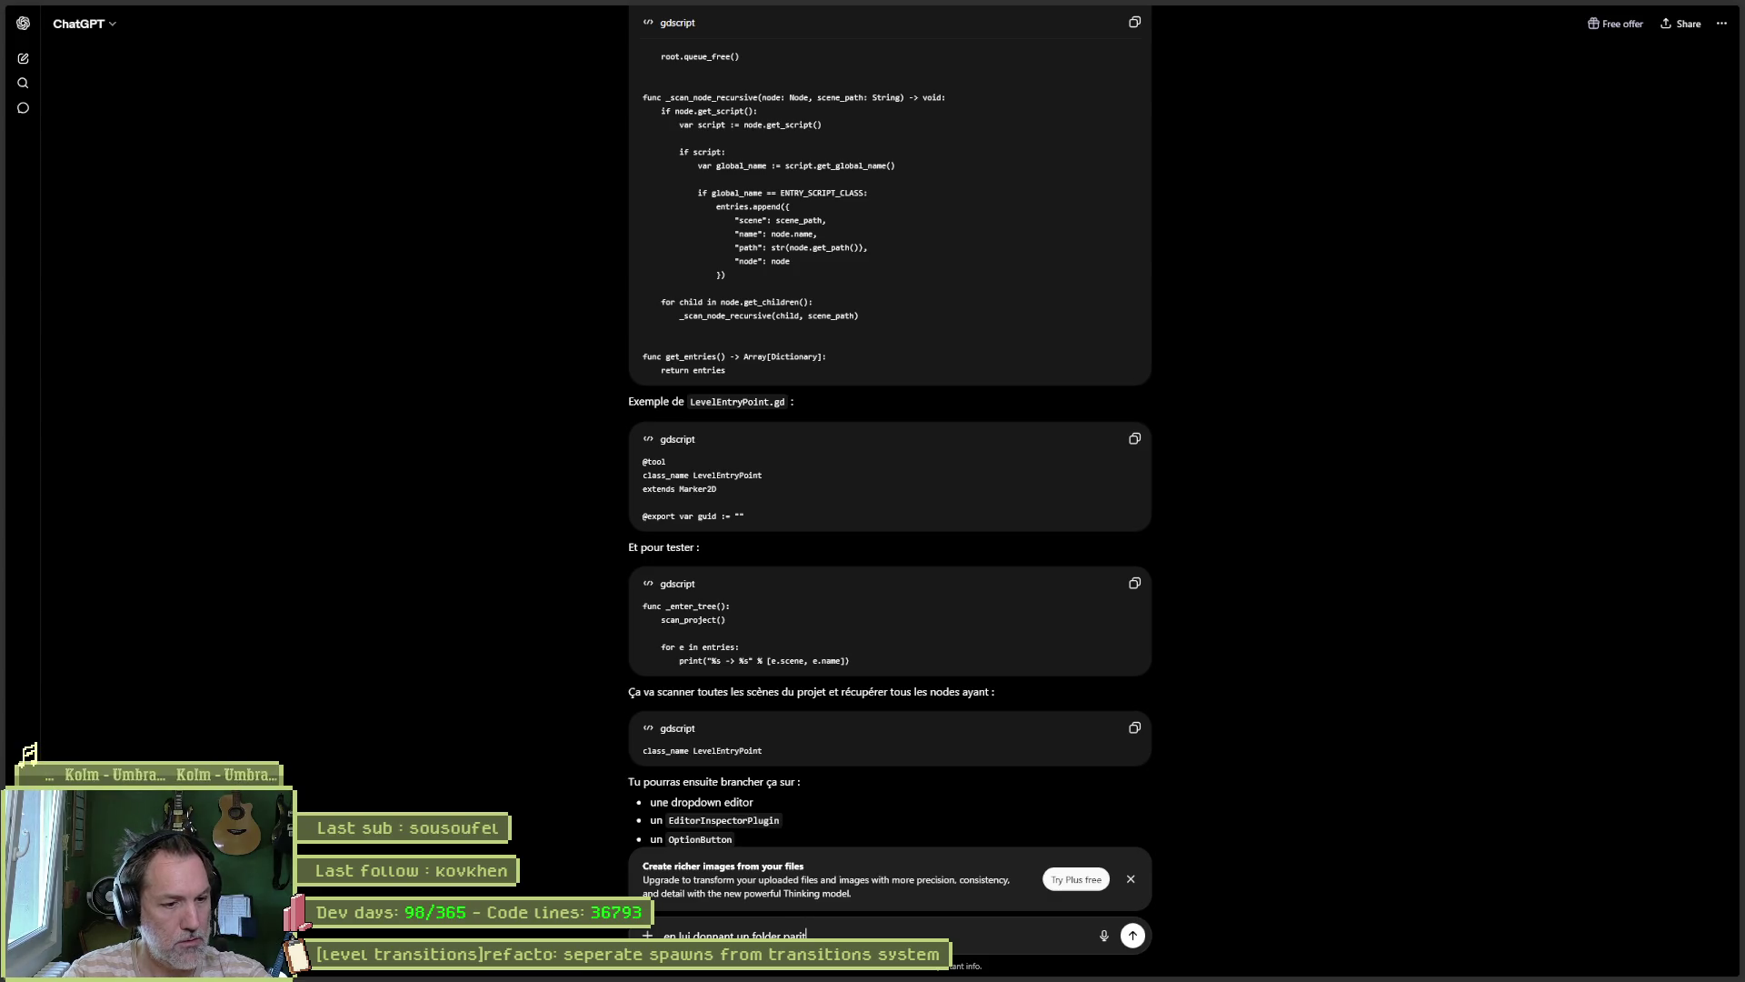
text(ier pour eviter de)
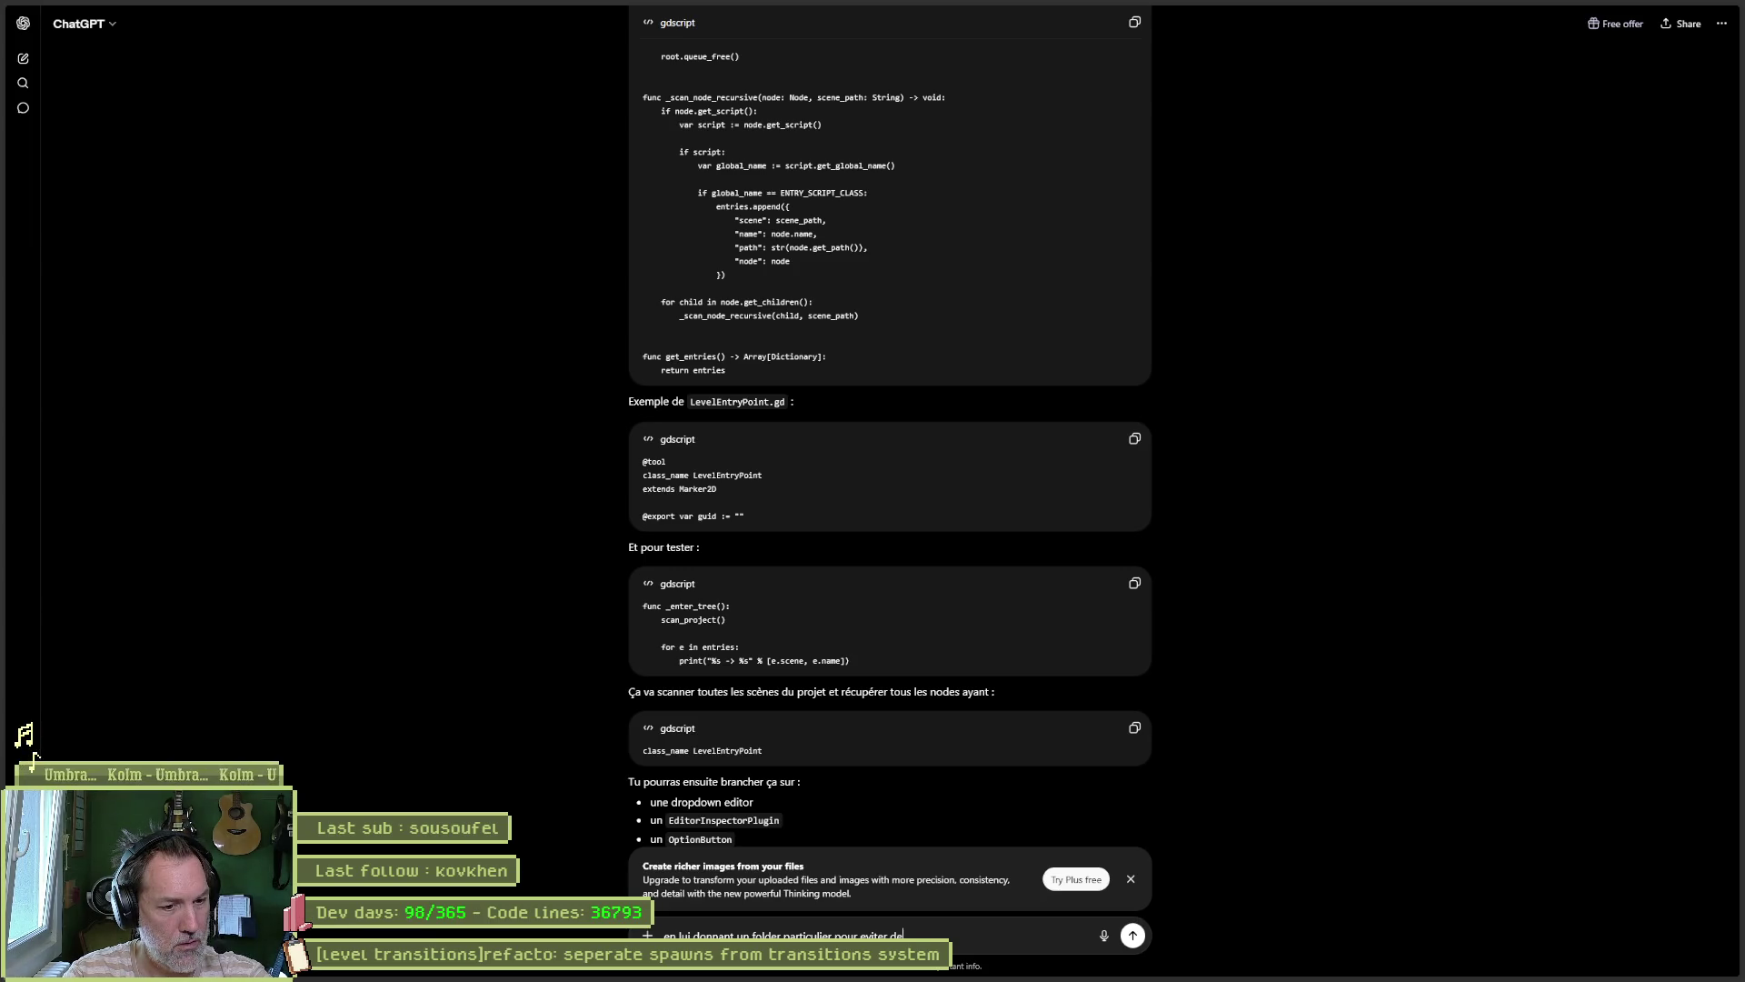
text( scan tous le projet)
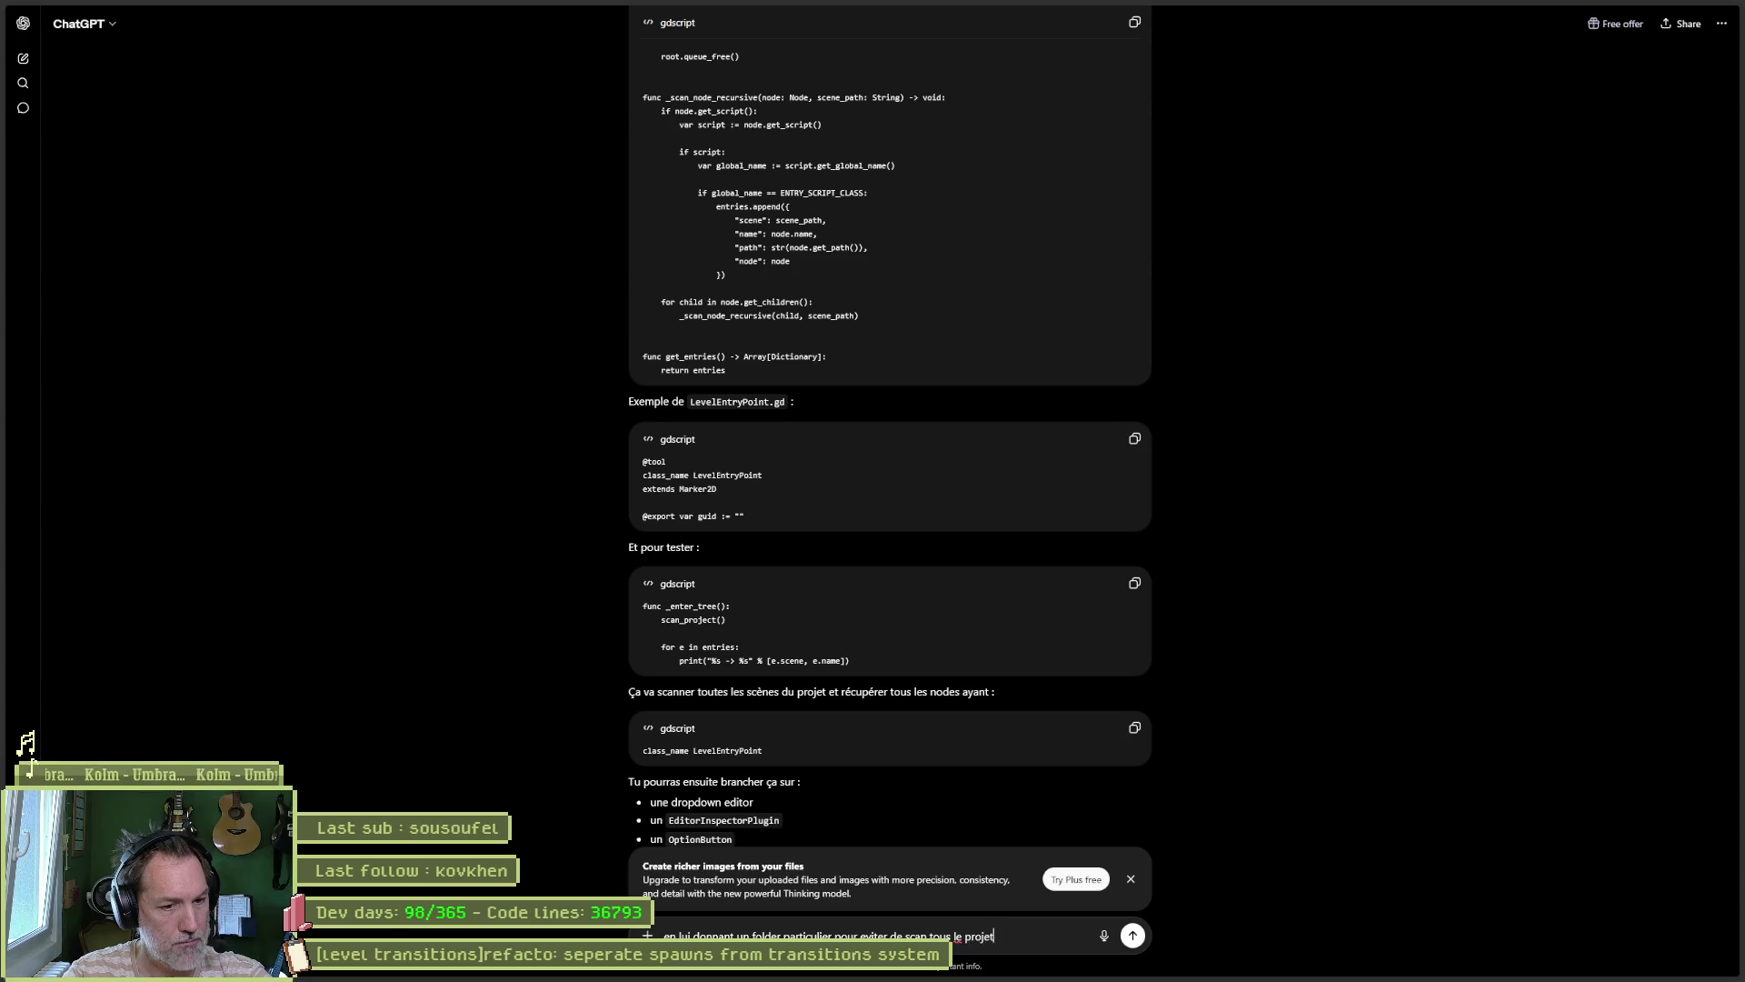
text( ?)
key(Return)
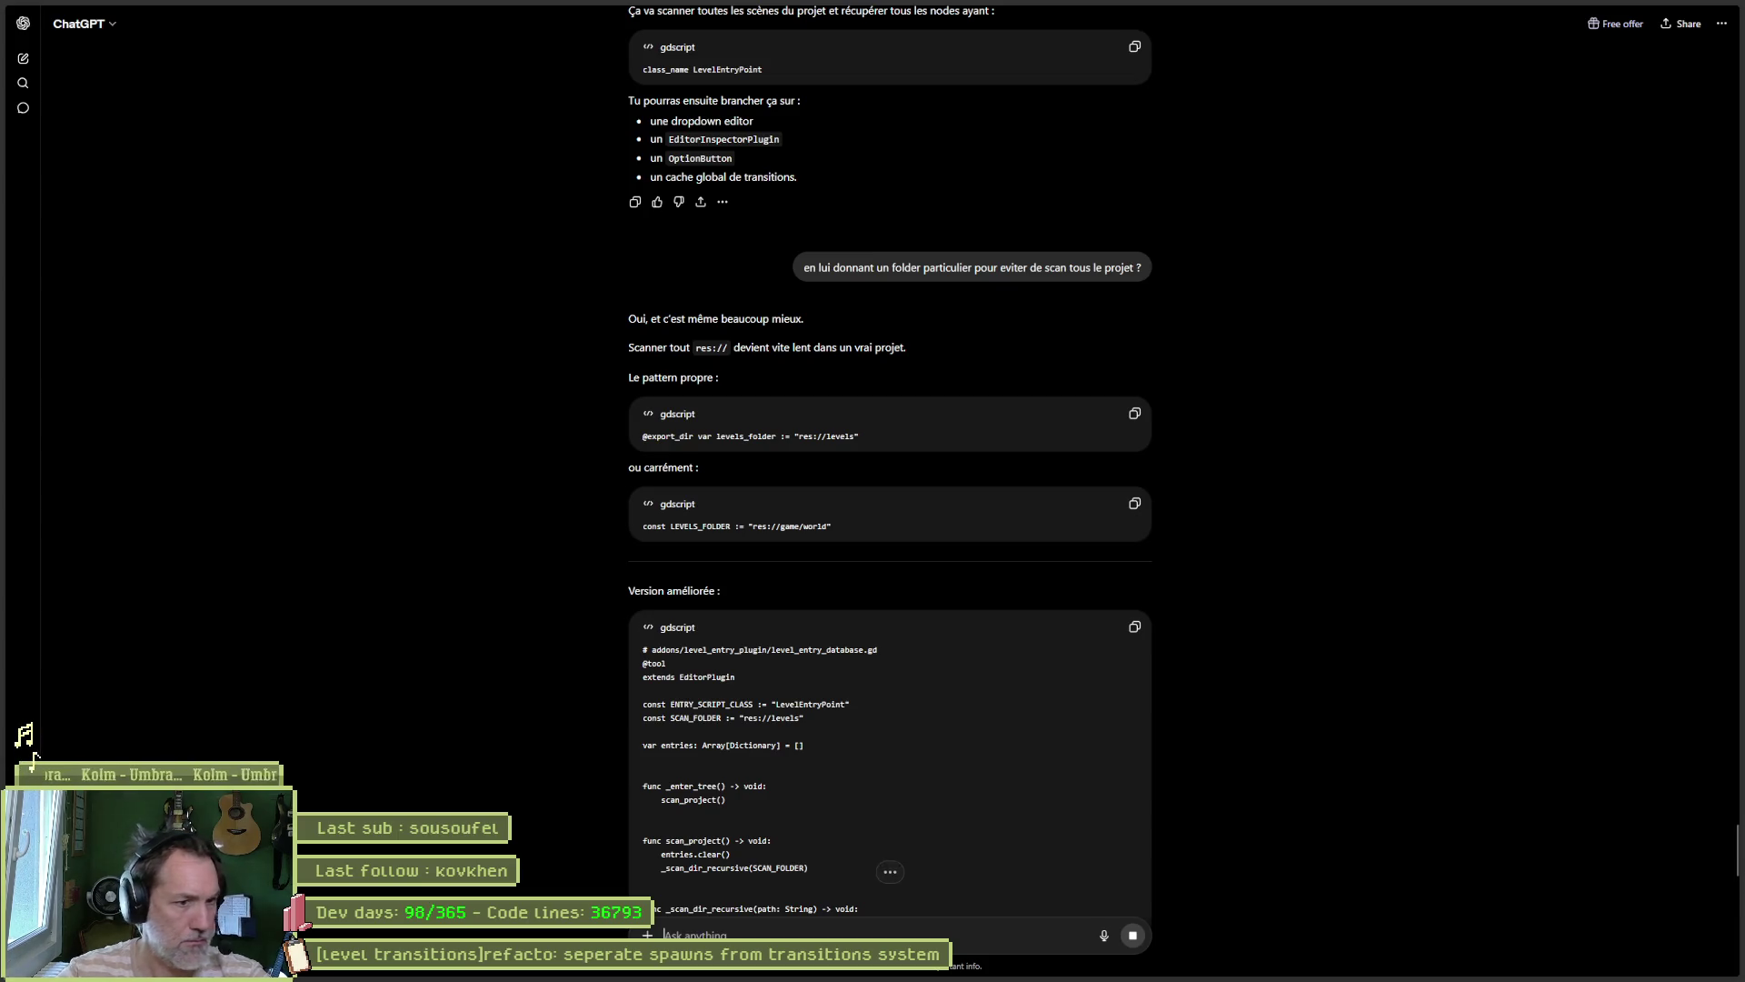
Step: Copy the improved level_entry_database.gd code that scans SCAN_FOLDER "res://levels"
scroll(1158, 710, down, 6)
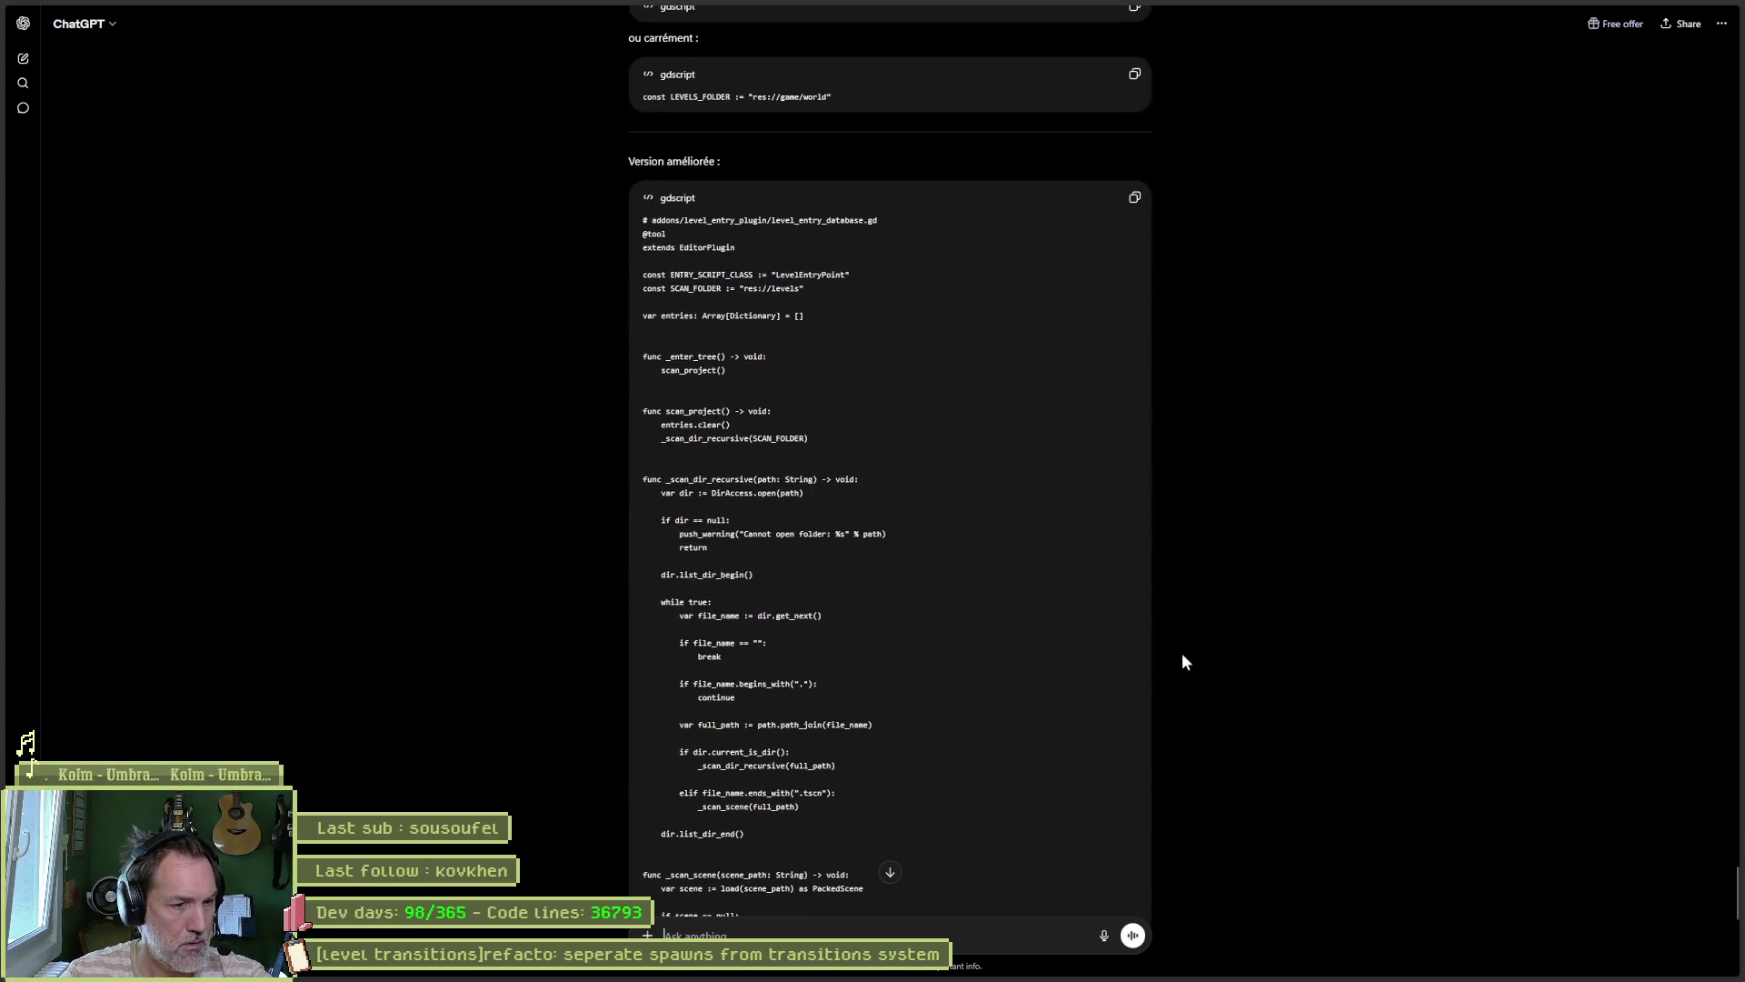
scroll(1060, 581, down, 2)
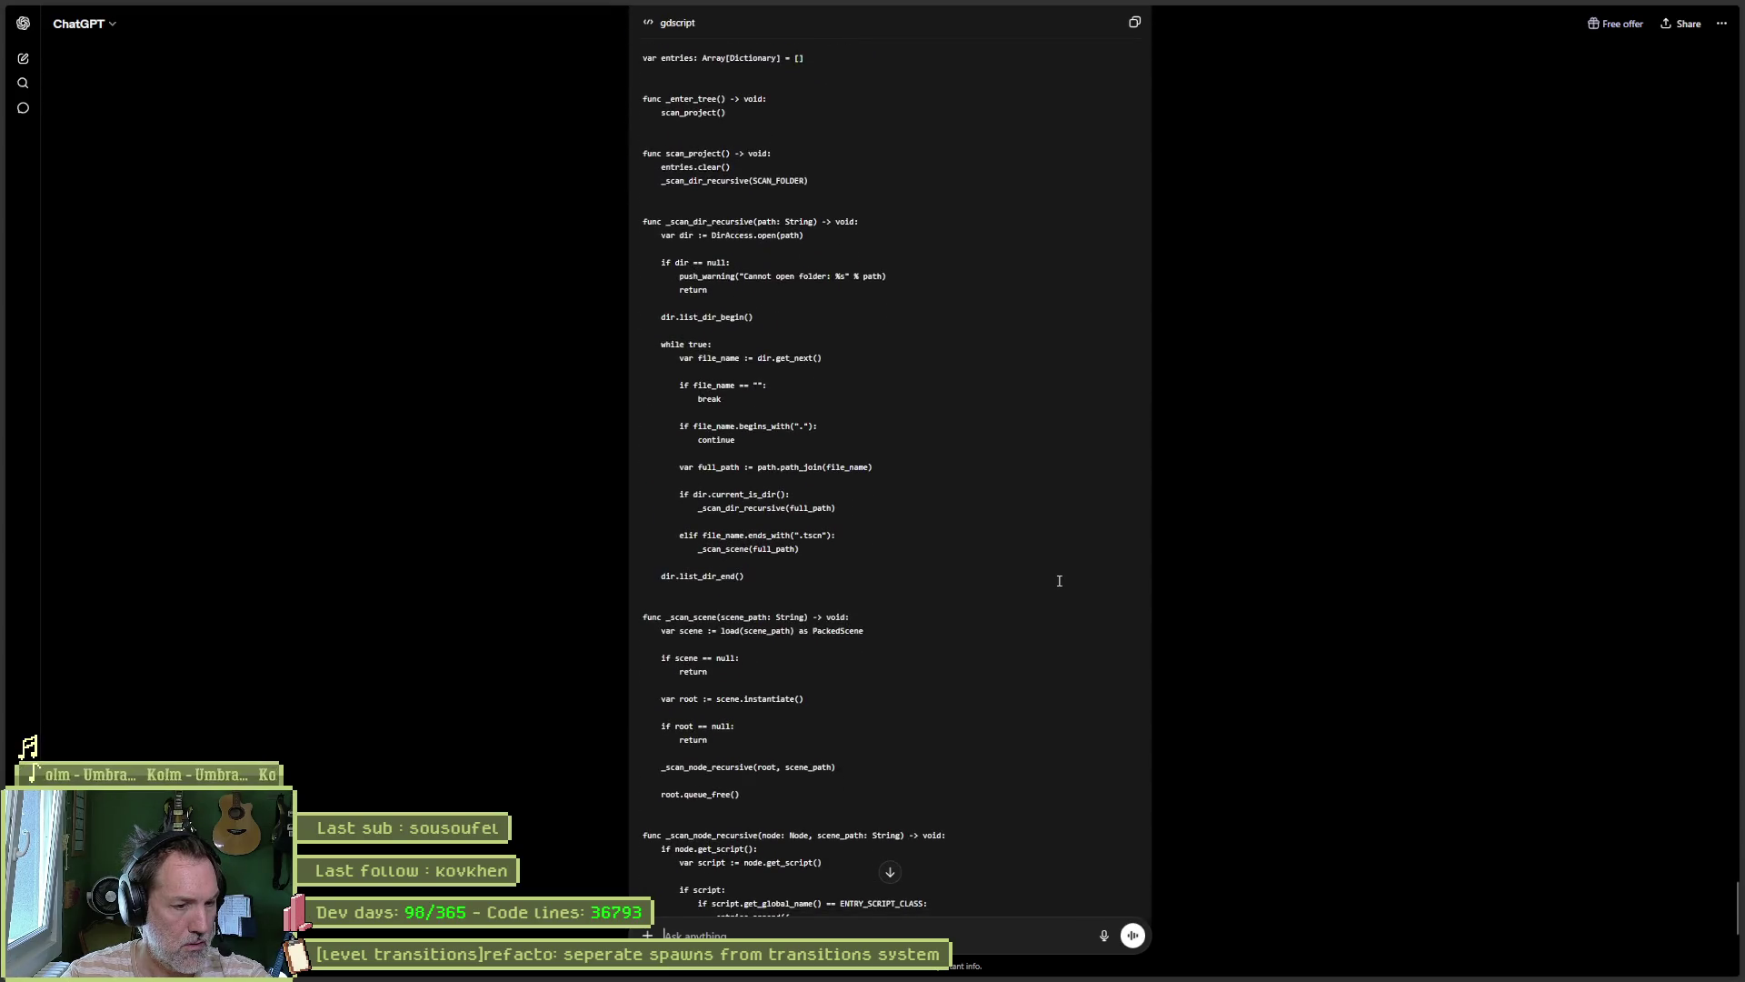
scroll(1059, 580, down, 5)
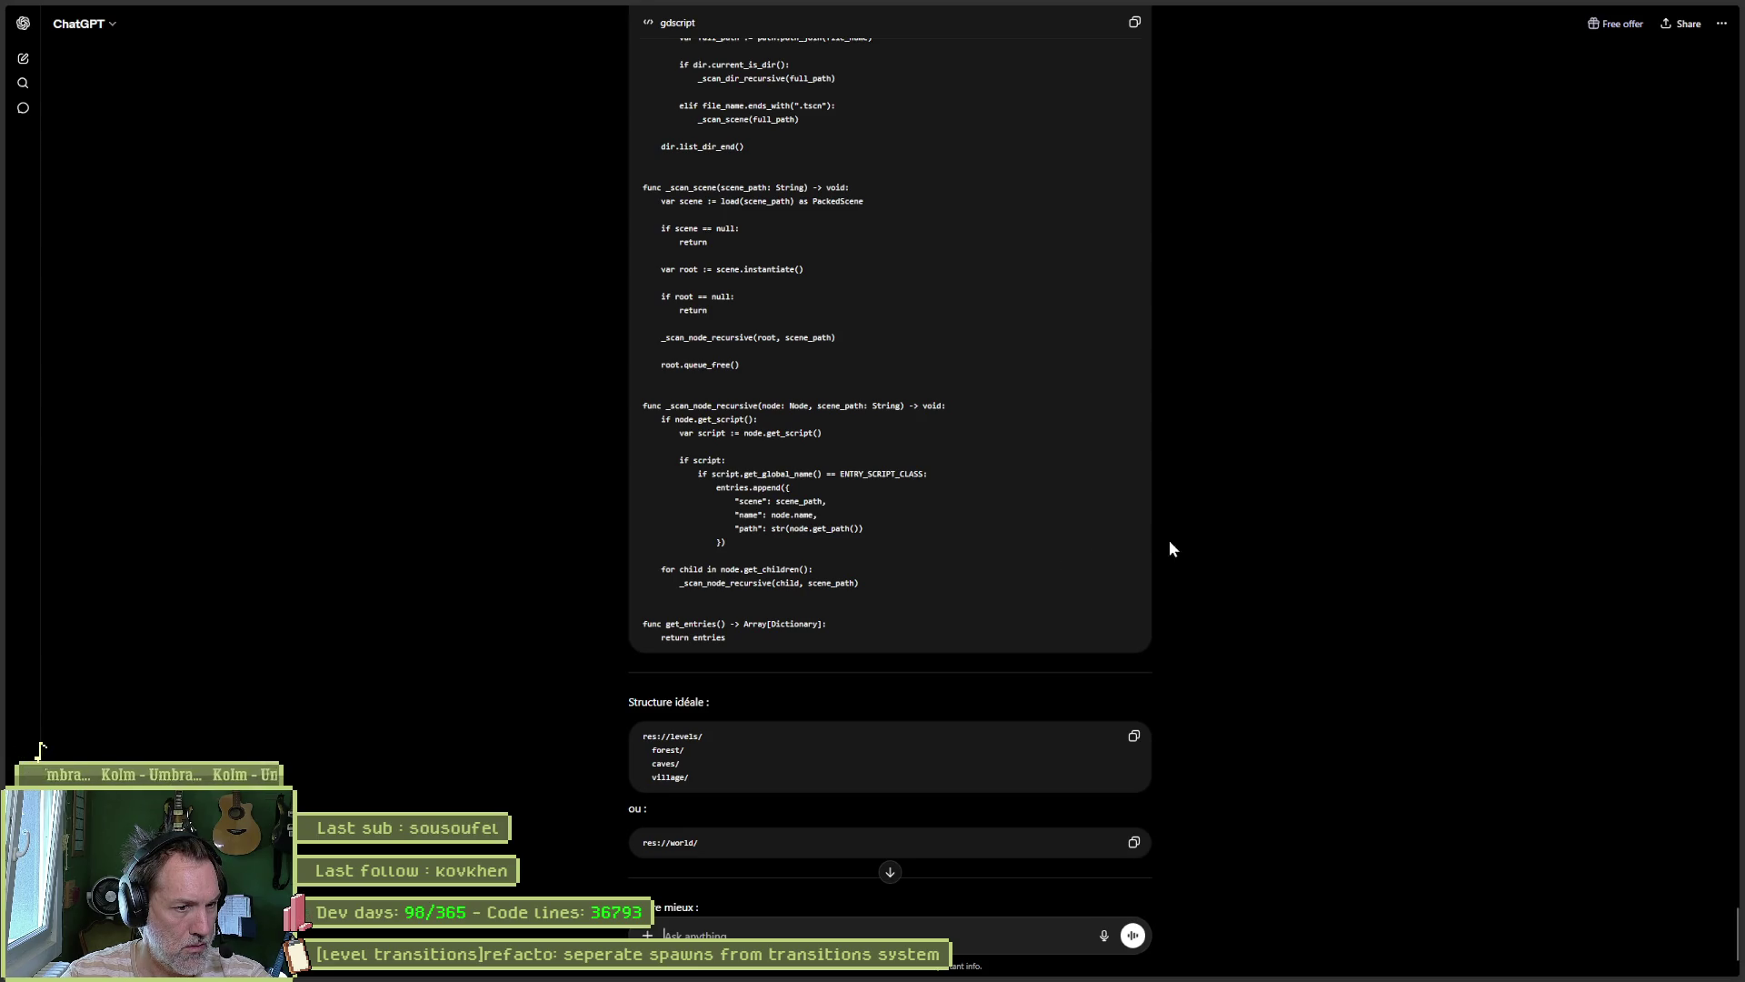
scroll(1358, 563, down, 2)
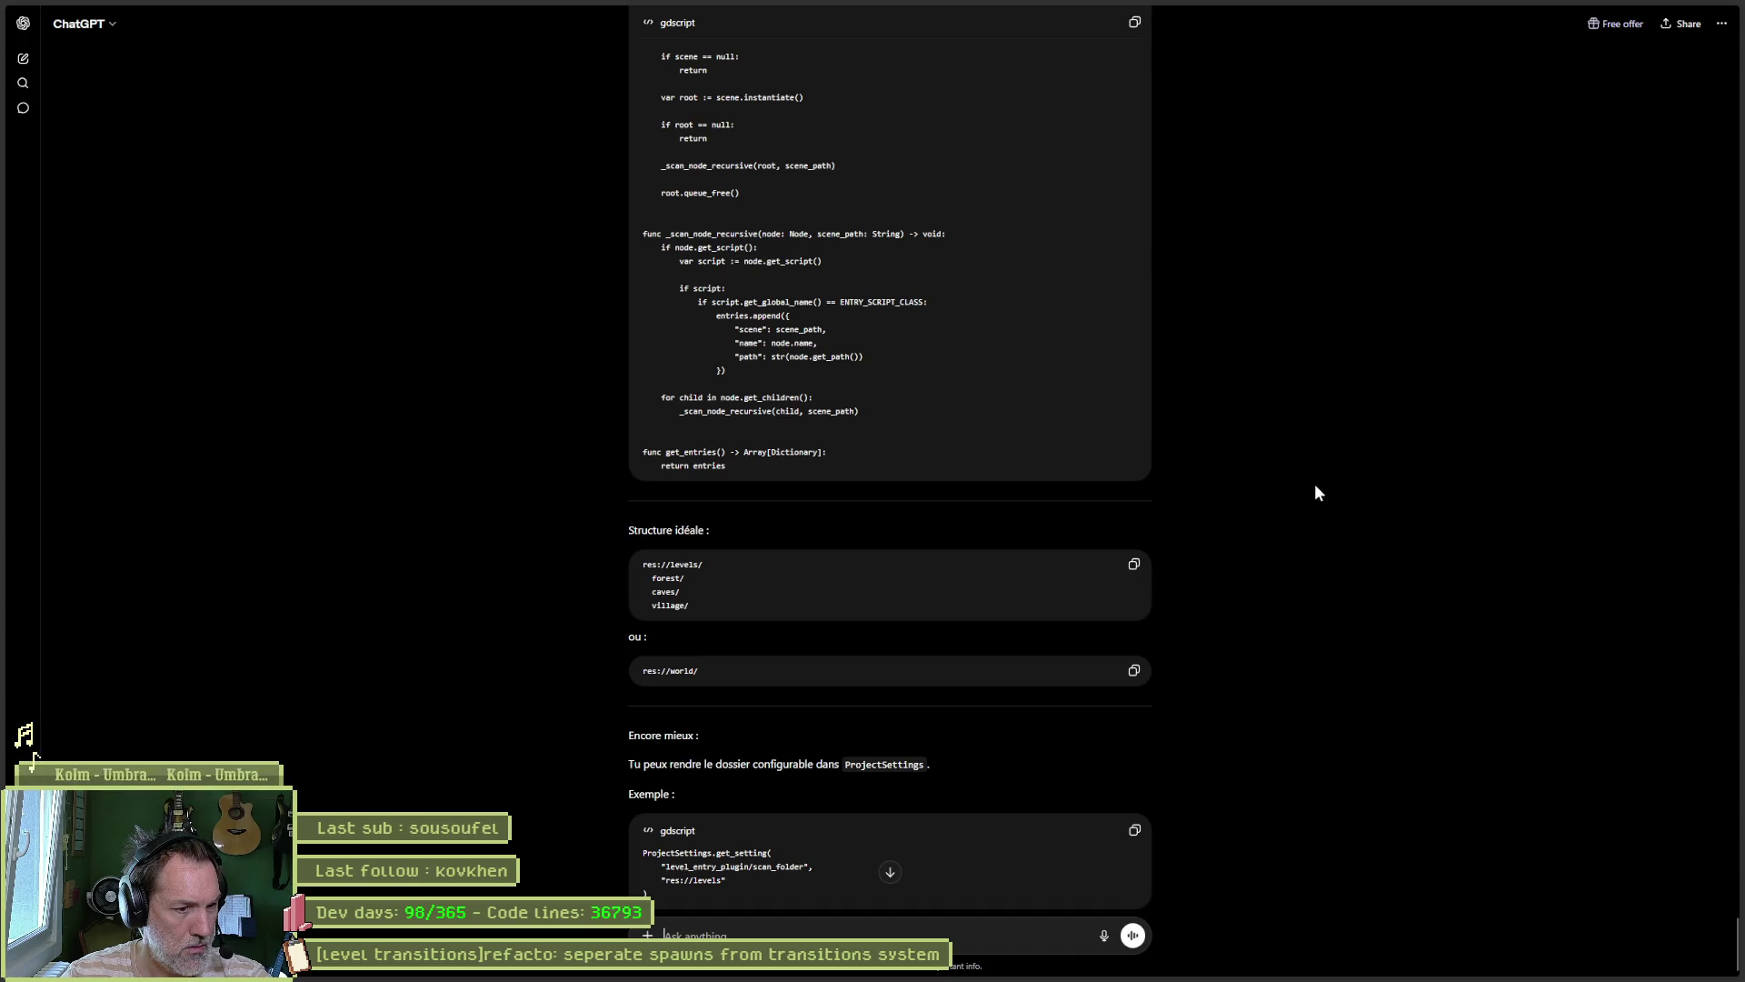
scroll(1312, 476, down, 1)
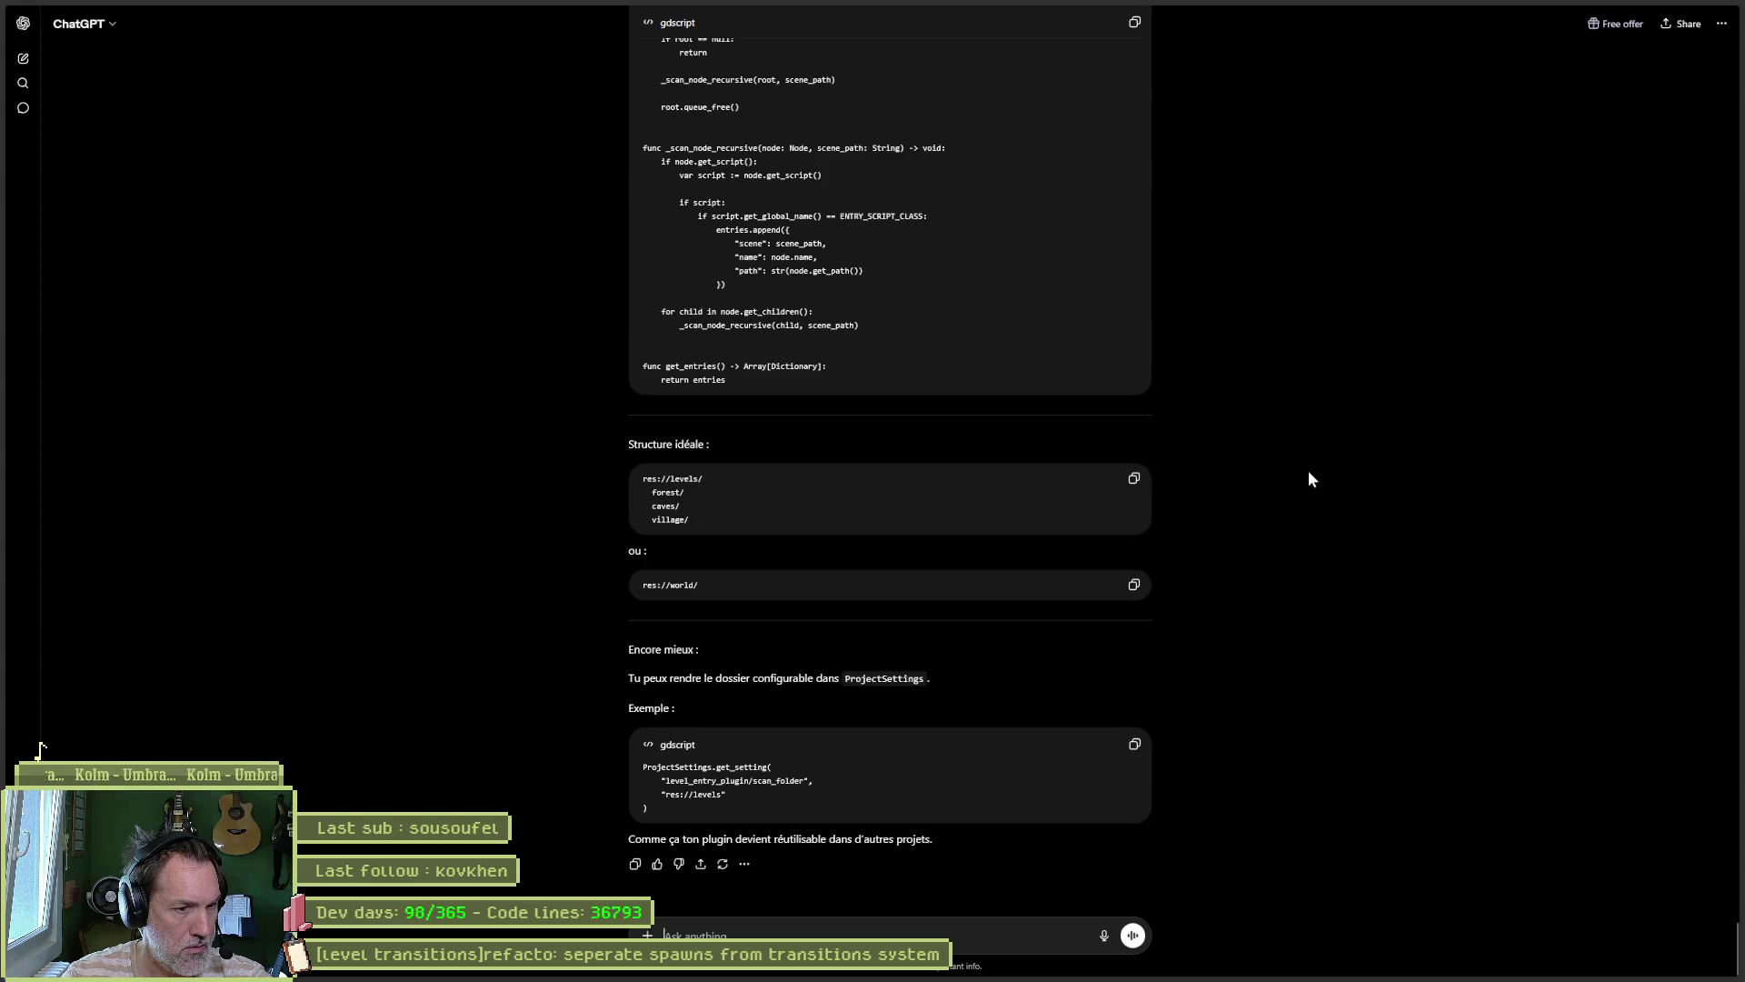
scroll(1306, 477, up, 10)
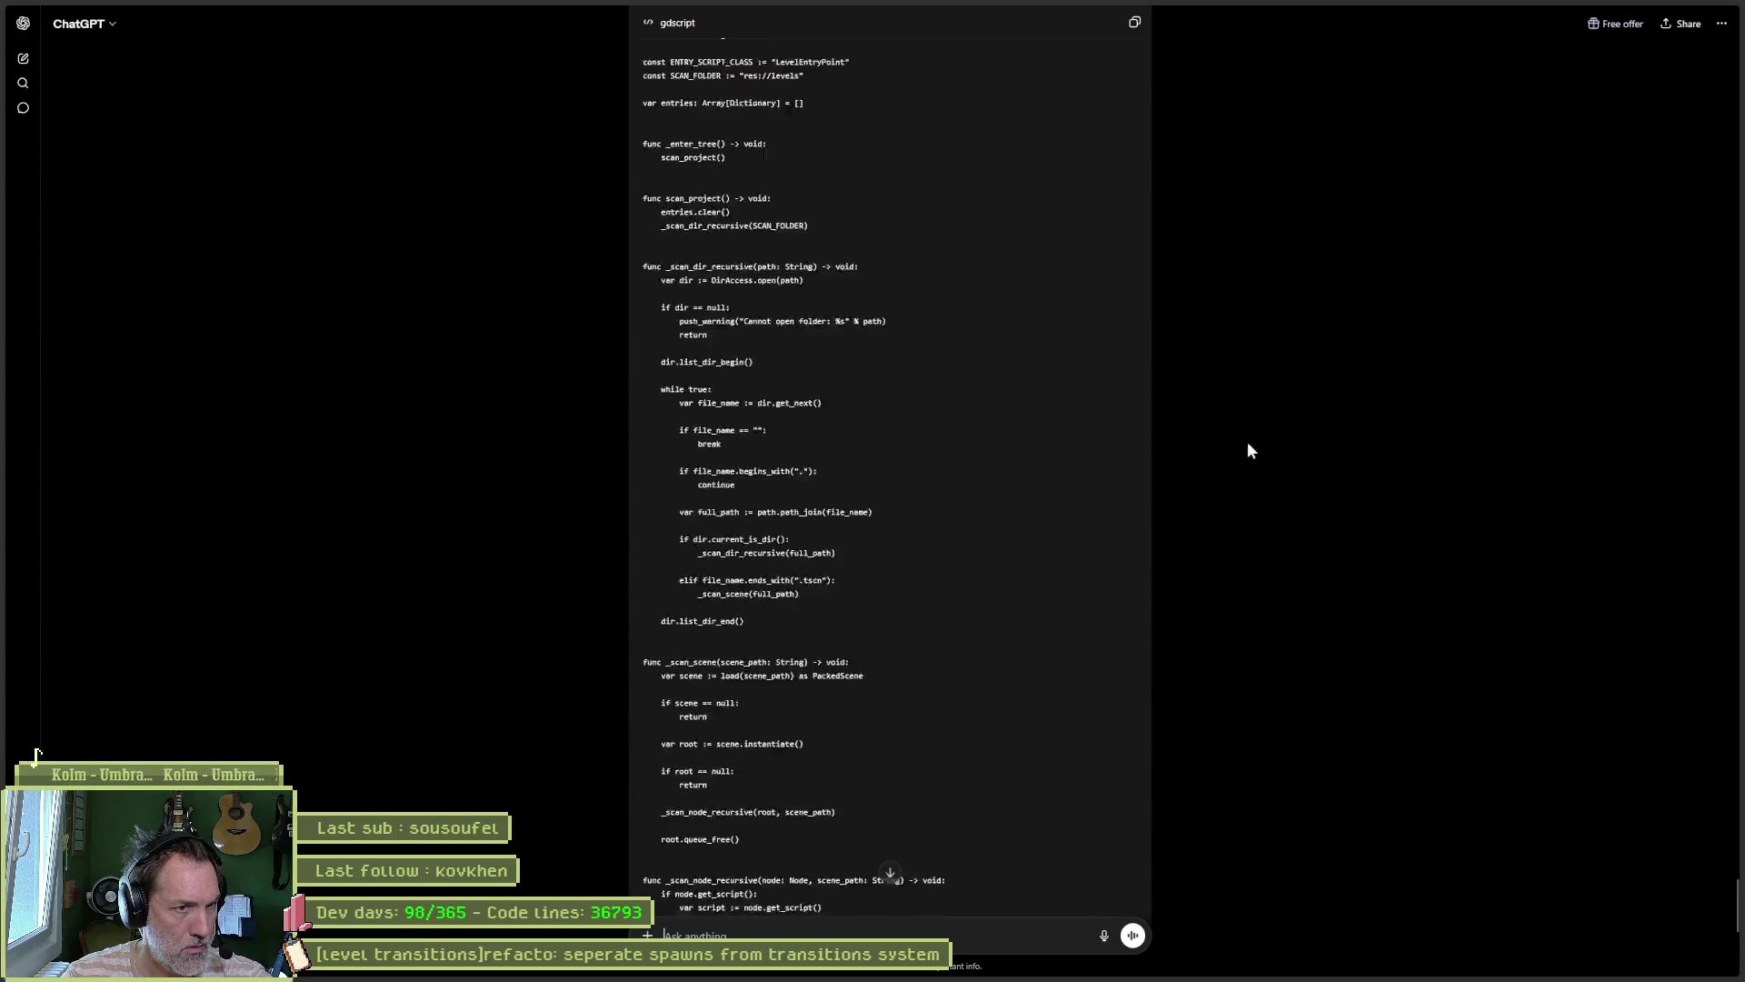
click(1135, 198)
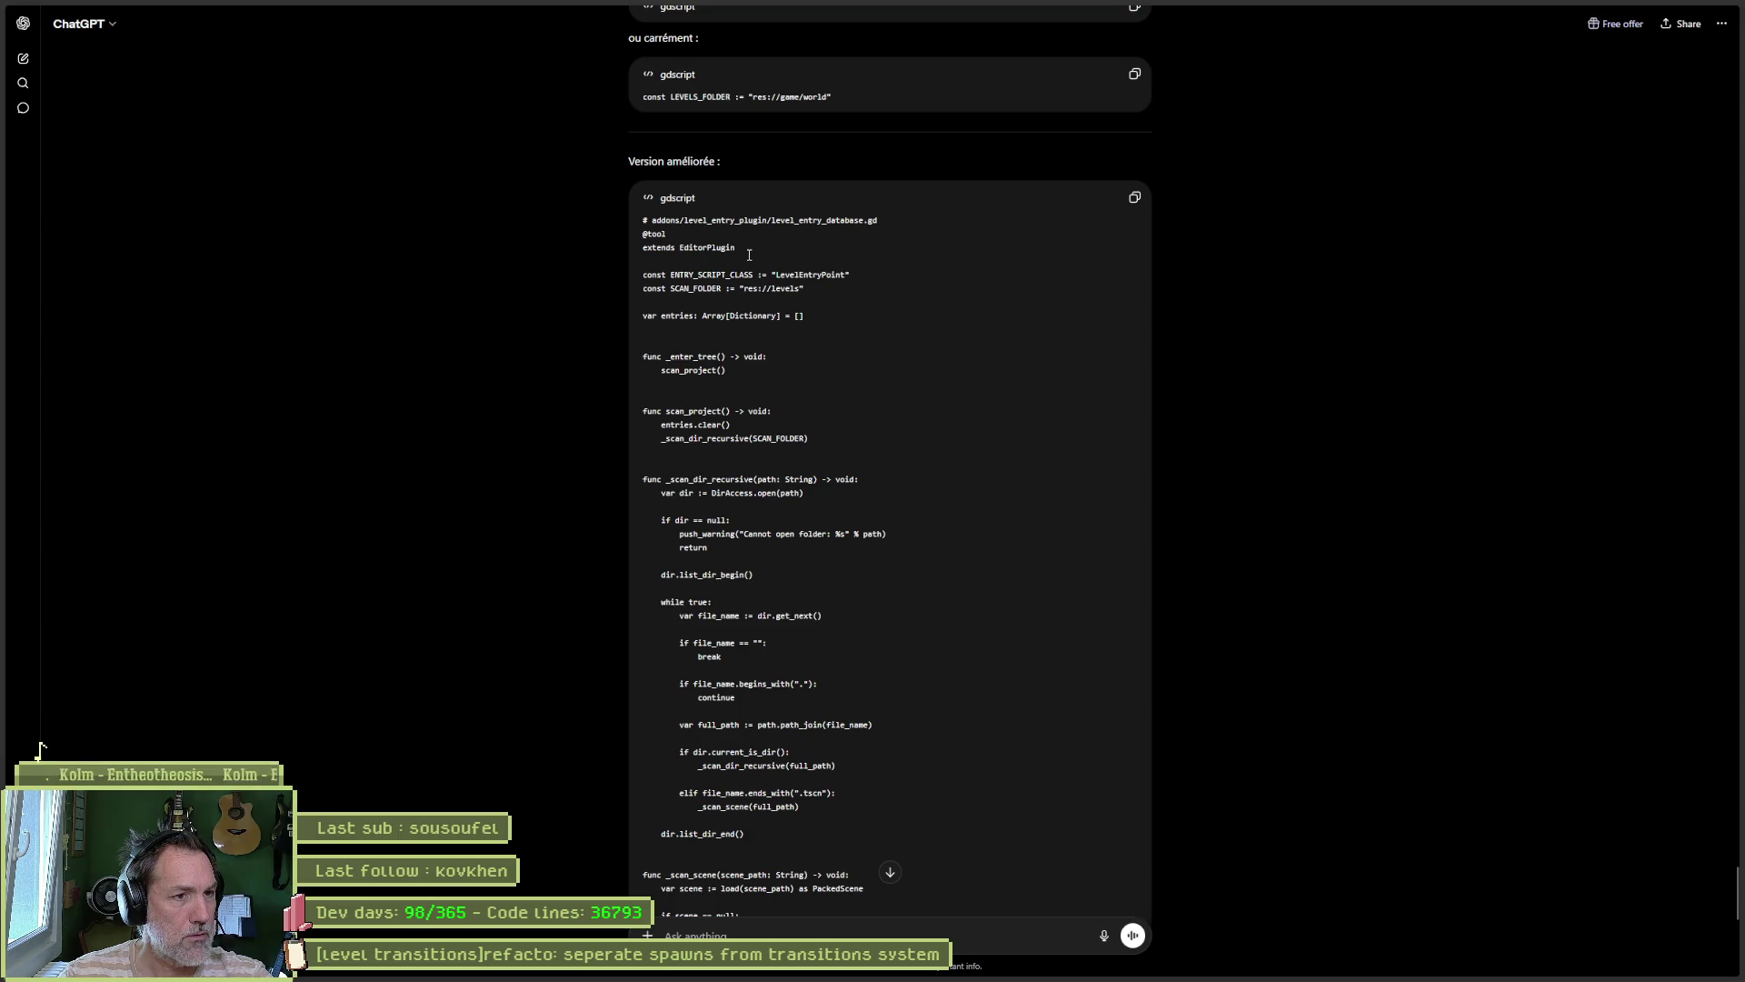
mouse_move(1097, 974)
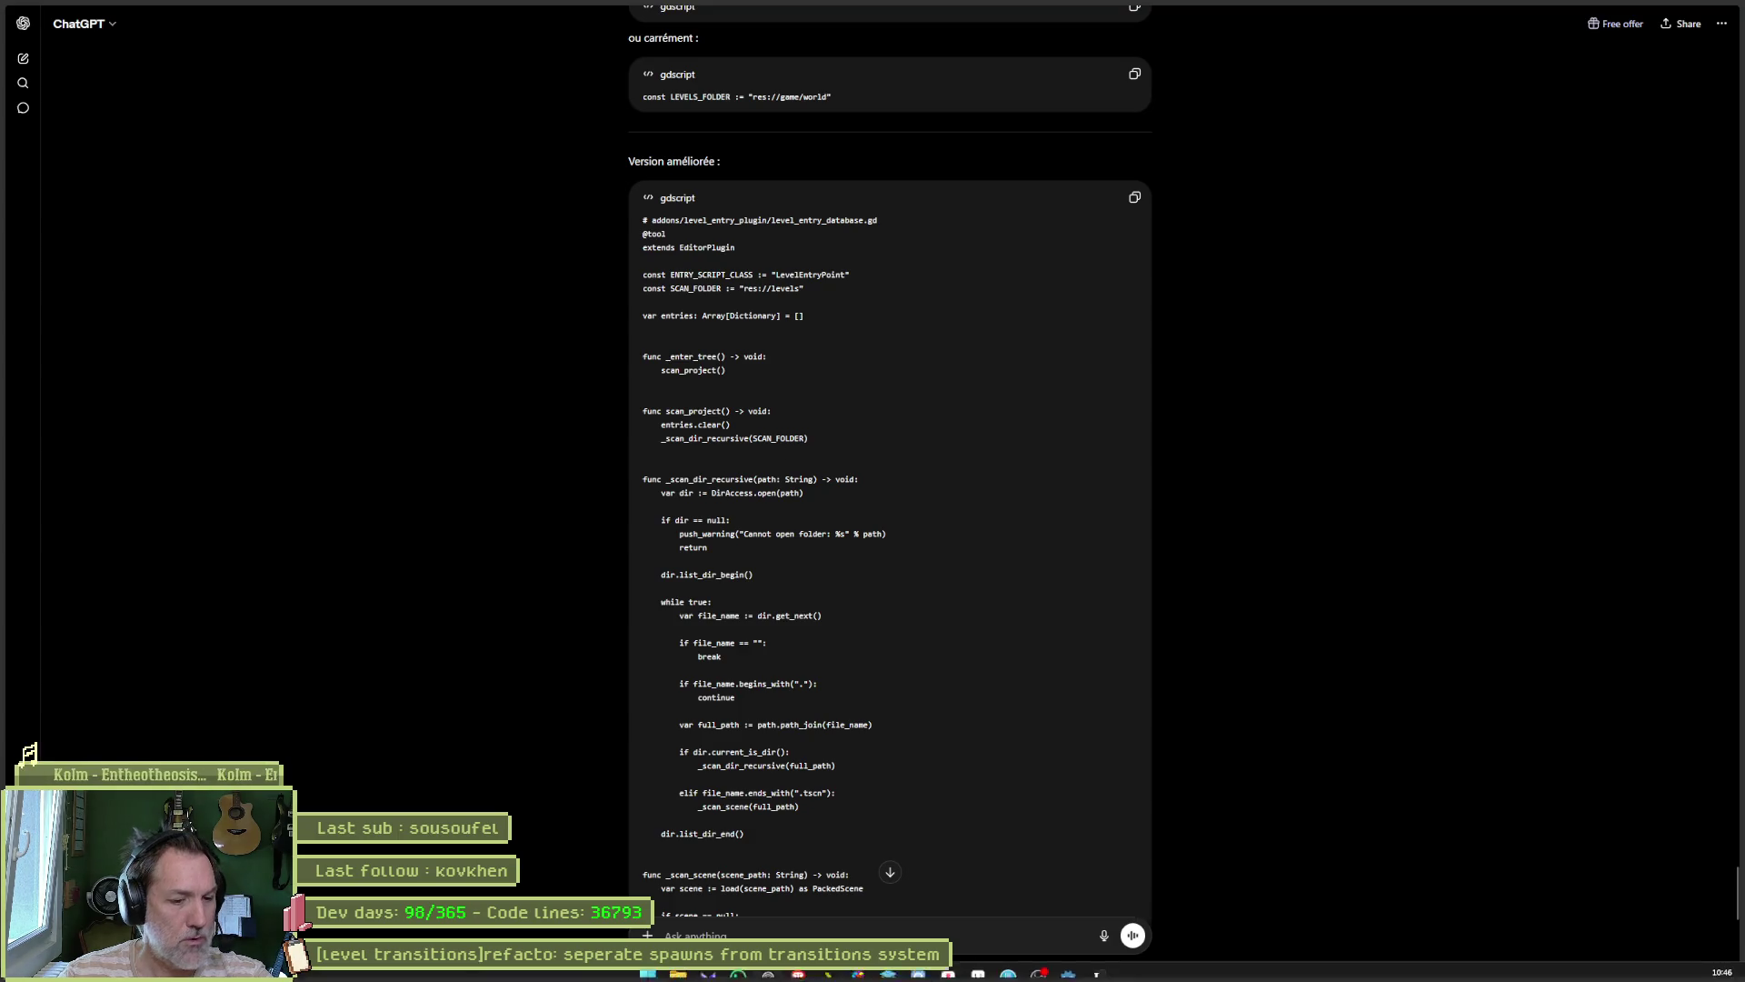
Step: Back in Godot, open plugin.cfg from the addons/level_spawn_picker folder
click(945, 971)
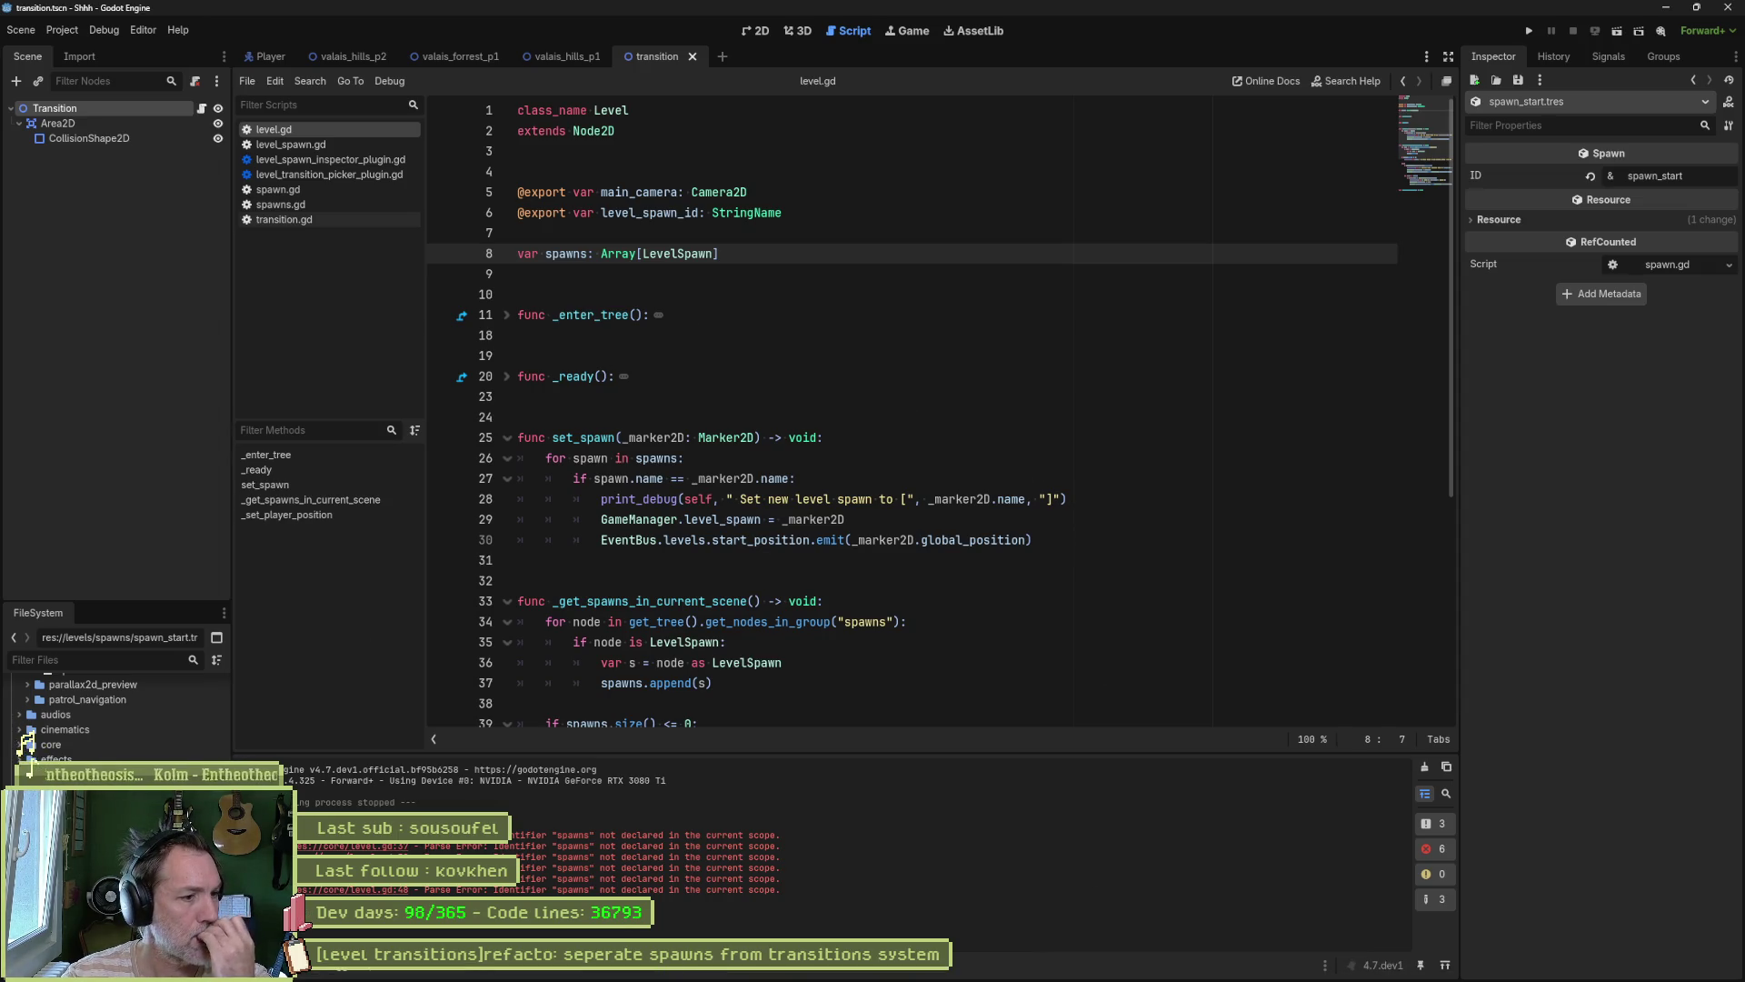
scroll(188, 687, up, 5)
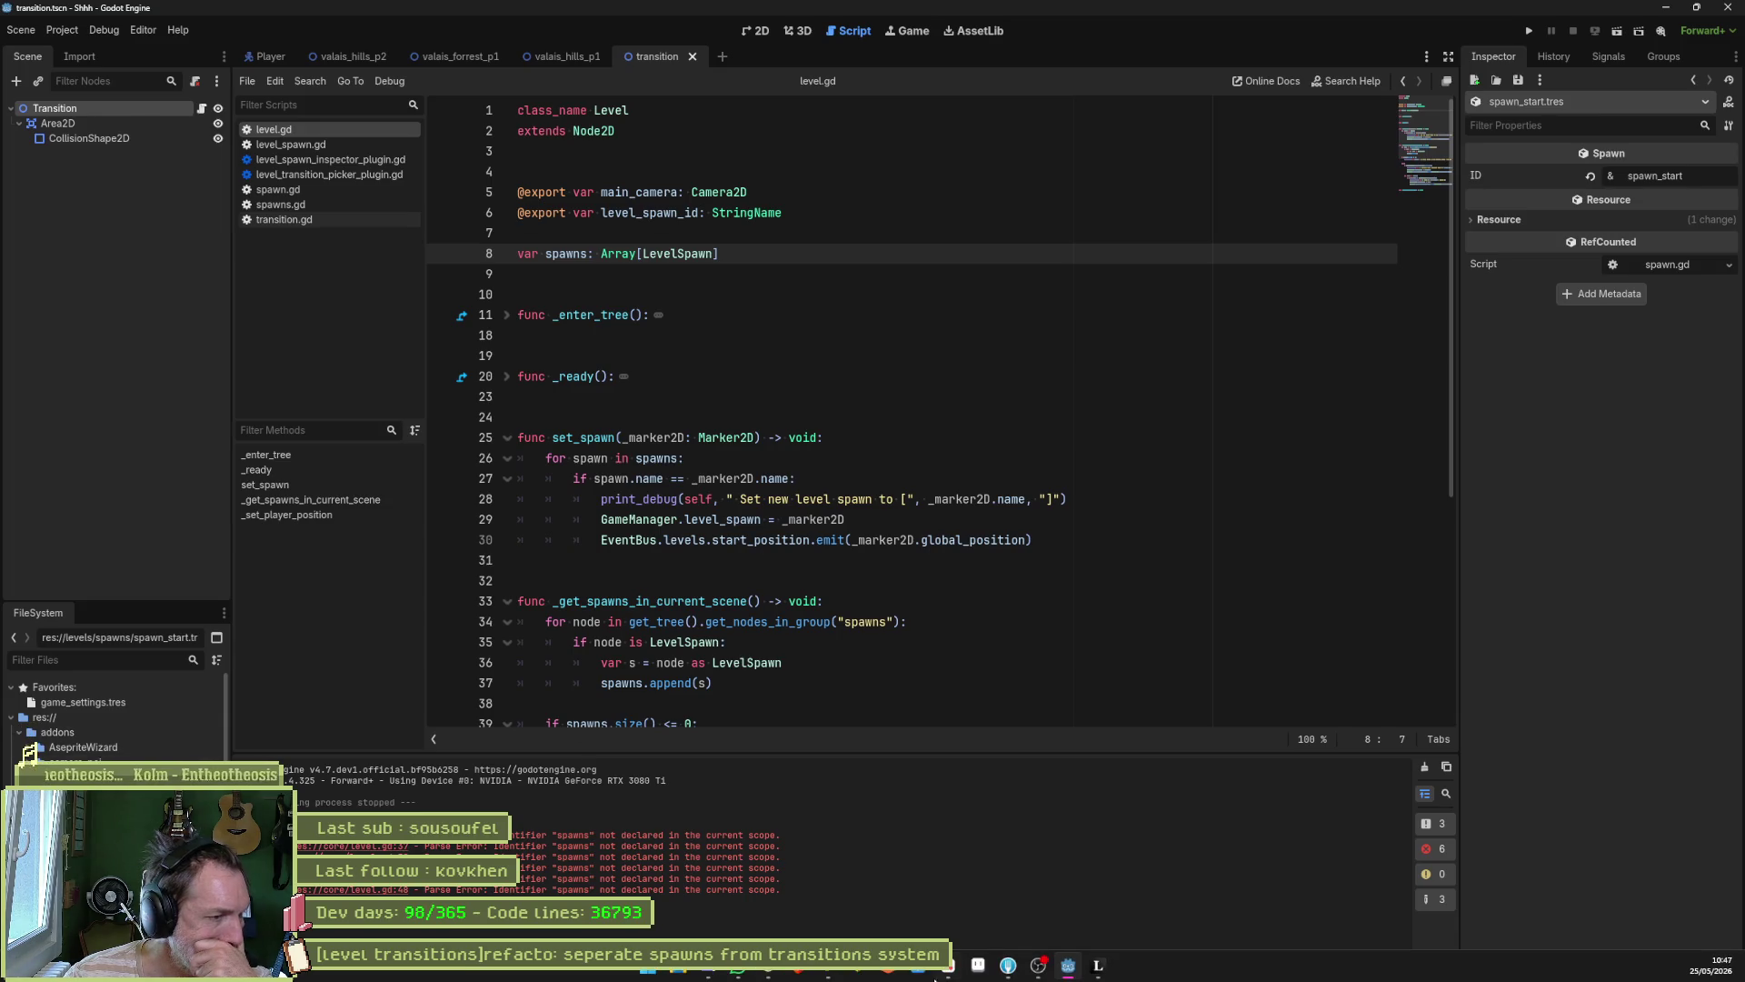
mouse_move(926, 975)
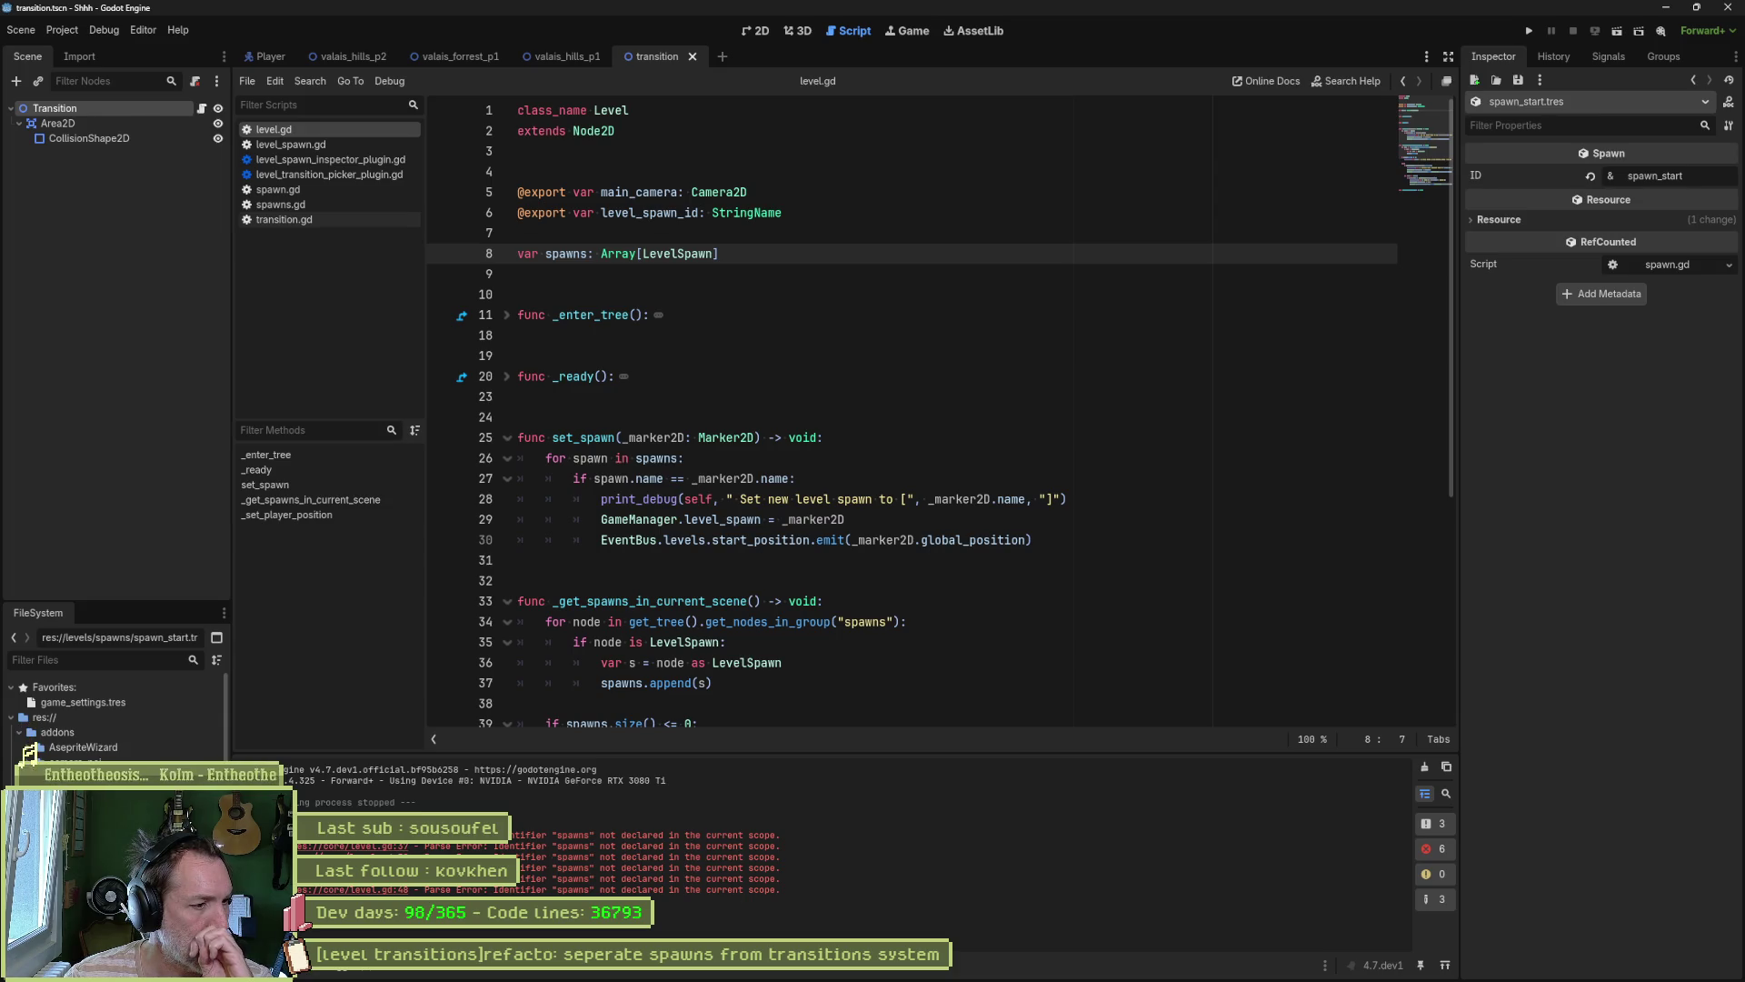
double_click(91, 791)
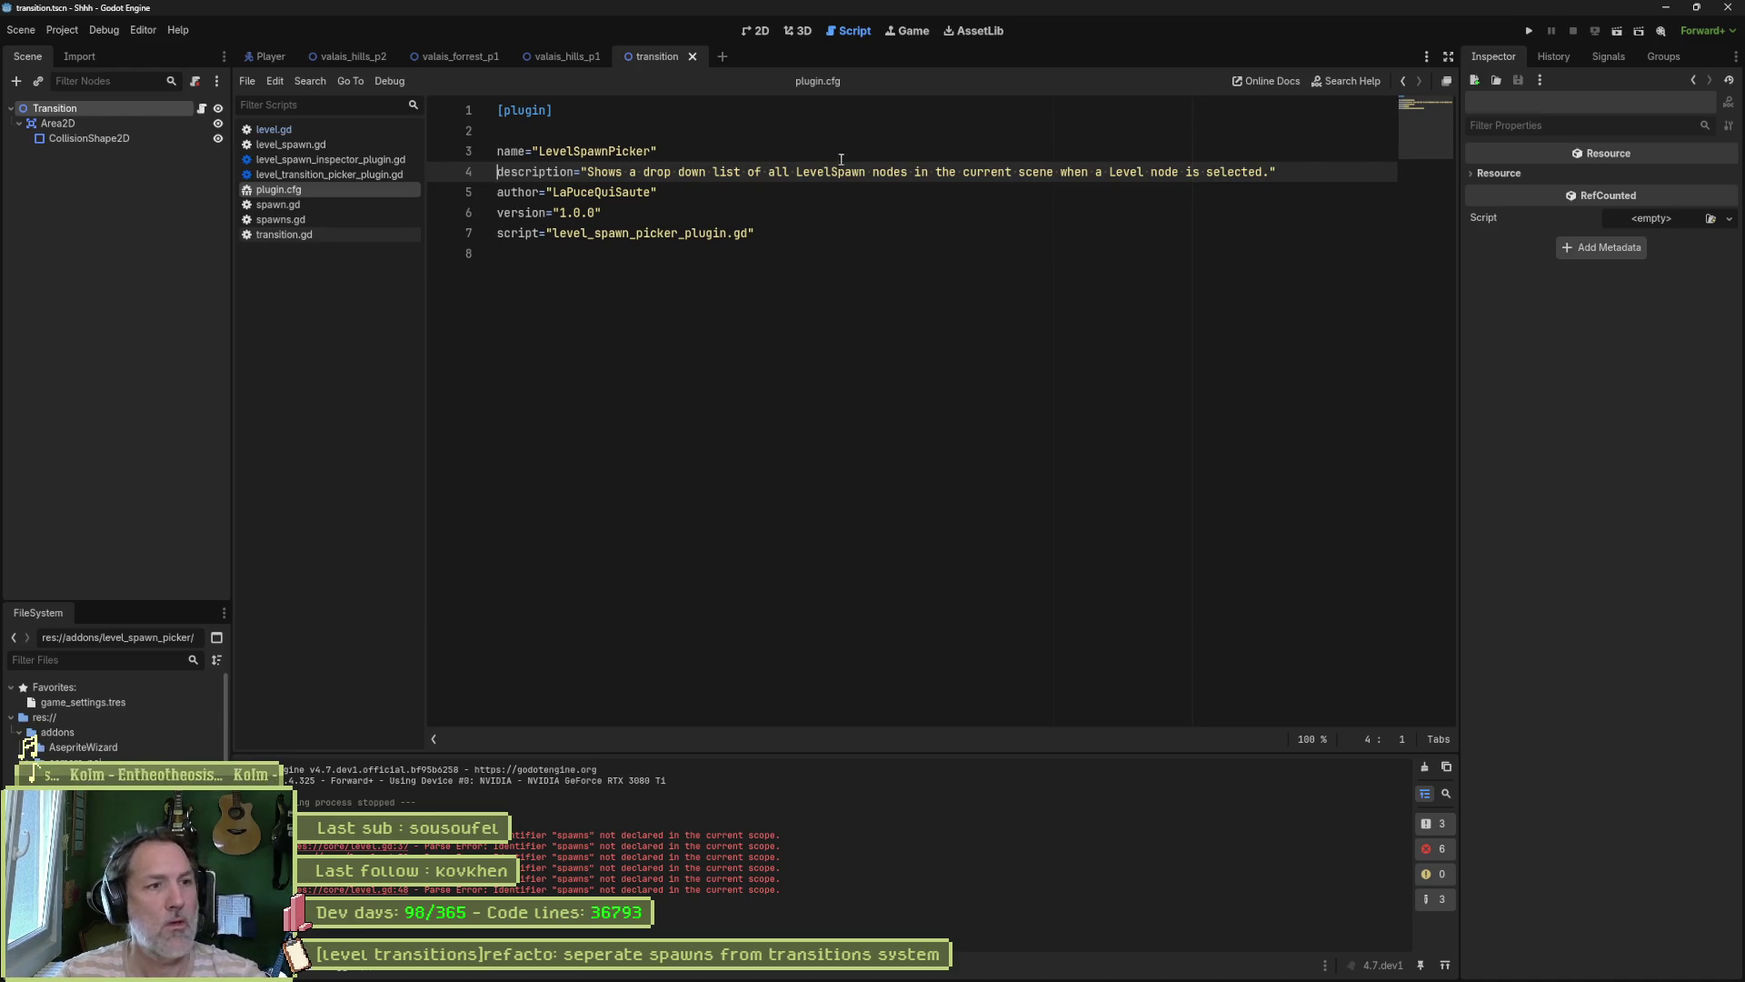
Step: Change Spawn to Transition in plugin.cfg's name and description, naming it LevelTransitionPicker
drag(610, 151, 573, 151)
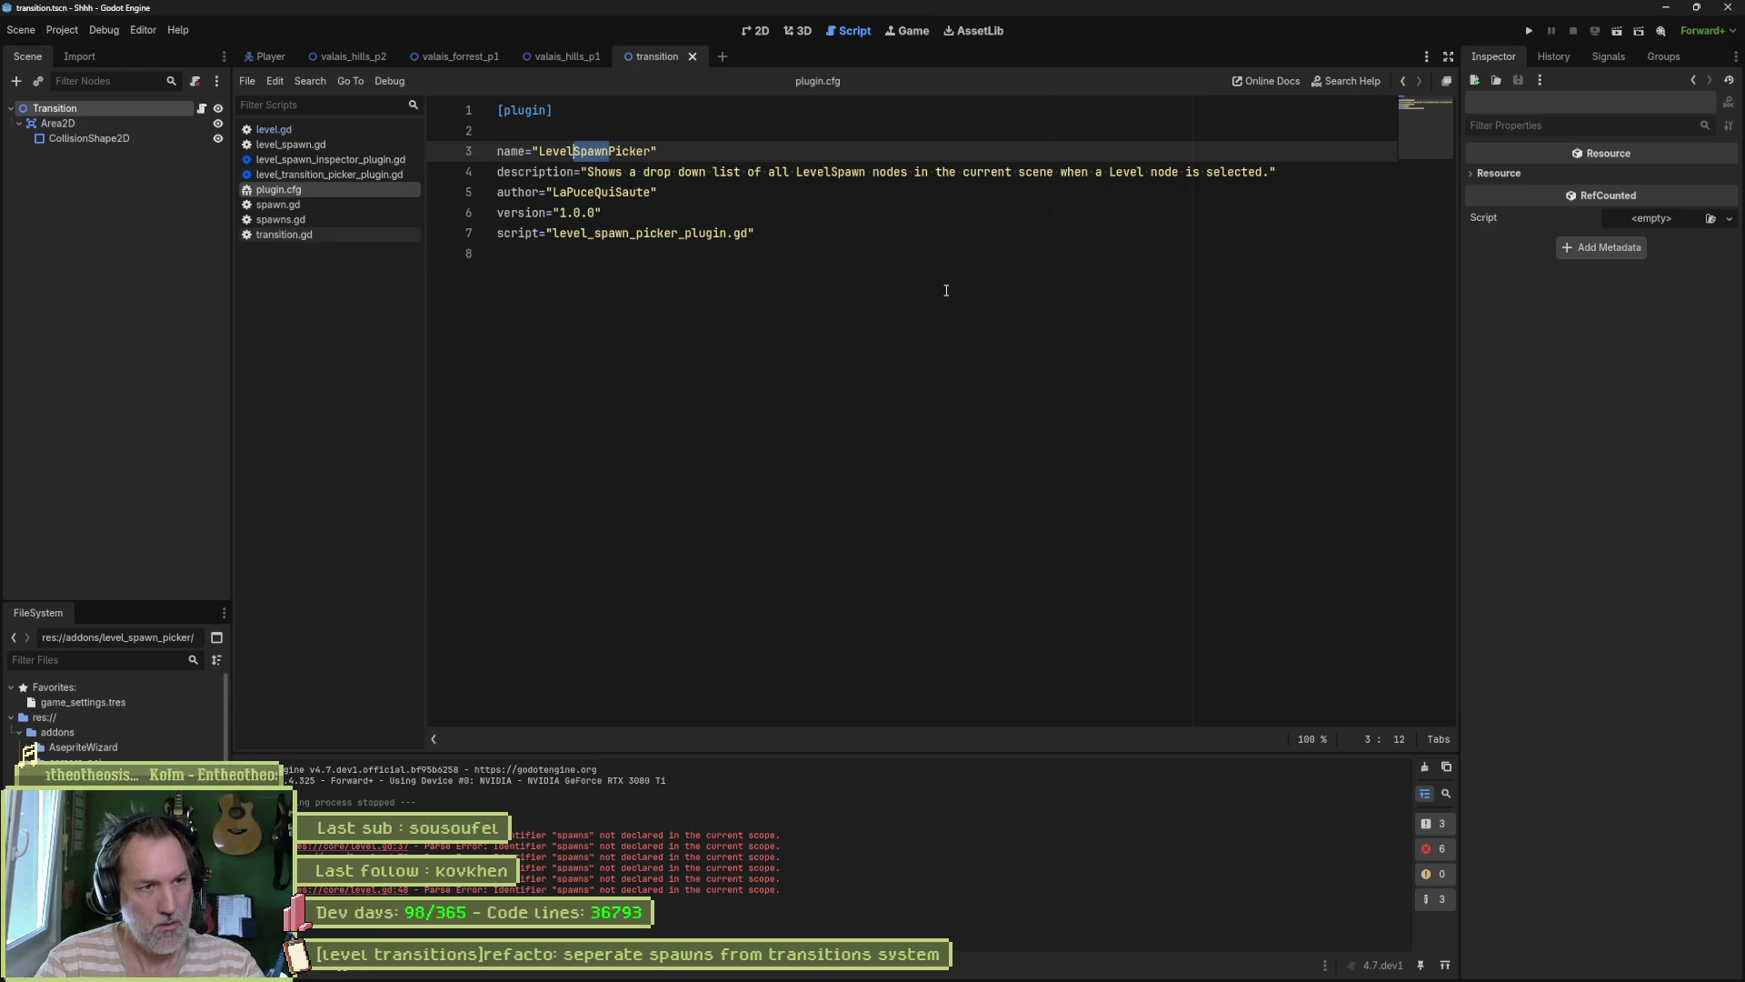
text(Transition)
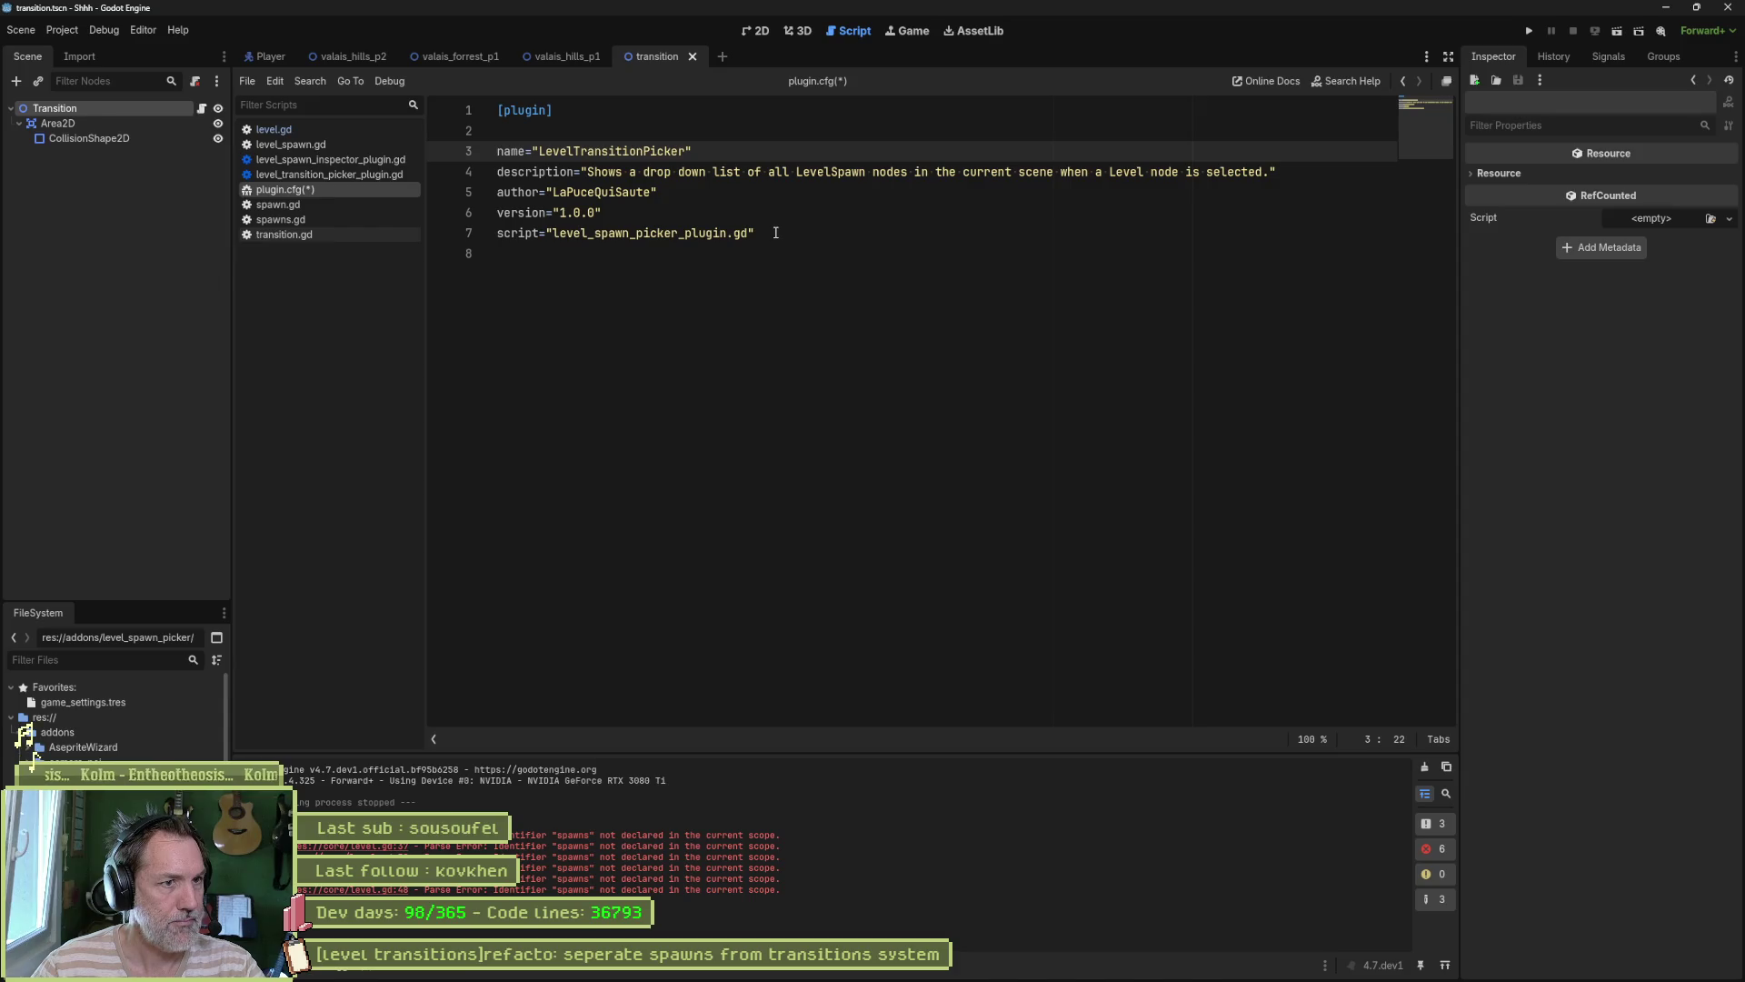
drag(830, 174, 861, 174)
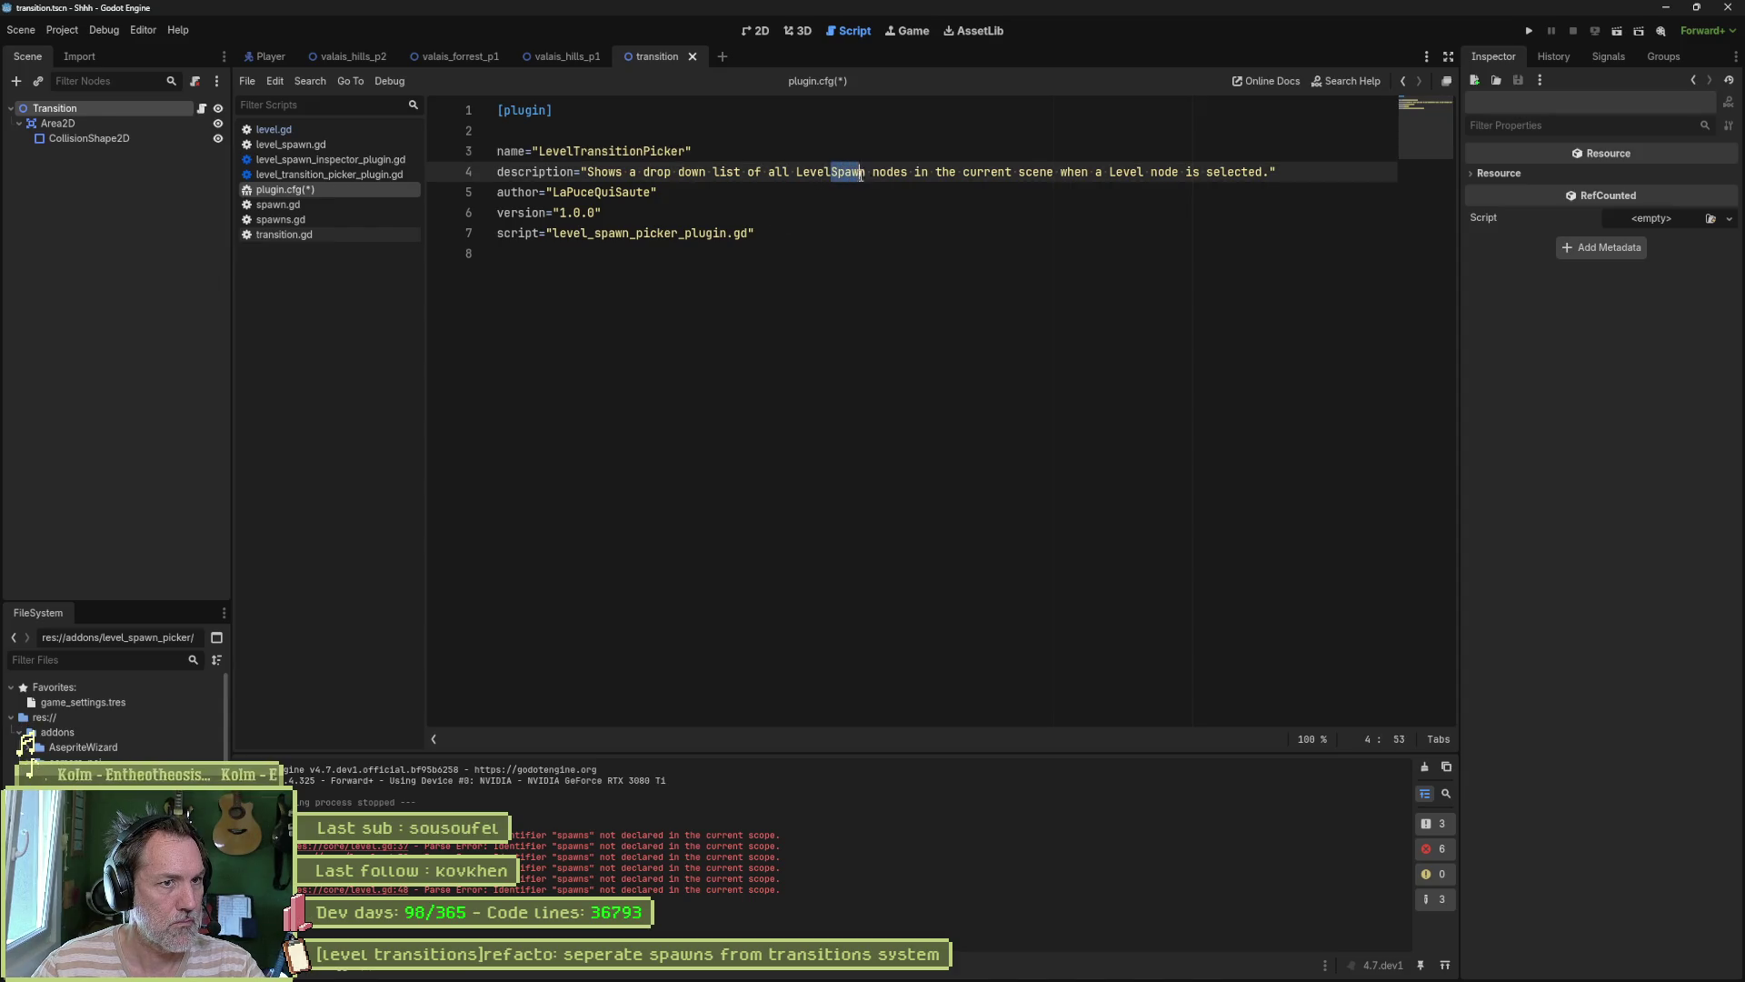
text(Transition)
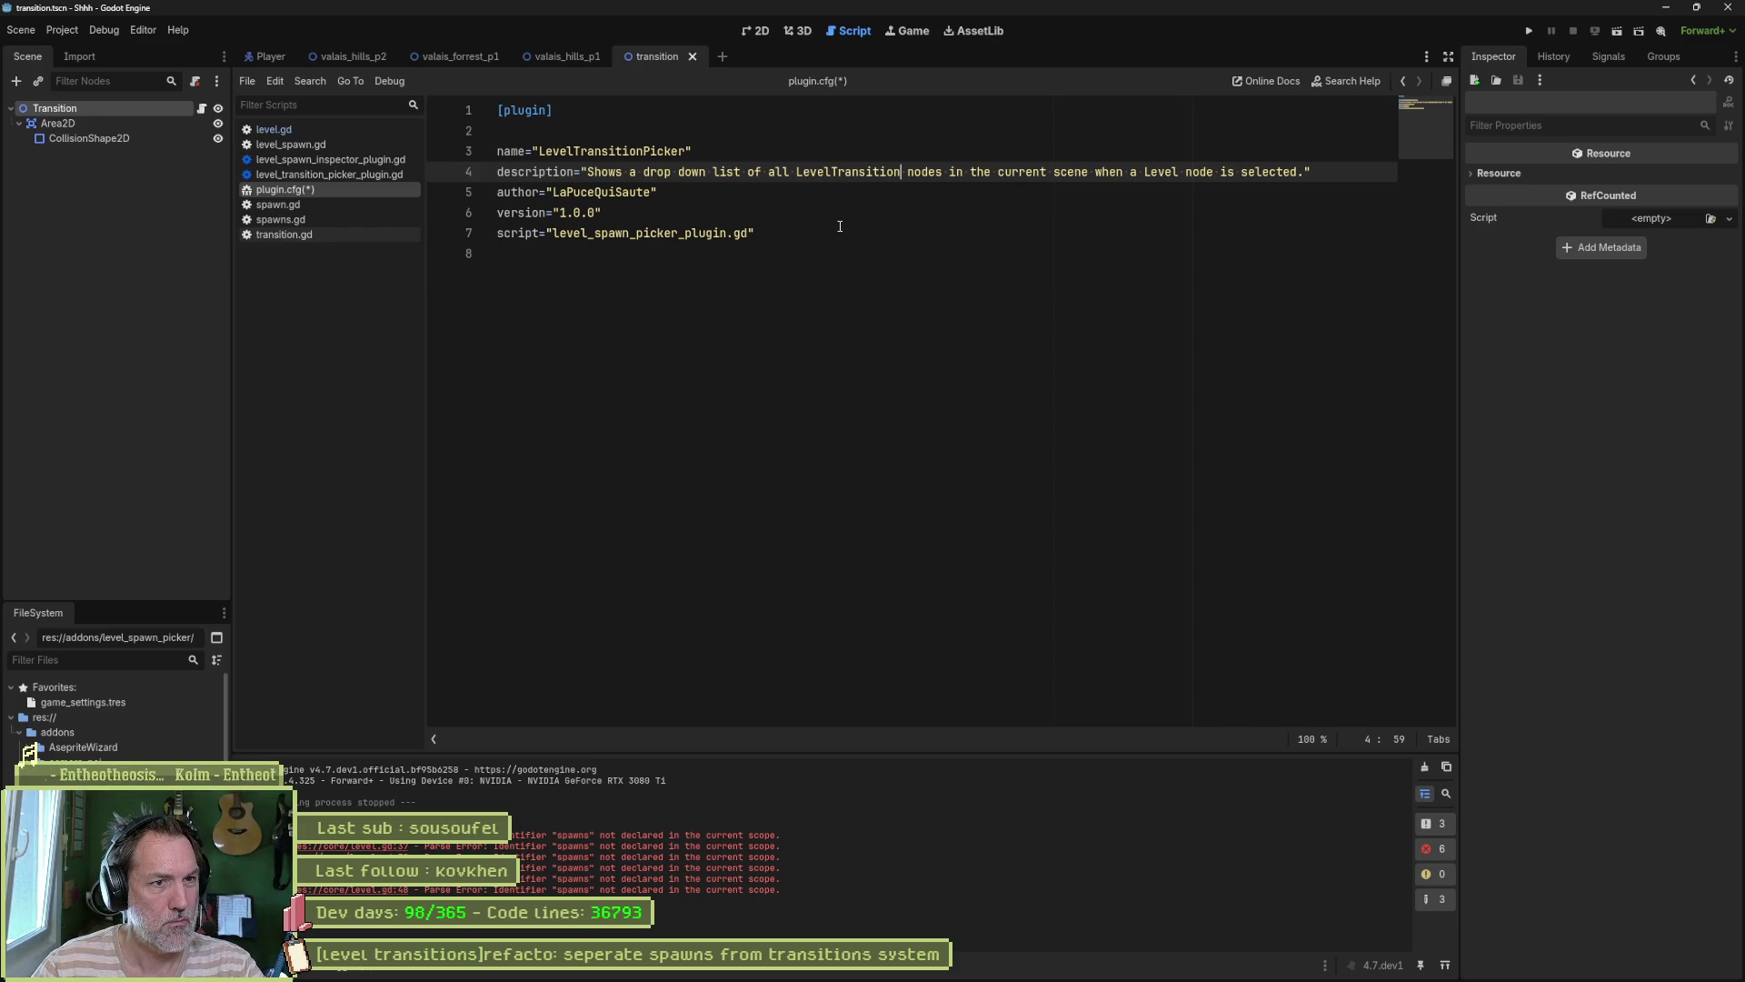
drag(835, 172, 799, 175)
Step: Reword the plugin.cfg description to cover Transition nodes across all game scenes
key(BackSpace)
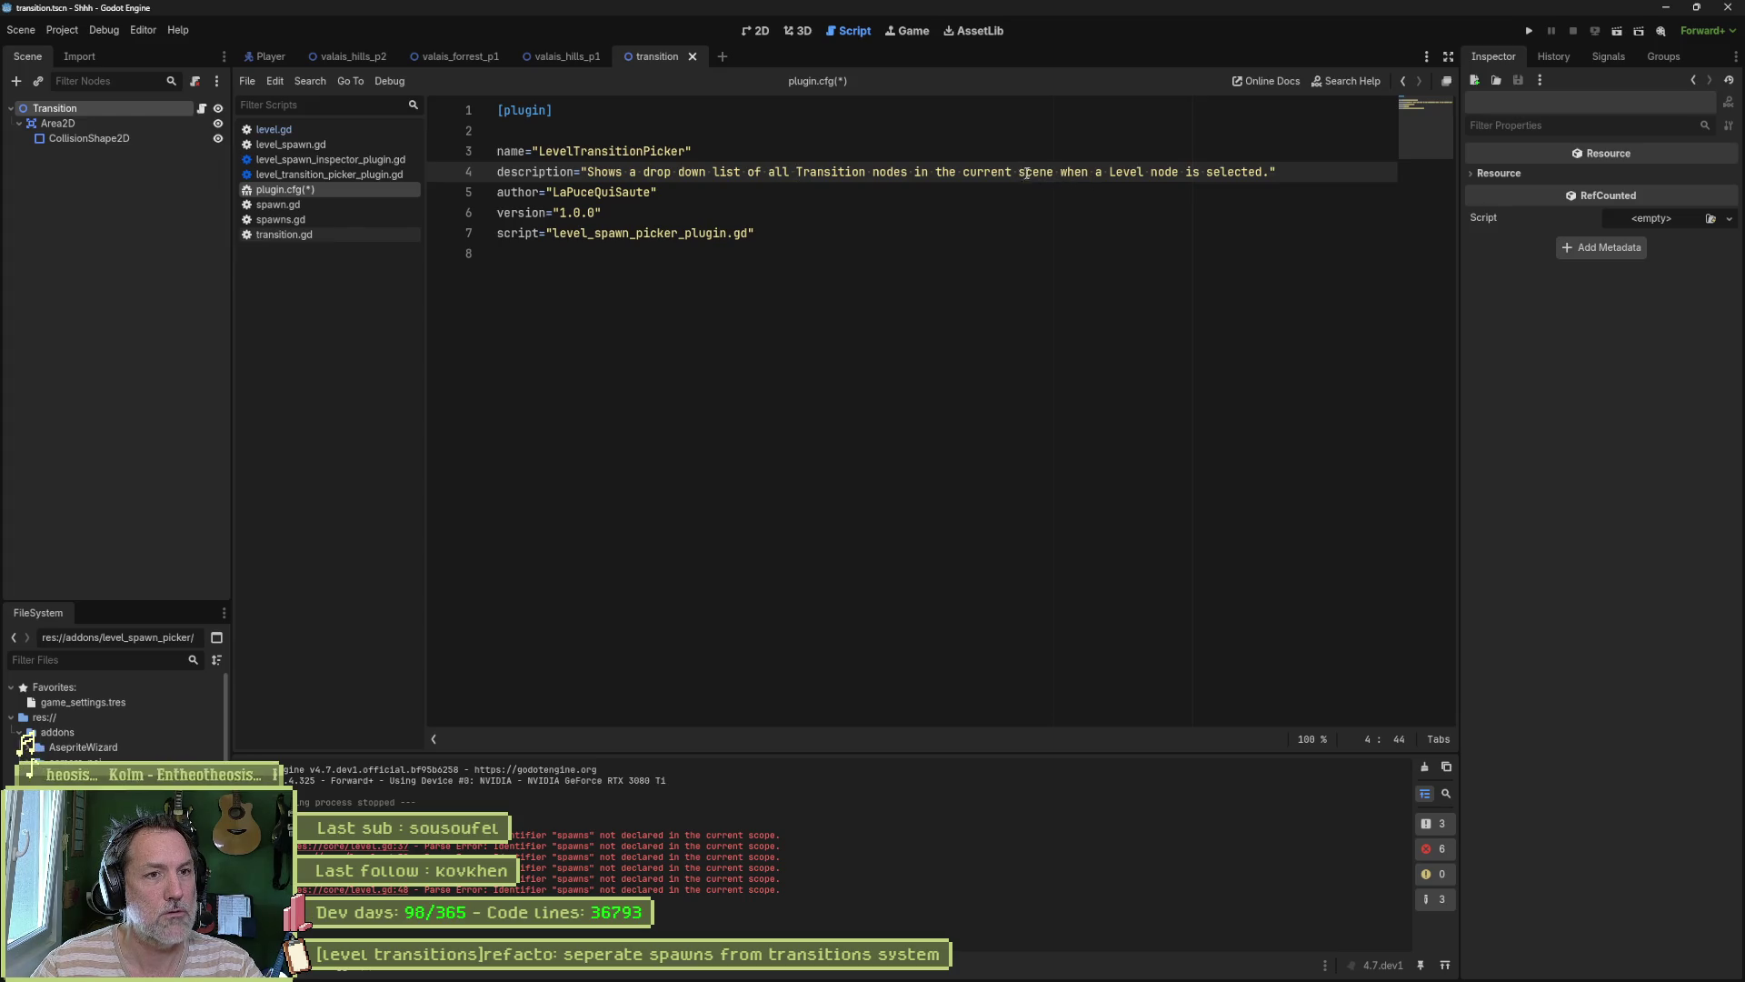
double_click(986, 173)
text(all)
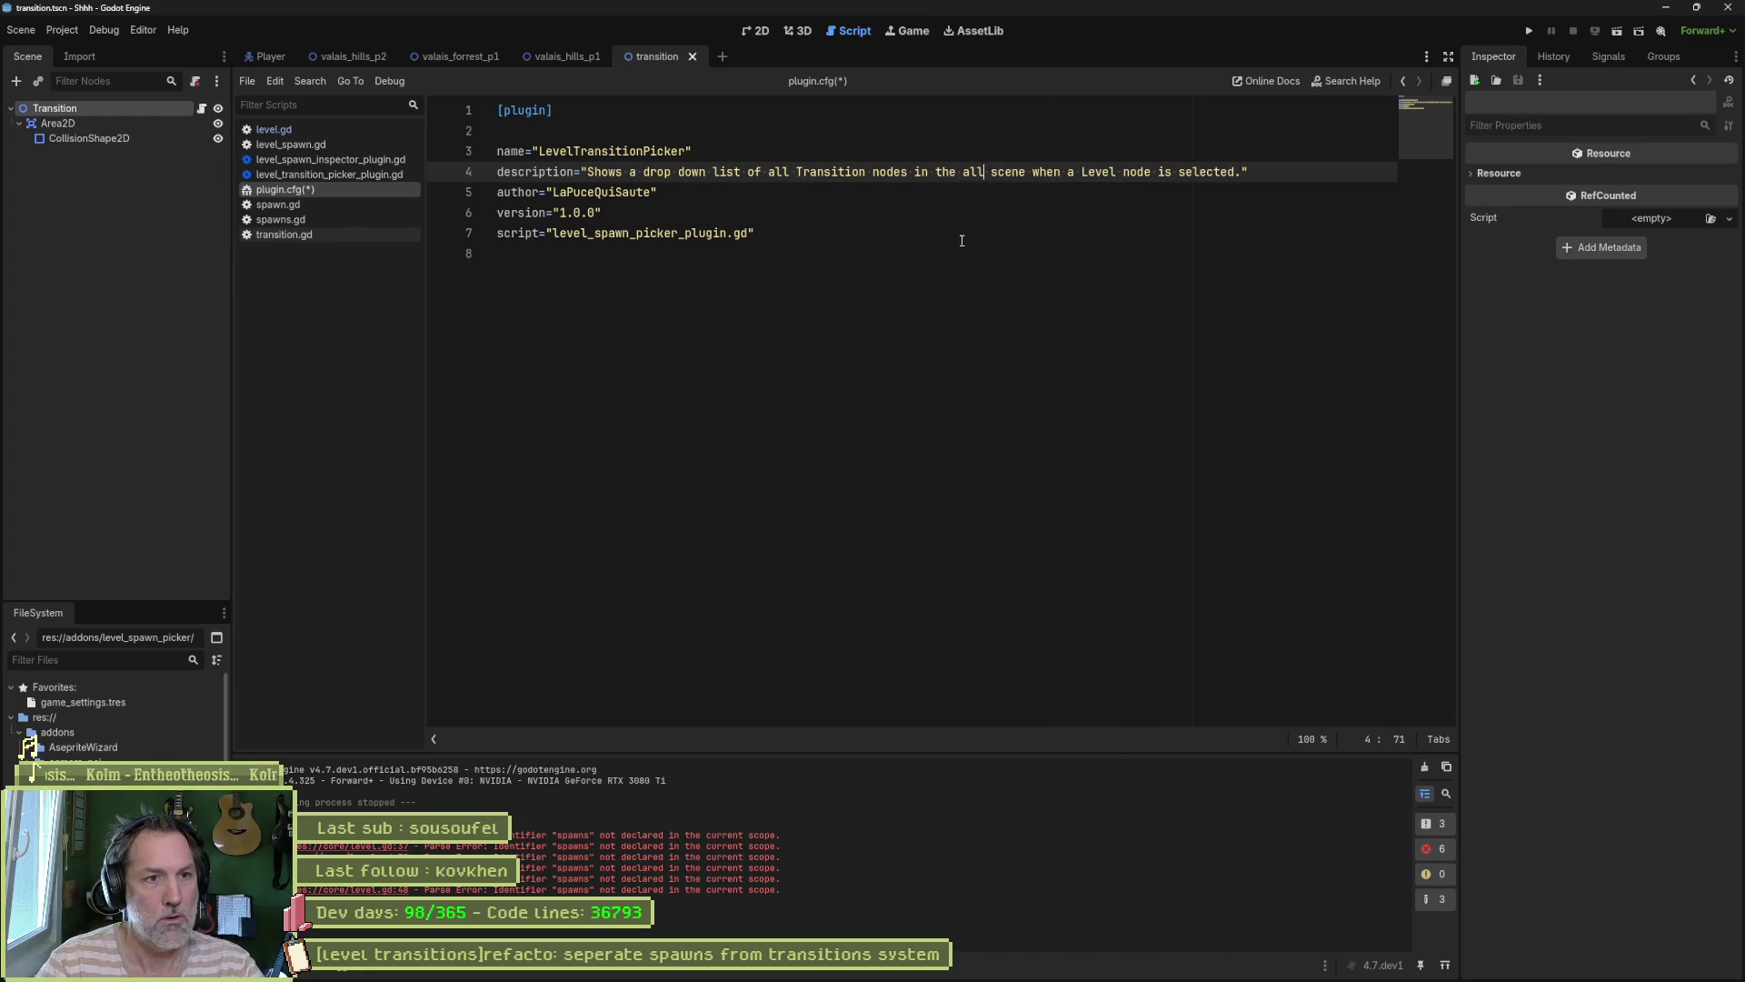
text( game)
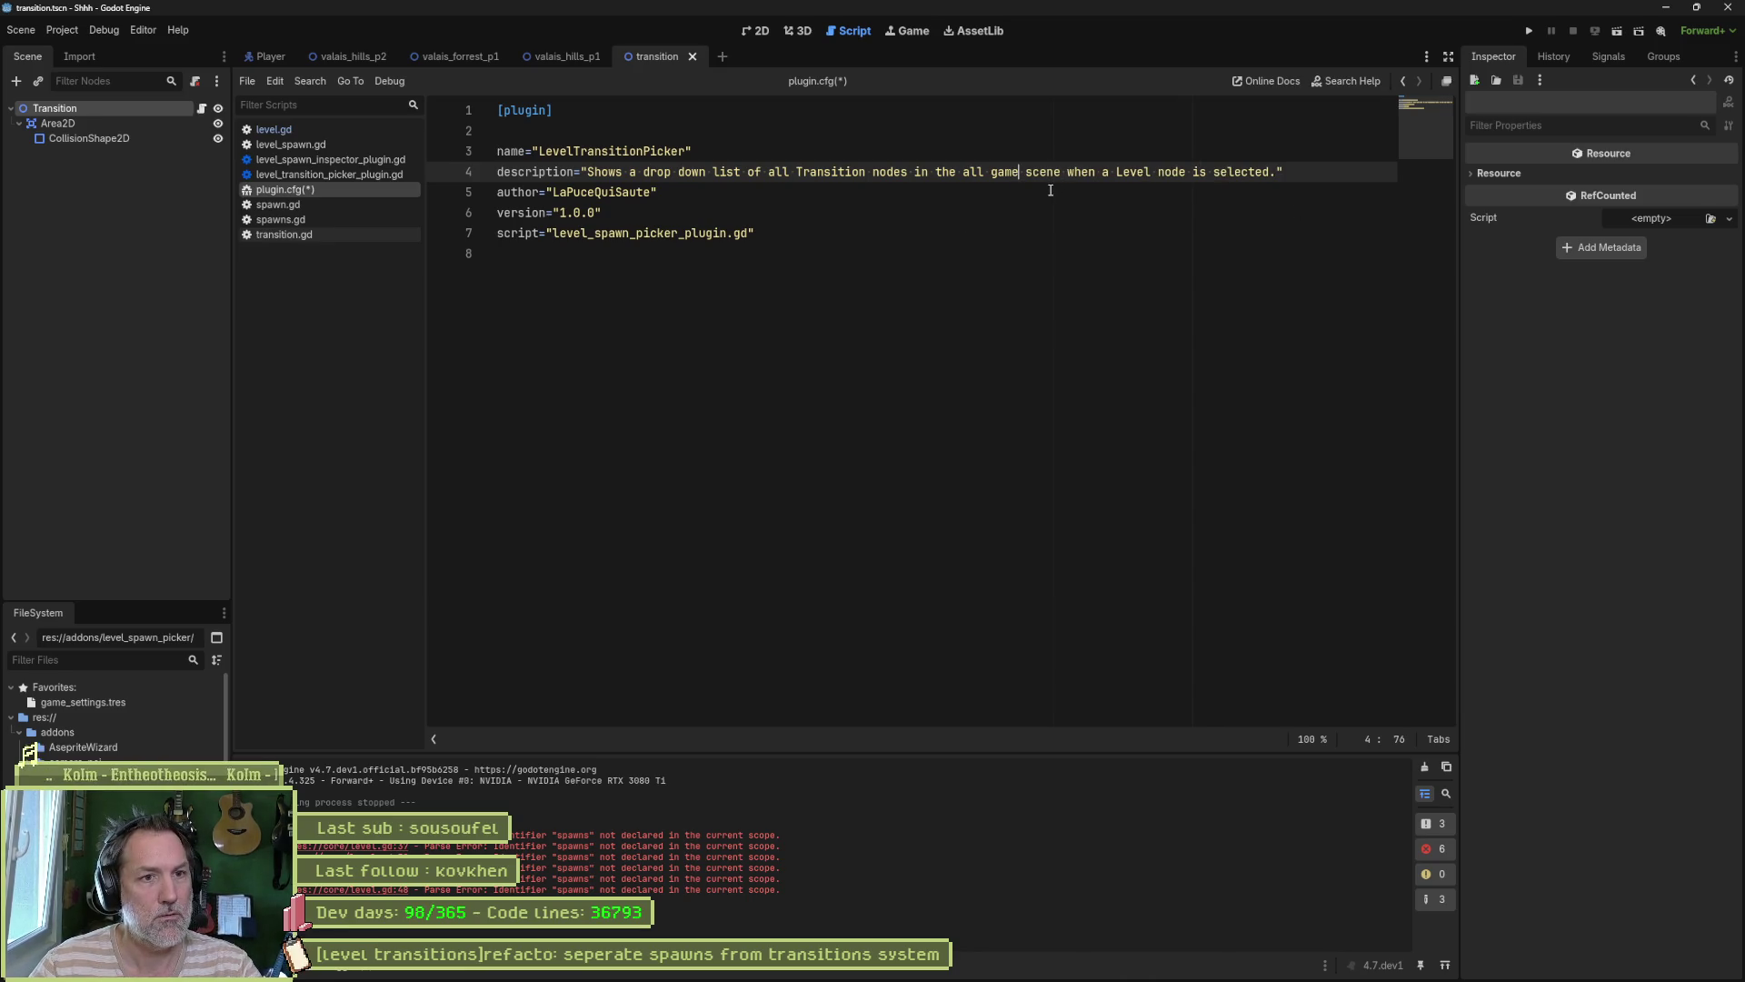
key(ctrl+Right)
text(s)
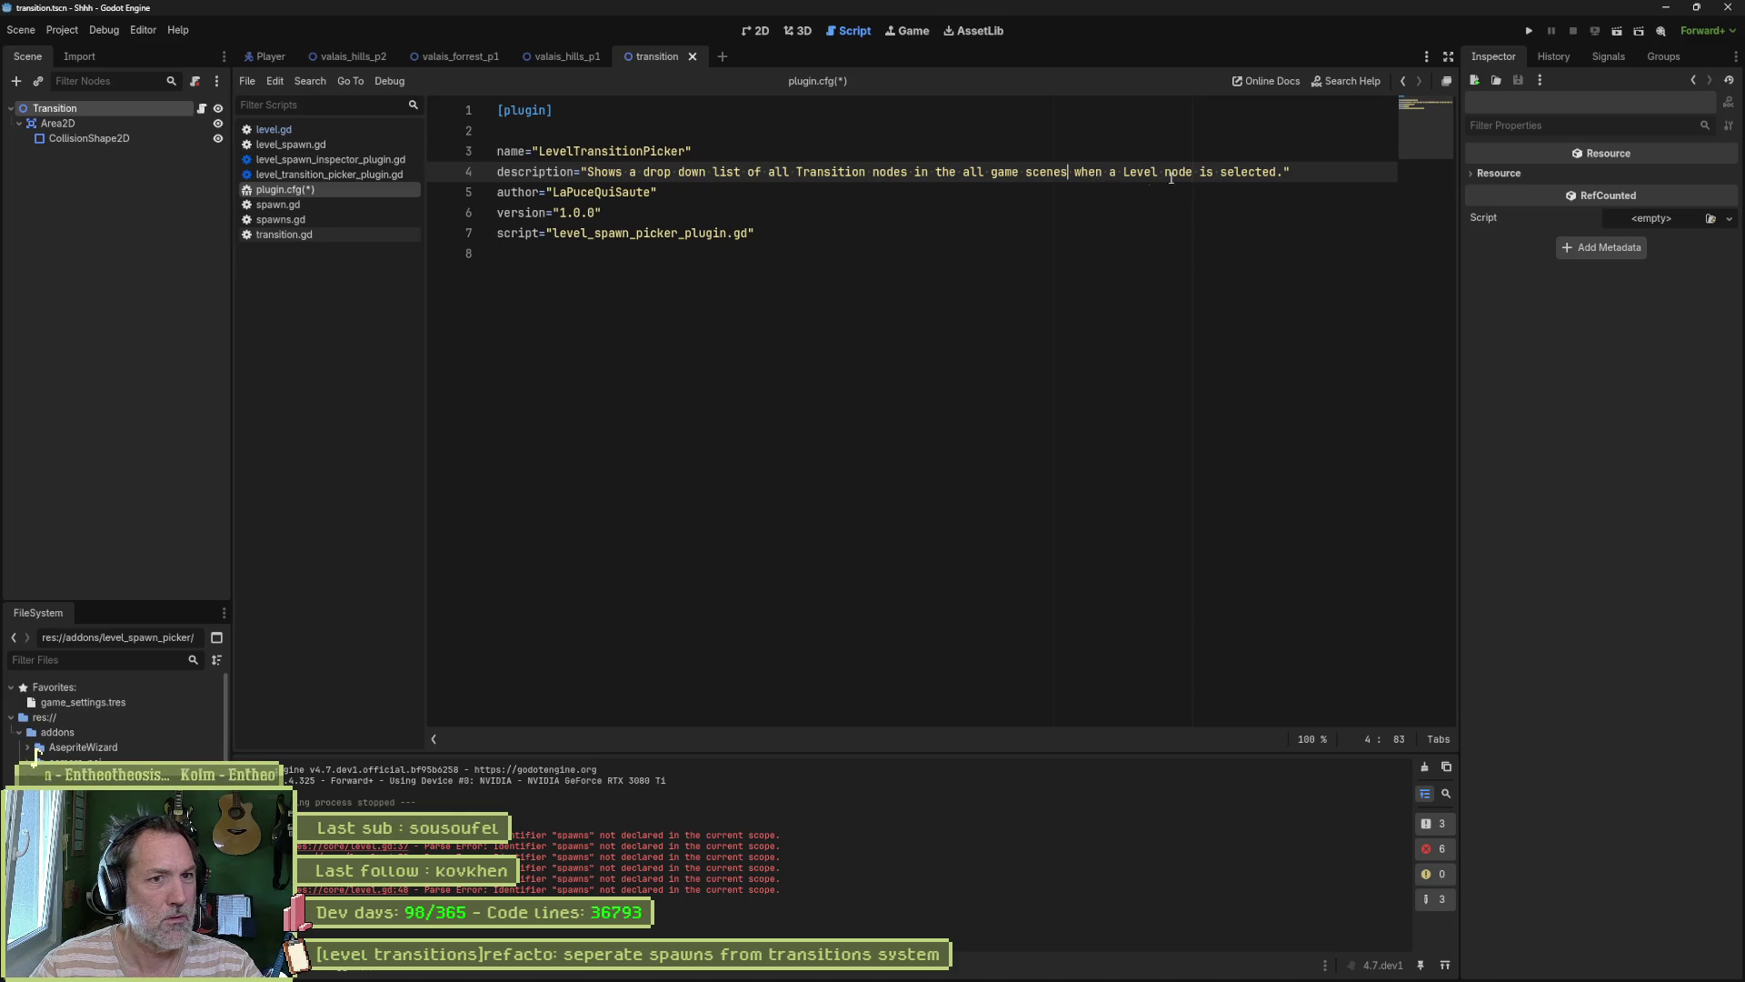
shift+click(1275, 173)
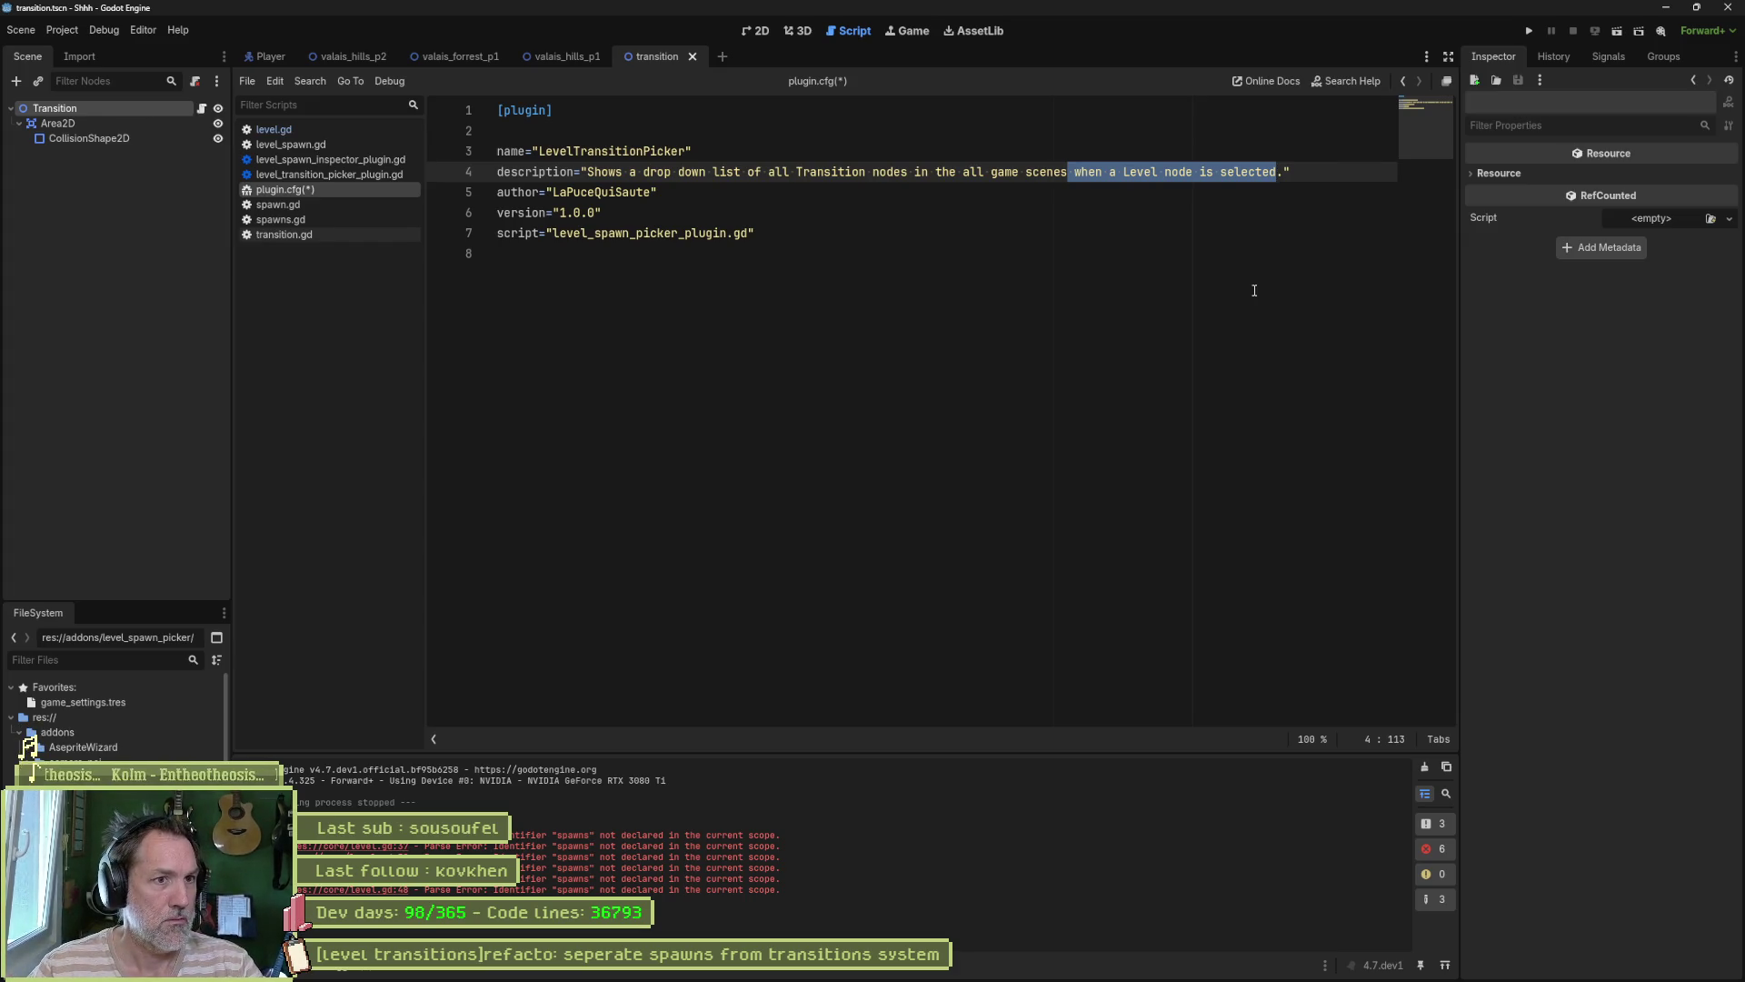
double_click(1139, 172)
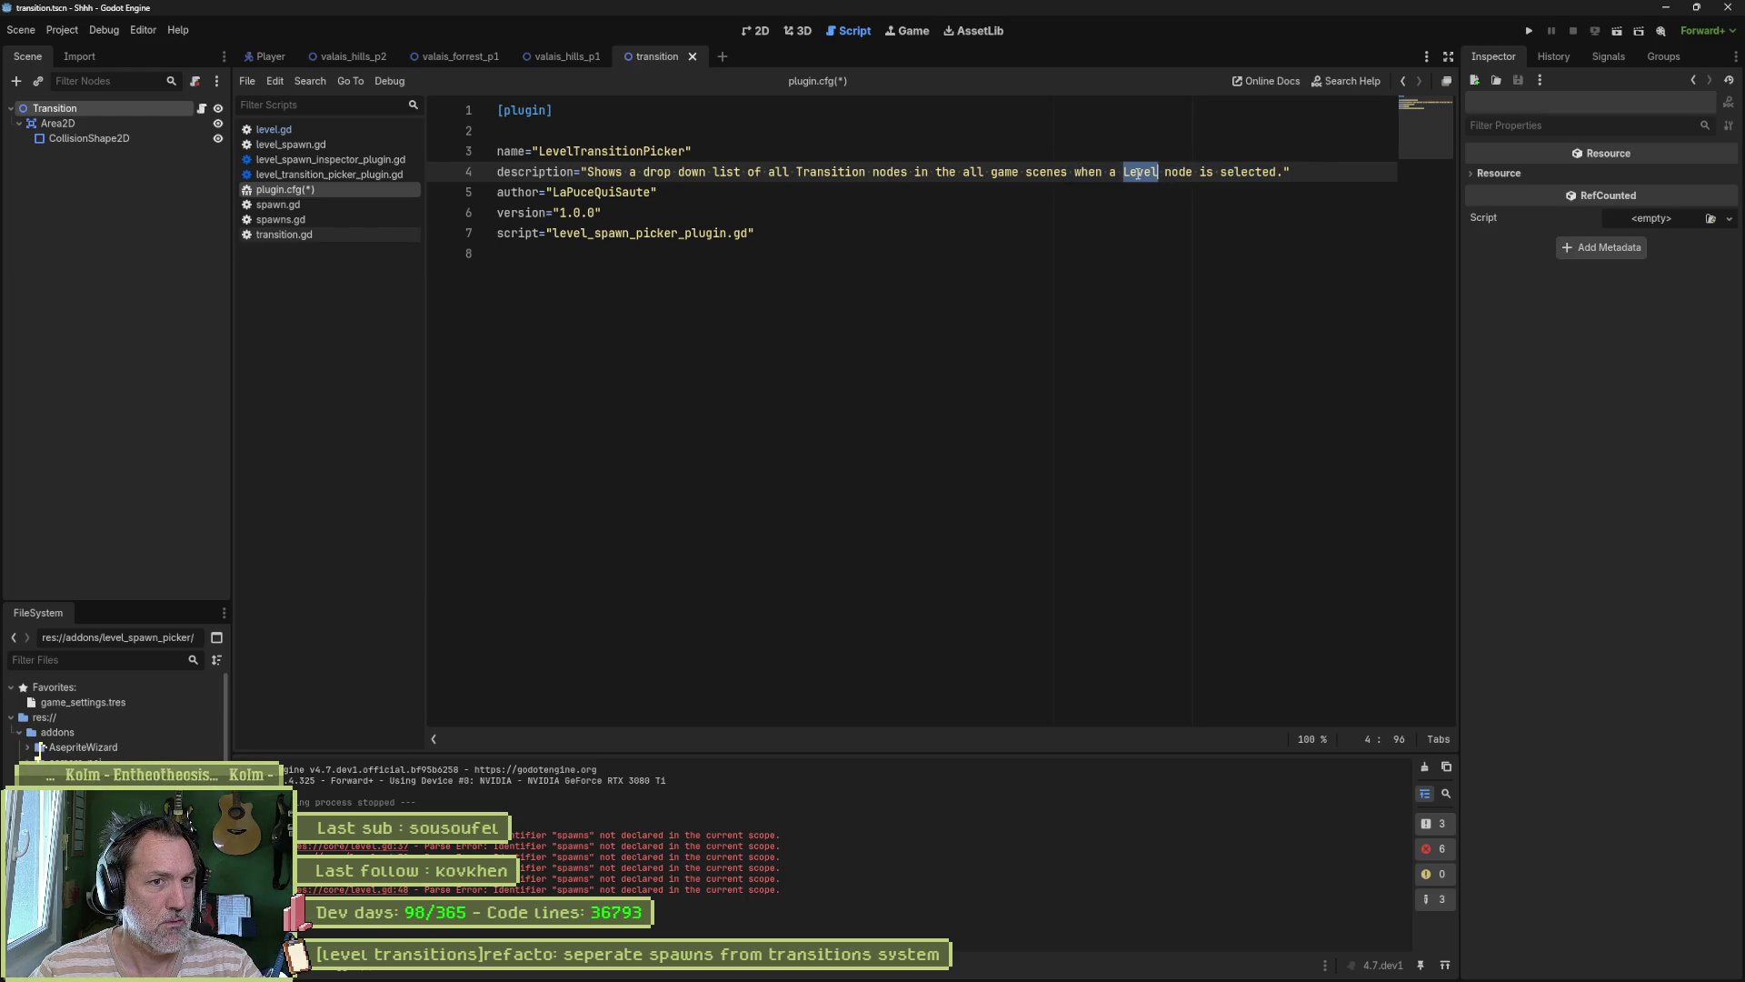
text(Transition)
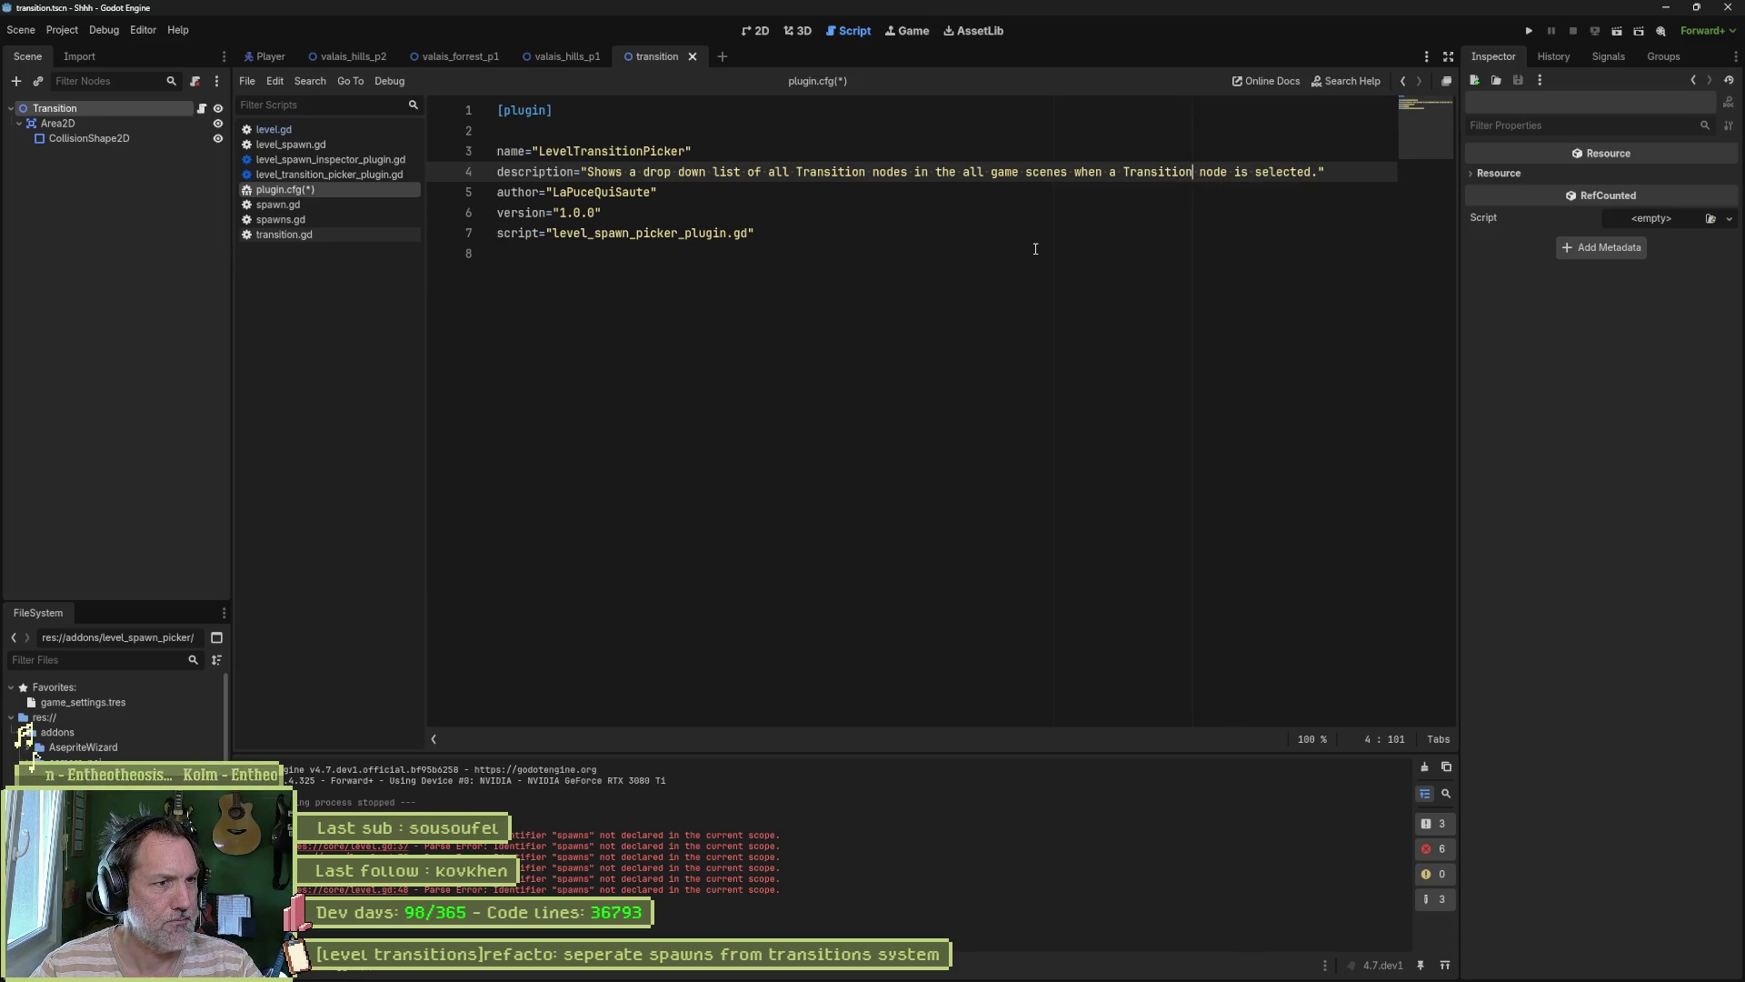
Step: Change the script entry to level_transition_picker_plugin.gd, save, and bring up level_spawn_inspector_plugin.gd
double_click(596, 235)
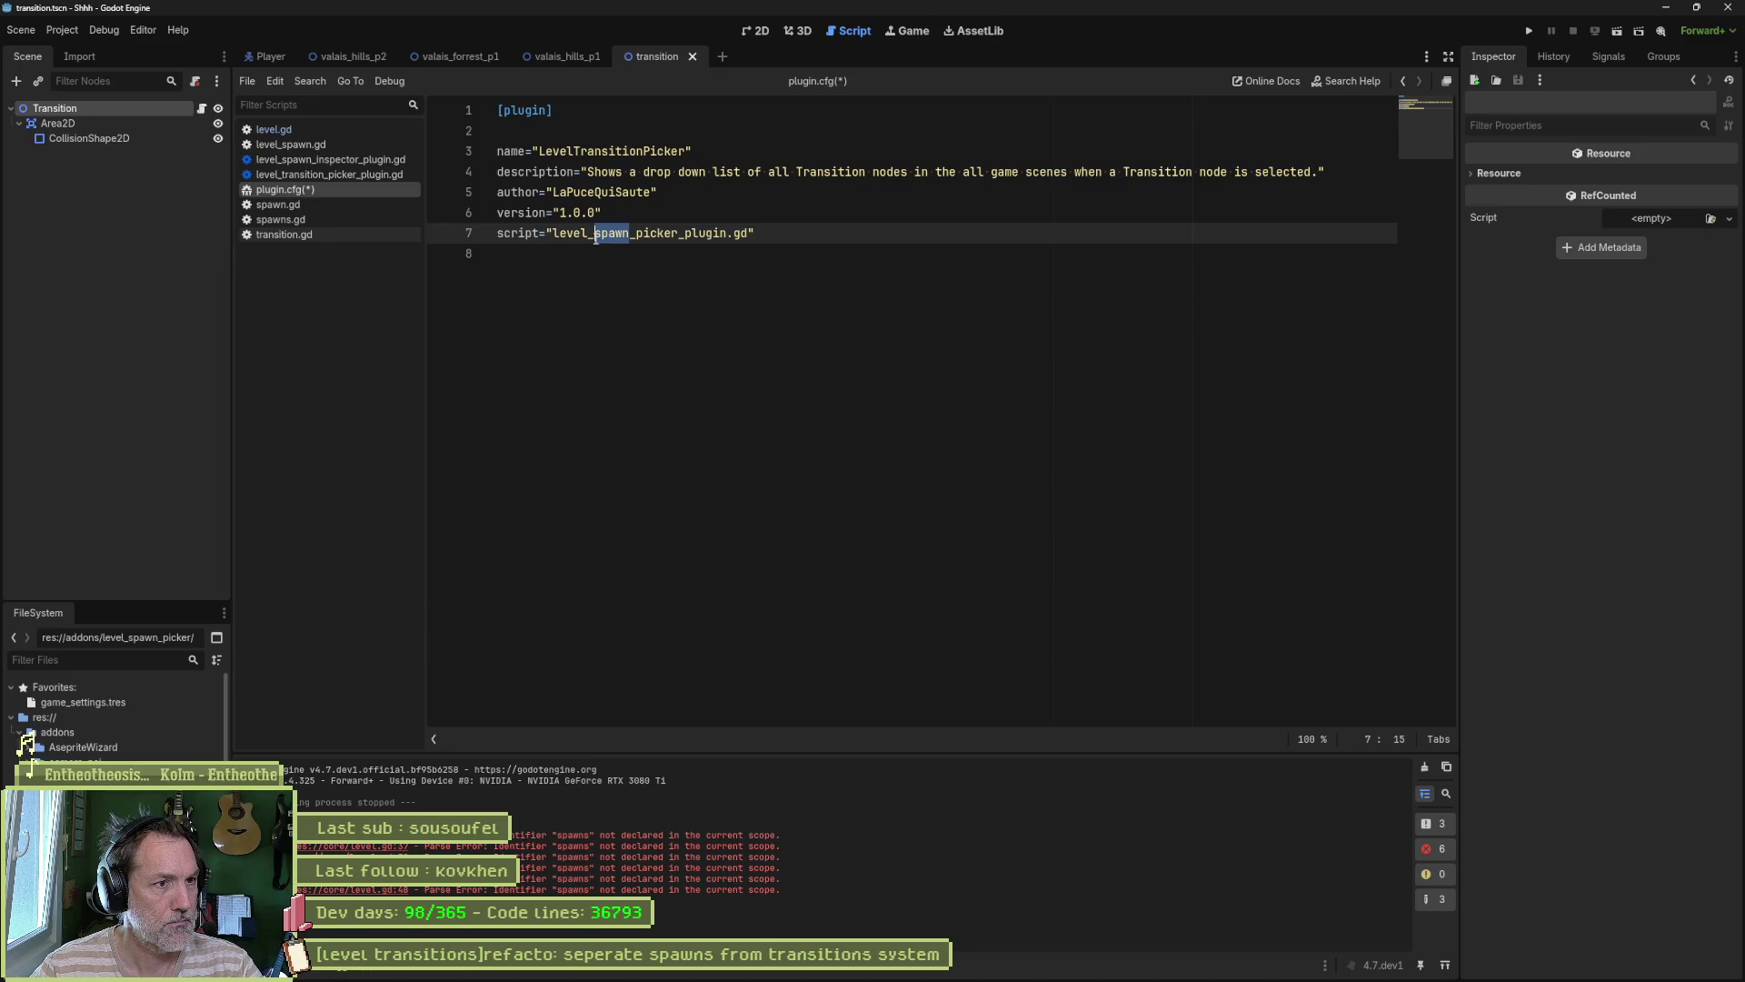
text(tran)
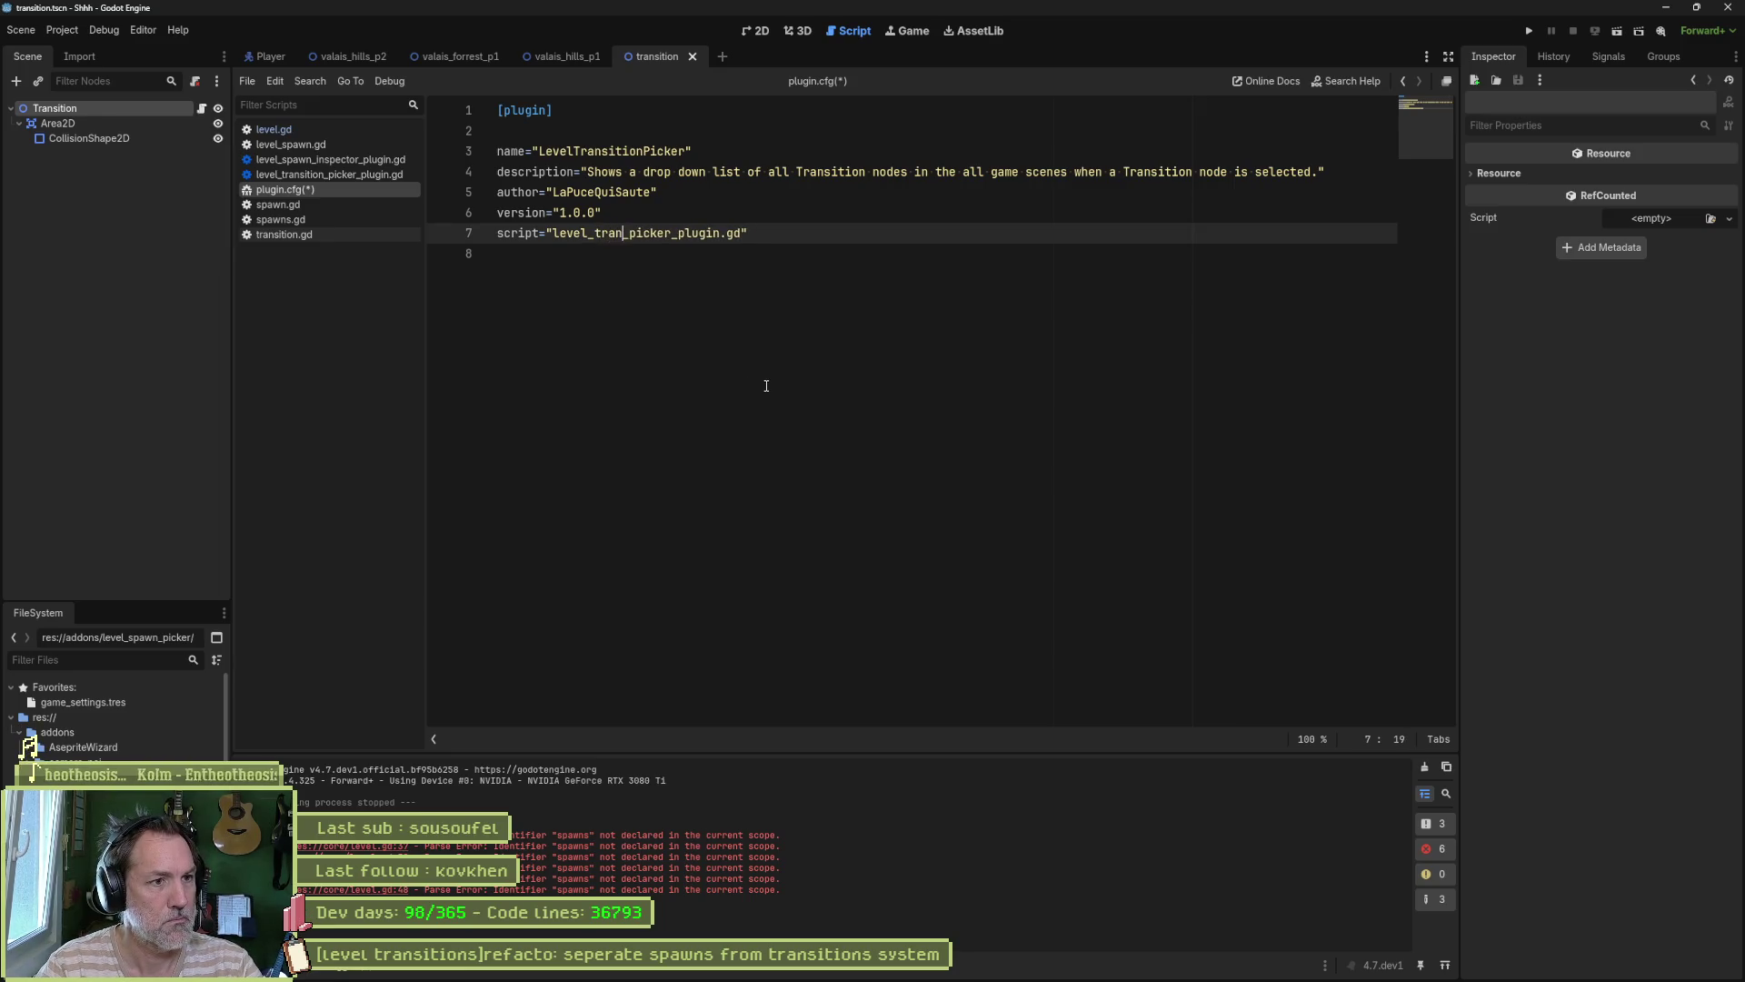
text(sition)
key(ctrl+s)
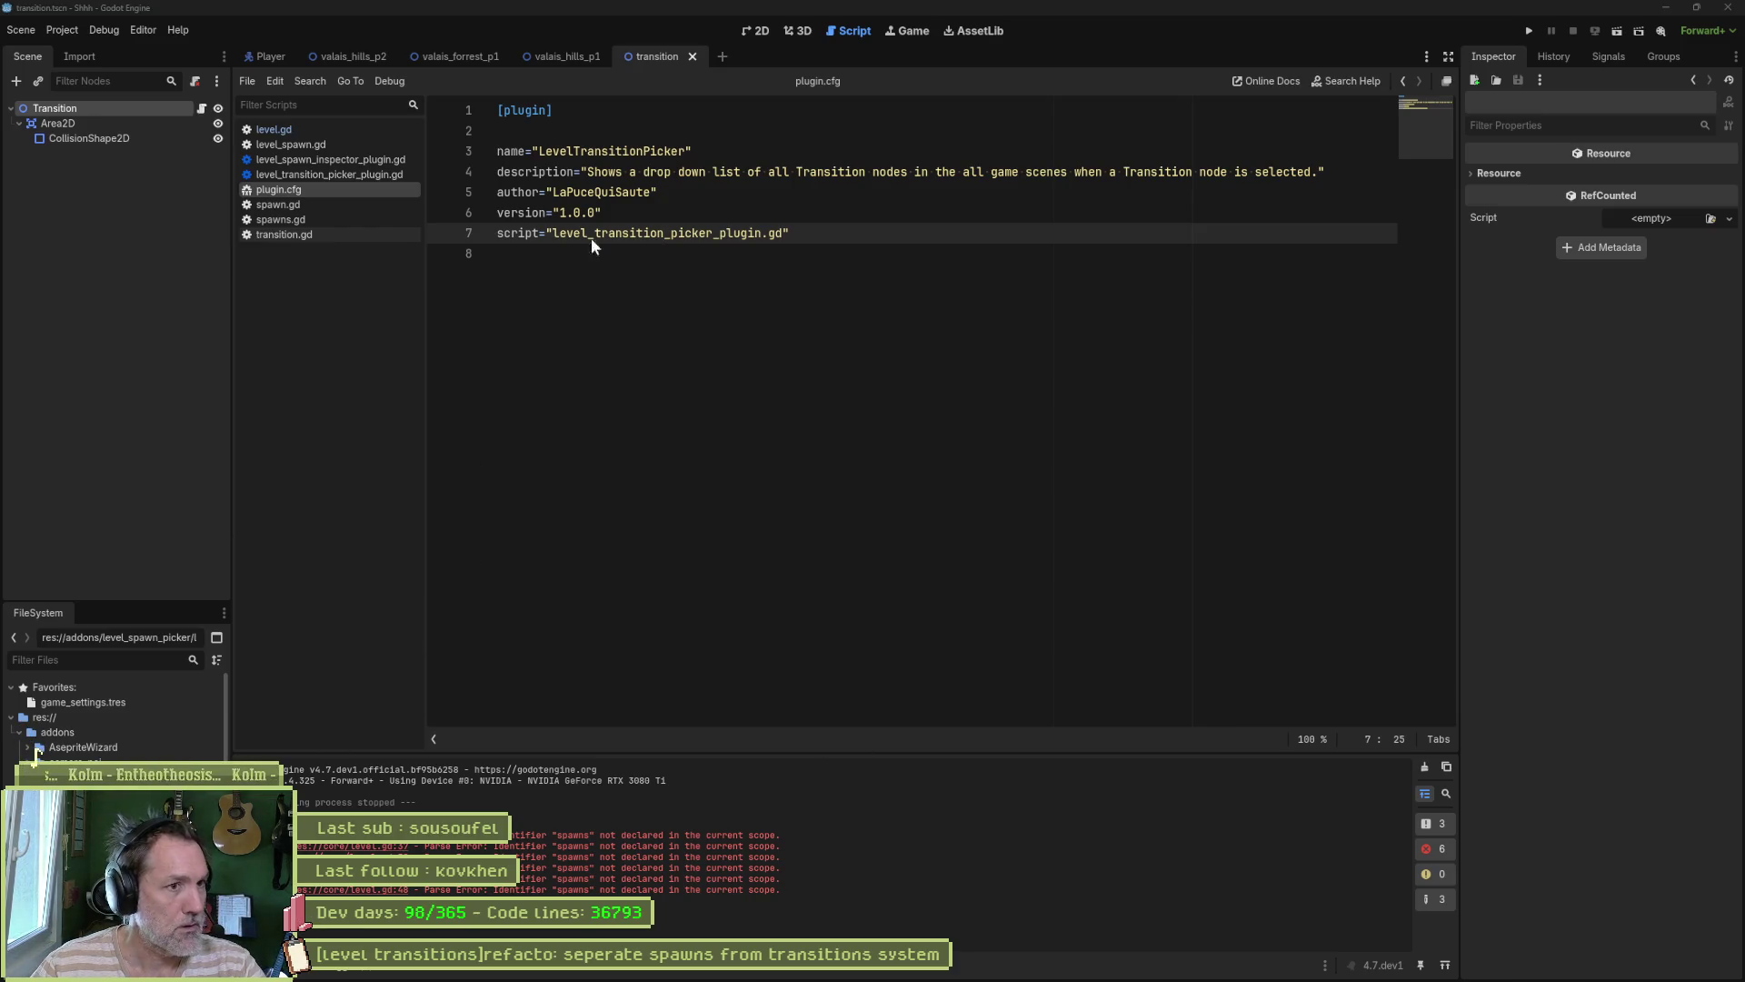
key(Down)
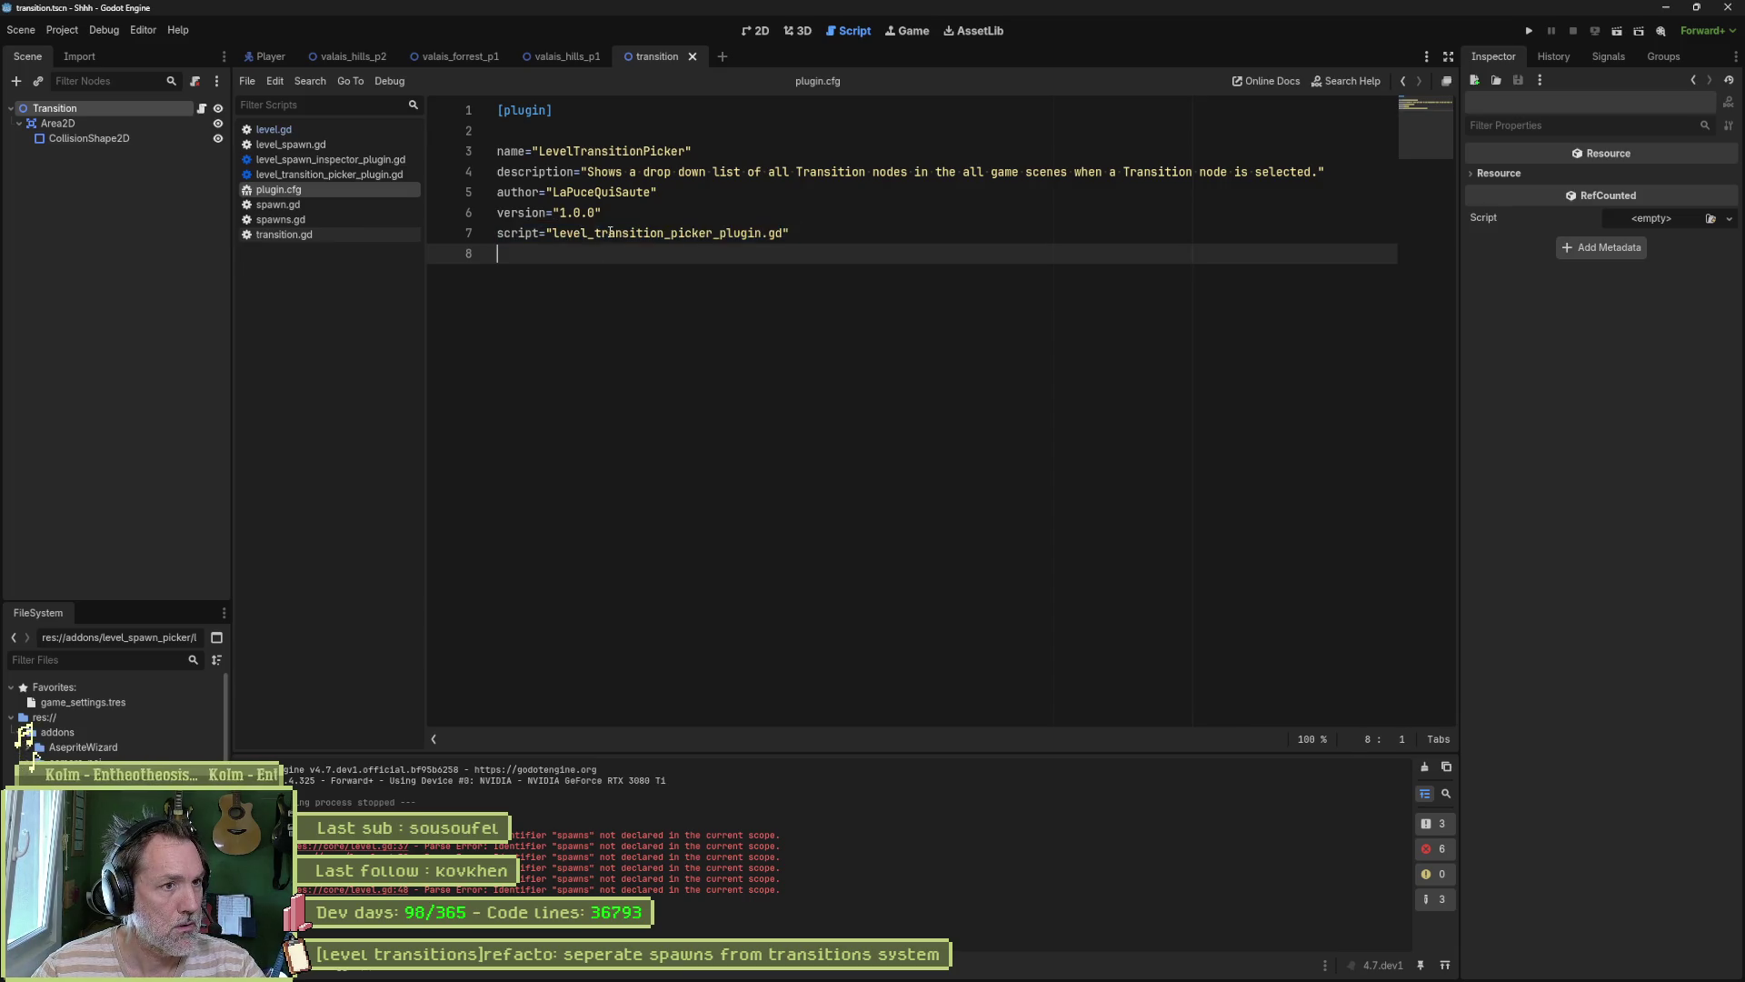
double_click(610, 233)
key(ctrl+s)
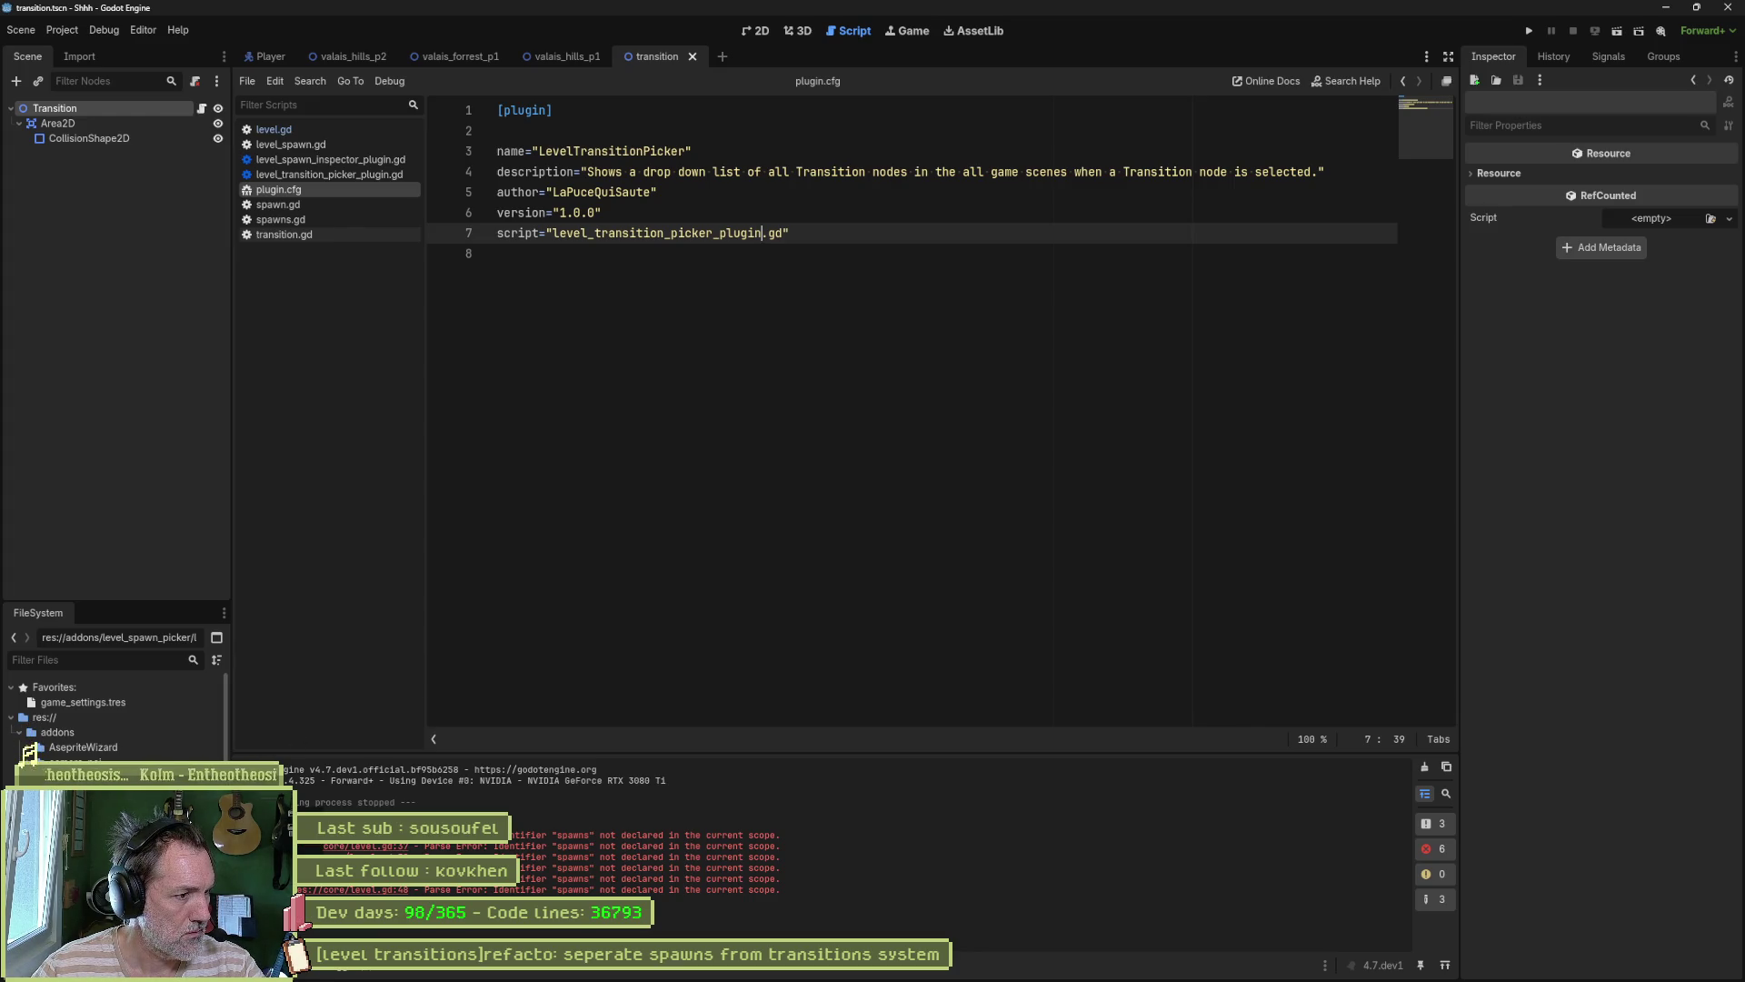
key(alt+Left)
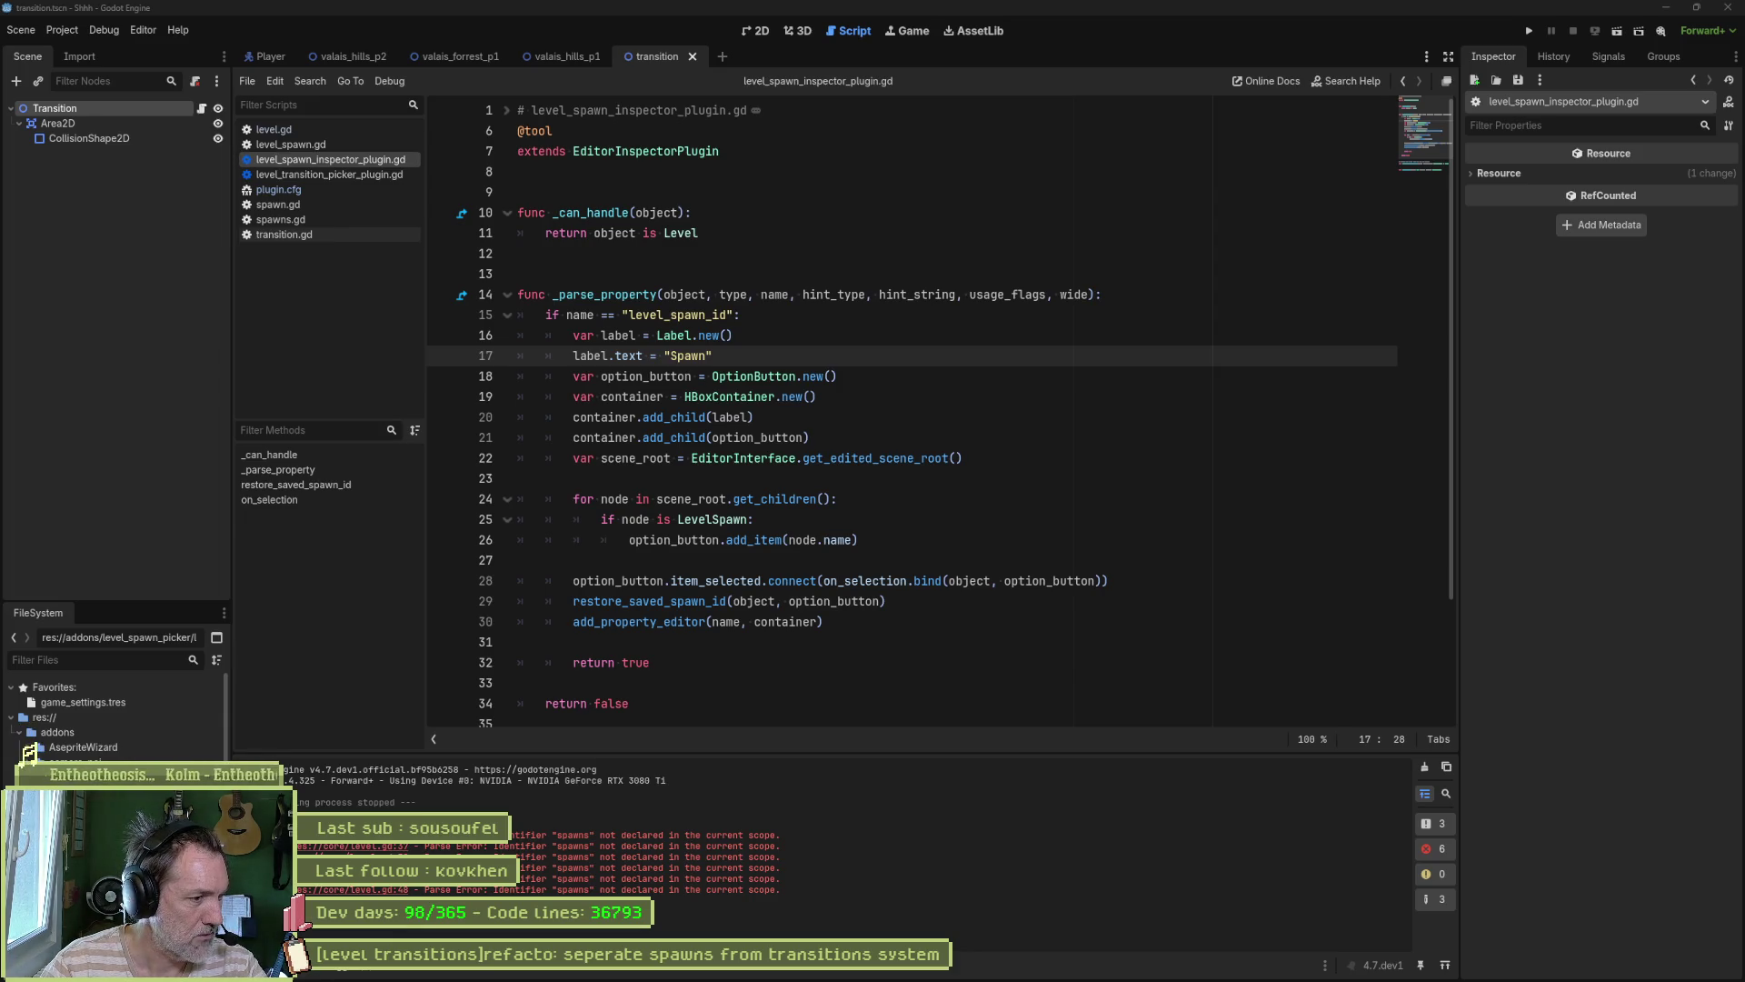
Step: Change 'spawn' to 'transition' in the inspector plugin script's header comment and save it
click(40, 750)
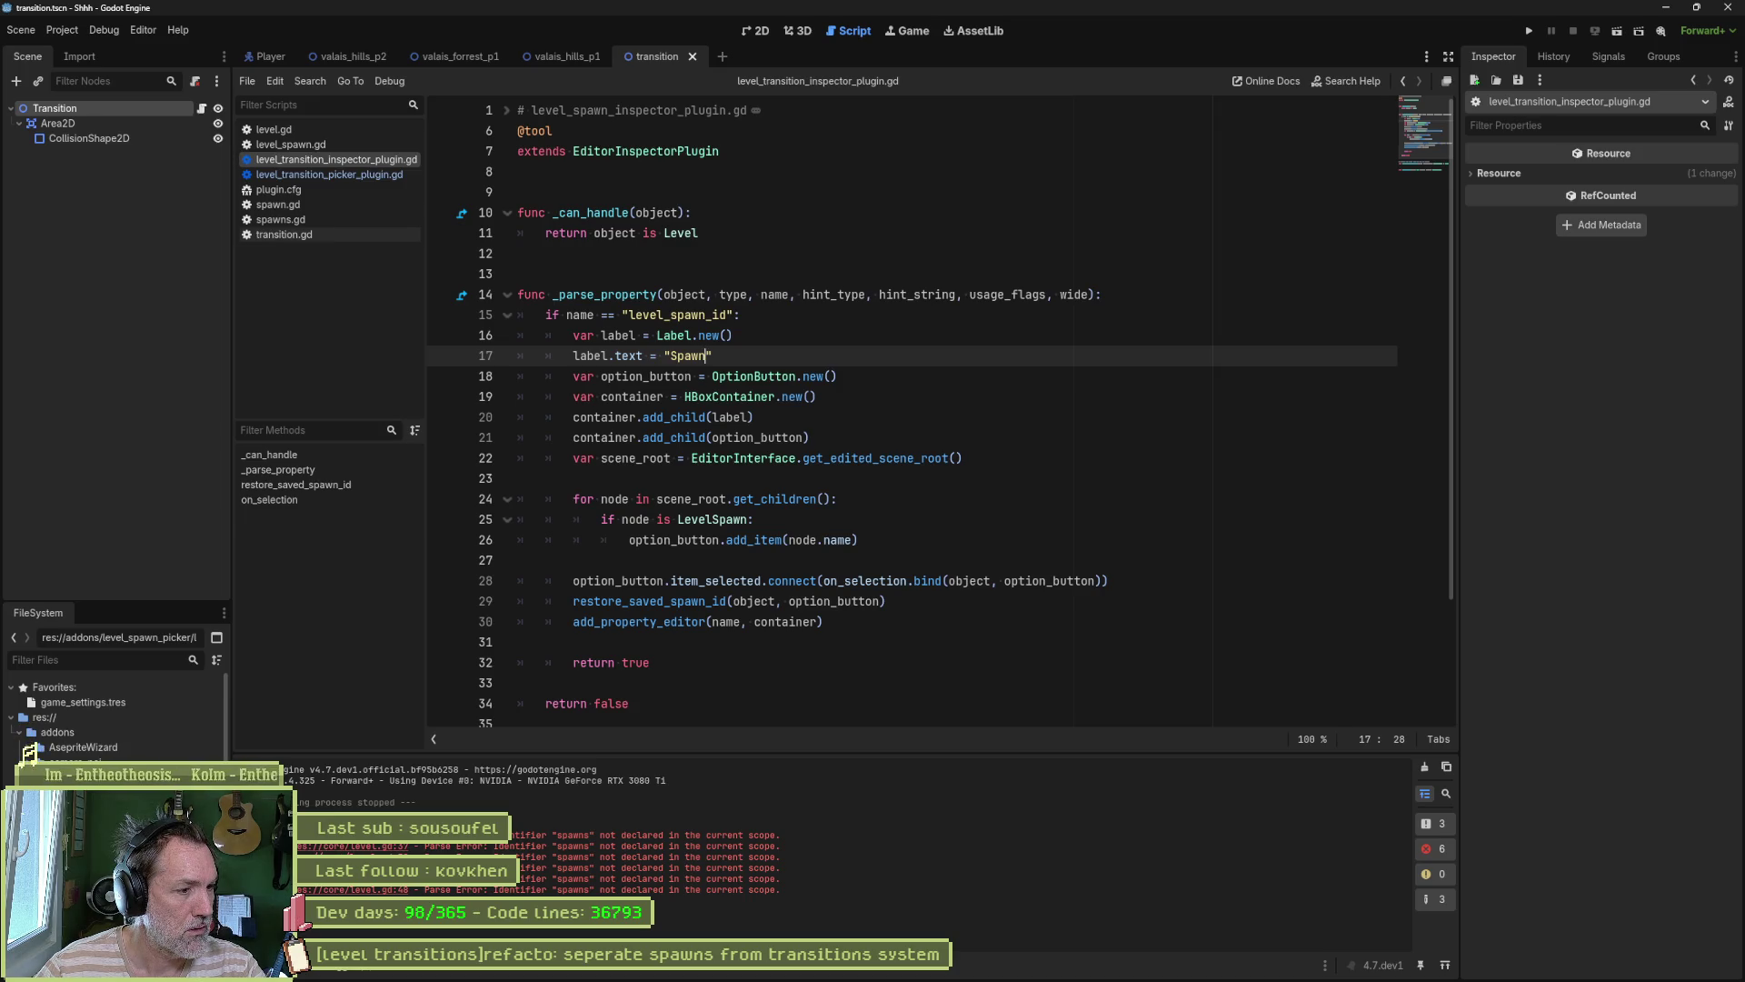
click(329, 174)
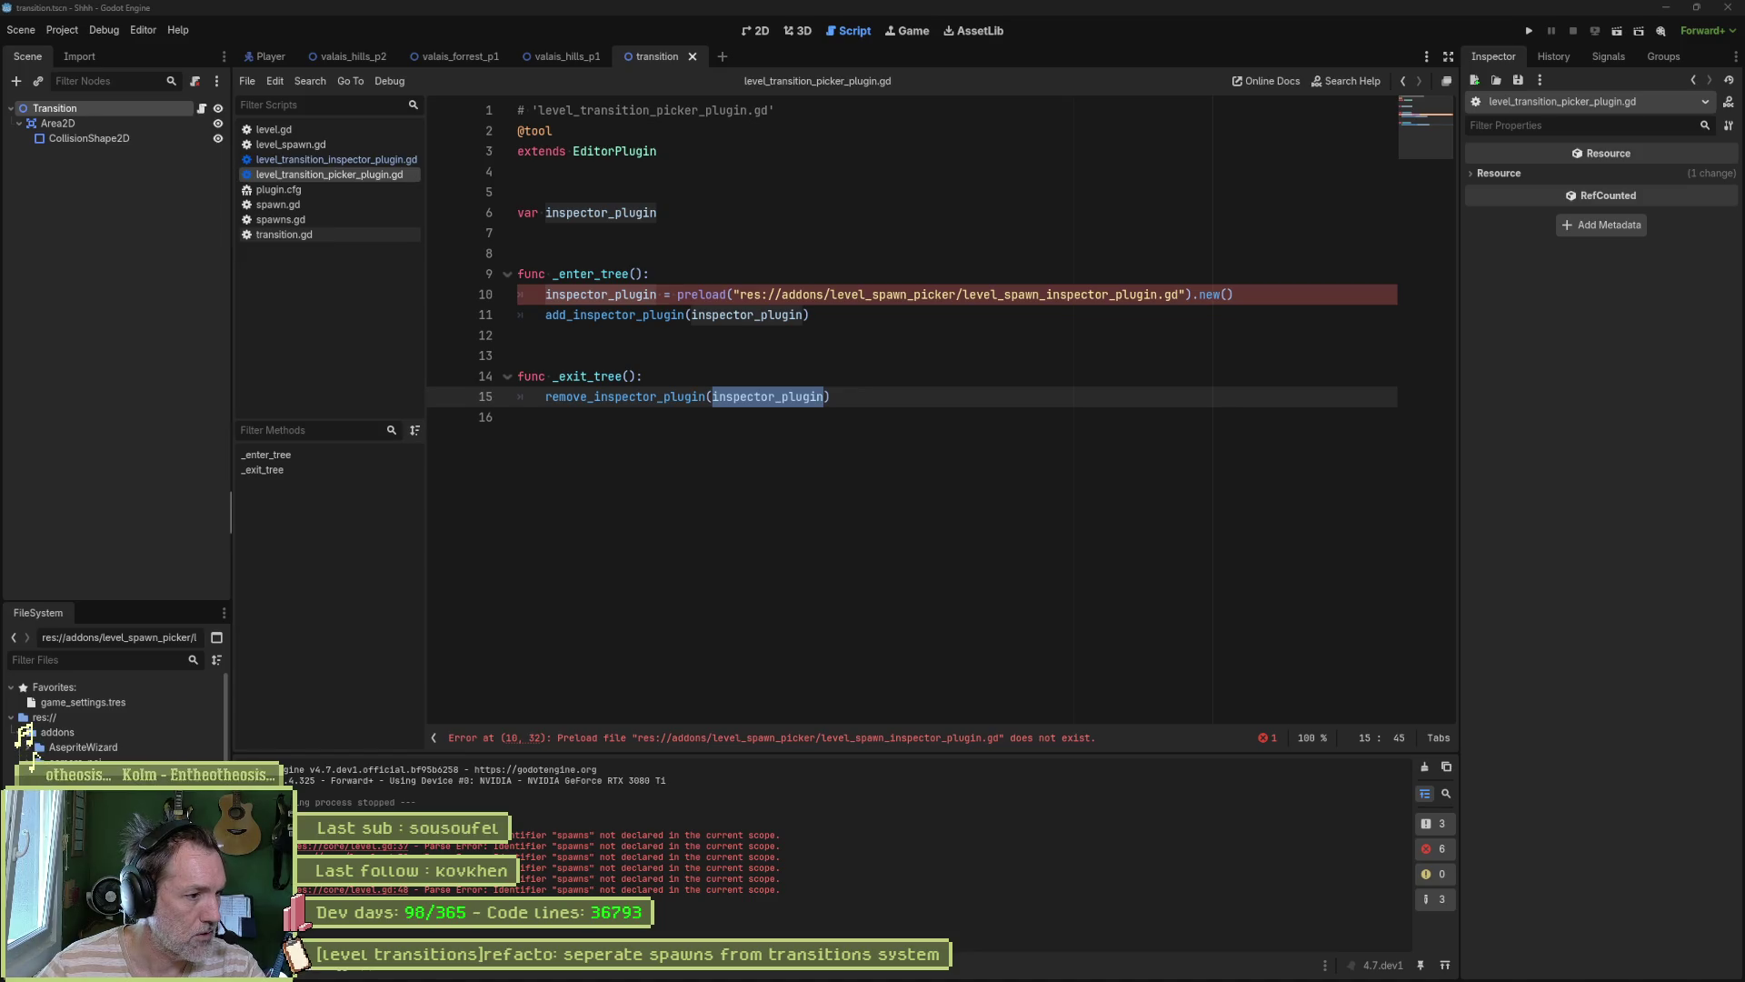
click(27, 744)
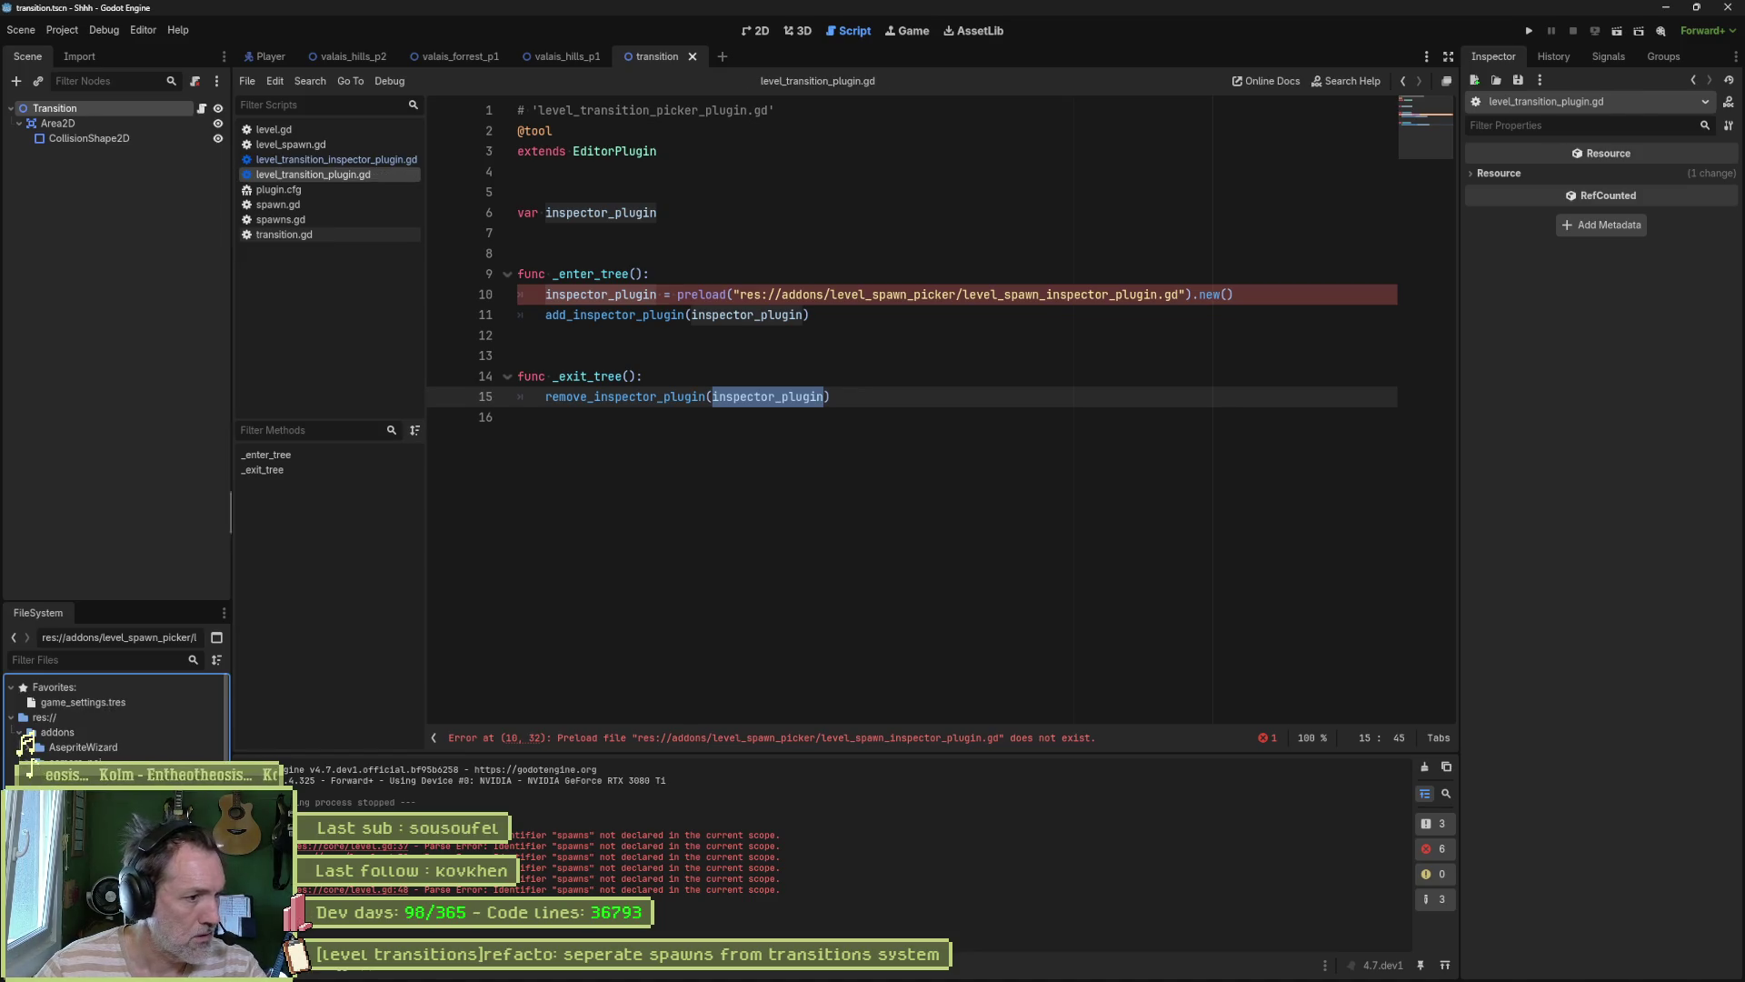
key(alt+Left)
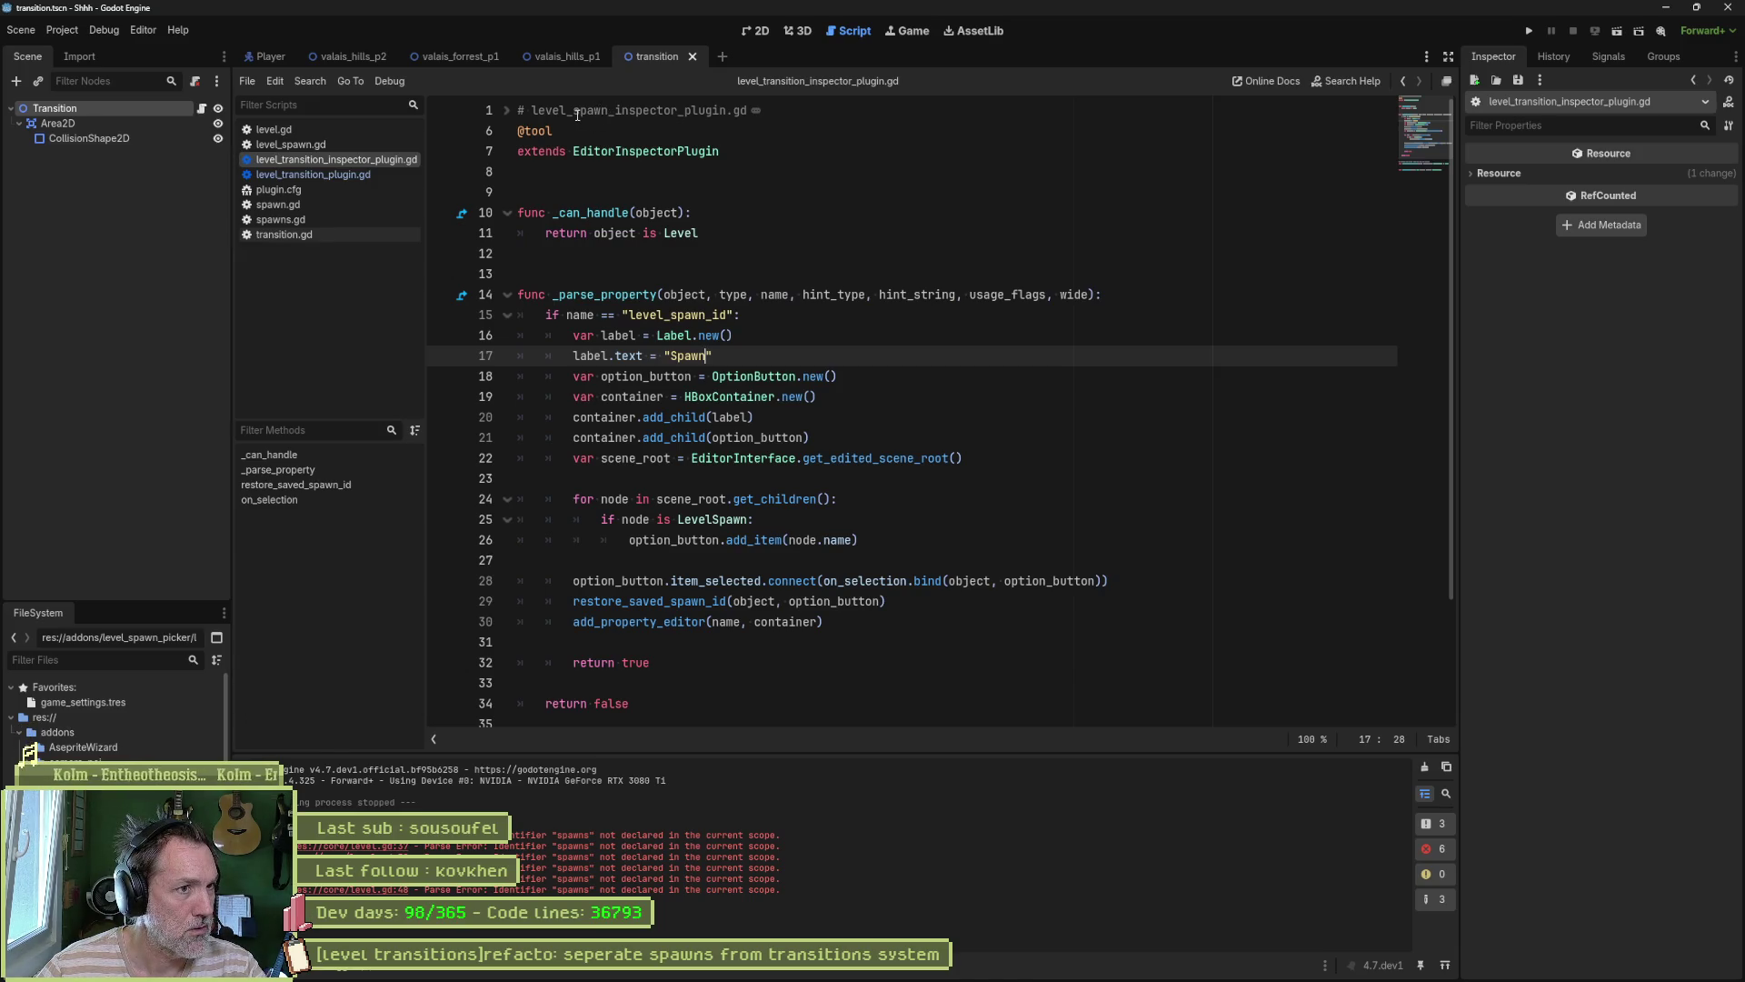
drag(574, 111, 616, 111)
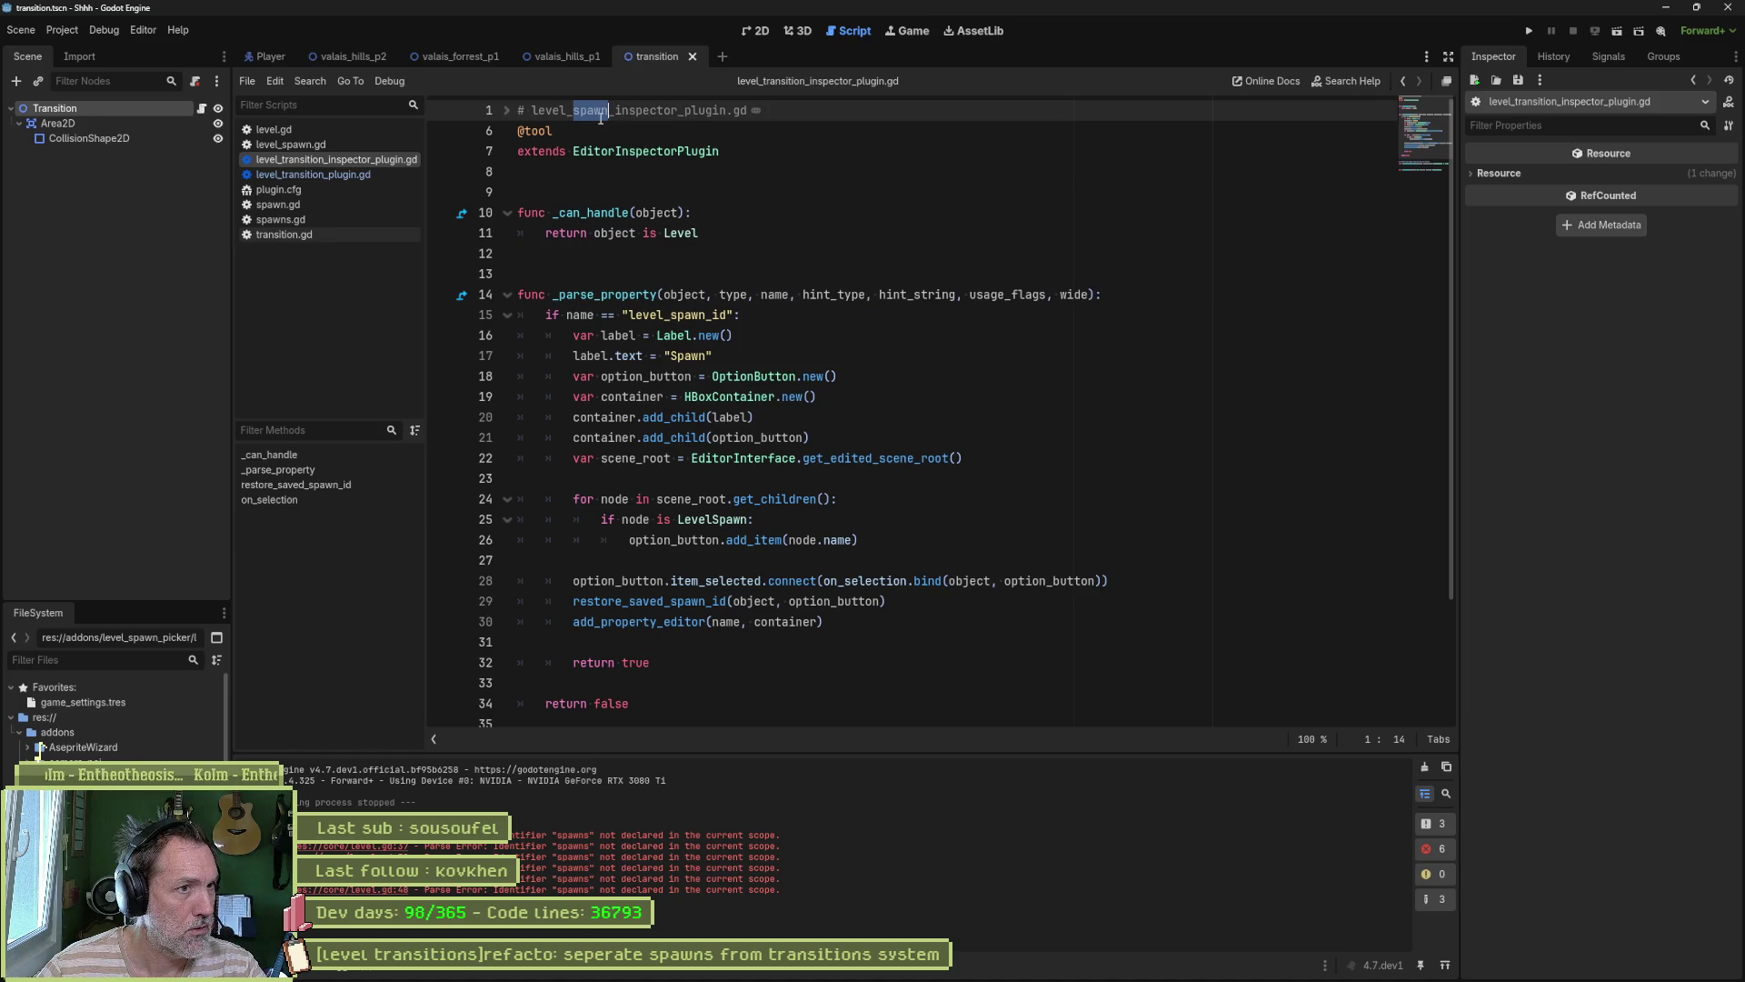
text(transition)
key(ctrl+s)
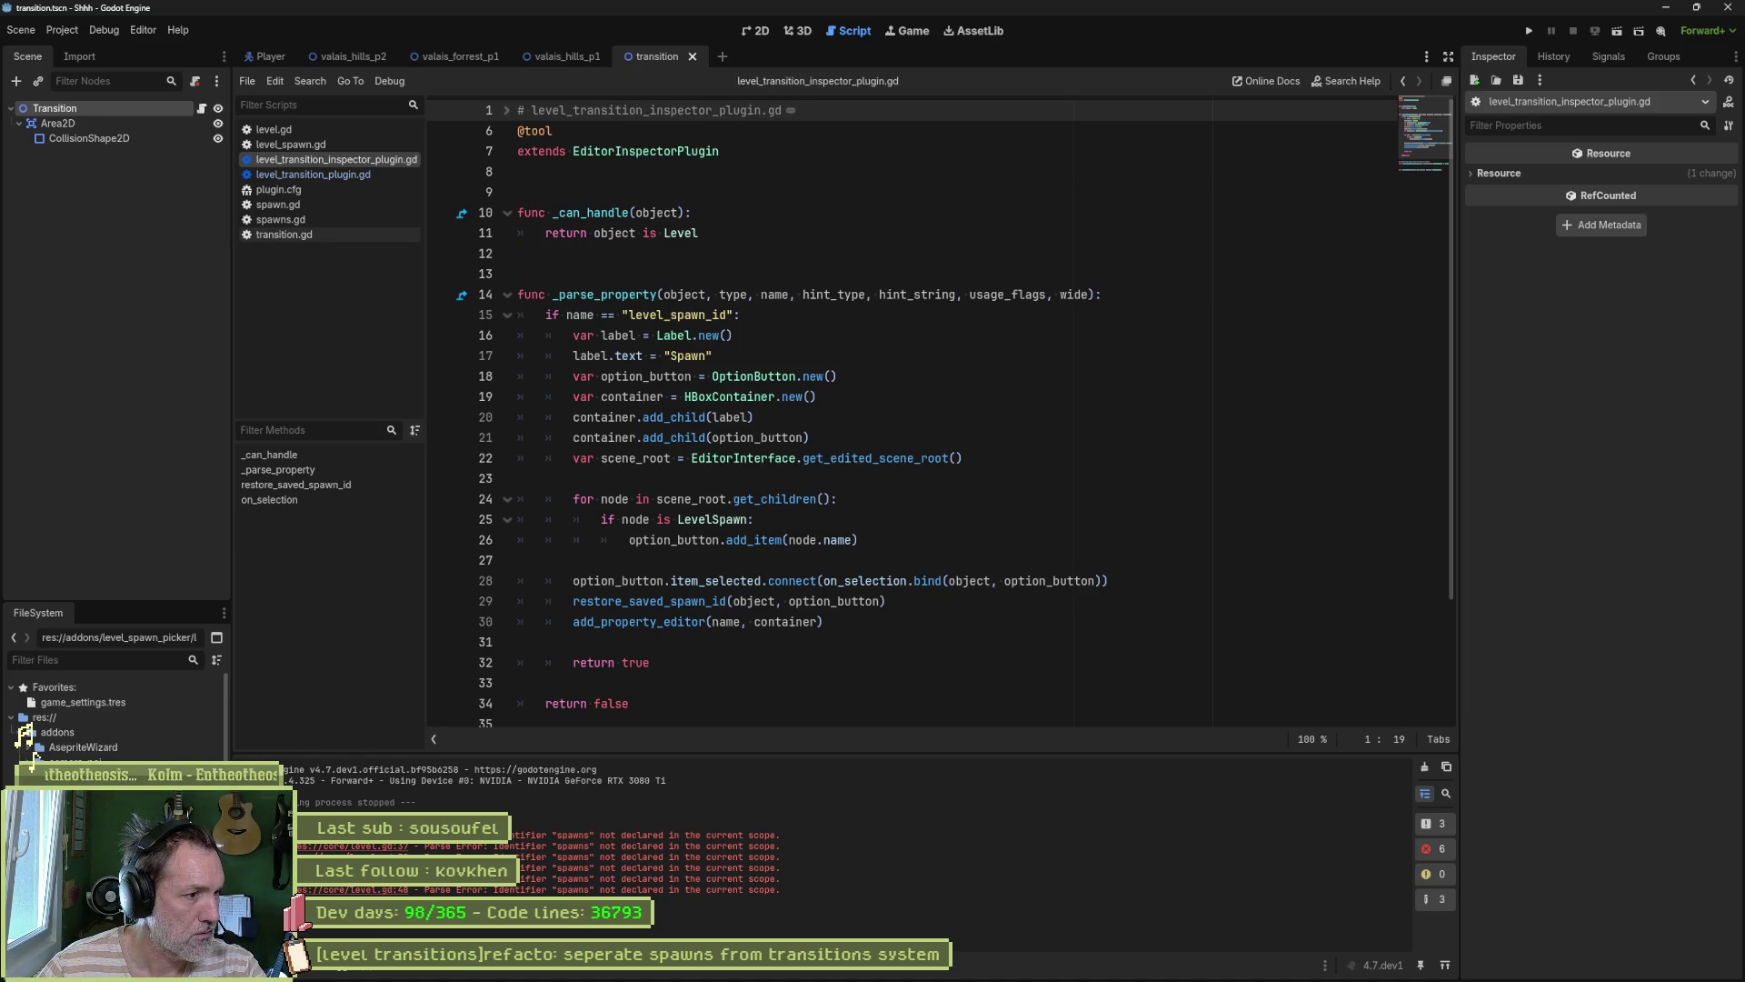
Step: In level_transition_plugin.gd, make the preload path use 'transition' and drop '_picker' from the header comment
key(ctrl+shift+period)
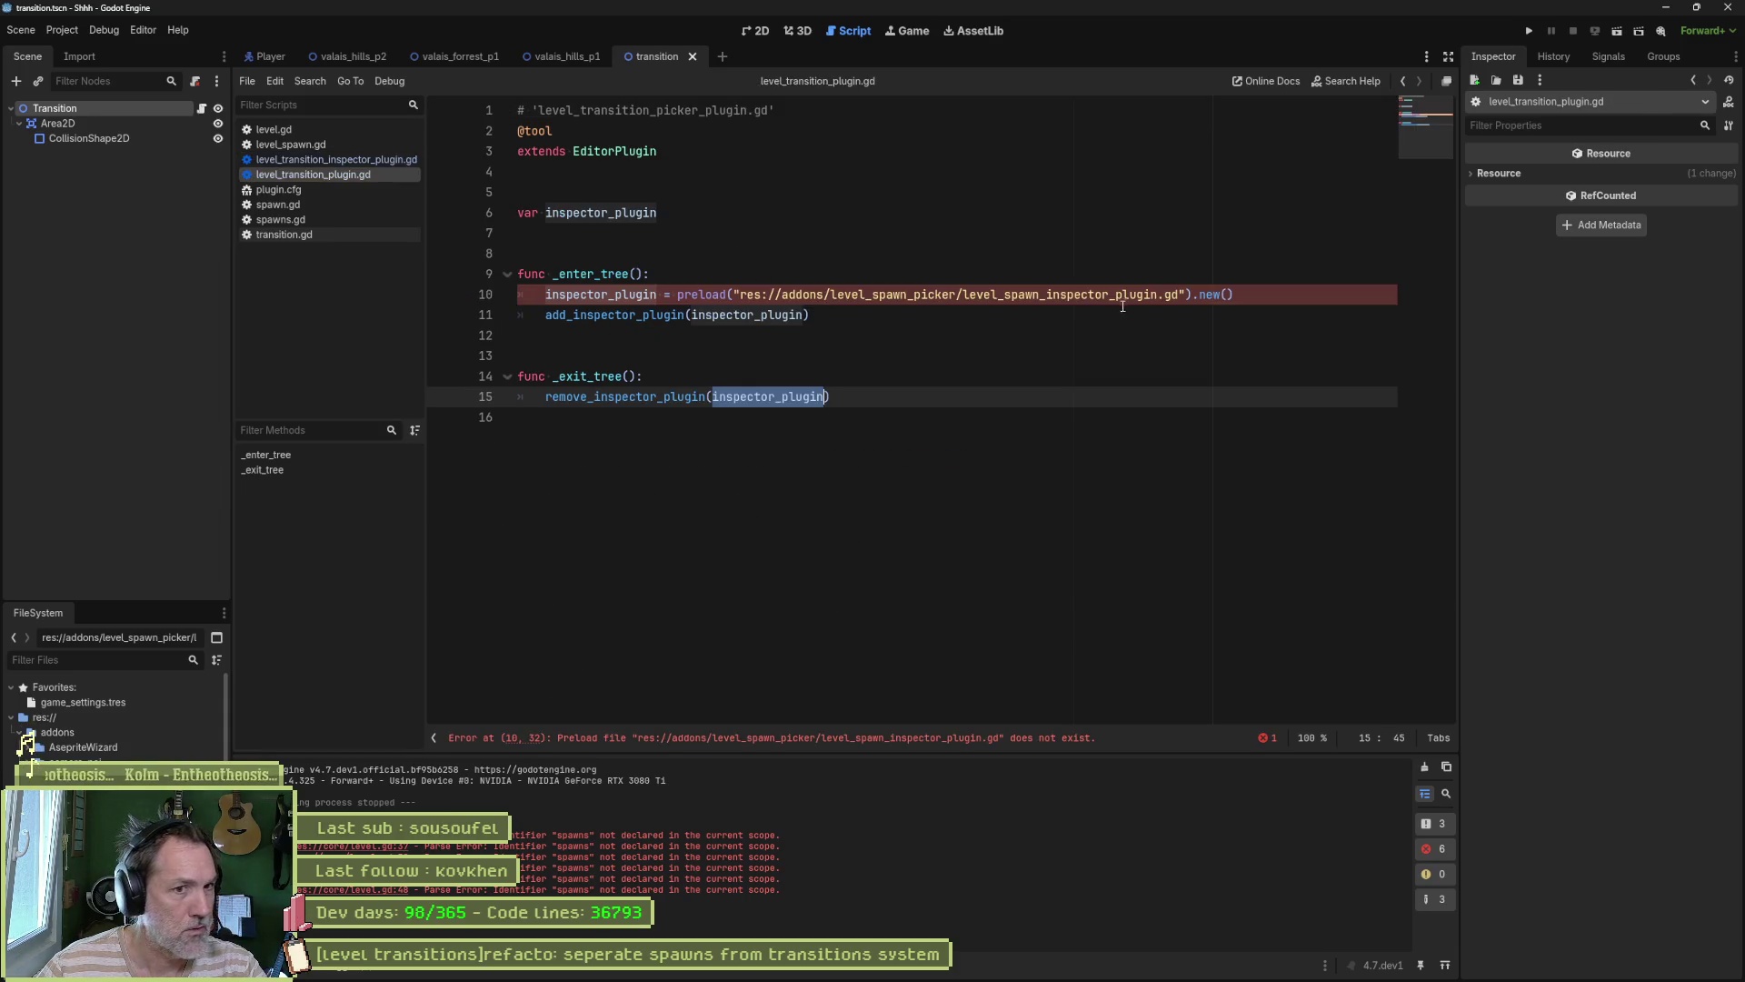
drag(1005, 297, 1040, 297)
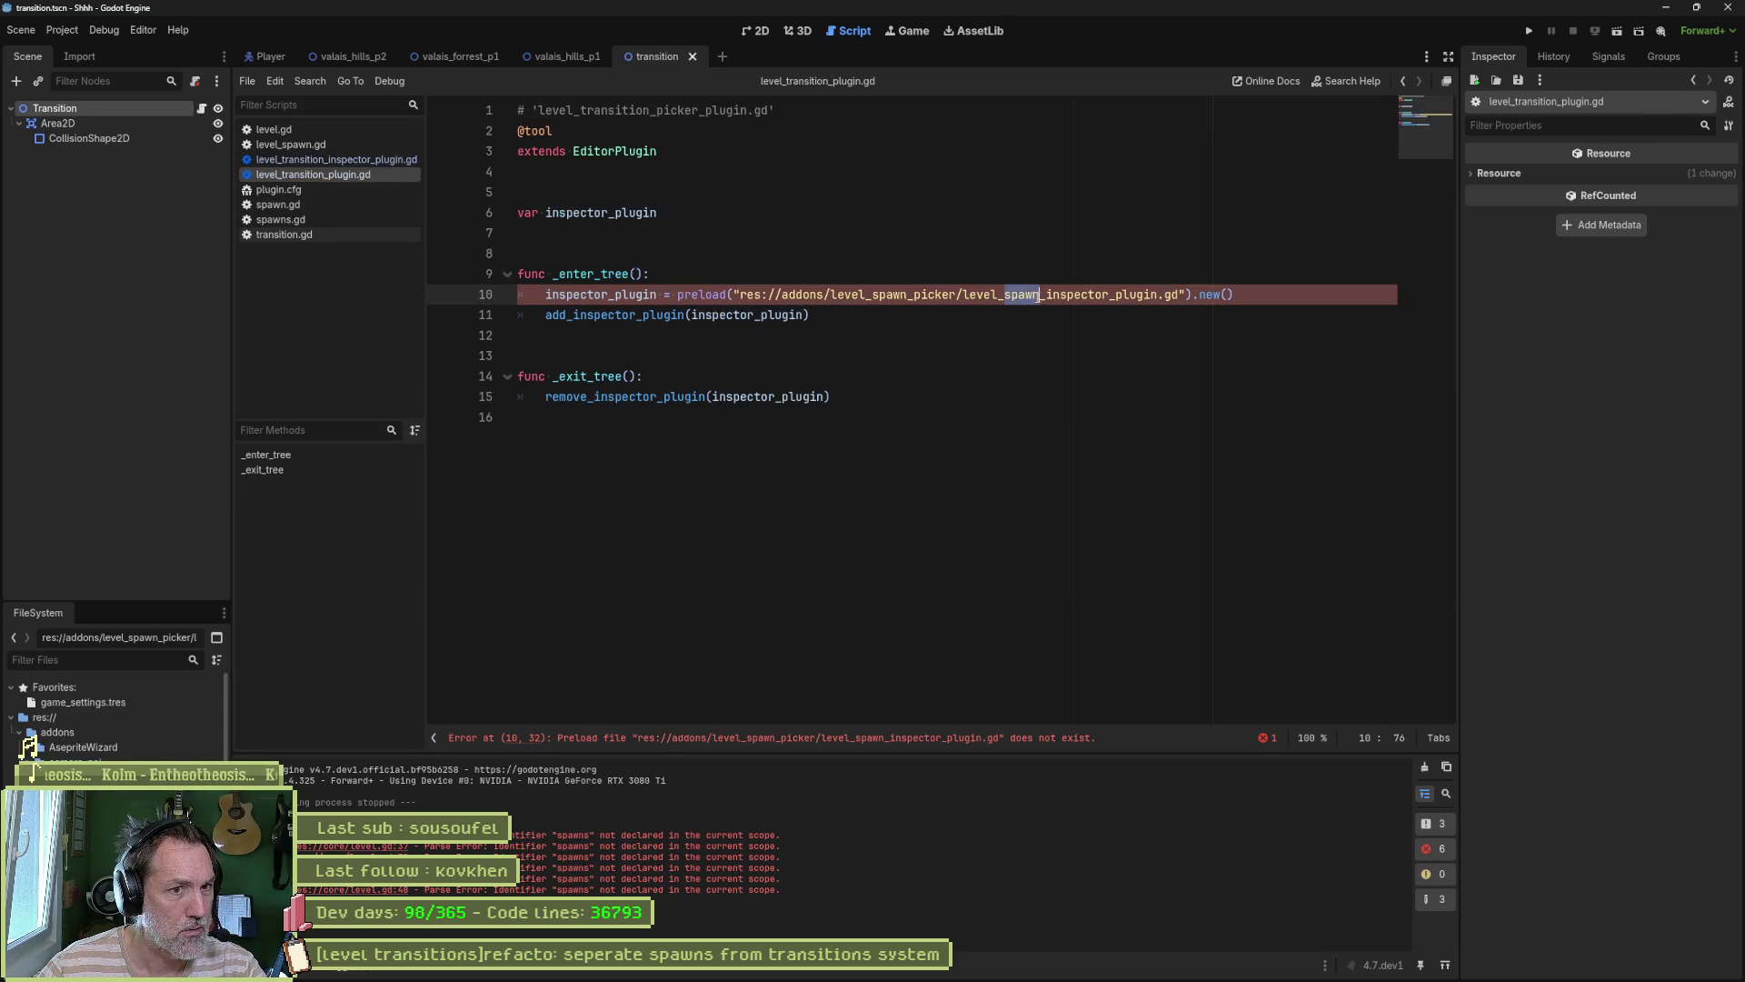
text(transition)
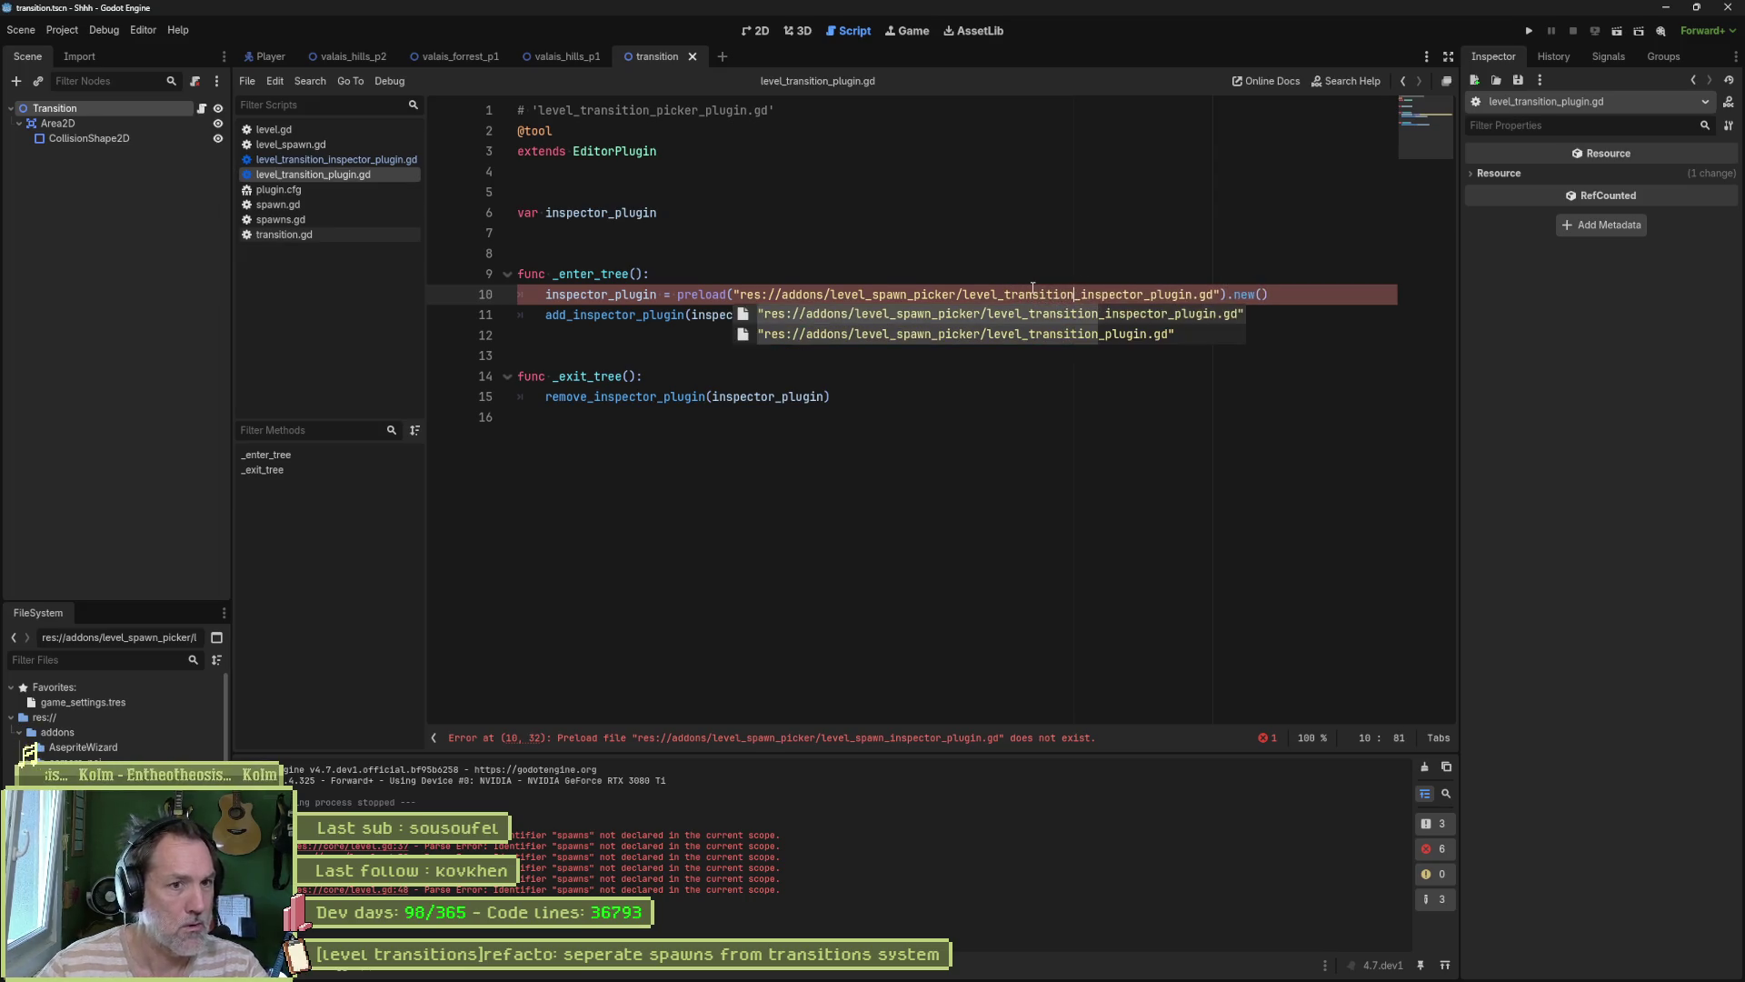
click(1021, 414)
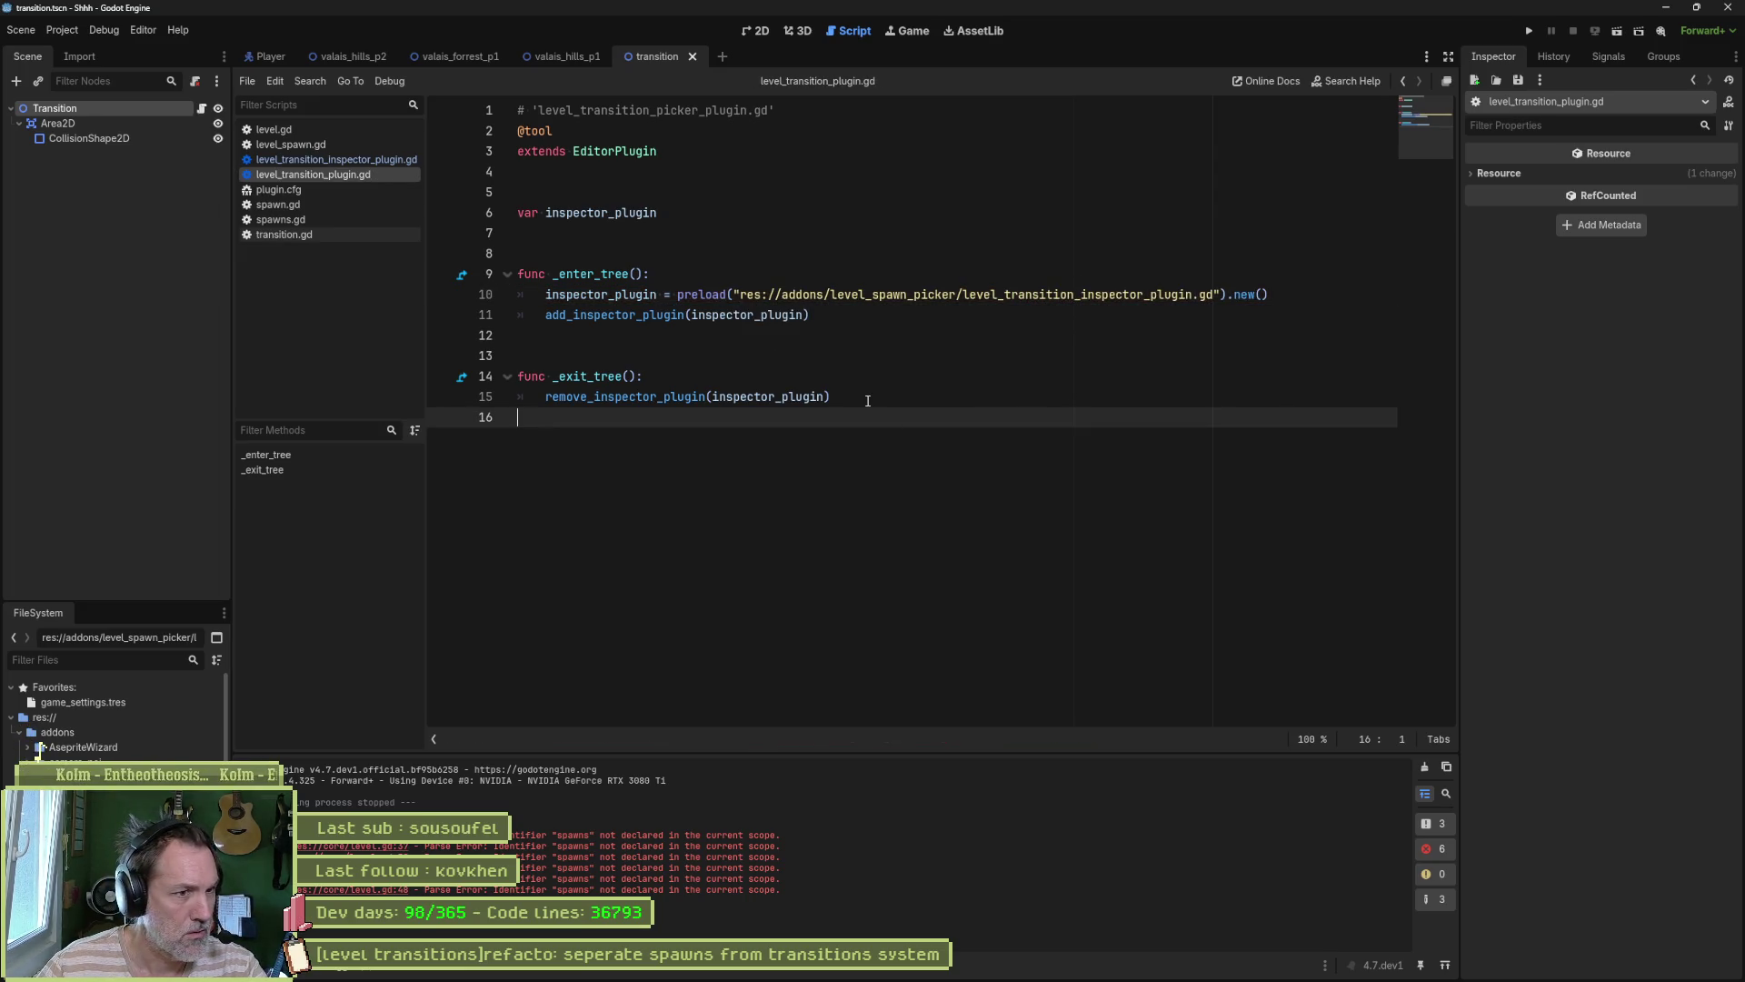
double_click(746, 315)
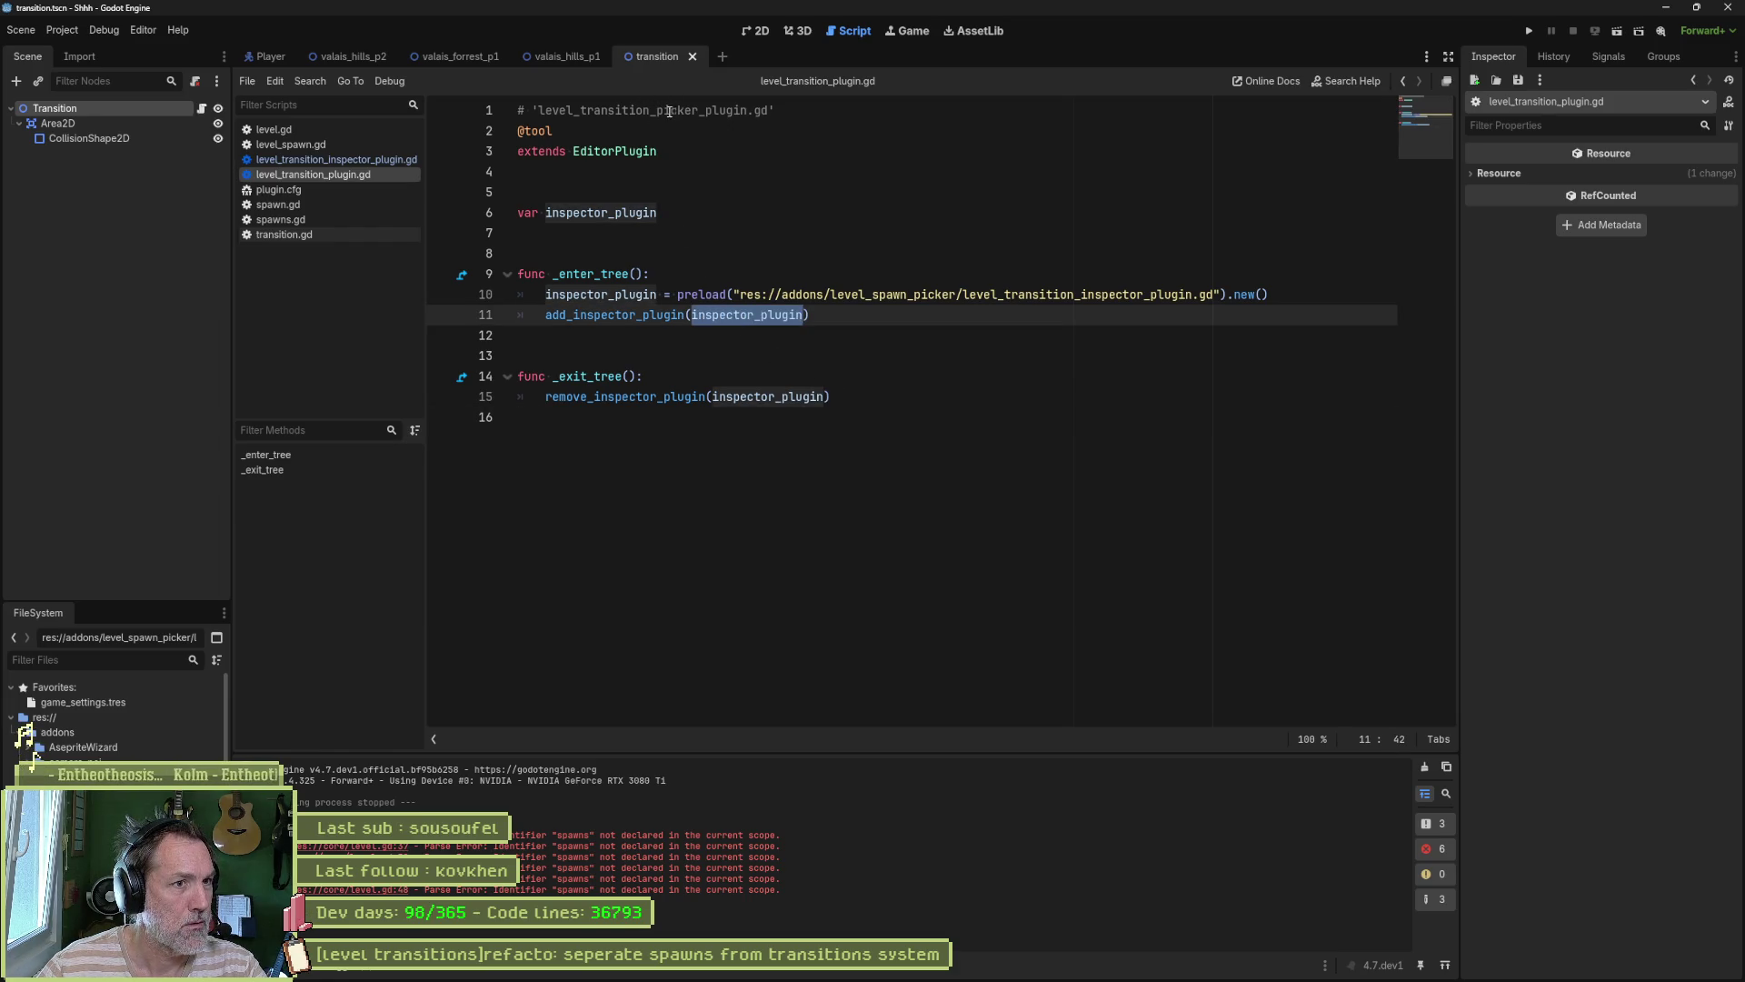
drag(651, 111, 699, 111)
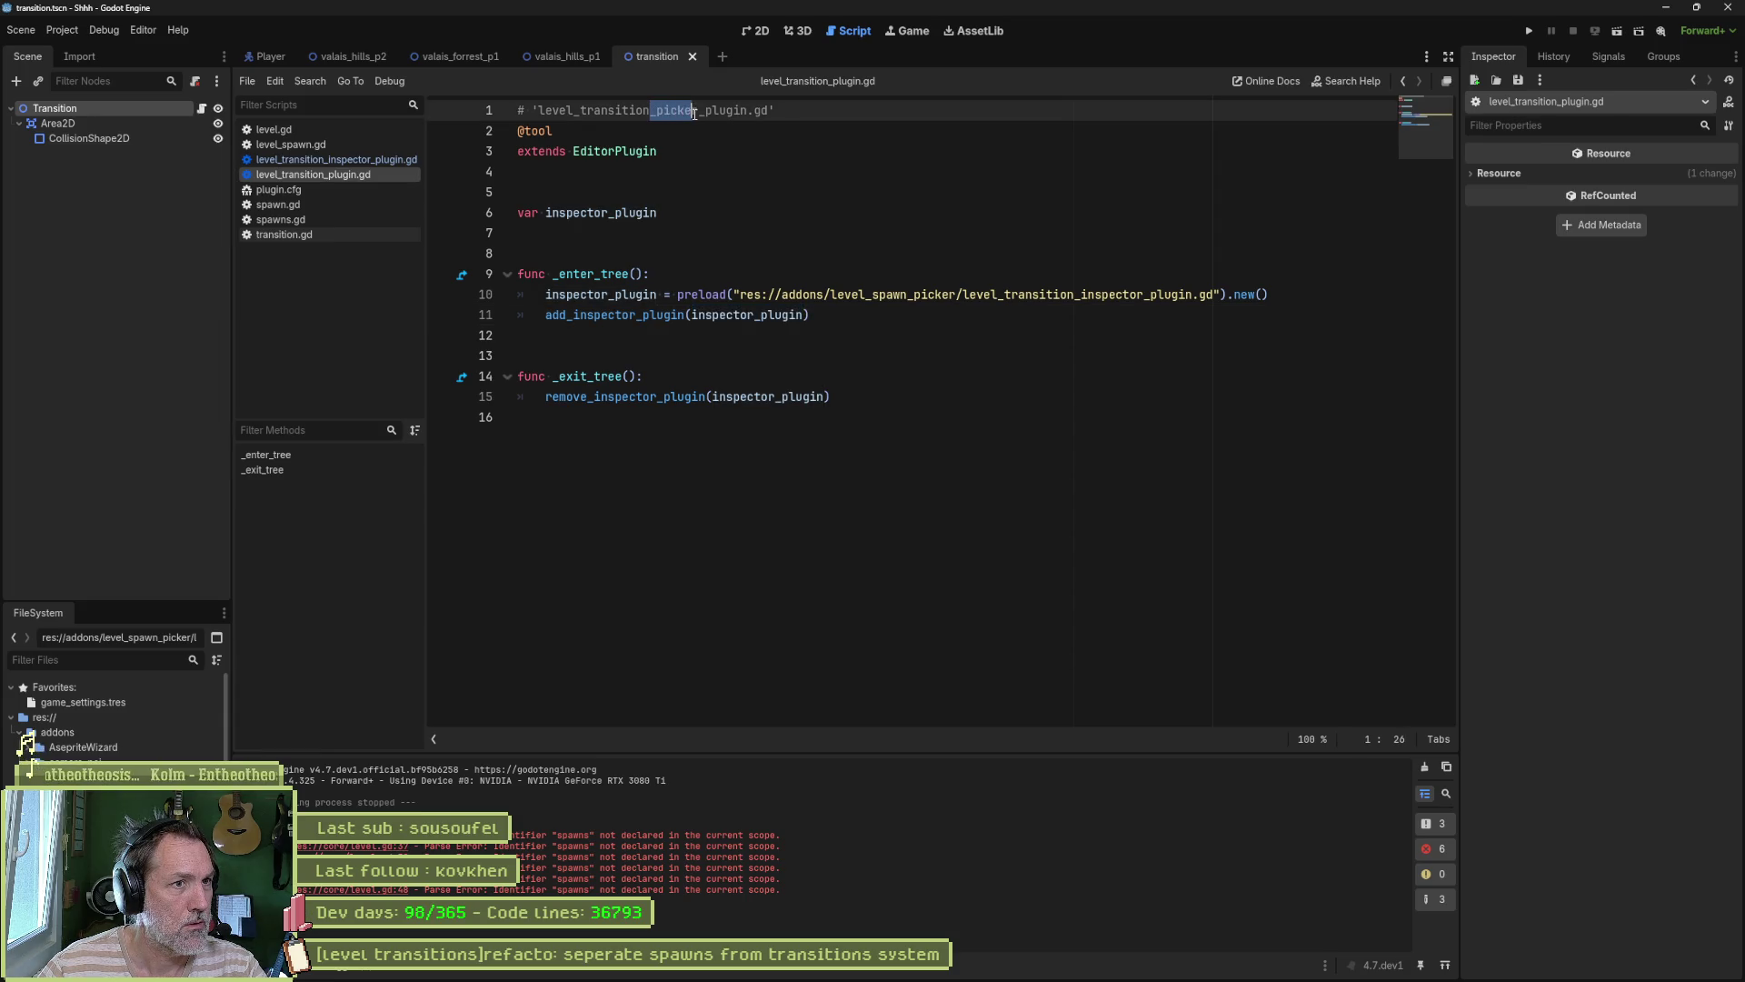
key(BackSpace)
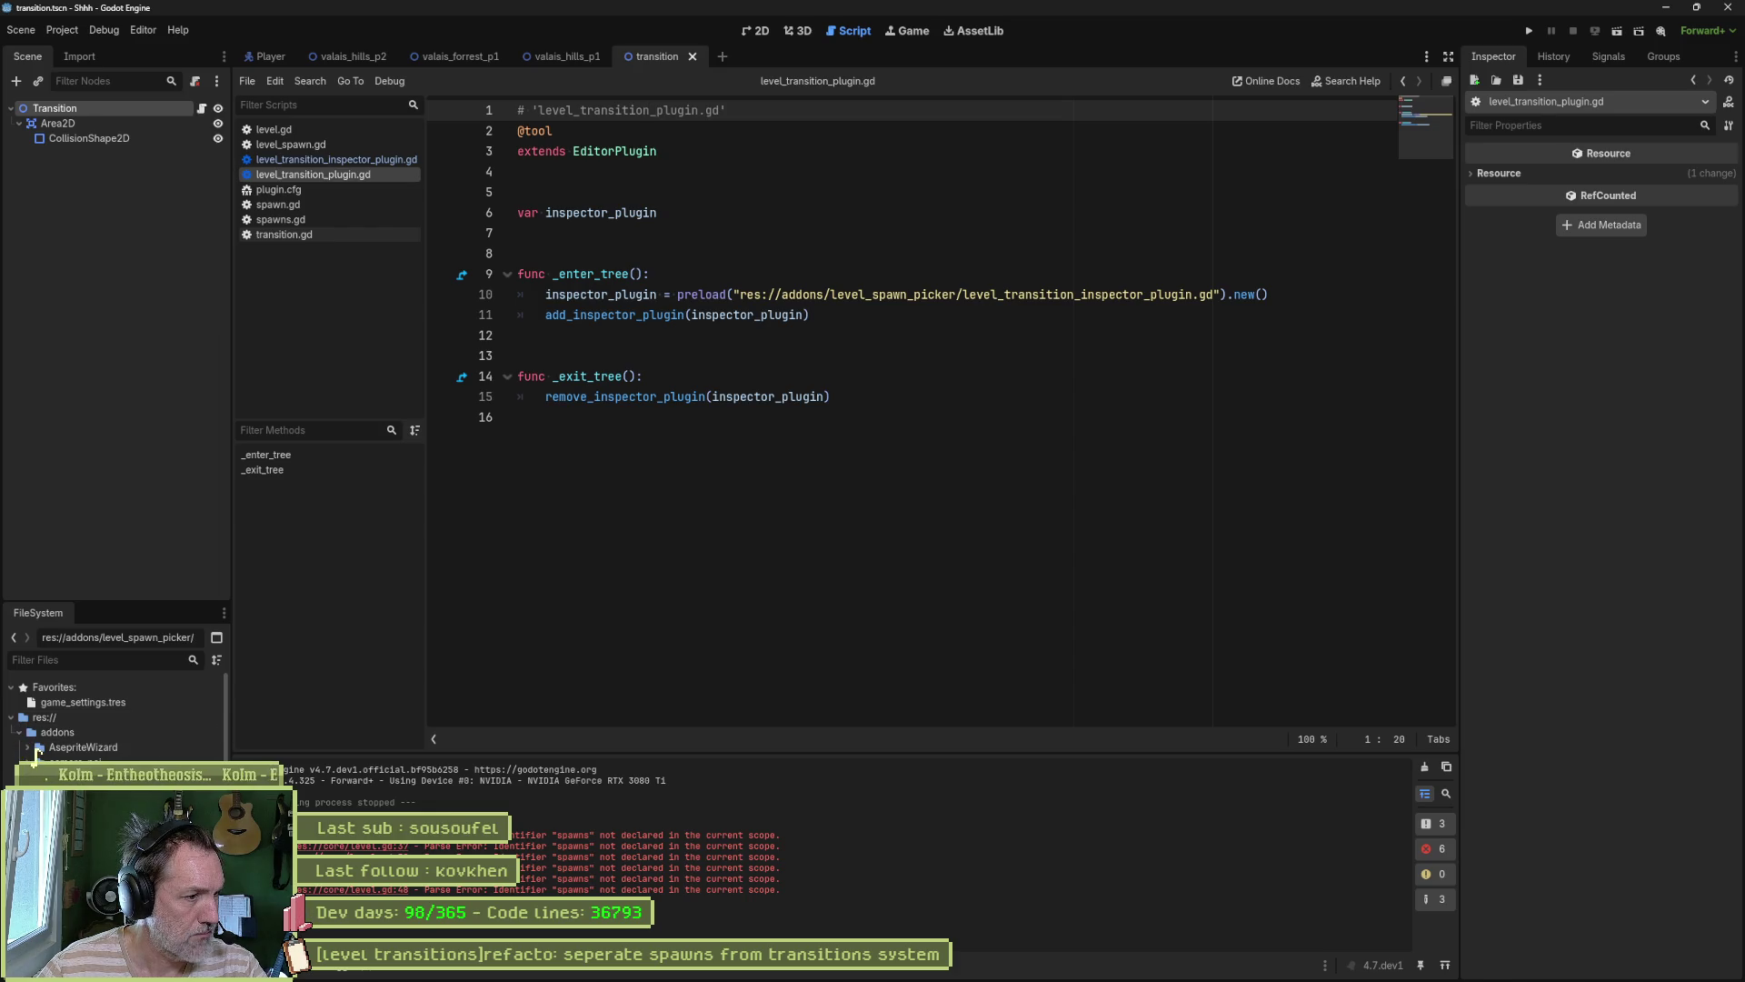
Step: Rename plugin.cfg's script entry to level_transition_plugin.gd and save
double_click(82, 818)
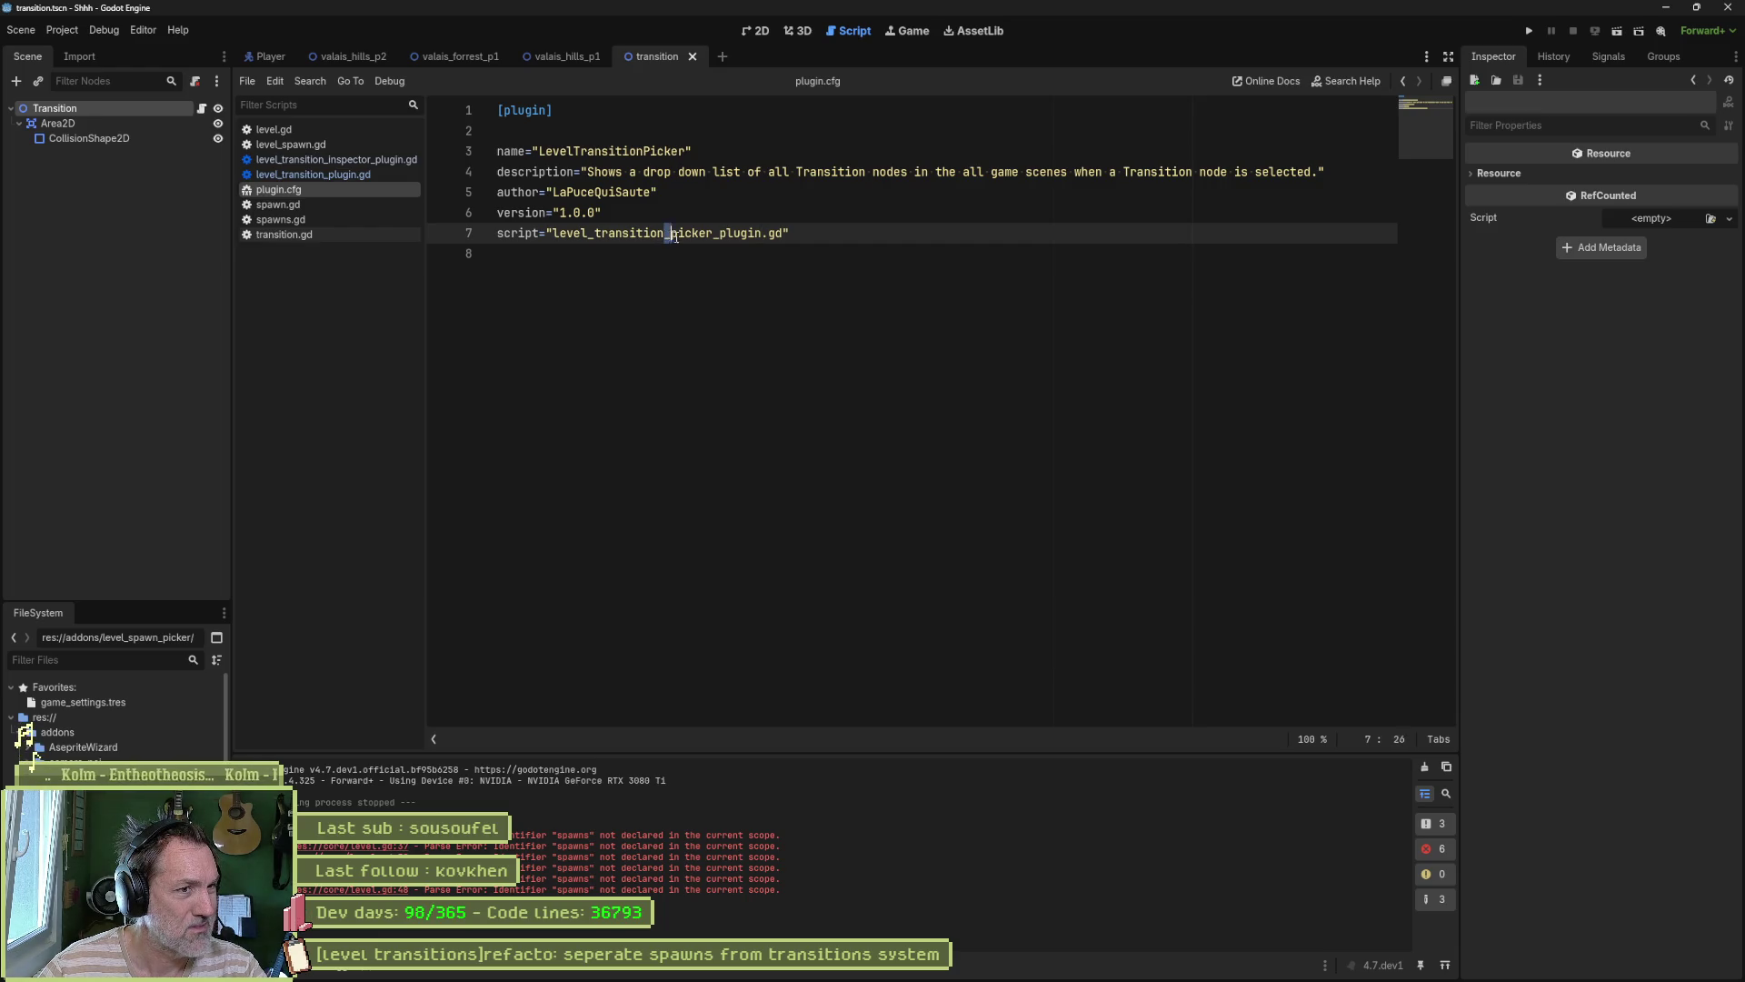
drag(667, 235, 715, 235)
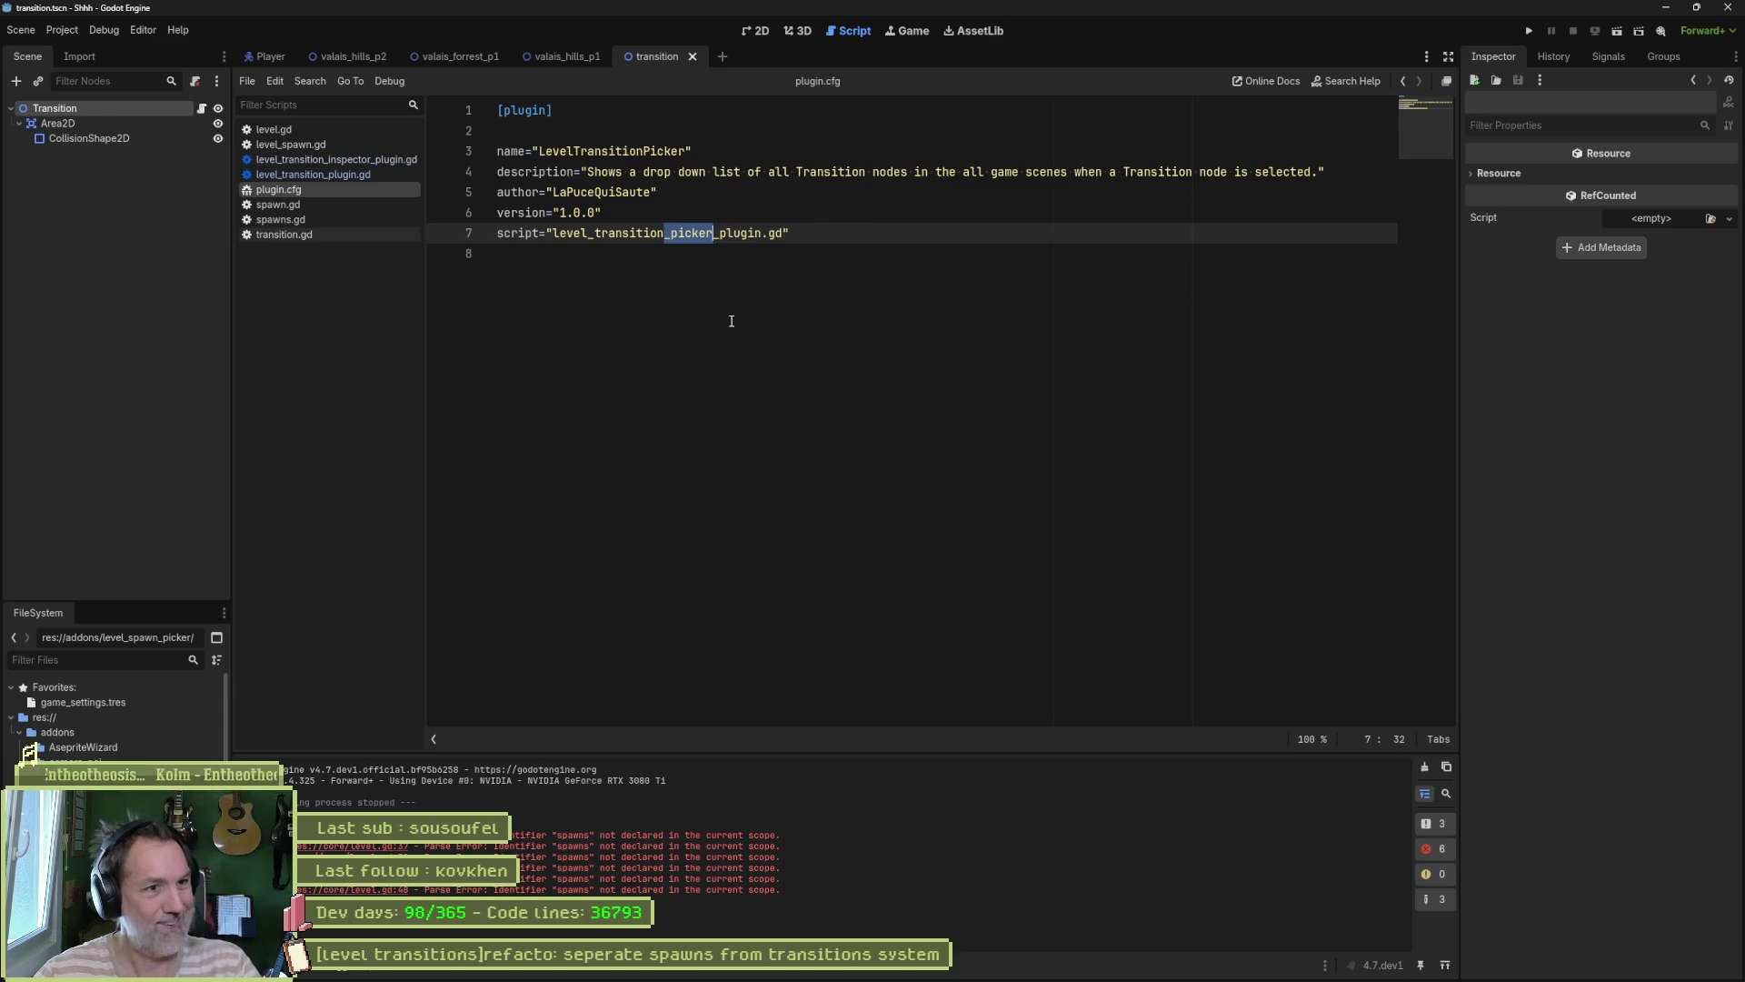
key(BackSpace)
key(ctrl+s)
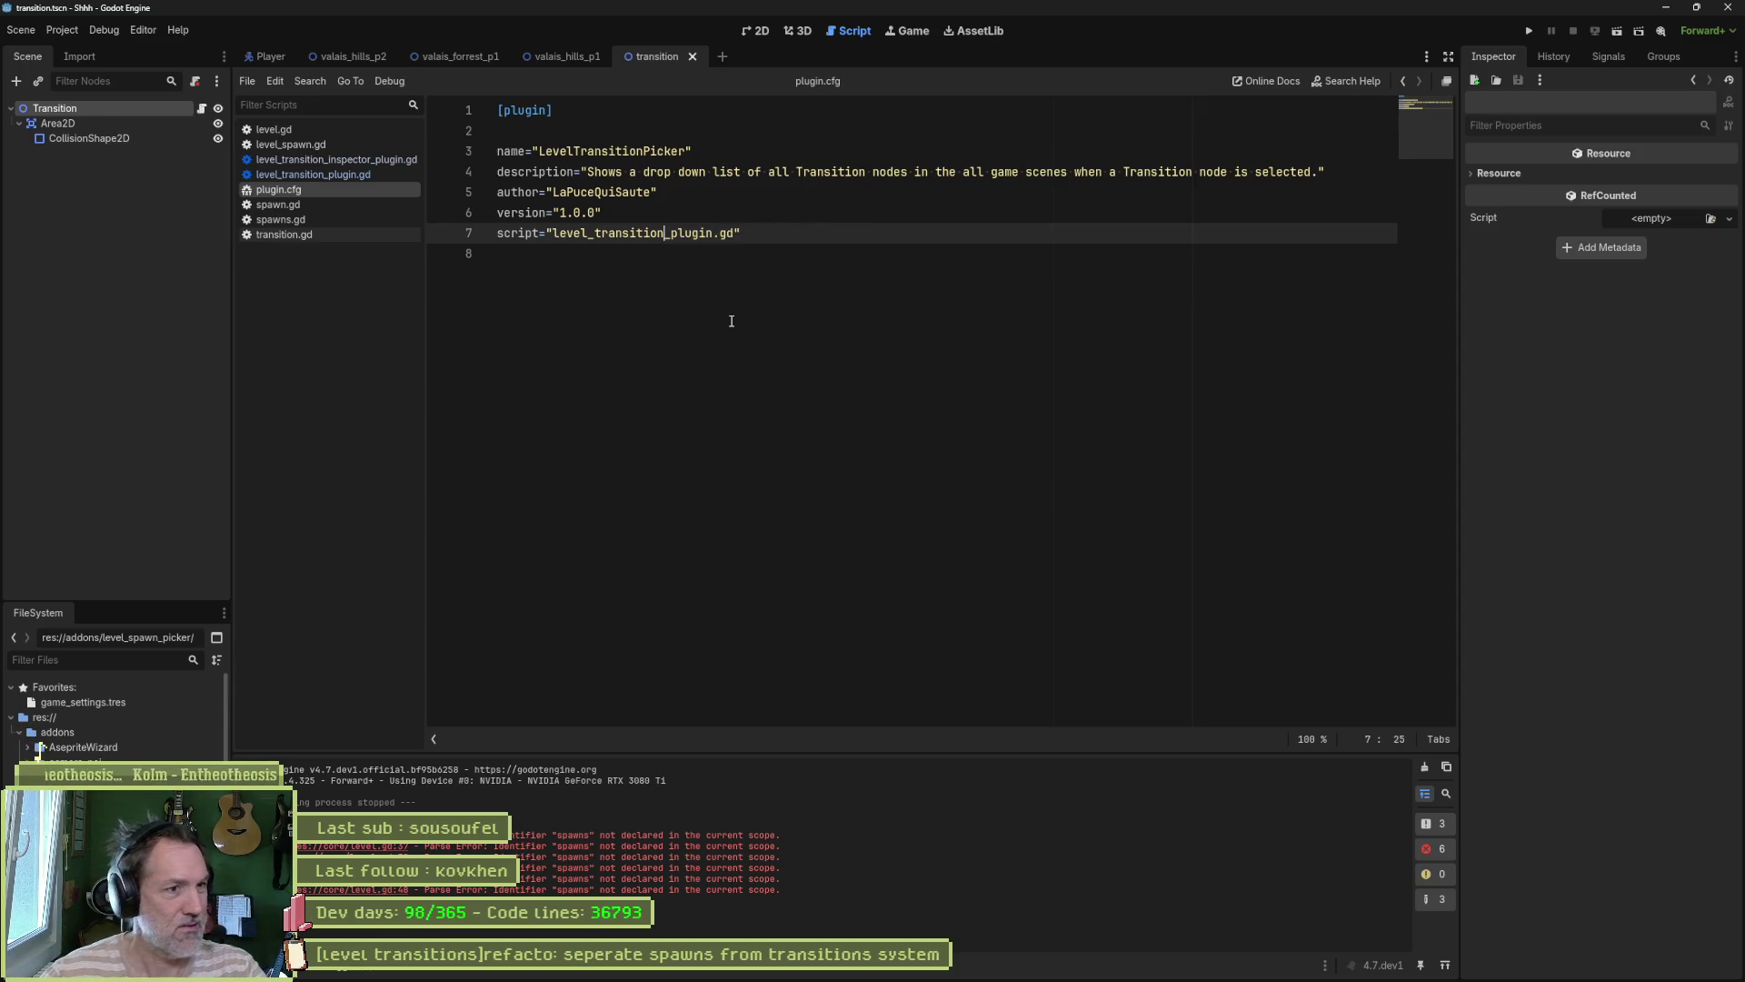
Step: Remove 'Picker' from the plugin name so it reads LevelTransition
double_click(34, 753)
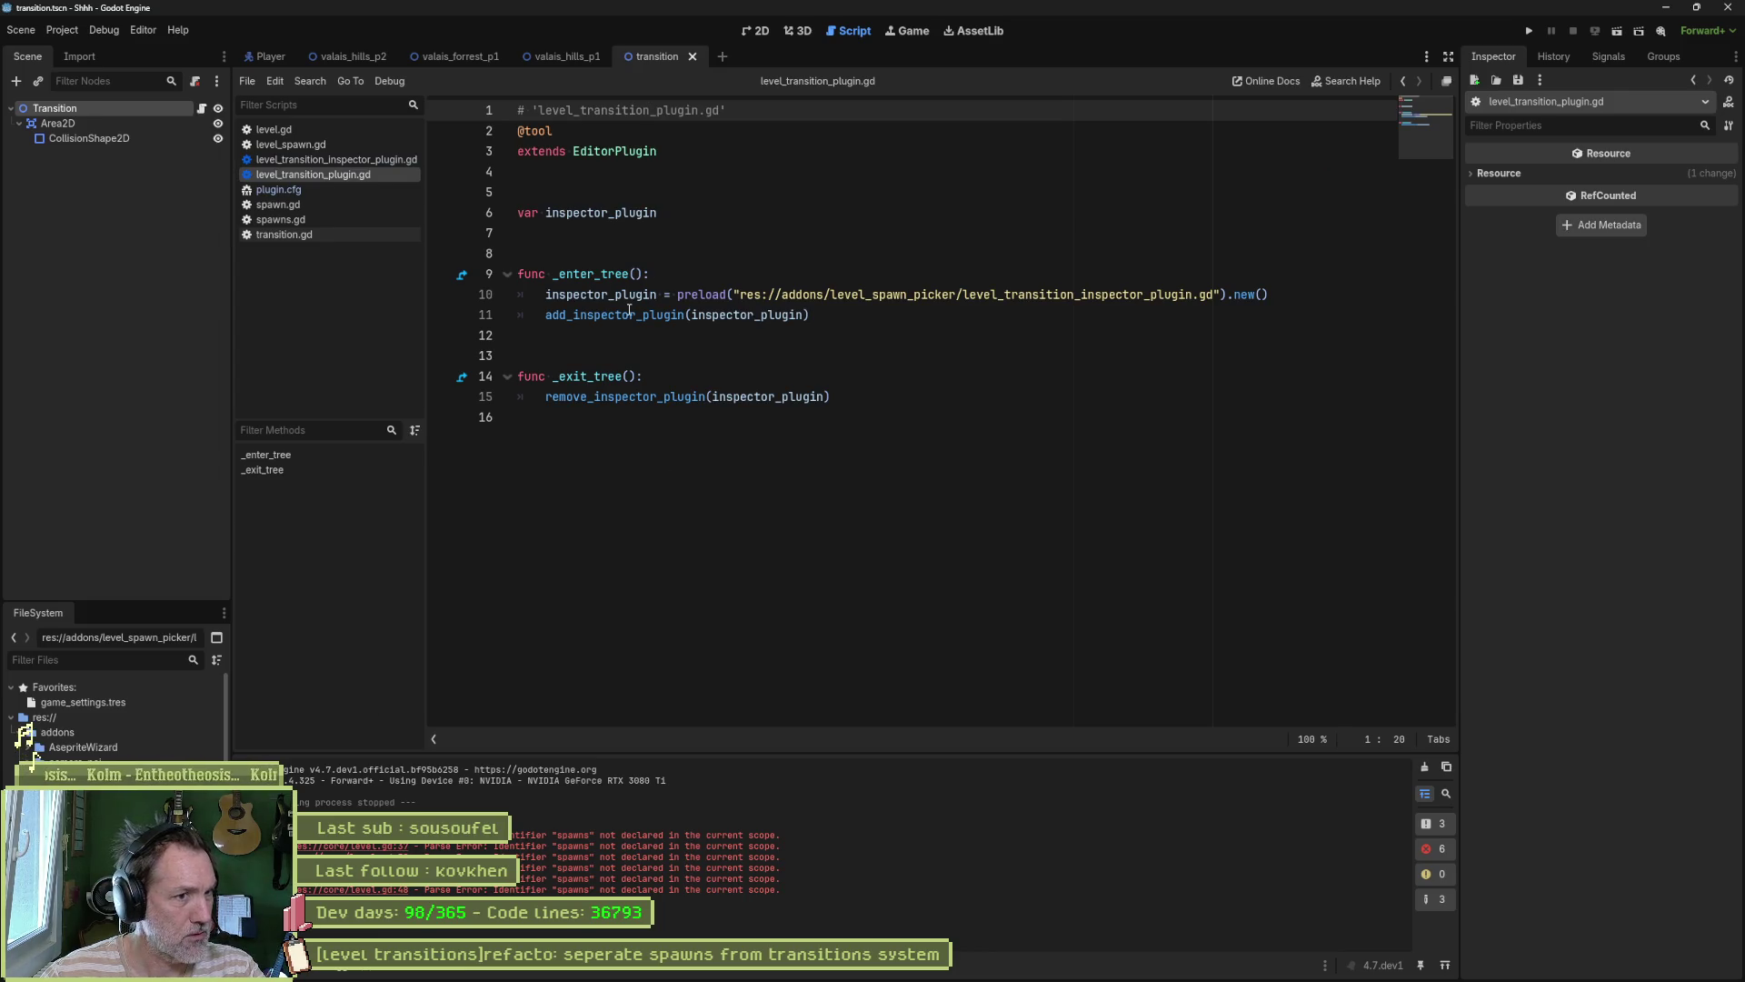
key(alt+Left)
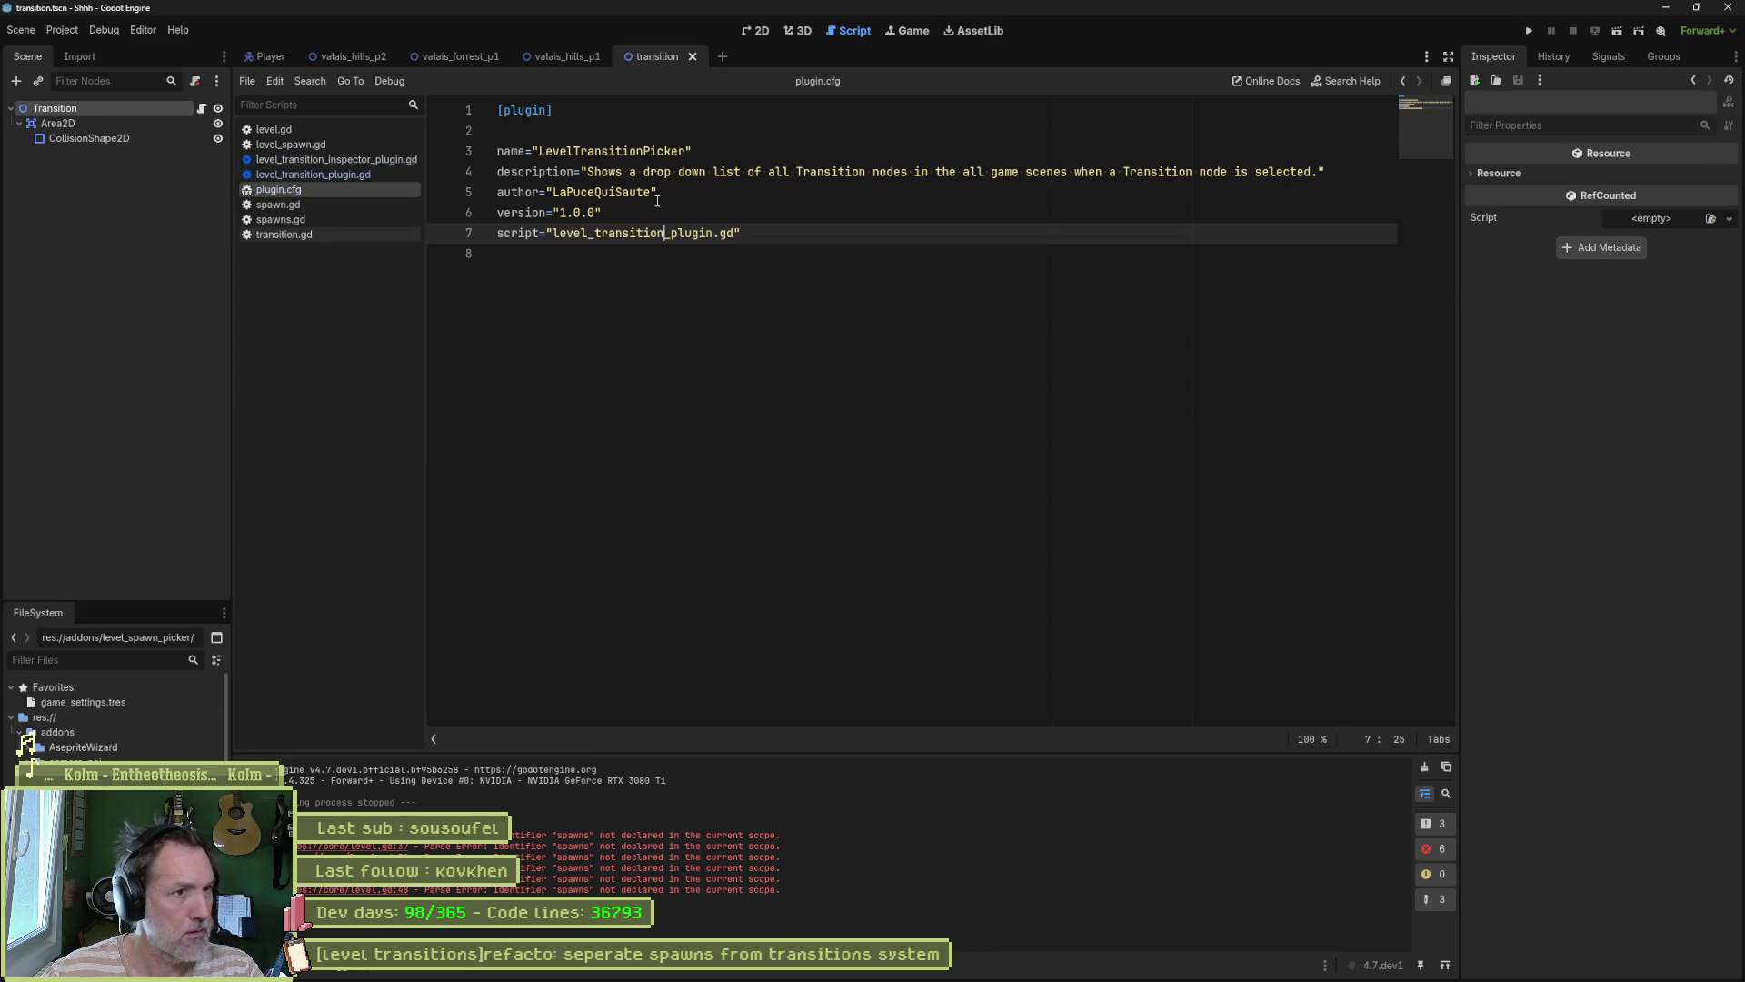
double_click(585, 153)
drag(687, 151, 643, 150)
key(BackSpace)
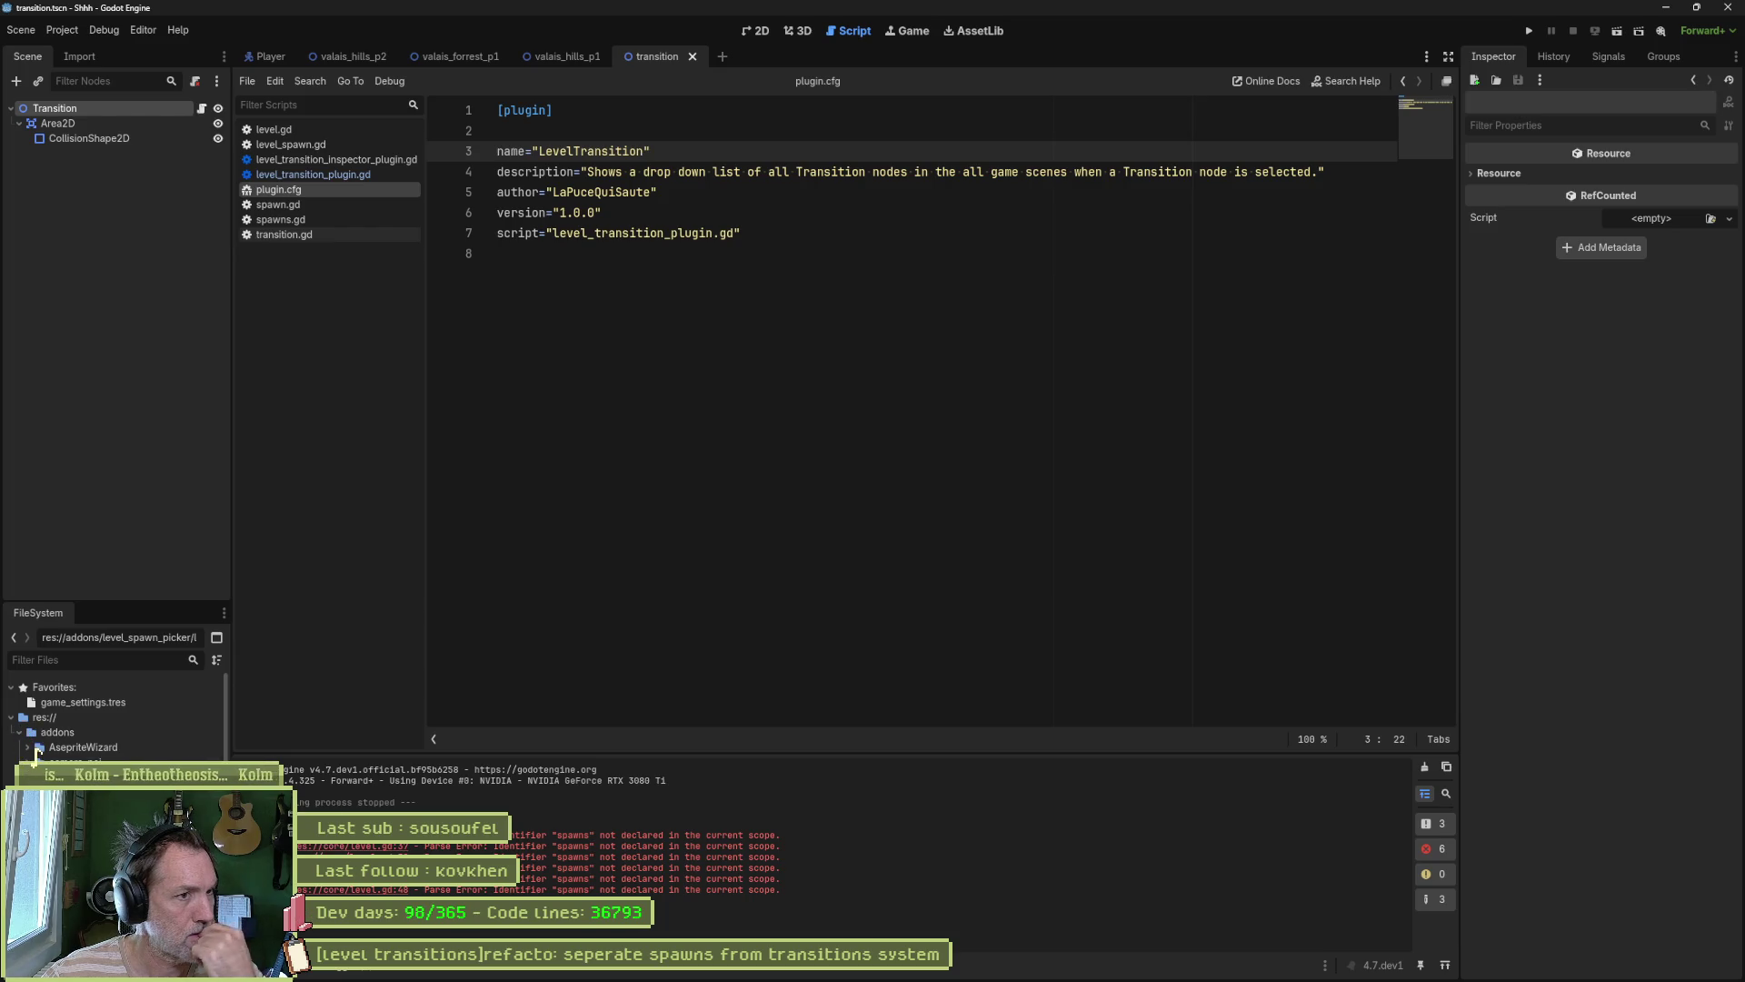
Step: Bring up level_transition_inspector_plugin.gd to review its _parse_property handling of level_spawn_id
key(alt+Left)
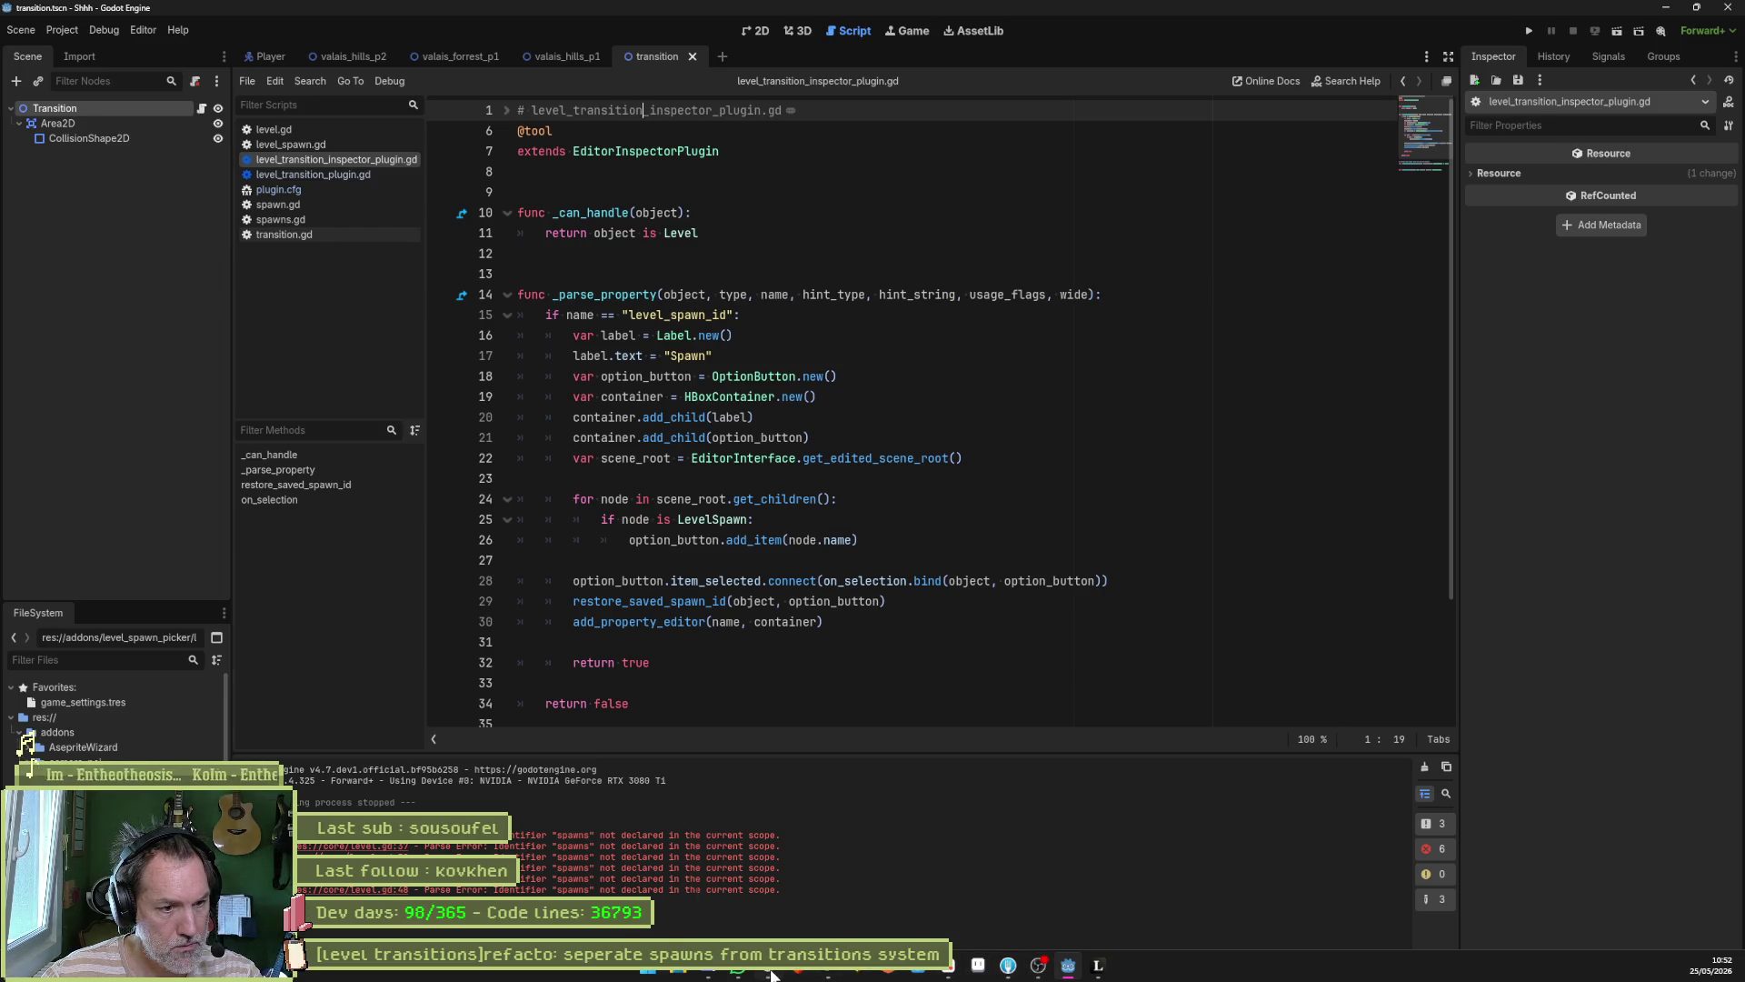
Step: Copy the level entry database GDScript block from ChatGPT's answer and return to Godot
click(768, 972)
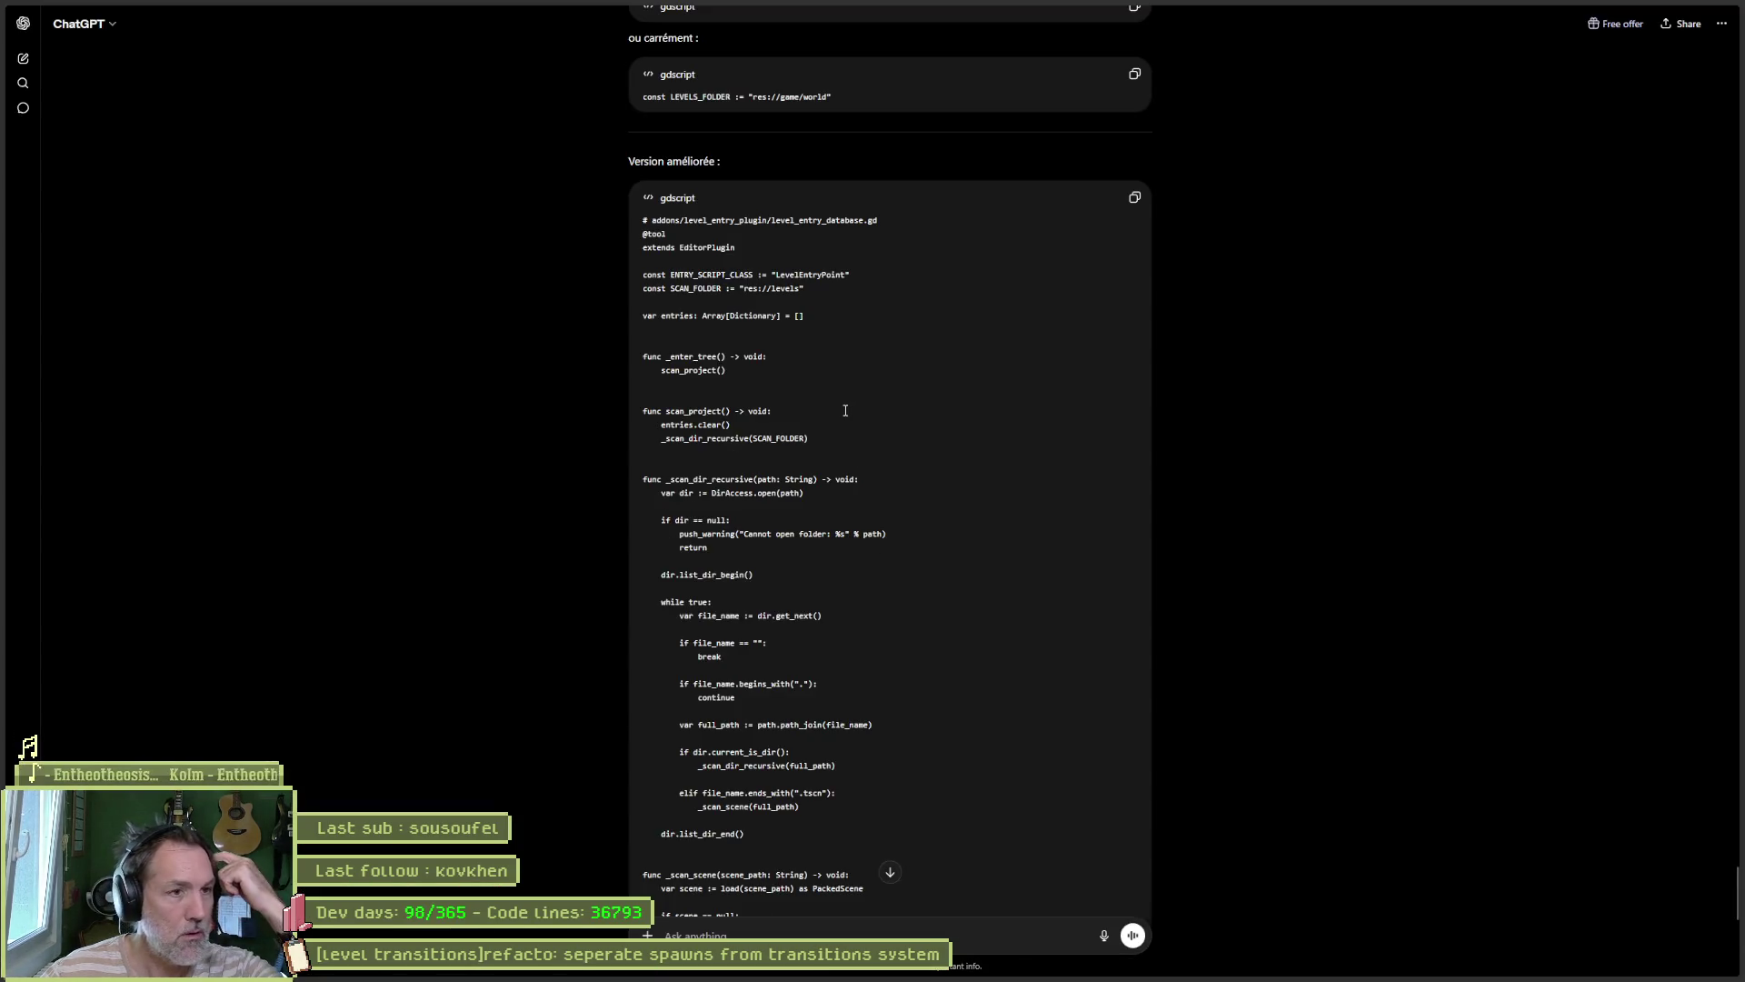
scroll(860, 412, down, 8)
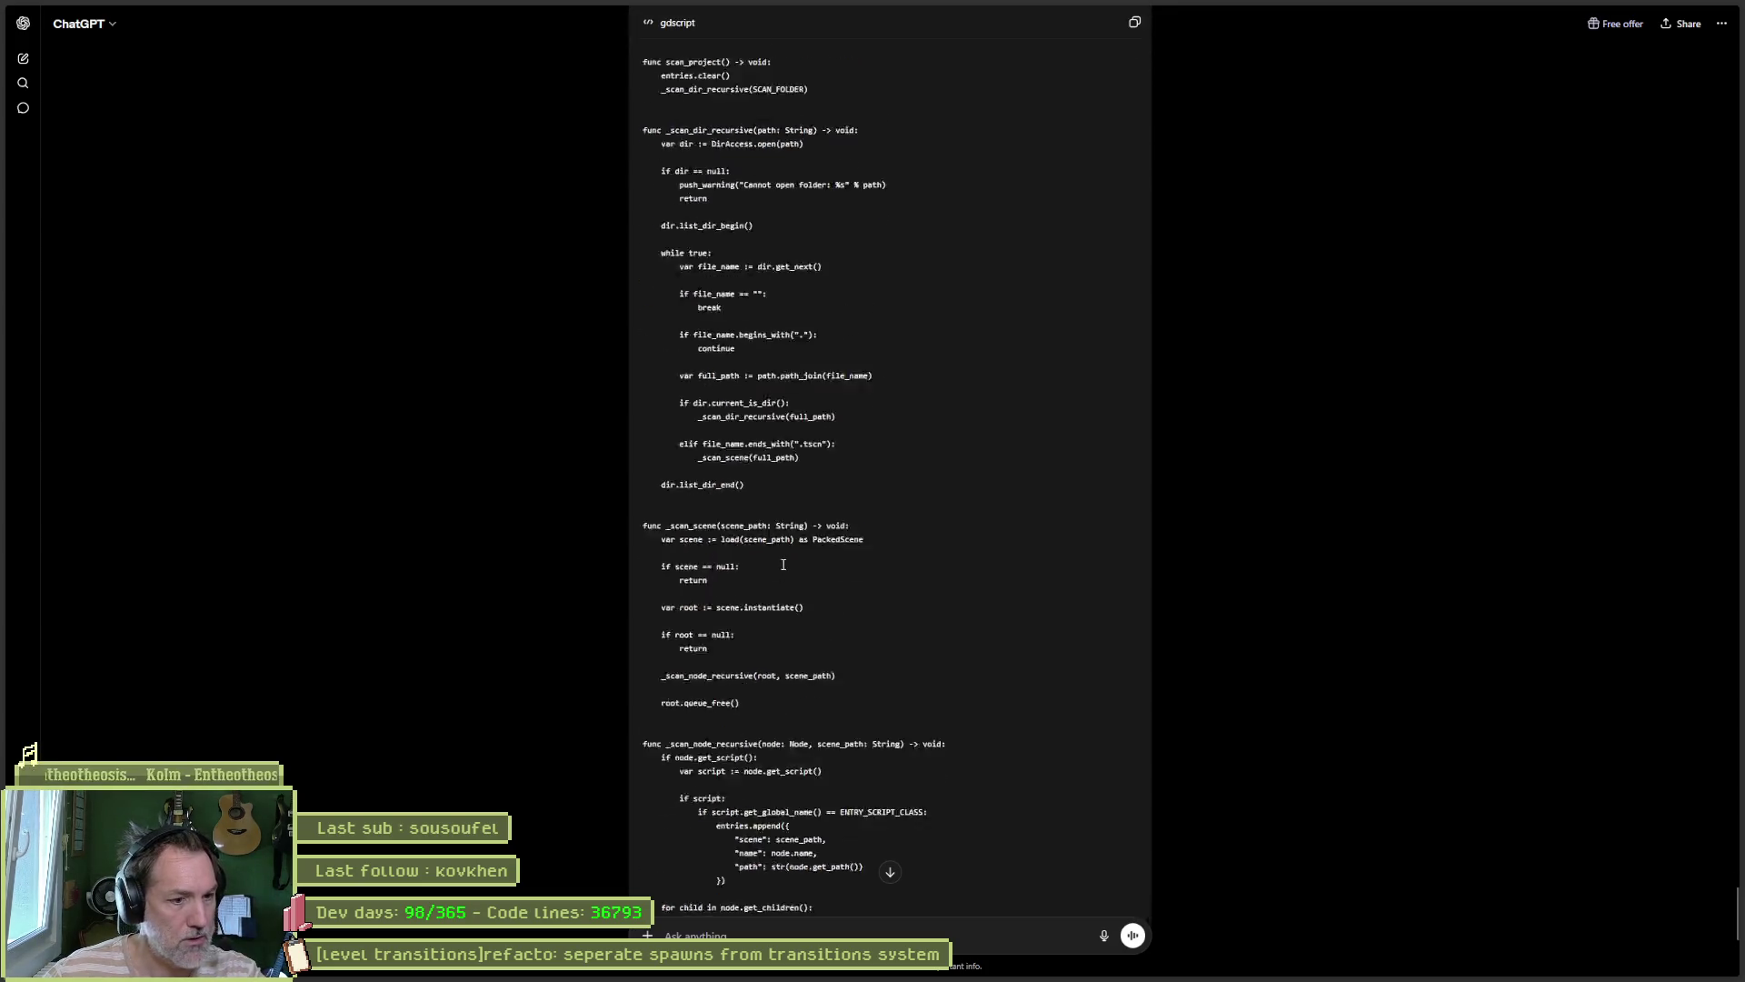
scroll(753, 634, up, 6)
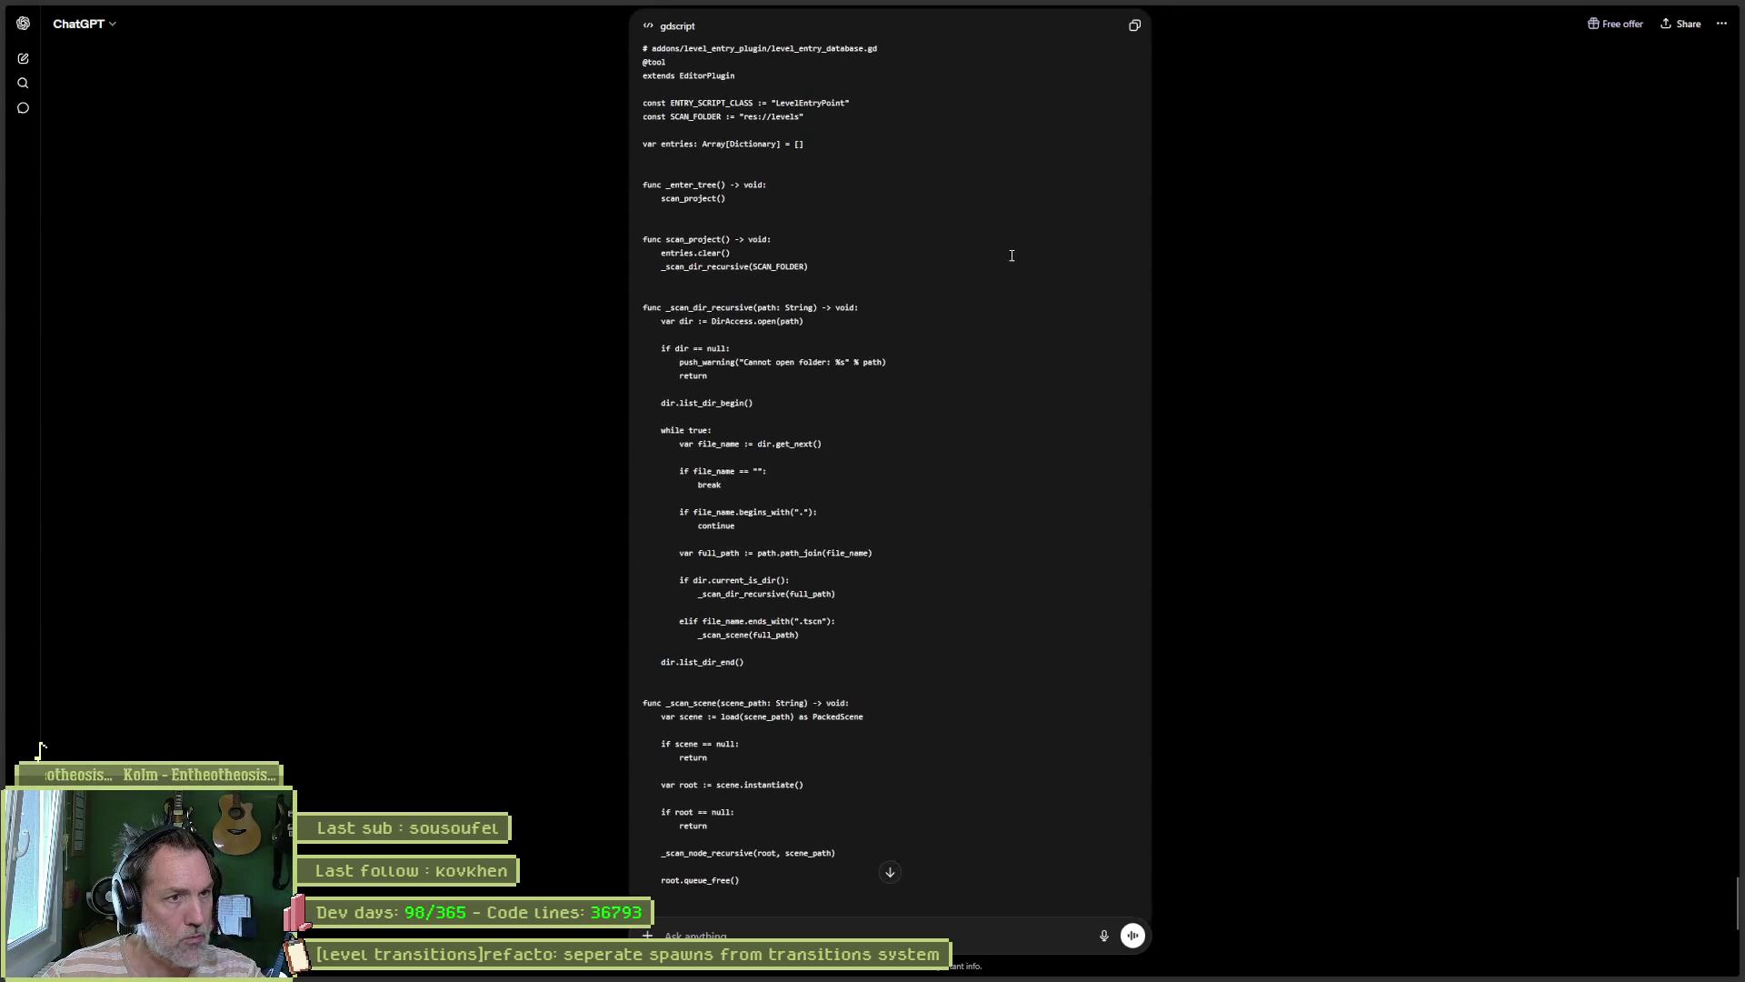
click(1138, 24)
key(alt+Tab)
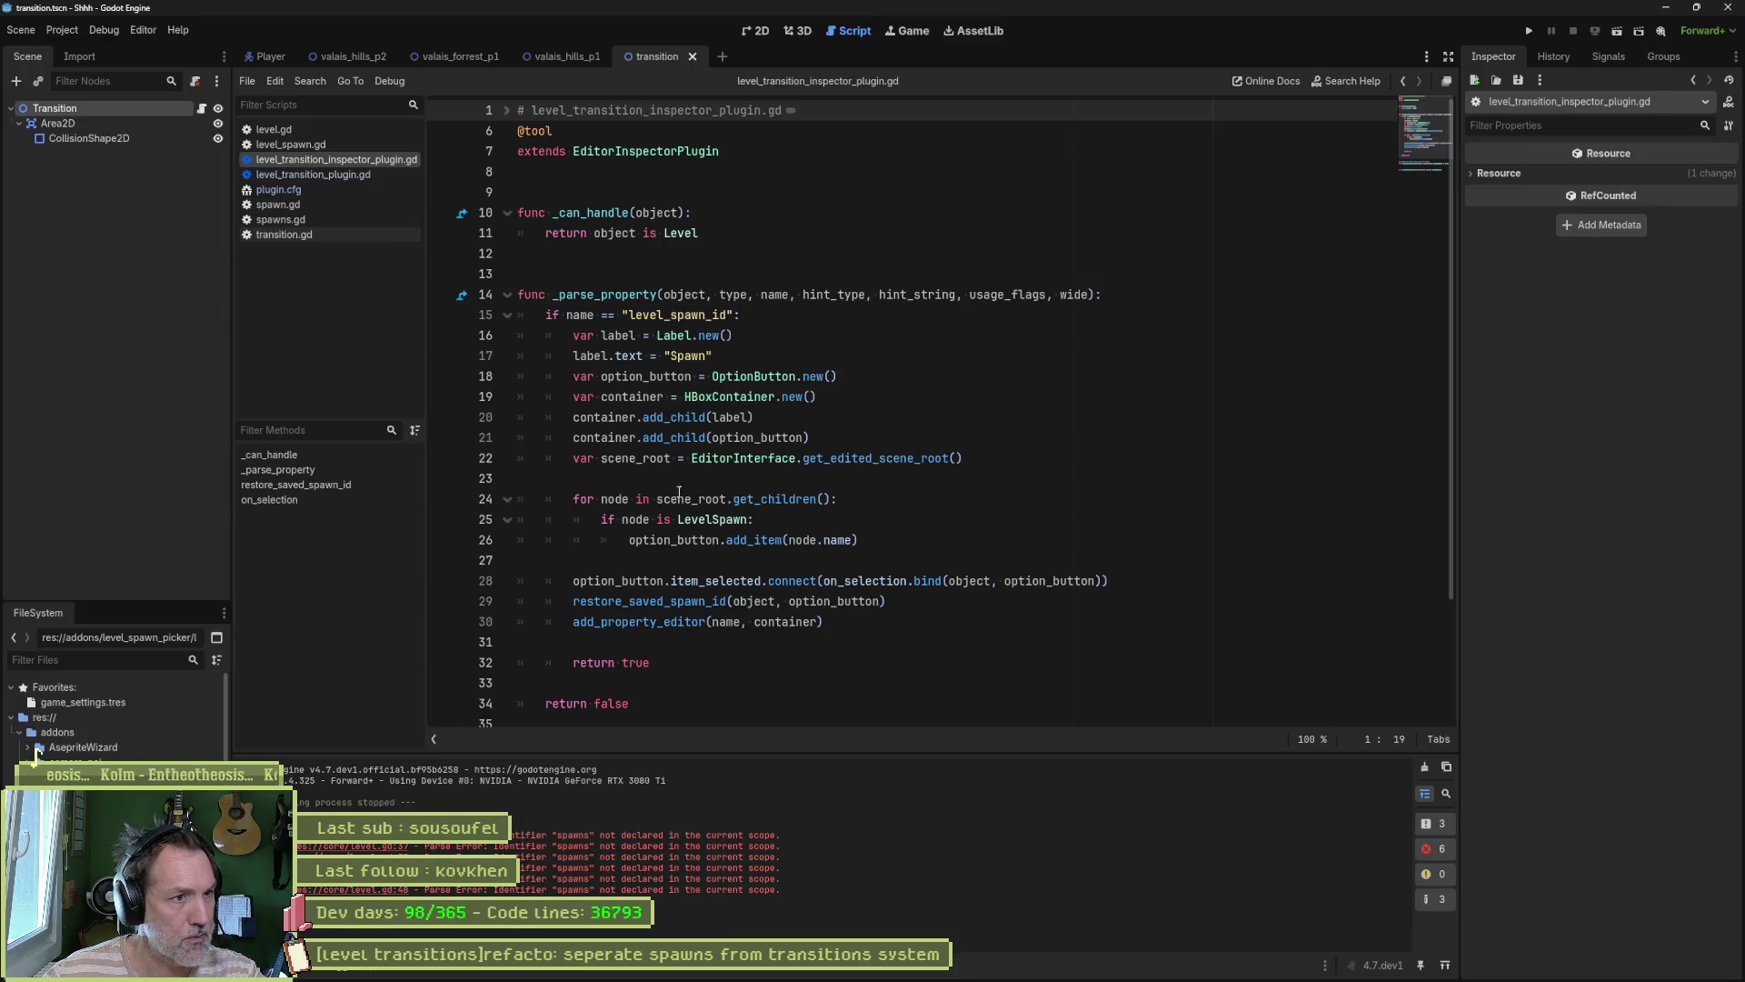
Step: Paste the copied scanning code below the existing functions in level_transition_plugin.gd
click(378, 175)
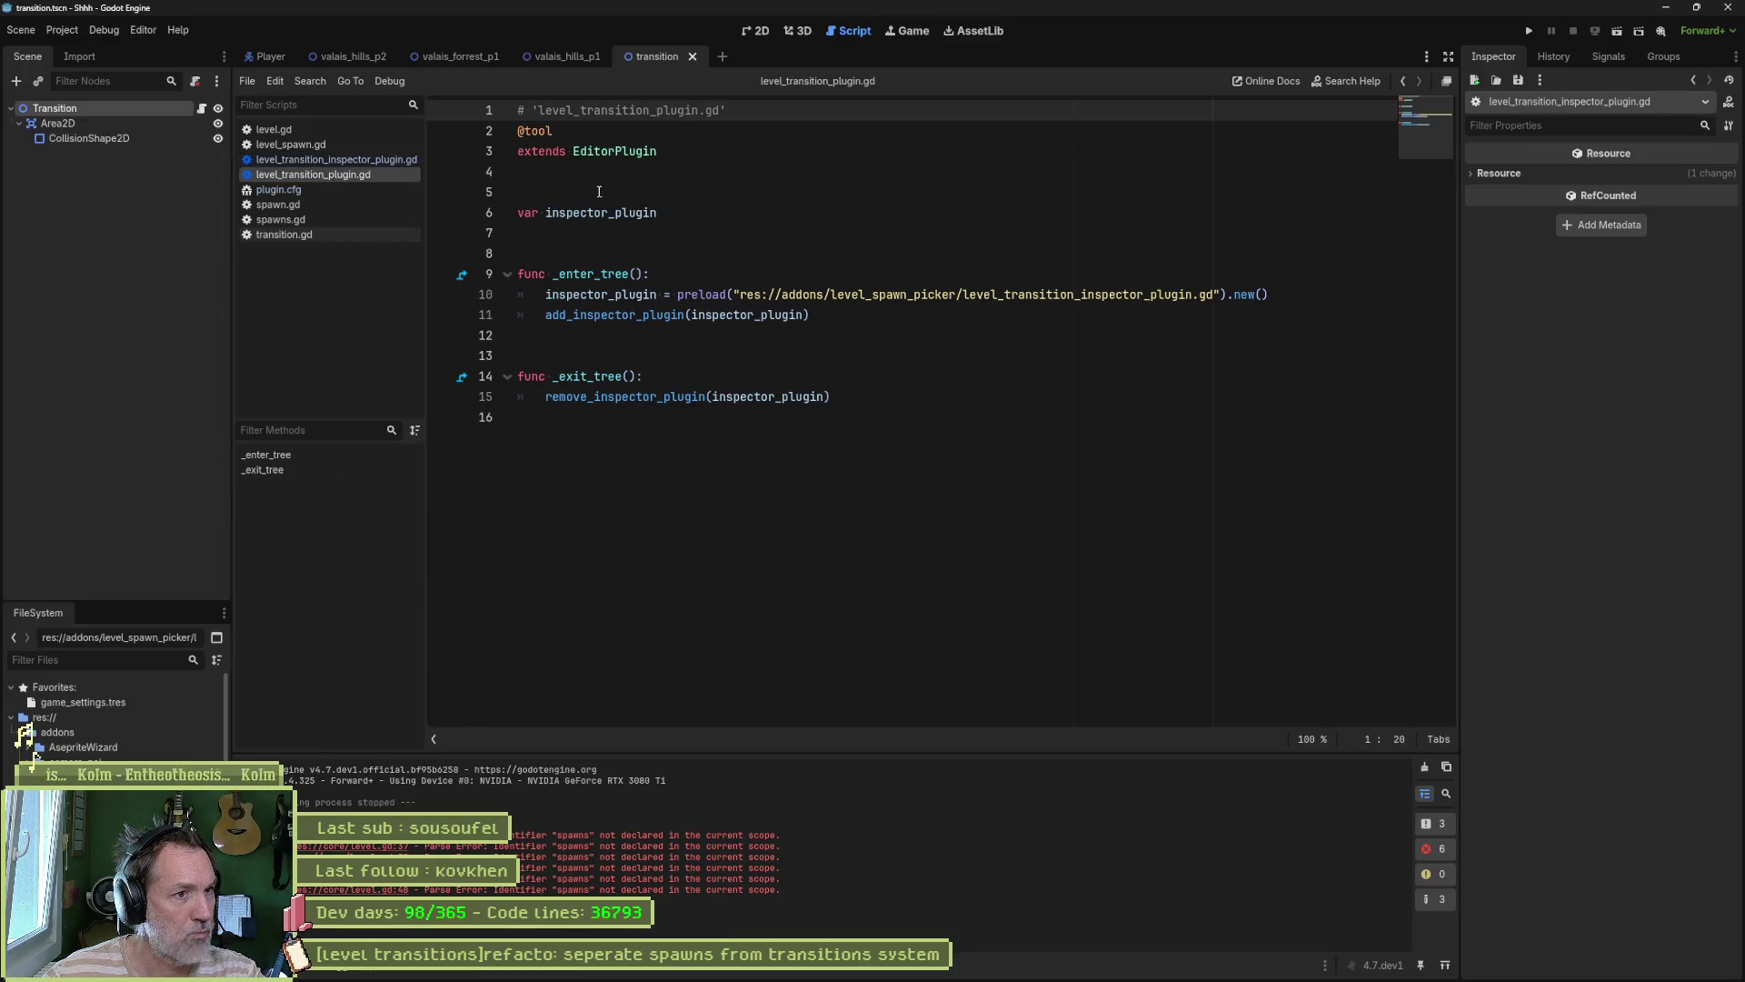
click(567, 490)
key(Return)
key(ctrl+v)
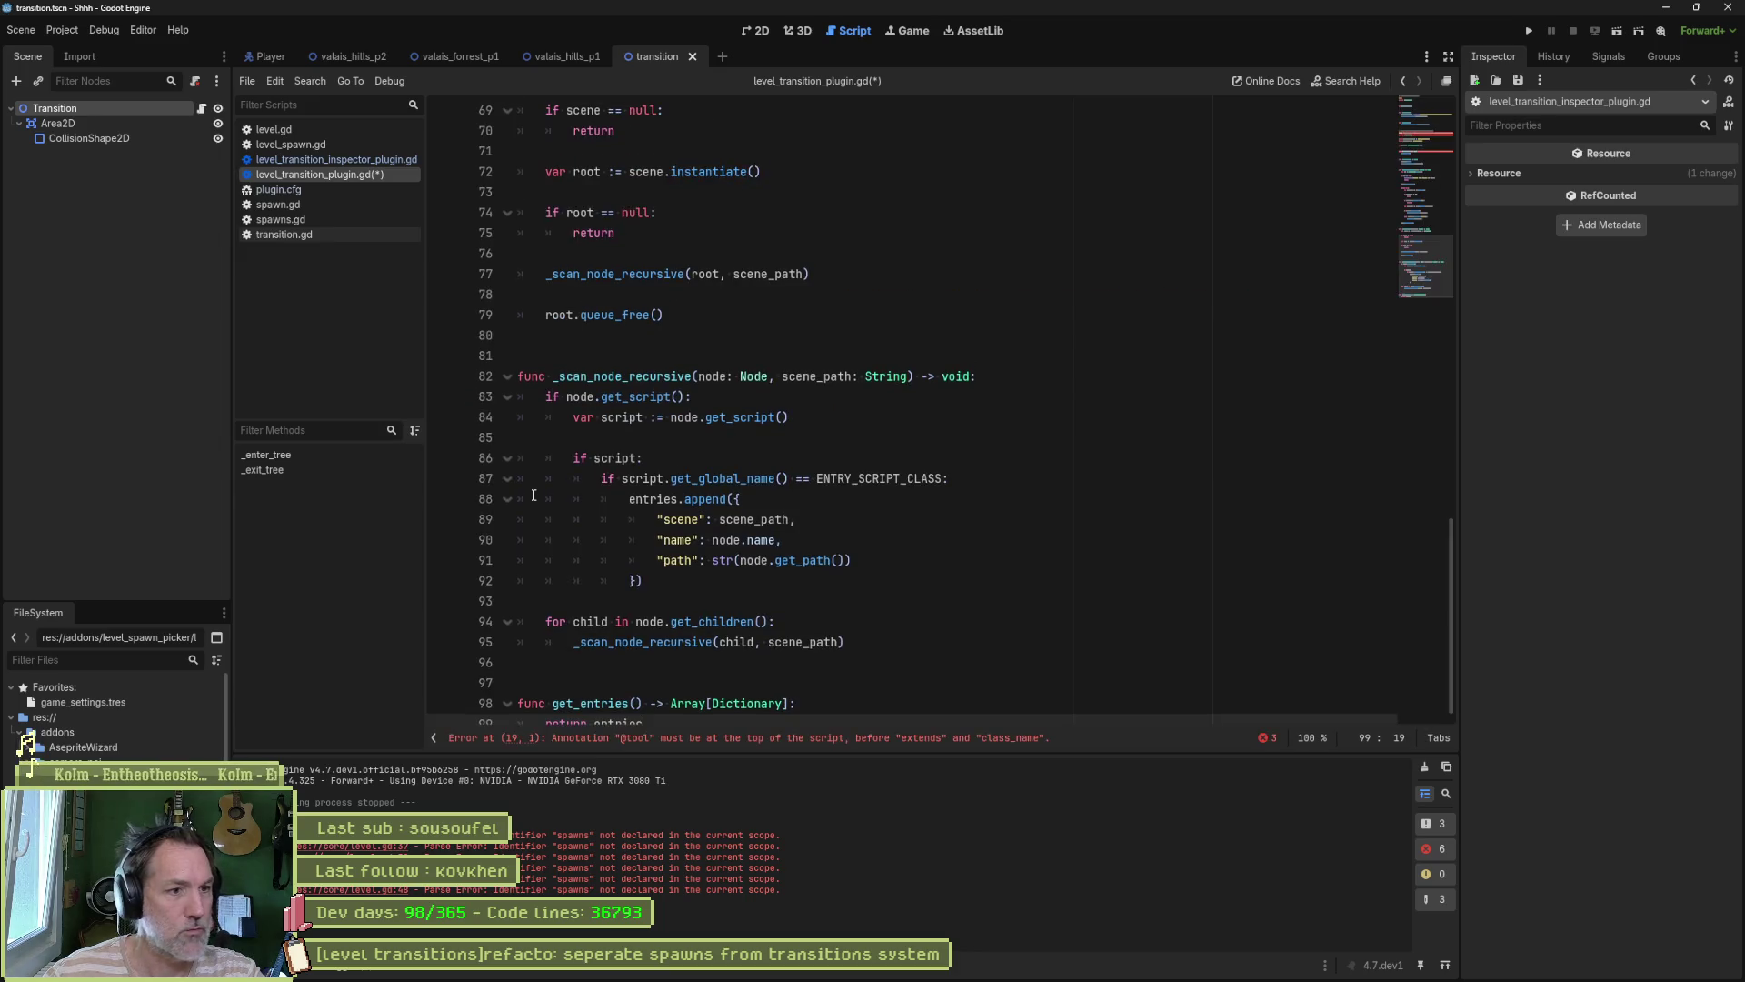
scroll(534, 495, up, 15)
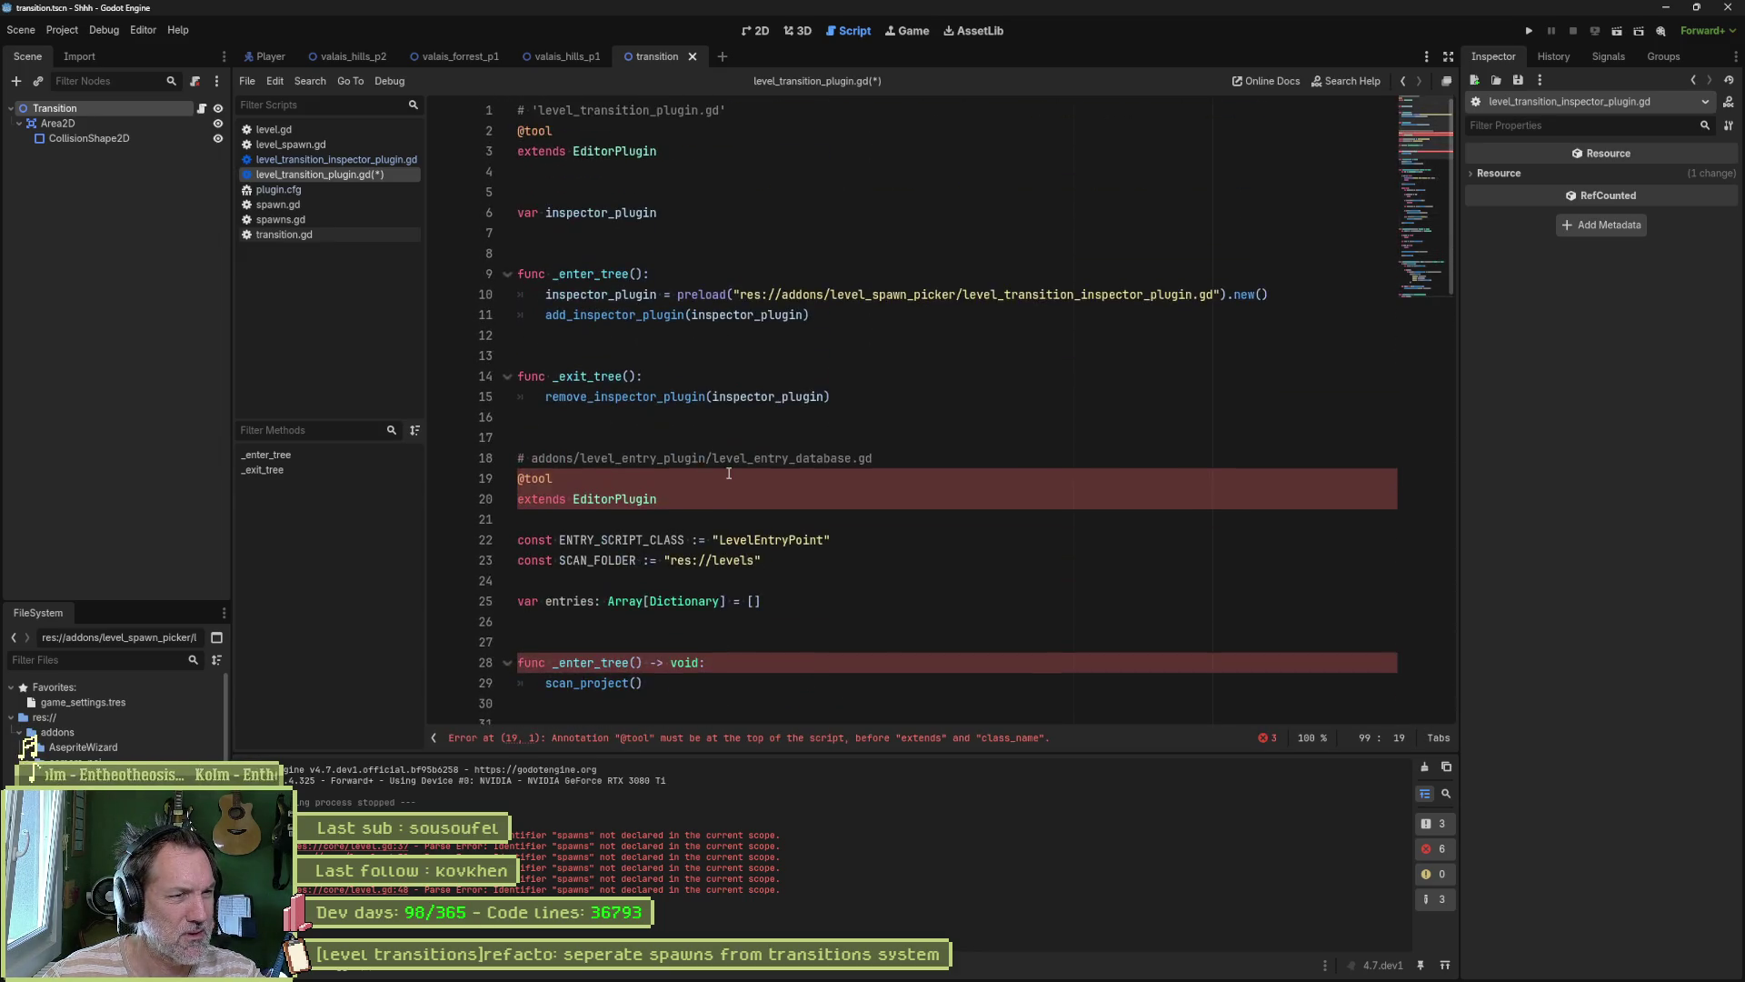
key(ctrl+alt+f)
click(731, 440)
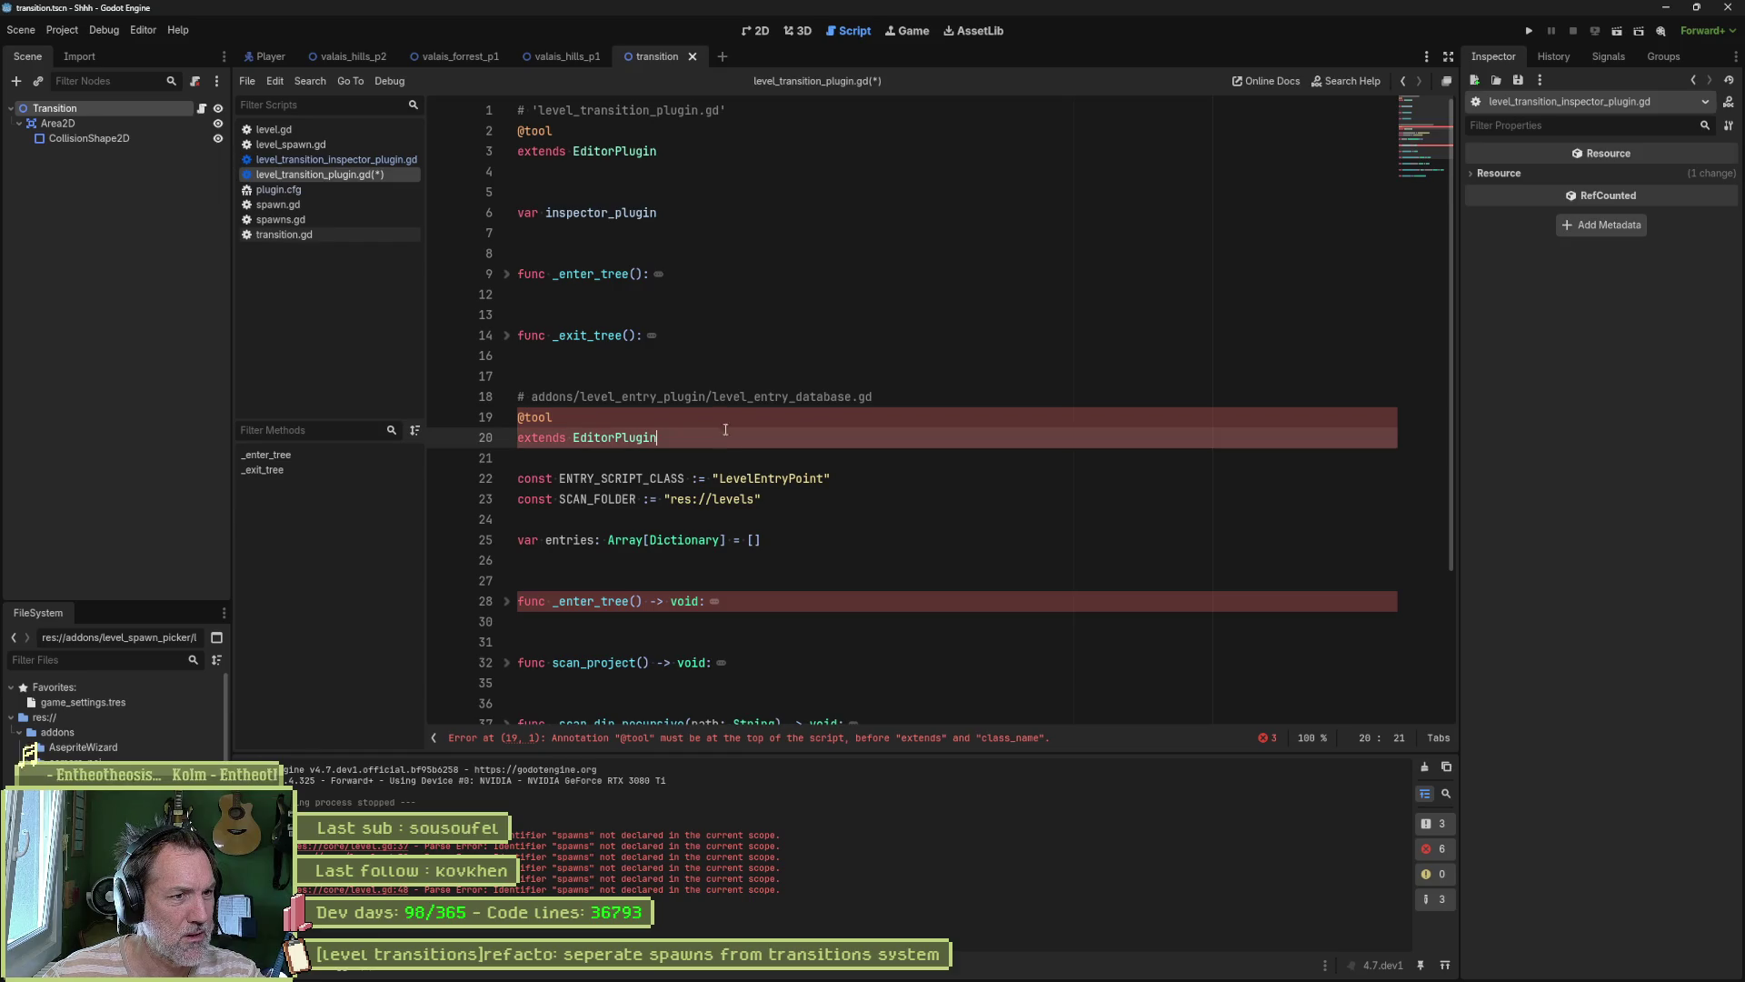
shift+click(716, 373)
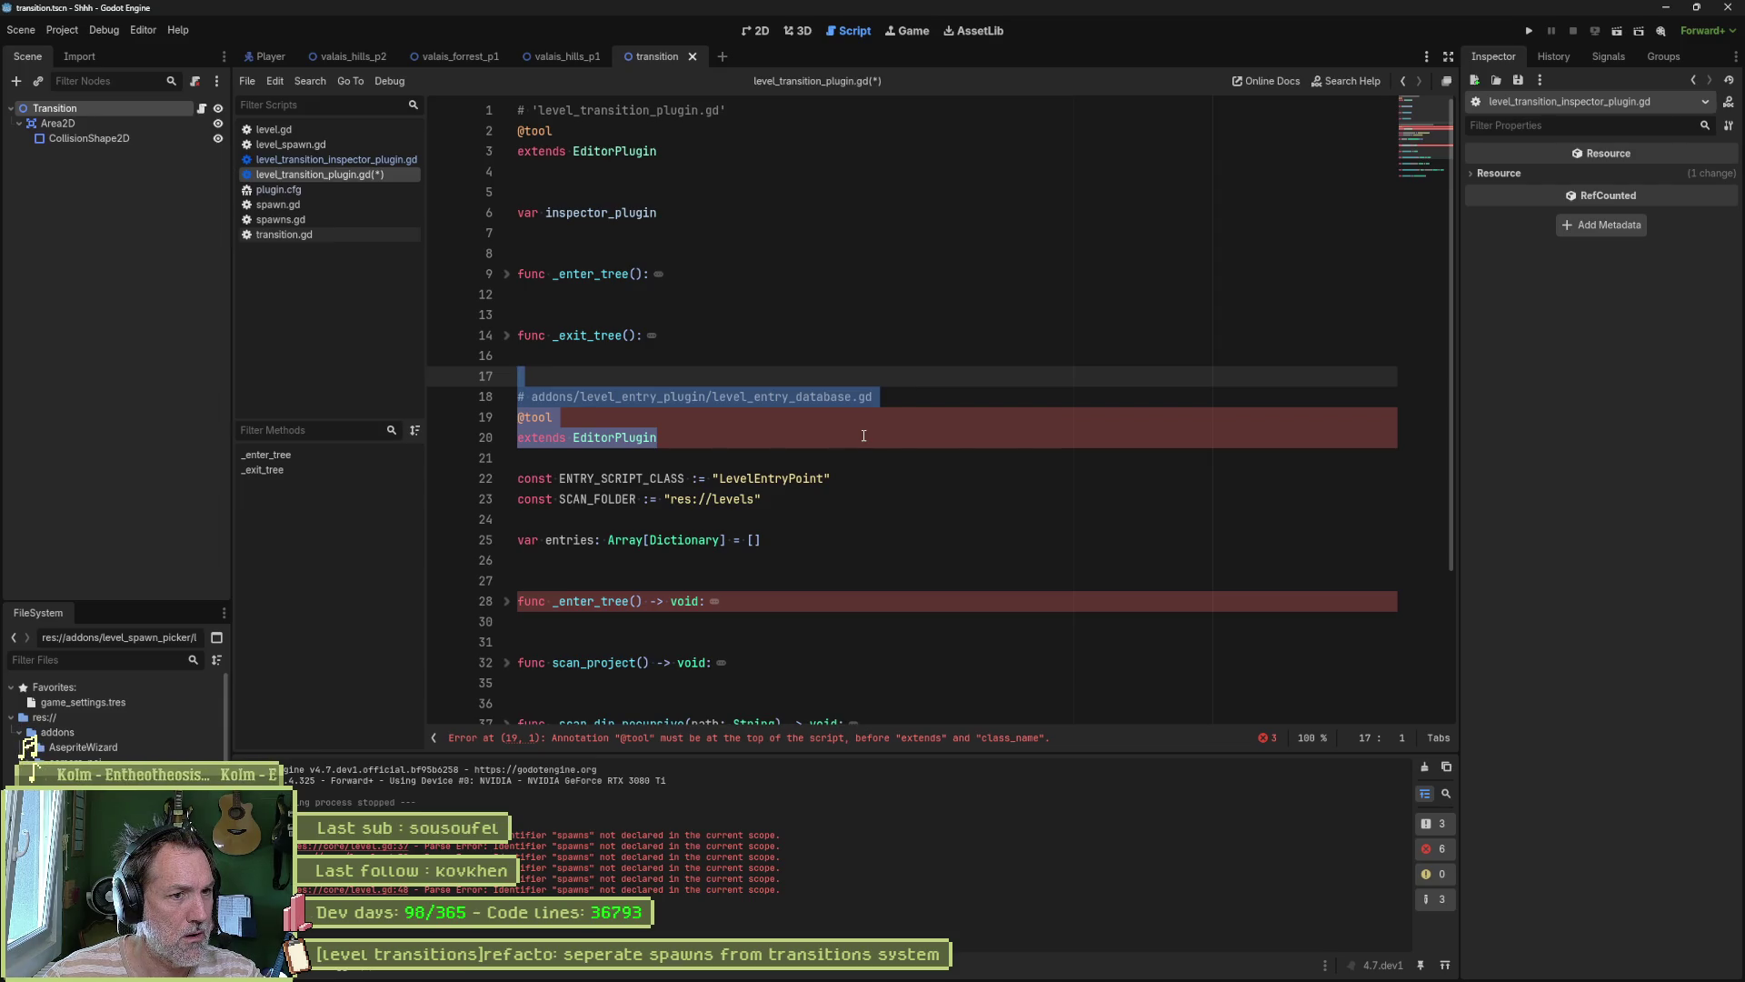
key(BackSpace)
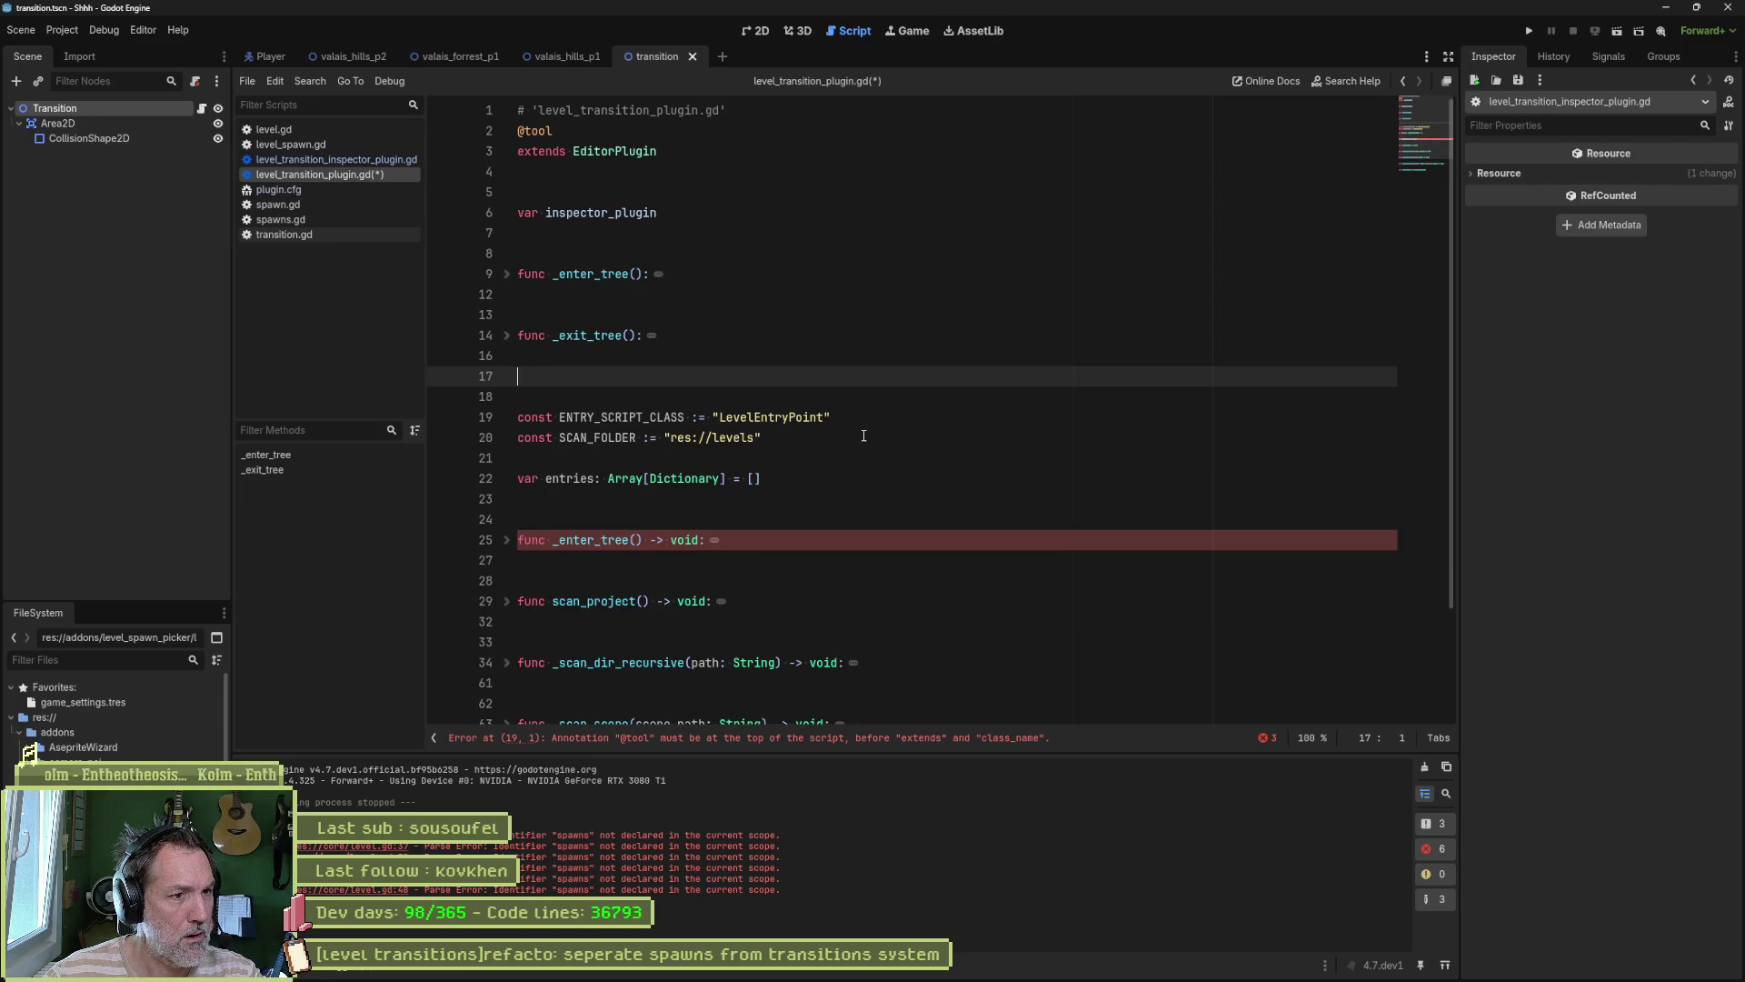
key(BackSpace)
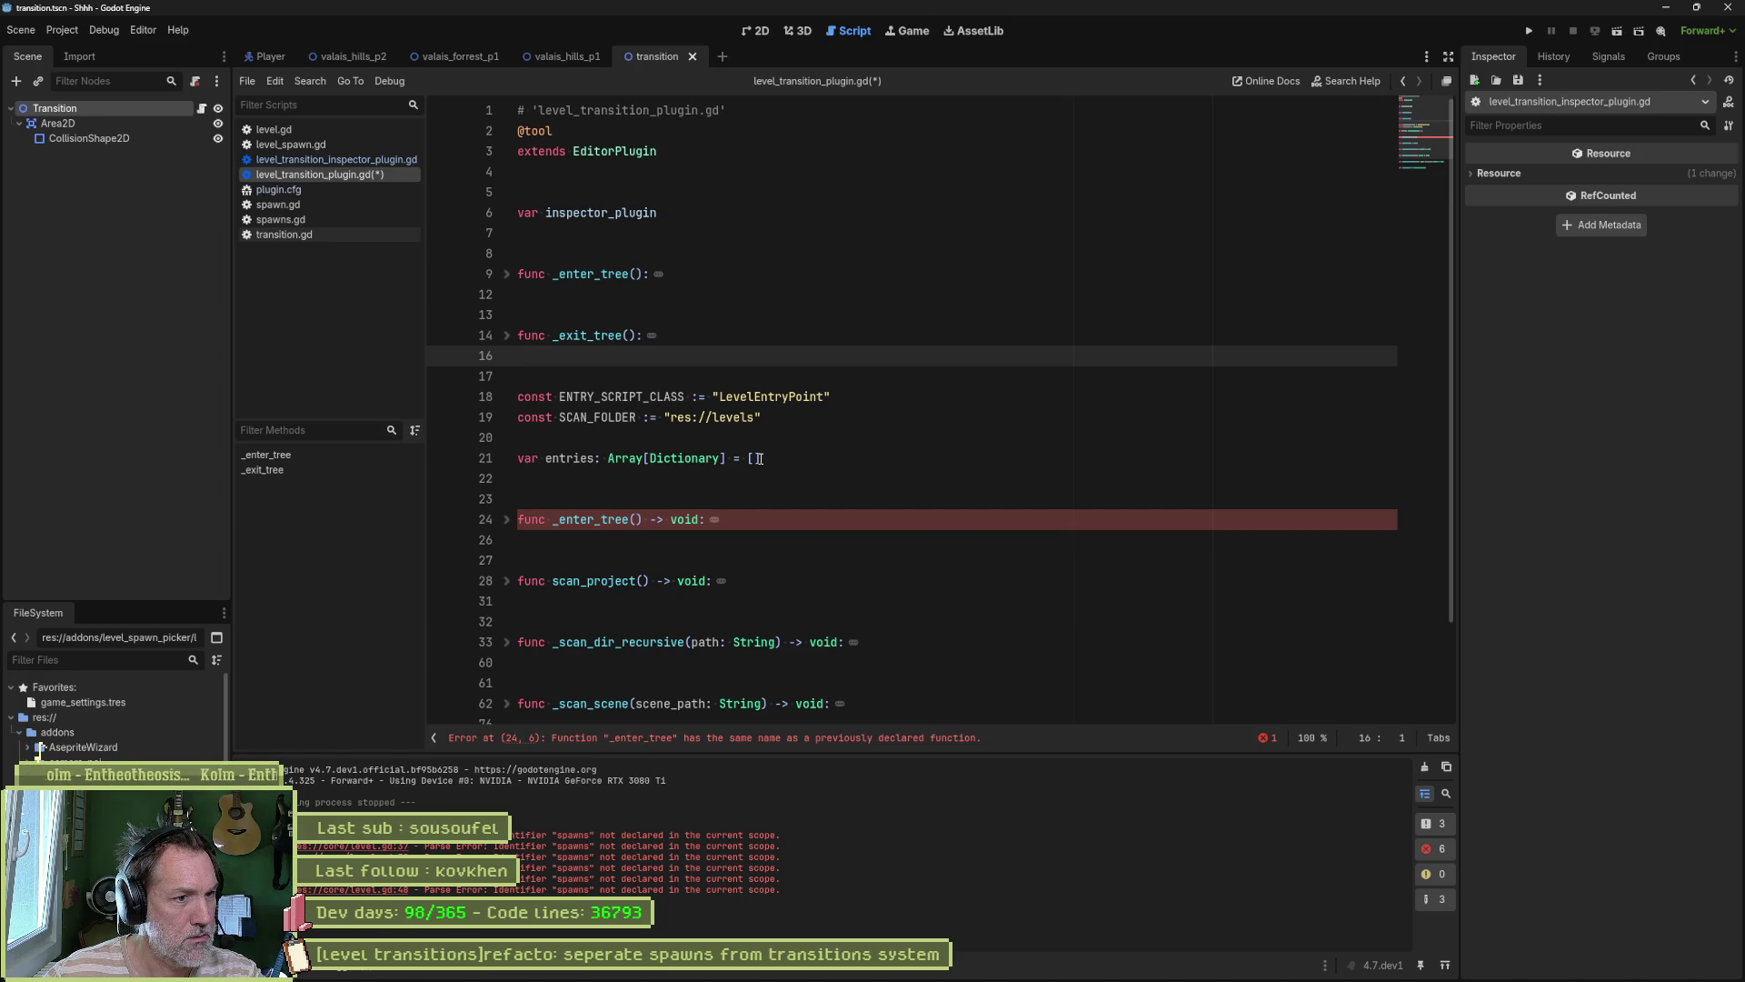
click(507, 274)
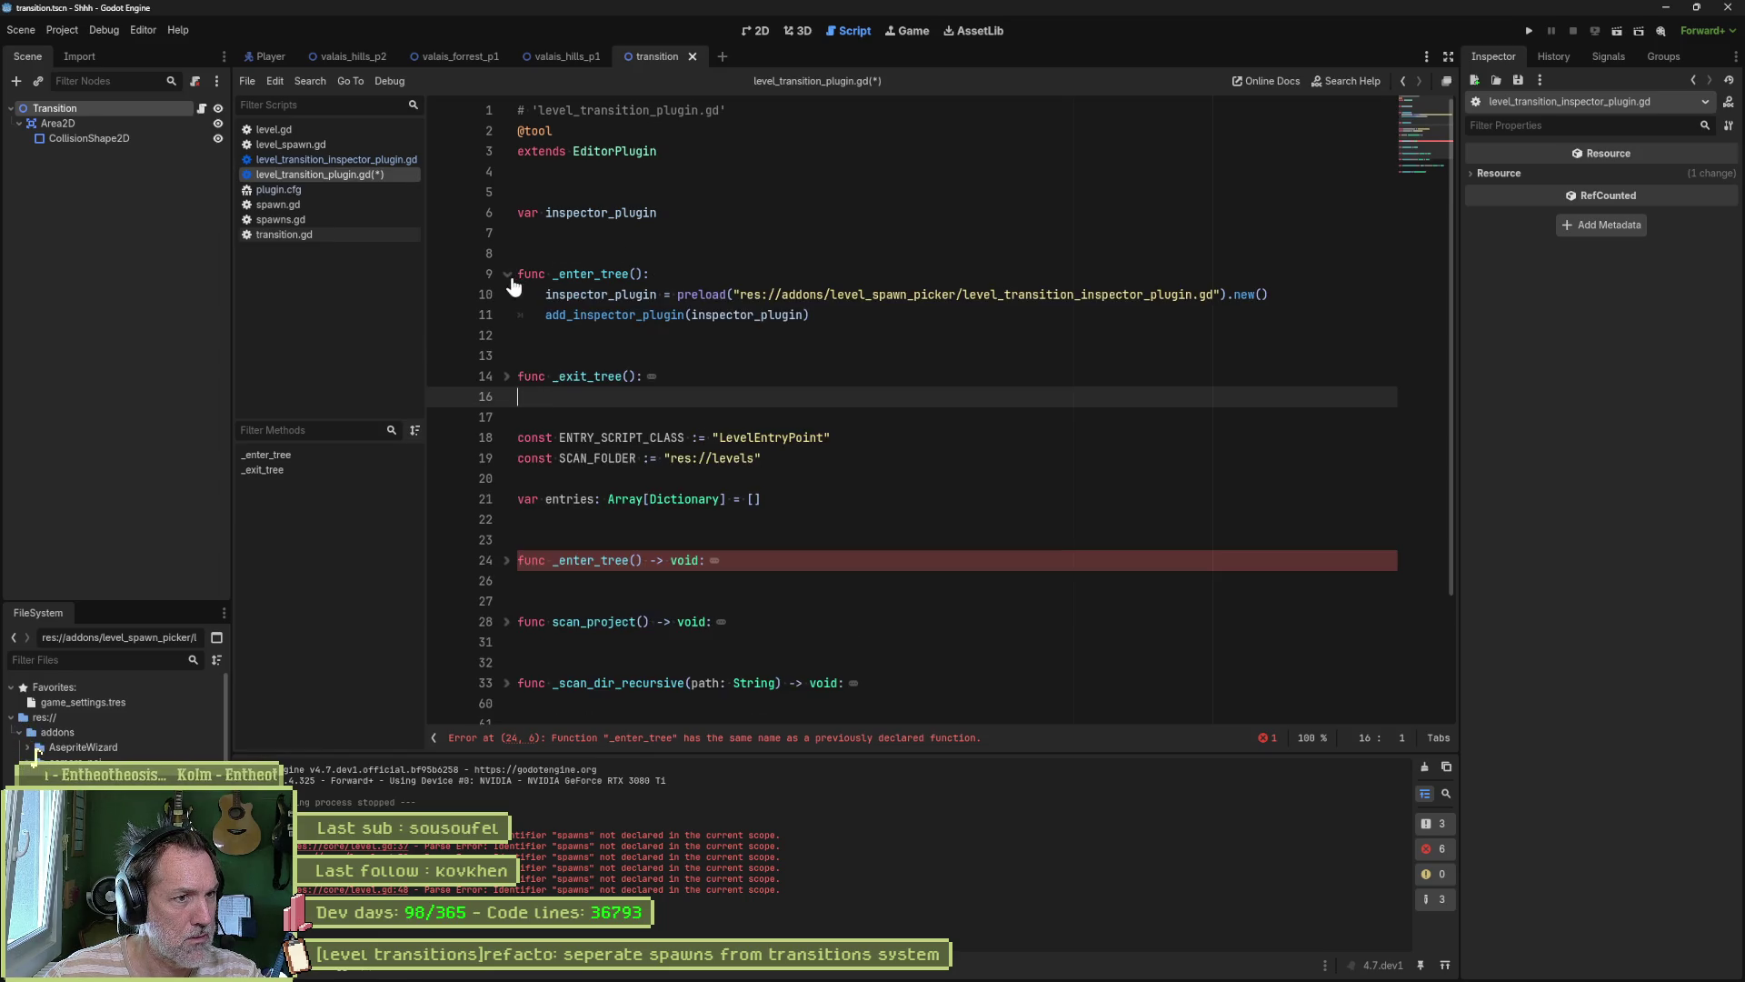
Step: Unfold and read through the pasted _enter_tree, scan_project and _scan_dir_recursive functions
click(508, 560)
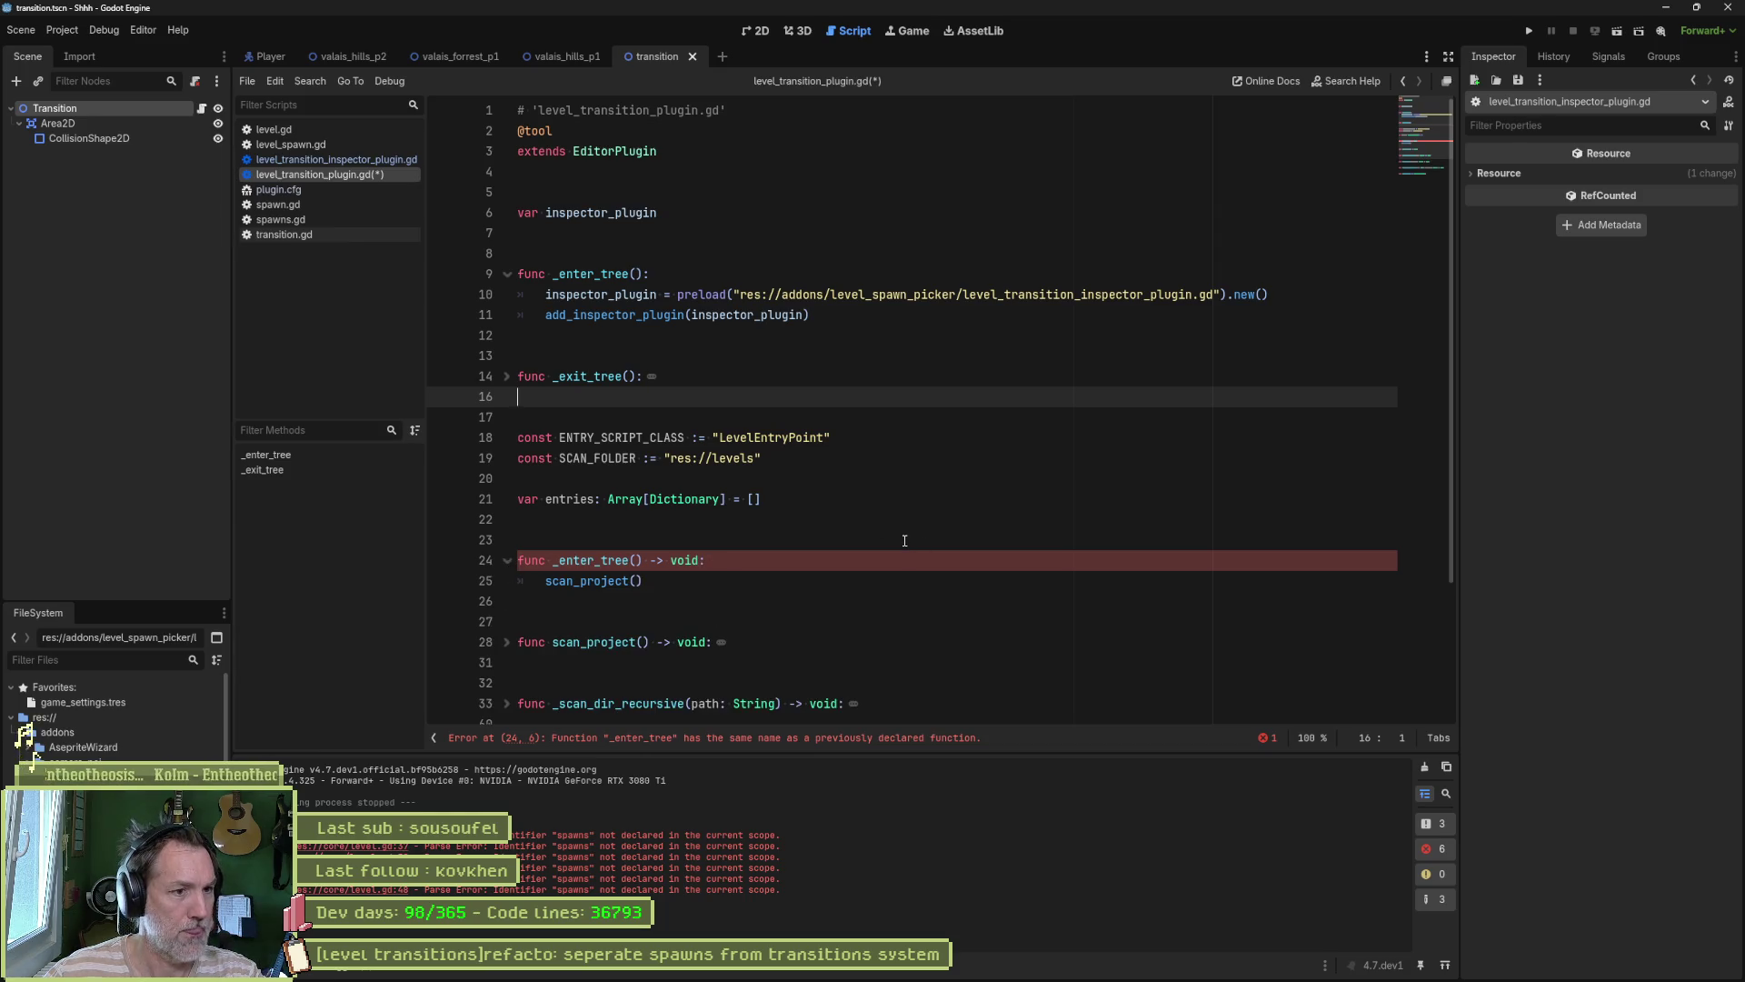
drag(873, 581, 751, 562)
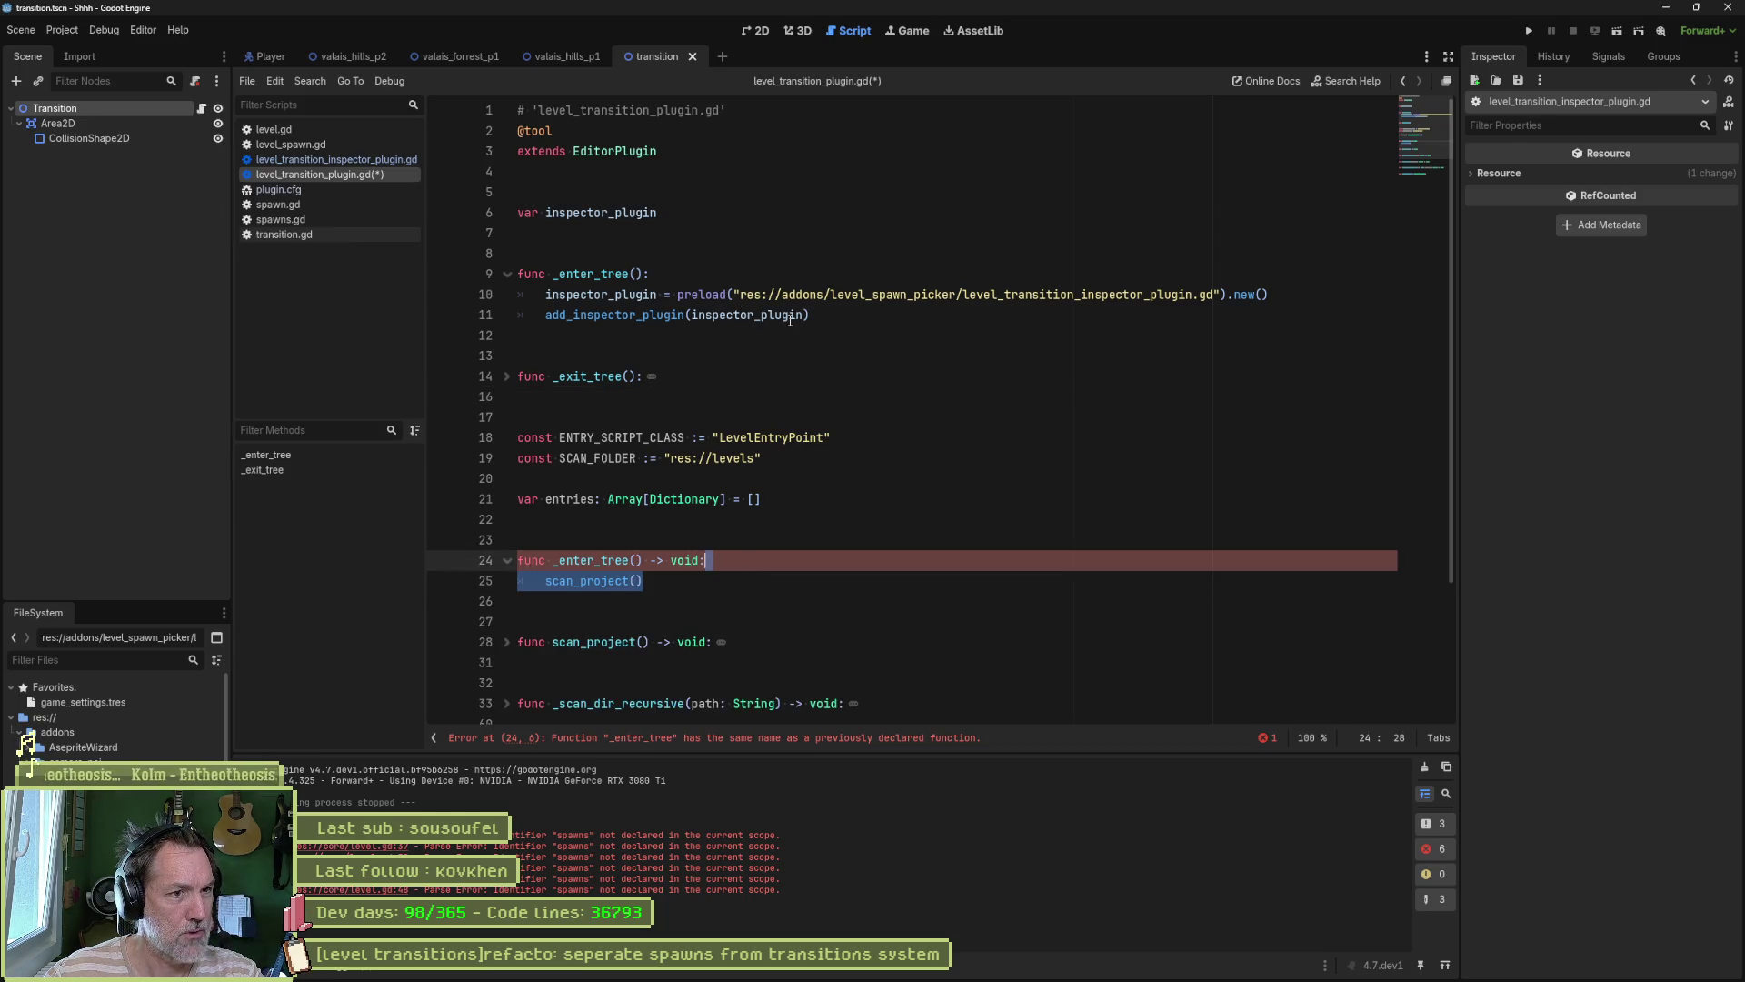
mouse_move(790, 320)
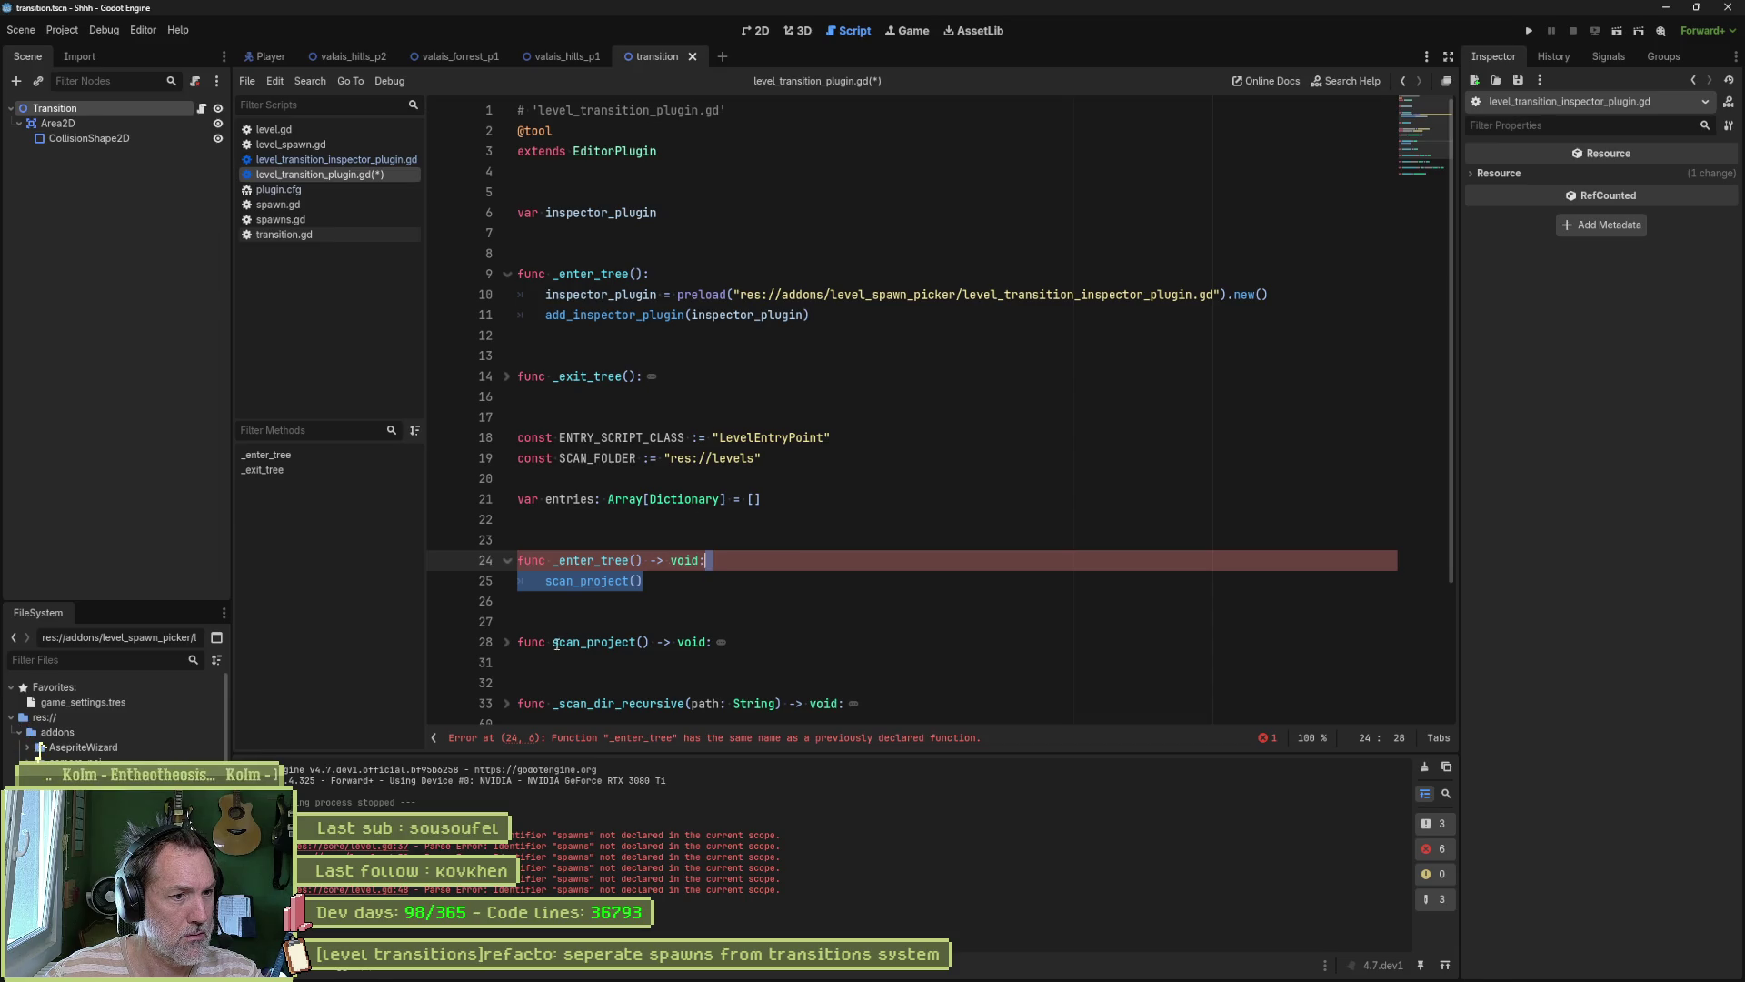
click(506, 642)
scroll(900, 640, down, 1)
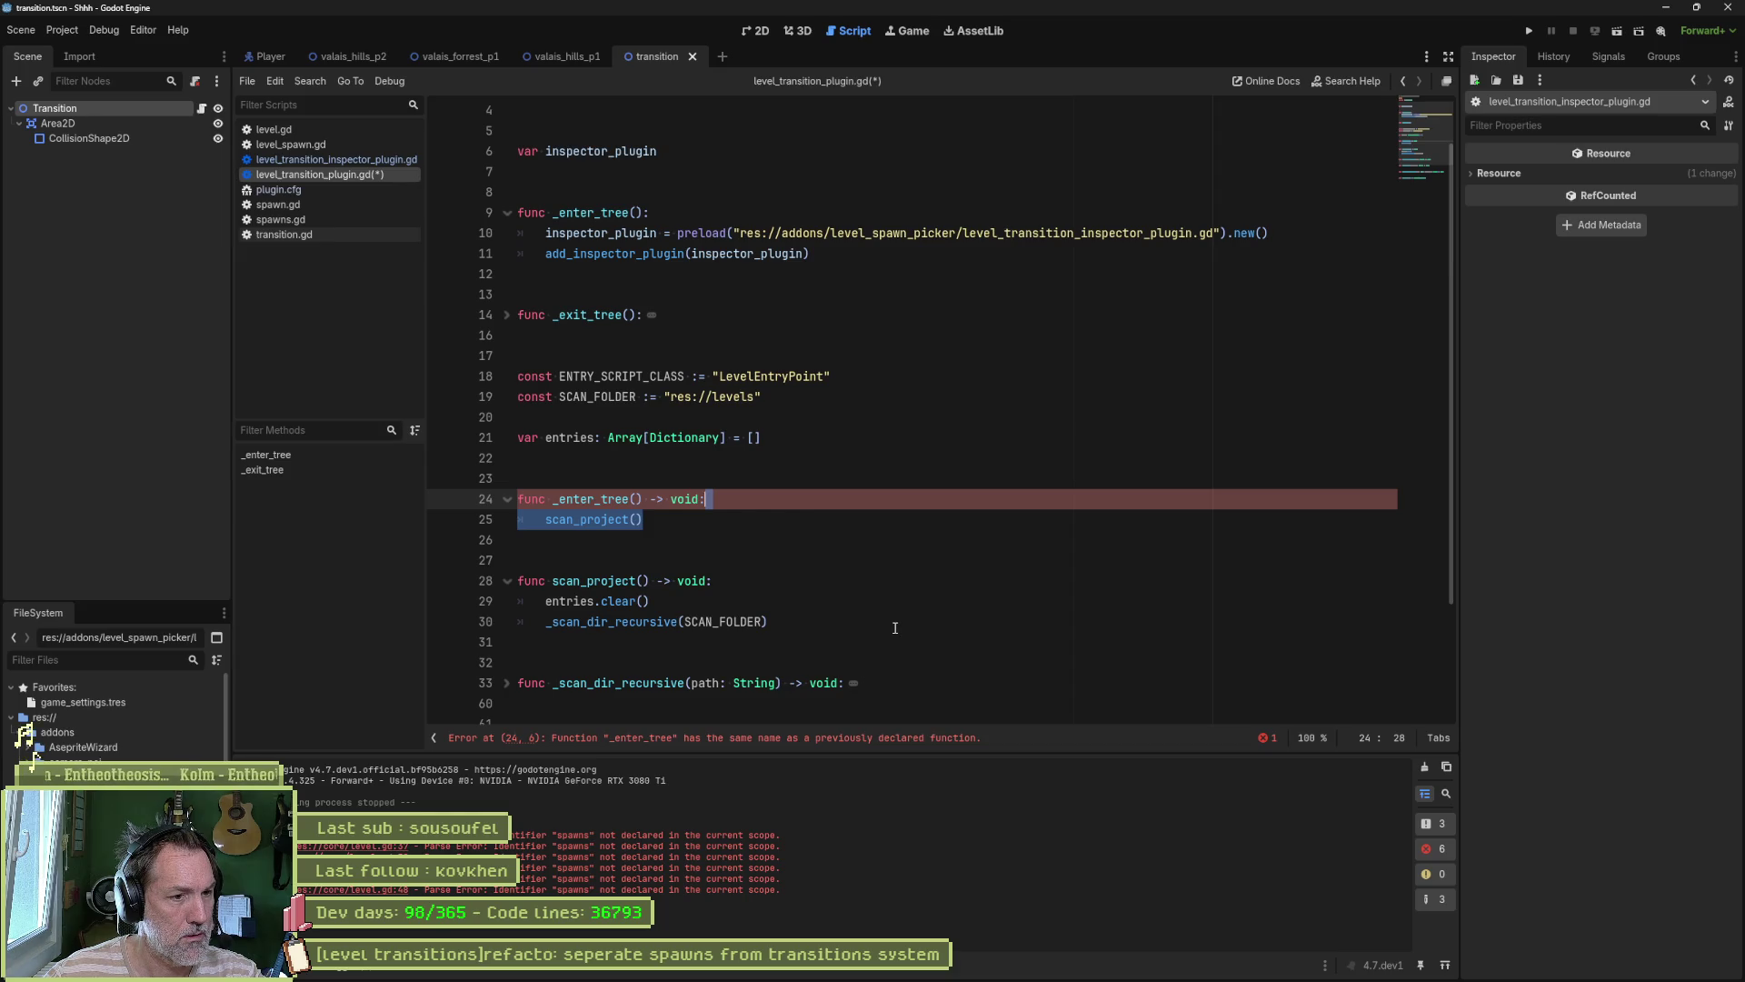
scroll(882, 632, down, 1)
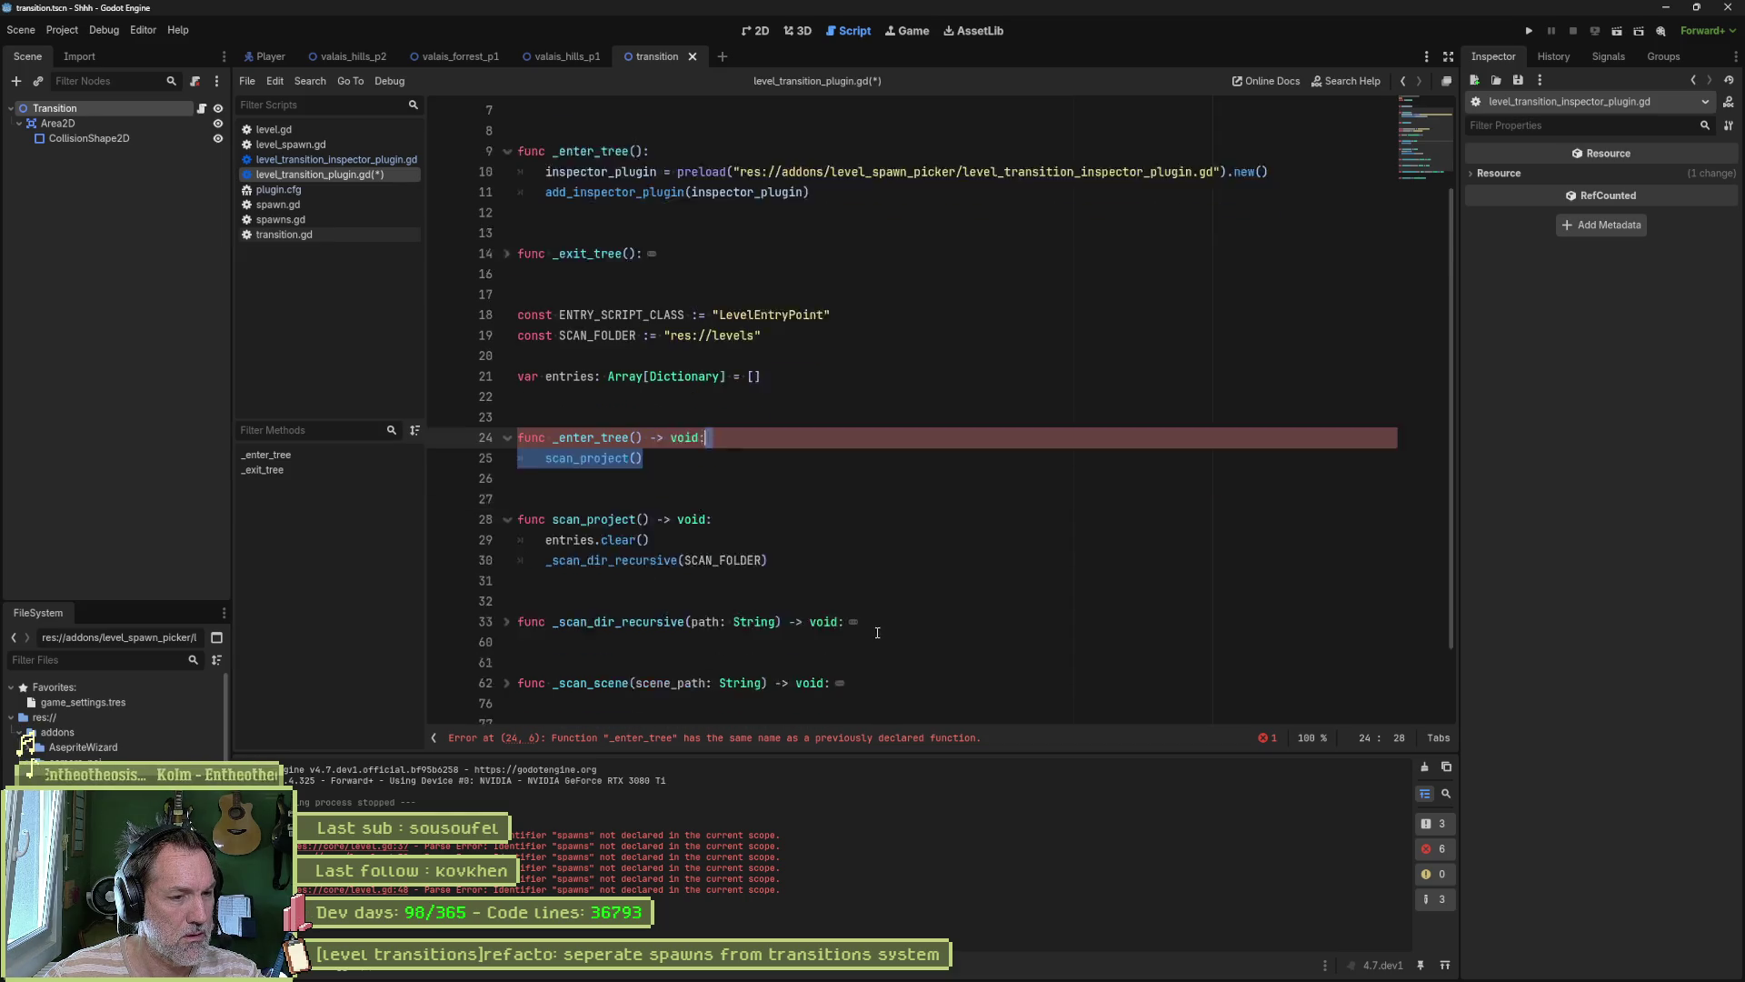
scroll(621, 567, down, 2)
click(507, 530)
scroll(893, 584, down, 5)
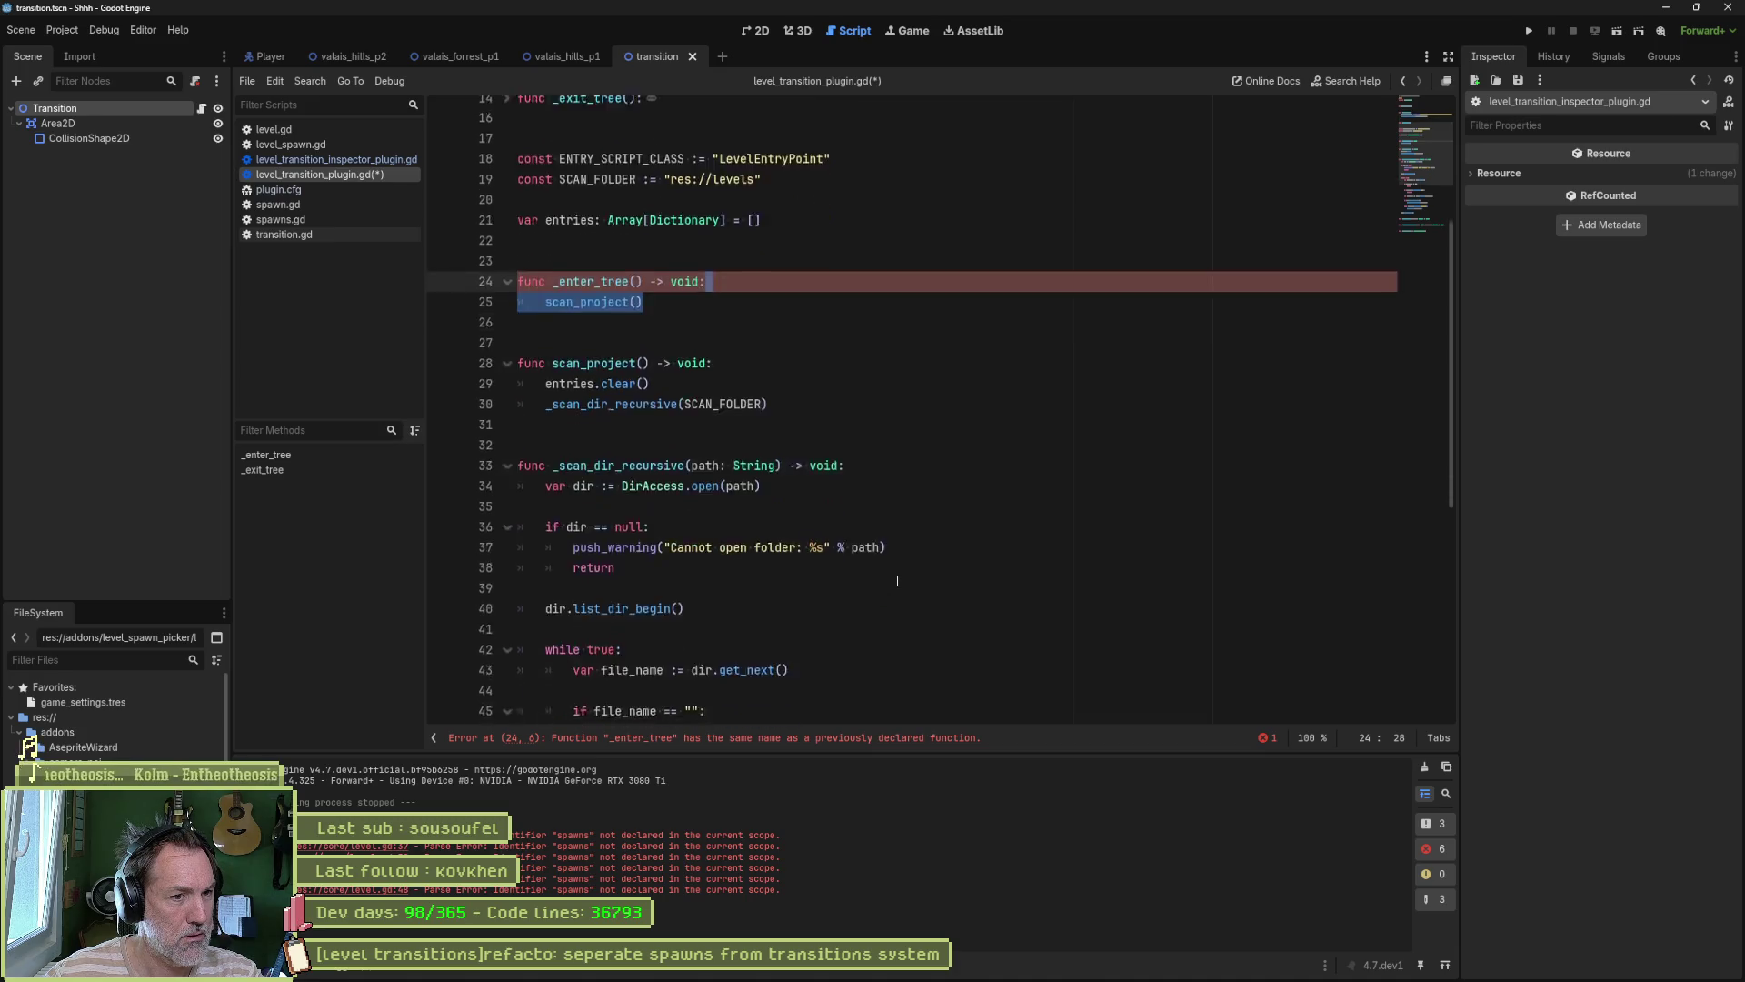
scroll(883, 576, down, 3)
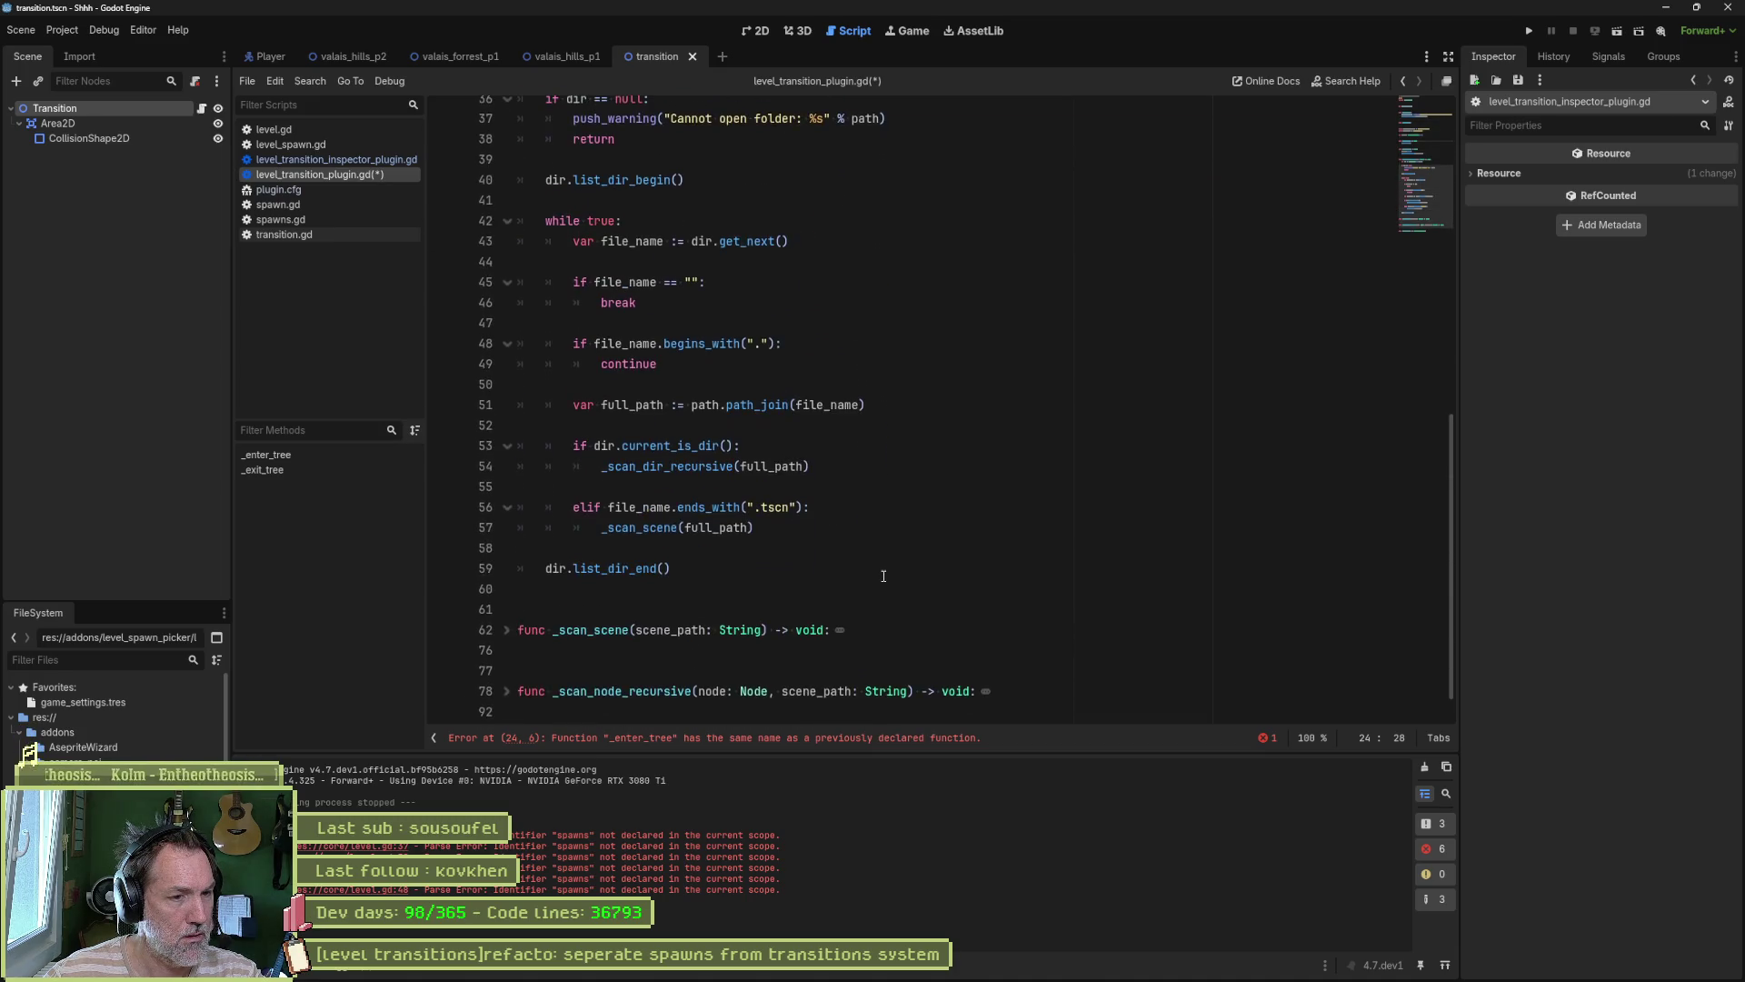
scroll(882, 575, up, 6)
click(507, 404)
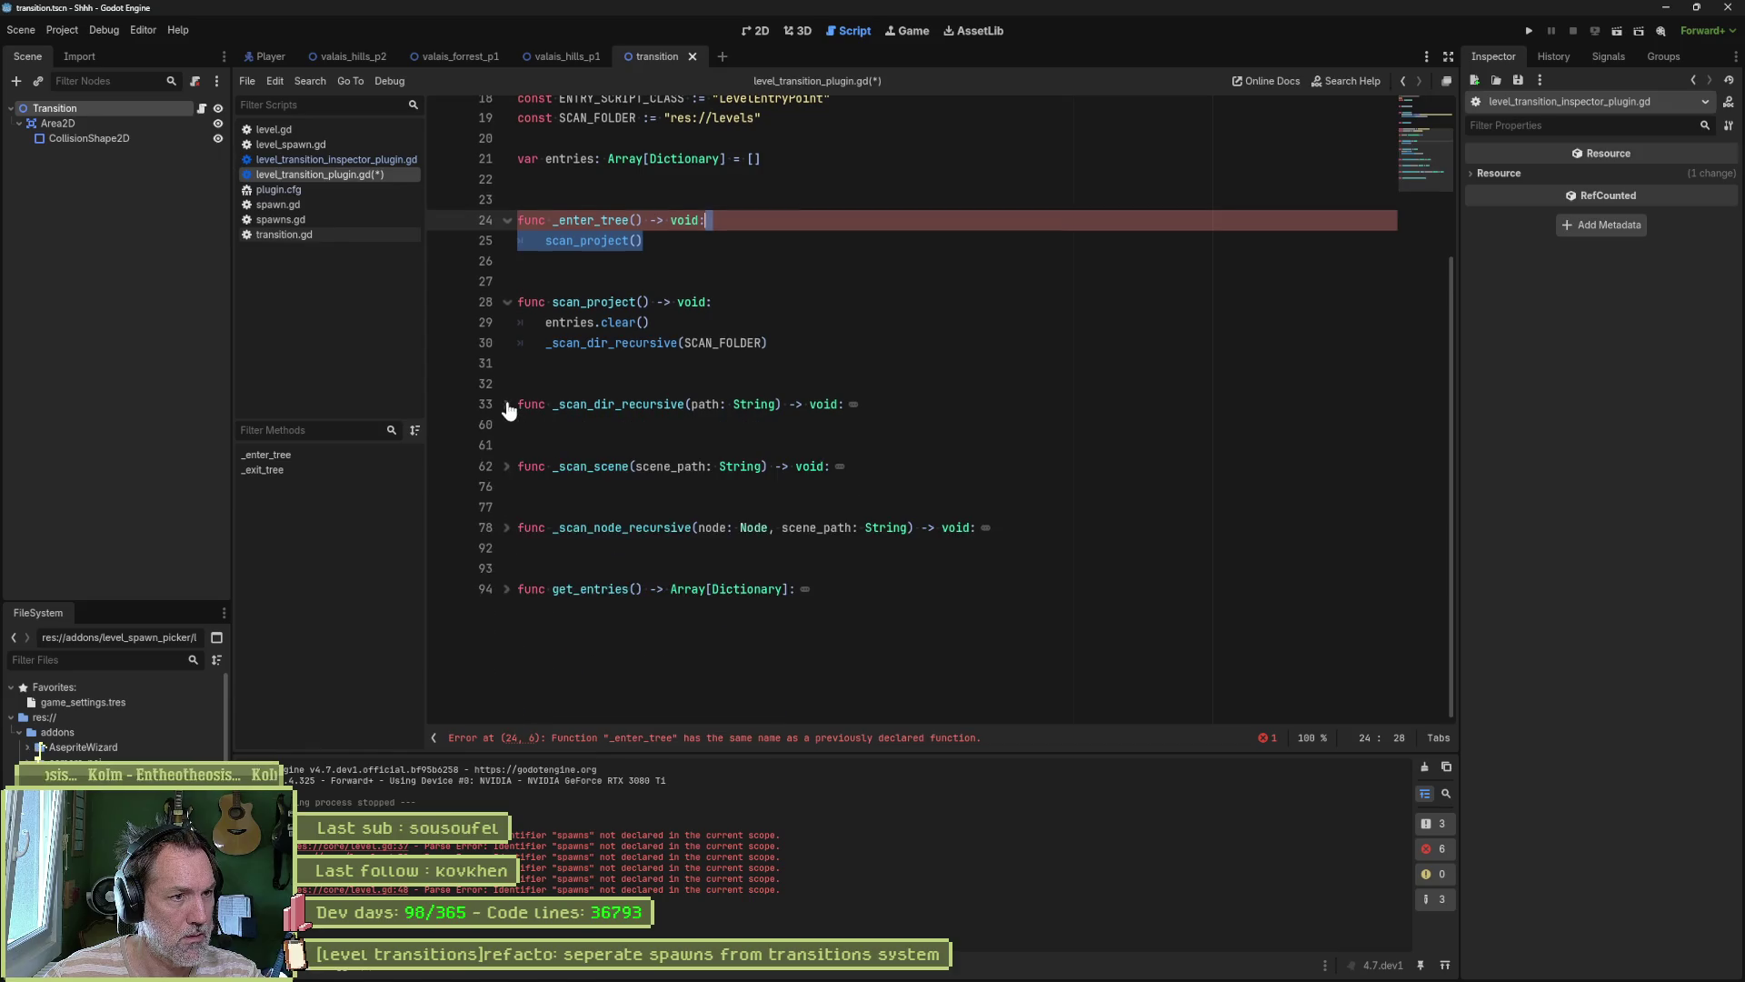
click(507, 302)
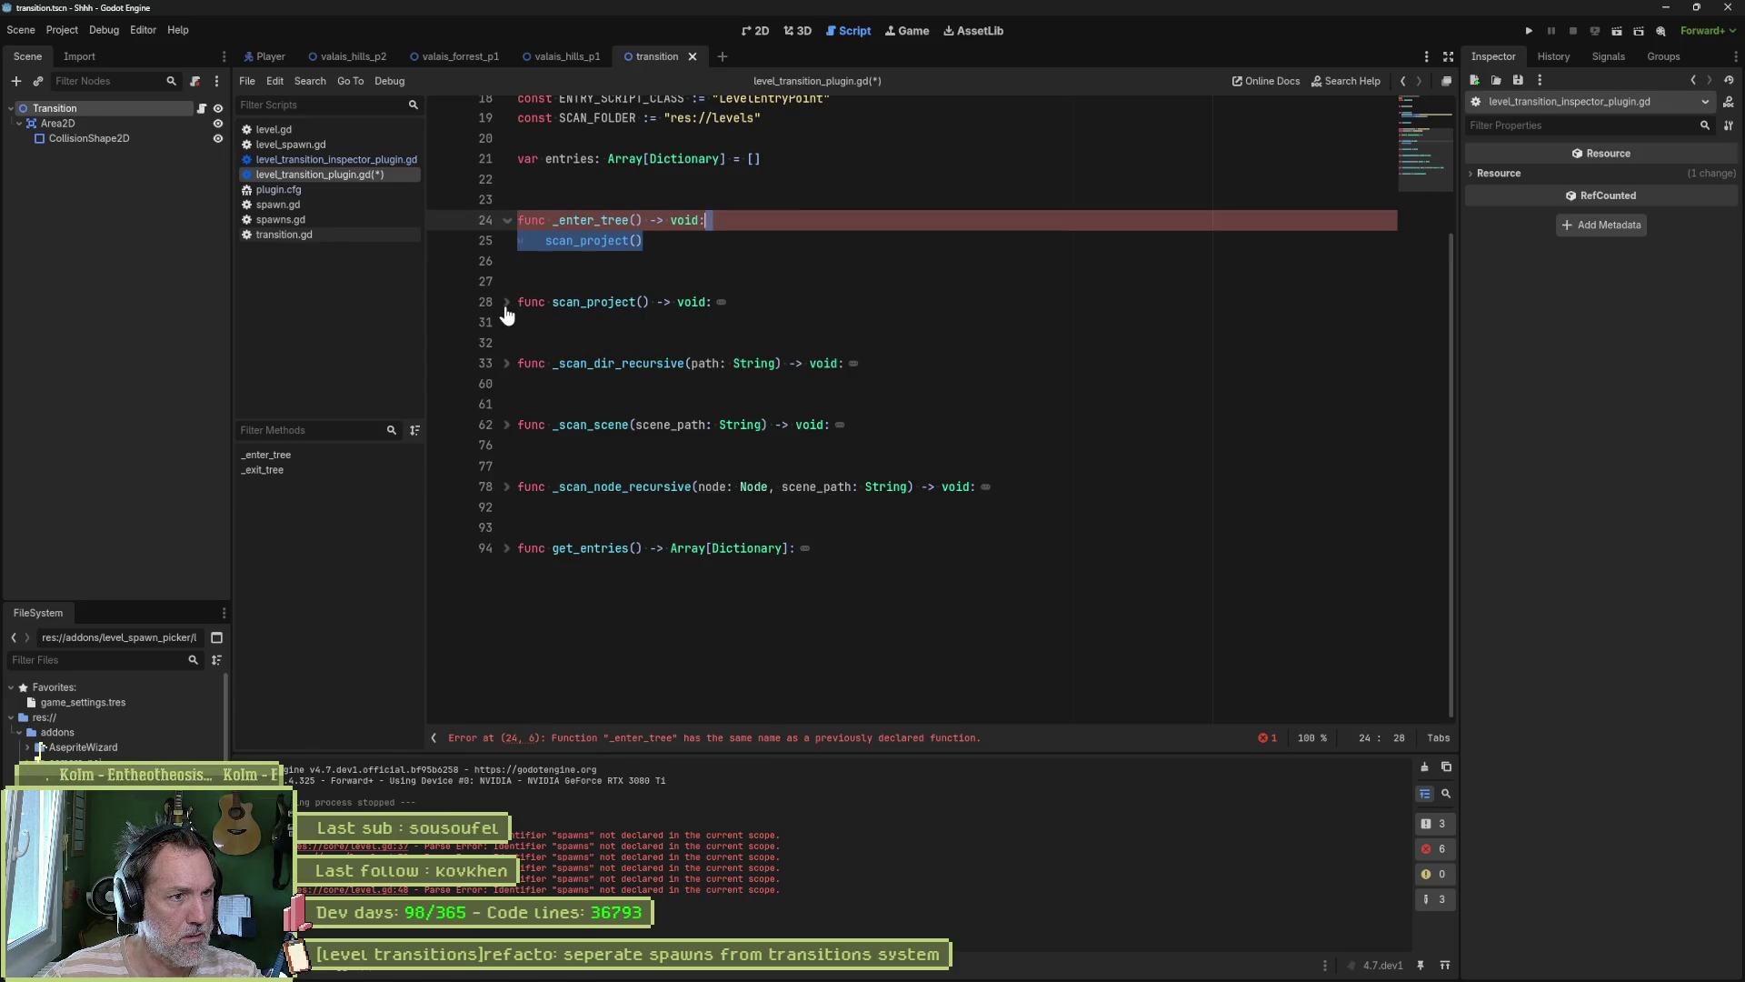
Step: Review _scan_scene, get_entries and _exit_tree, then select the original enter/exit tree code
click(507, 425)
scroll(507, 435, up, 2)
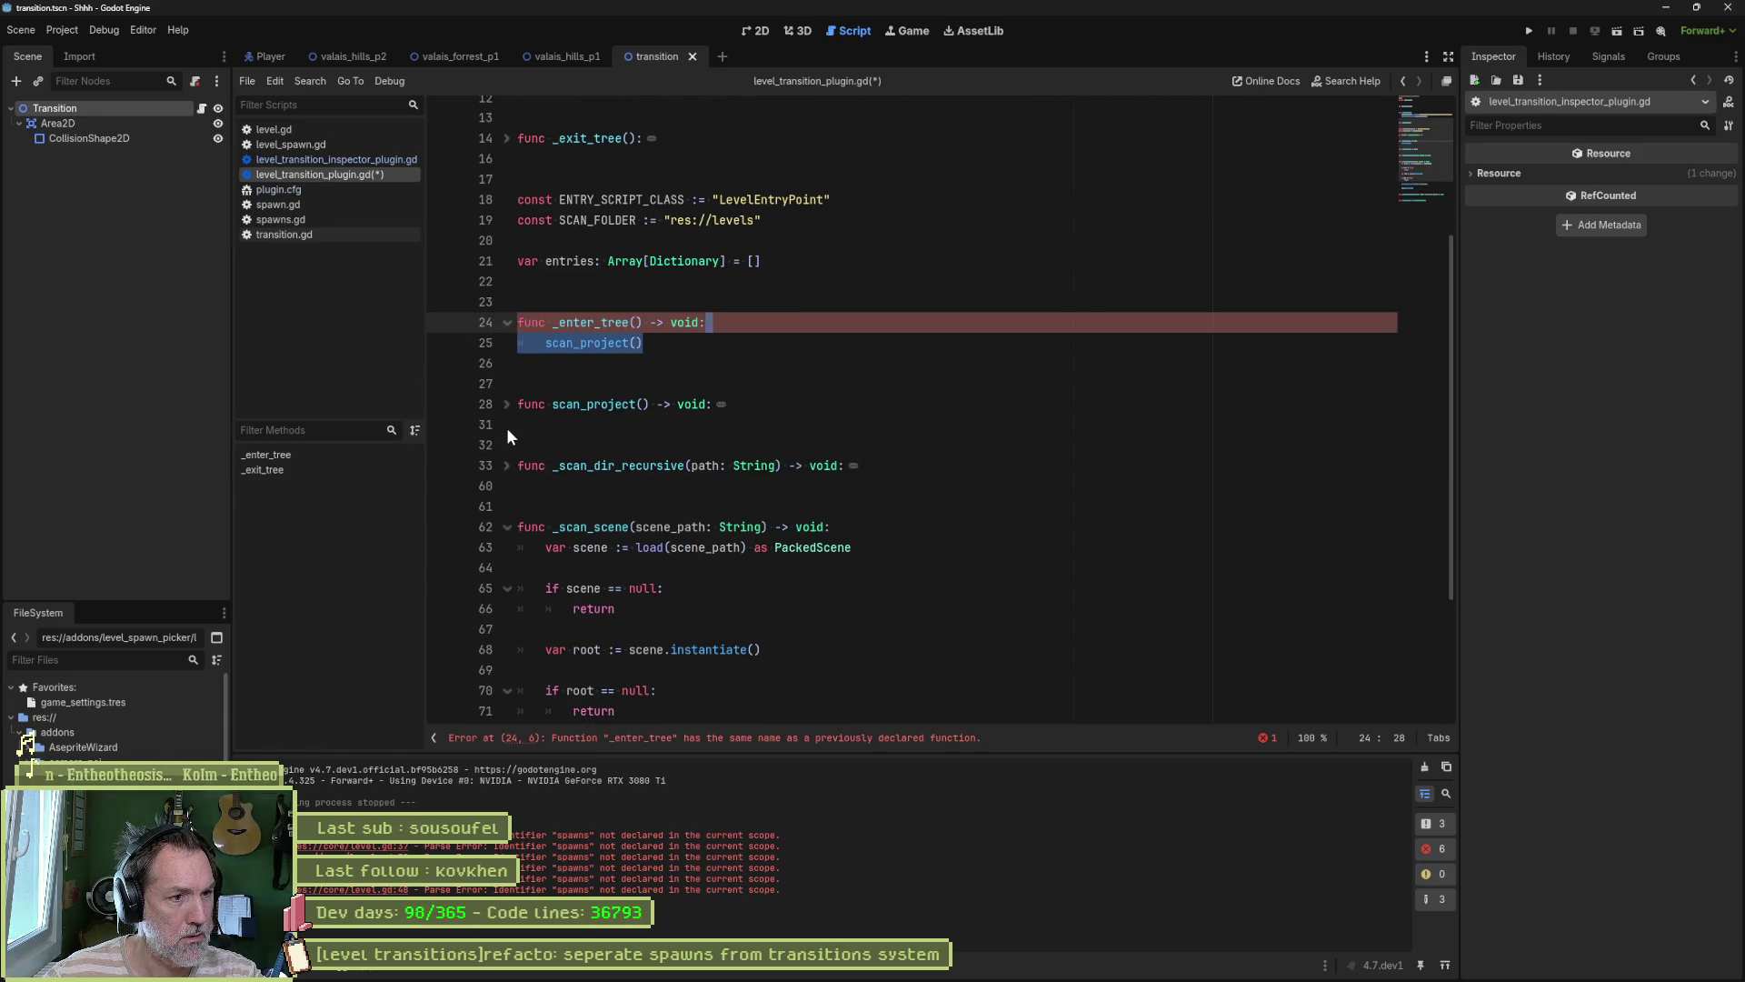
scroll(507, 418, down, 1)
click(507, 467)
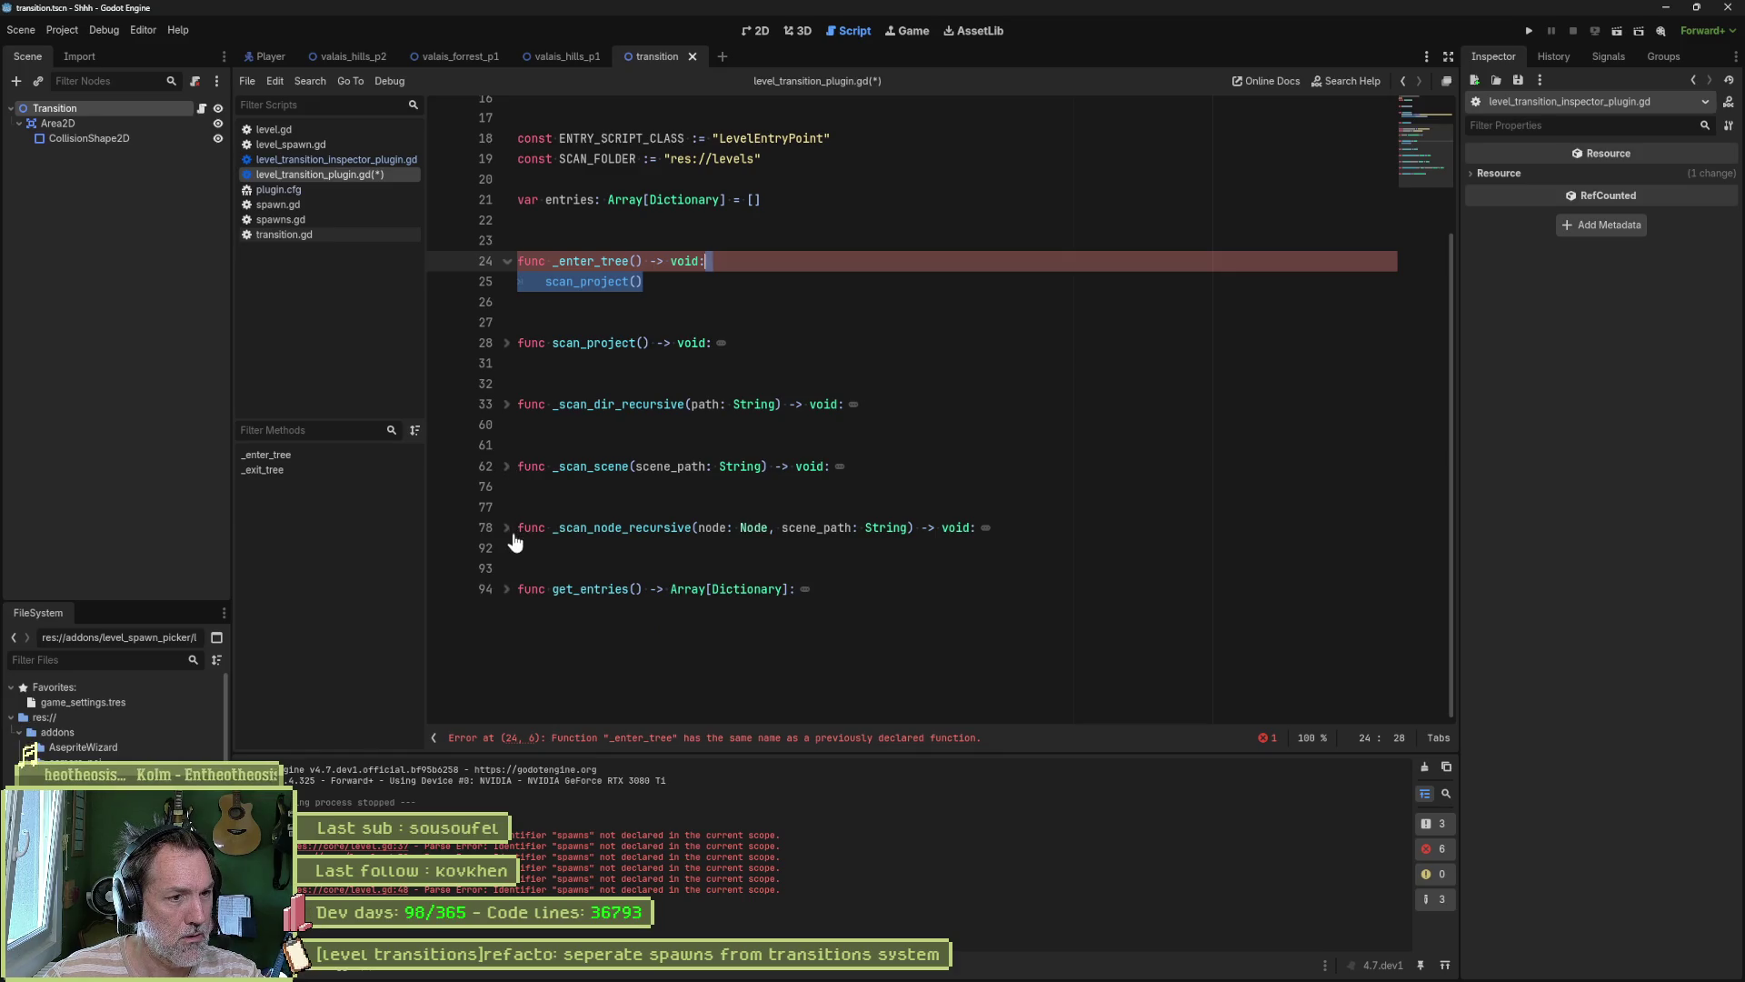
click(508, 592)
click(508, 593)
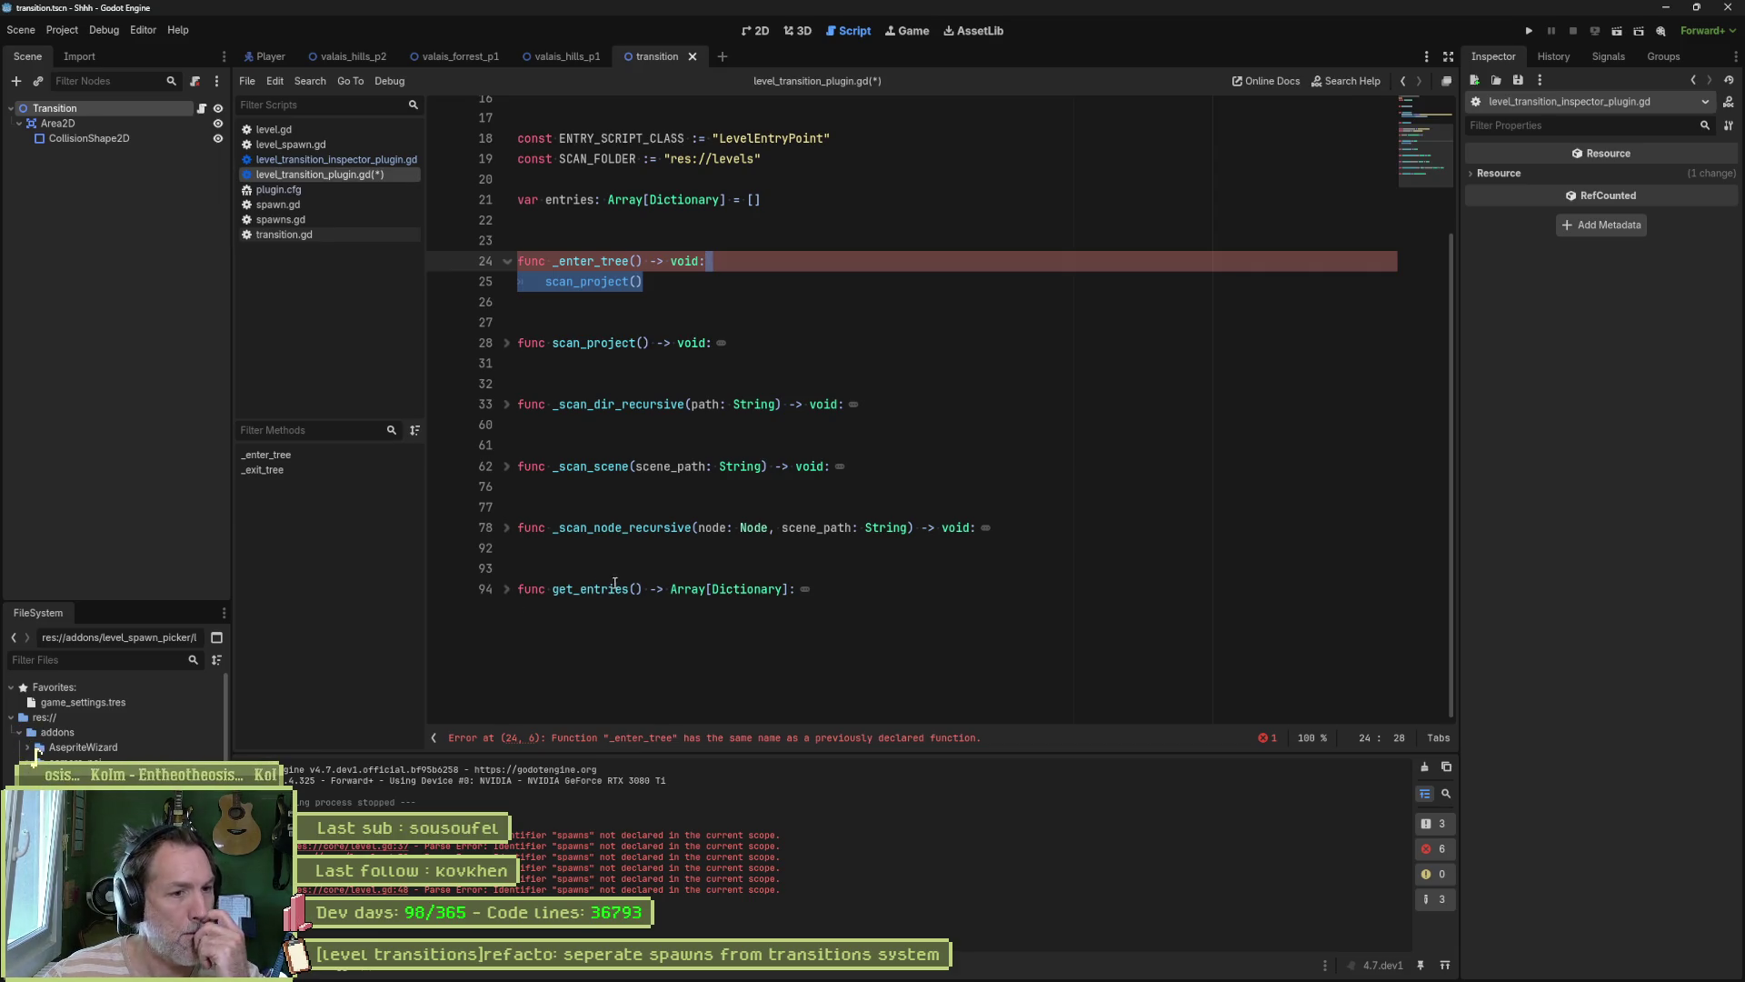
scroll(682, 459, up, 5)
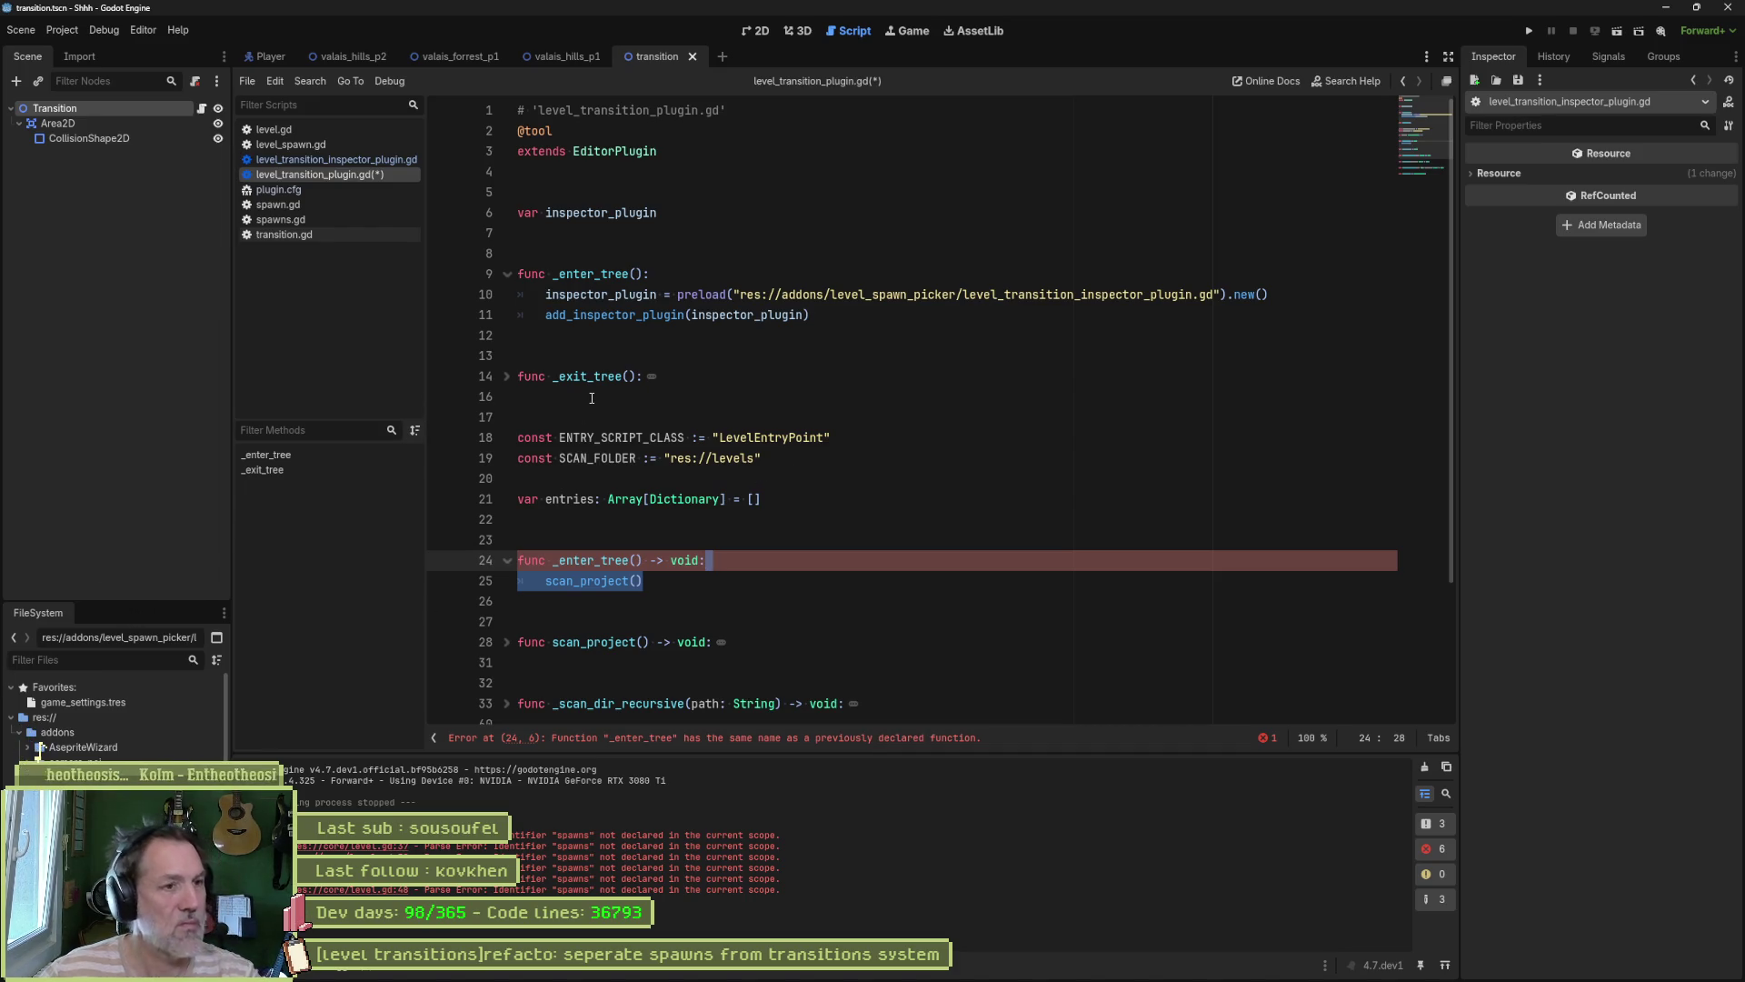
click(506, 375)
mouse_move(513, 415)
mouse_down()
mouse_move(542, 290)
mouse_move(515, 274)
mouse_up()
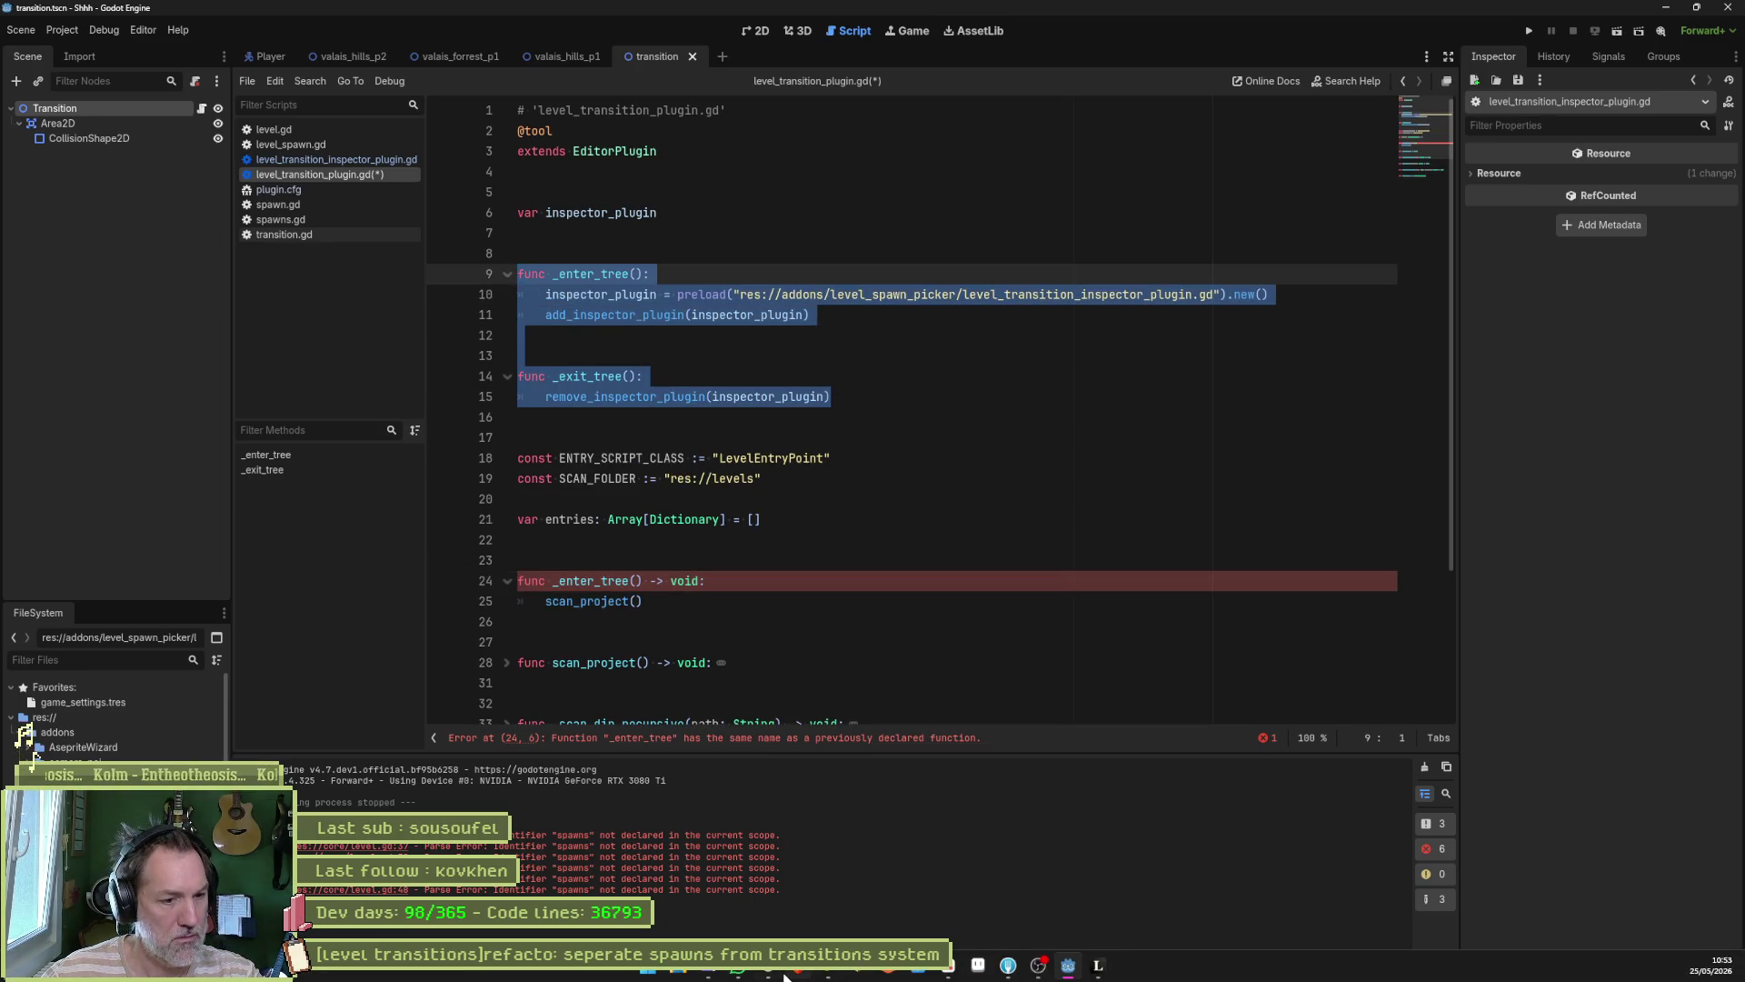
click(782, 976)
Step: Ask ChatGPT, in French, whether the plugin needs the pasted _enter_tree/_exit_tree registration code
text(y'a pas beso)
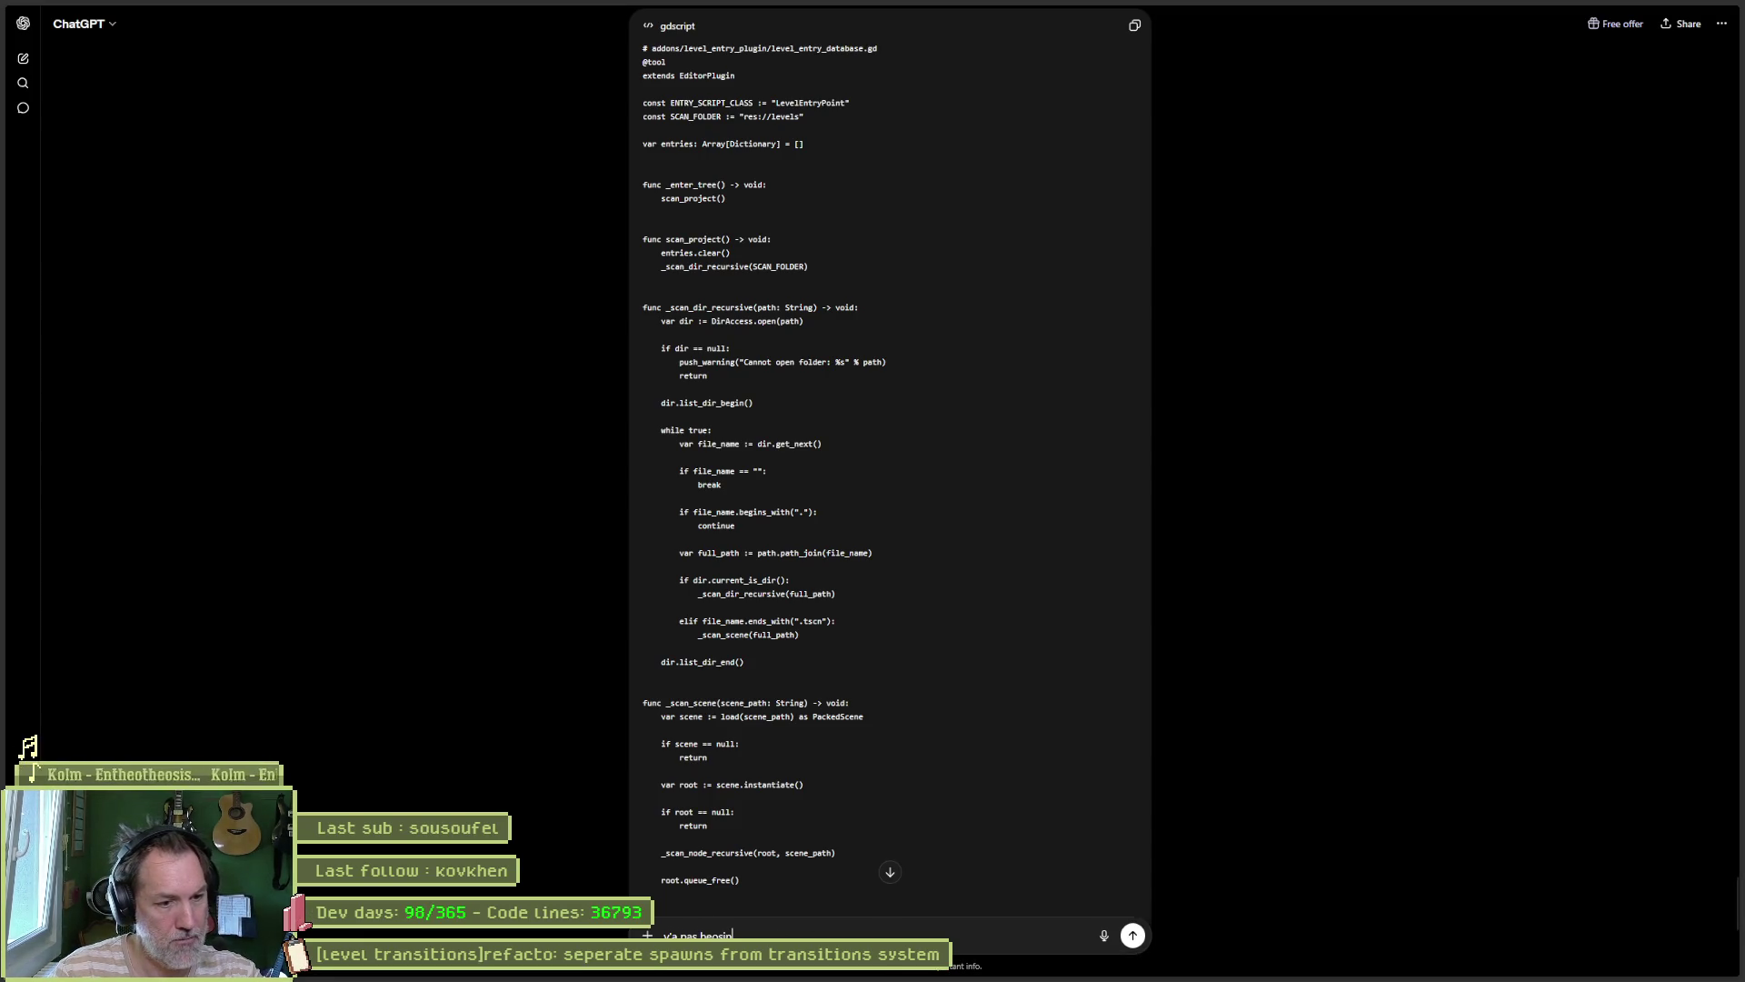
text(in de c)
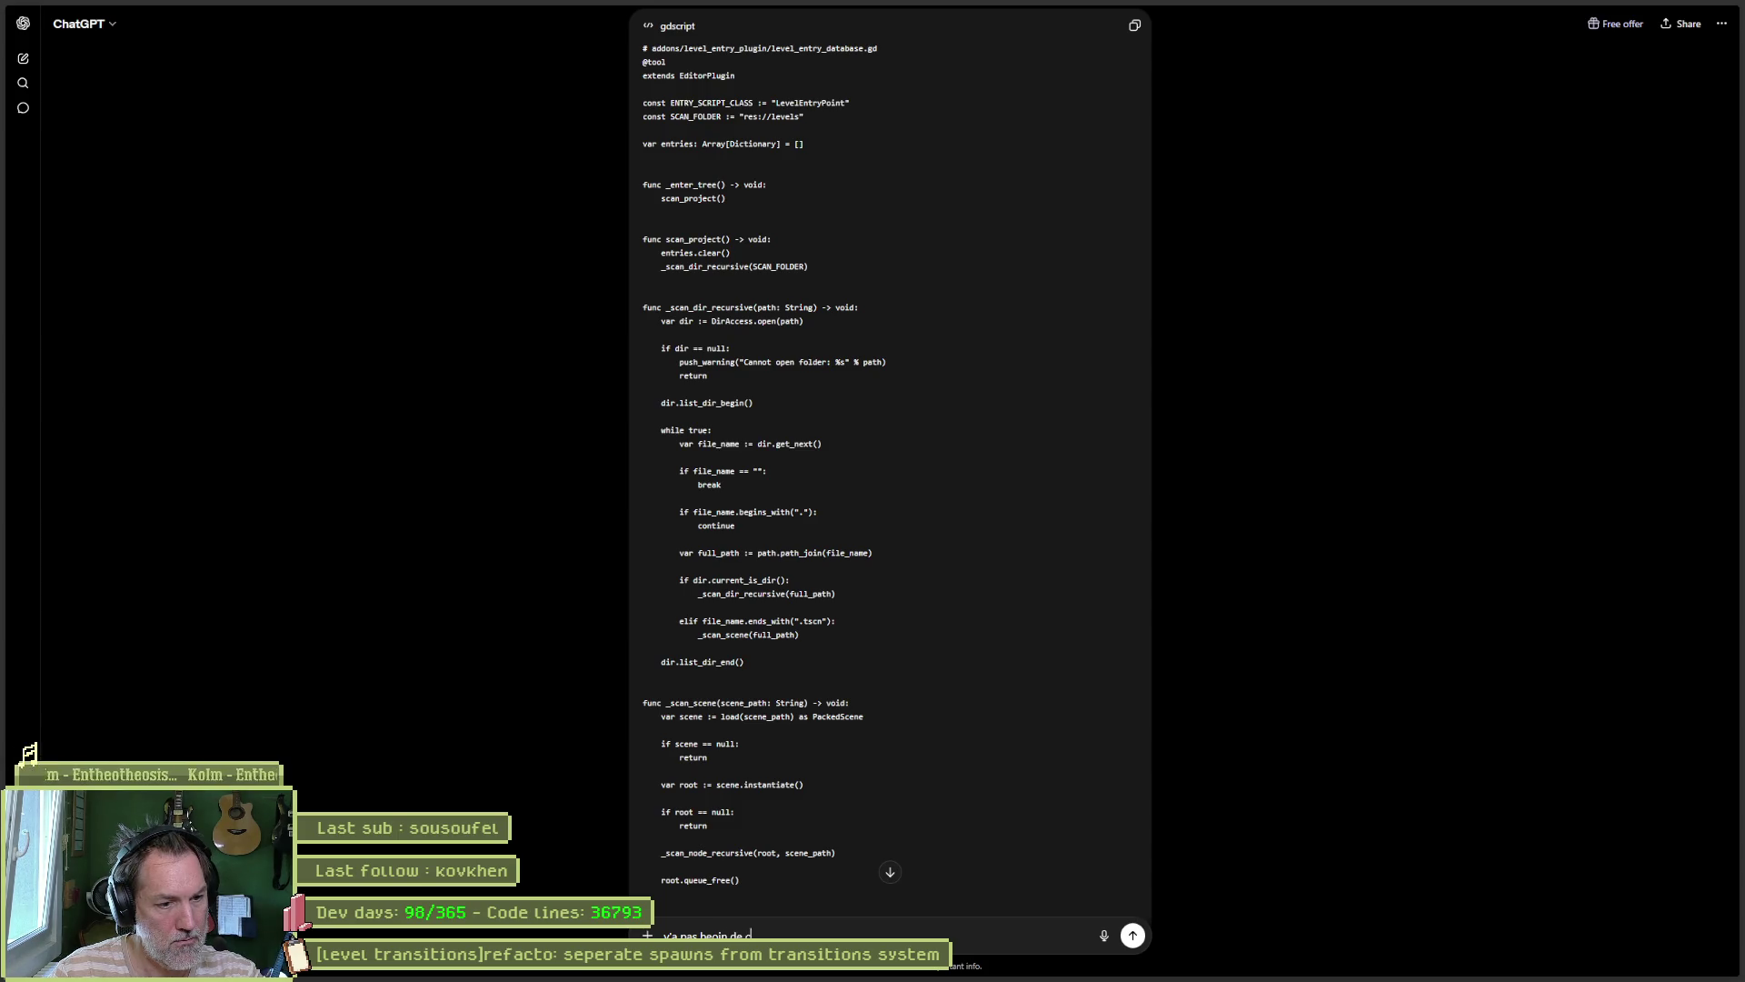
text(a dans les plugin)
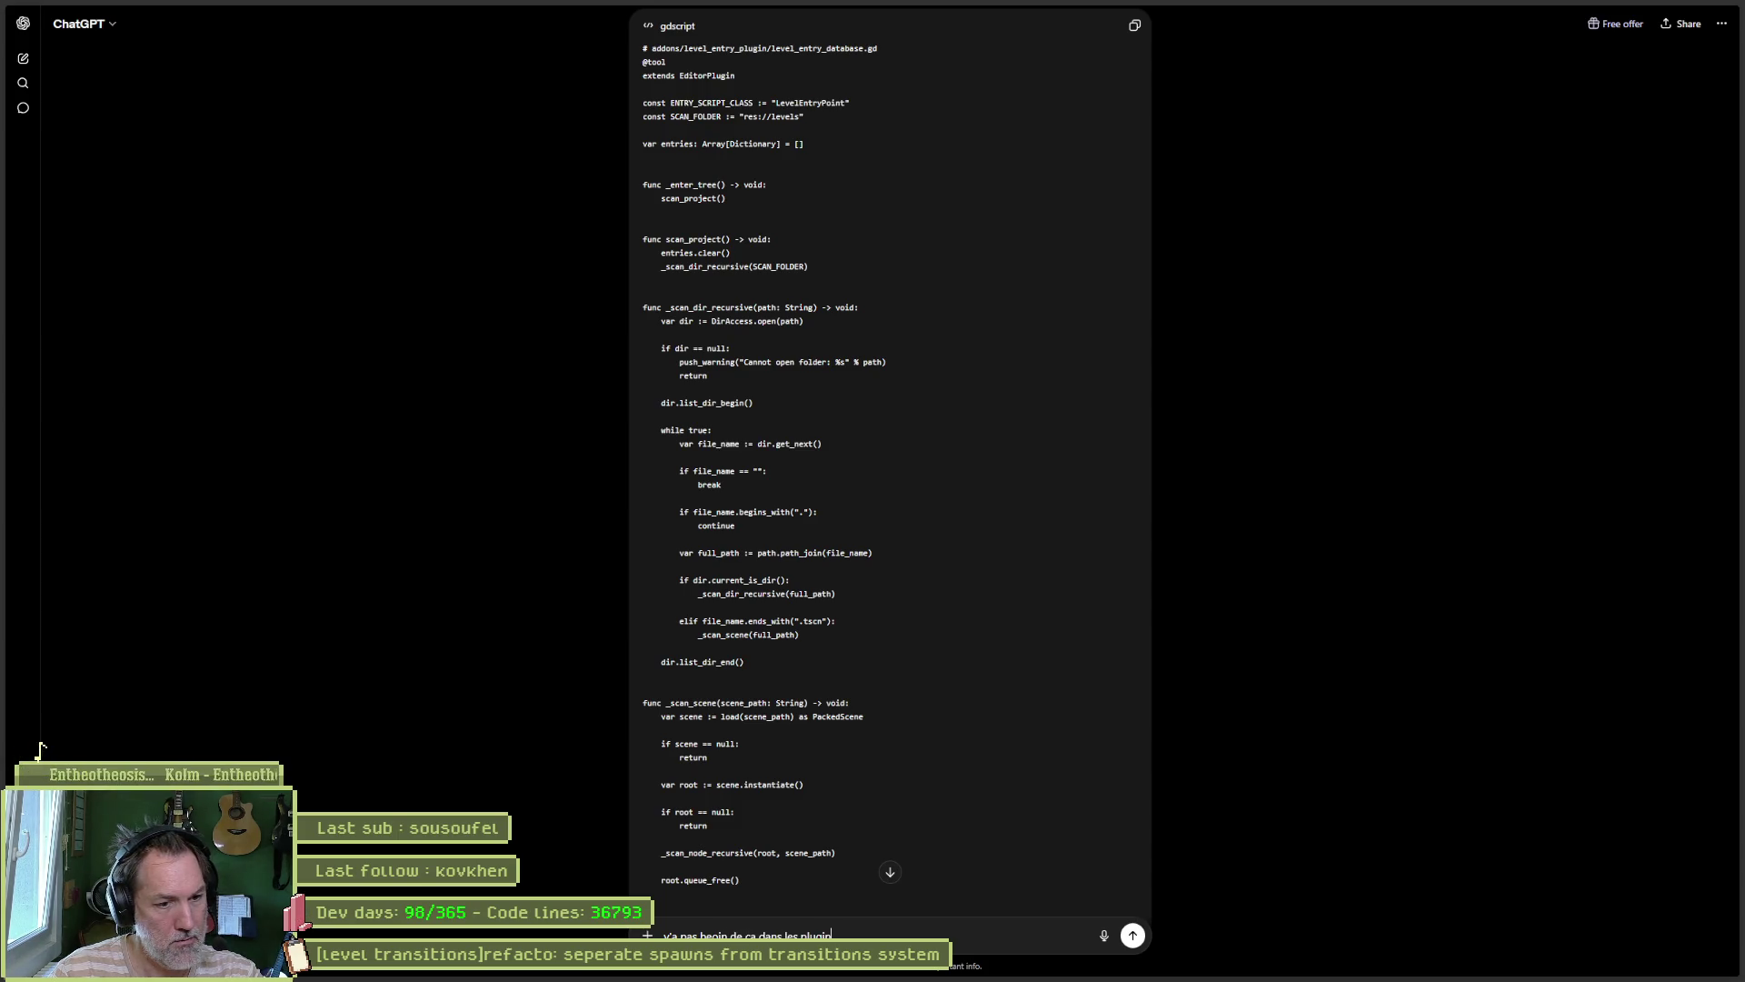
text(:)
key(shift+Return)
text(func _enter_tree(): 	inspector_plugin = preload("res://addons/level_spawn_picker/level_transition_inspector_plugin.gd").new() 	add_inspector_plugin(inspector_plugin)   func _exit_tree(): 	remove_inspector_plugin(inspector_plugin))
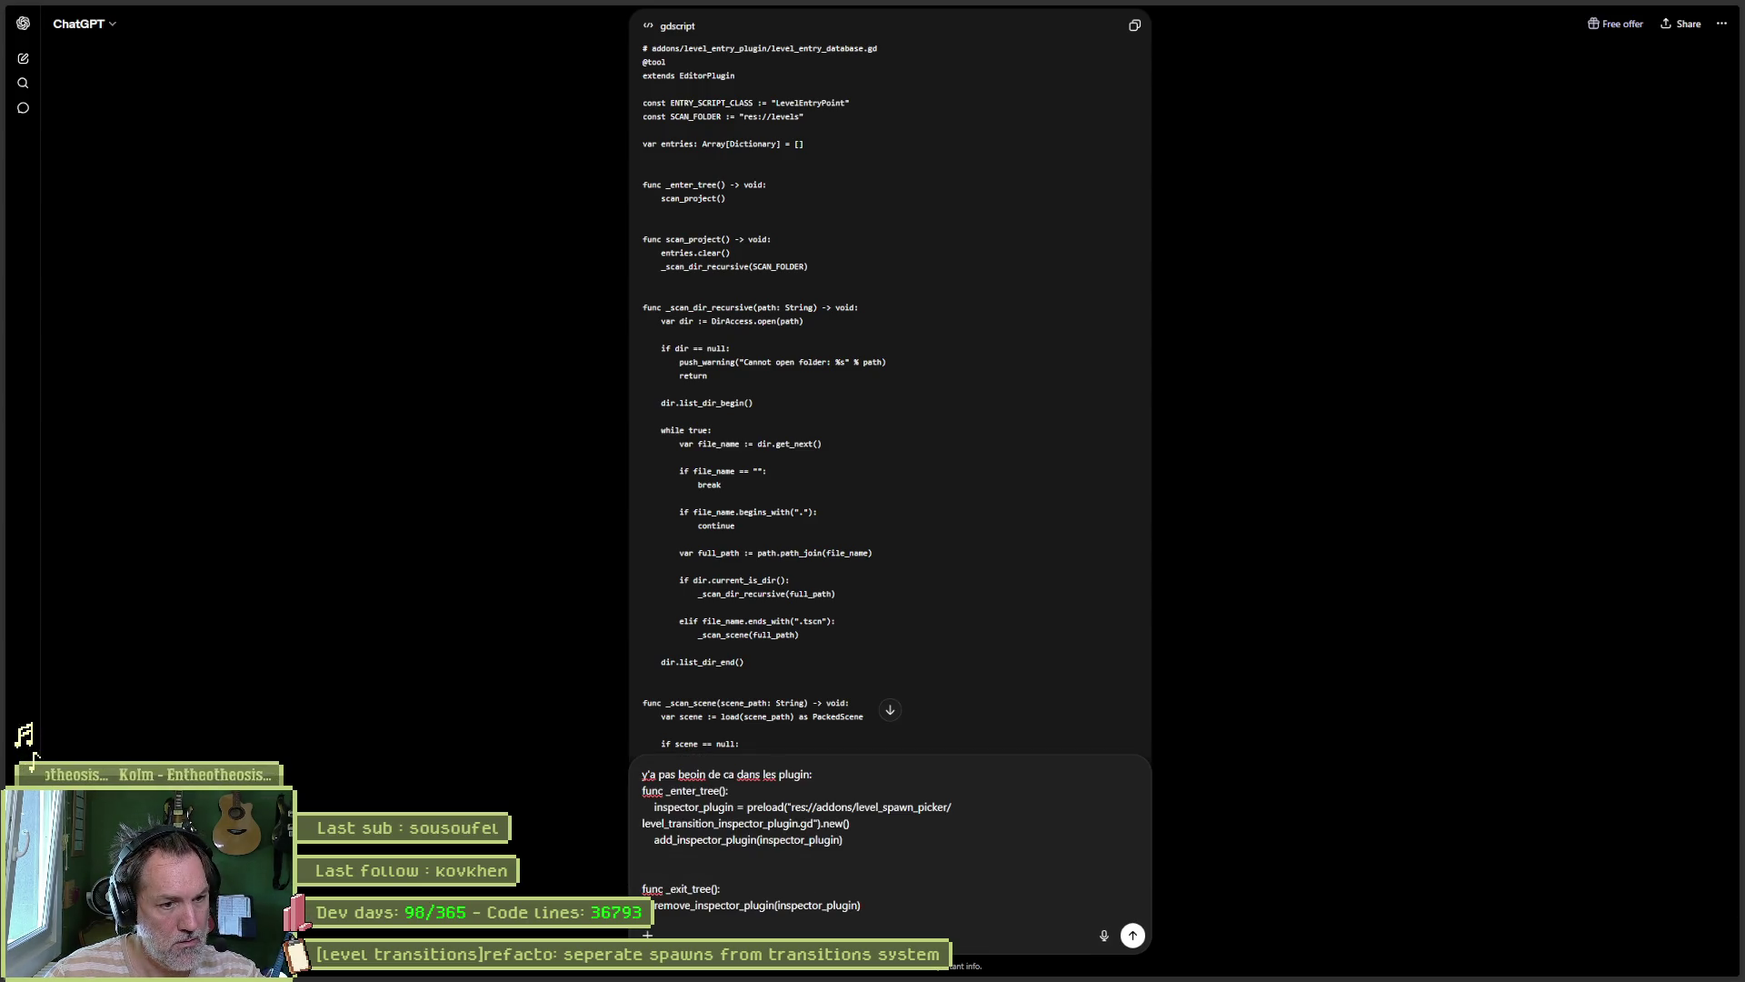
text(?)
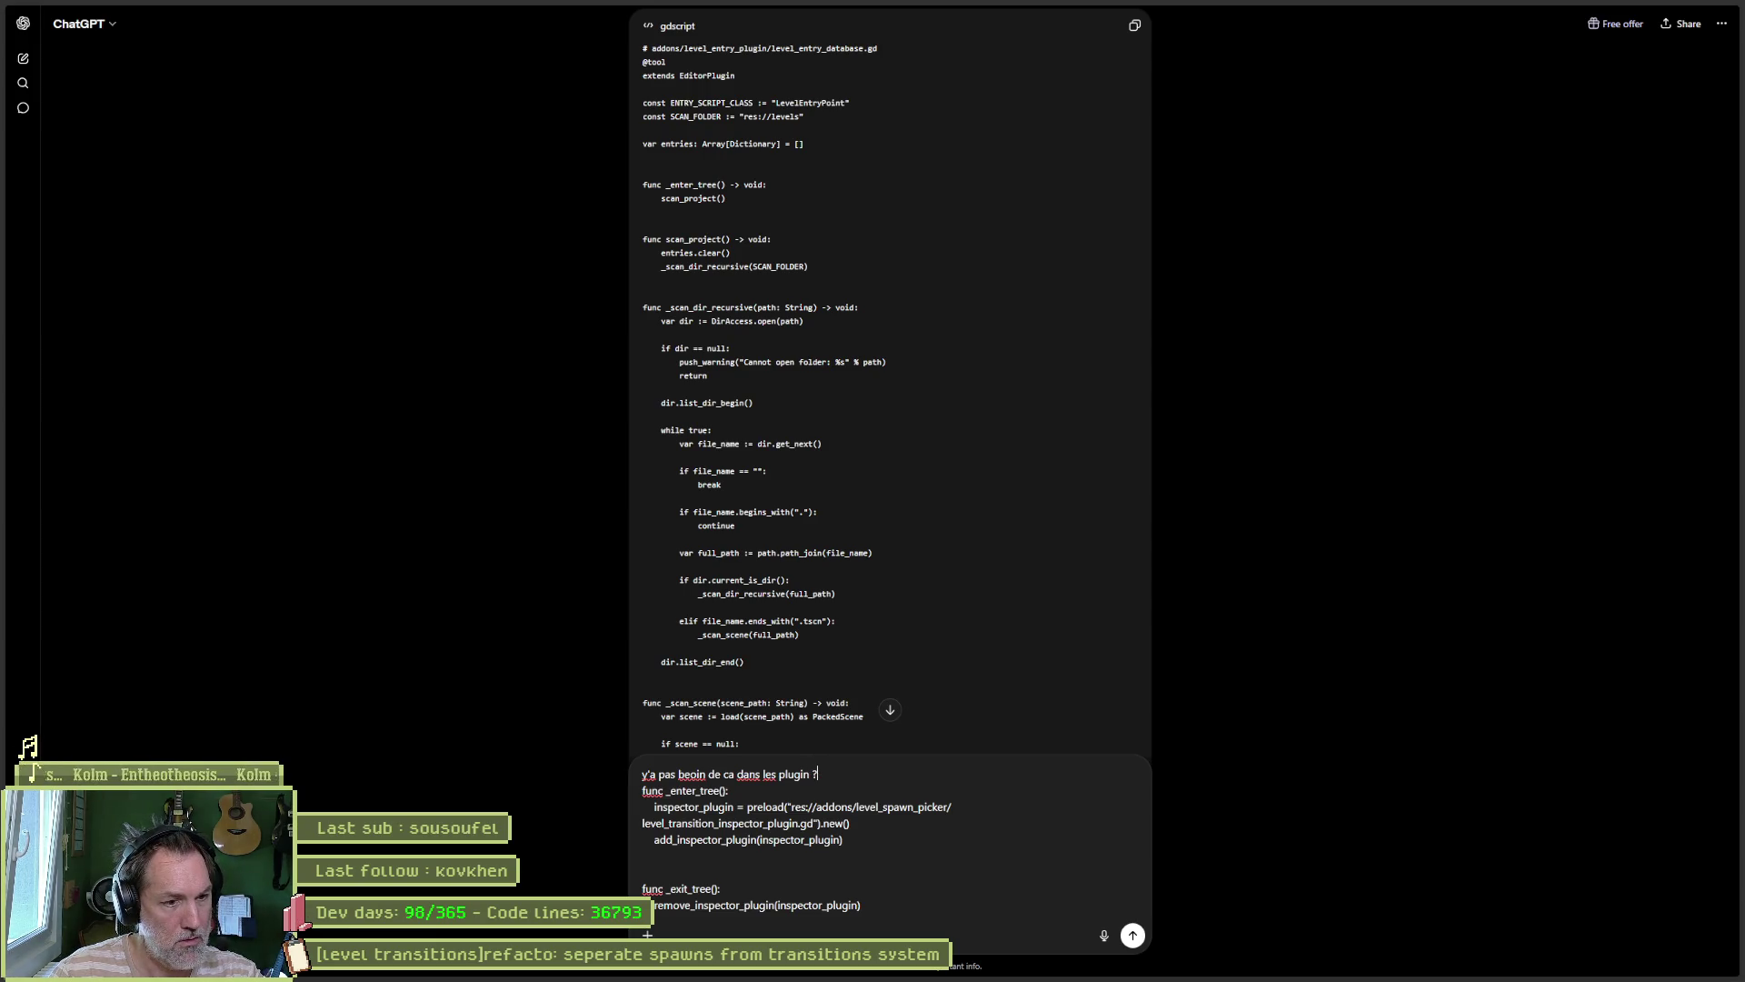
key(Return)
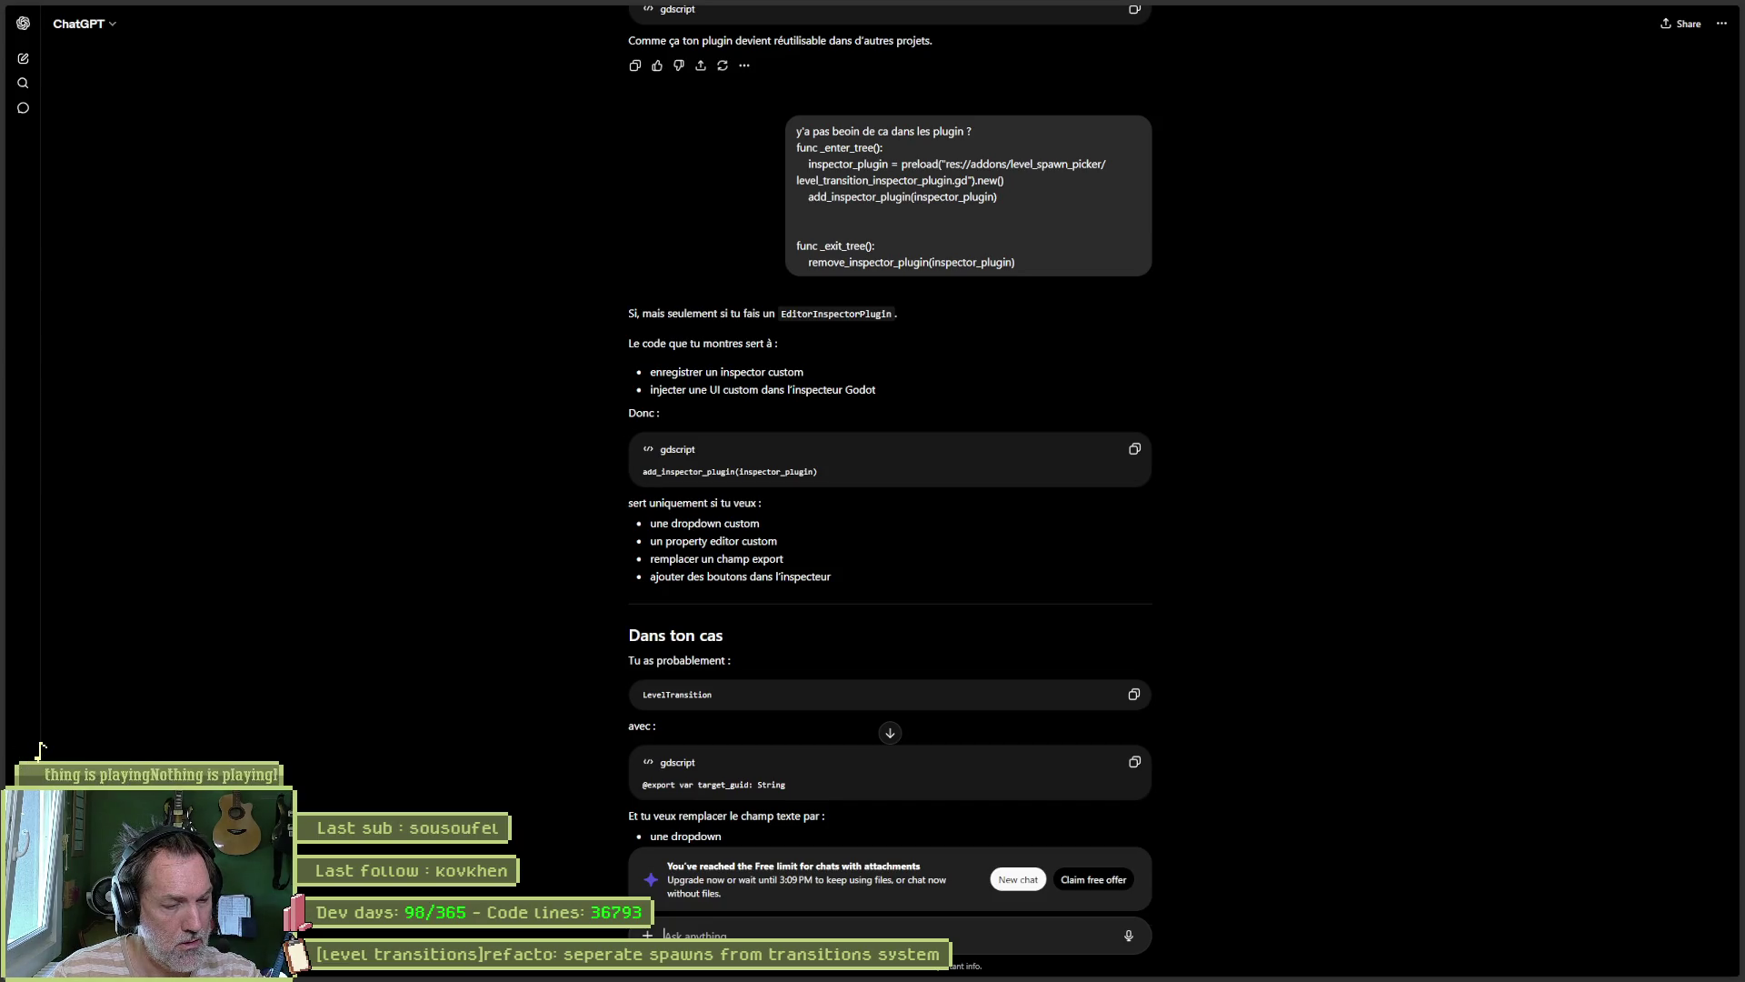
scroll(1247, 662, down, 5)
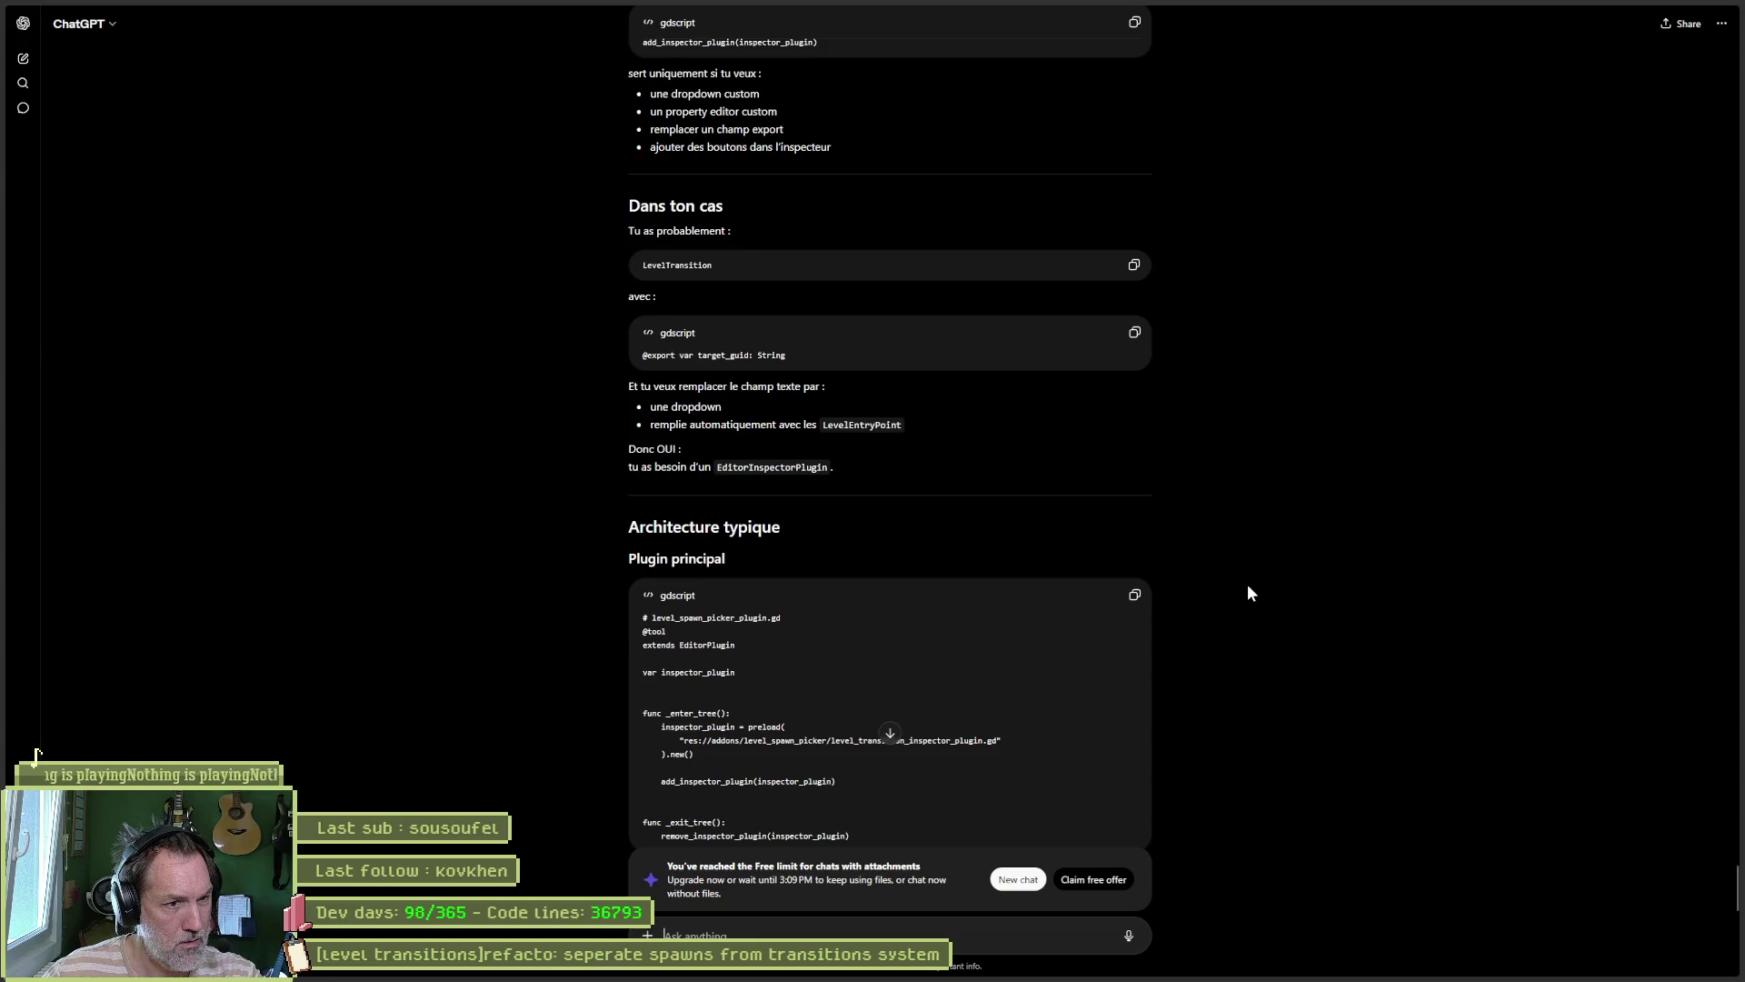
Step: Write a French request for an inspector dropdown of all Transition nodes in the scenes folder
text(je veux)
text(te de)
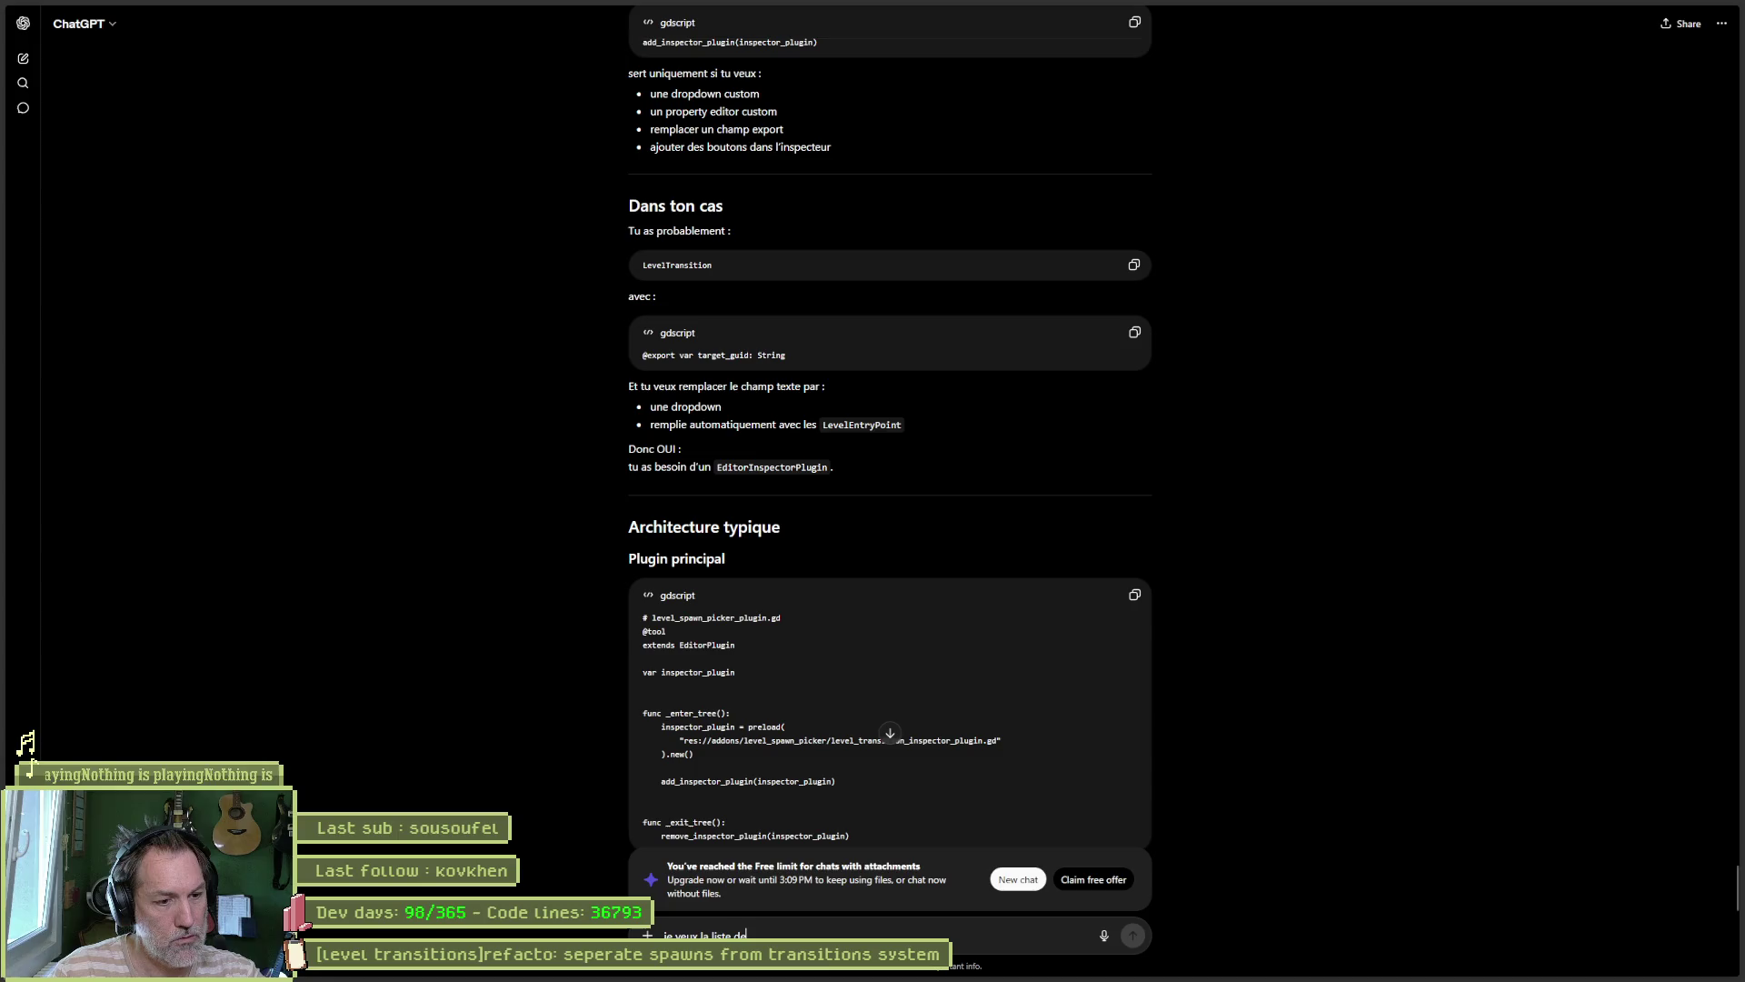
text( tous les )
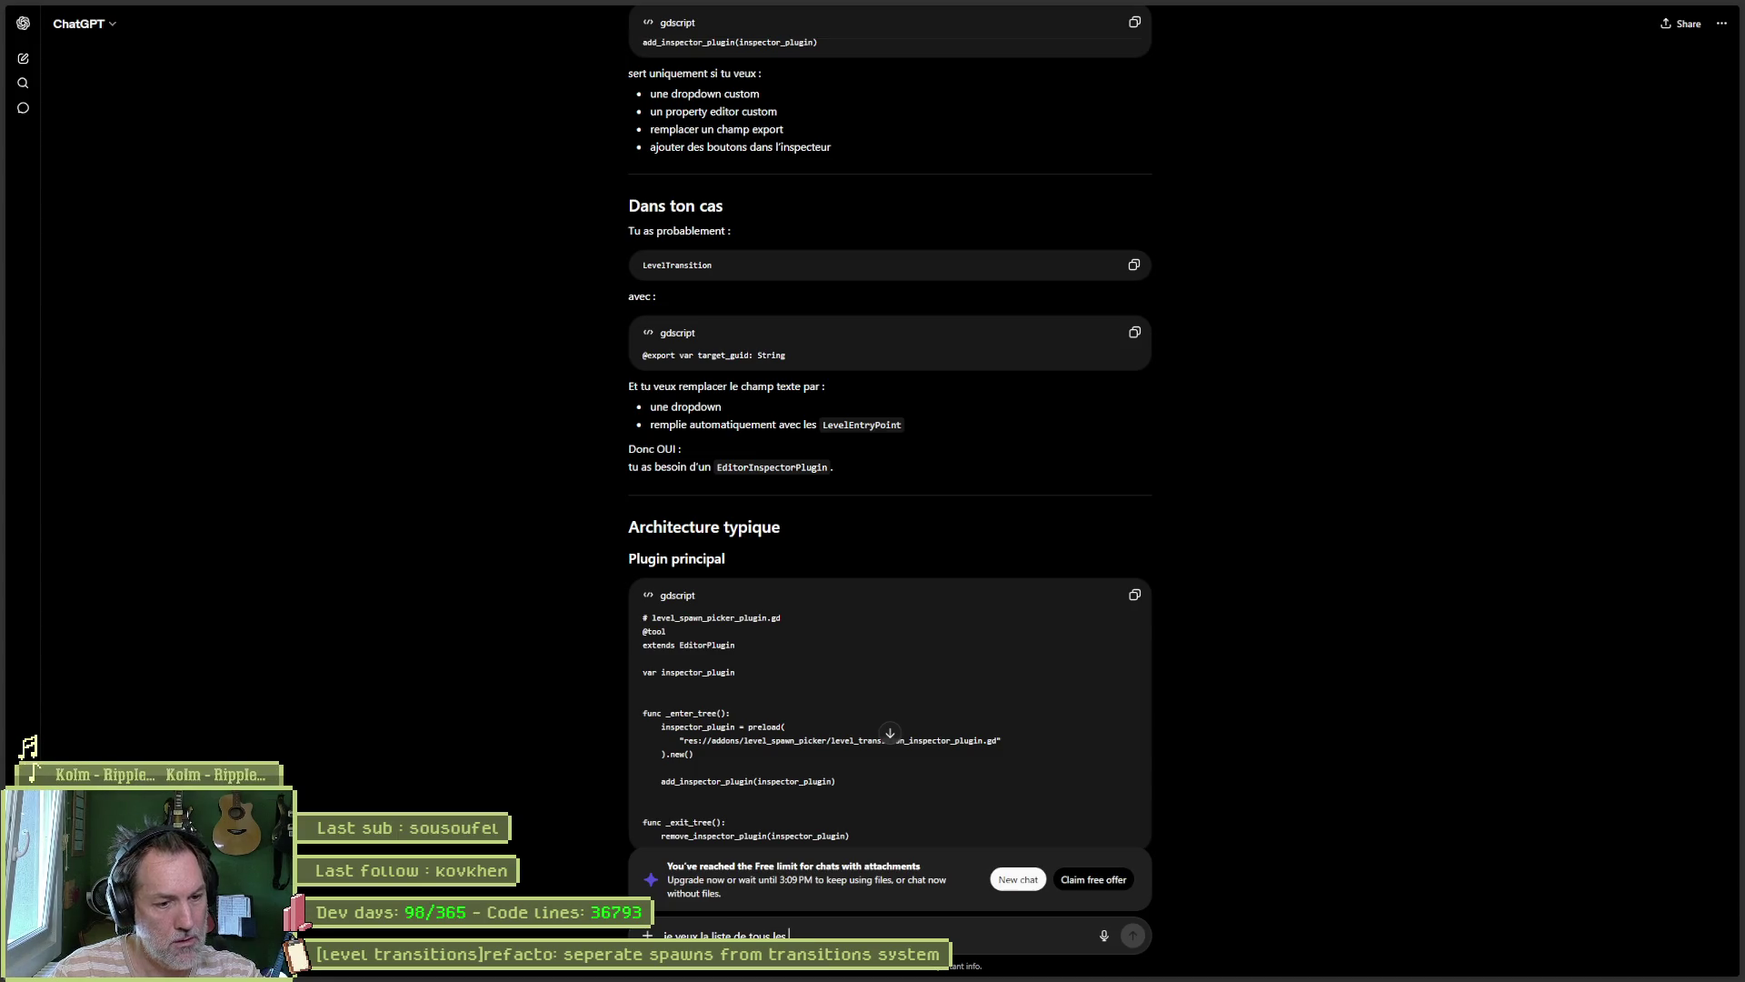
text(Tran)
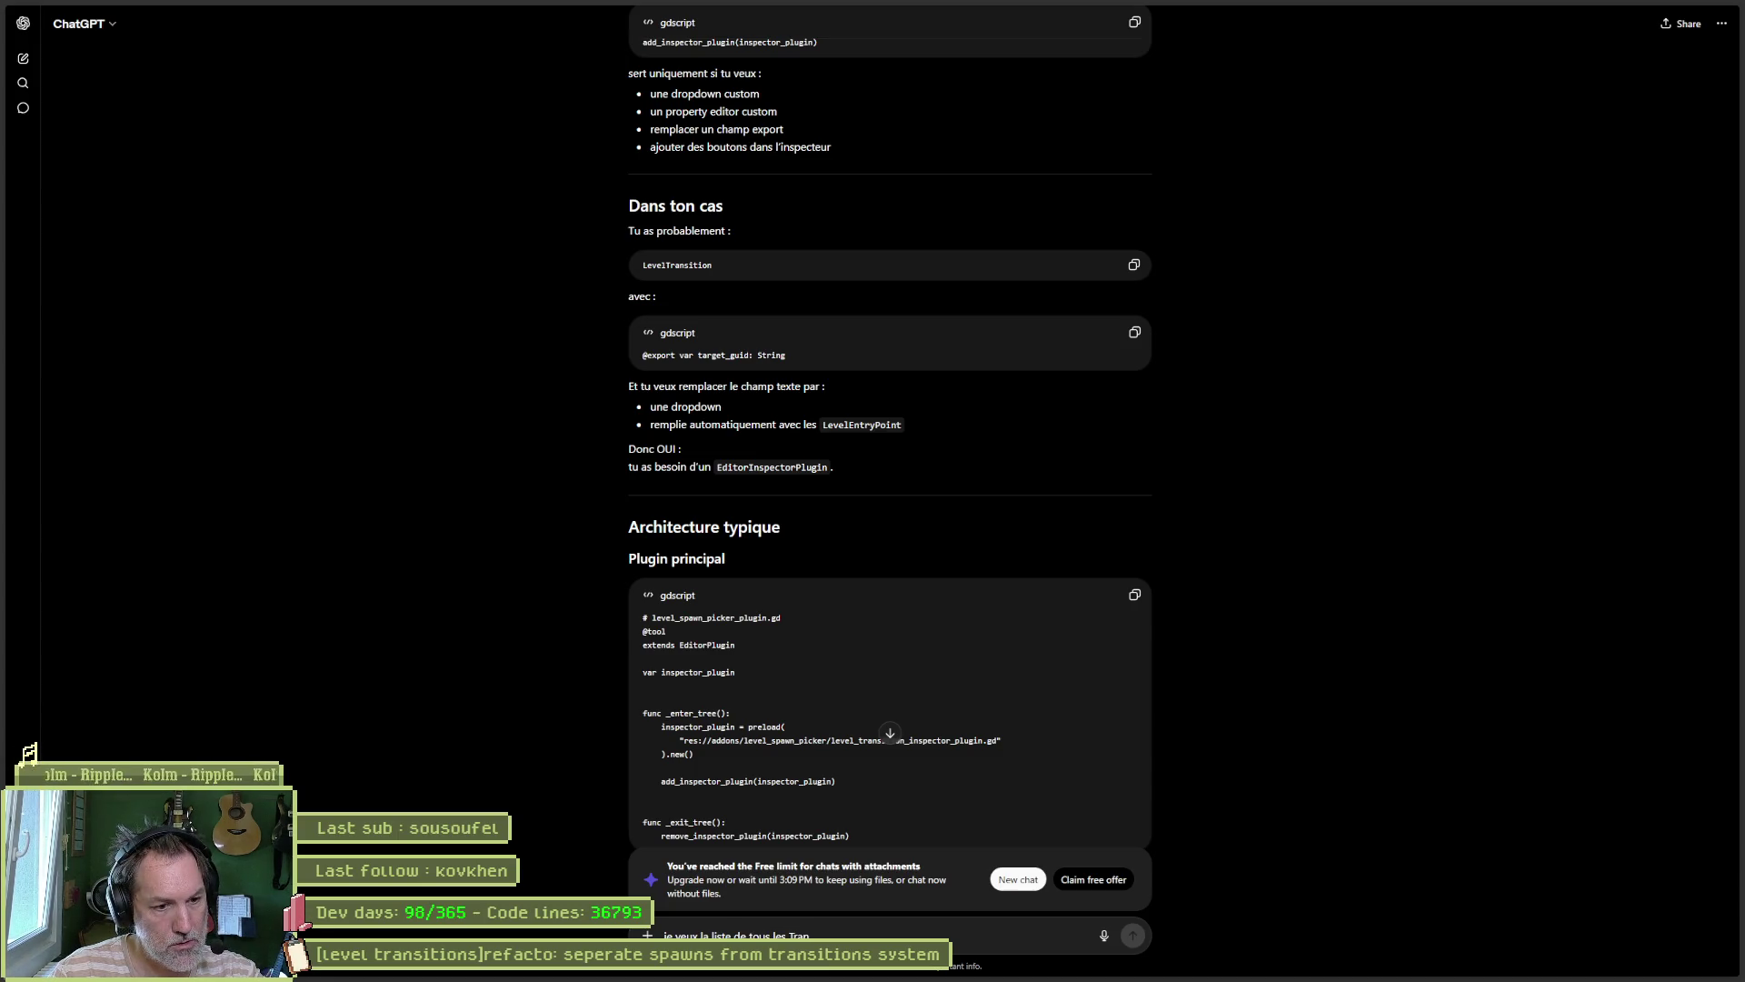
text(sition nod)
text(de tout es)
text(es le)
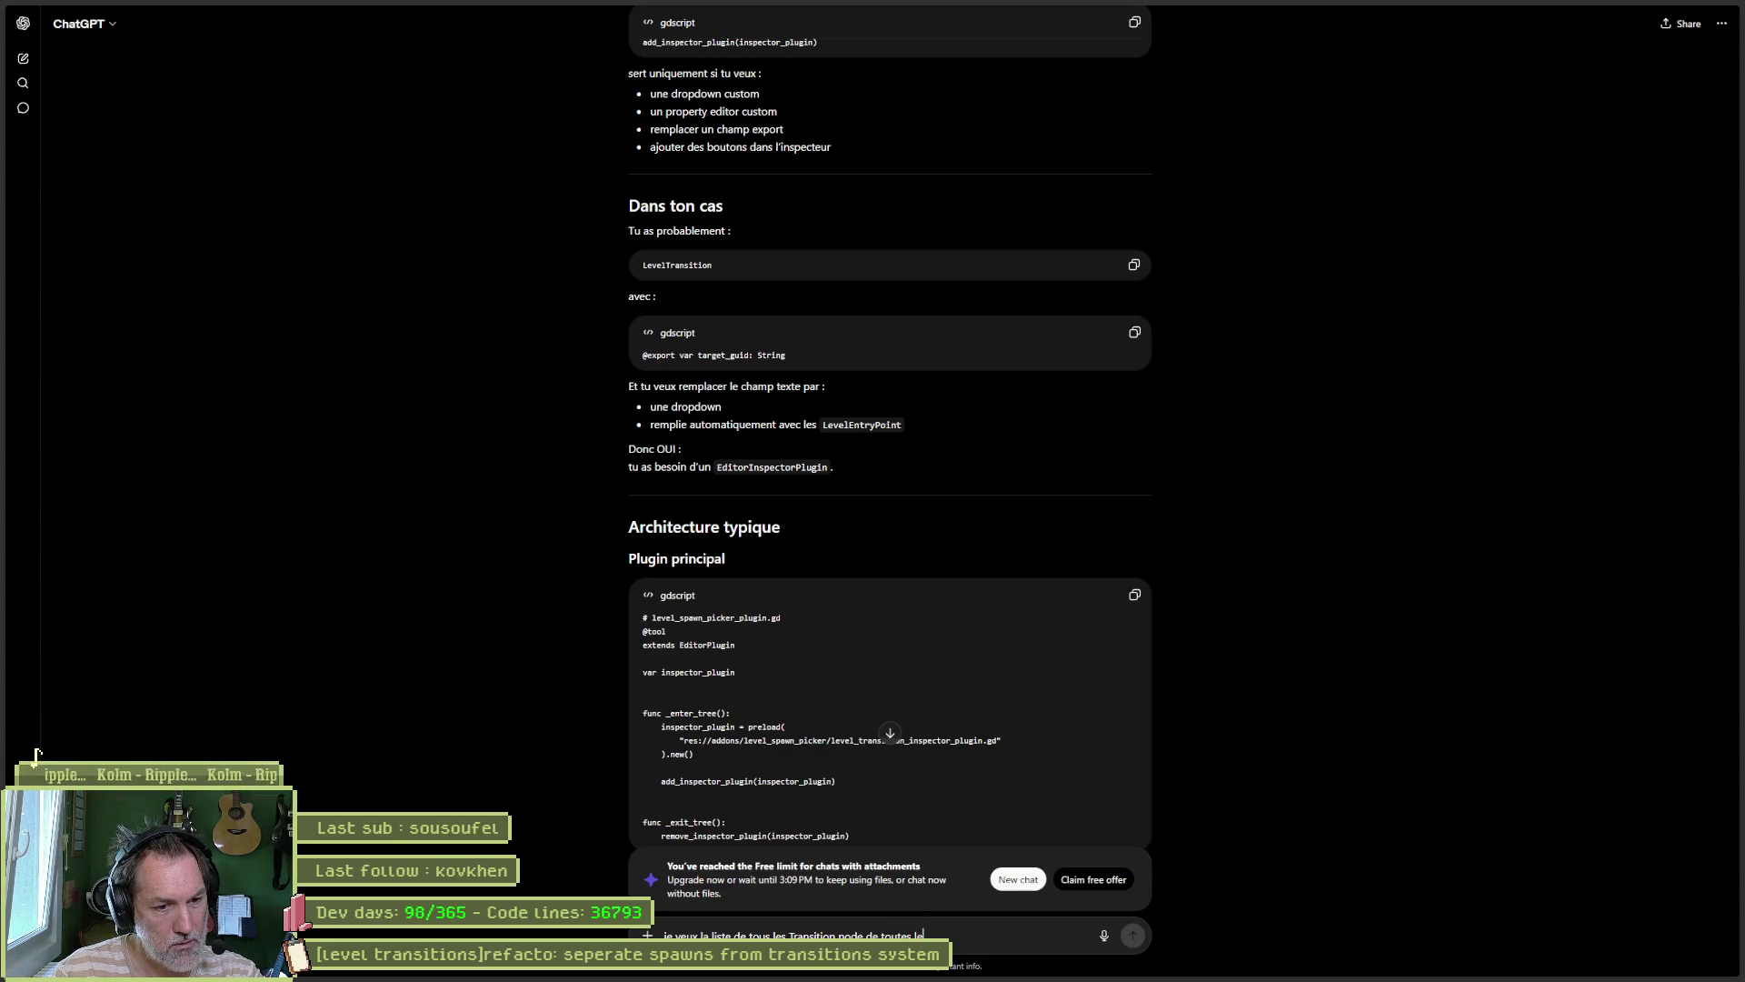
text(s scenes dans mon dos)
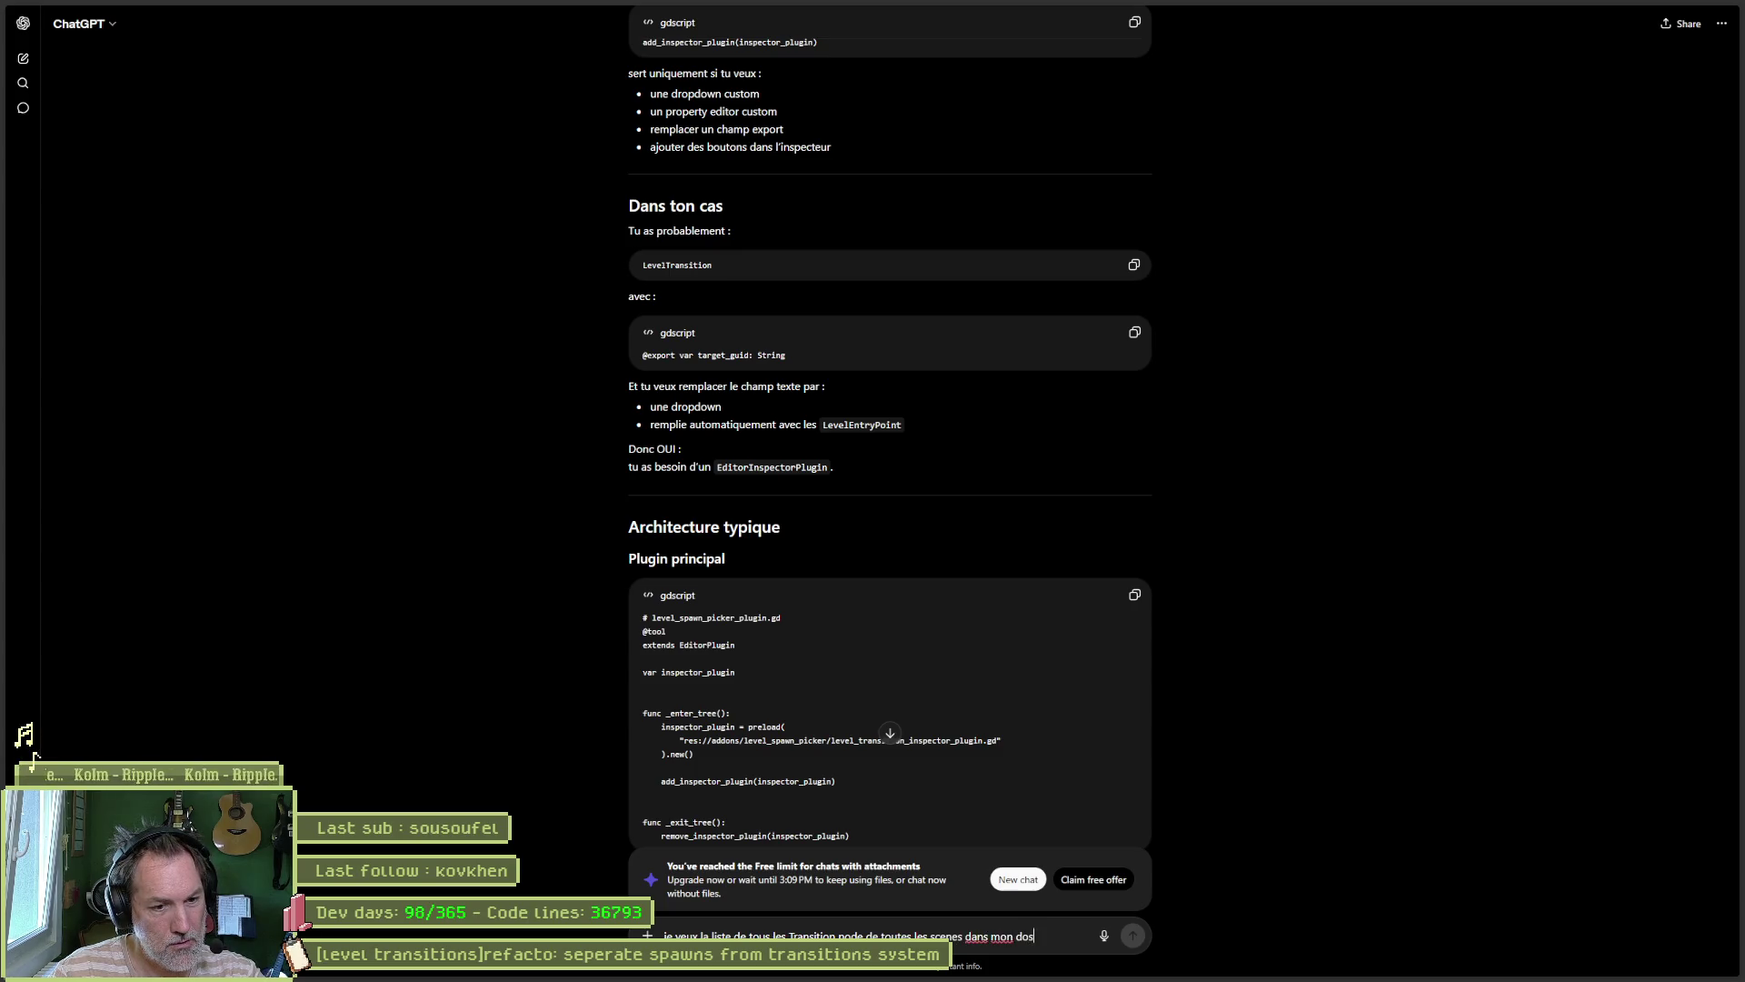
text(sier scenes,)
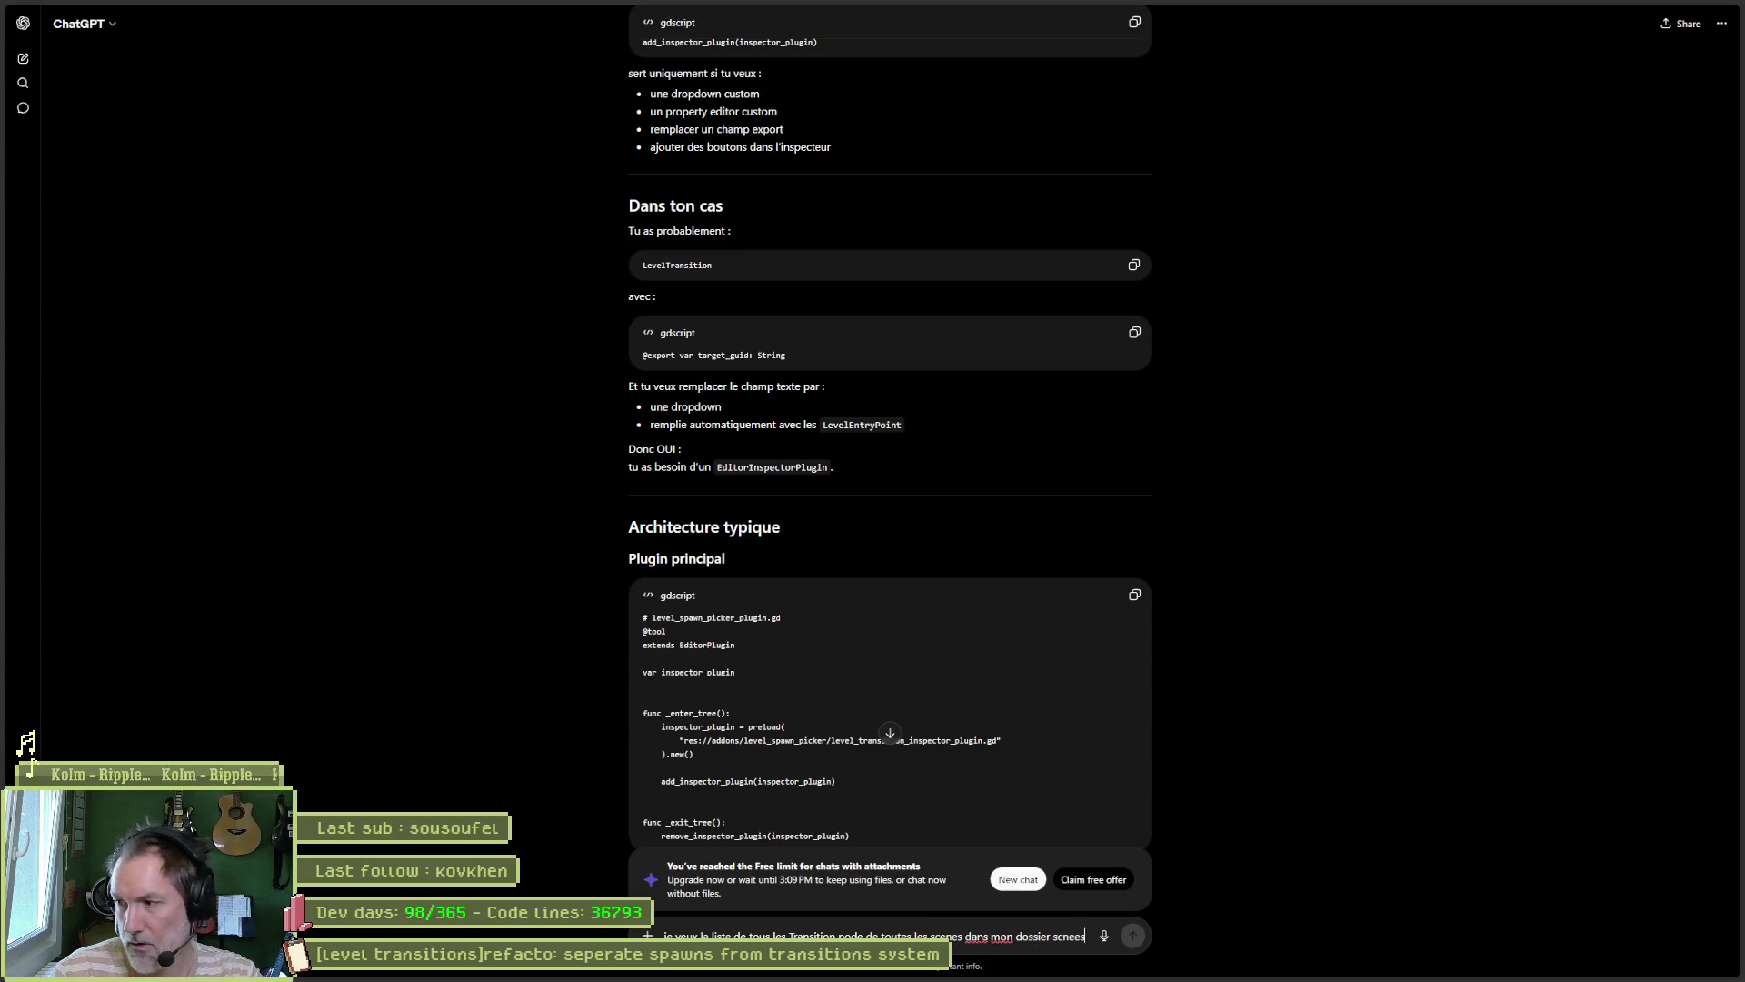
text( pour selctionn)
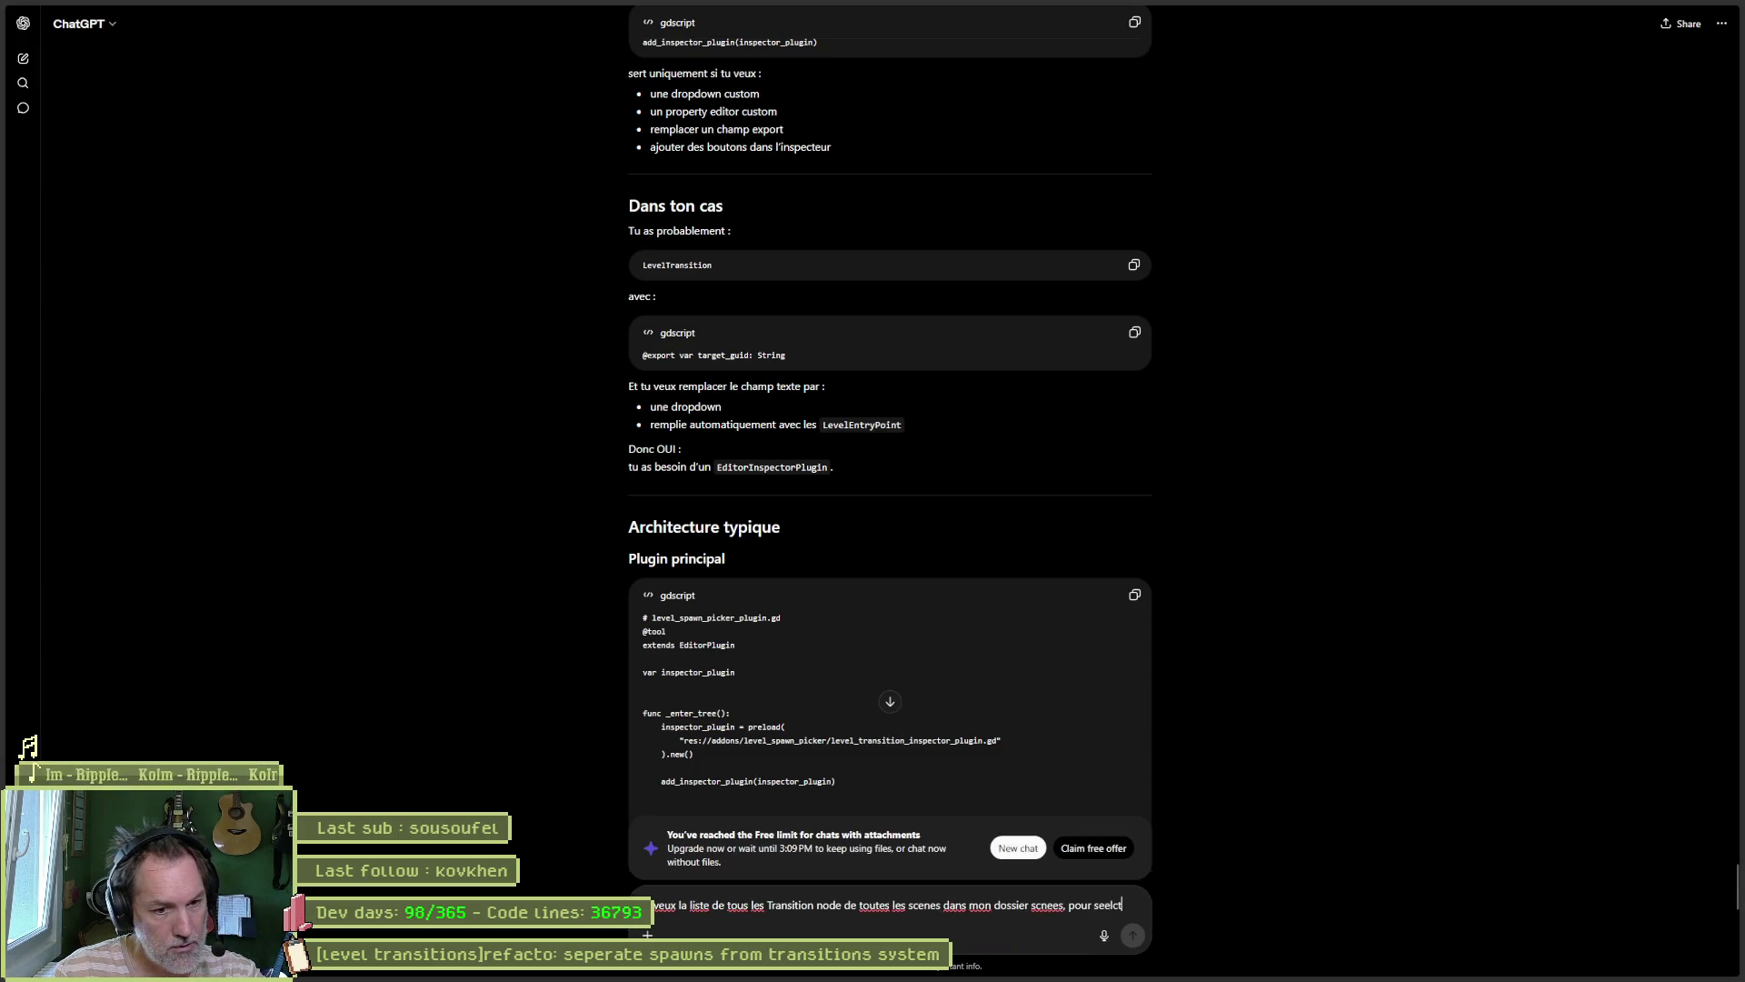
text(er la)
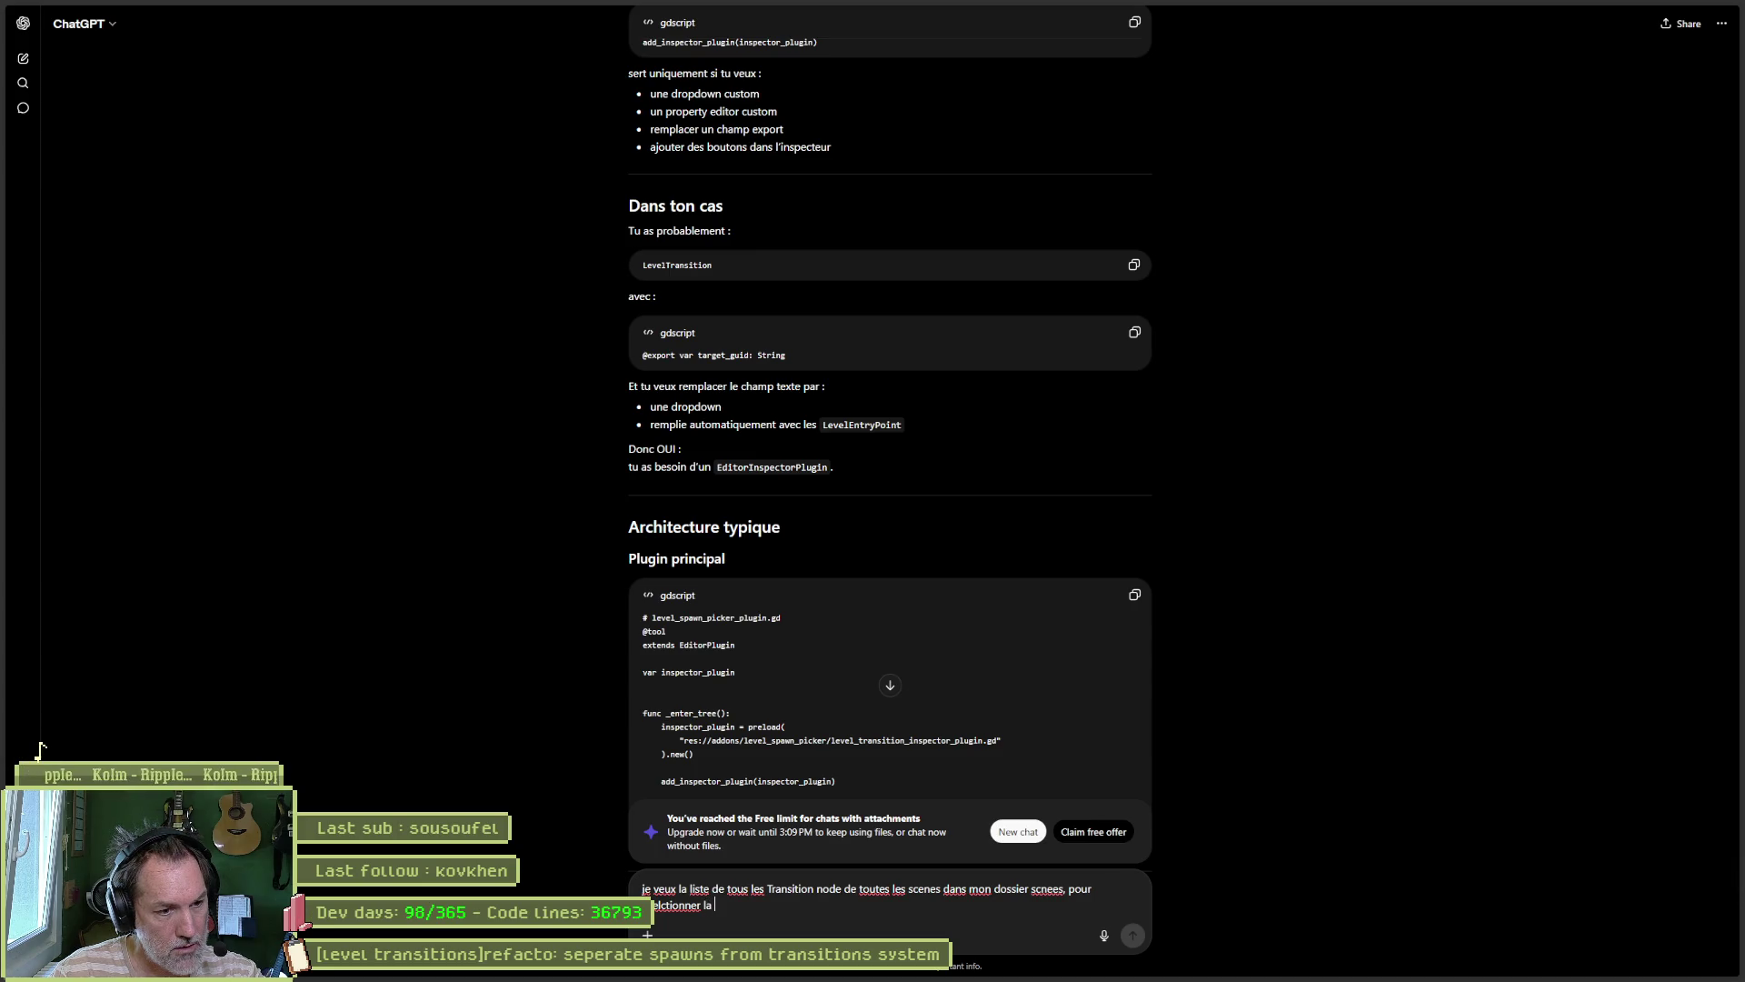
text(destina)
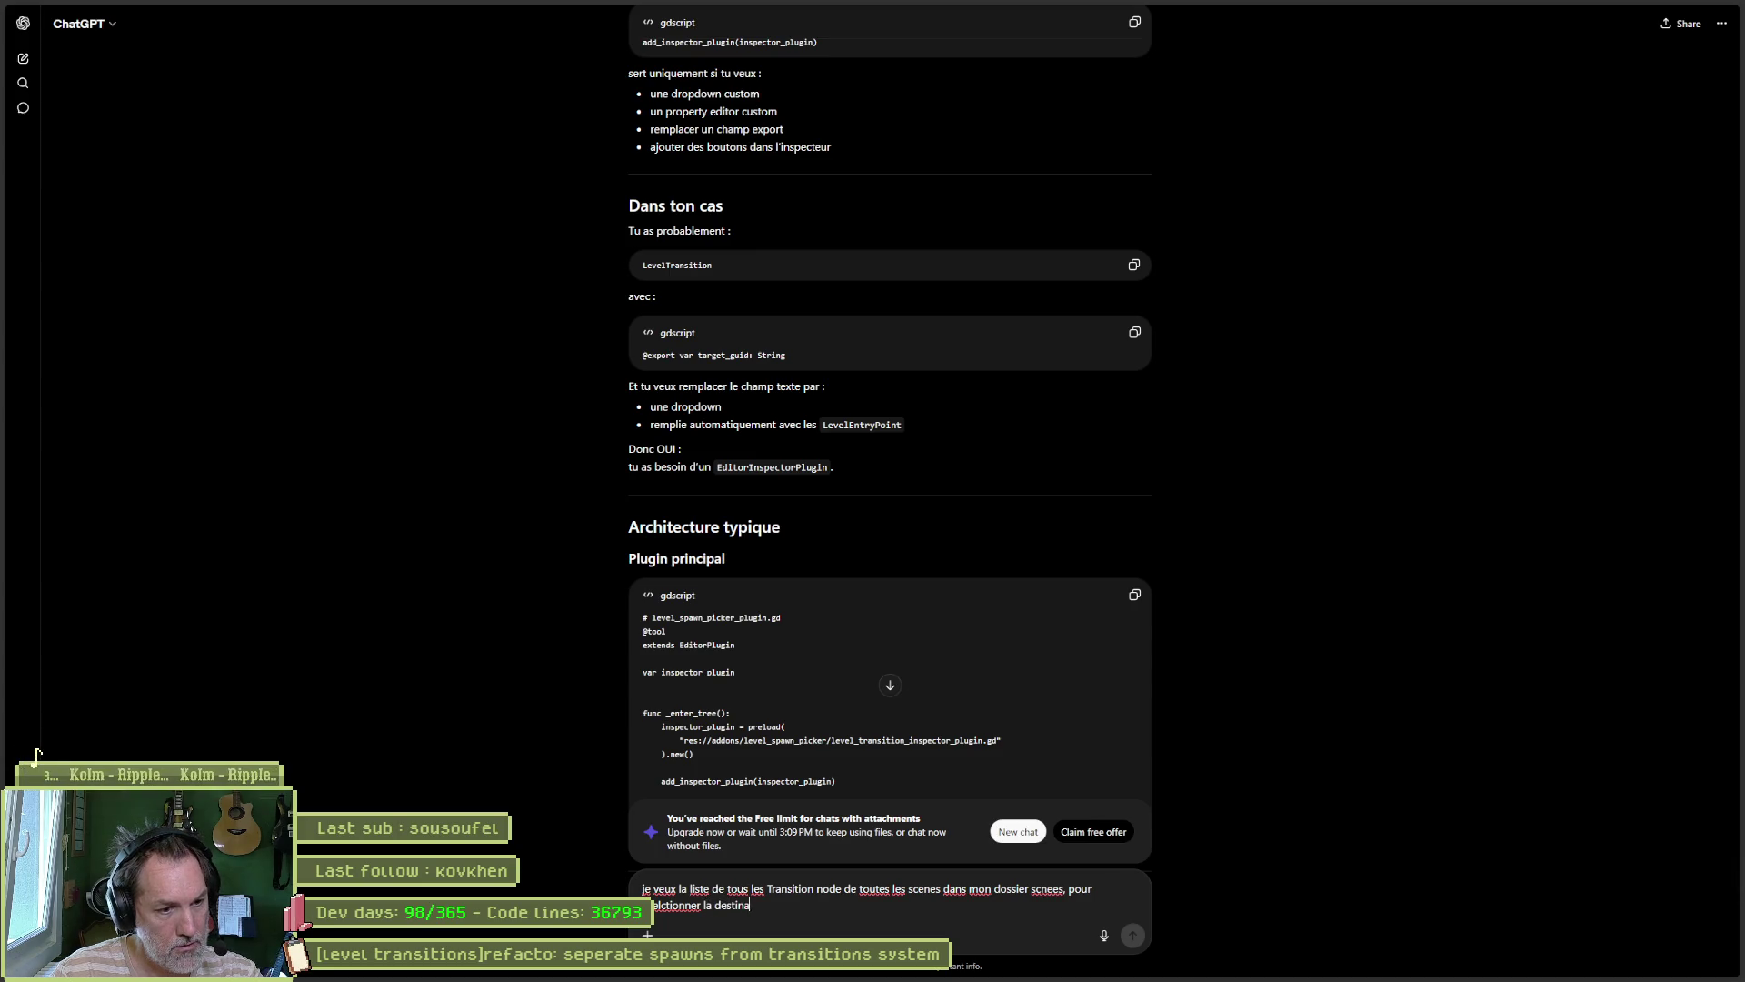
text(tion de la transition s)
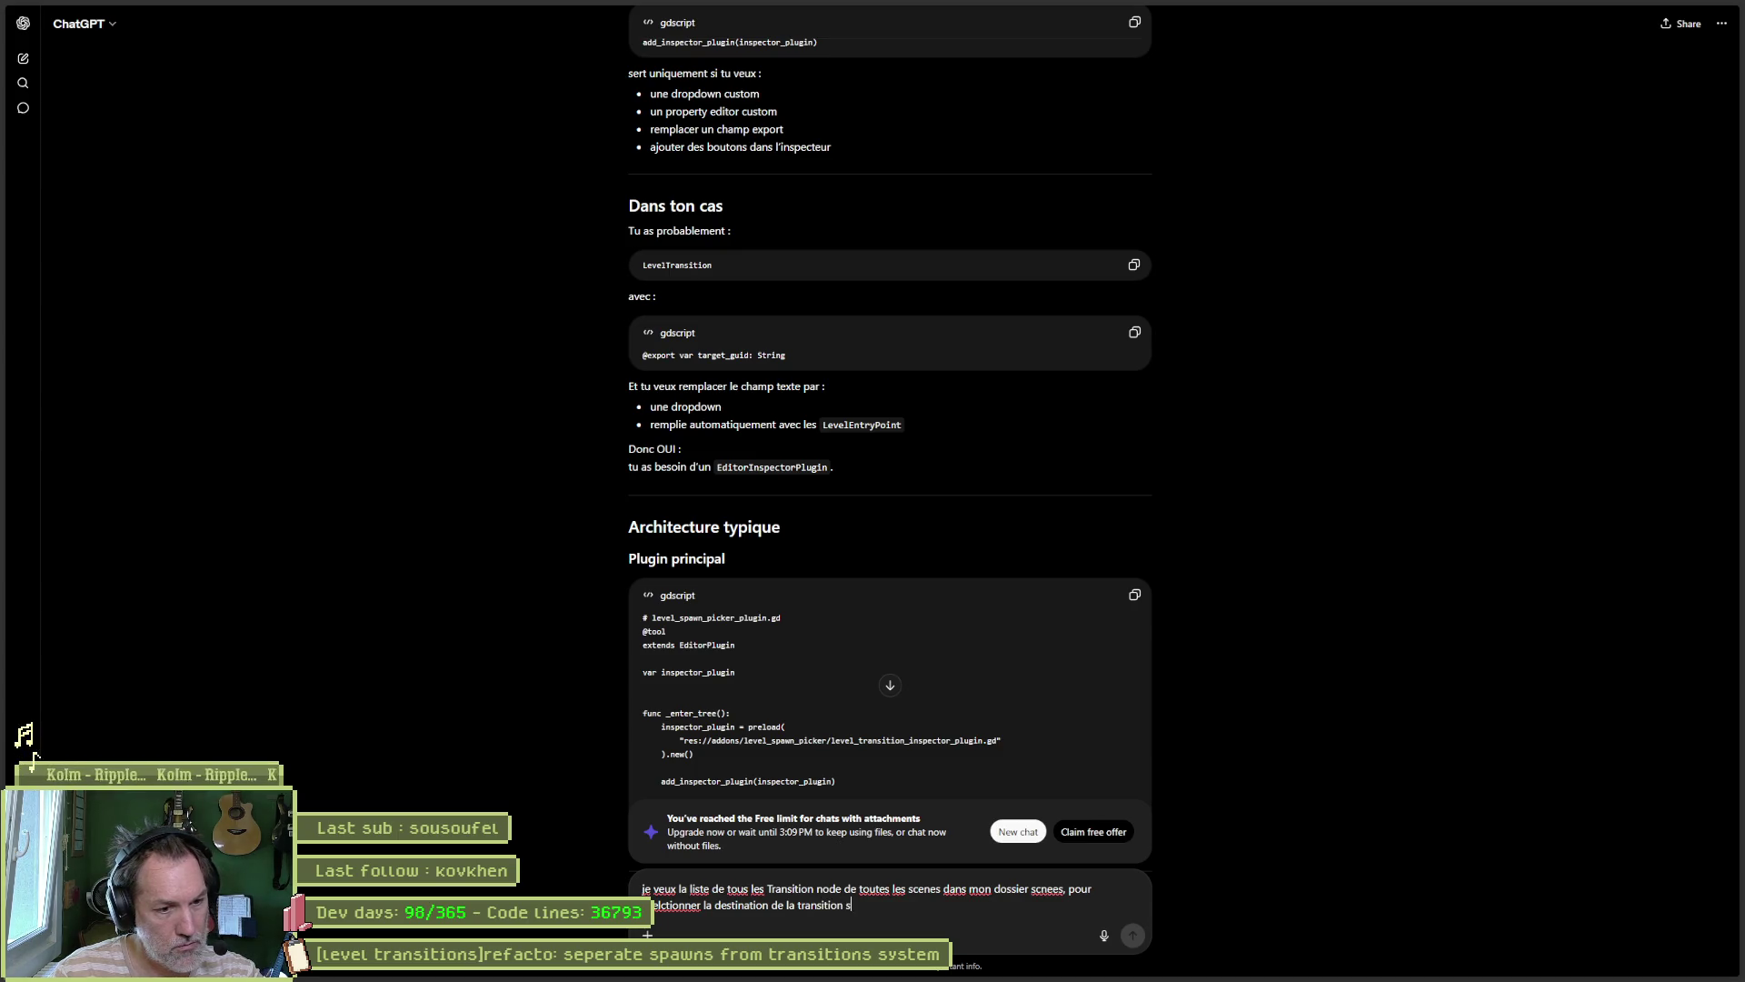
text(ur laquelle)
key(ctrl+BackSpace)
key(ctrl+BackSpace)
text(selectionnee. Donc je seelction)
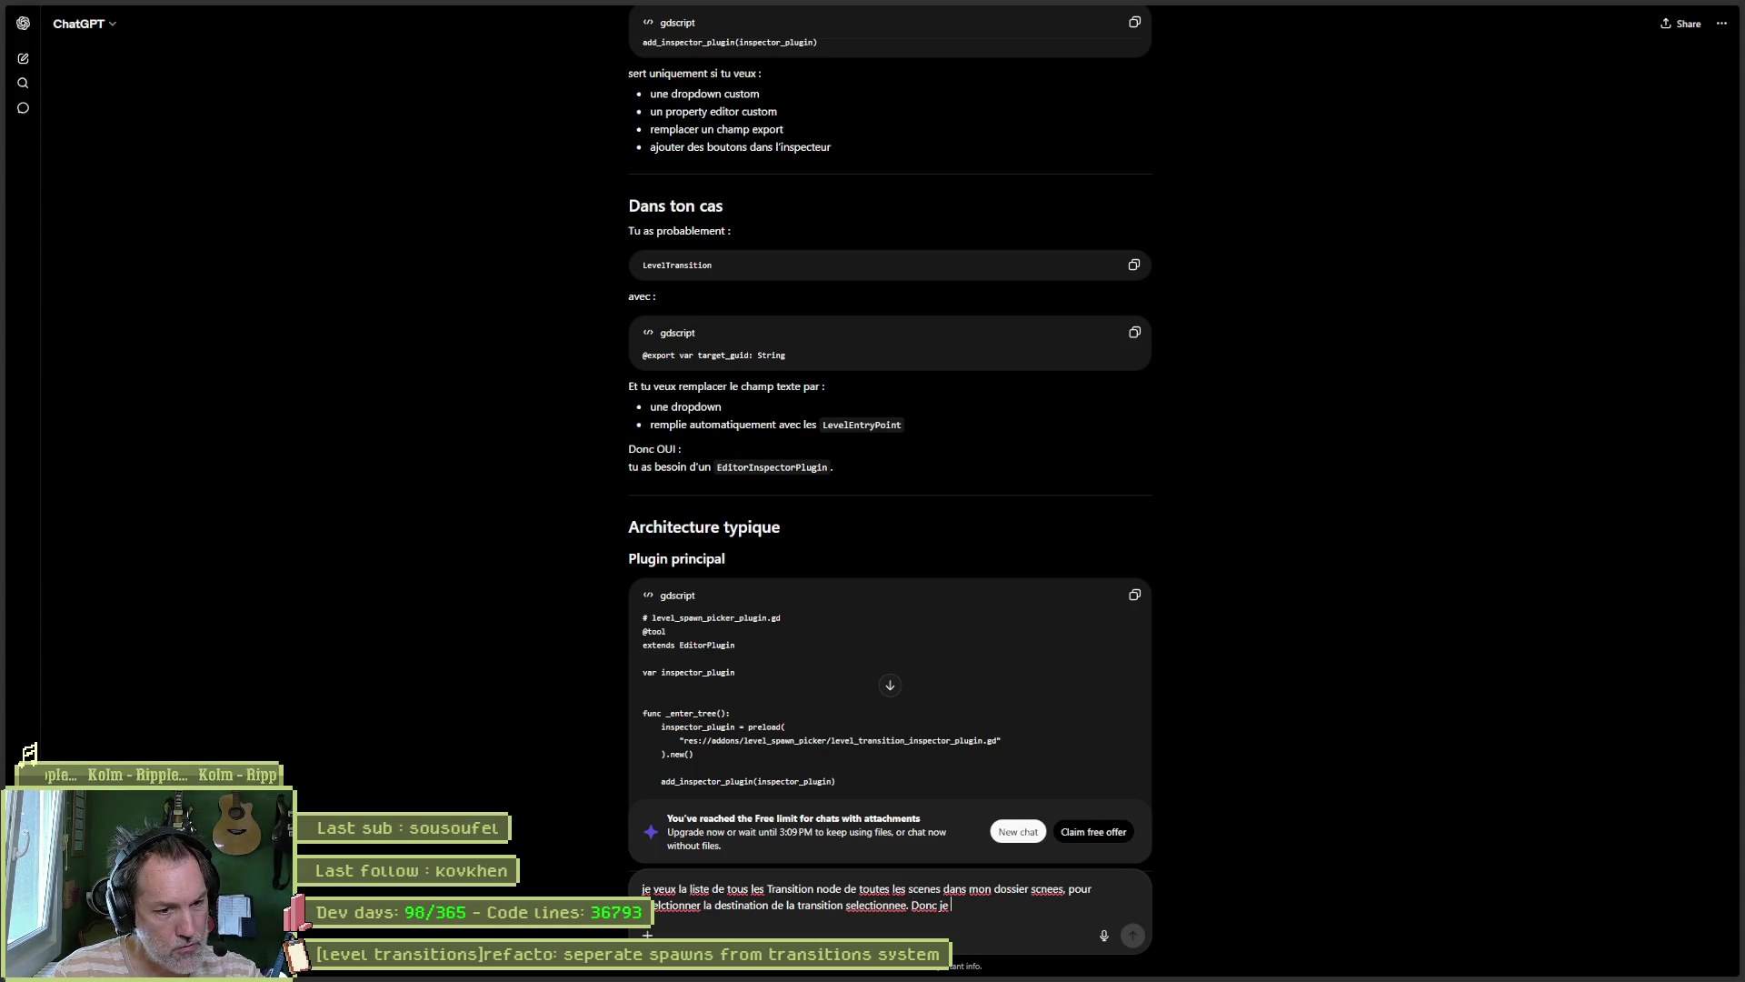
key(BackSpace)
key(BackSpace)
key(BackSpace)
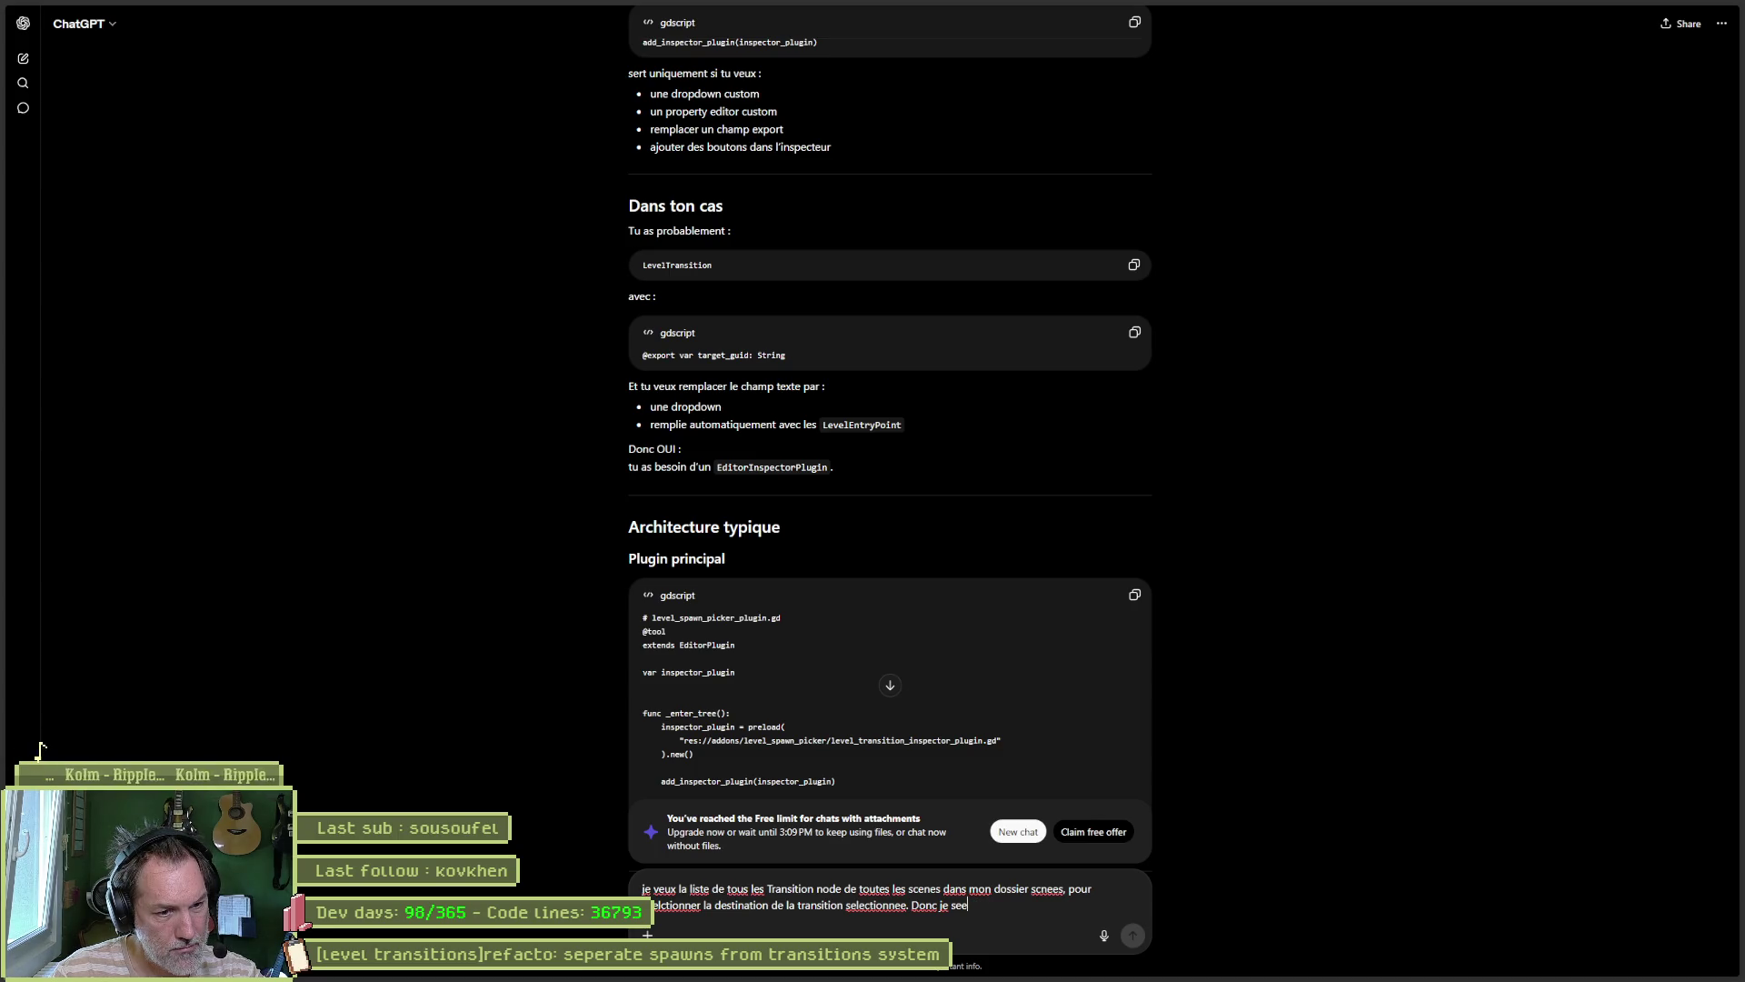
text(ctionne un)
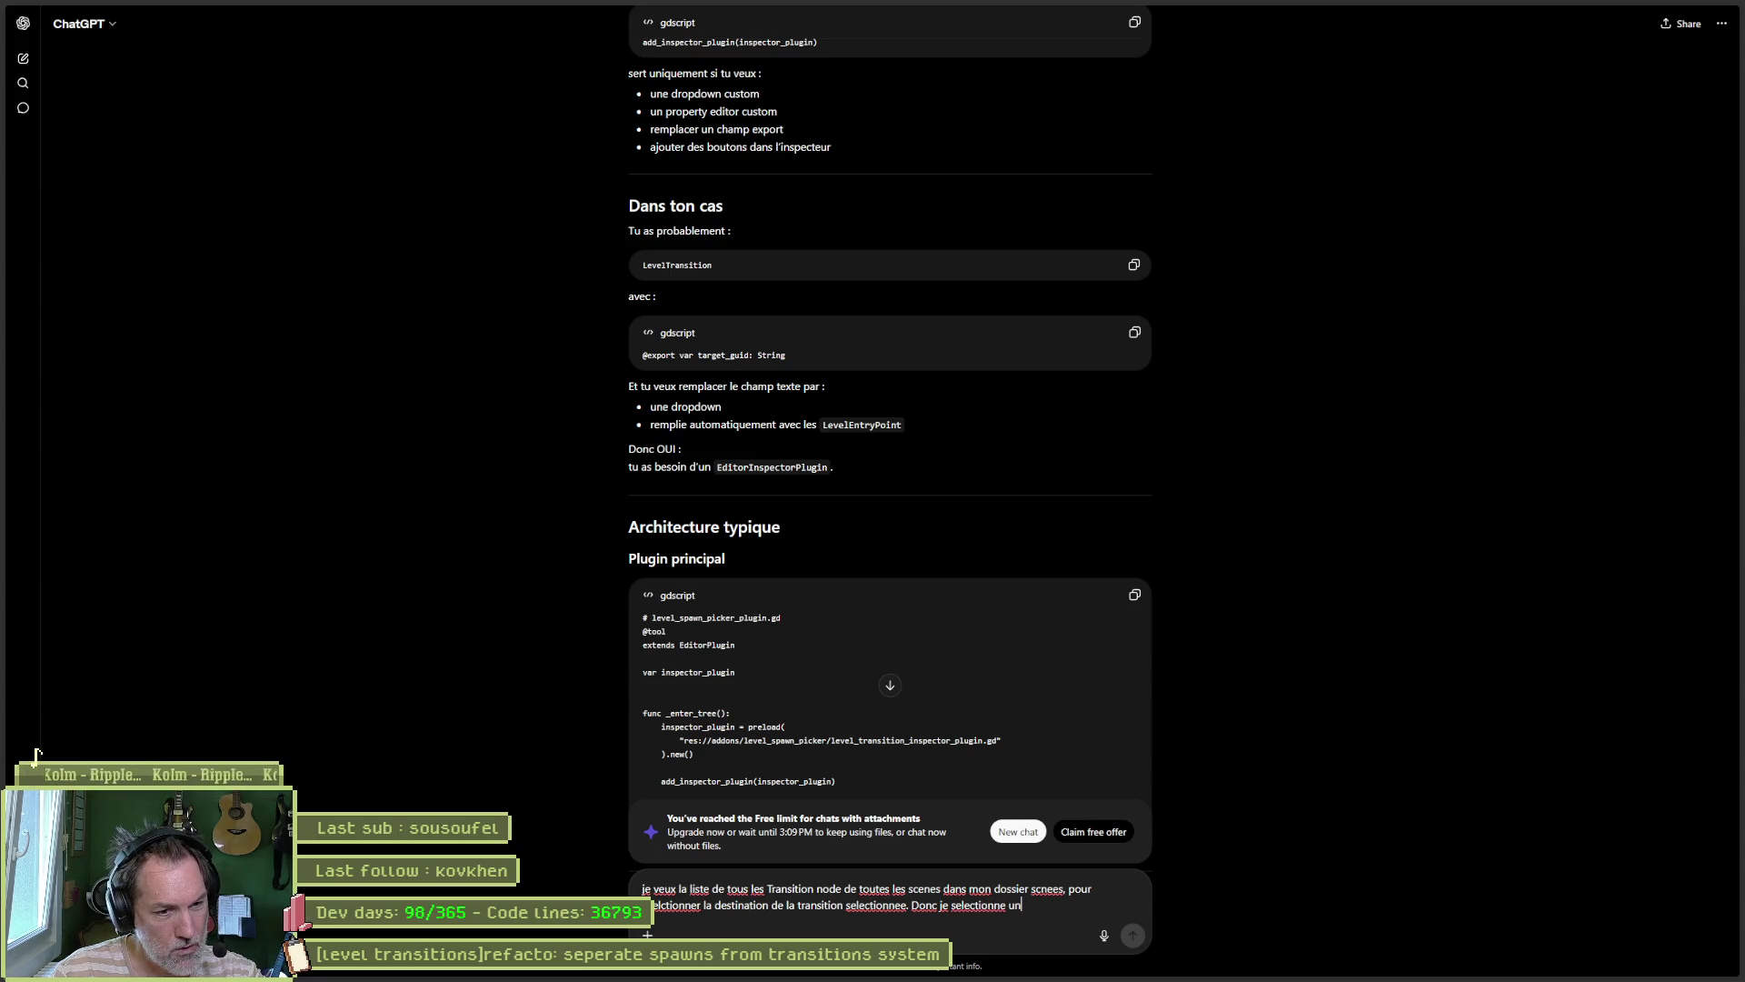
text( noeud Tran)
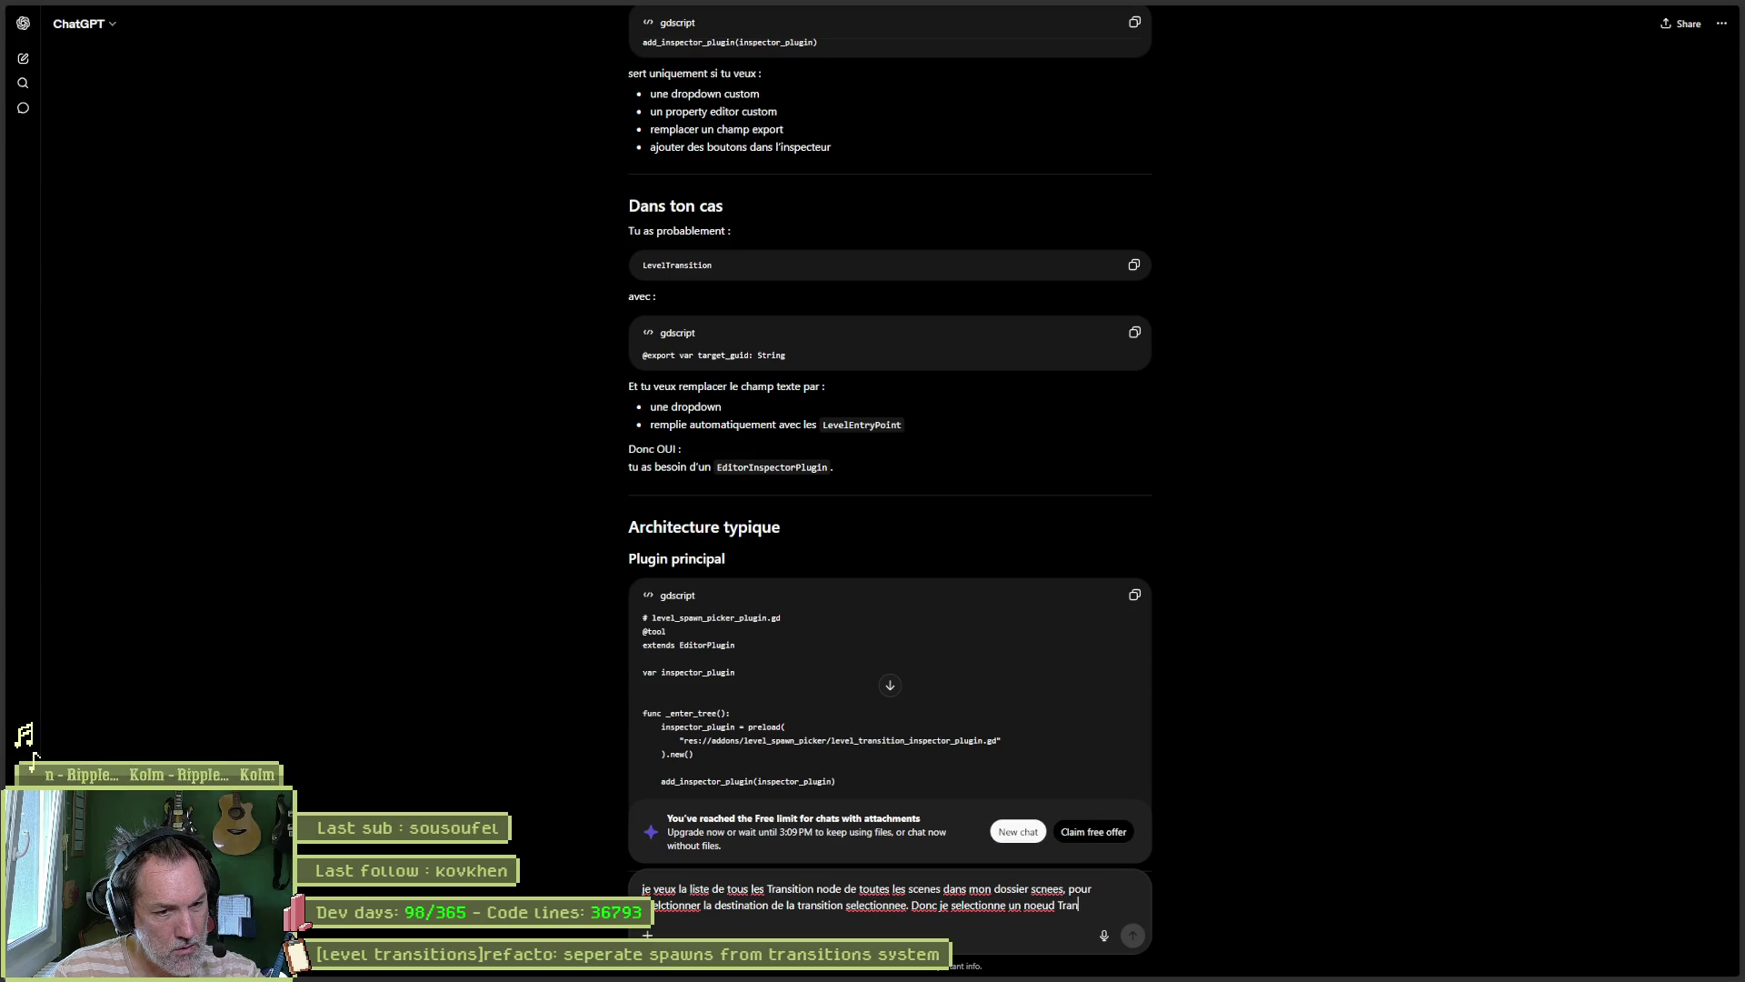
text(sition dans)
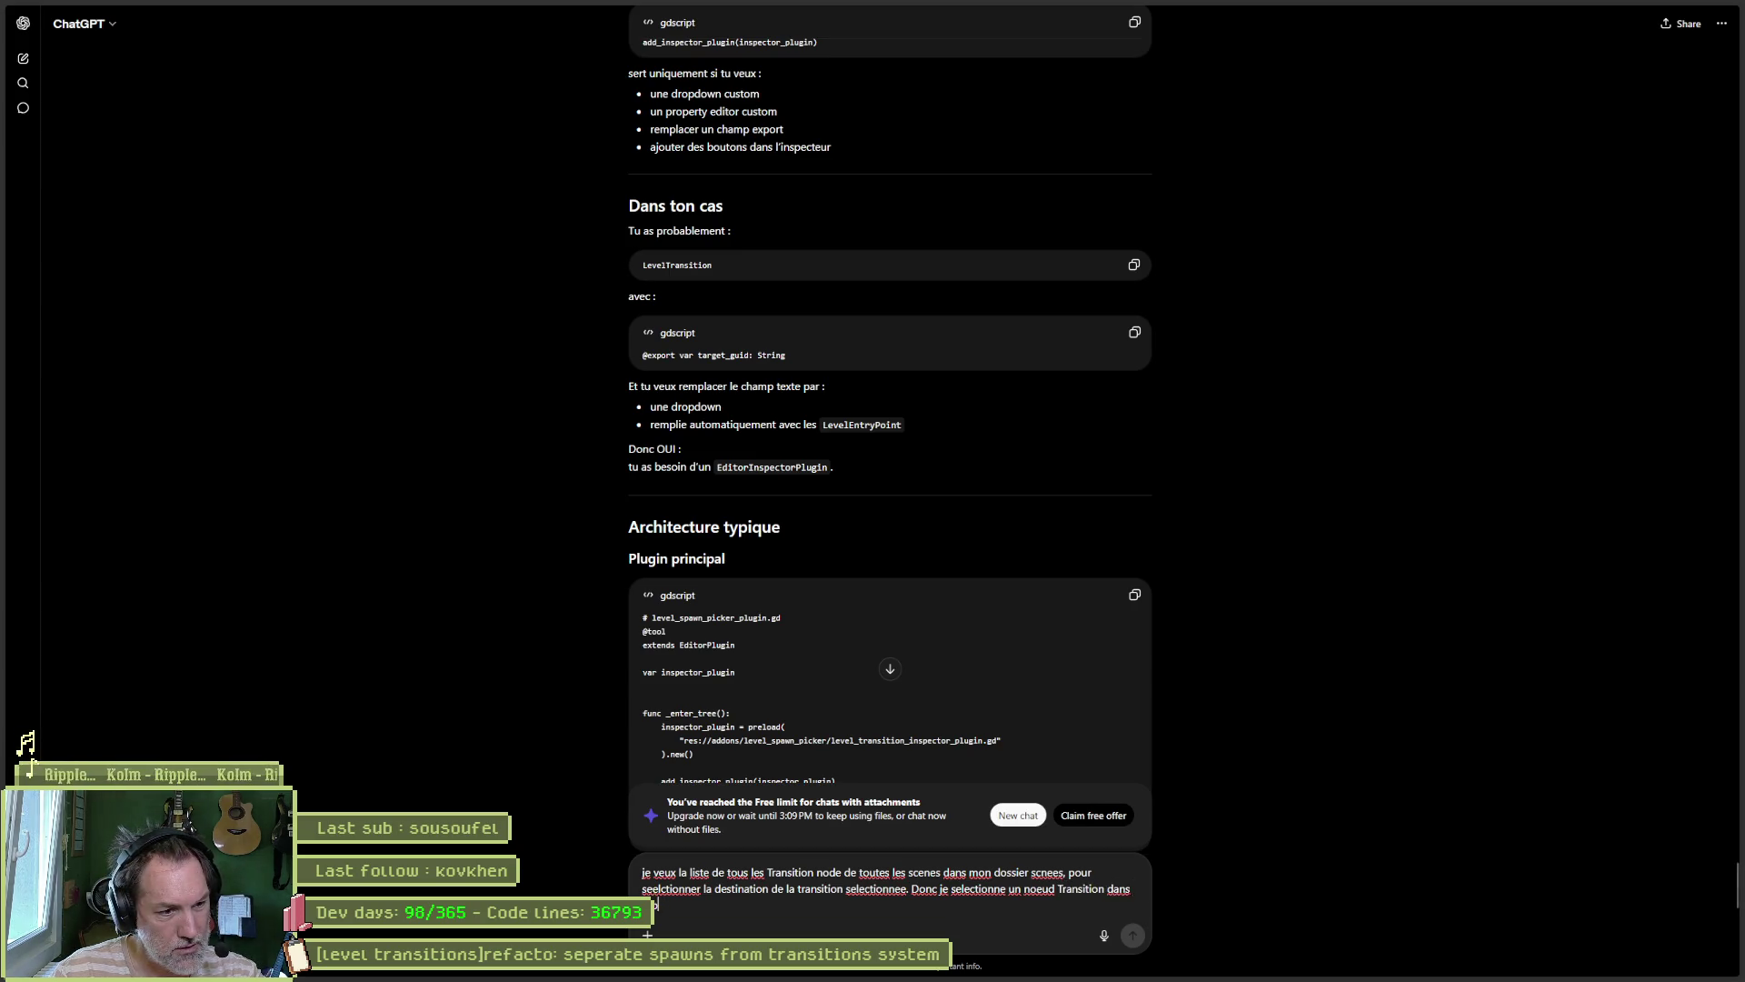
text( la scene et l)
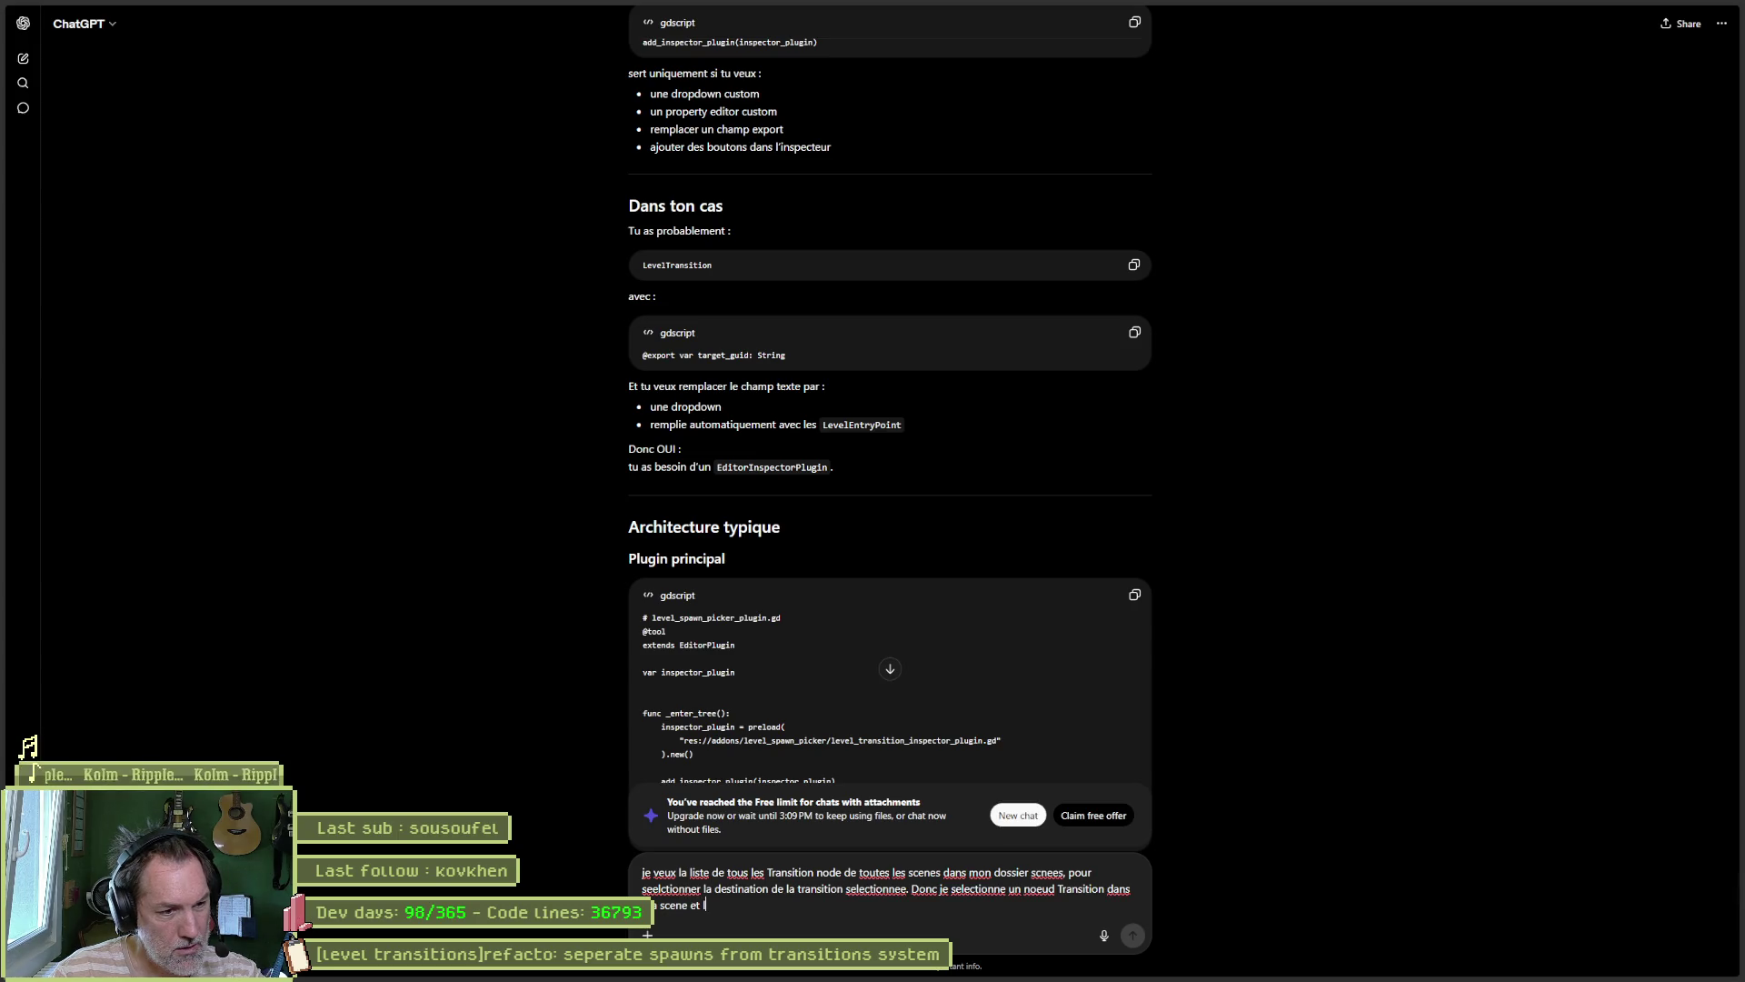
text(inspecteur af)
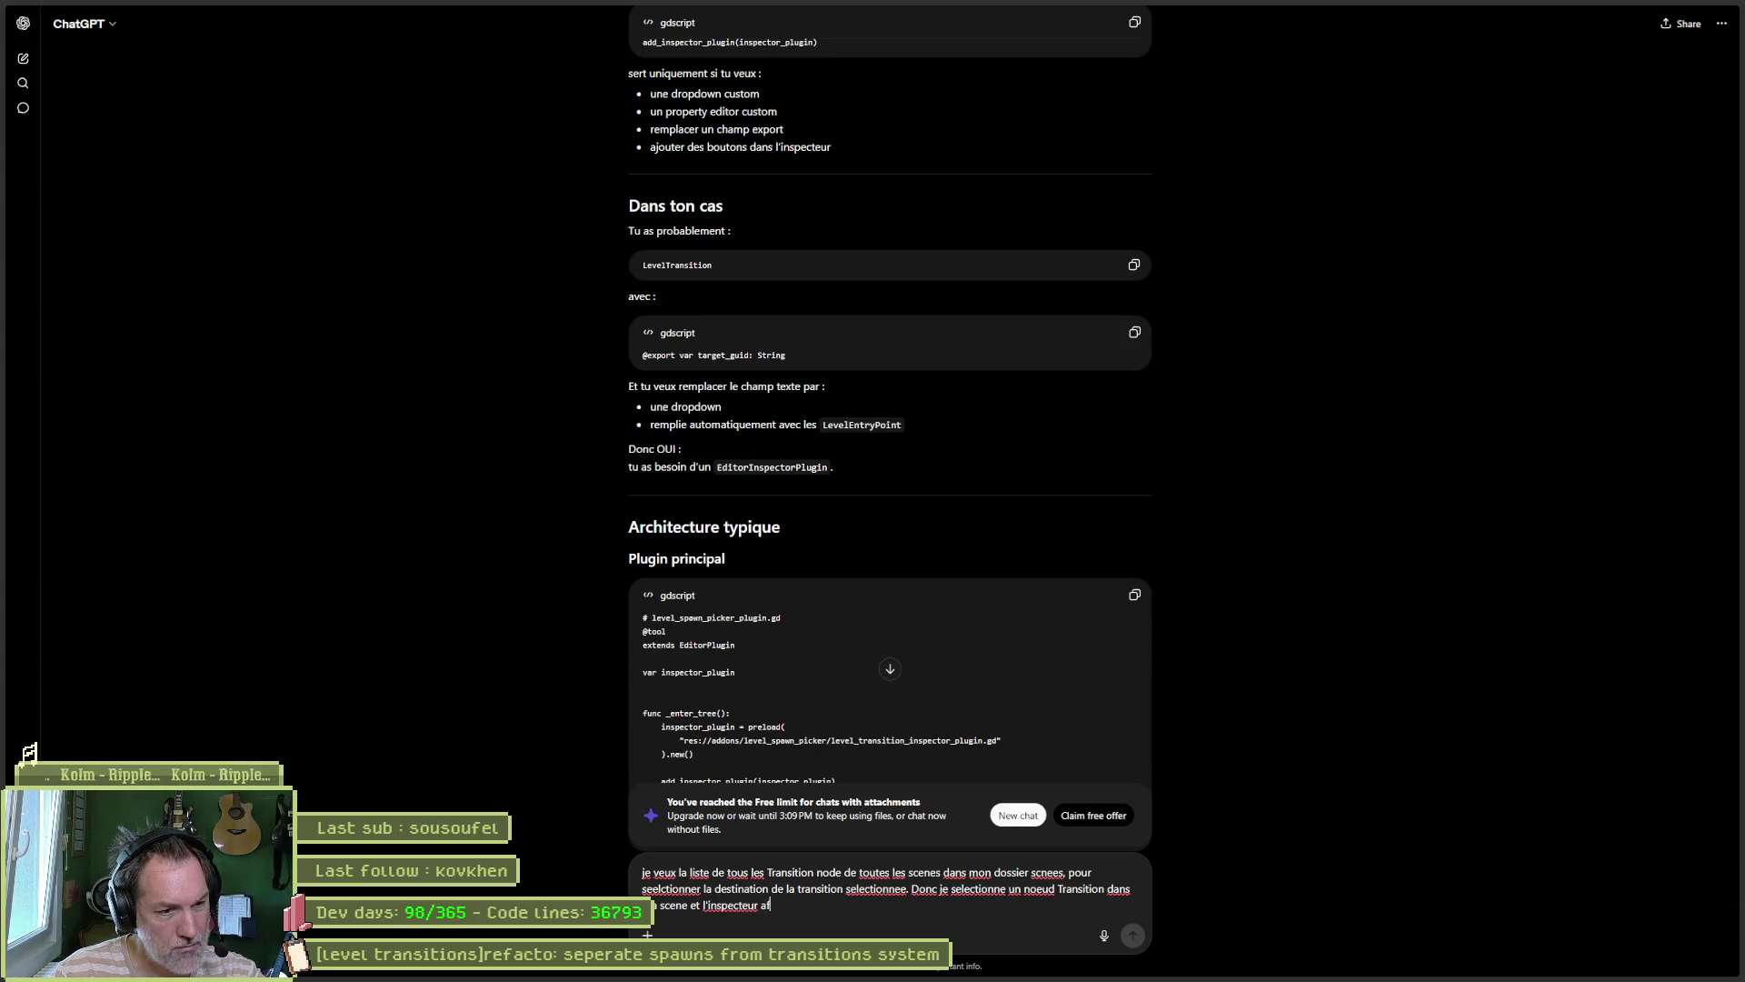
text(fiche une drop down)
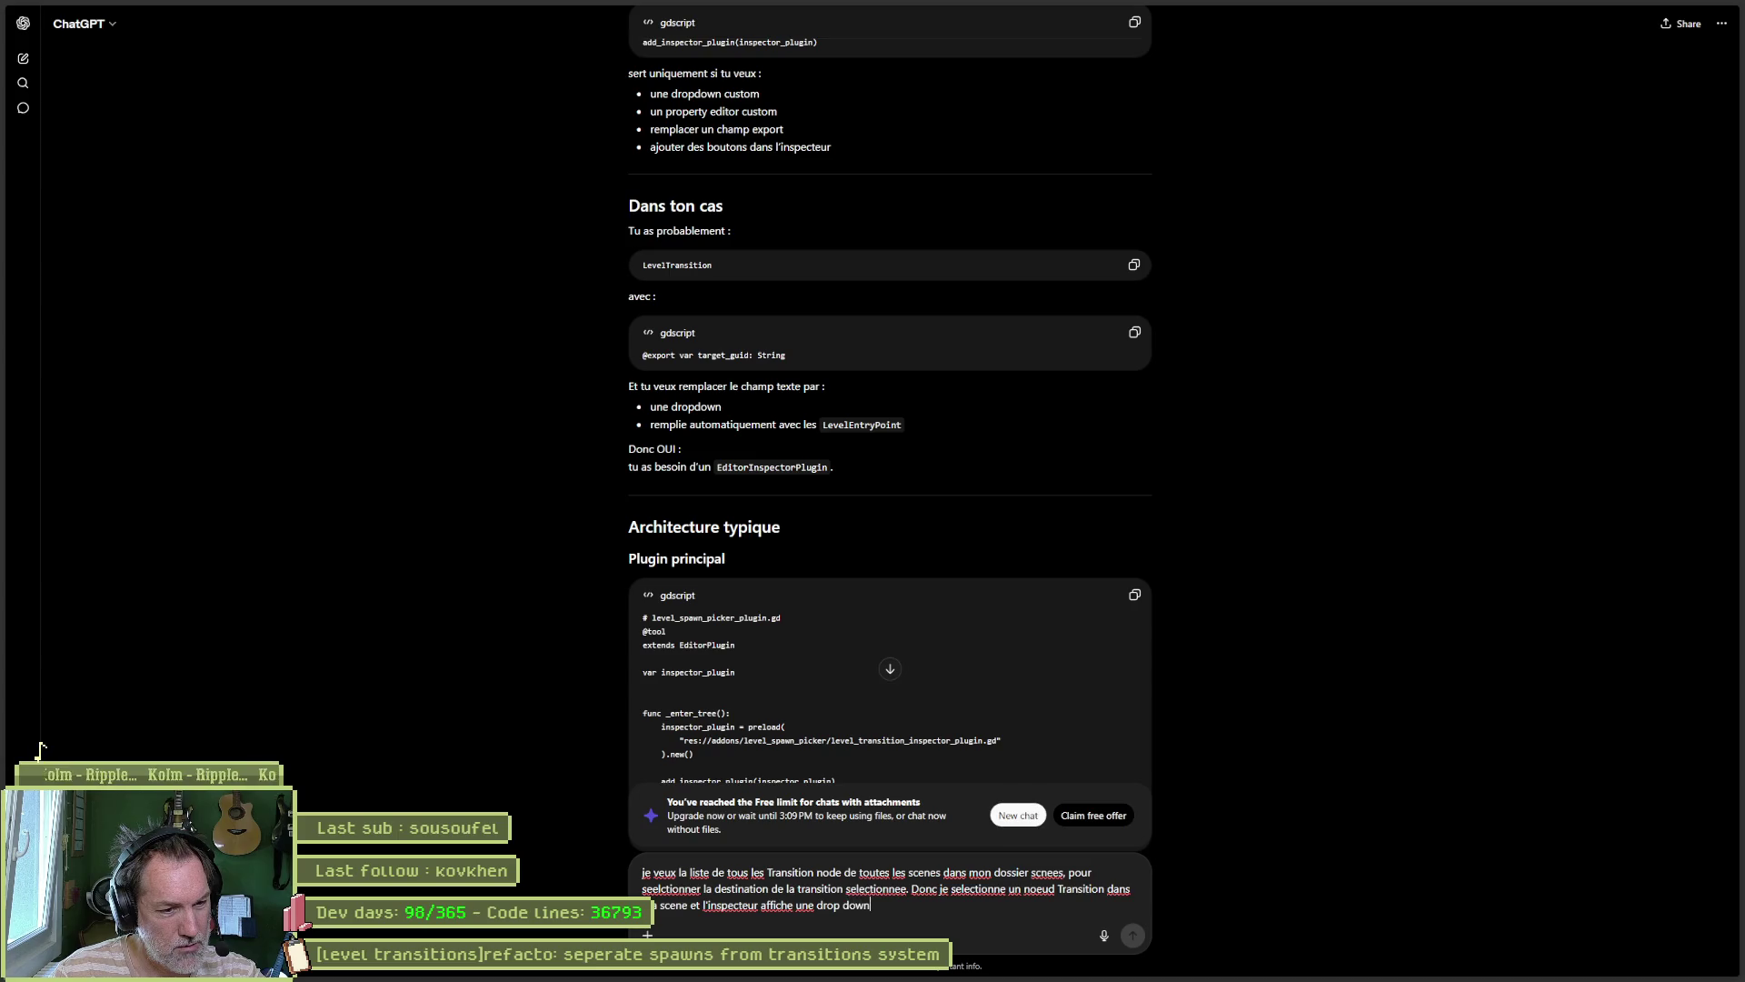
text( list to)
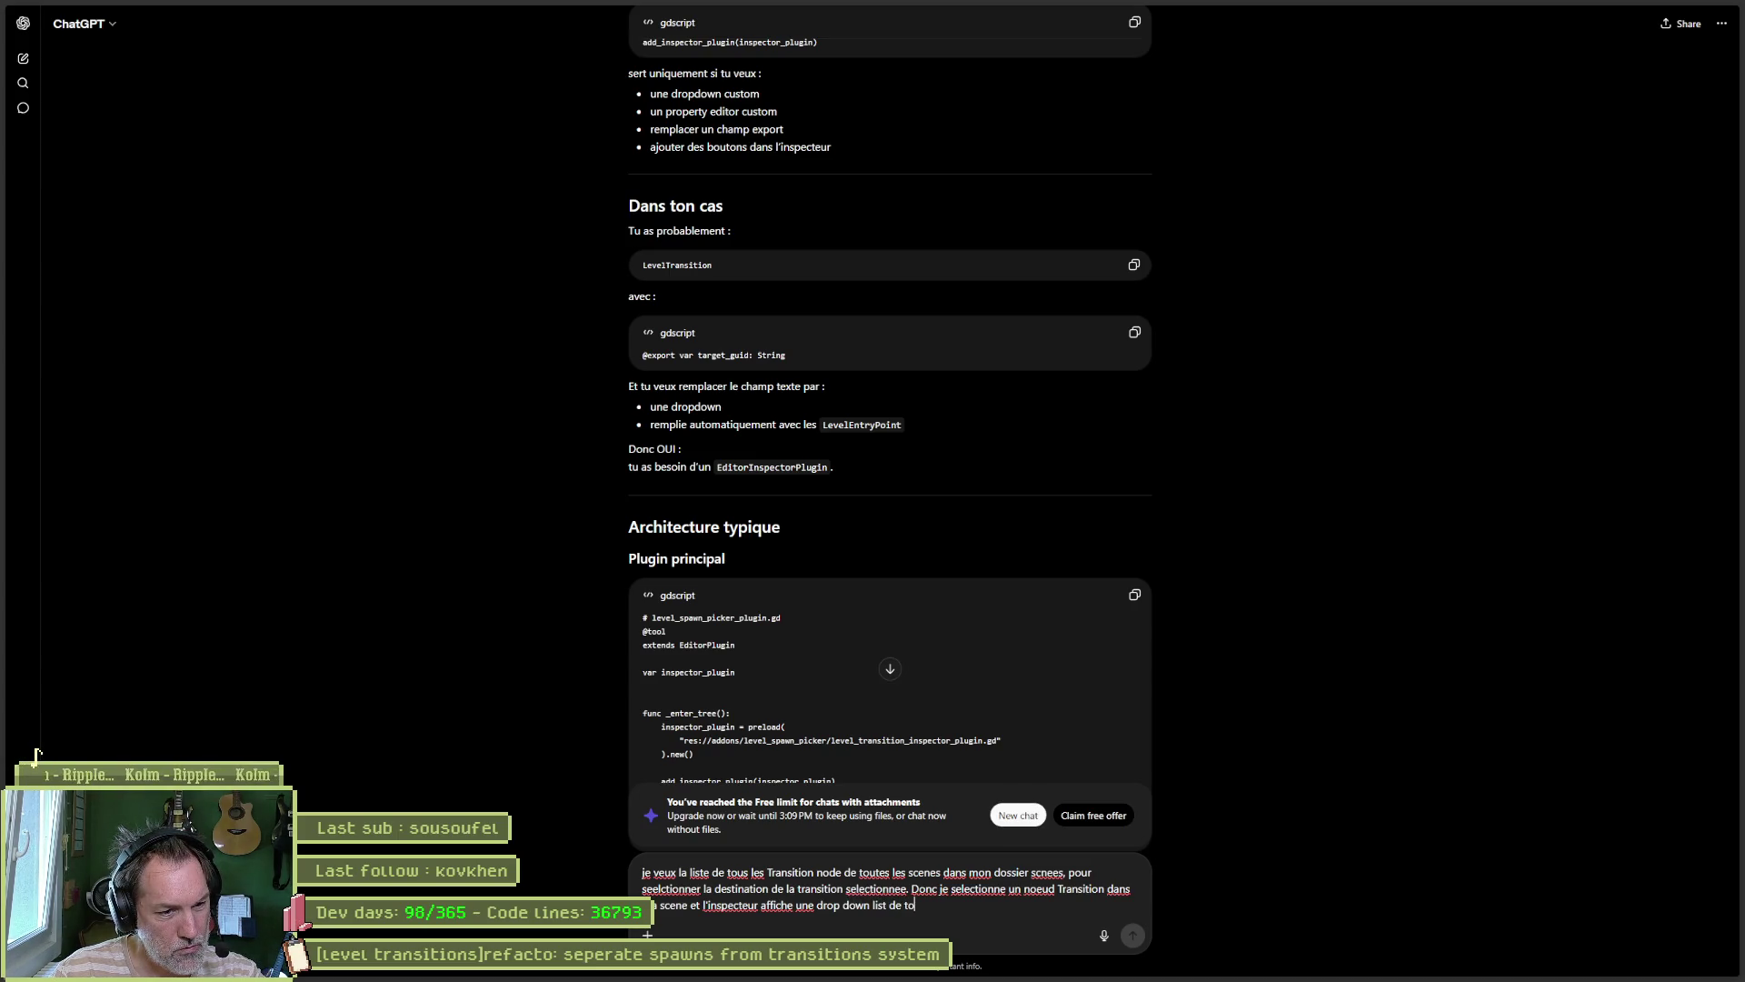
text(tes les t)
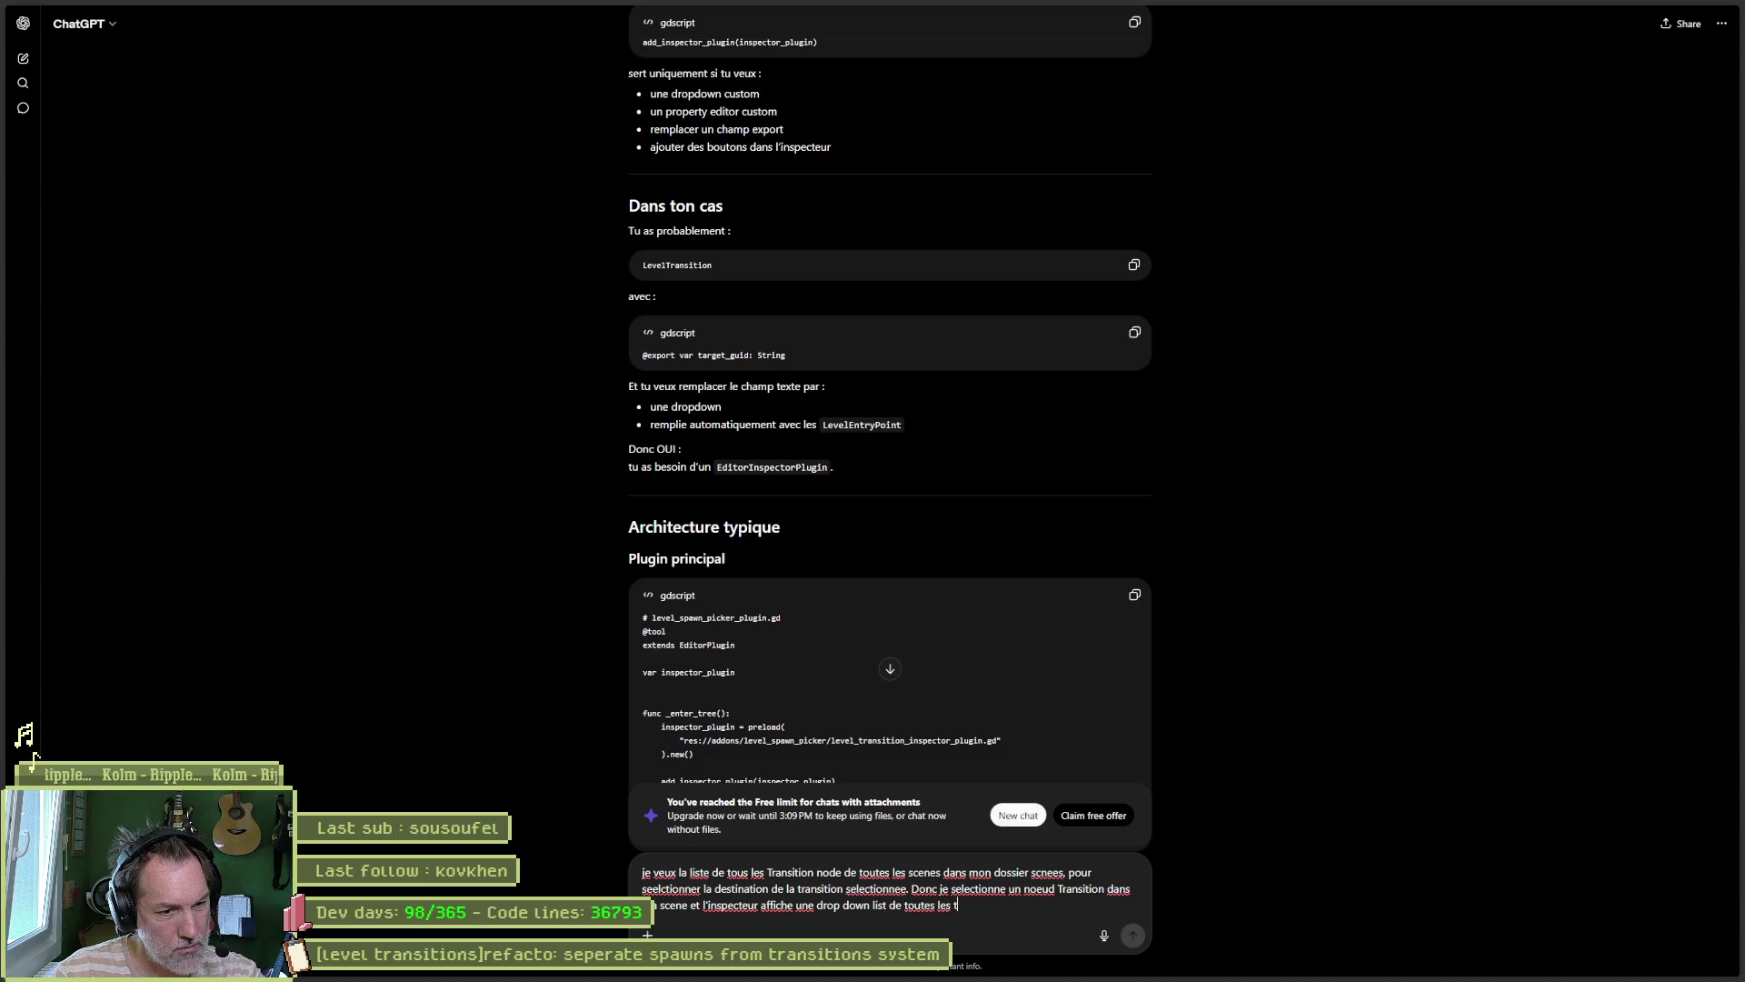
text(ransitions pour que je )
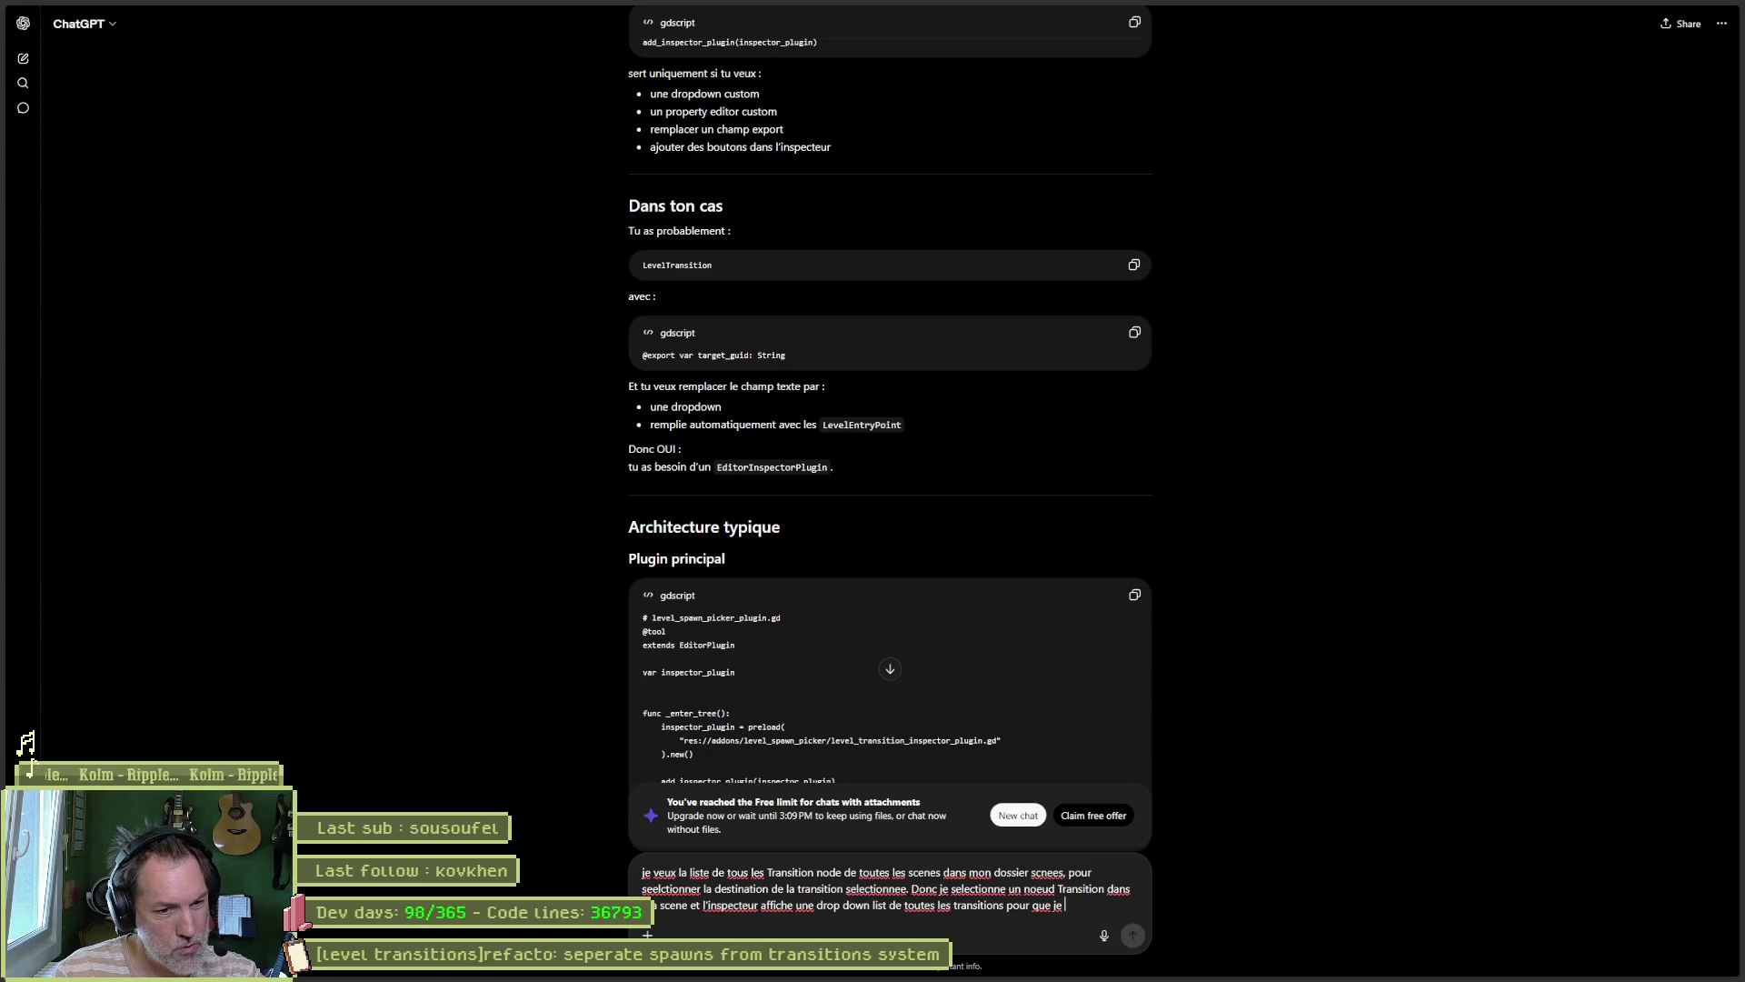
text(puisse choisir)
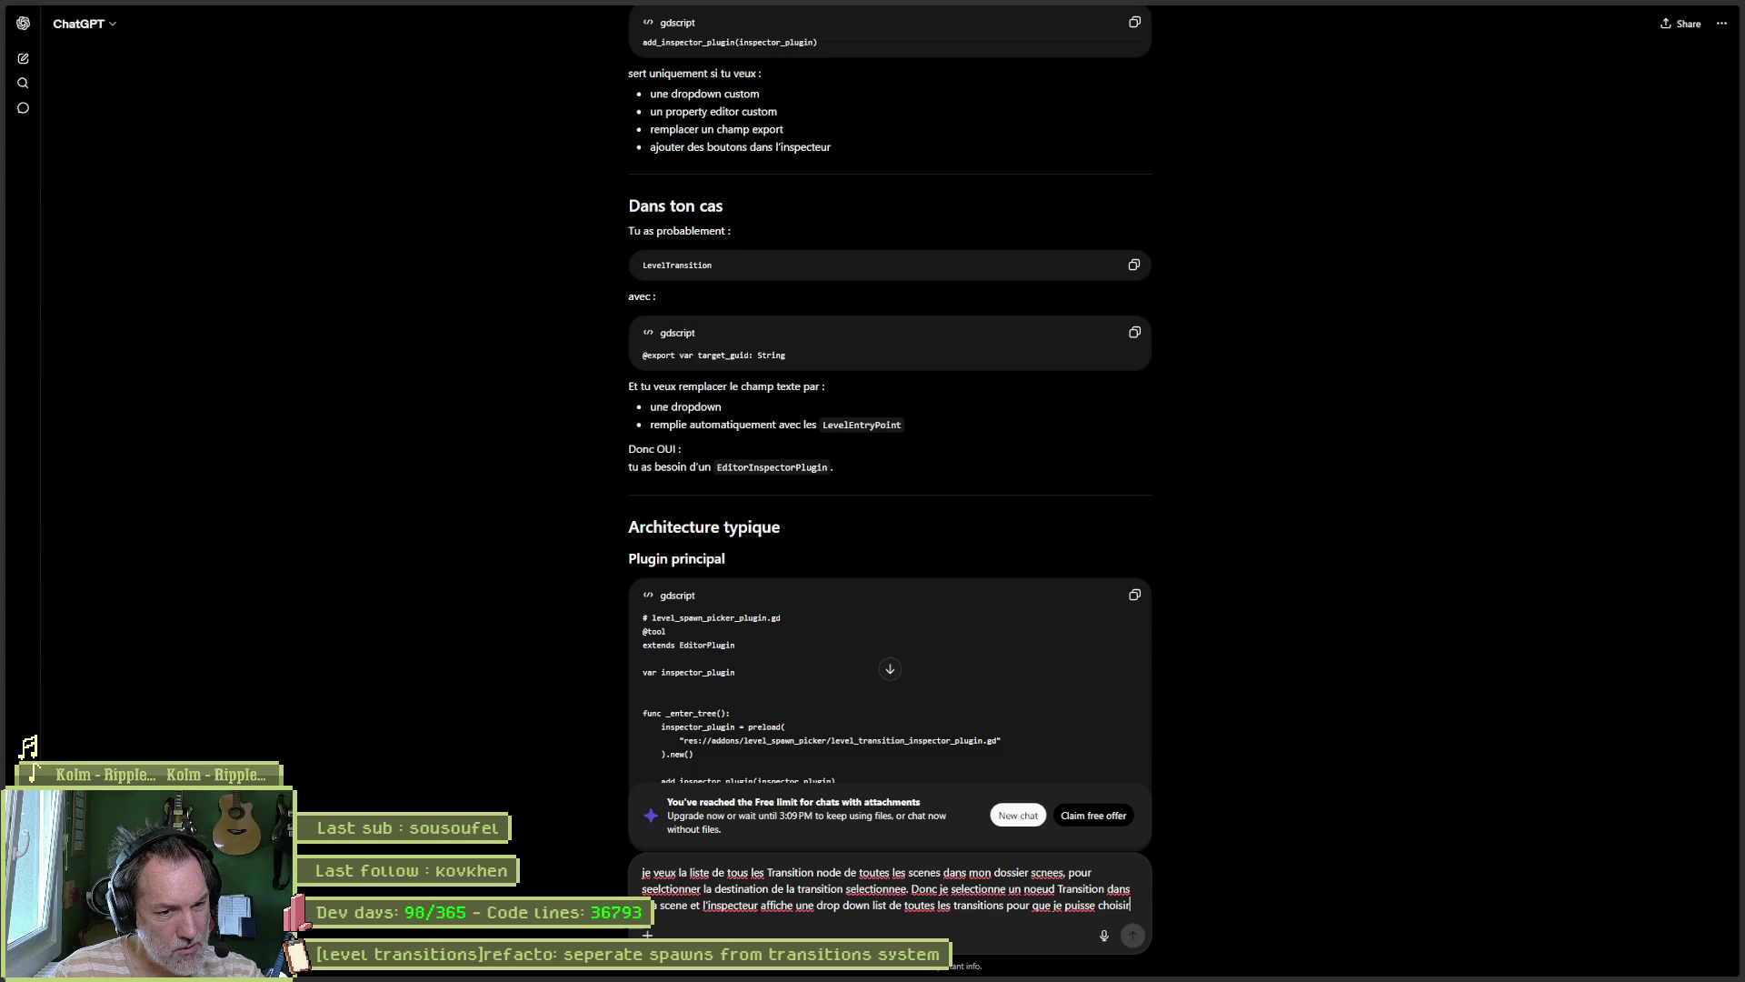
text( vers quelle trans)
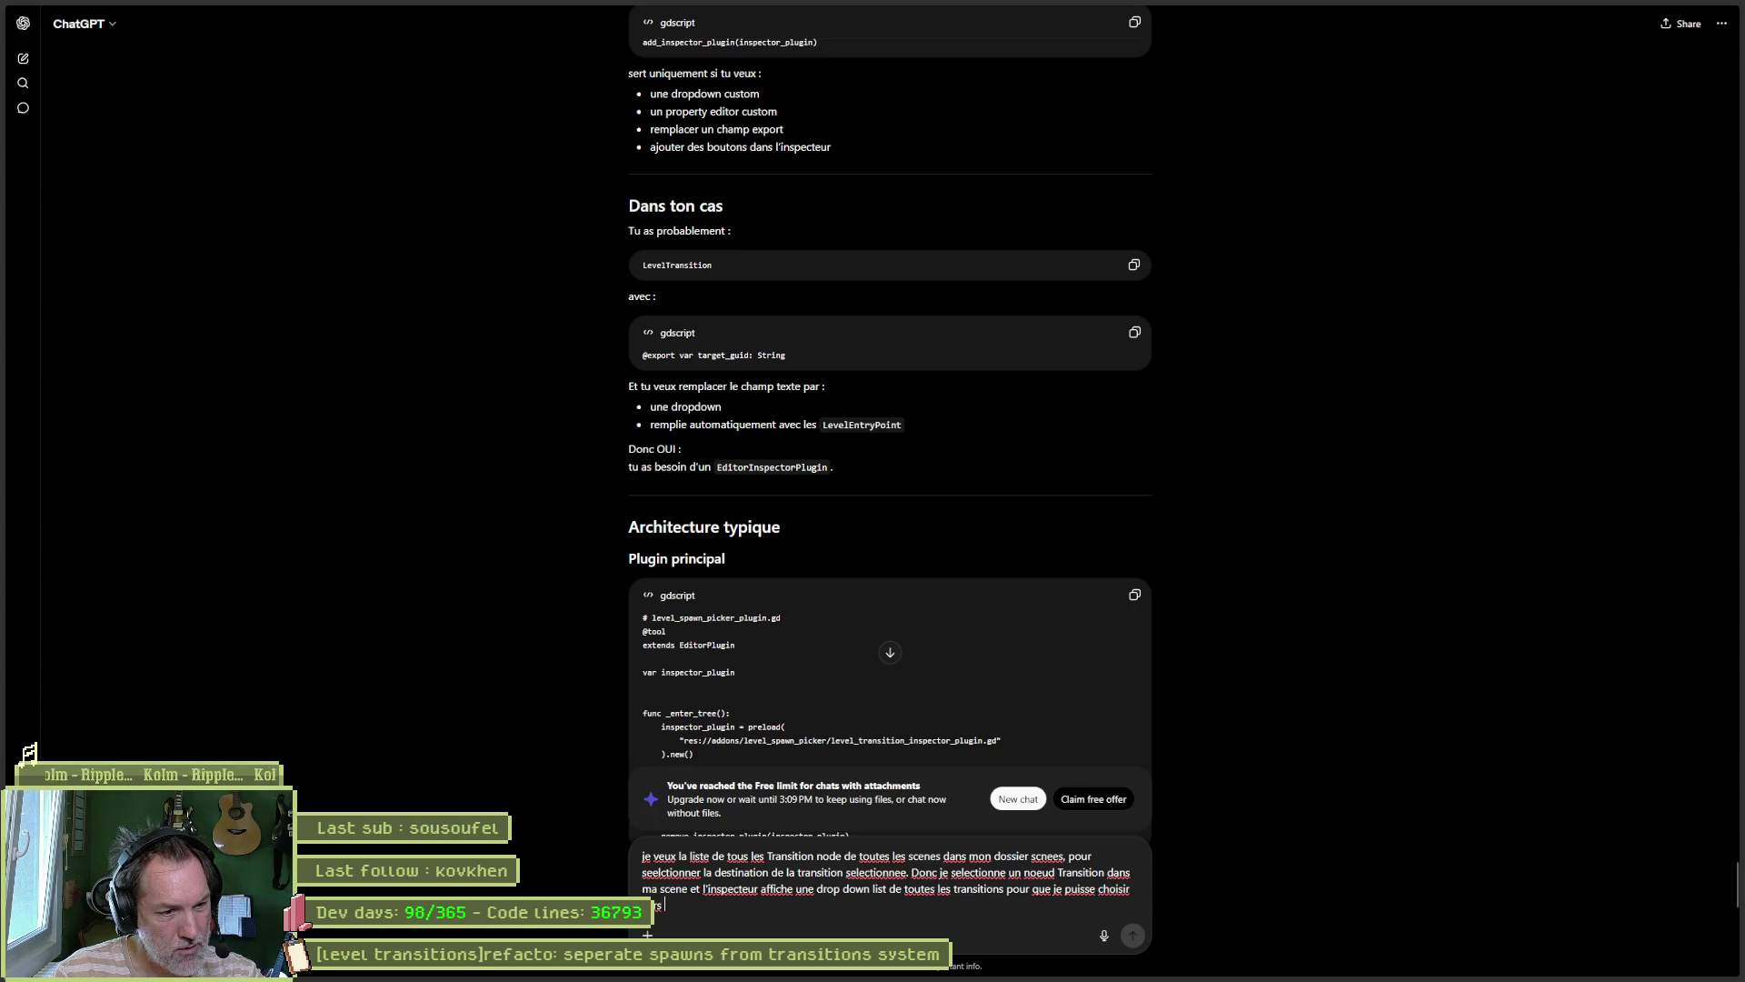
text(ition)
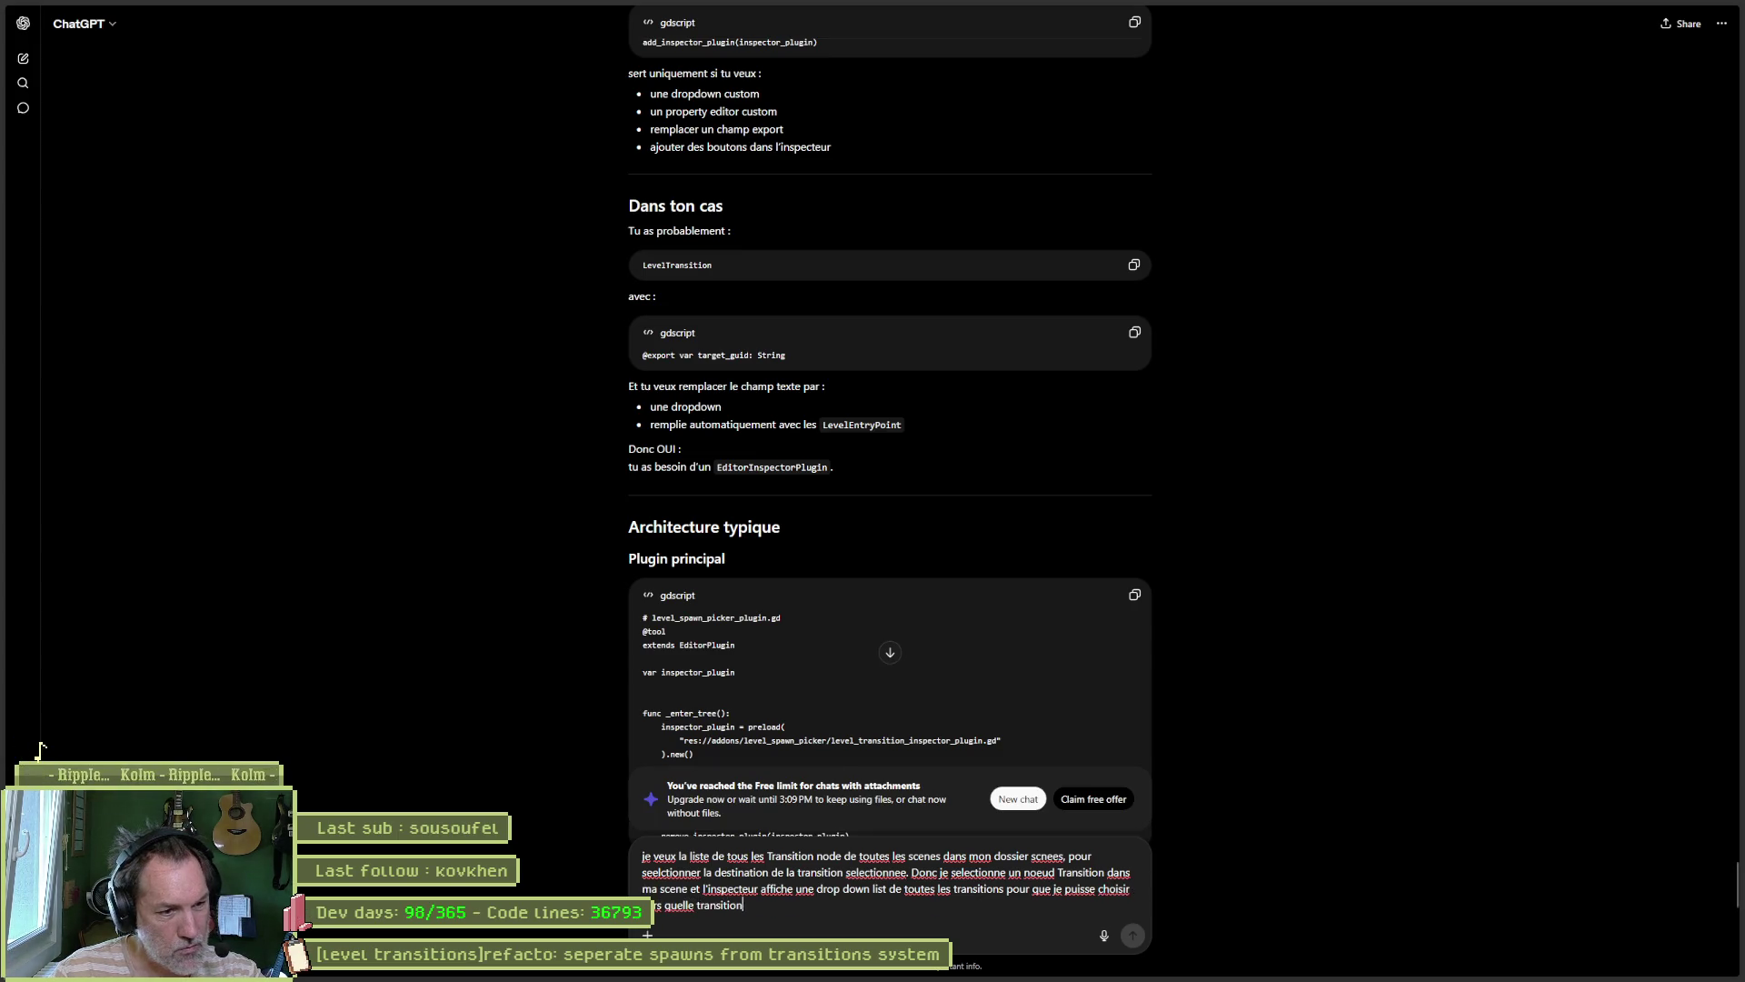
text( on se teleporte quand on chagne de scnee.)
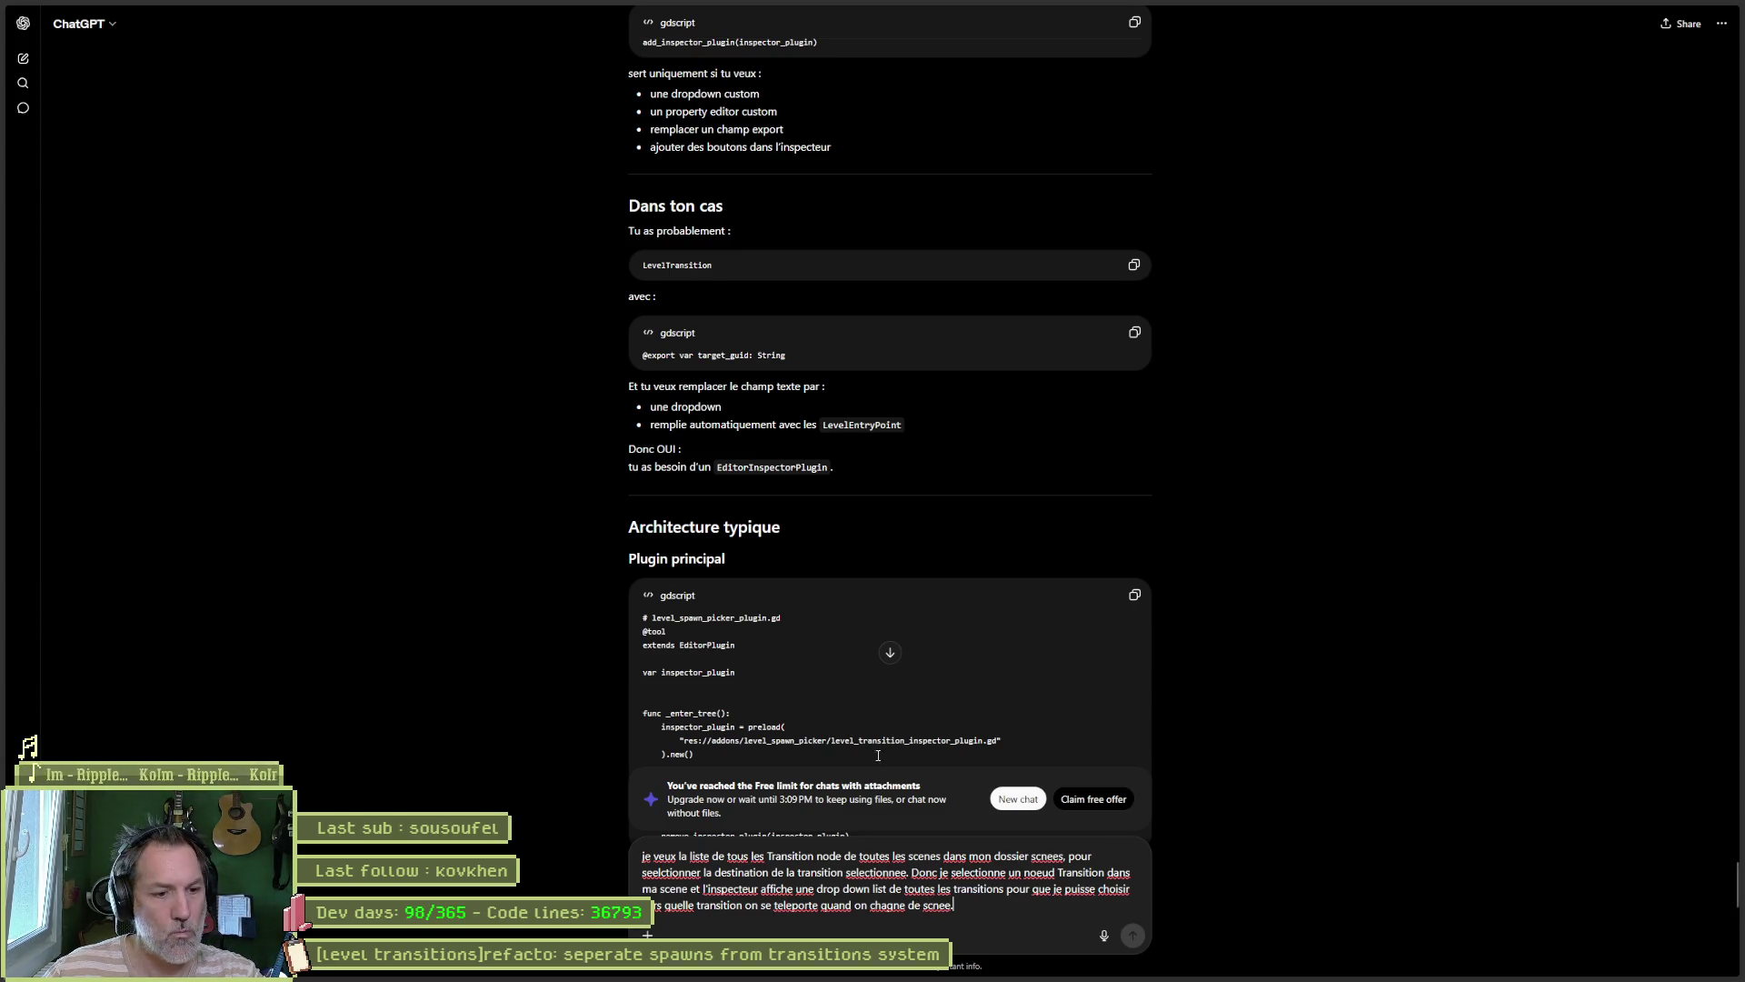
key(ctrl+a)
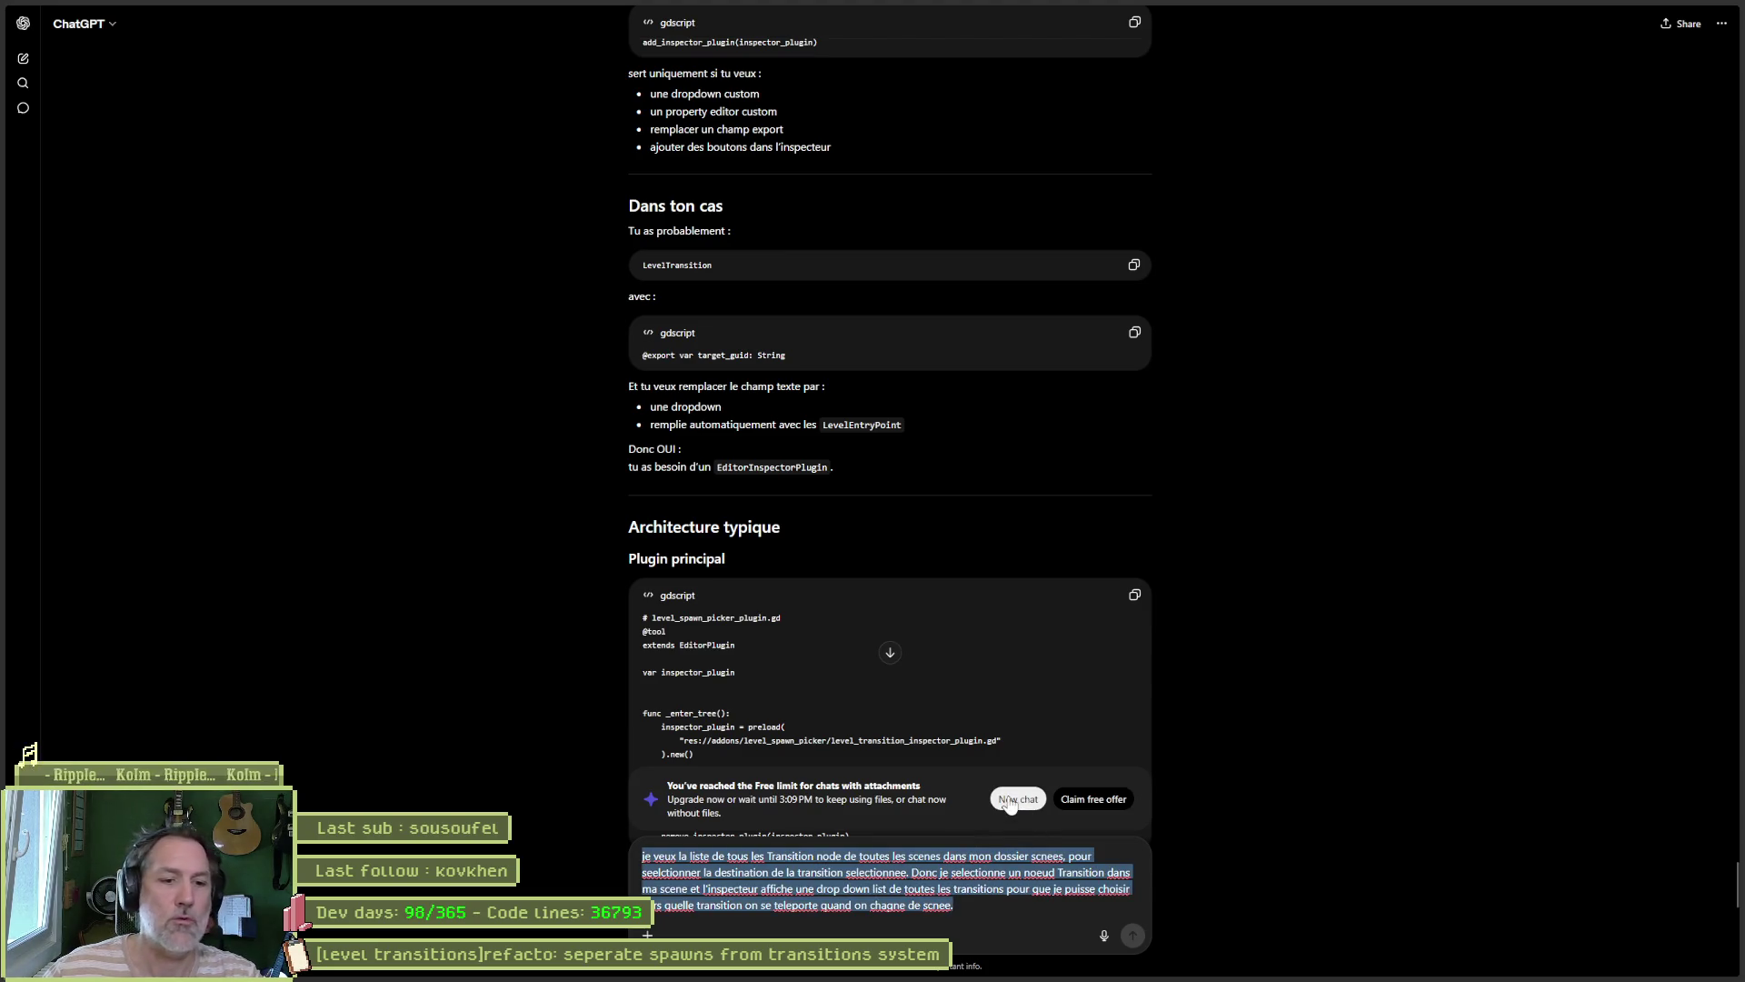
Step: Send the drafted Transition-dropdown request in a new chat, appending 'en godot'
click(1010, 800)
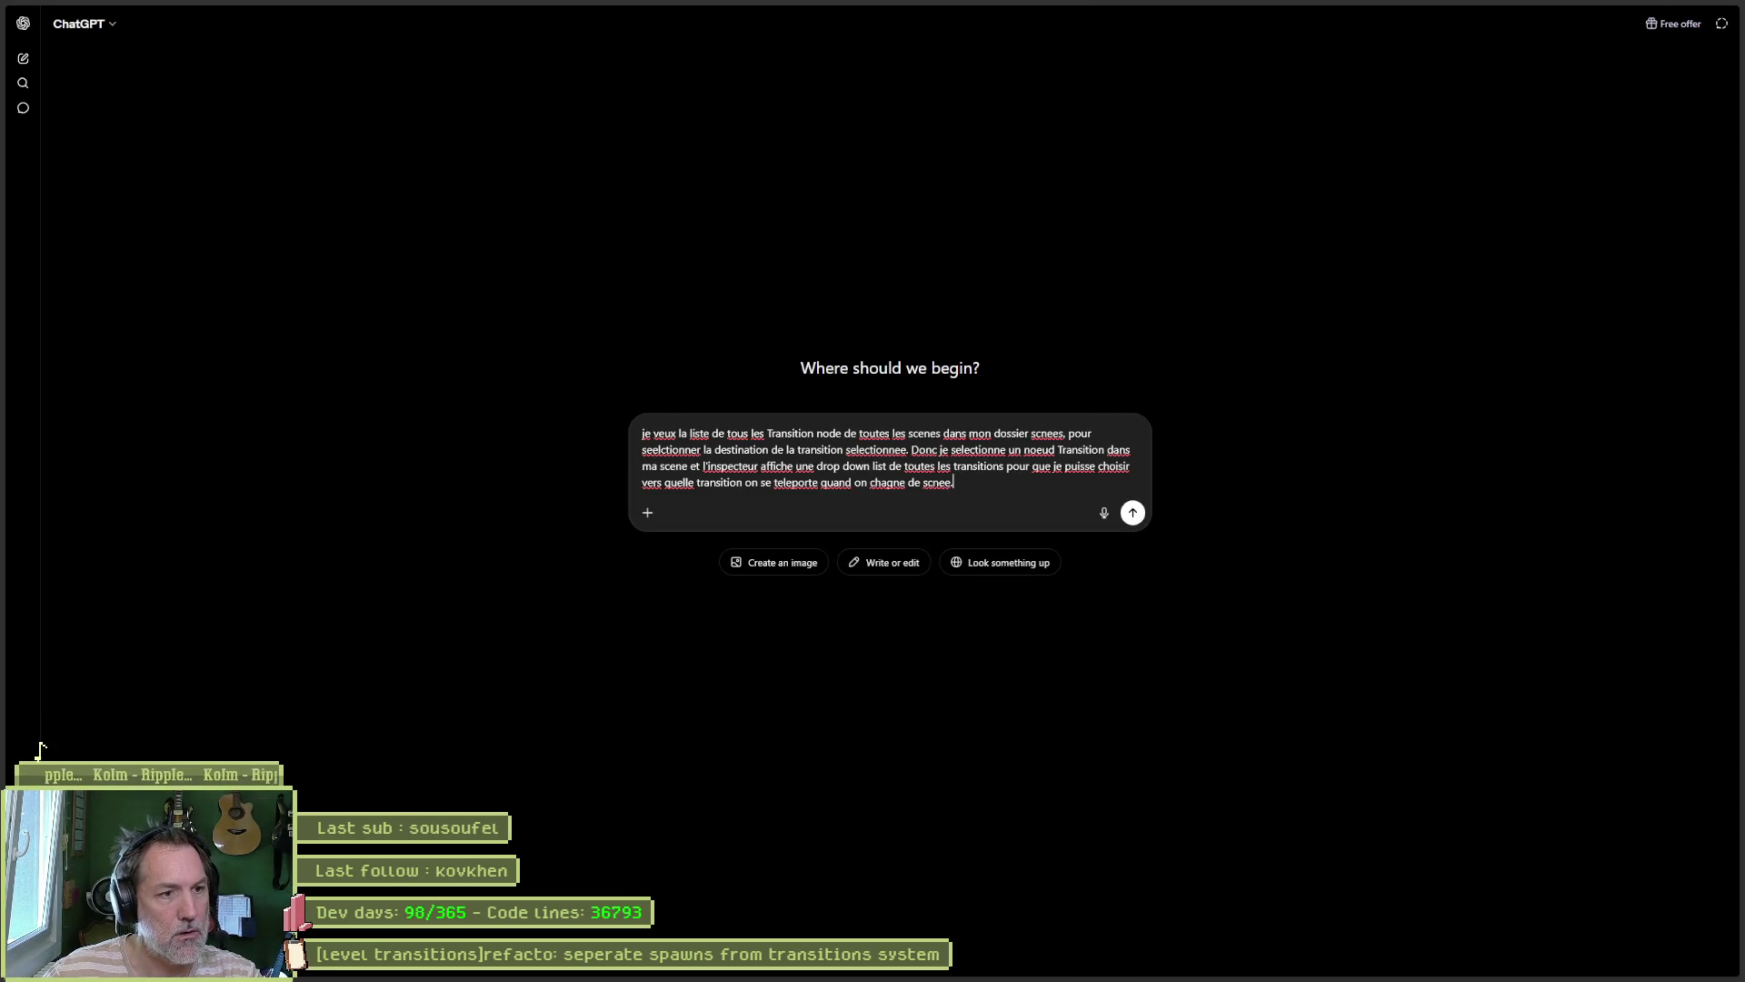
text( en godot)
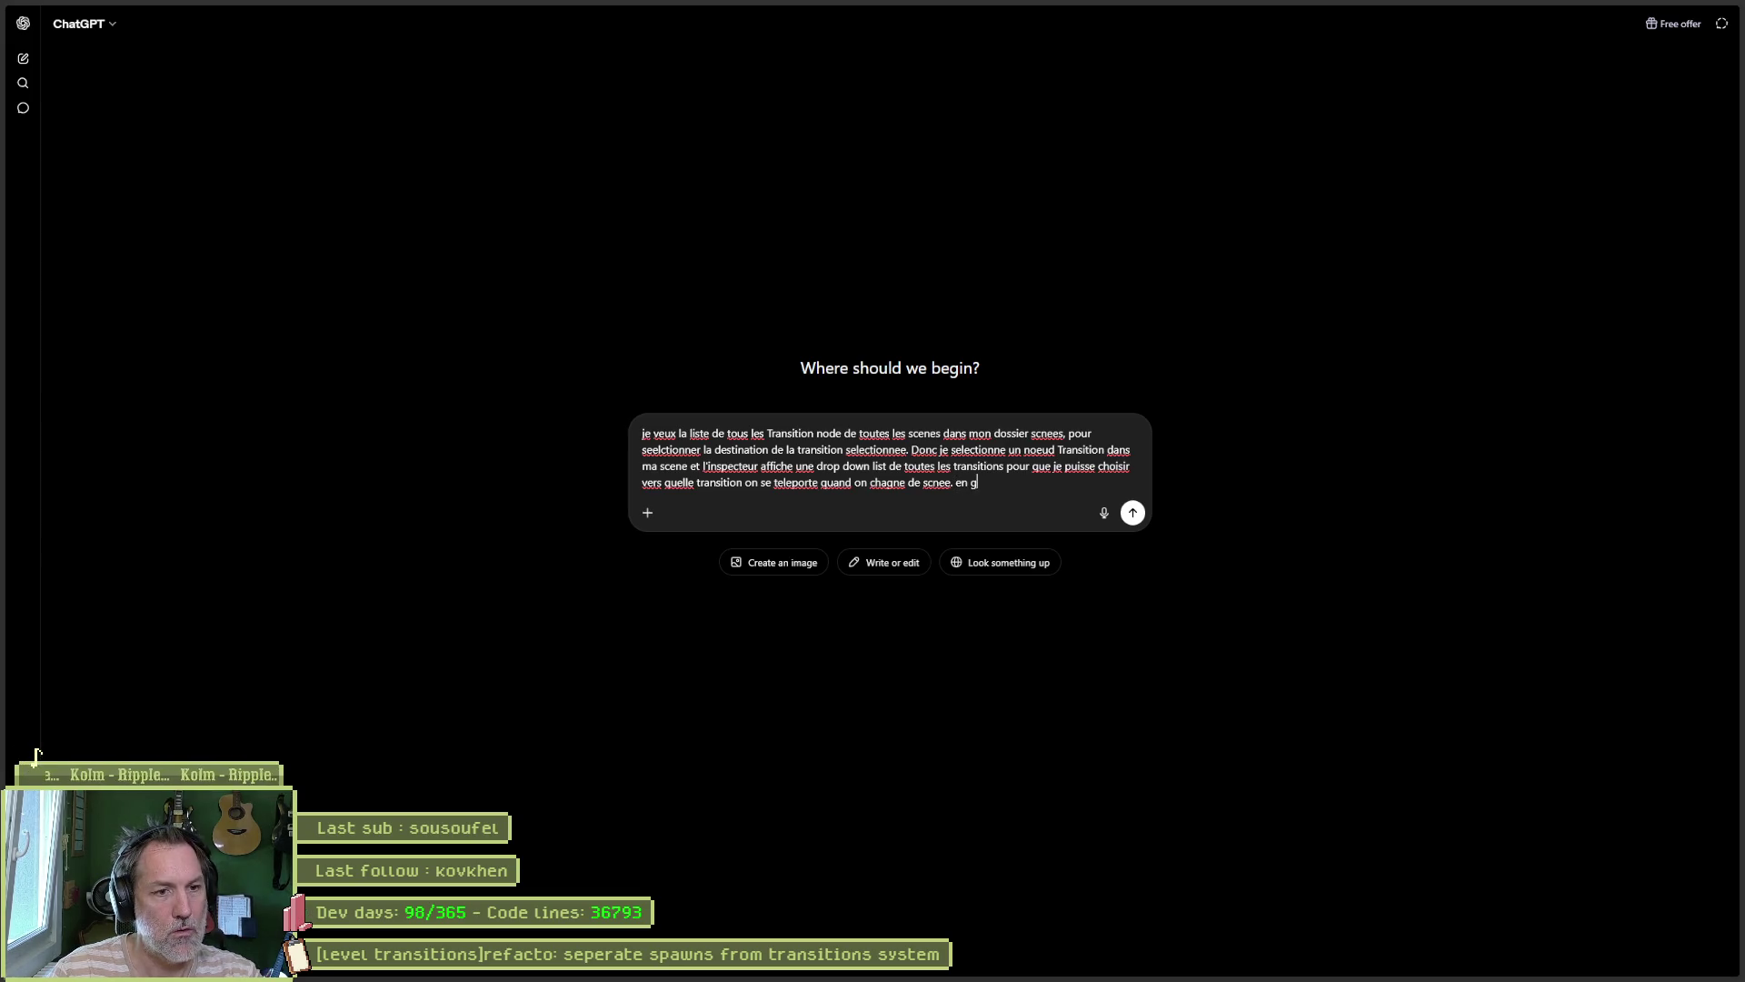
key(Return)
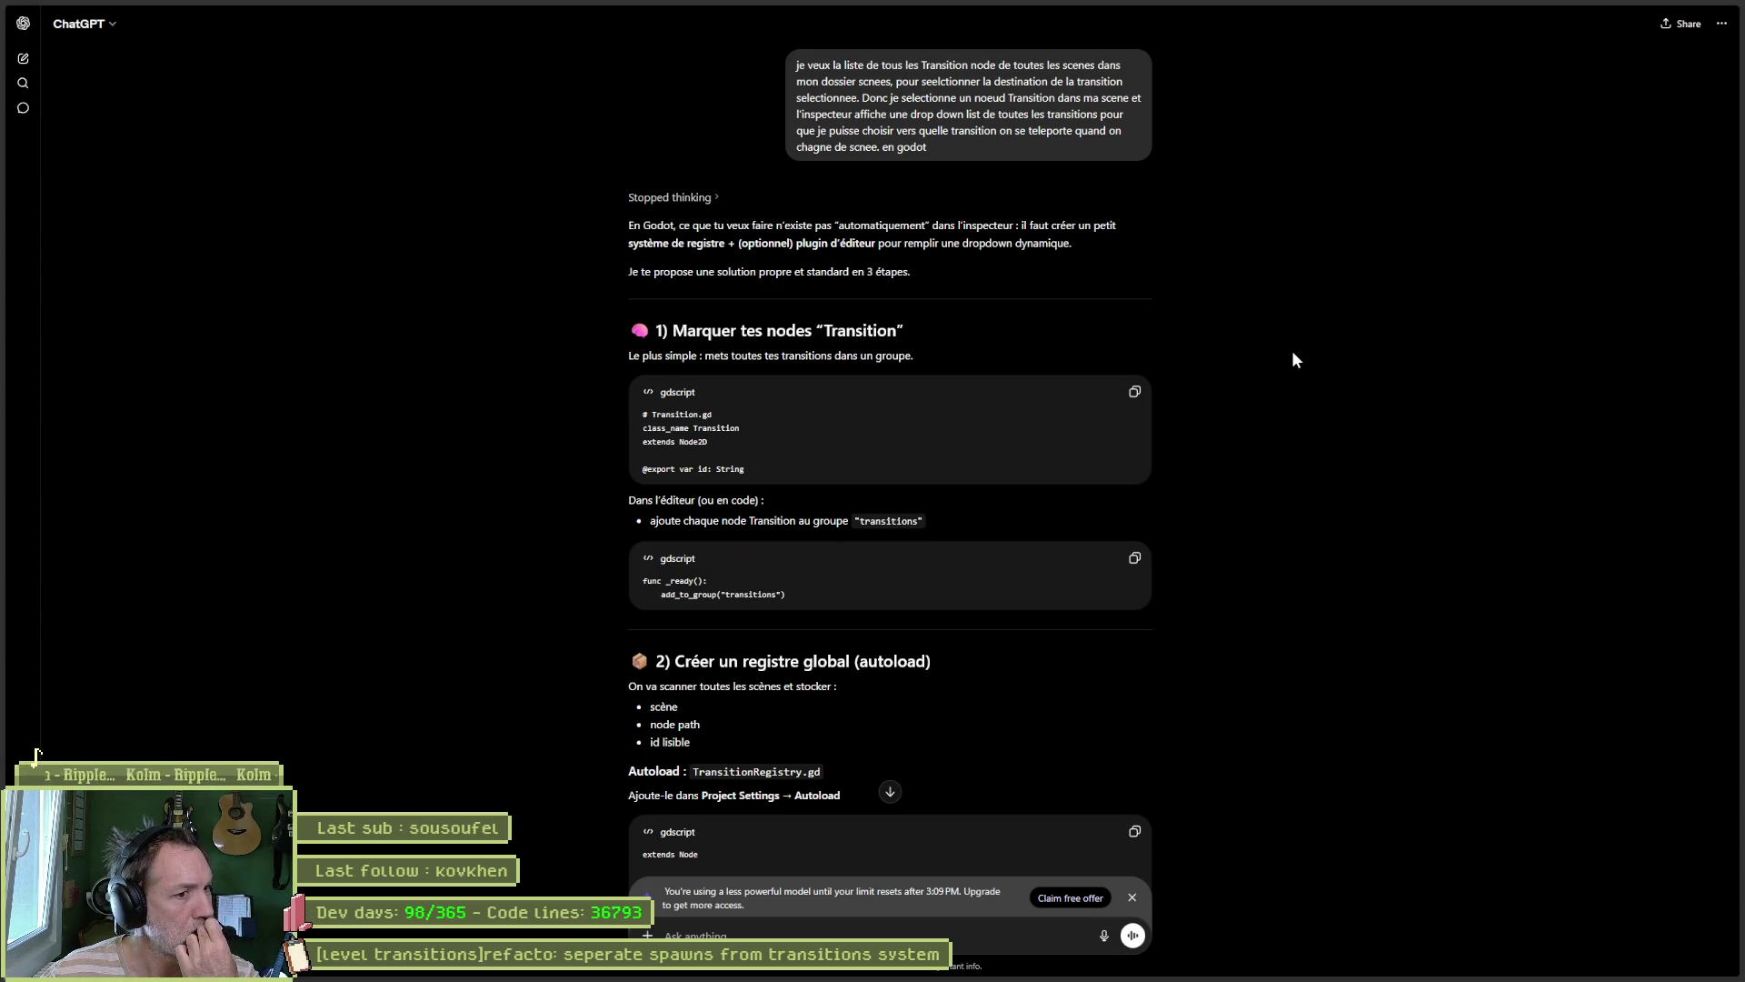
scroll(1296, 360, down, 2)
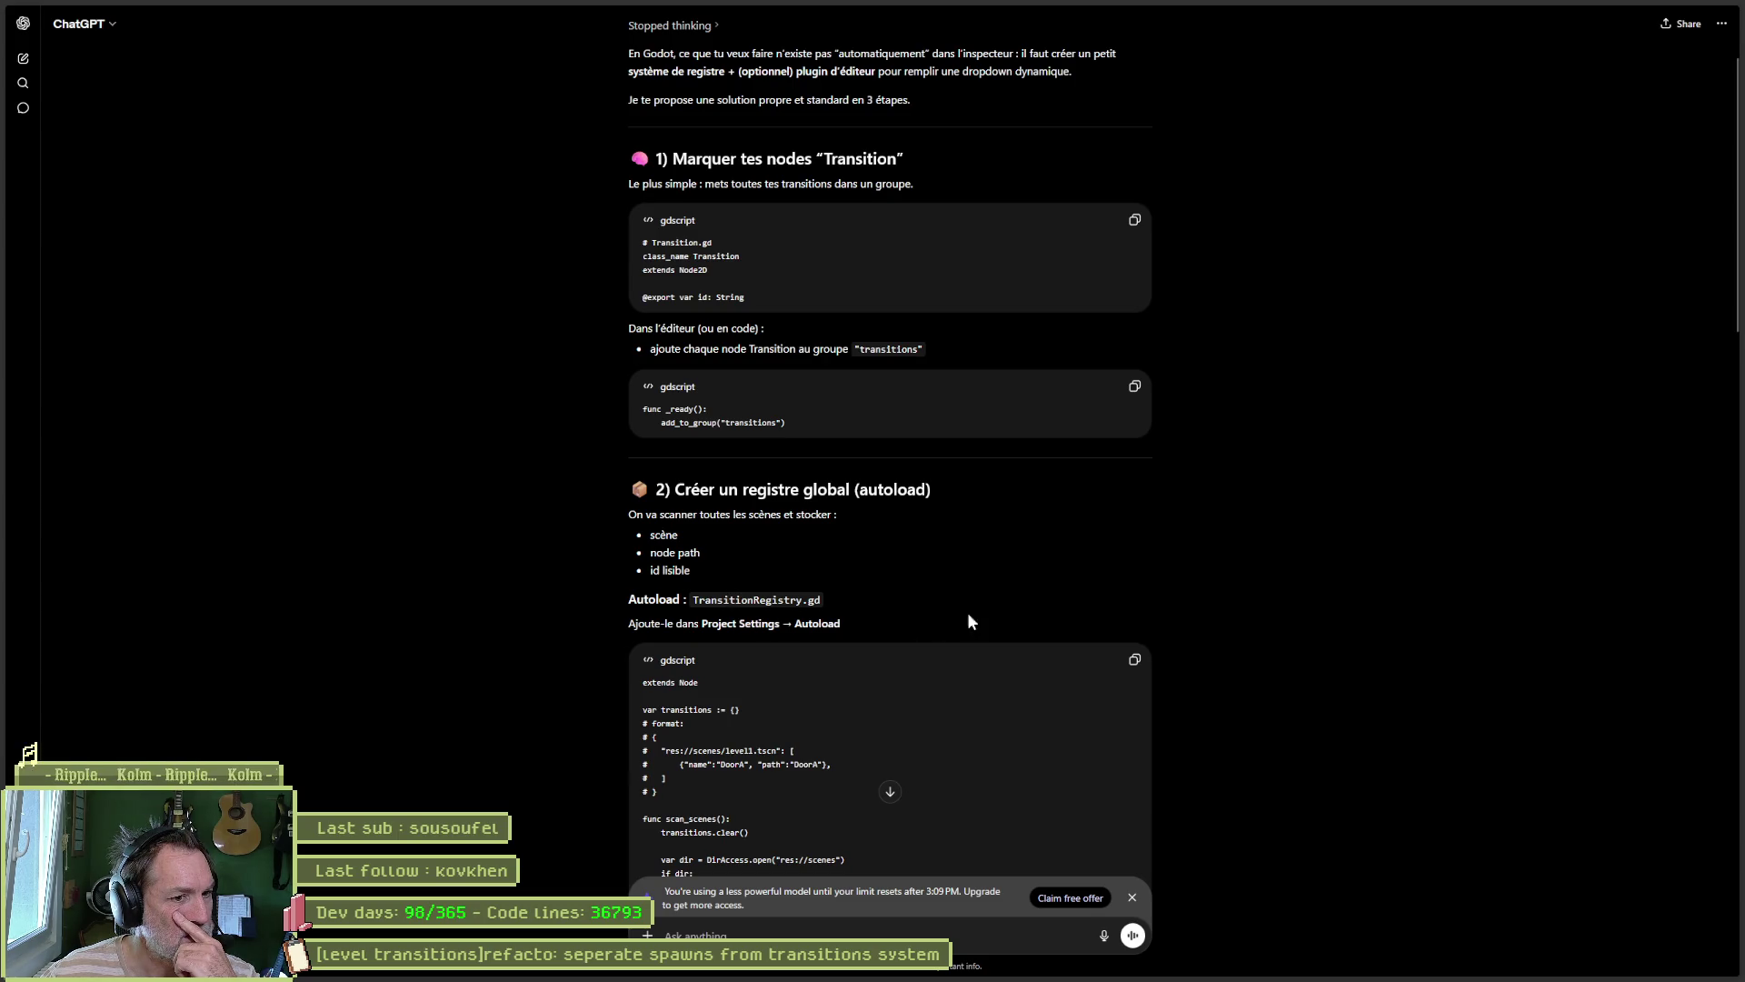
scroll(1247, 646, down, 4)
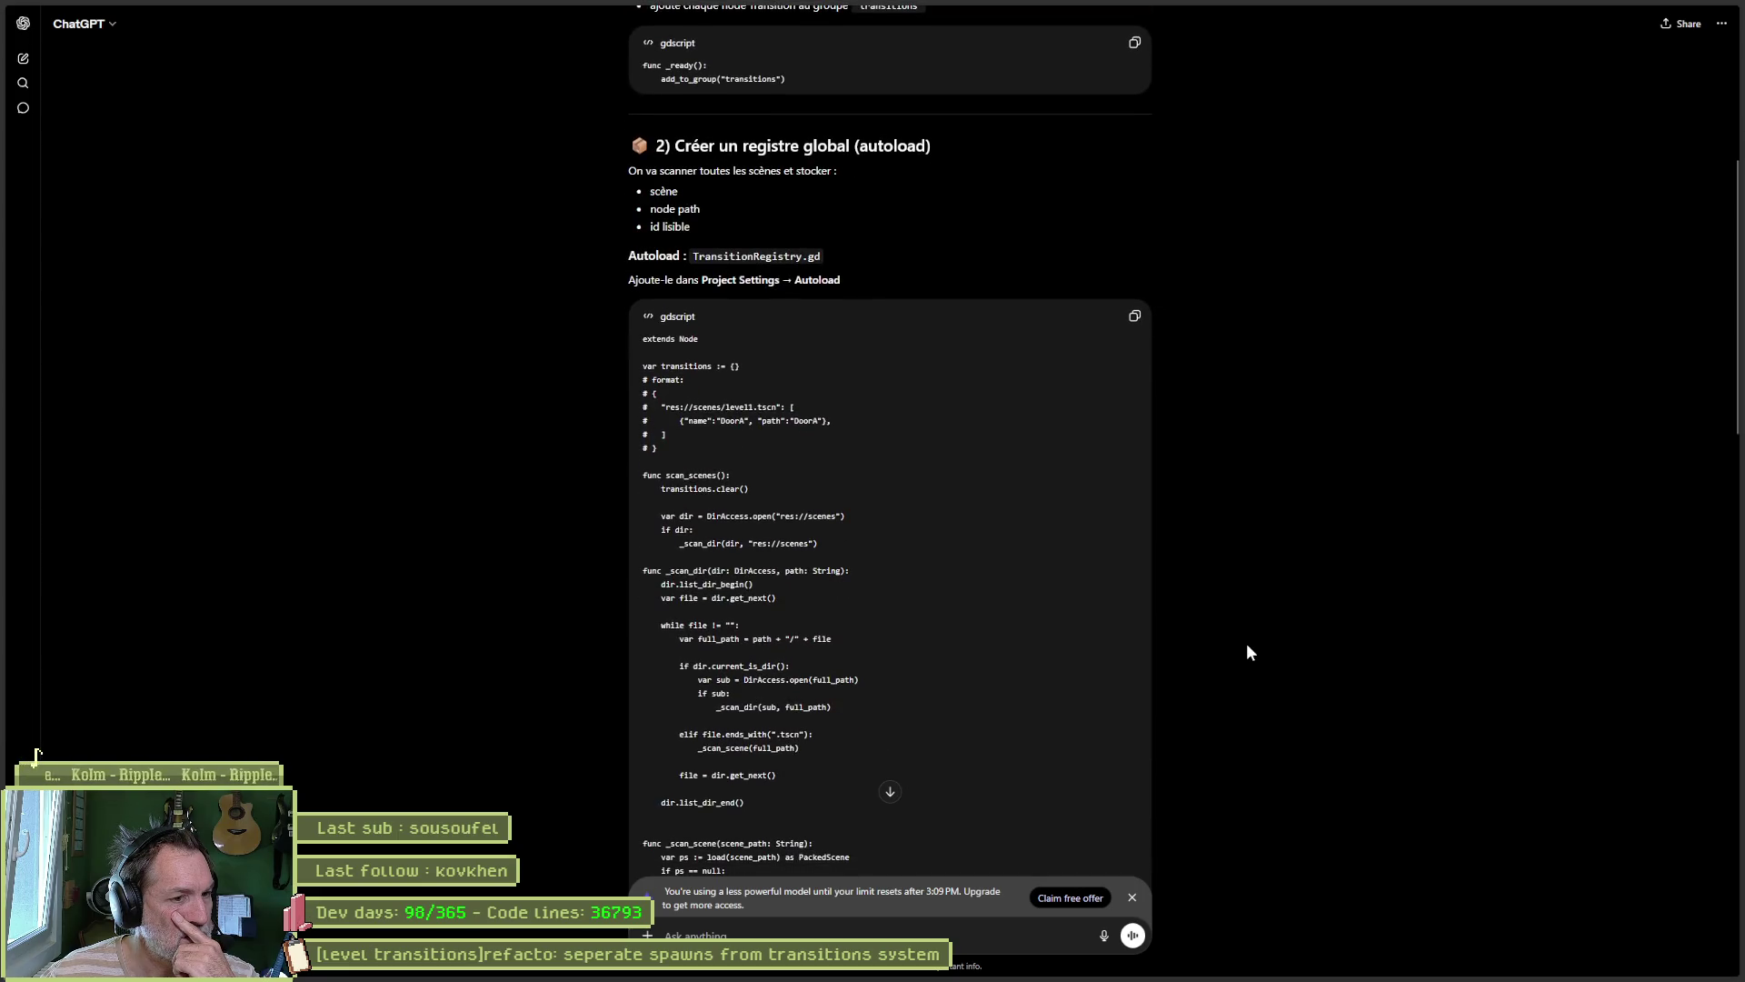
scroll(1248, 647, down, 7)
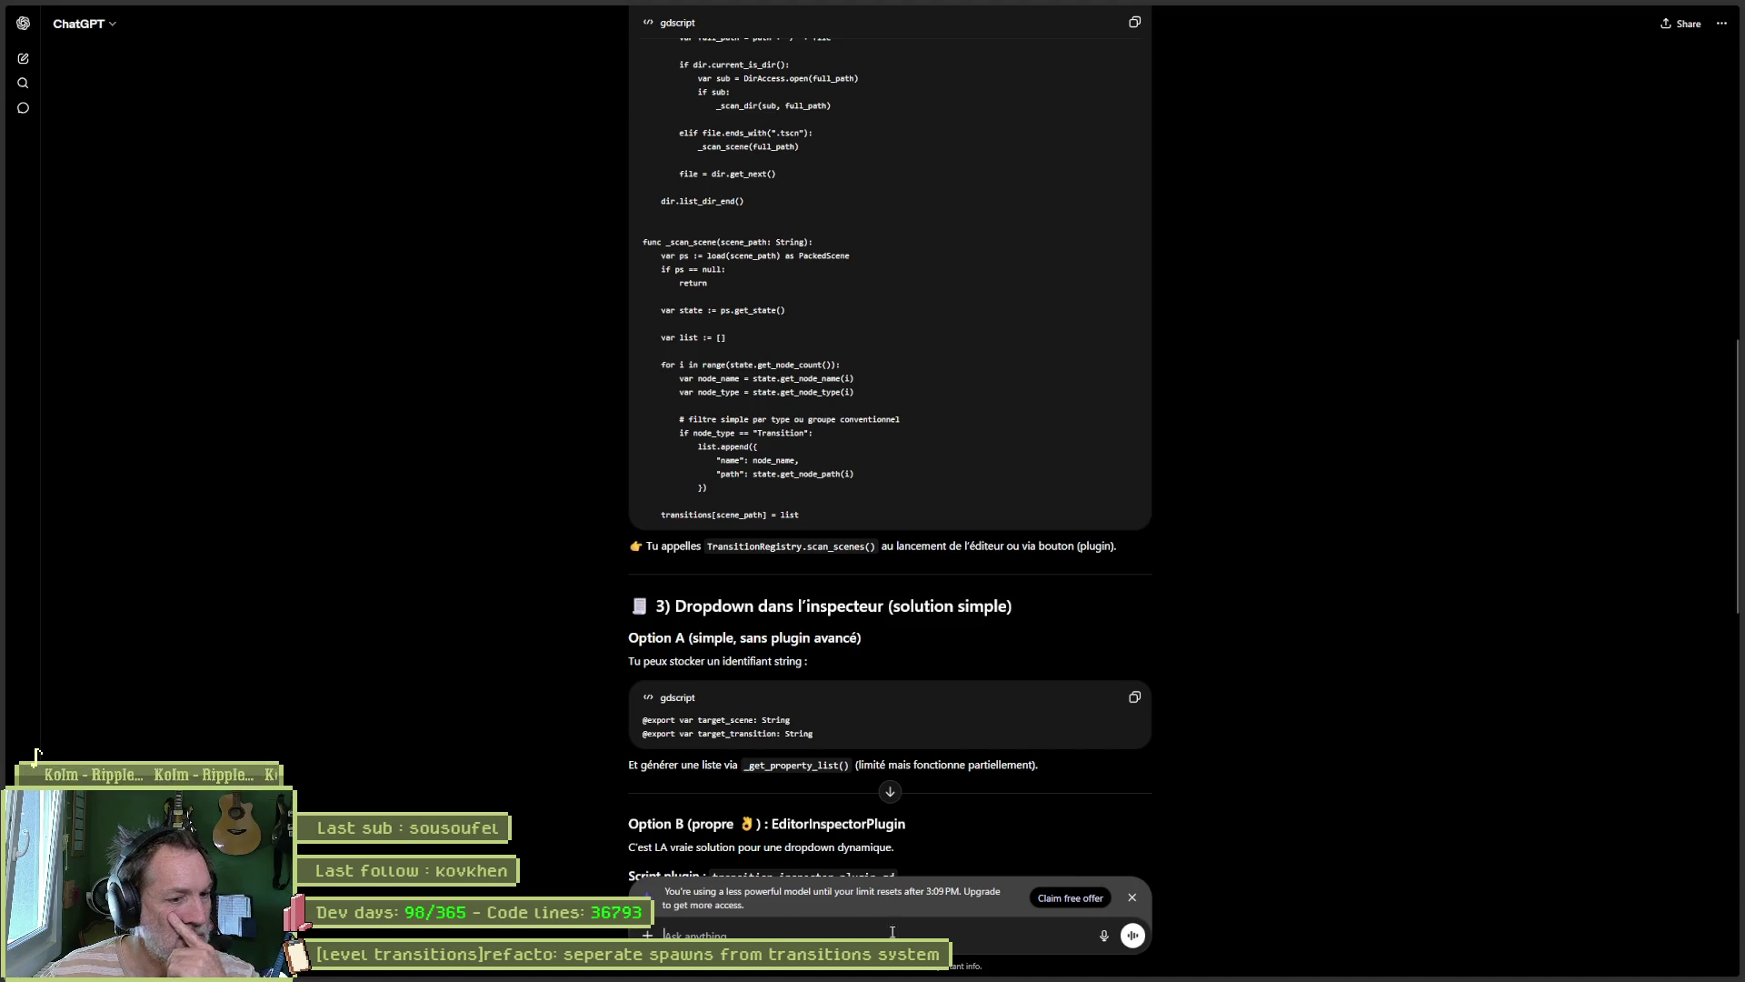
text(je veux qu)
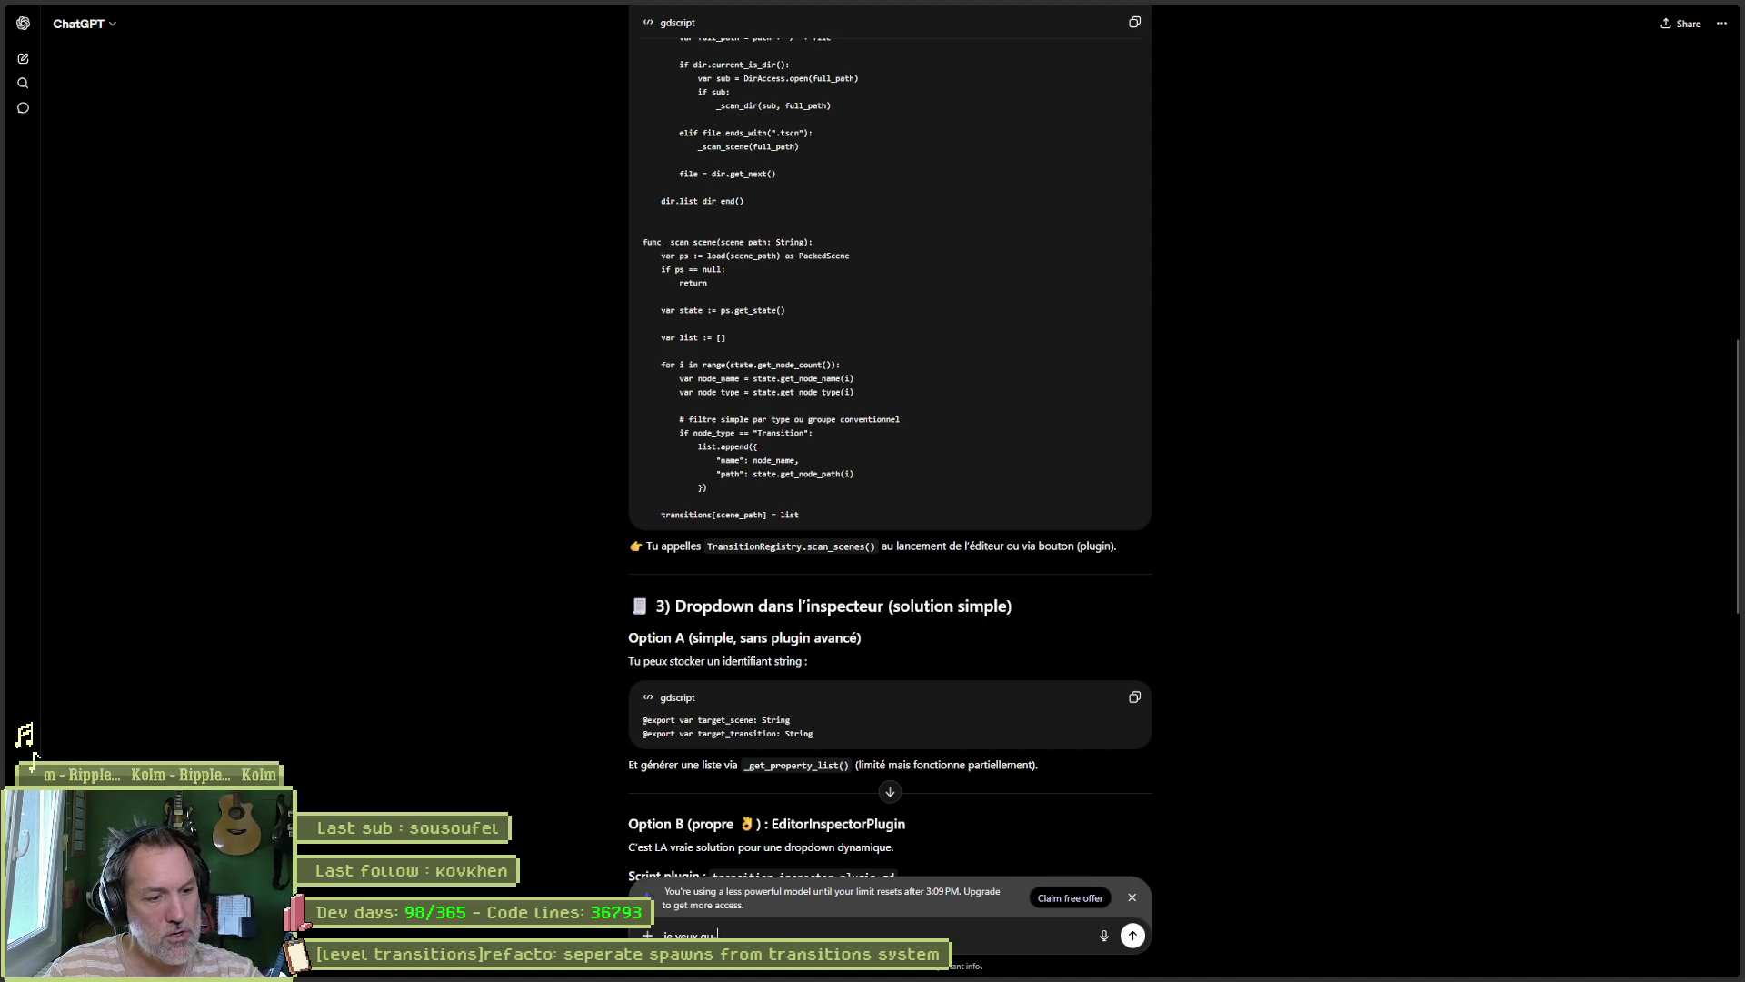
text('a chaque fois que )
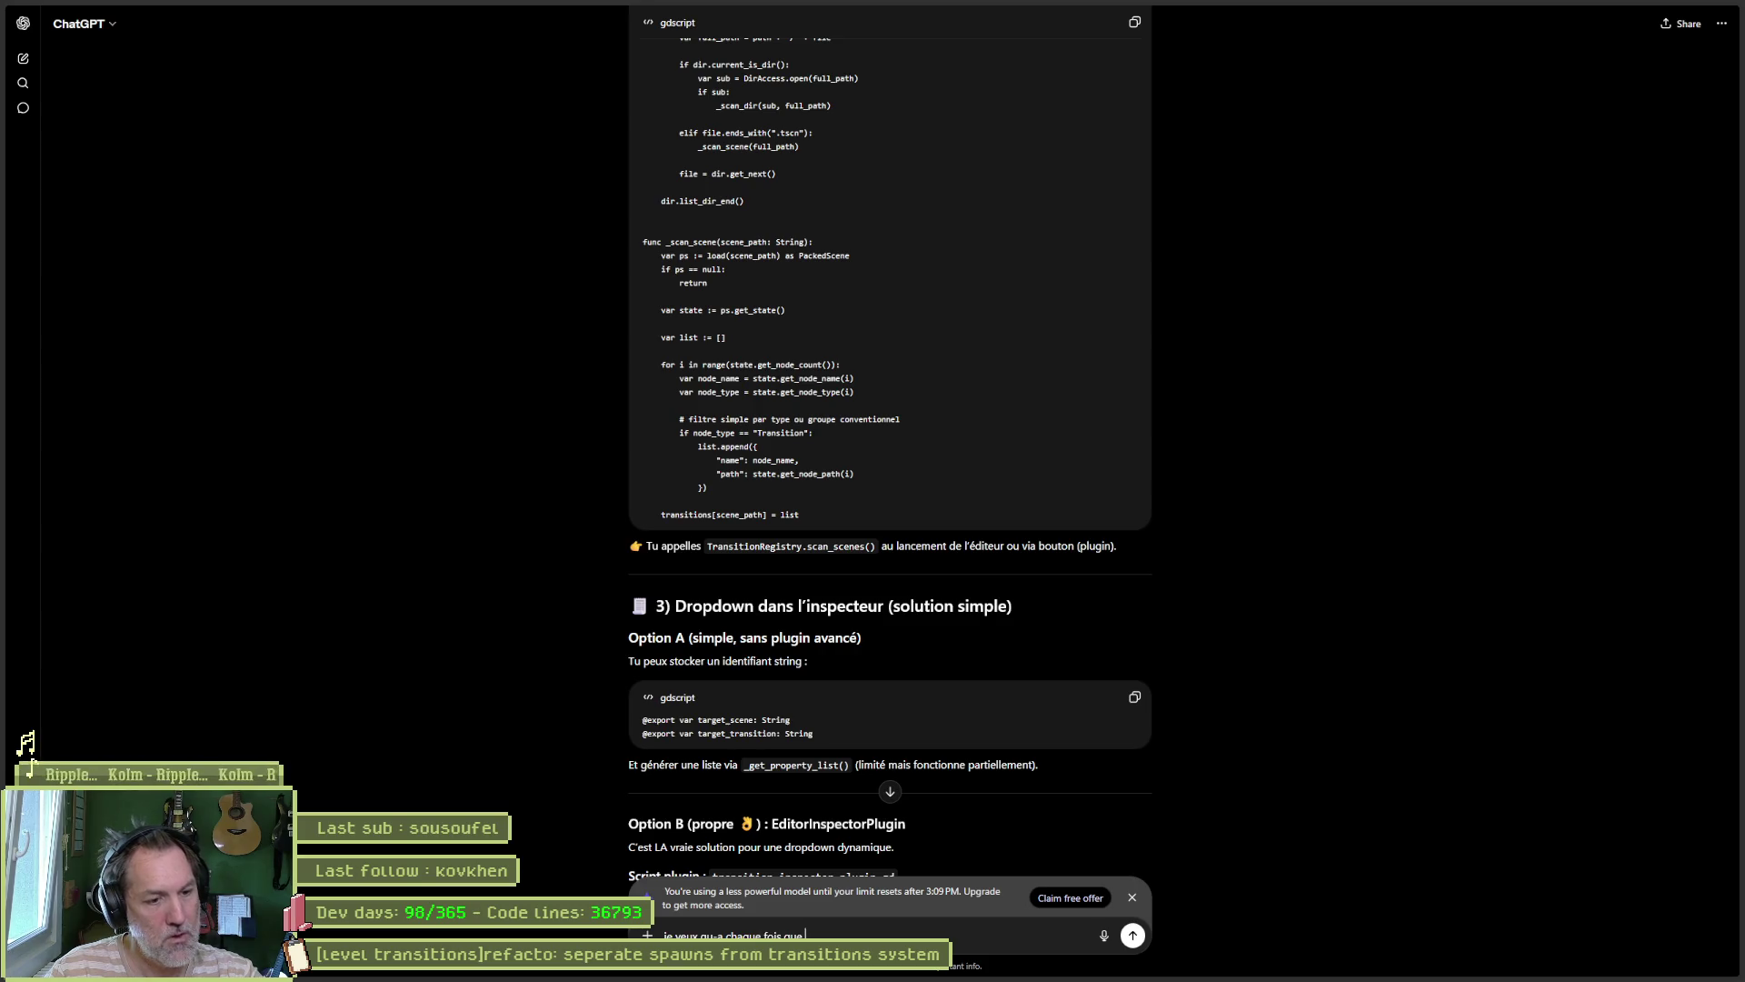
text(je clique sur la drop d)
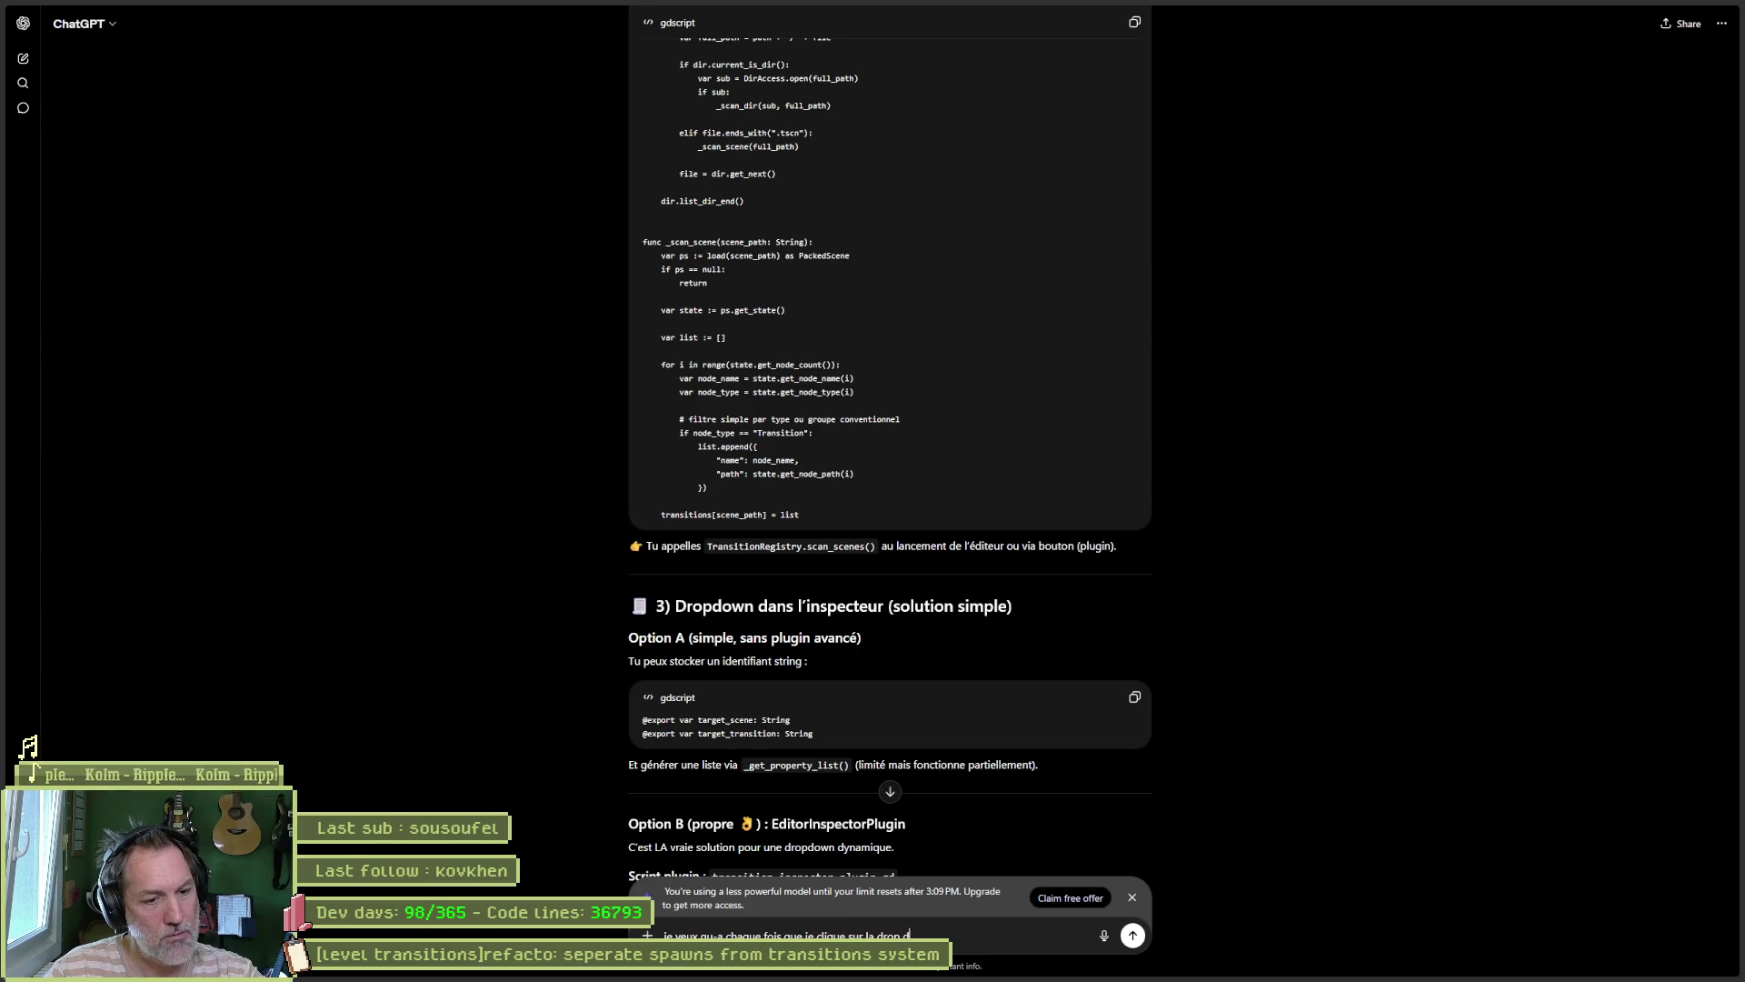
text(own, il recher)
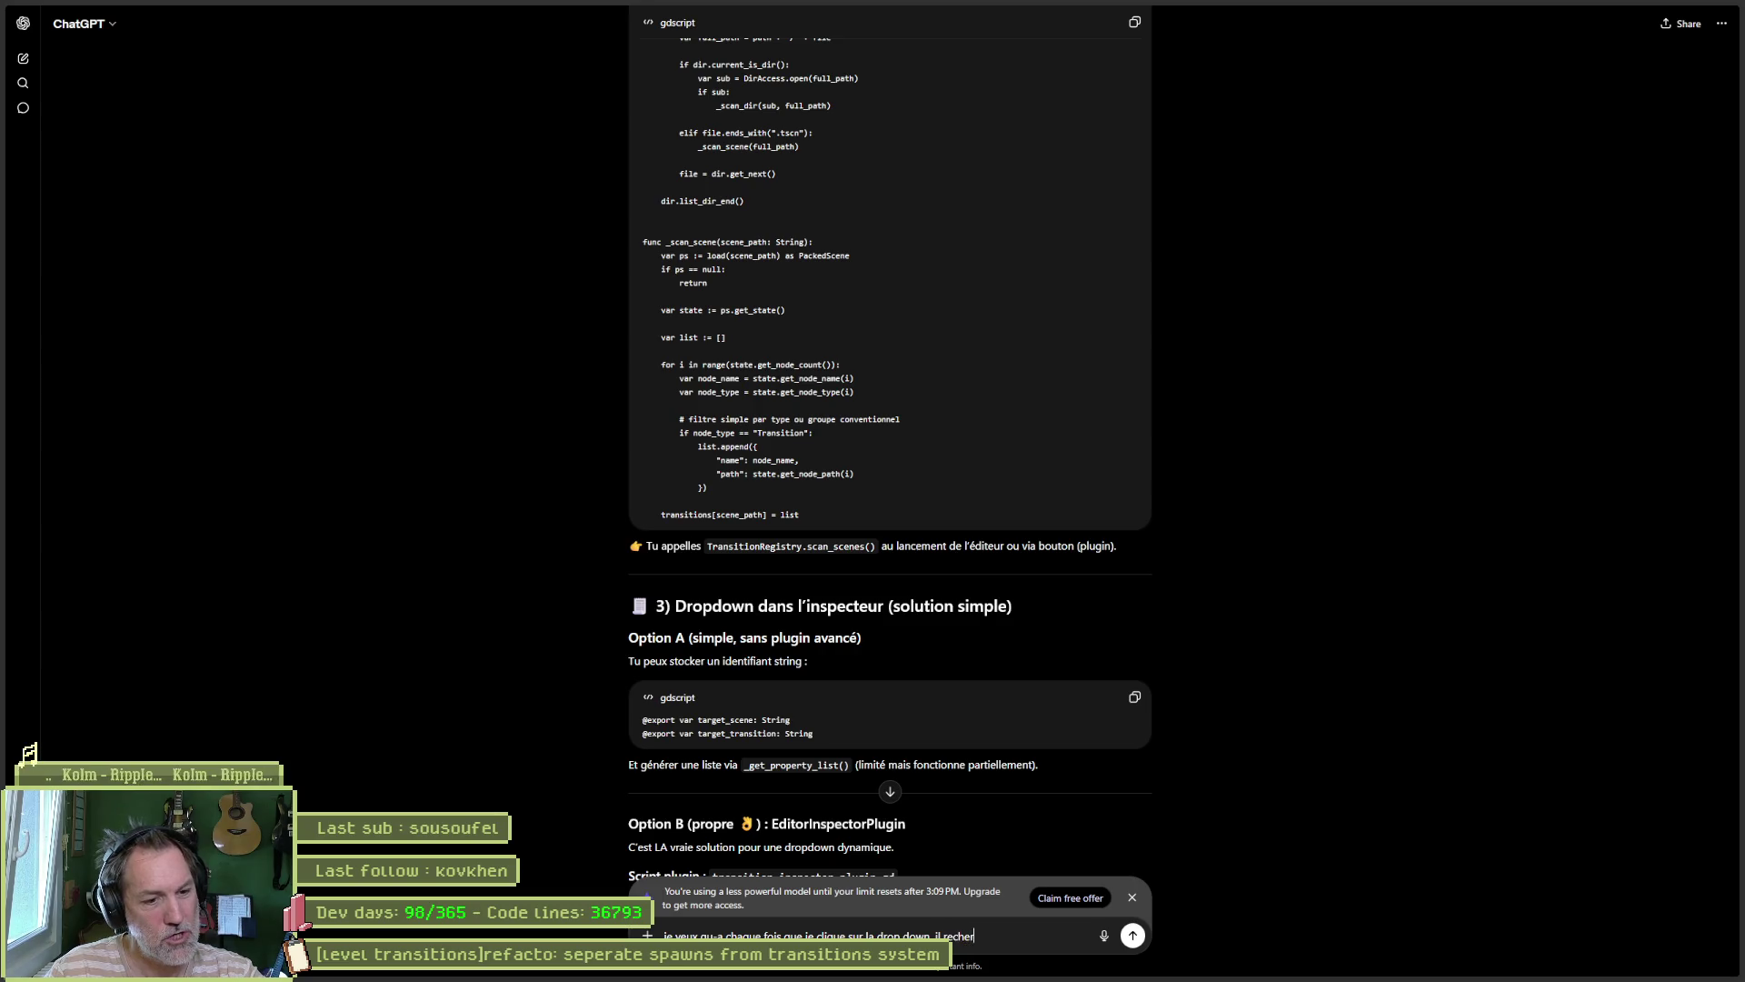
text(che dans toutes les sc)
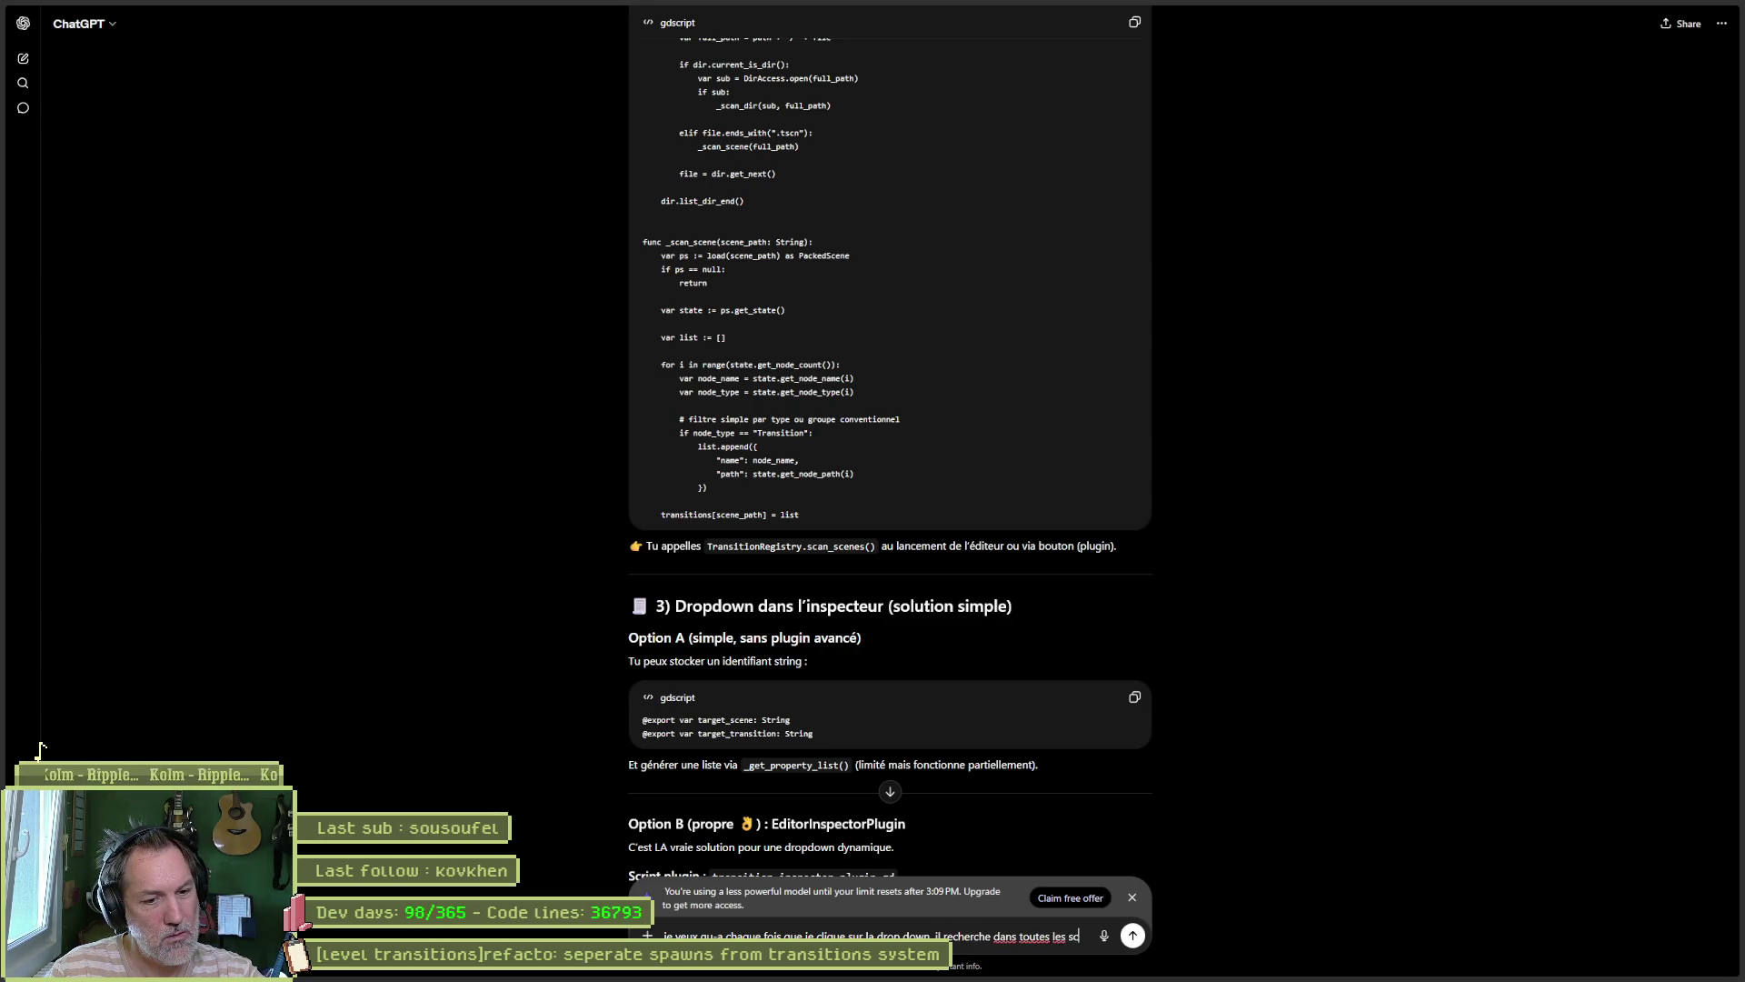
text(enes pou)
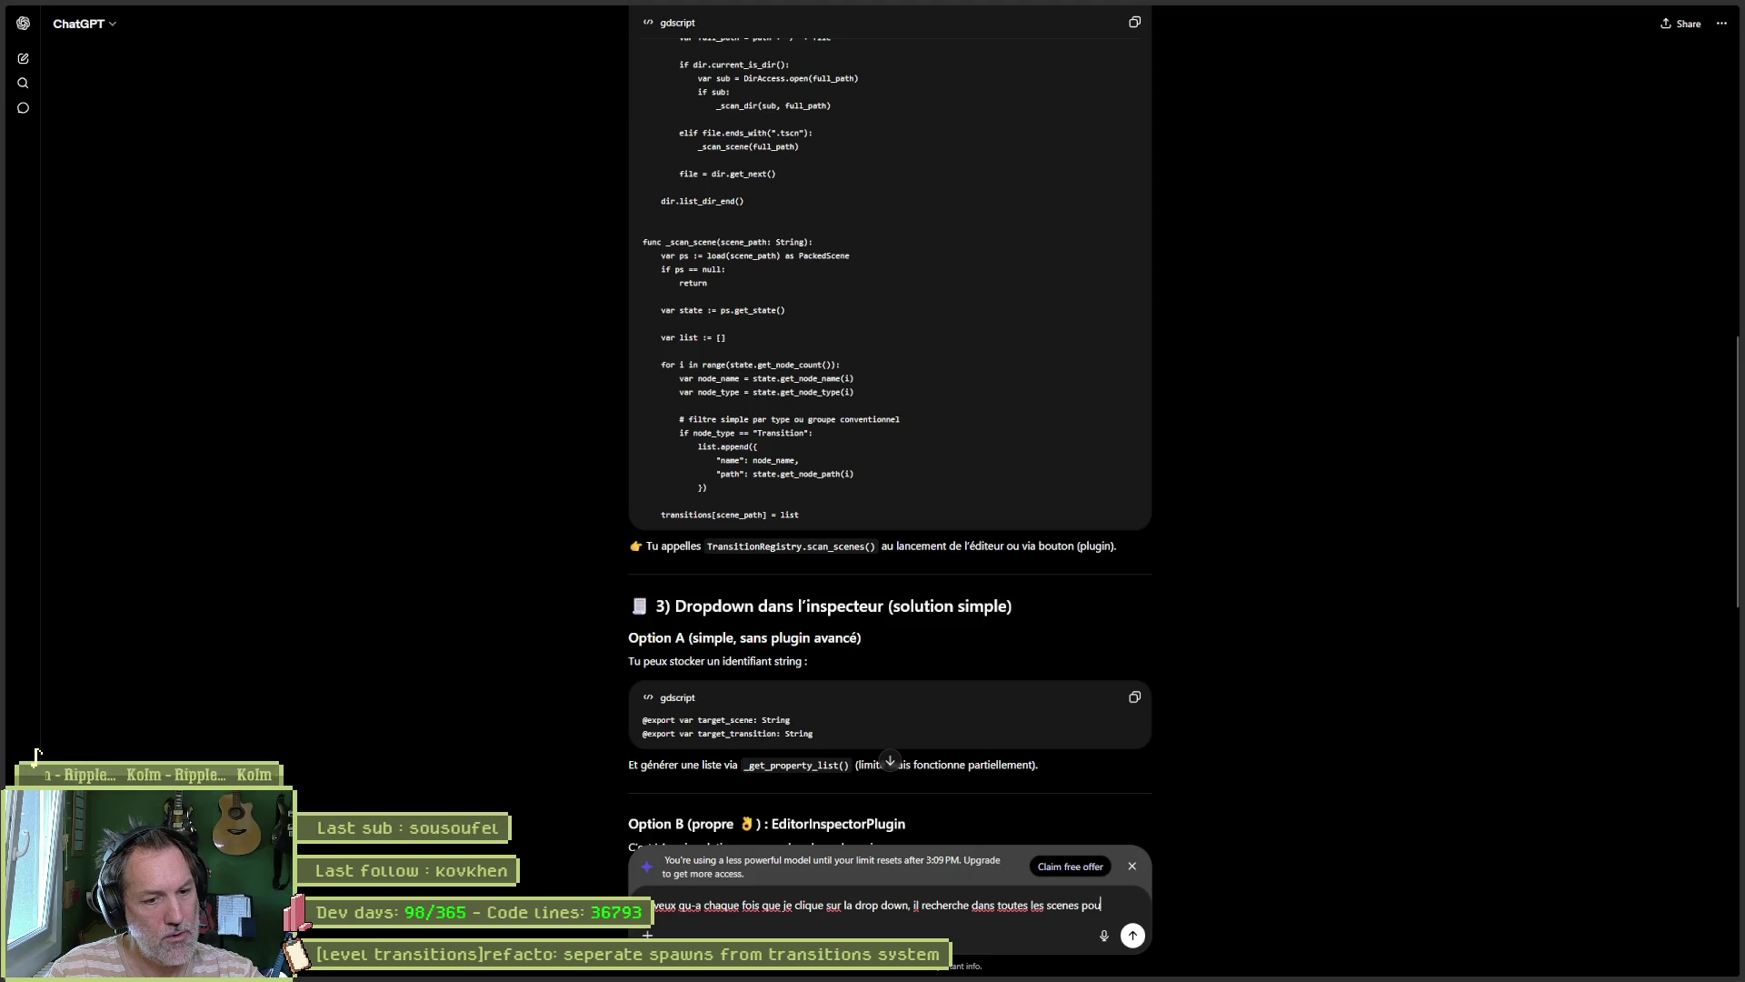
text(r eviter)
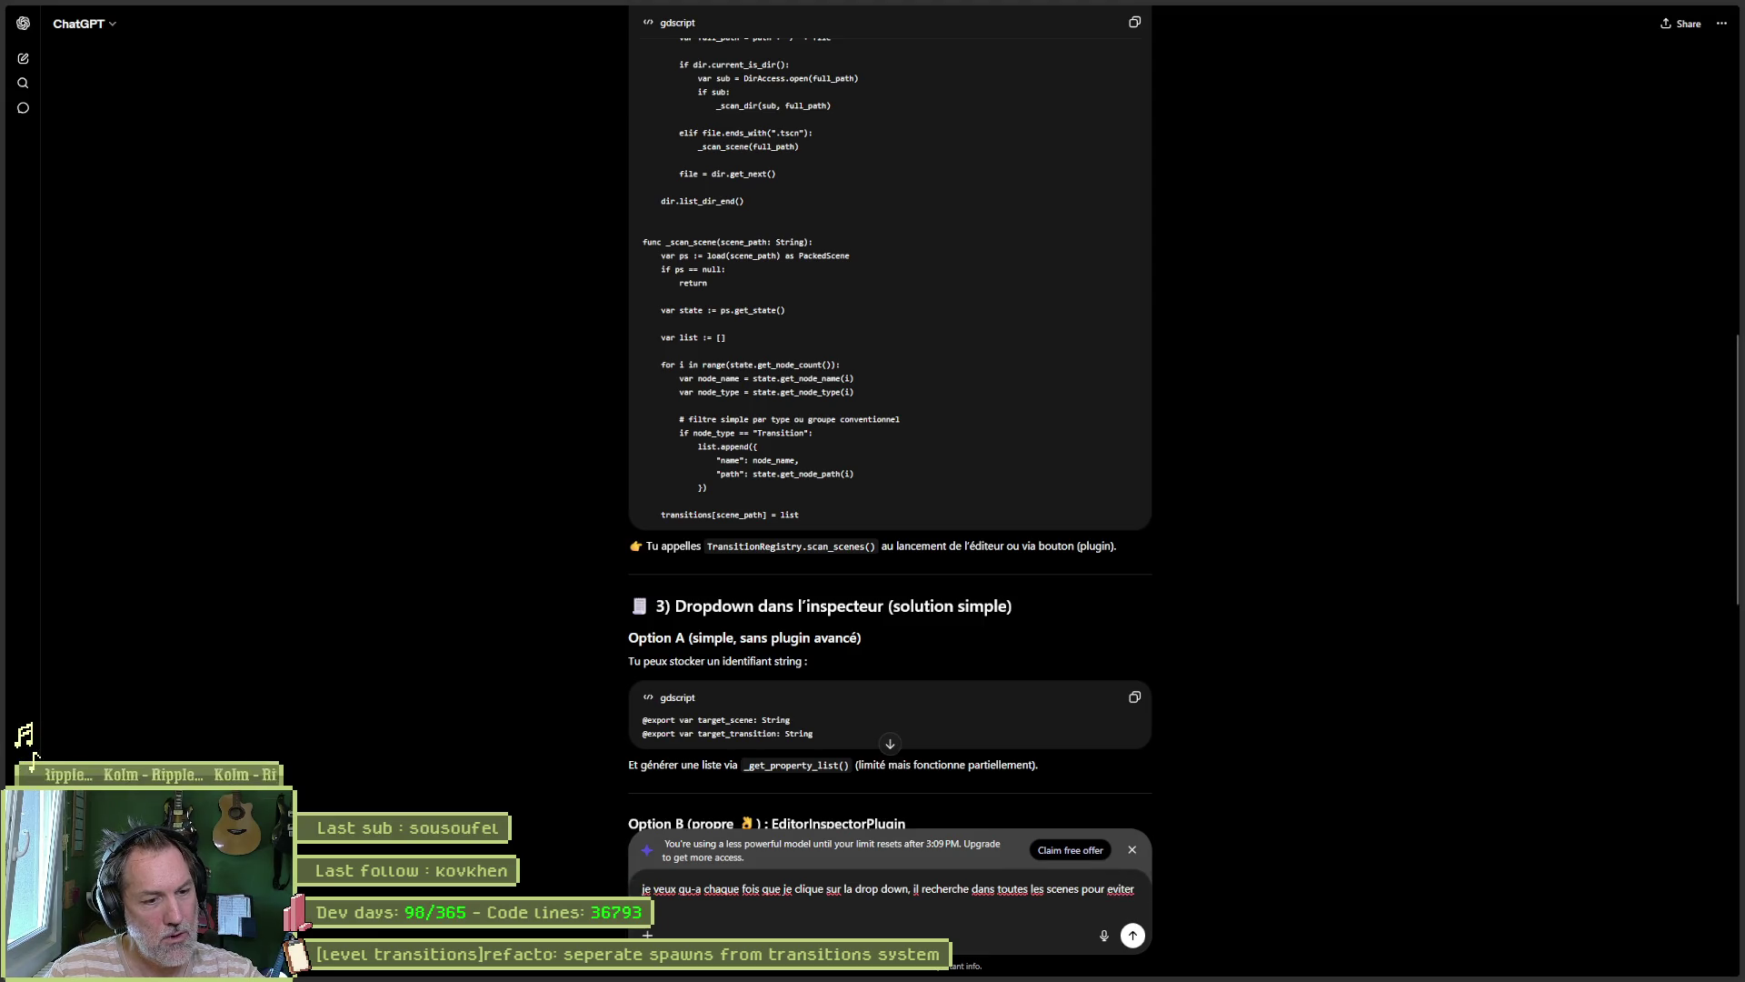
text( desyncs)
Step: Send the follow-up asking the dropdown to rescan all scenes every time it opens
key(Return)
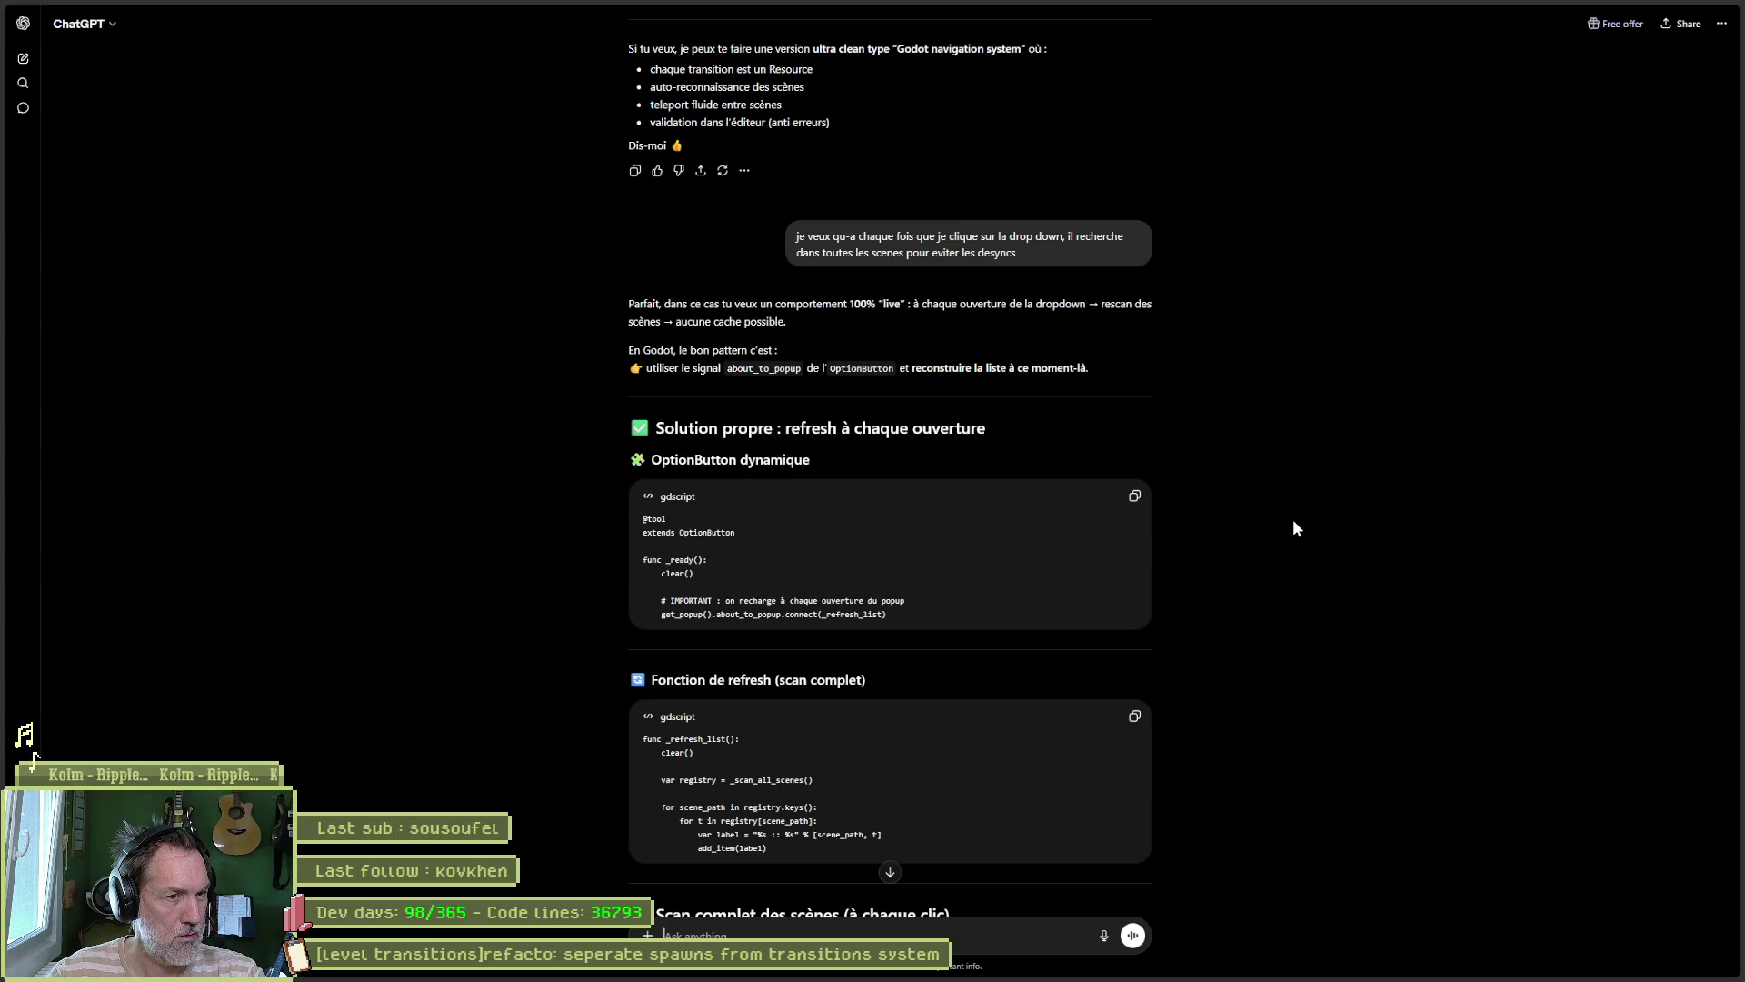
scroll(1295, 527, down, 2)
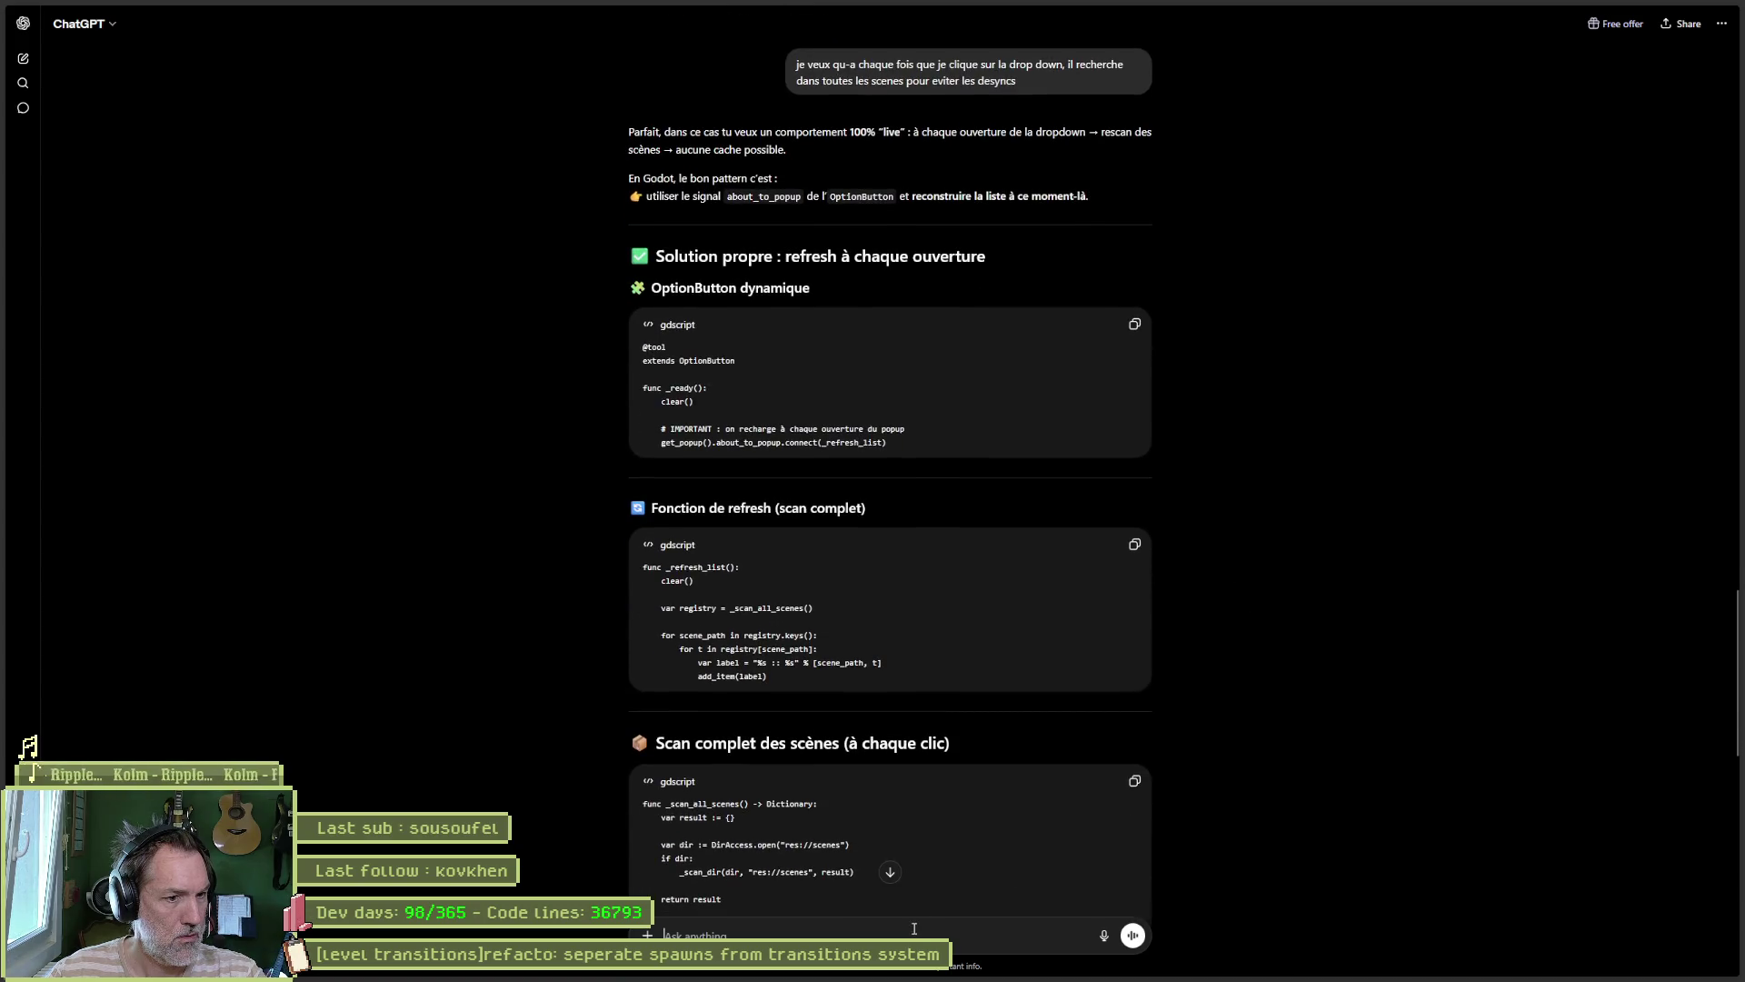
scroll(1311, 609, down, 4)
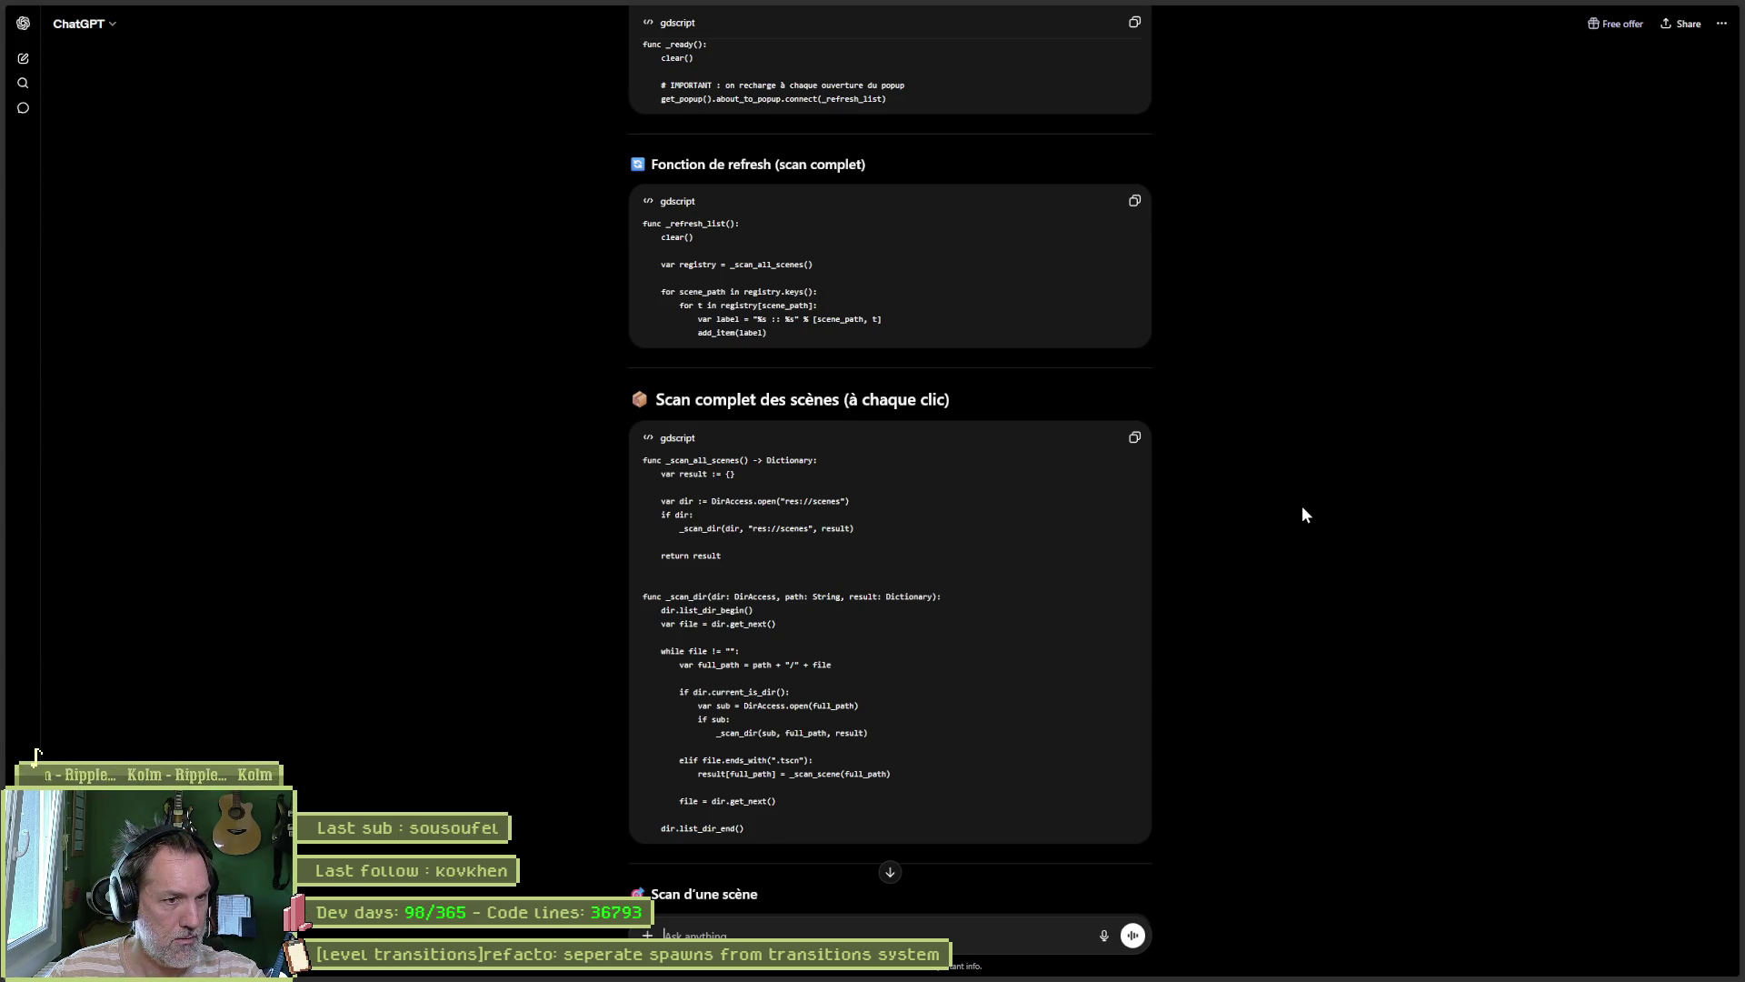
scroll(1293, 502, down, 1)
scroll(1296, 506, down, 3)
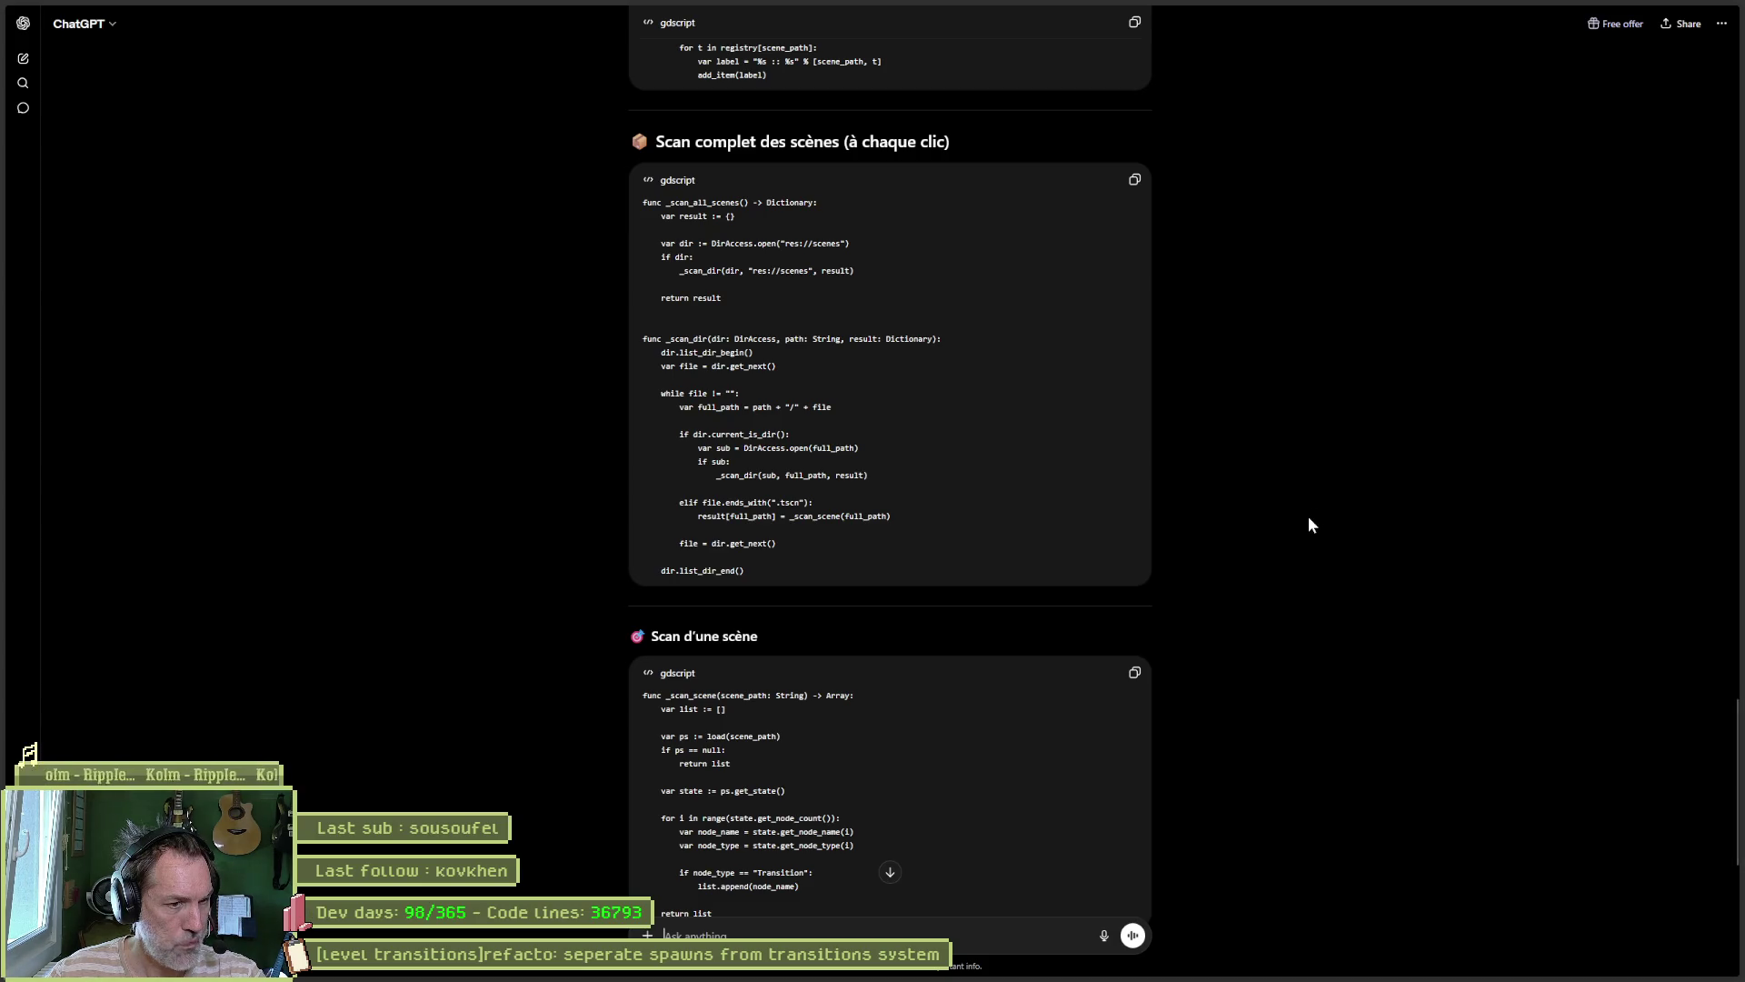
scroll(1320, 495, down, 5)
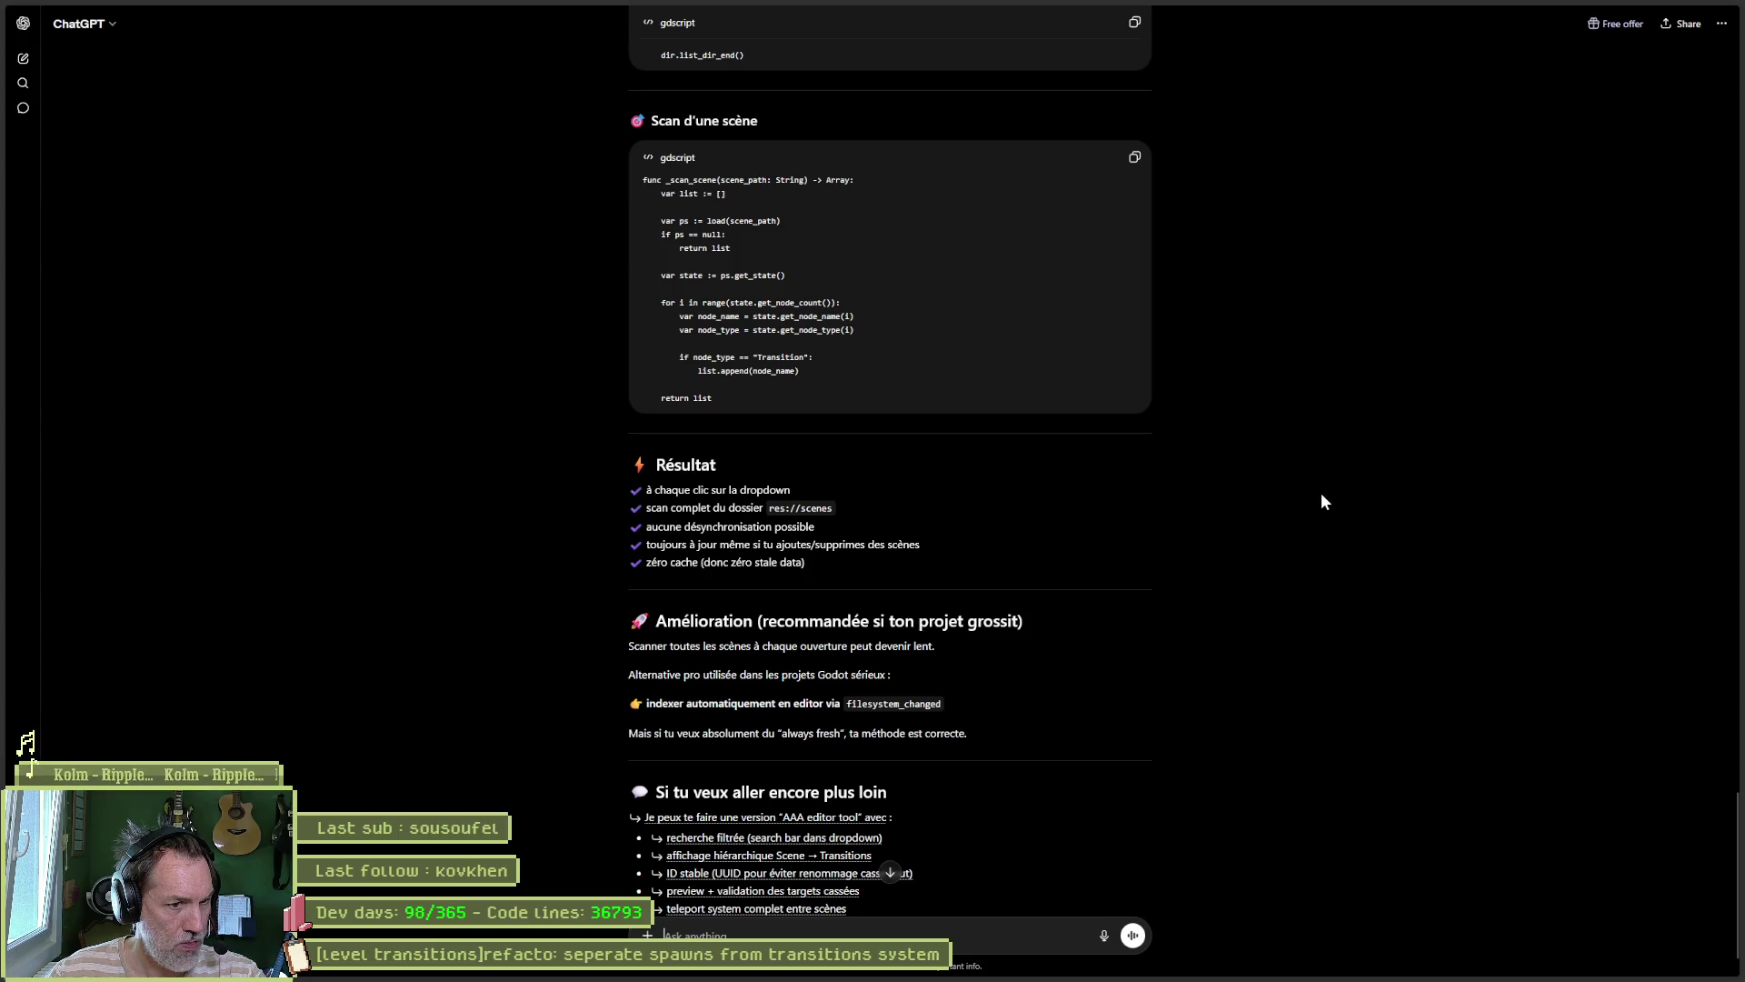
scroll(1286, 505, down, 1)
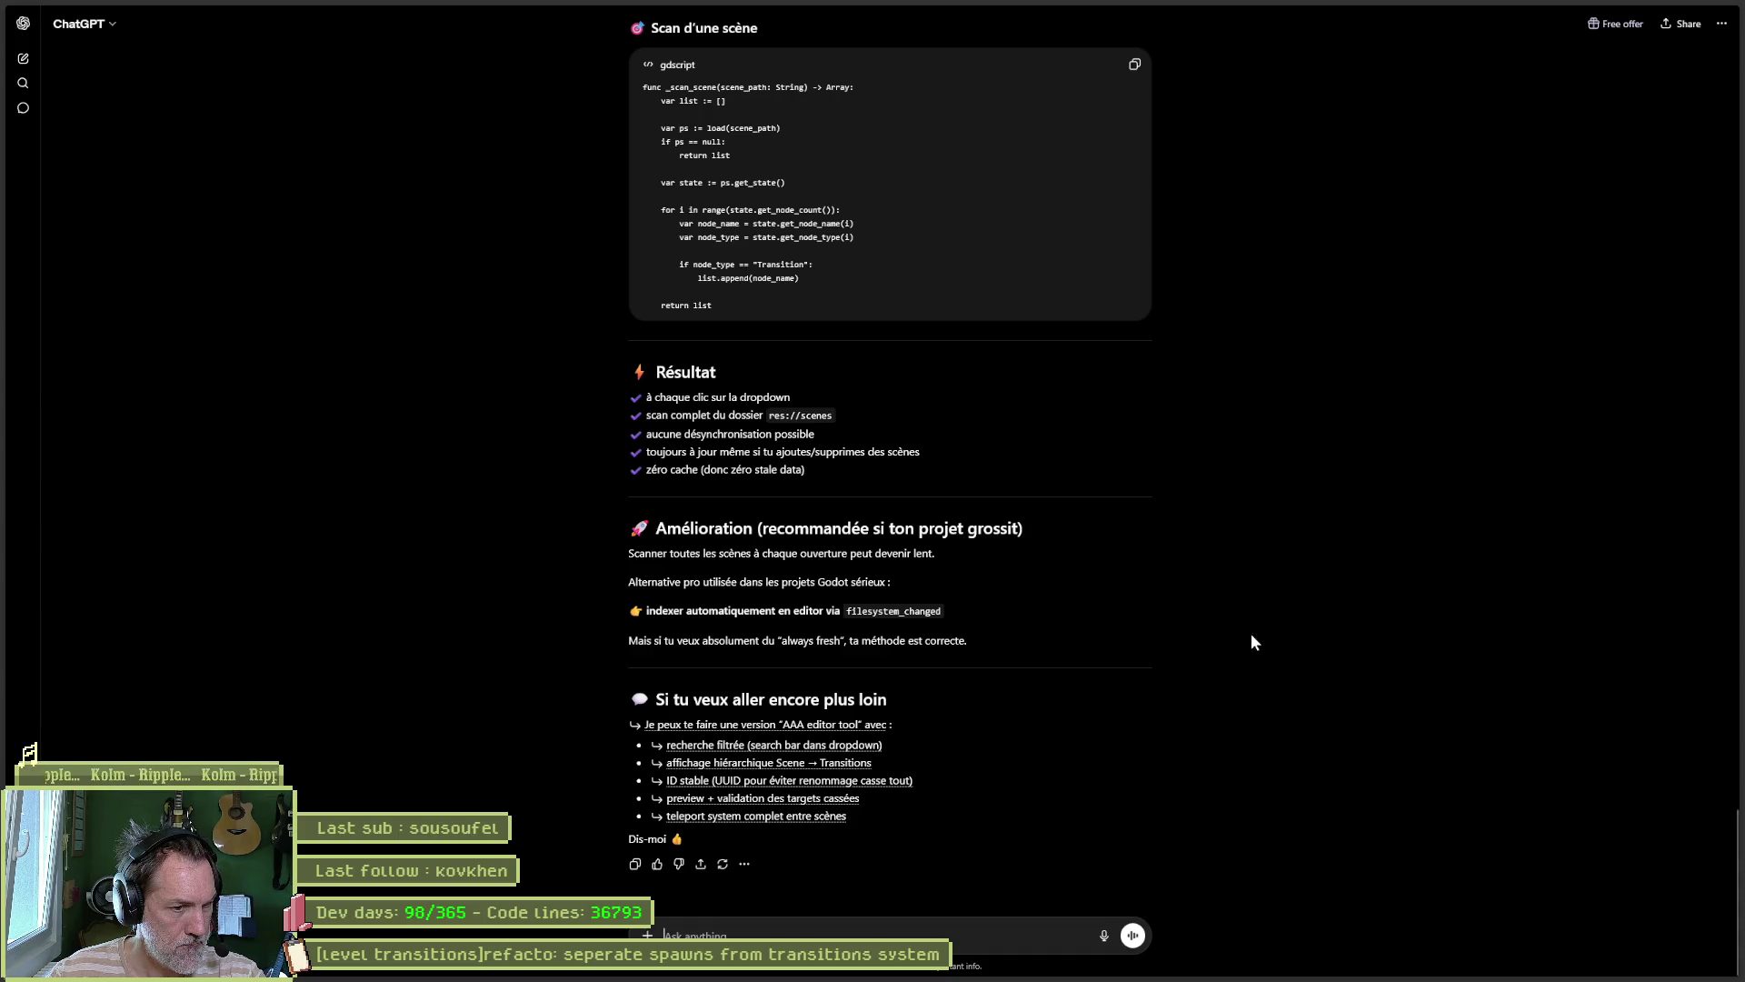
Step: Ask ChatGPT 'oui et je me demande si un plugin ne serait pas mieux ?'
text(oui et)
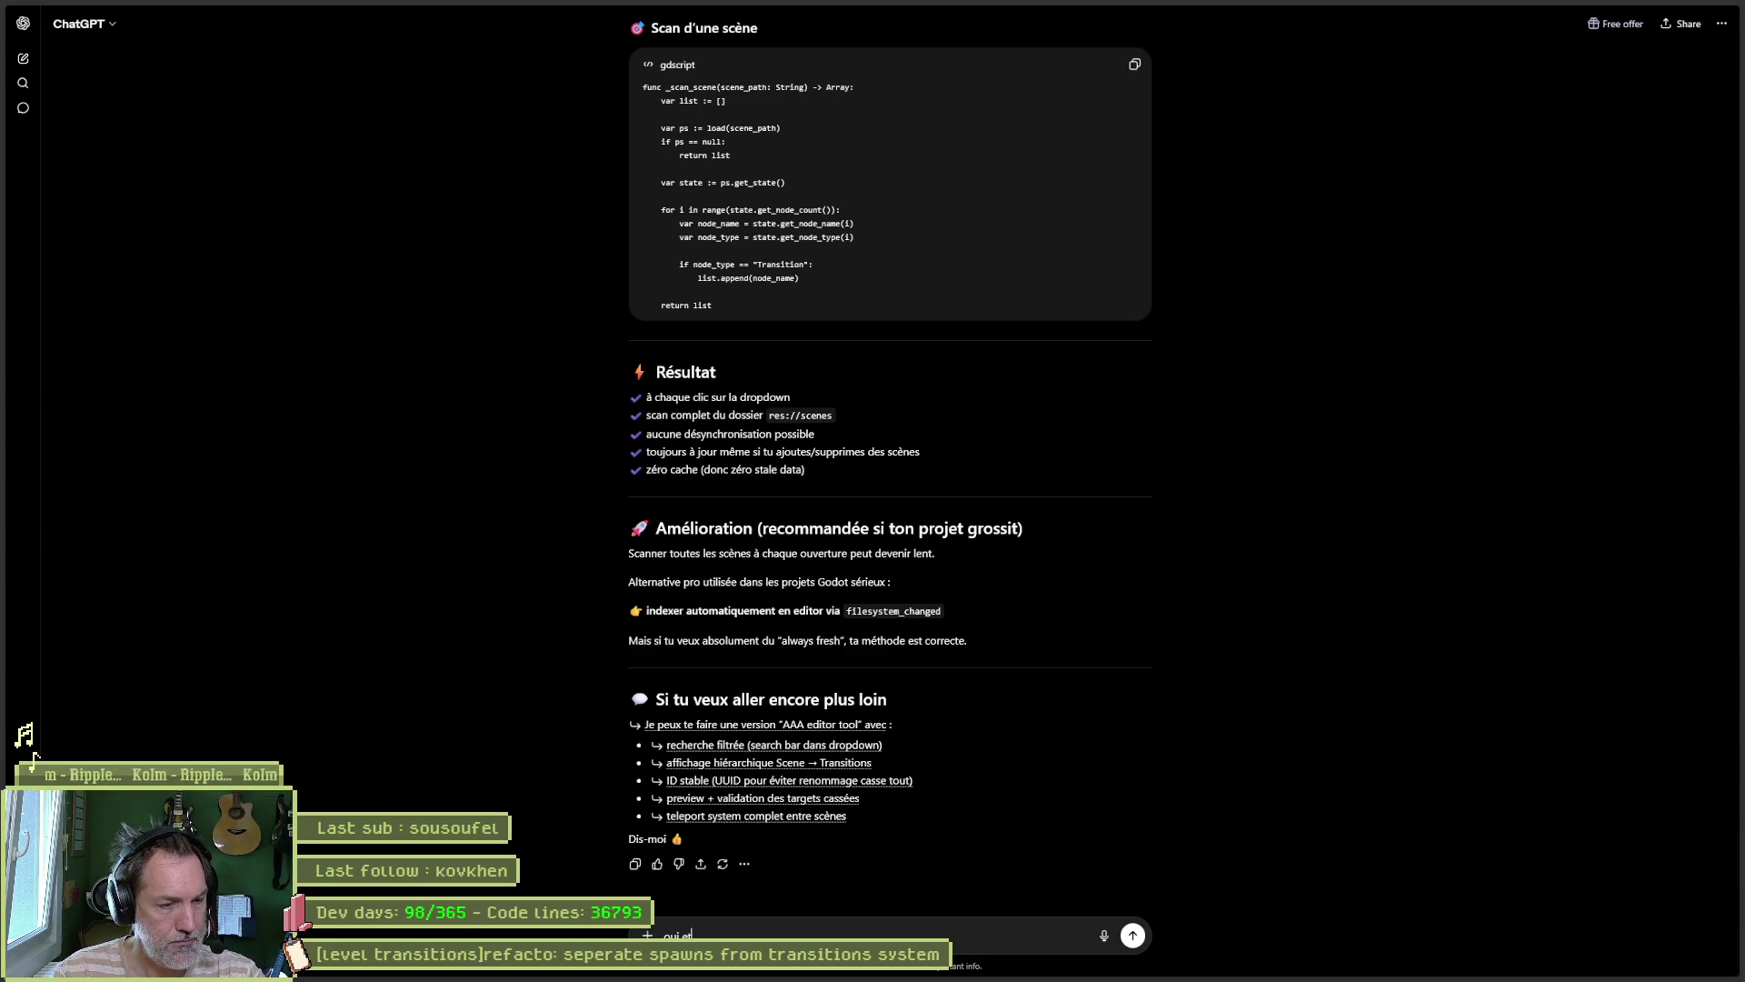
text( je me demande)
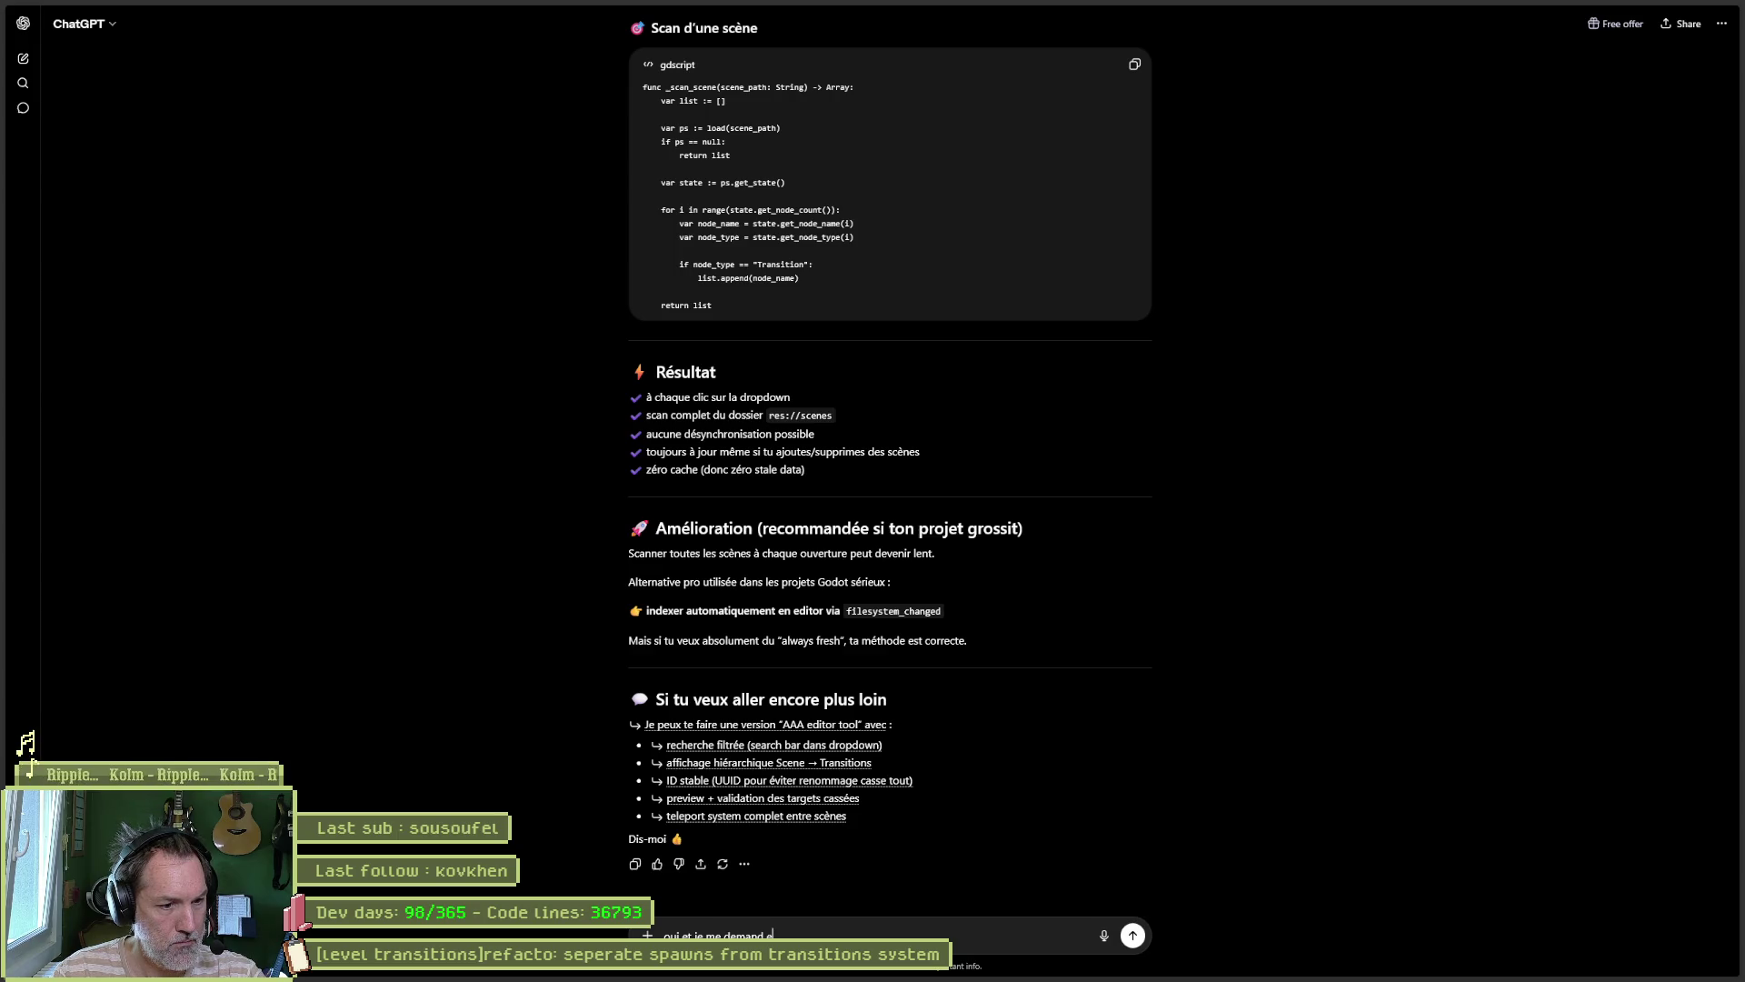
text( si un plugin ne)
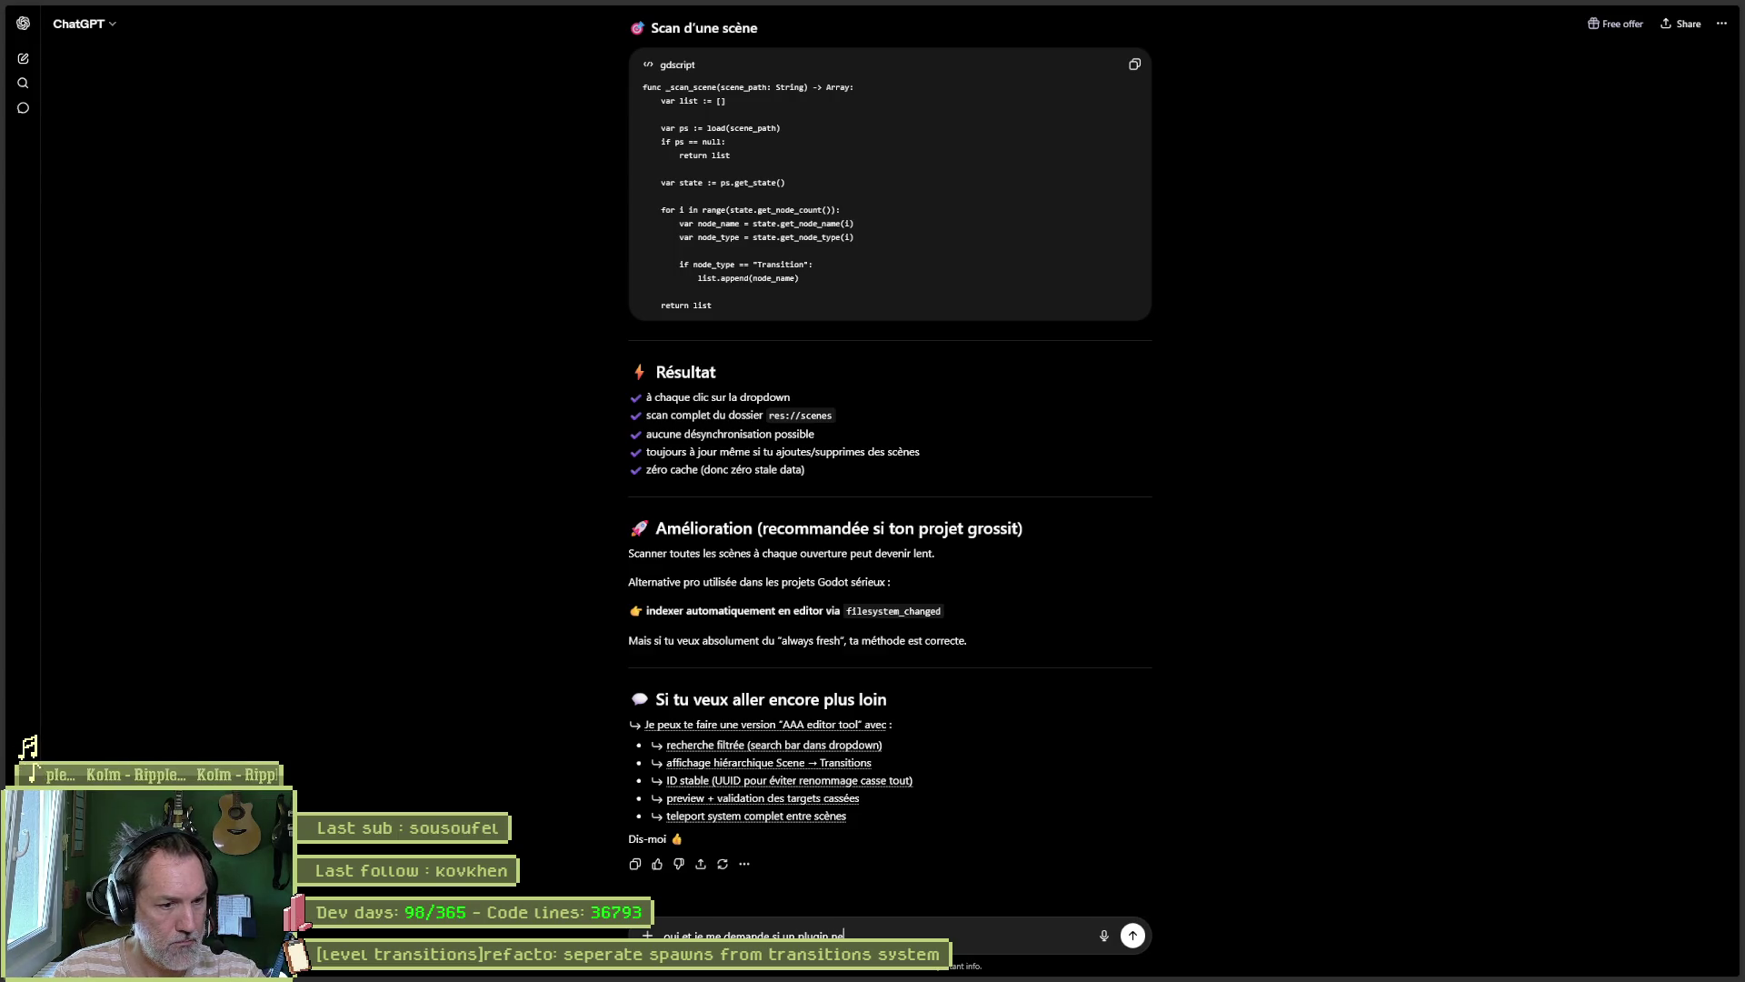
text( serait pas mieux ?)
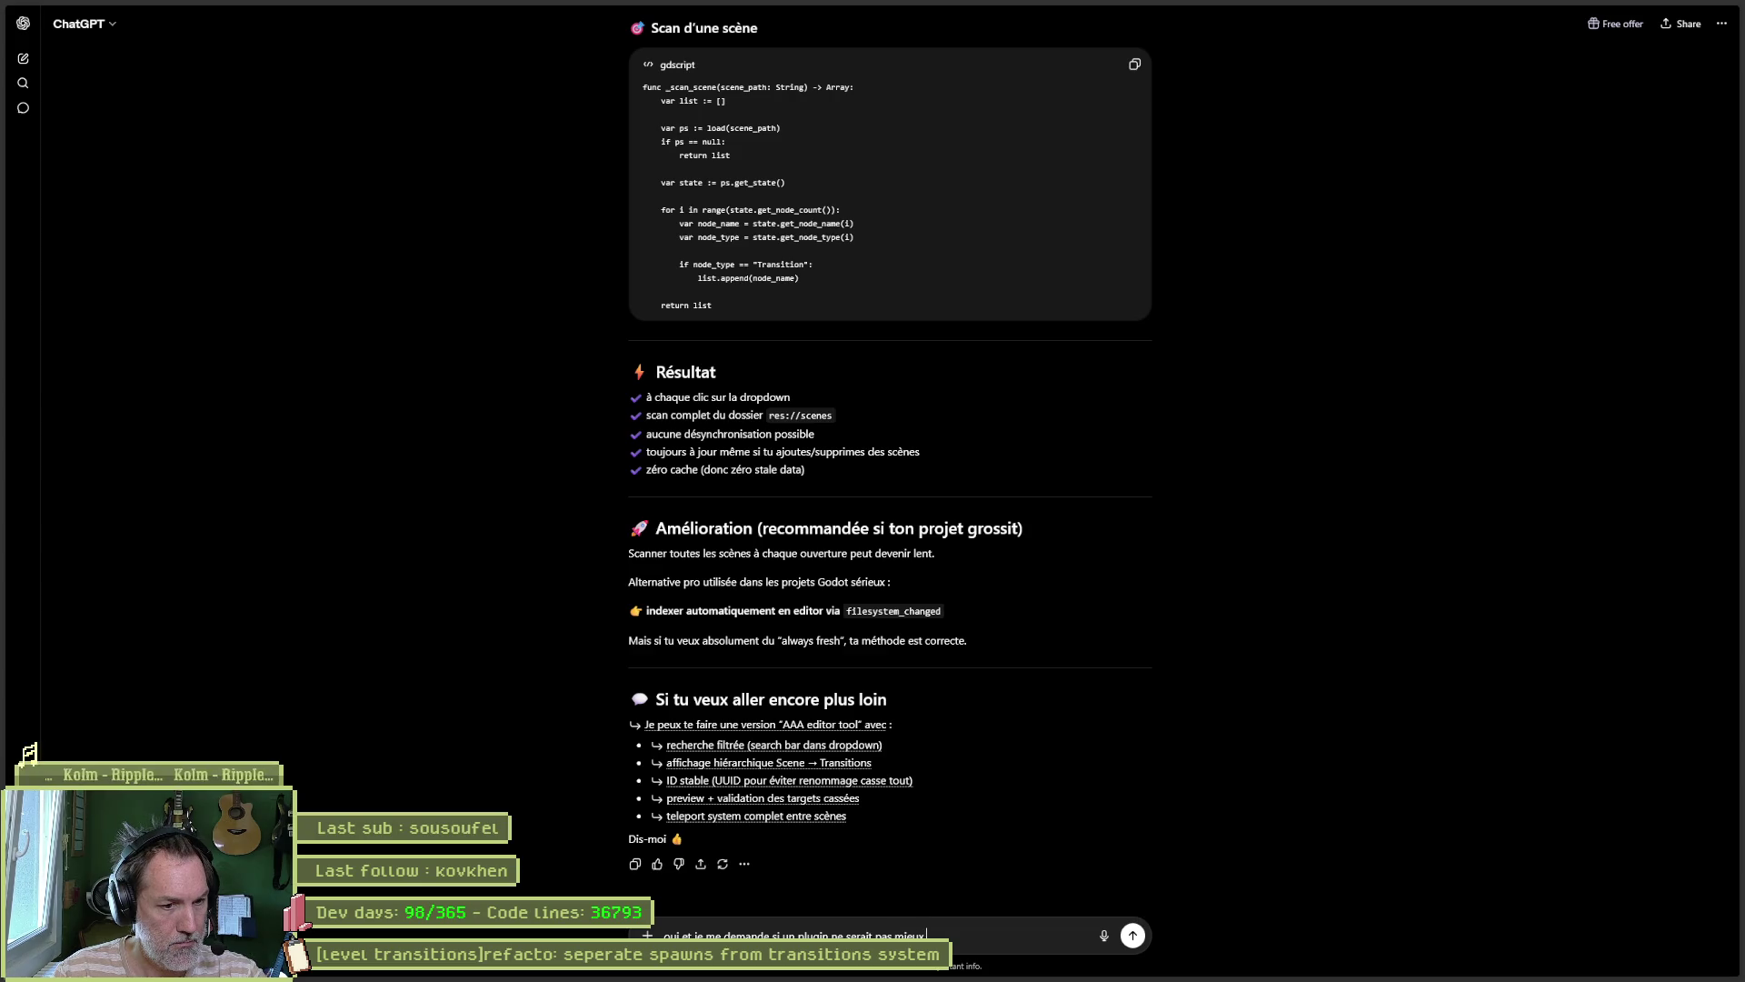
key(Return)
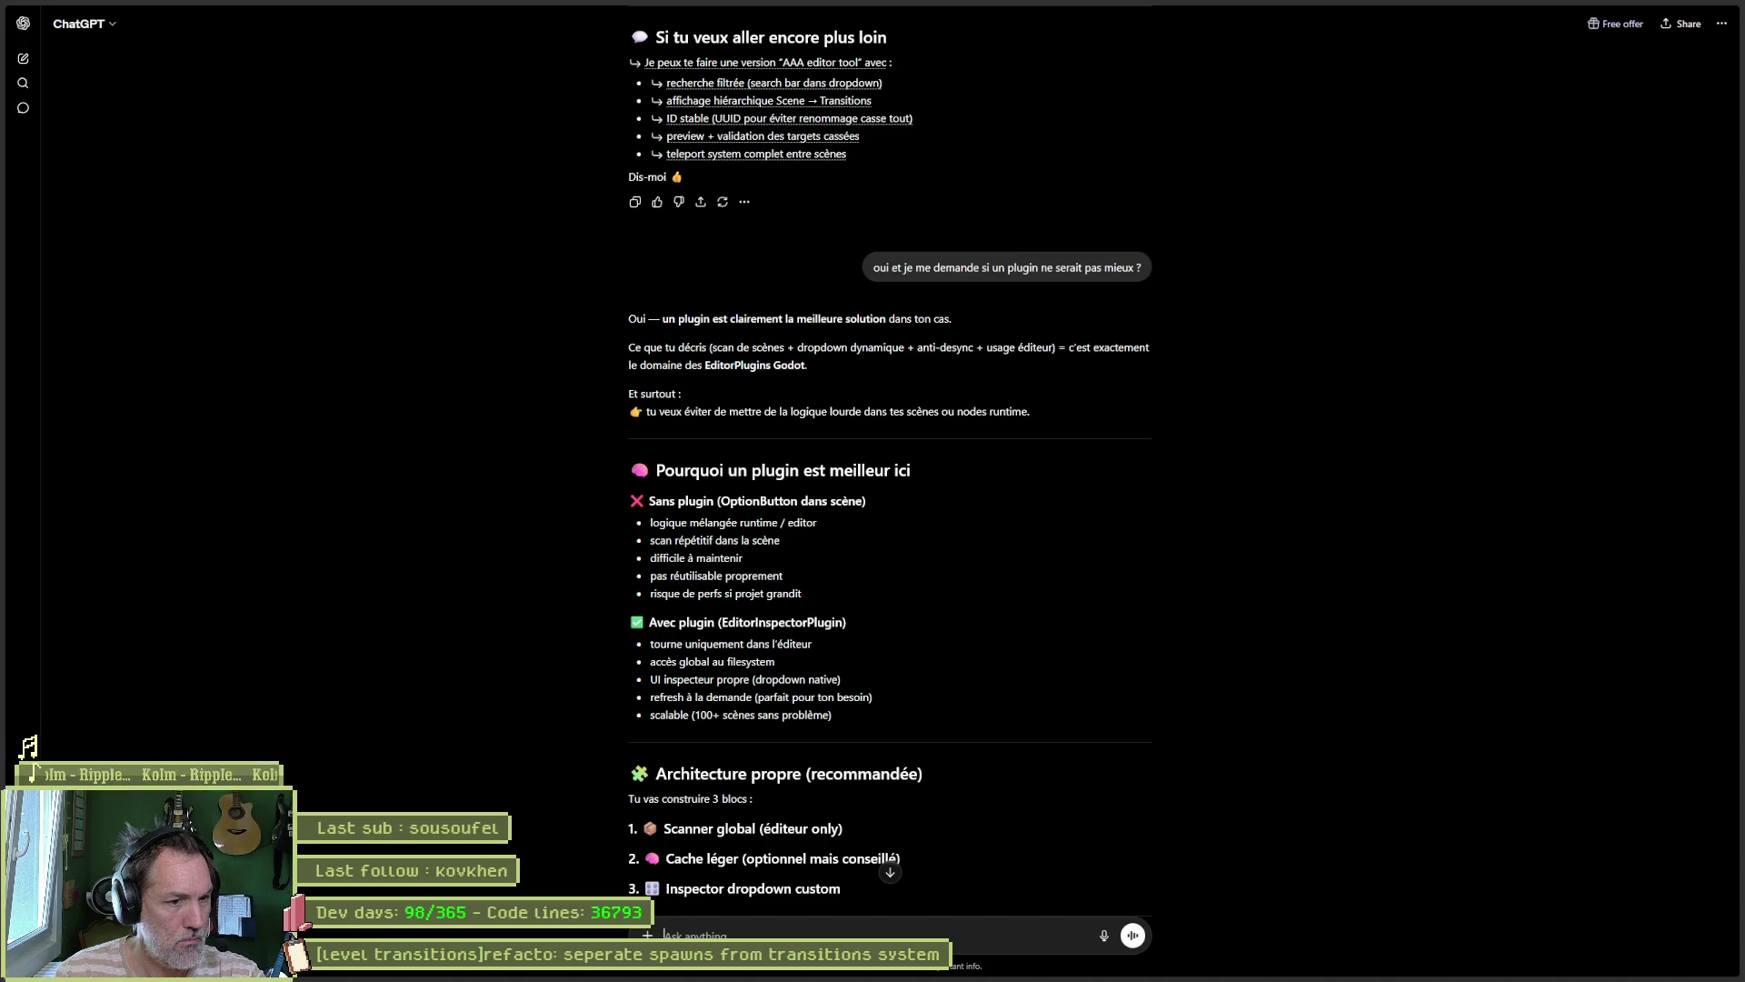
Step: Copy ChatGPT's plugin.gd starter code and snap the browser to the right half of the screen
scroll(482, 534, down, 3)
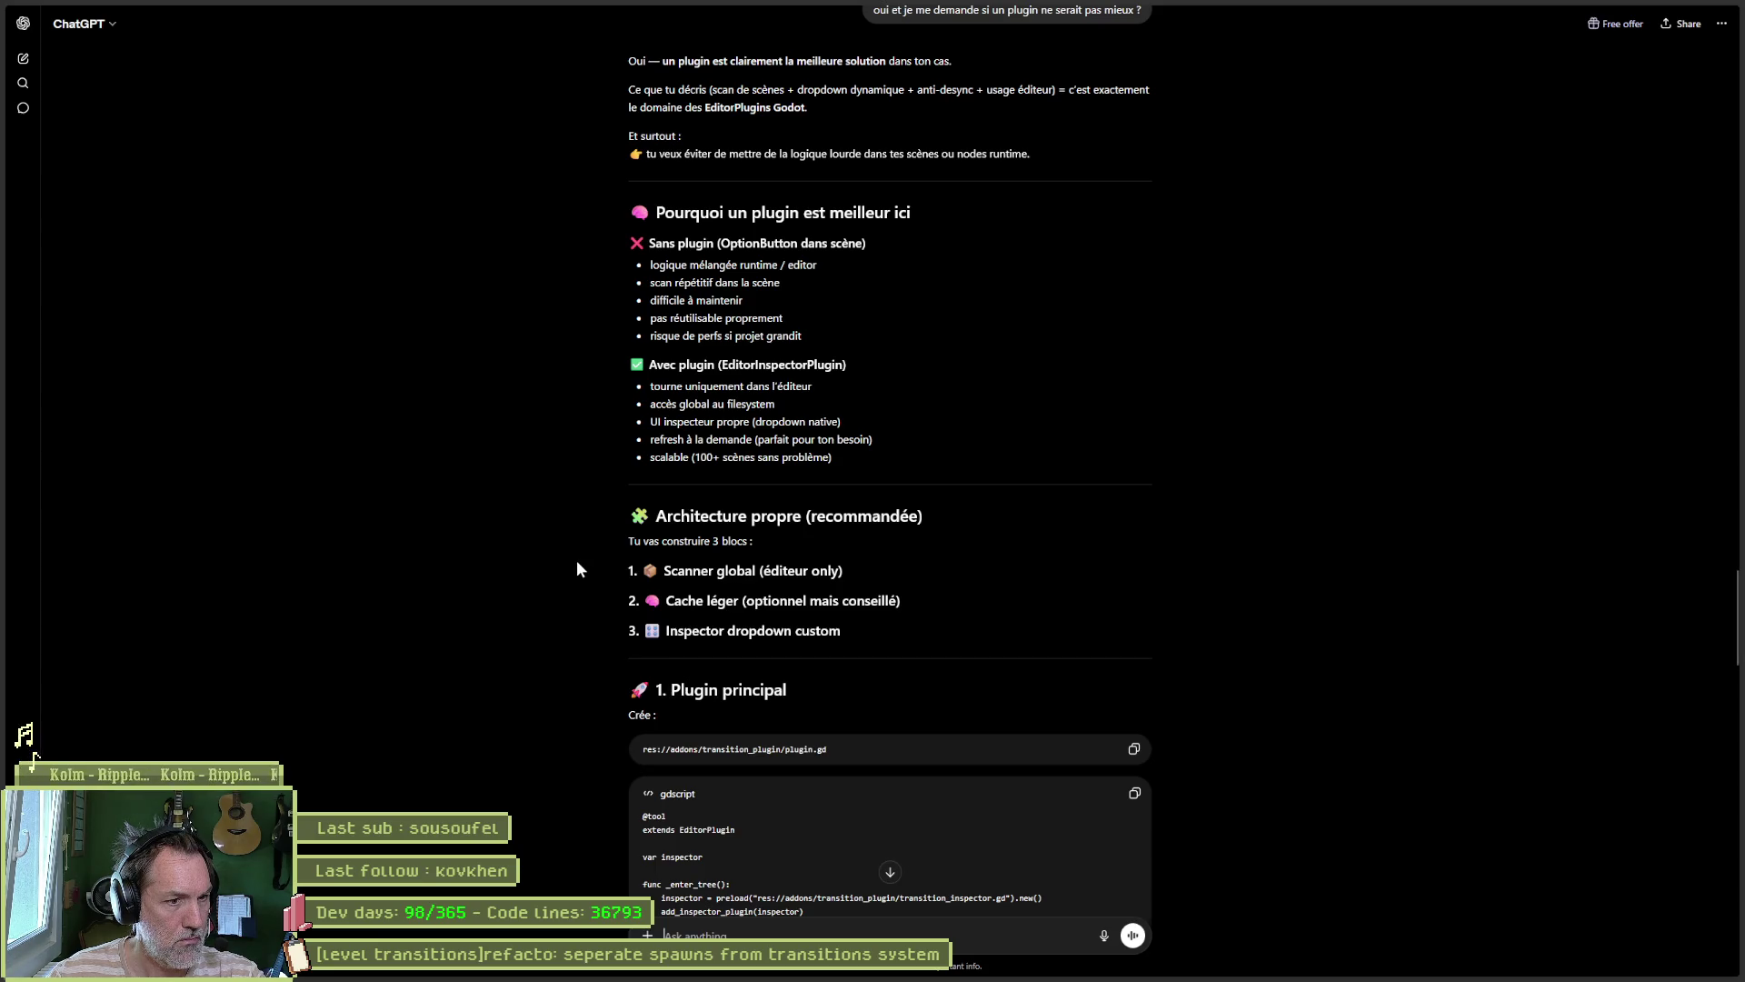
scroll(579, 569, down, 4)
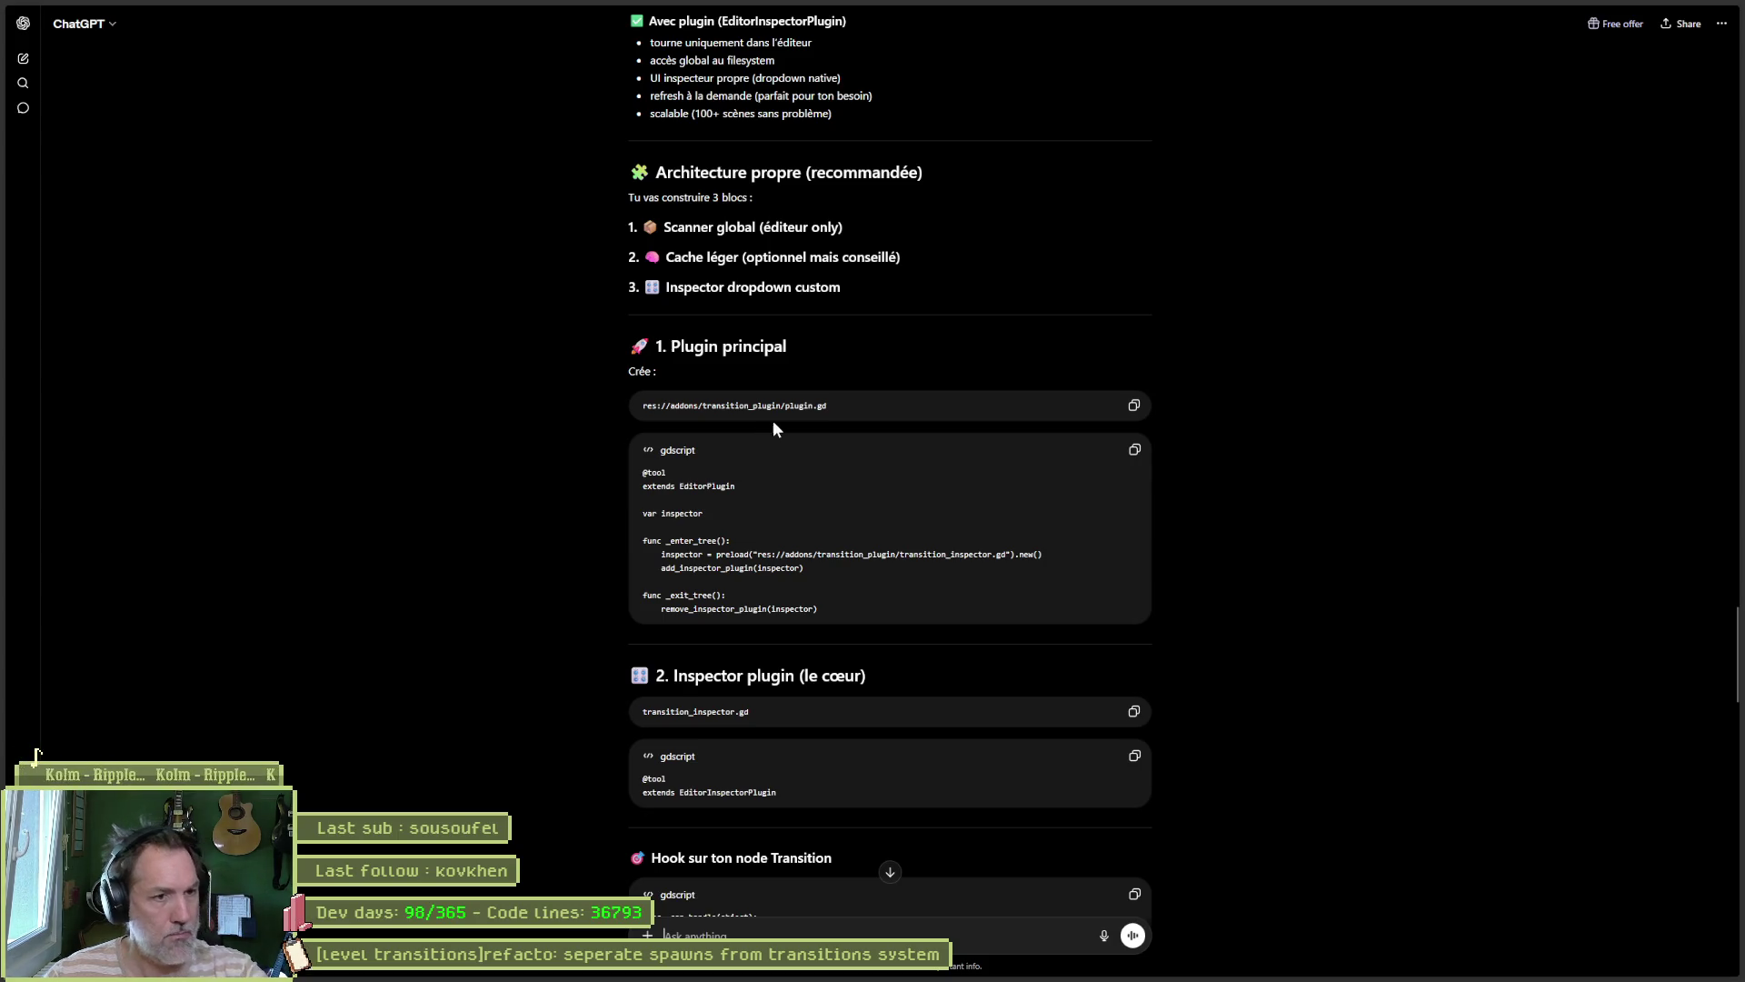
click(1134, 449)
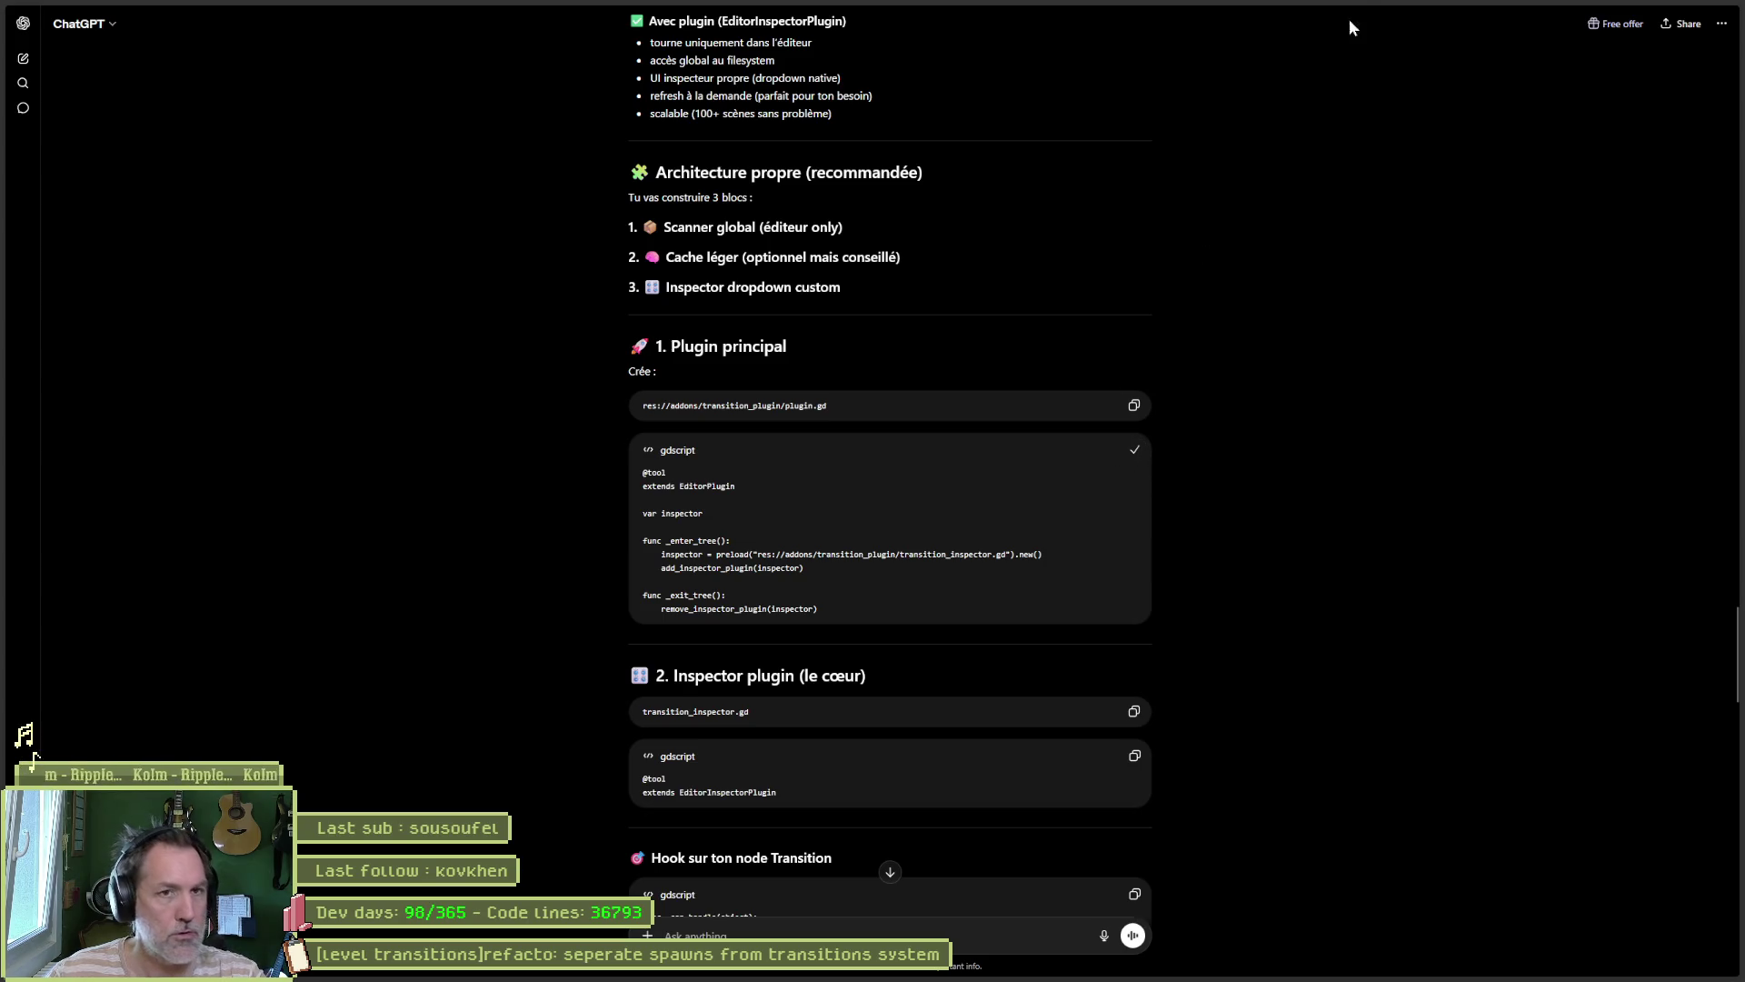
key(super+Right)
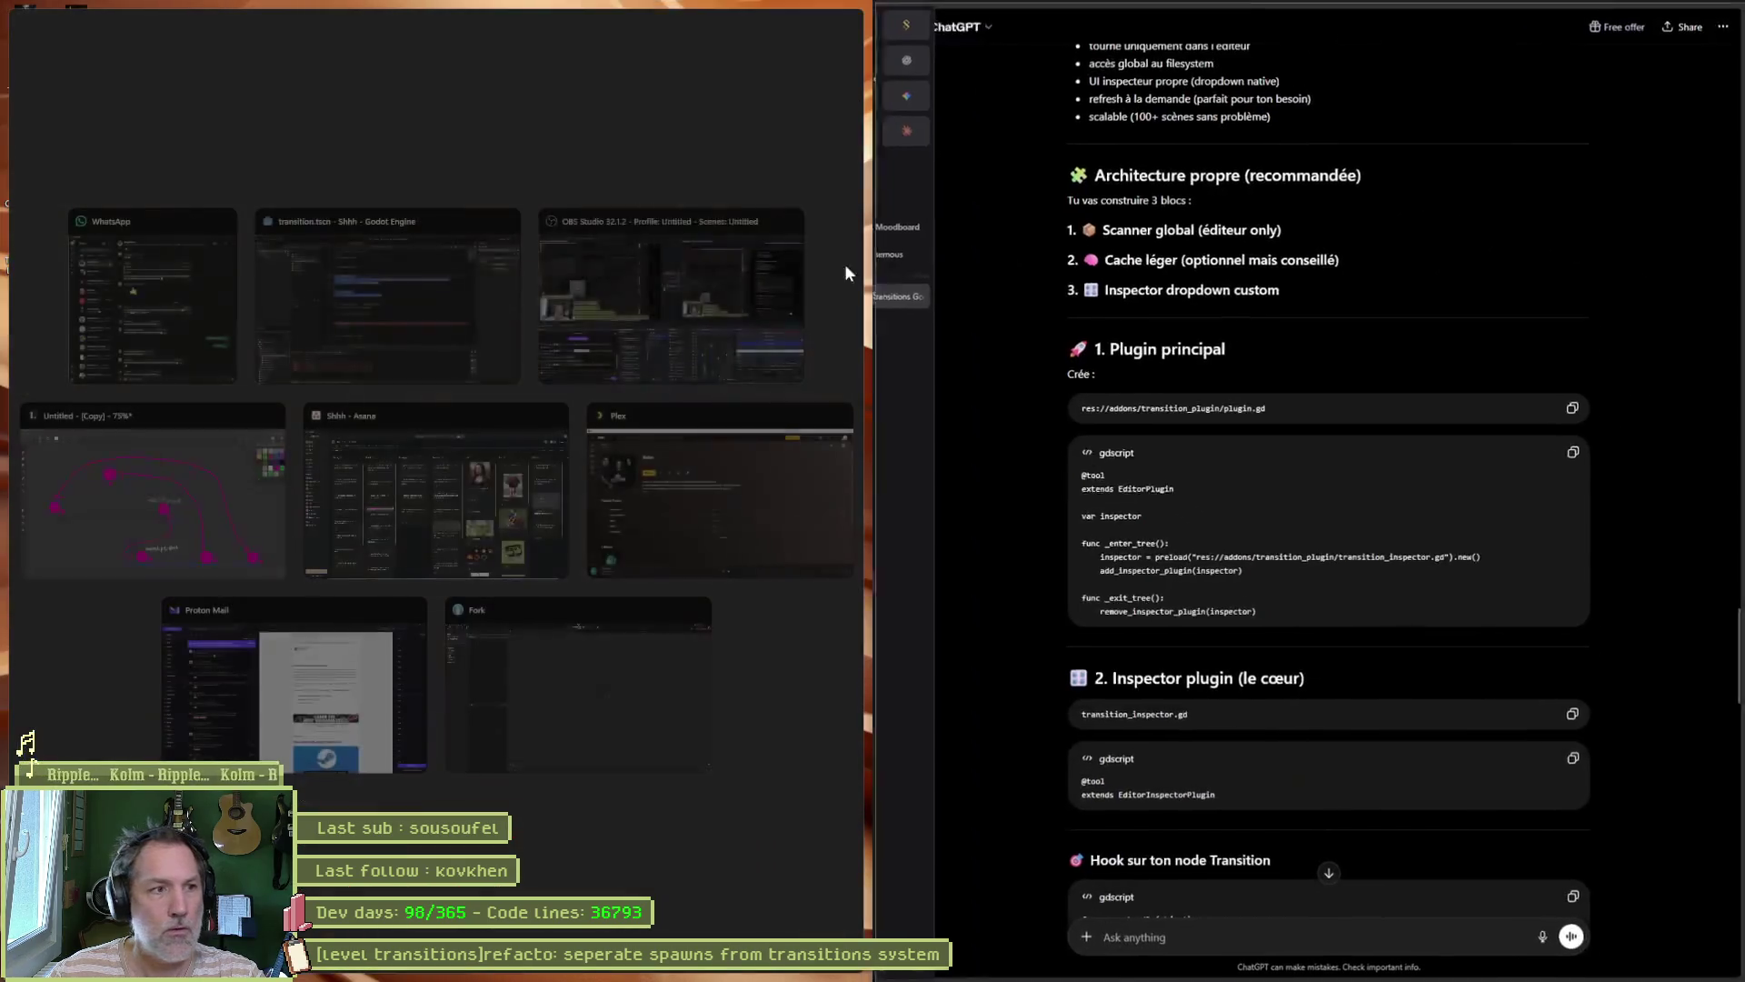
Step: Replace level_transition_plugin.gd's contents with the copied EditorPlugin code, adding blank lines between blocks
click(396, 319)
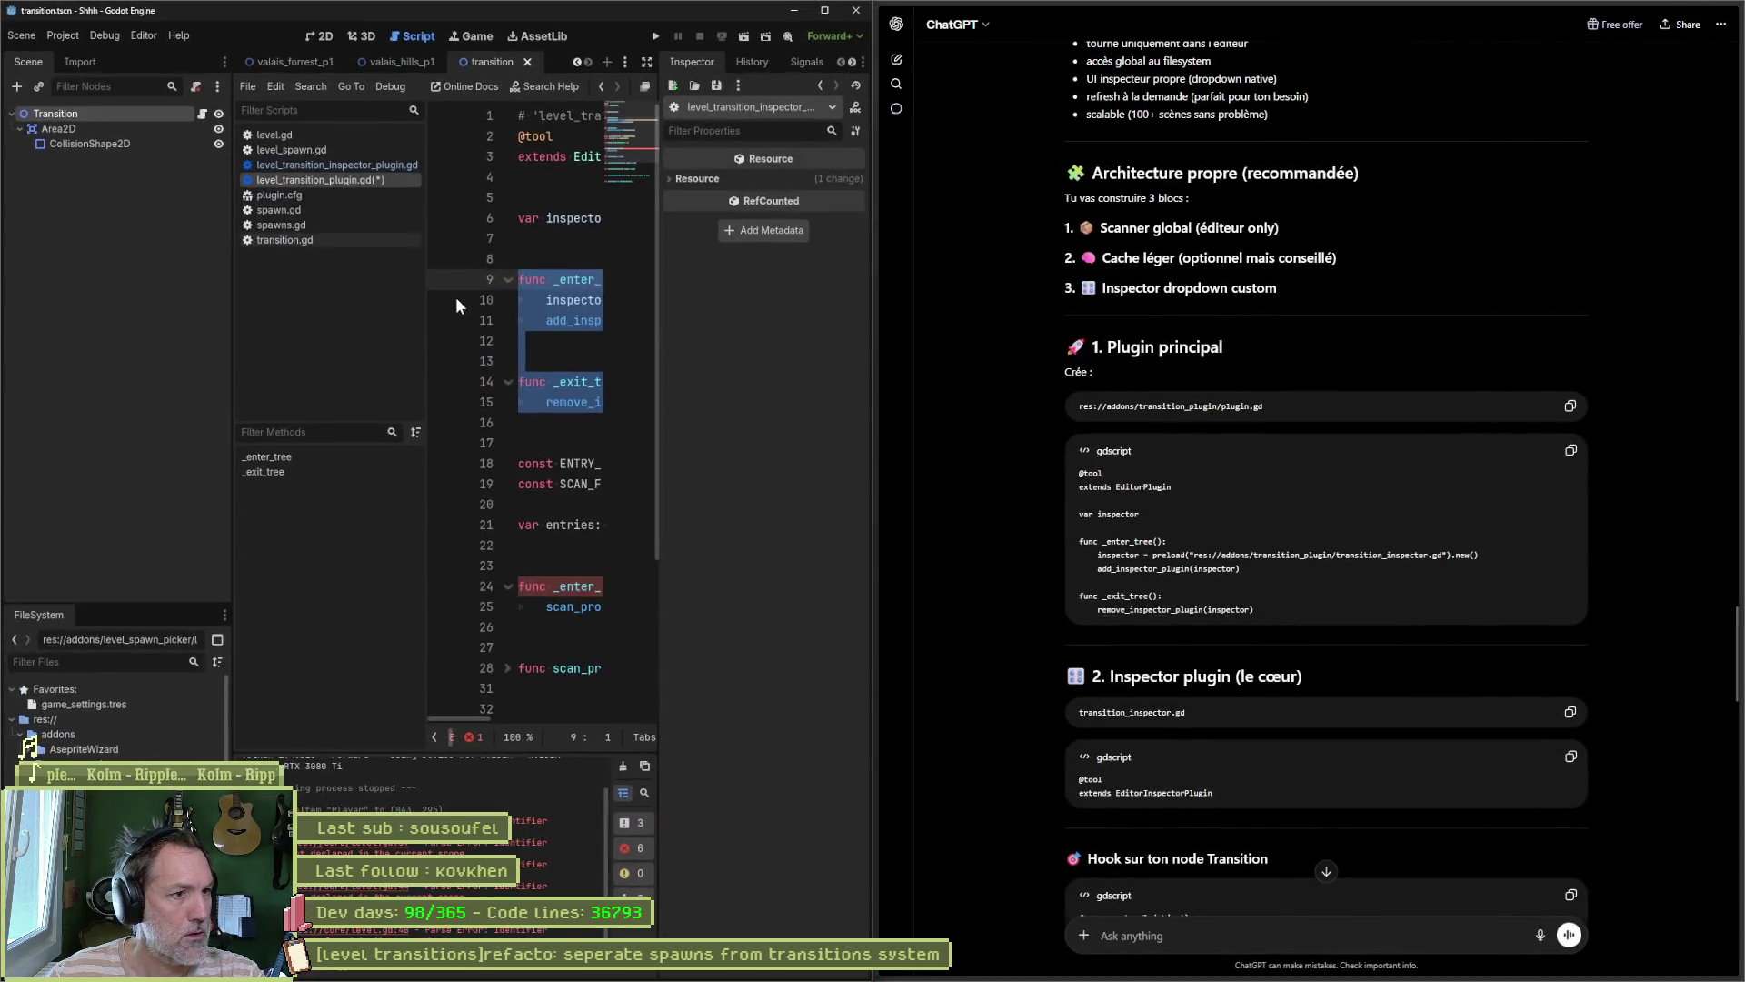
click(647, 61)
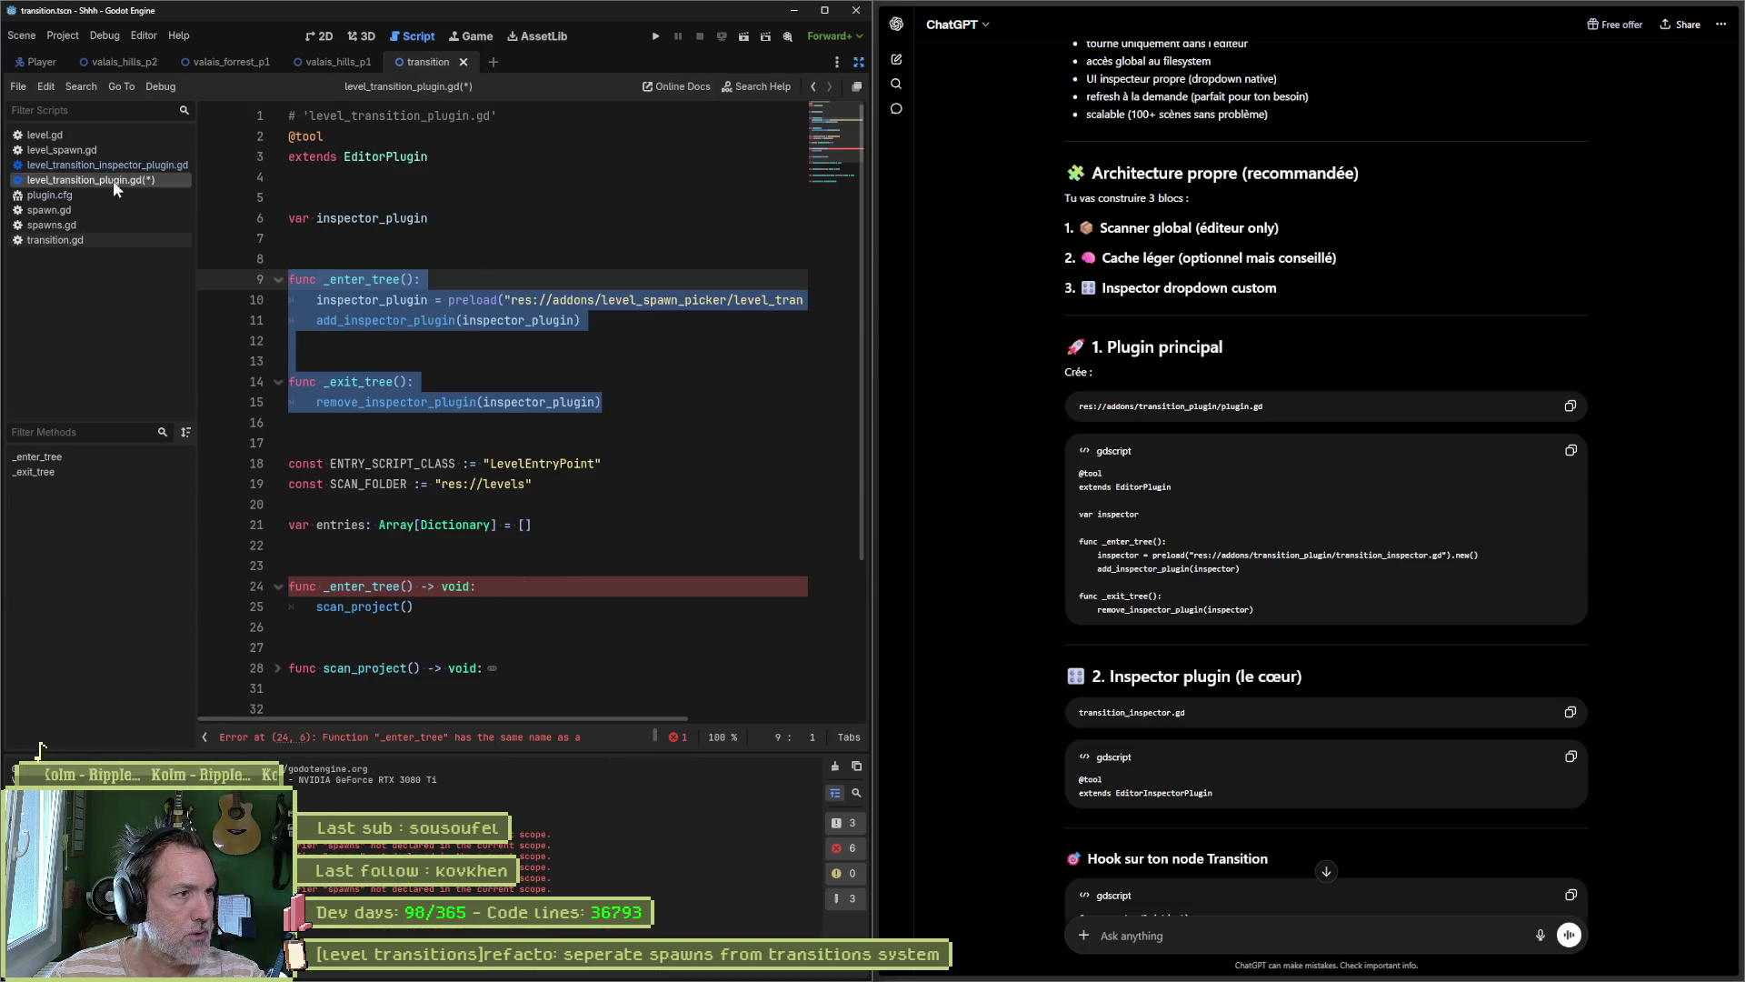
mouse_move(546, 303)
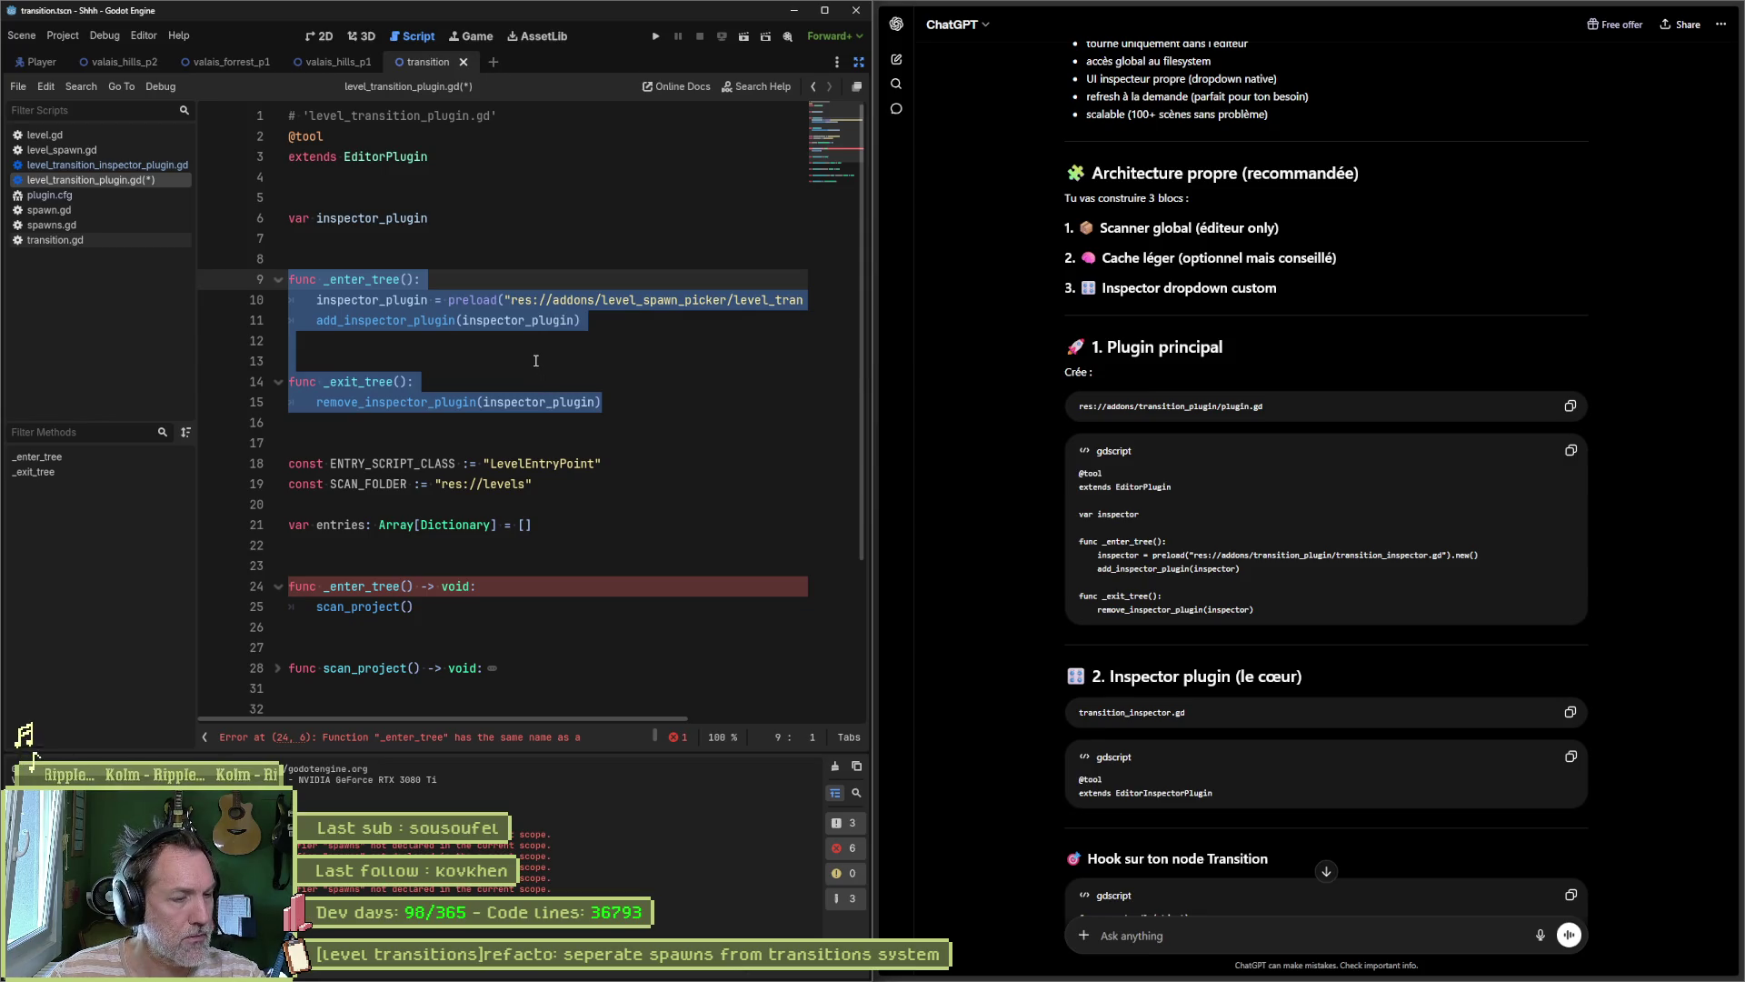
key(ctrl+a)
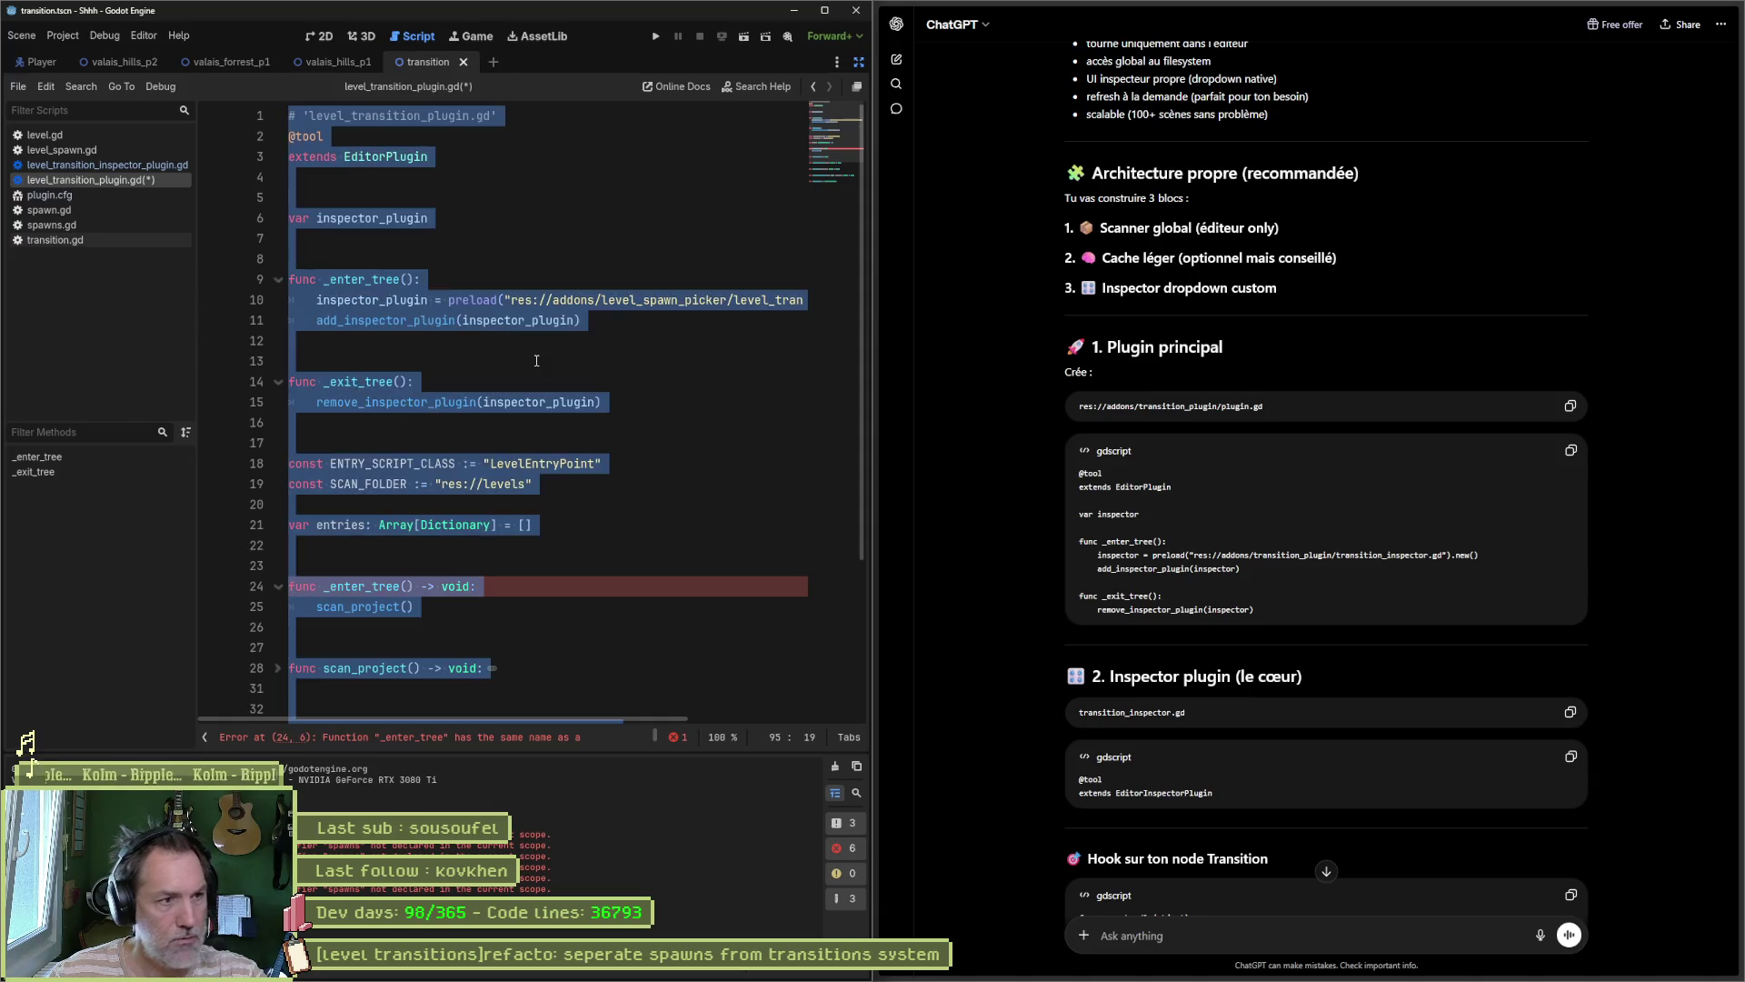
text(@tool extends EditorPlugin  var inspector  func _enter_tree(): 	inspector = preload("res://addons/transition_plugin/transition_inspector.gd").new() 	add_inspector_plugin(inspector)  func _exit_tree(): 	remove_inspector_plugin(inspector))
click(408, 148)
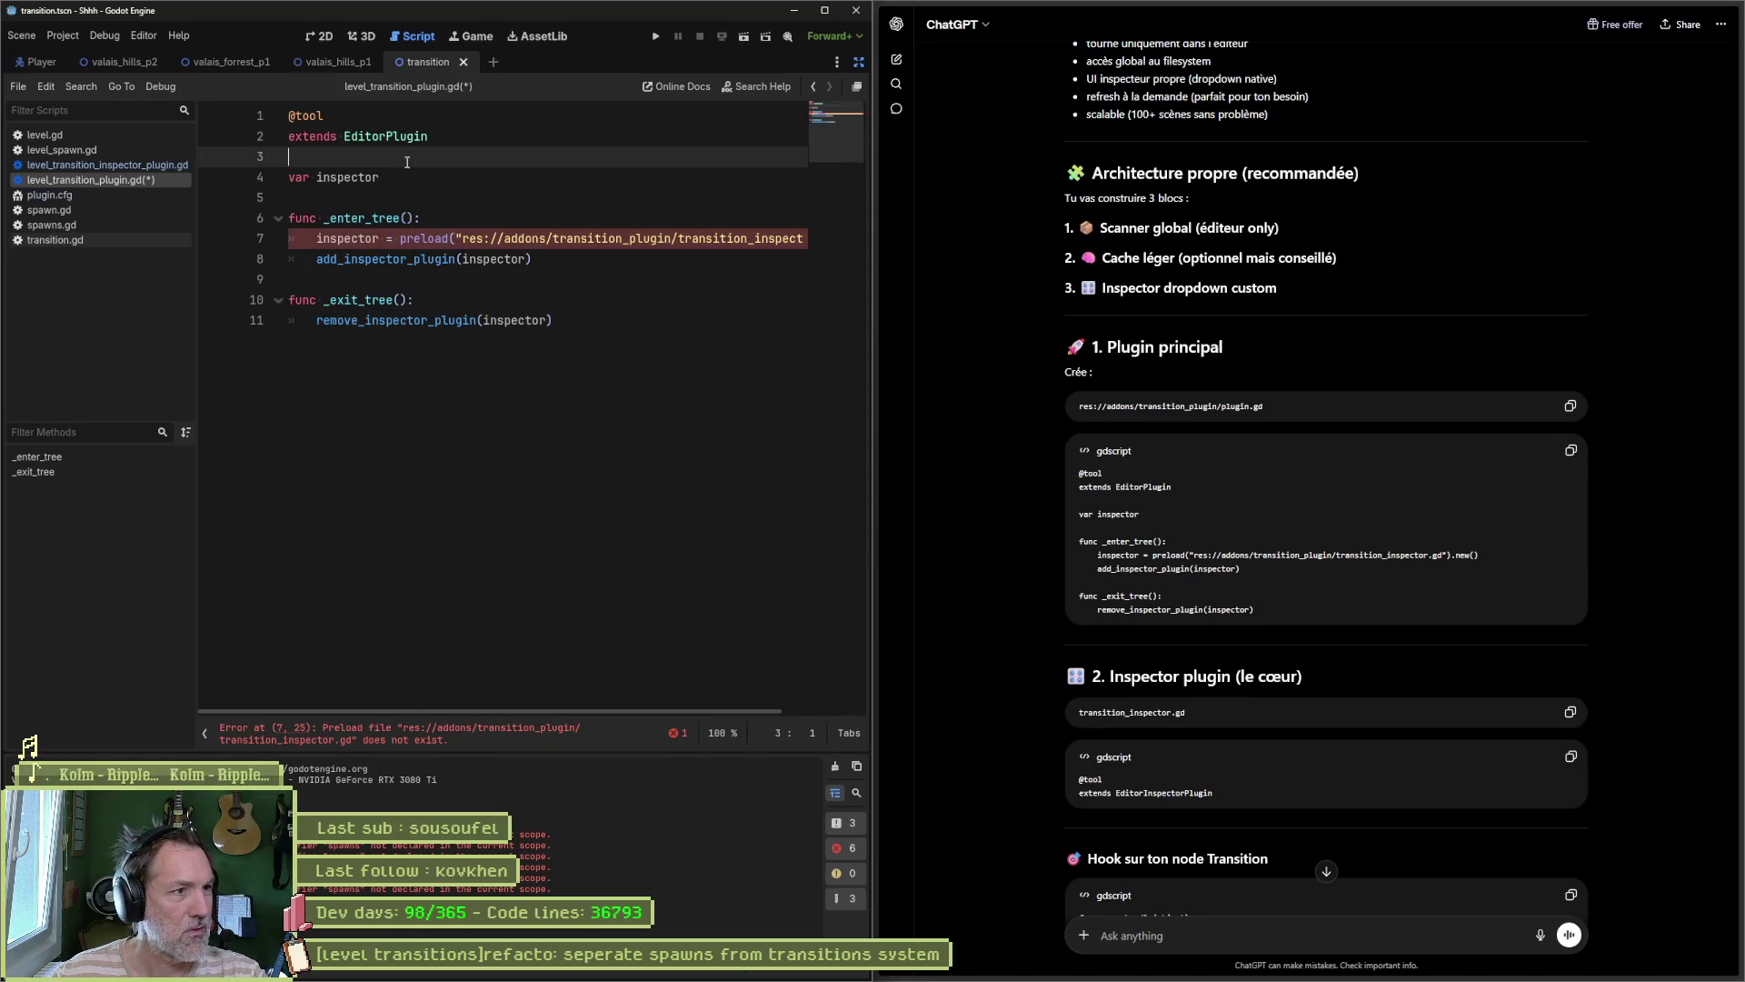
key(Return)
key(Down)
key(Down)
key(Return)
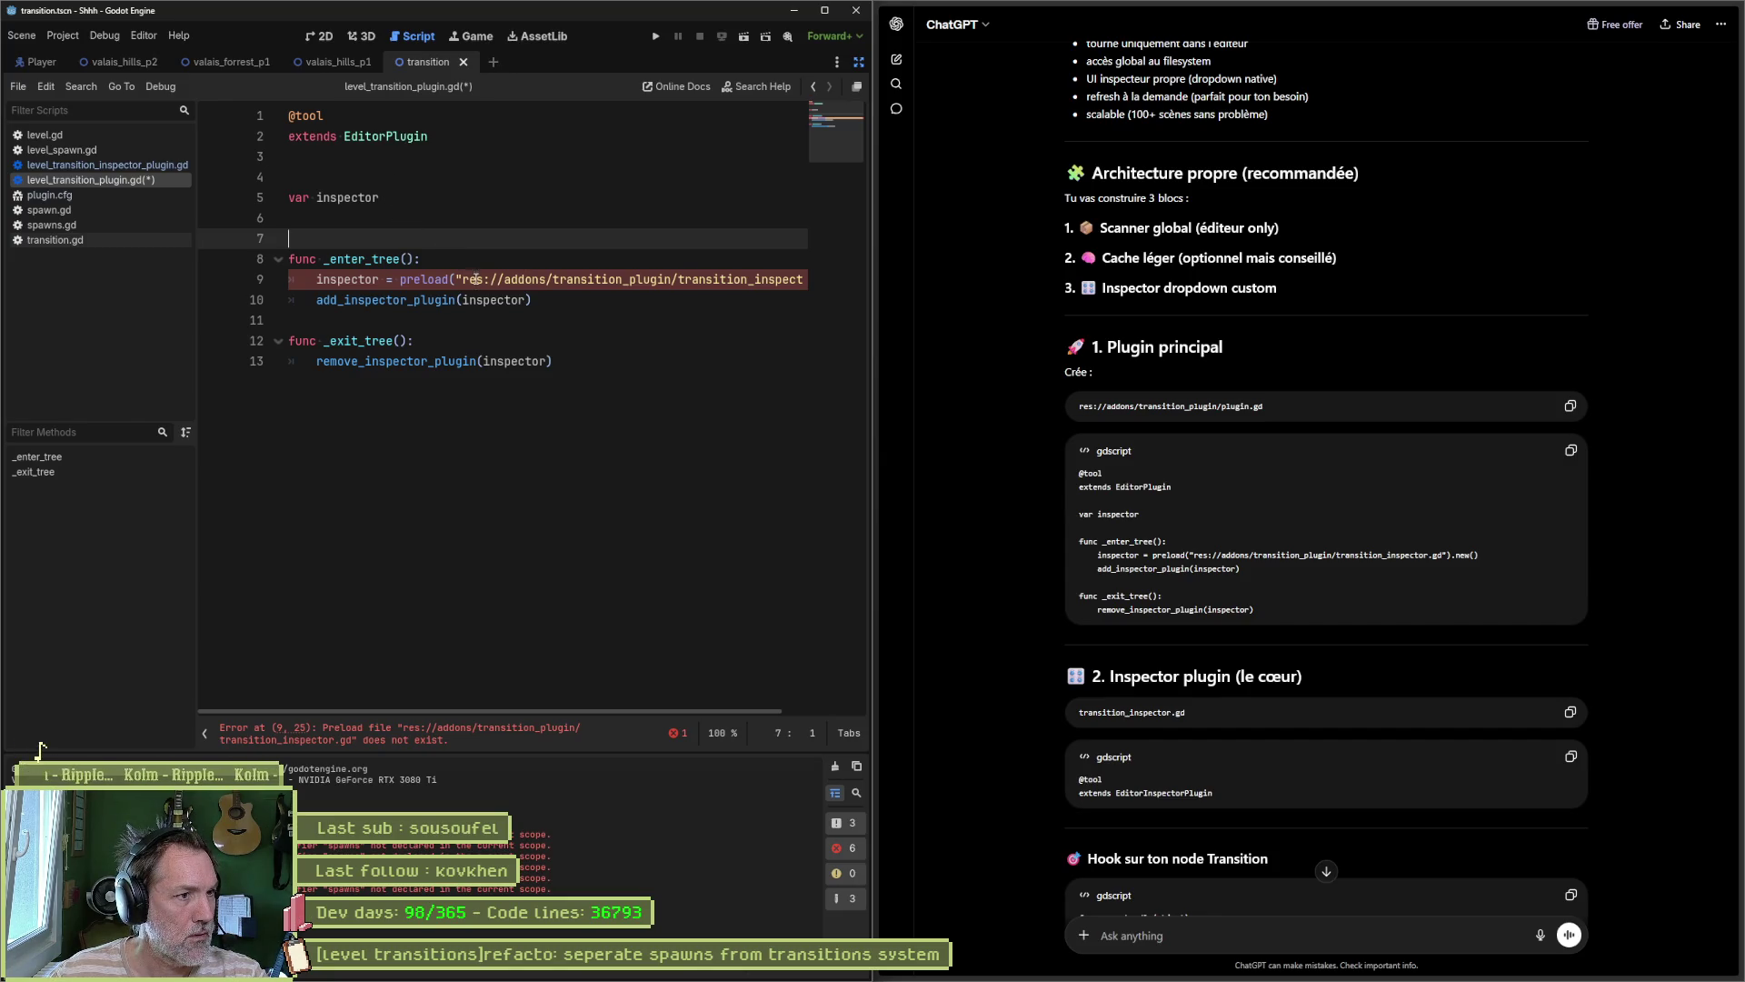
Step: Delete the old folder and file from the preload path, retyping it as 'res://addons/le'
scroll(509, 710, right, 3)
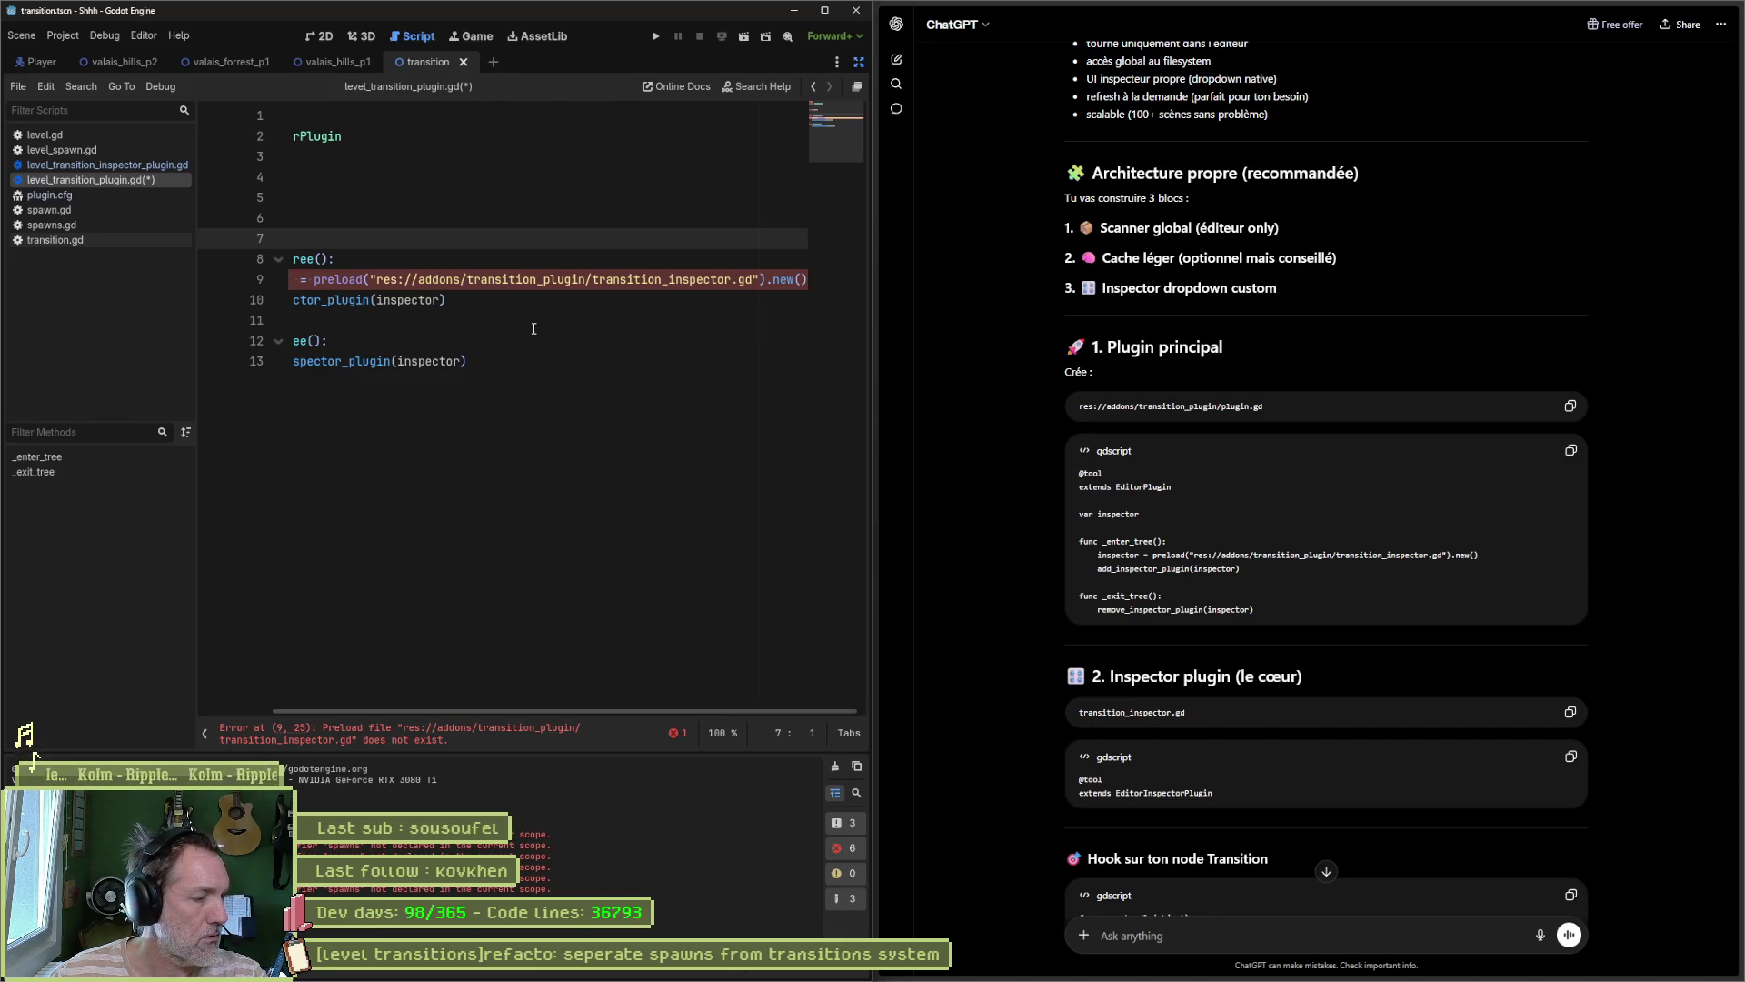
mouse_move(467, 279)
mouse_down()
mouse_move(582, 300)
mouse_move(738, 273)
mouse_up()
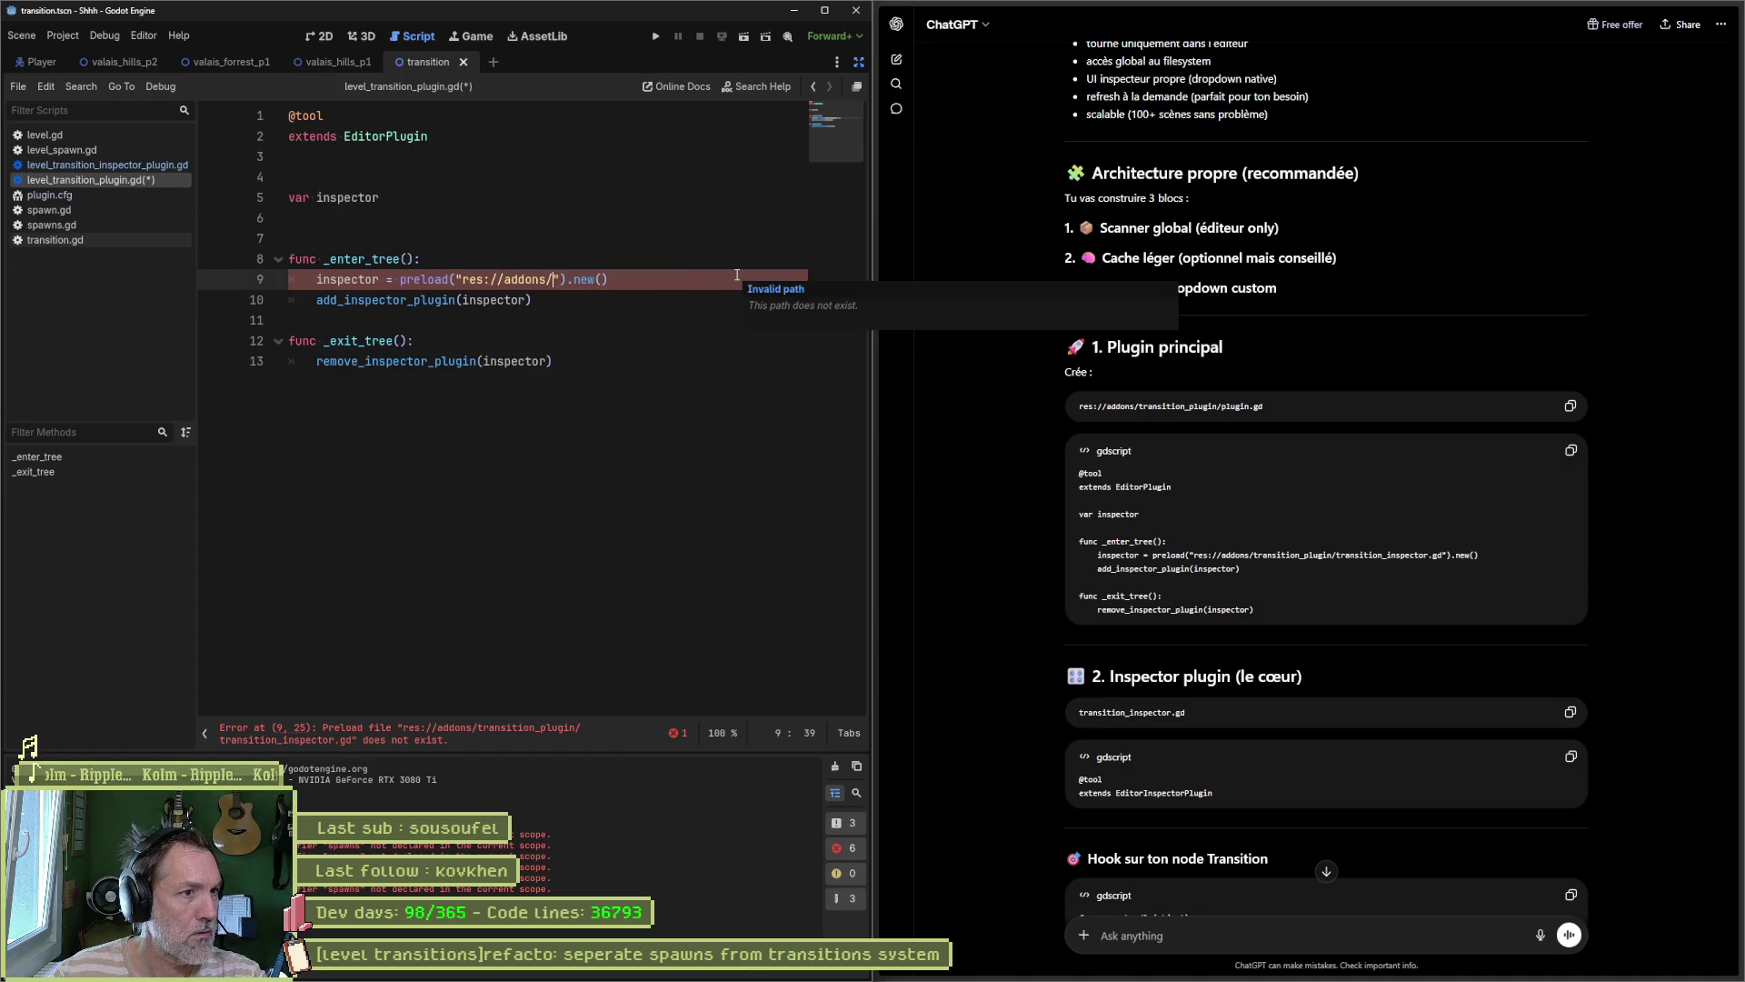
key(BackSpace)
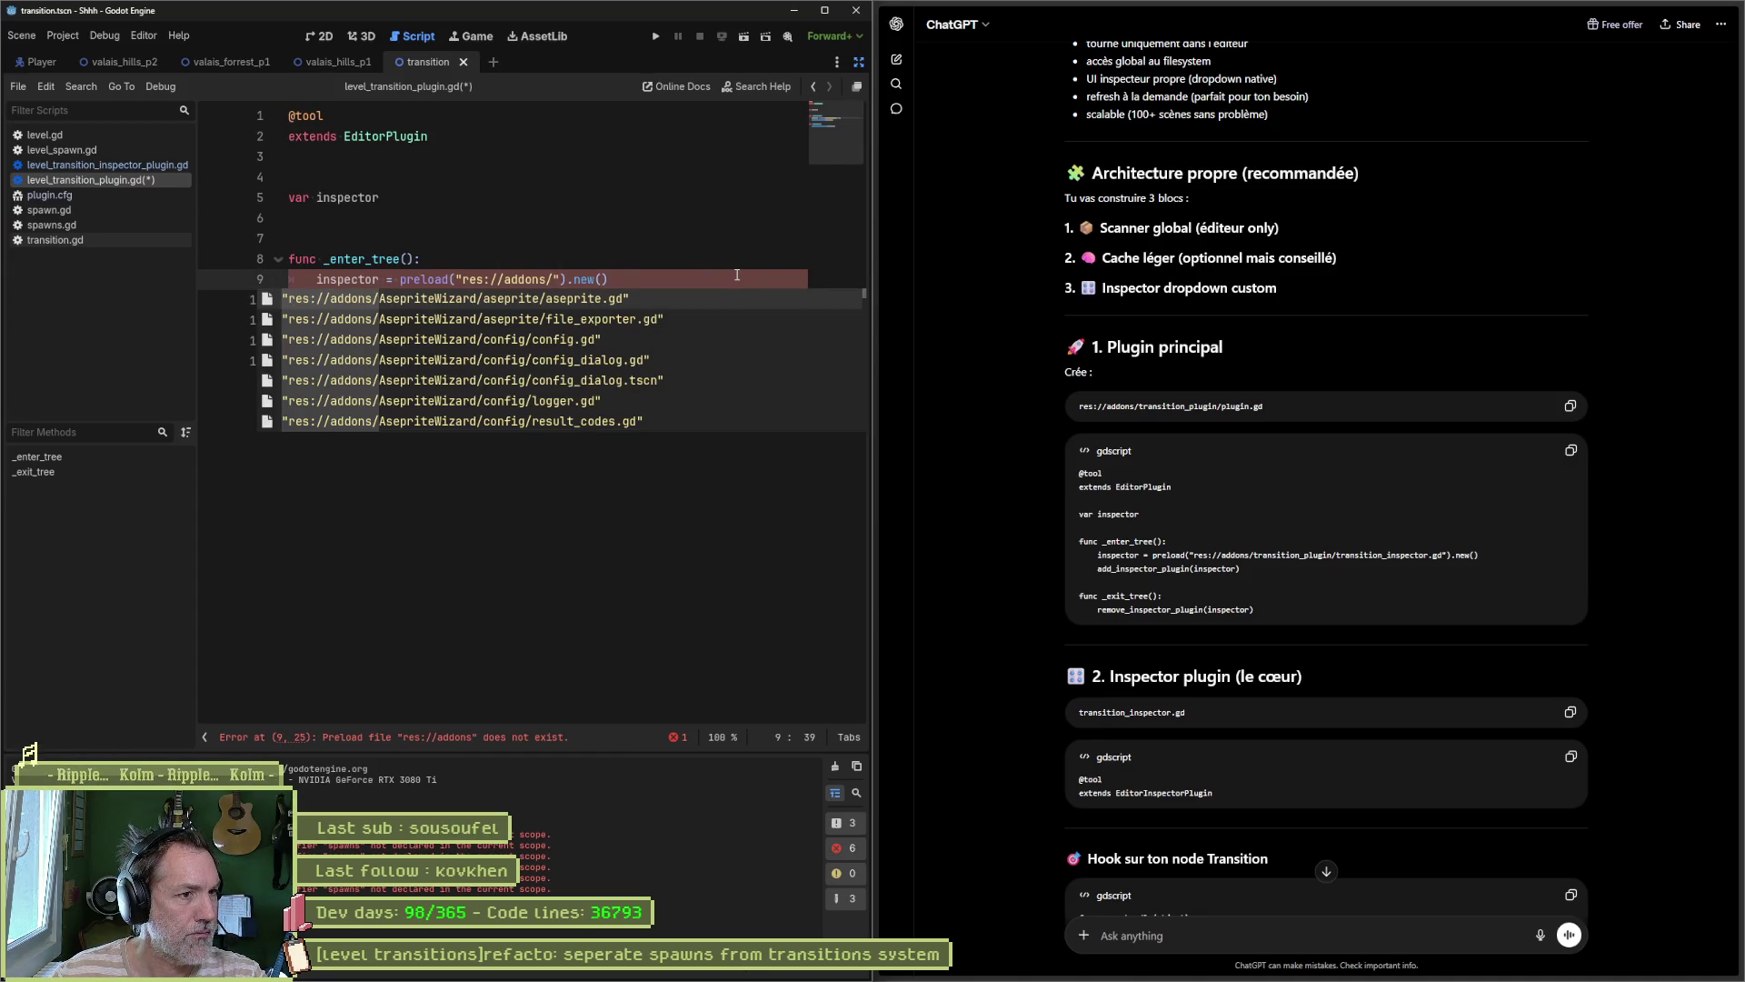
key(Down)
key(Down)
key(Down)
key(Down)
key(Down)
key(Down)
text(t)
key(BackSpace)
text(le)
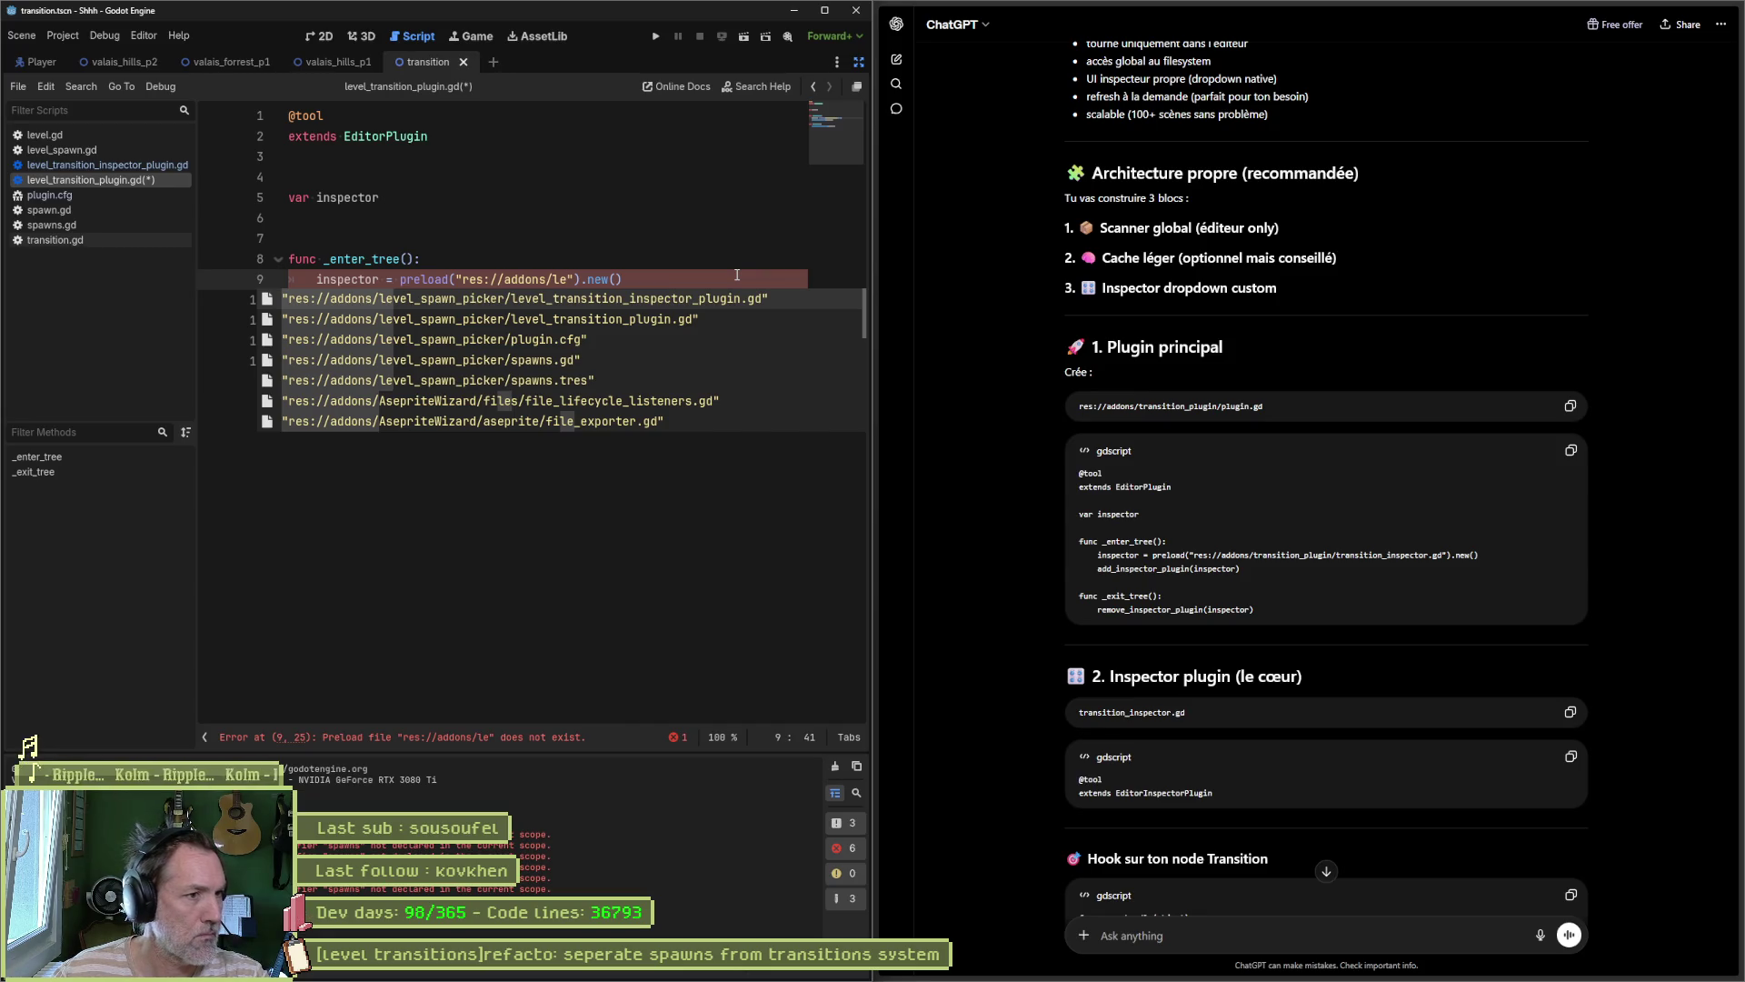
click(653, 259)
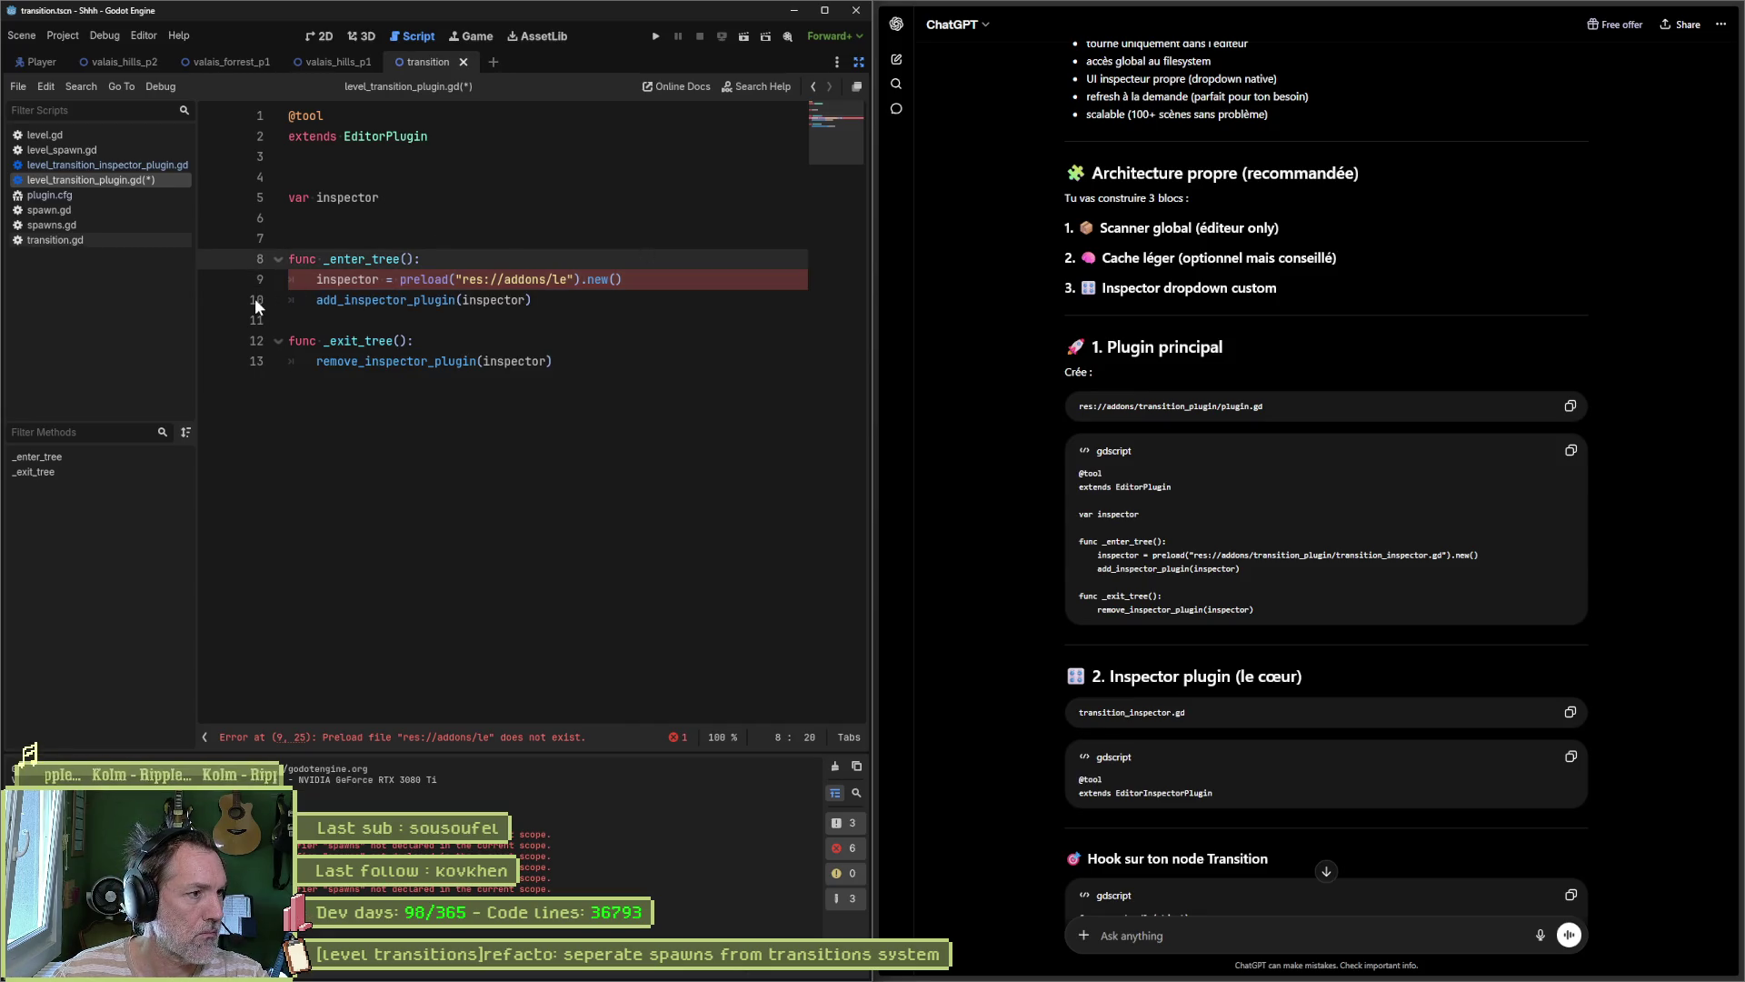
Step: Complete the preload path to res://addons/level_transition/level_transition_plugin.gd using autocomplete
click(859, 62)
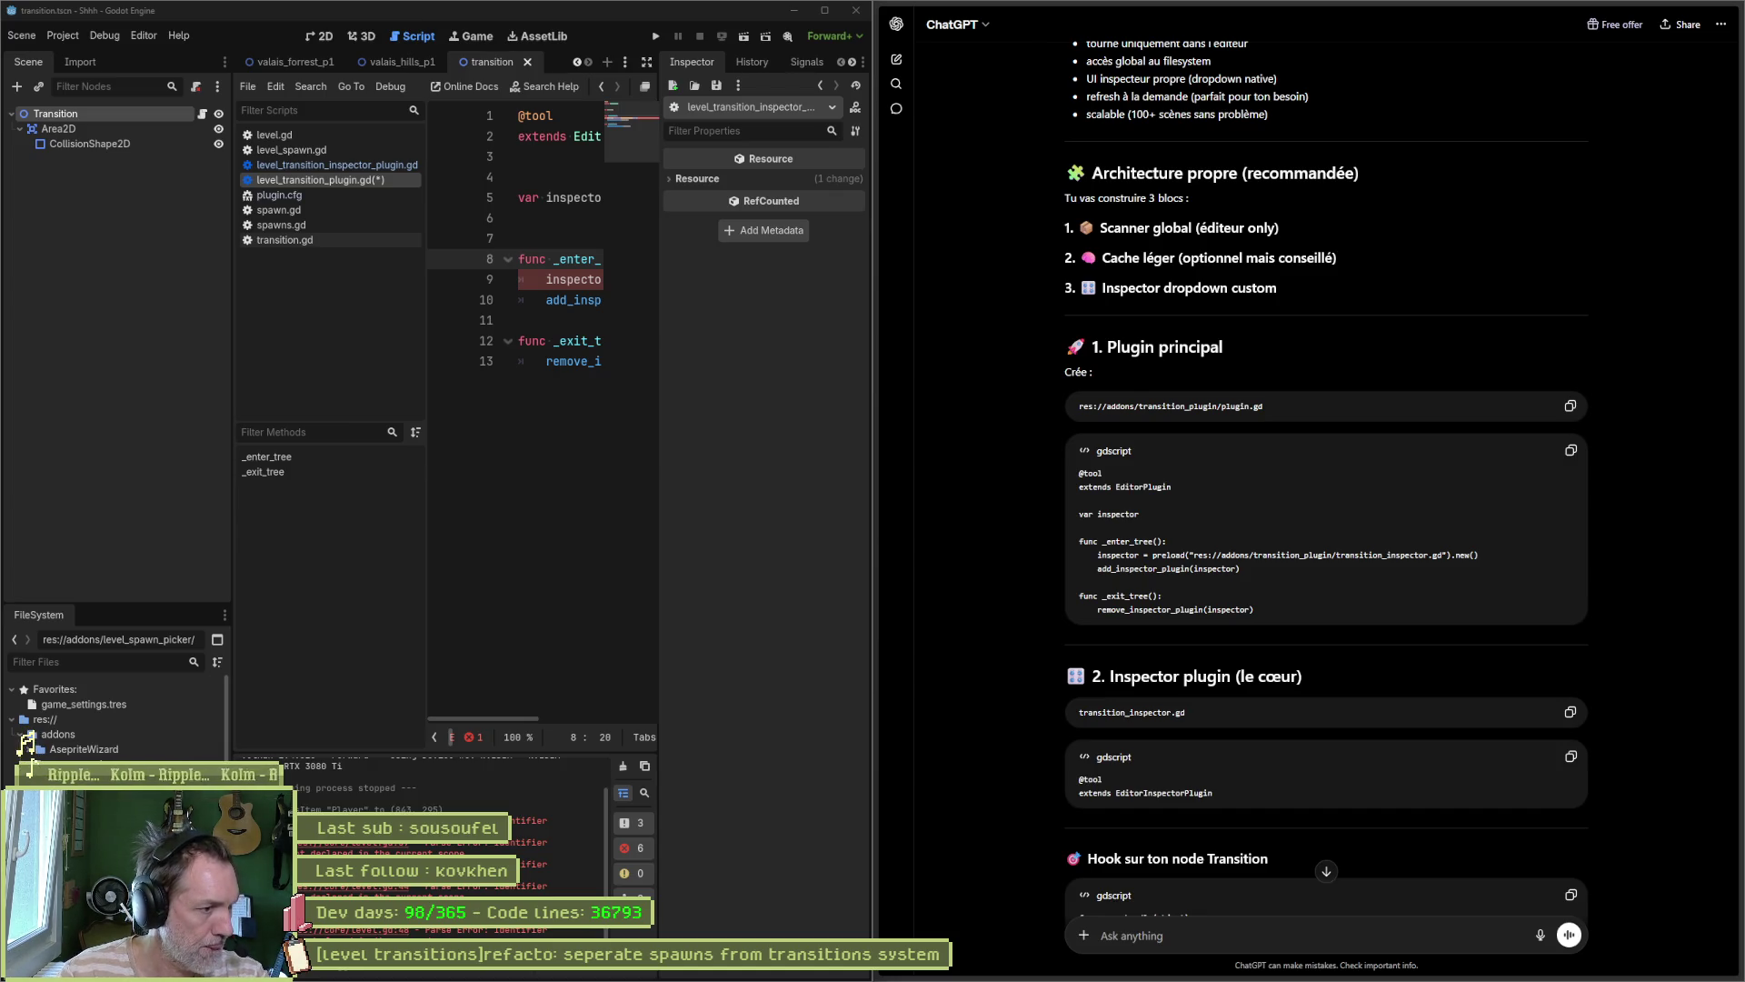
click(100, 779)
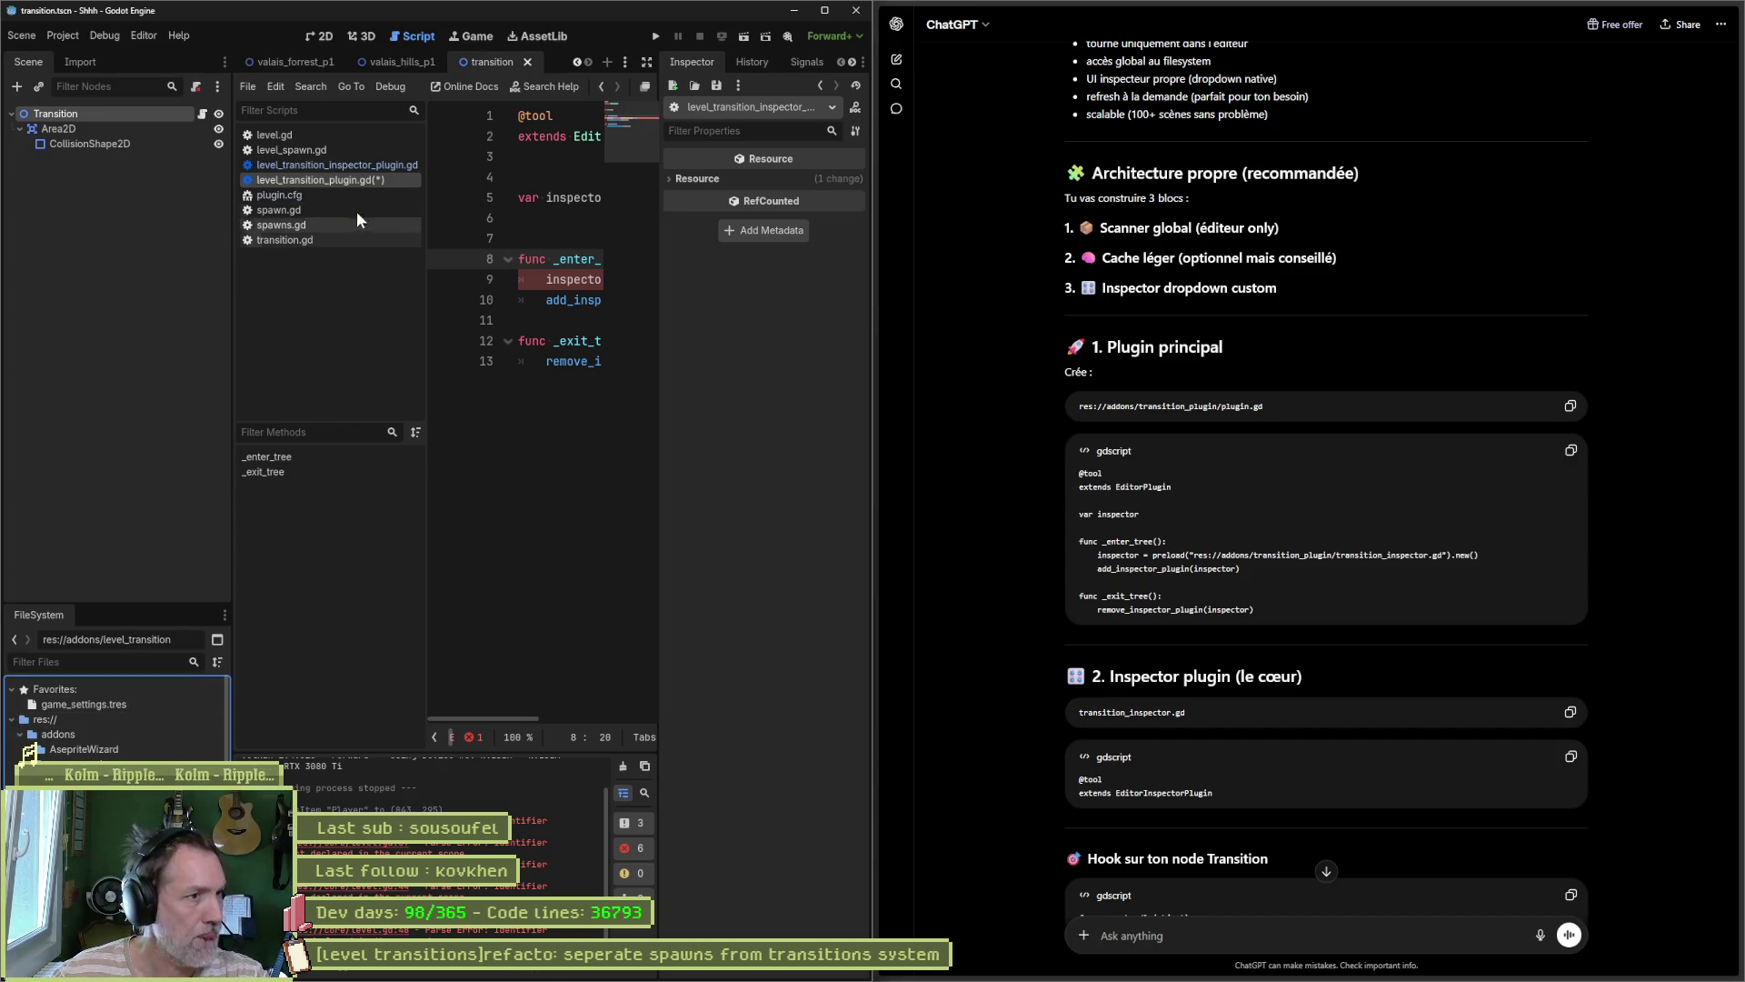
click(646, 61)
click(567, 279)
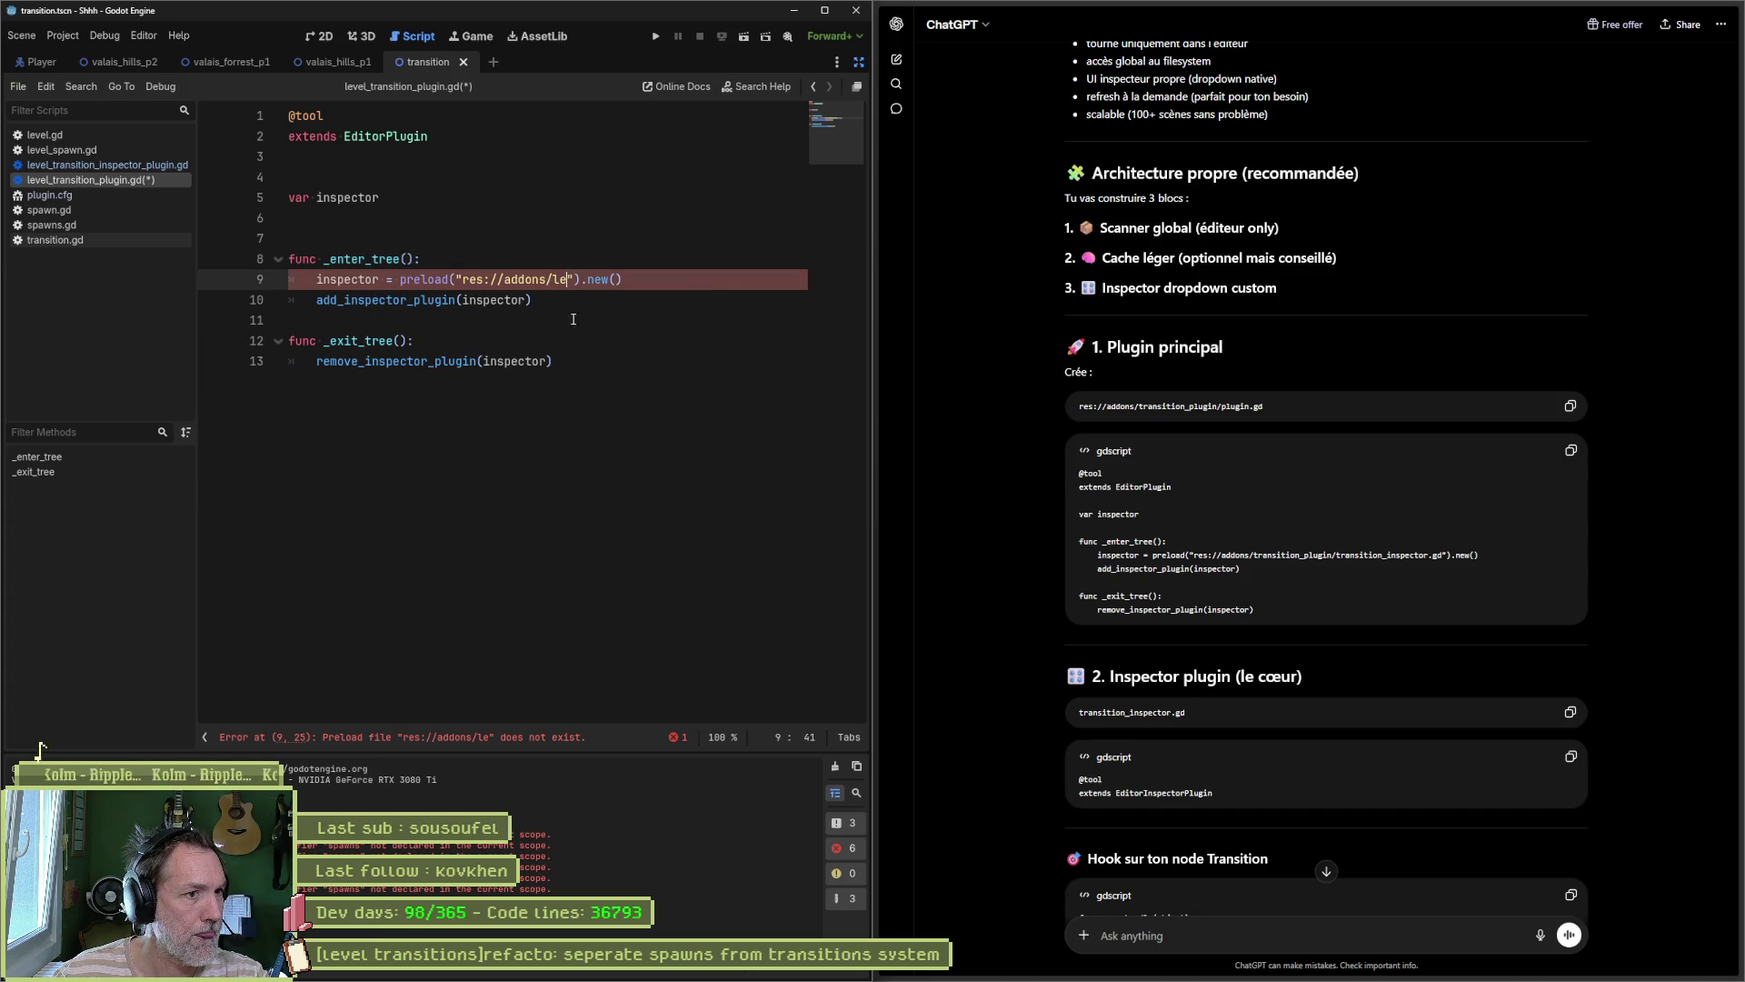
key(ctrl+space)
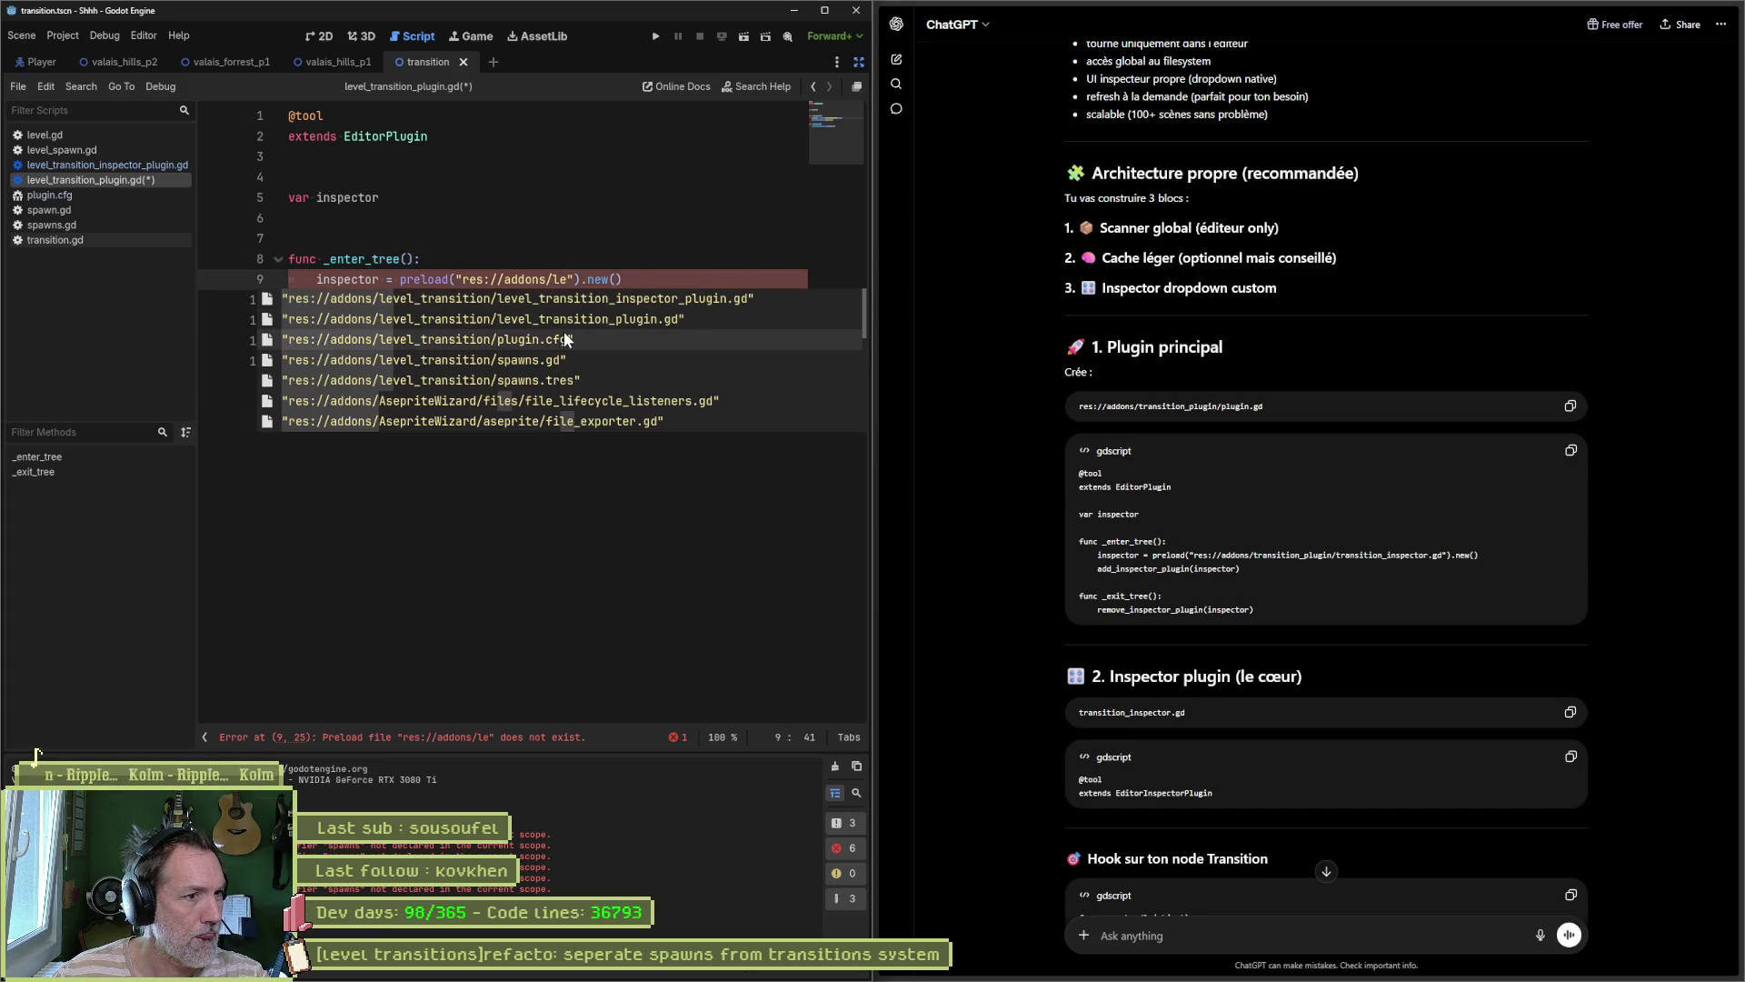
click(564, 339)
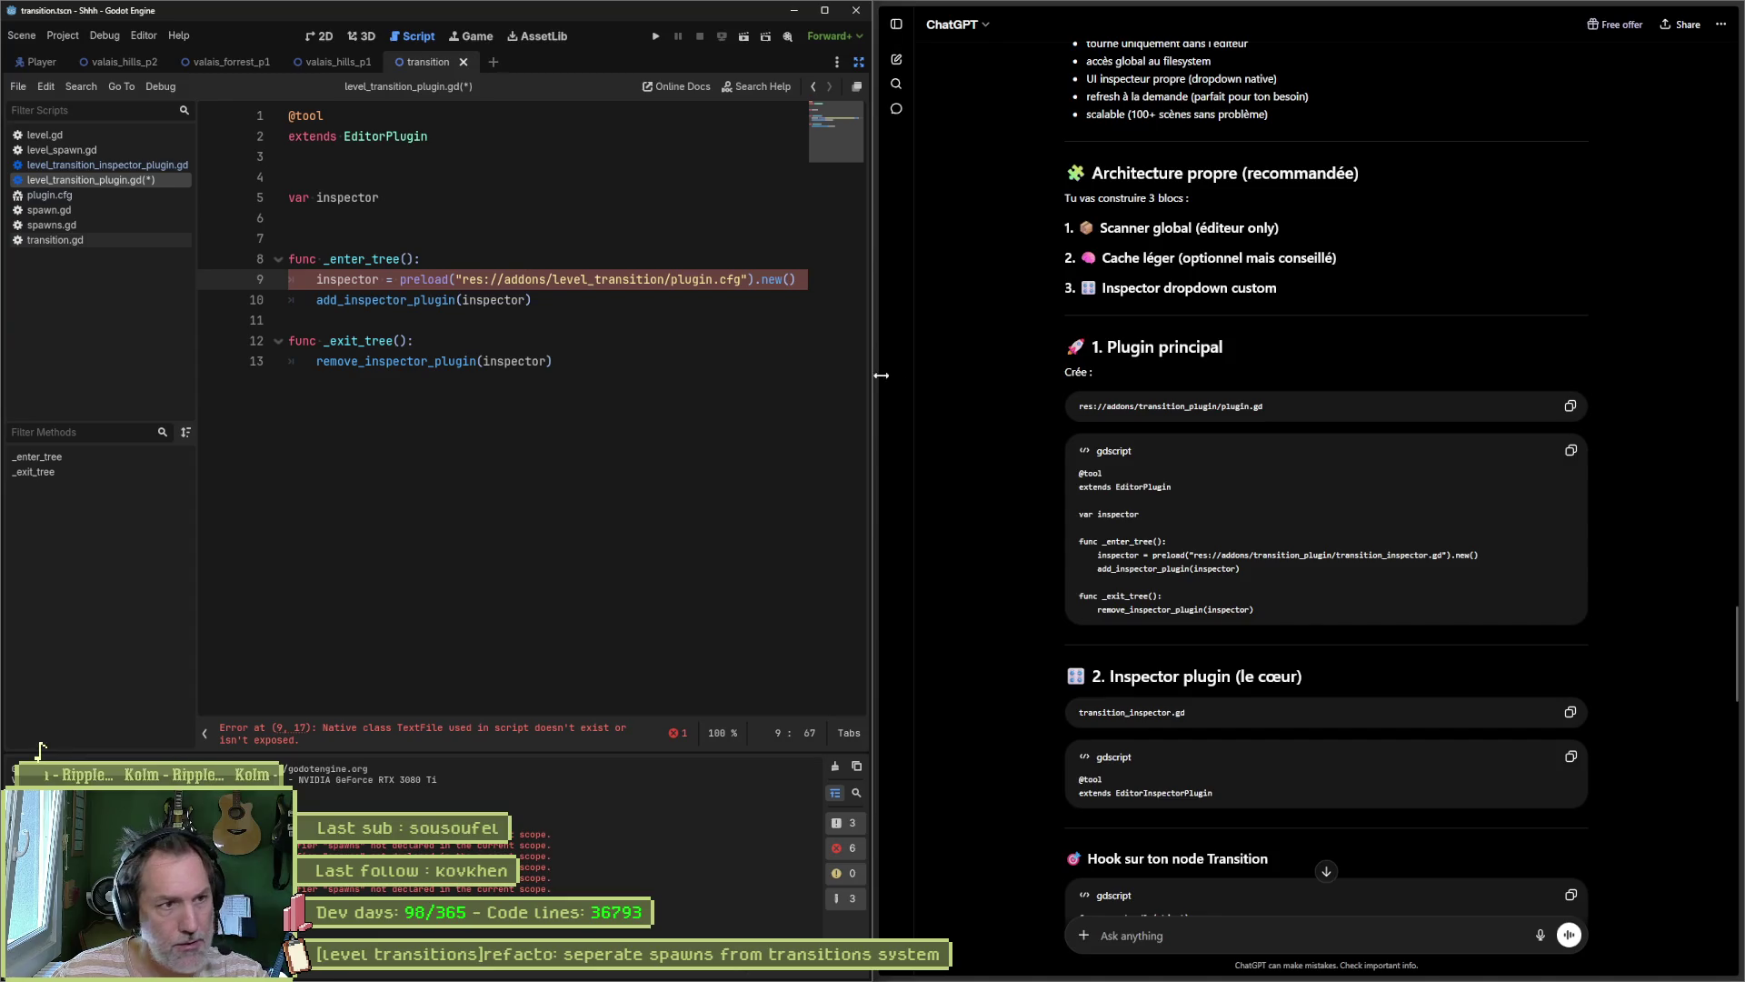
key(Left)
key(BackSpace)
key(BackSpace)
key(BackSpace)
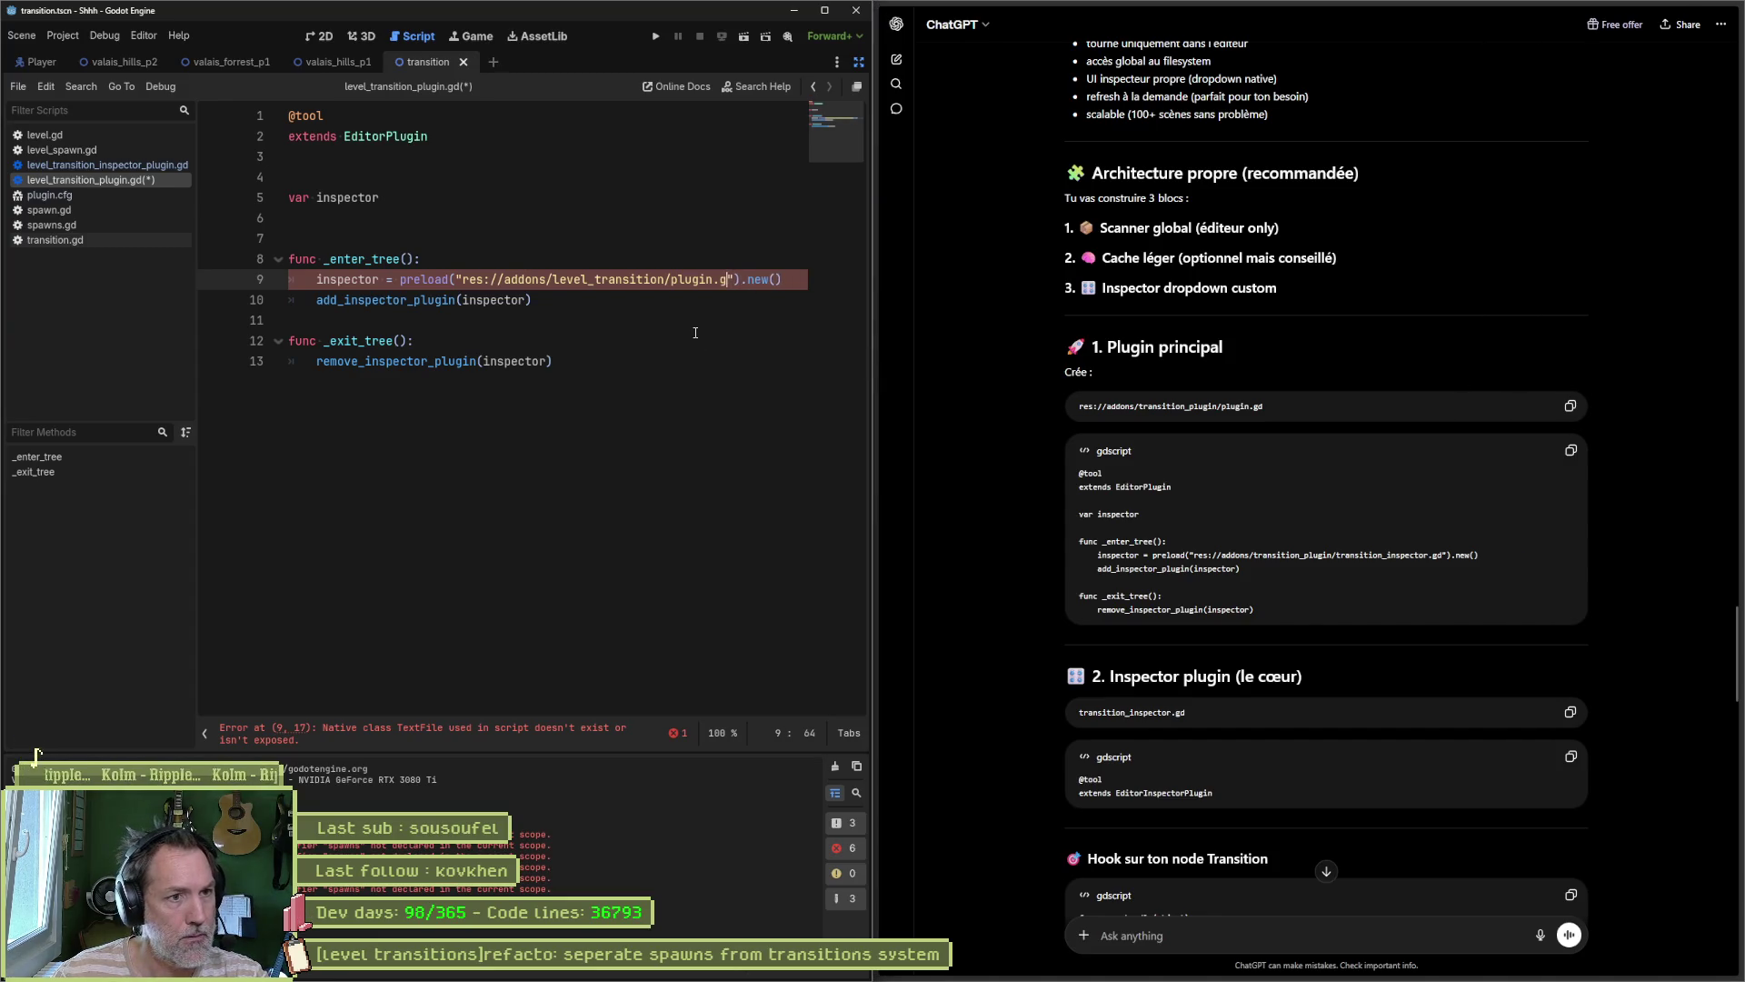
text(gd)
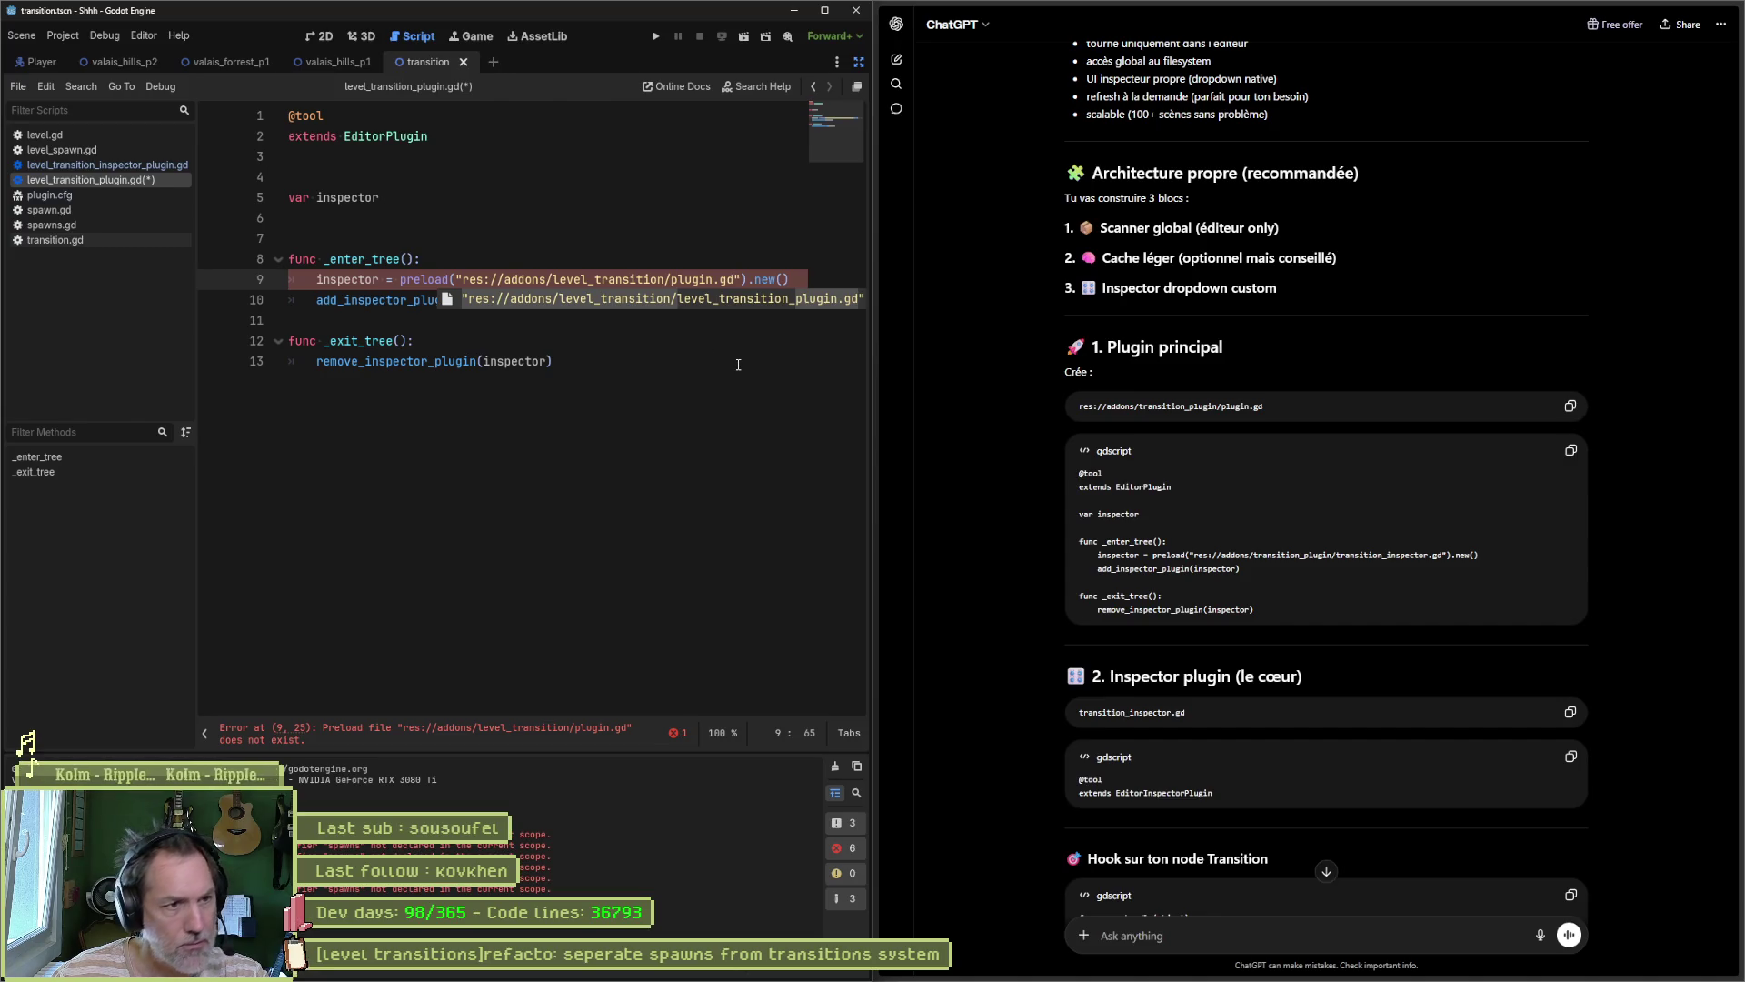
click(744, 301)
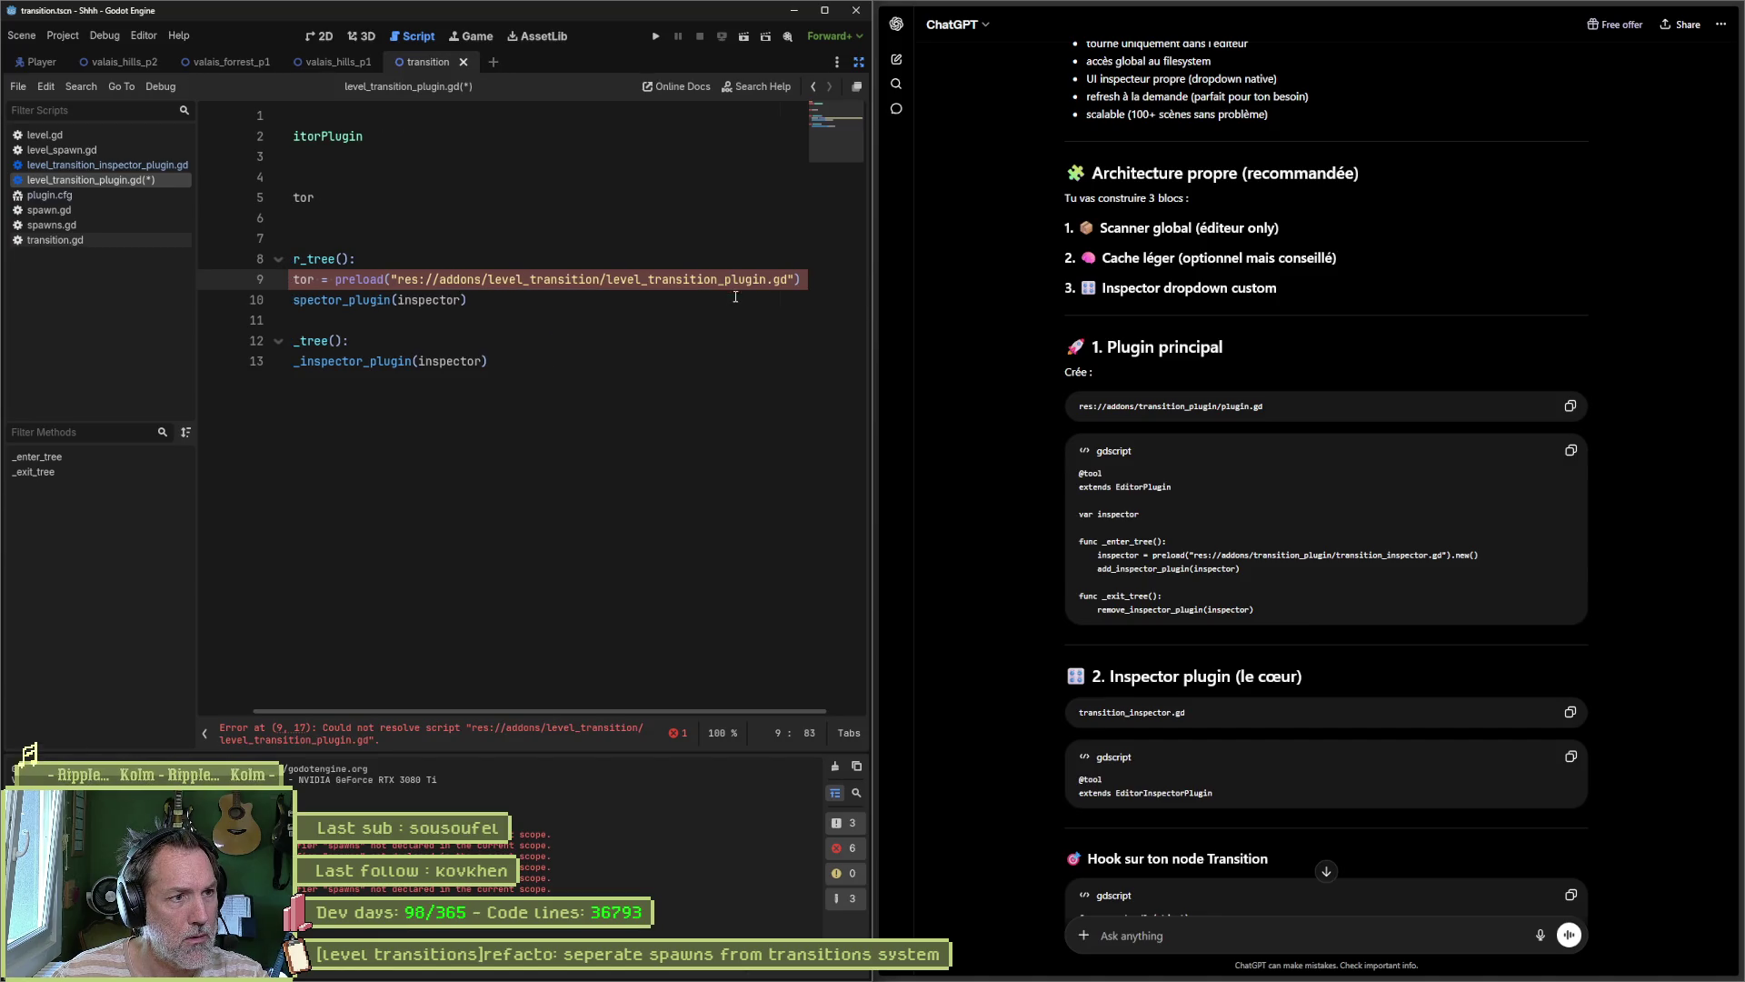
Step: Change the preloaded file name to level_transition_inspector.gd and save the plugin script
drag(675, 711, 726, 715)
text(.new()
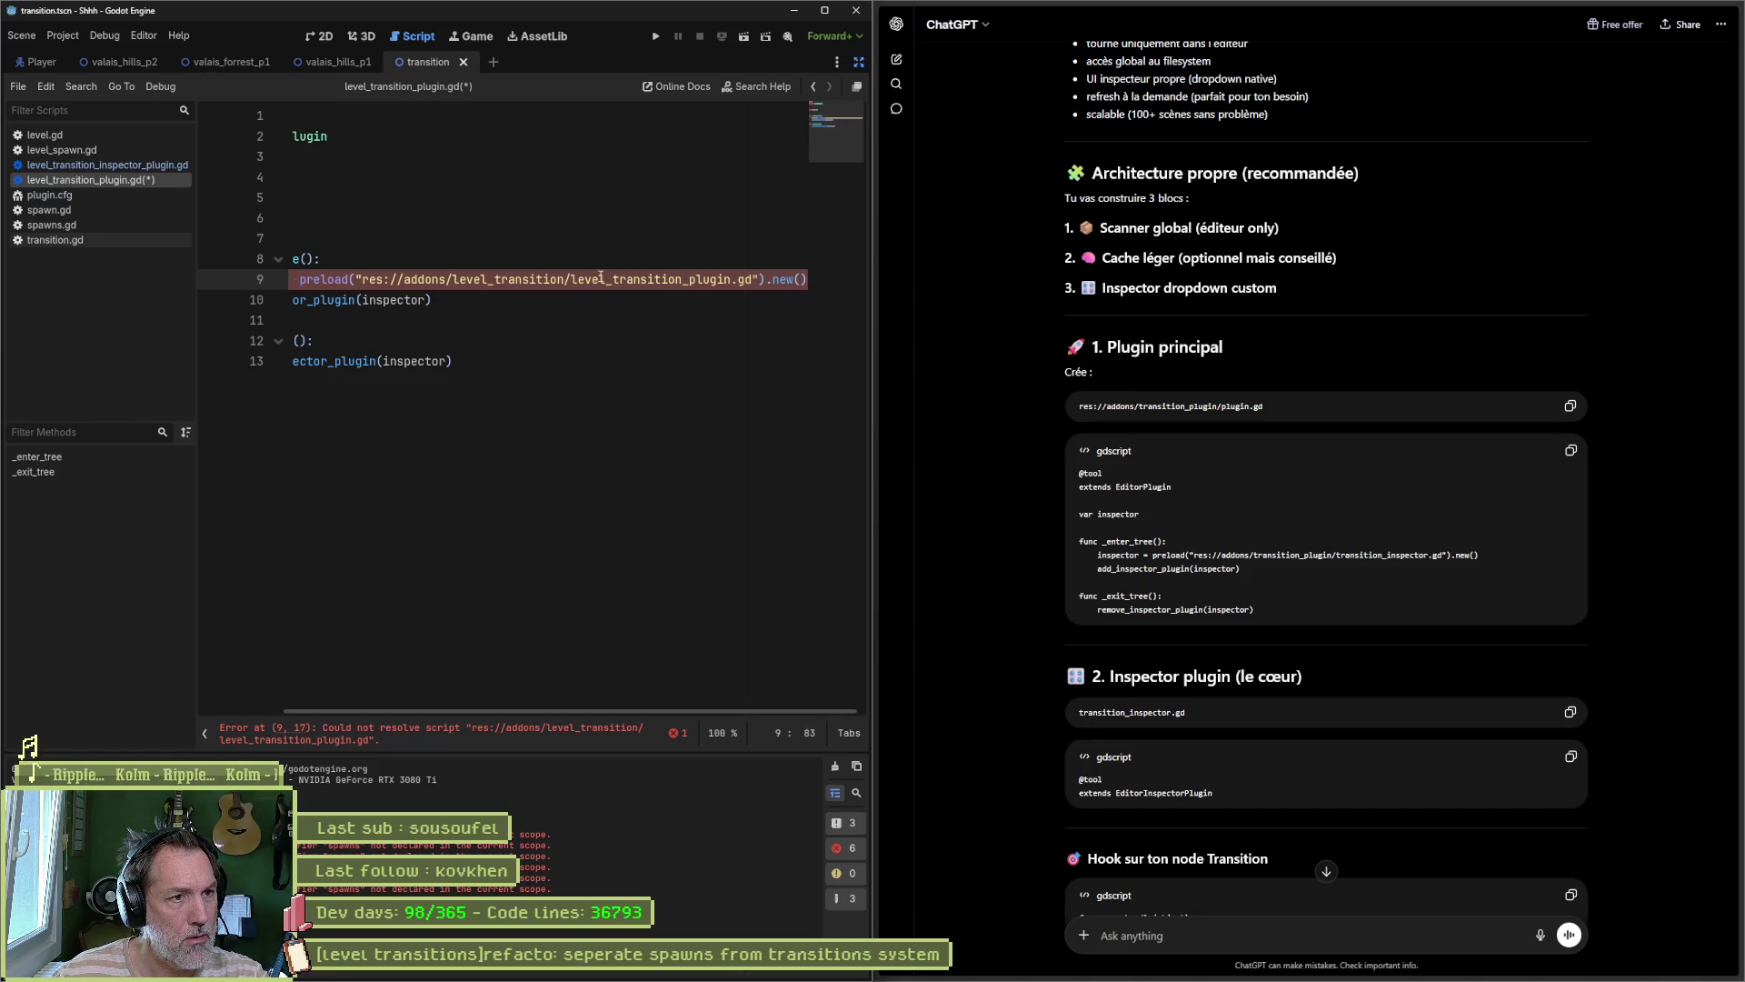
drag(688, 280, 730, 281)
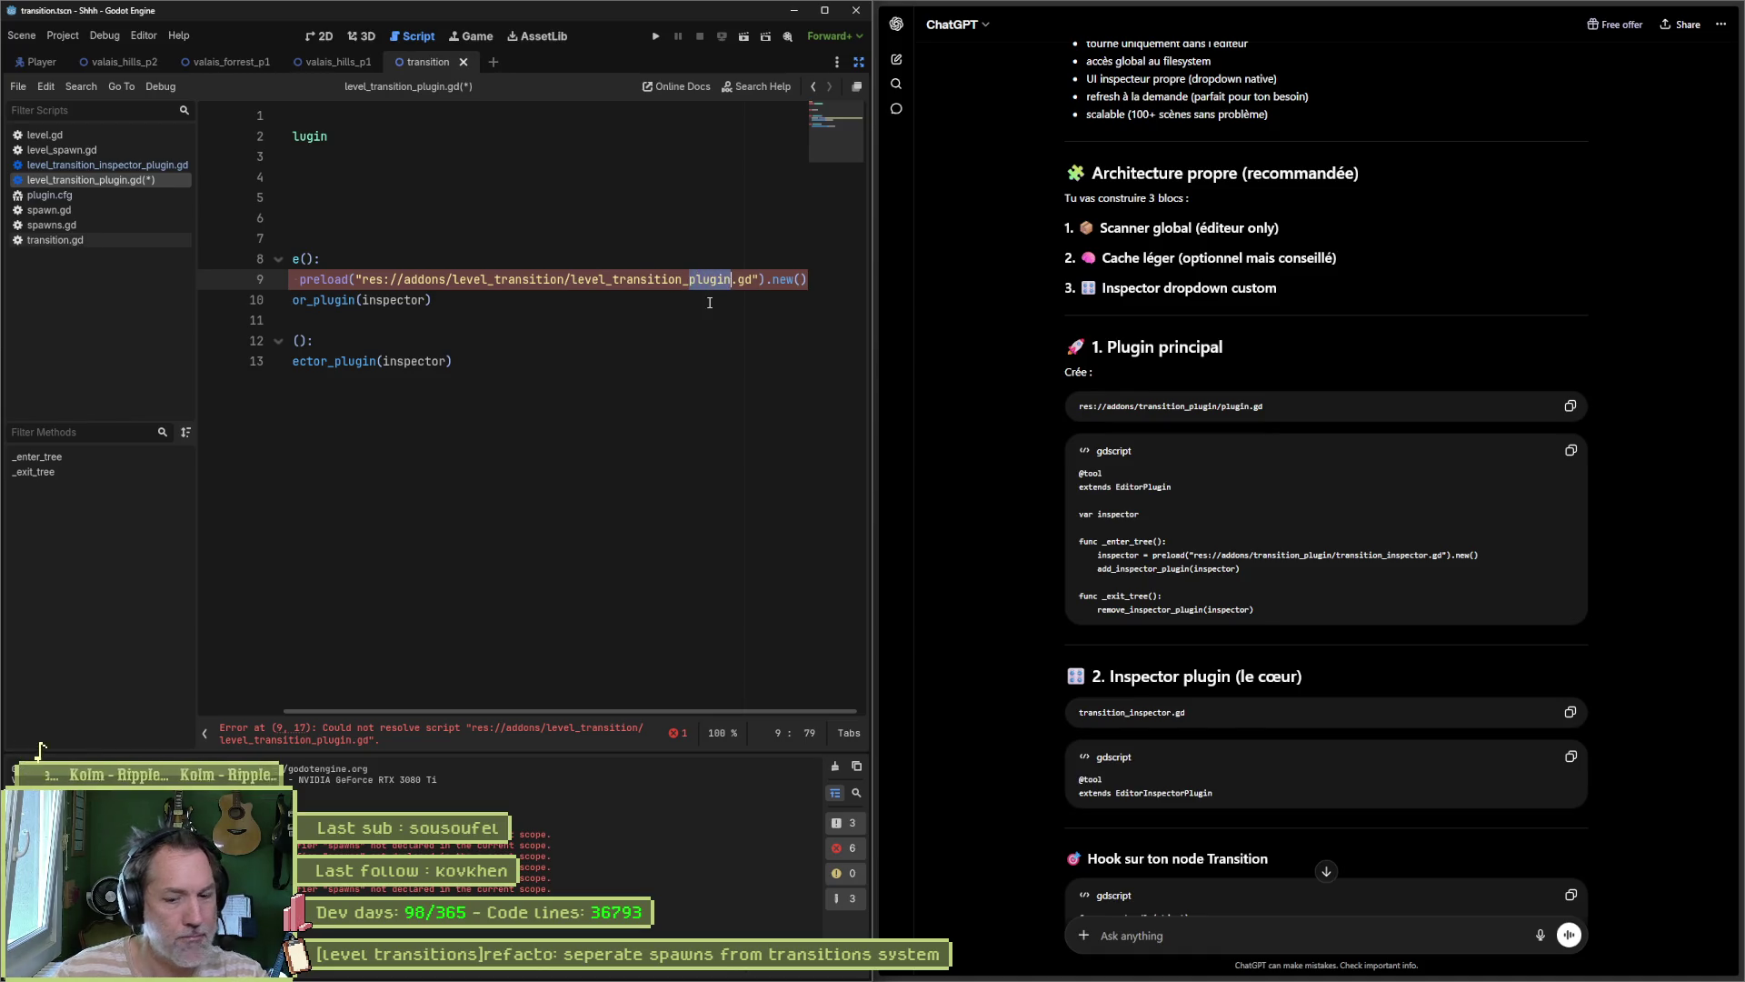
text(inspector)
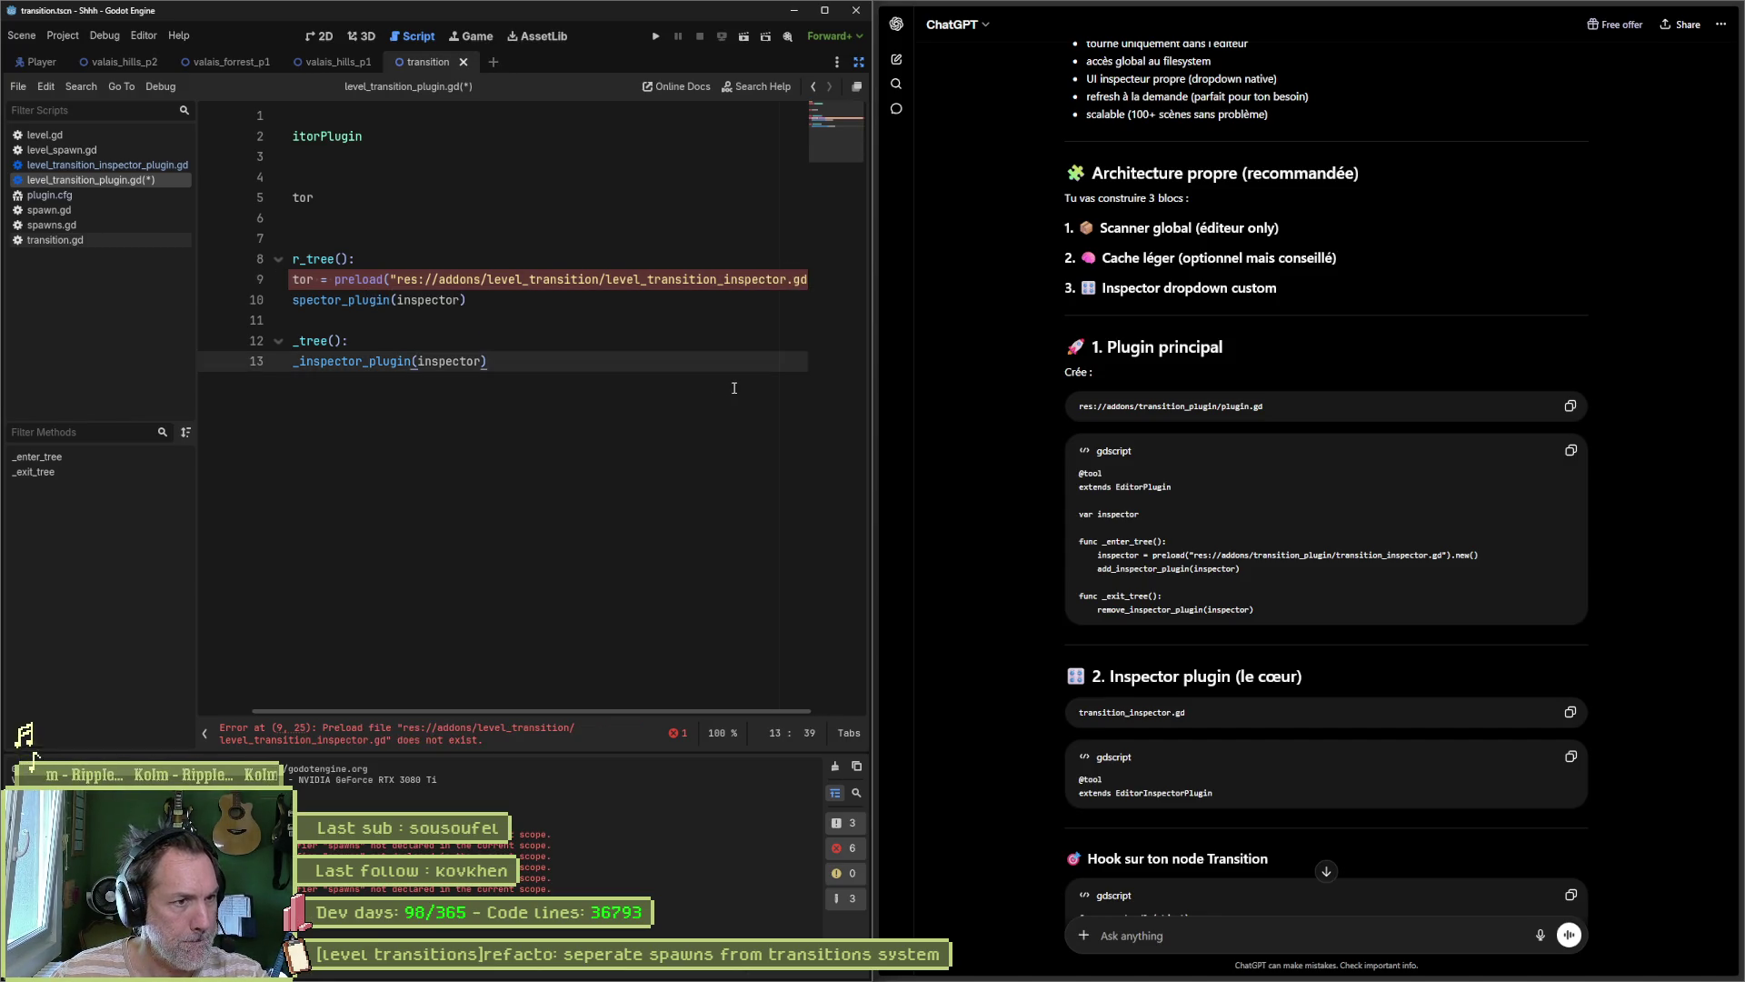
click(748, 281)
double_click(748, 281)
key(ctrl+s)
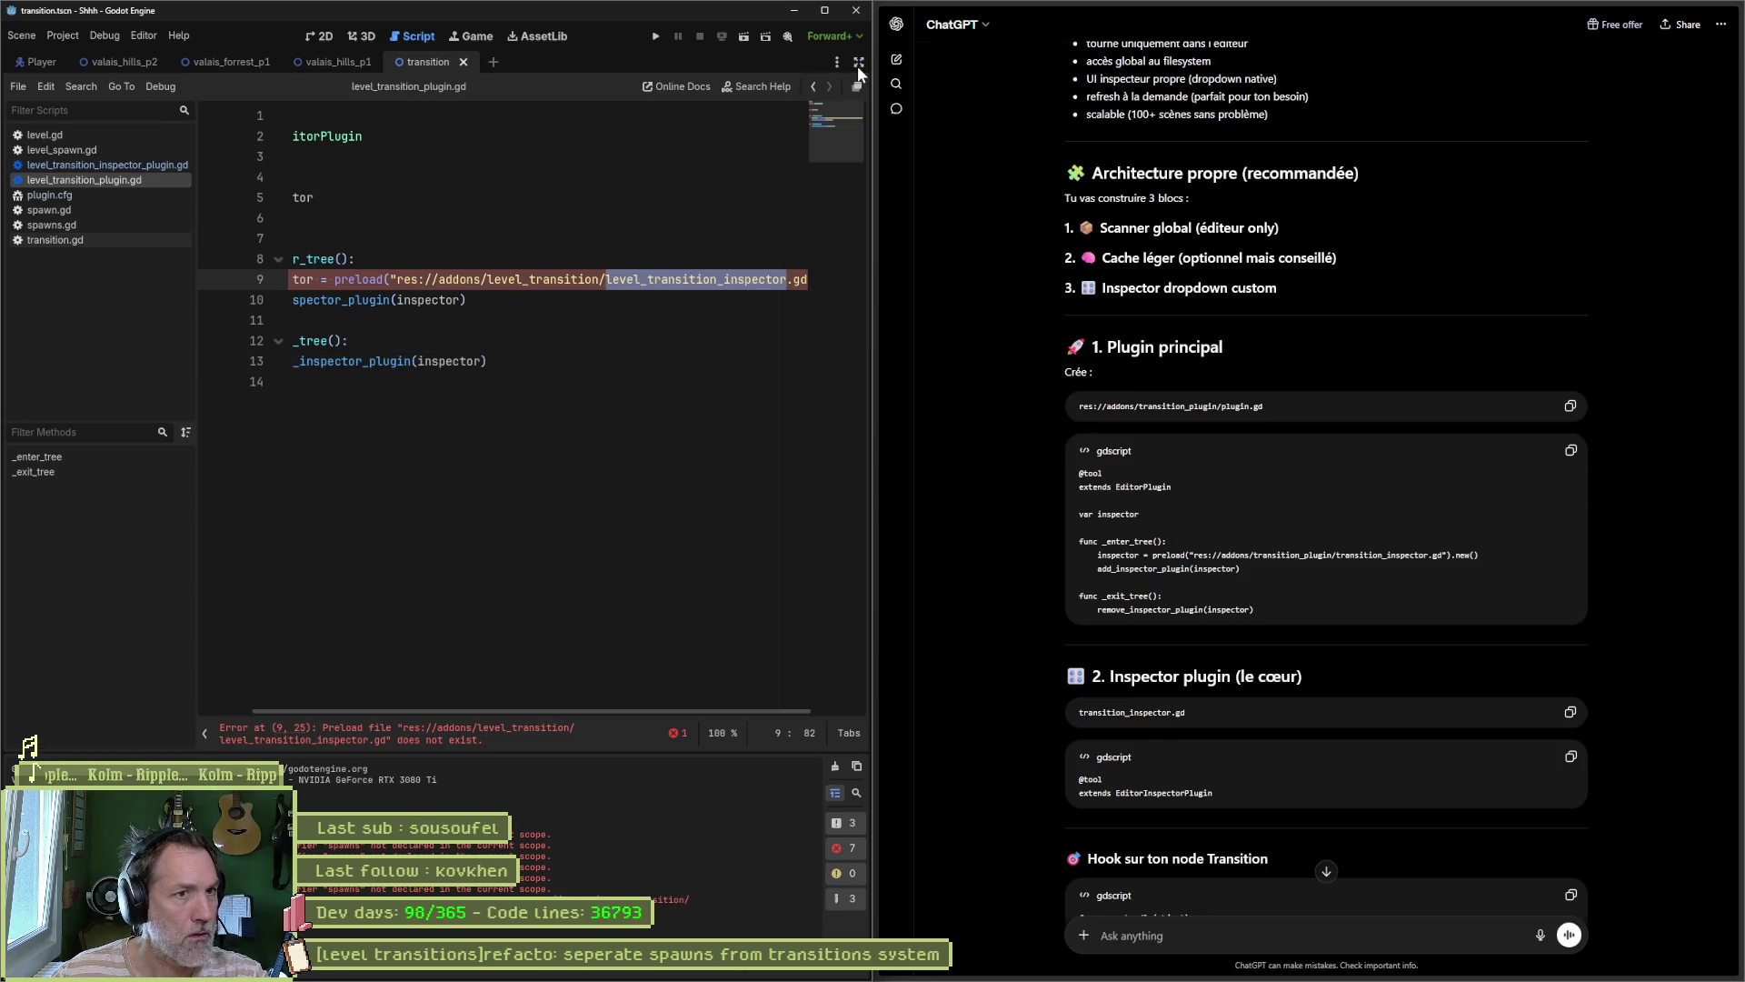
click(858, 62)
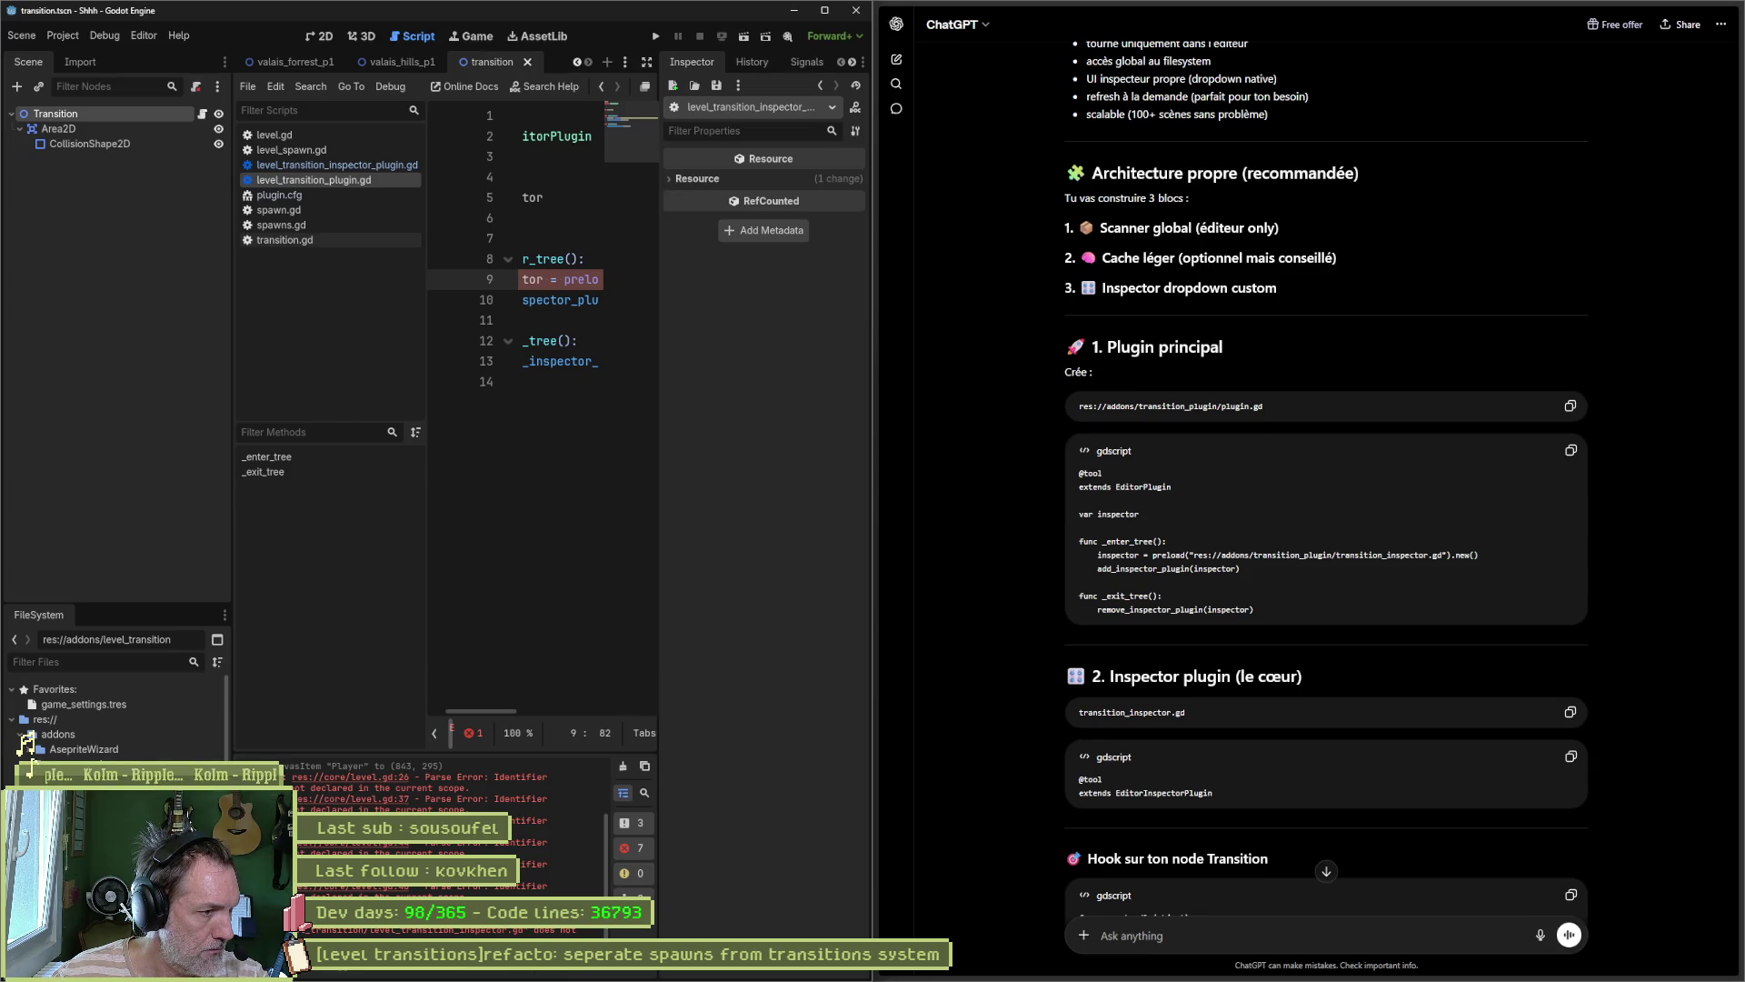
Step: Create a new script level_transition_inspector.gd in the level_transition addon folder
right_click(58, 732)
mouse_move(254, 739)
click(320, 757)
text(level_transition_inspector)
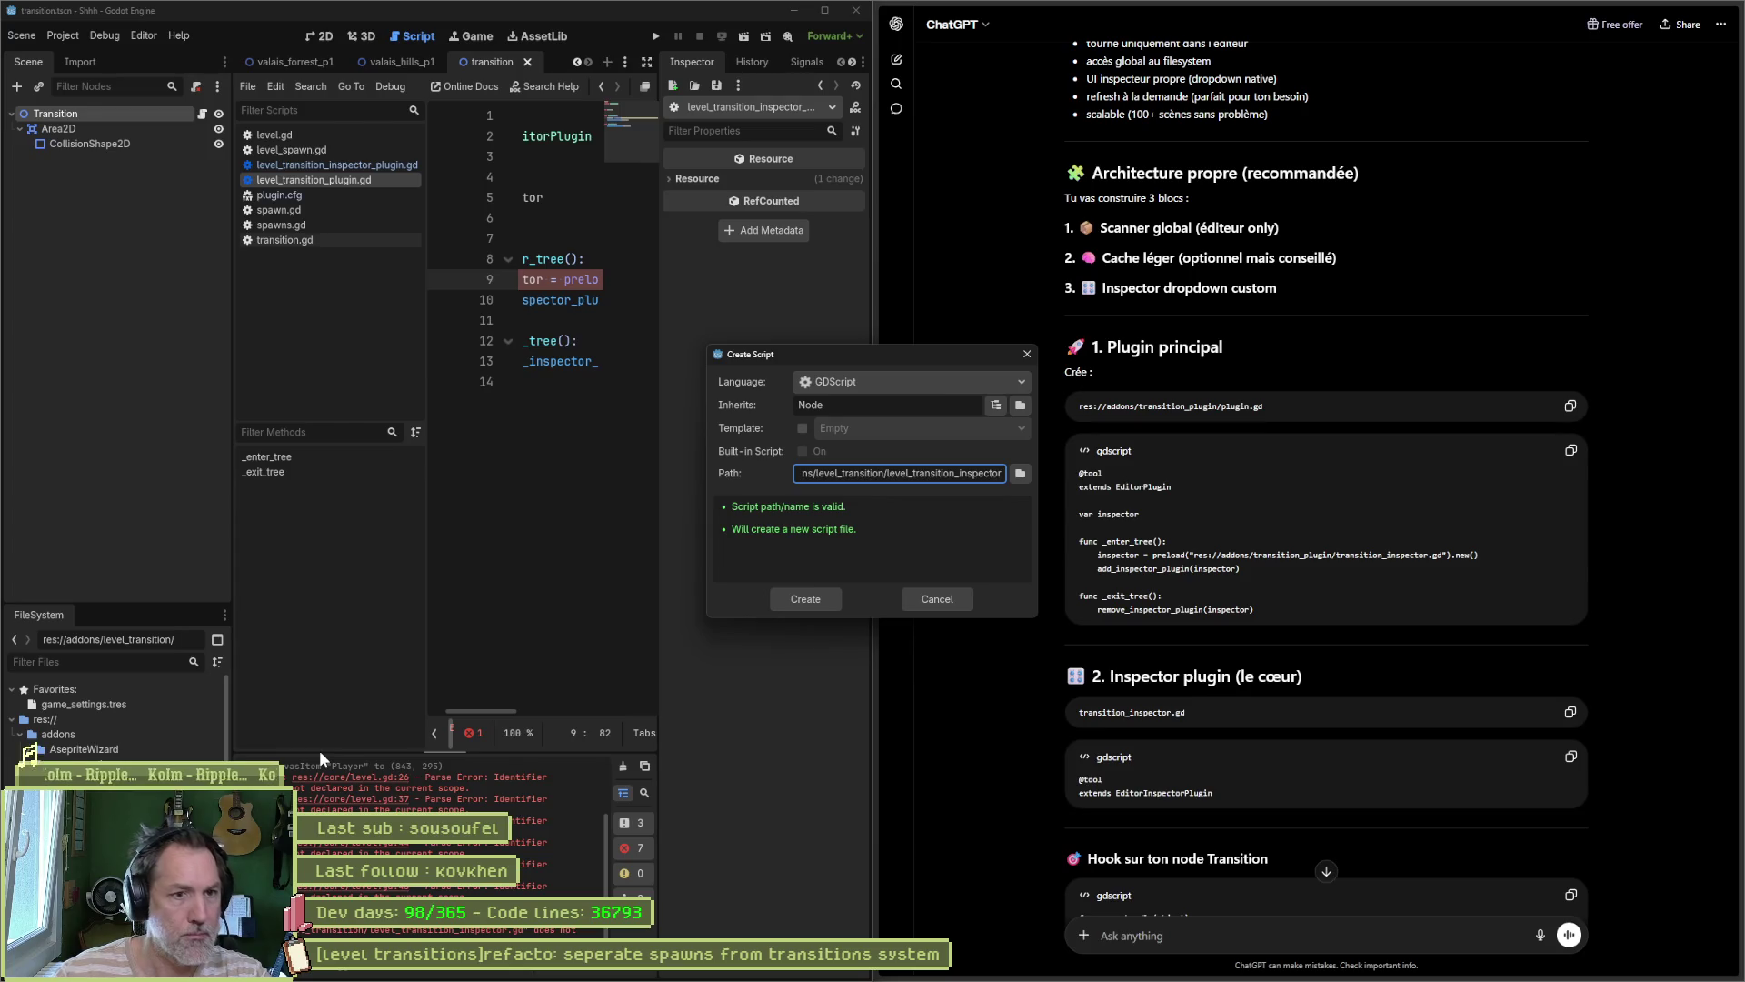
text(.gd)
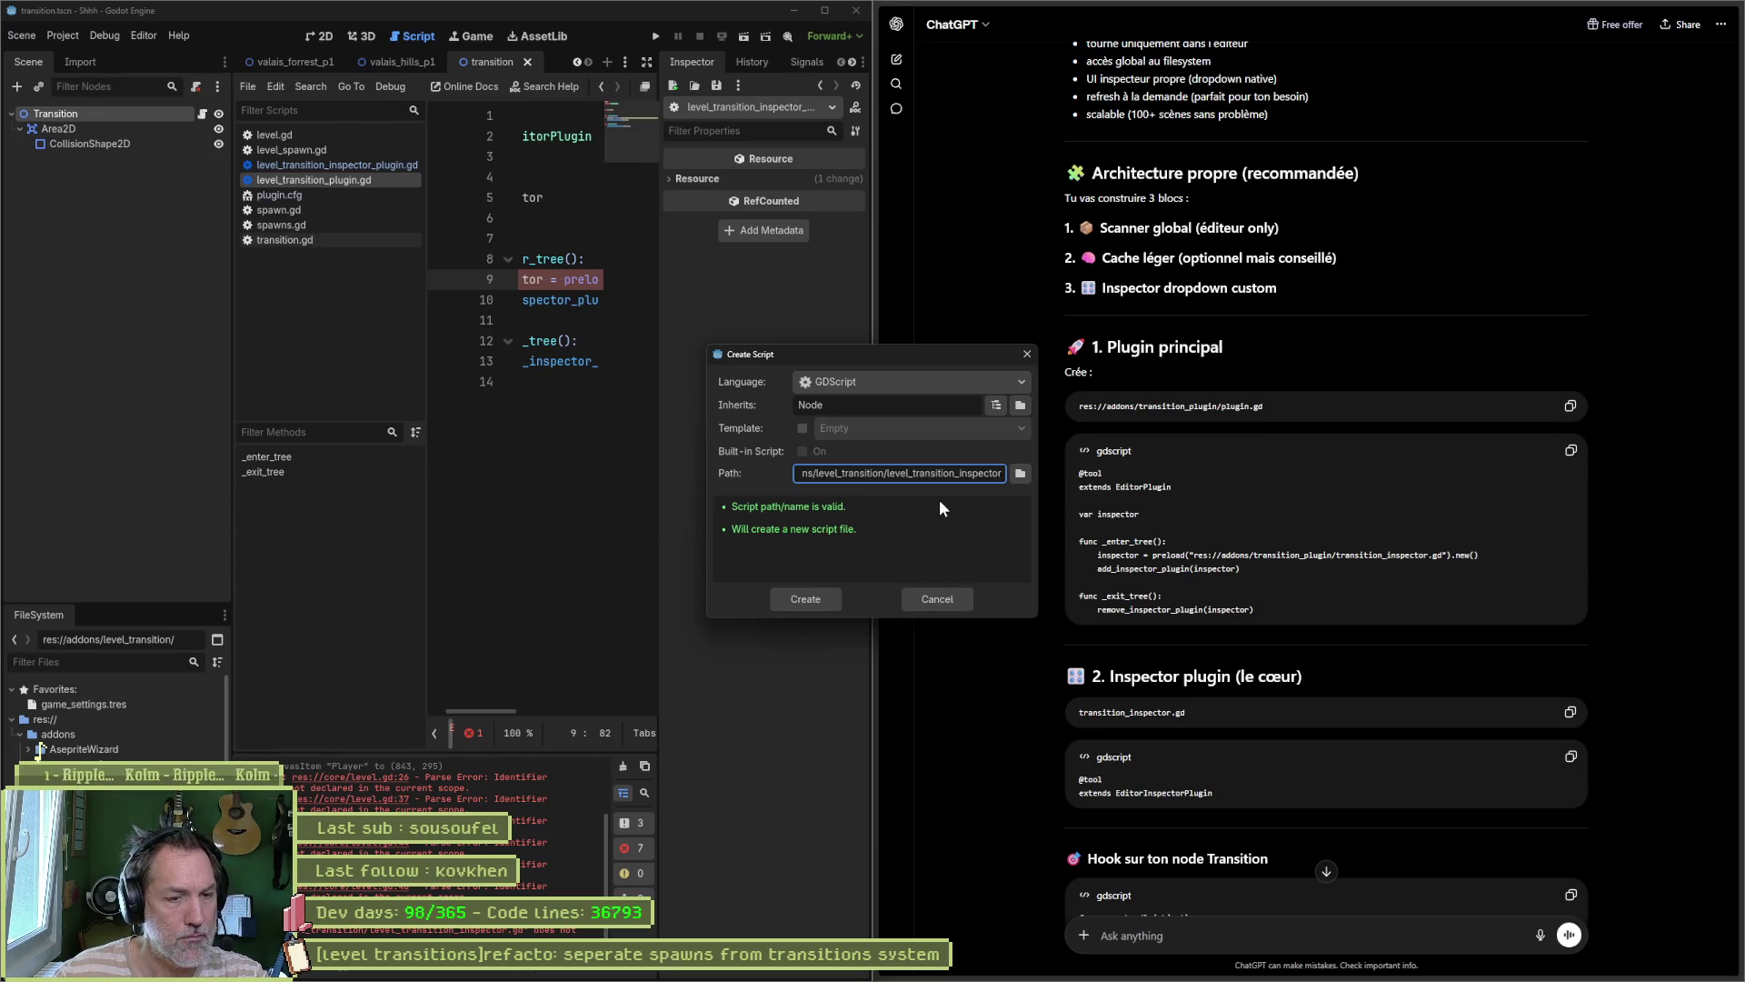
click(793, 596)
click(793, 597)
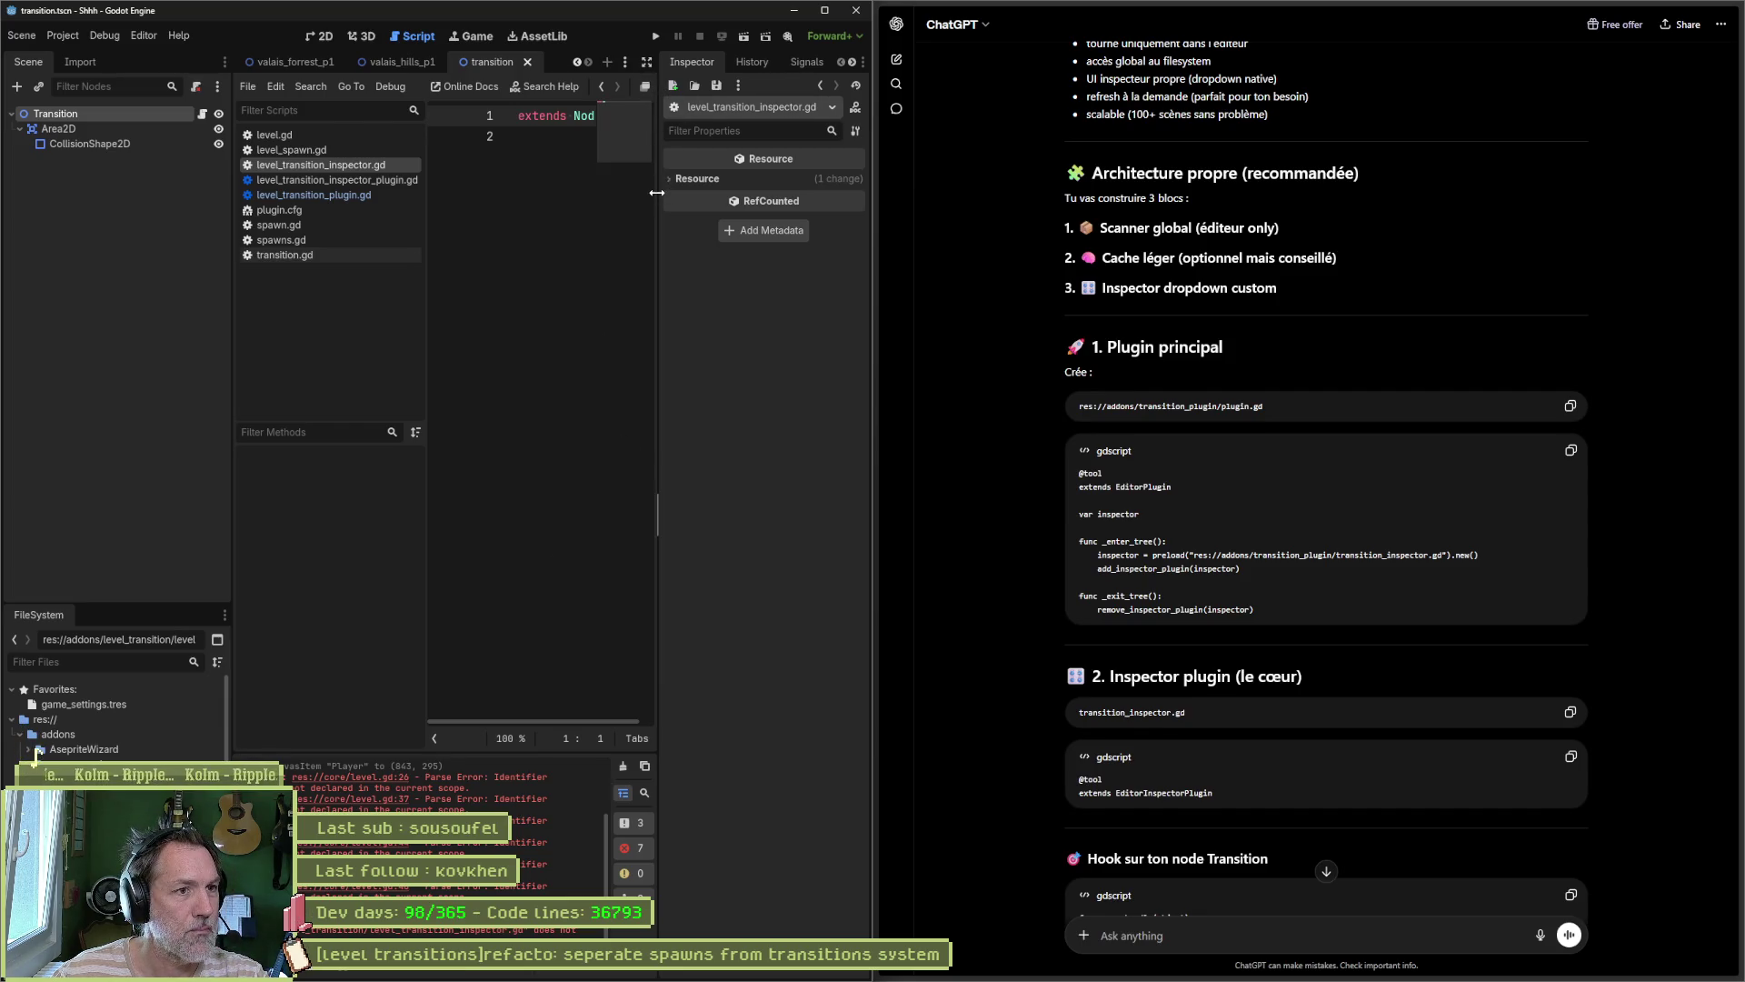
Step: Widen the script editor and switch back to level_transition_plugin.gd
drag(665, 162, 719, 154)
click(701, 62)
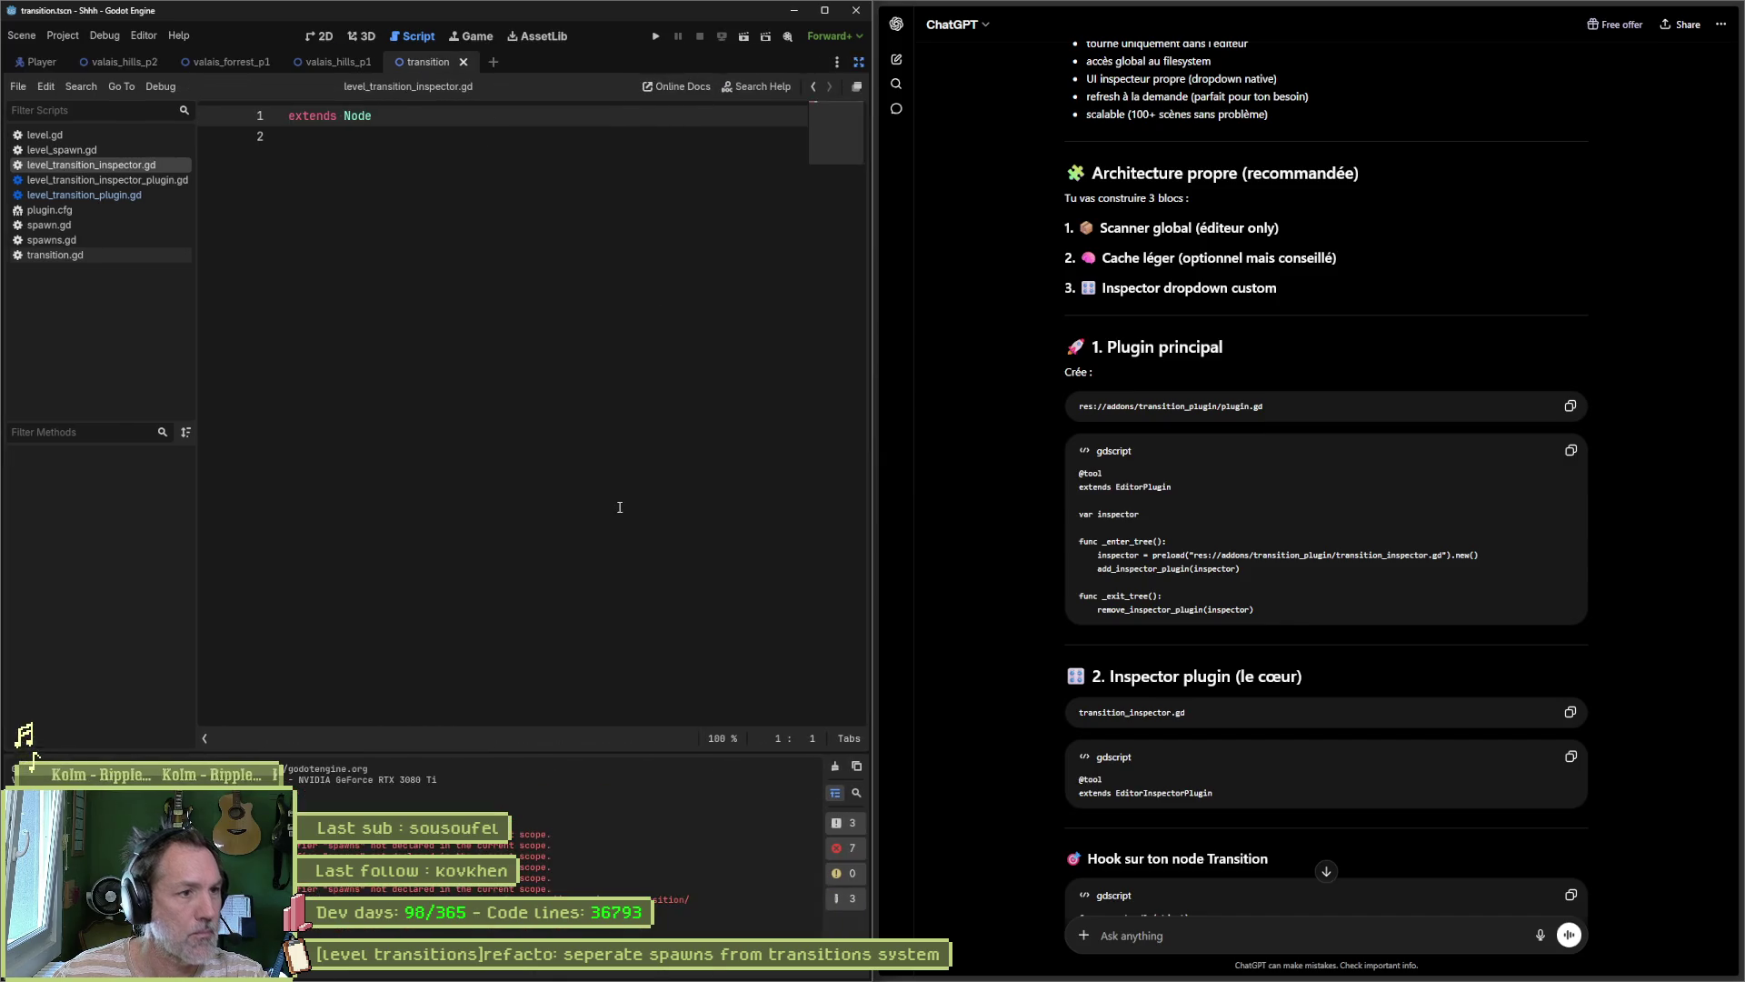
click(130, 181)
click(127, 208)
click(127, 195)
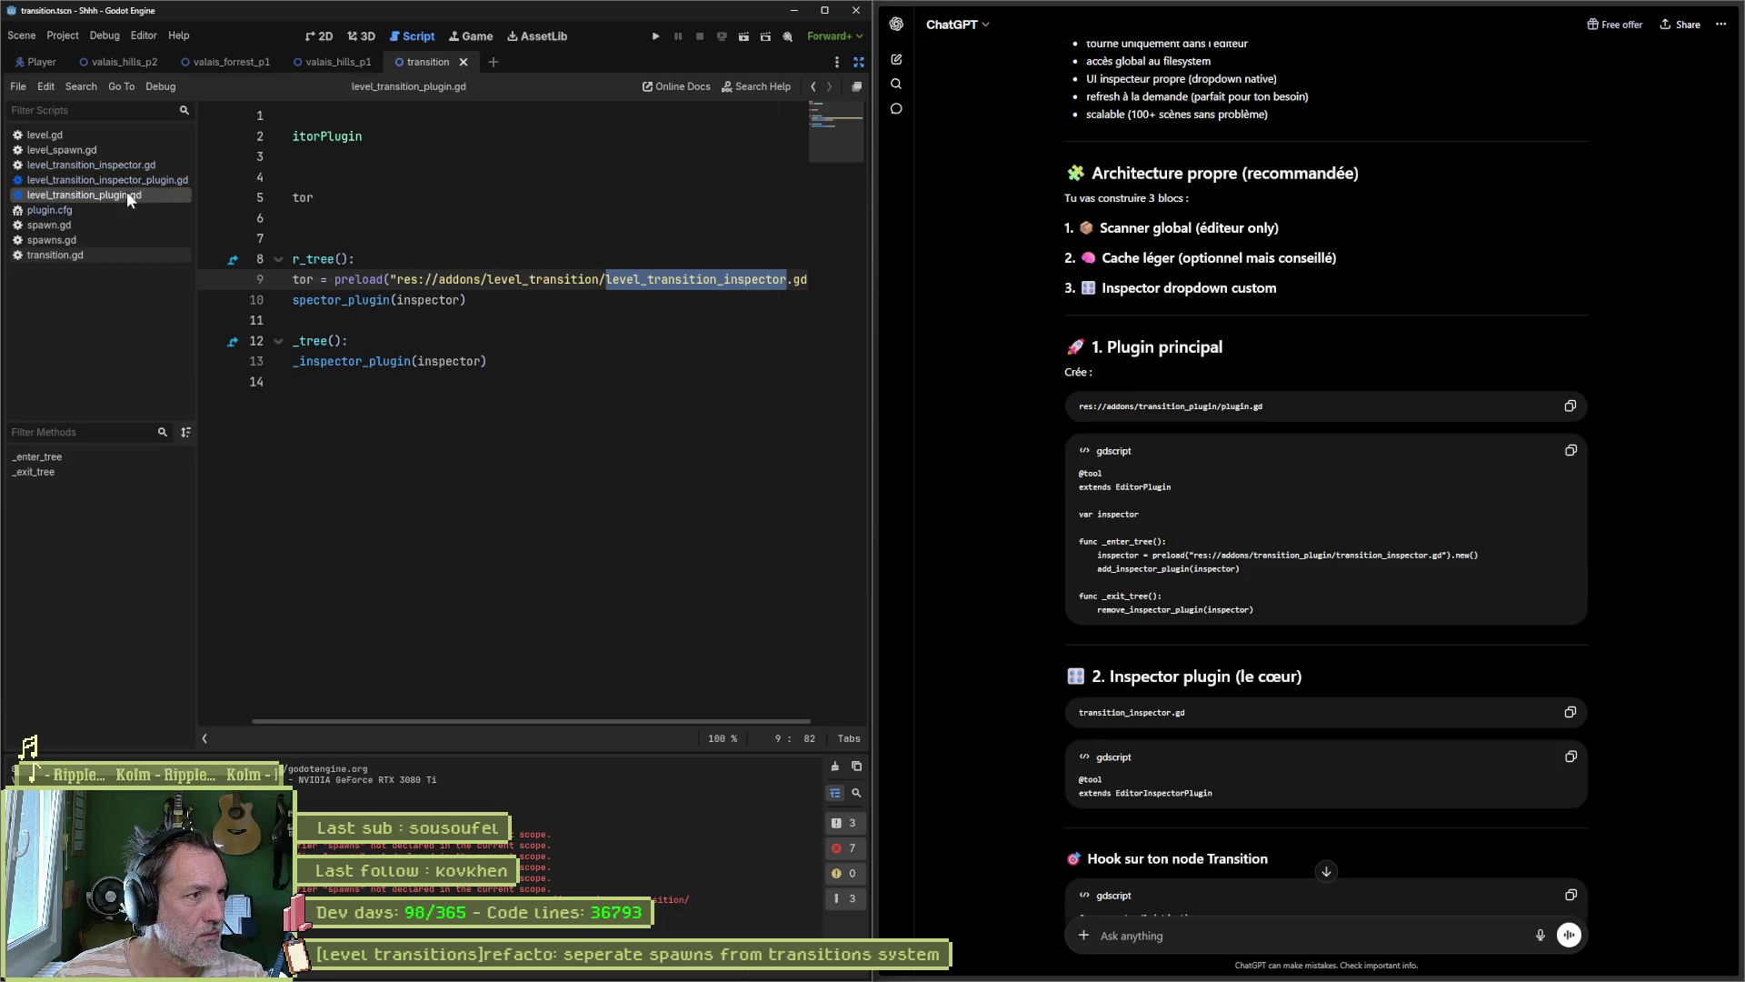
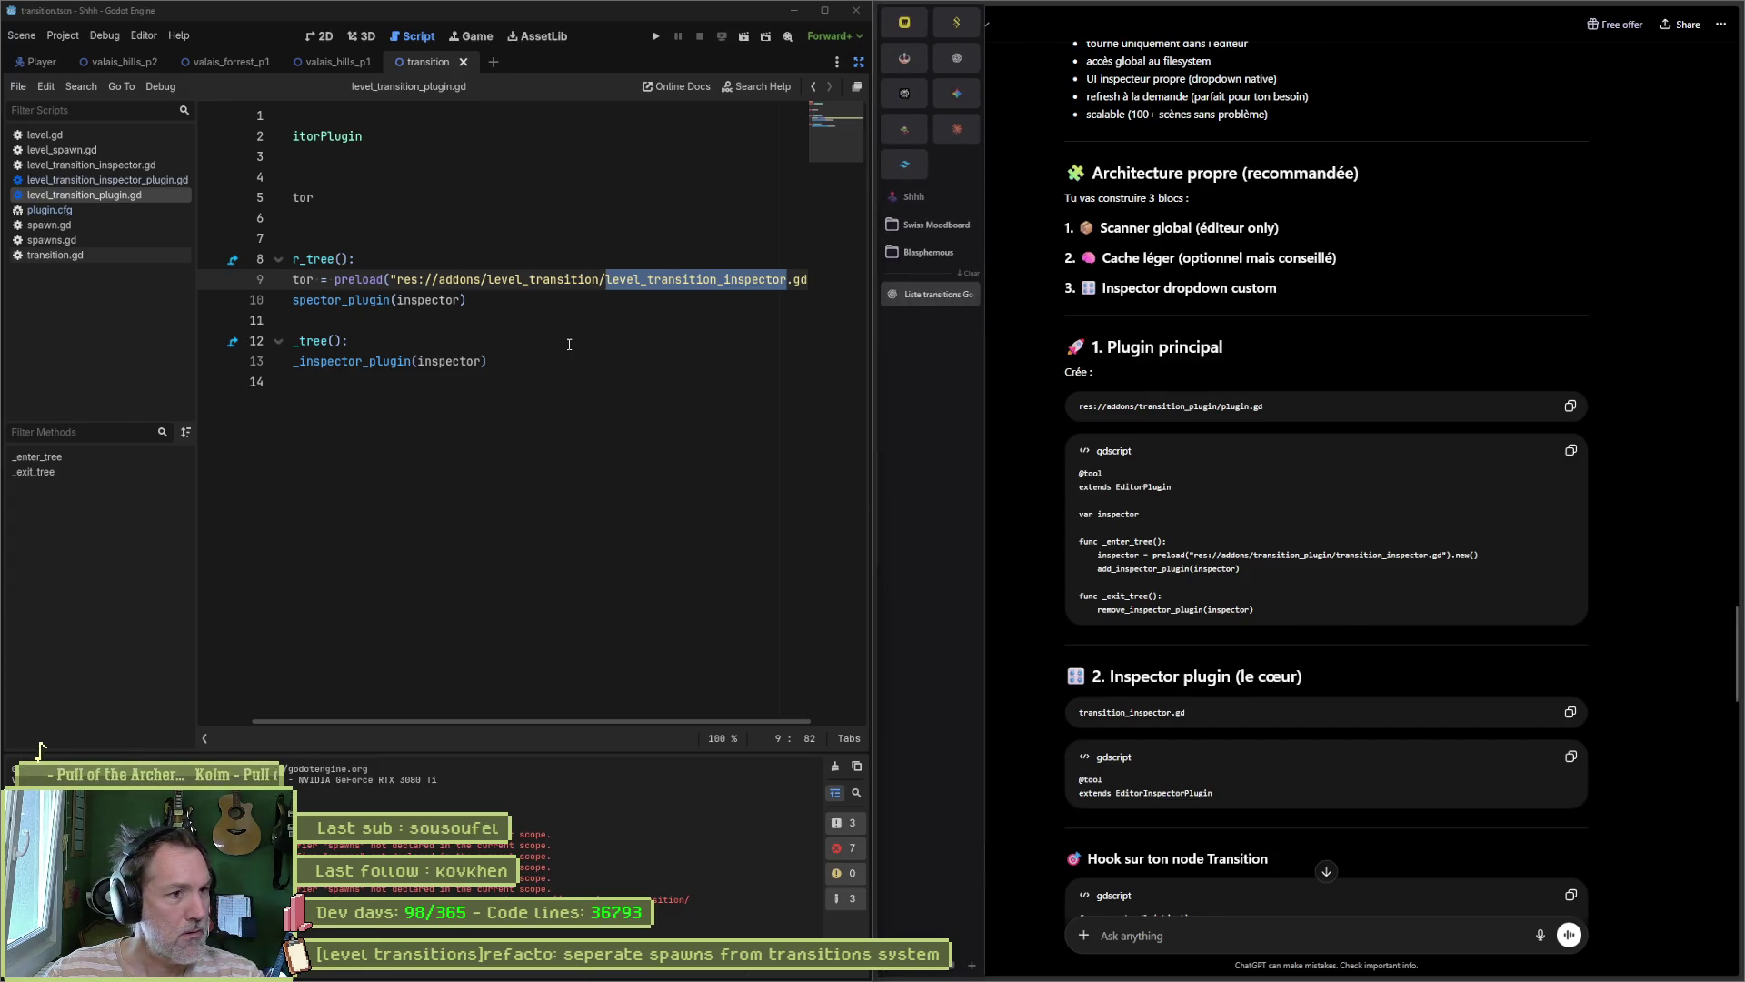
Step: Widen the Godot window, restore the side docks and narrow the left dock beside level_transition_plugin.gd
click(454, 340)
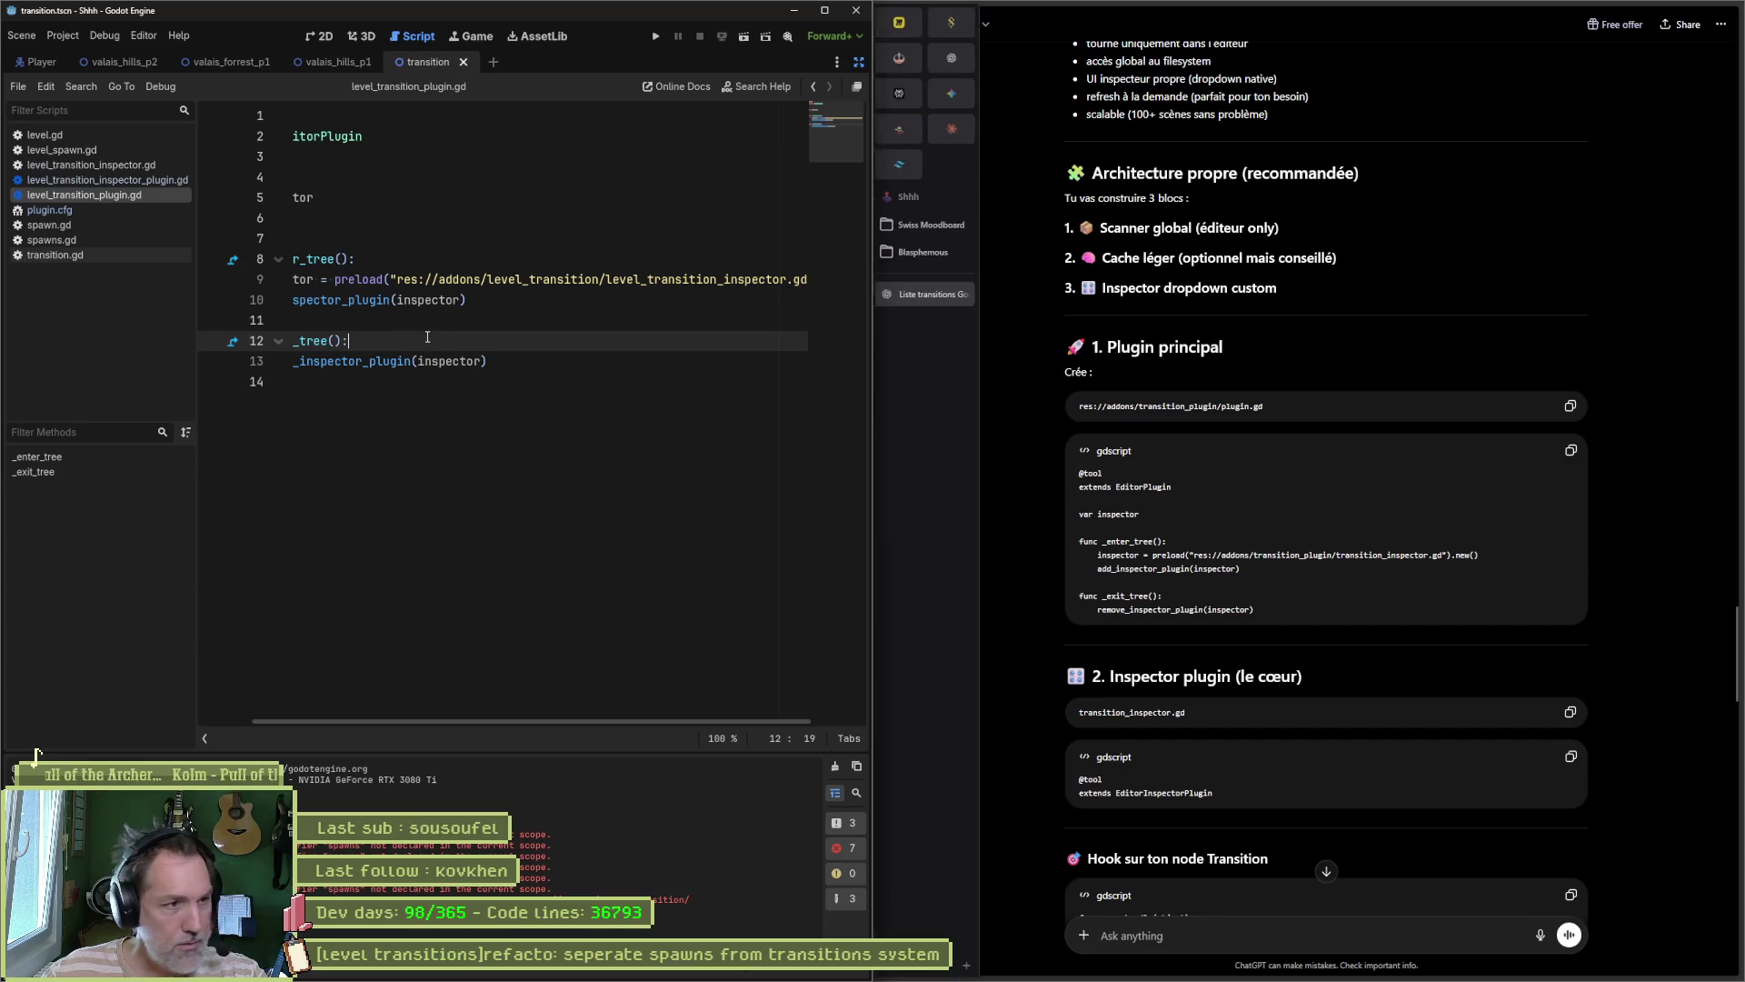
drag(872, 151, 1071, 151)
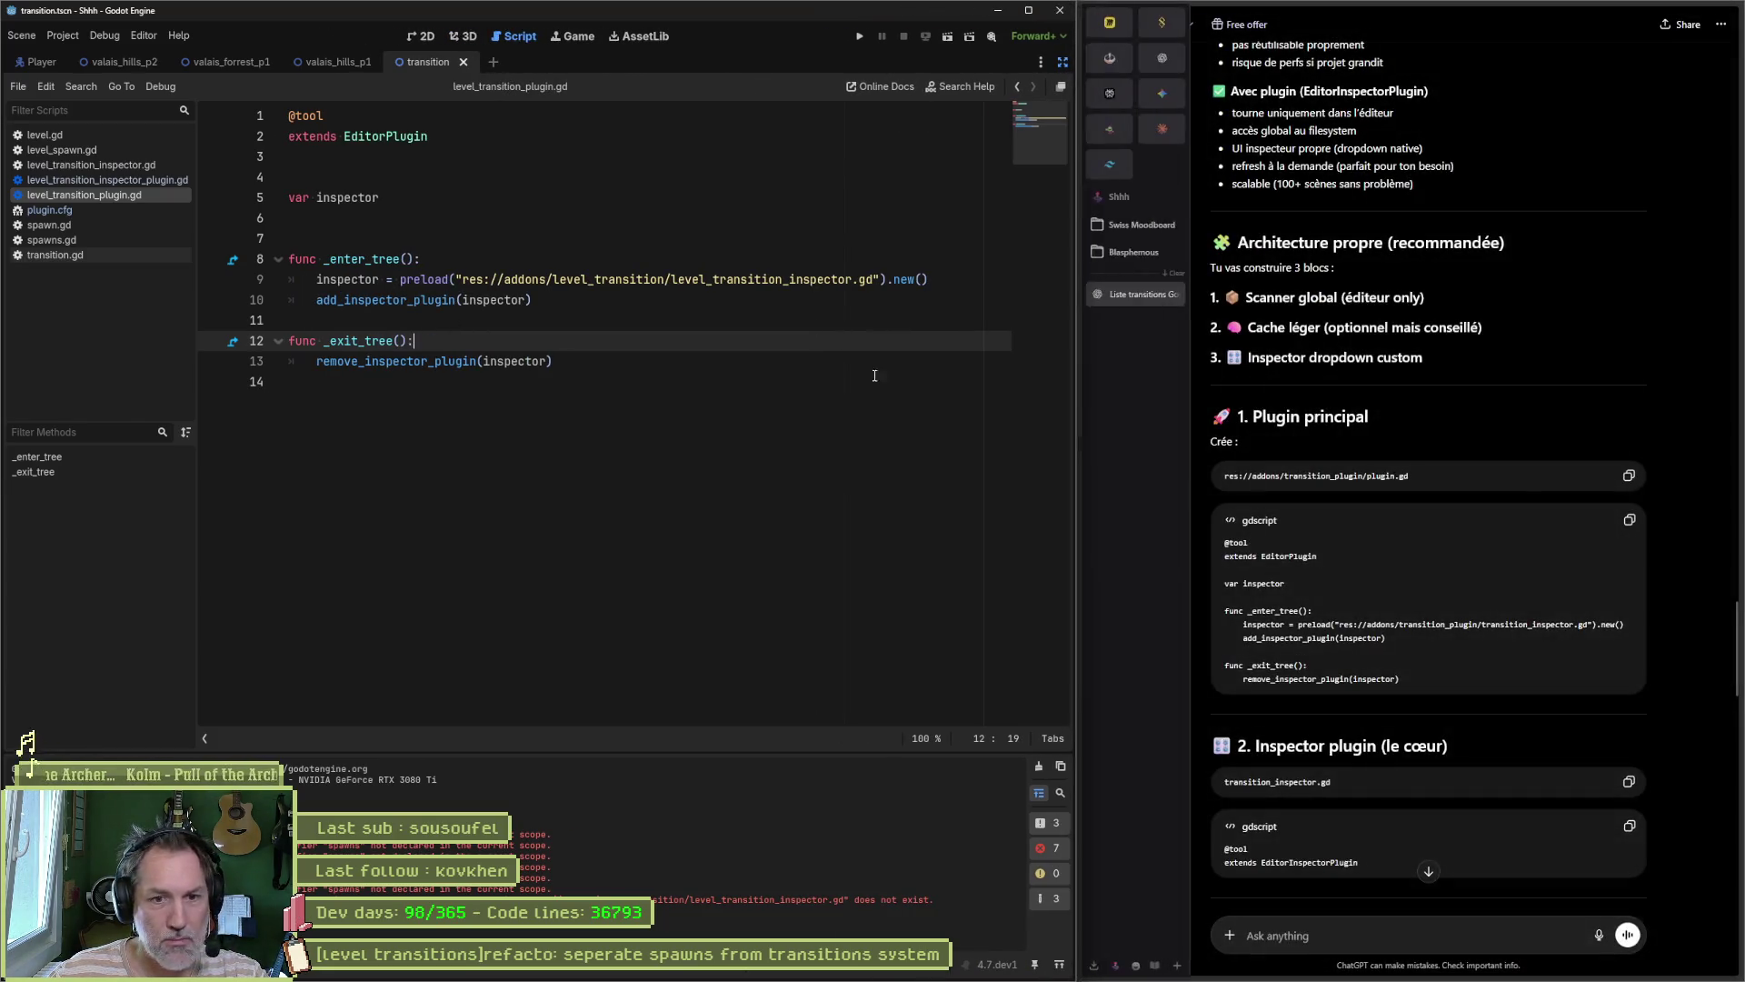
click(1062, 62)
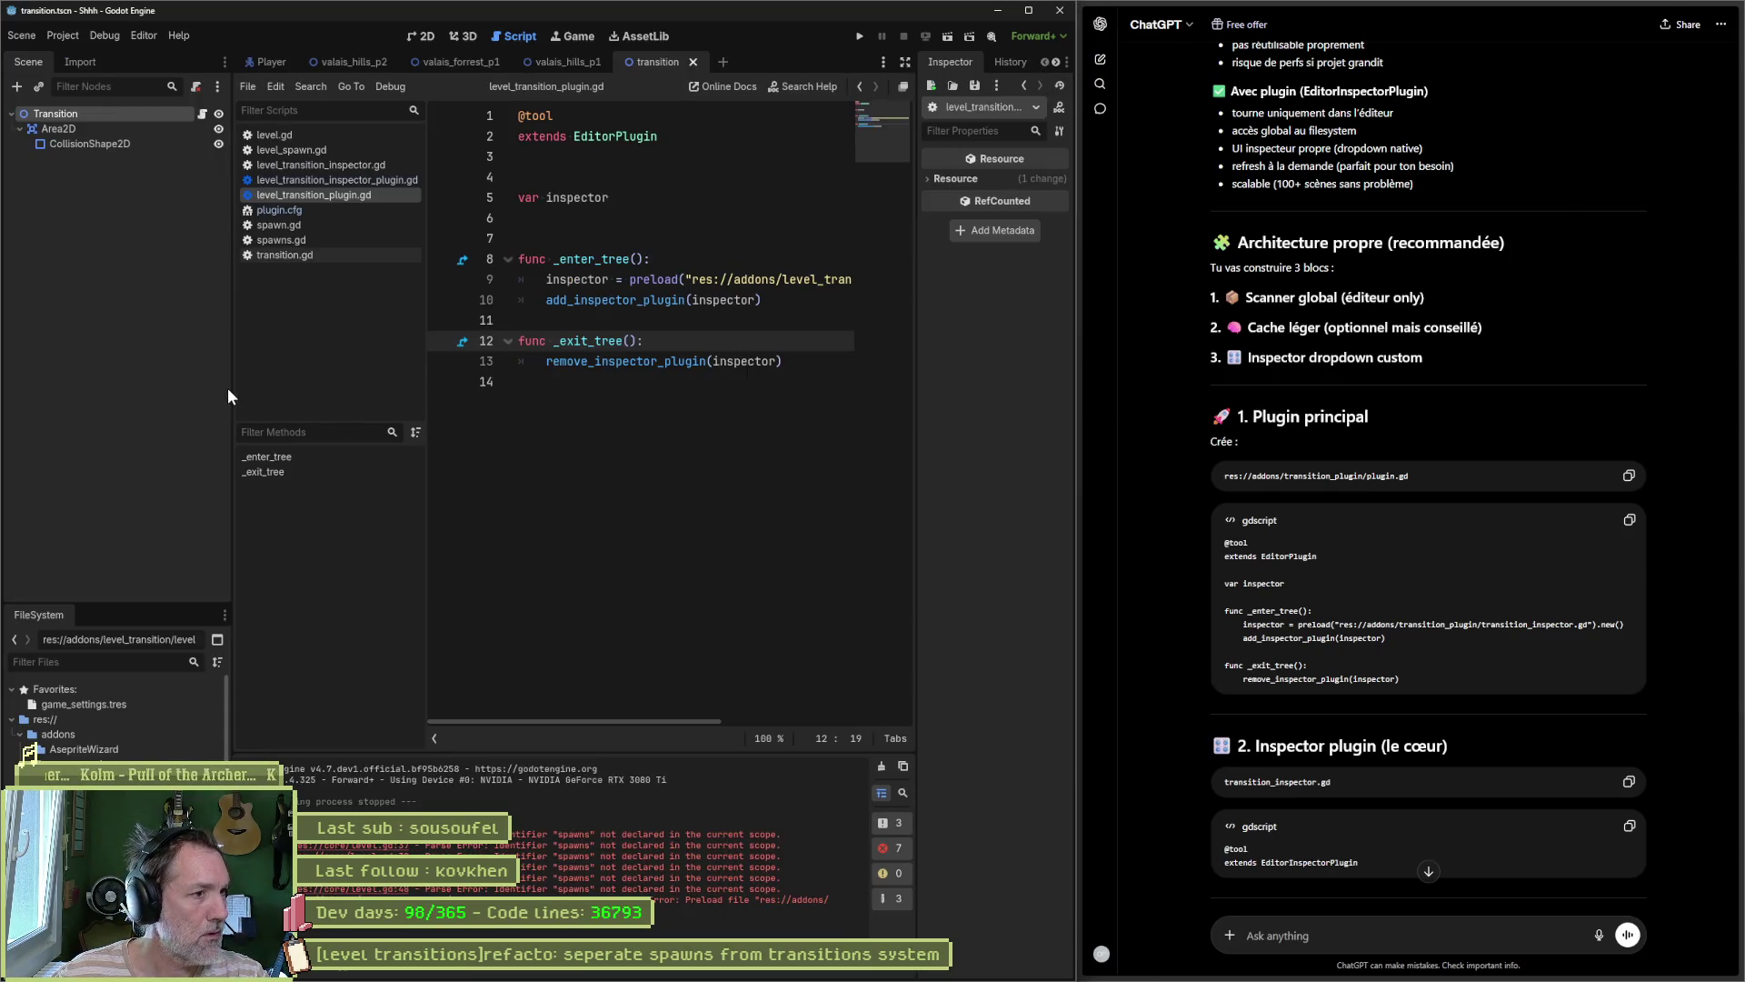
drag(232, 391, 198, 388)
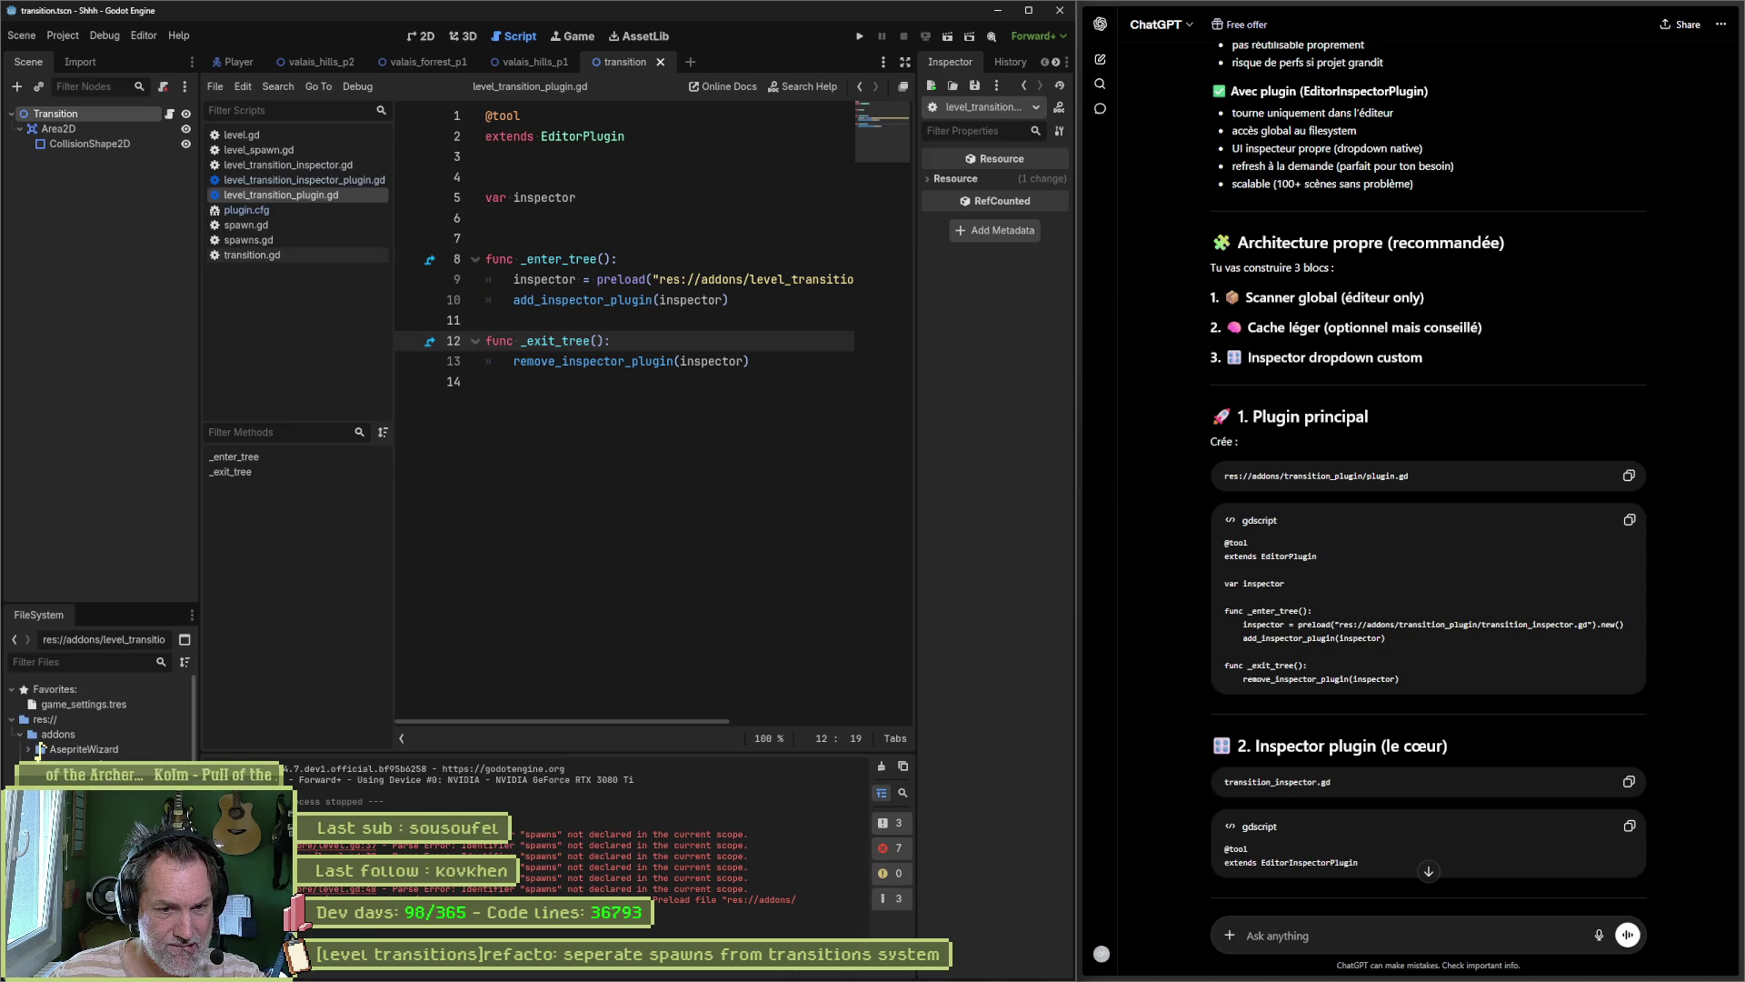
Step: Ask ChatGPT whether a plugin.cfg file is needed instead ('c'est pas un plugin.cfg qu'il faut')
click(1366, 925)
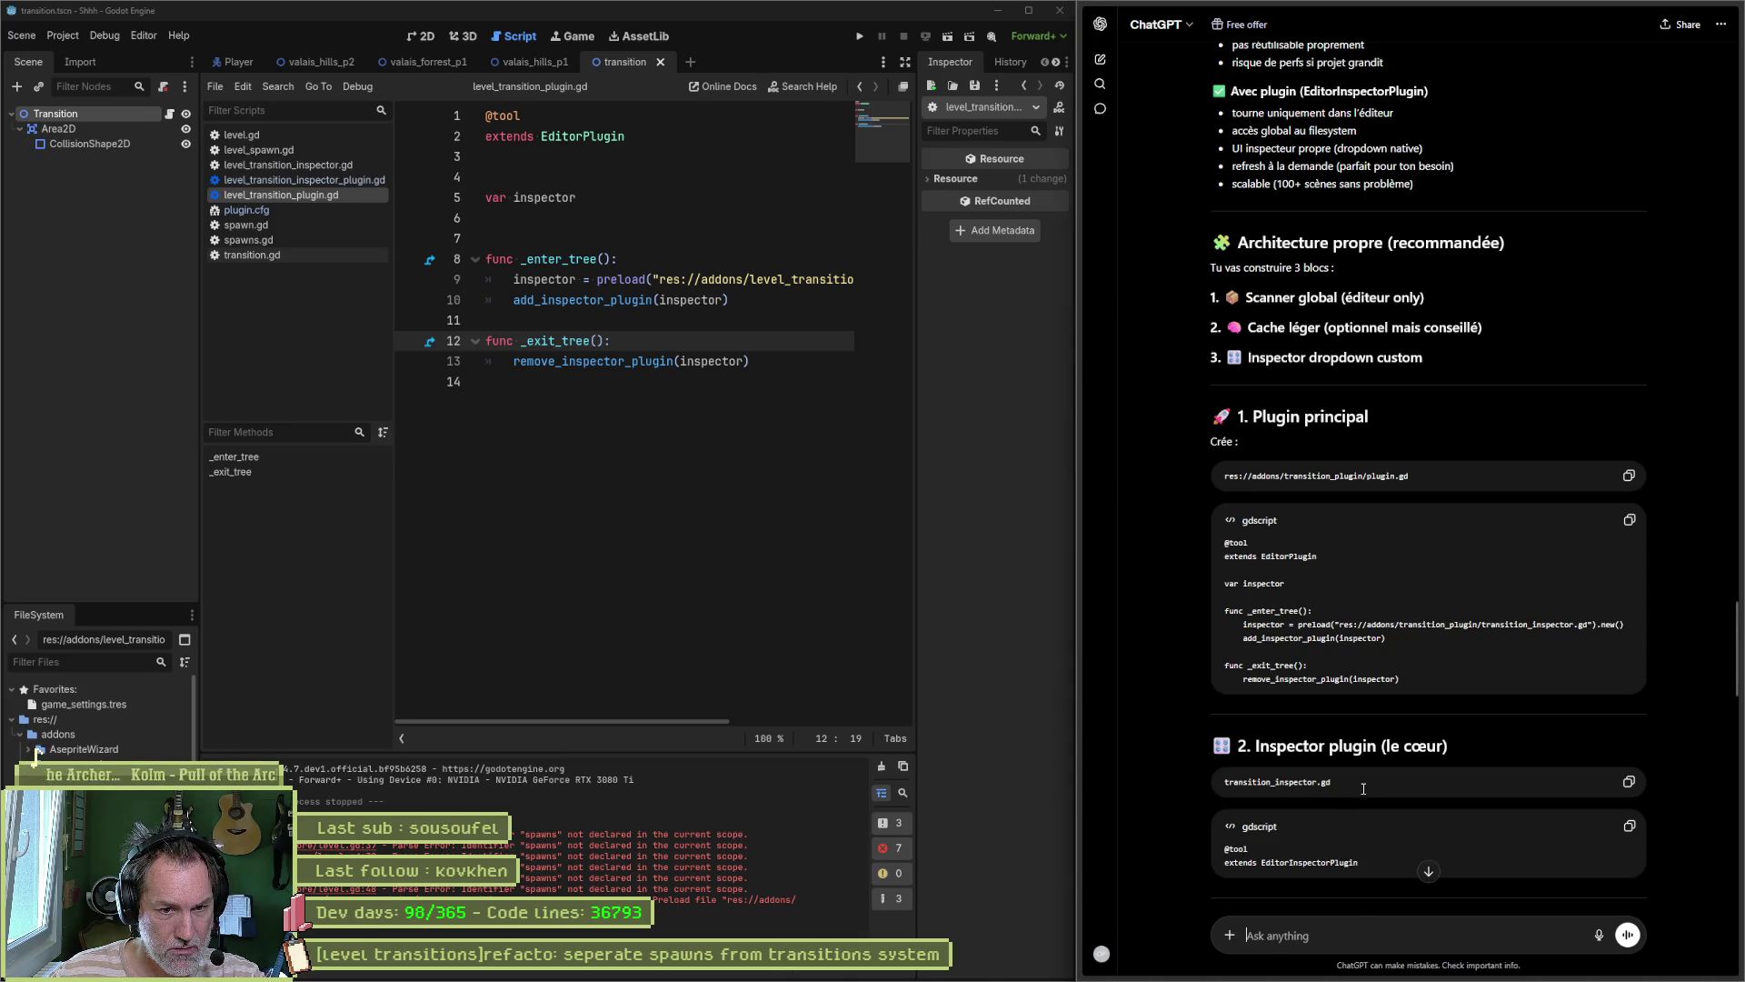
text(c'est pas)
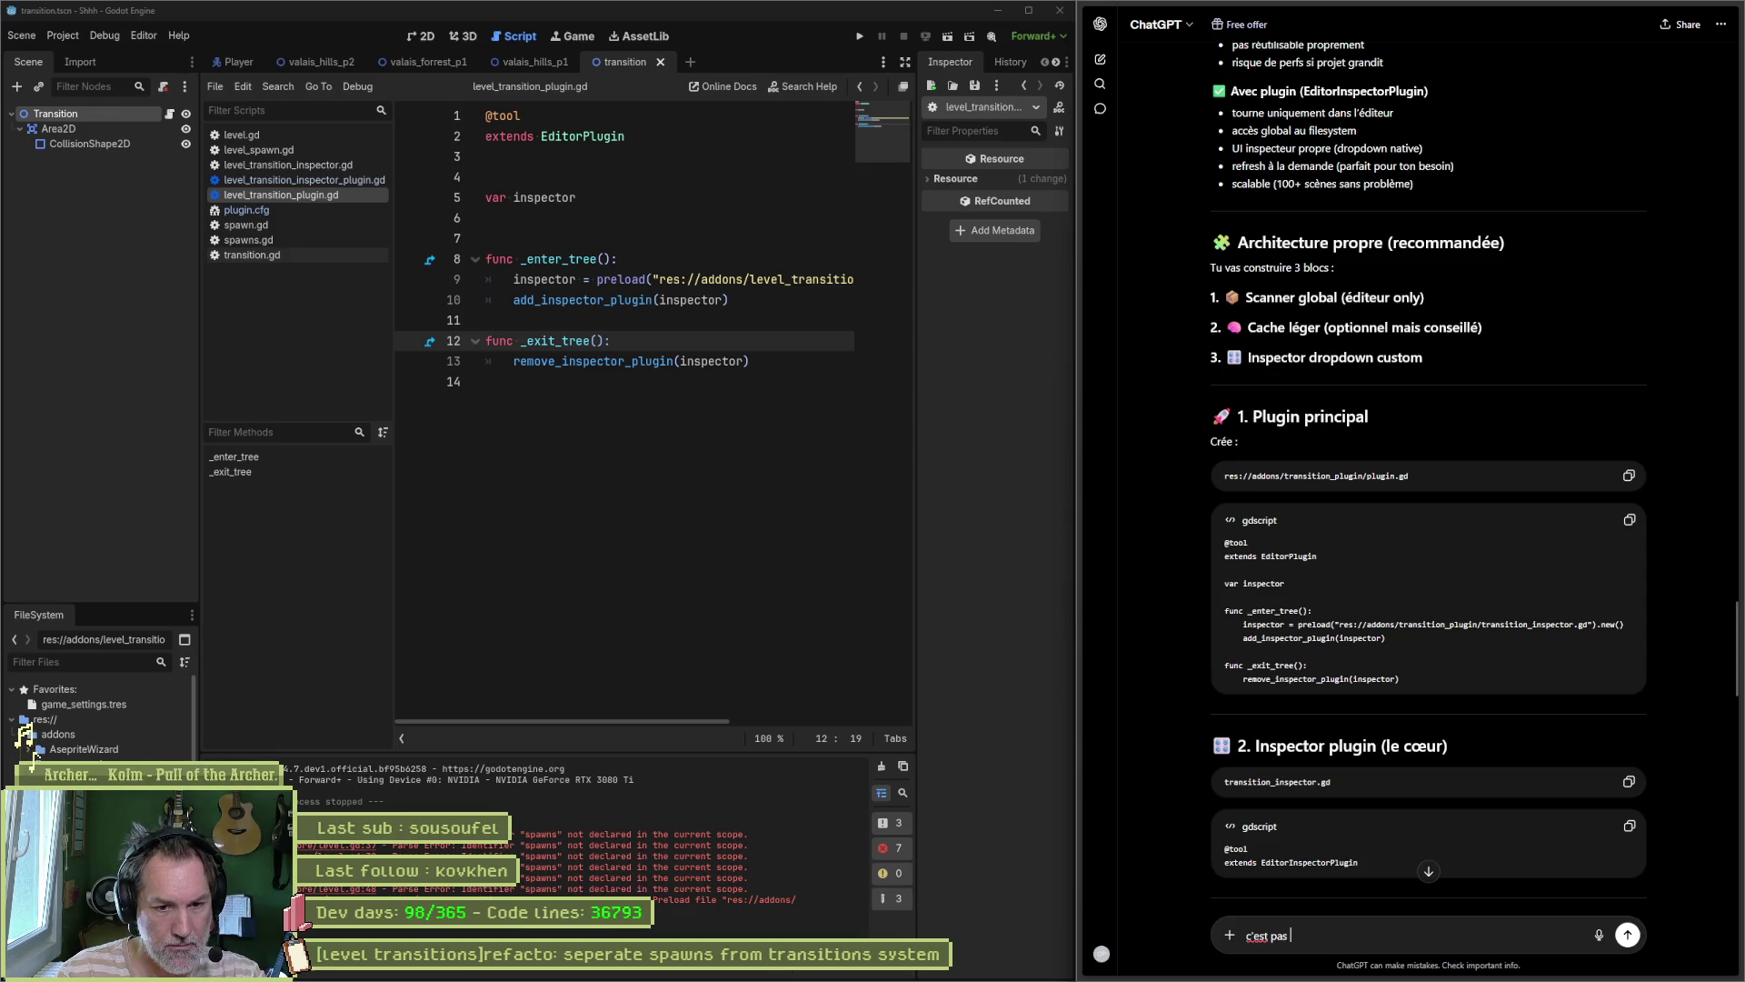
text( un plugin.cfg quàil faut)
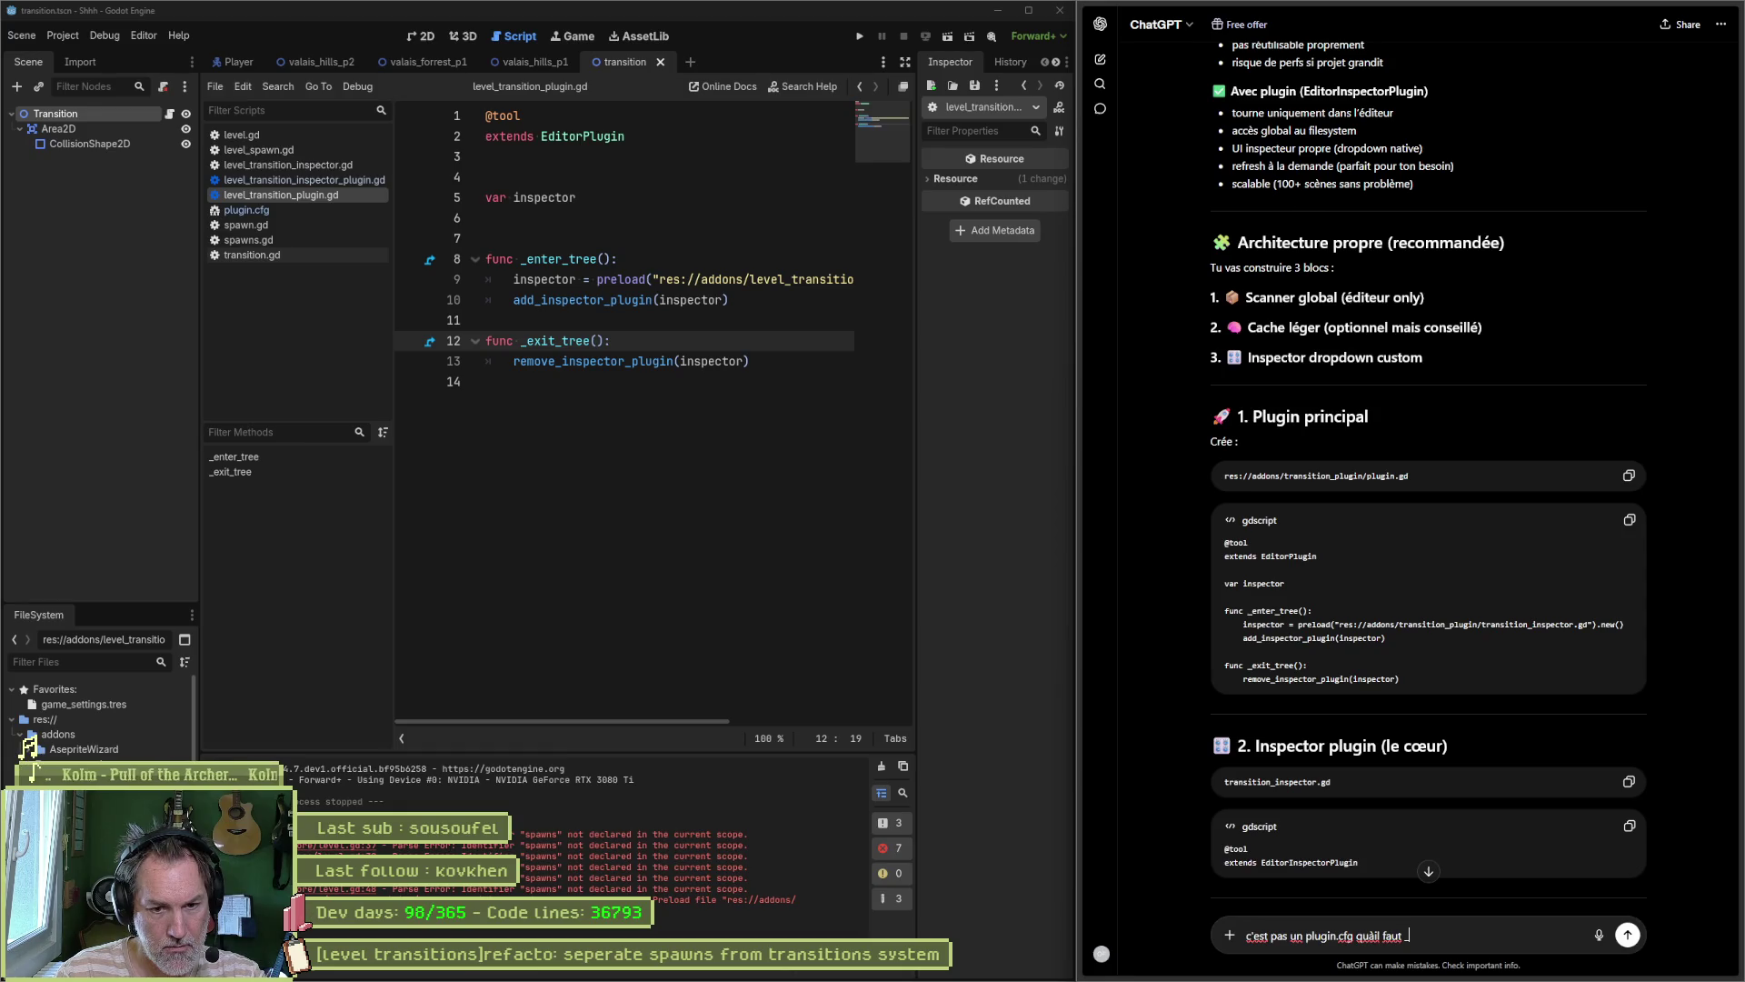
key(Return)
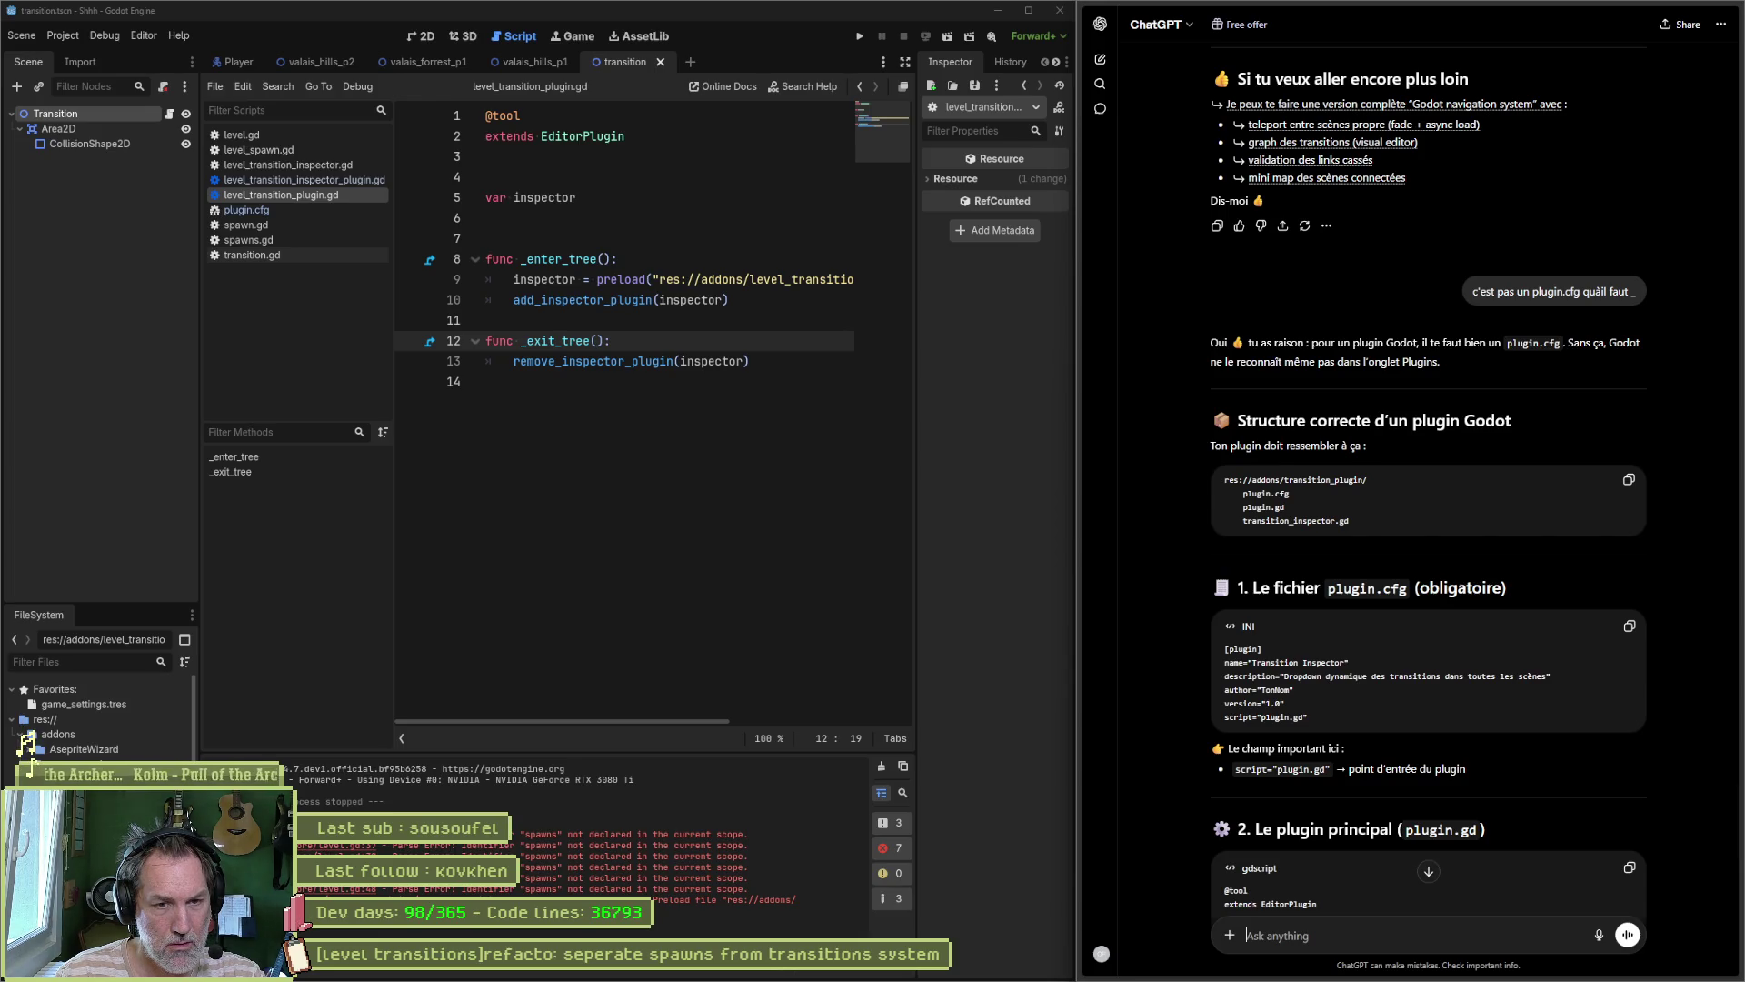
click(1100, 691)
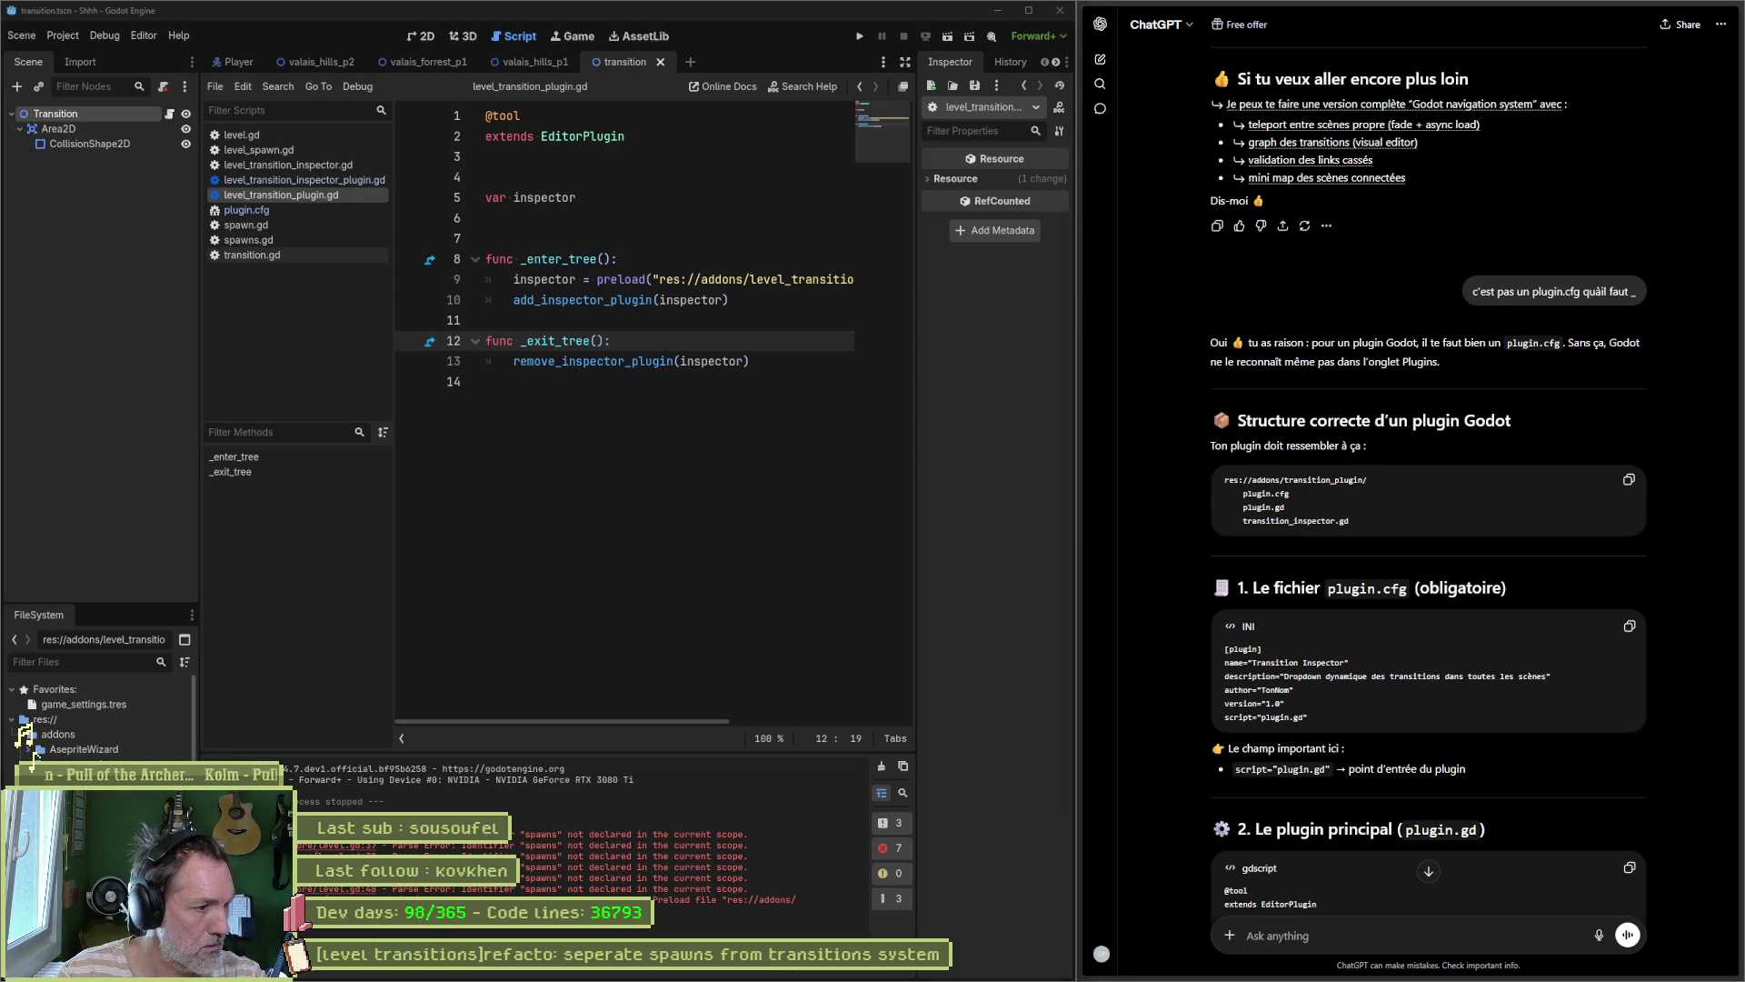
click(37, 755)
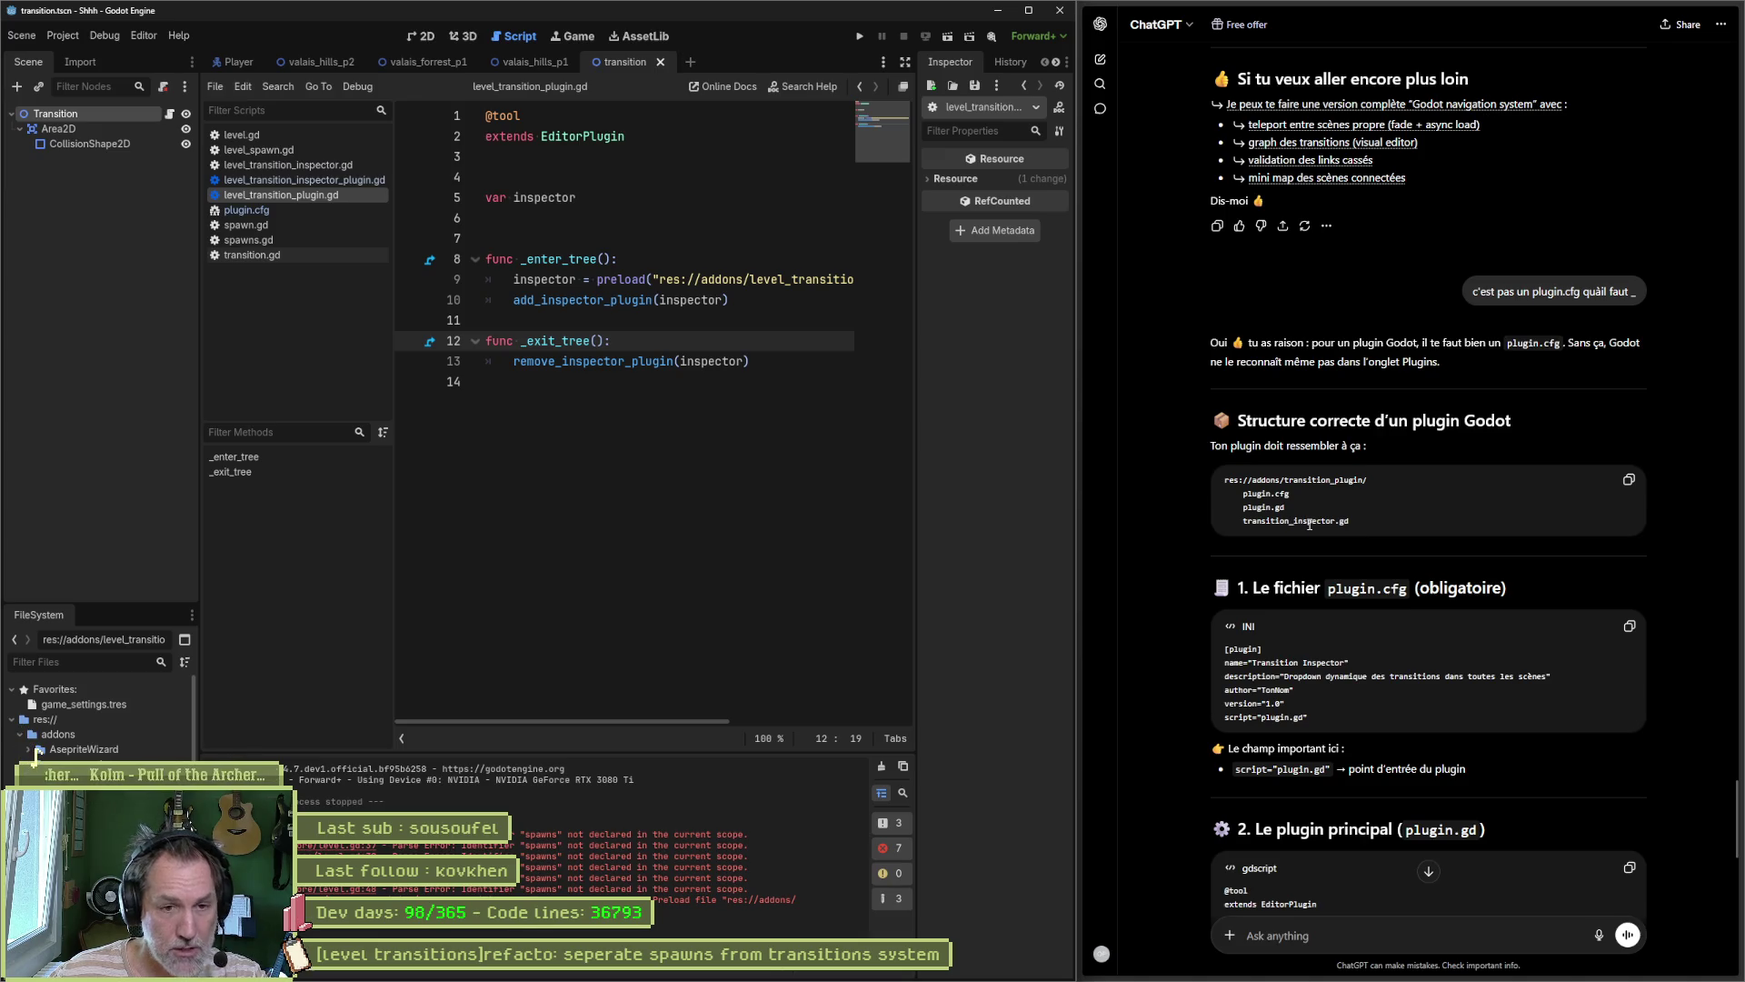
click(1100, 24)
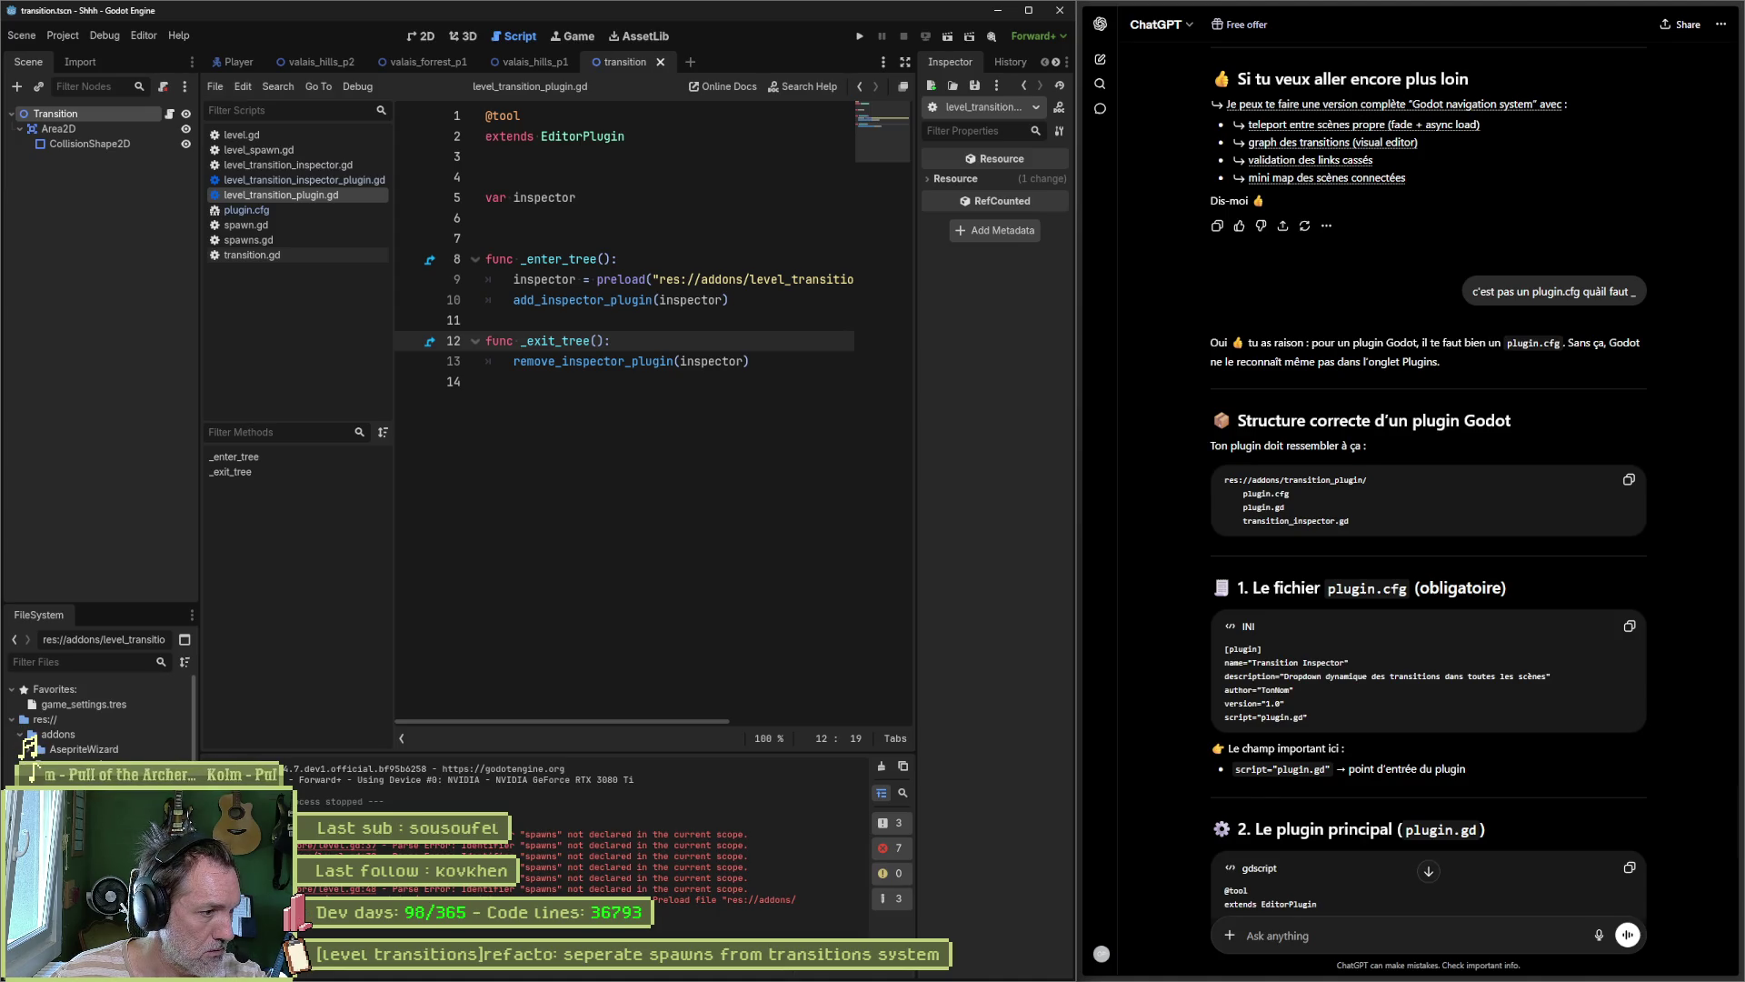
Step: Delete the old plugin scripts and create a new plugin.gd script in the addon folder
key(Delete)
key(Return)
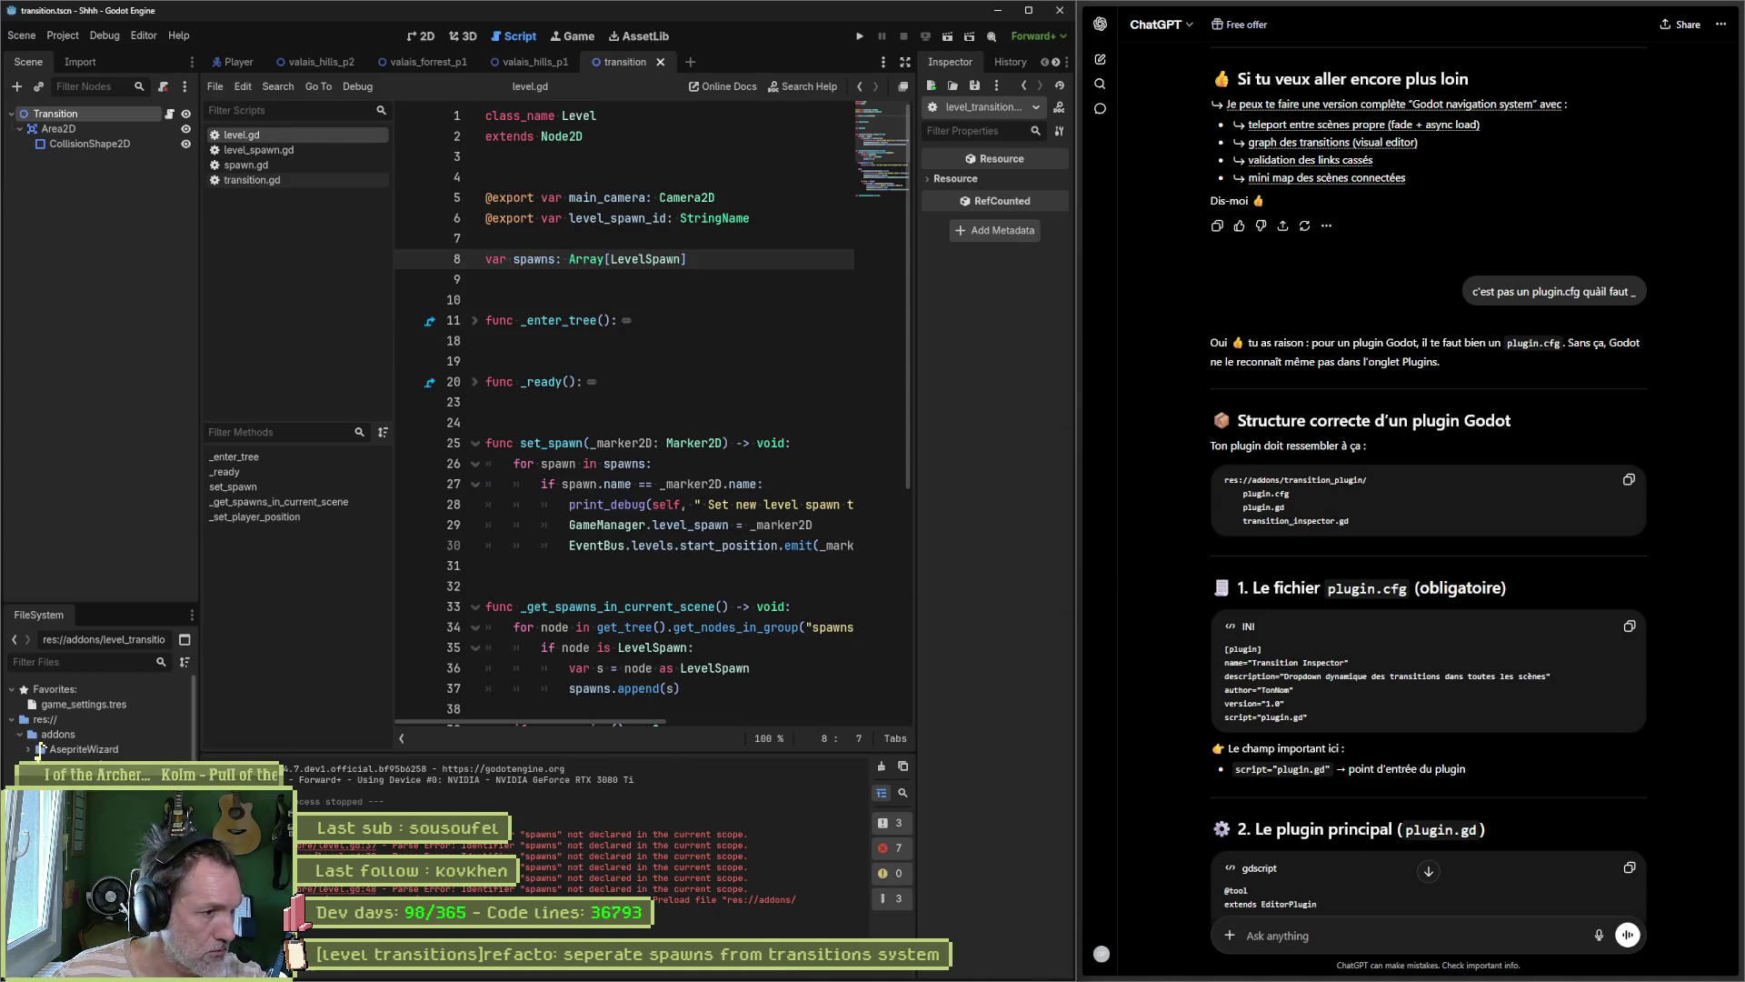
right_click(129, 728)
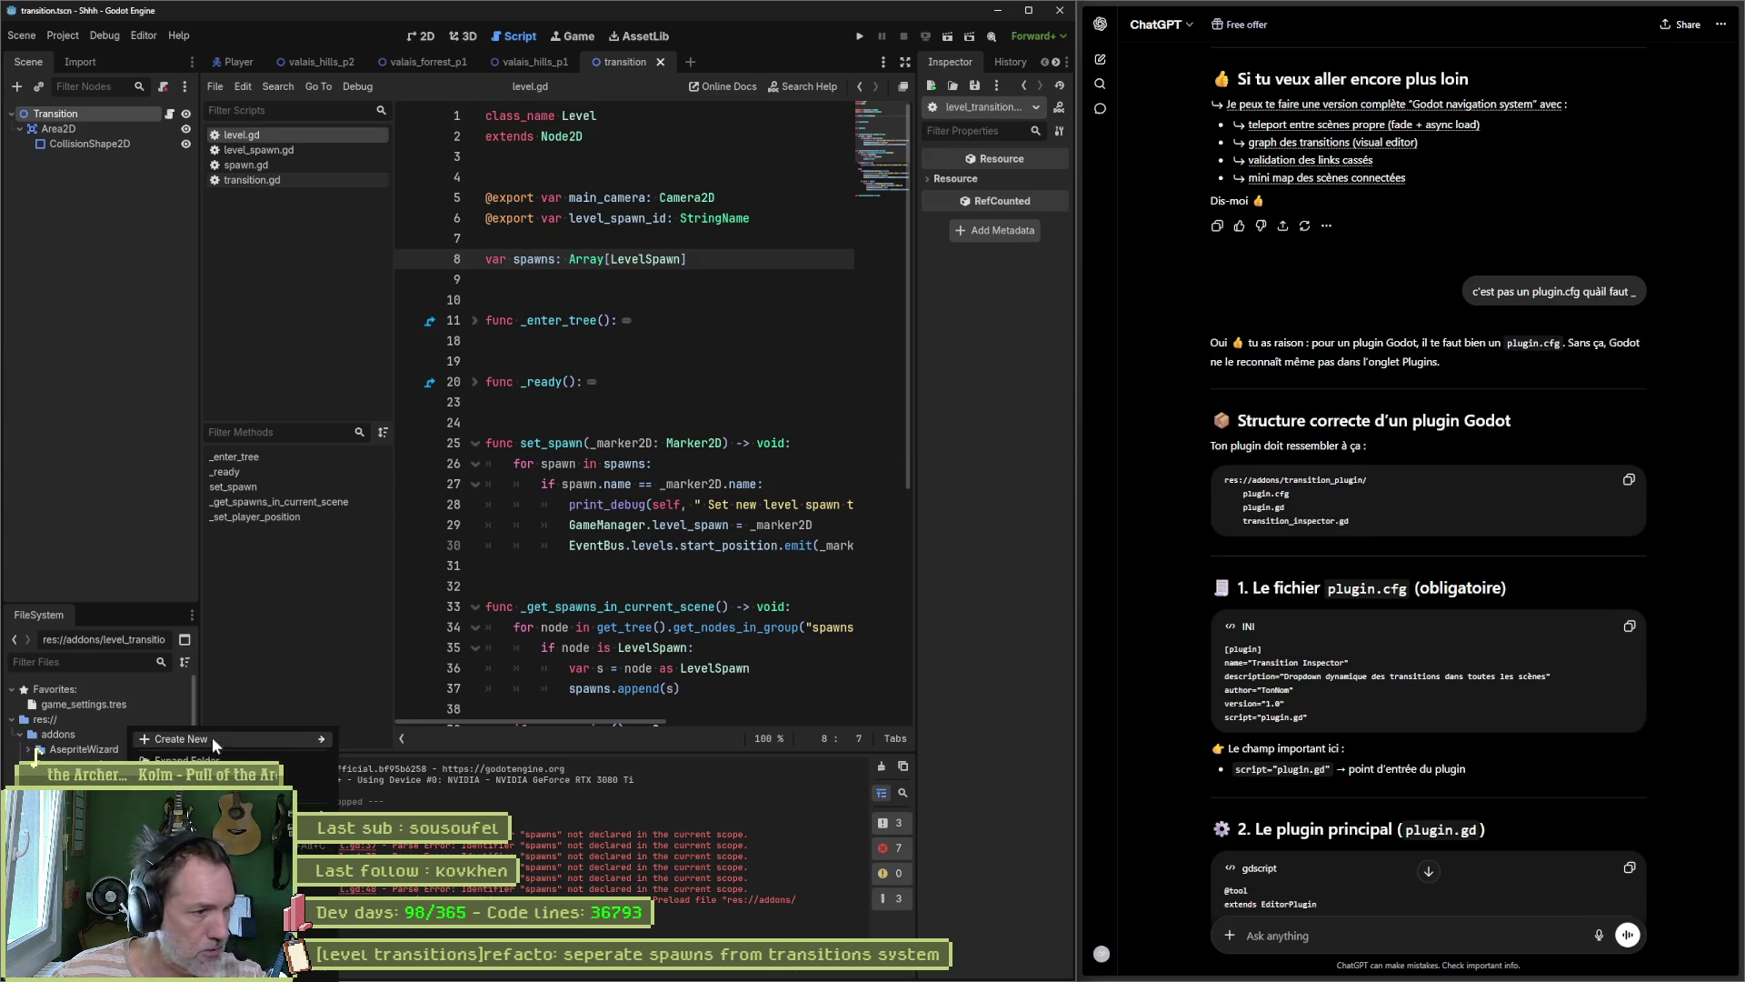
mouse_move(198, 740)
click(398, 771)
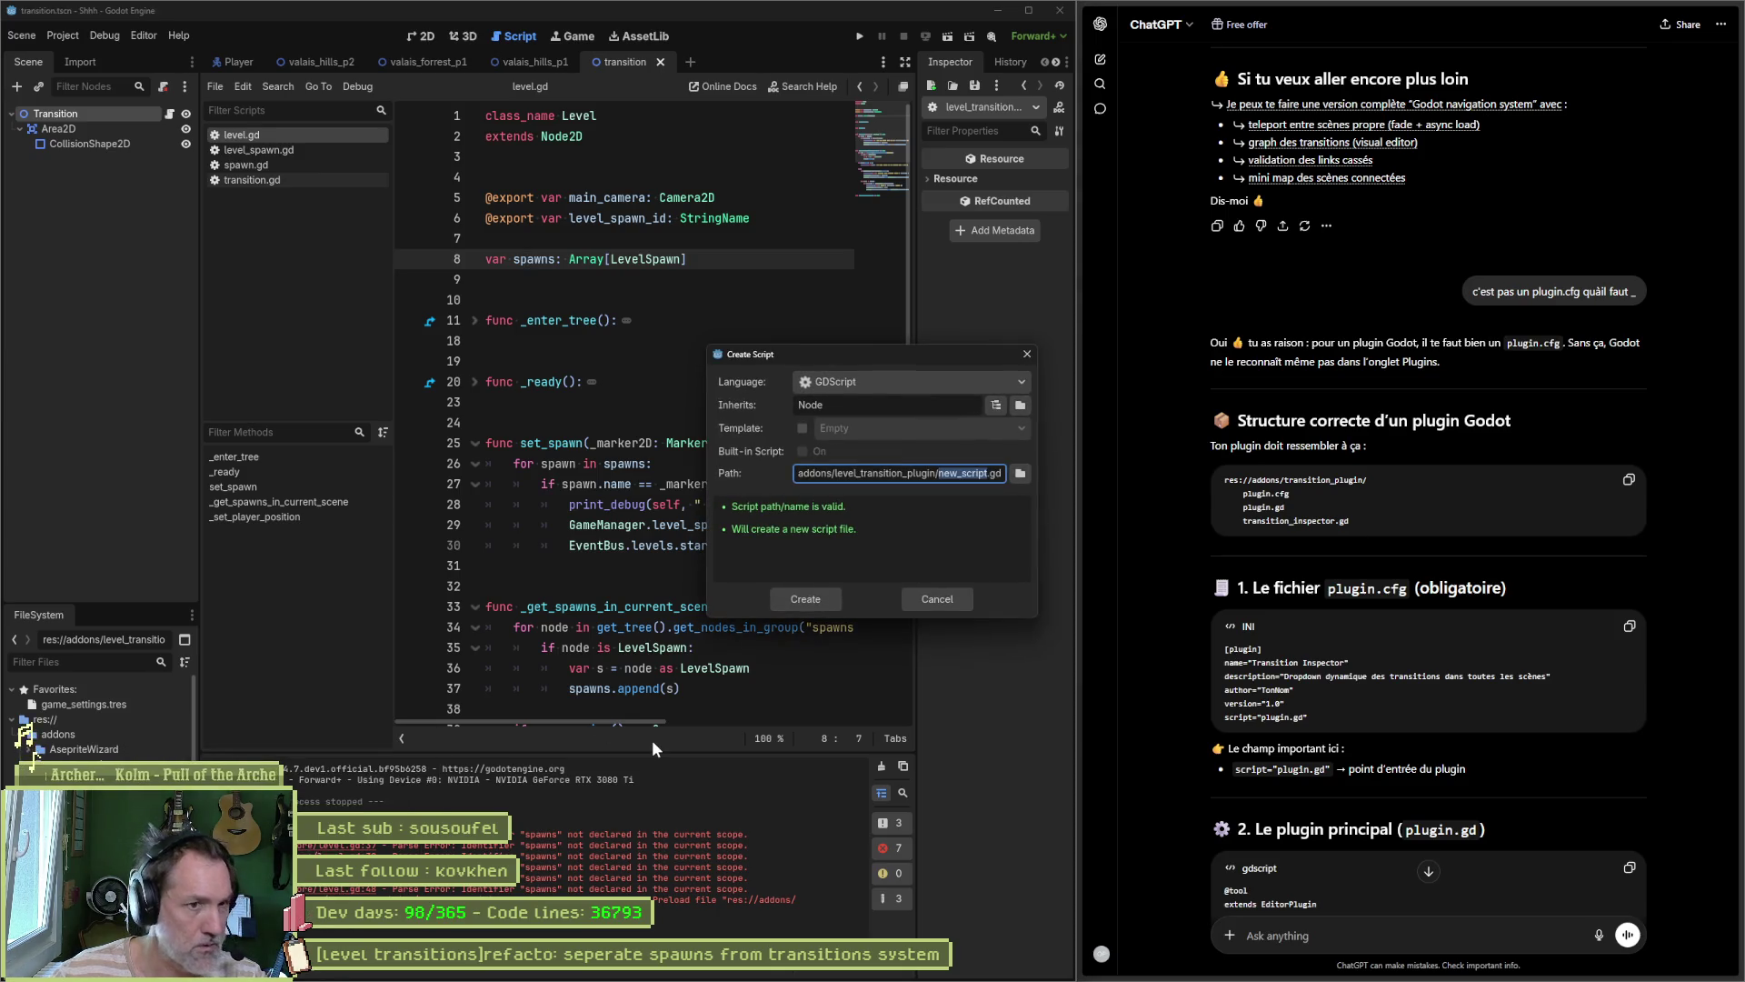
text(plugin)
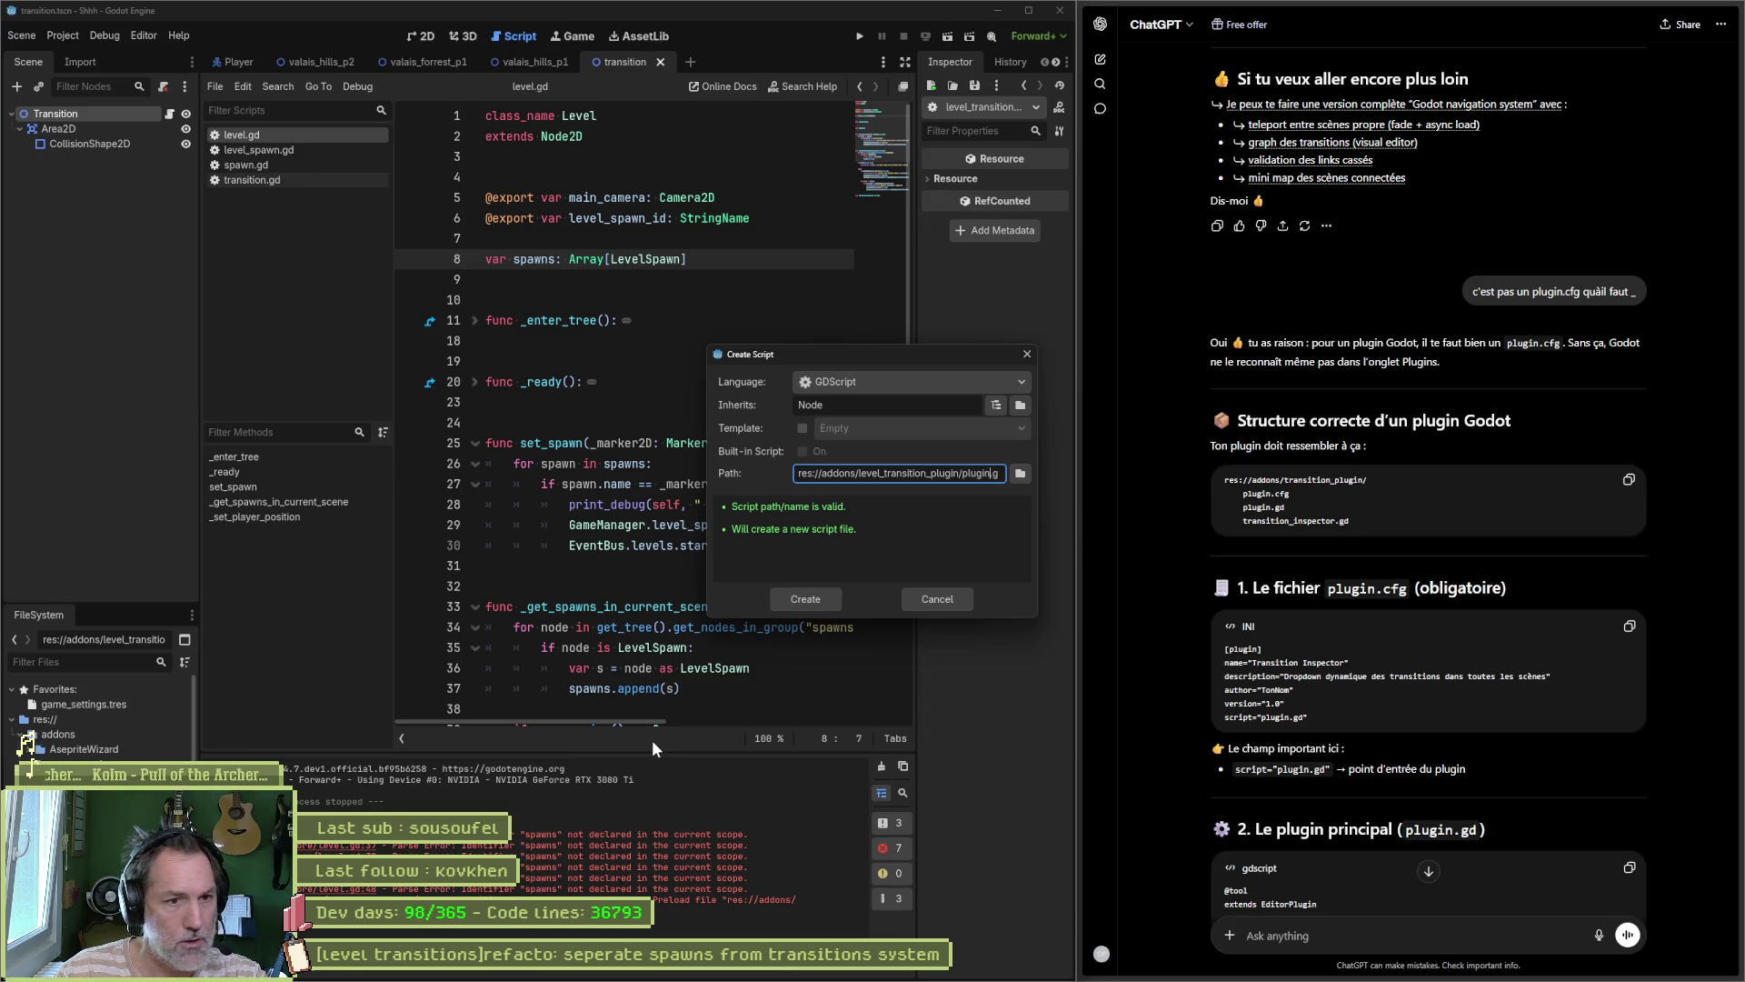
key(Return)
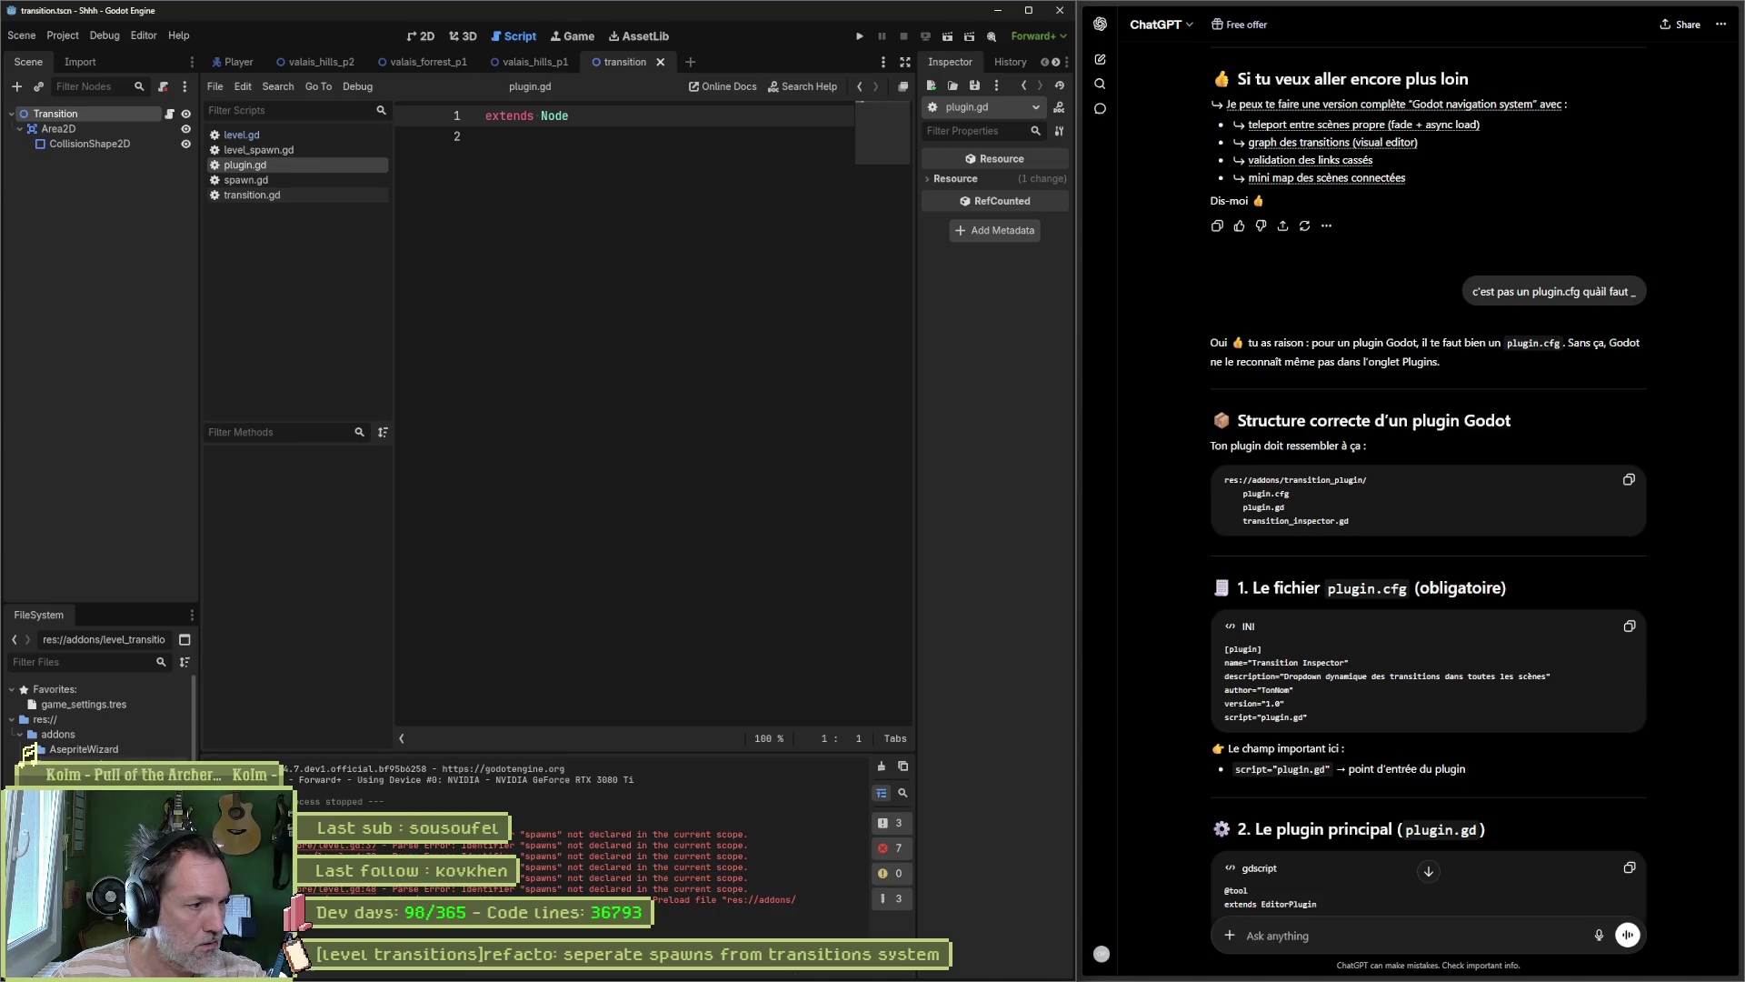
Step: Create an empty plugin.cfg text file in the level_transition_plugin folder
right_click(63, 733)
mouse_move(238, 735)
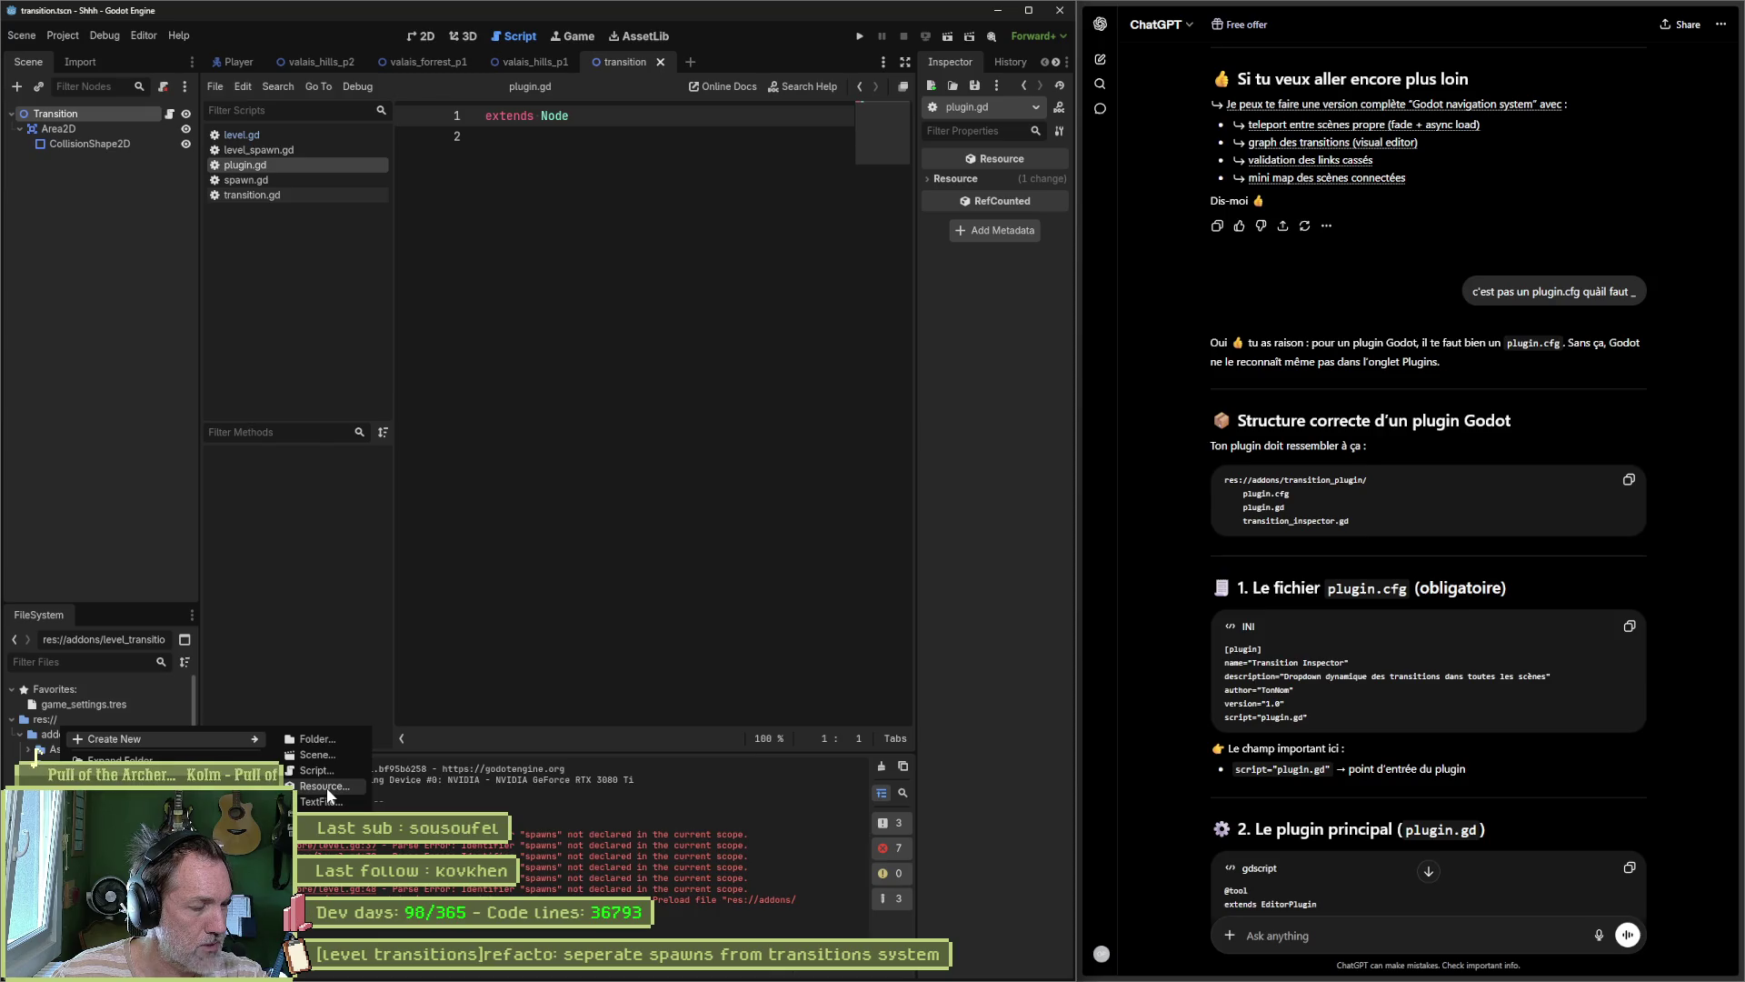
click(345, 803)
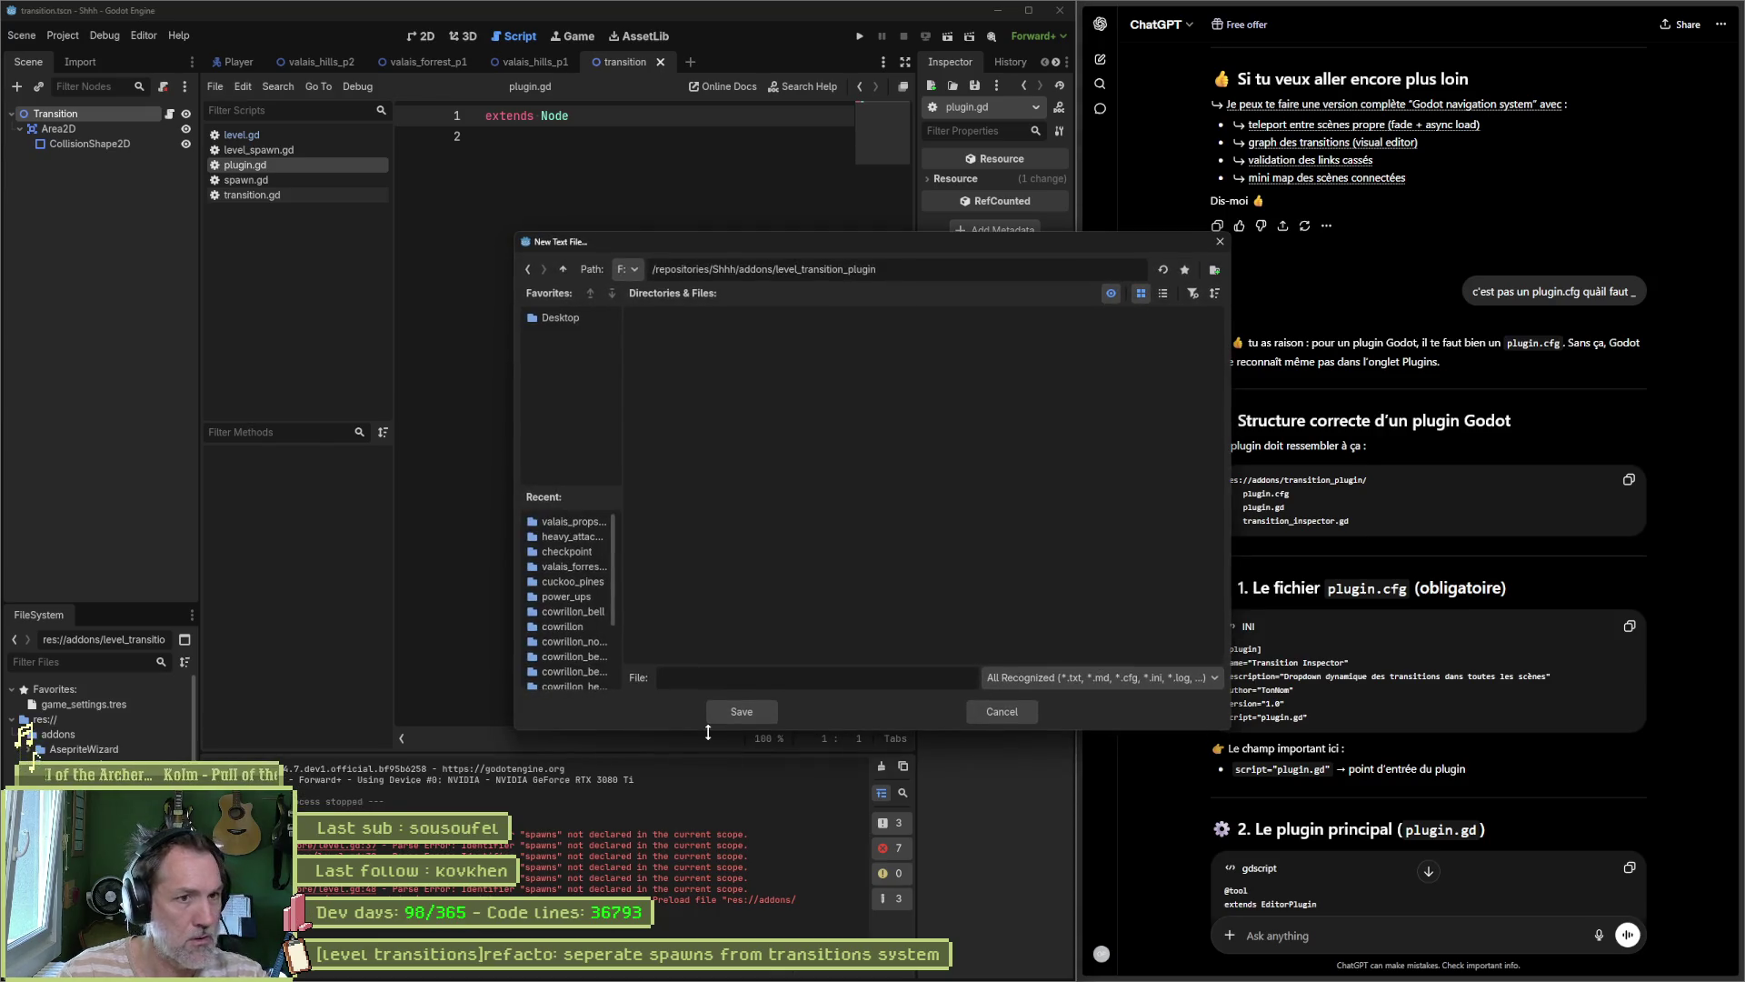
text(plu)
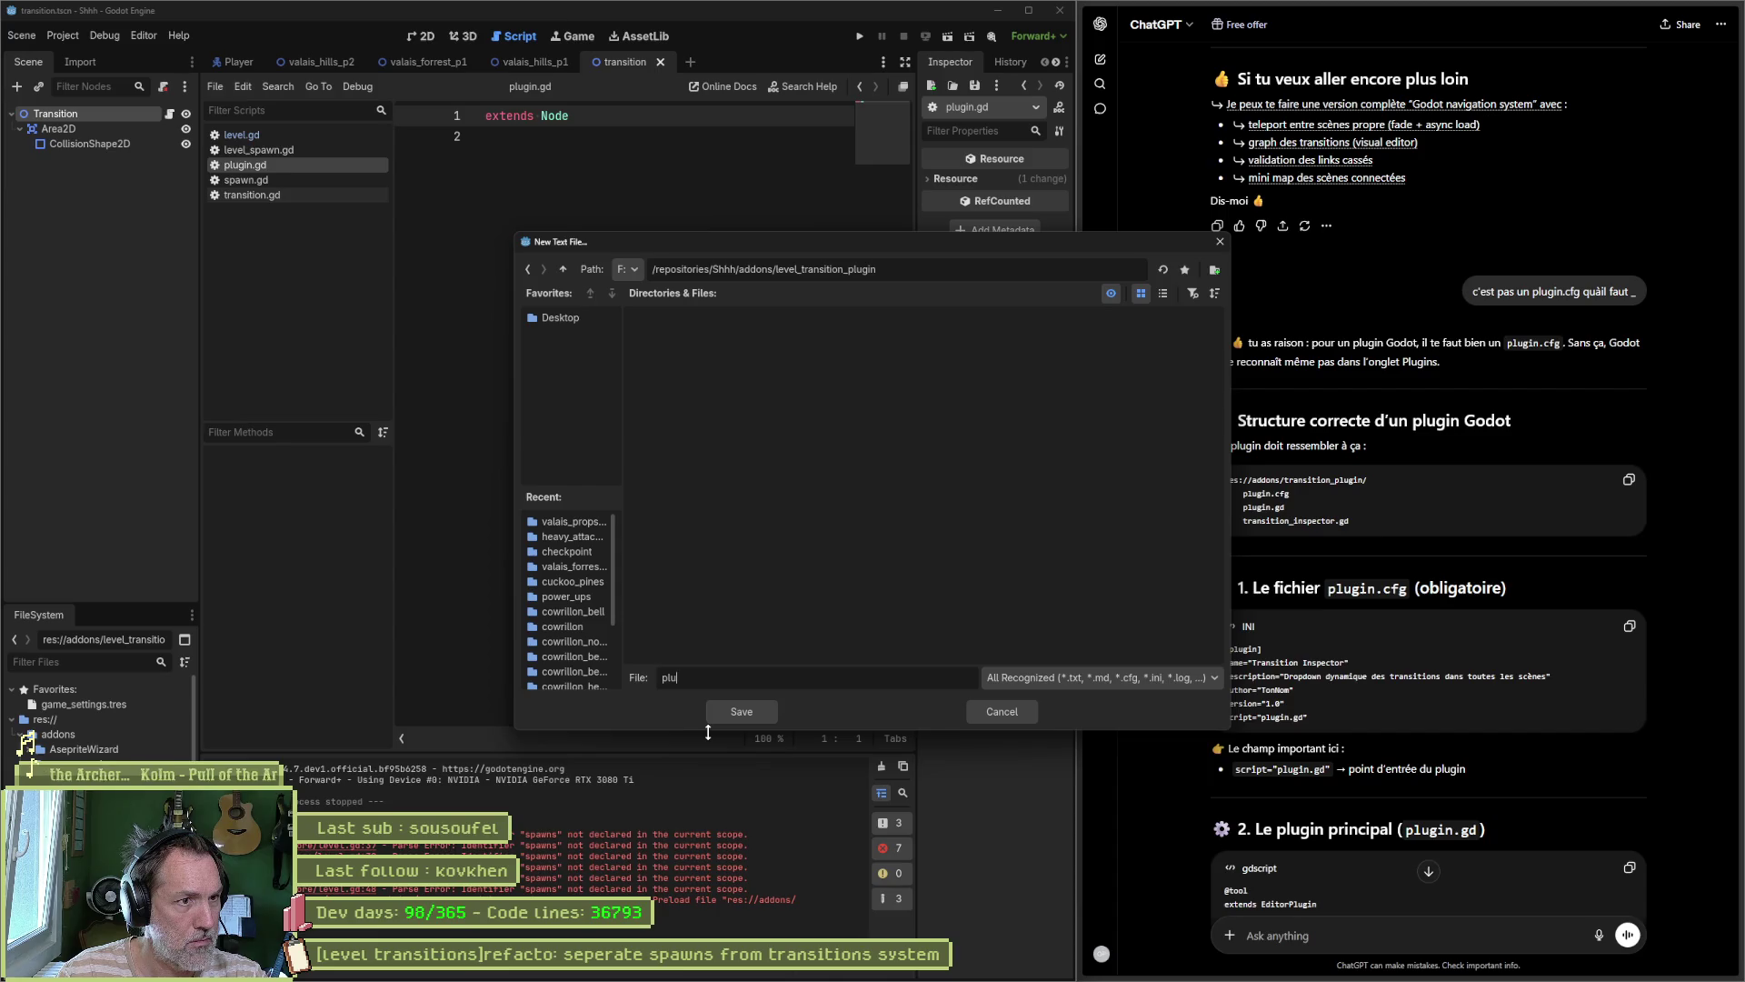
text(gin.cfg)
key(Return)
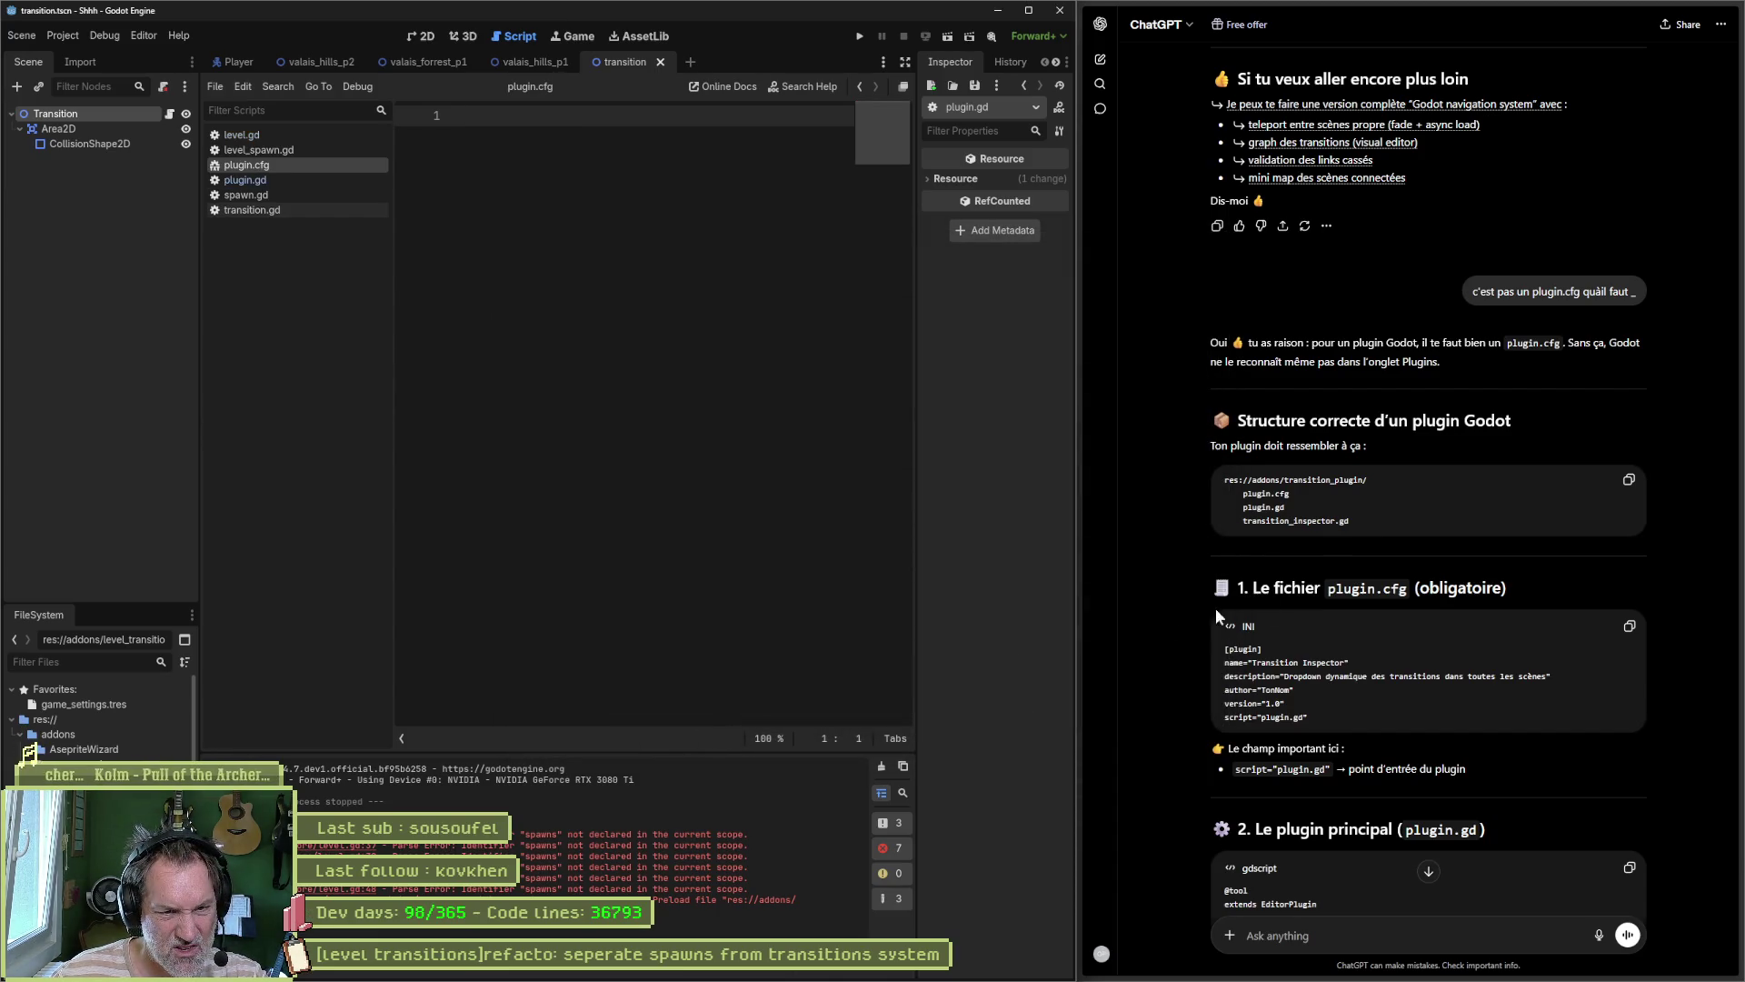
Step: Create the script level_transition_inspector.gd inside the level_transition_plugin folder
double_click(1291, 520)
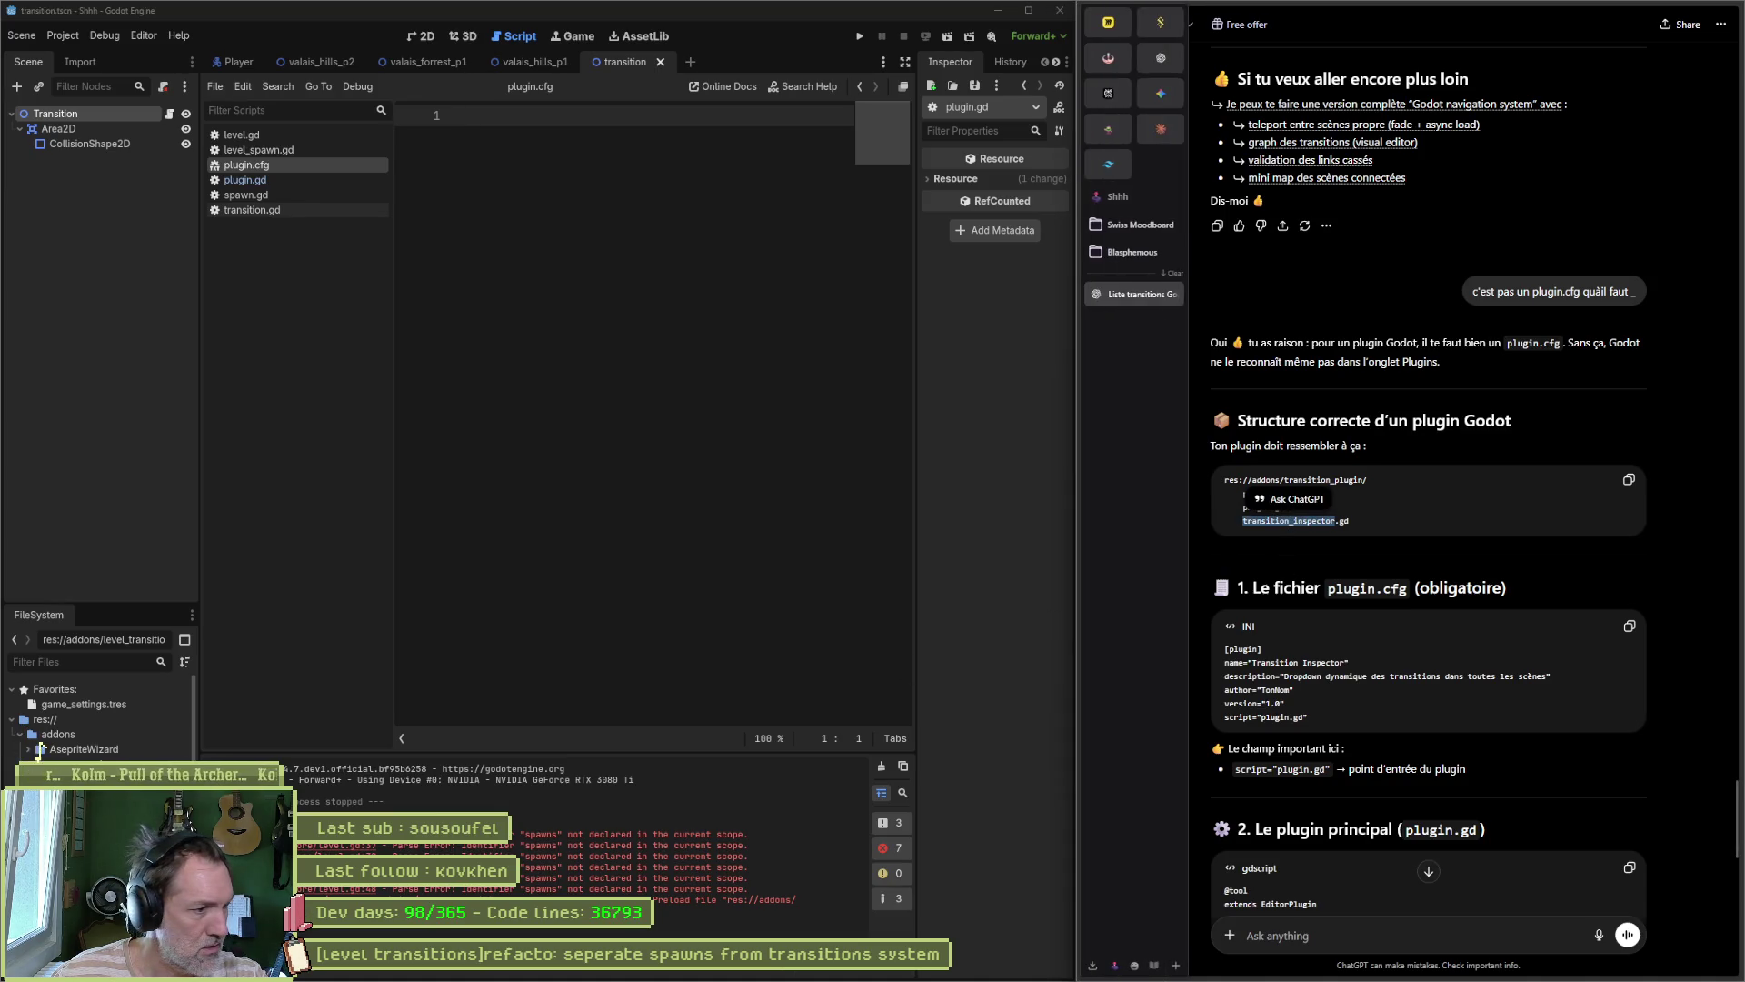
right_click(98, 732)
click(81, 780)
right_click(82, 780)
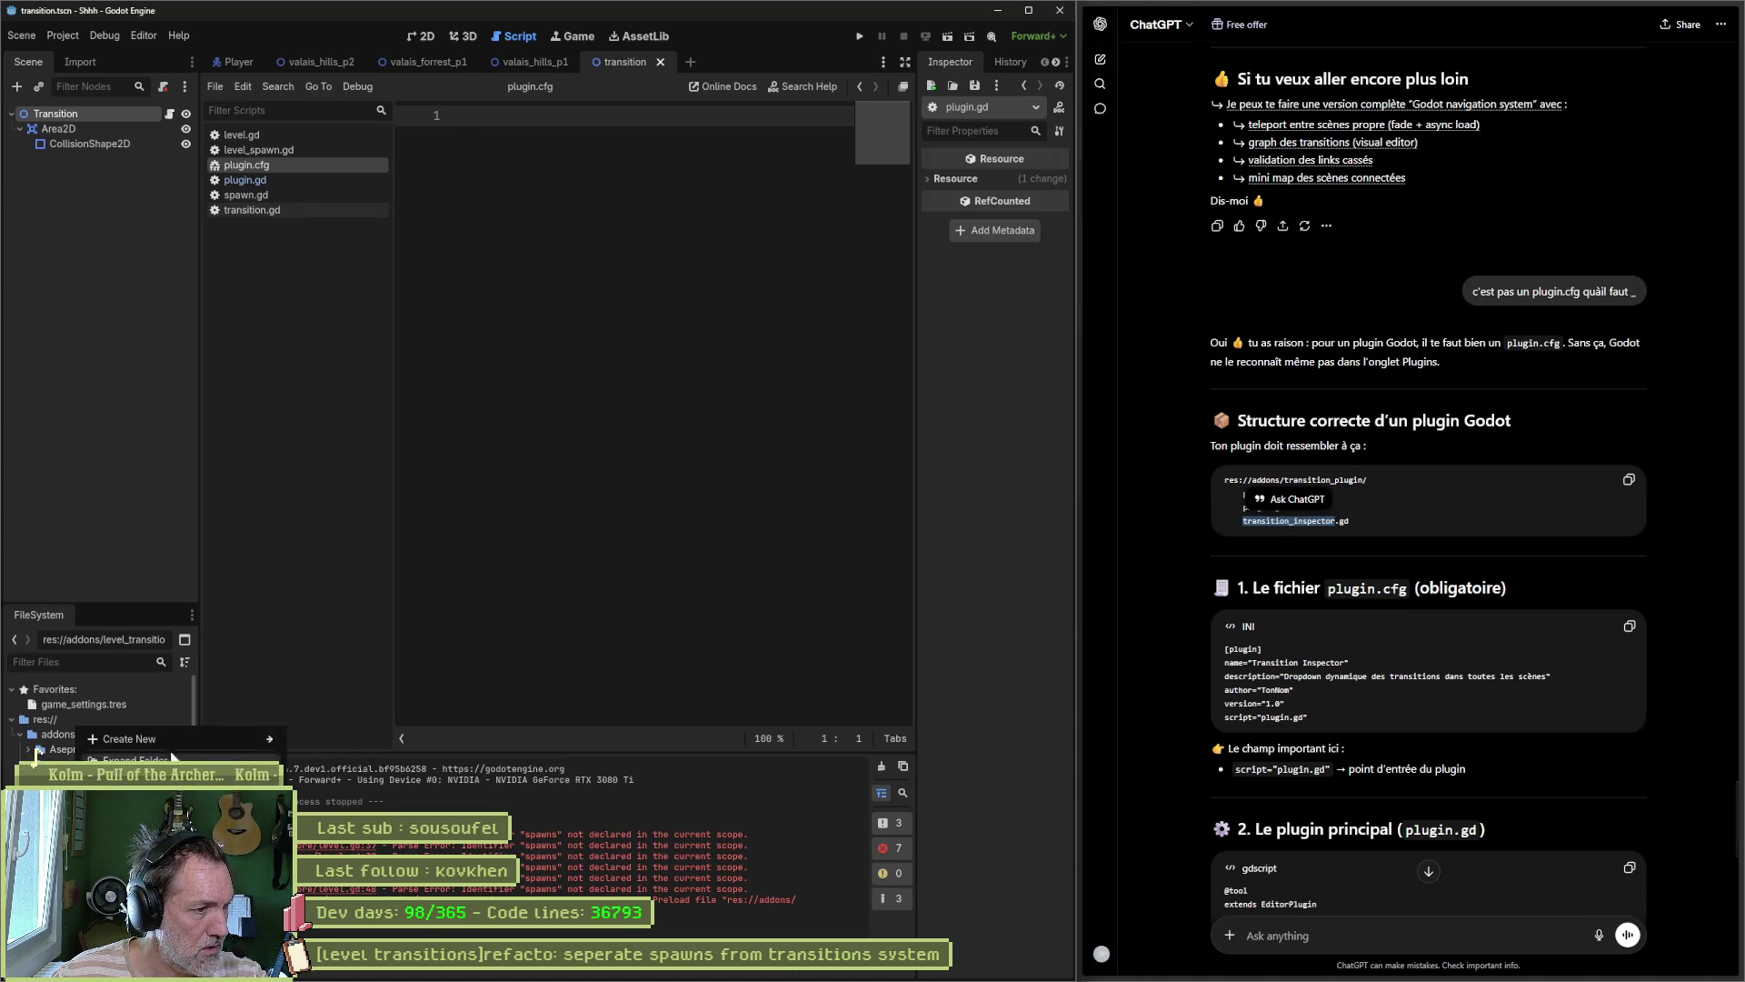
mouse_move(263, 739)
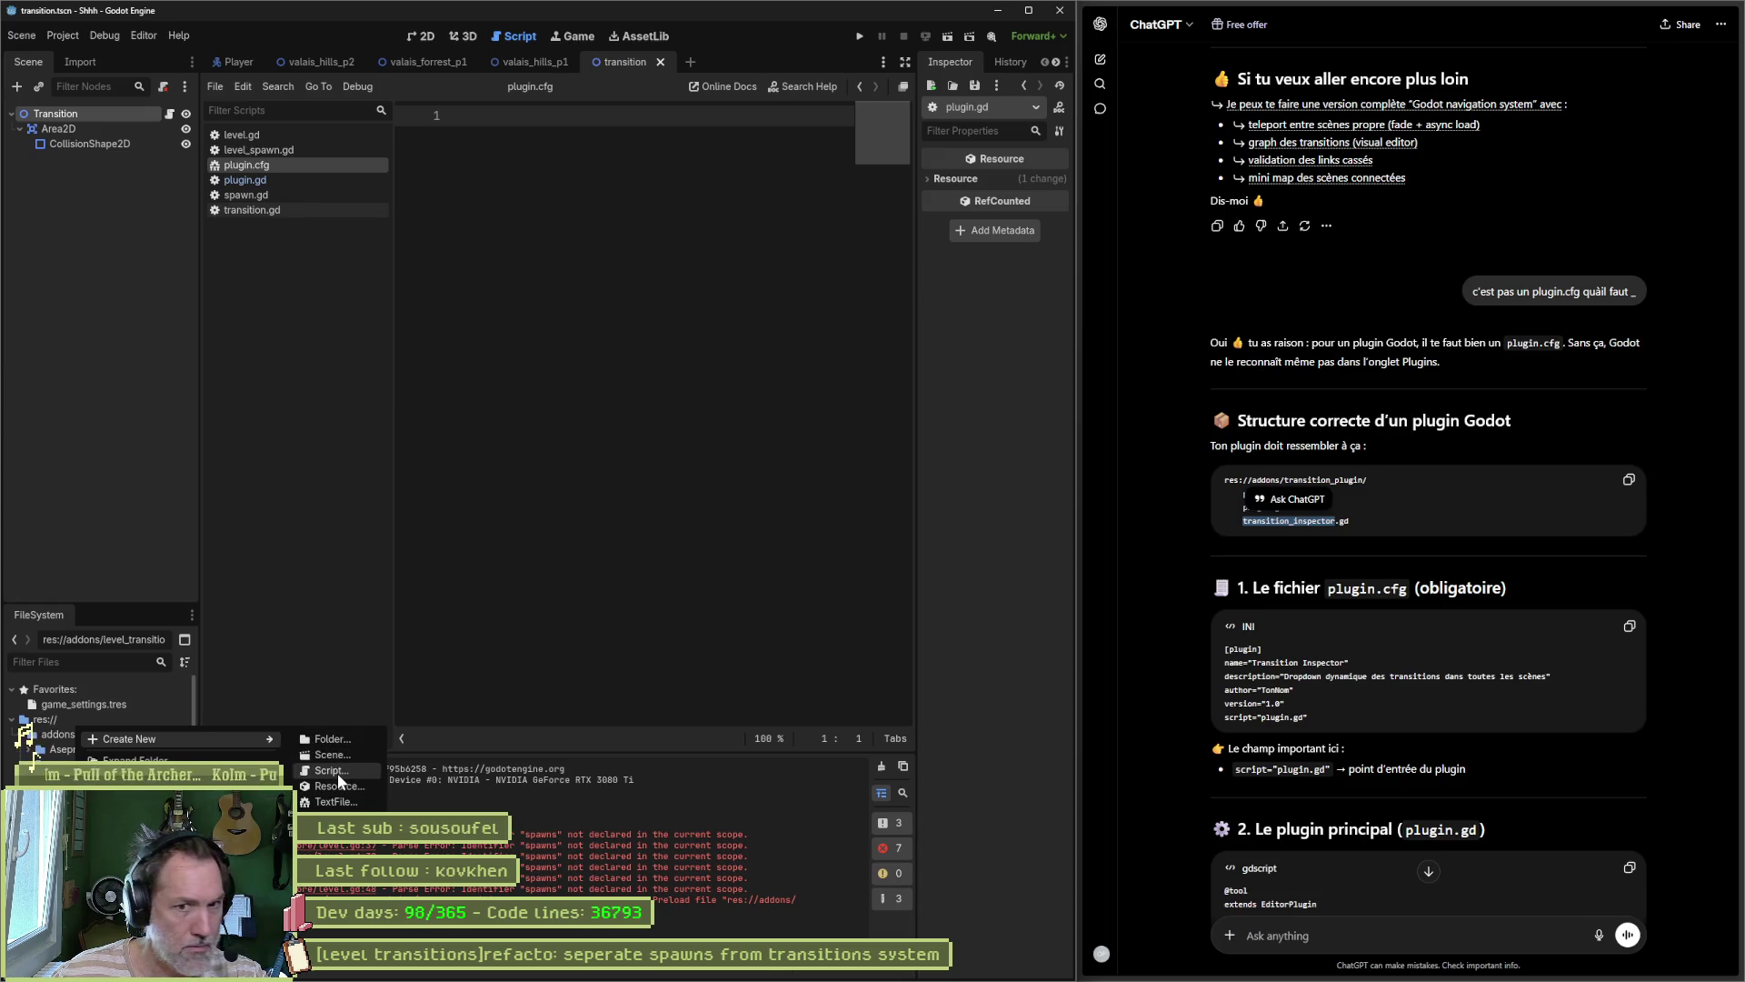
click(336, 773)
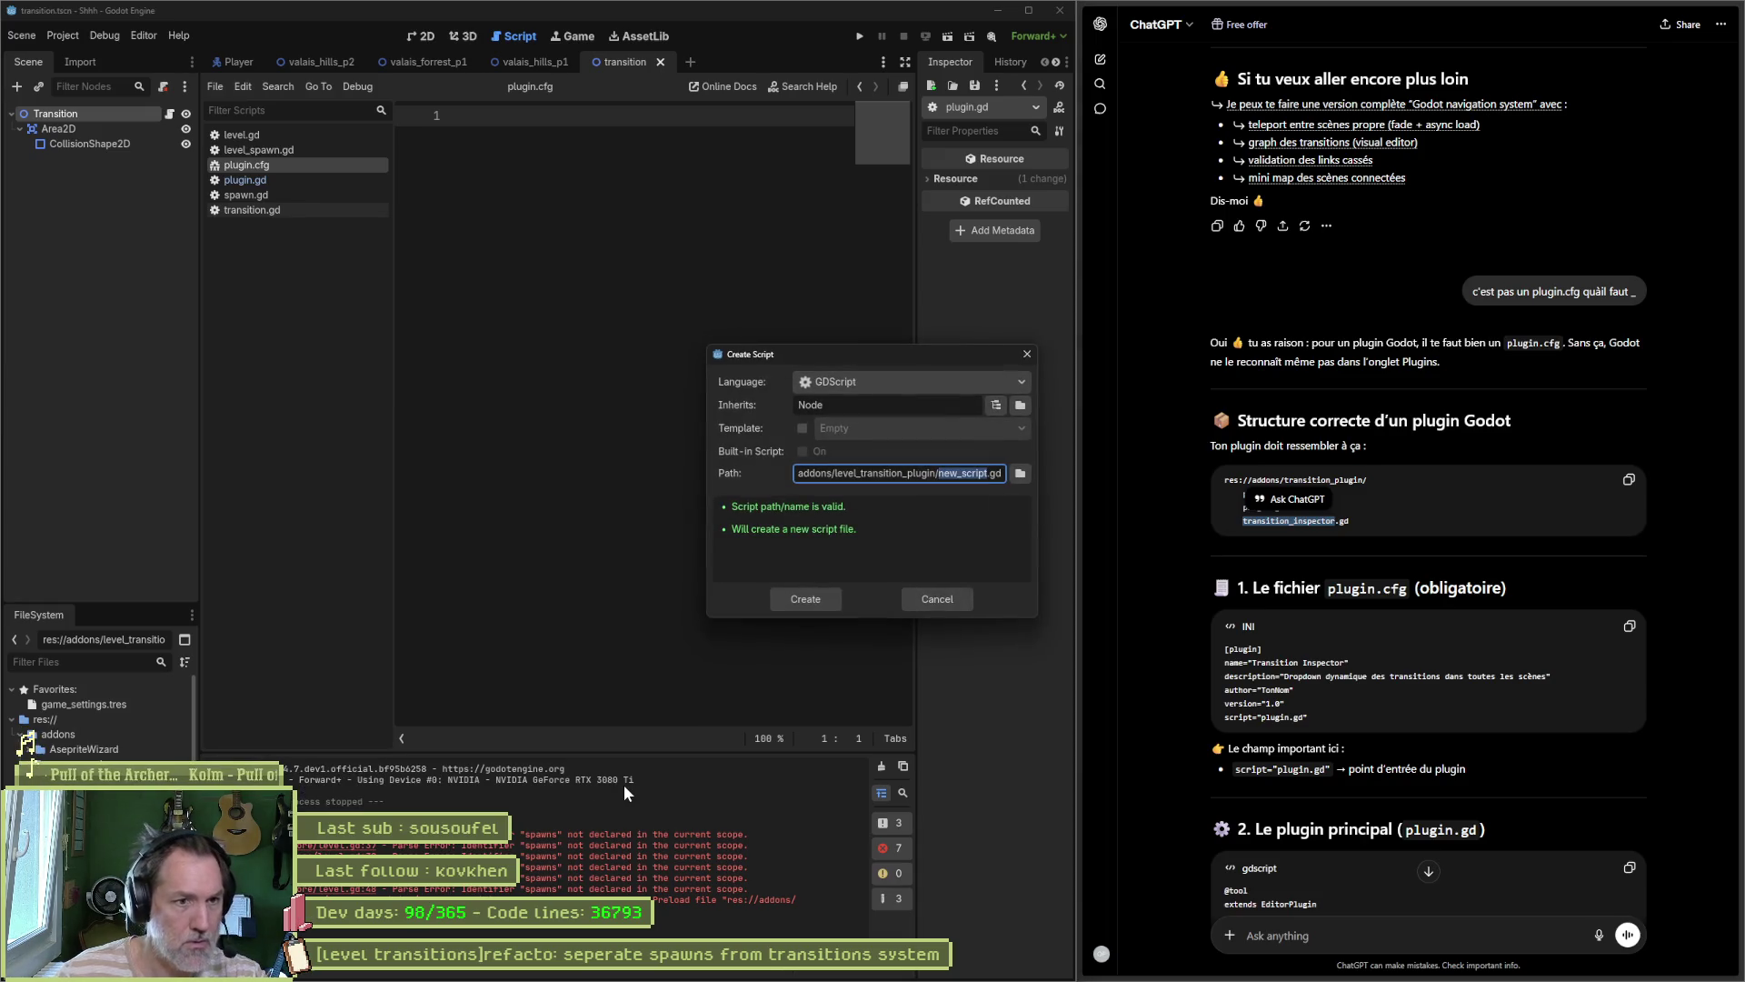
text(level_transition_inspector)
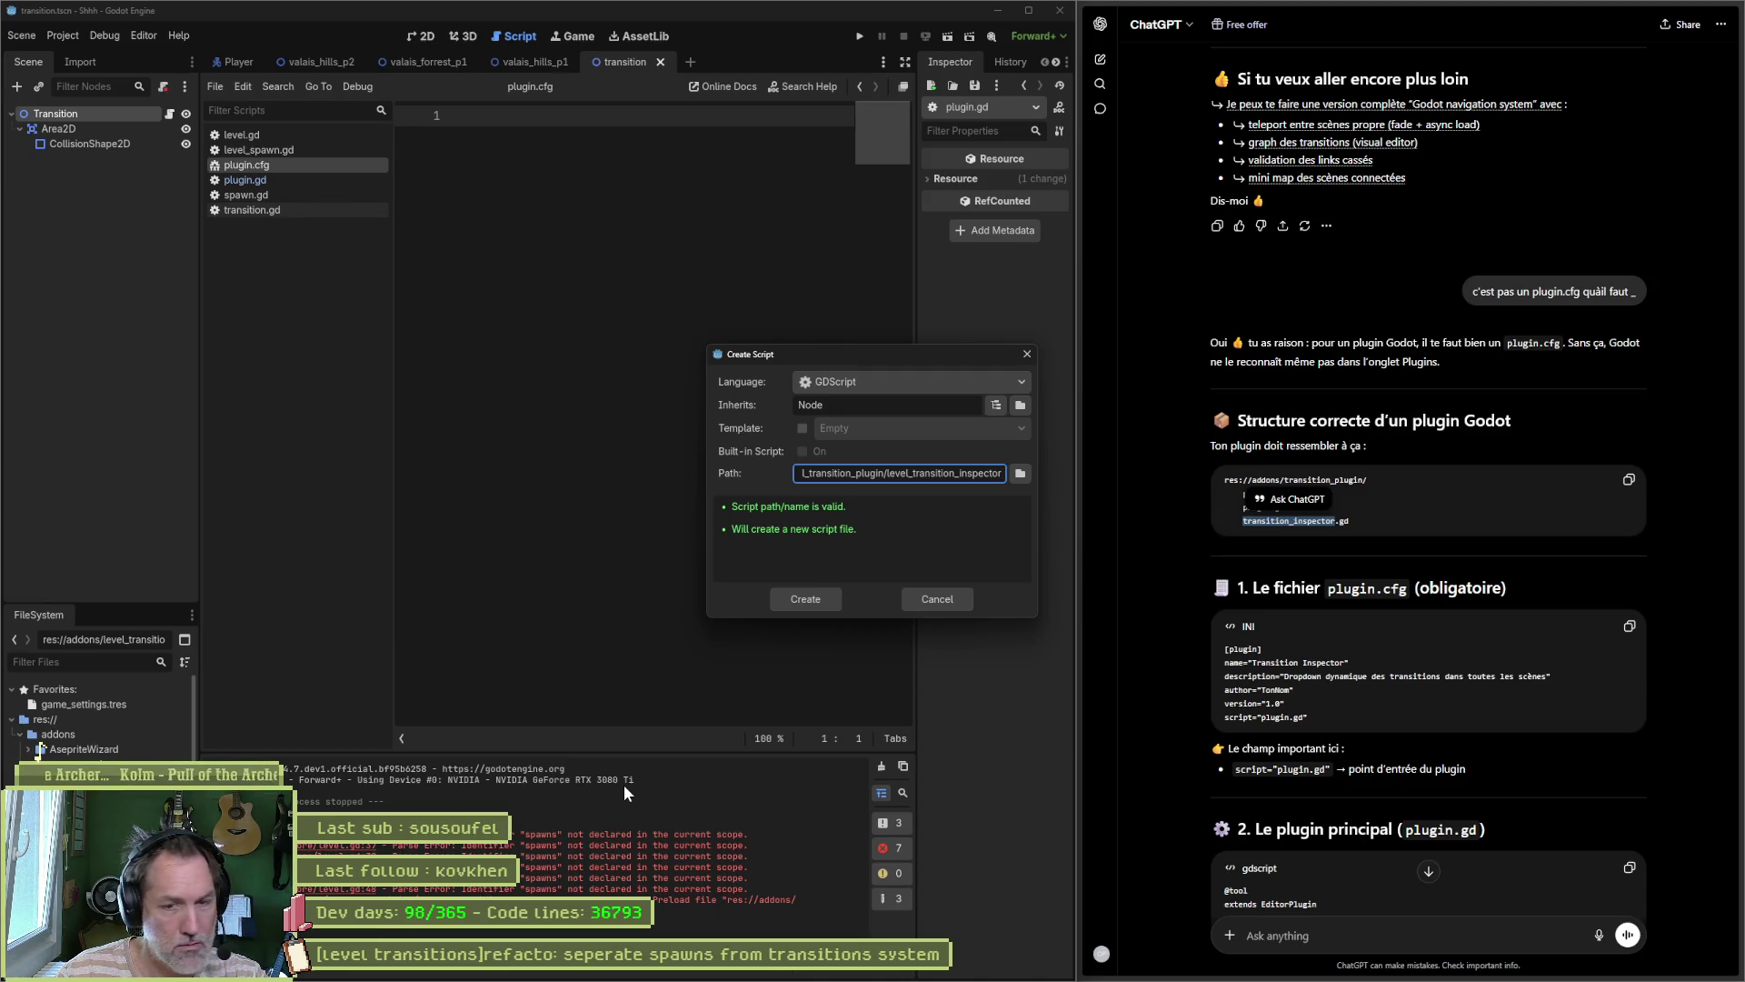
text(.gd)
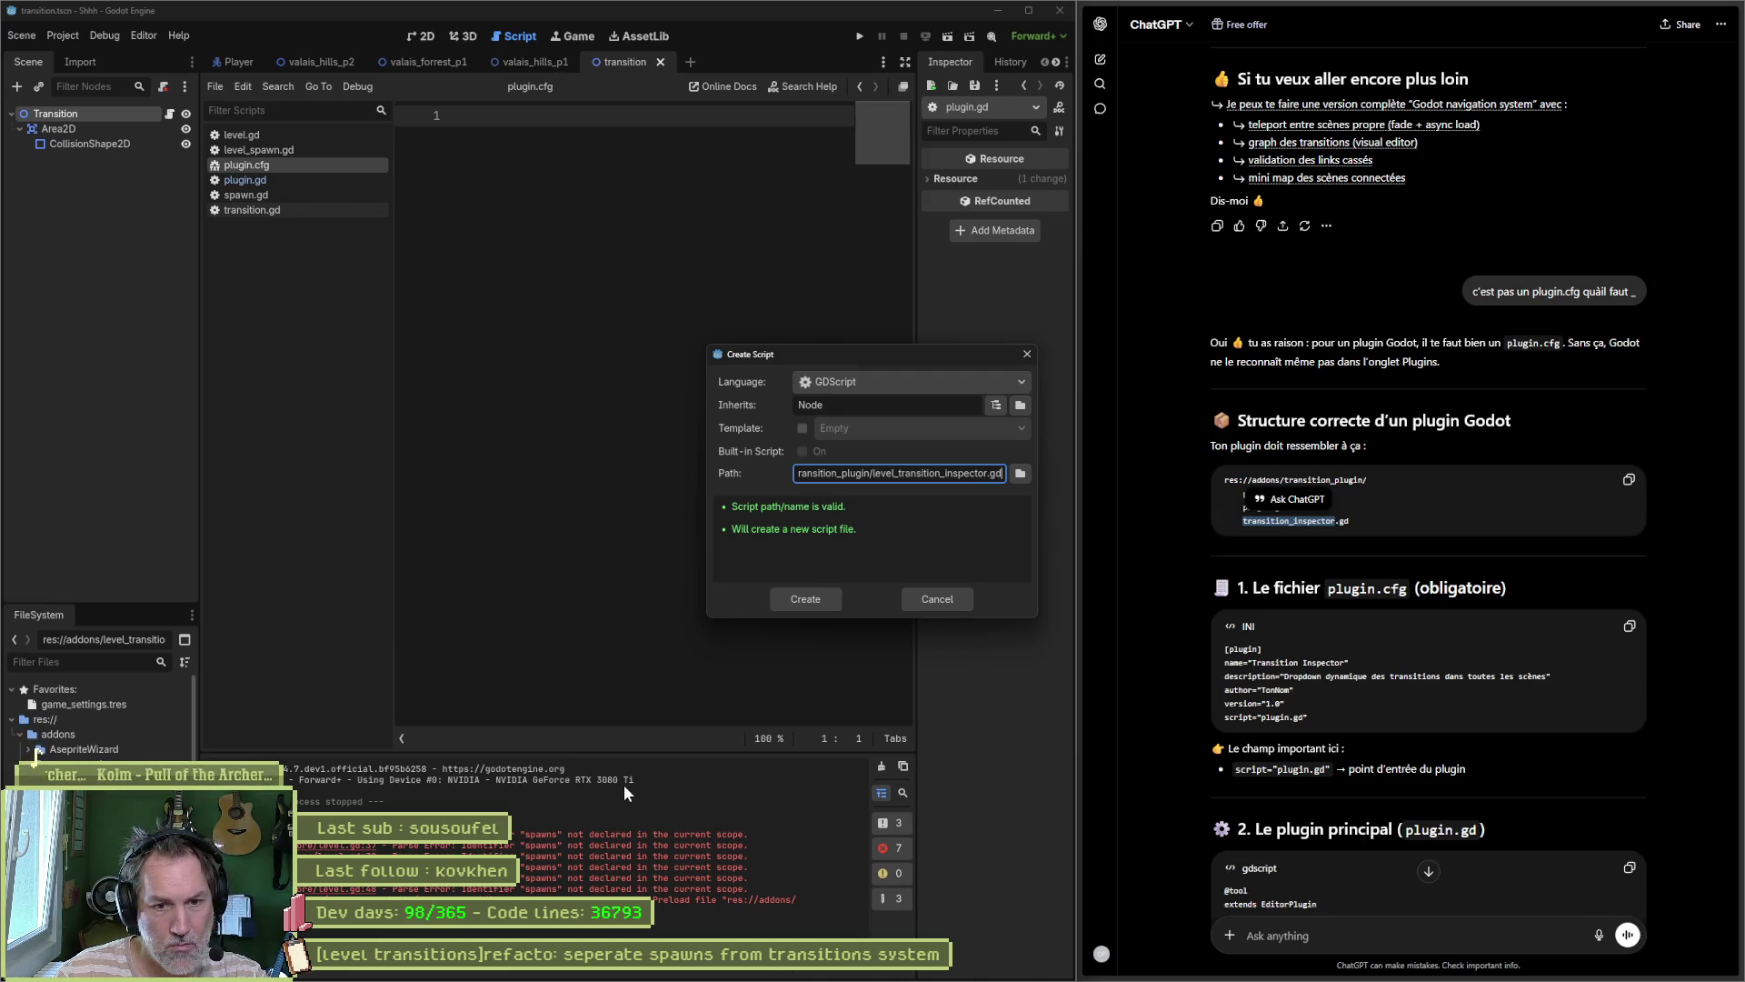
key(Return)
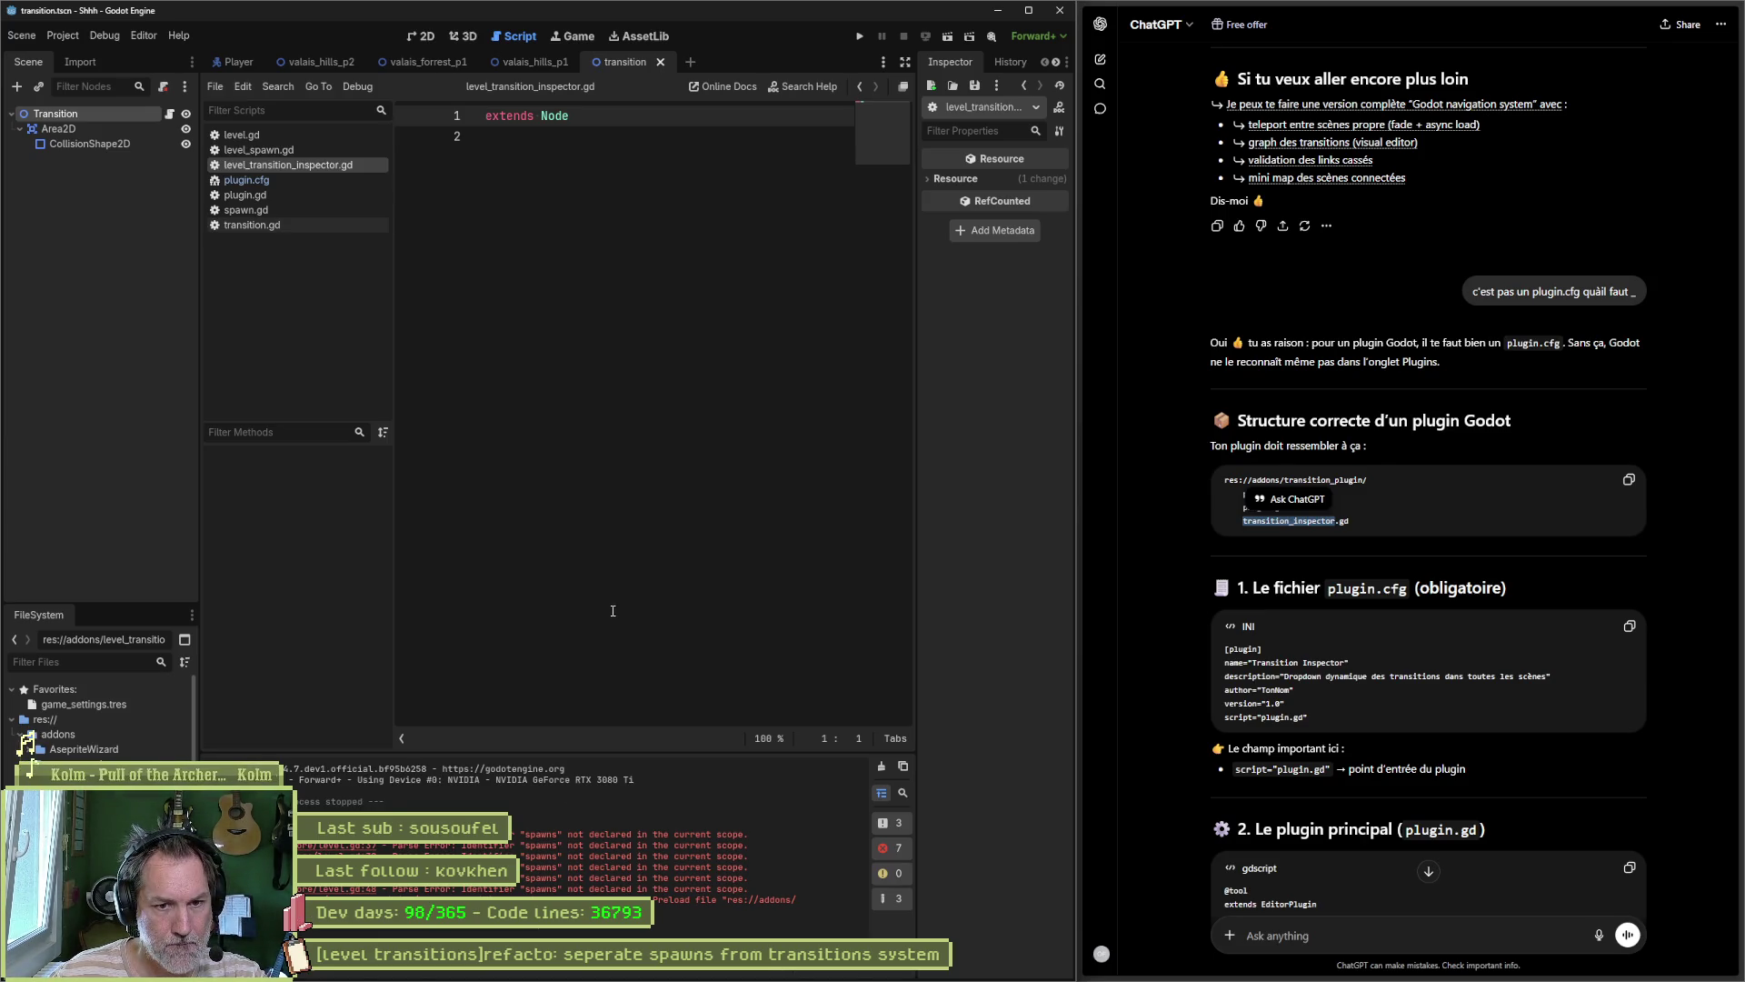
click(1446, 937)
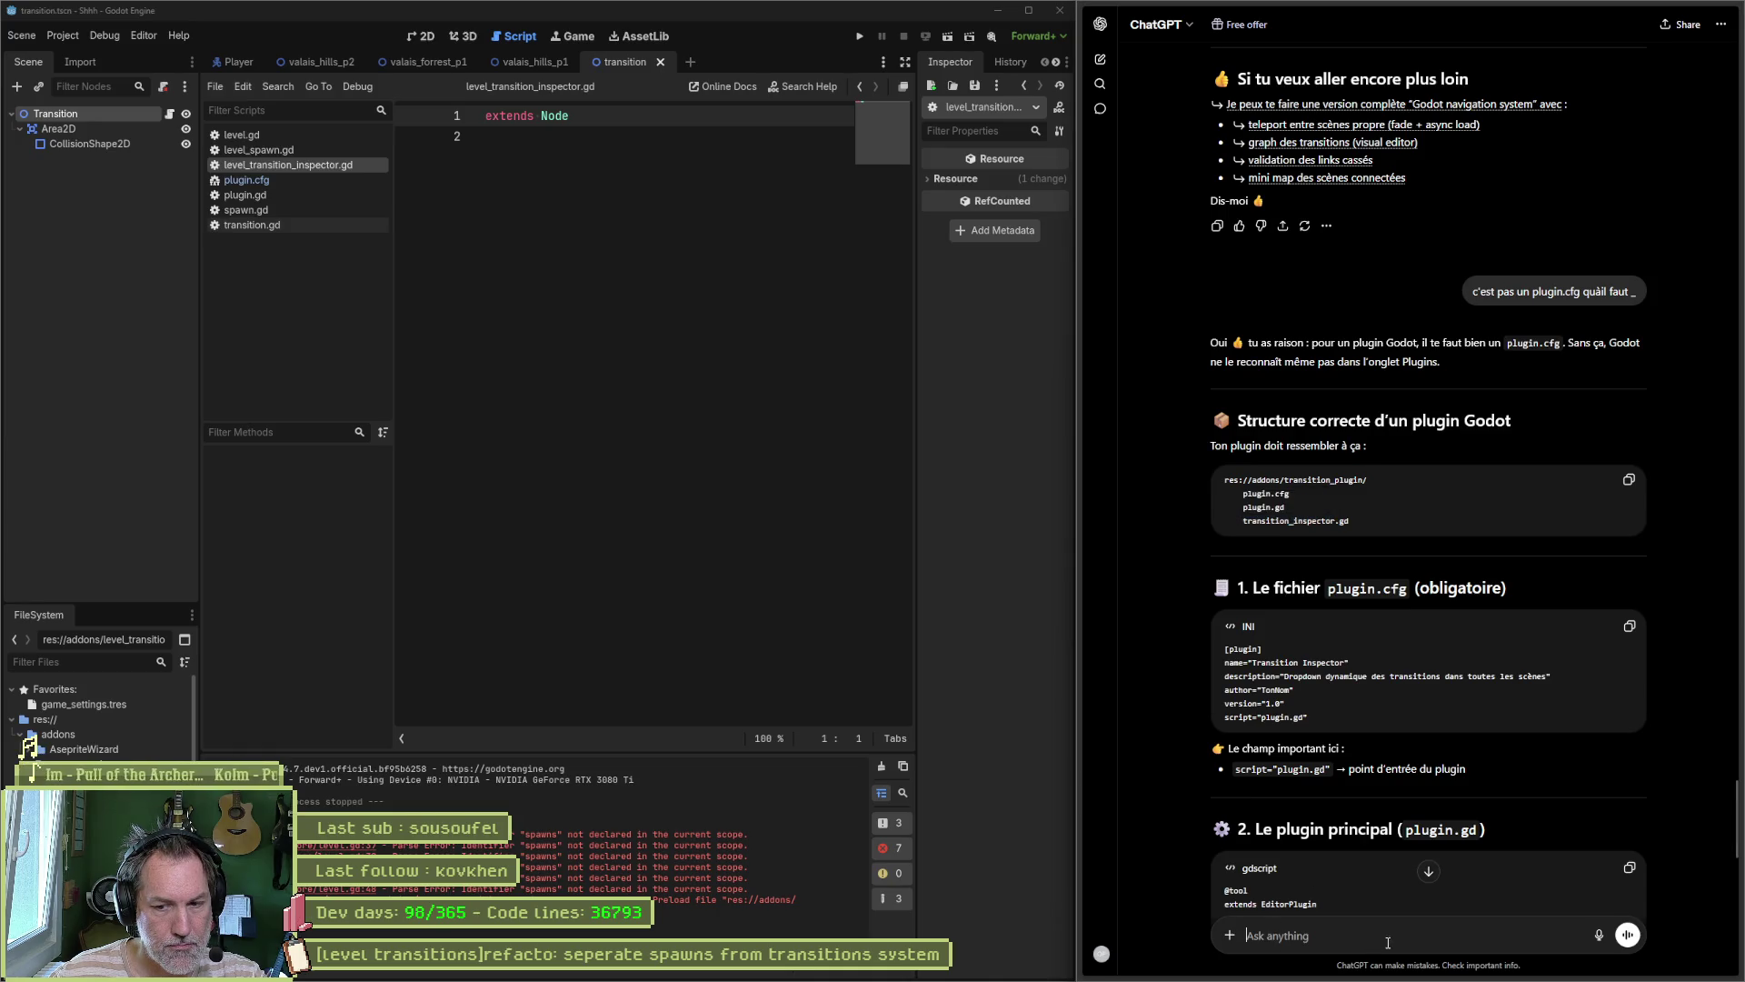
Step: Ask ChatGPT whether this includes a custom EditorPlugin for a dropdown to select a target transition
text(est/c)
text(e ca inclut i)
text(un custom eid)
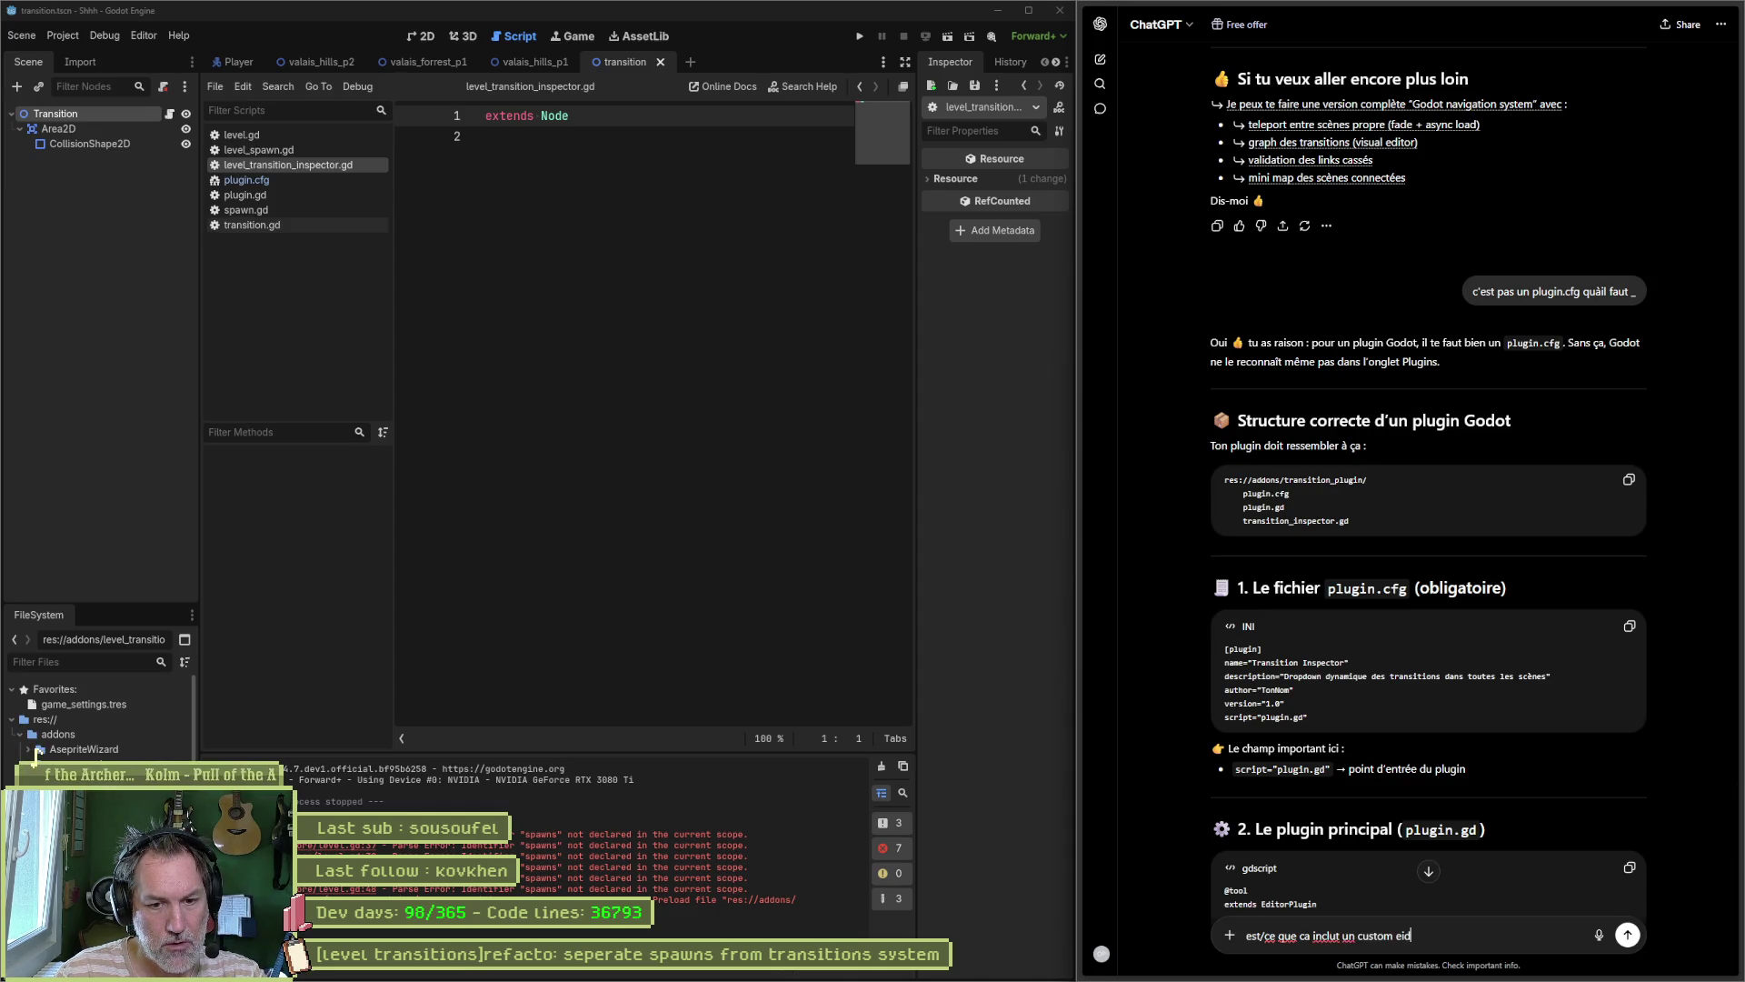
key(BackSpace)
key(BackSpace)
text(ditorplugin pour la drop down list ?)
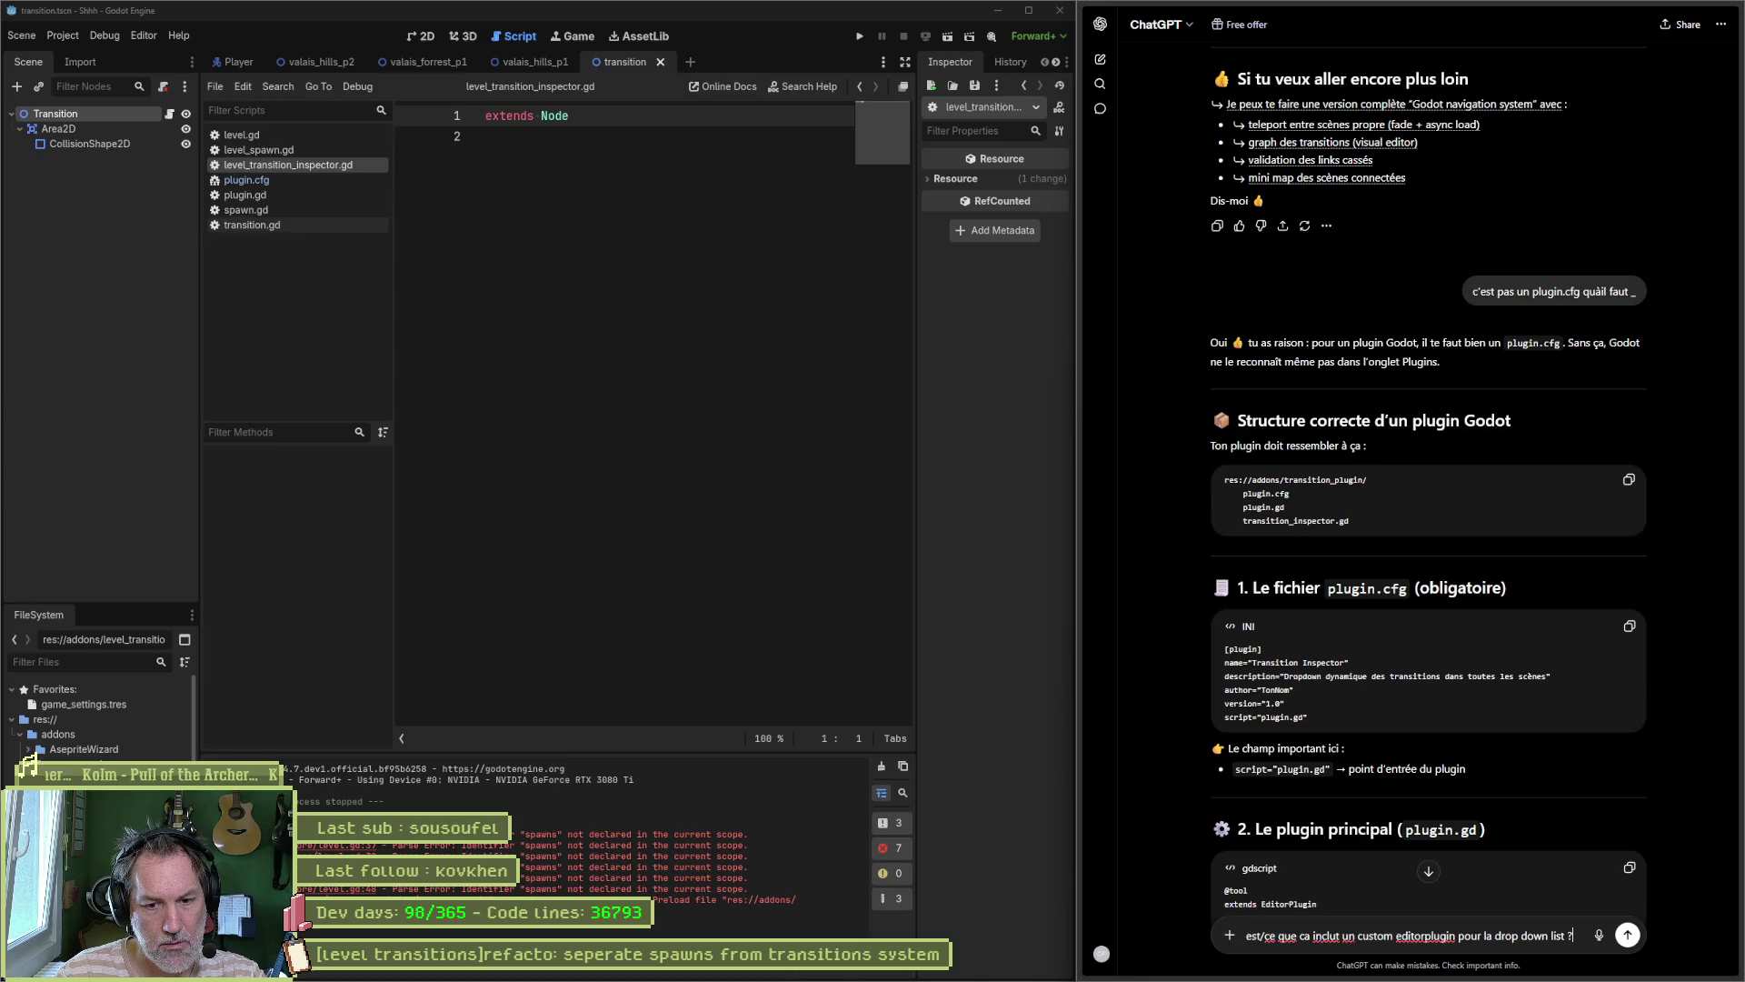
key(BackSpace)
text(pour selectio)
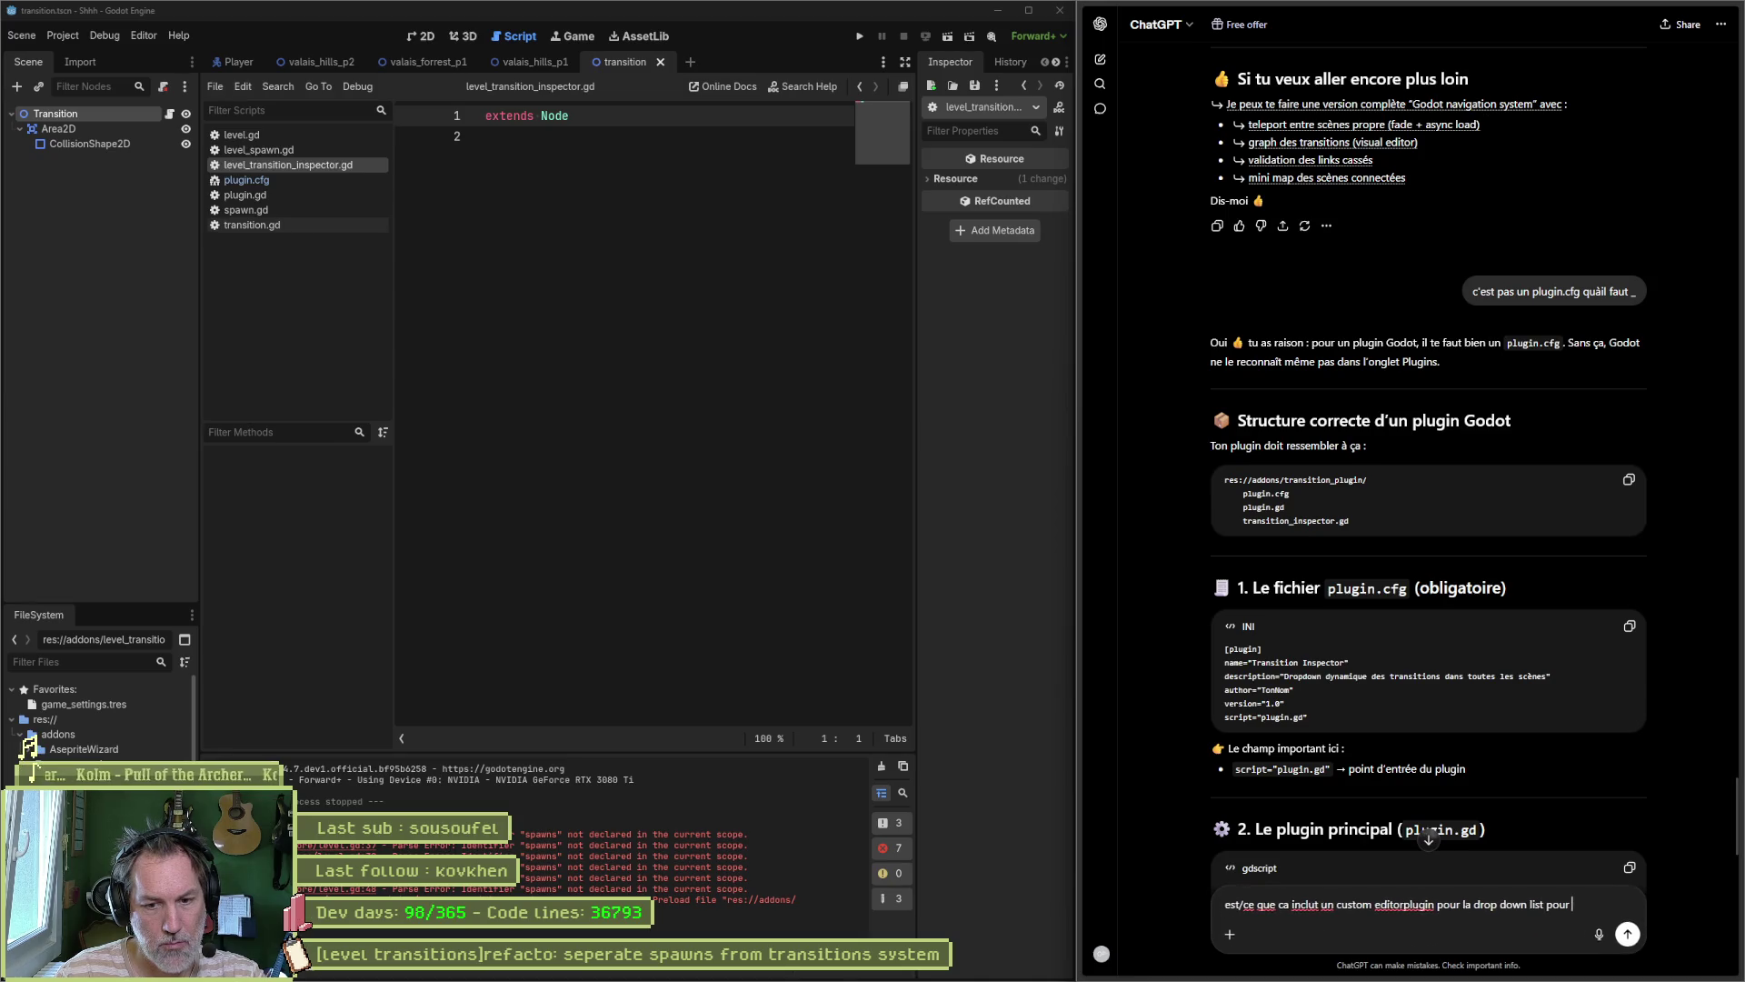
text(nner u ne transition qua)
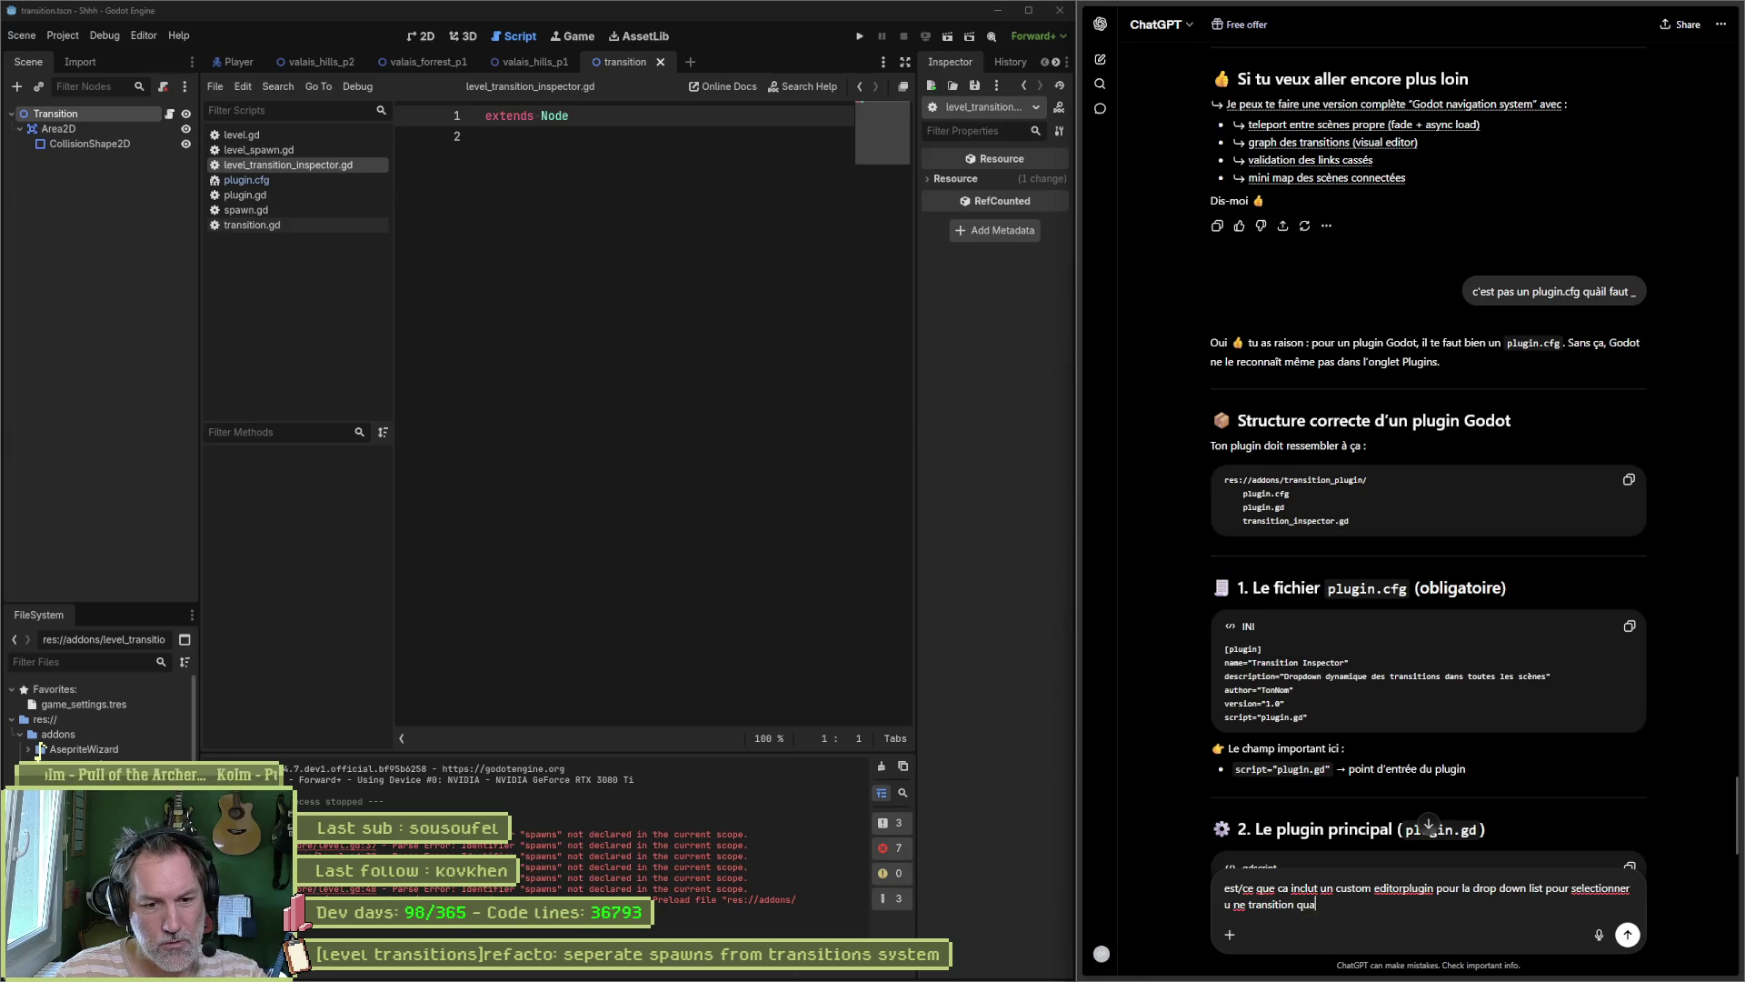
key(BackSpace)
key(BackSpace)
key(BackSpace)
text(a un)
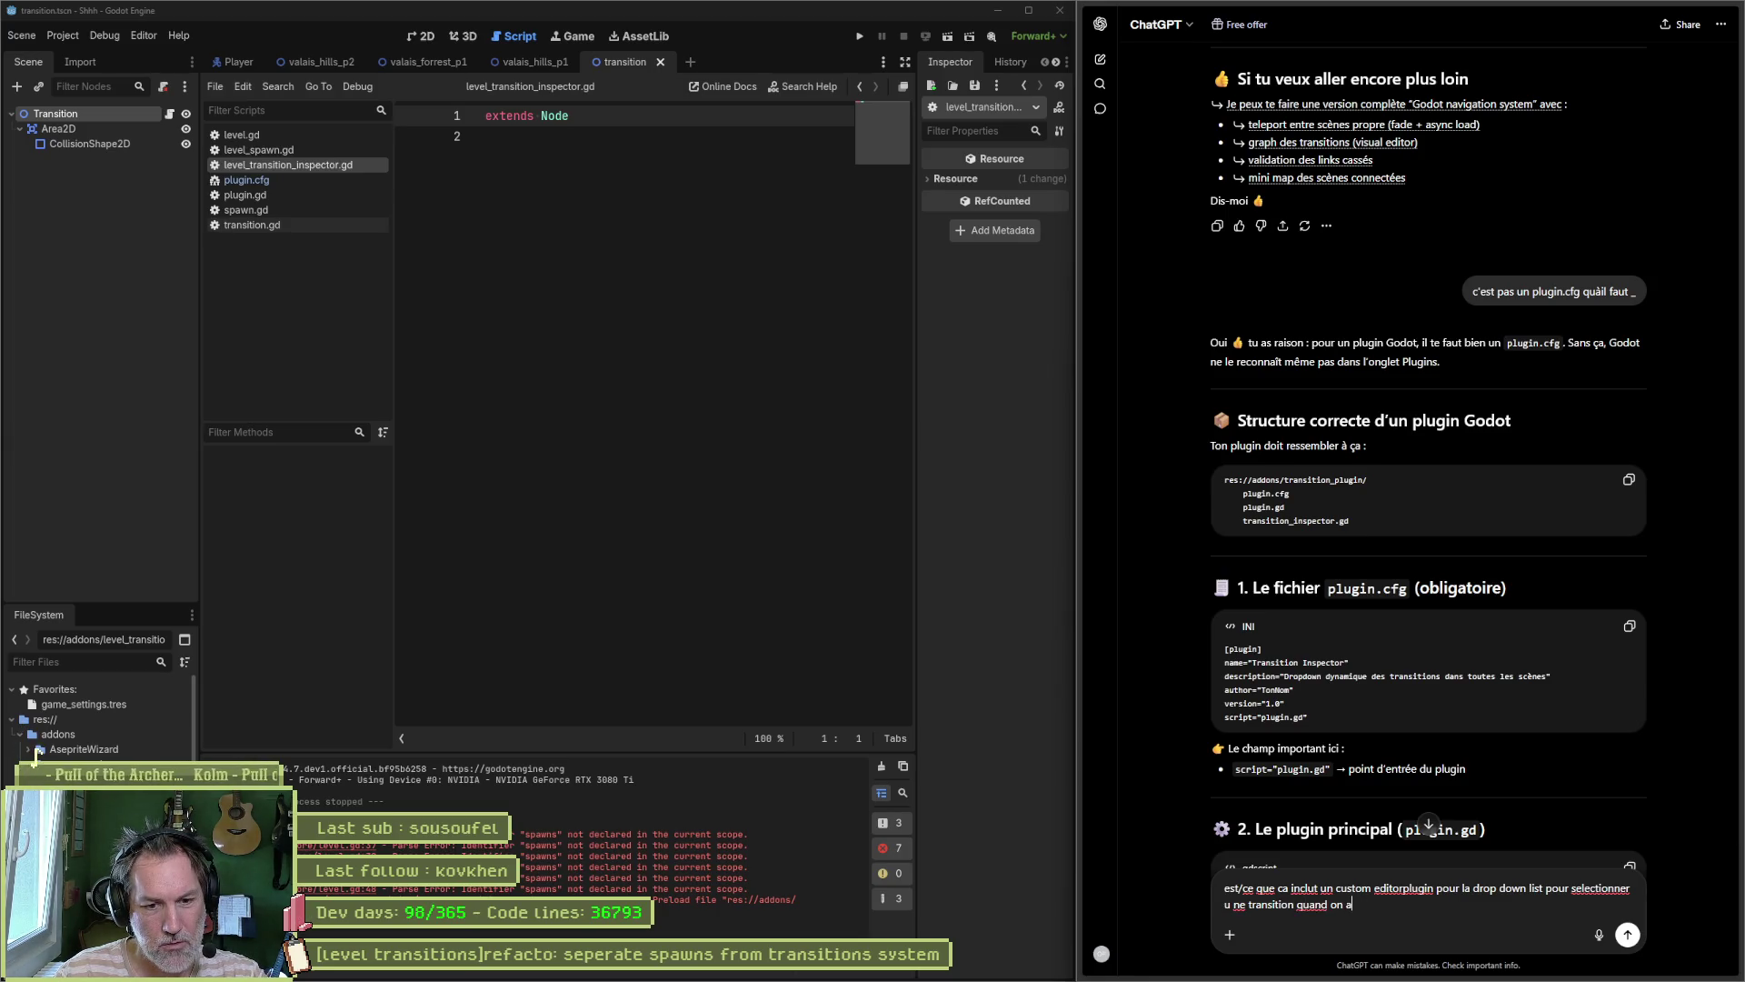
text(e tra)
text(nsition de selectionnee ?)
key(Return)
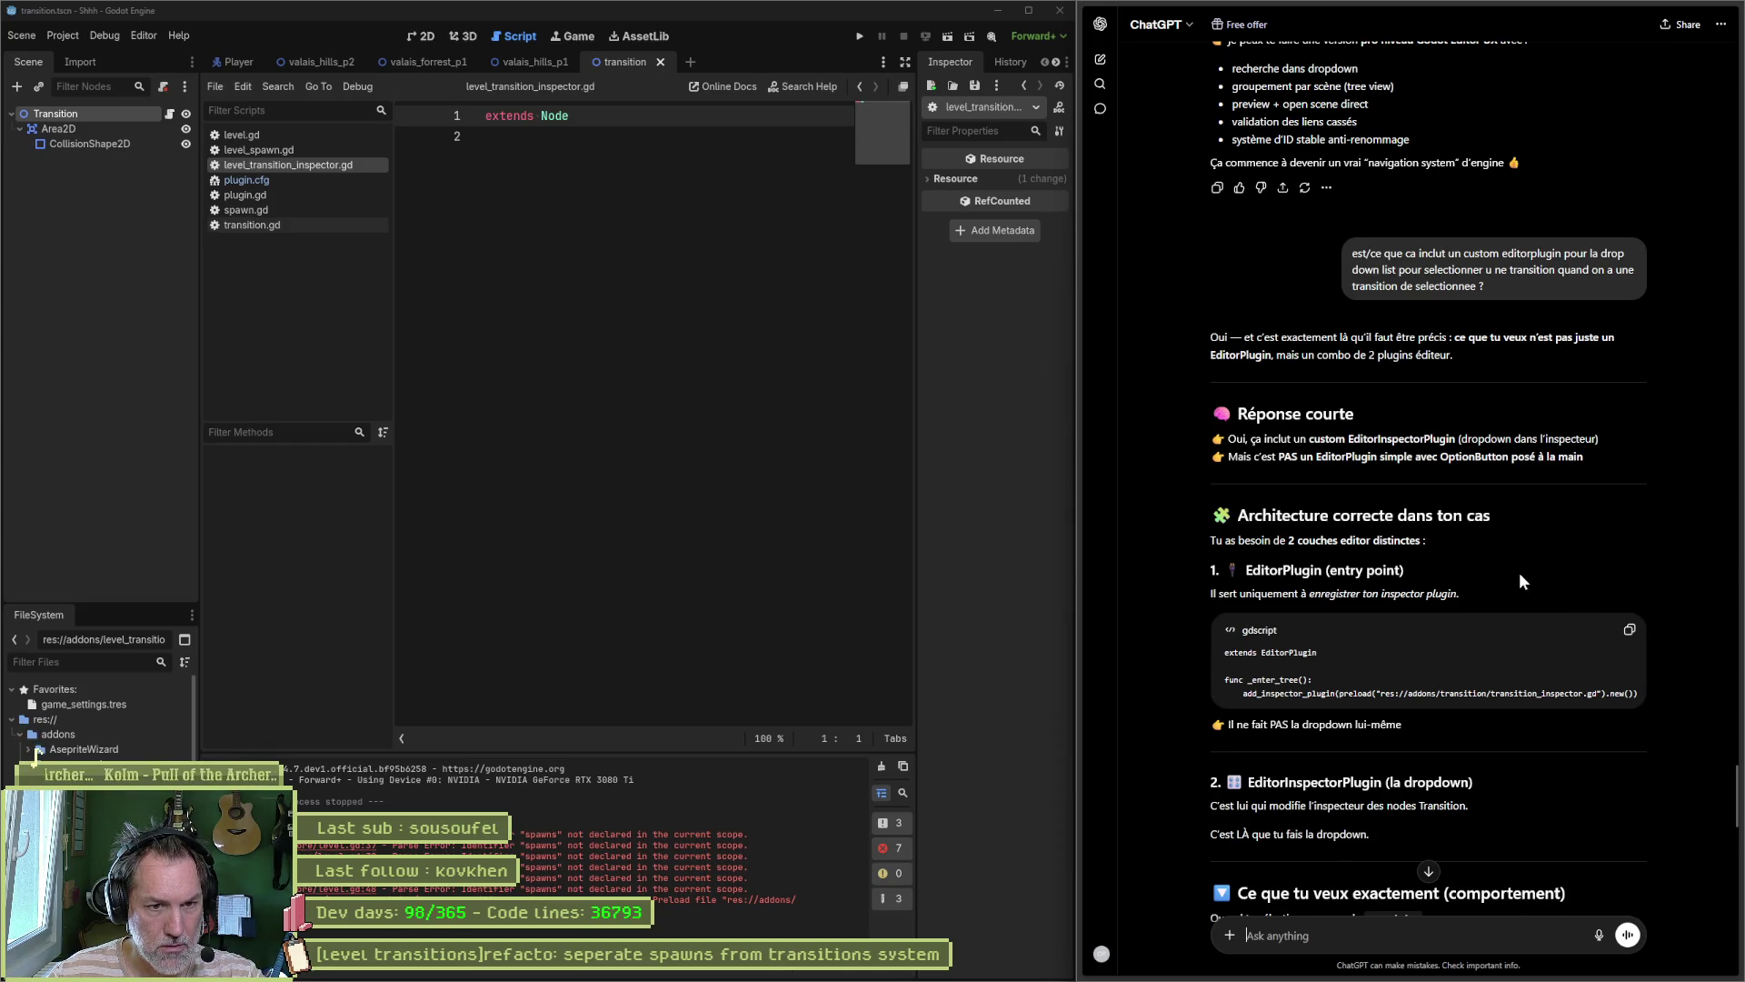
scroll(1407, 599, down, 1)
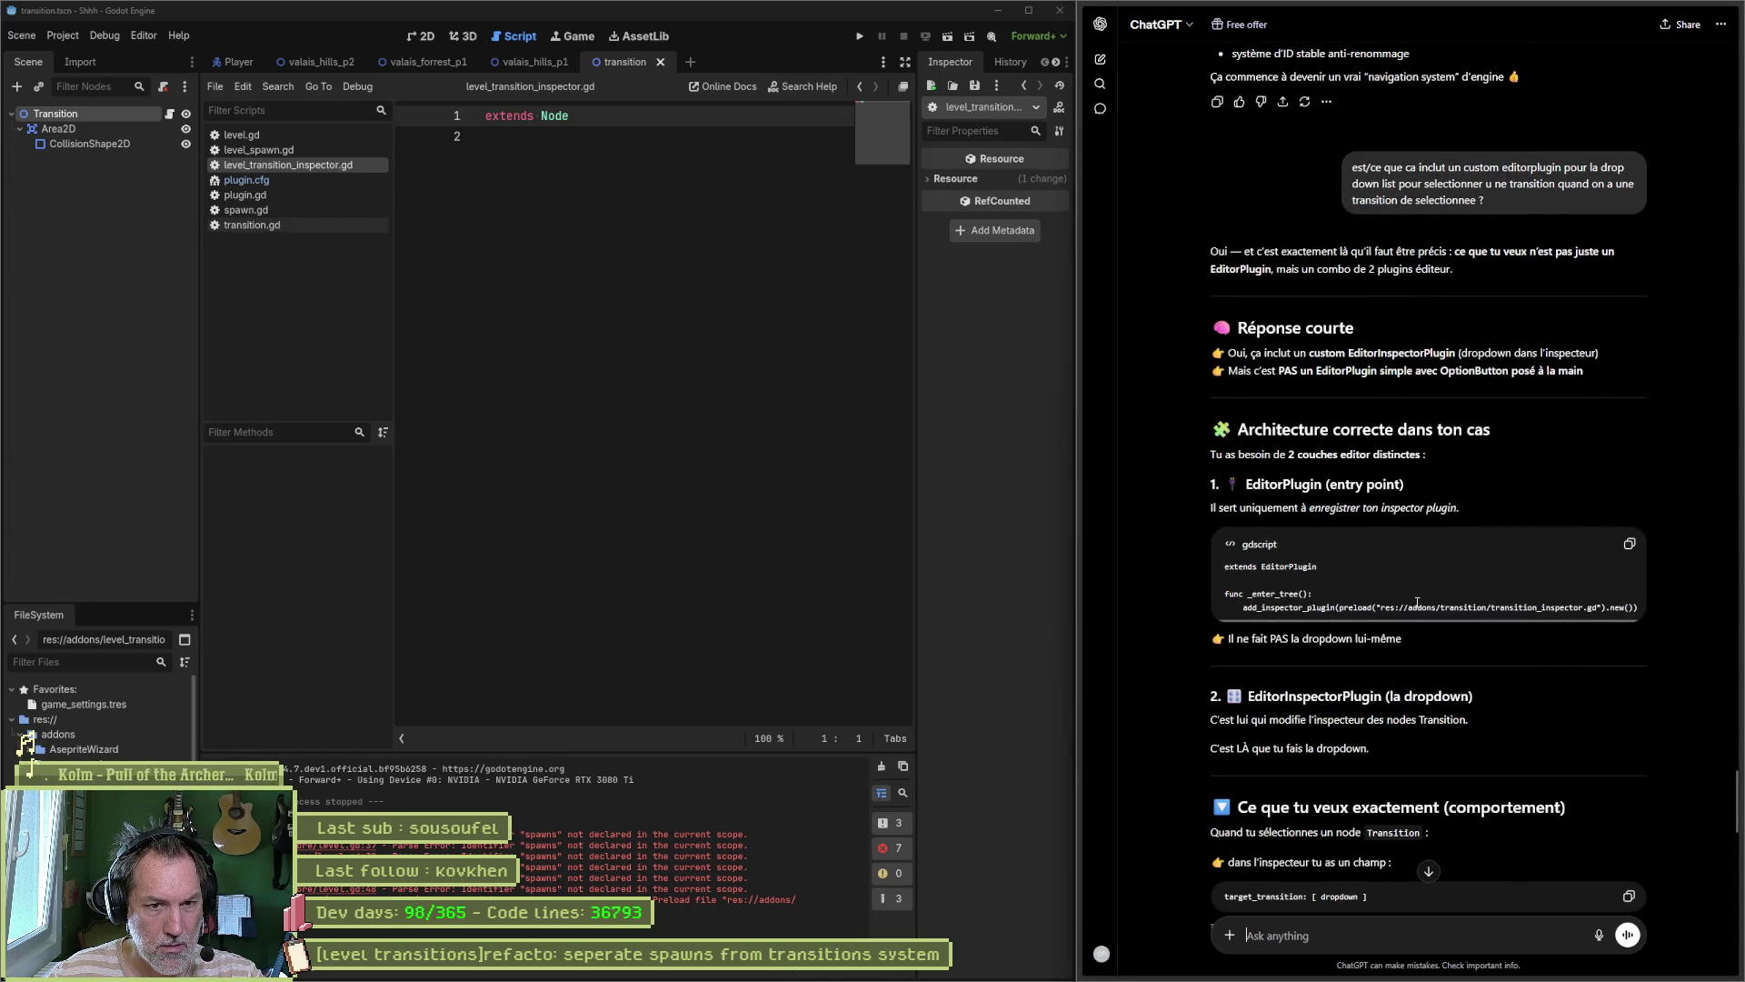
scroll(1631, 640, down, 3)
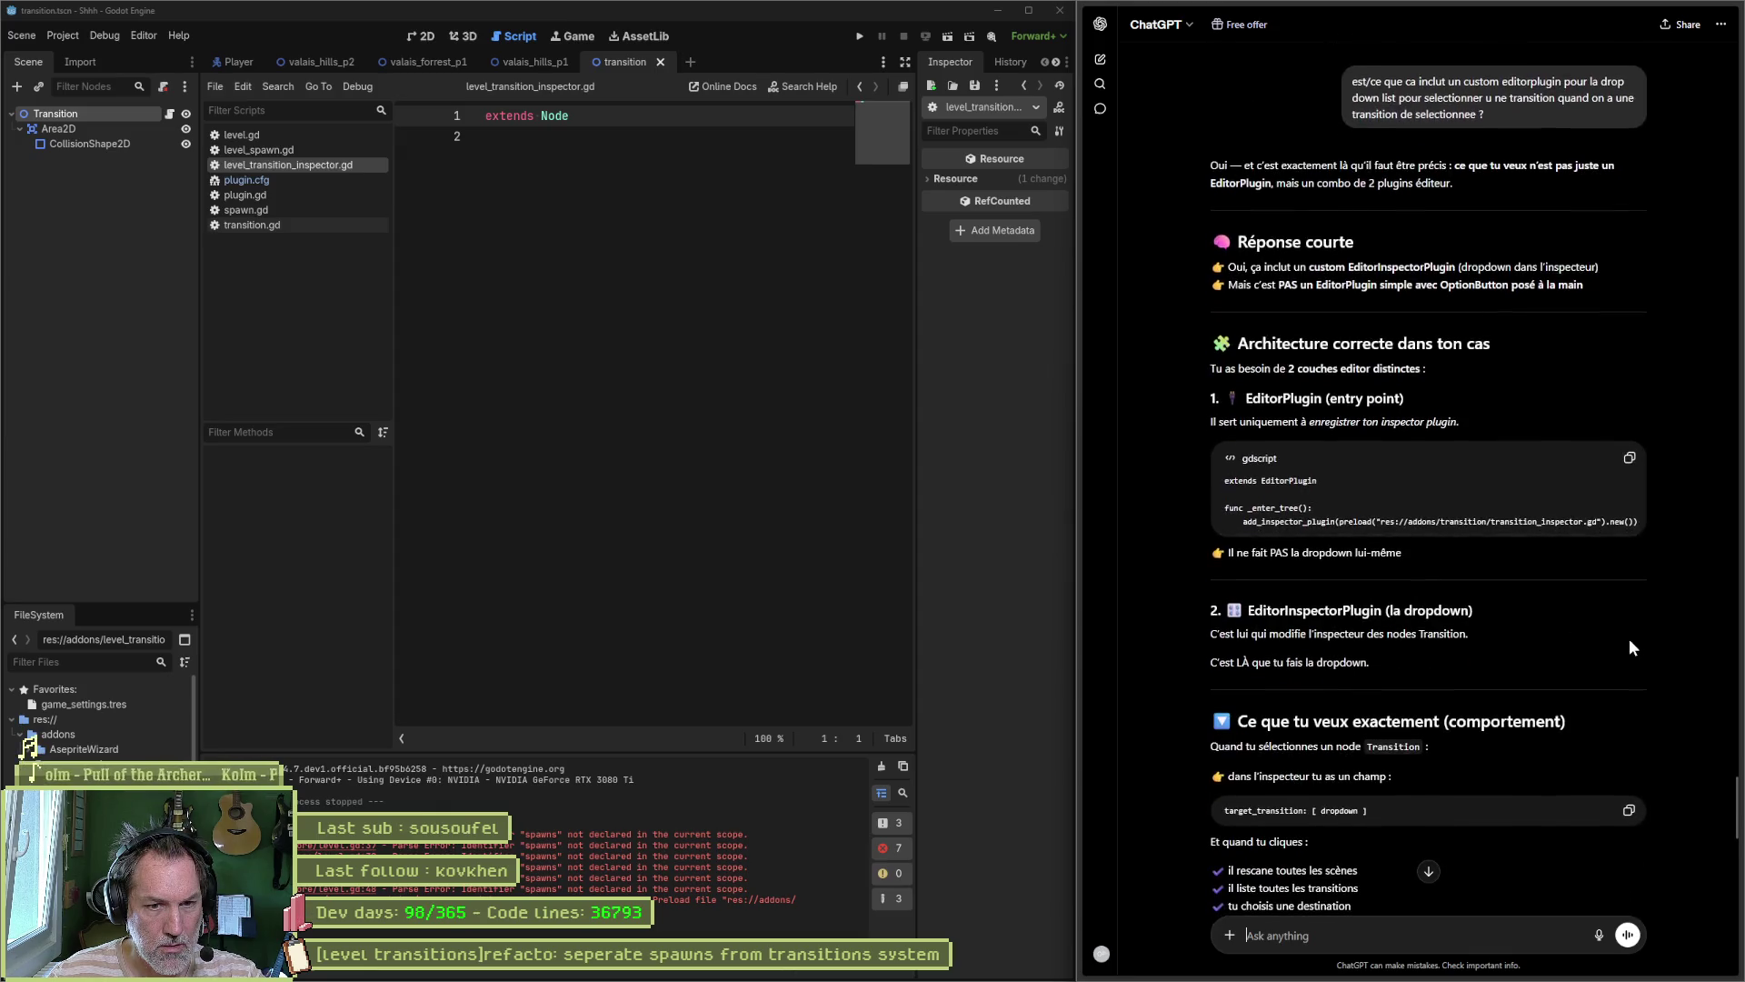
scroll(1634, 640, down, 2)
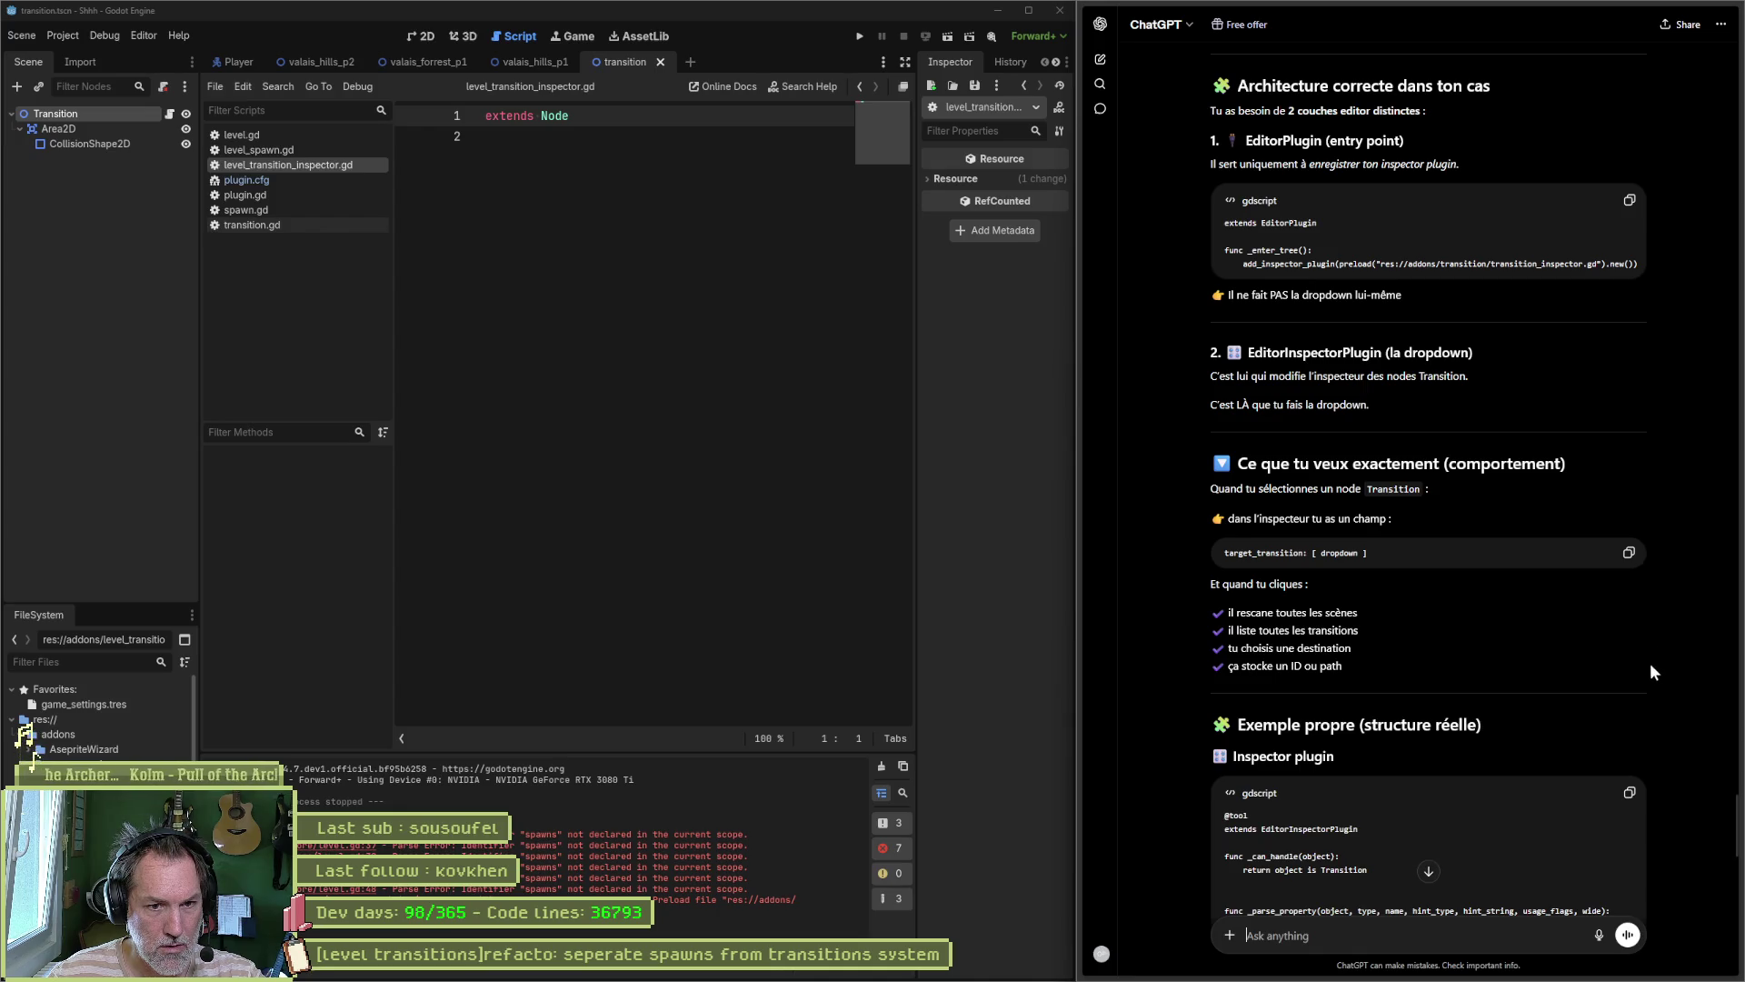
scroll(1663, 661, down, 3)
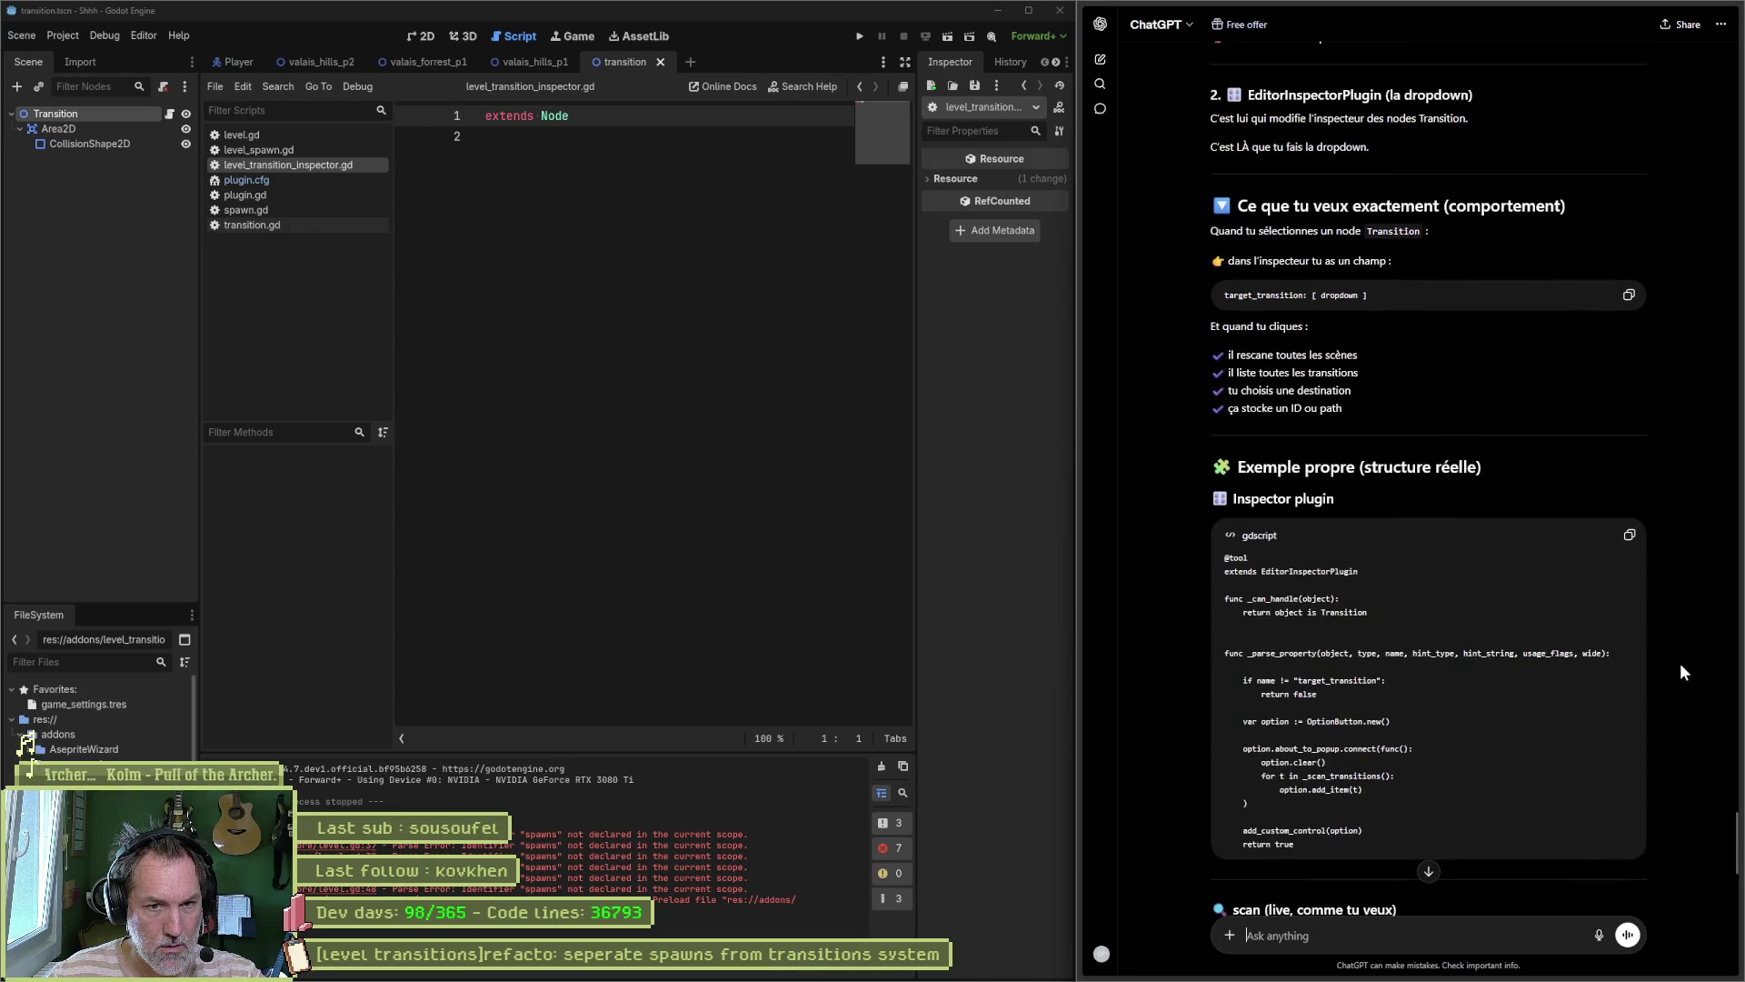
scroll(1678, 663, down, 4)
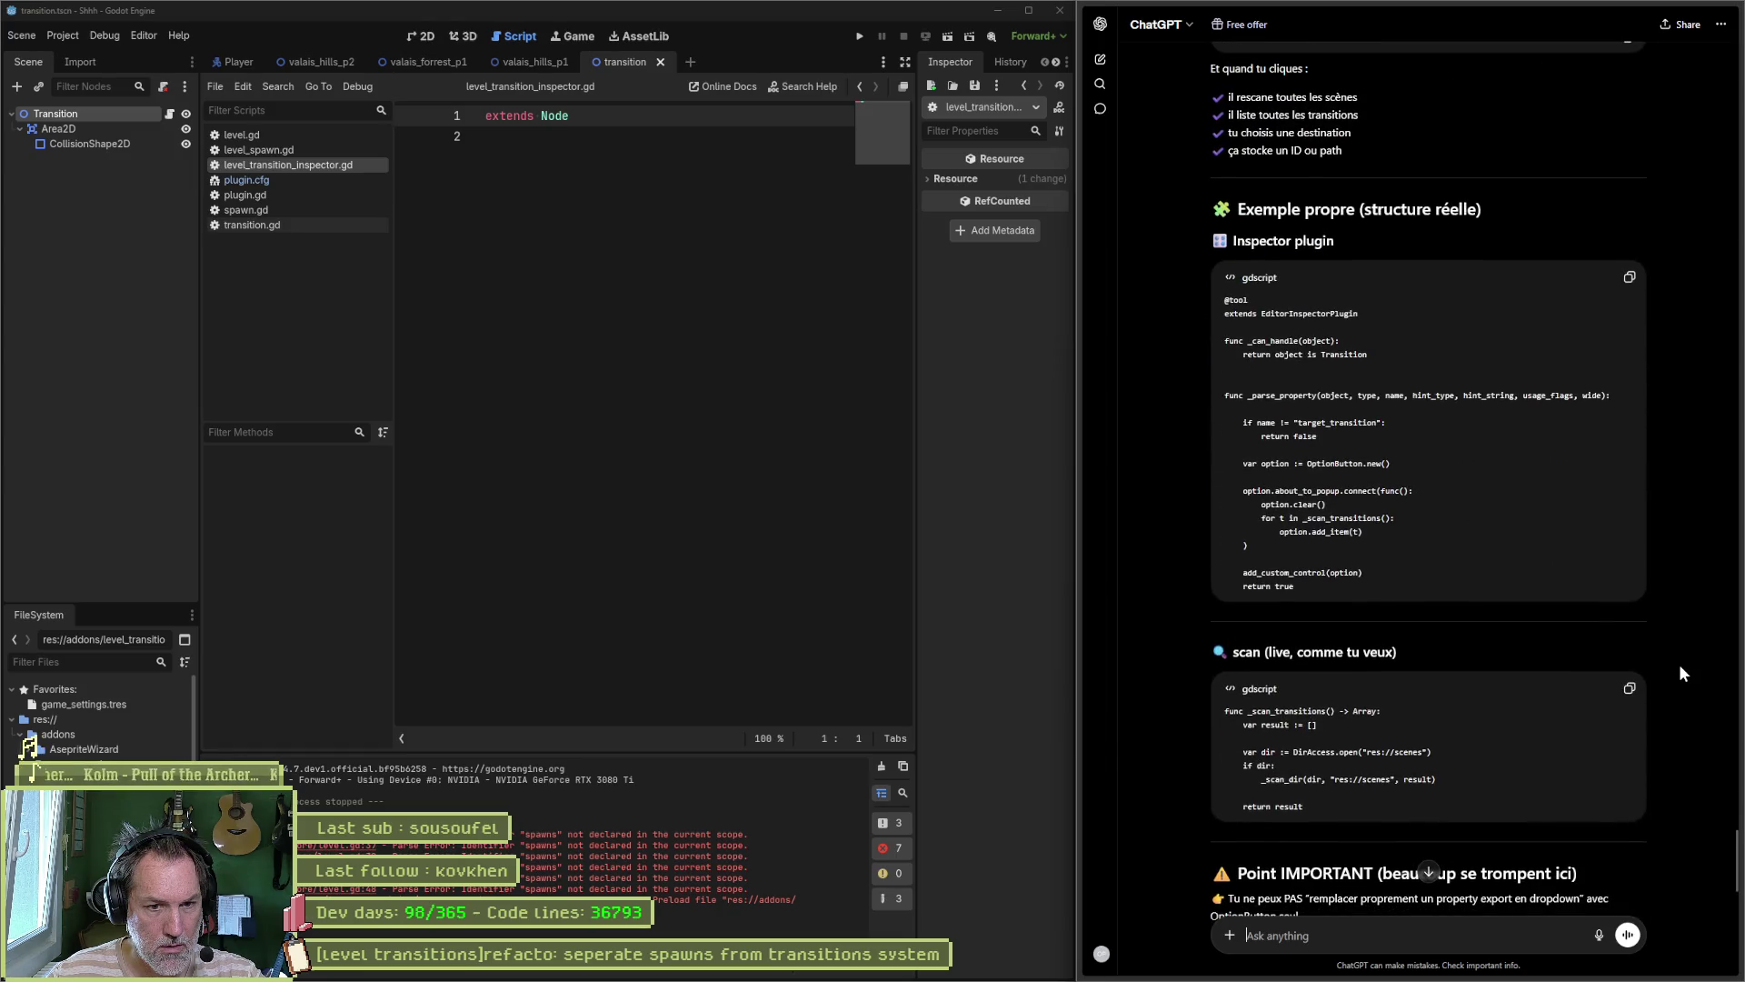
scroll(1678, 664, down, 2)
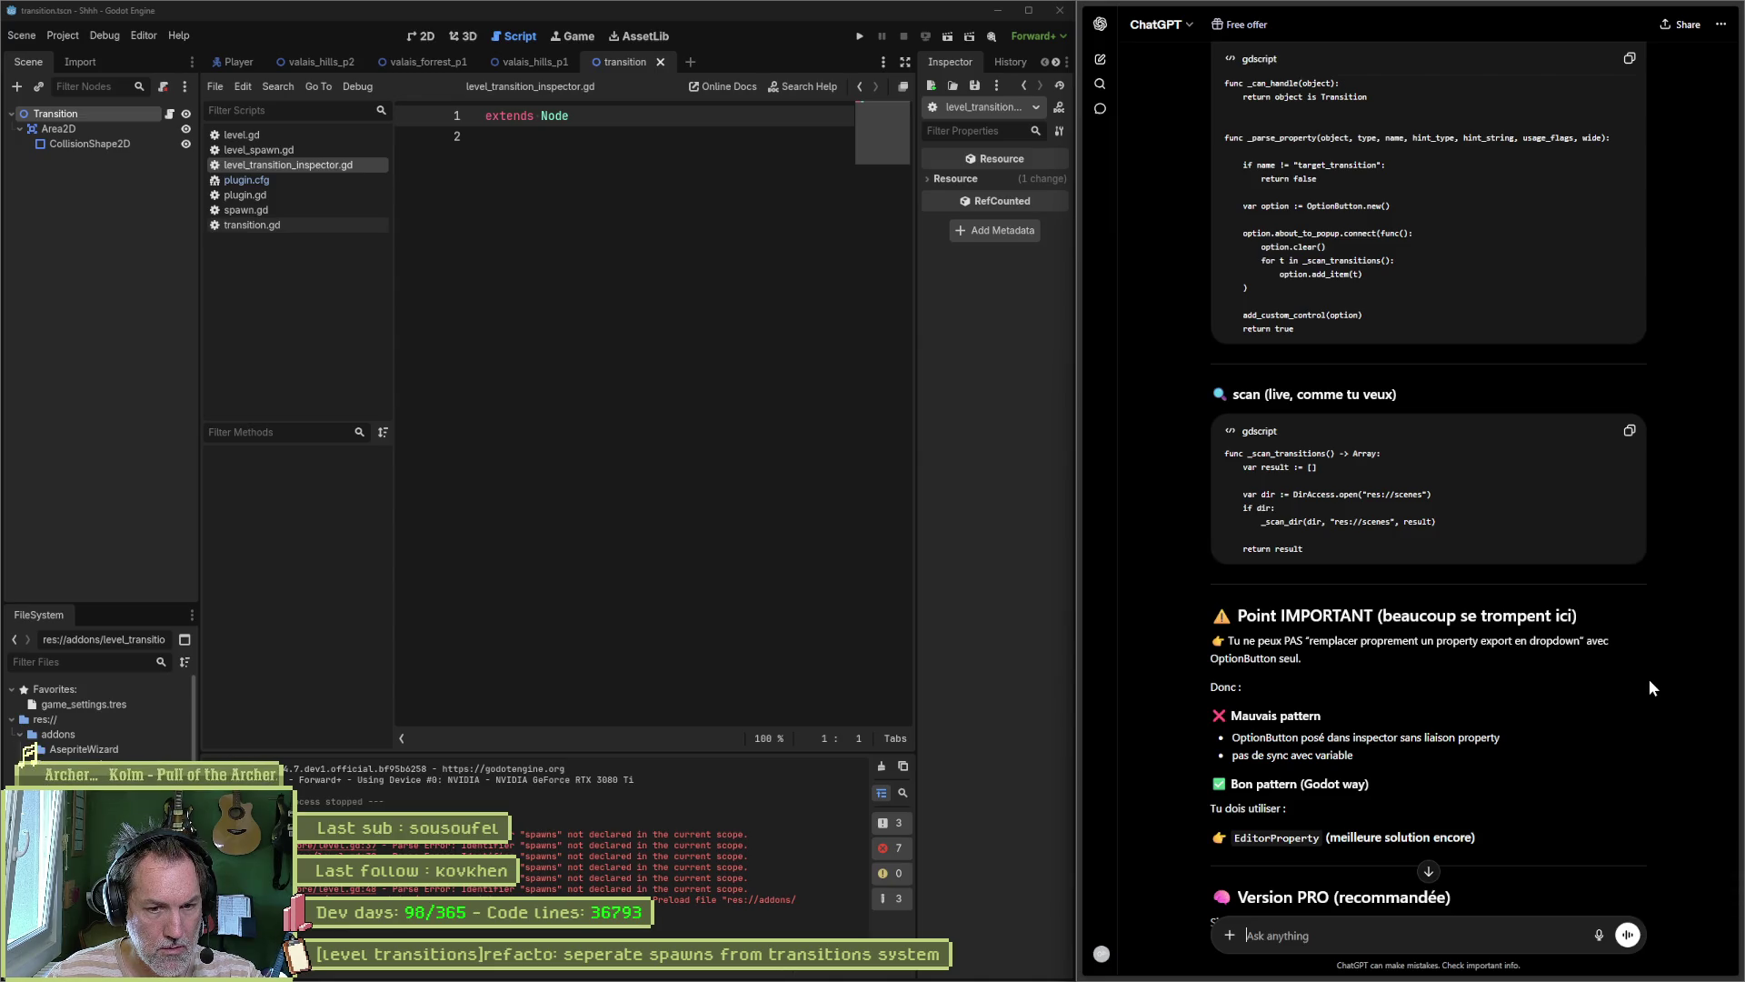
scroll(1649, 679, down, 3)
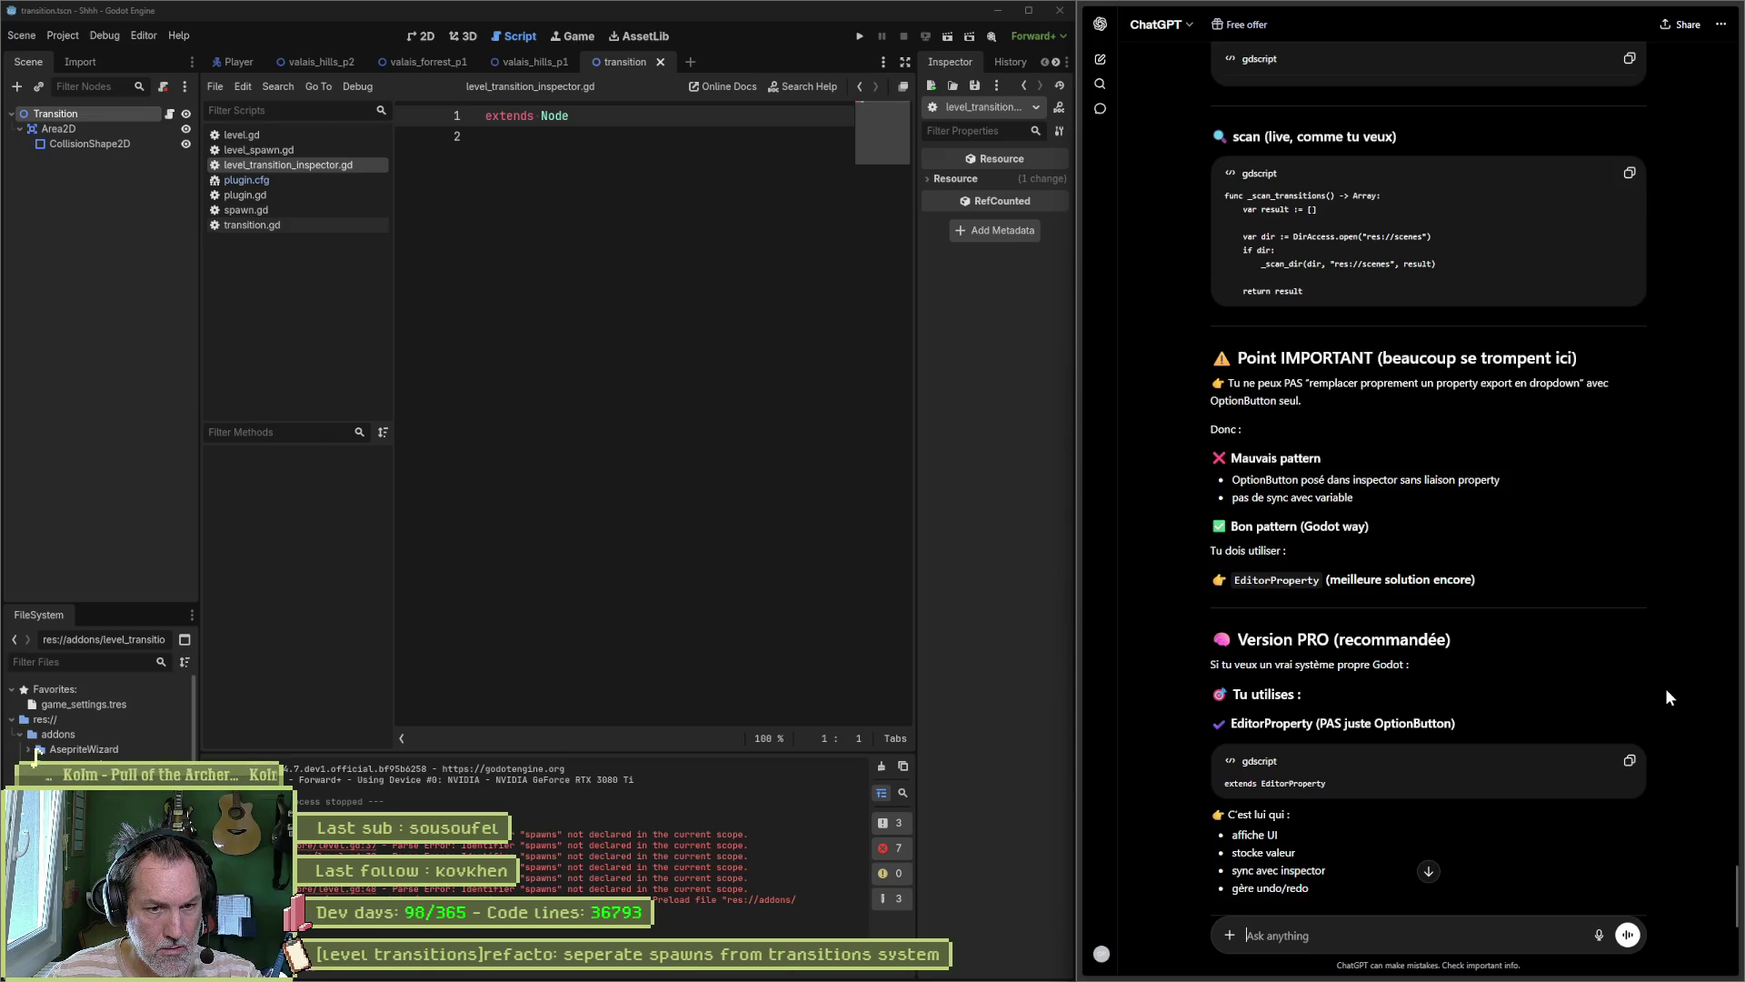
scroll(1667, 689, down, 2)
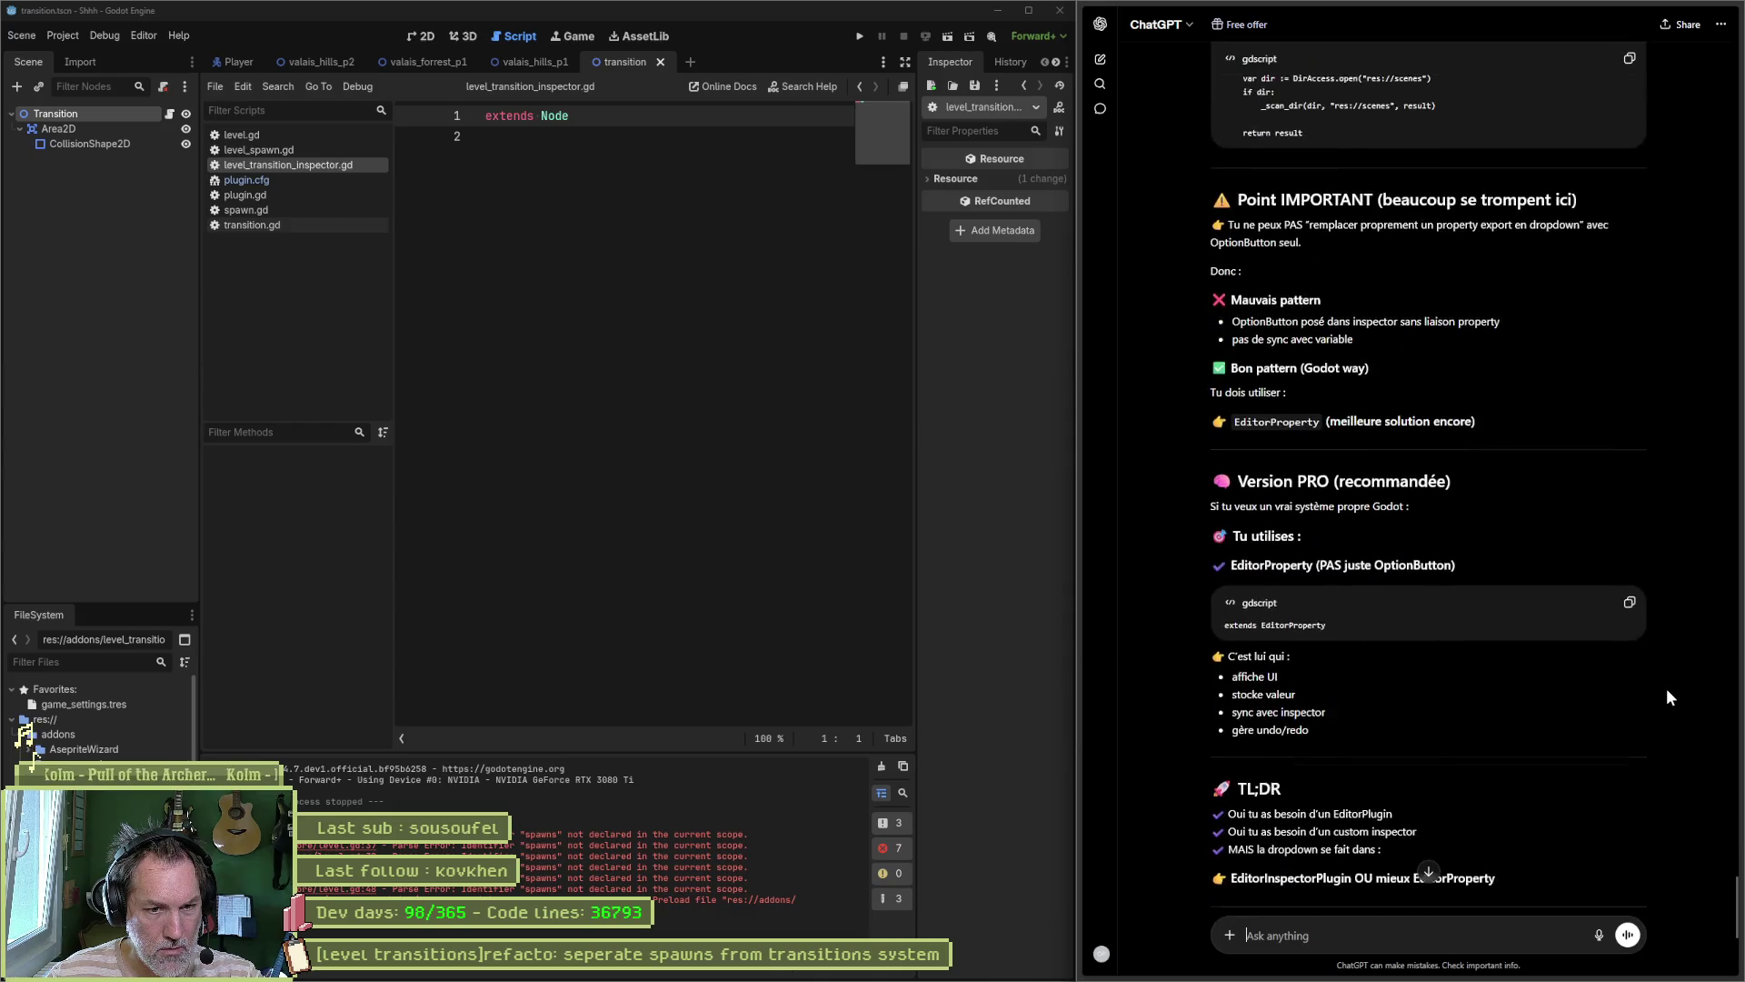
scroll(1666, 689, down, 2)
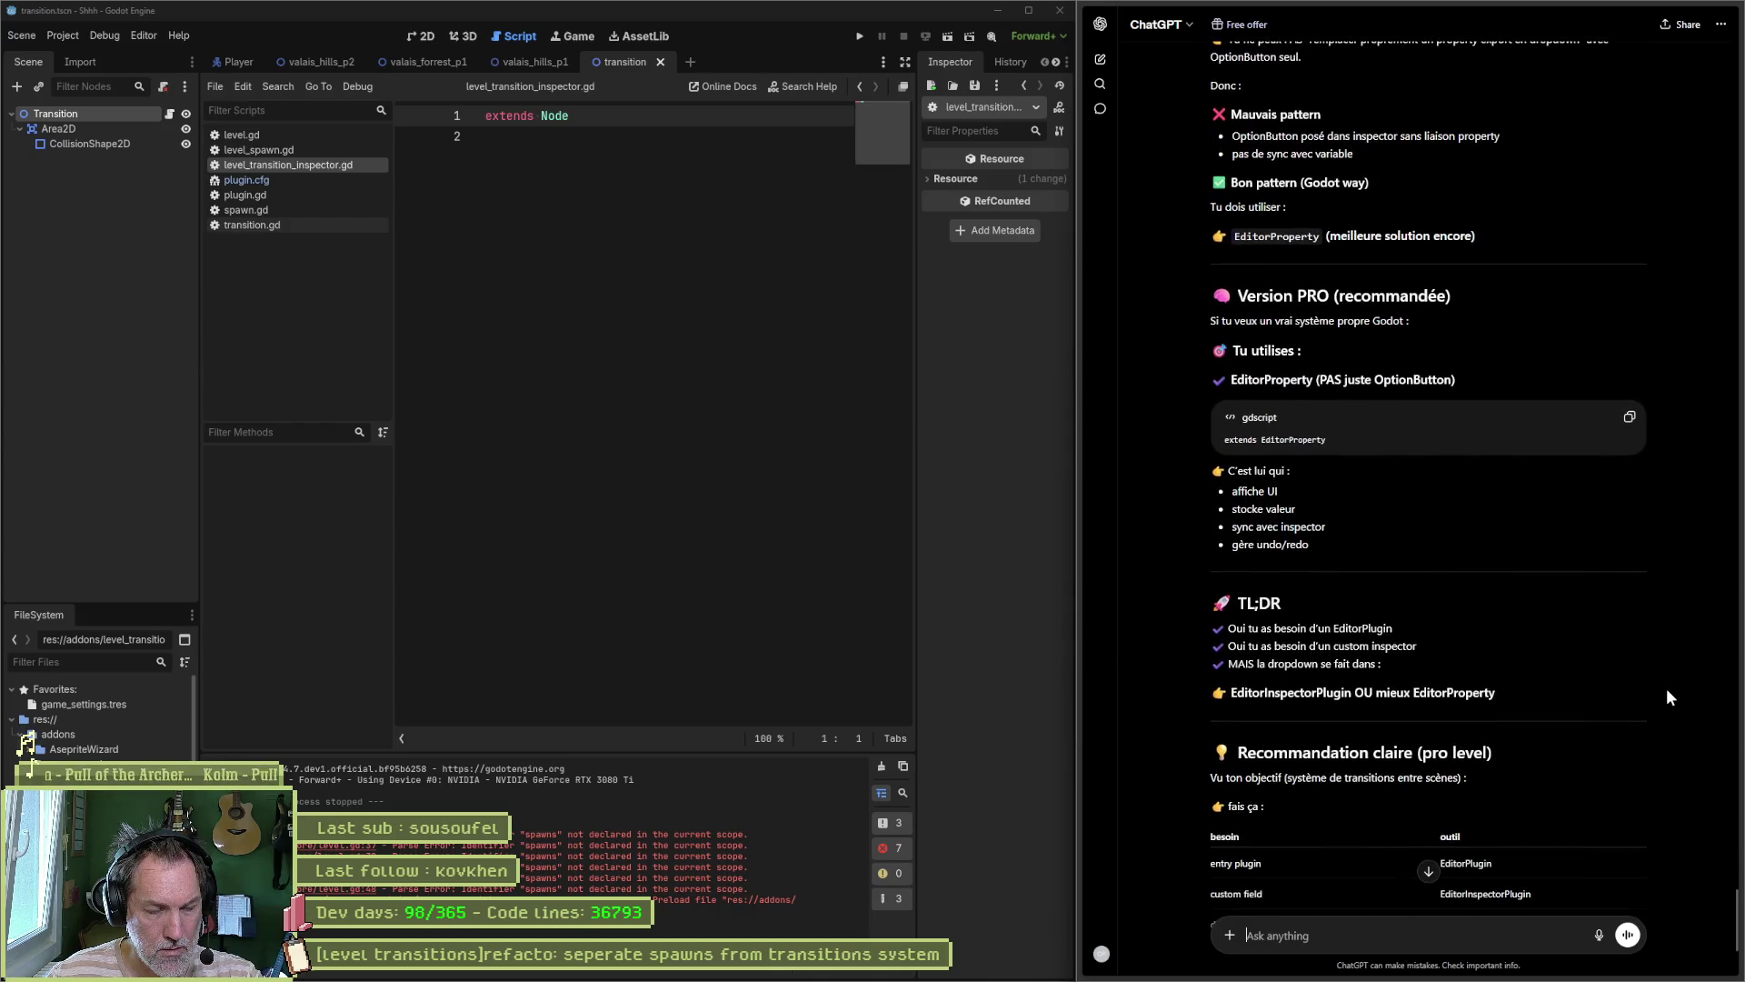
scroll(1666, 689, down, 2)
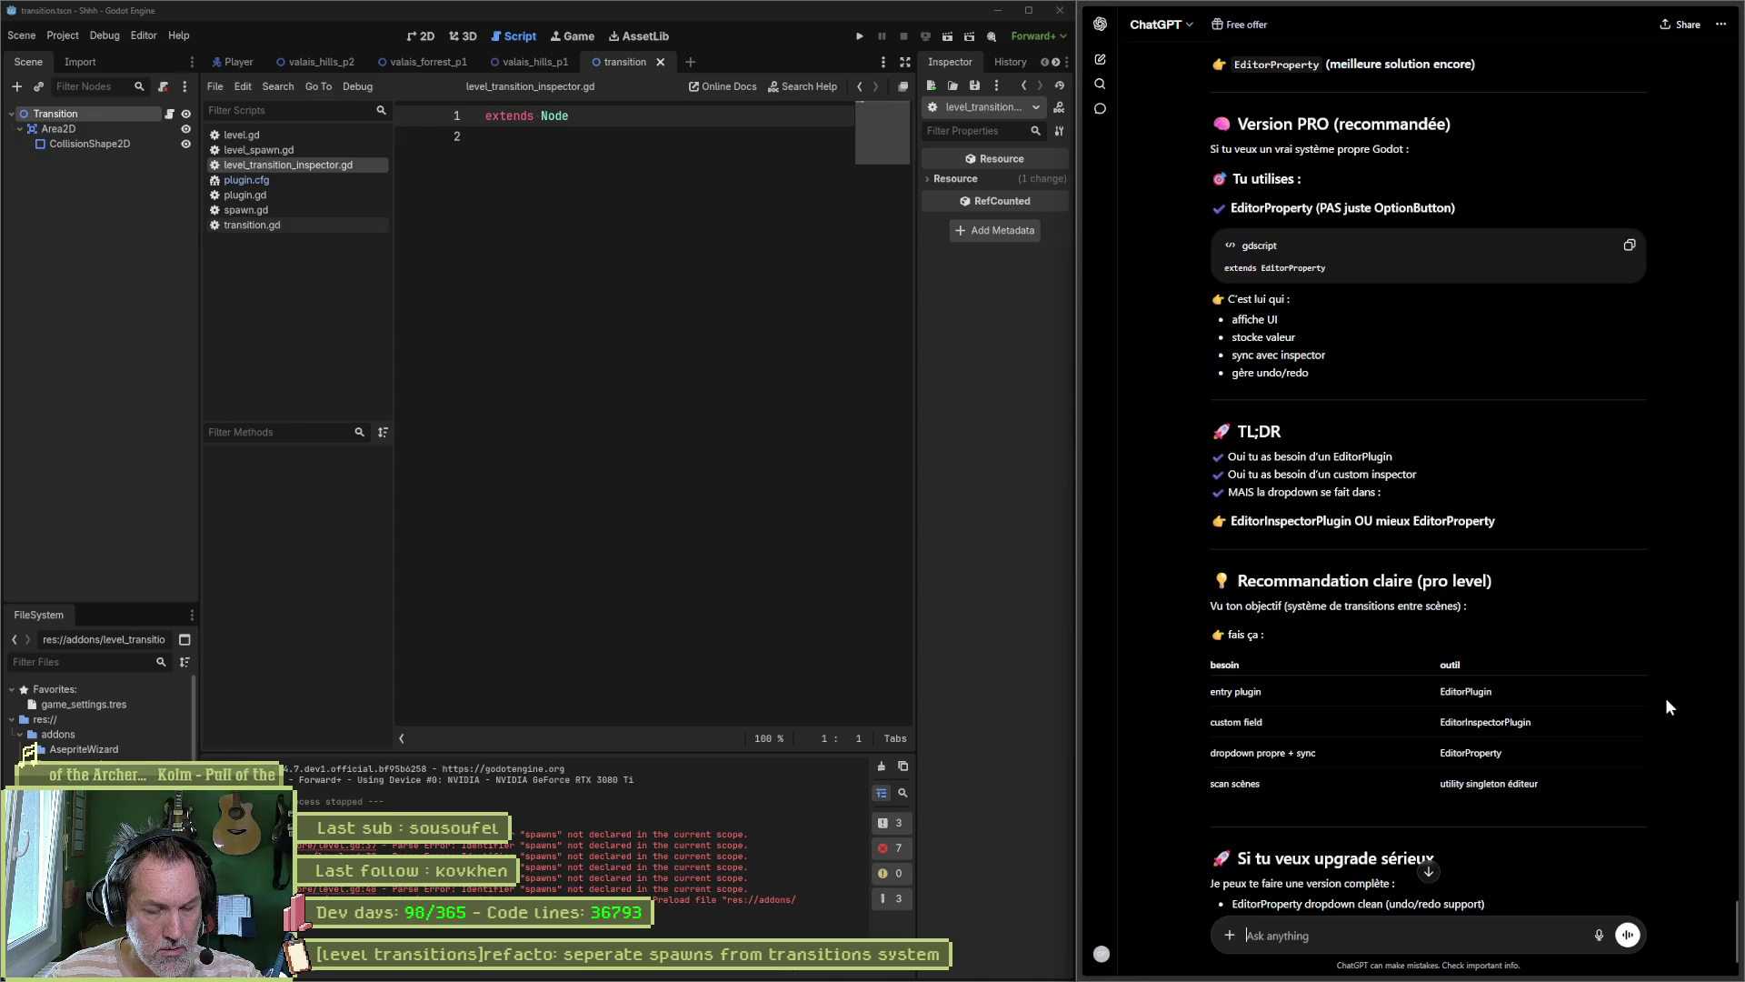
scroll(1660, 702, down, 2)
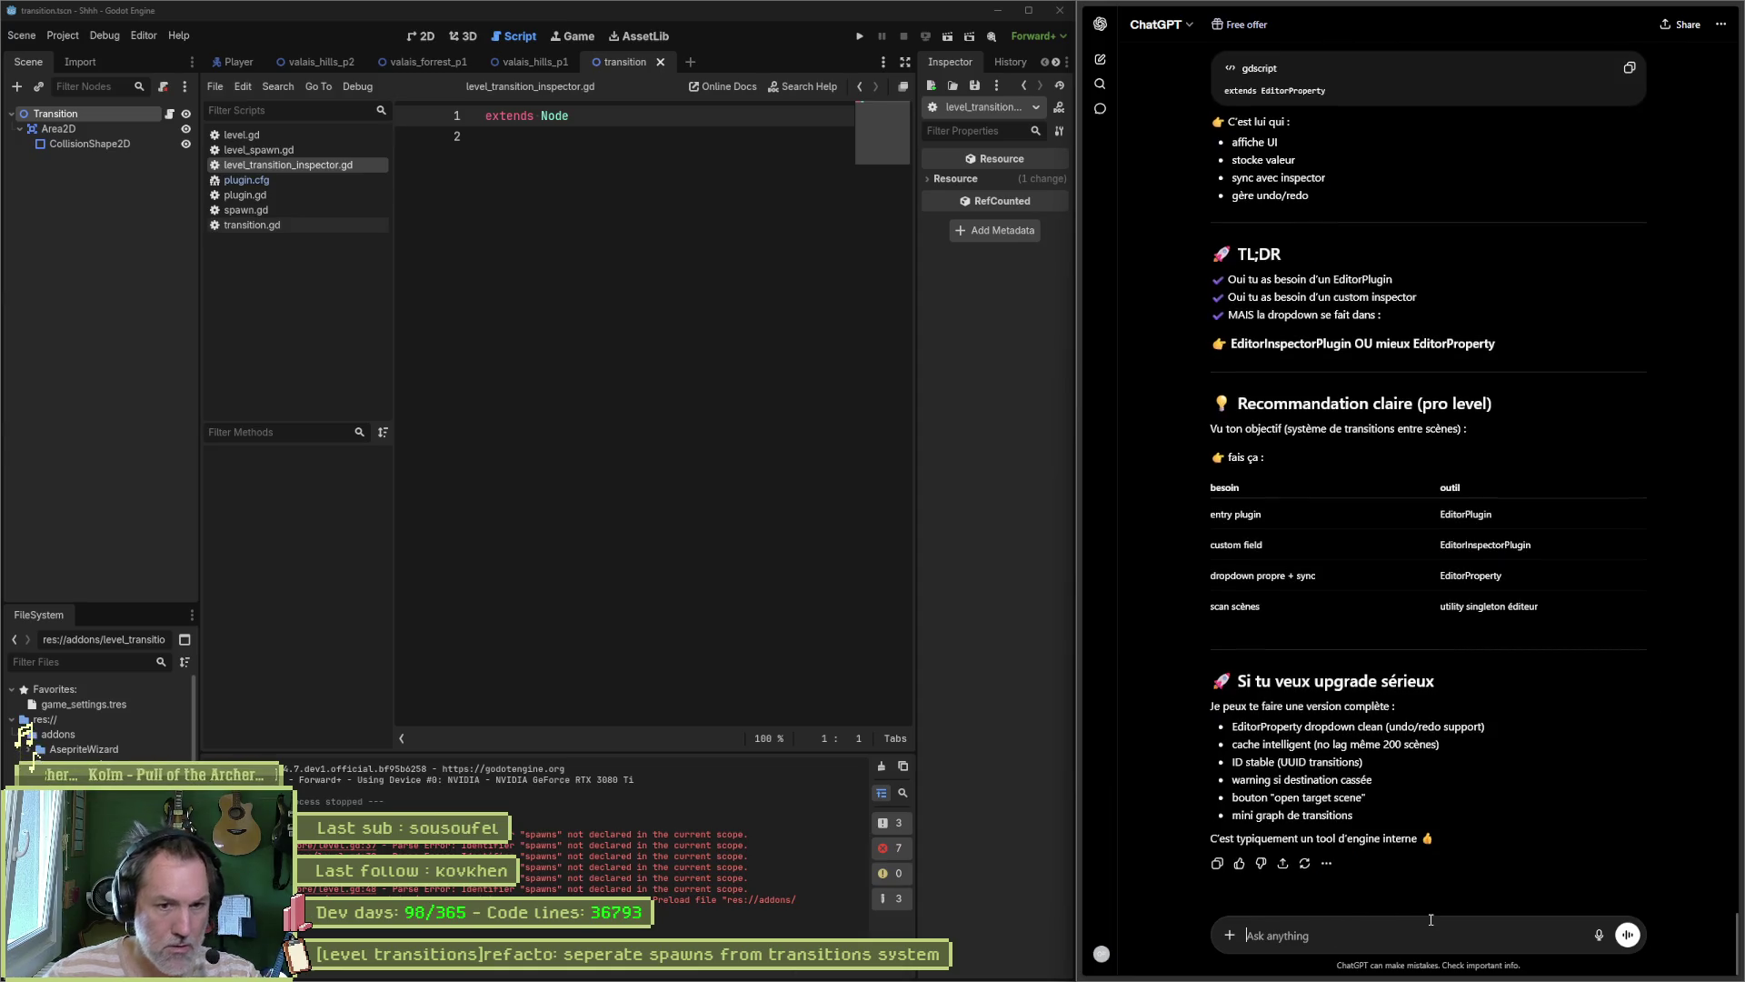
Step: Reply 'oui' to ChatGPT to receive the full transition_system plugin architecture
text(oui)
key(Return)
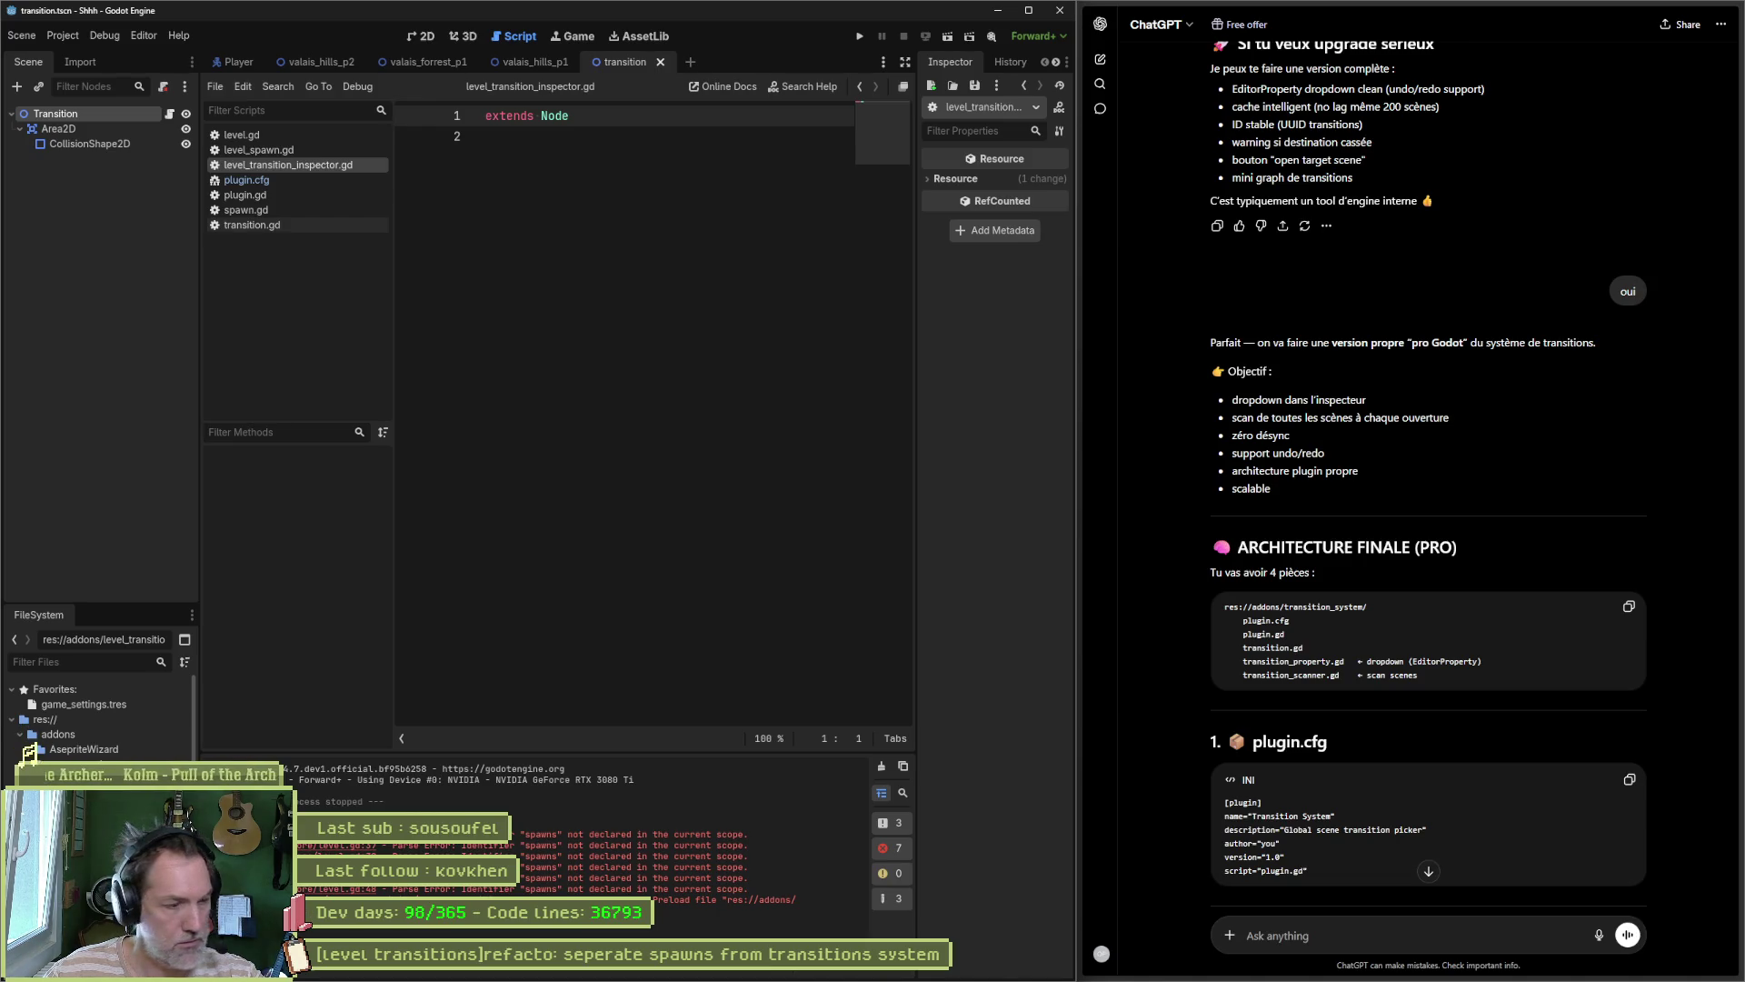
right_click(114, 731)
Step: Create the scripts level_transition.gd and level_transition_property.gd in the addon folder
mouse_move(209, 739)
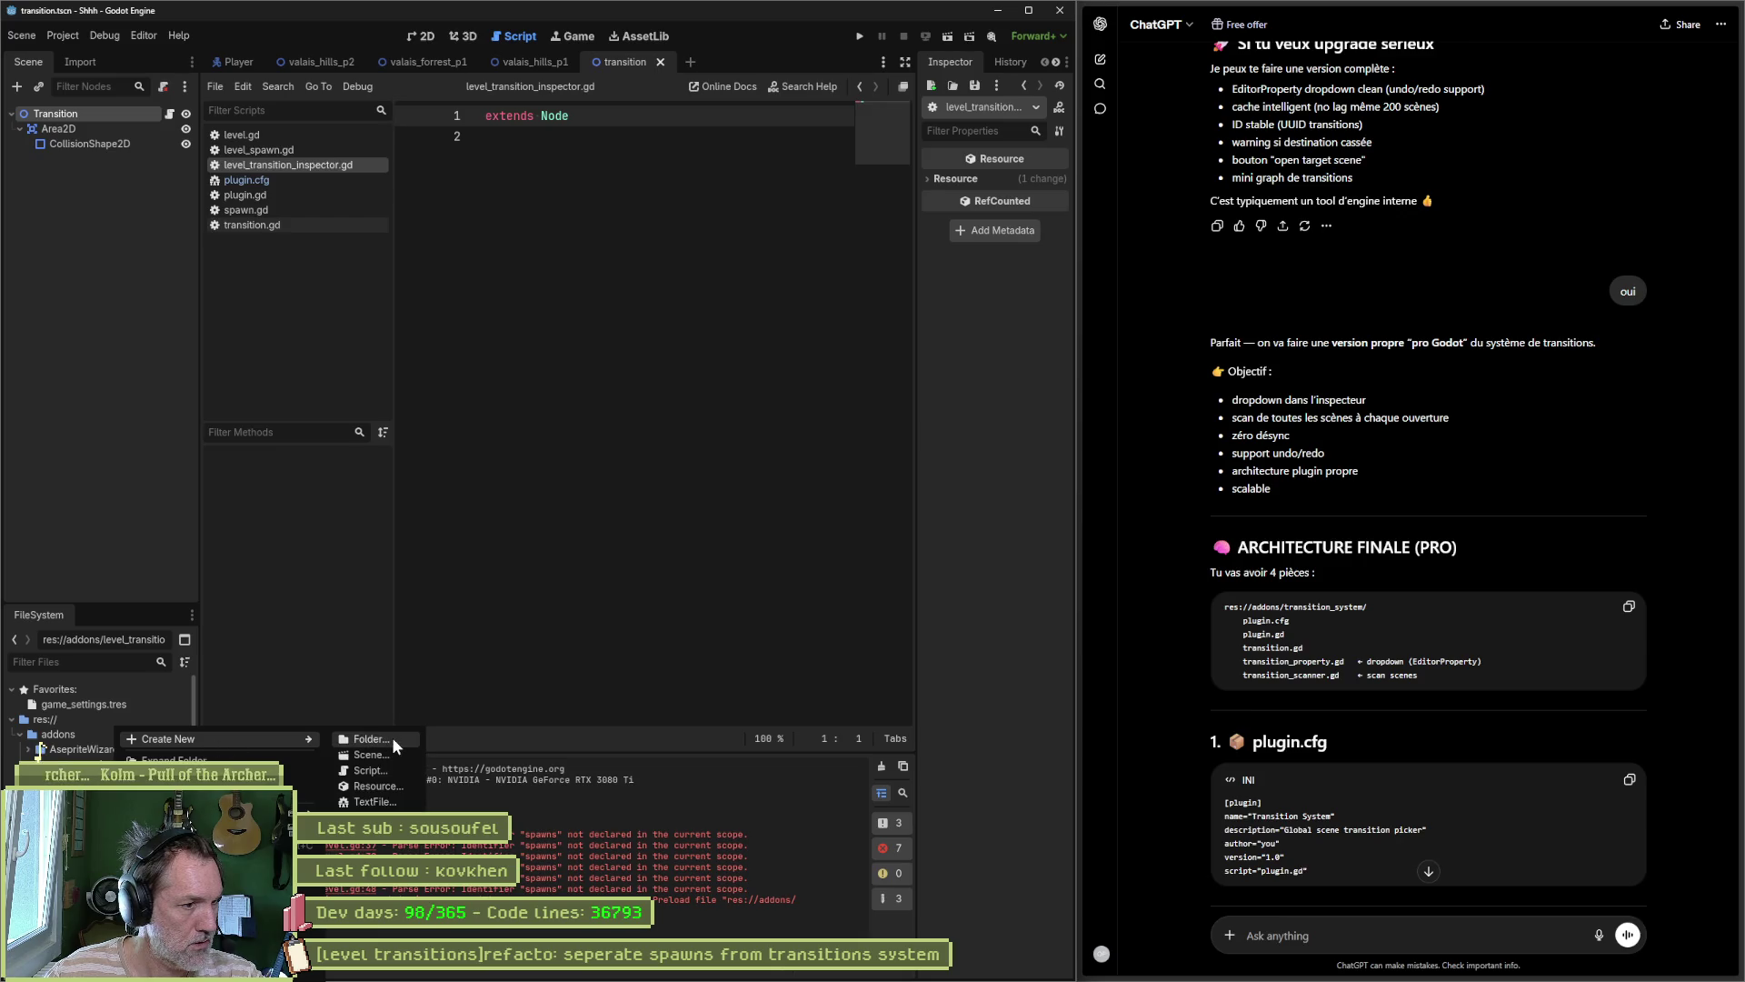
click(388, 771)
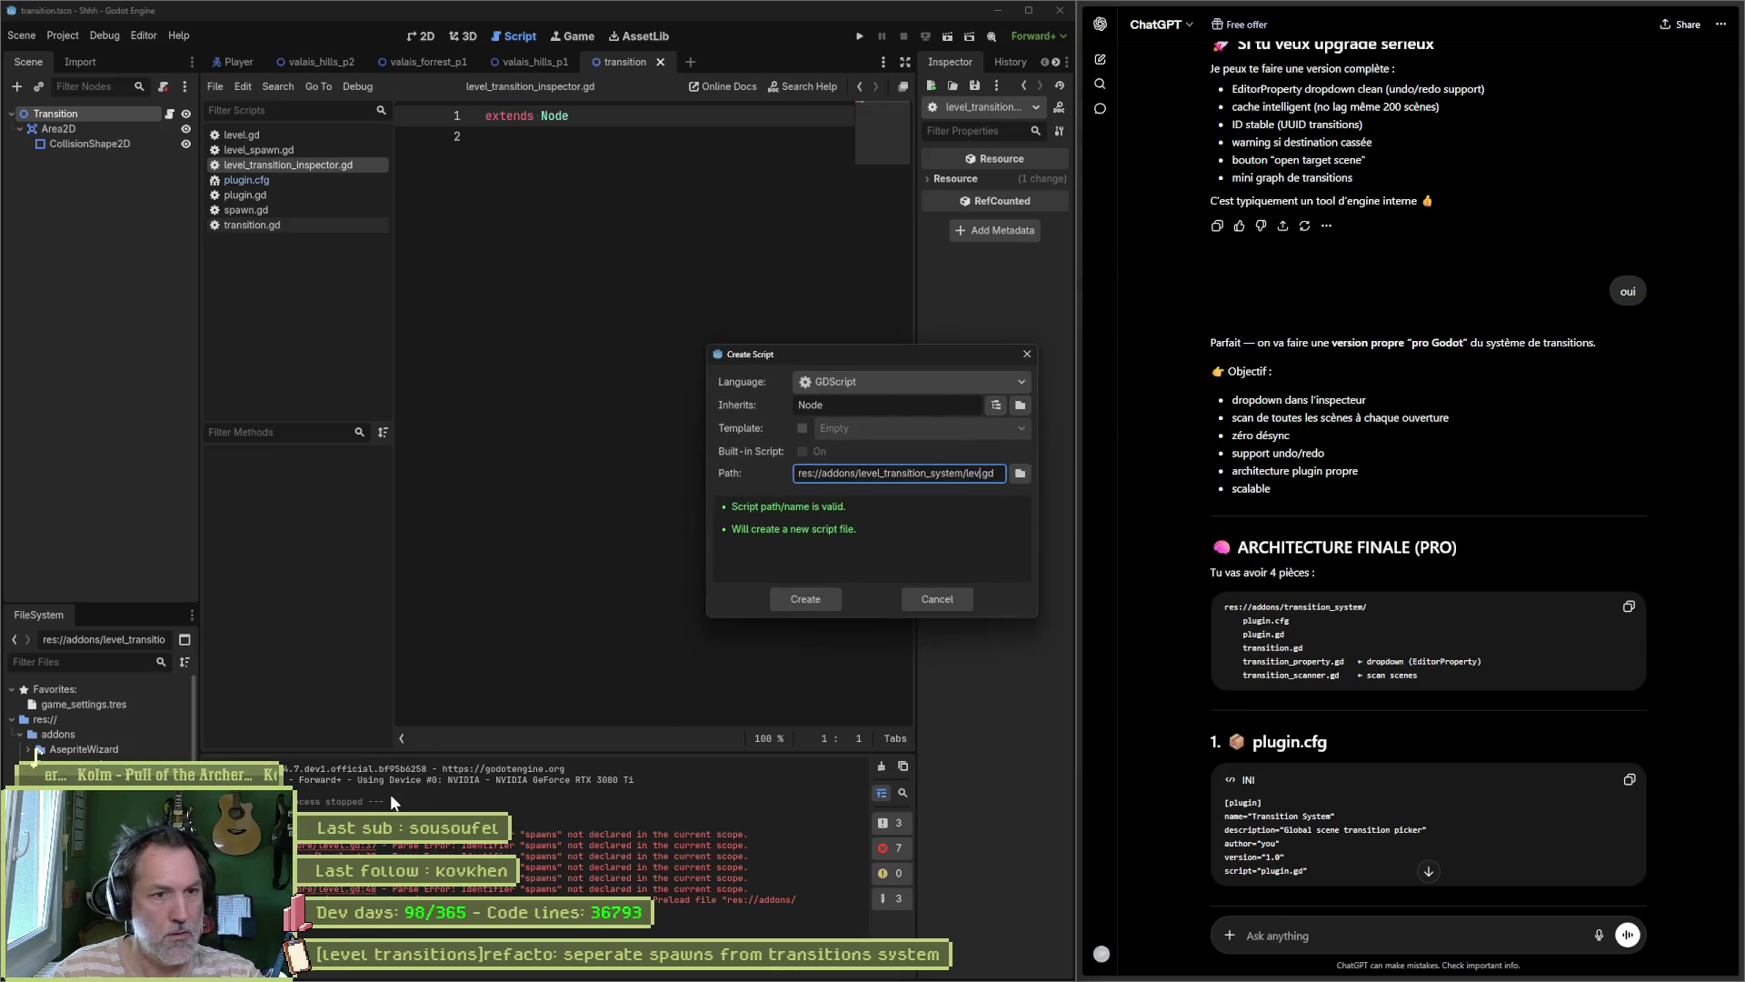
text(el_transition)
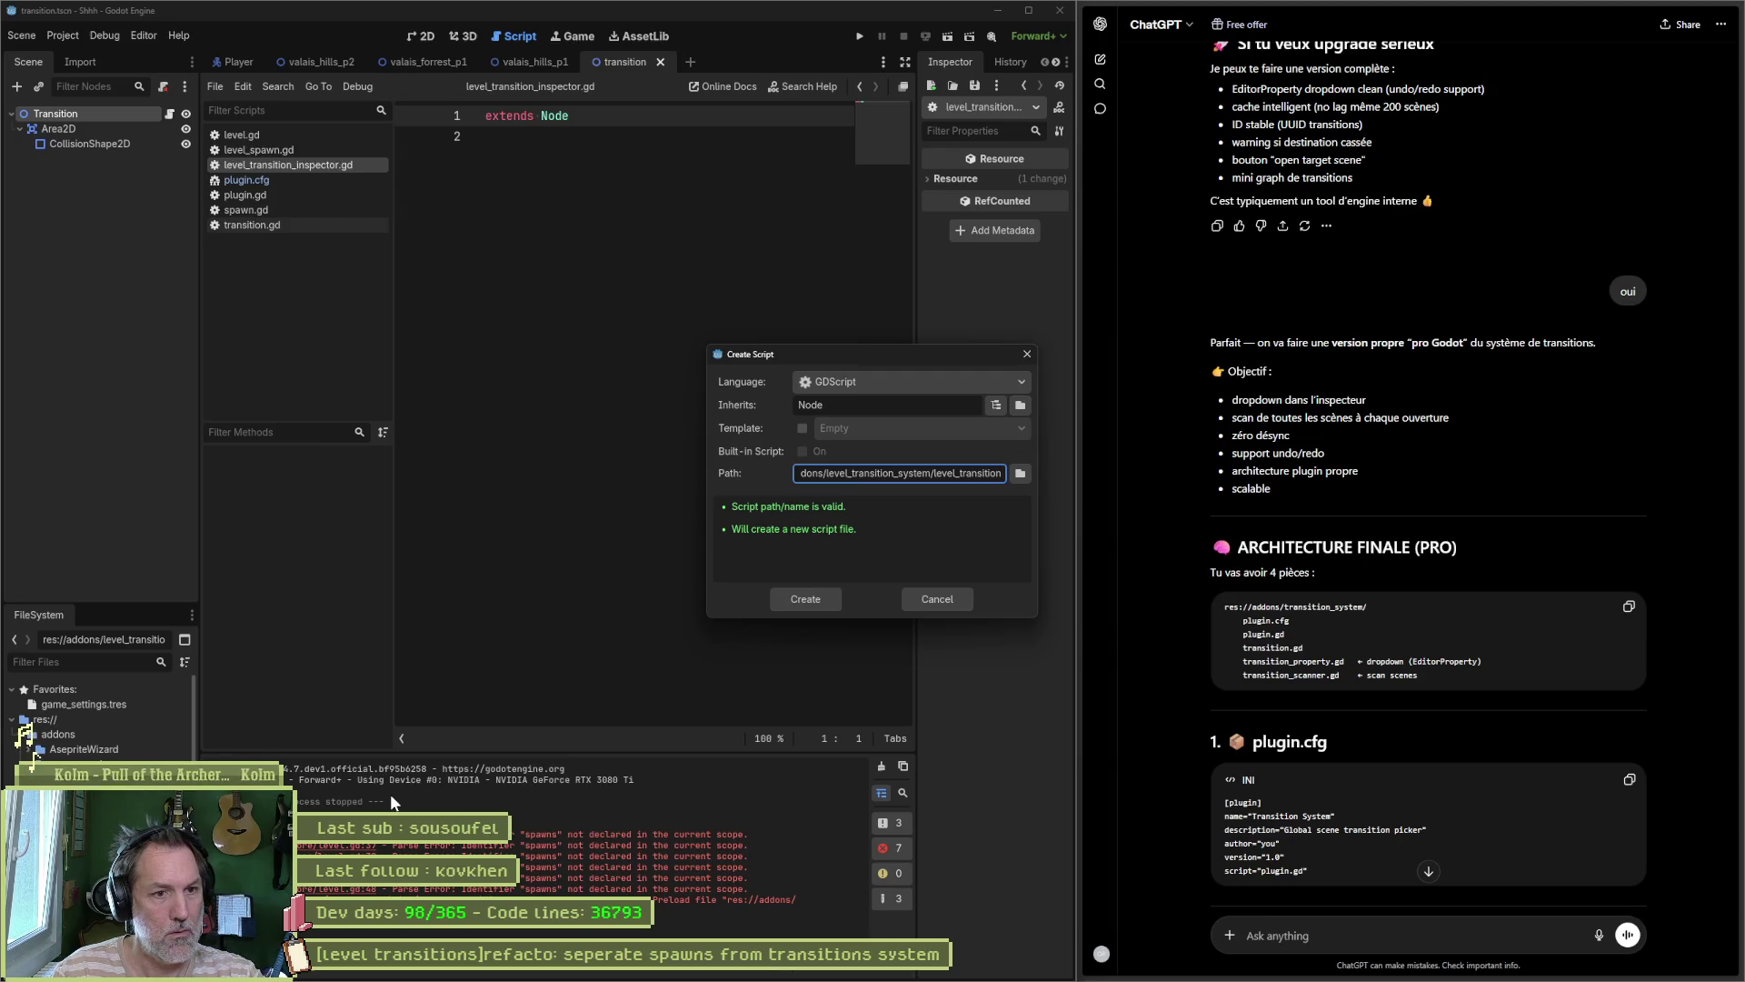
click(805, 600)
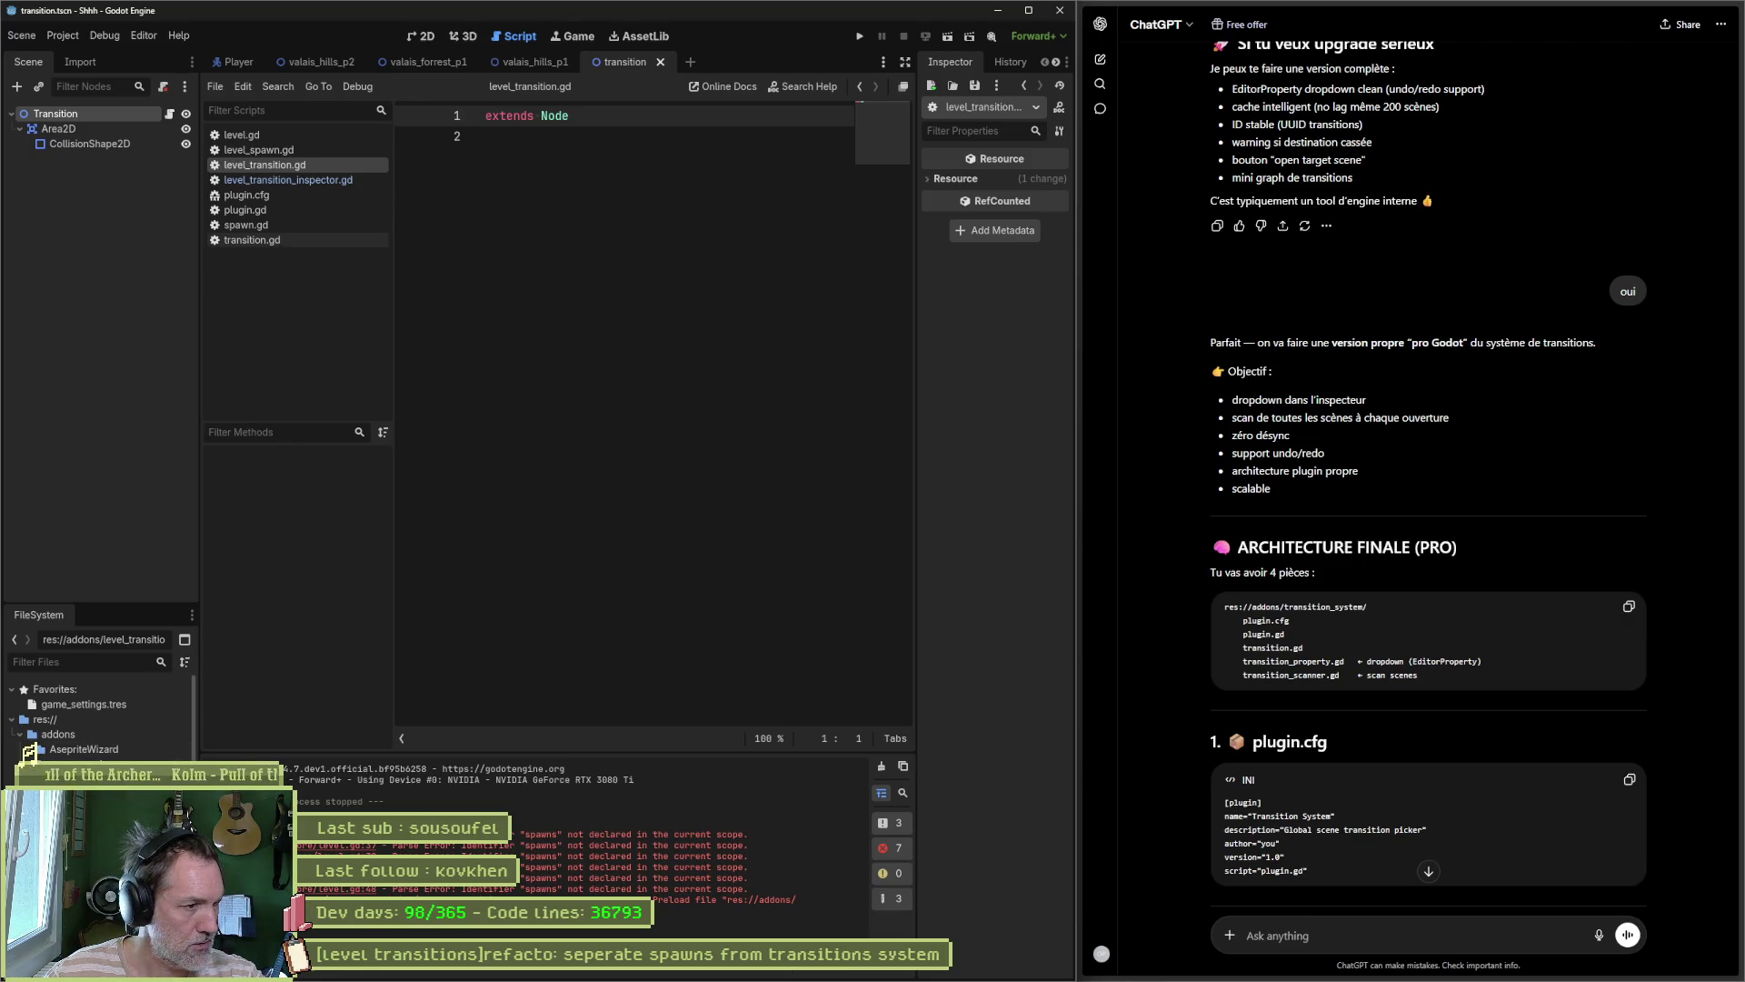
key(ctrl+n)
text(level_transition_property)
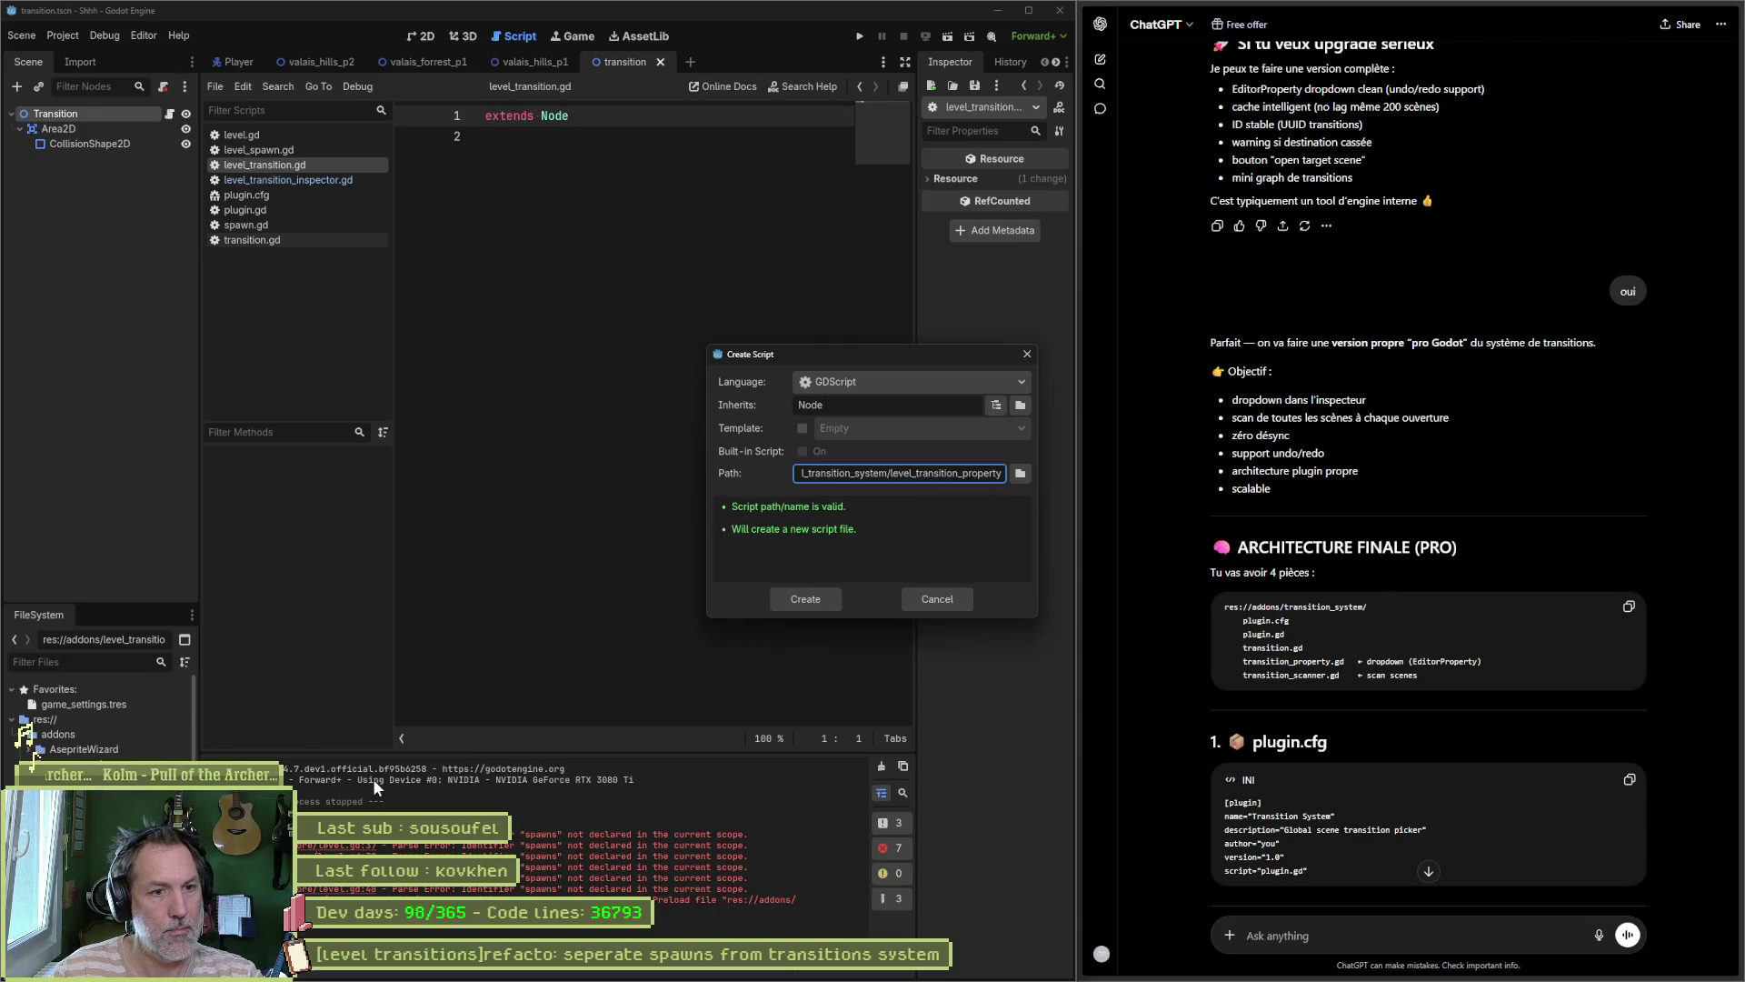
key(Return)
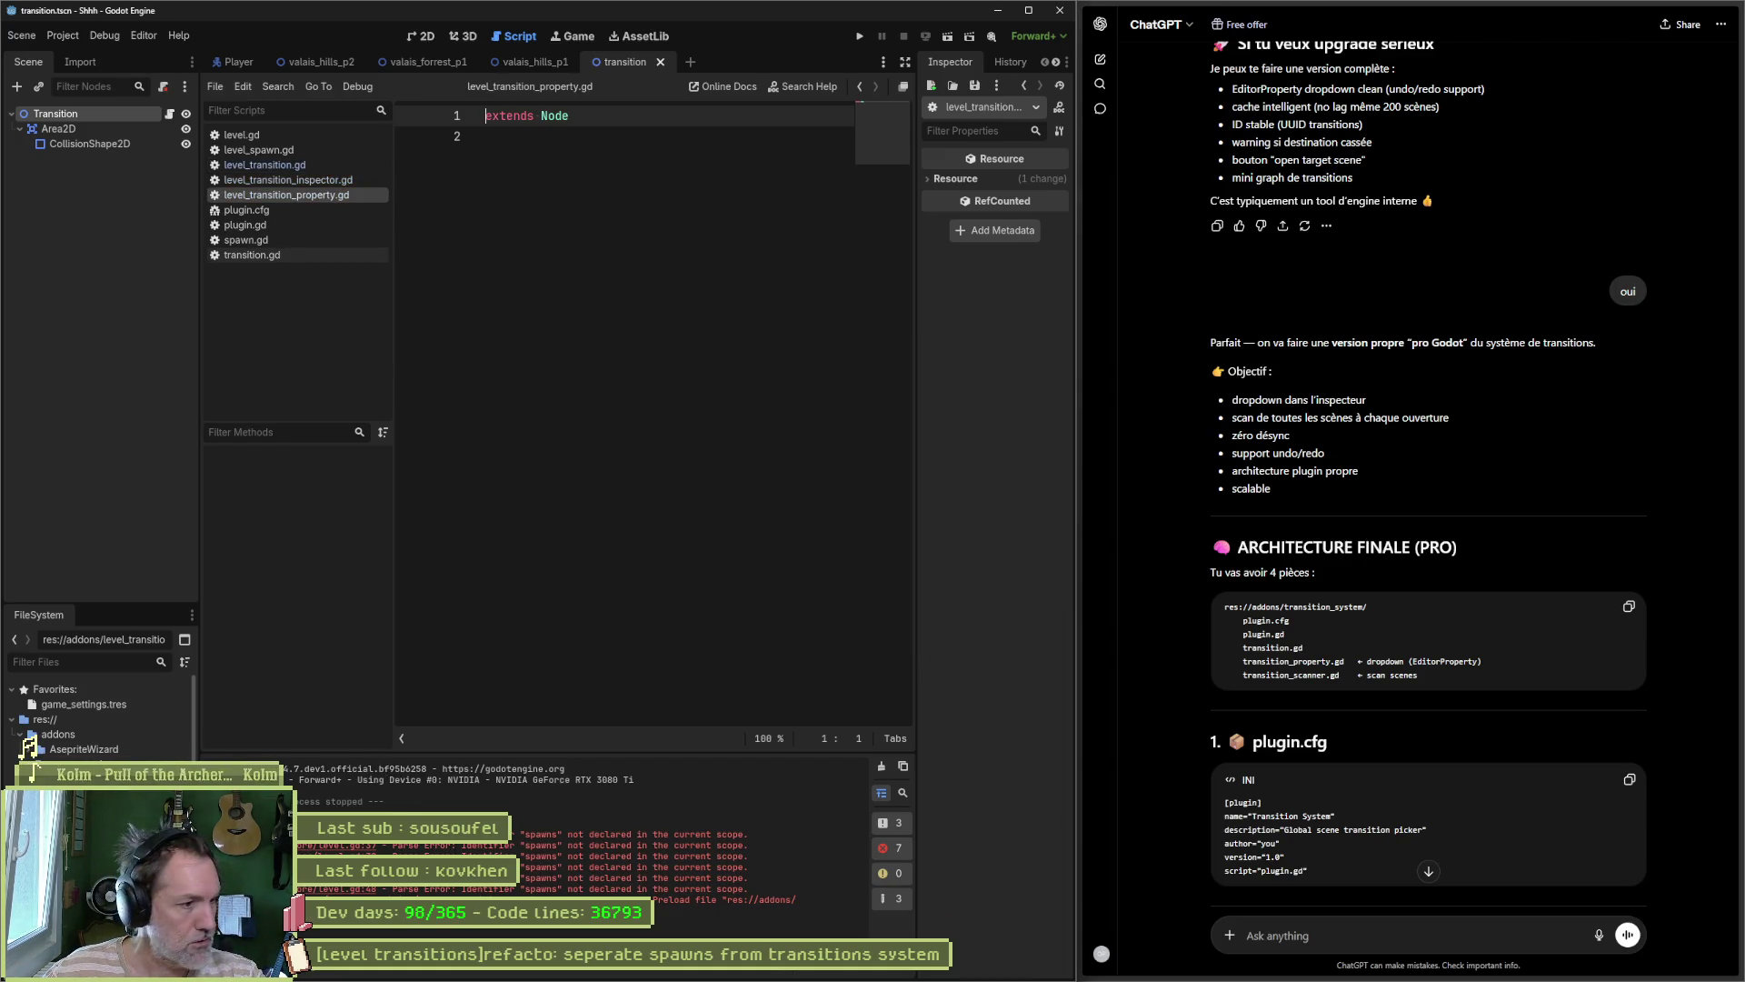
Step: Create level_transition_scanner.gd and copy ChatGPT's suggested plugin.cfg contents
right_click(105, 732)
mouse_move(293, 737)
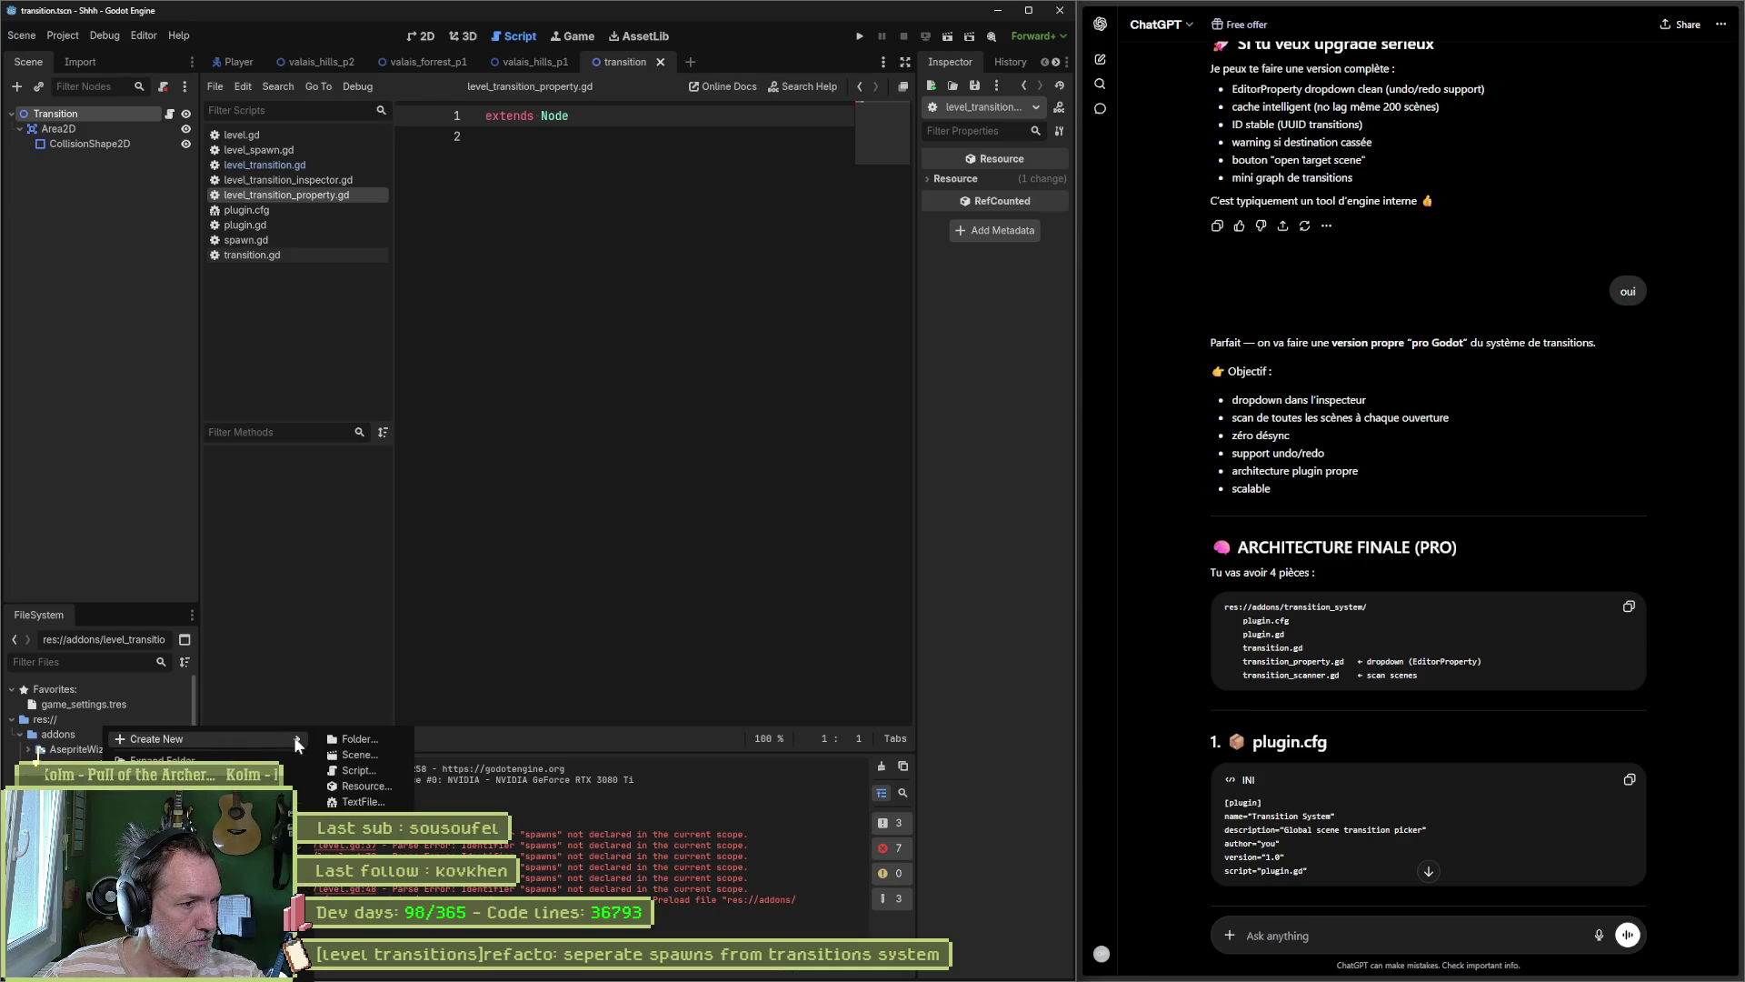
click(368, 772)
text(tion_scanner.gd)
key(Return)
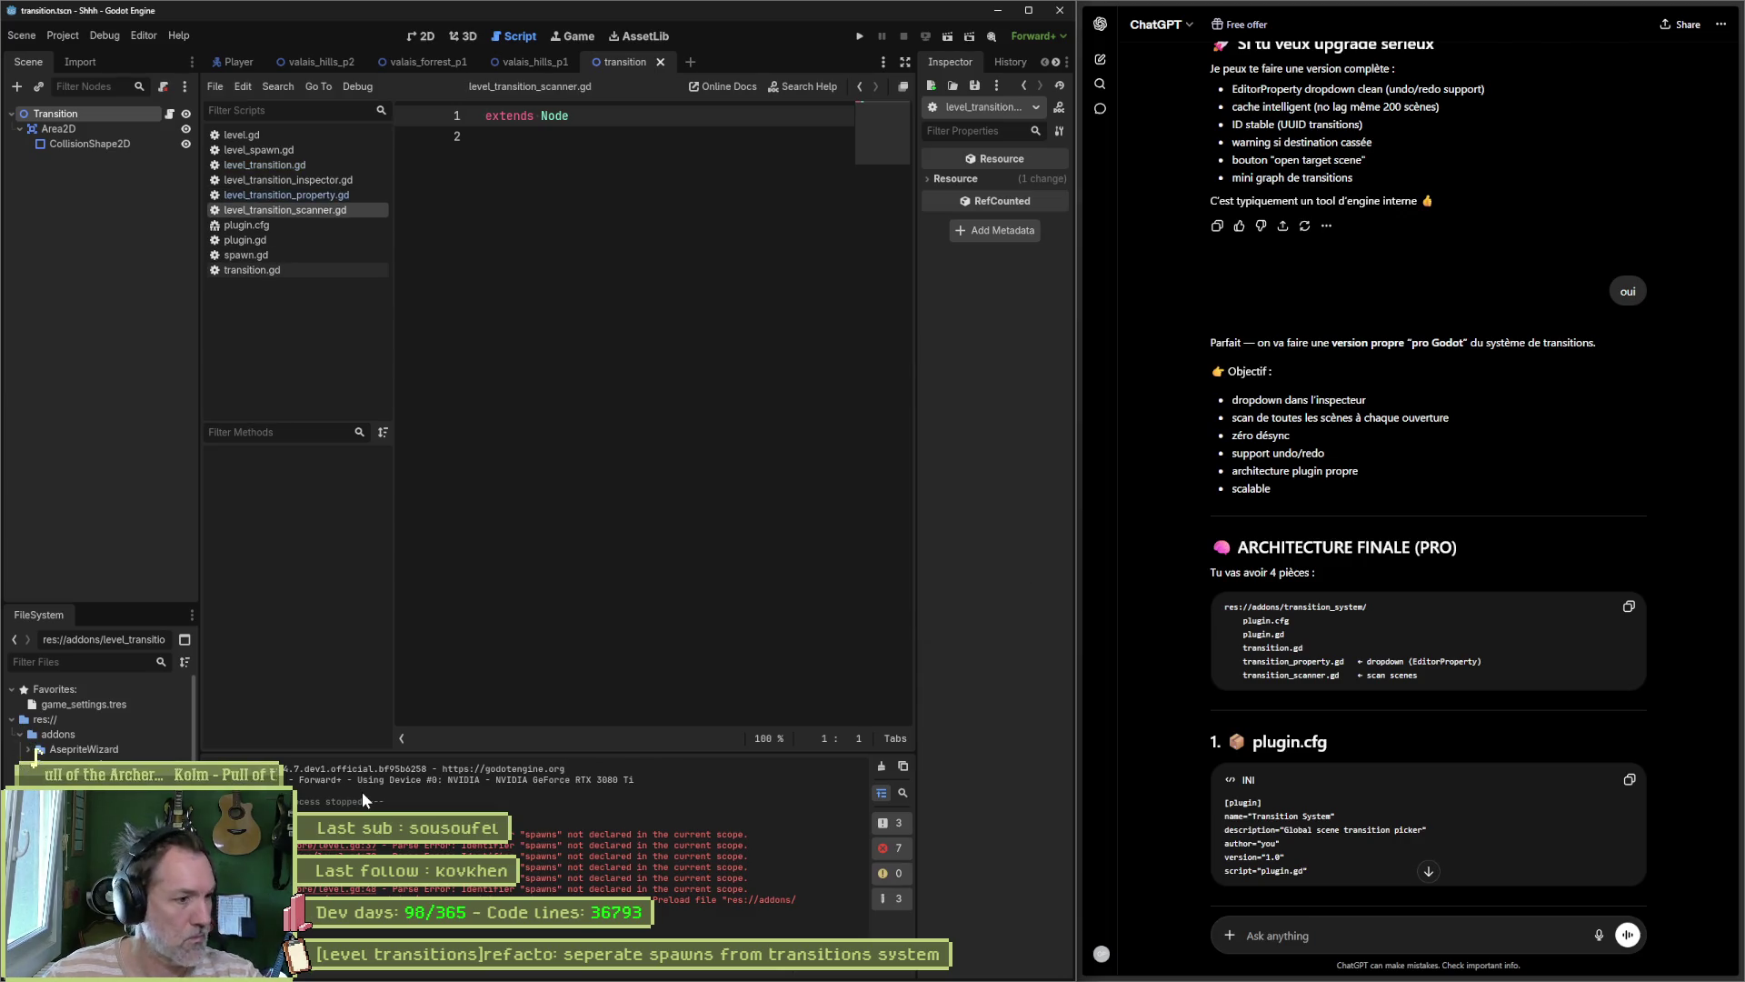
scroll(1334, 623, down, 2)
click(1629, 608)
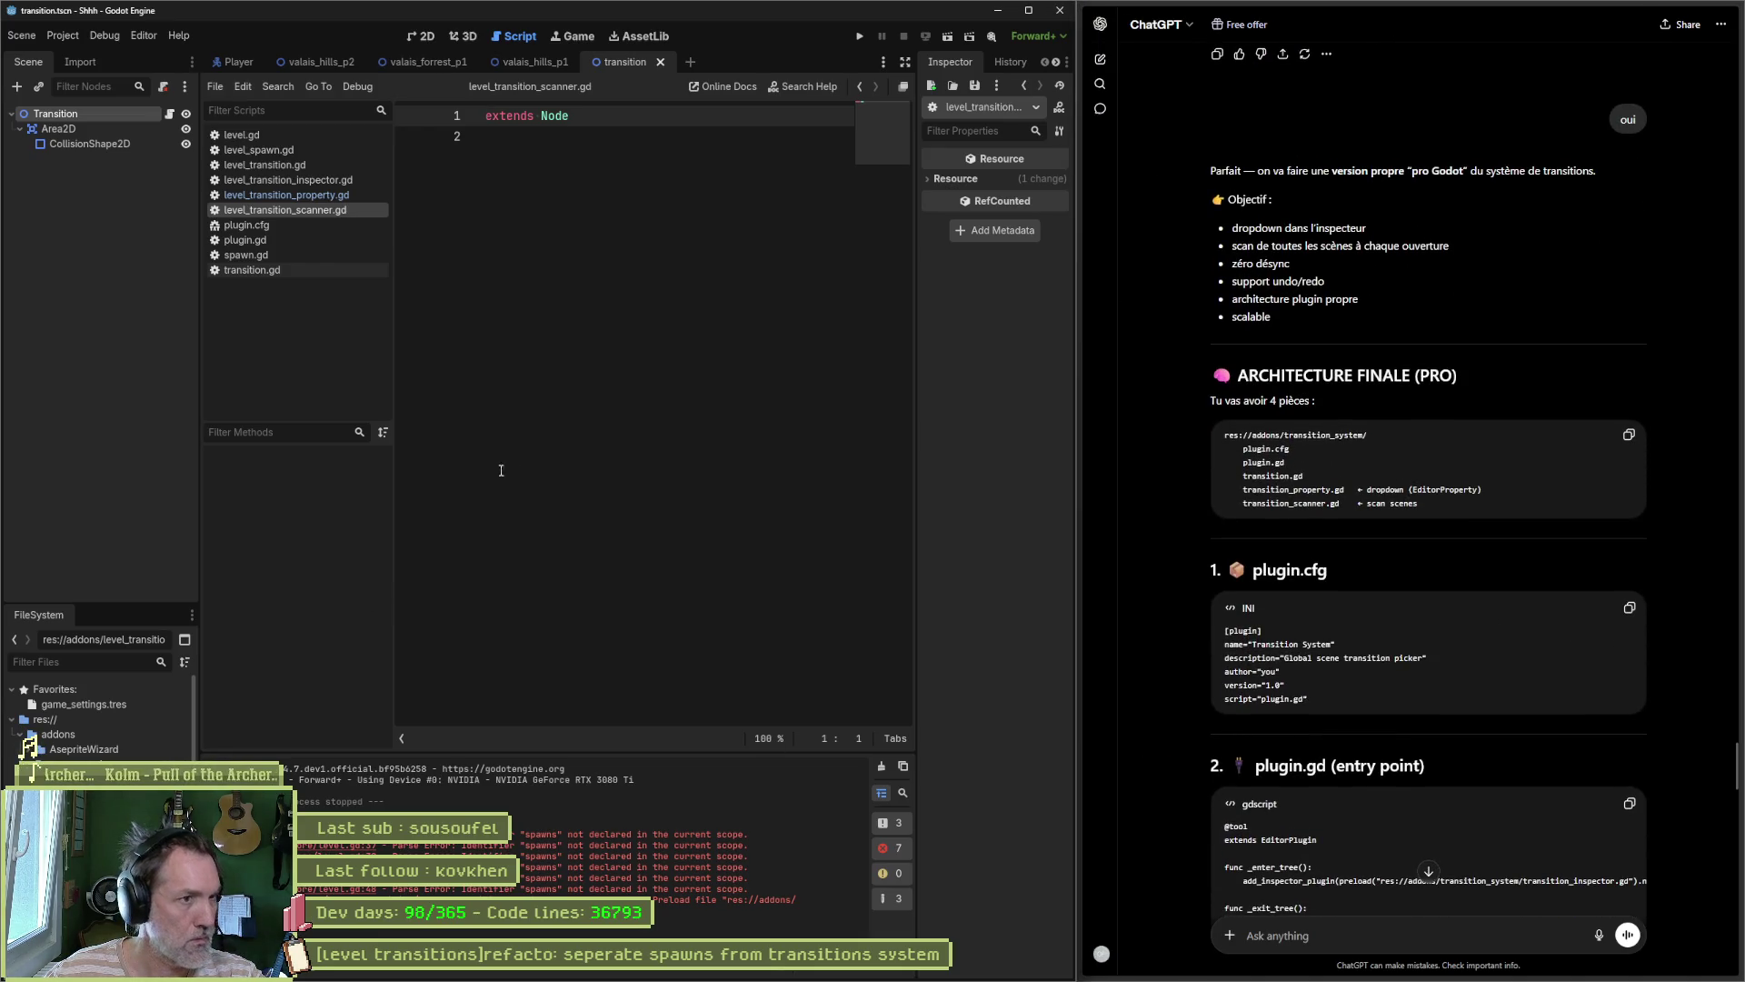
Step: Paste the config into plugin.cfg, replace the author value, and save it
click(247, 224)
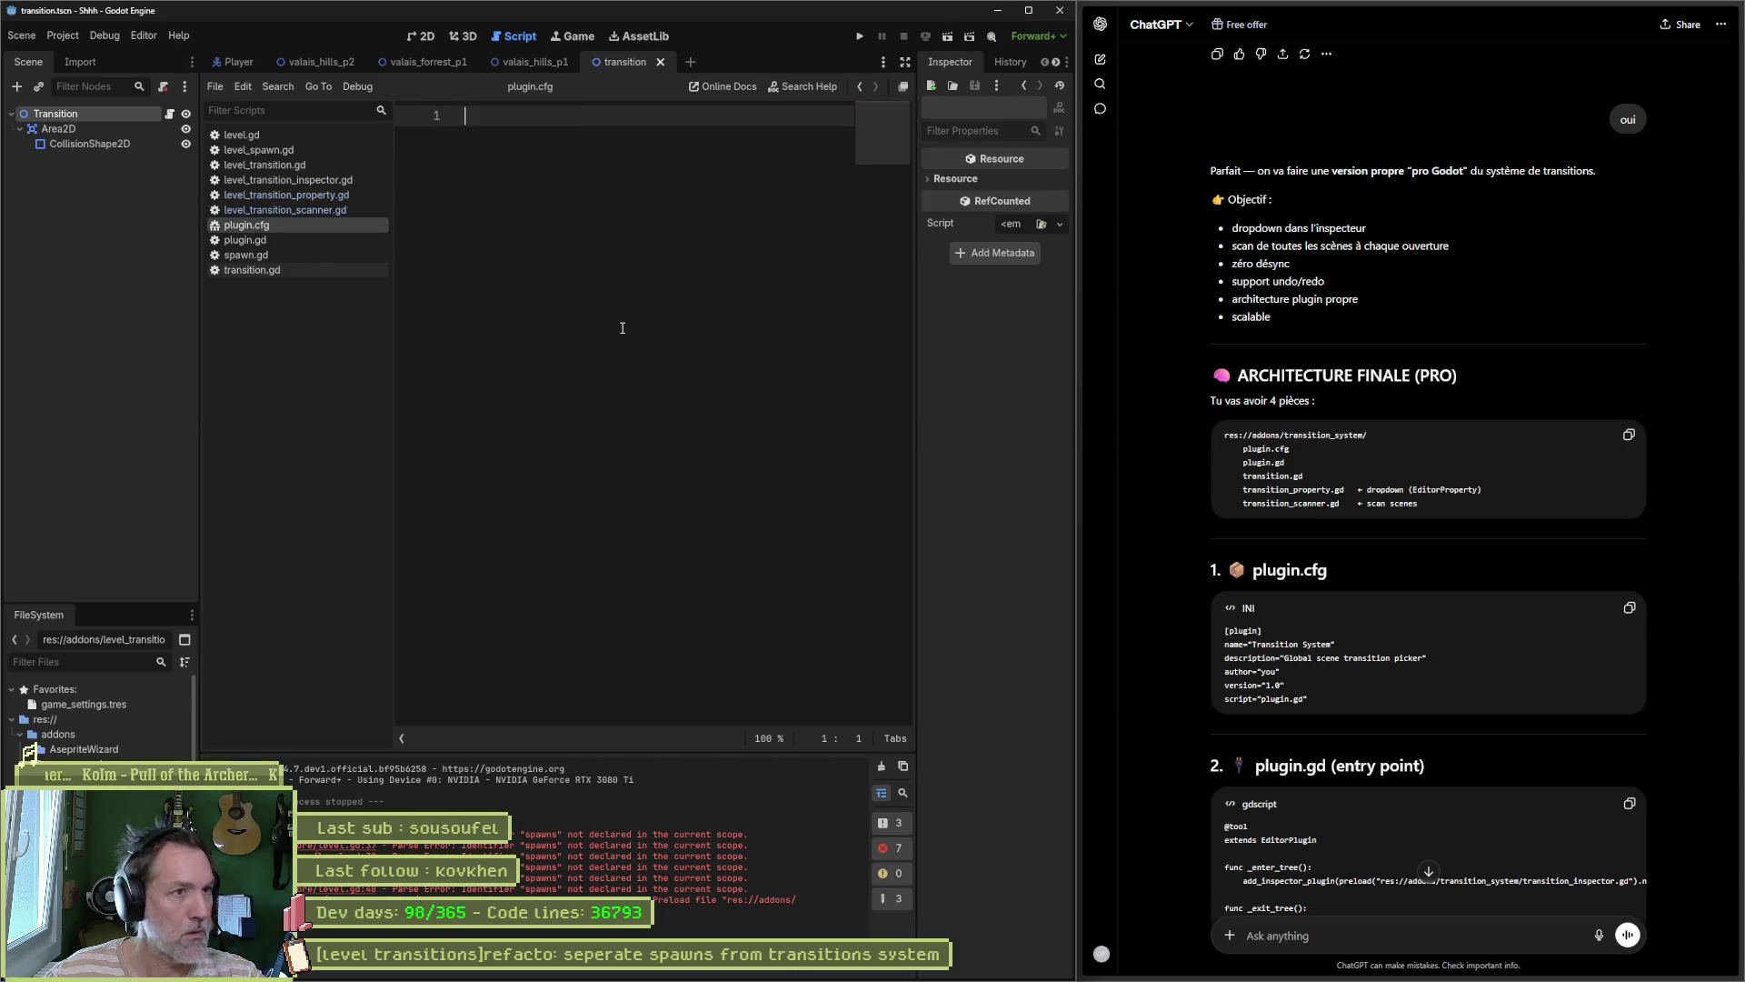
key(ctrl+v)
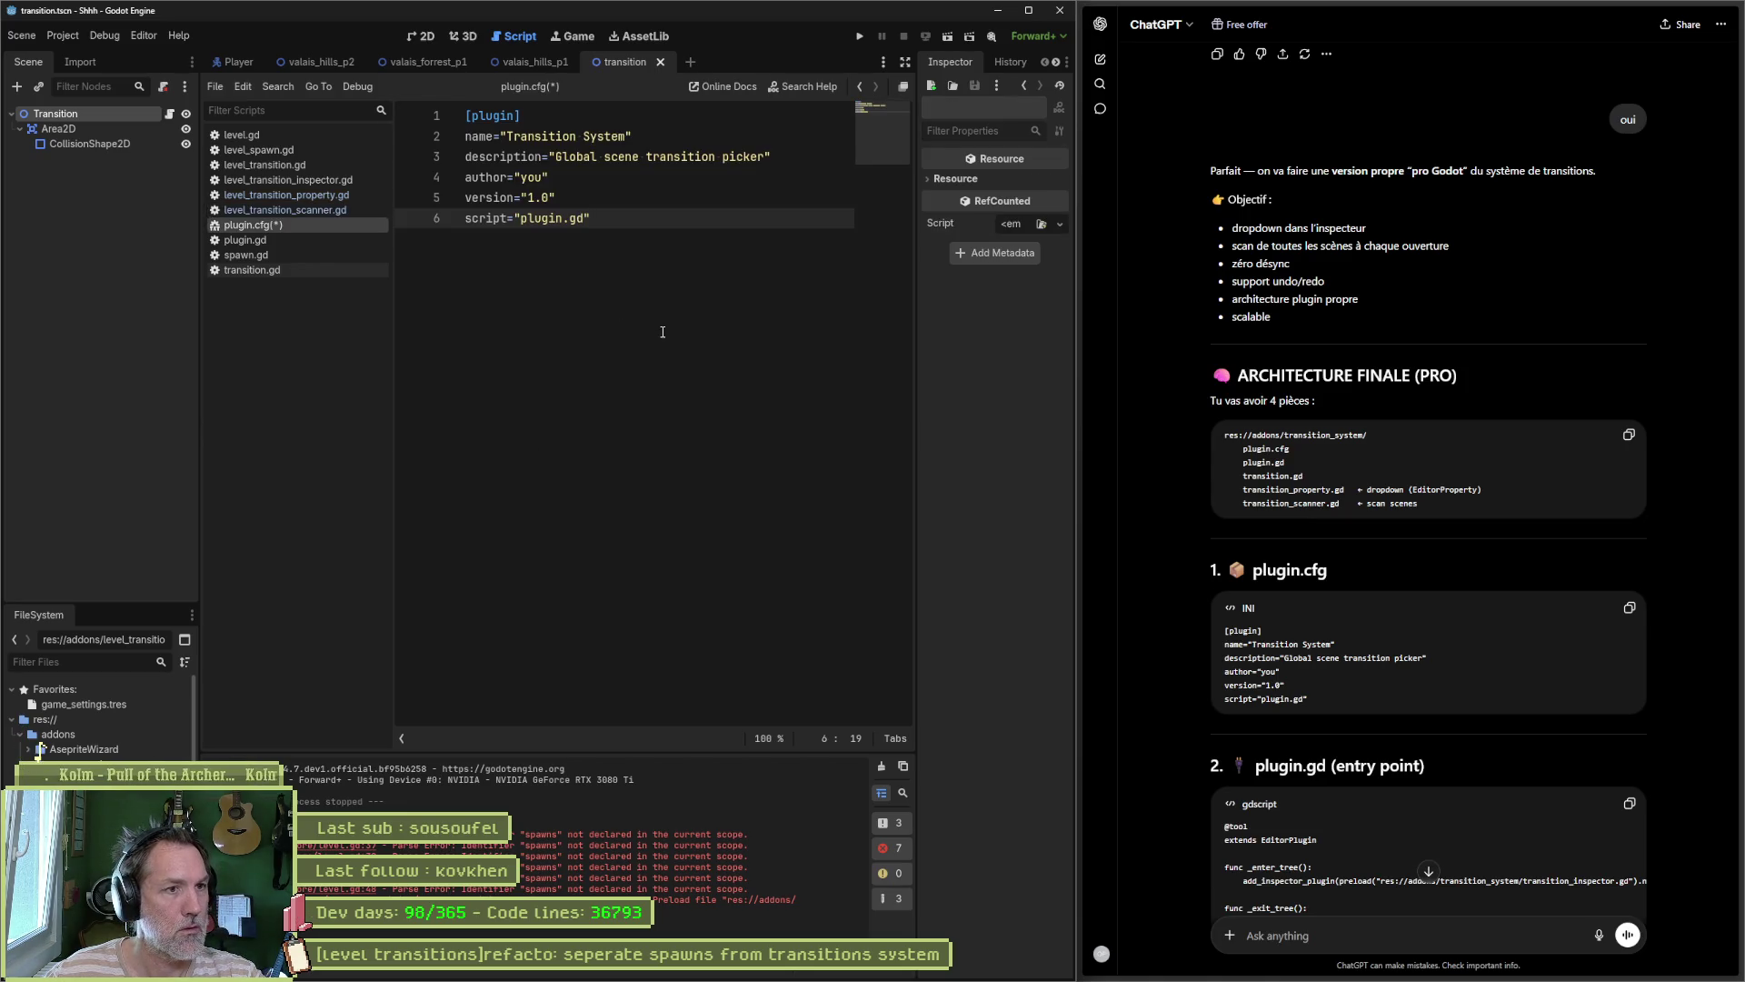
double_click(533, 177)
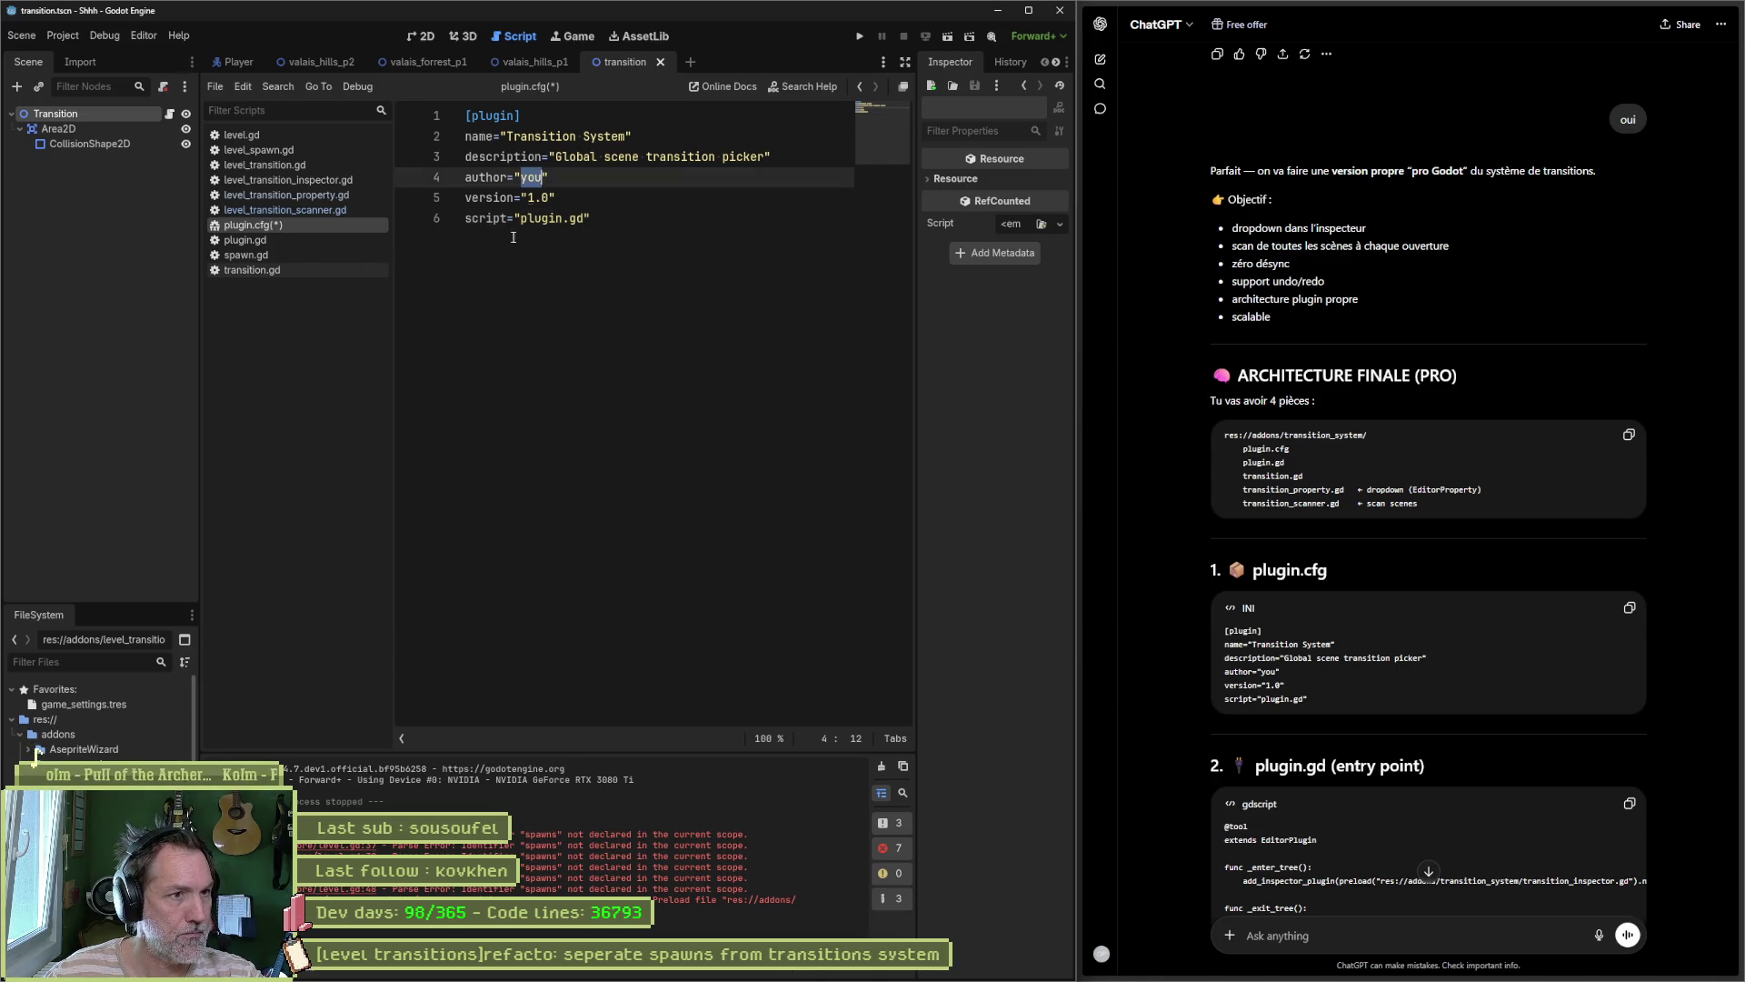
text(LaPuce)
text(QuiSaute)
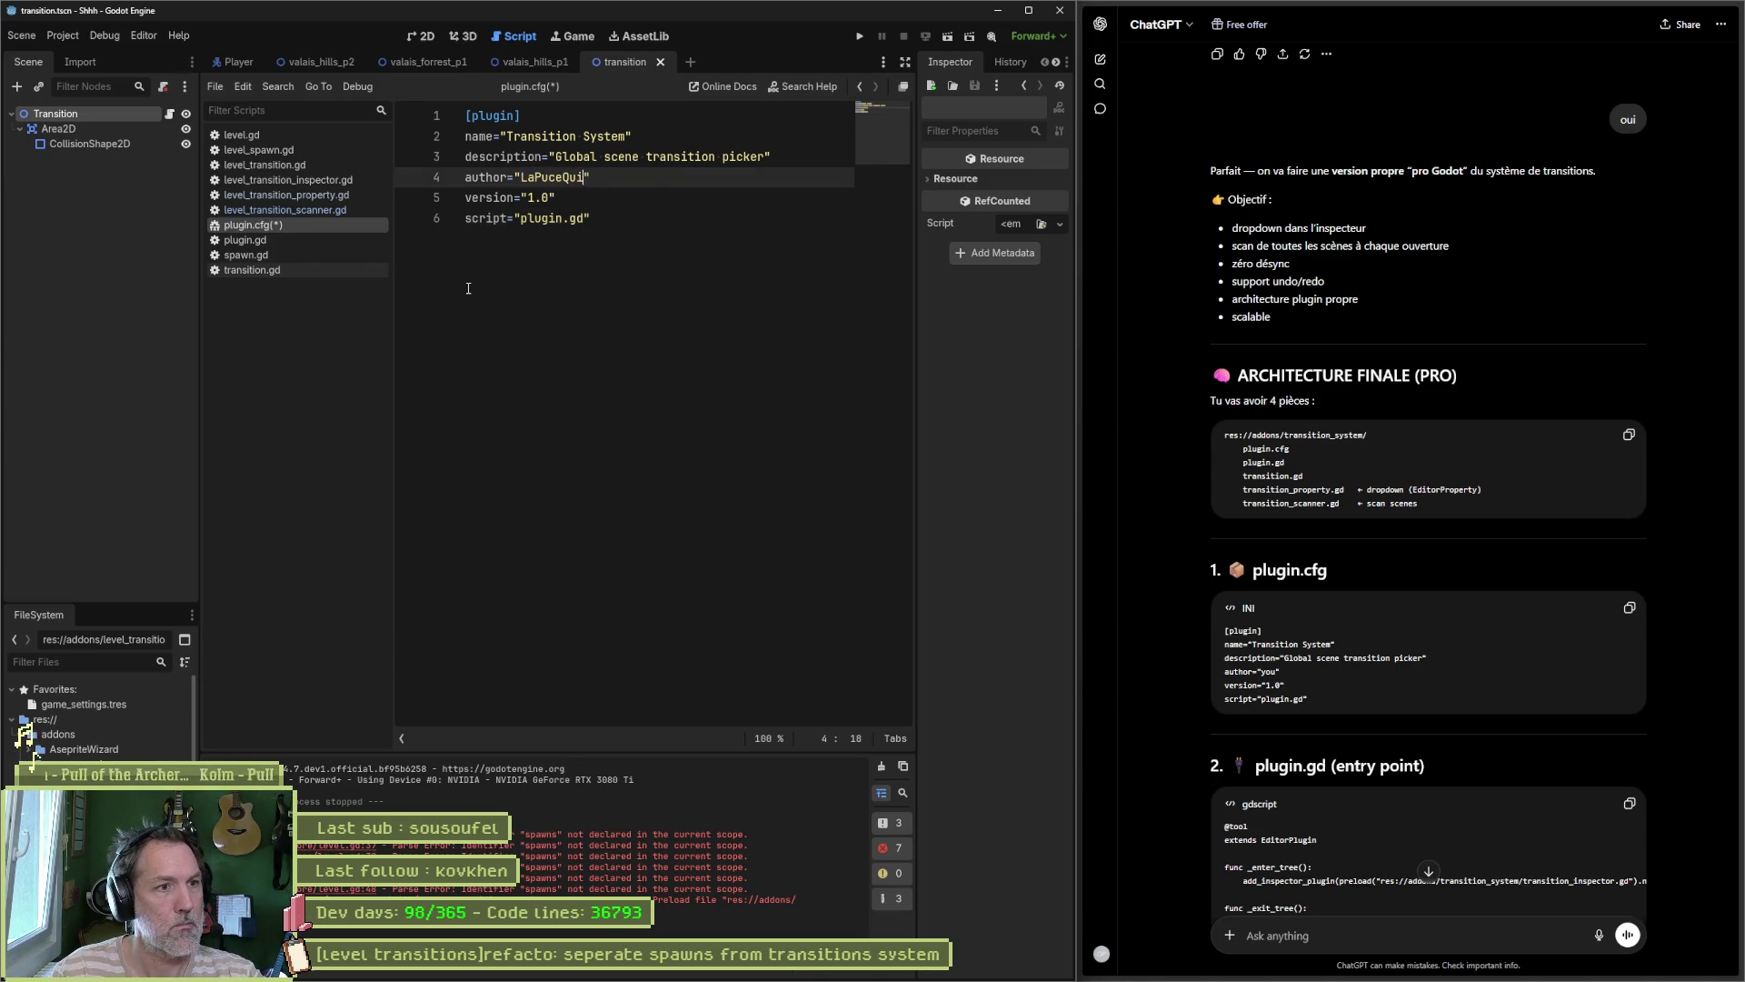
key(ctrl+s)
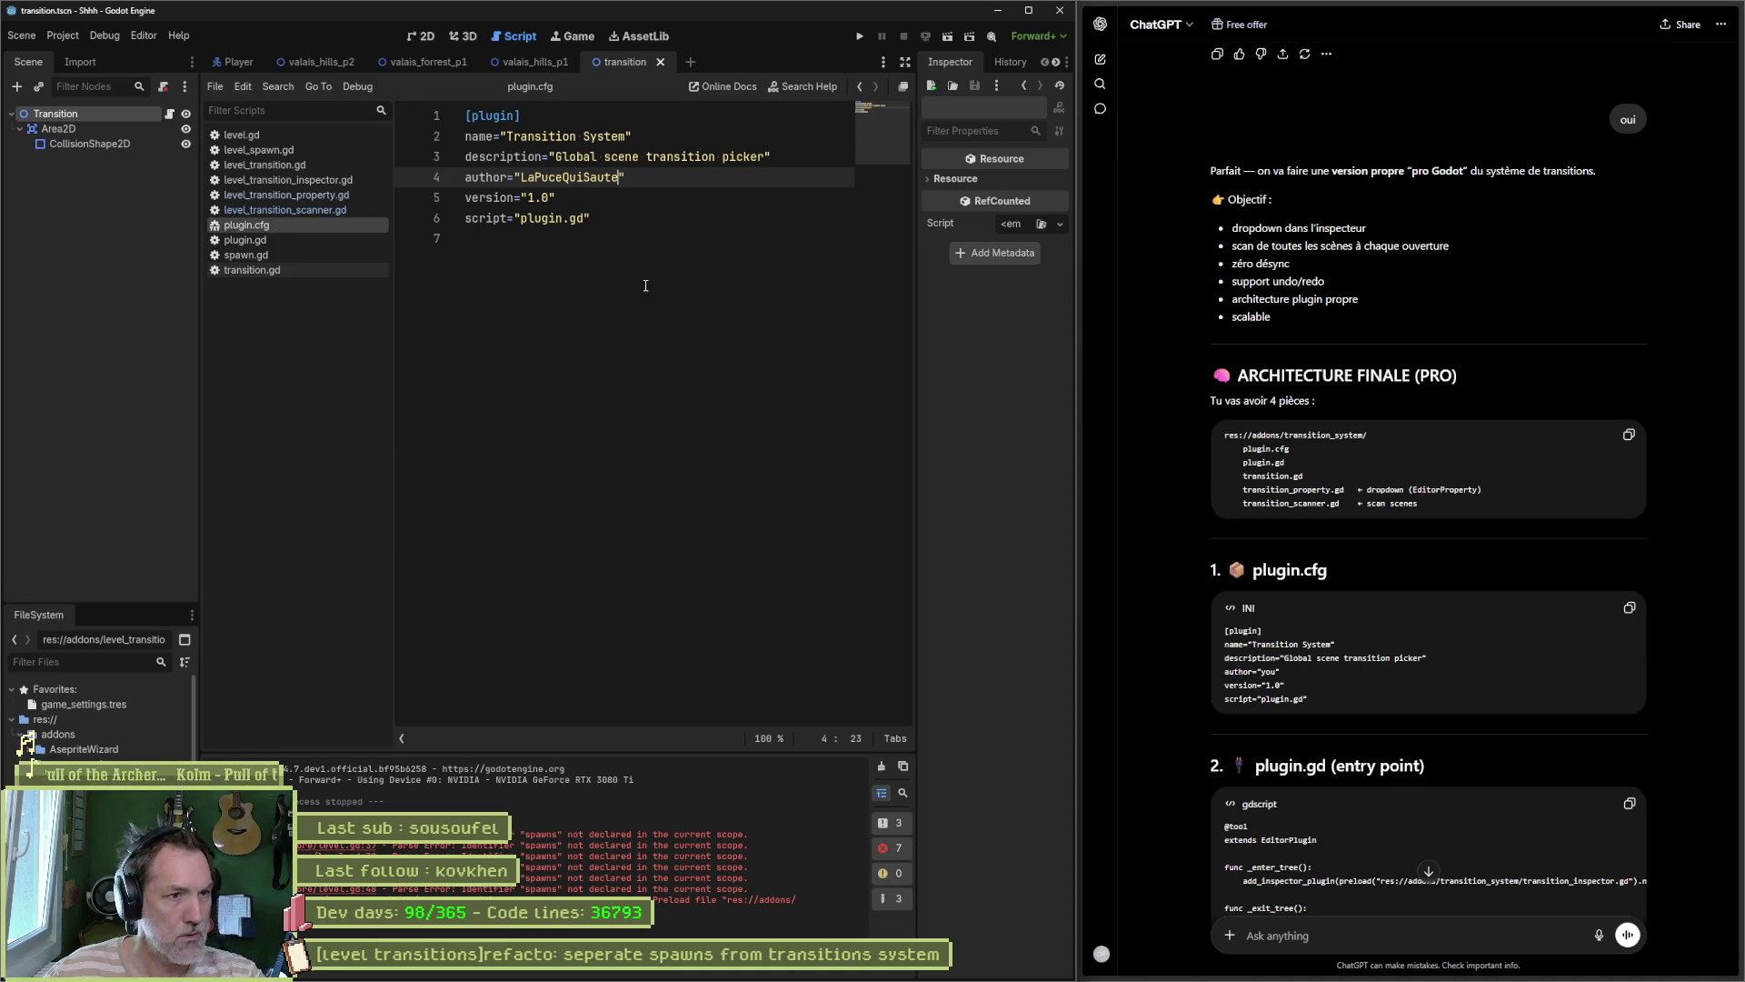
Step: Replace plugin.gd's contents with ChatGPT's EditorPlugin code
scroll(1186, 583, down, 3)
click(1629, 632)
click(246, 240)
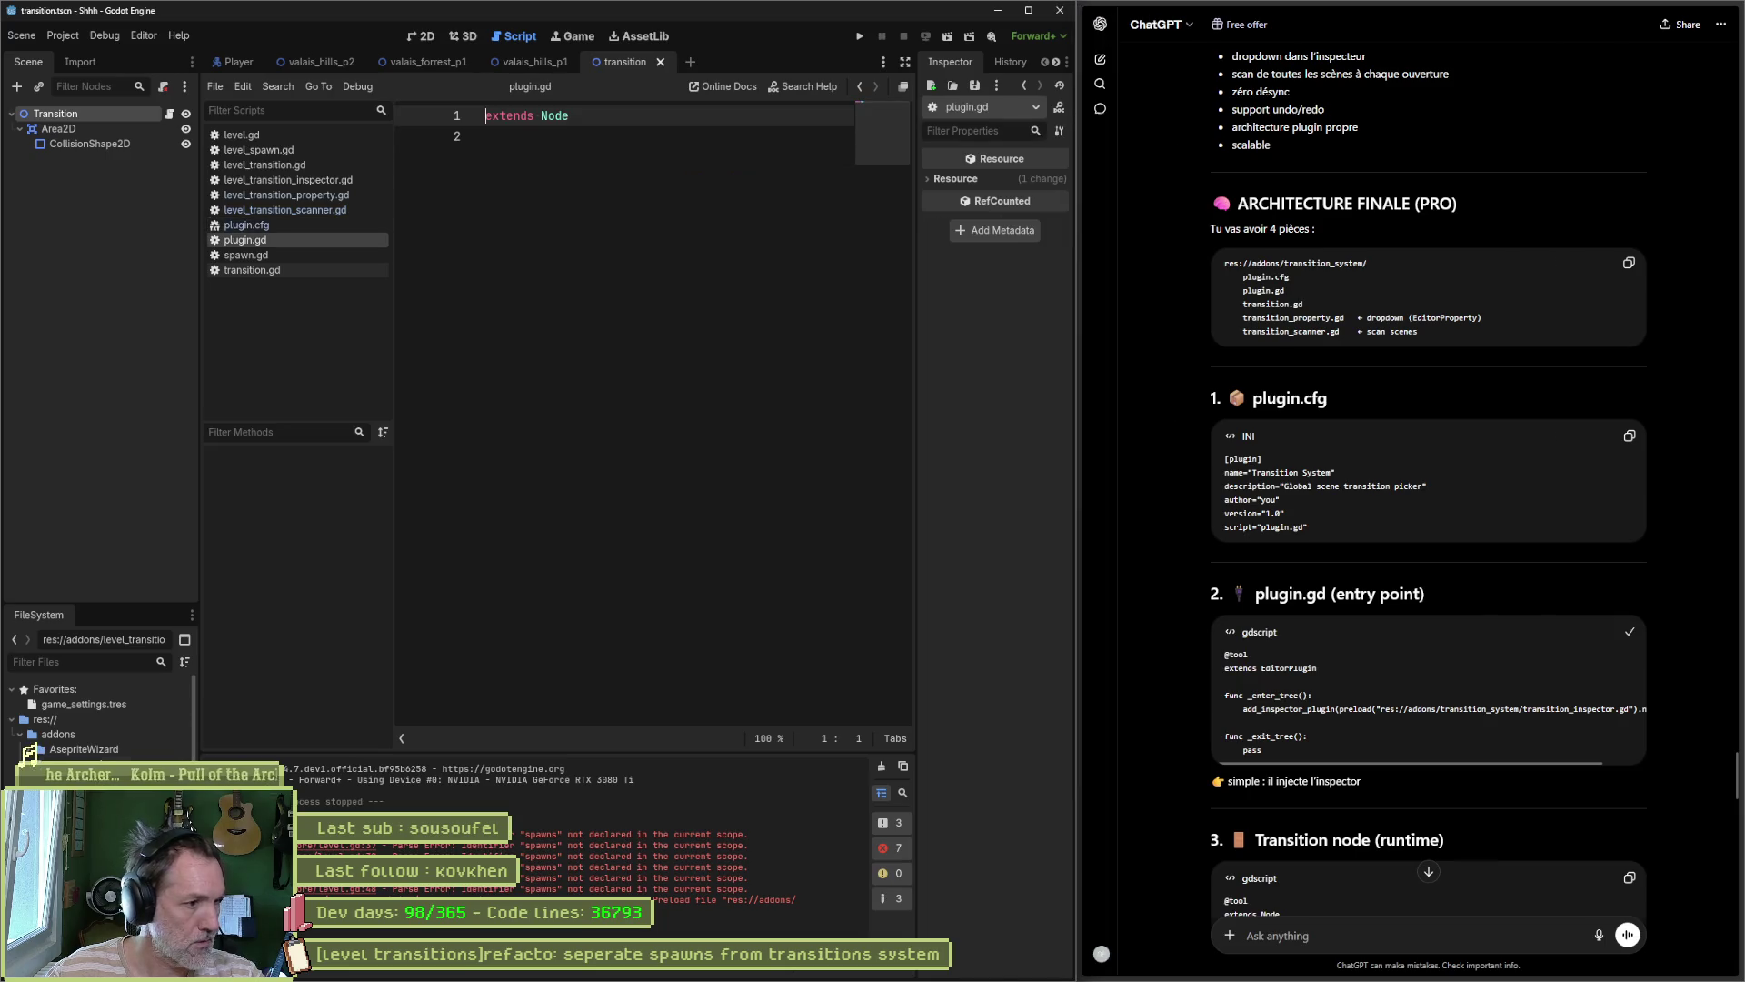
click(574, 217)
key(ctrl+a)
key(ctrl+v)
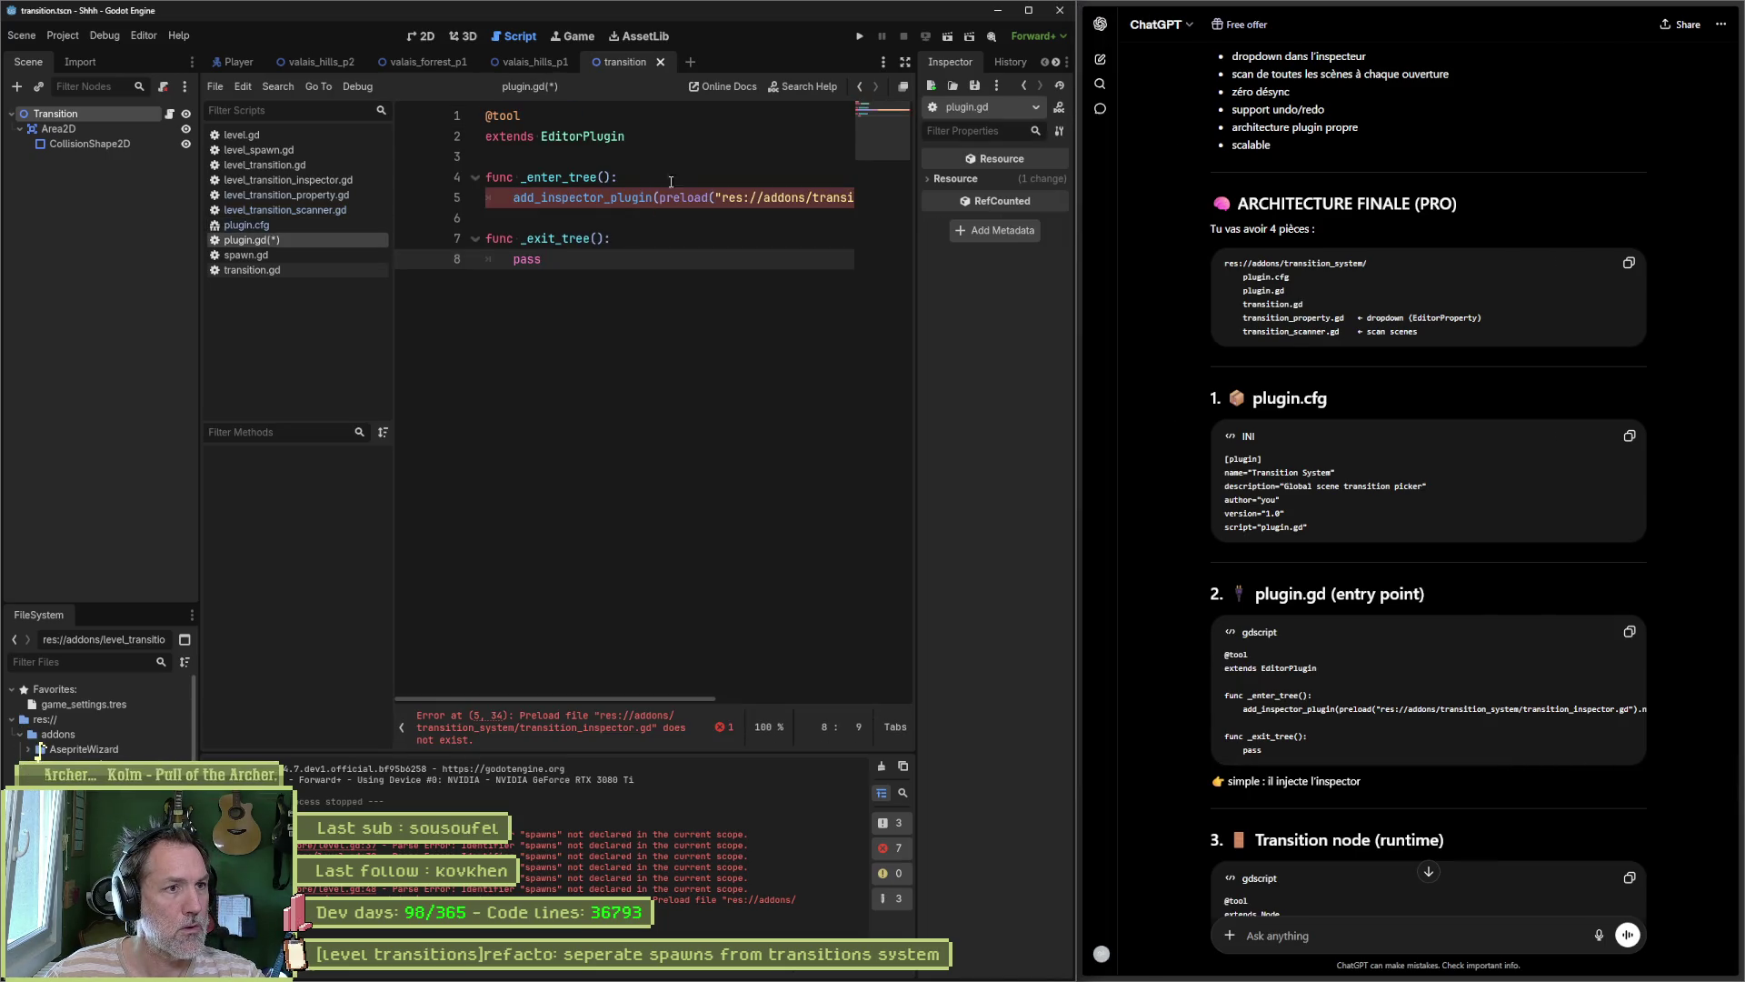
Step: Attempt to insert the level_transition_inspector.gd preload path, then undo the faulty edits
scroll(615, 695, right, 5)
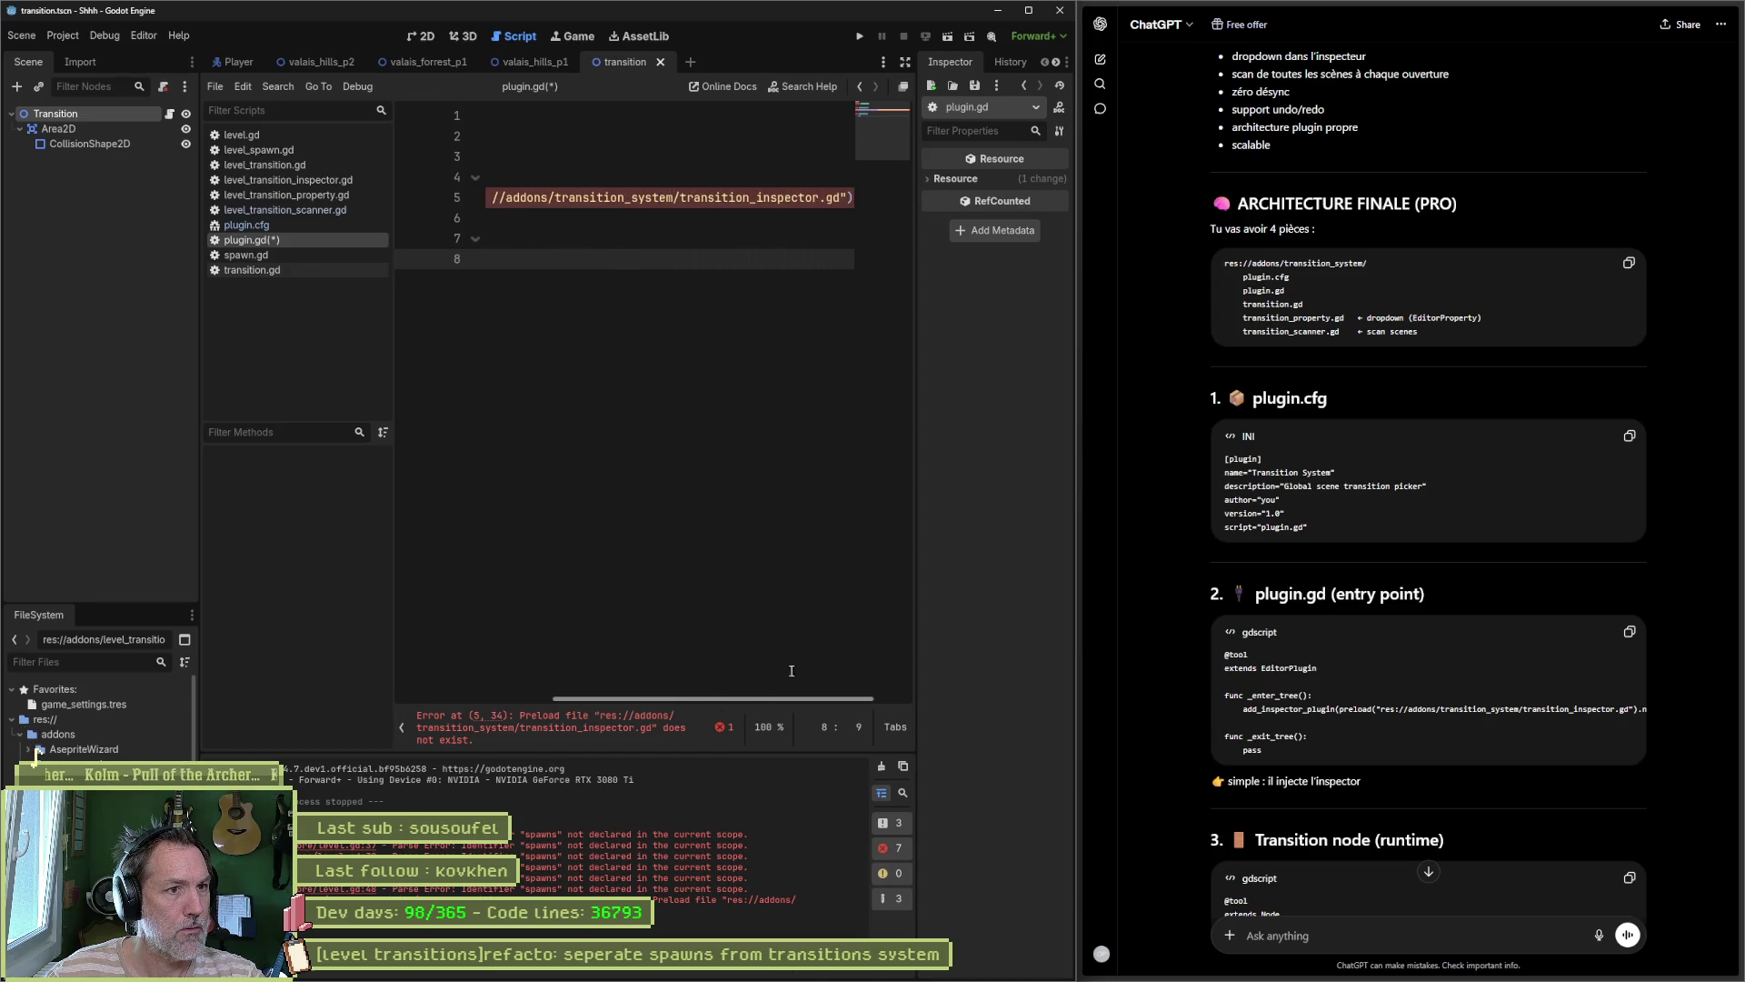
click(556, 195)
text(level_)
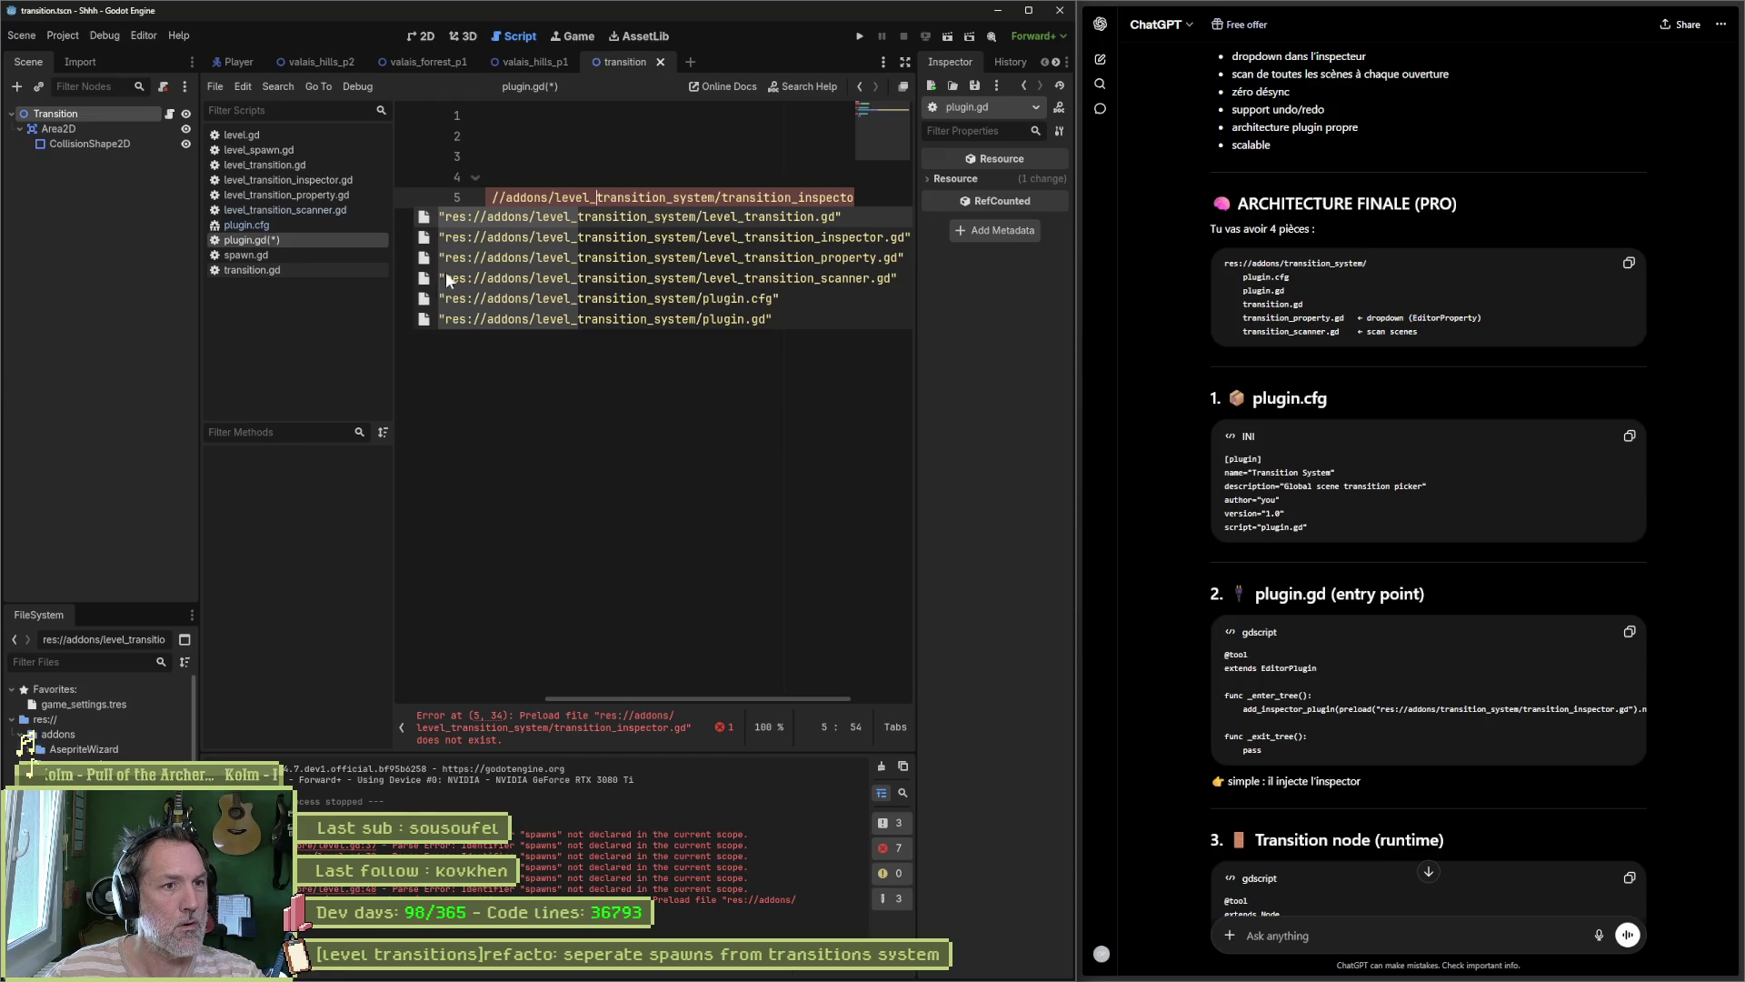
click(782, 236)
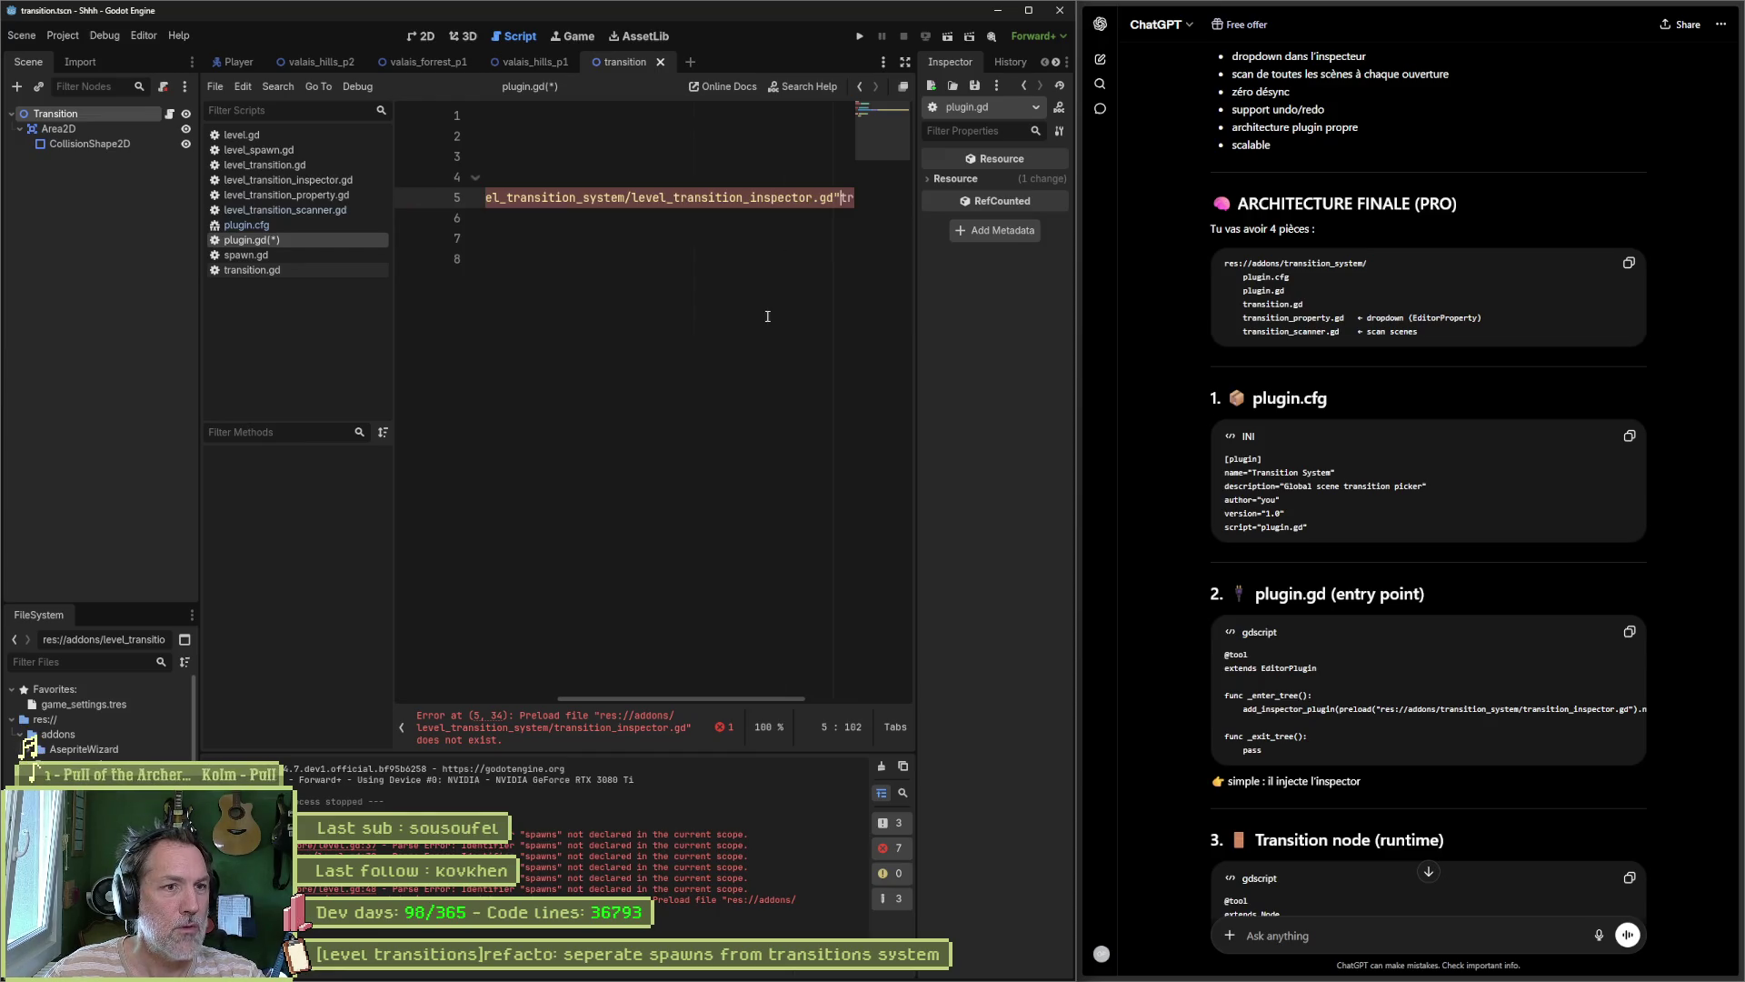
drag(733, 709, 880, 709)
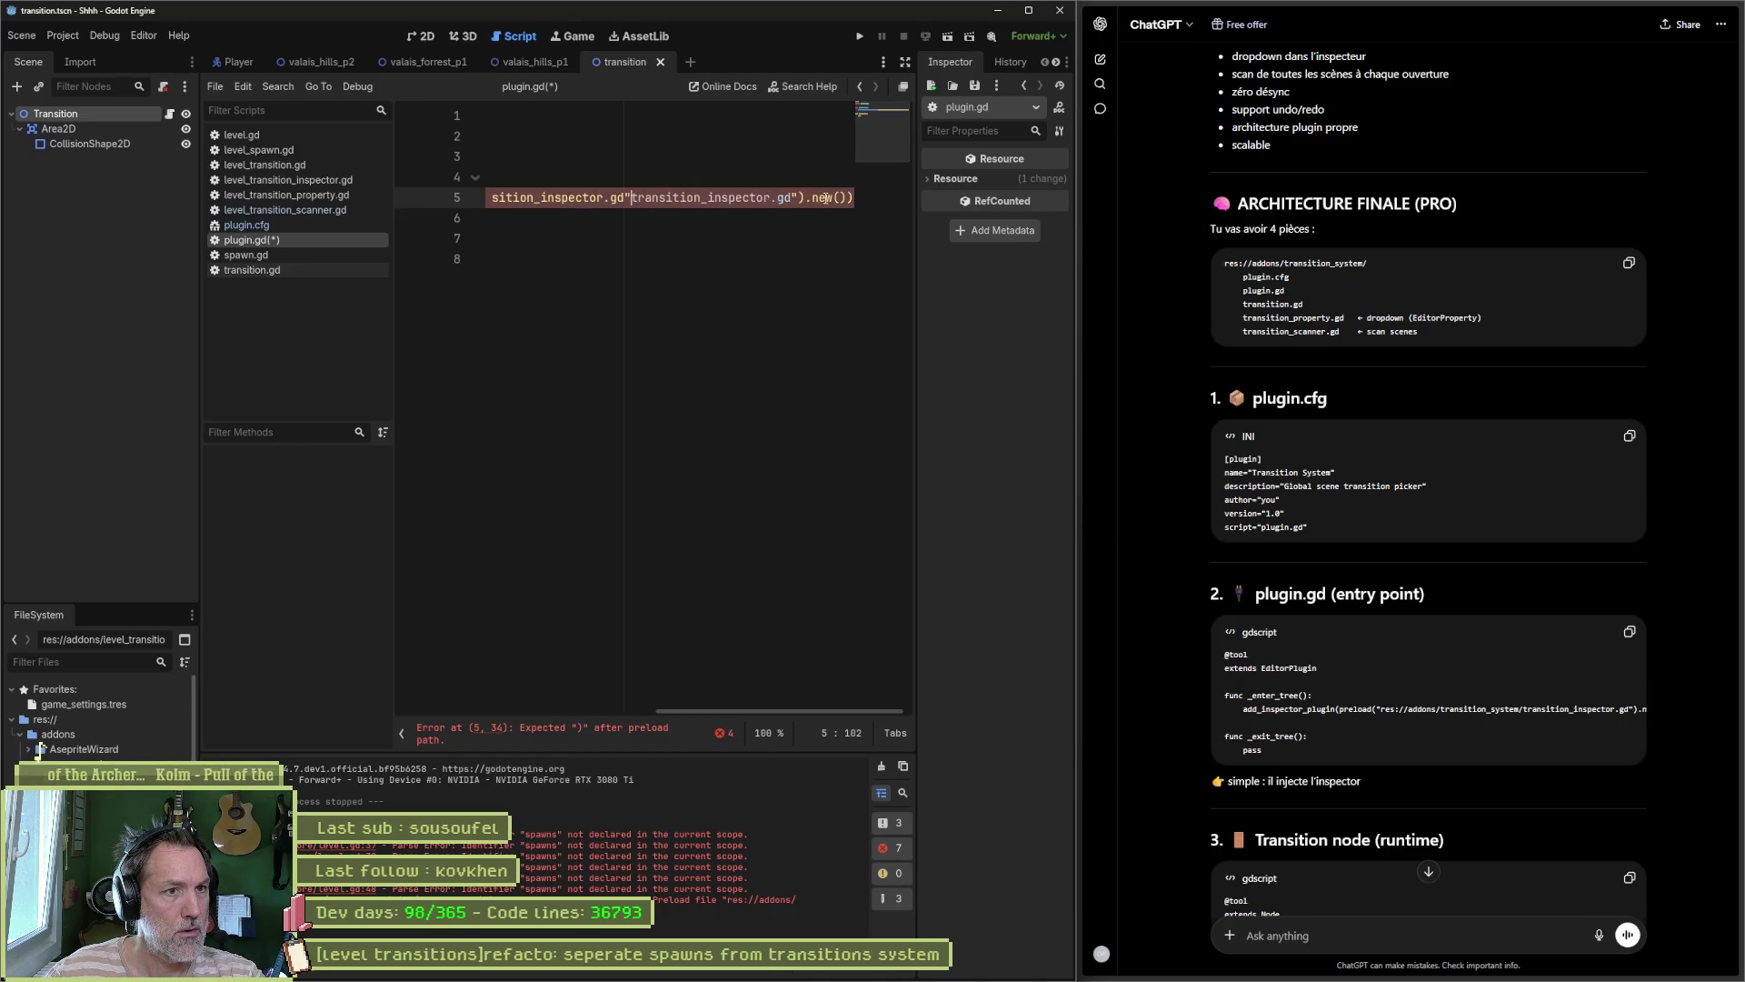
shift+click(798, 197)
key(BackSpace)
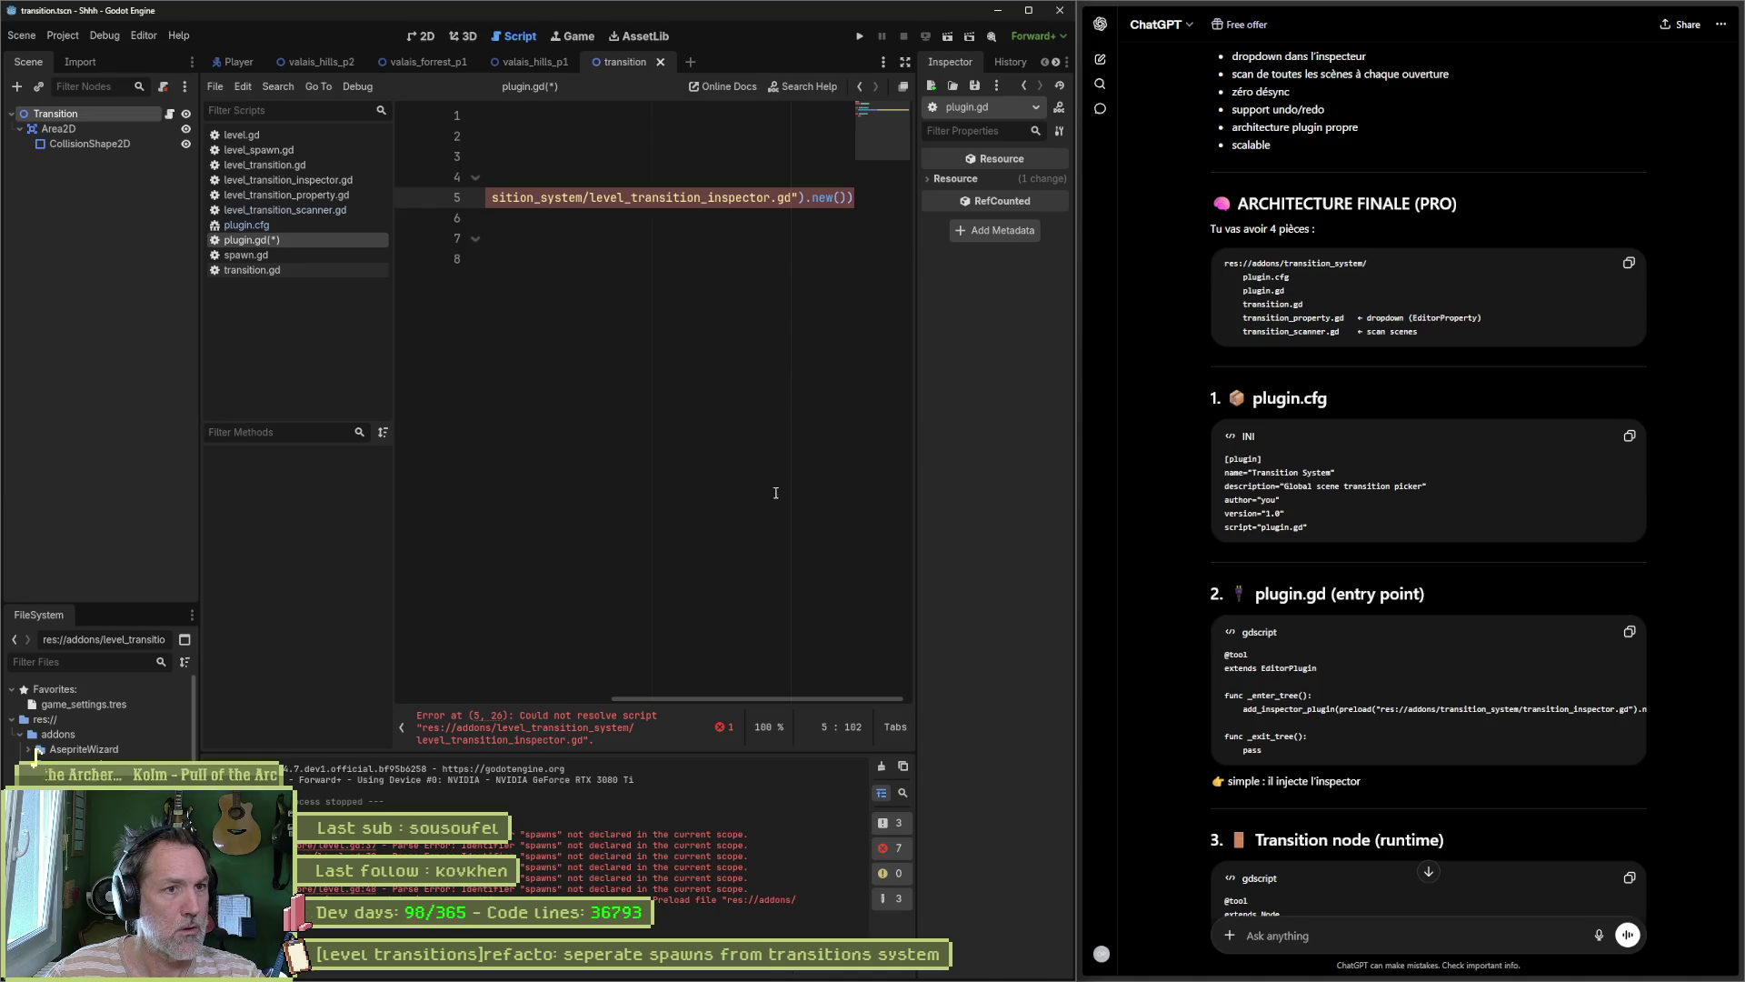
key(Delete)
key(ctrl+z)
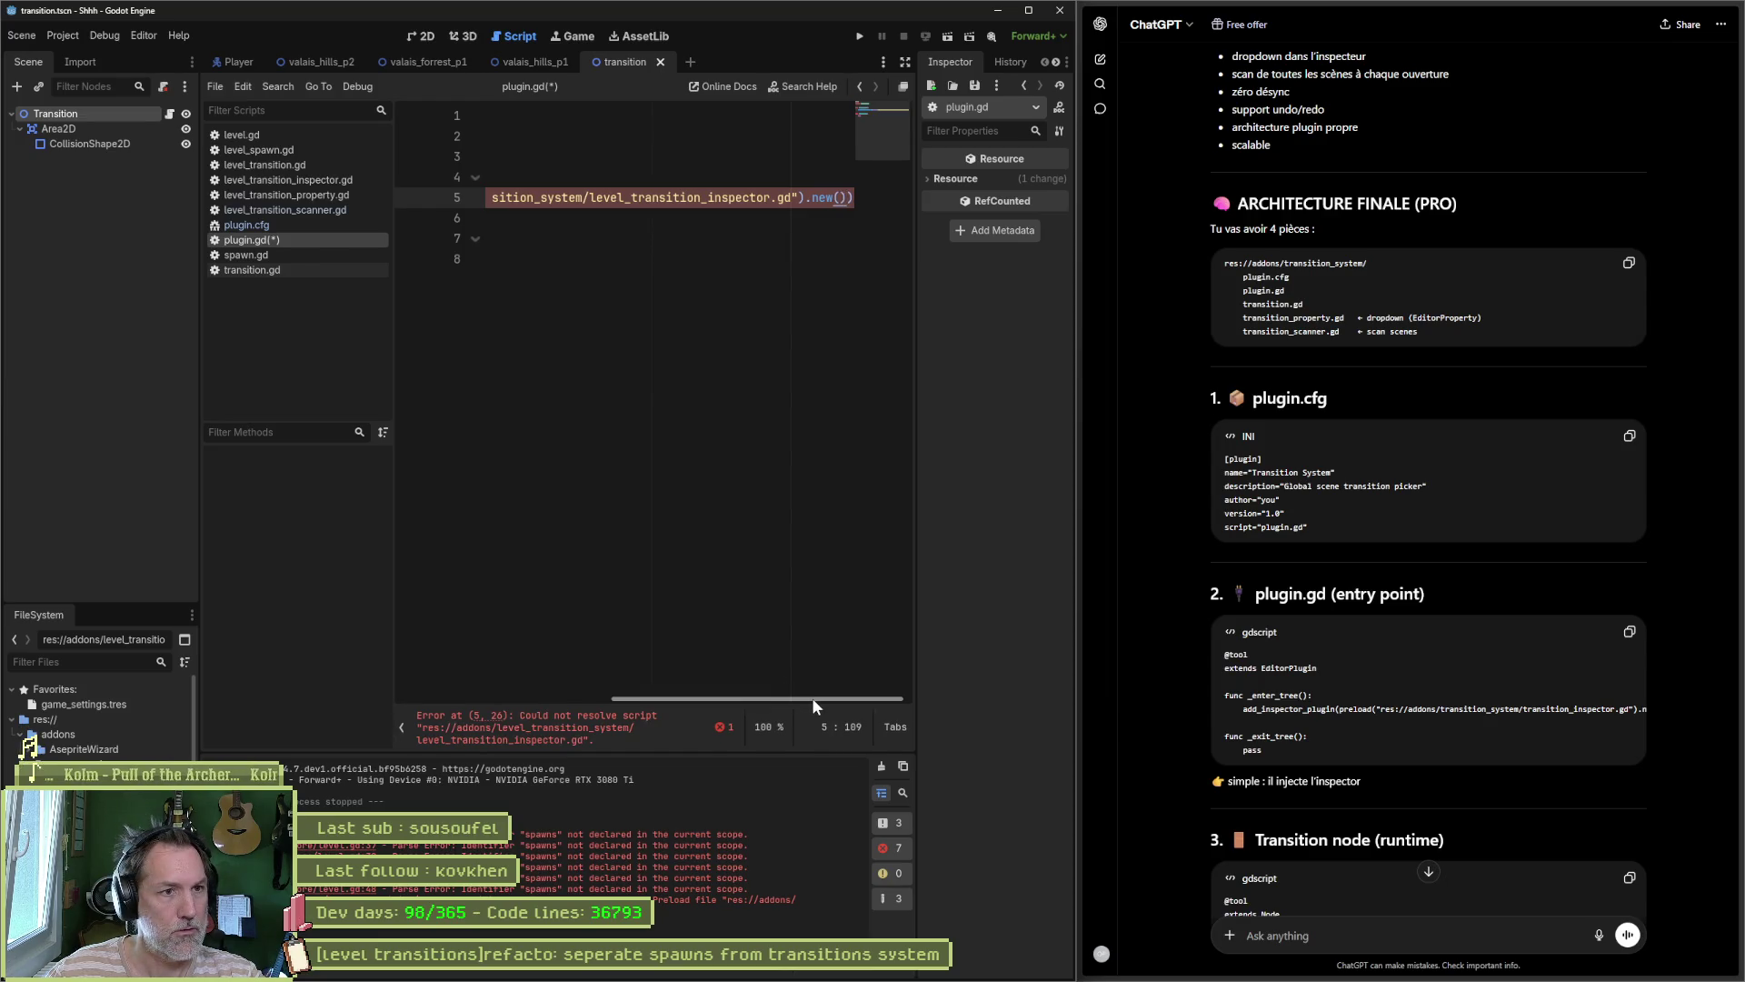
key(ctrl+z)
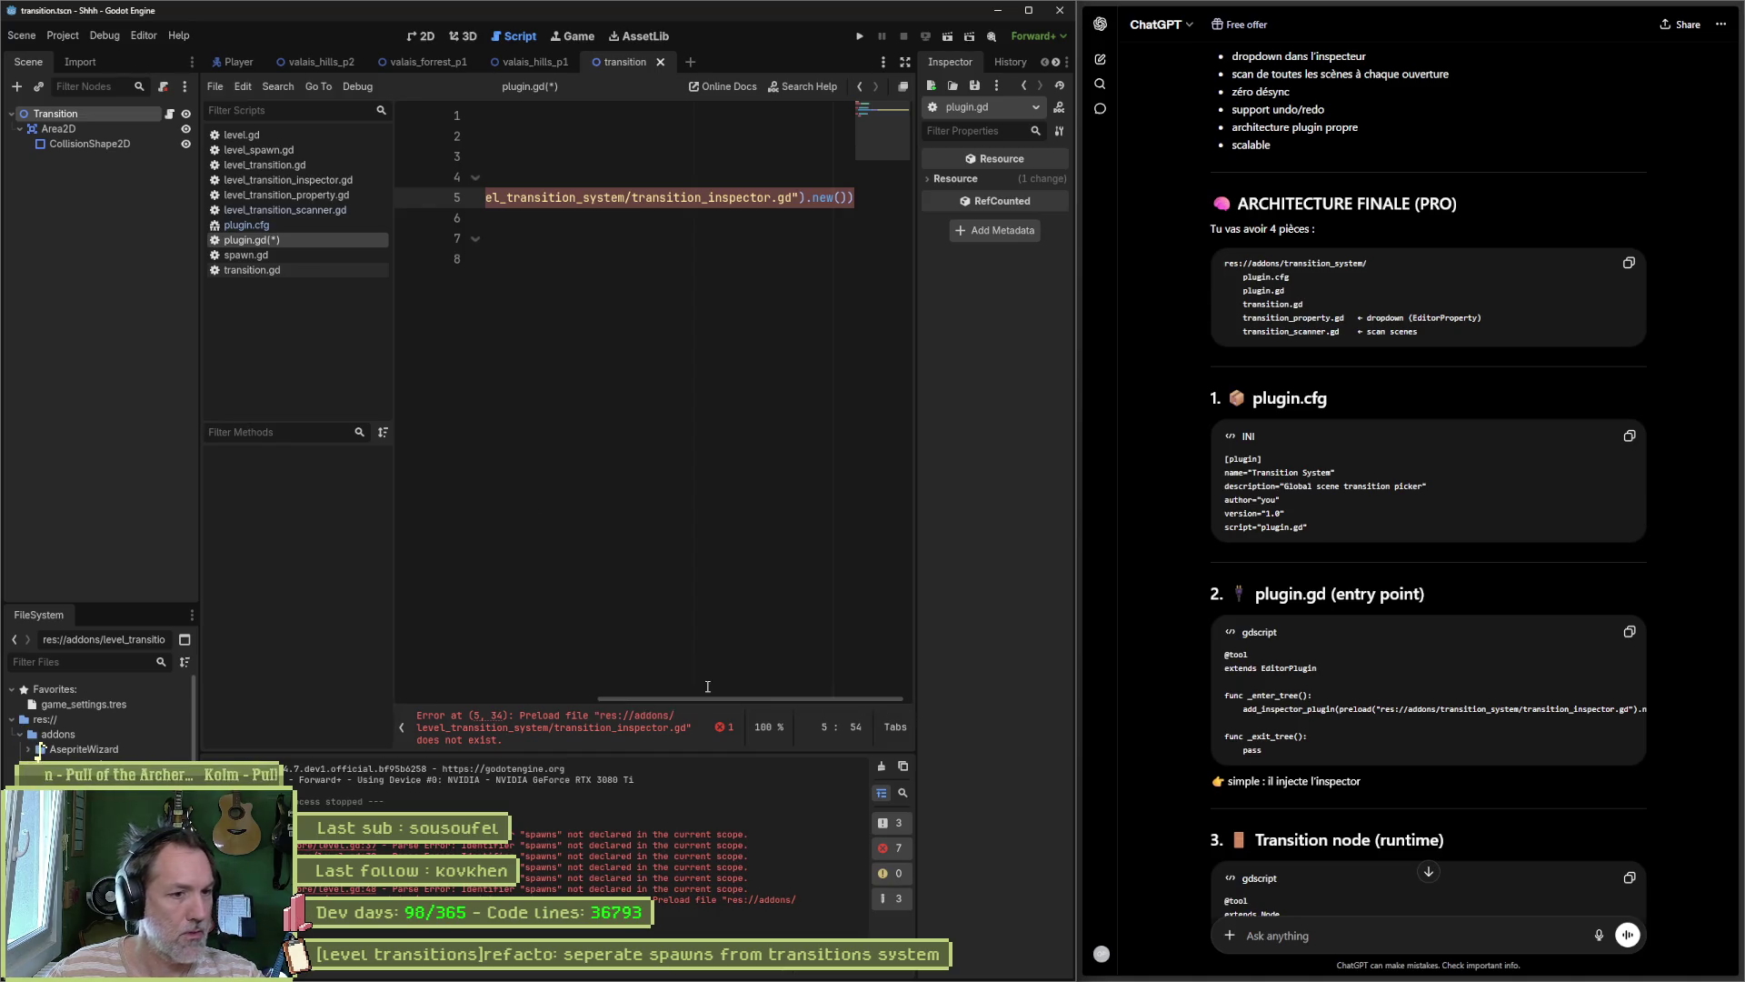
Step: Correct the preload path to level_transition_inspector.gd and save plugin.gd
mouse_move(724, 696)
mouse_down()
mouse_move(429, 676)
mouse_move(679, 676)
mouse_up()
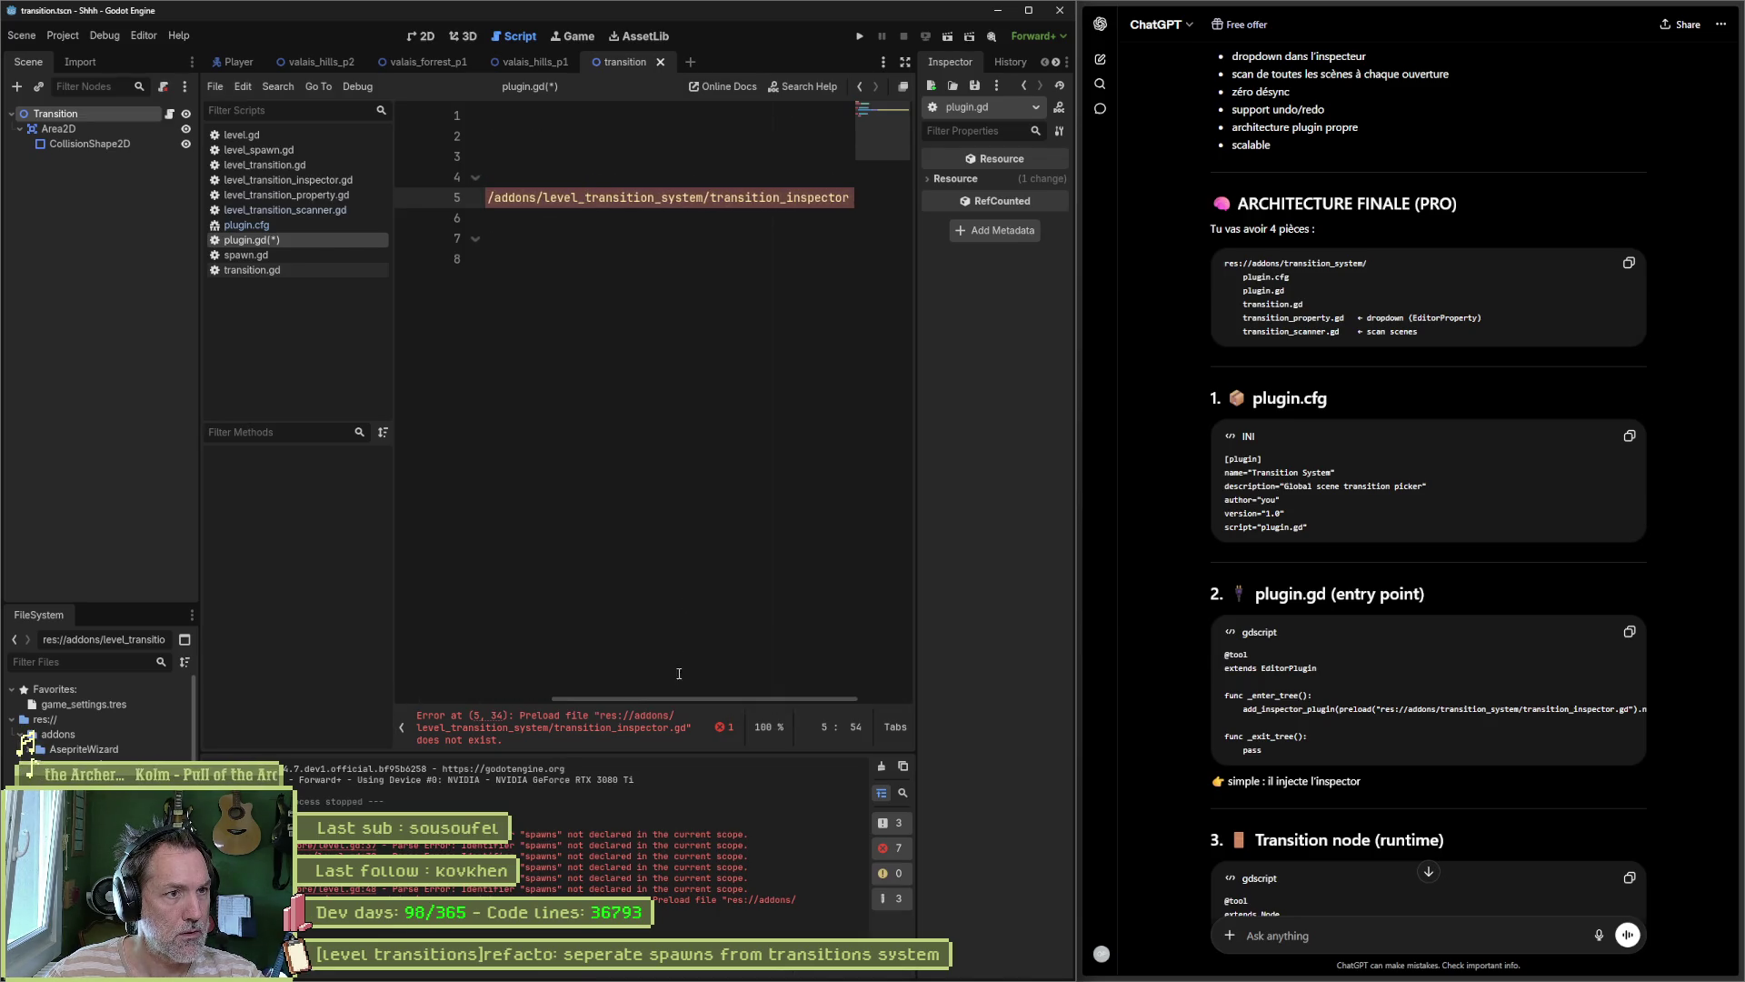
mouse_move(713, 199)
mouse_down()
mouse_move(850, 197)
mouse_move(787, 195)
mouse_up()
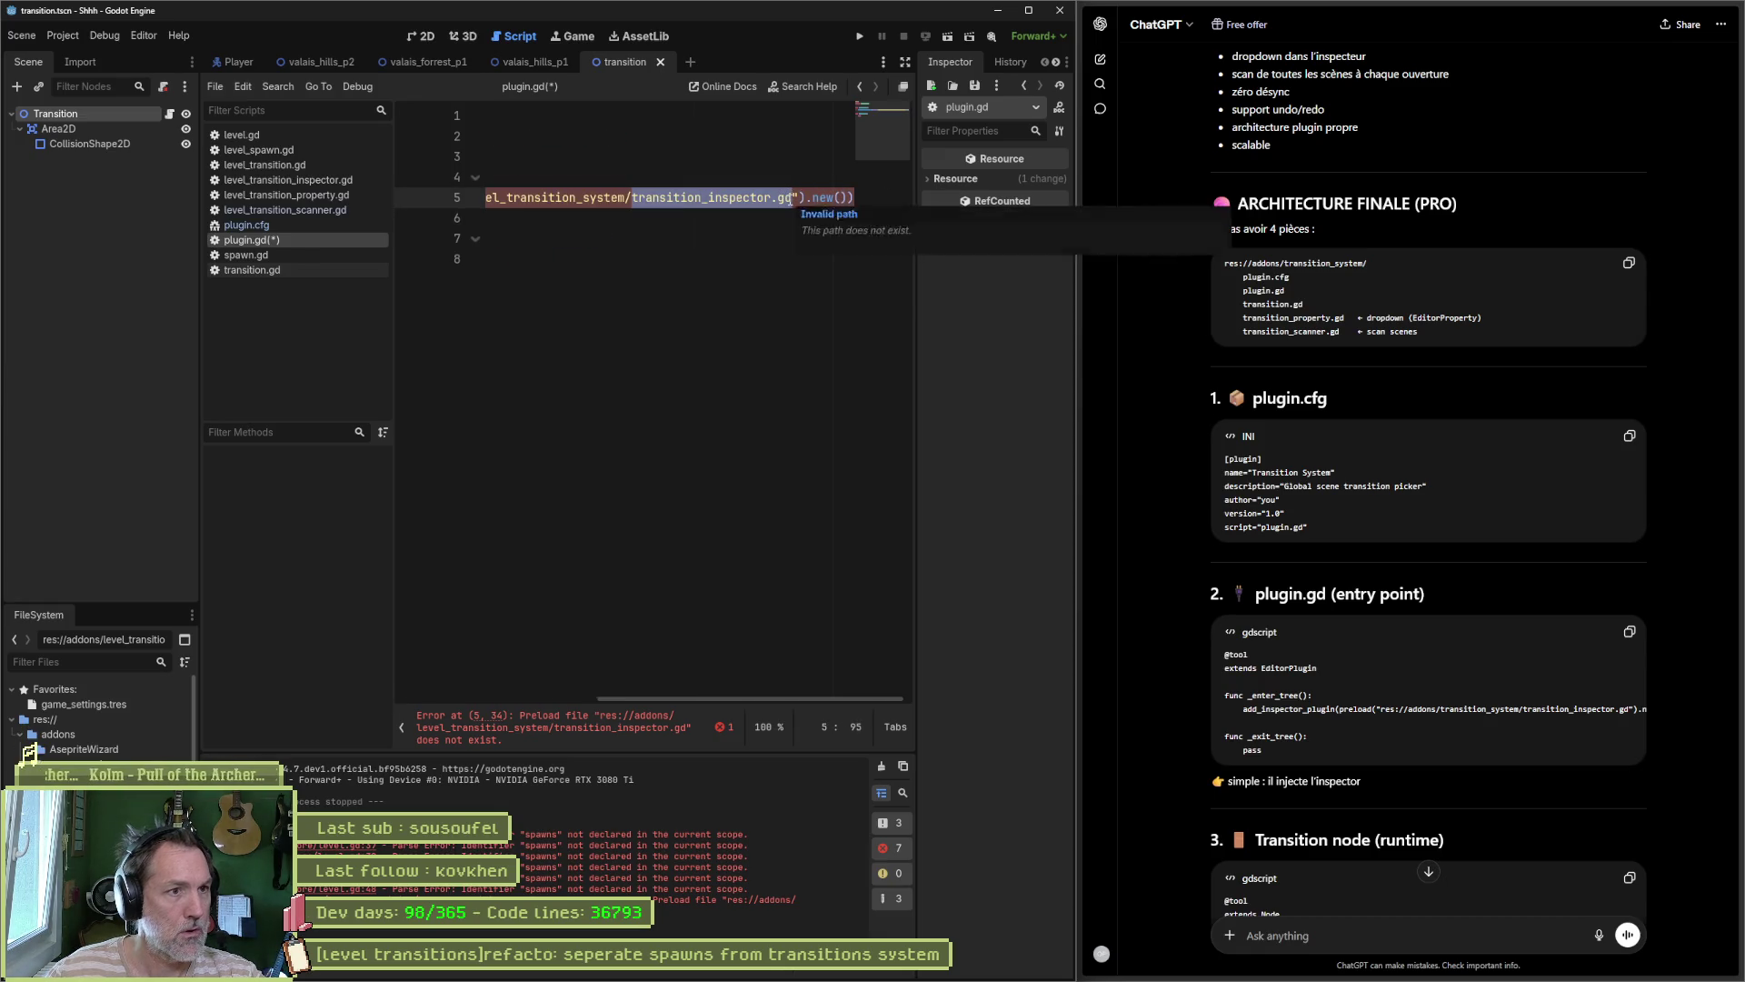
key(BackSpace)
key(Down)
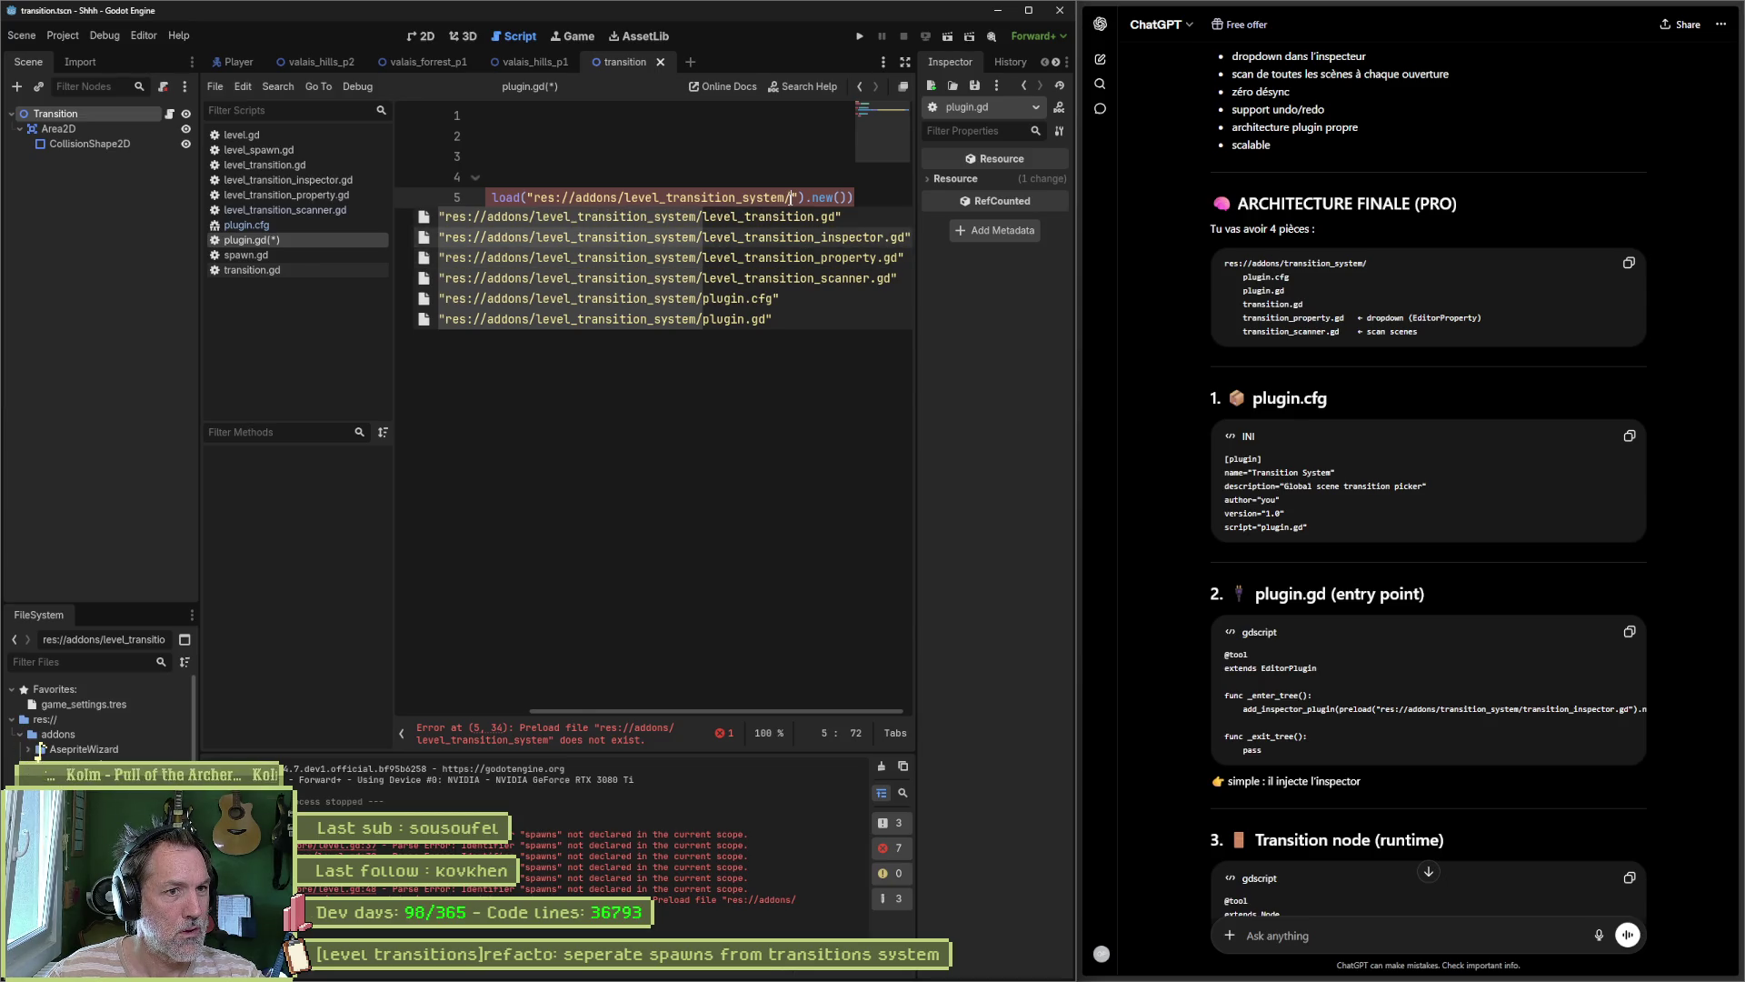
key(Return)
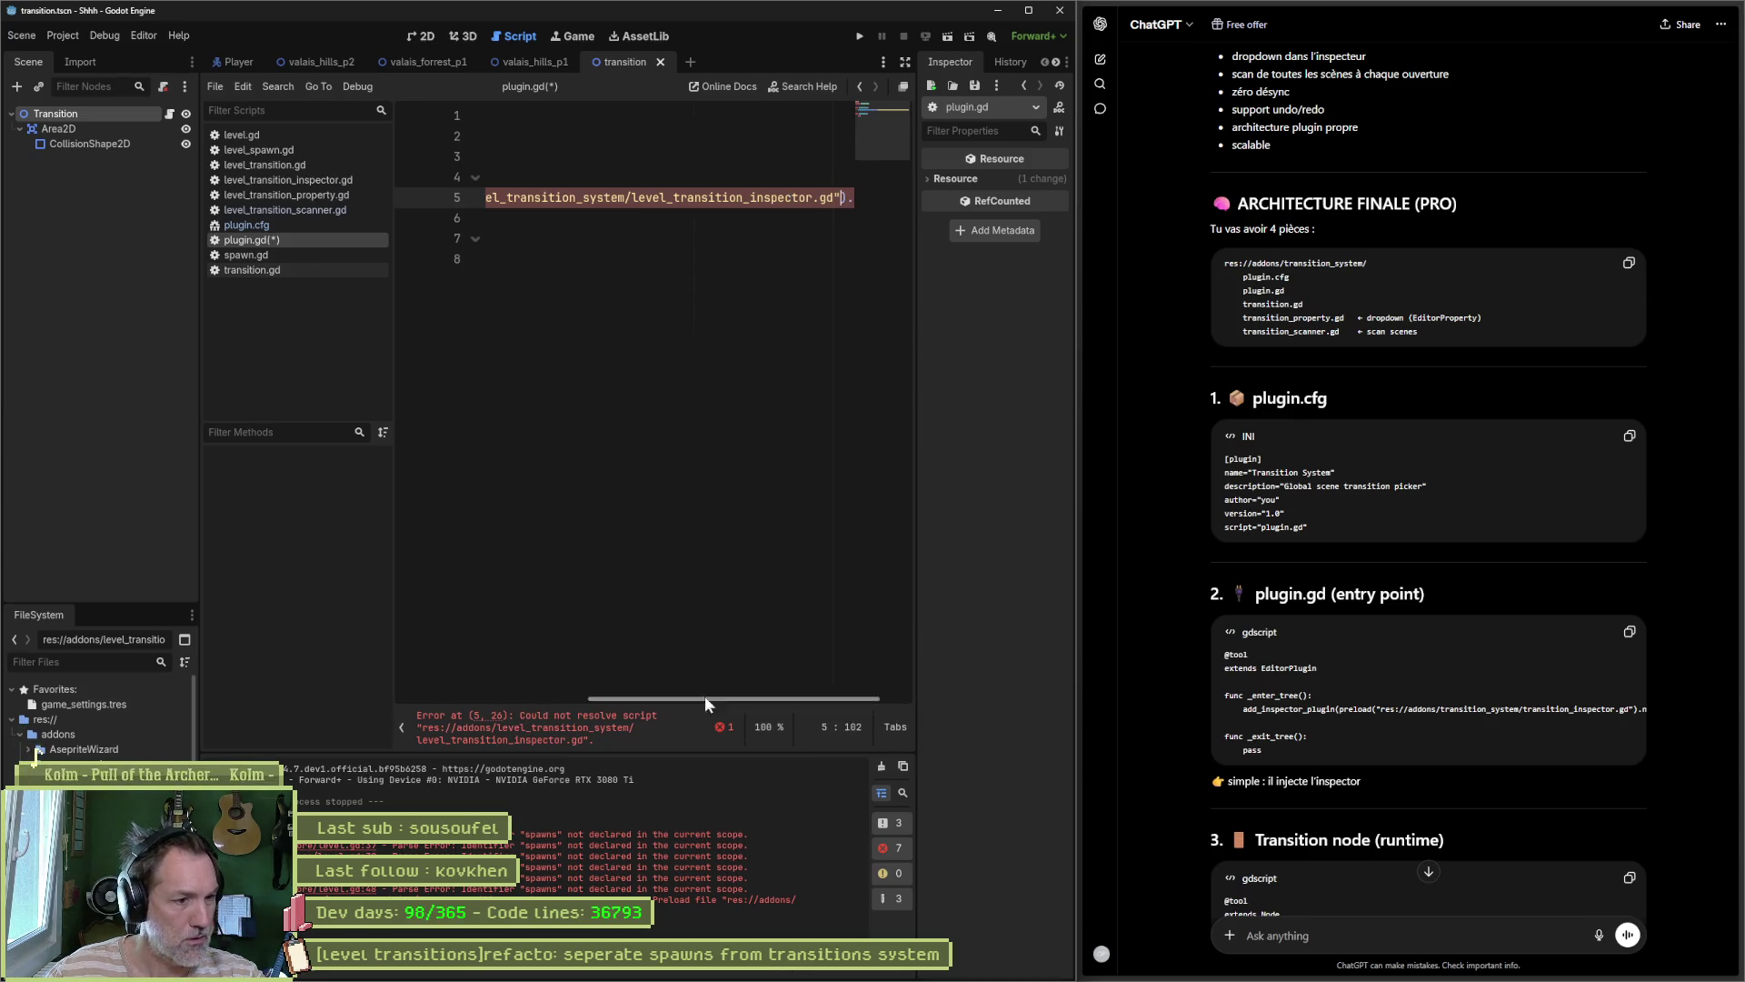
key(ctrl+s)
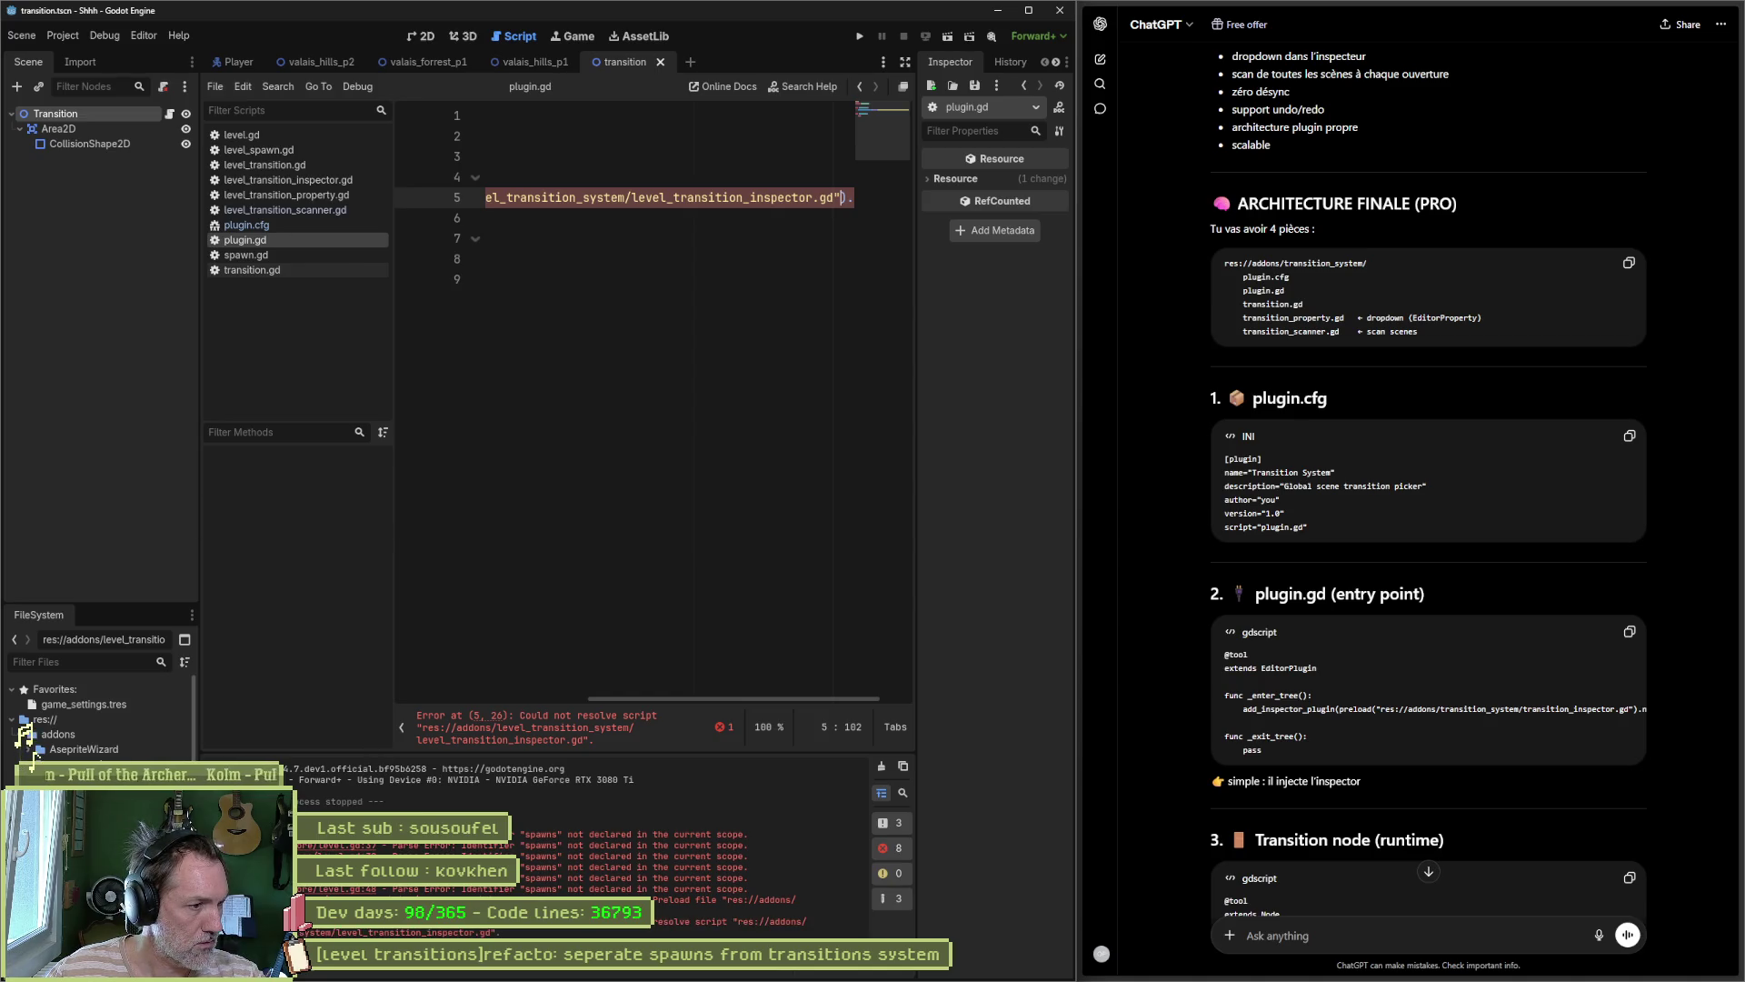
click(288, 180)
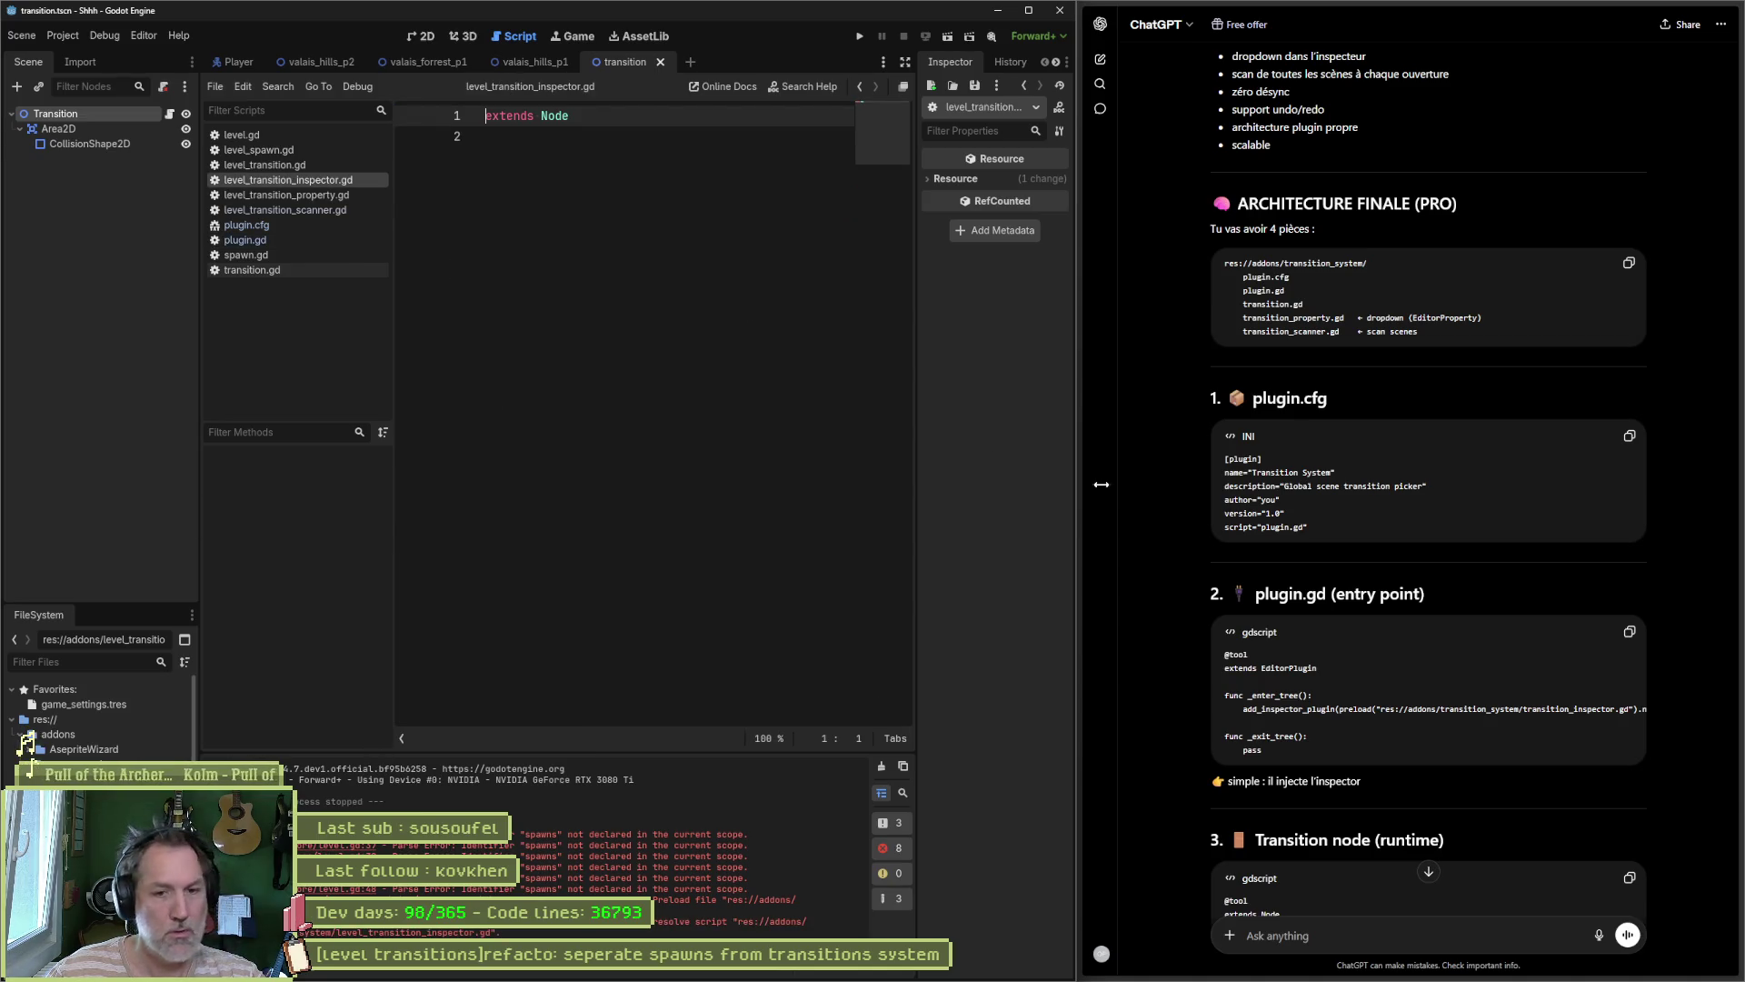
Step: Replace level_transition.gd's code with ChatGPT's Transition node script
scroll(1682, 696, down, 1)
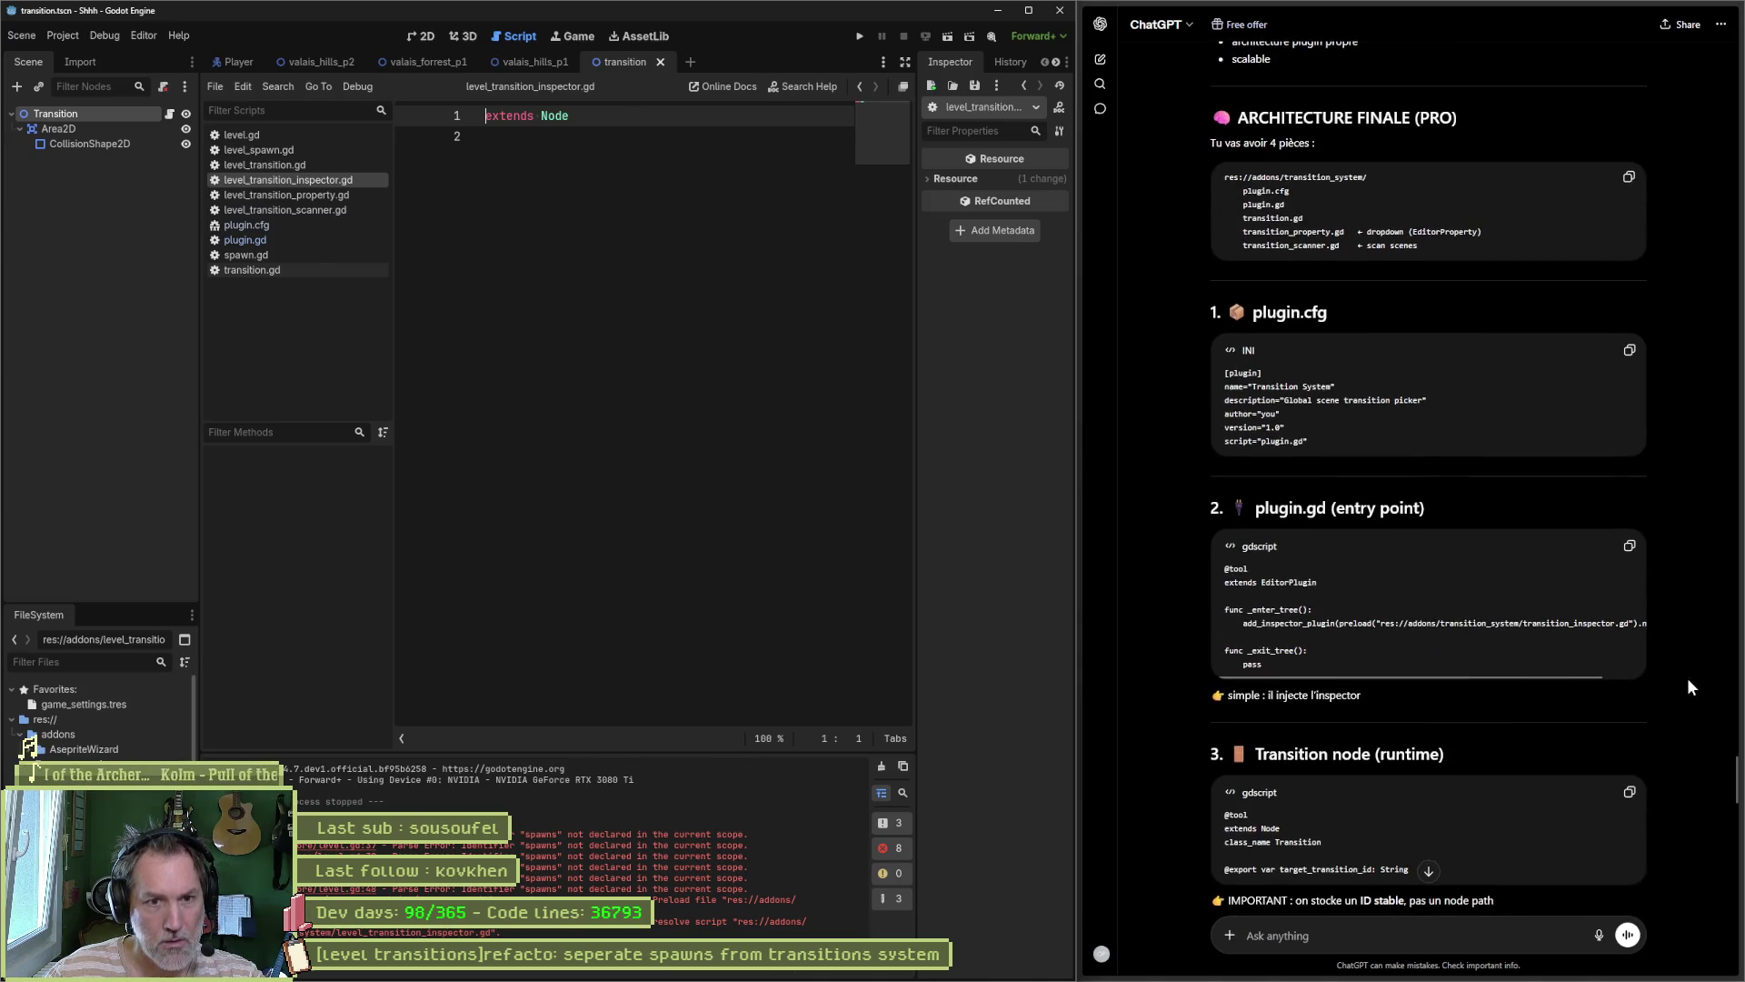
scroll(1673, 675, down, 2)
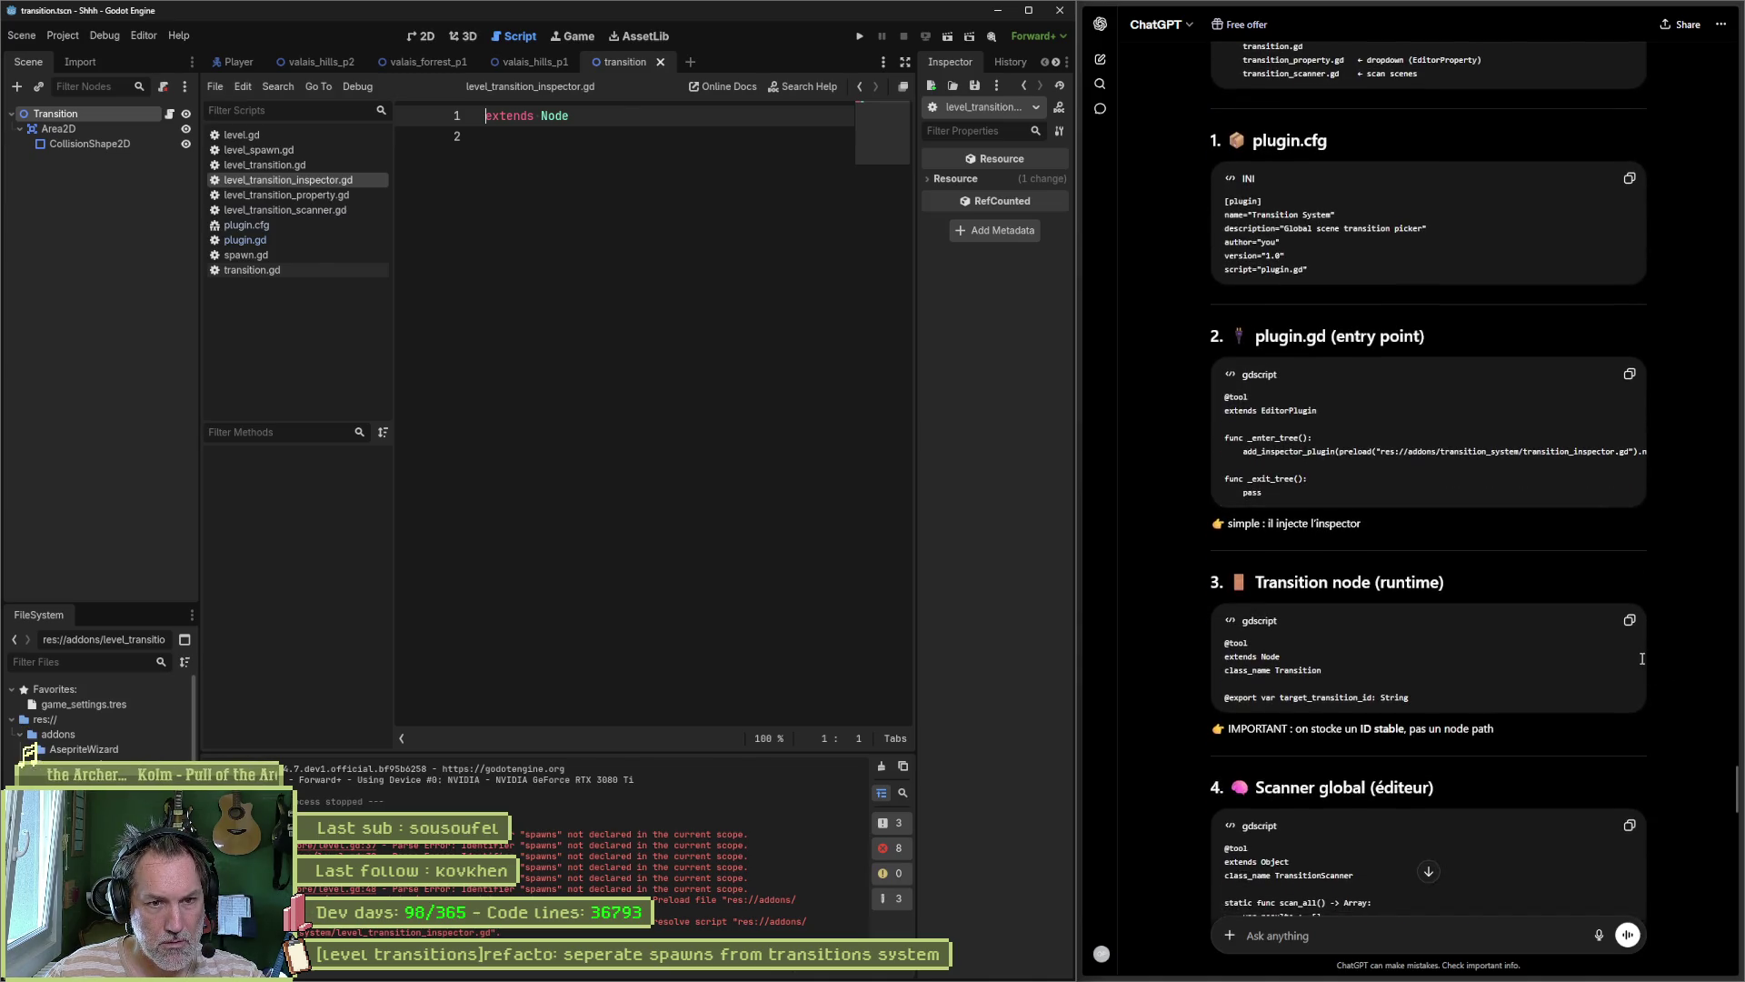
scroll(1667, 658, down, 1)
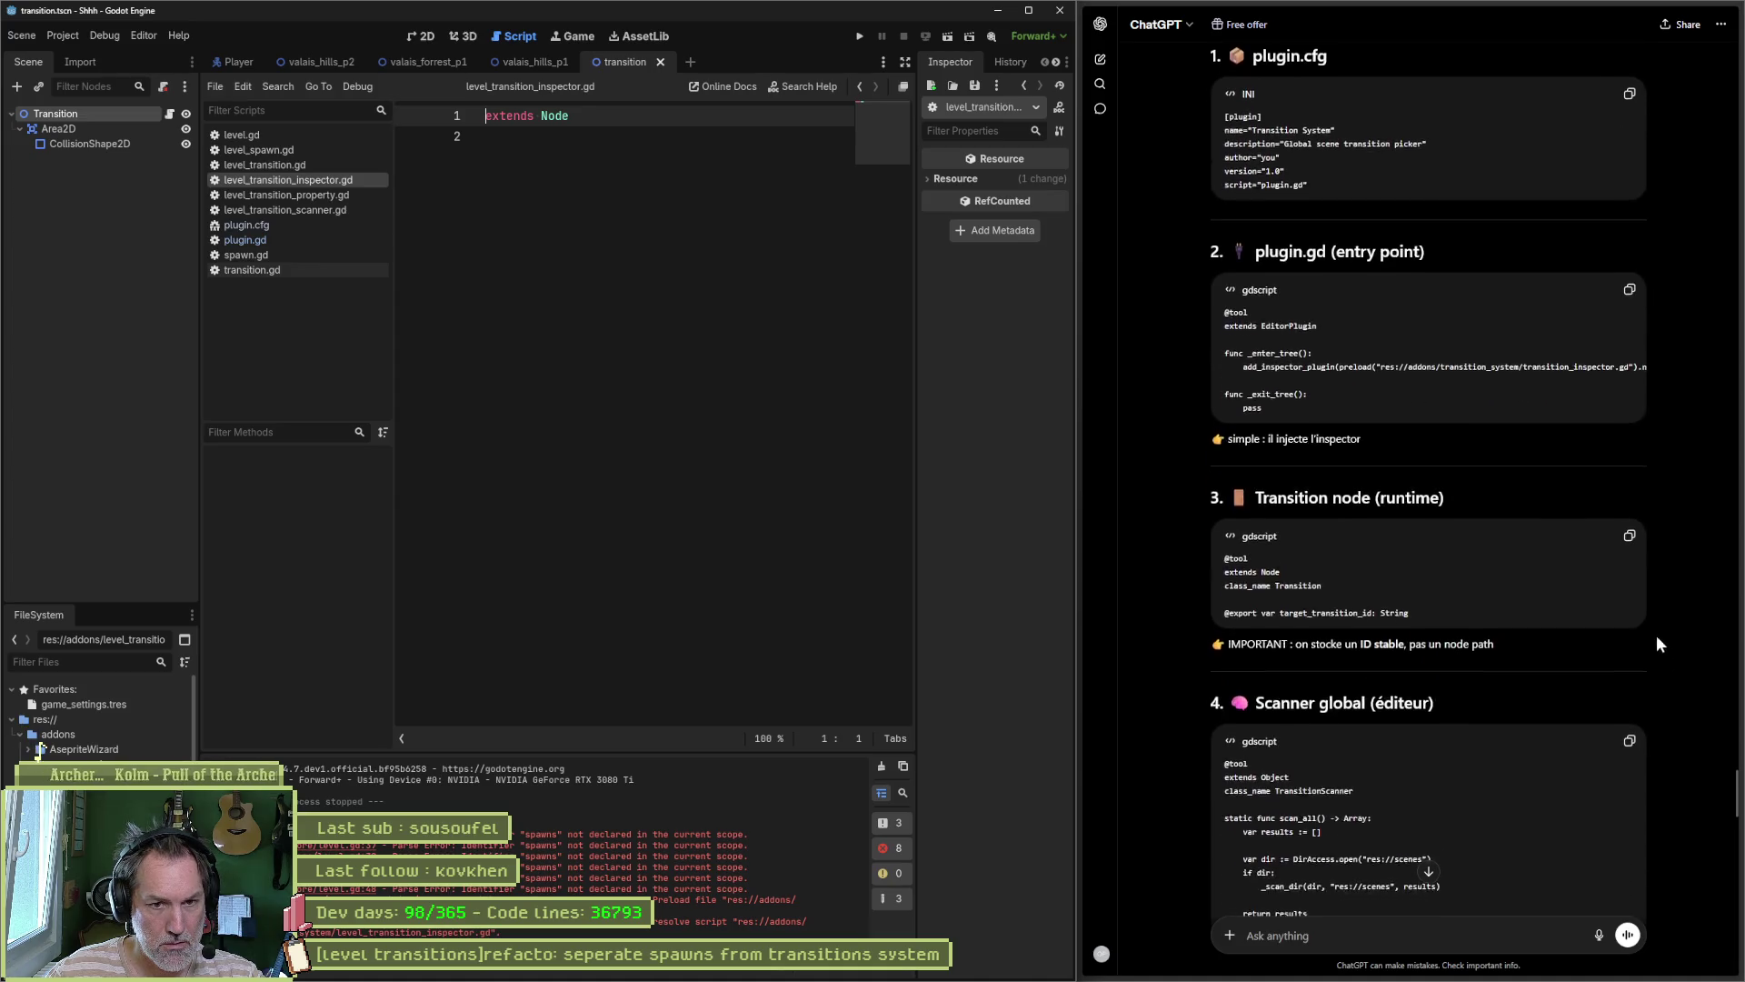
click(1633, 540)
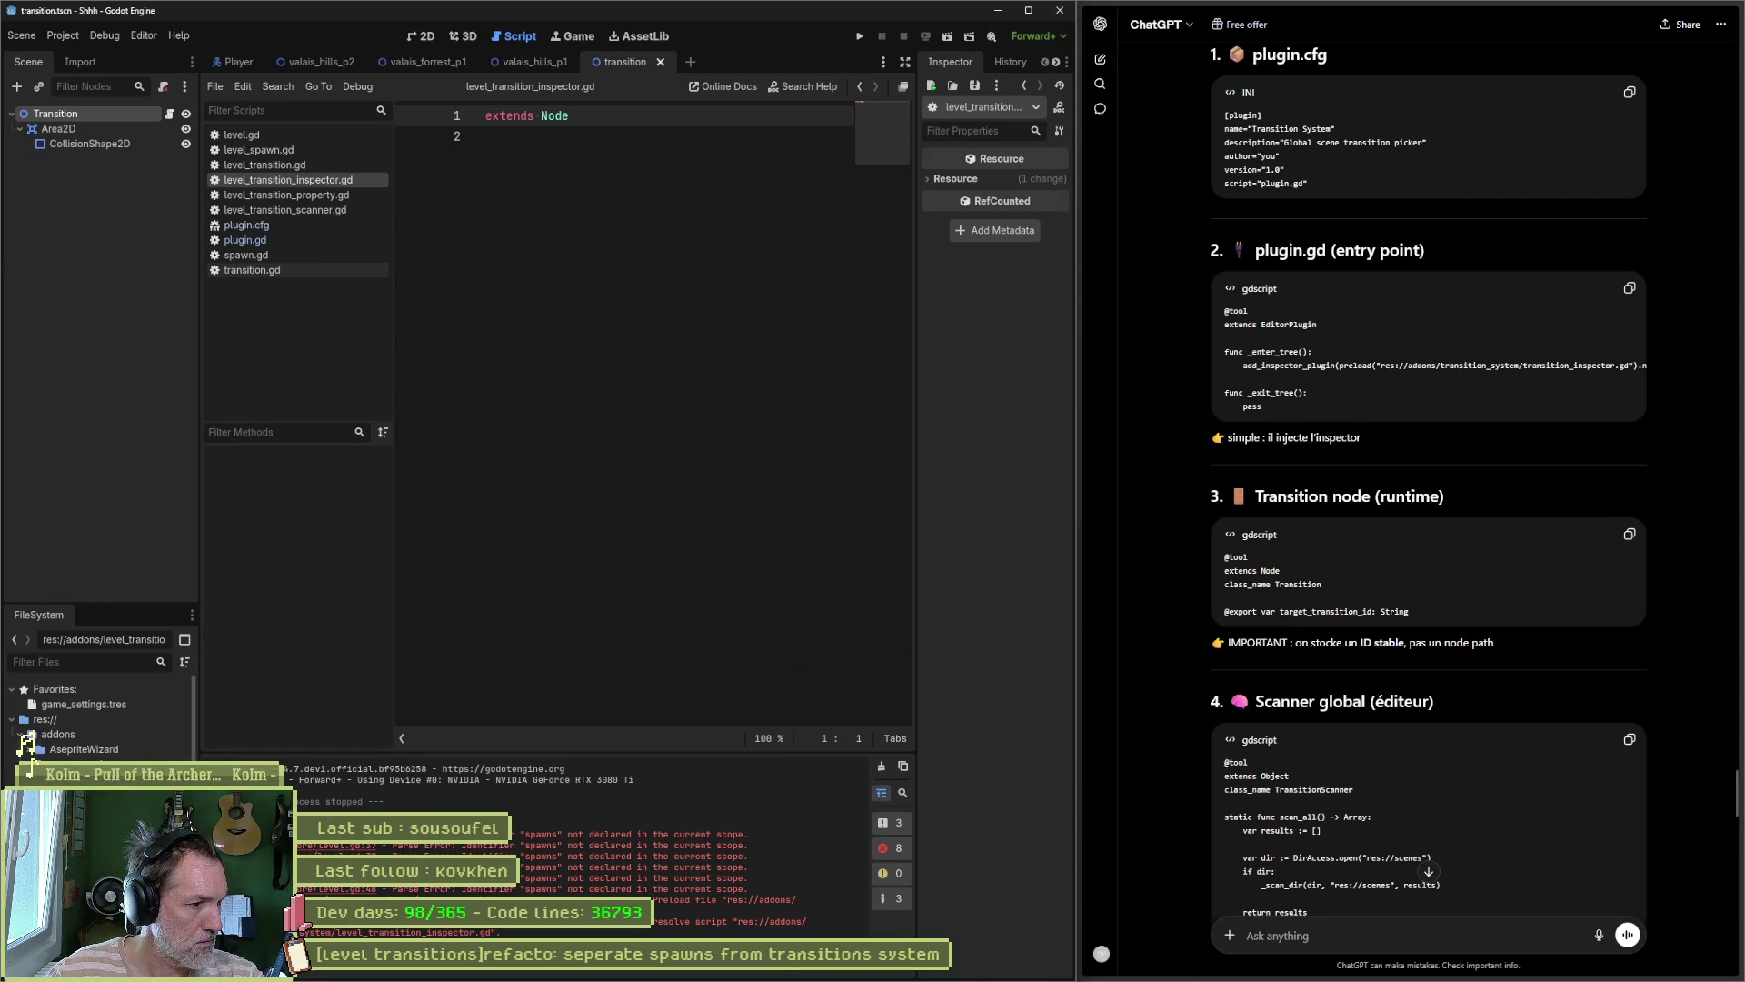
click(264, 164)
click(546, 422)
key(ctrl+v)
key(ctrl+a)
key(ctrl+v)
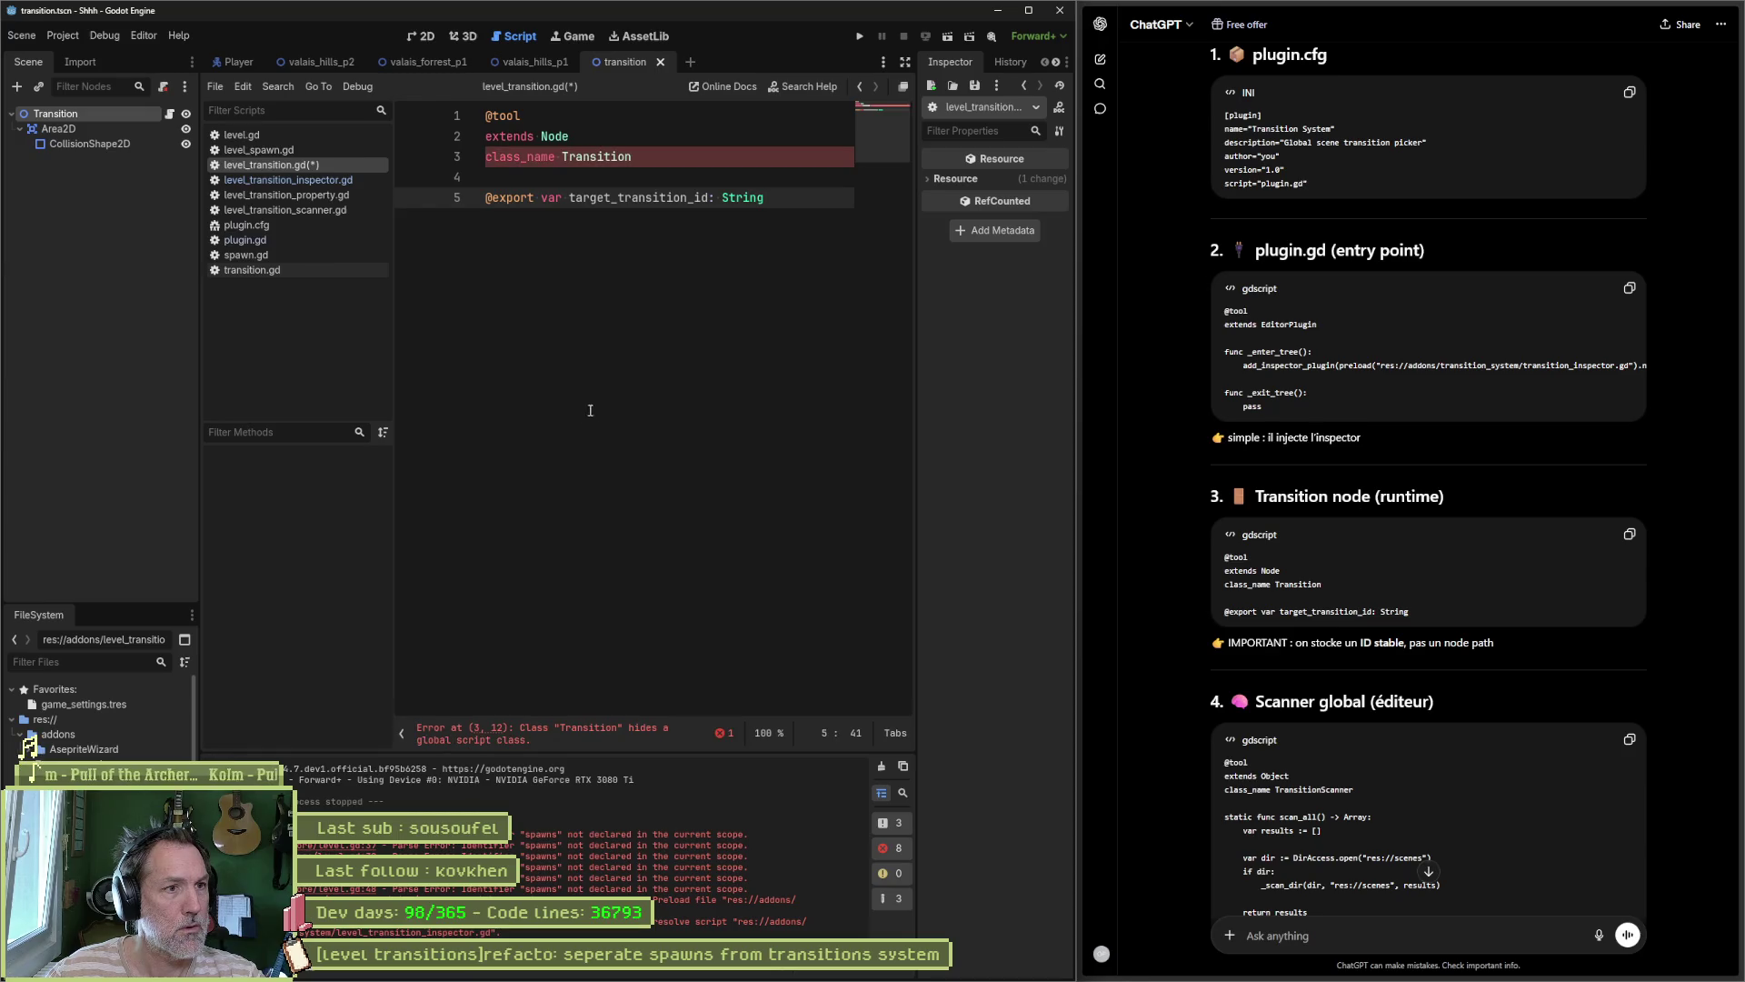
Step: Rename the class to LevelTransition, save and close level_transition.gd
click(563, 157)
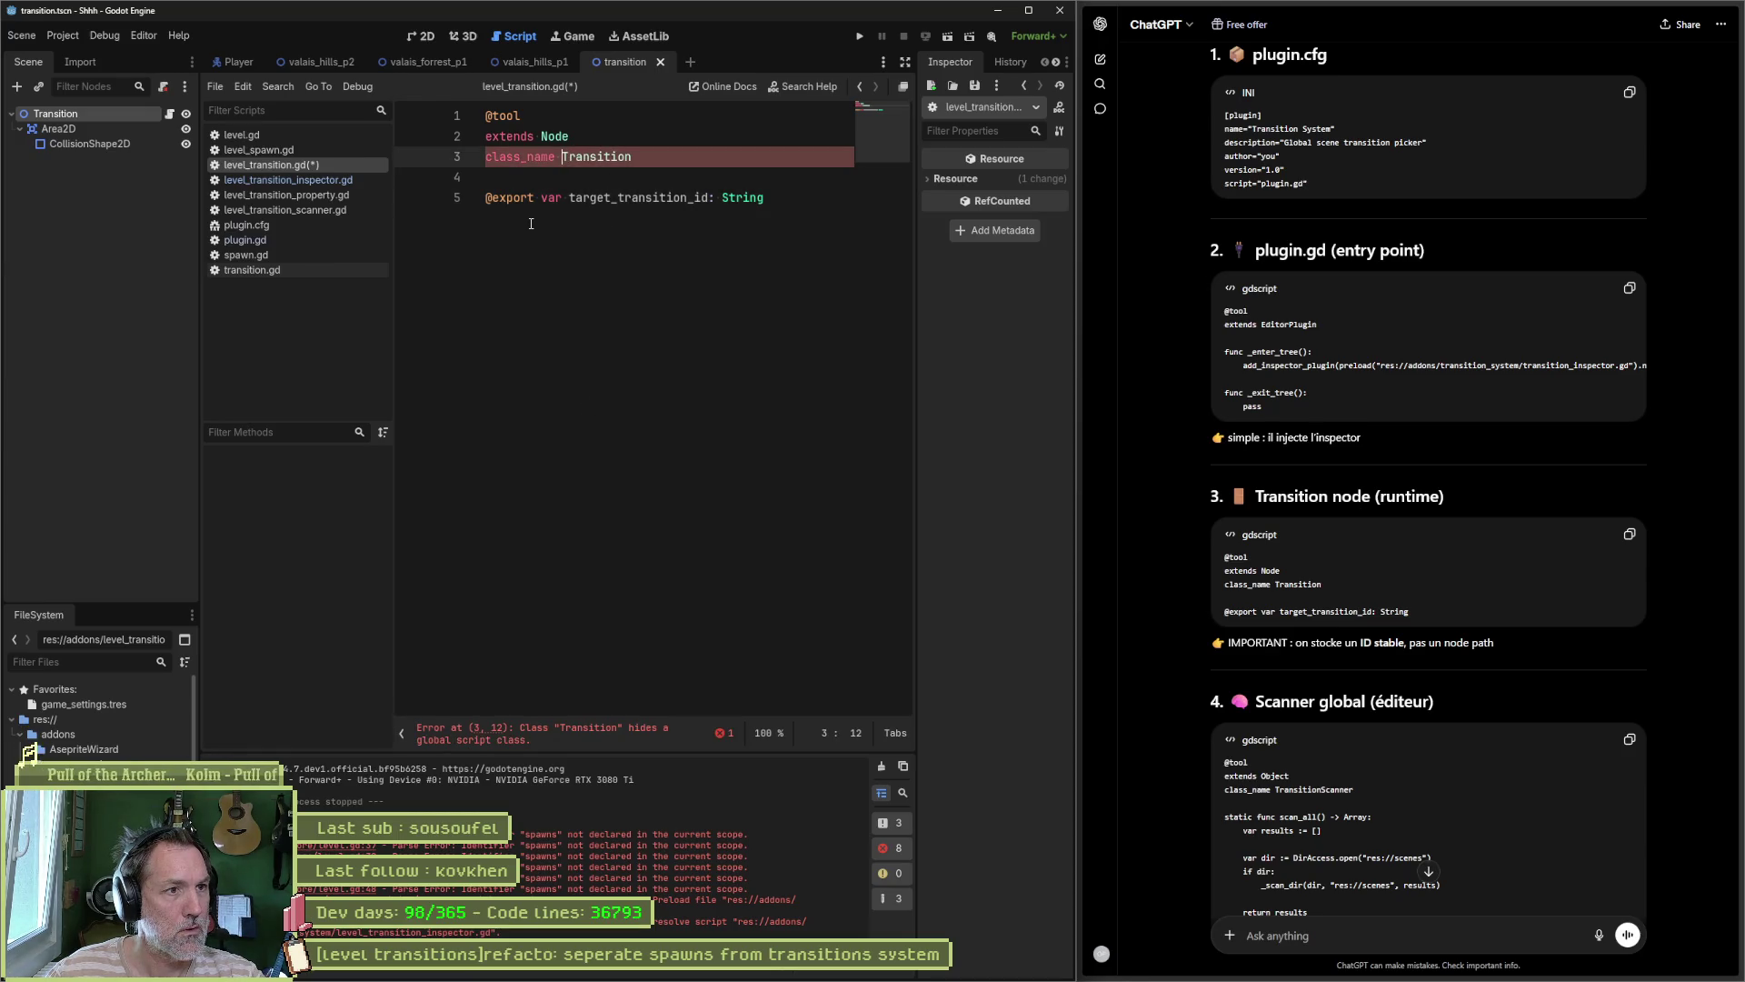
text(Level)
key(ctrl+s)
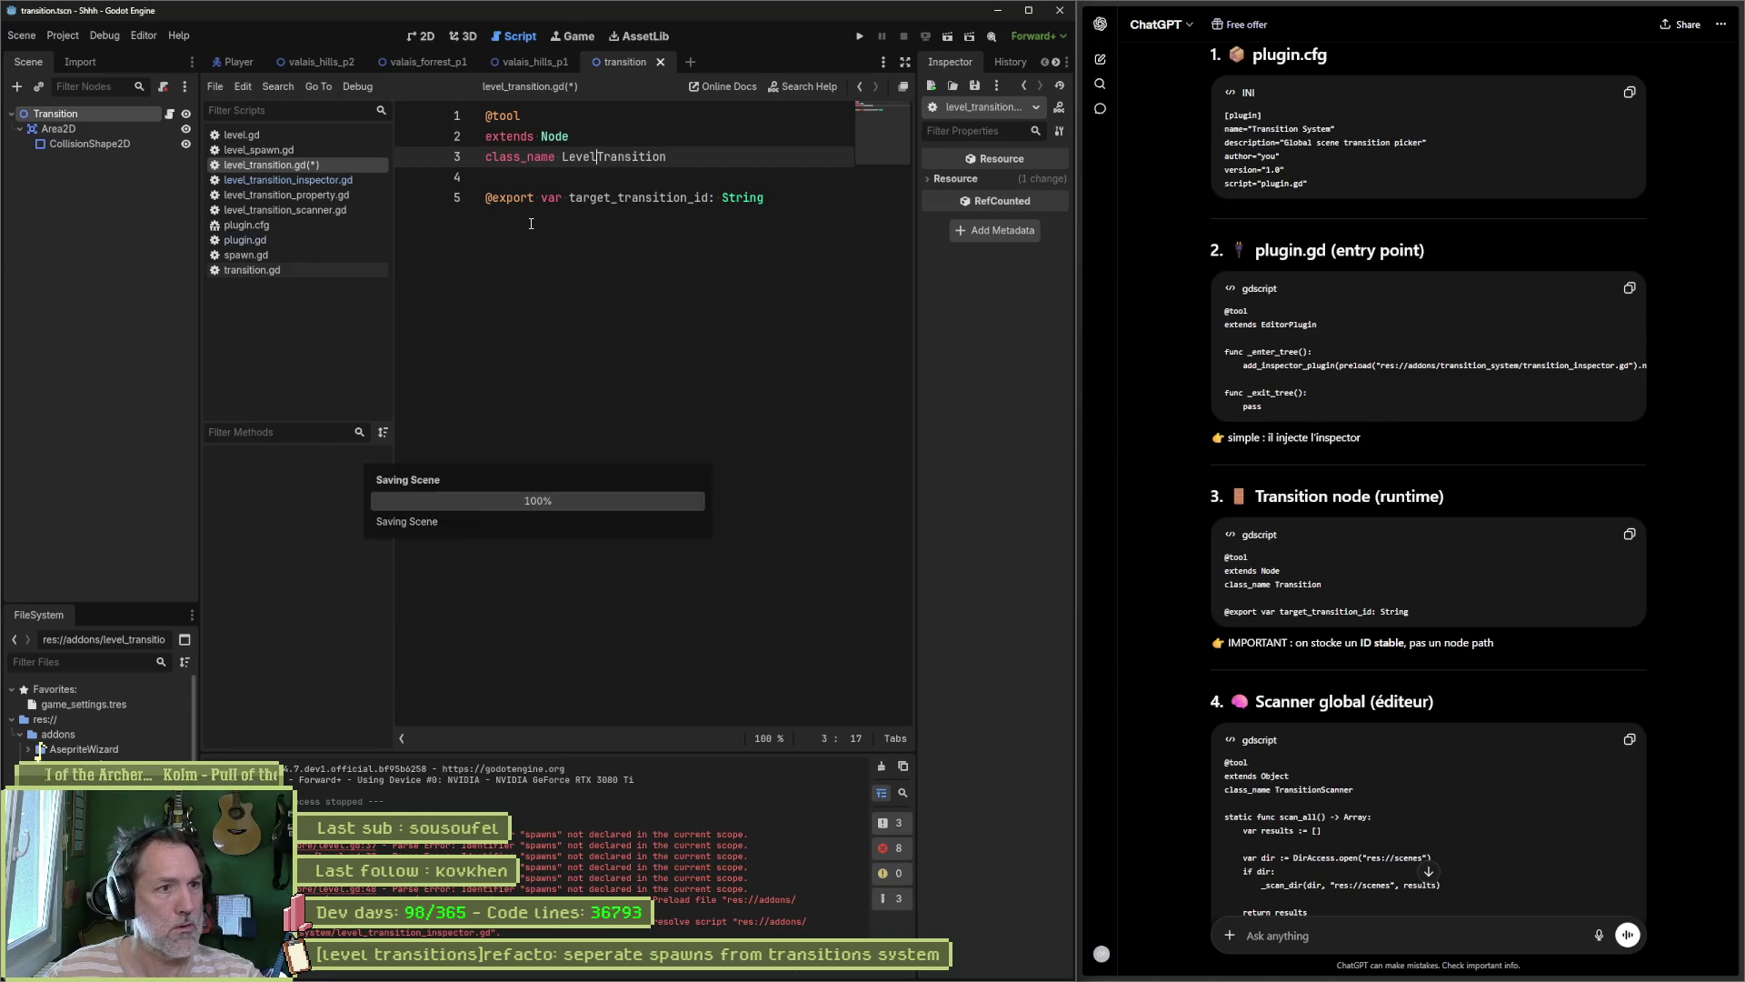
key(ctrl+w)
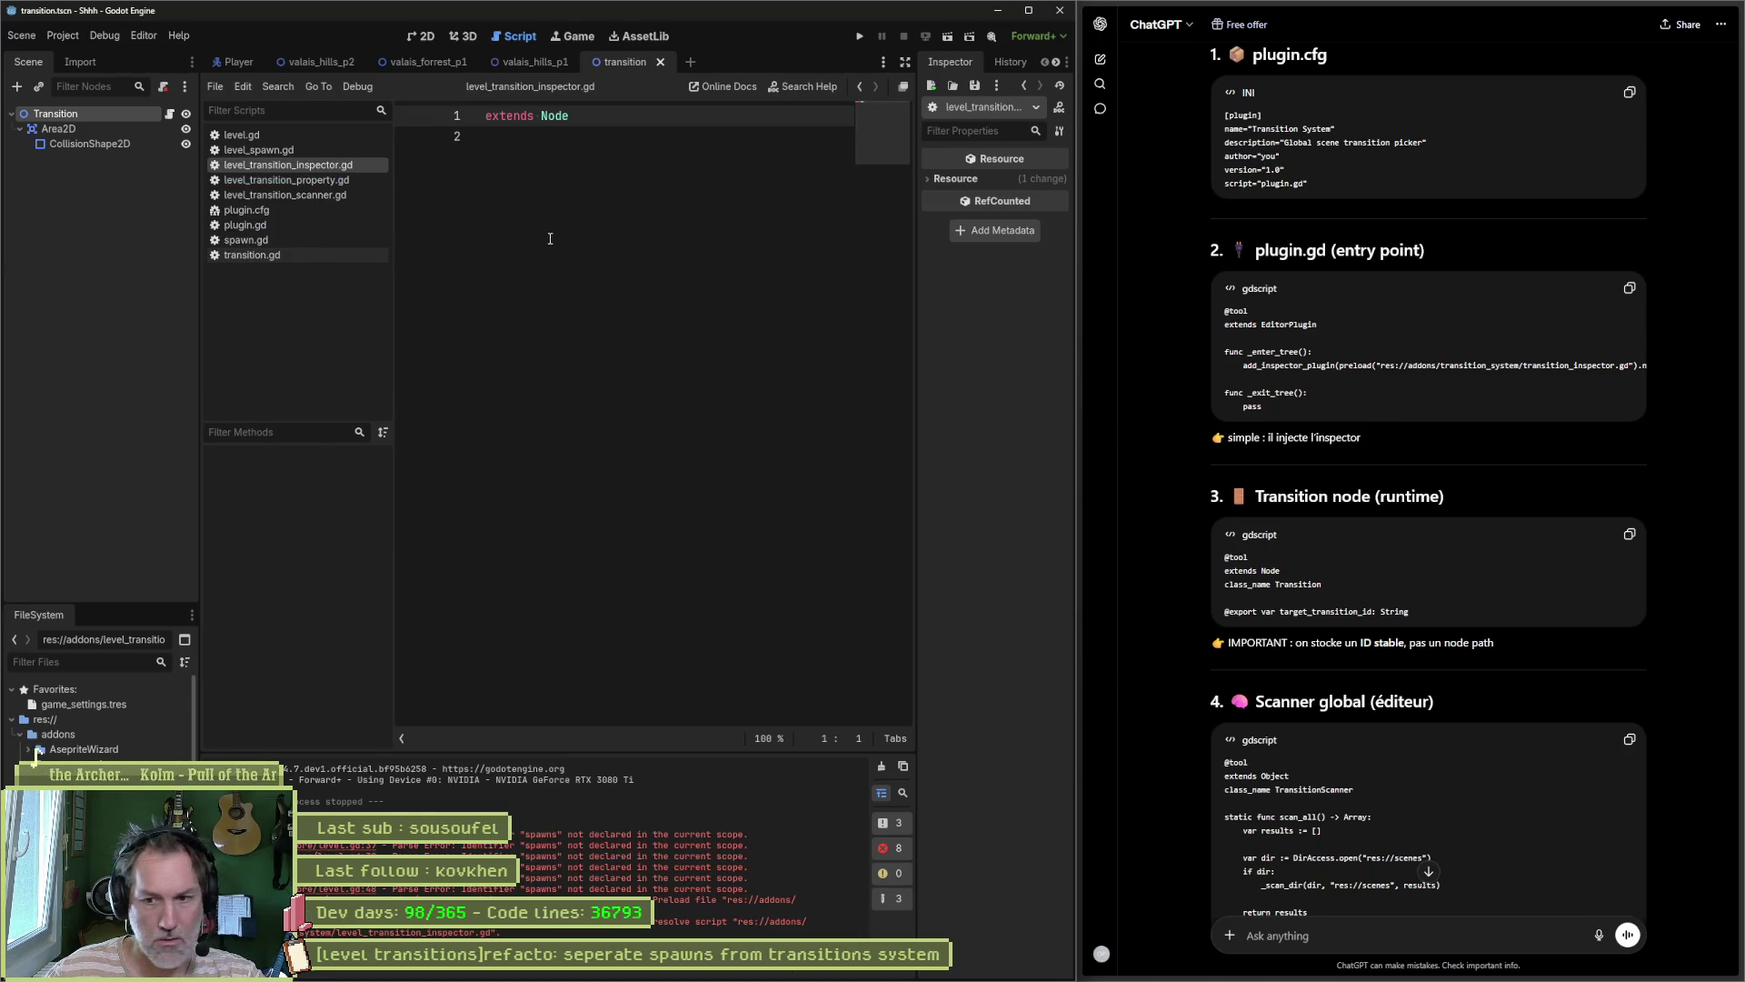
scroll(1598, 667, down, 1)
Step: Paste ChatGPT's scanner code as class LevelTransitionScanner, placing class_name above extends, and save
click(1629, 654)
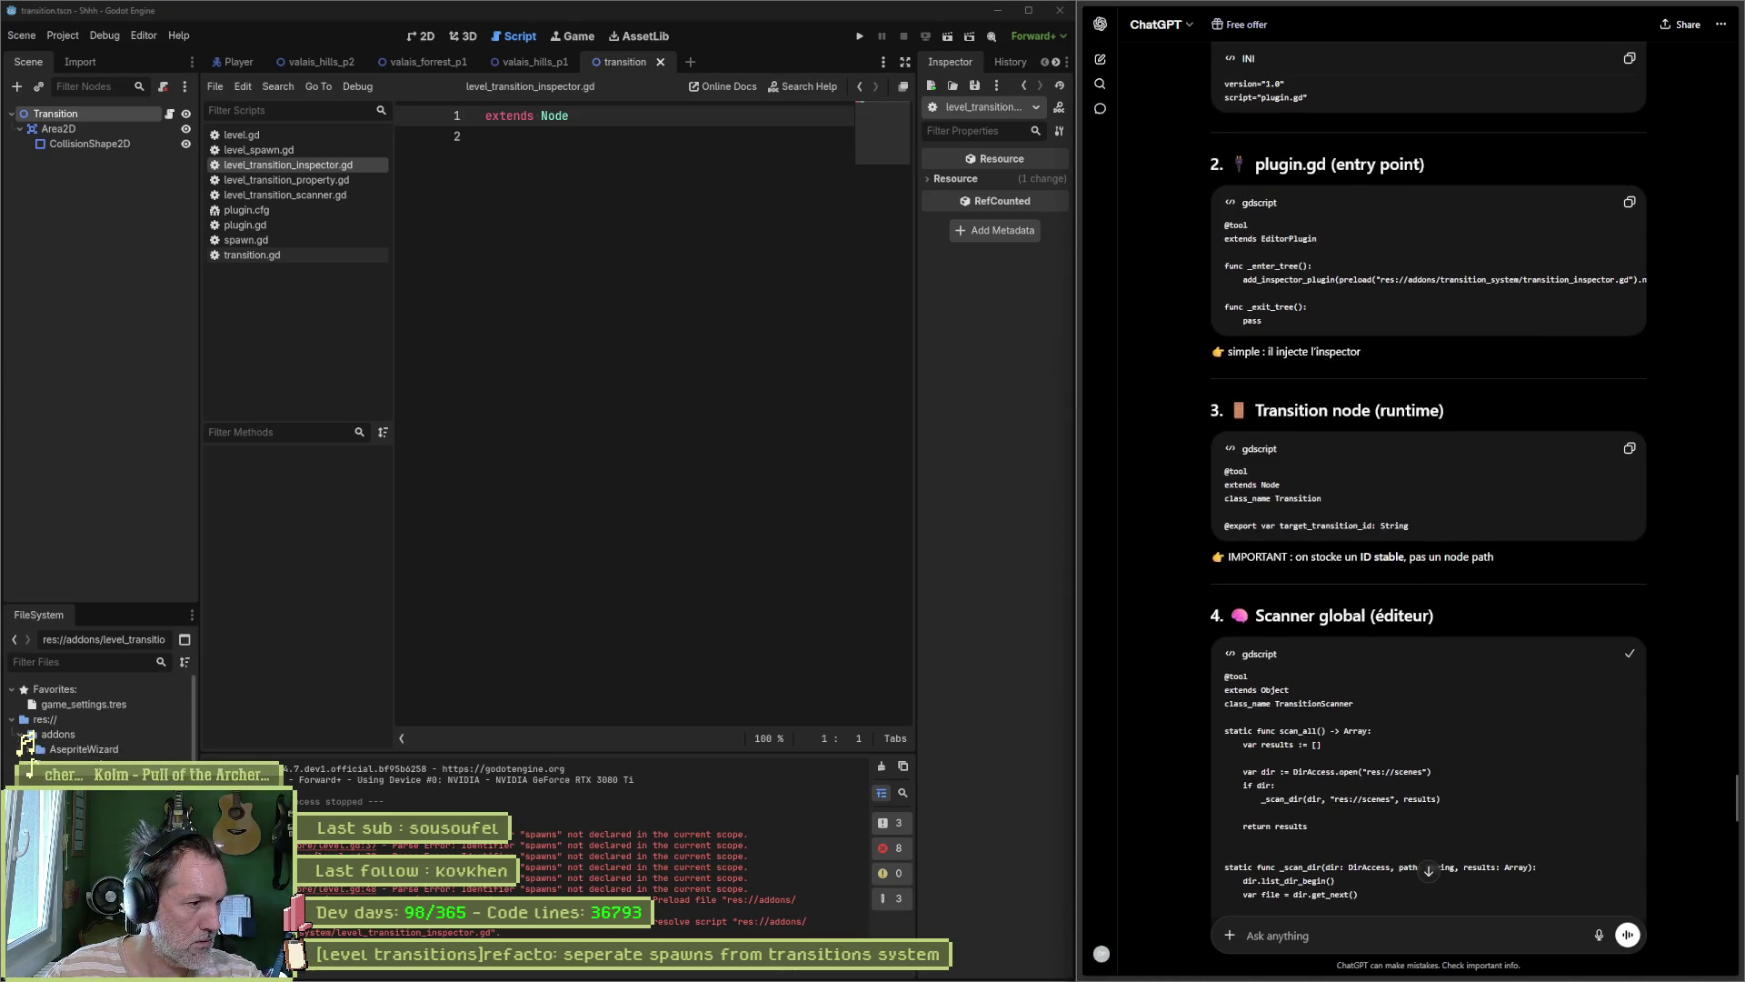
click(284, 195)
click(634, 279)
key(ctrl+a)
key(ctrl+v)
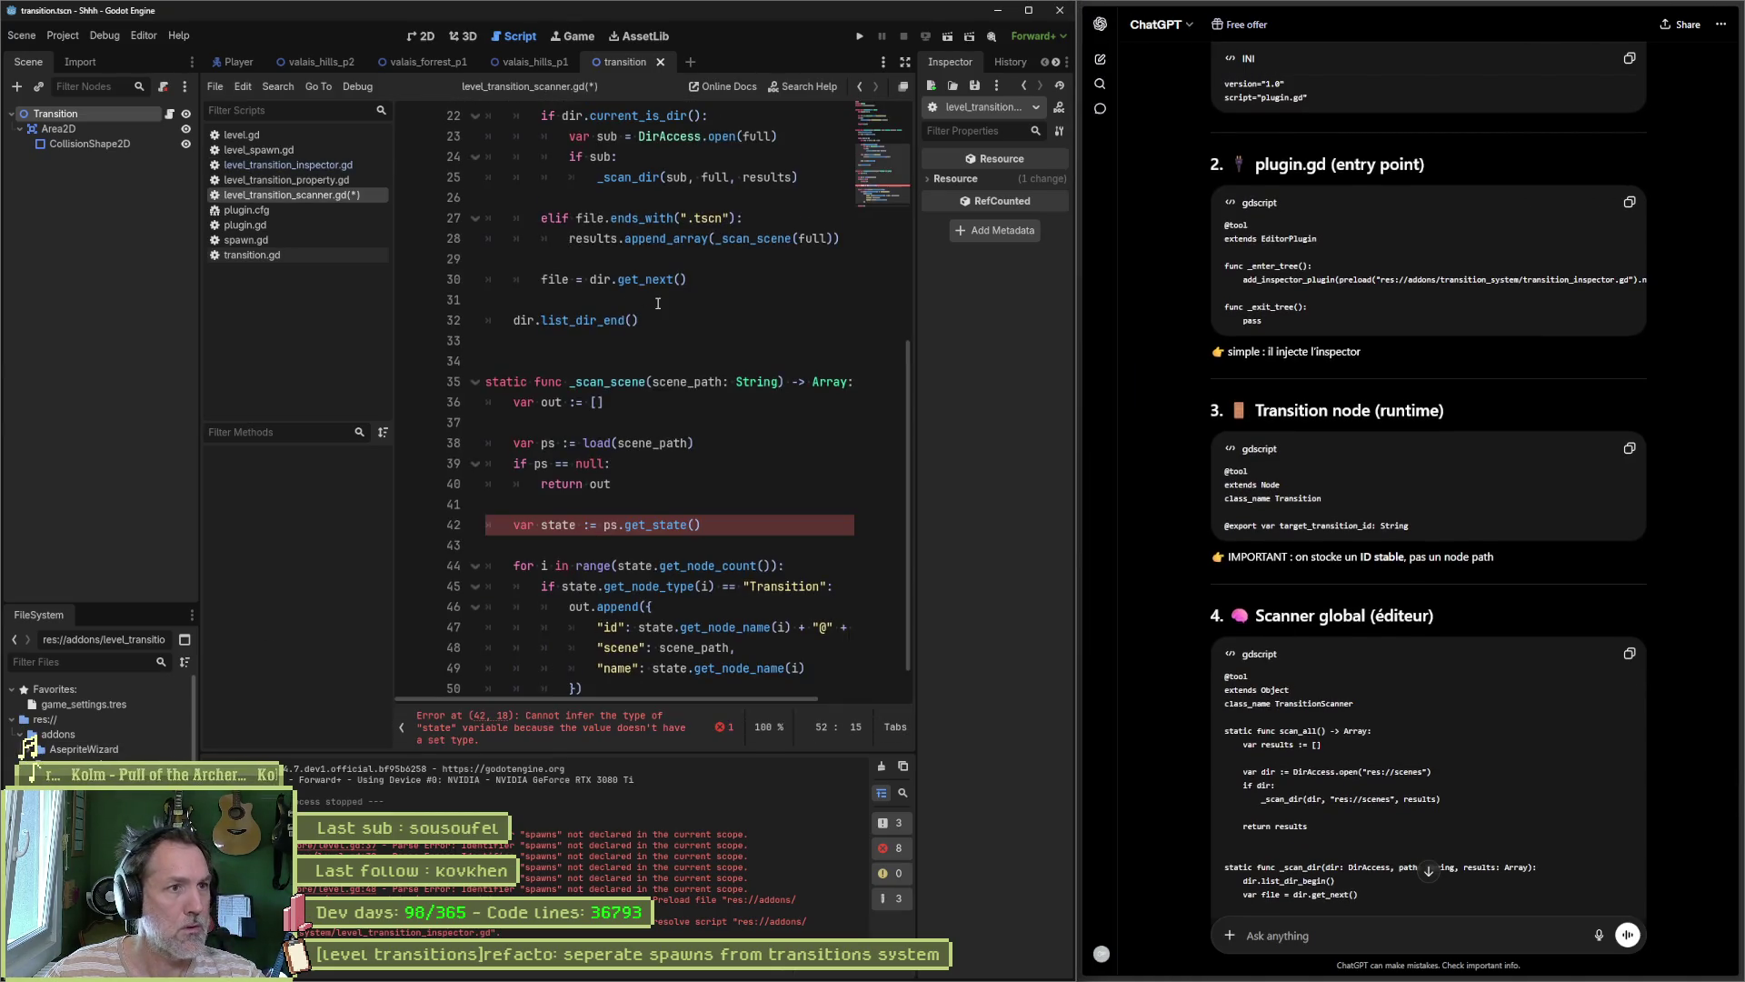
scroll(710, 505, up, 7)
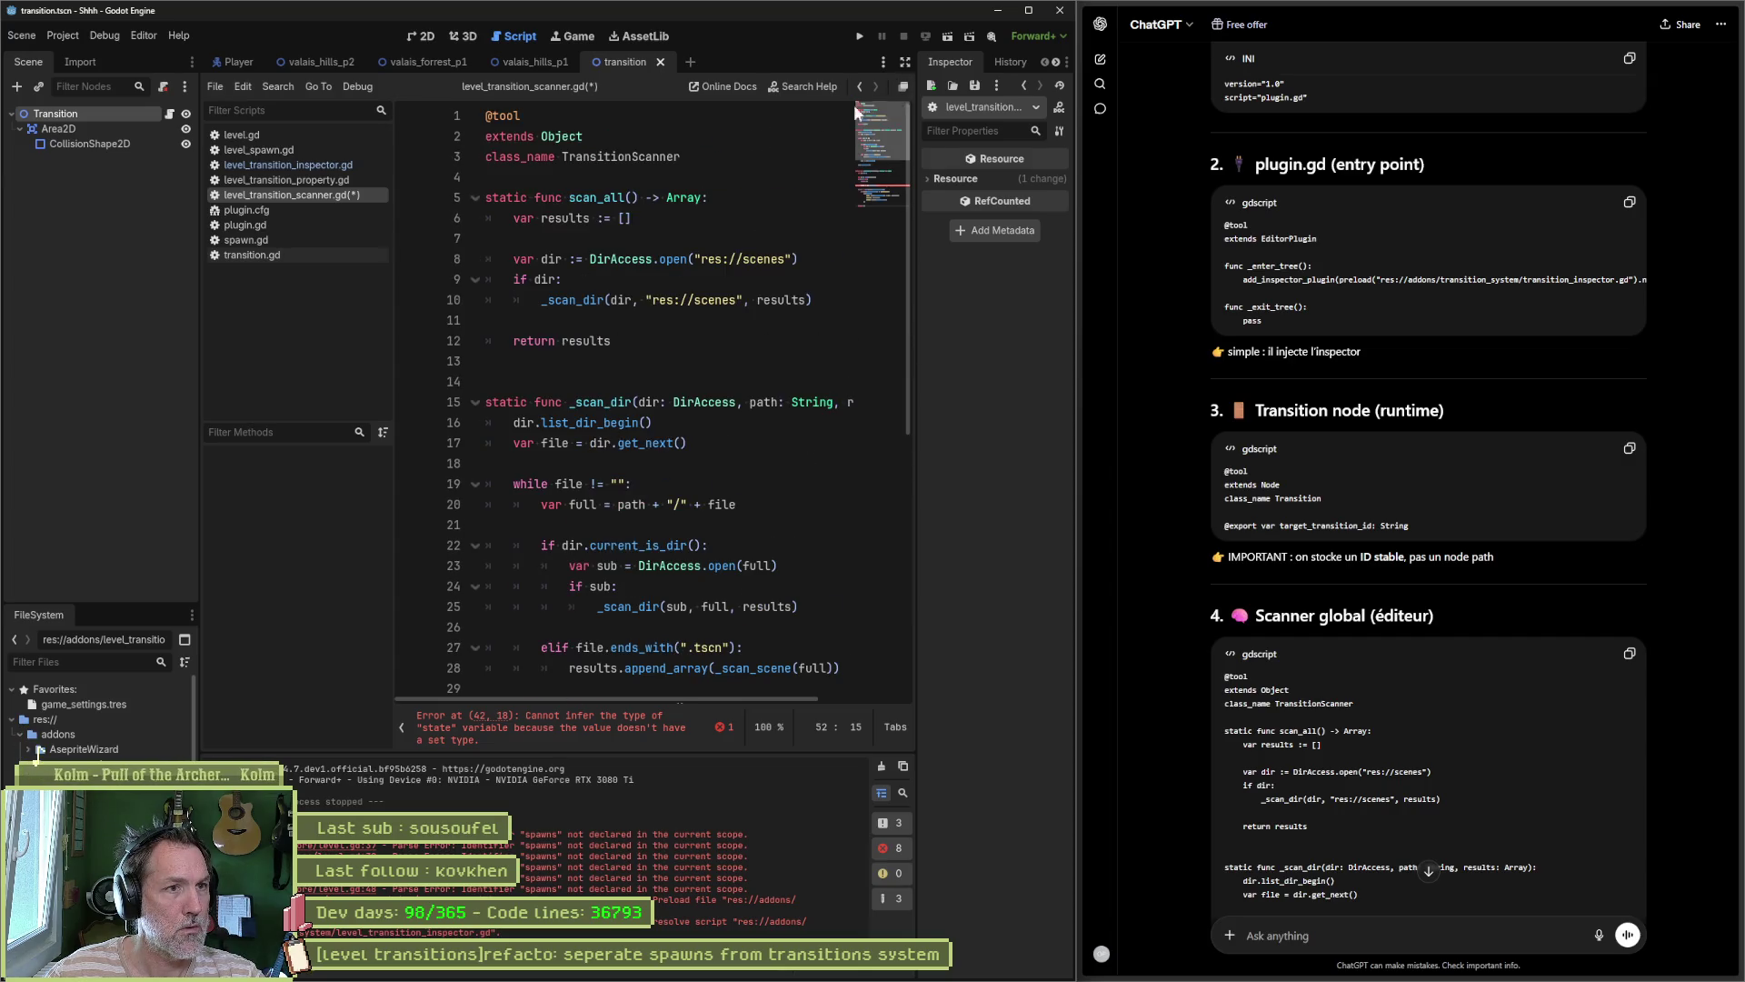
click(563, 156)
text(Level)
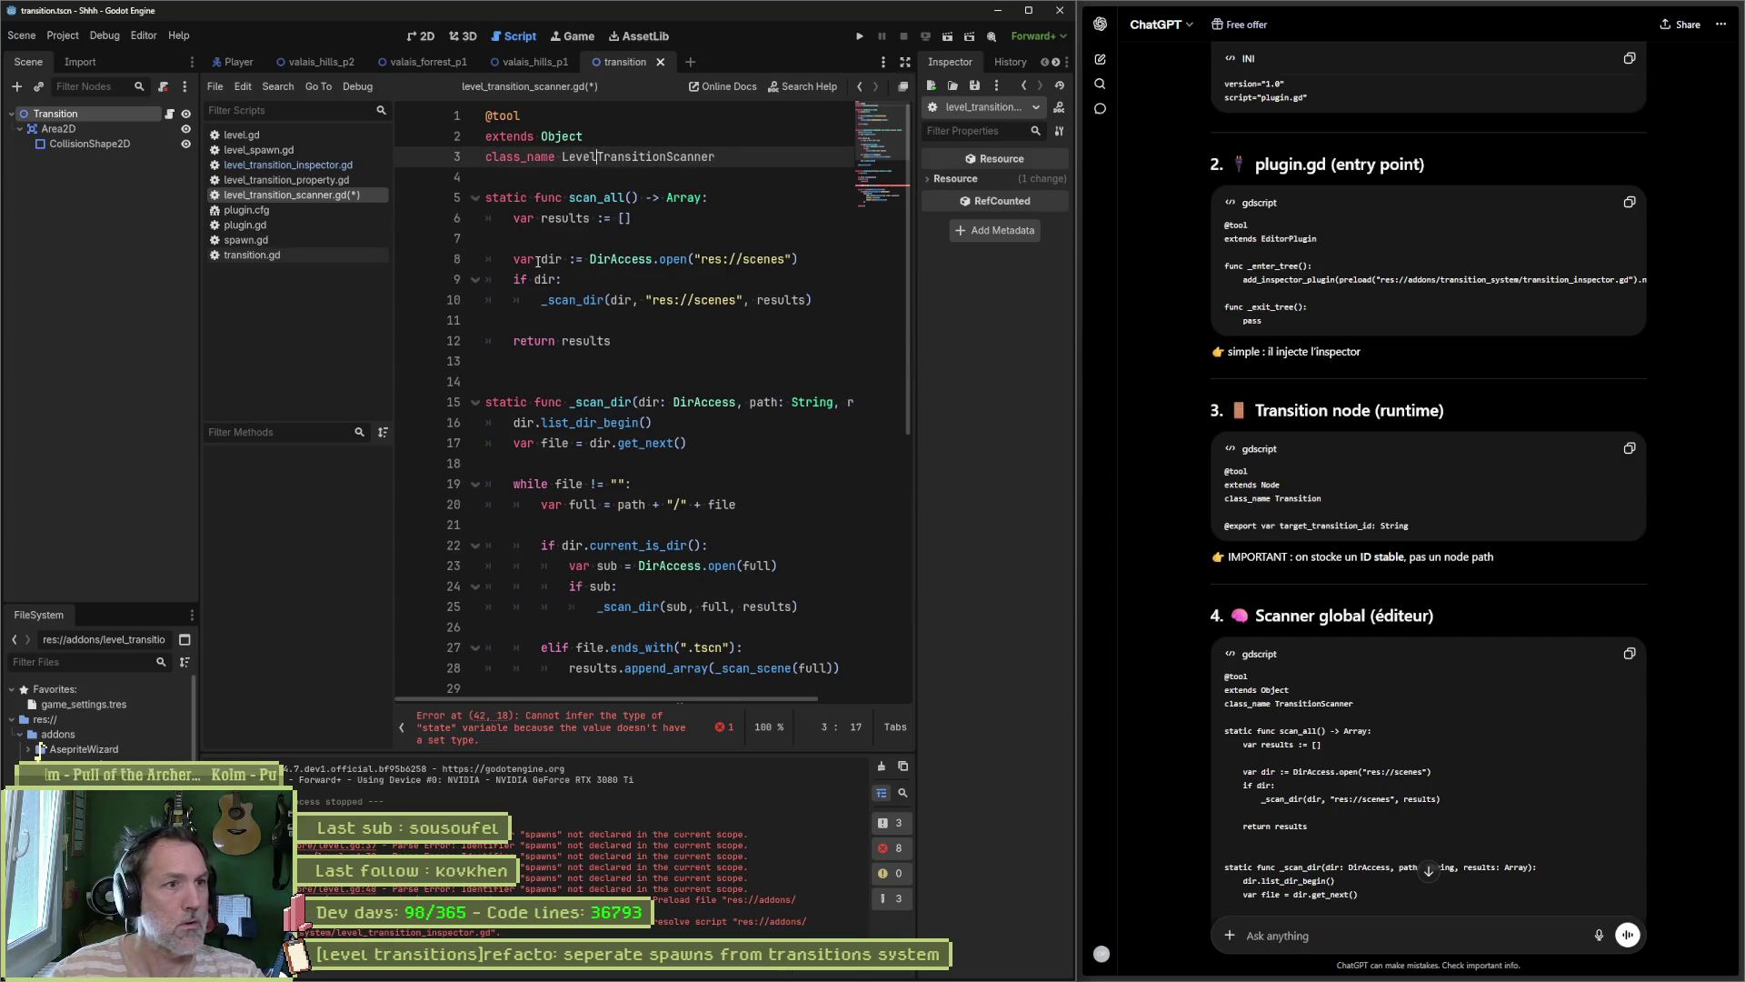
key(alt+Up)
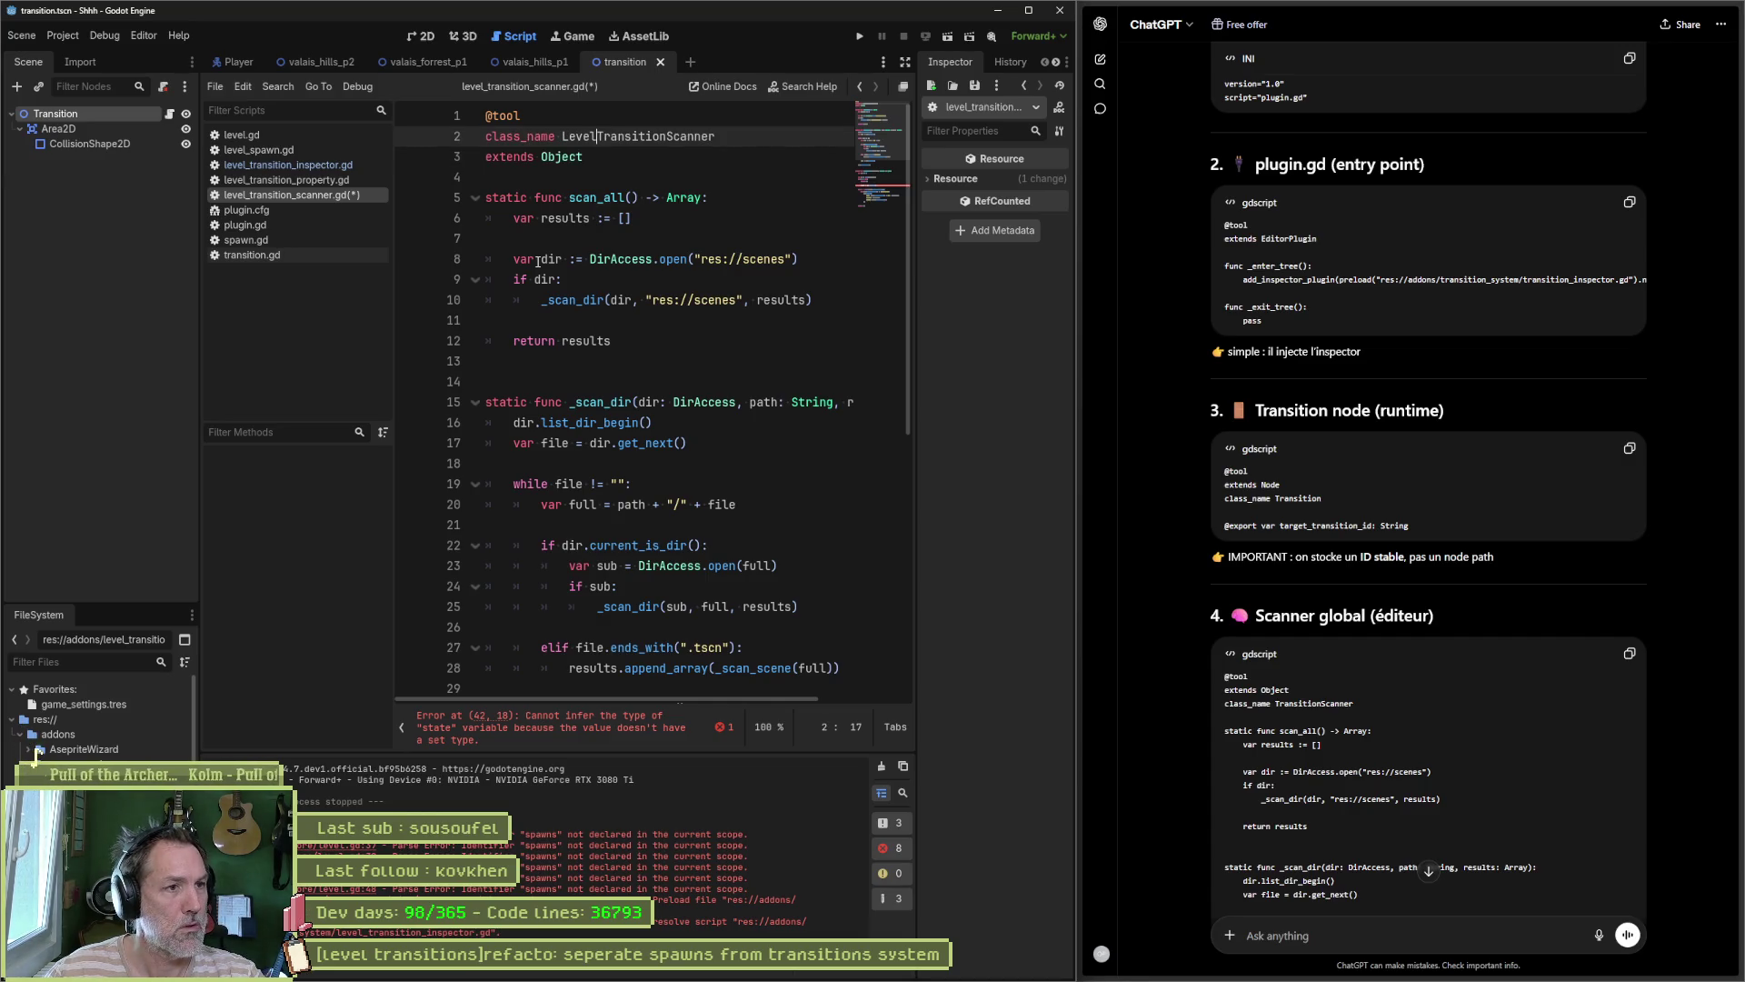
key(Down)
key(Down)
key(Return)
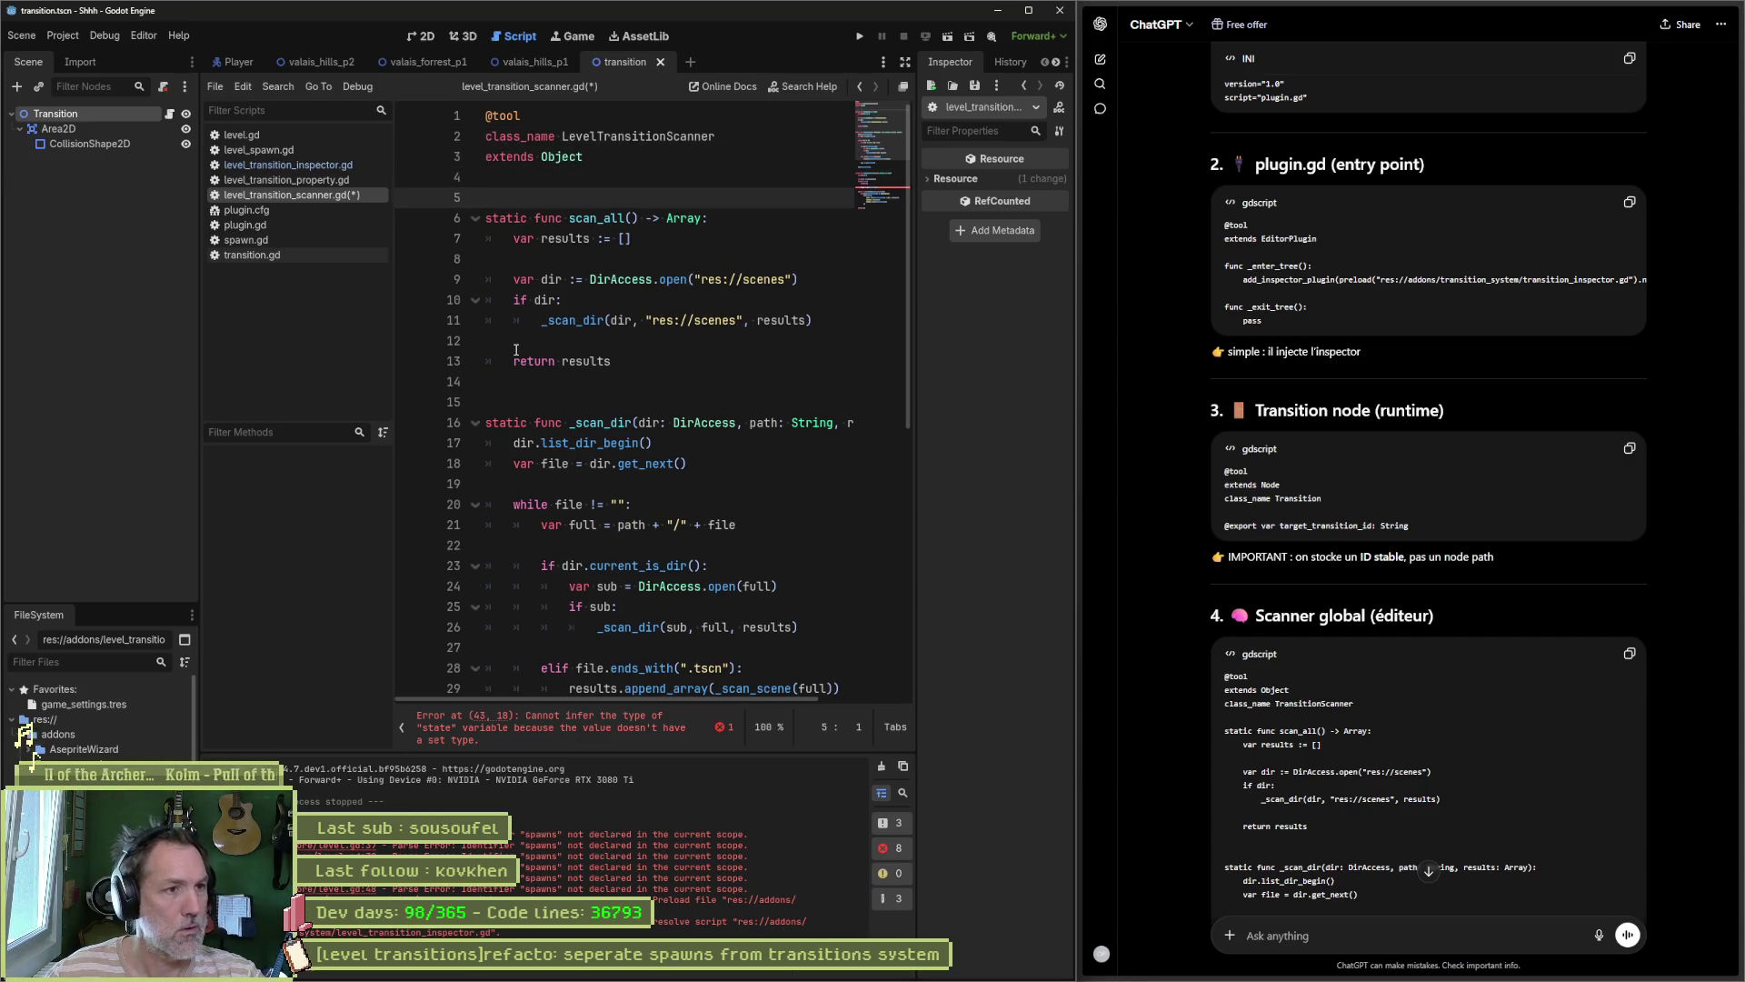
key(ctrl+s)
Step: Change ':=' to '=' for state on line 43 and save the scanner script
scroll(877, 244, down, 8)
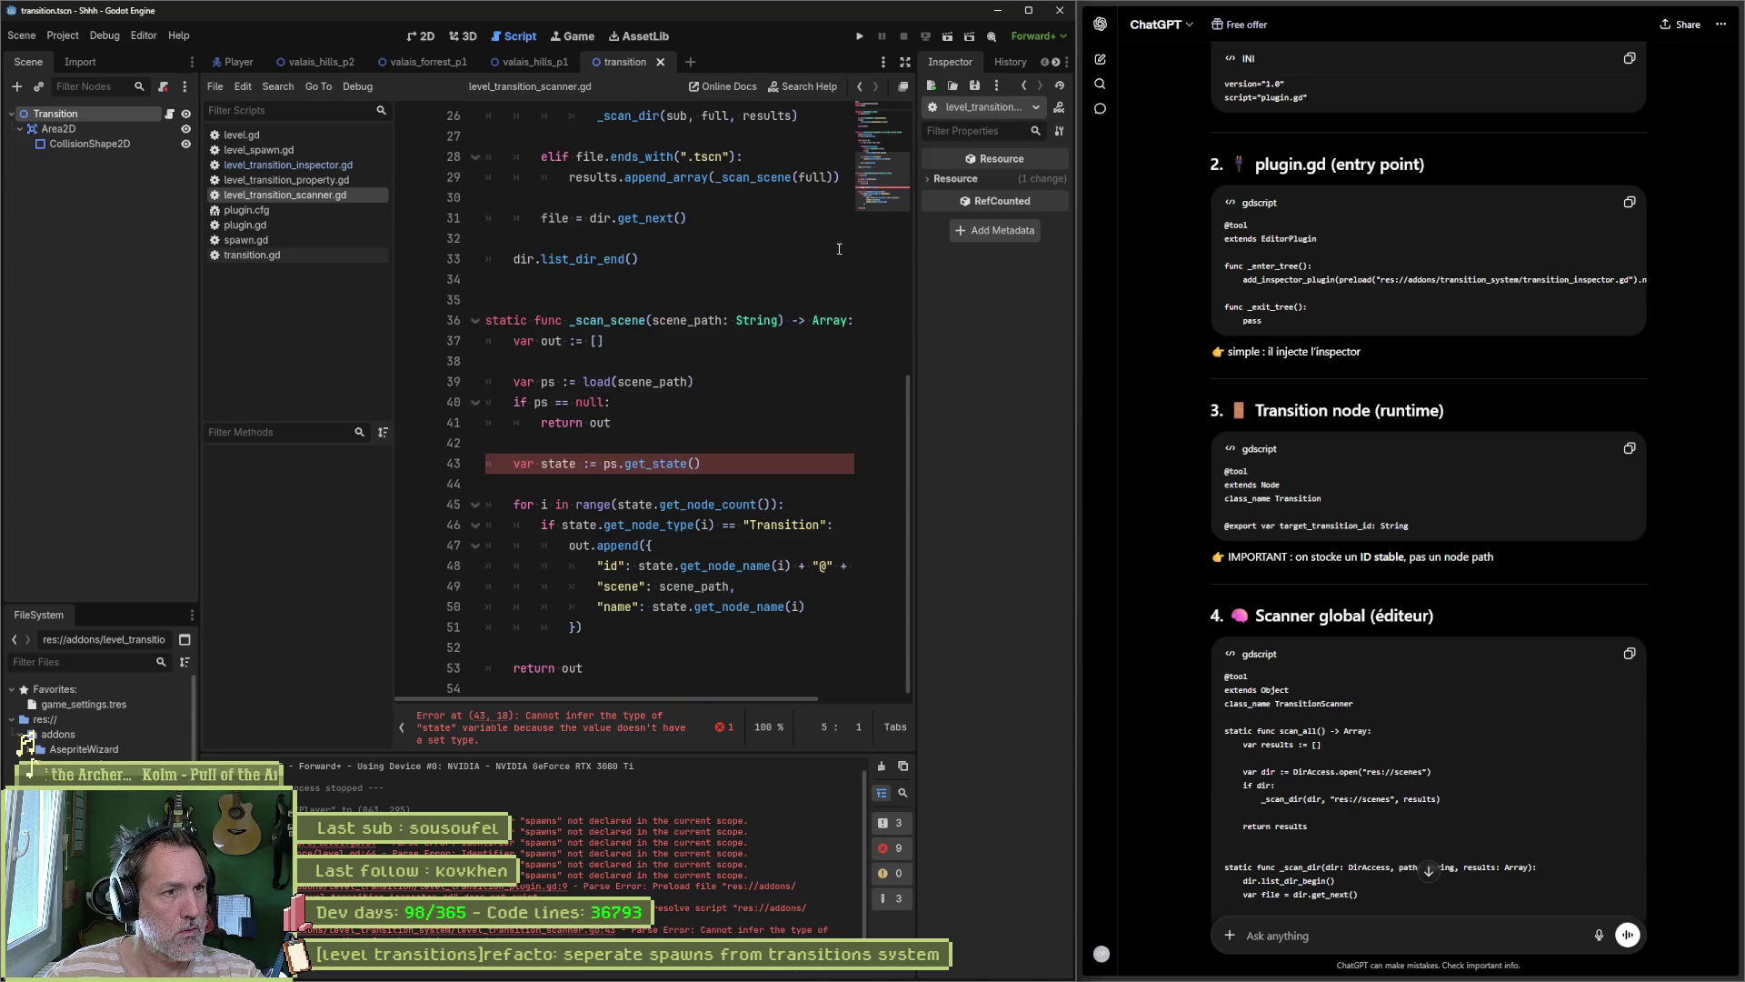
click(617, 464)
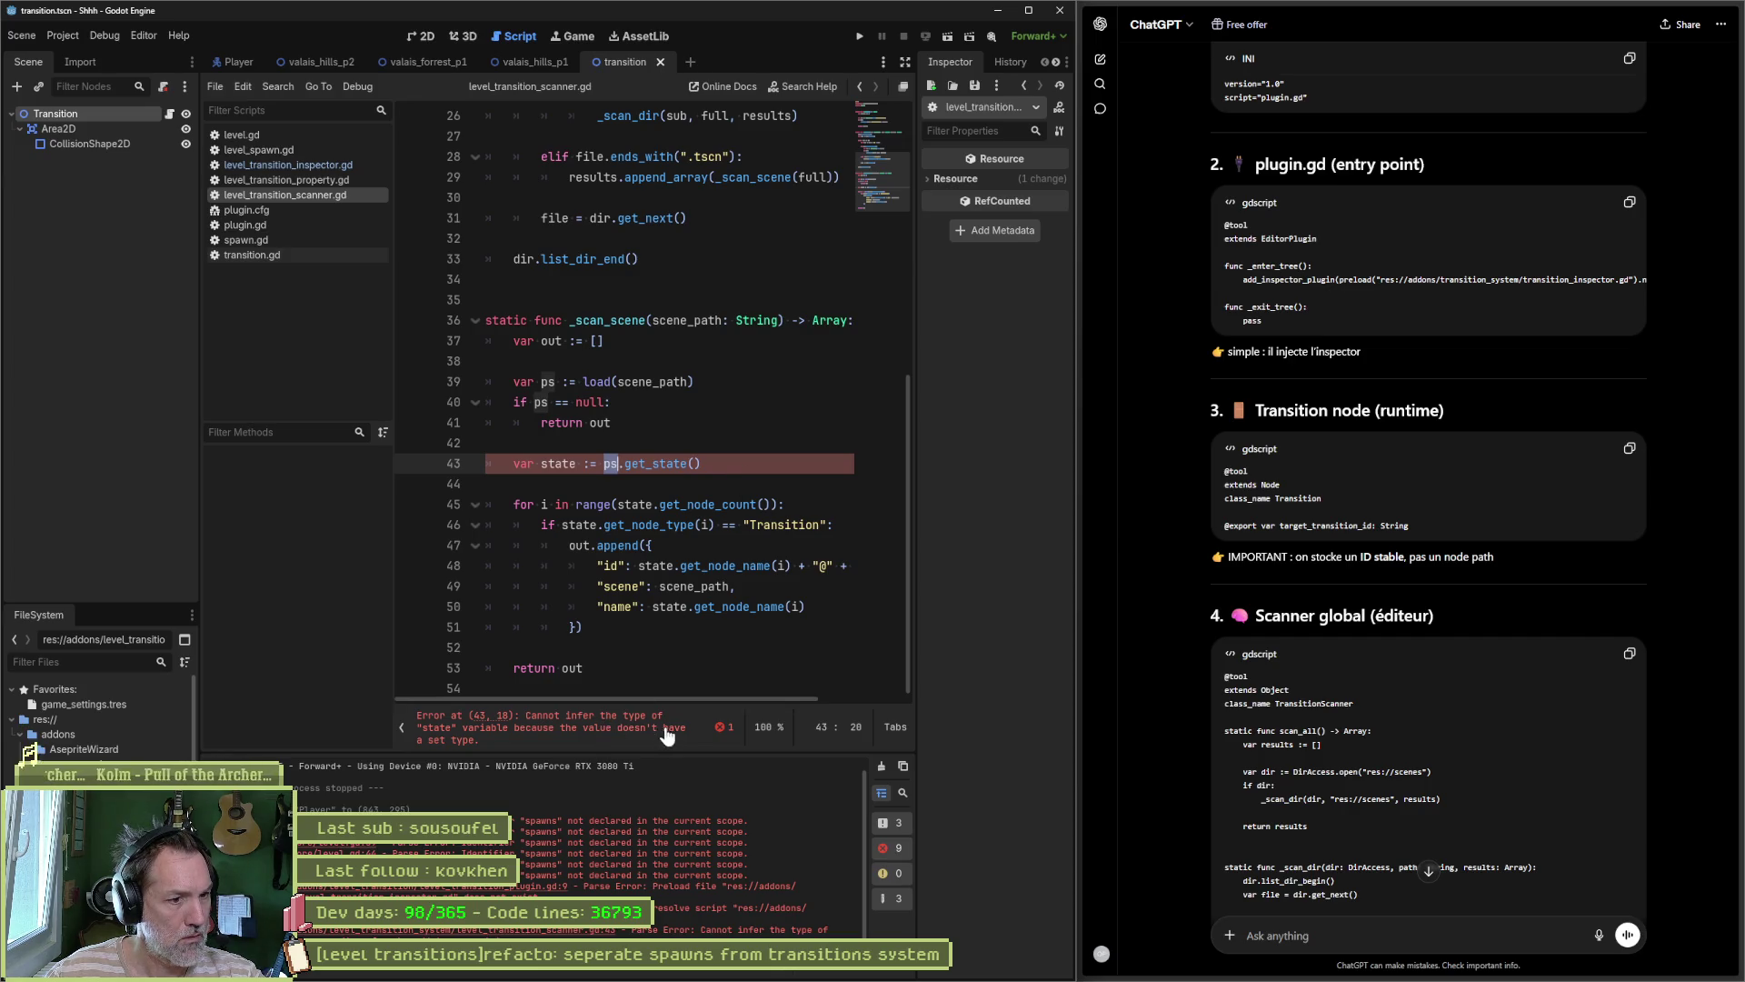
click(654, 464)
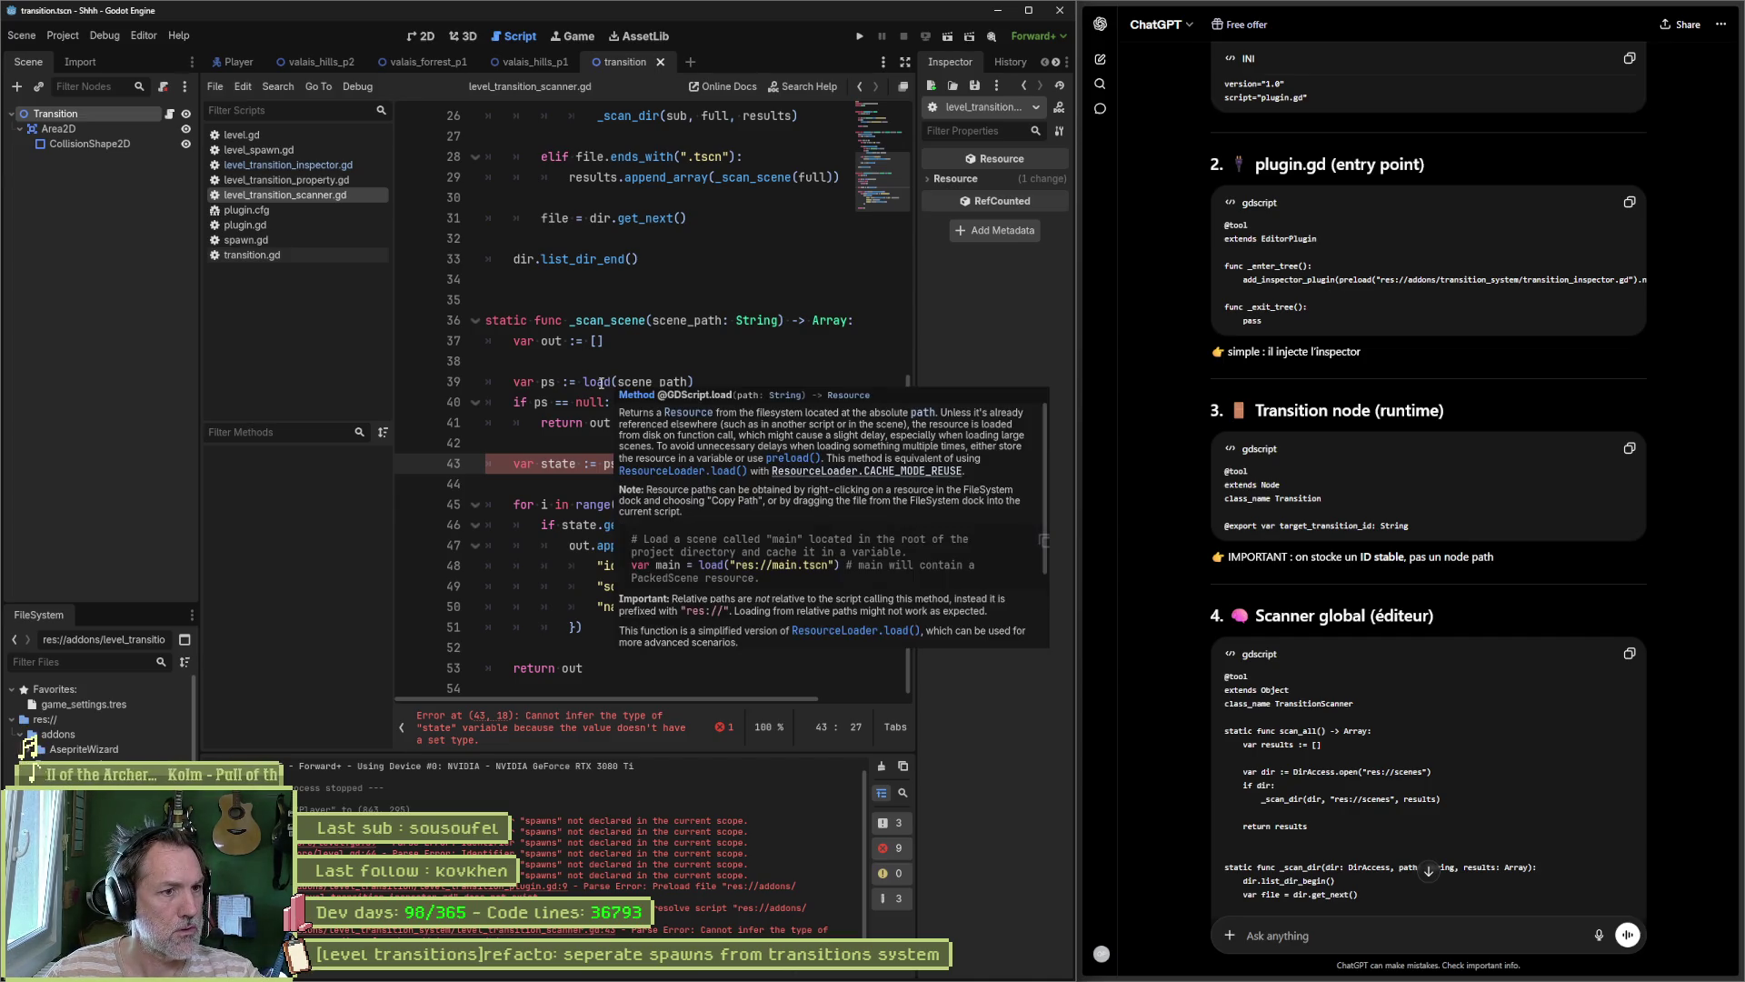
mouse_move(601, 383)
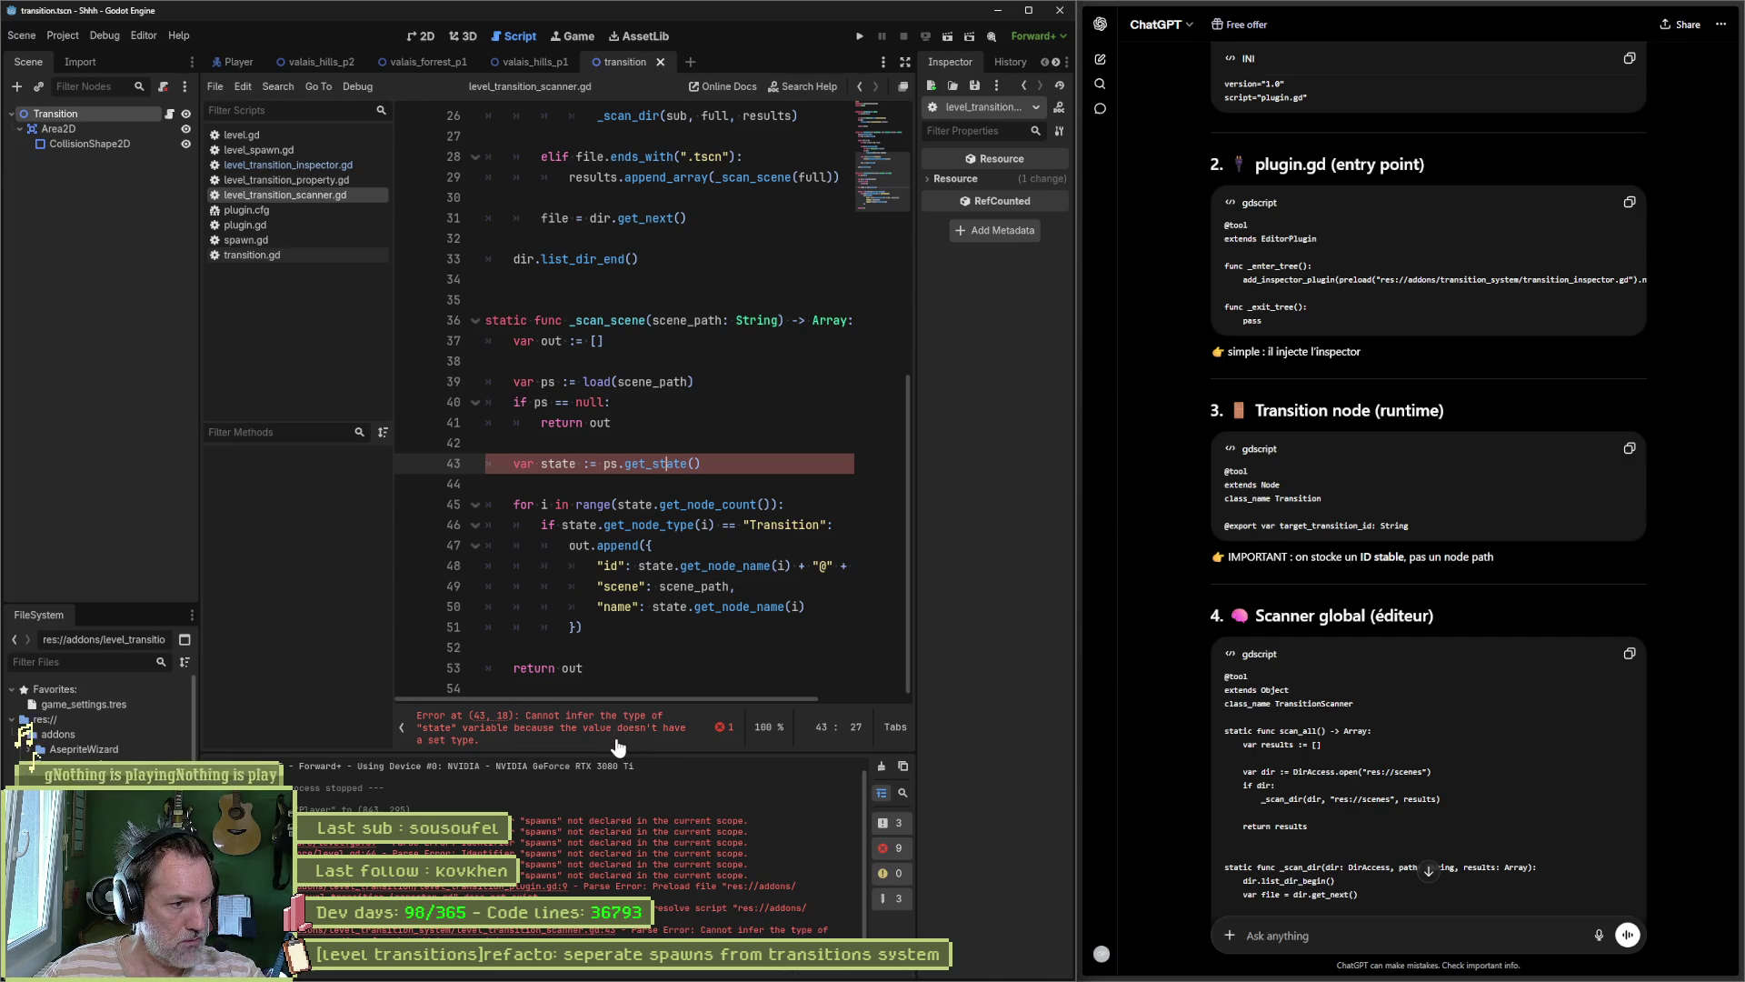
double_click(657, 465)
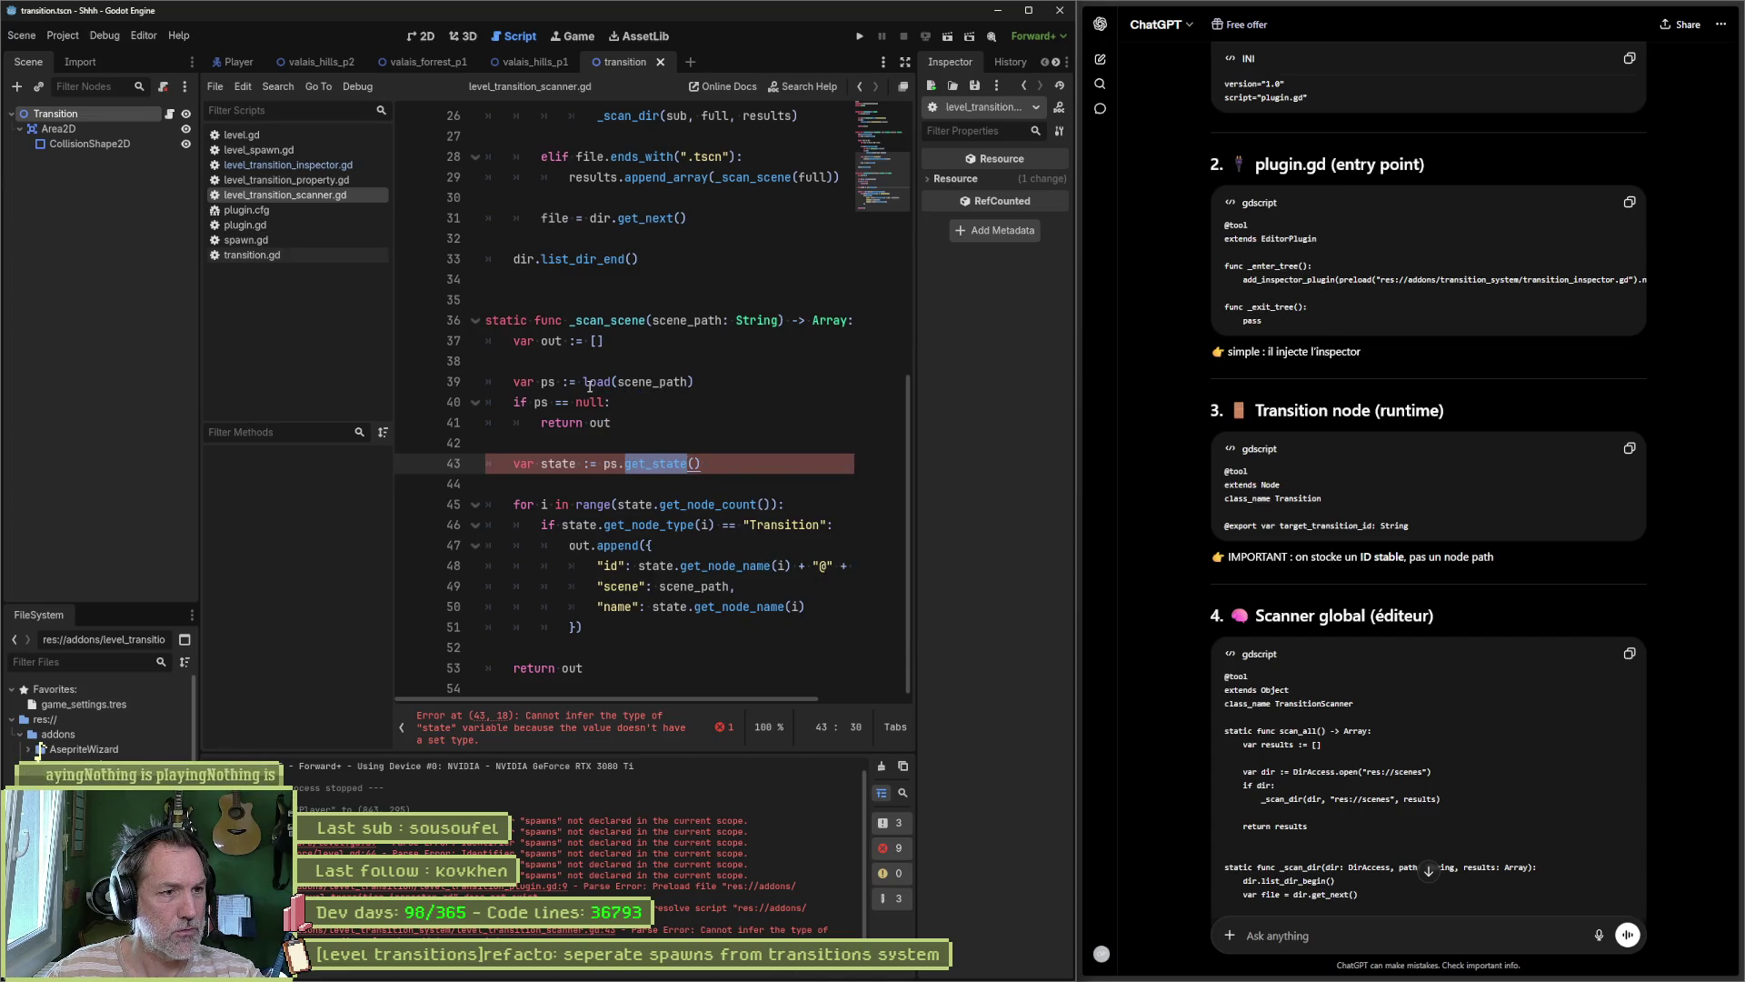
click(589, 443)
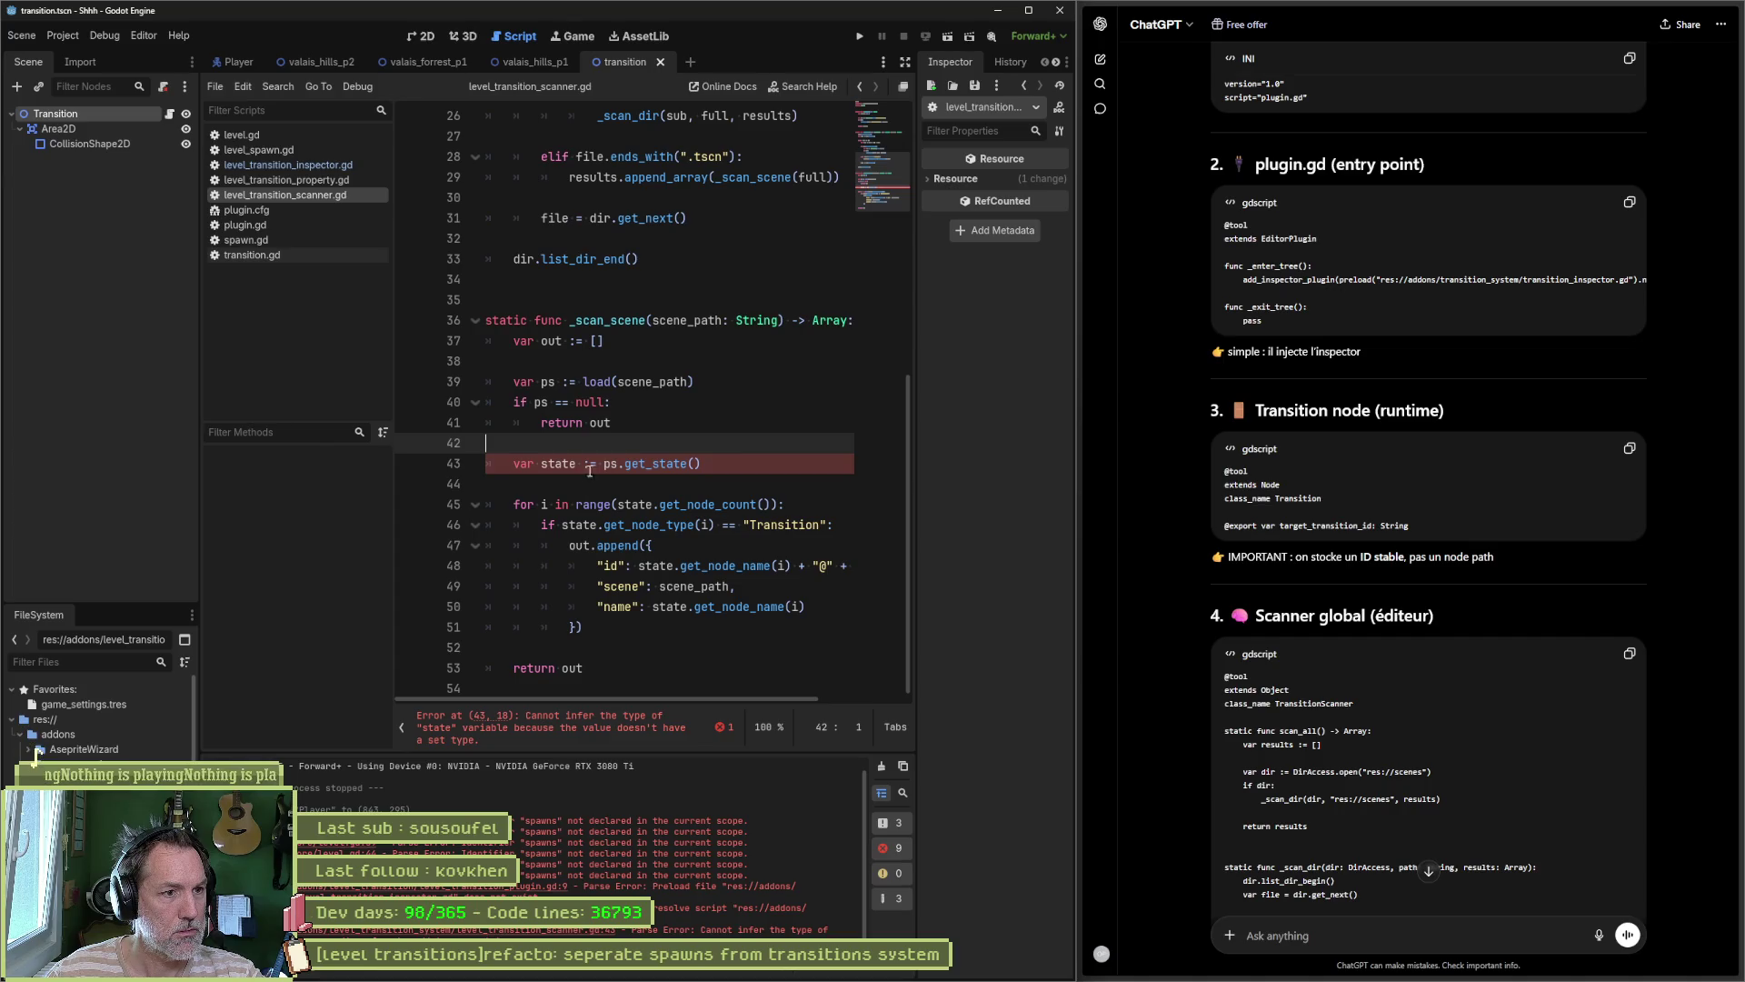
click(594, 463)
key(BackSpace)
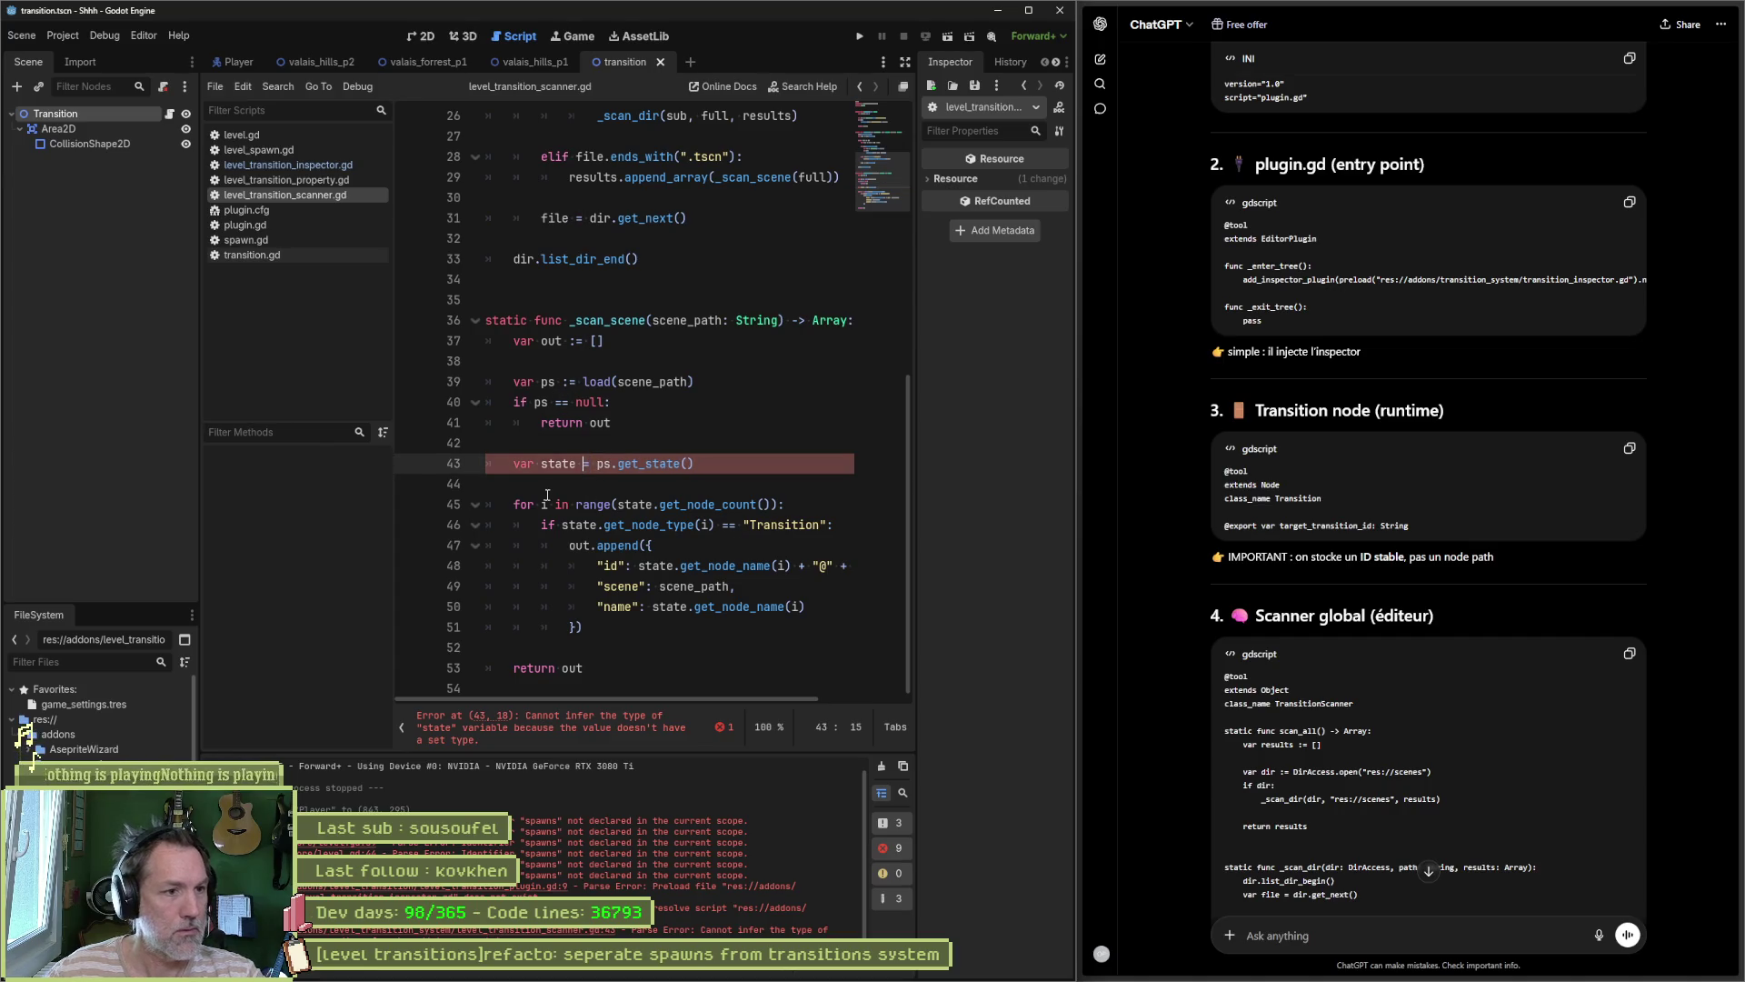
key(ctrl+s)
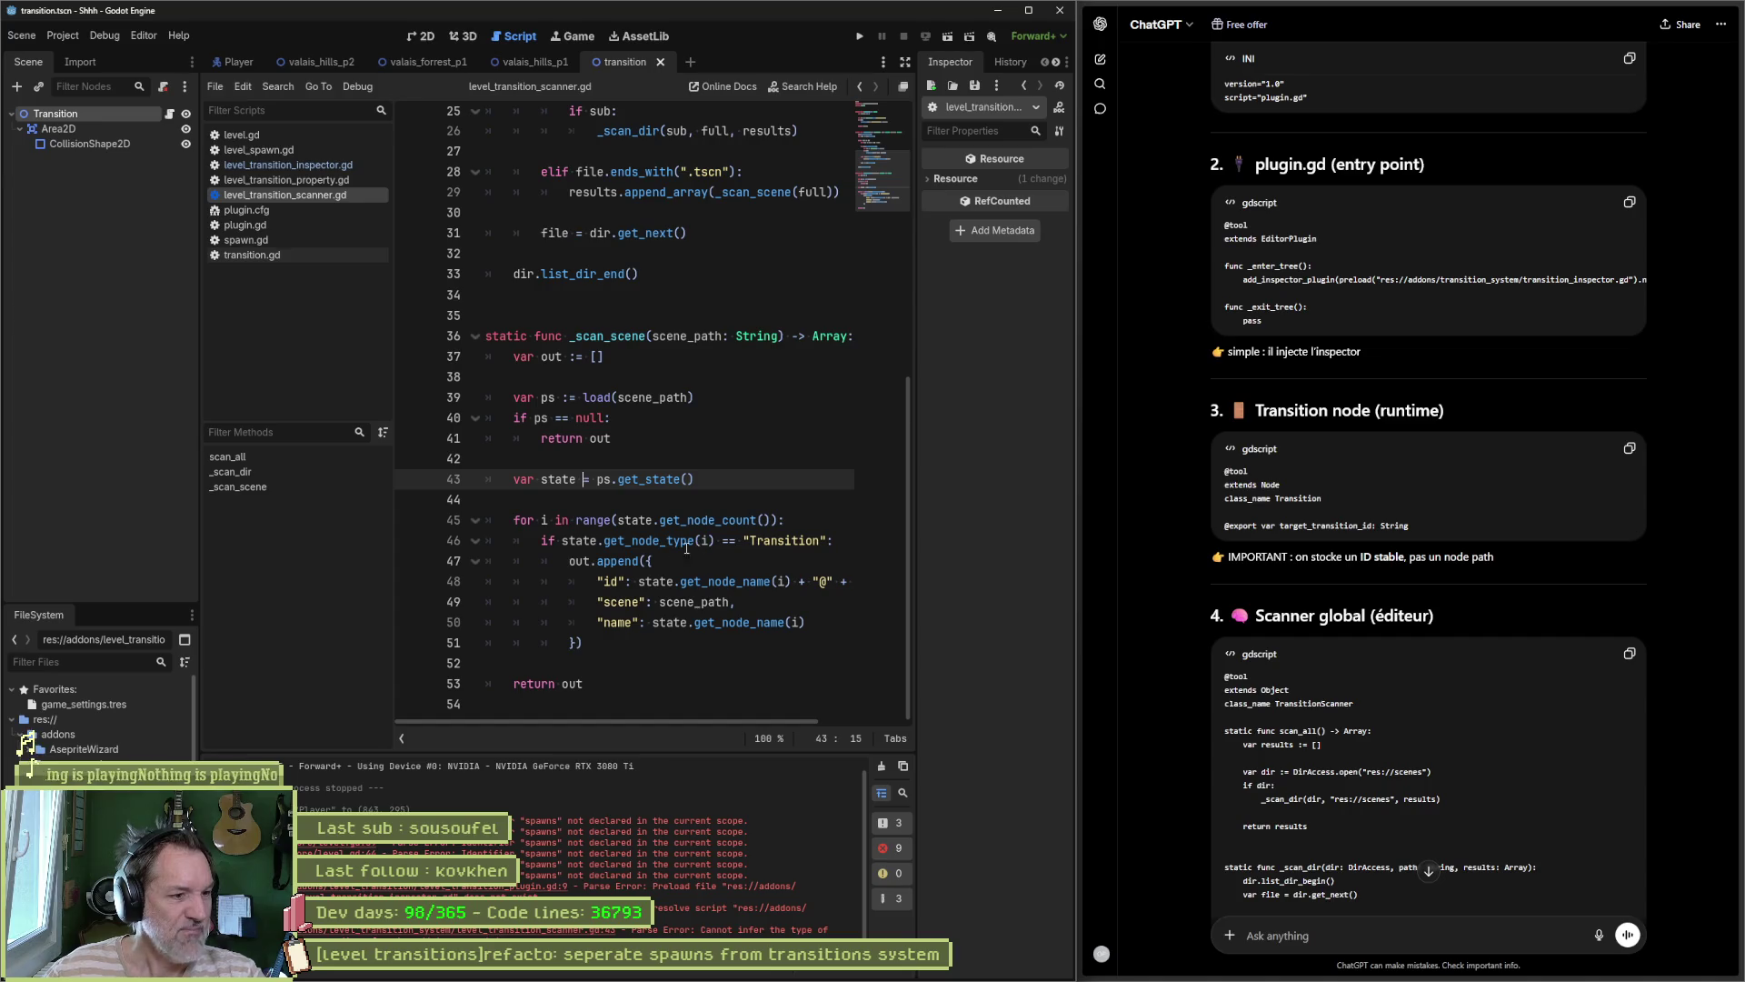
Step: Clear the Output log and copy ChatGPT's EditorProperty dropdown code
click(882, 767)
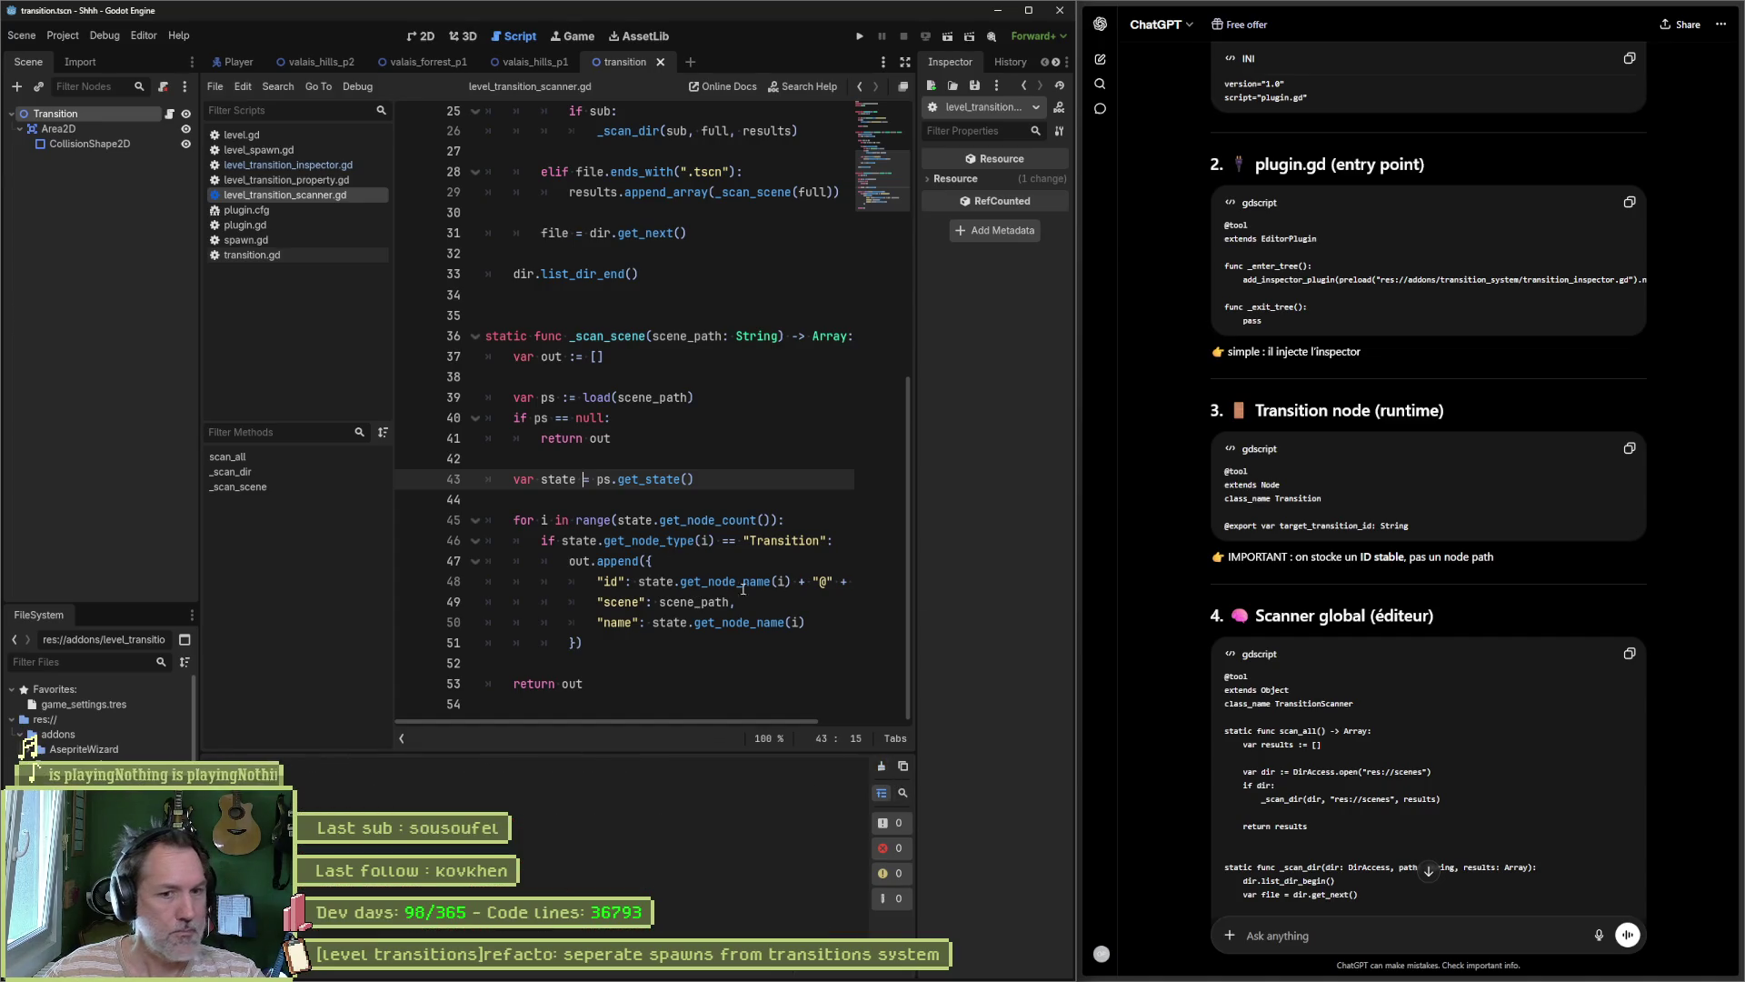
scroll(1191, 647, down, 5)
scroll(1191, 643, down, 6)
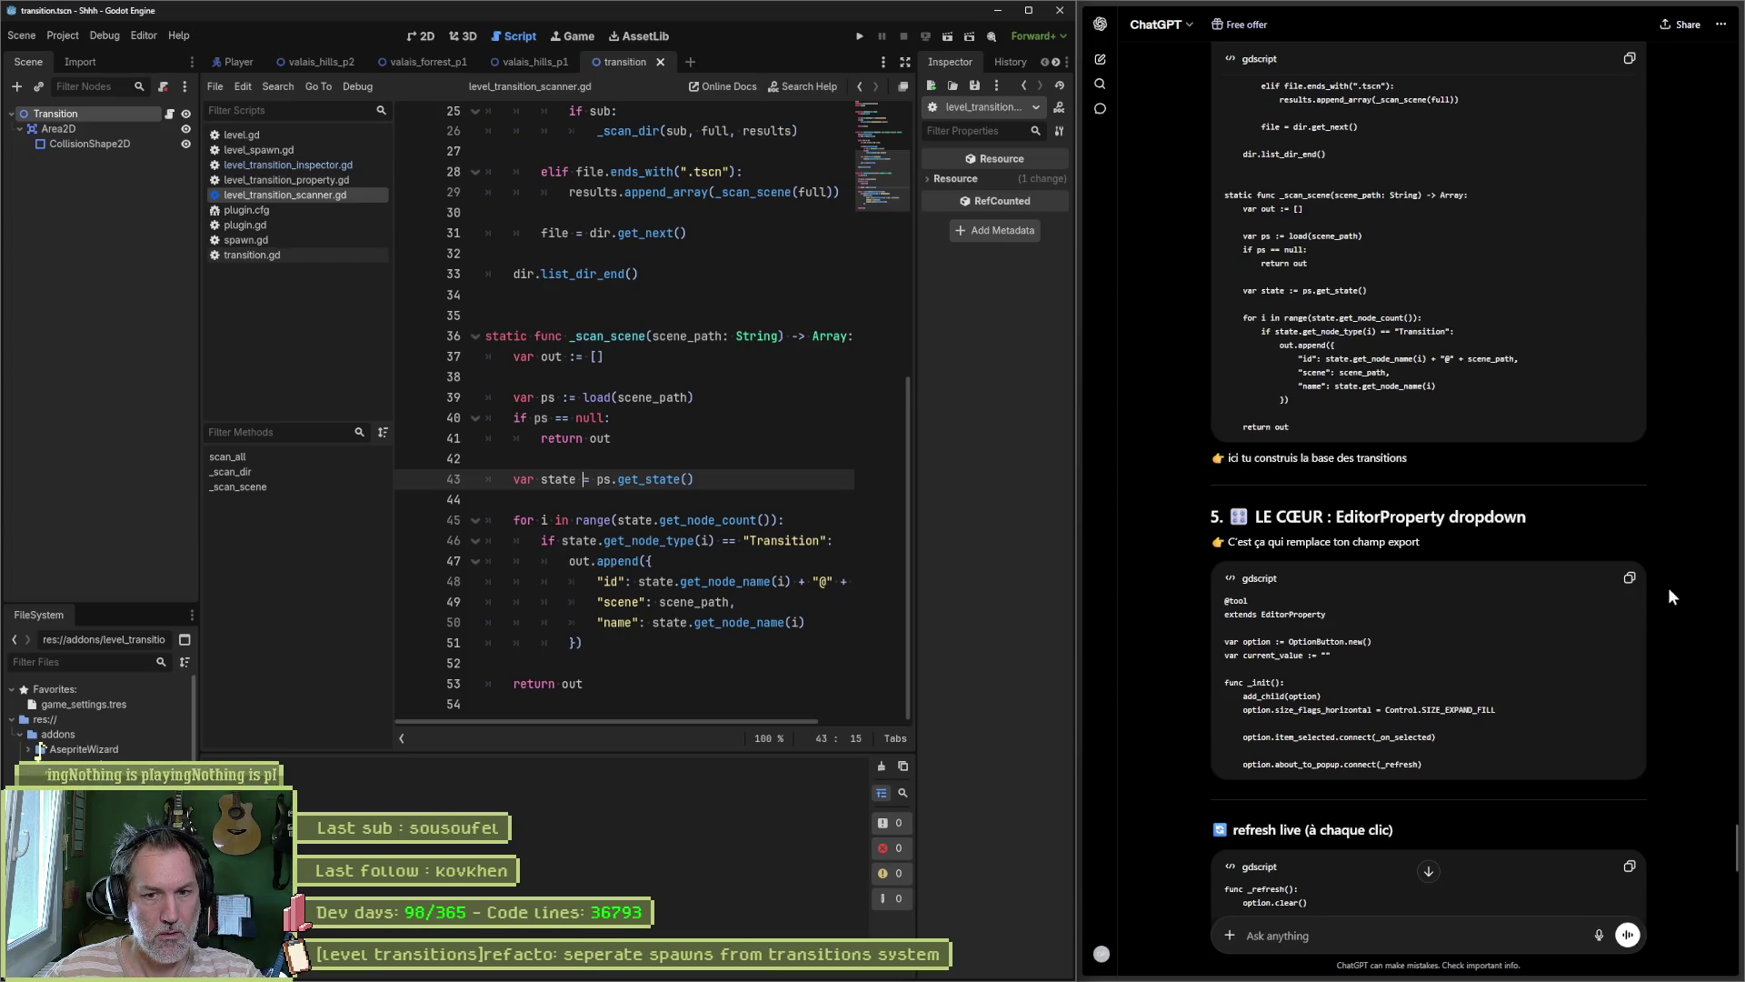
click(1629, 578)
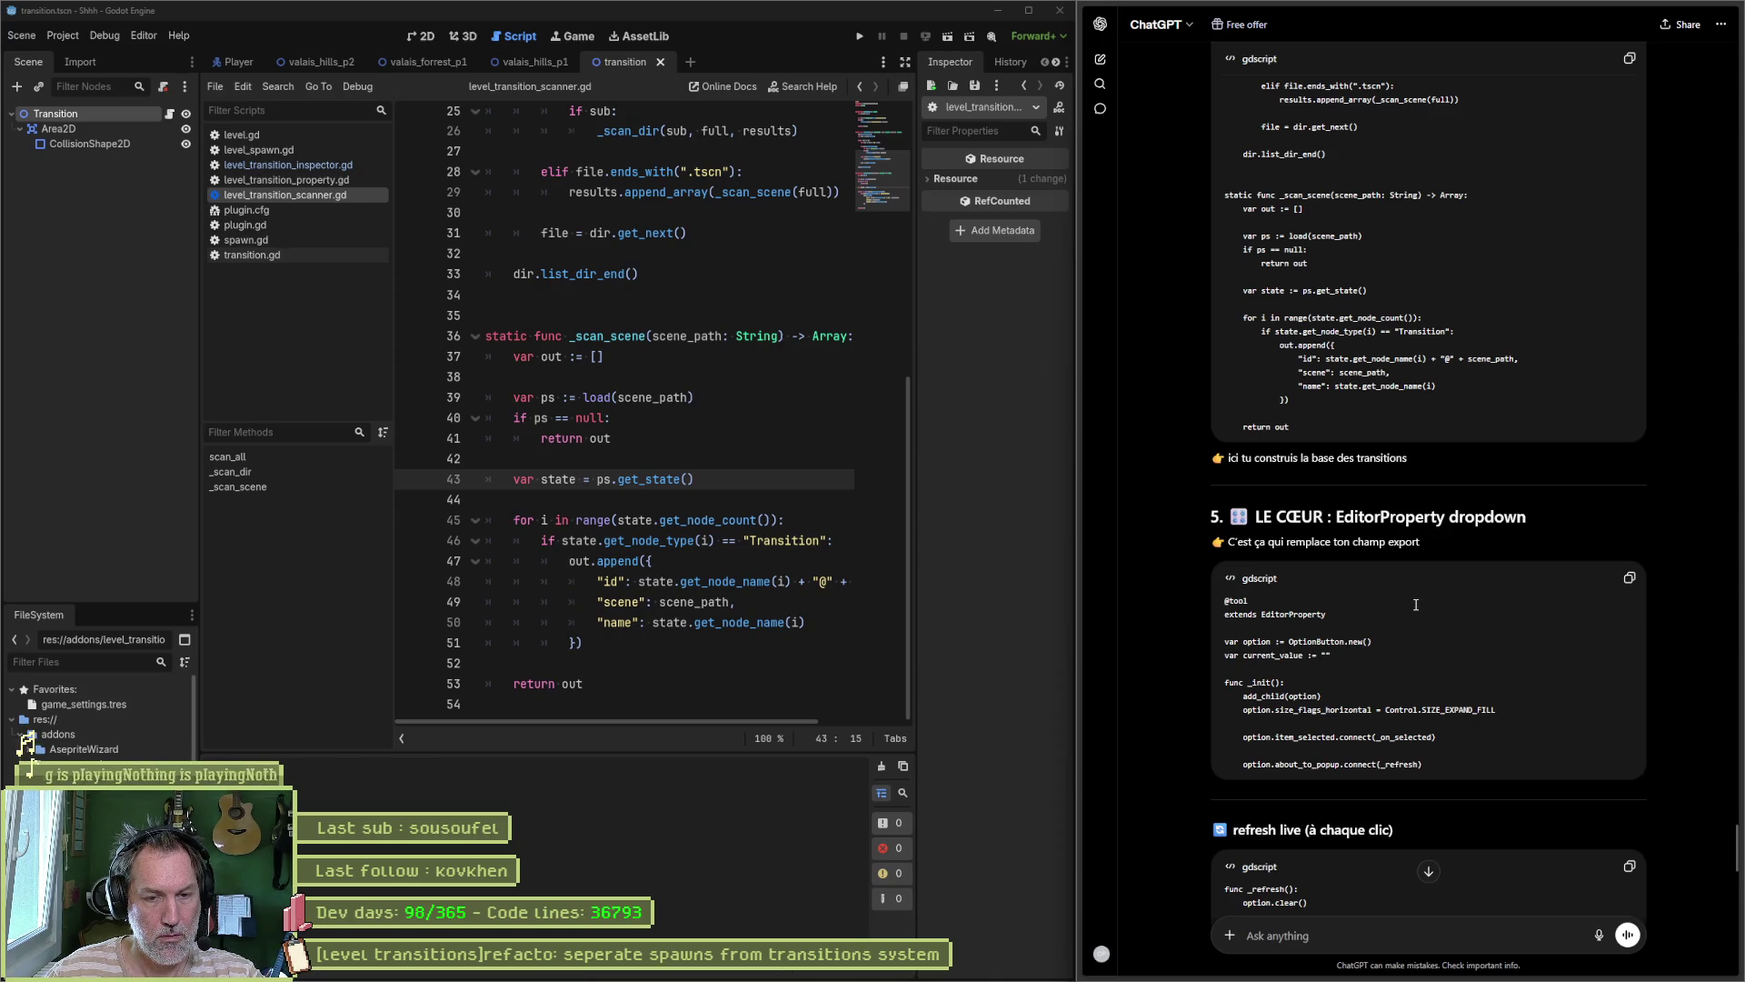
scroll(641, 211, up, 8)
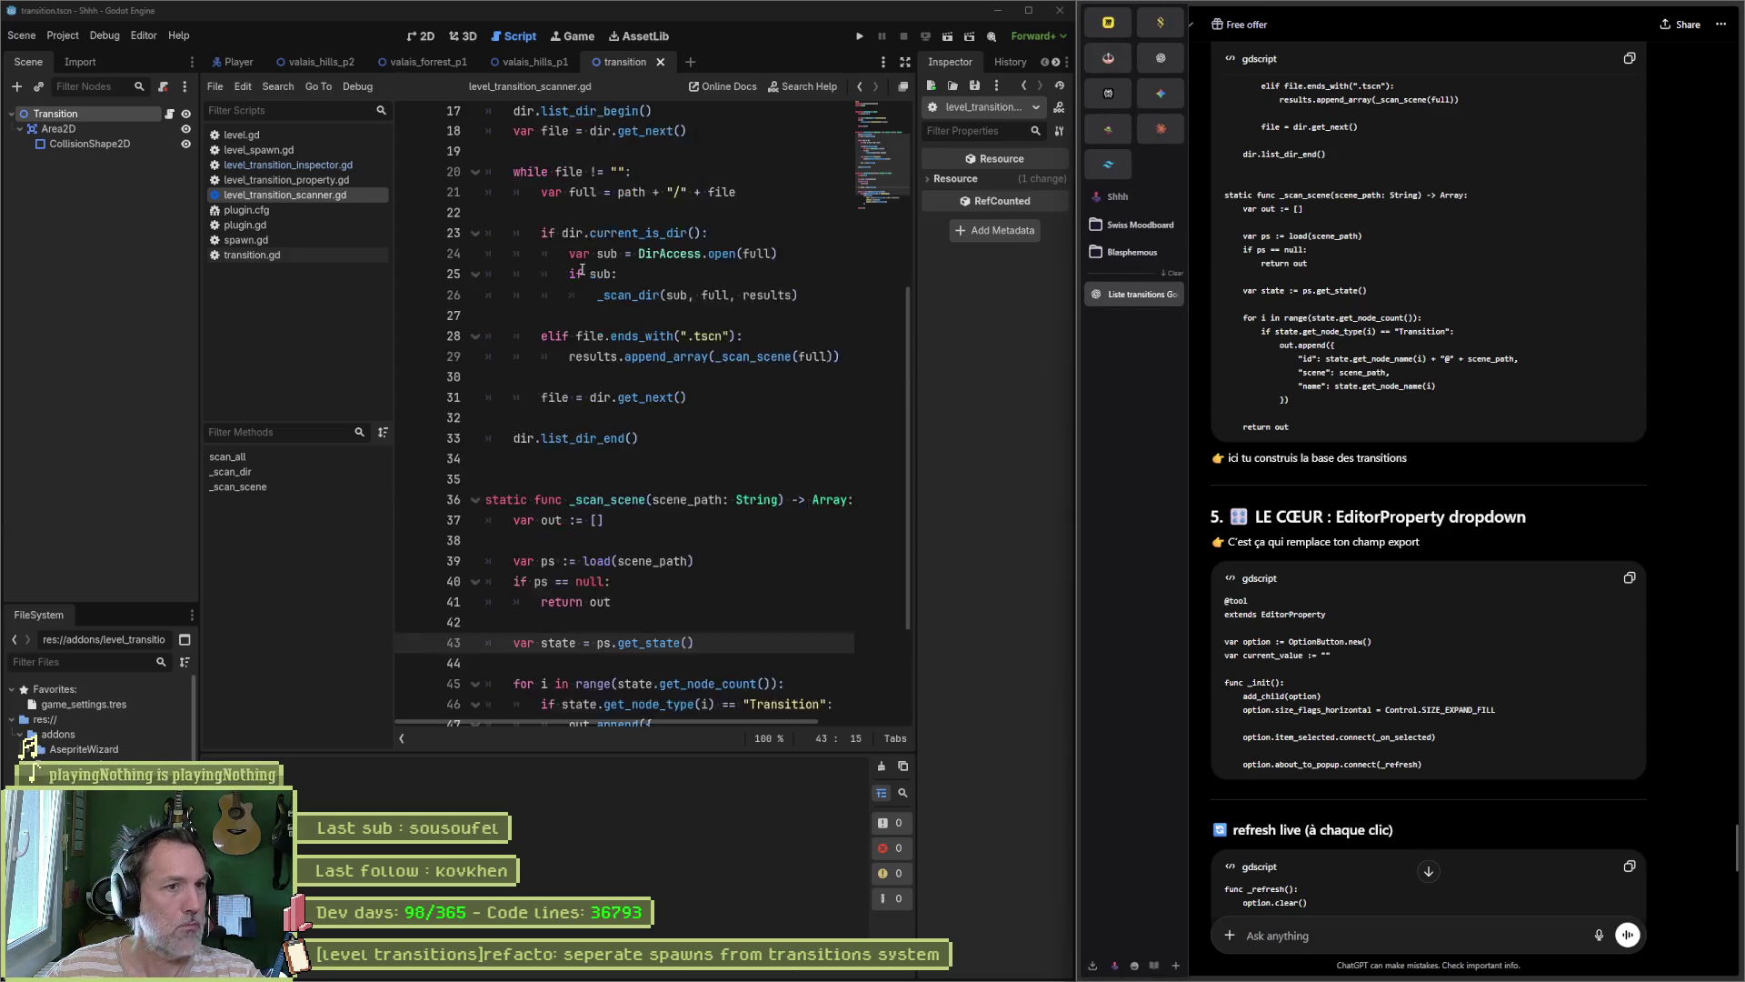
Step: Replace level_transition_property.gd with ChatGPT's EditorProperty dropdown code and append the _refresh function
click(314, 180)
key(ctrl+a)
key(ctrl+v)
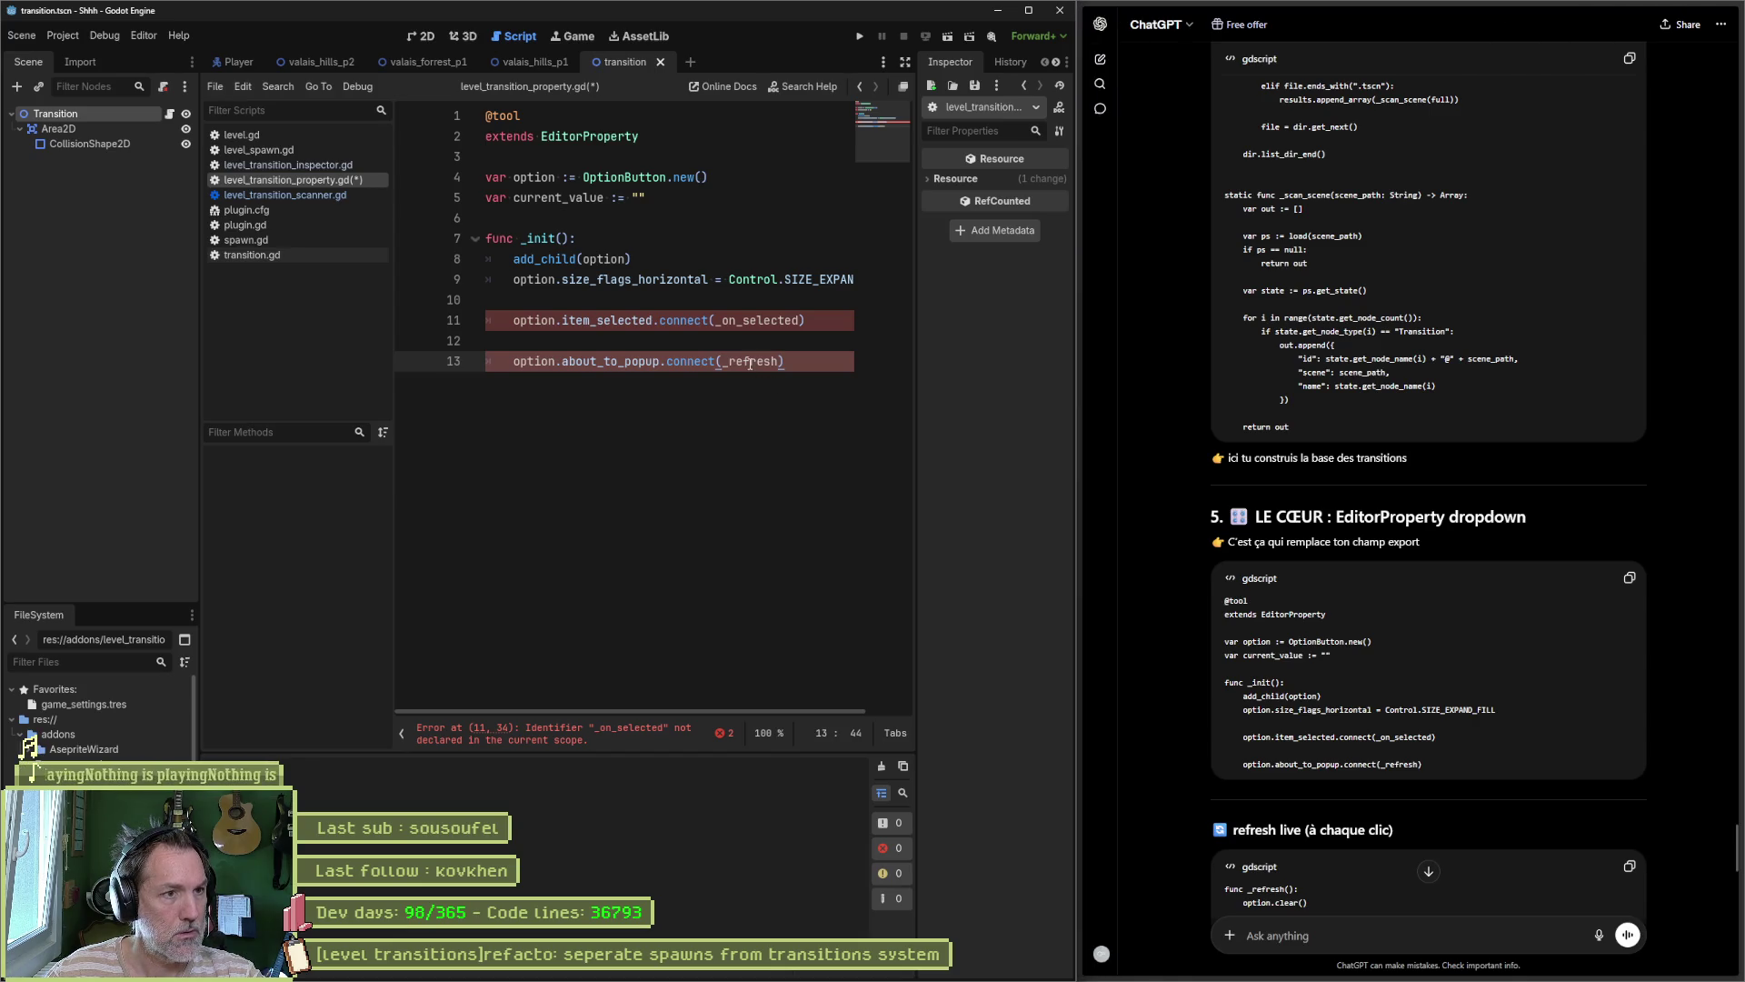
scroll(1200, 596, down, 4)
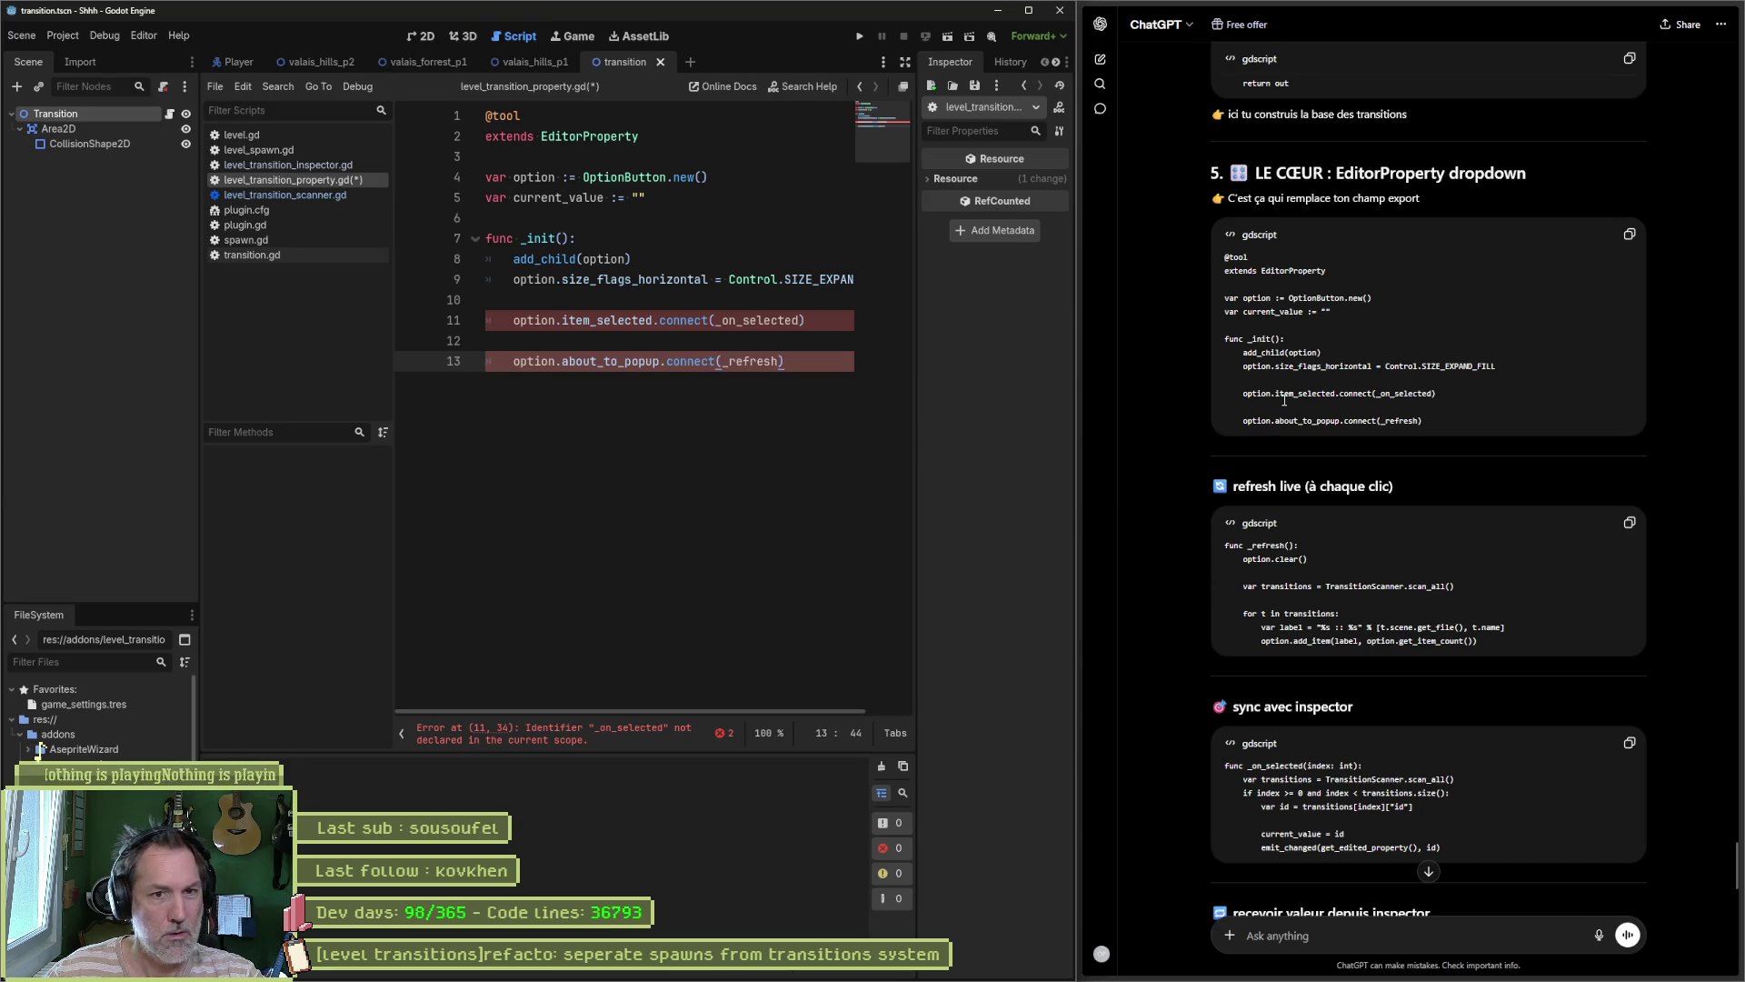
click(1630, 523)
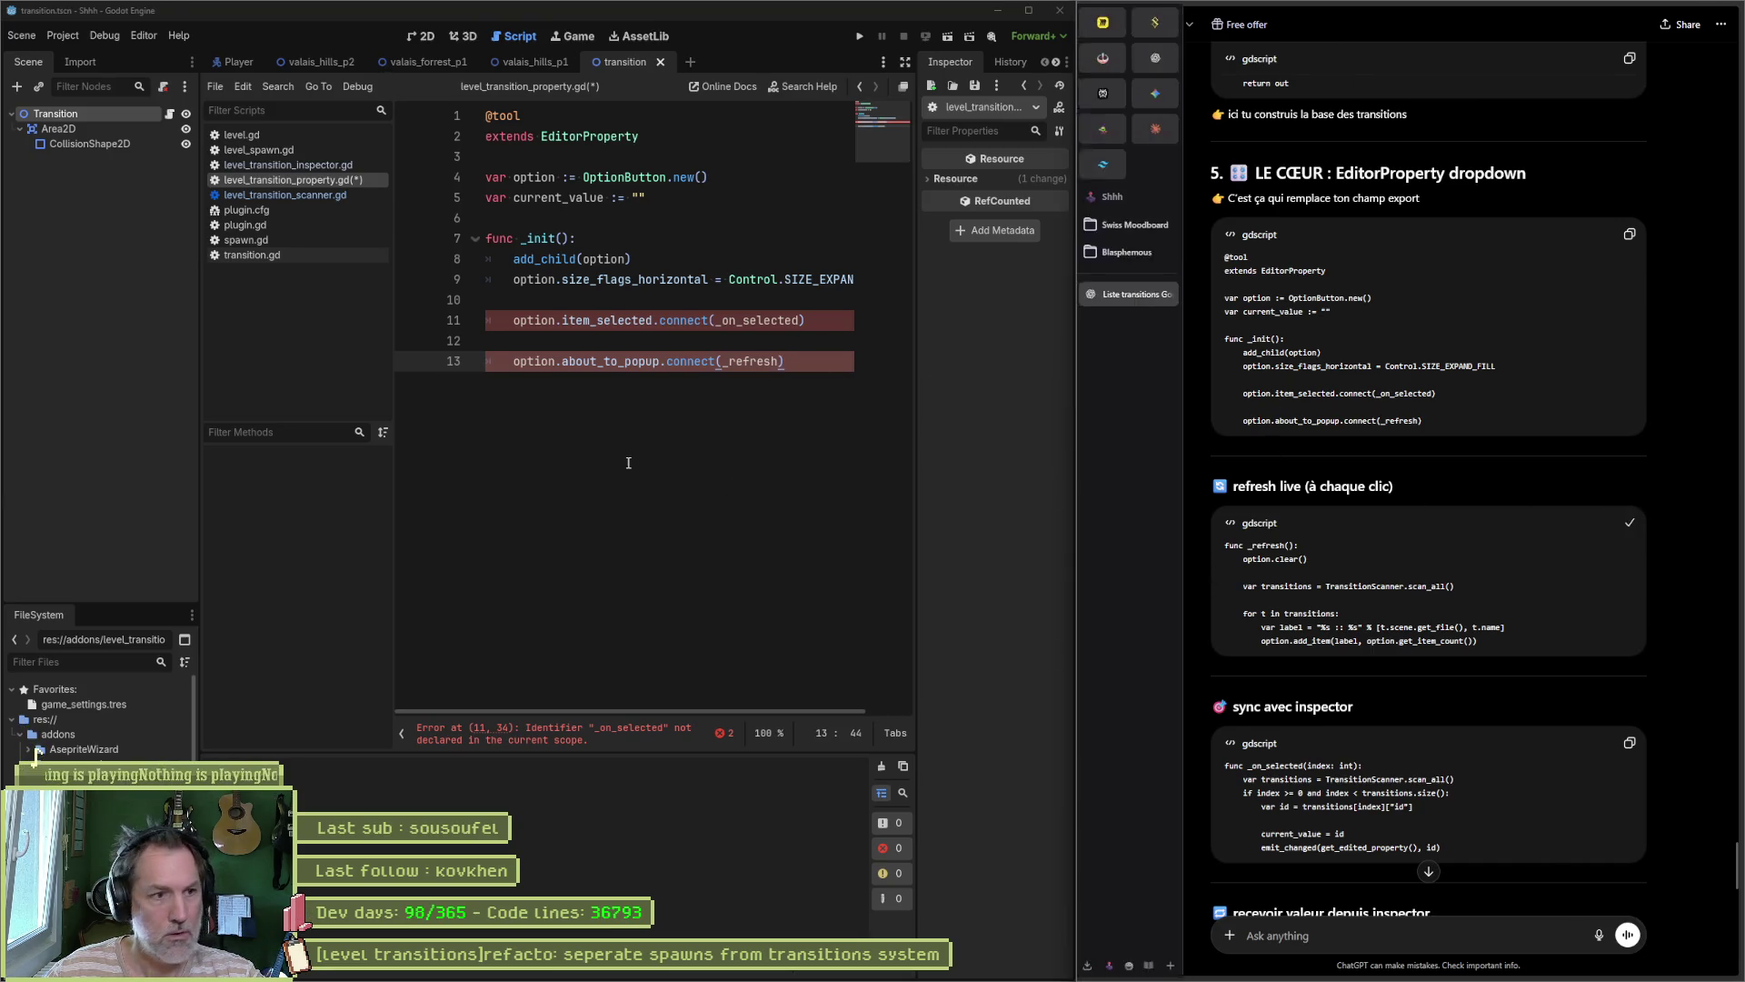
key(Return)
key(Return)
key(ctrl+v)
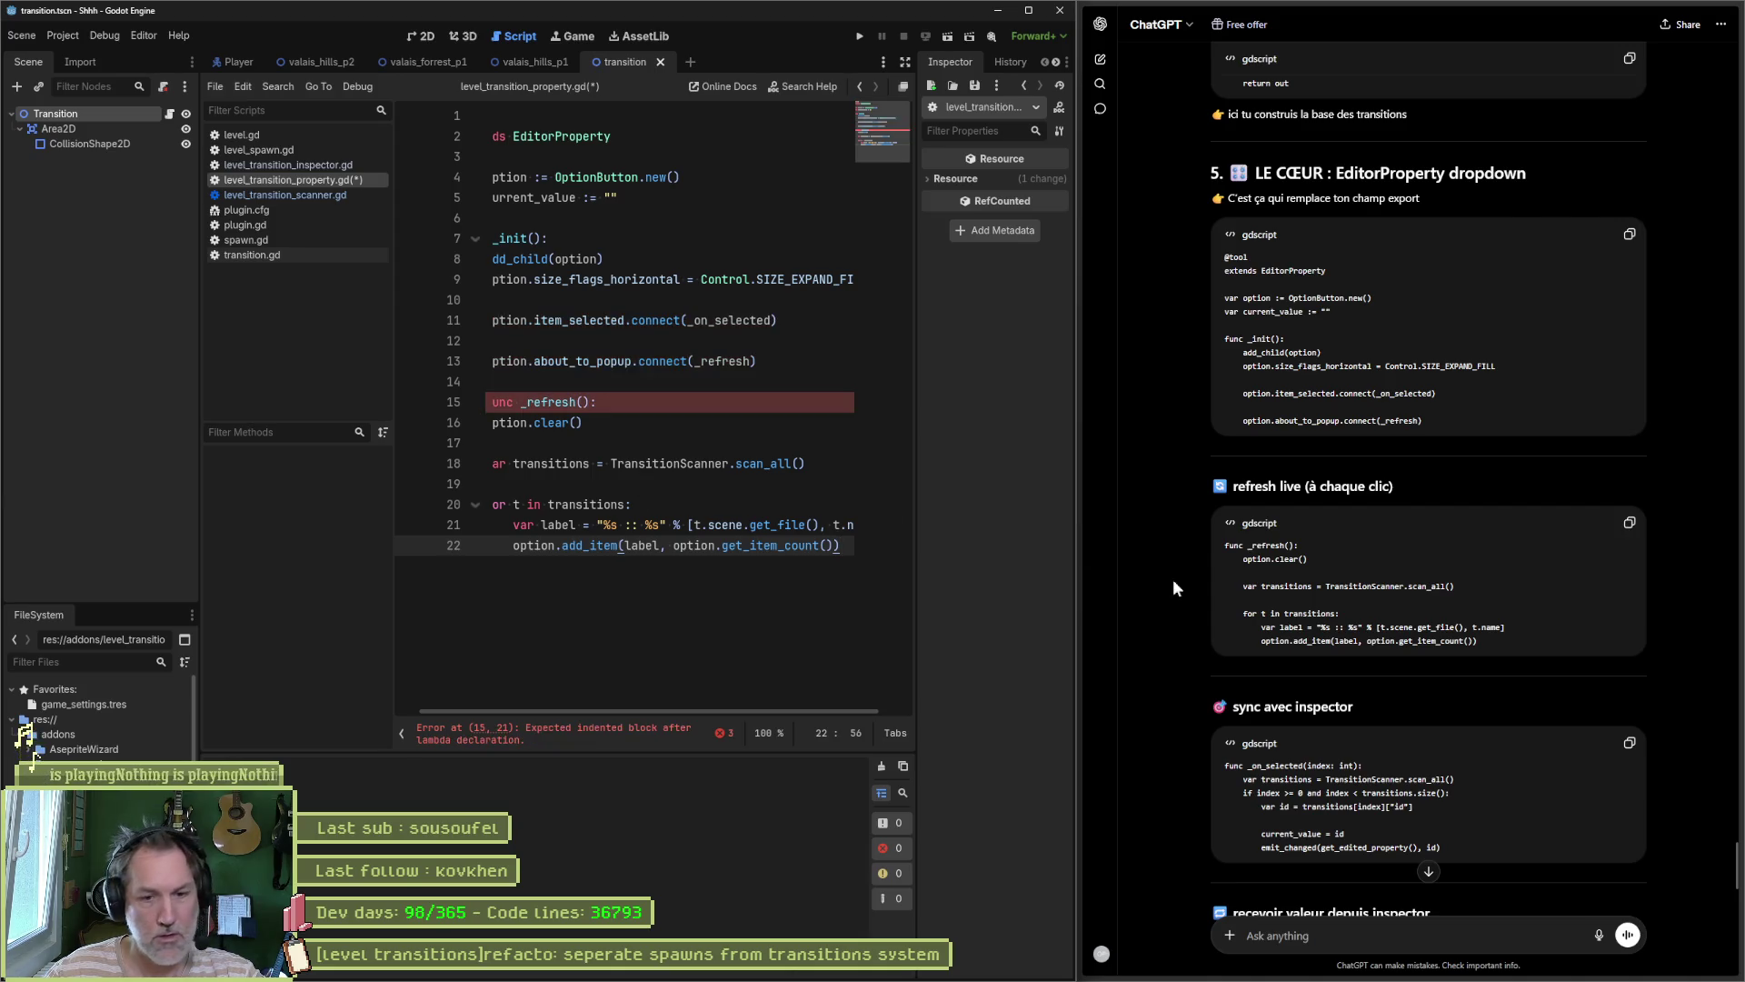
Step: Insert the _on_selected function at line 14, unindenting it and _refresh to top level
click(1630, 742)
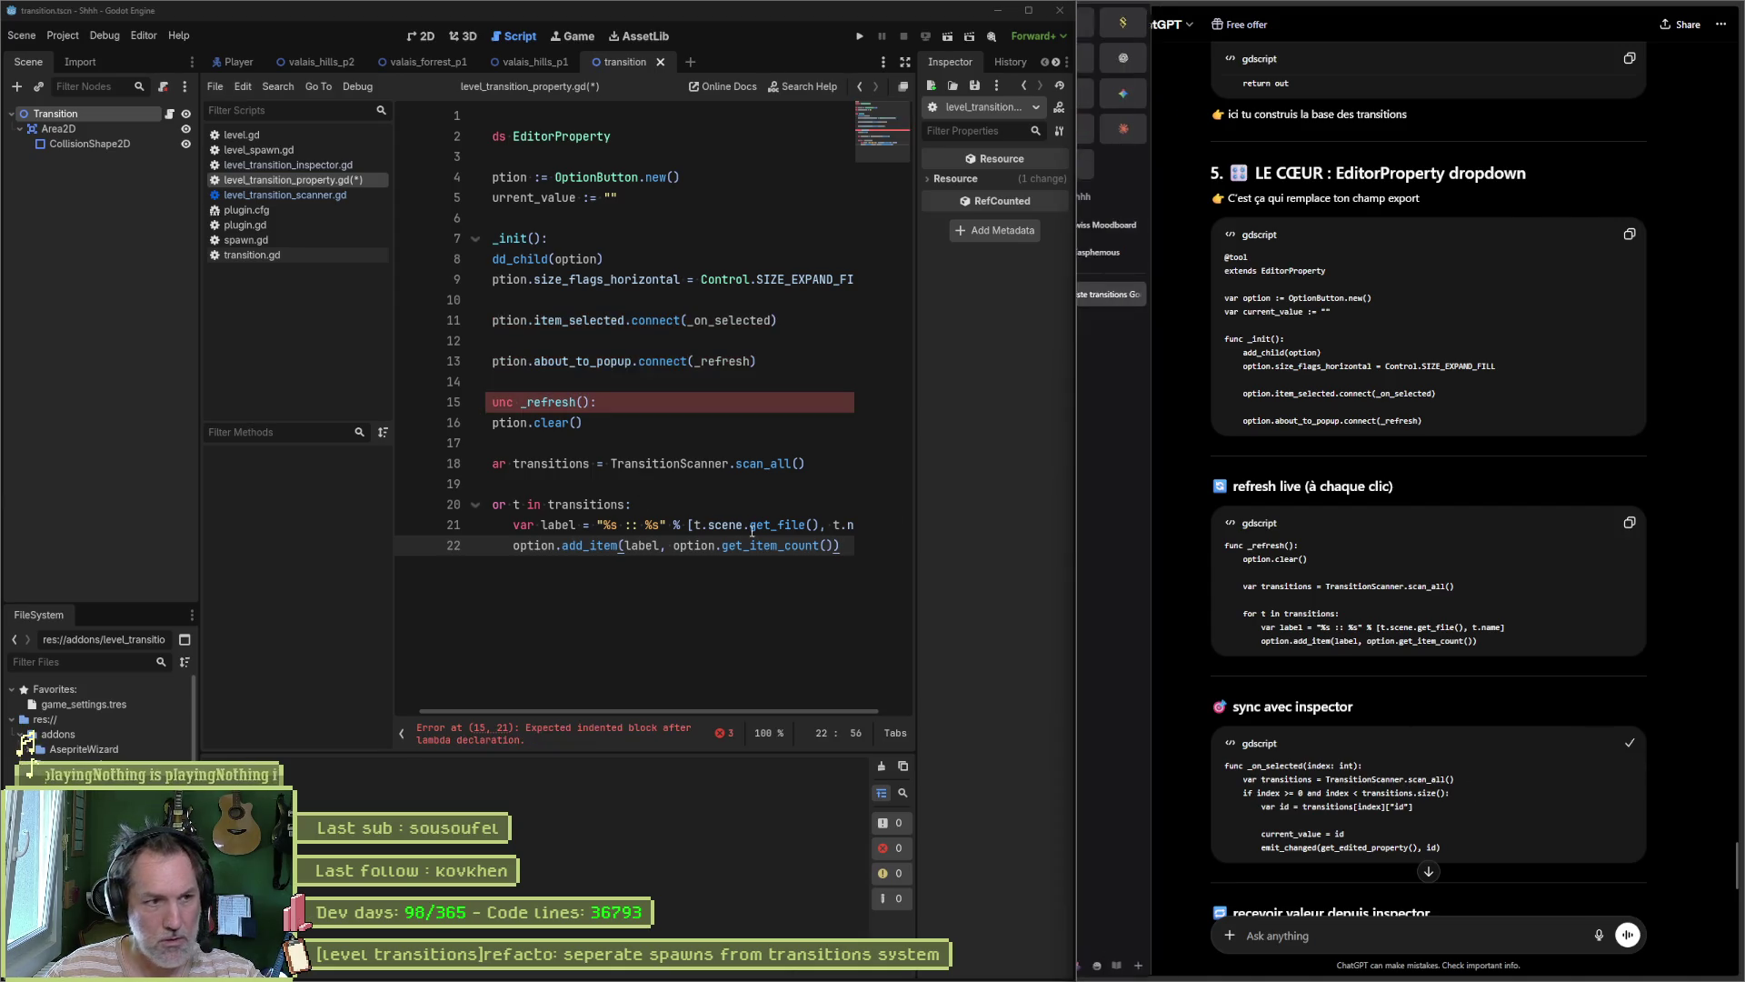
drag(611, 713, 493, 697)
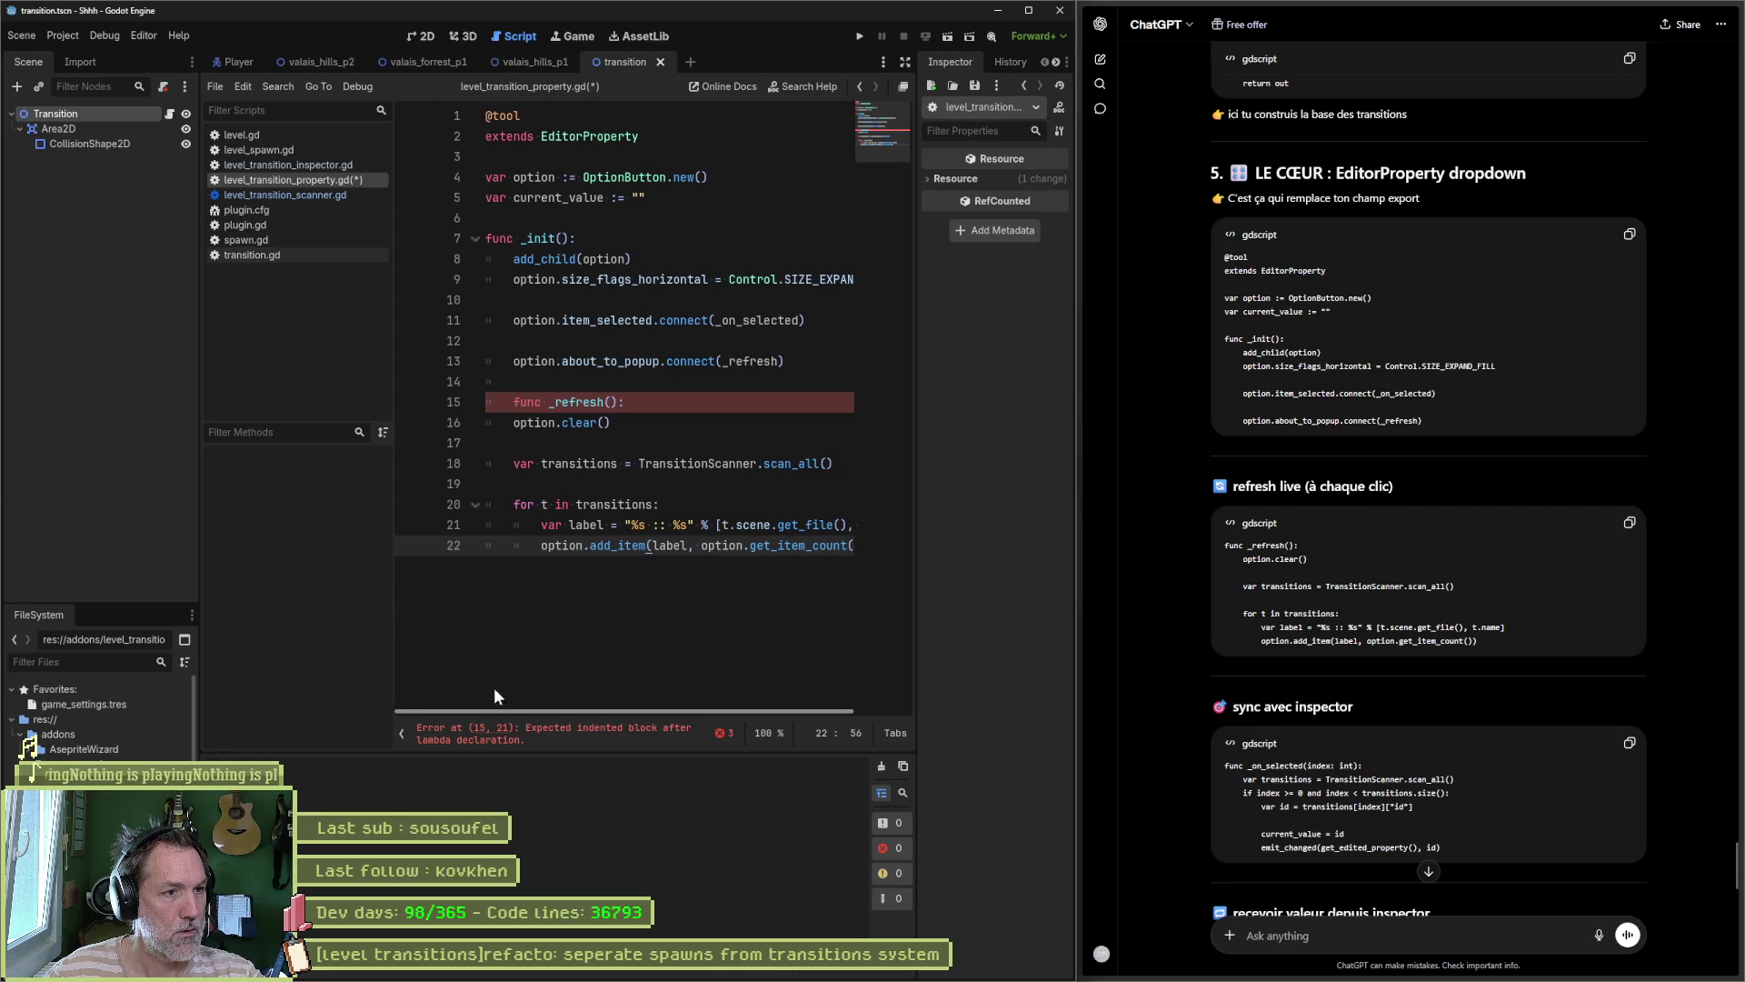
click(514, 402)
key(BackSpace)
click(606, 380)
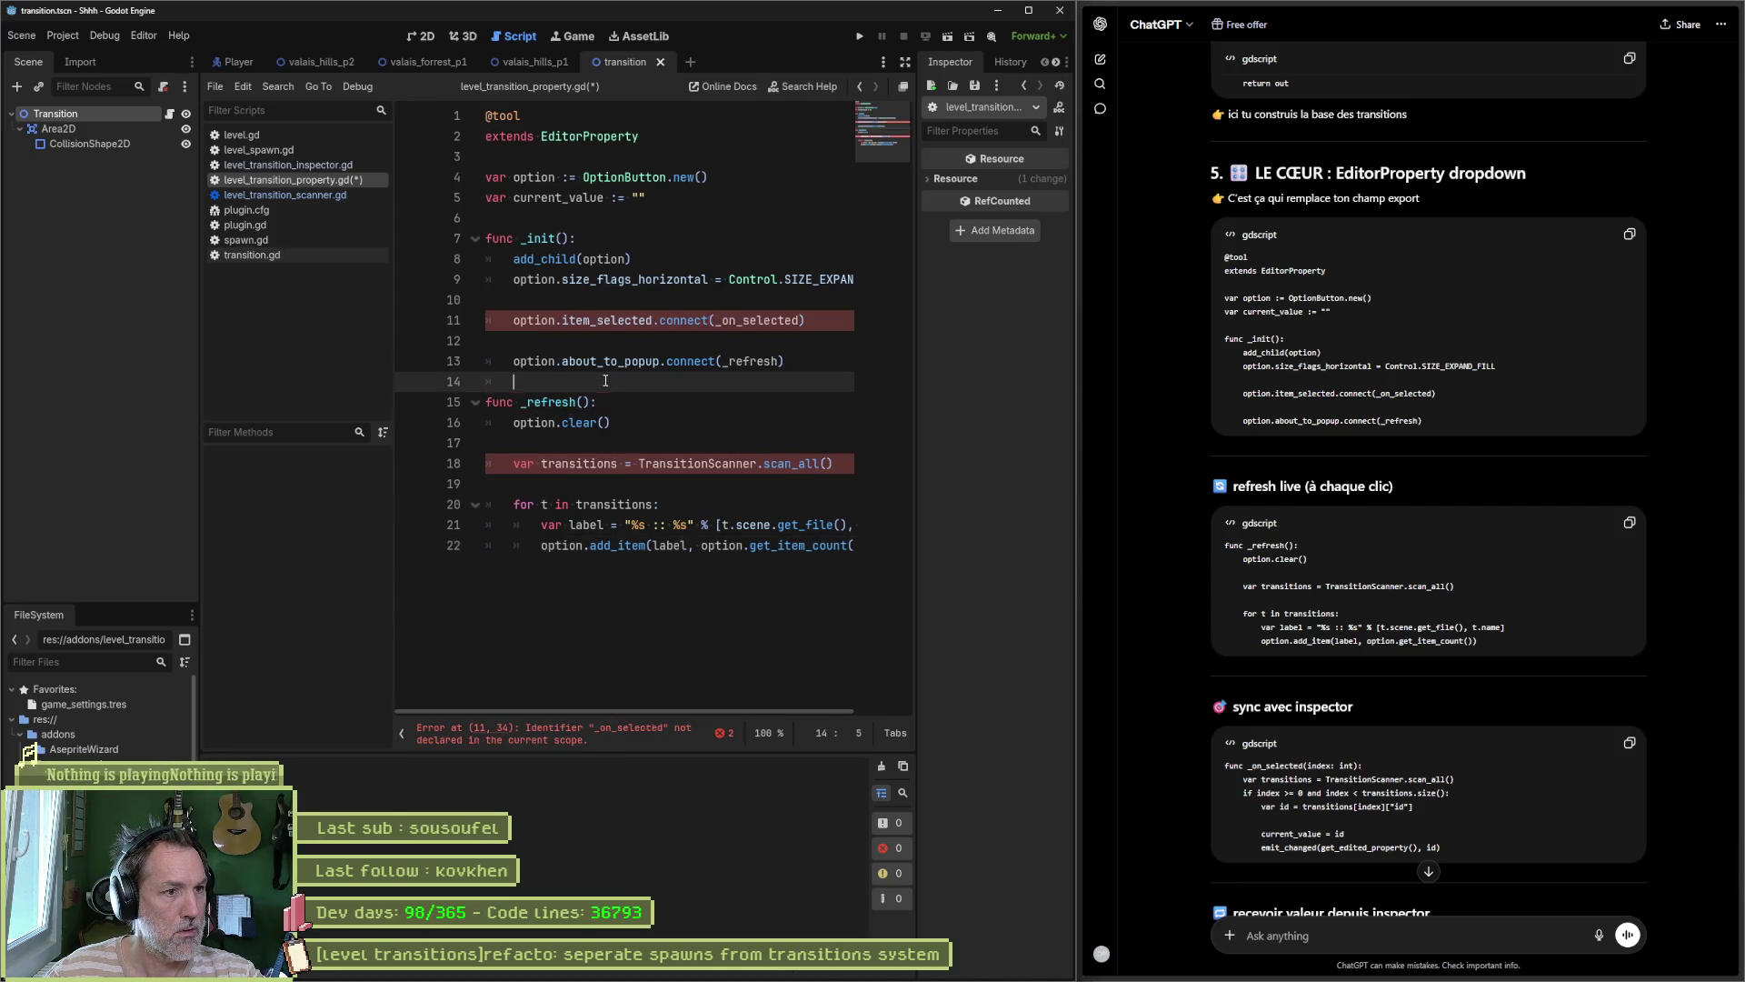
key(ctrl+v)
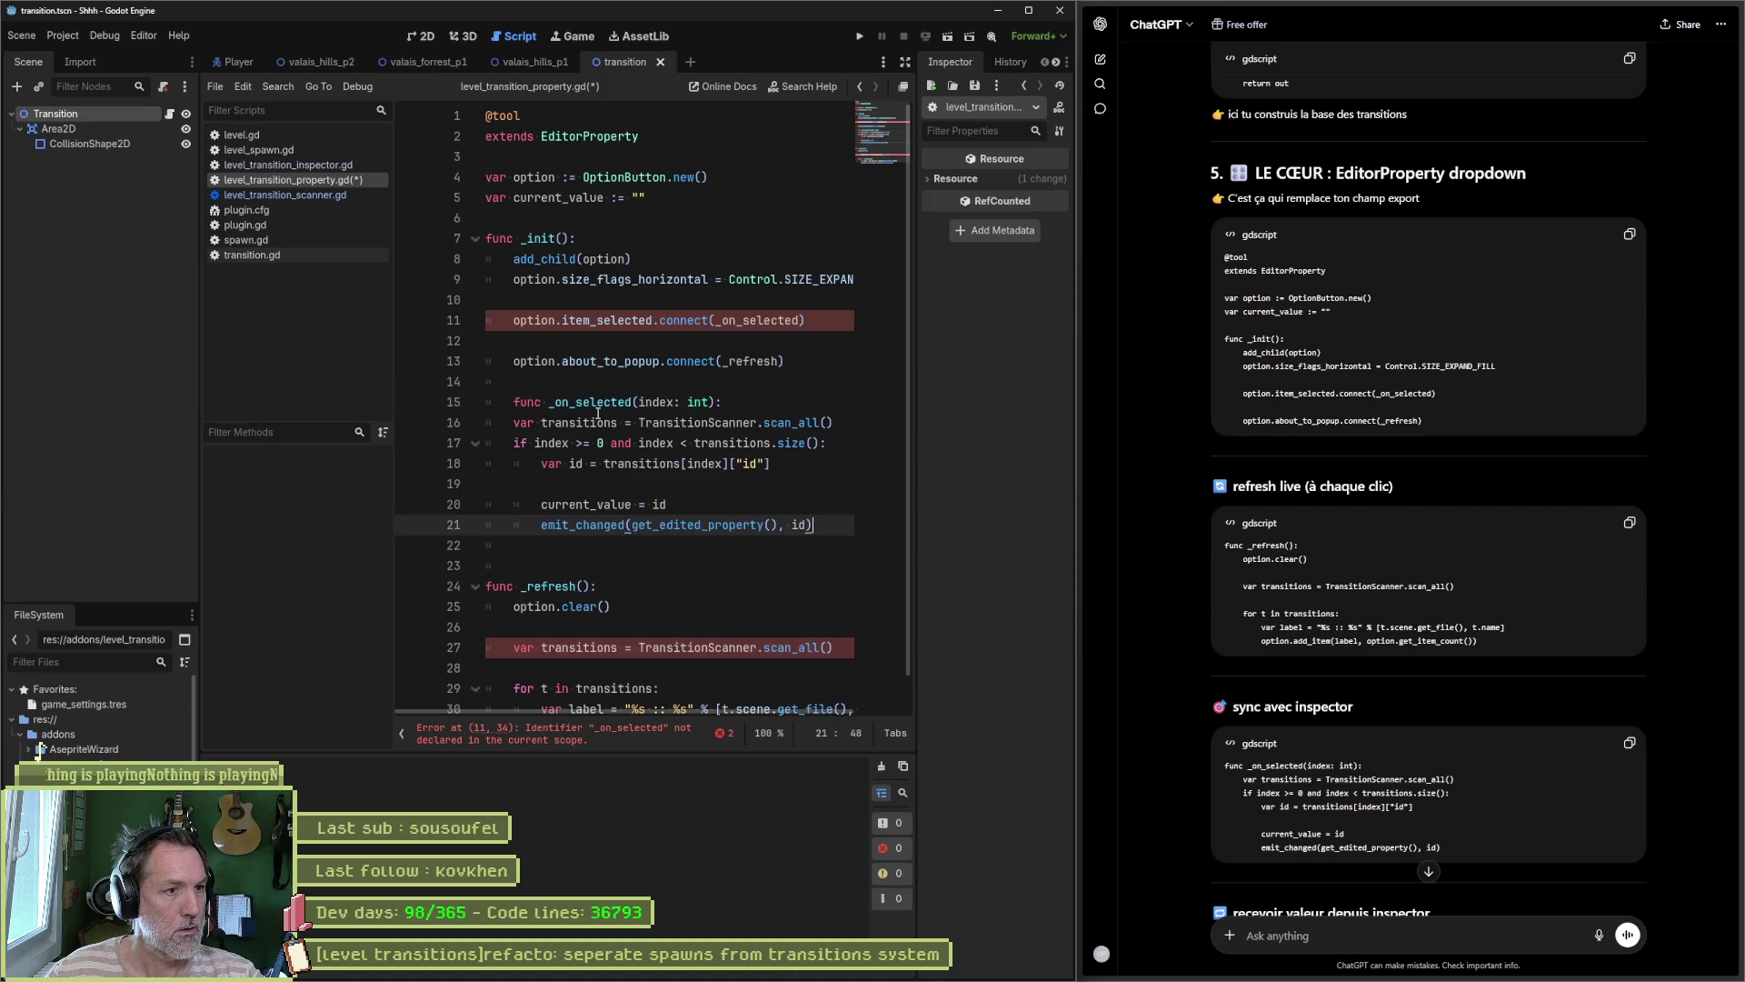
key(Up)
key(Up)
key(Up)
key(shift+Tab)
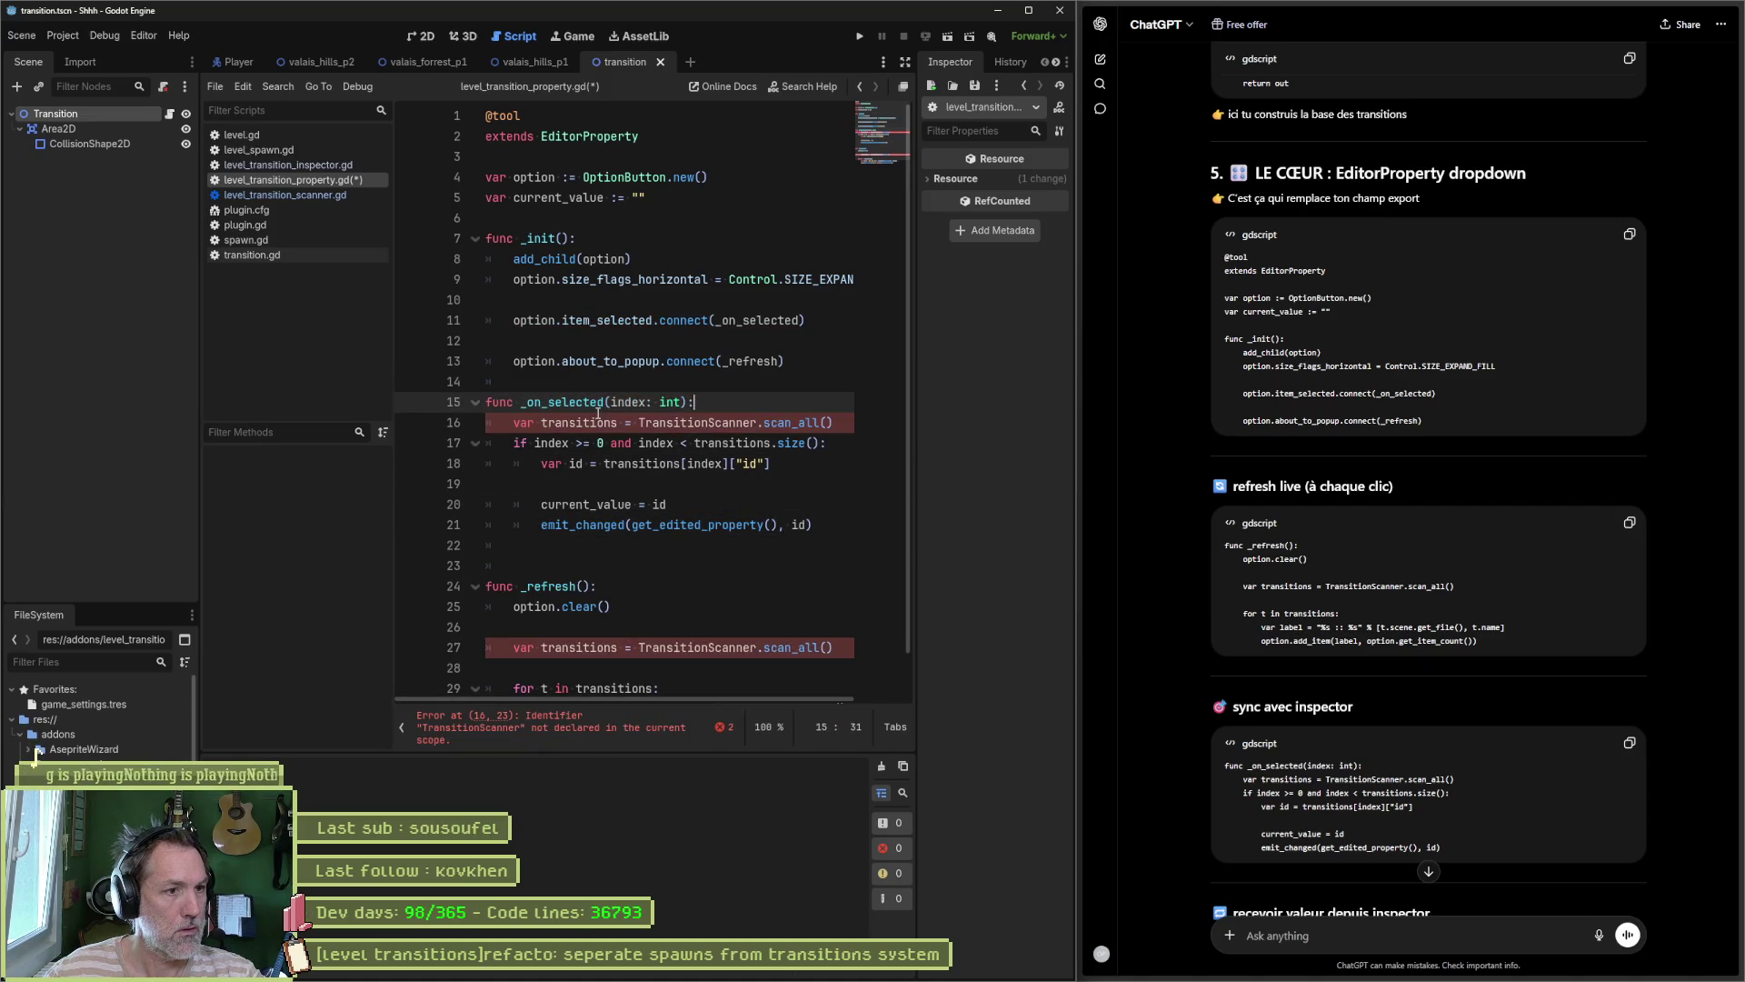
key(Up)
key(Return)
Step: Rename TransitionScanner to LevelTransitionScanner on lines 28 and 17, and save the script
scroll(700, 605, down, 1)
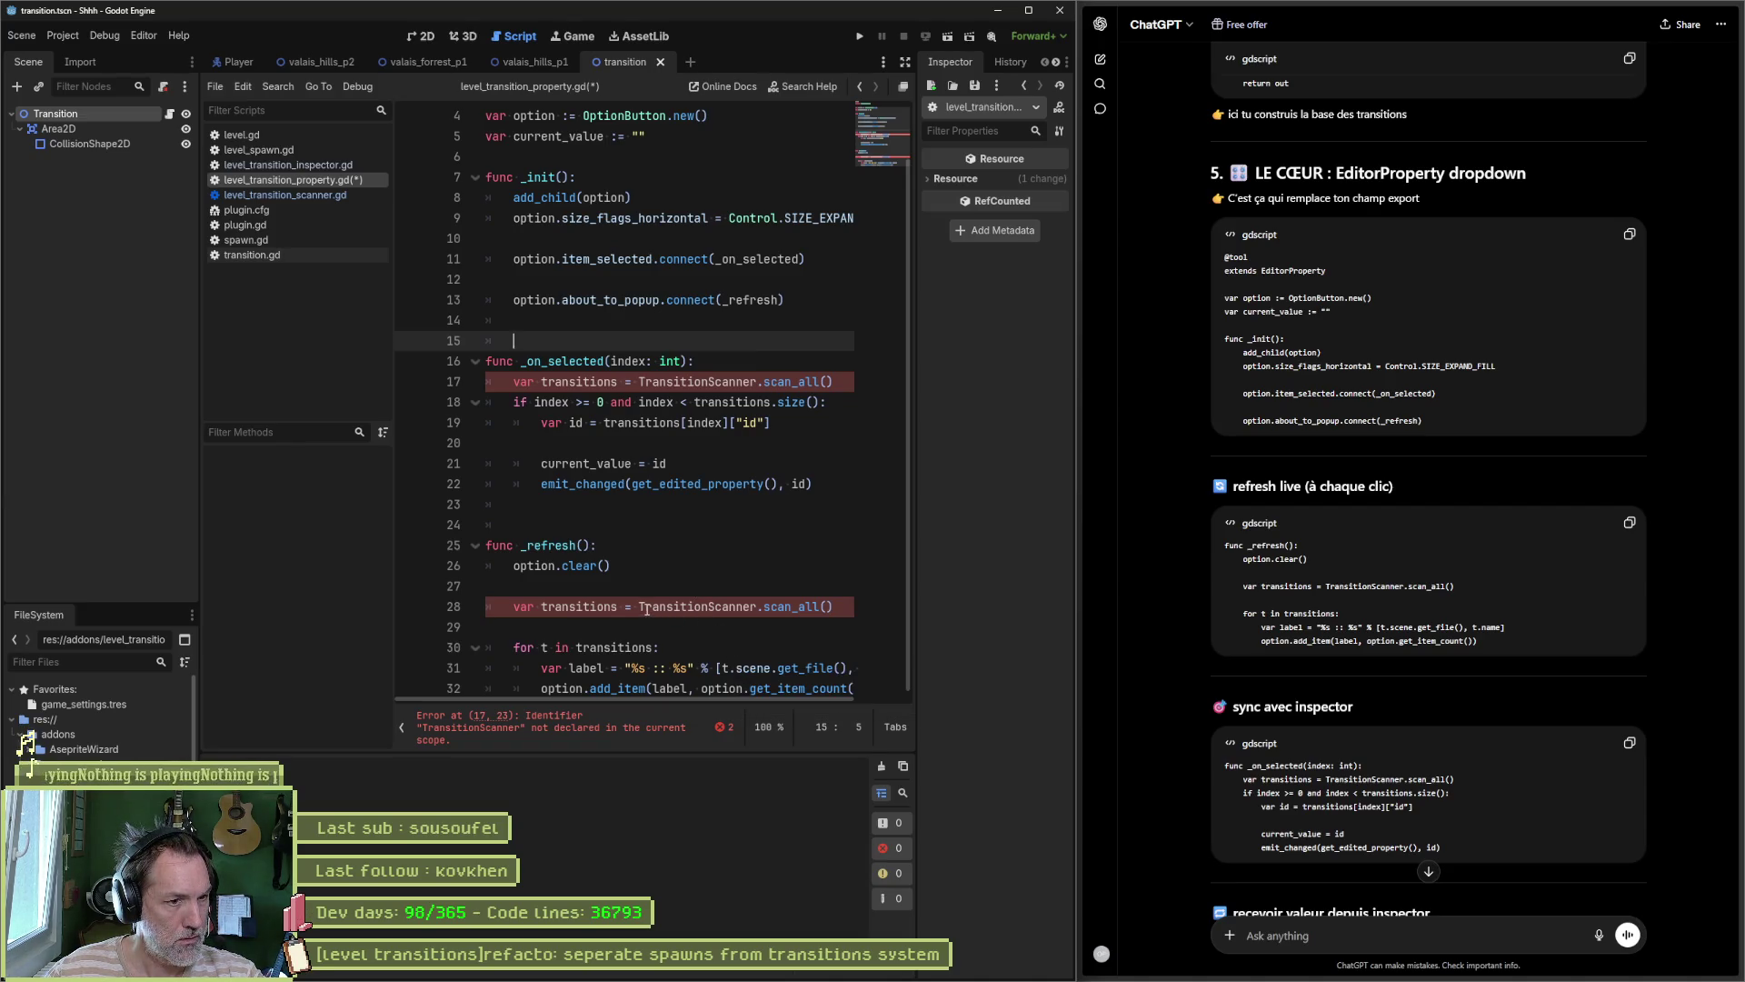
click(641, 608)
text(Level)
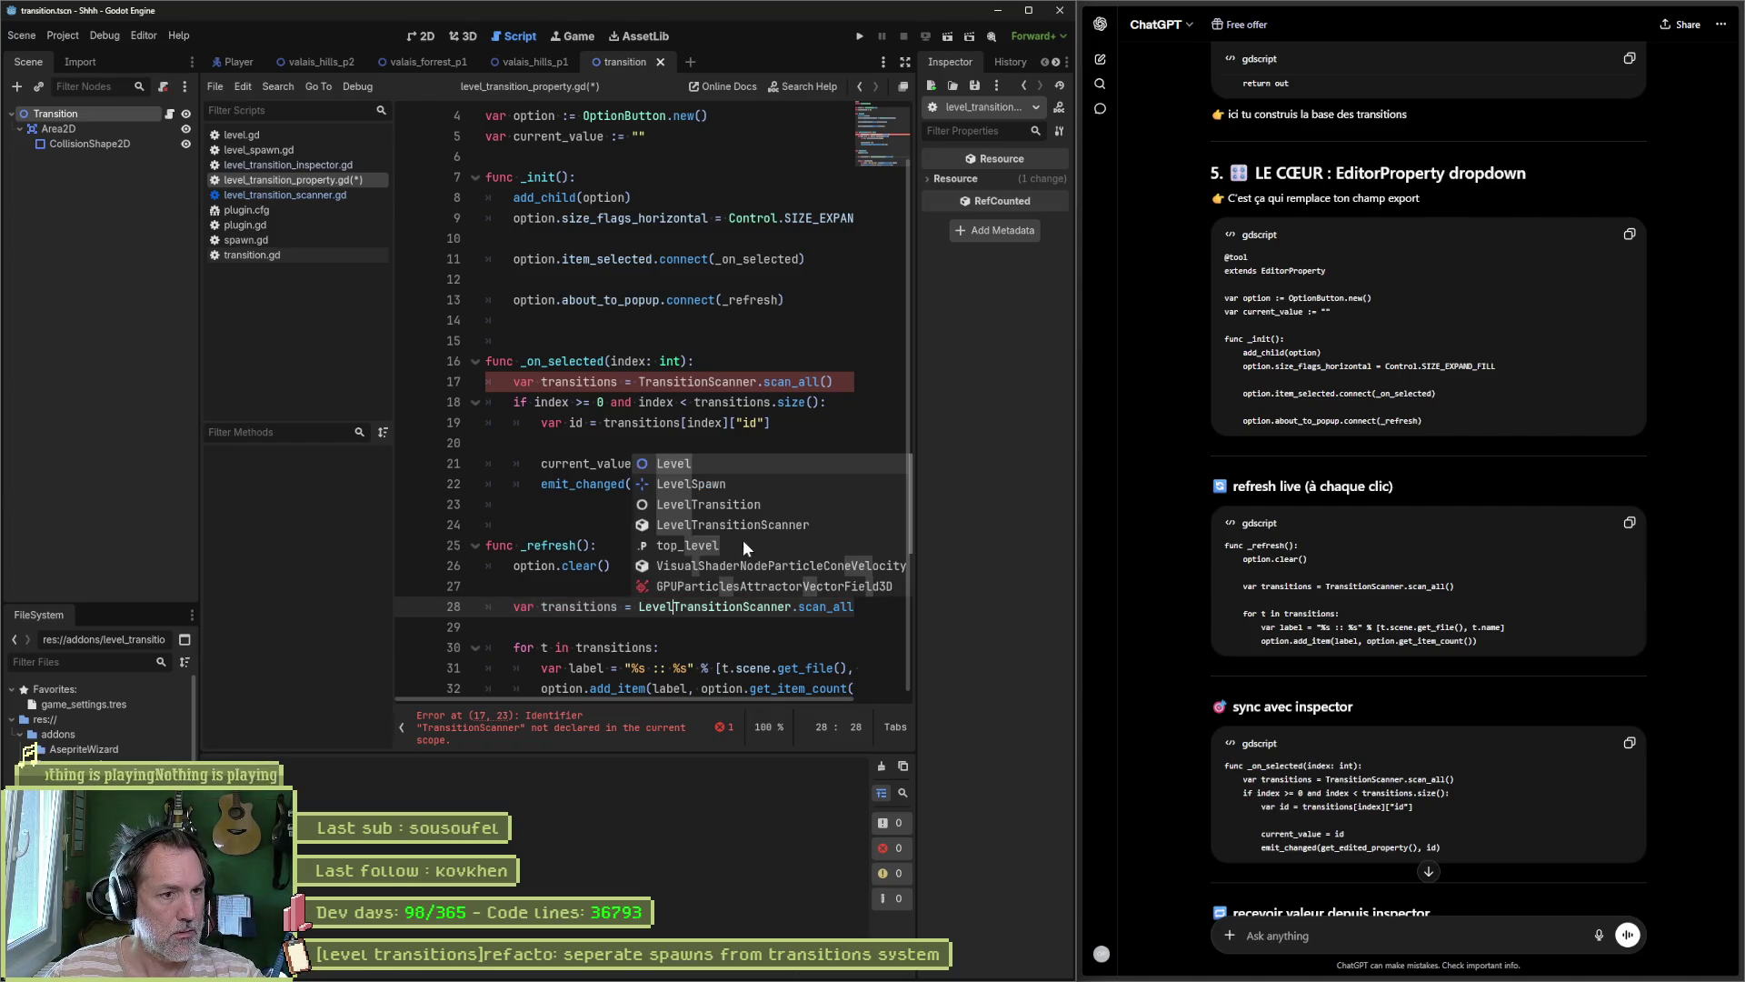
click(753, 527)
key(ctrl+s)
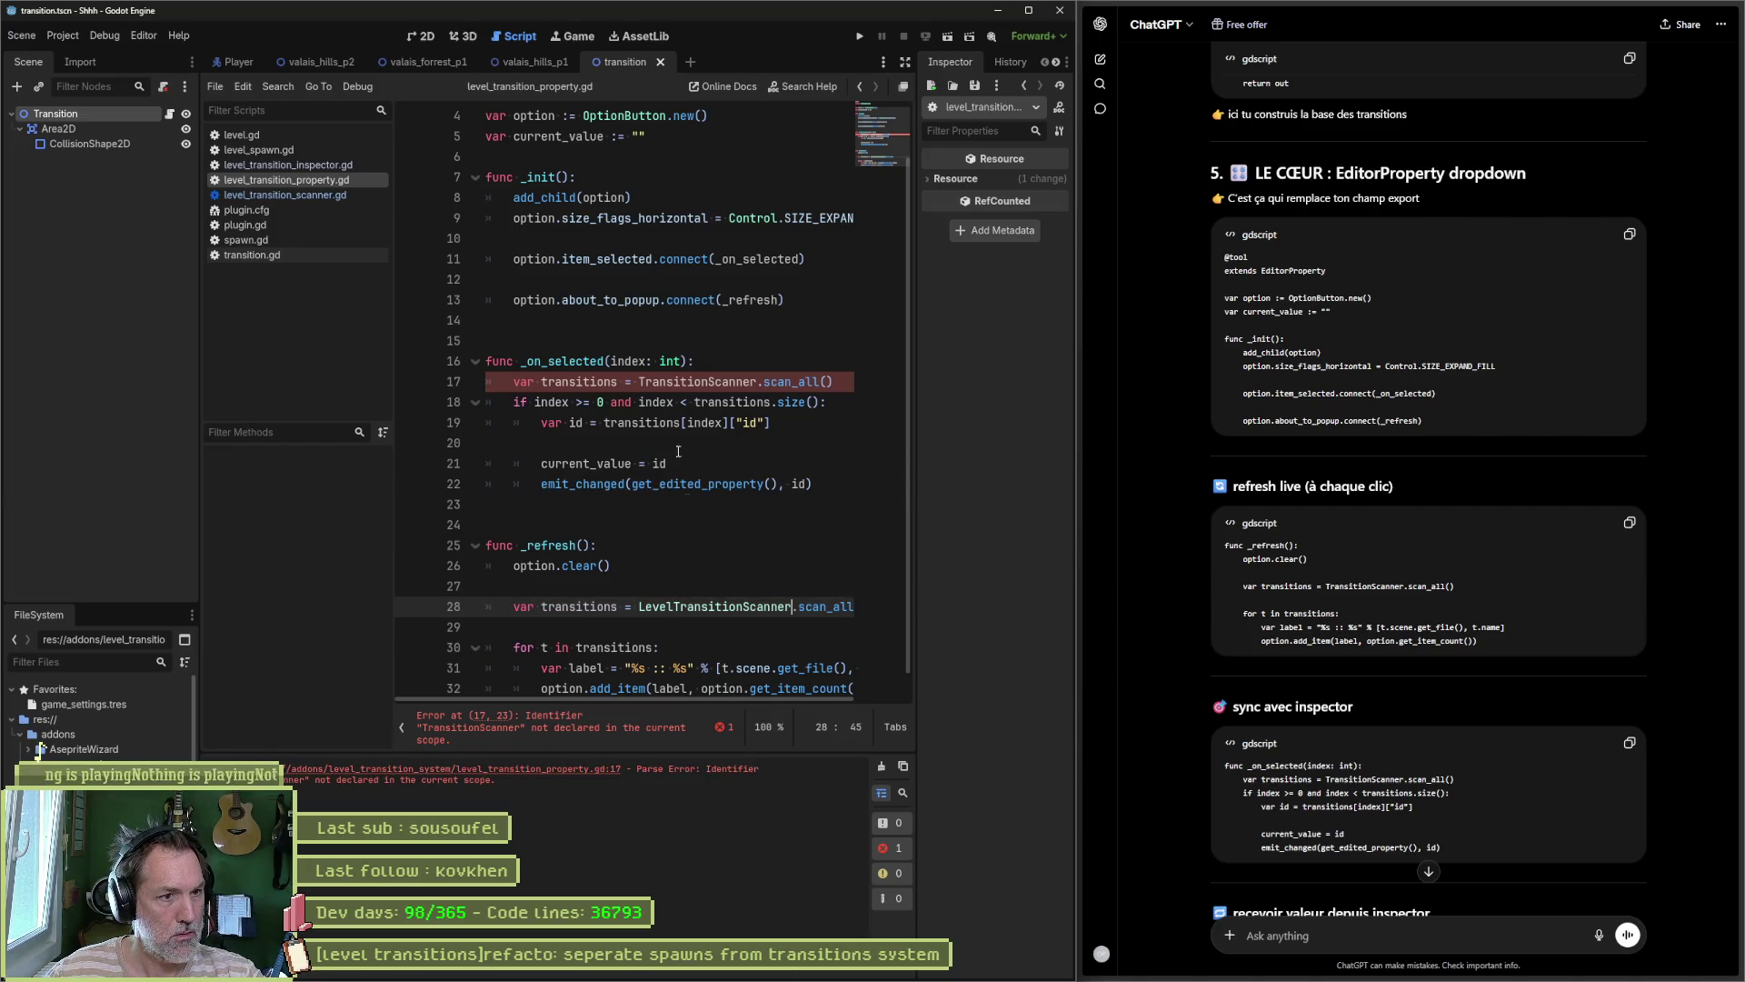
double_click(715, 606)
key(ctrl+c)
double_click(698, 382)
key(ctrl+v)
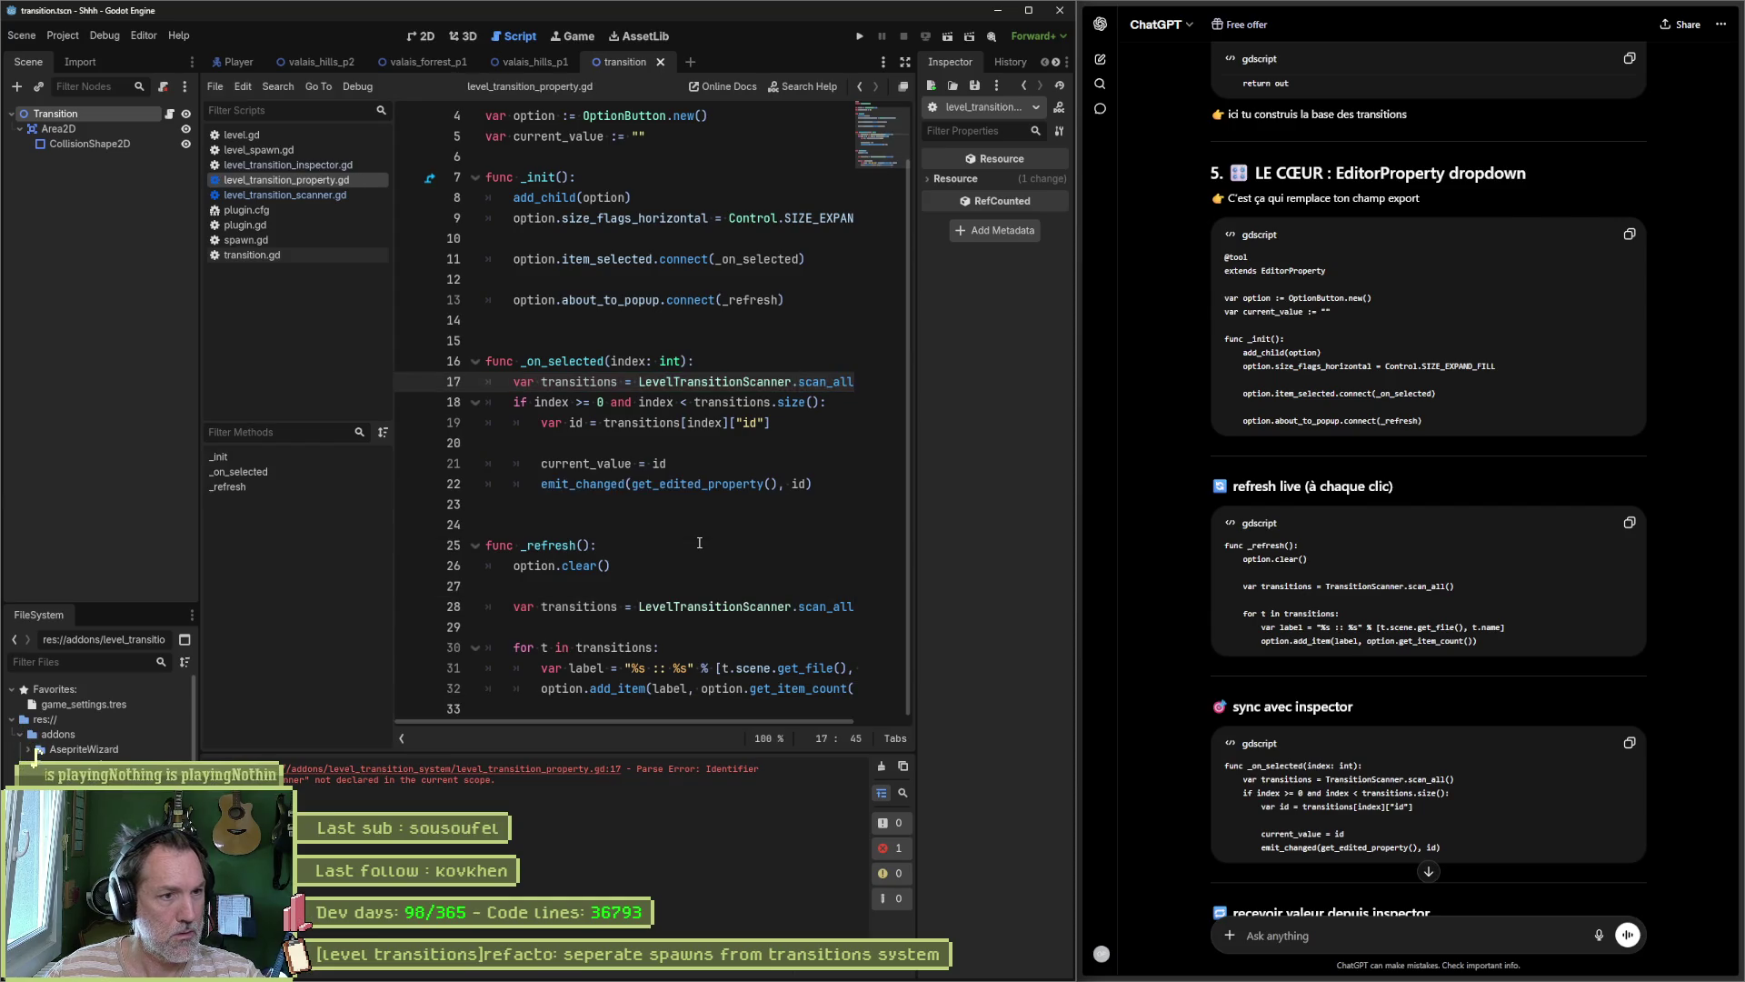
scroll(724, 552, up, 1)
scroll(724, 552, down, 1)
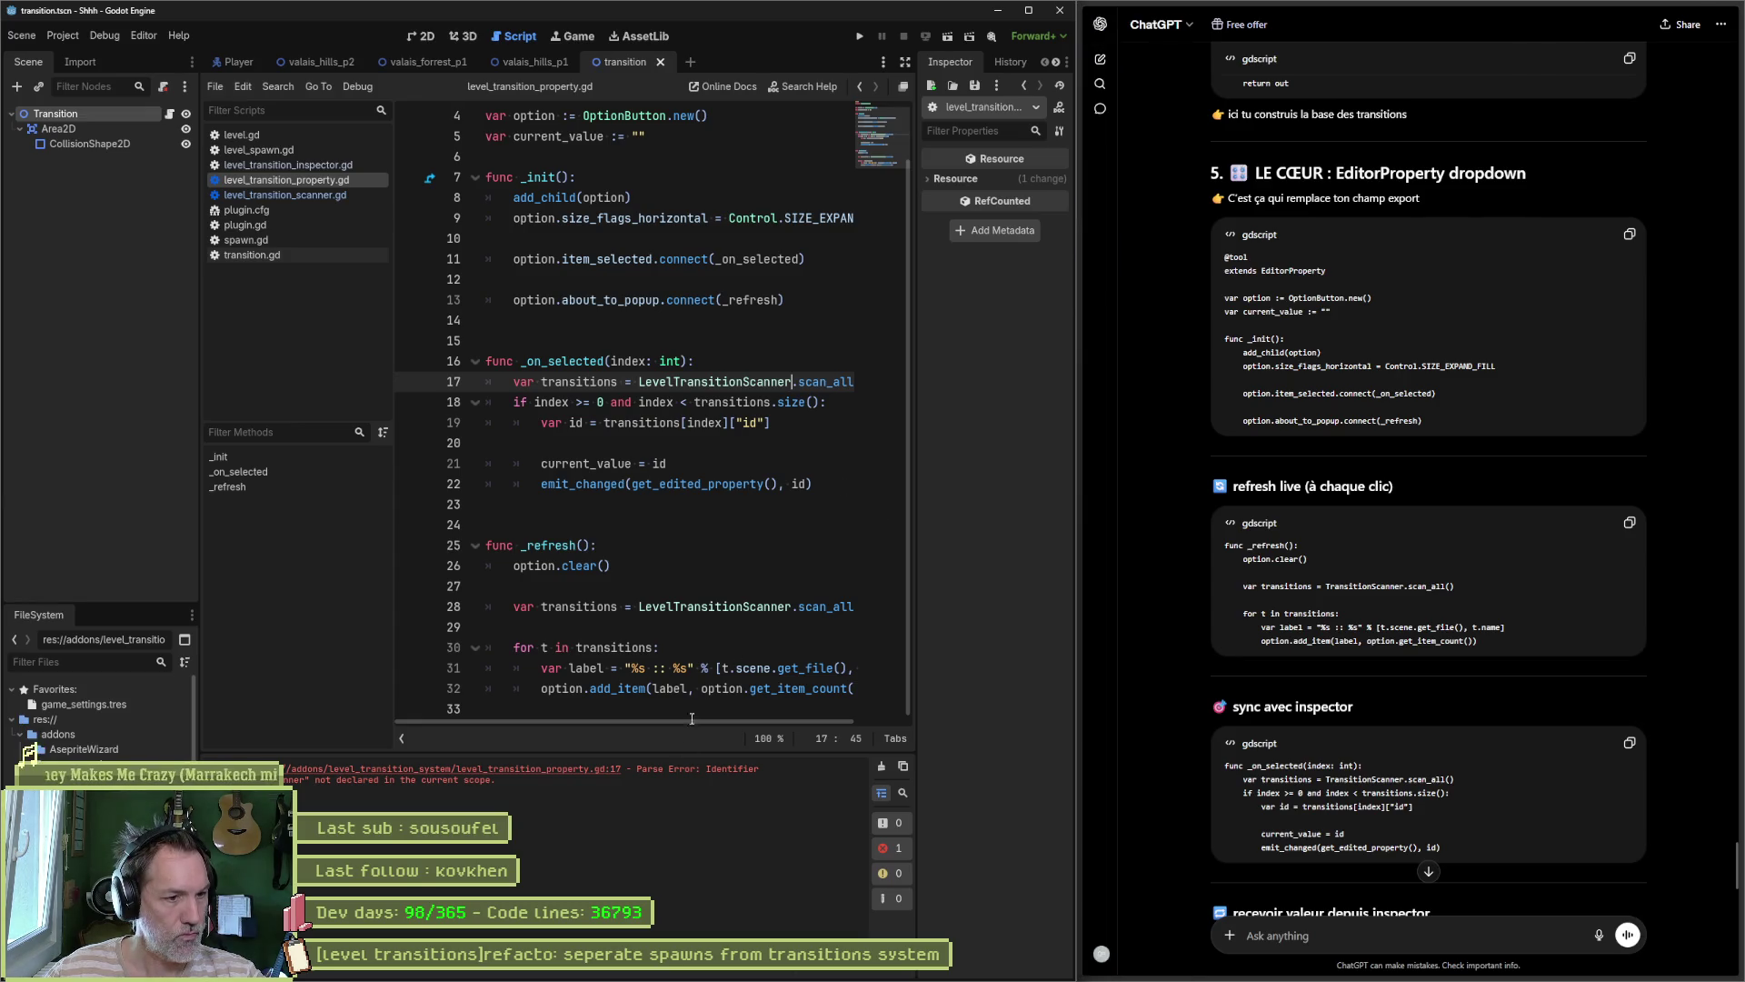
click(595, 773)
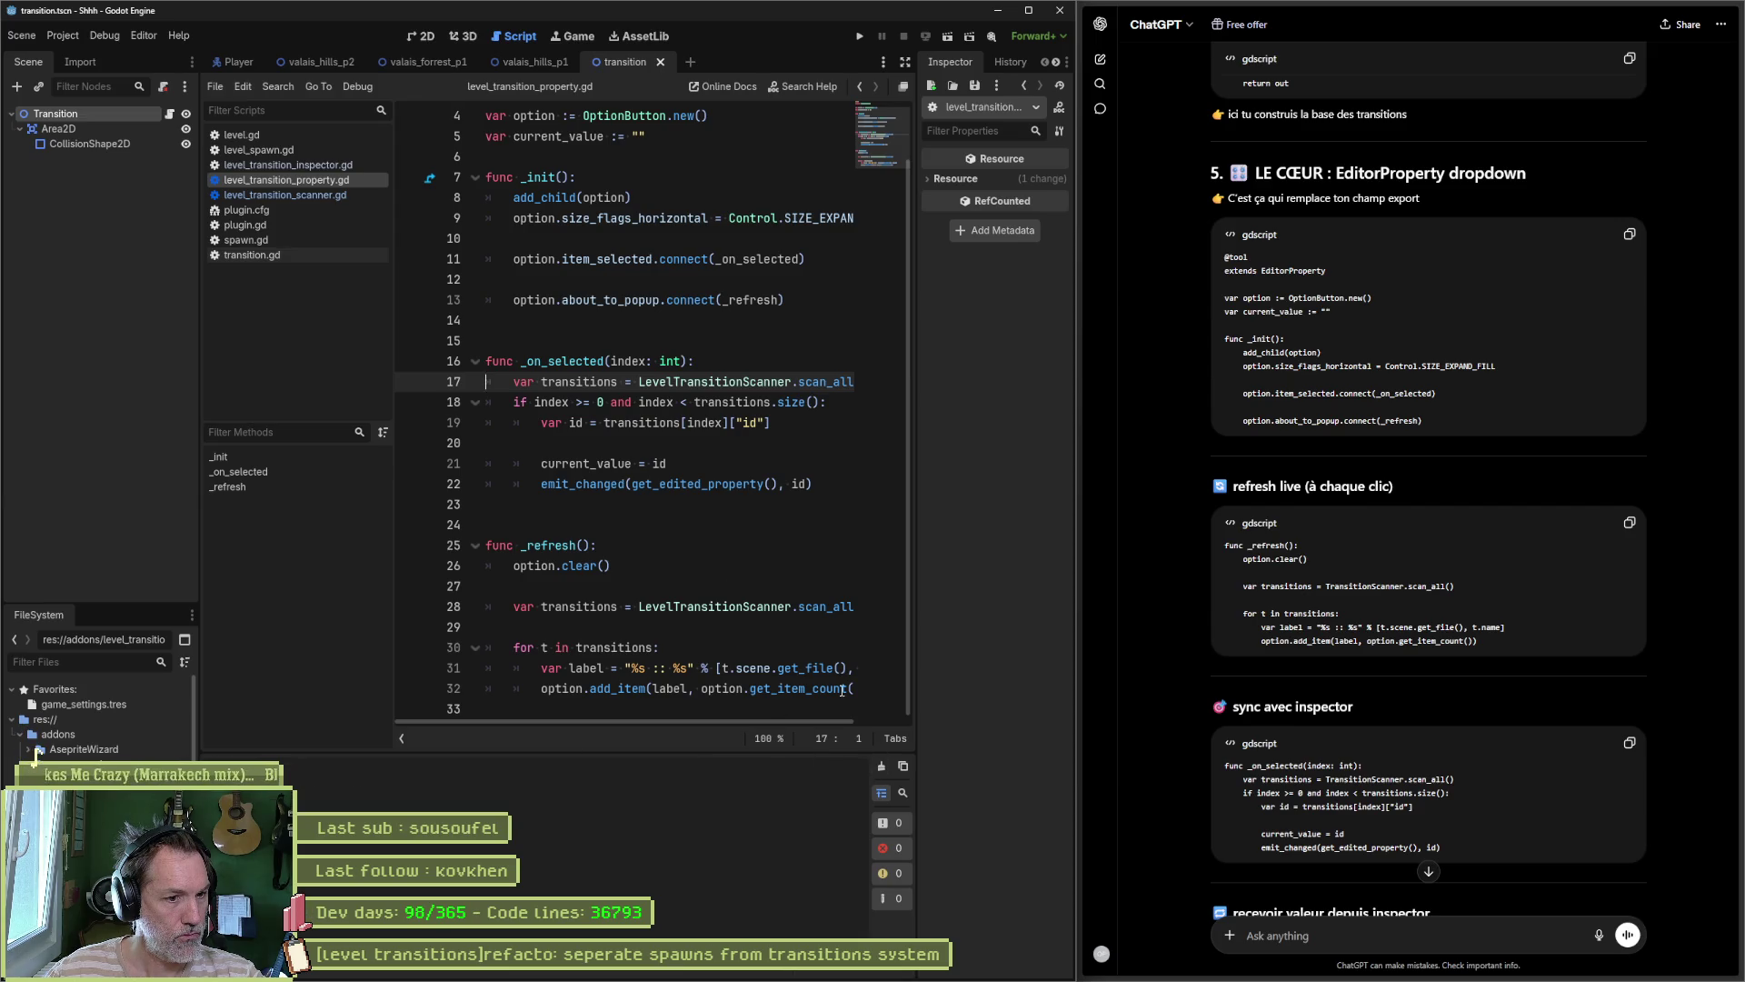
click(763, 568)
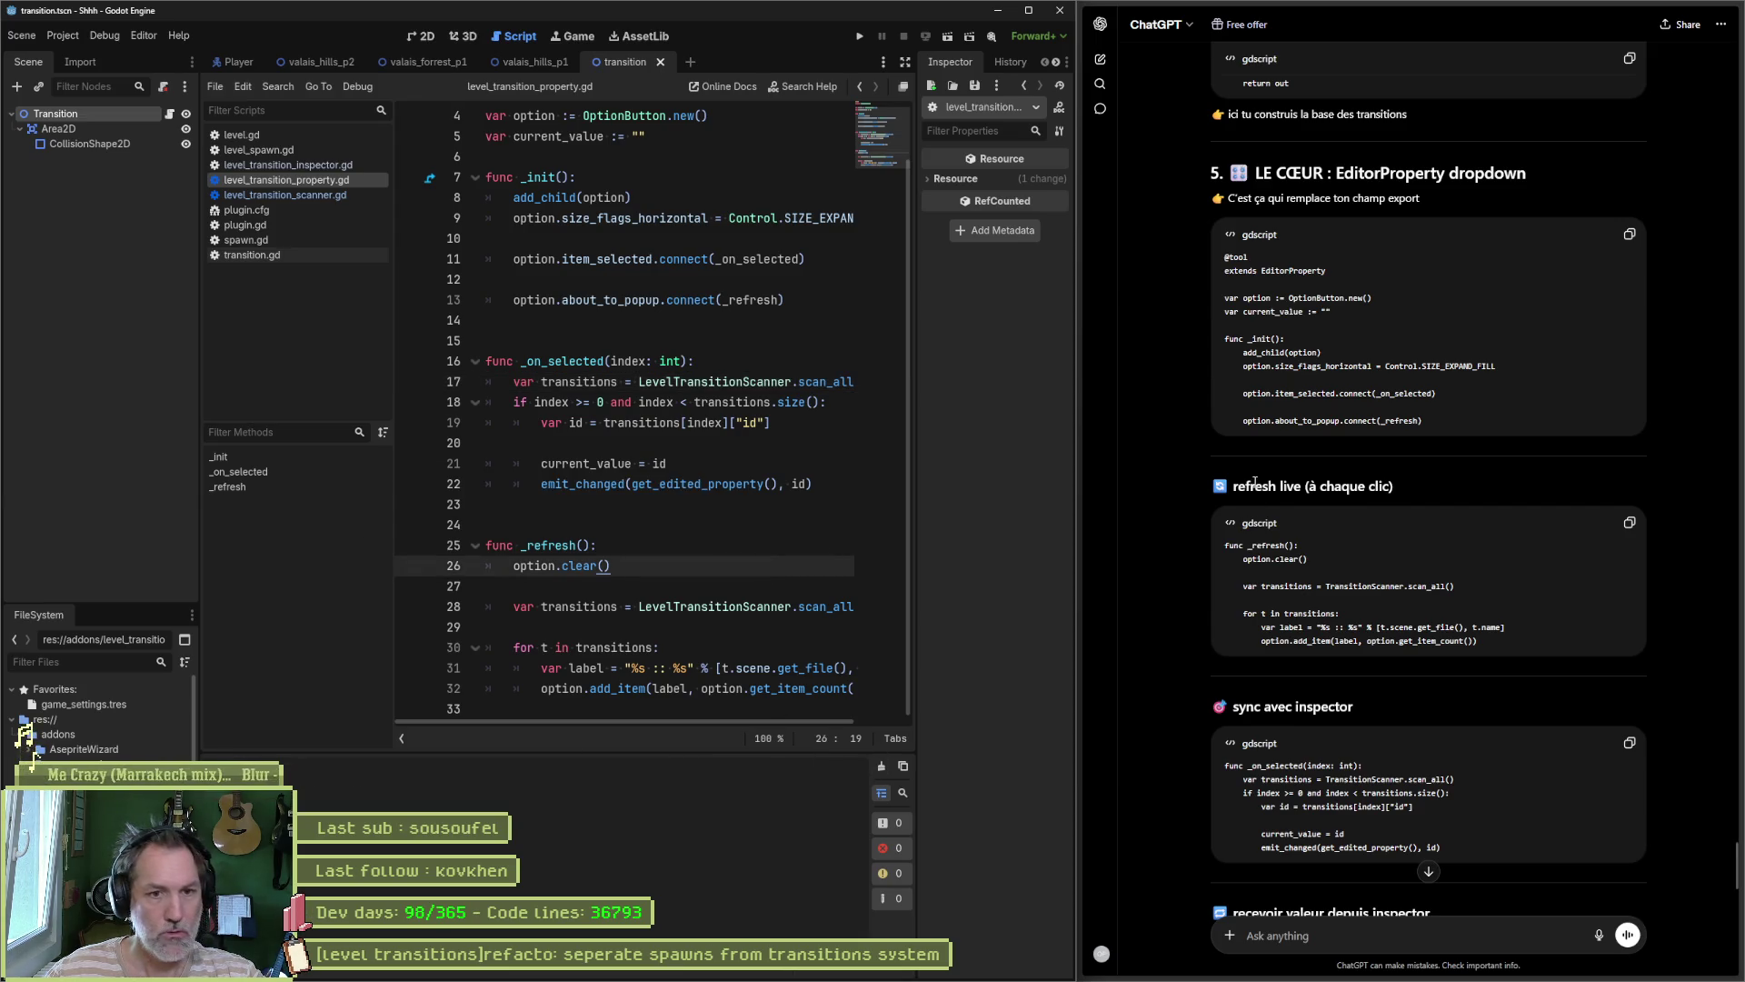
scroll(1425, 544, down, 4)
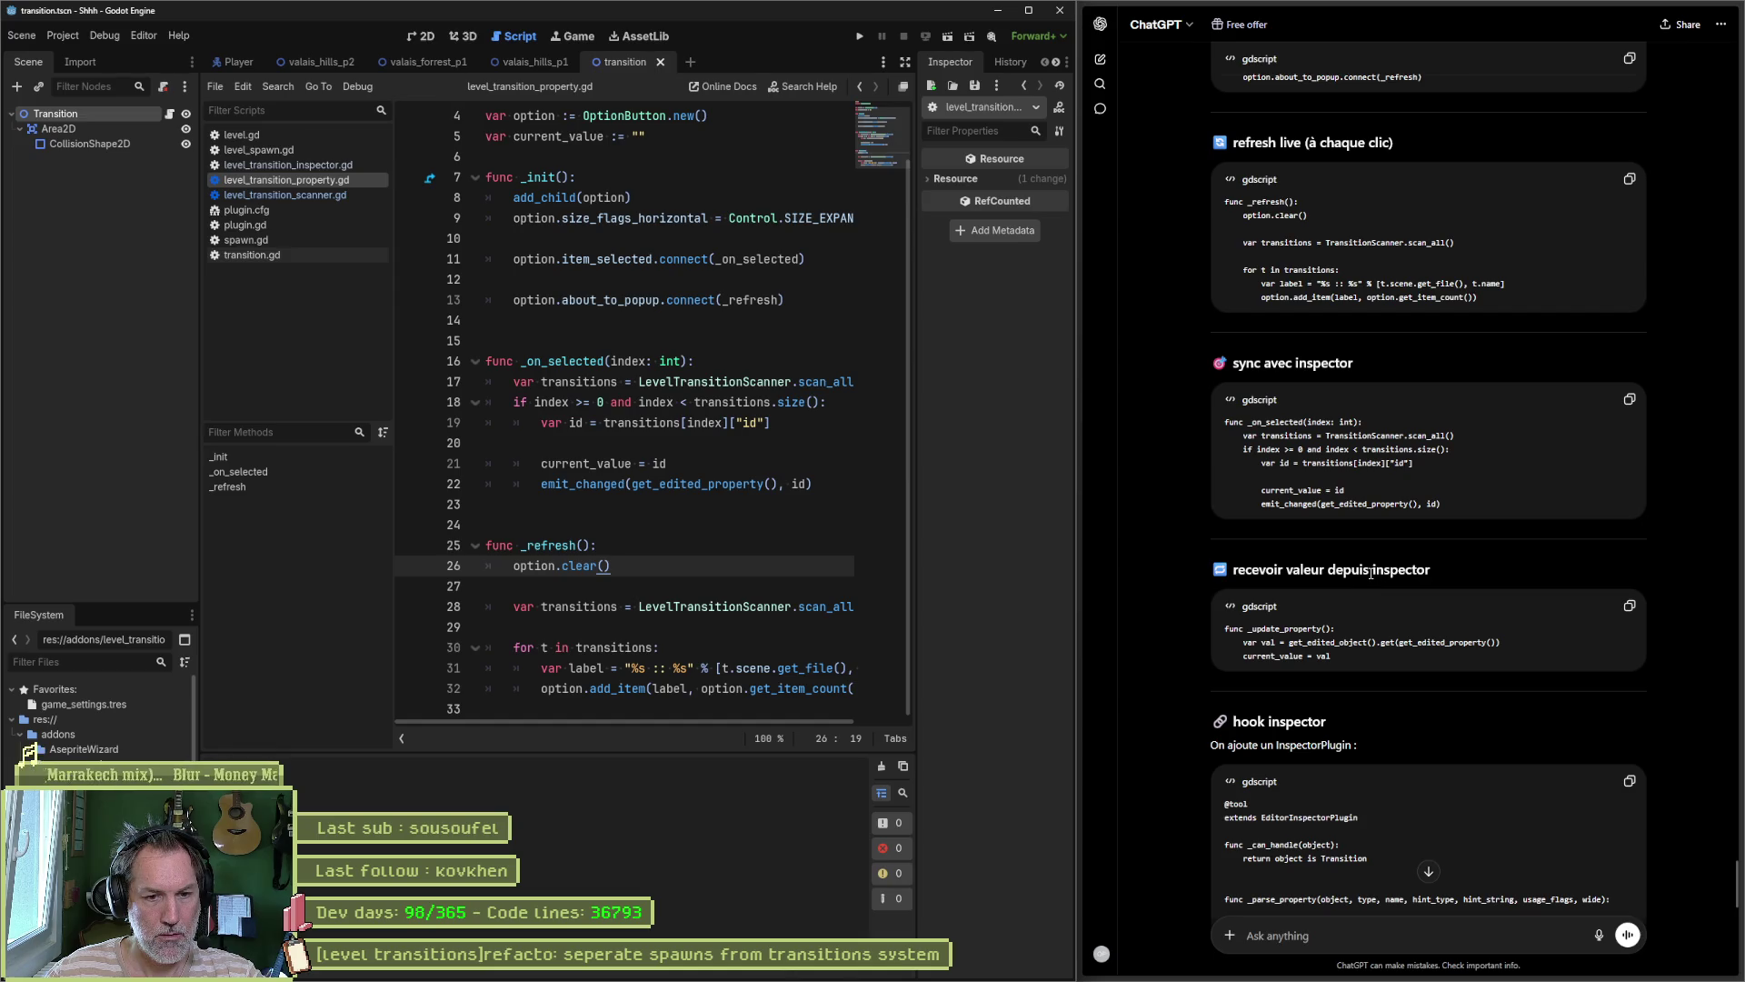
scroll(1370, 571, down, 2)
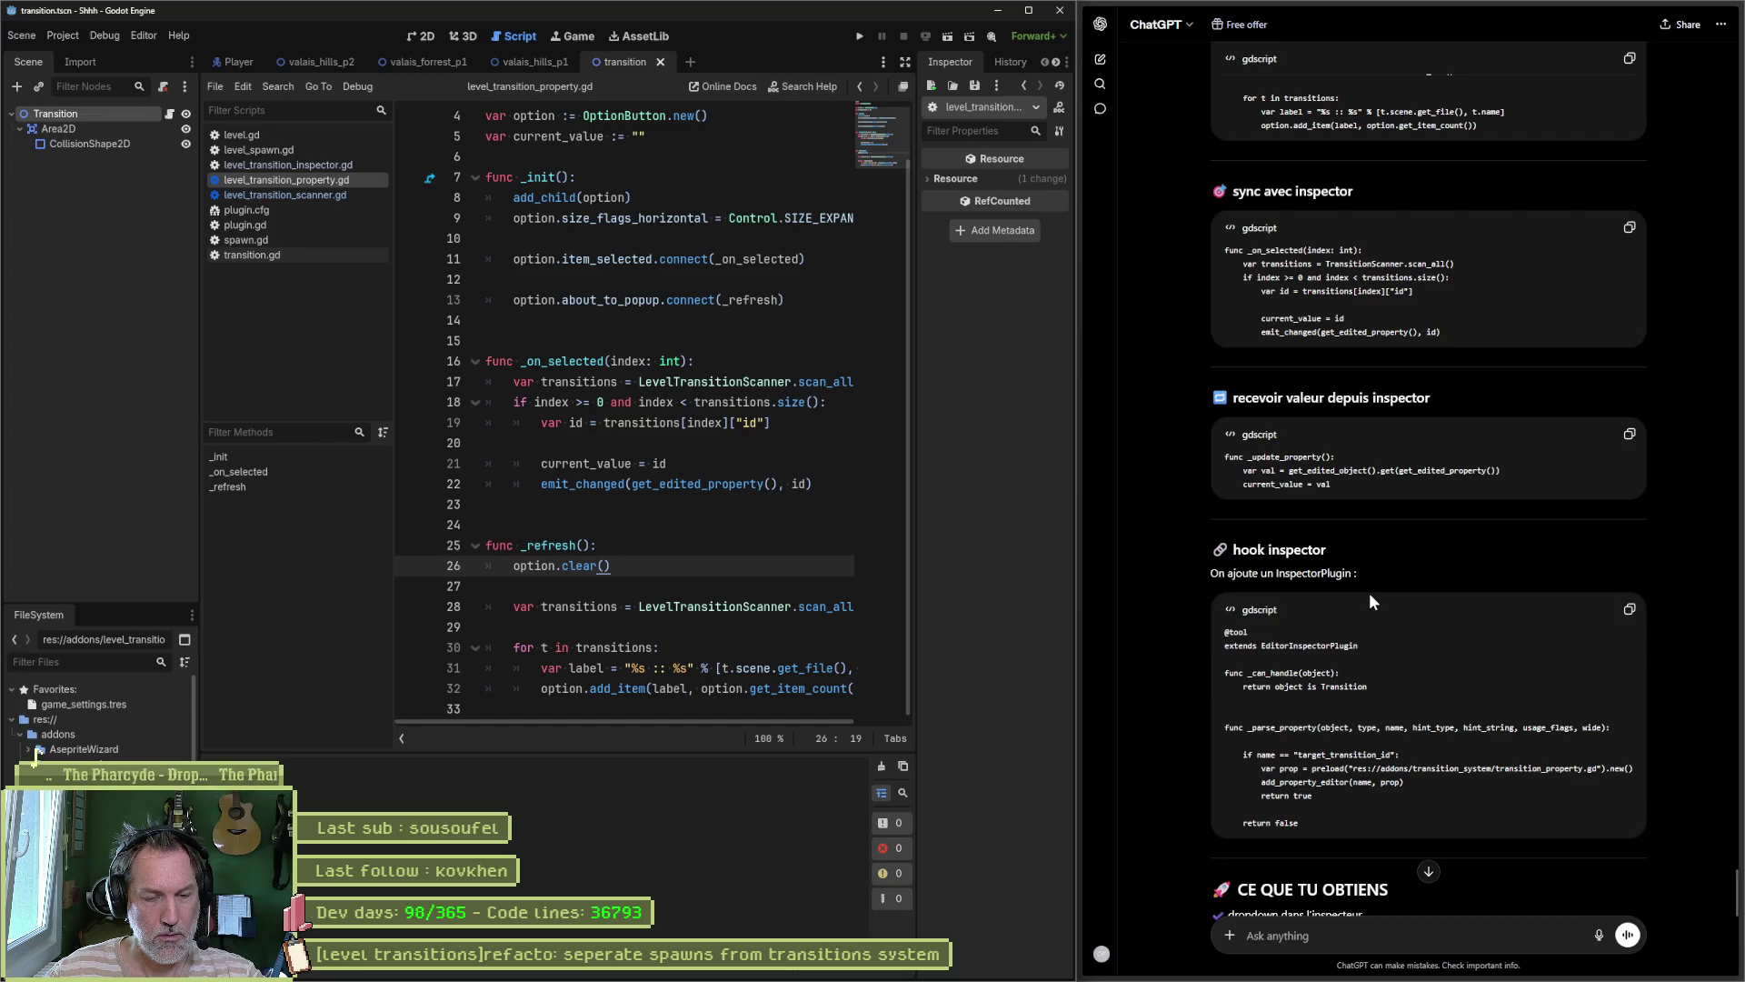
click(330, 167)
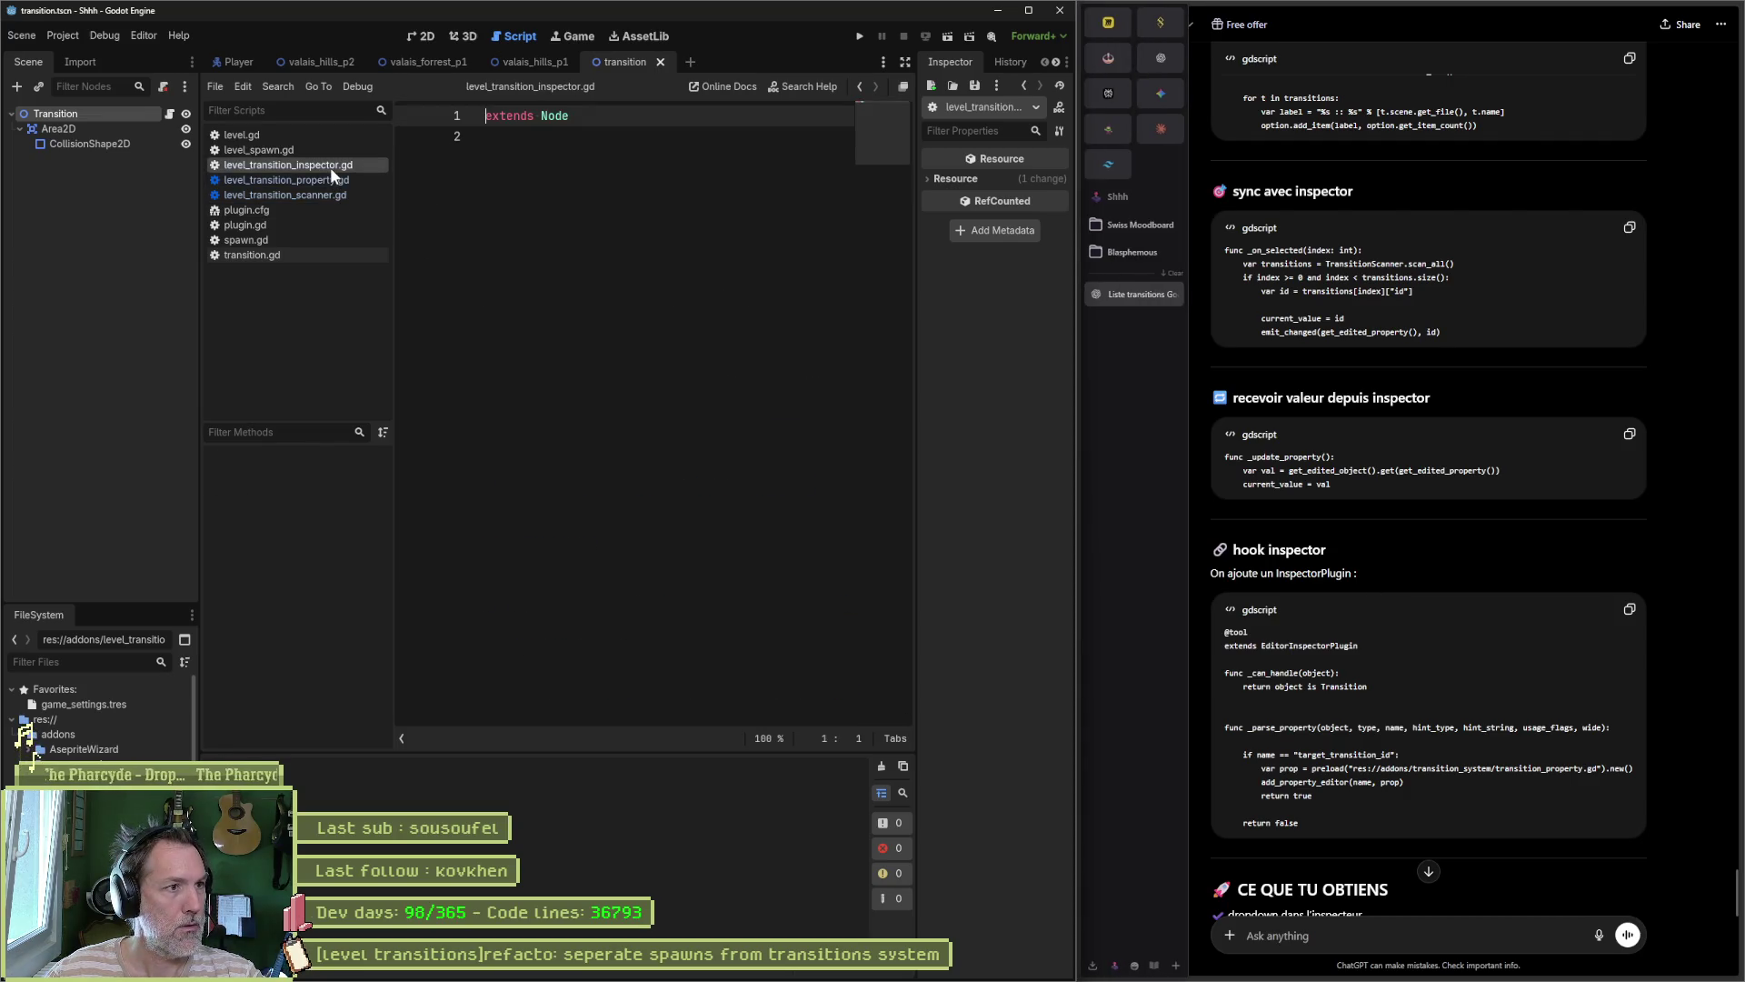
Step: Replace level_transition_inspector.gd's contents with ChatGPT's hook inspector code
click(1626, 613)
click(603, 323)
key(ctrl+a)
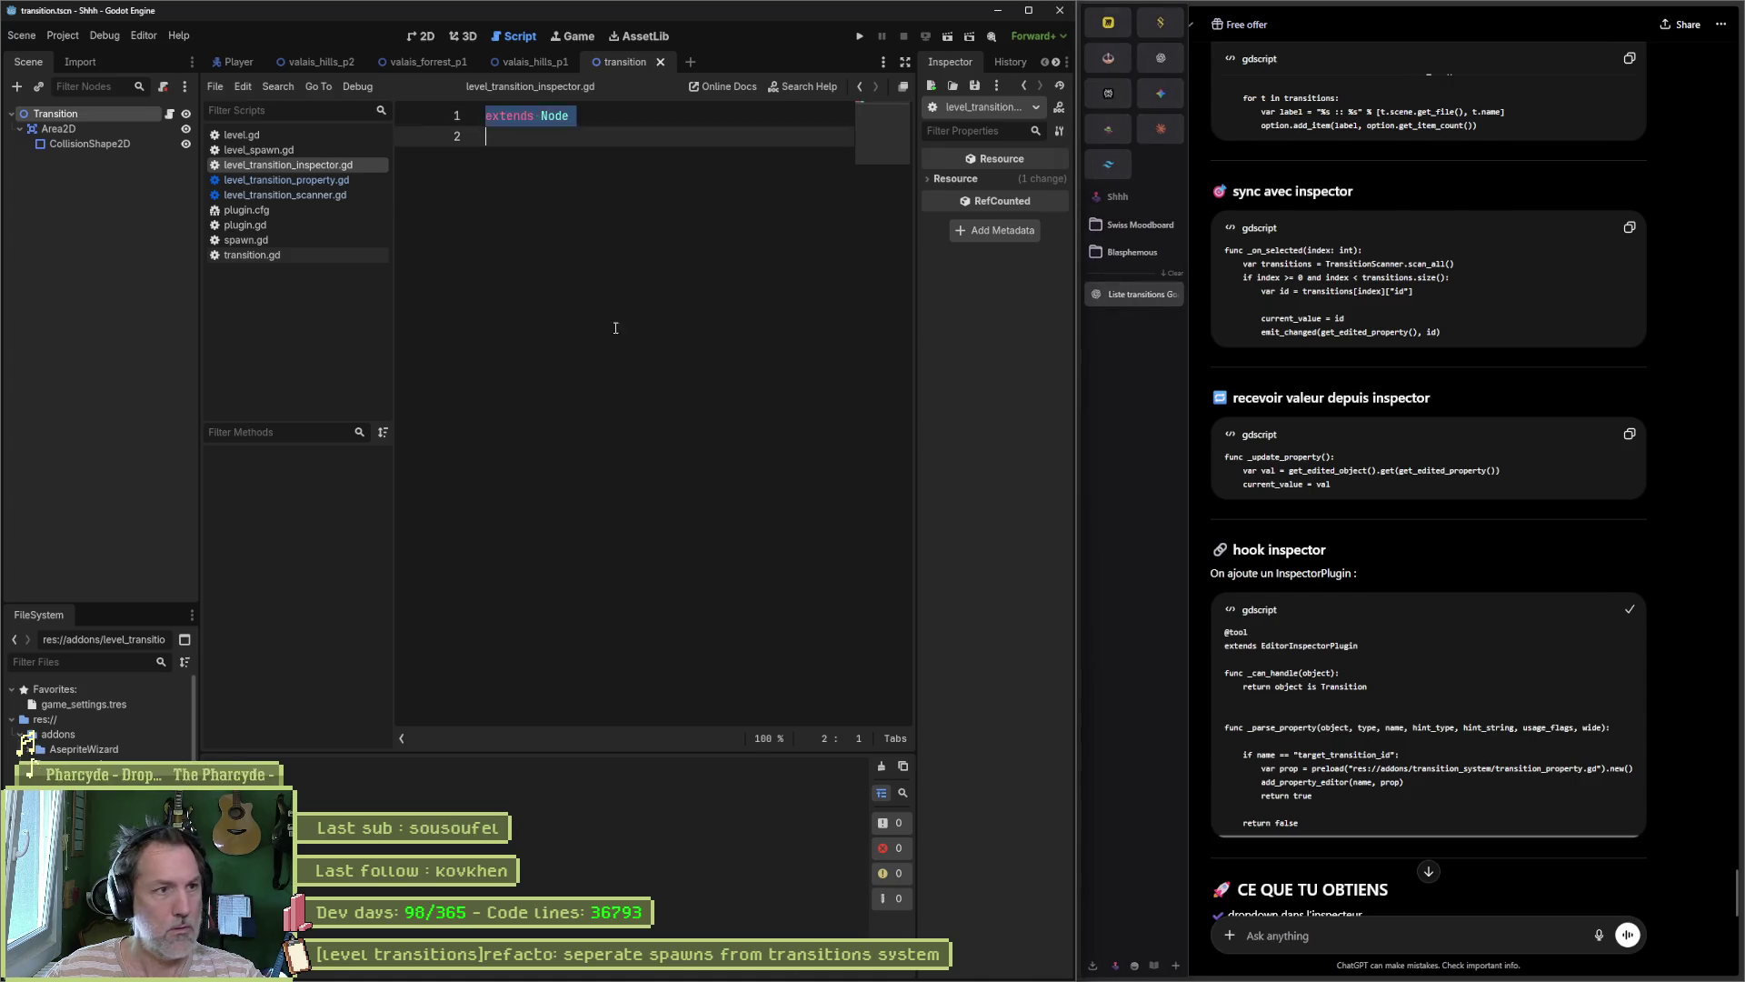
key(ctrl+v)
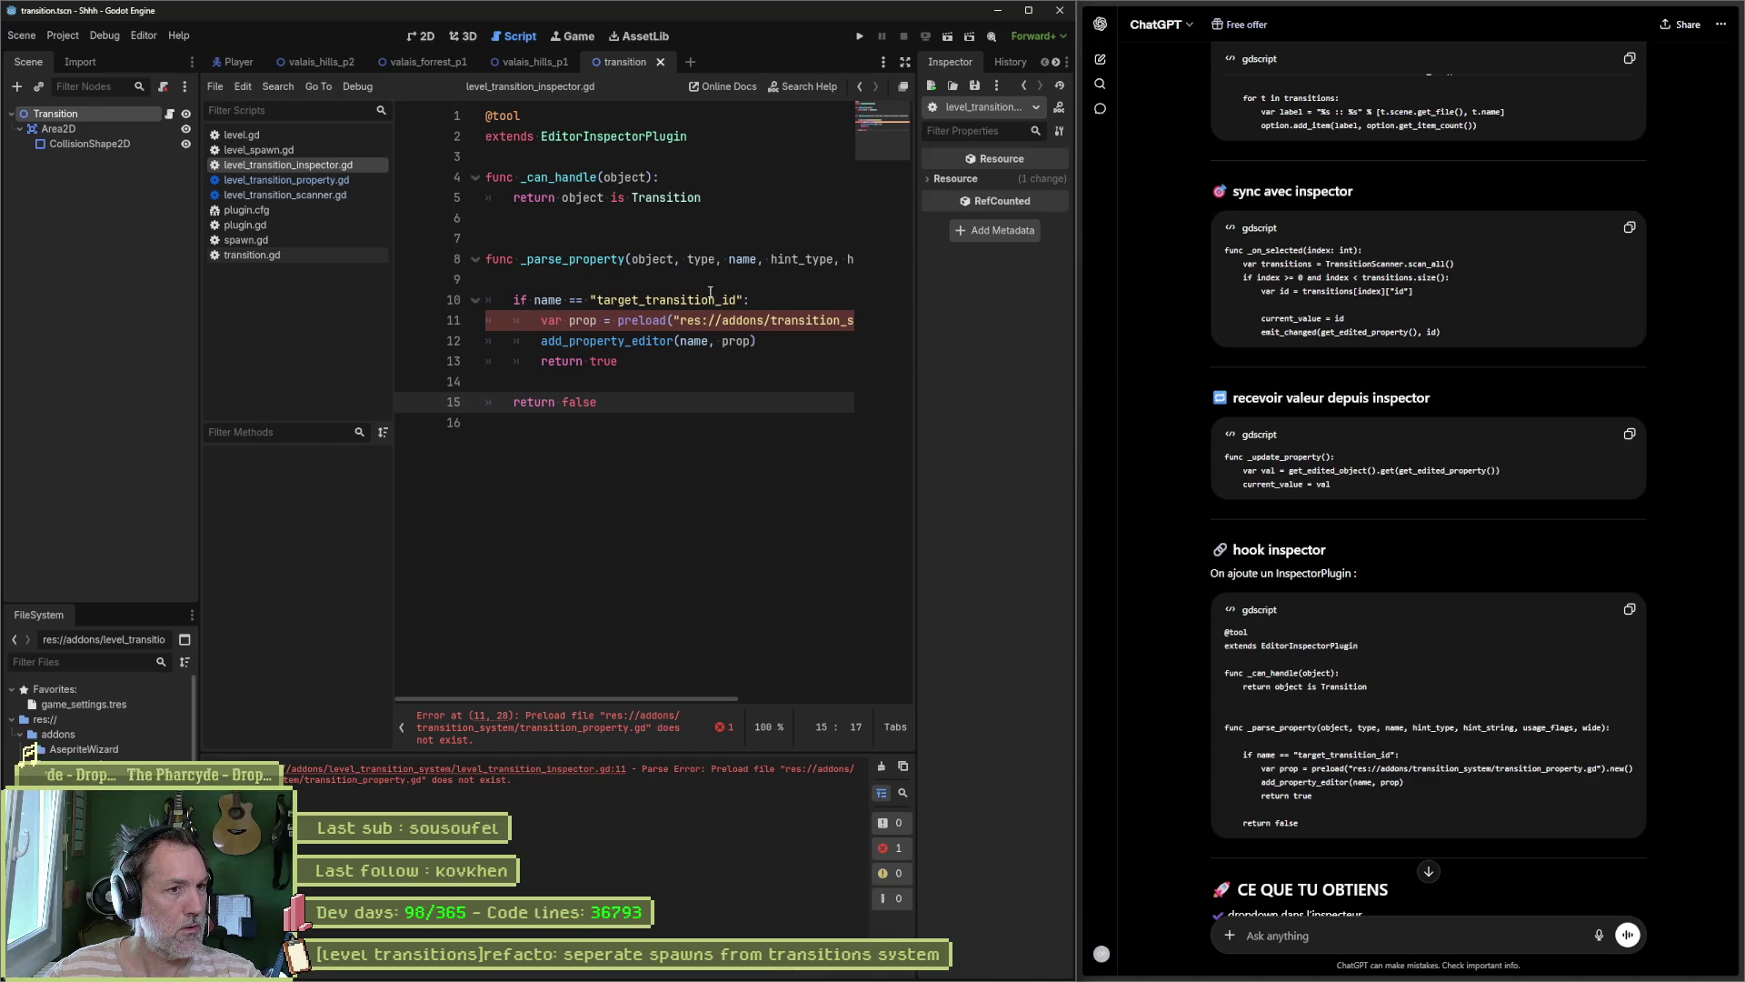
drag(653, 702, 794, 702)
Step: Point the preload path to level_transition_property.gd and save the inspector script
click(568, 320)
text(level_transition_system/transition_proper)
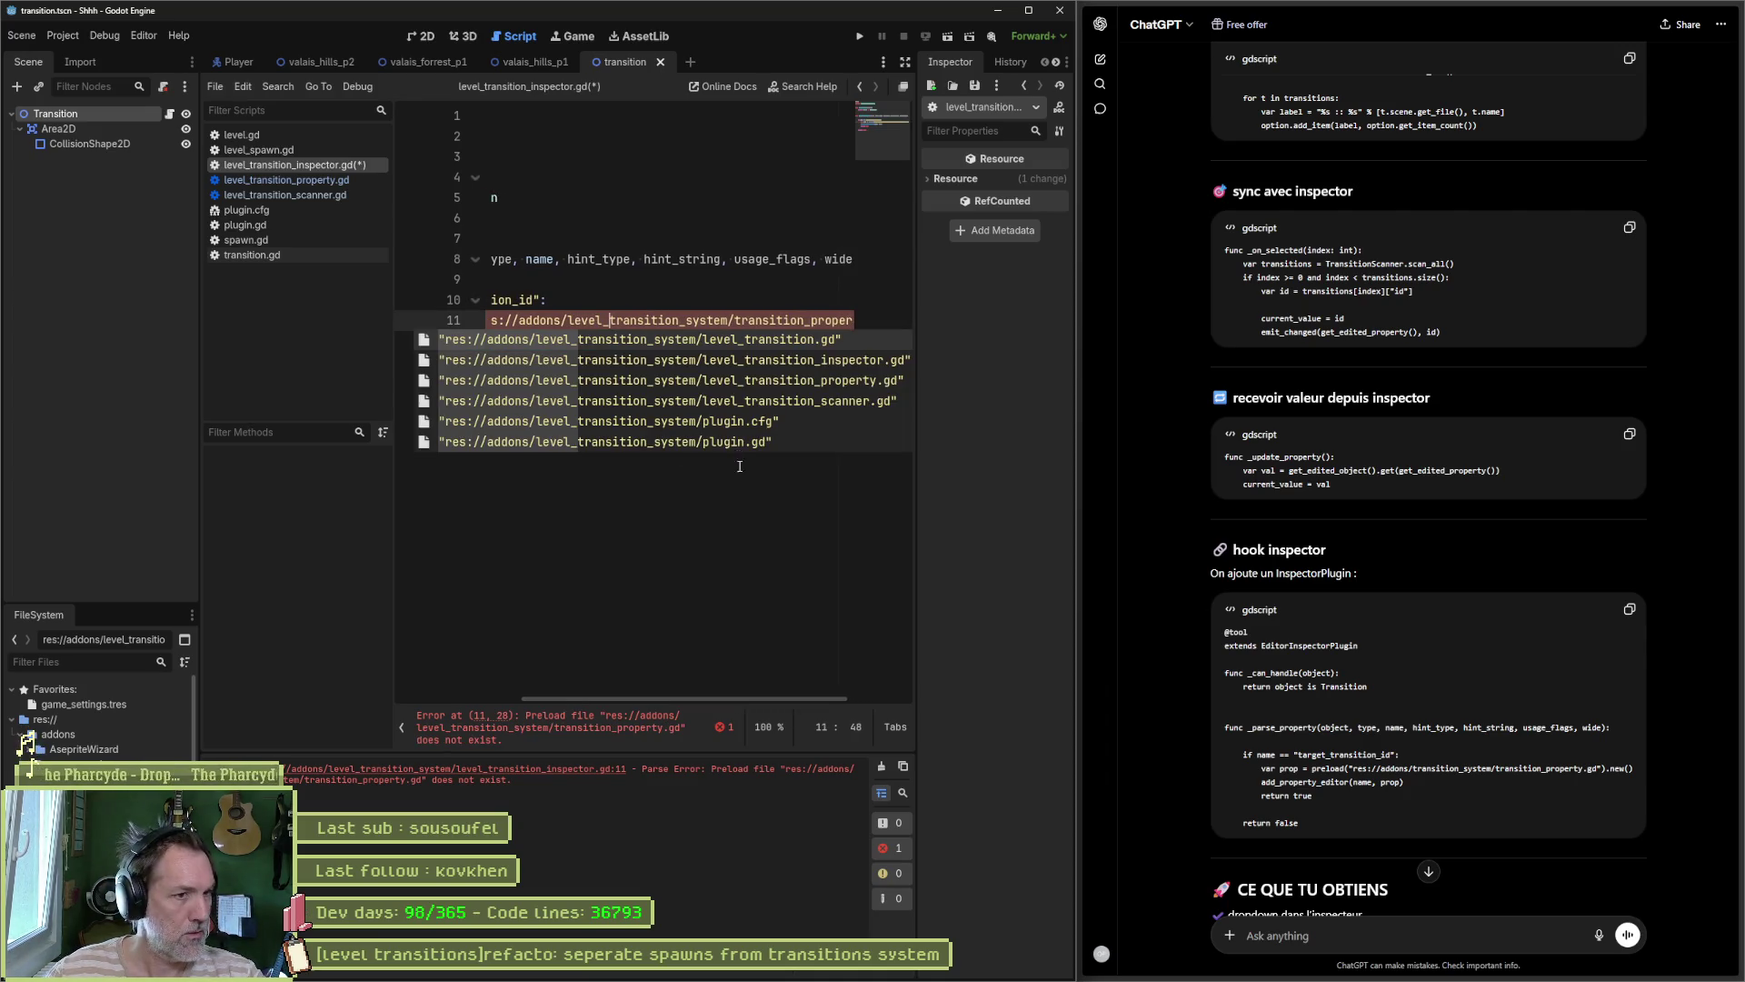
click(739, 457)
drag(679, 699, 877, 695)
double_click(694, 320)
key(BackSpace)
key(Delete)
key(Delete)
key(Delete)
key(ctrl+space)
key(Down)
key(Down)
key(Return)
key(ctrl+s)
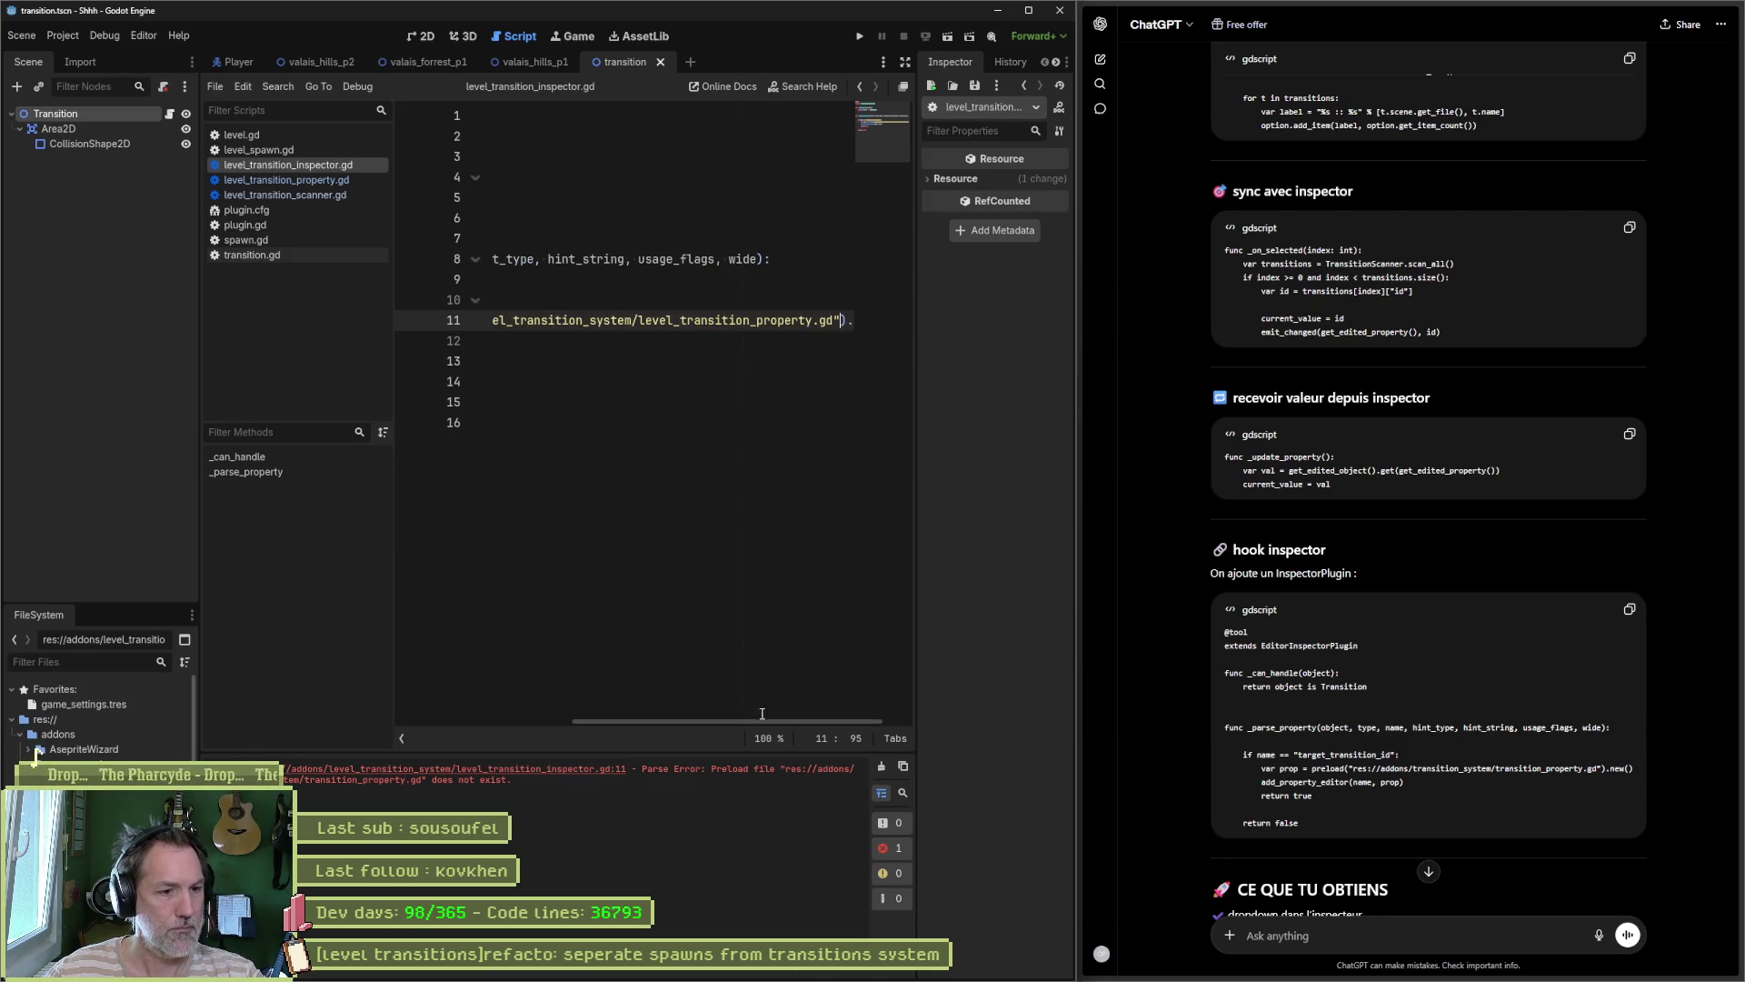
Step: Clear the old parse error from Output and copy ChatGPT's receive-value-from-inspector code
drag(761, 722, 656, 724)
click(884, 766)
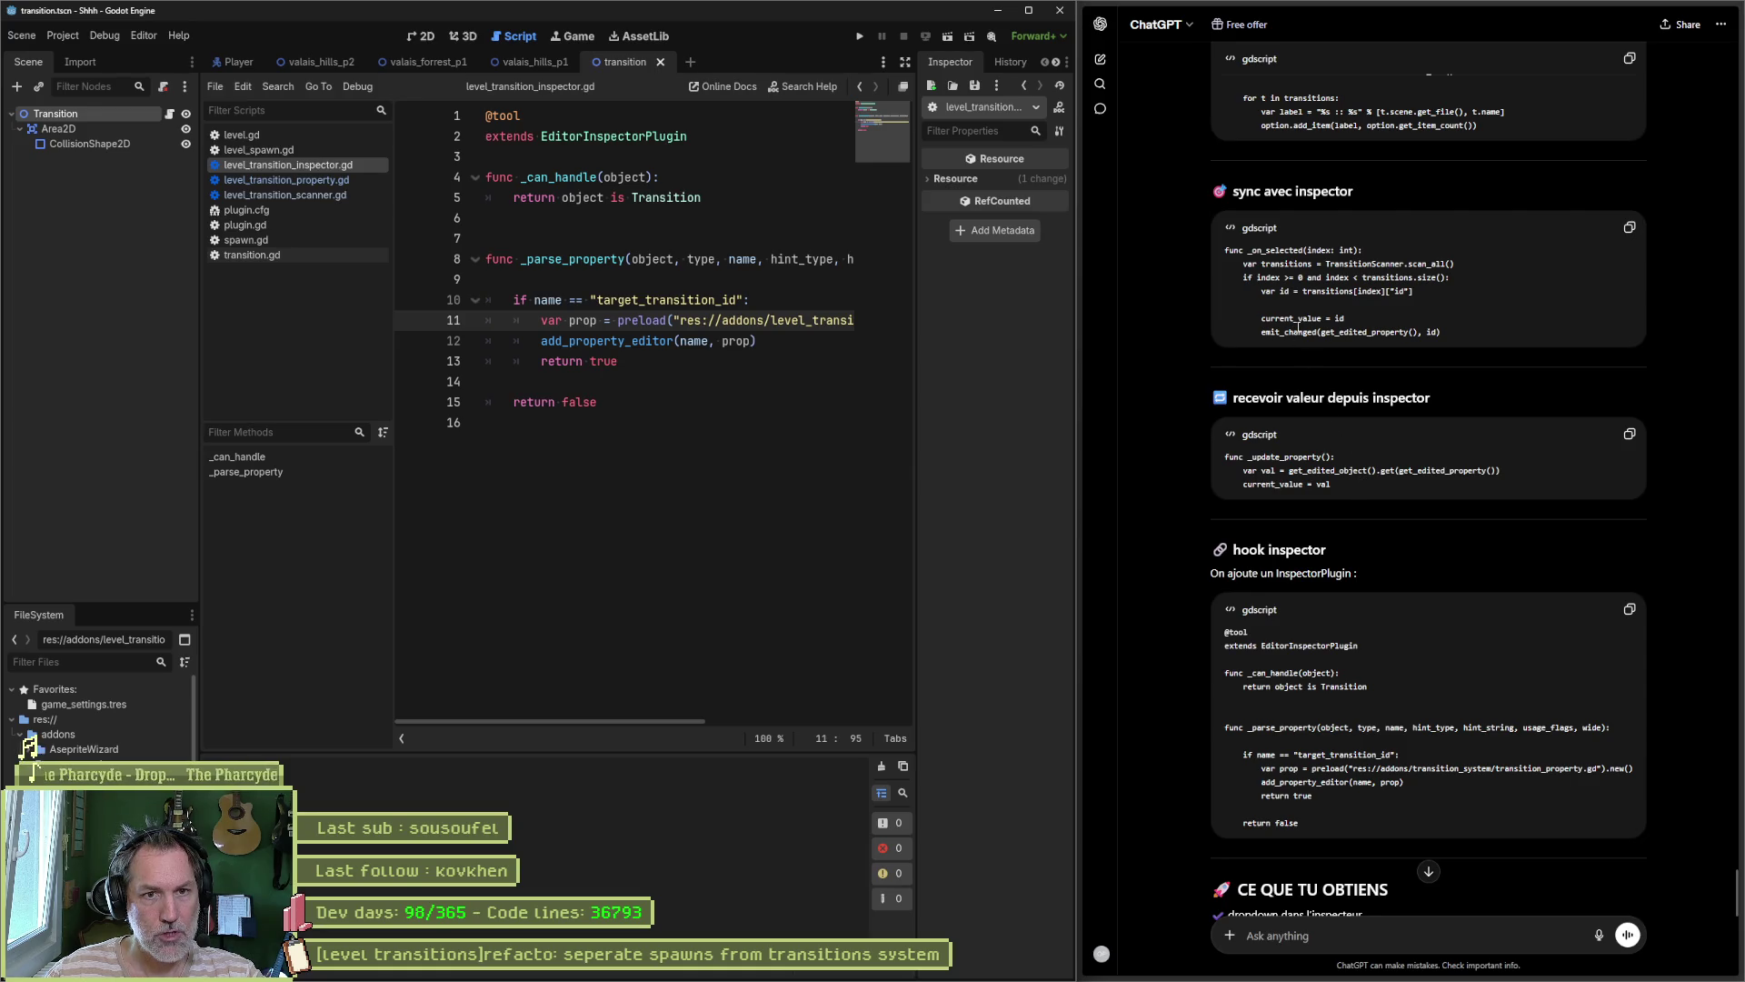
click(1629, 433)
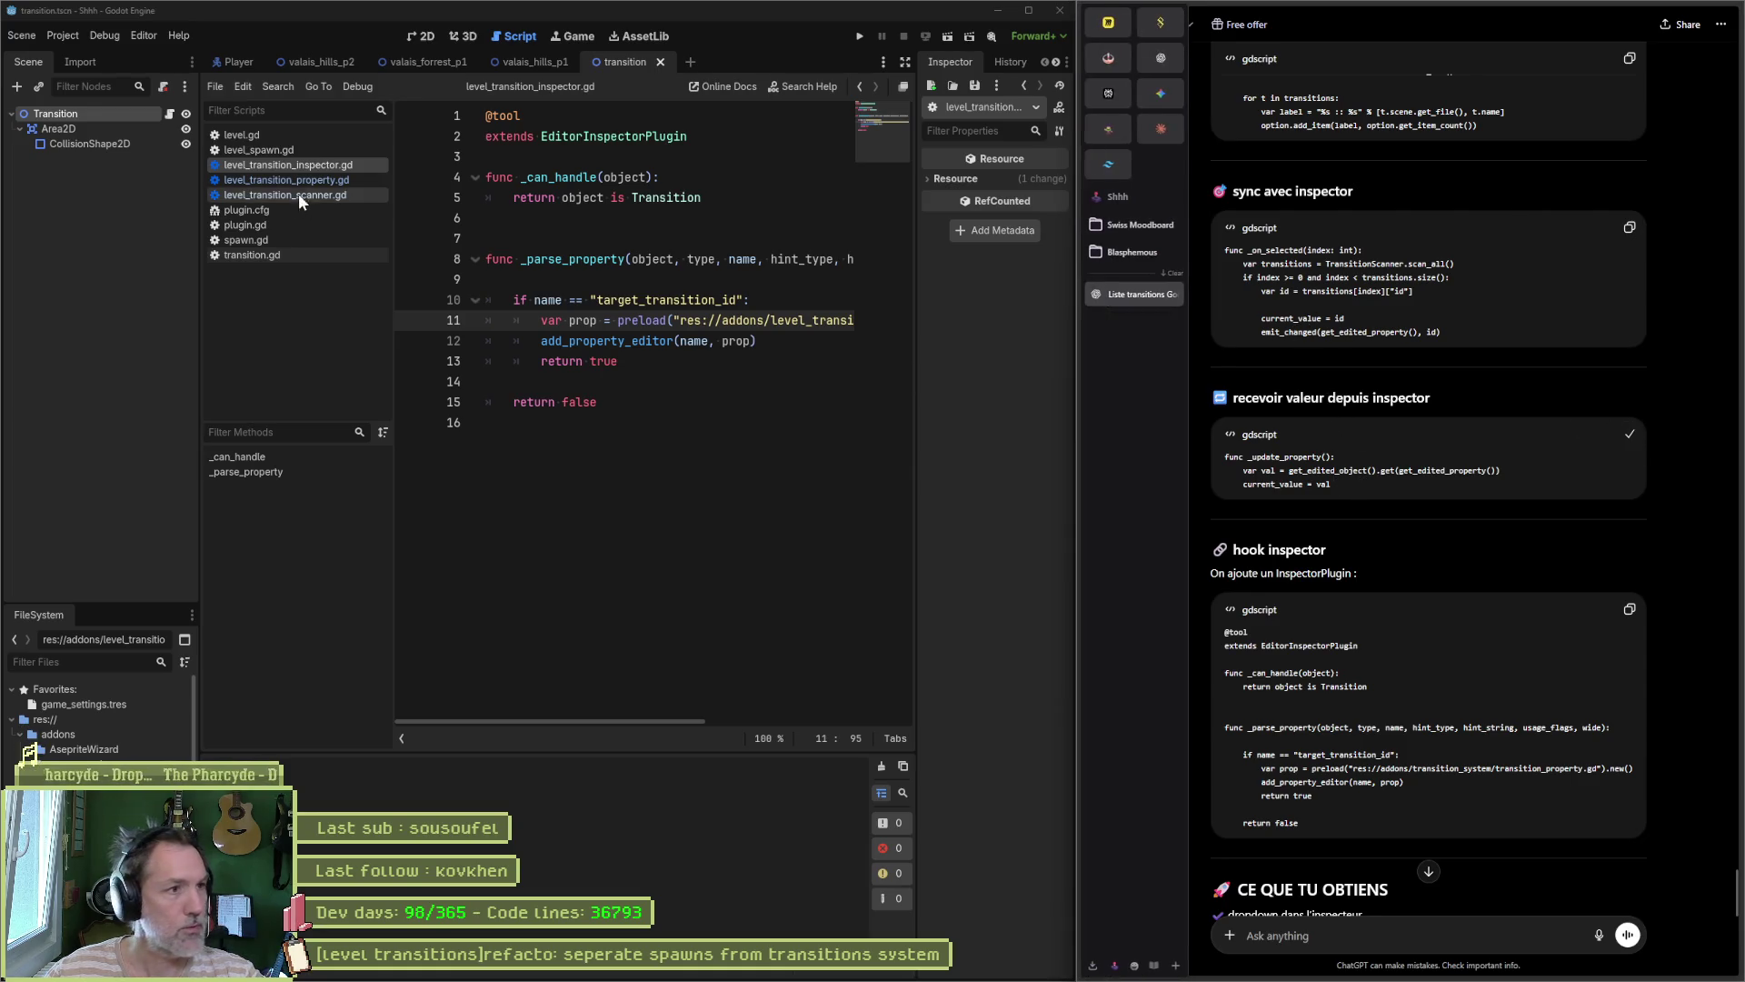
Step: Paste the _update_property function above _refresh in level_transition_property.gd and save
scroll(1235, 352, up, 5)
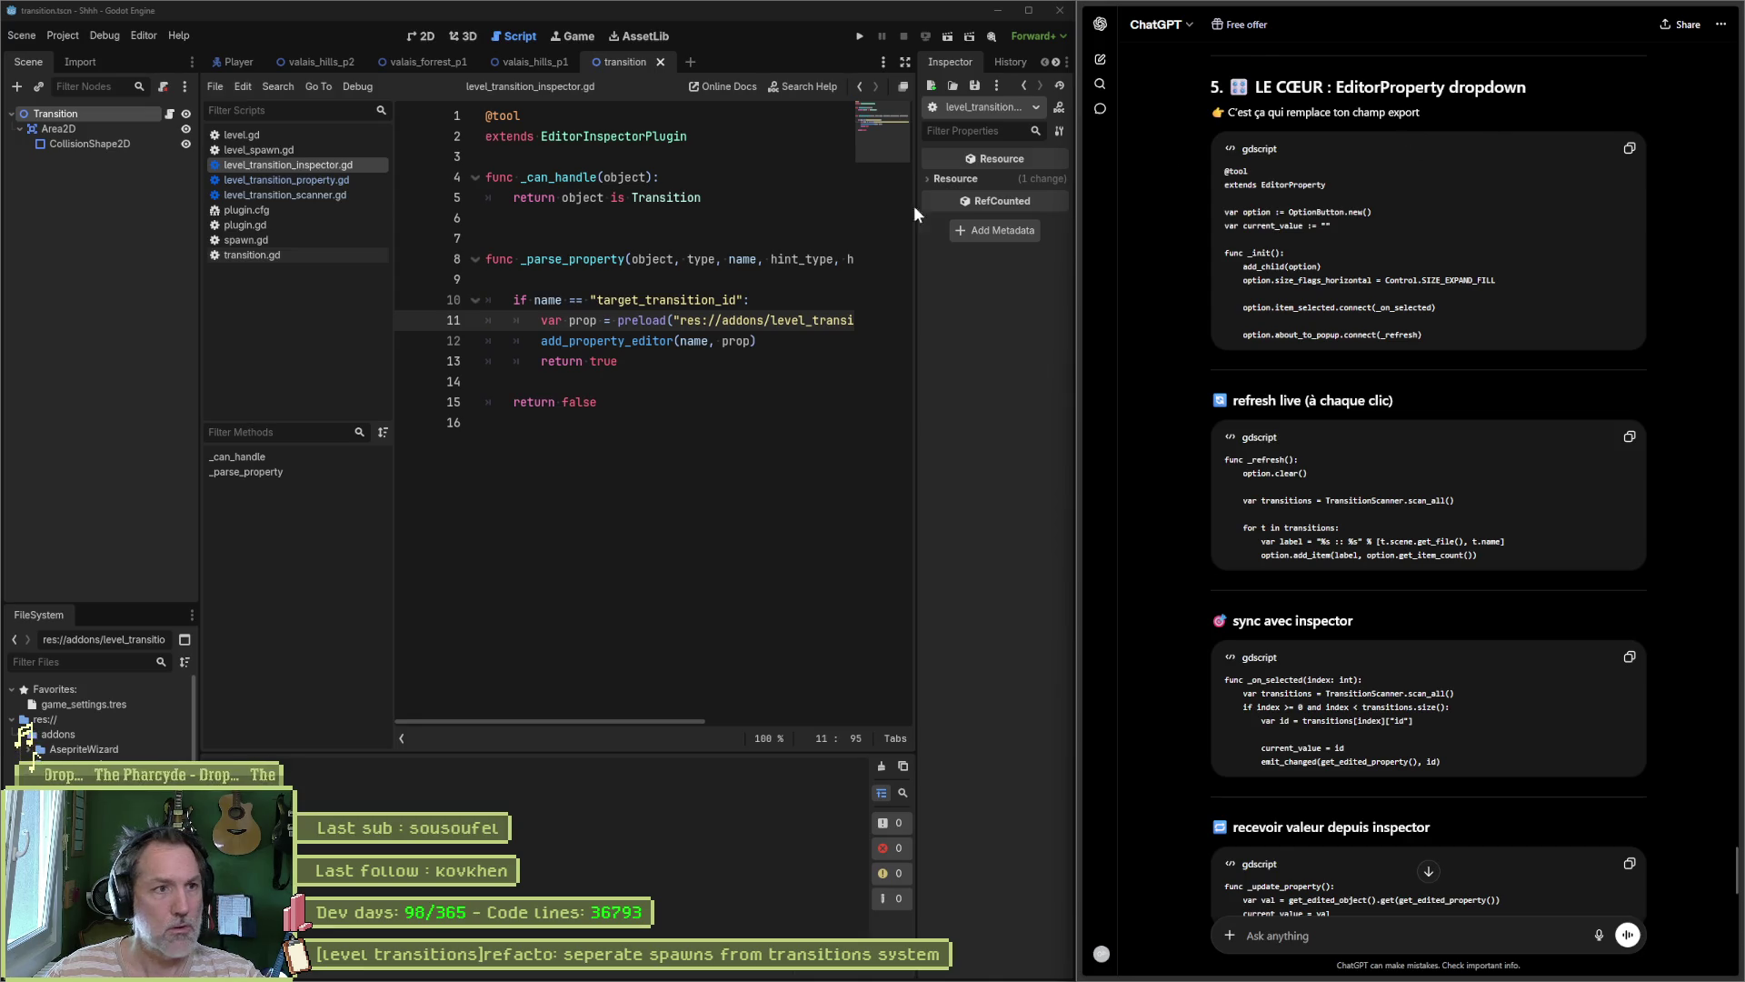
click(329, 182)
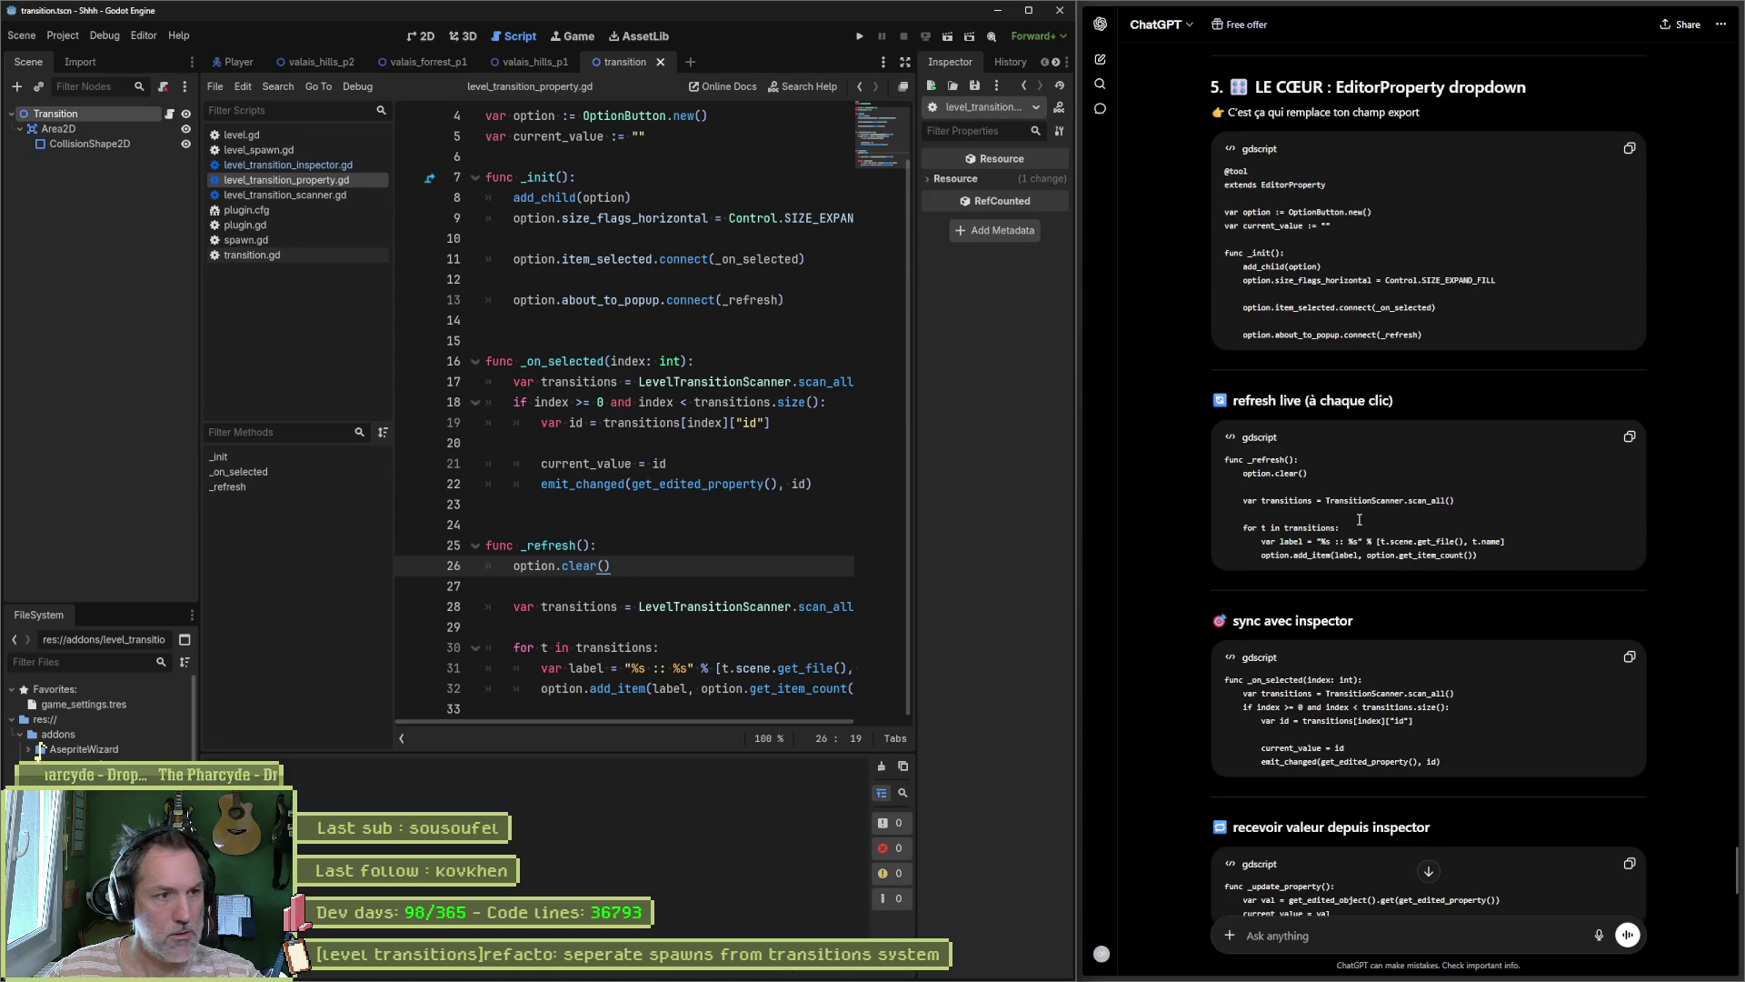
click(712, 536)
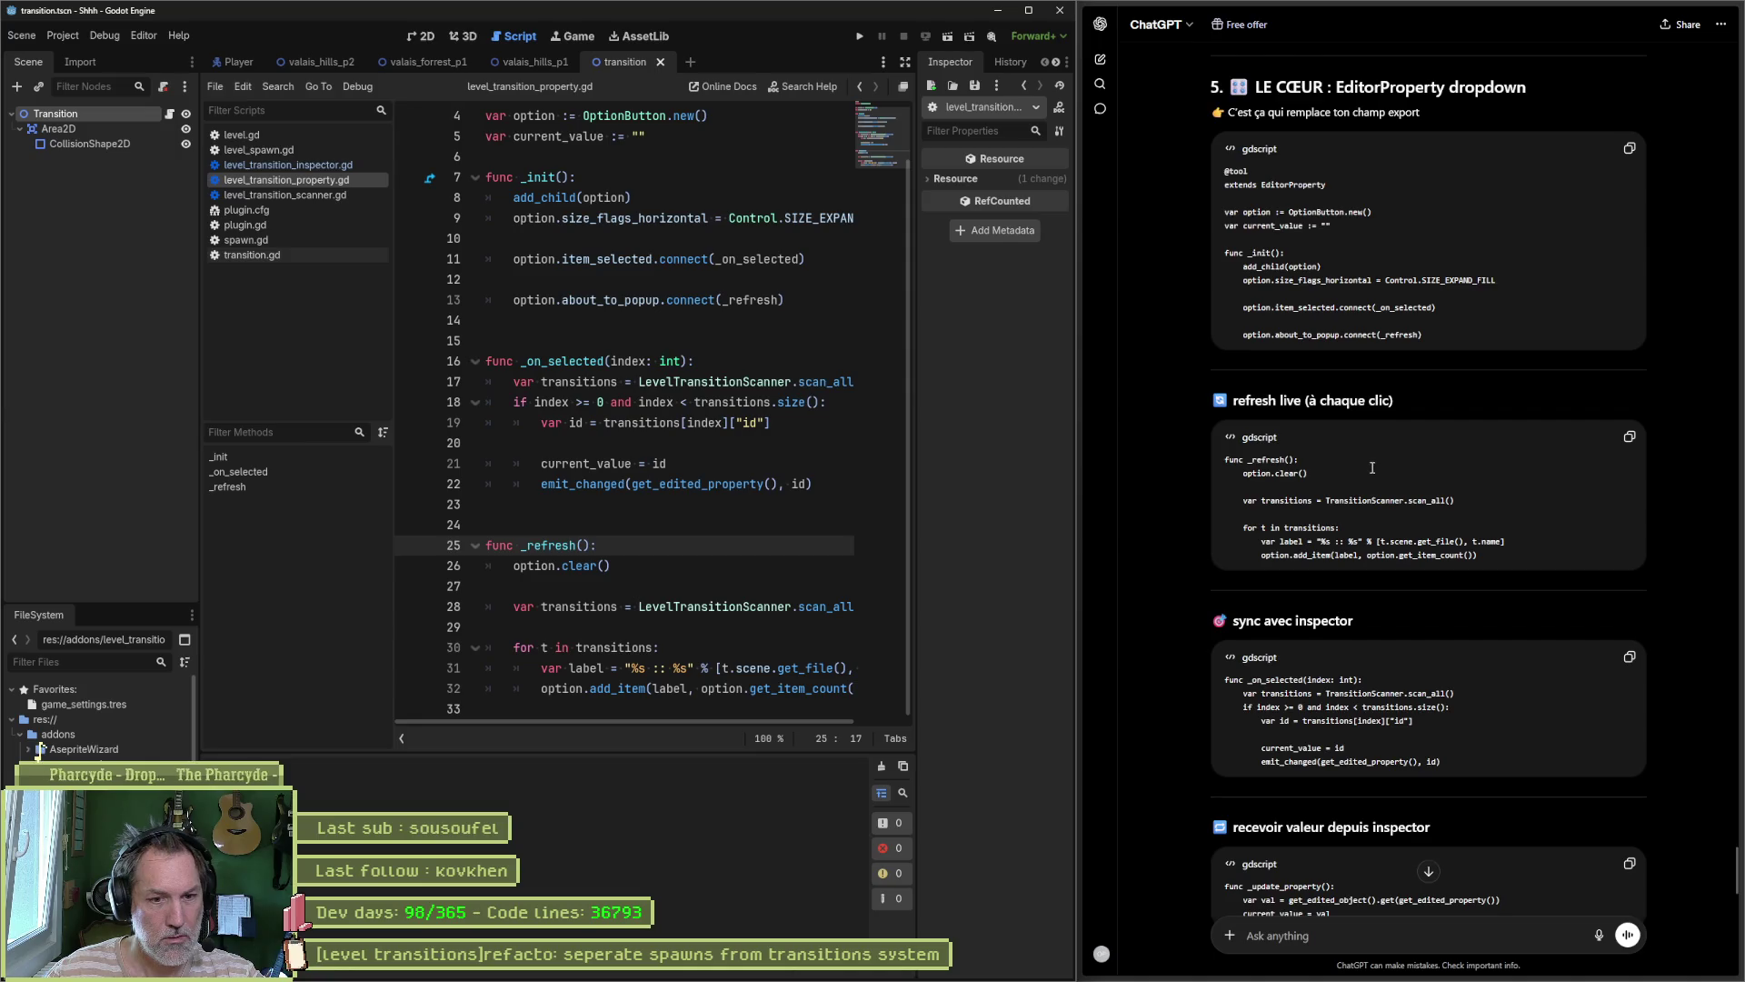
scroll(1373, 474, down, 3)
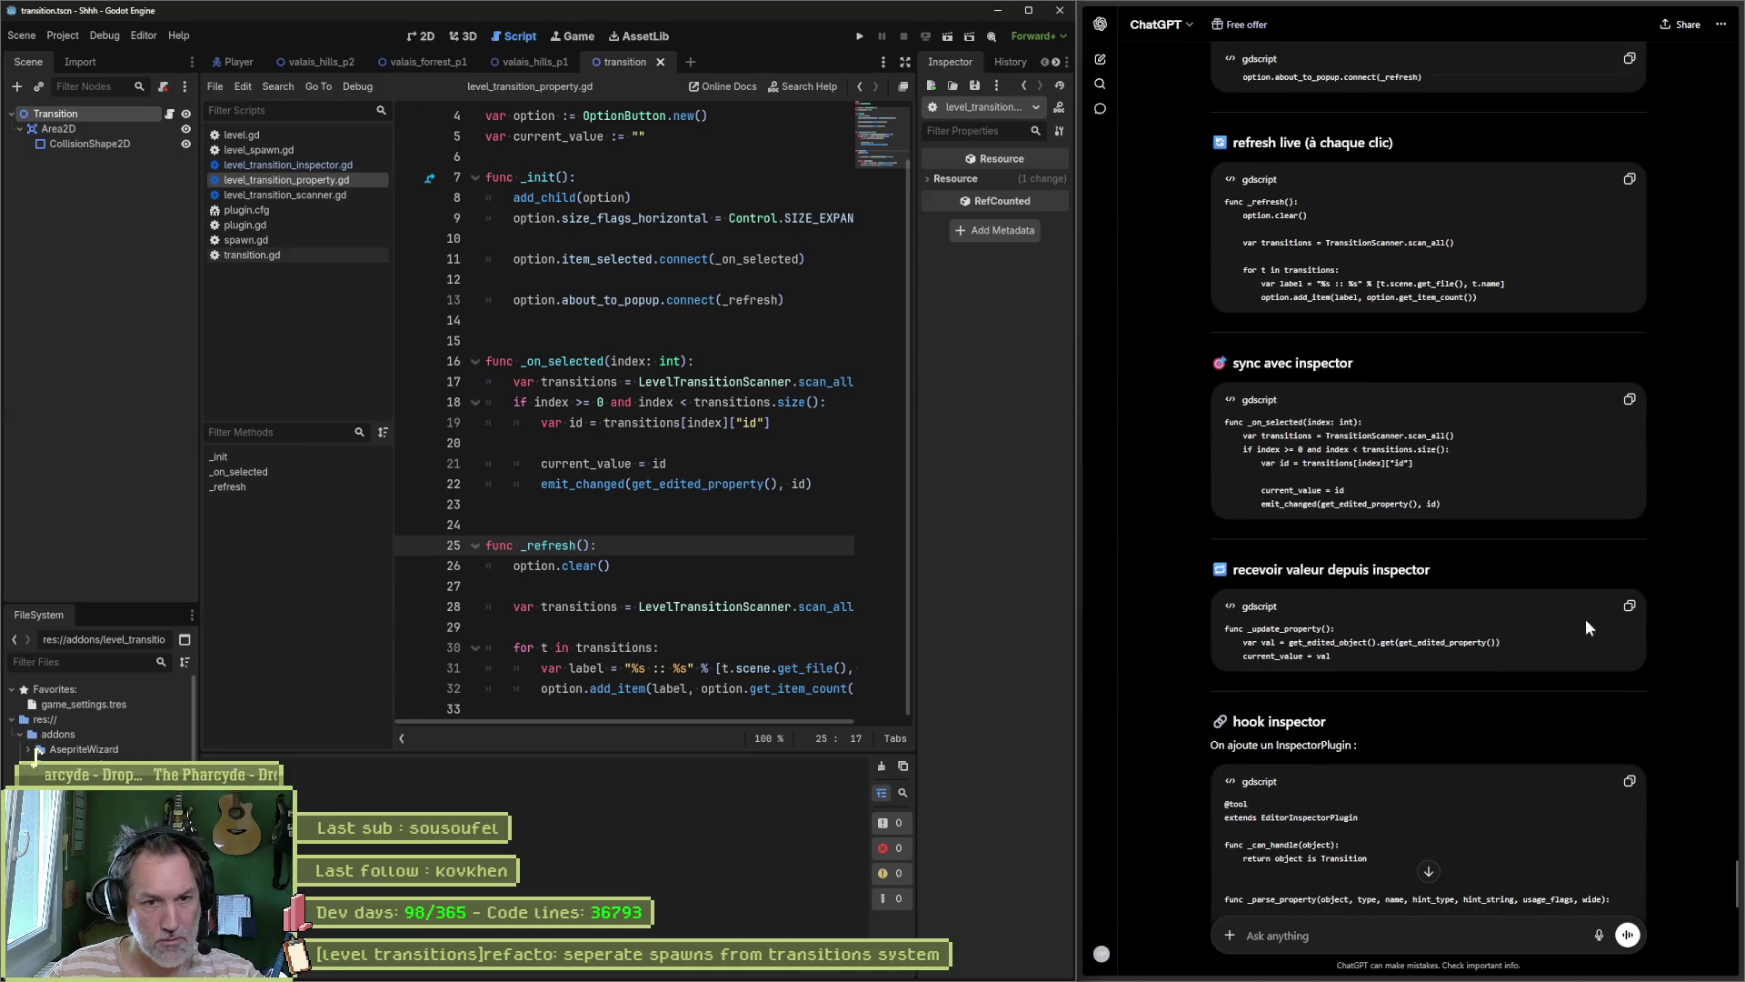
click(1623, 614)
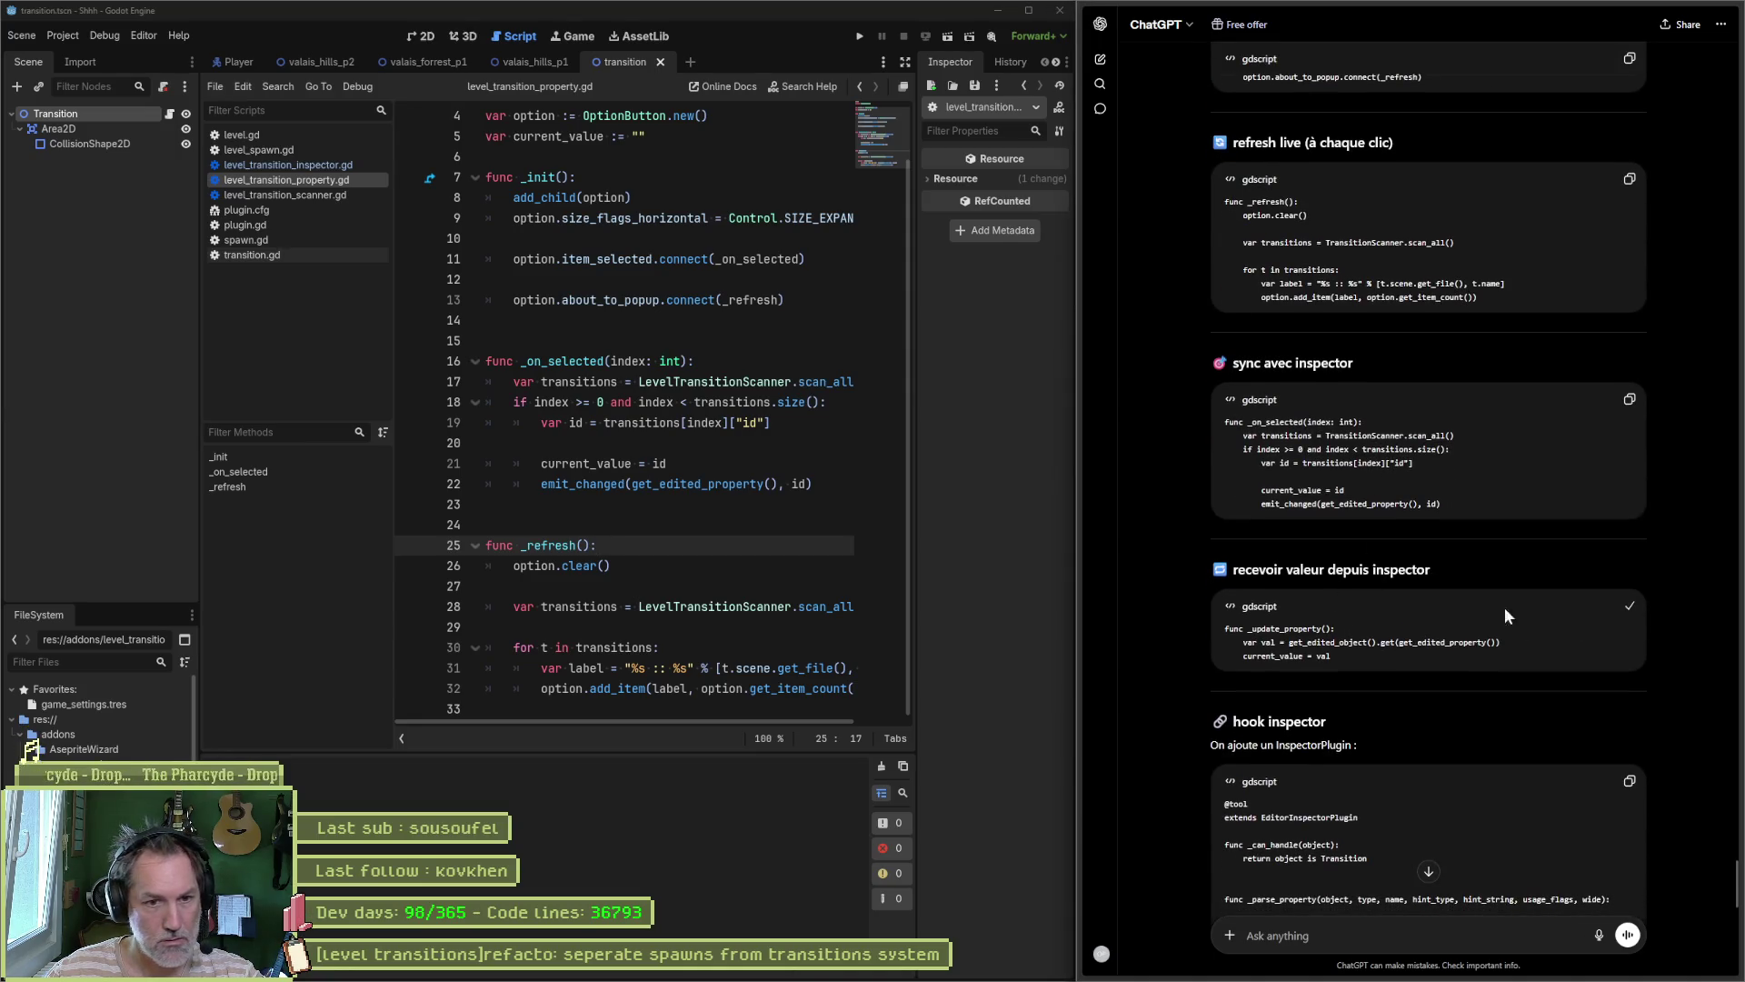
click(623, 521)
key(ctrl+v)
key(Return)
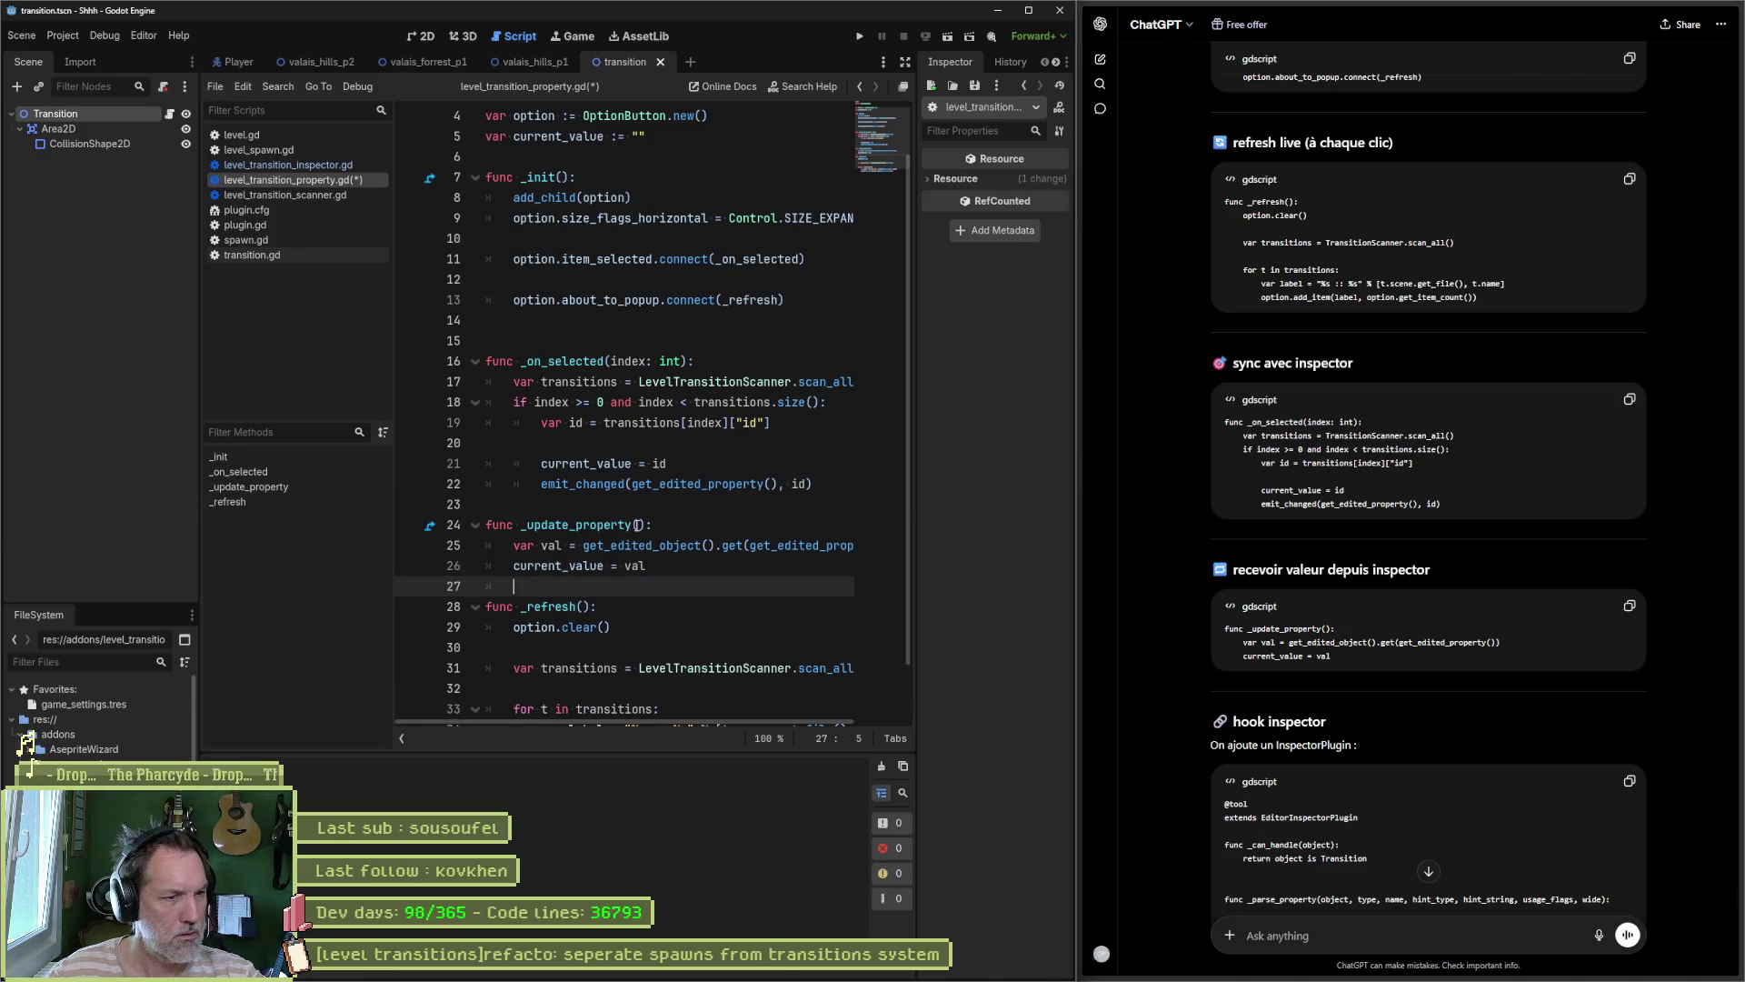
key(Return)
click(661, 506)
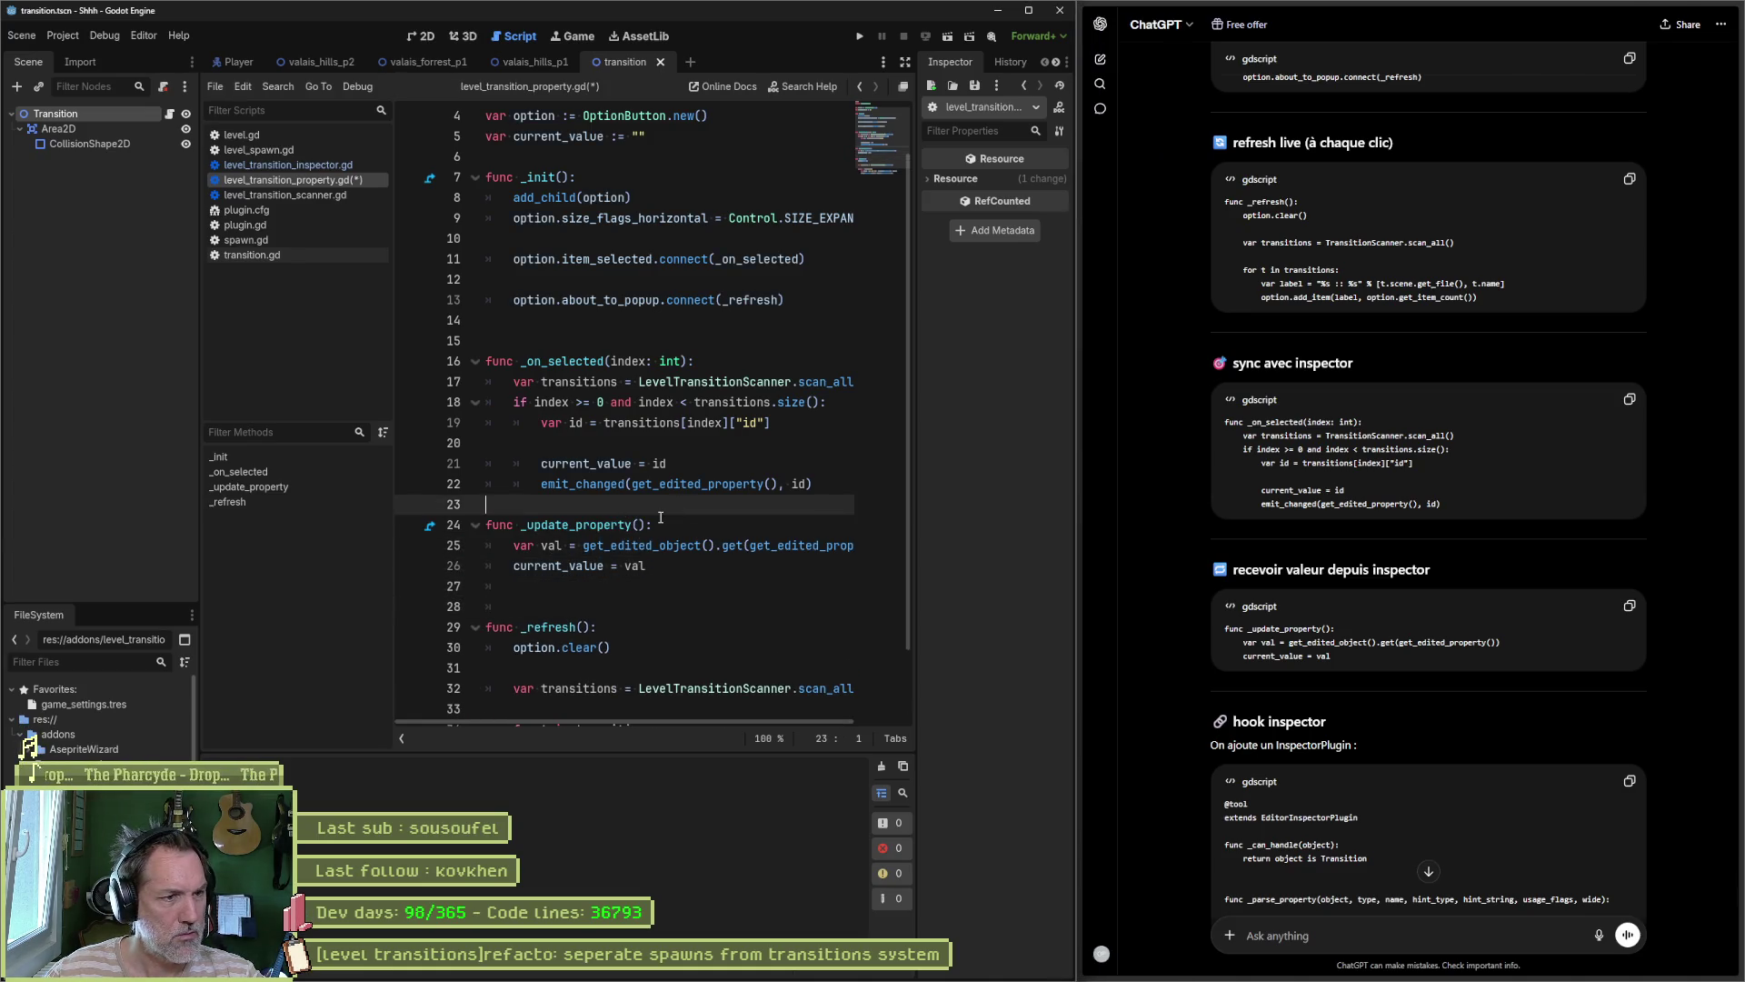
key(Return)
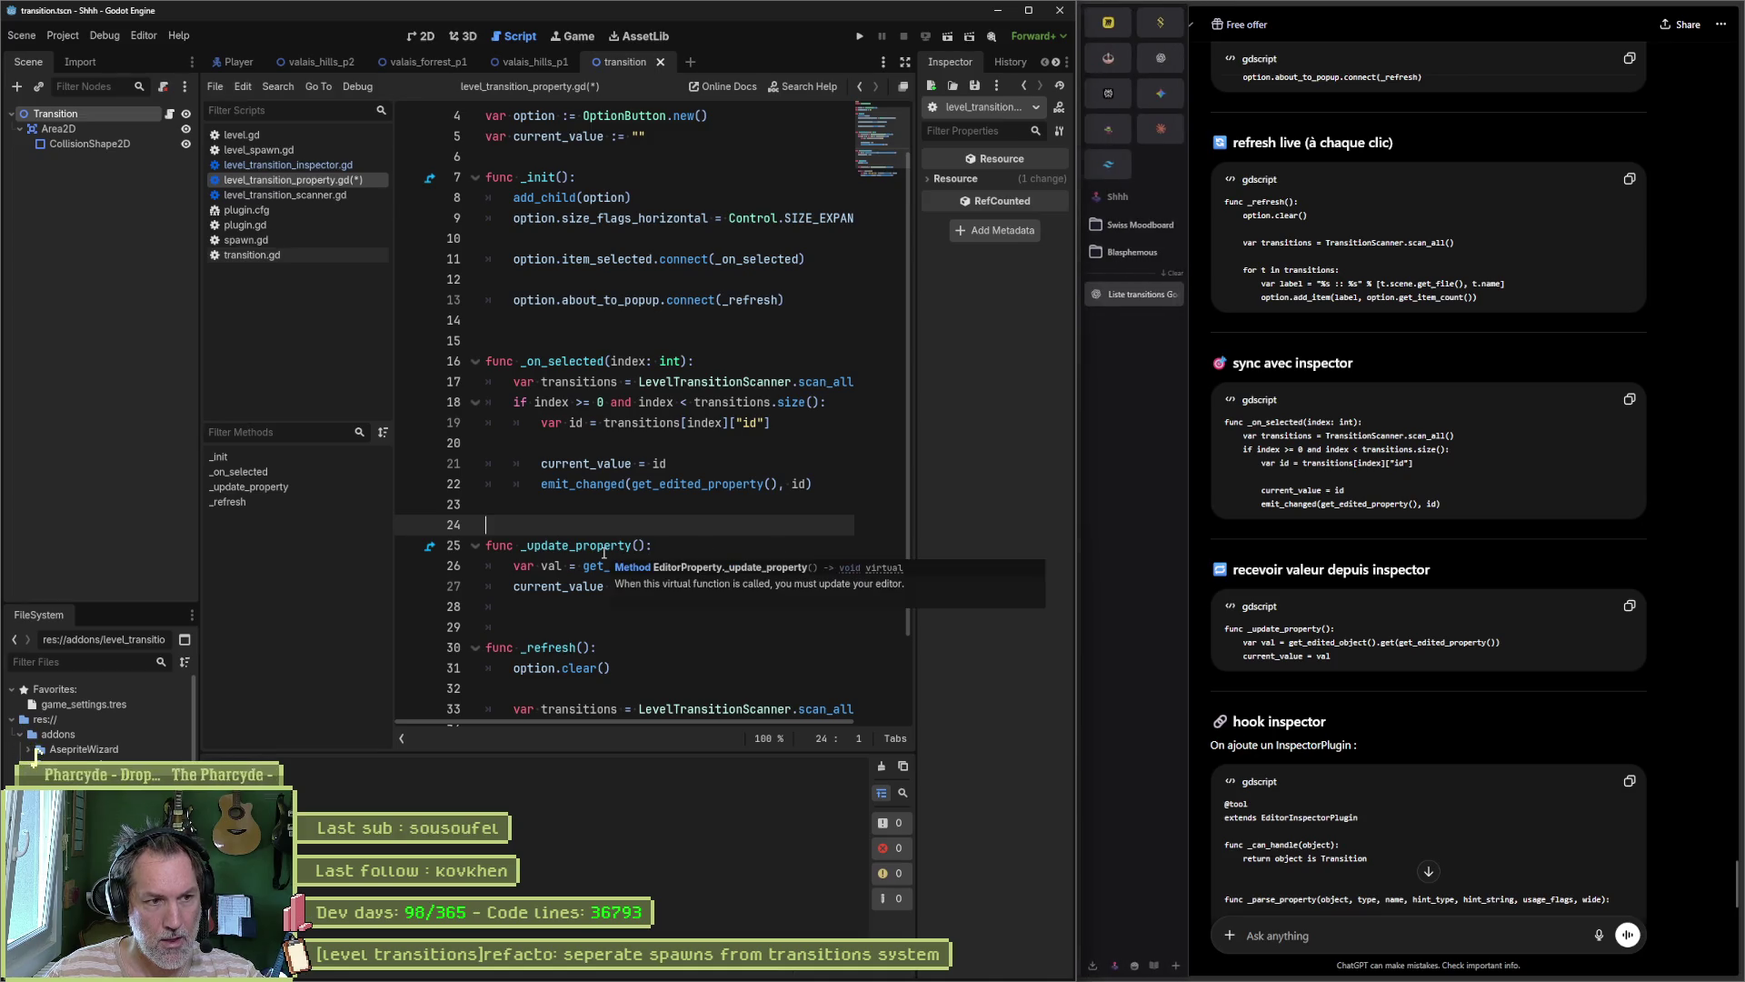
key(ctrl+s)
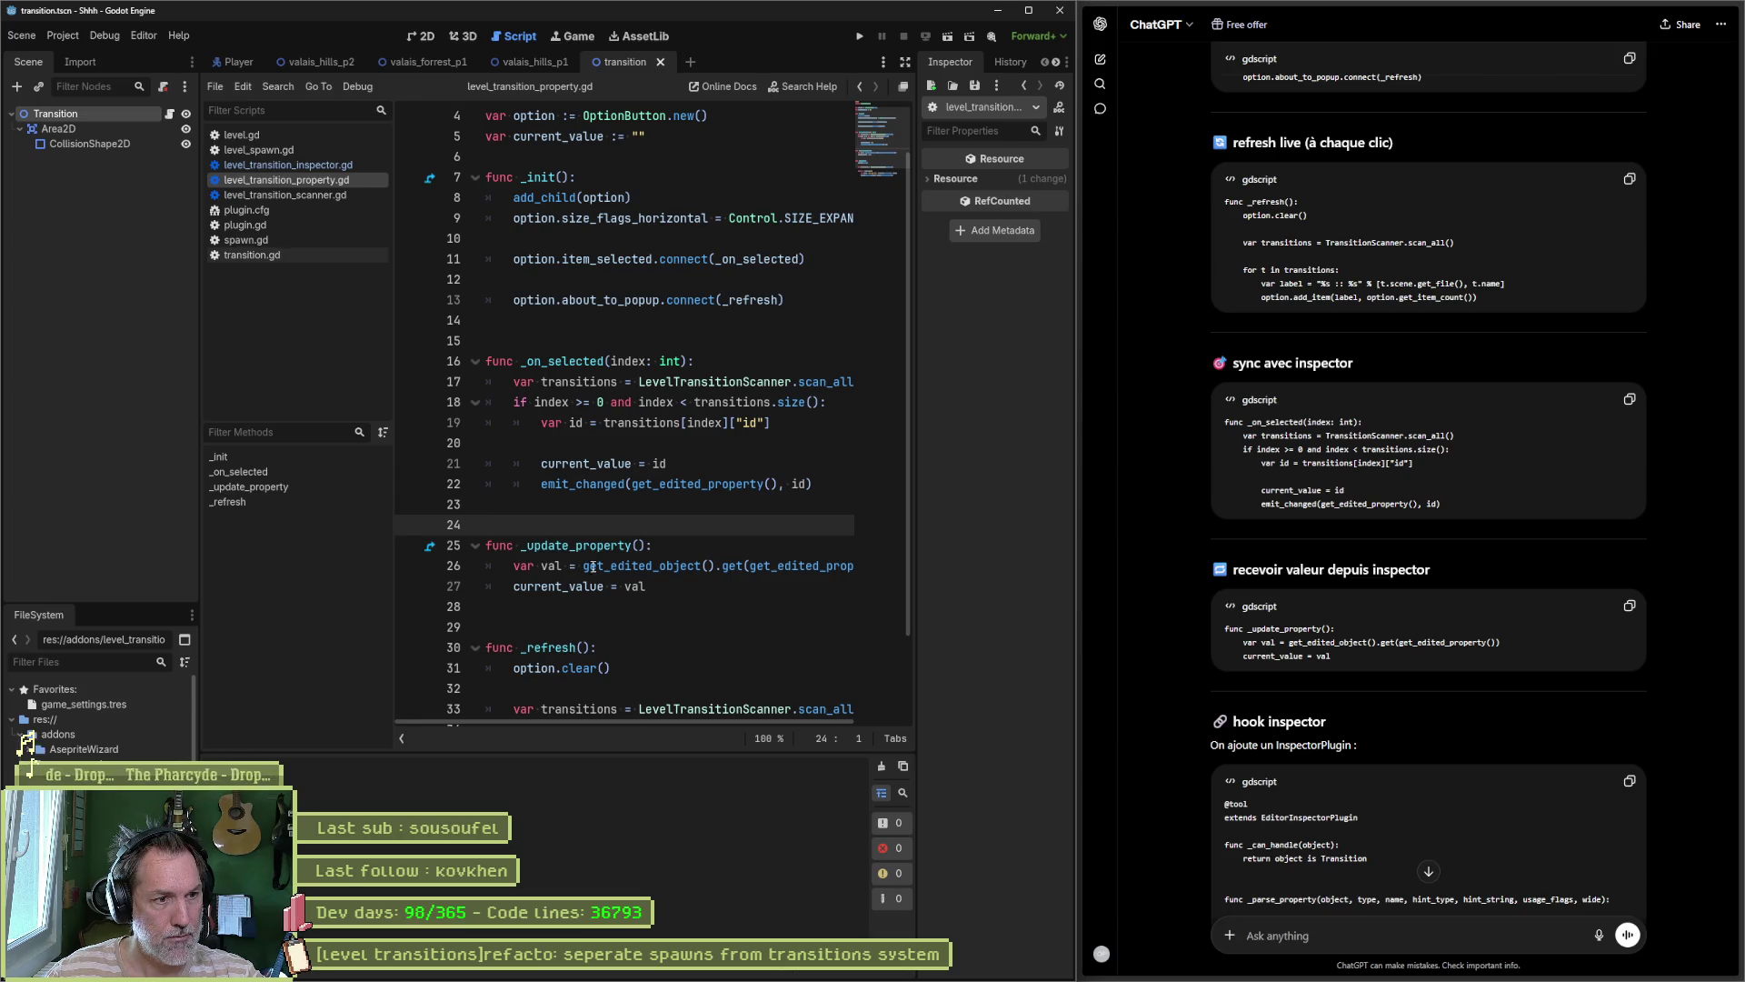
Step: Move _update_property to just before _on_selected, tidy blank lines, and save
mouse_move(669, 588)
mouse_down()
mouse_move(715, 492)
mouse_move(655, 568)
mouse_move(654, 495)
mouse_up()
key(ctrl+x)
click(665, 329)
key(ctrl+v)
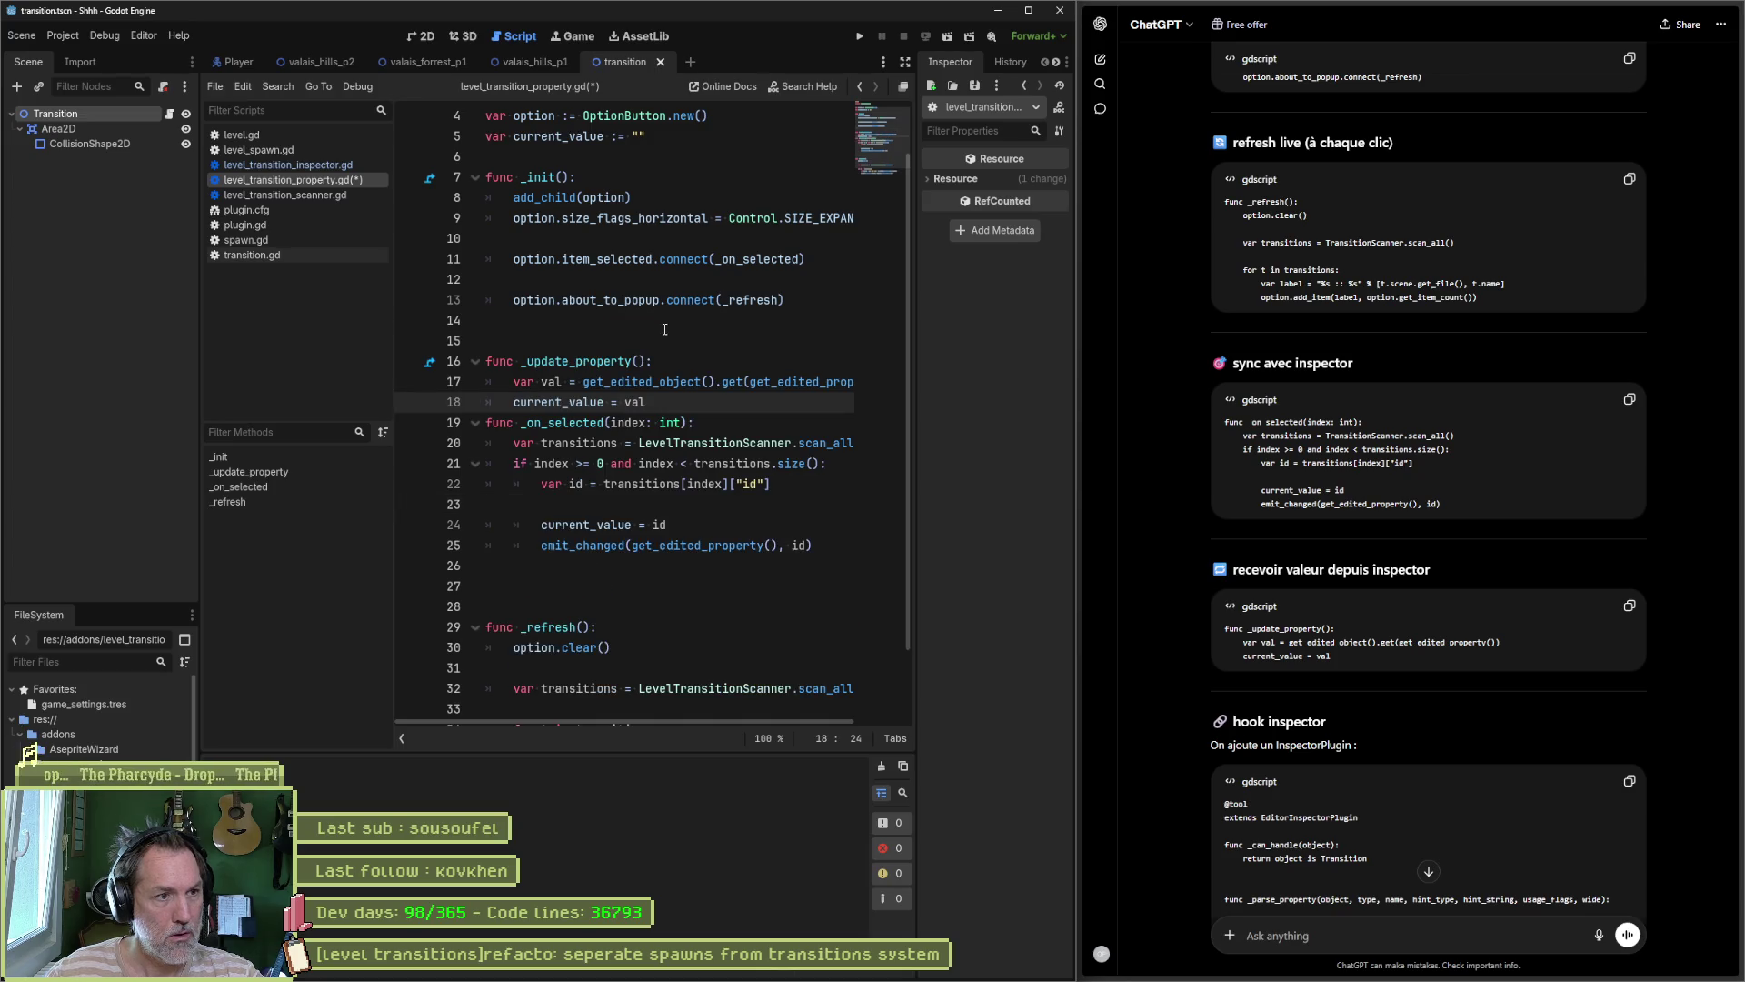
key(Return)
key(Return)
key(Down)
key(Down)
key(Down)
key(BackSpace)
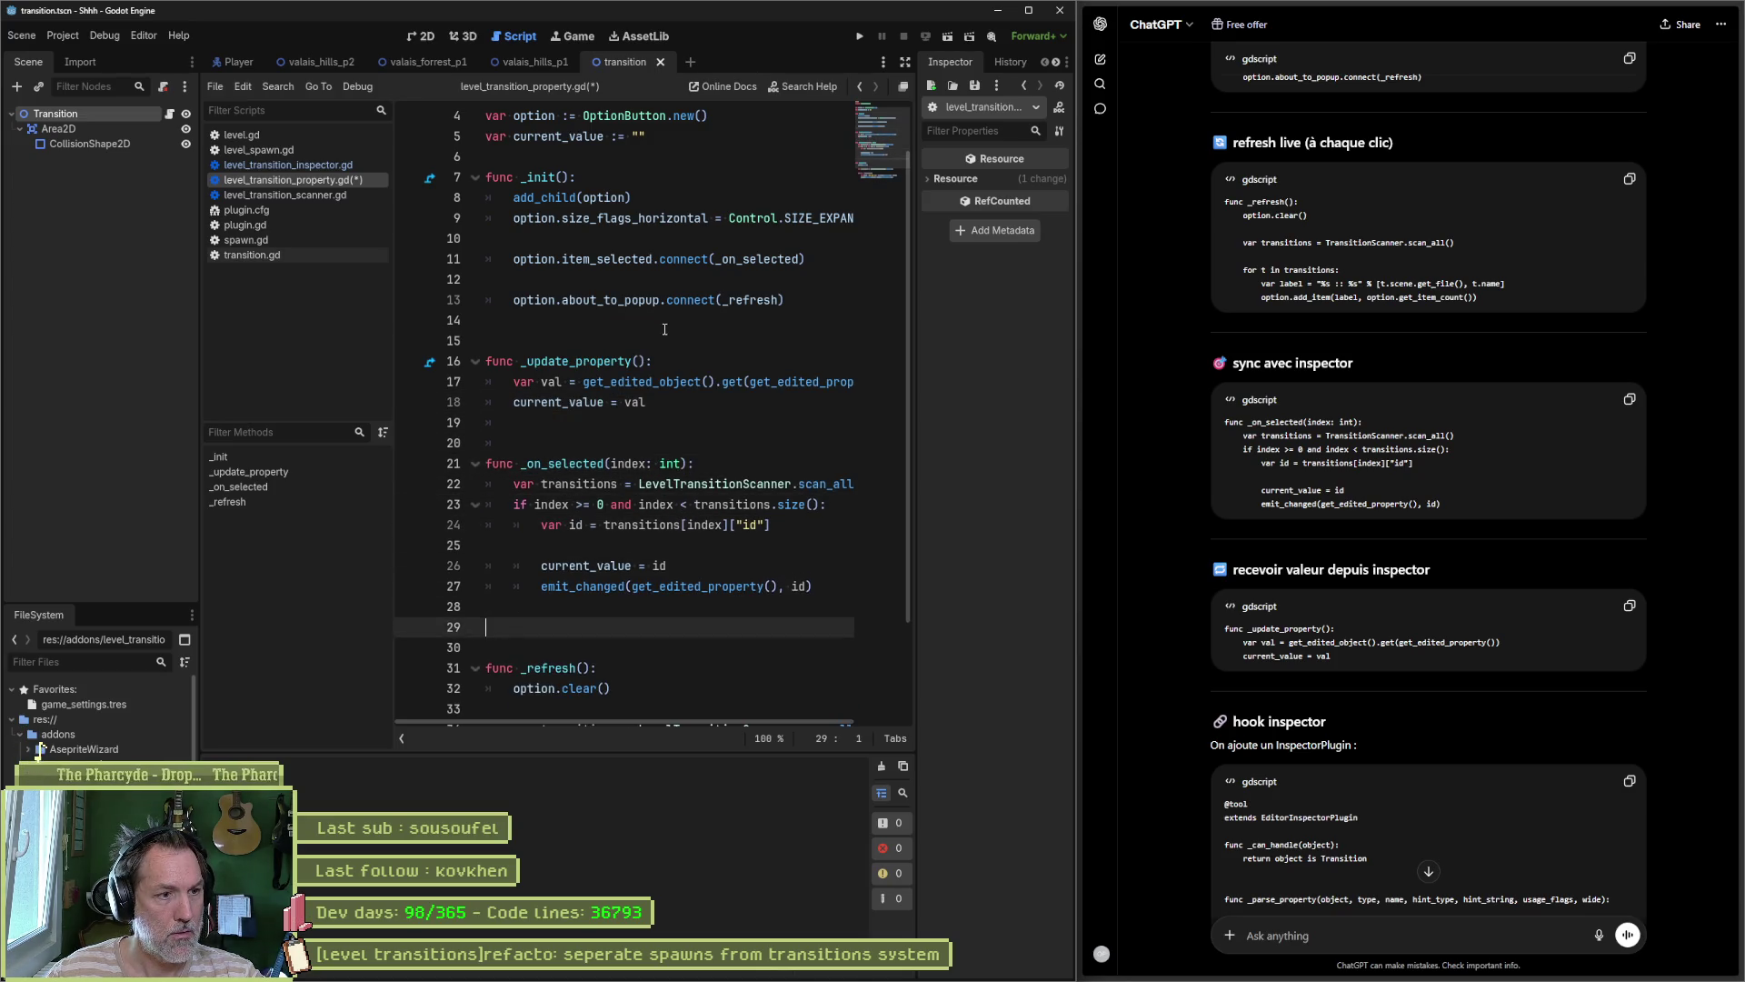
key(ctrl+s)
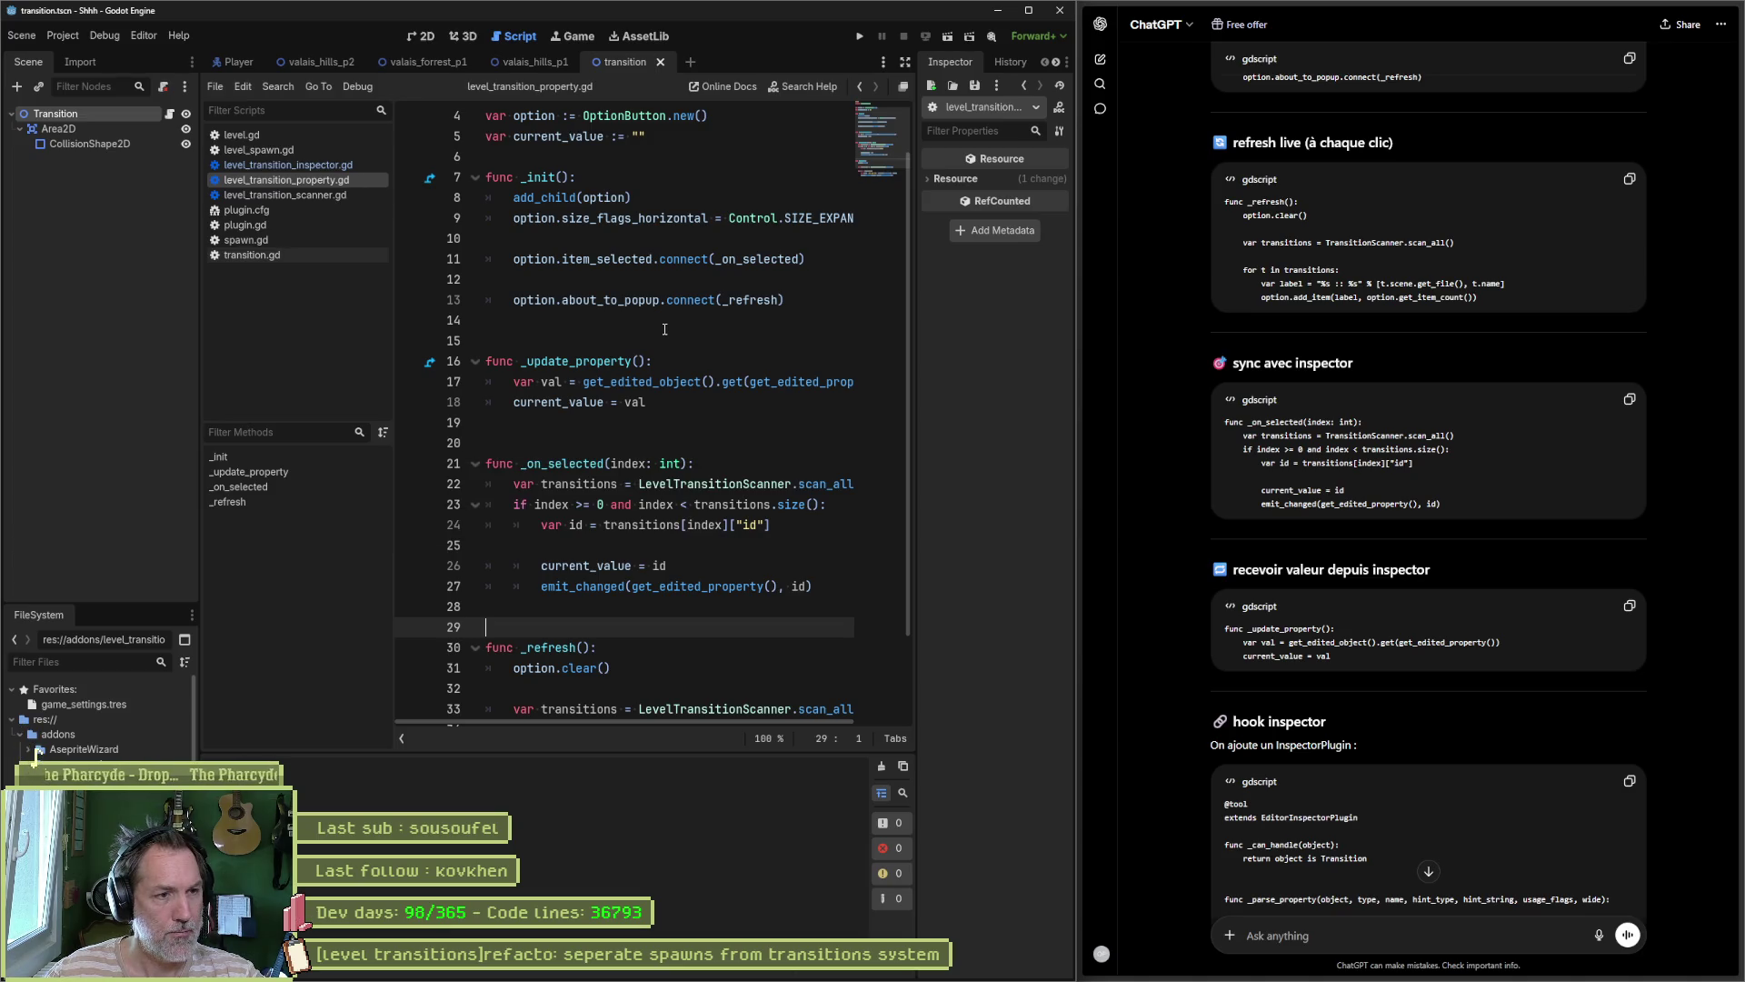
scroll(665, 329, down, 2)
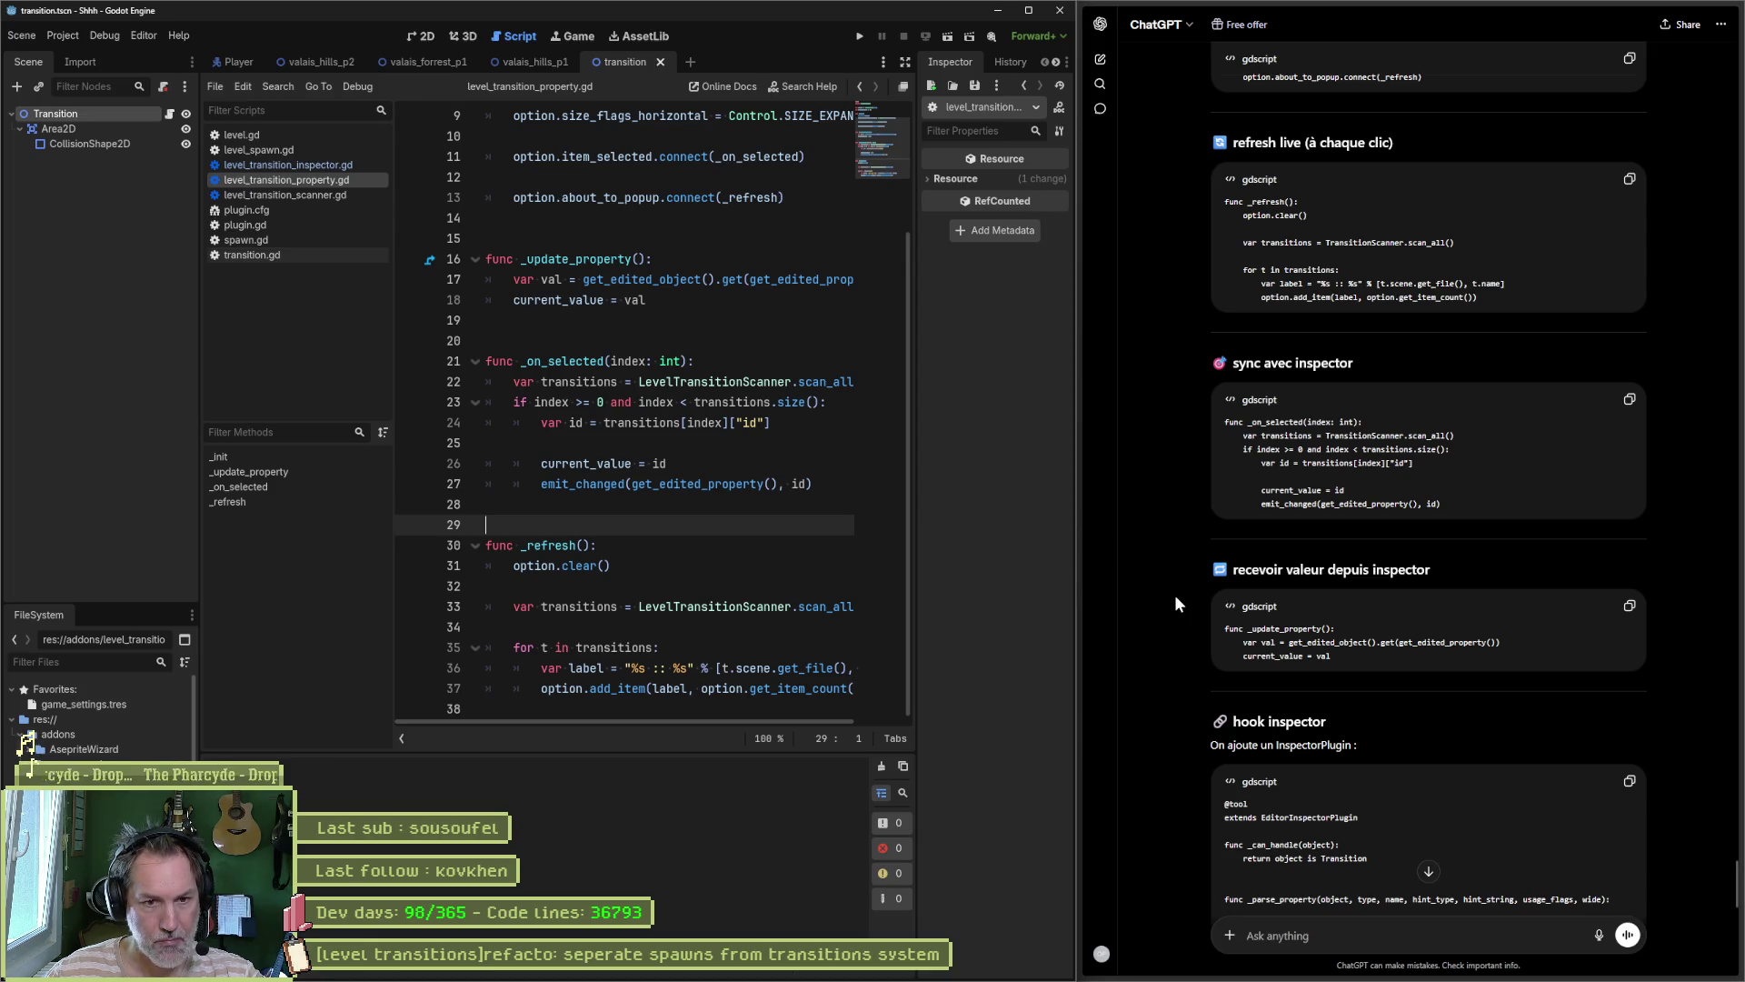
Step: Switch to the valais_hills_p1 scene tab
scroll(1167, 607, down, 2)
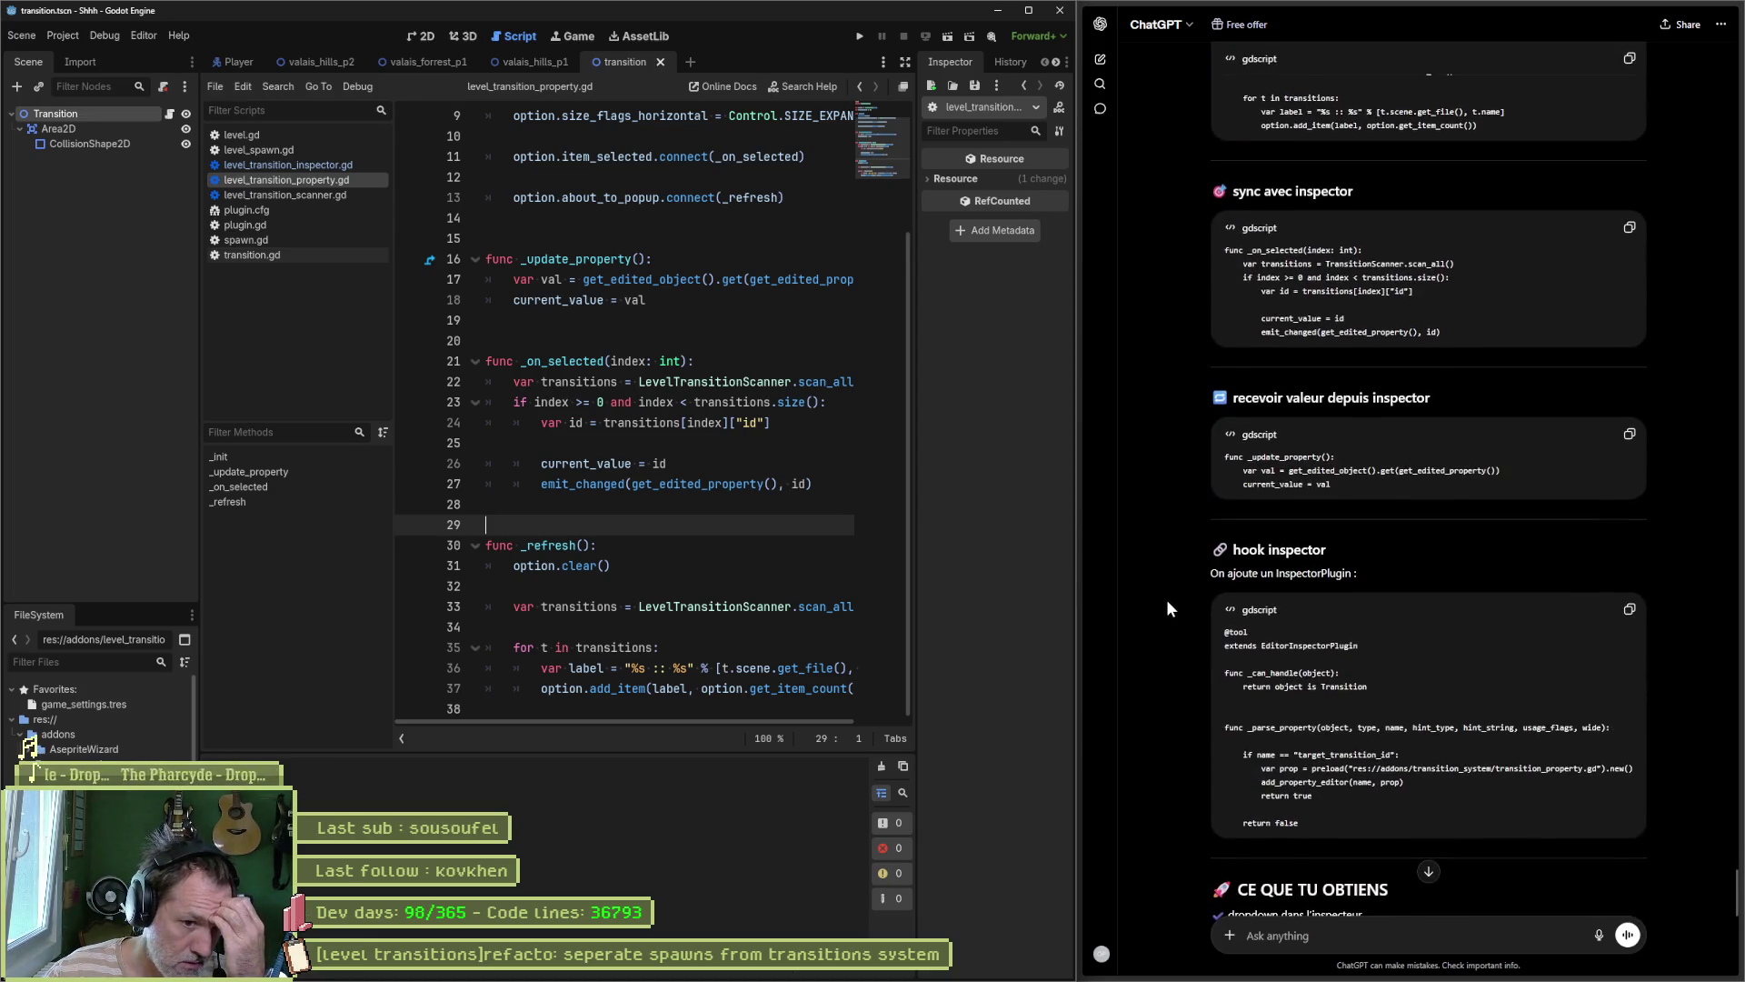
scroll(1169, 600, down, 2)
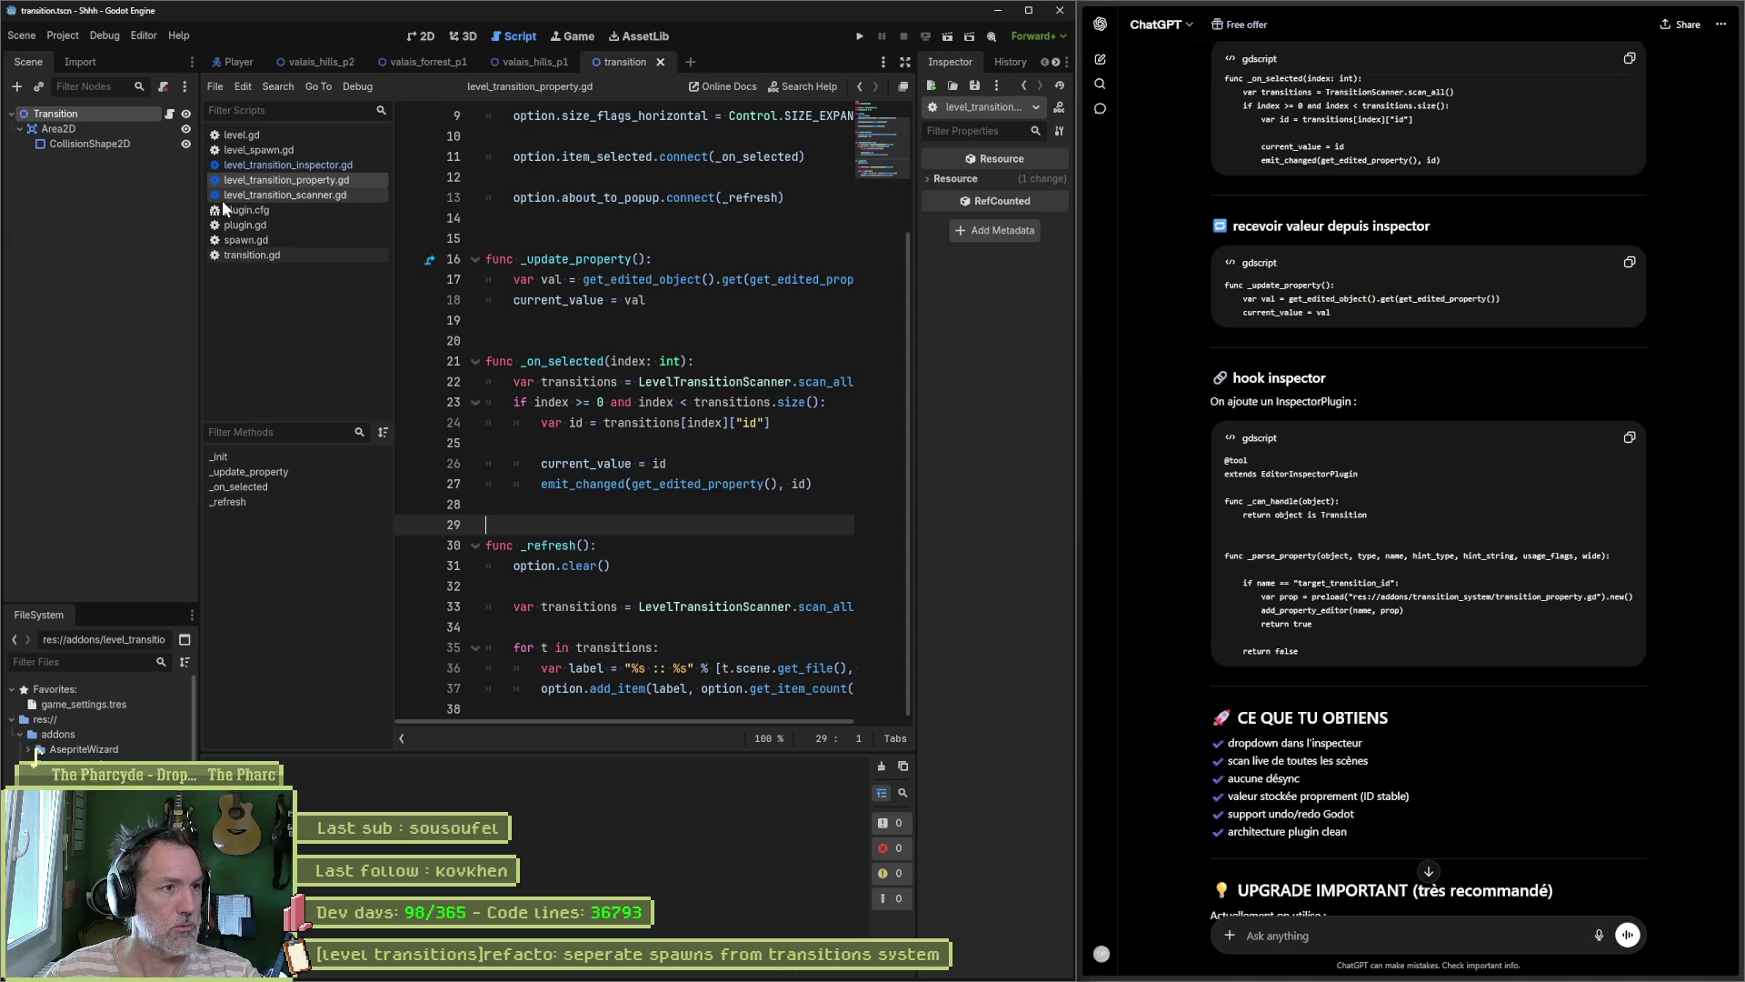
mouse_move(312, 68)
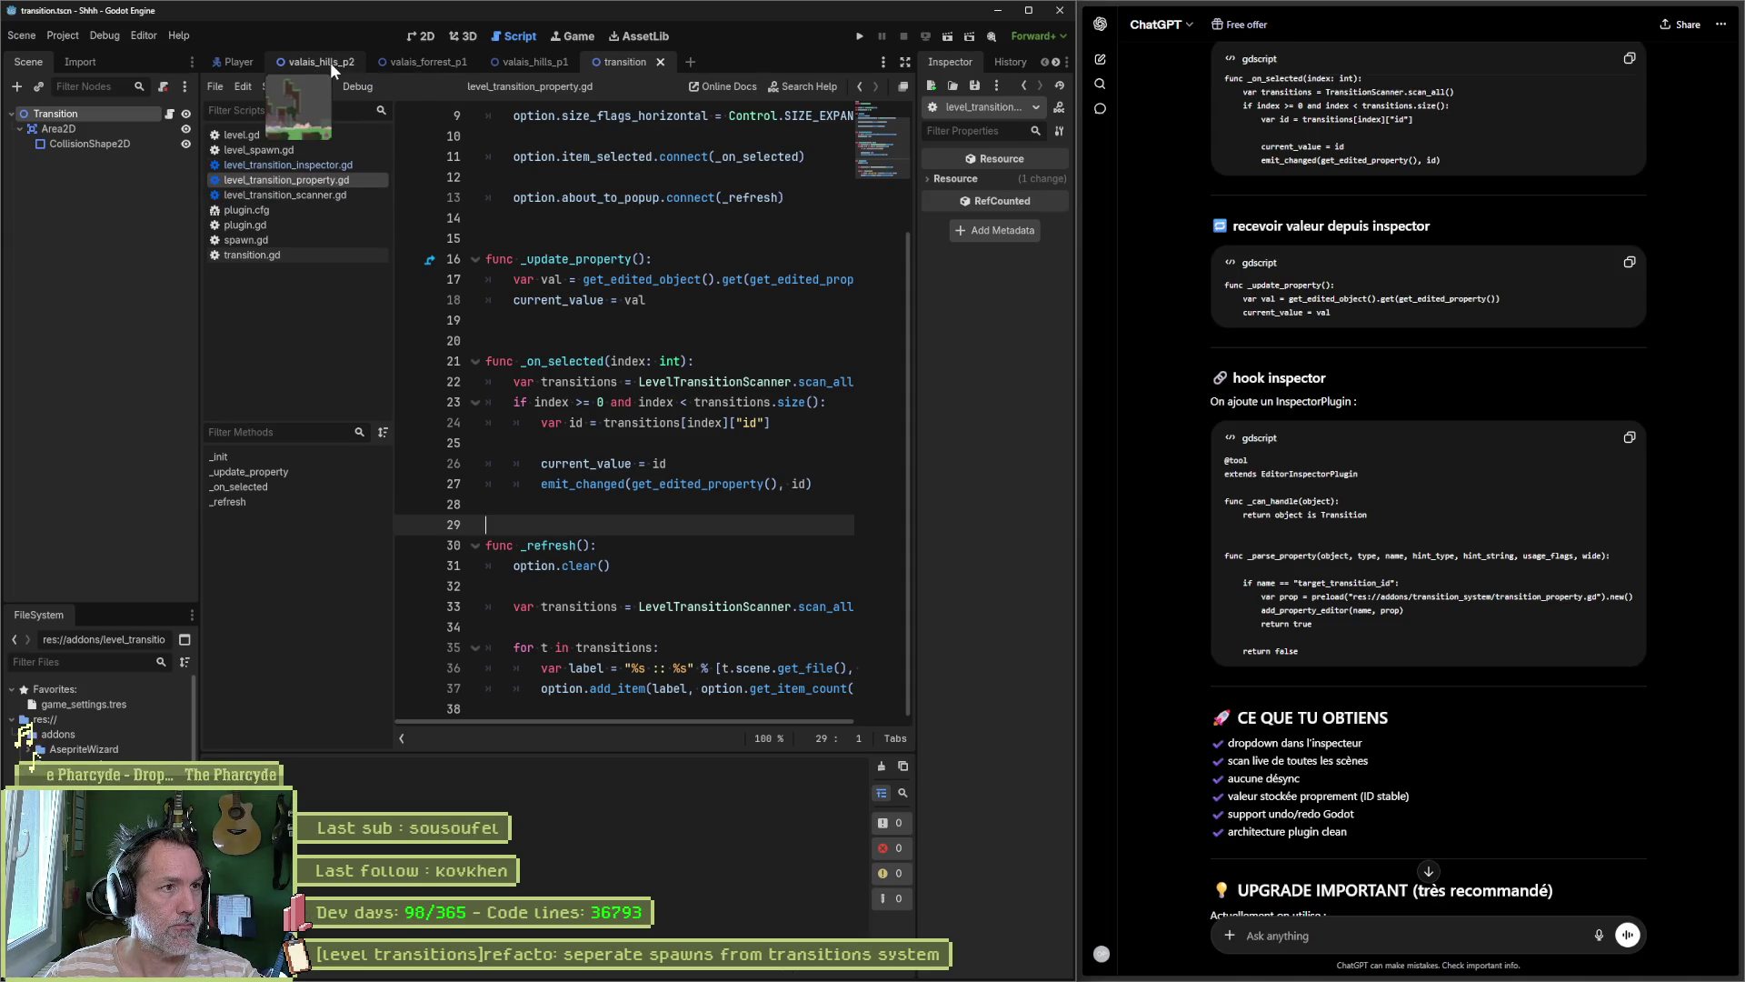
mouse_move(409, 62)
click(511, 62)
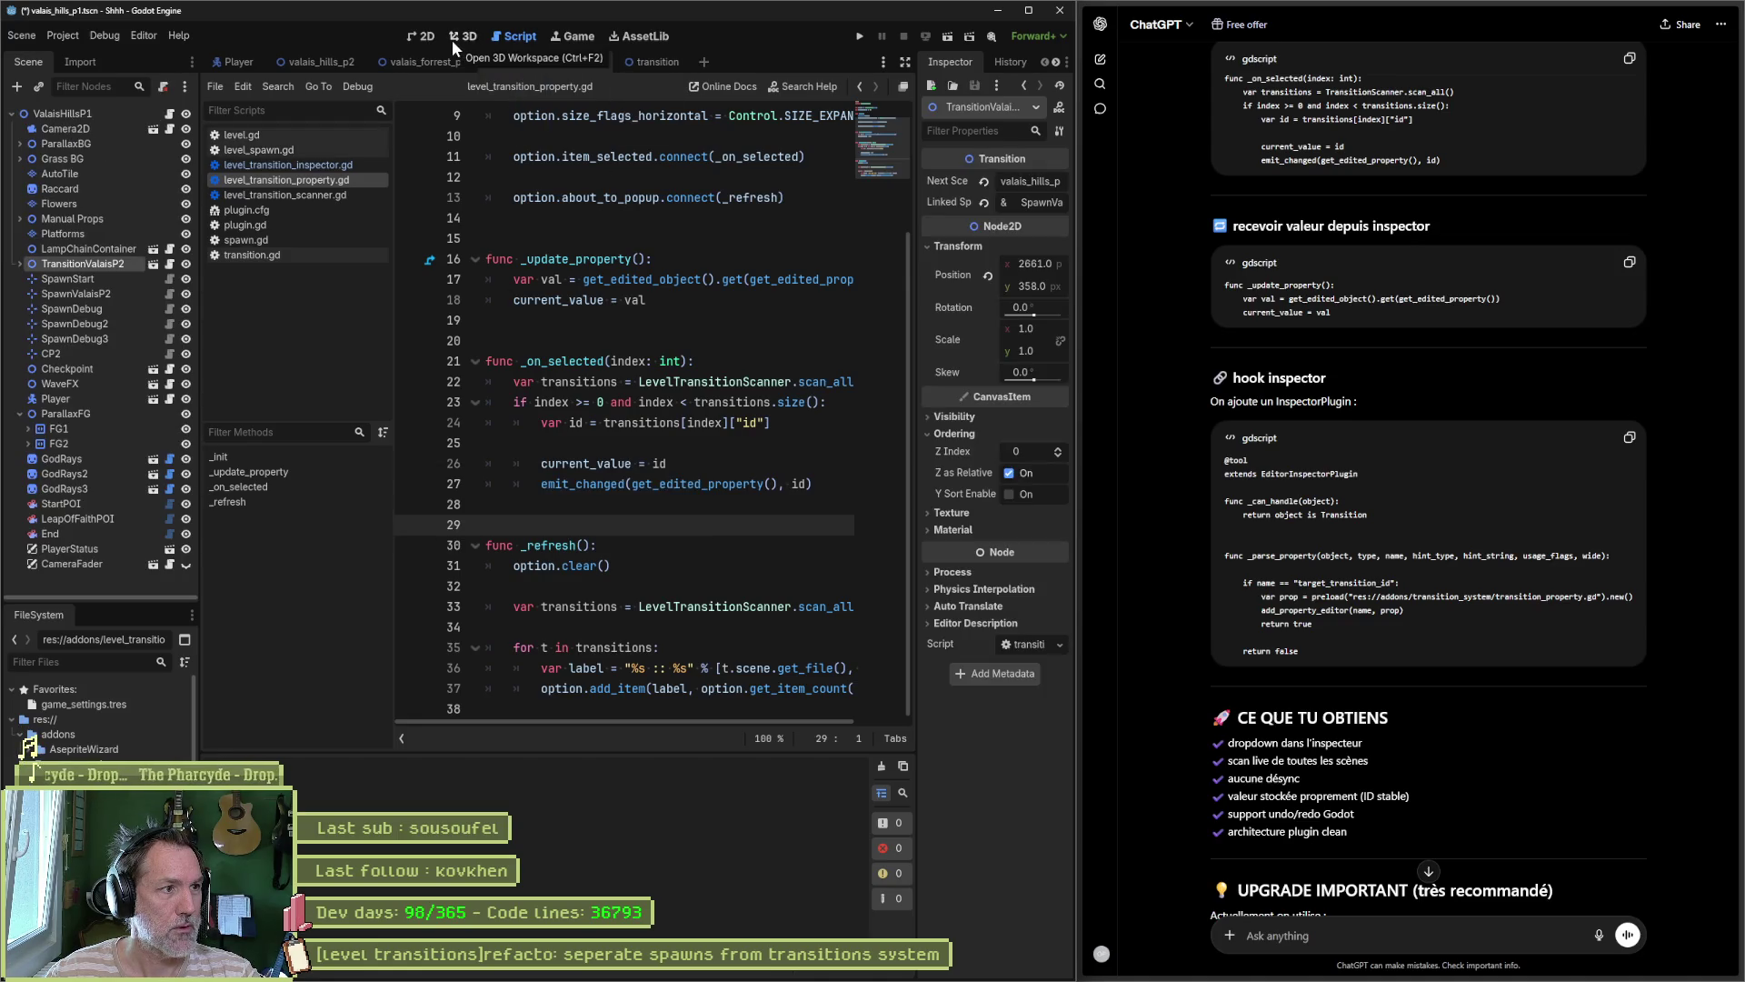
Step: Read through the rest of ChatGPT's reply and select the ValaisHillsP1 root node
scroll(1217, 684, down, 1)
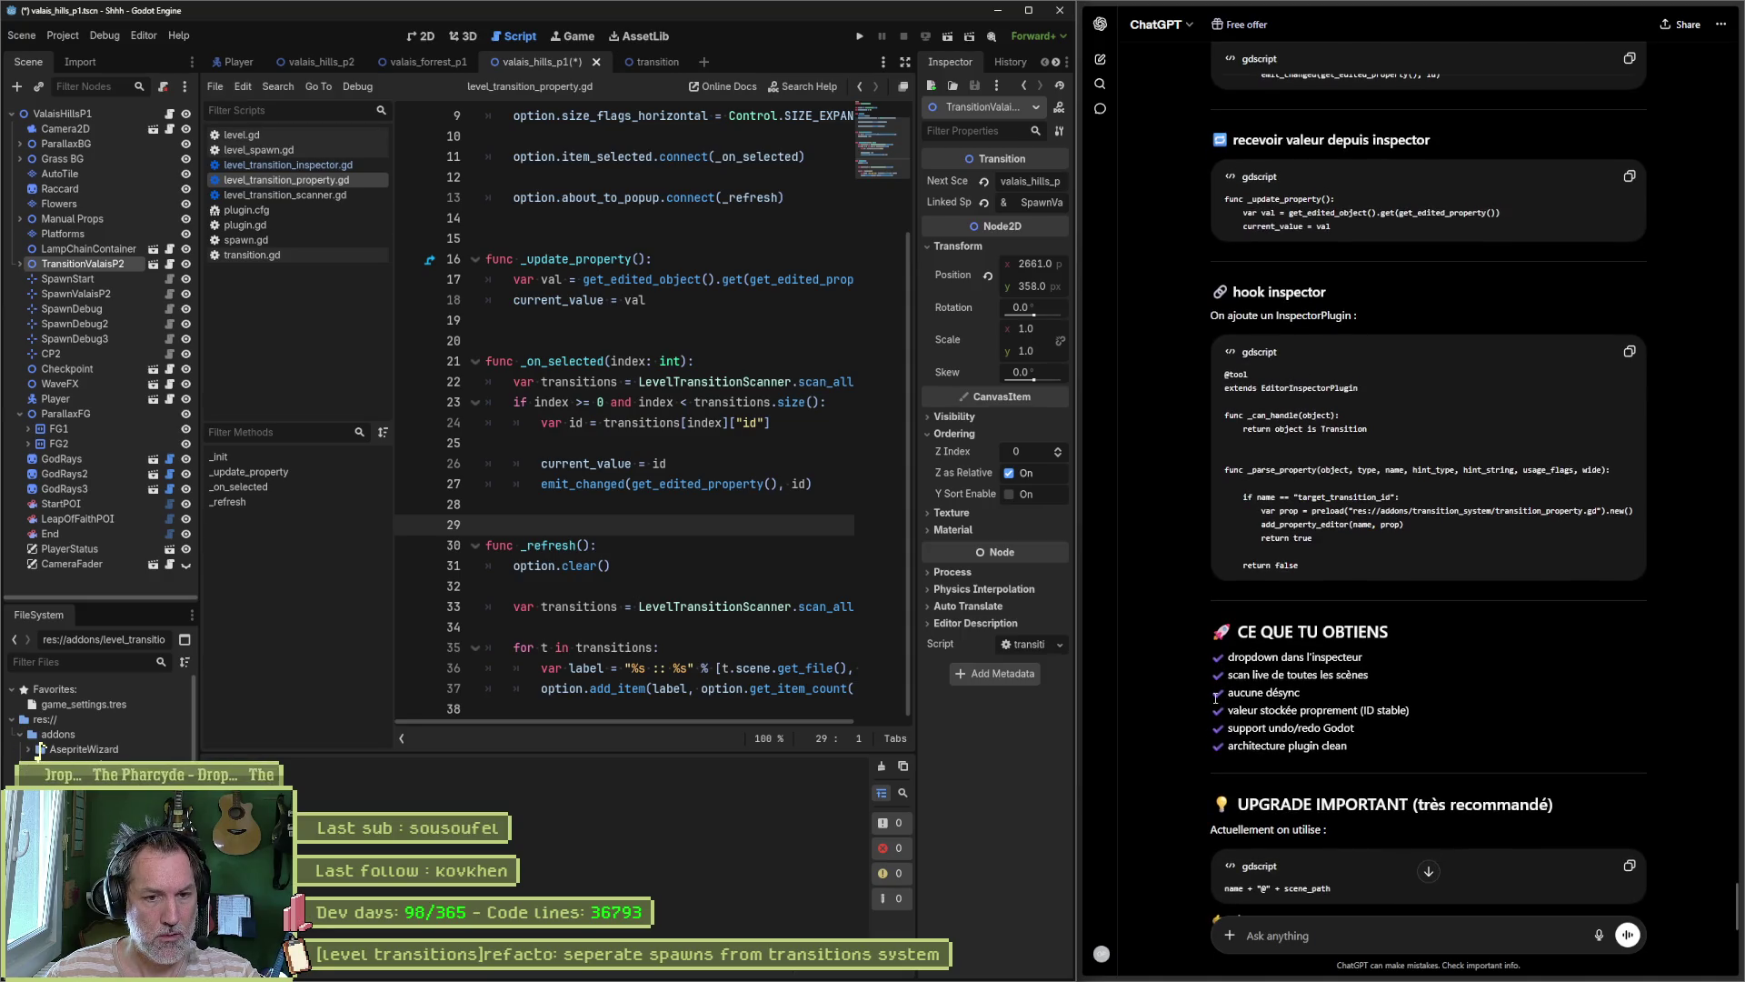
scroll(1209, 707, down, 2)
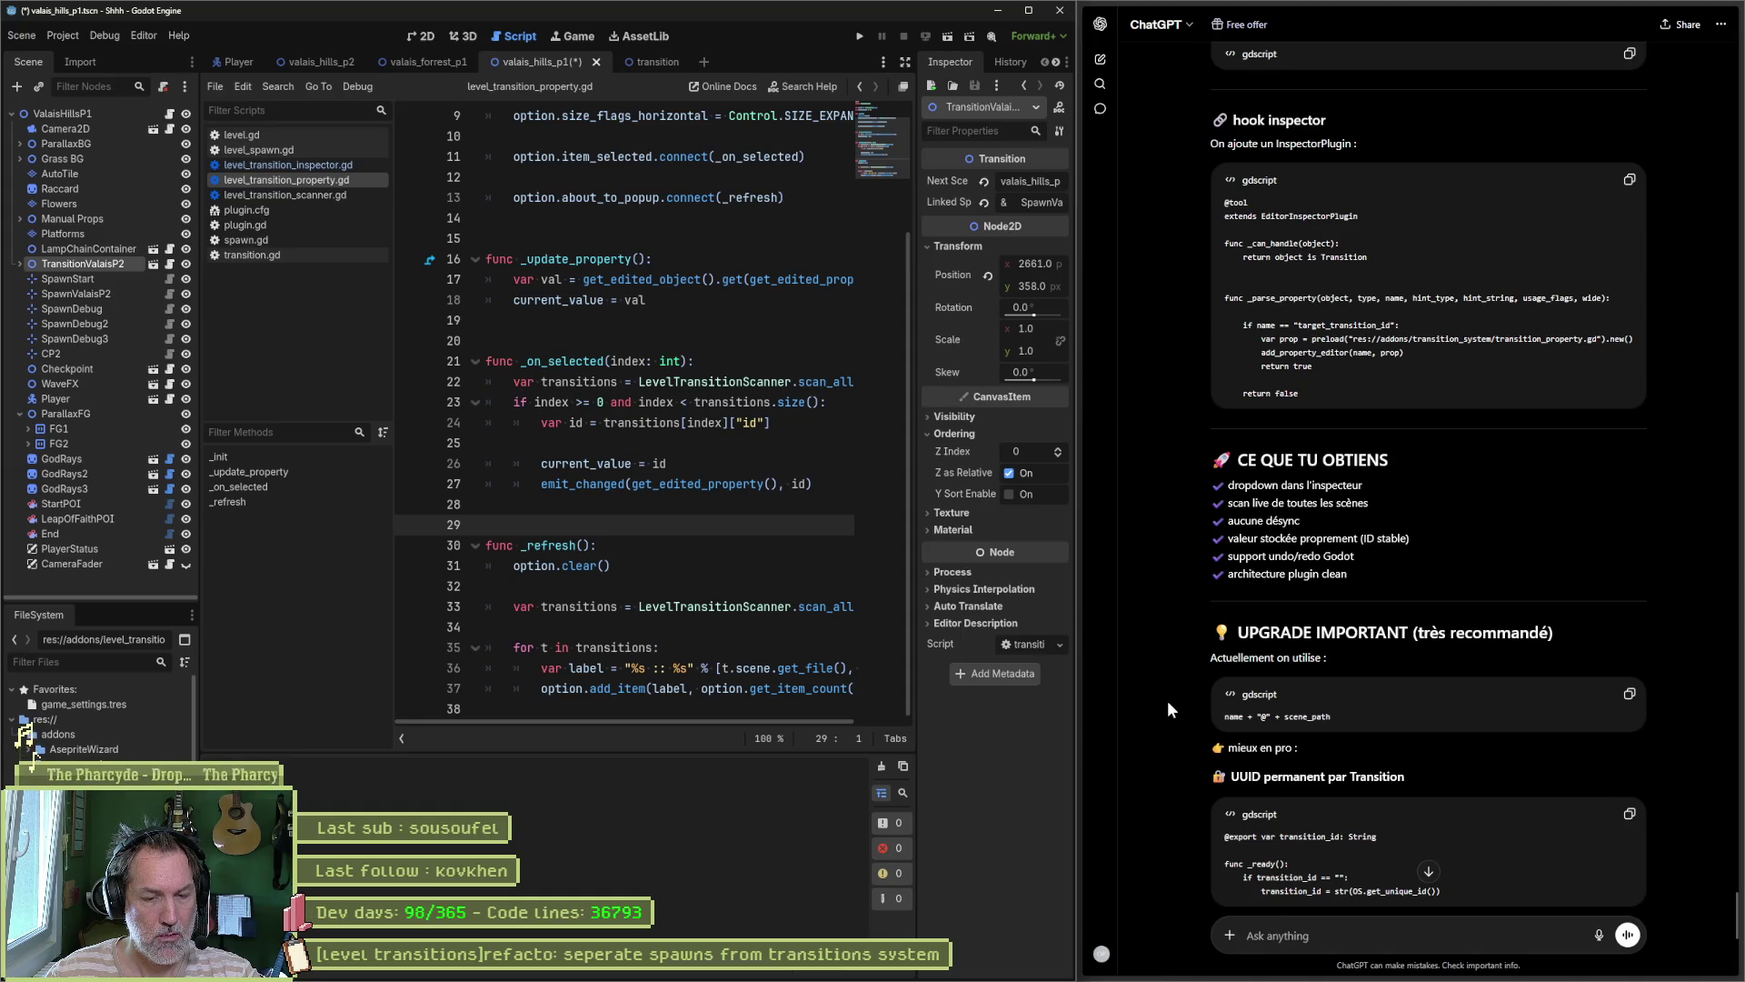
scroll(1167, 709, down, 1)
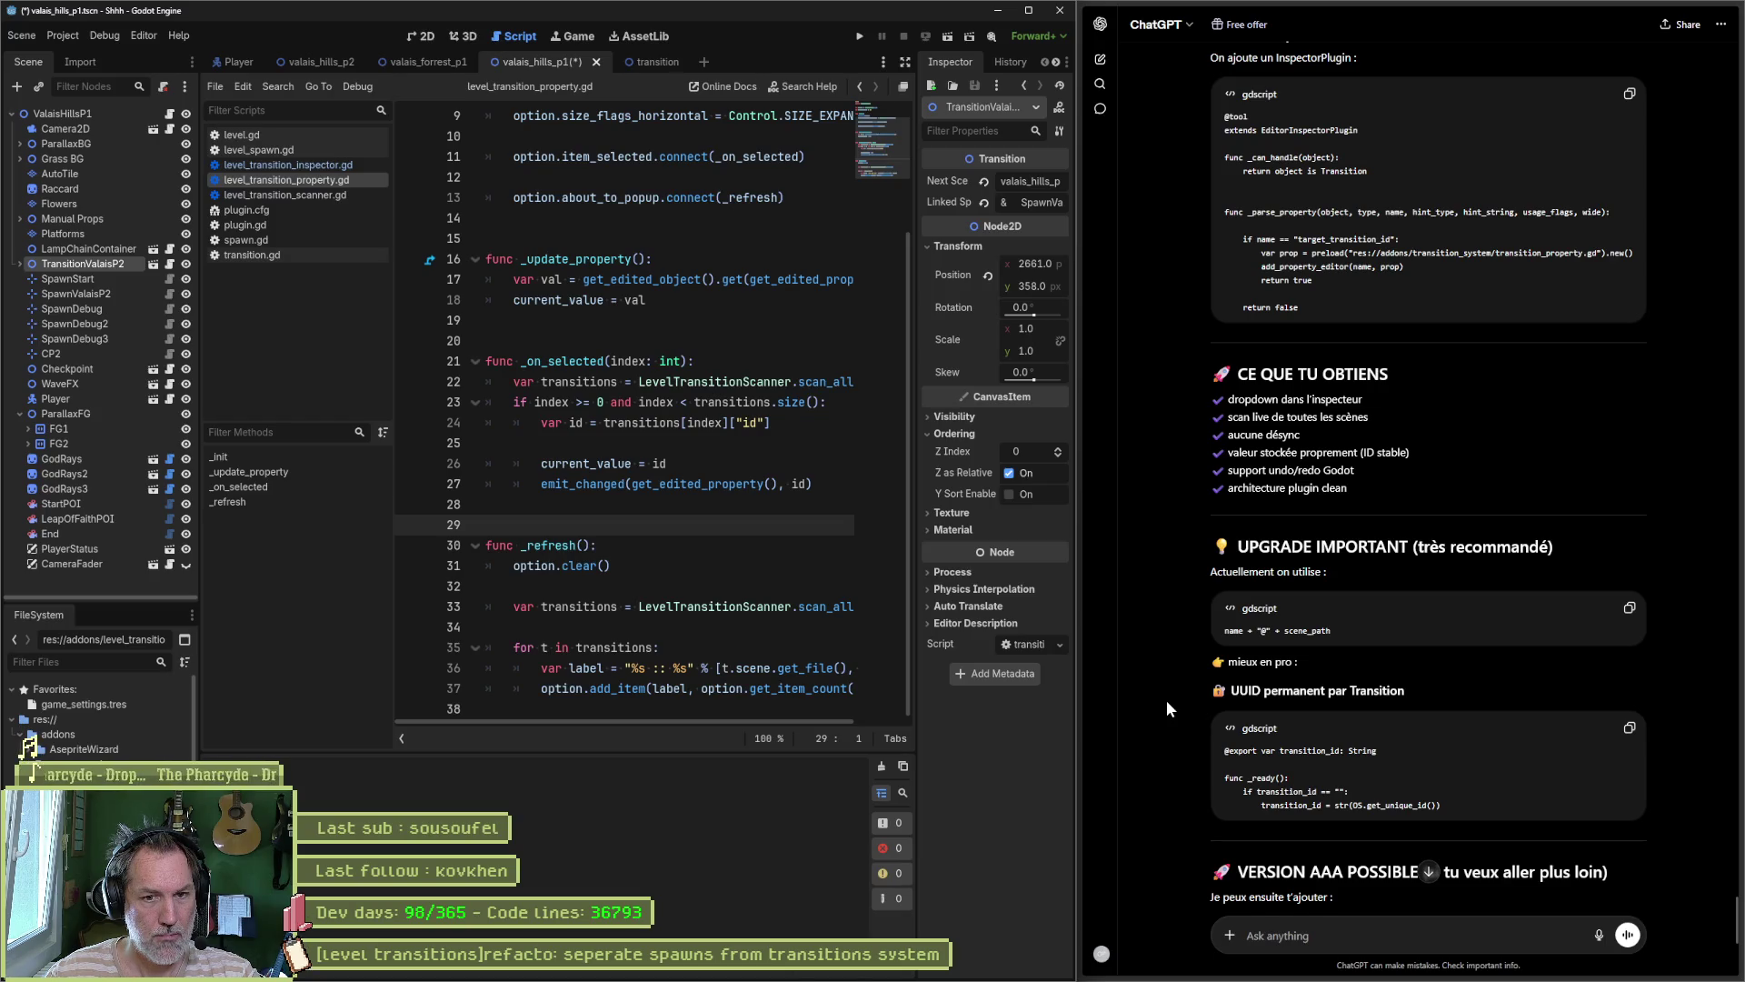
scroll(1166, 700, down, 1)
scroll(1163, 698, down, 3)
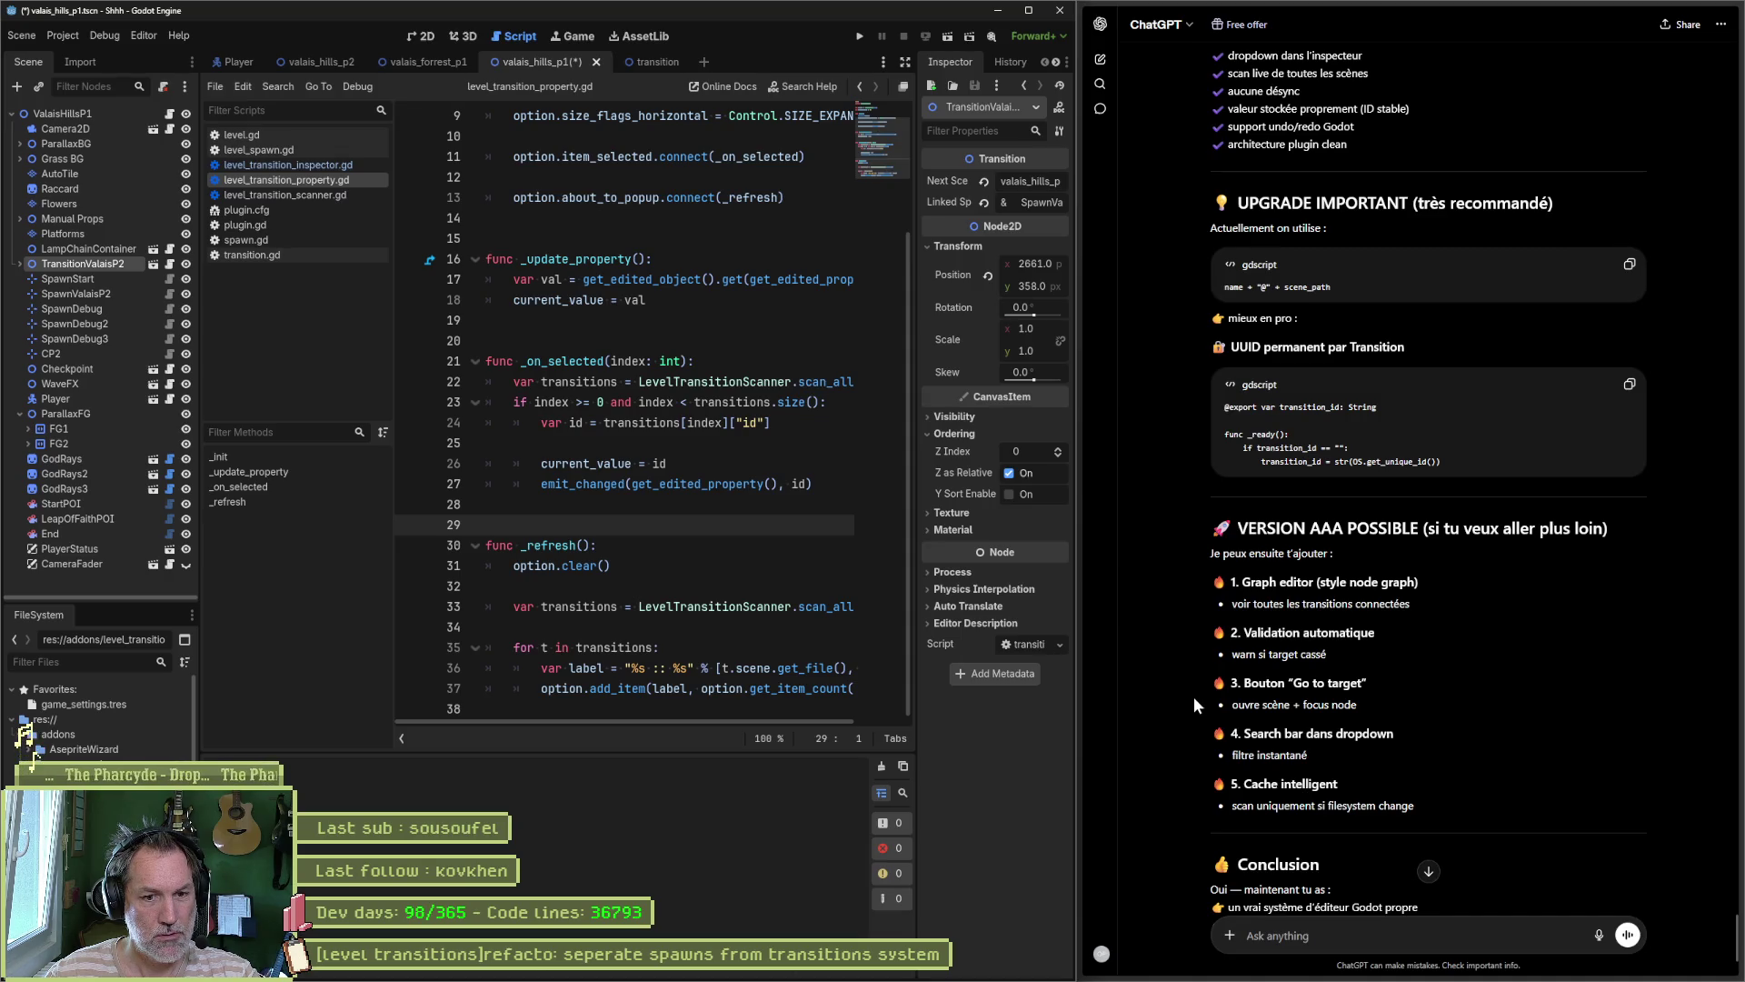
scroll(1192, 696, down, 3)
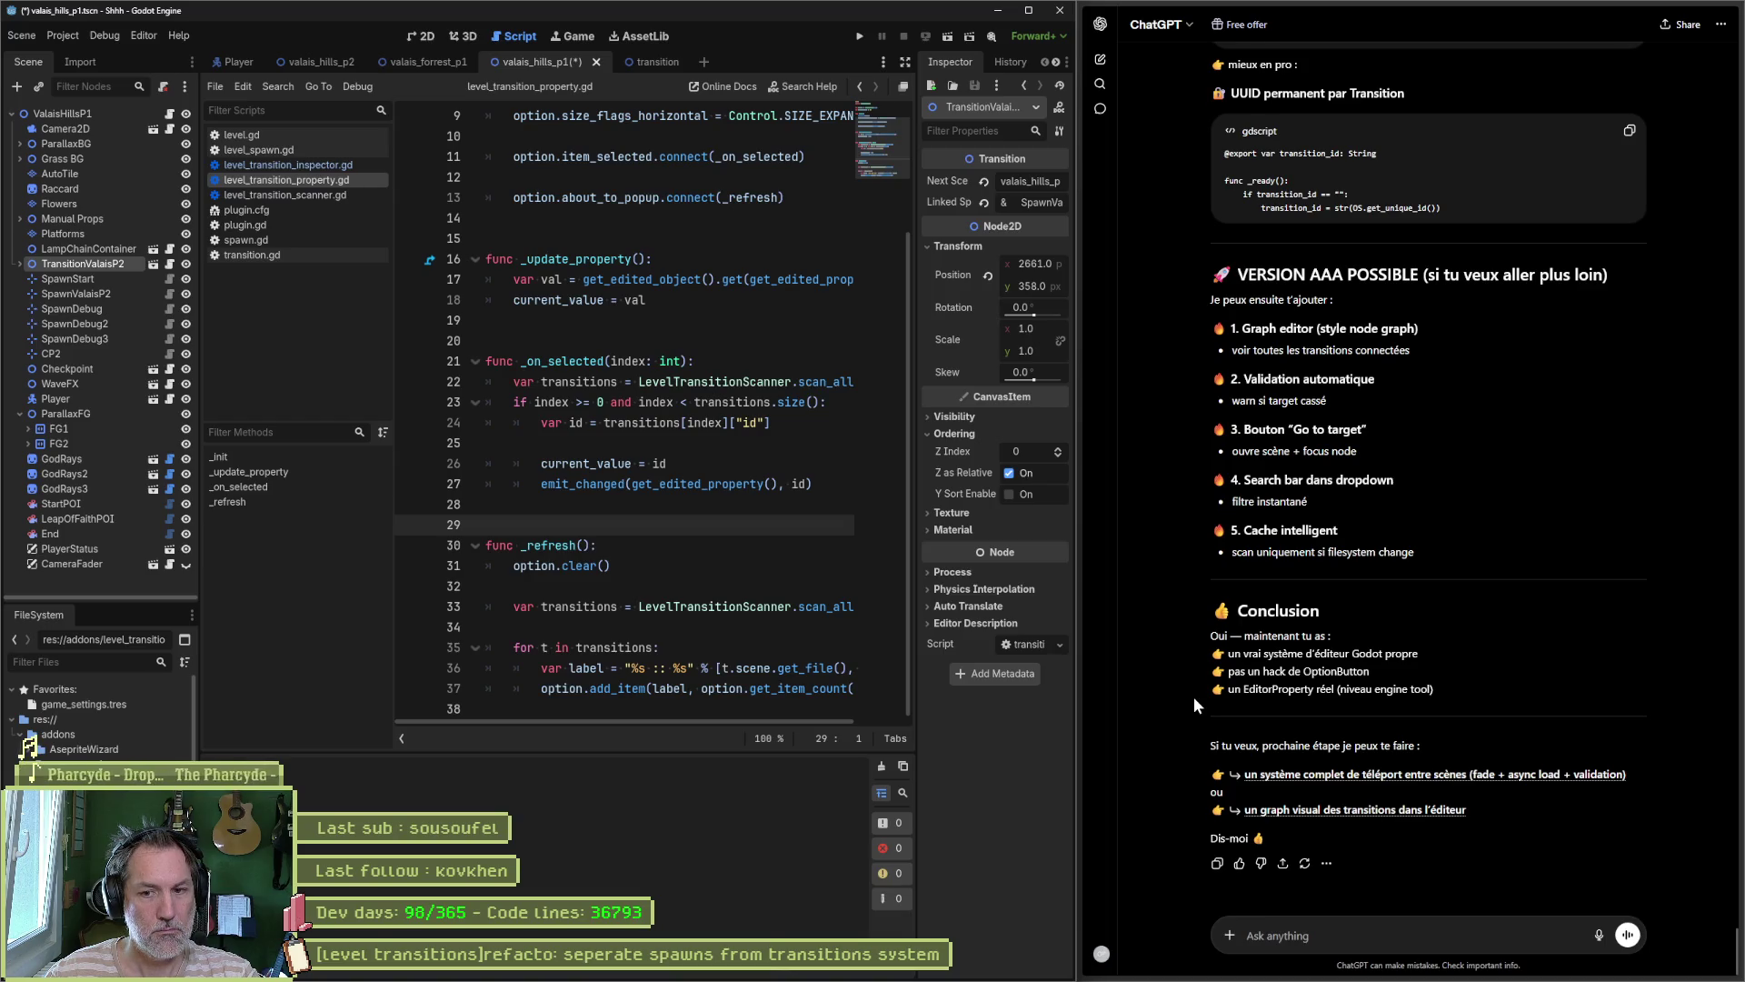
scroll(1192, 696, up, 4)
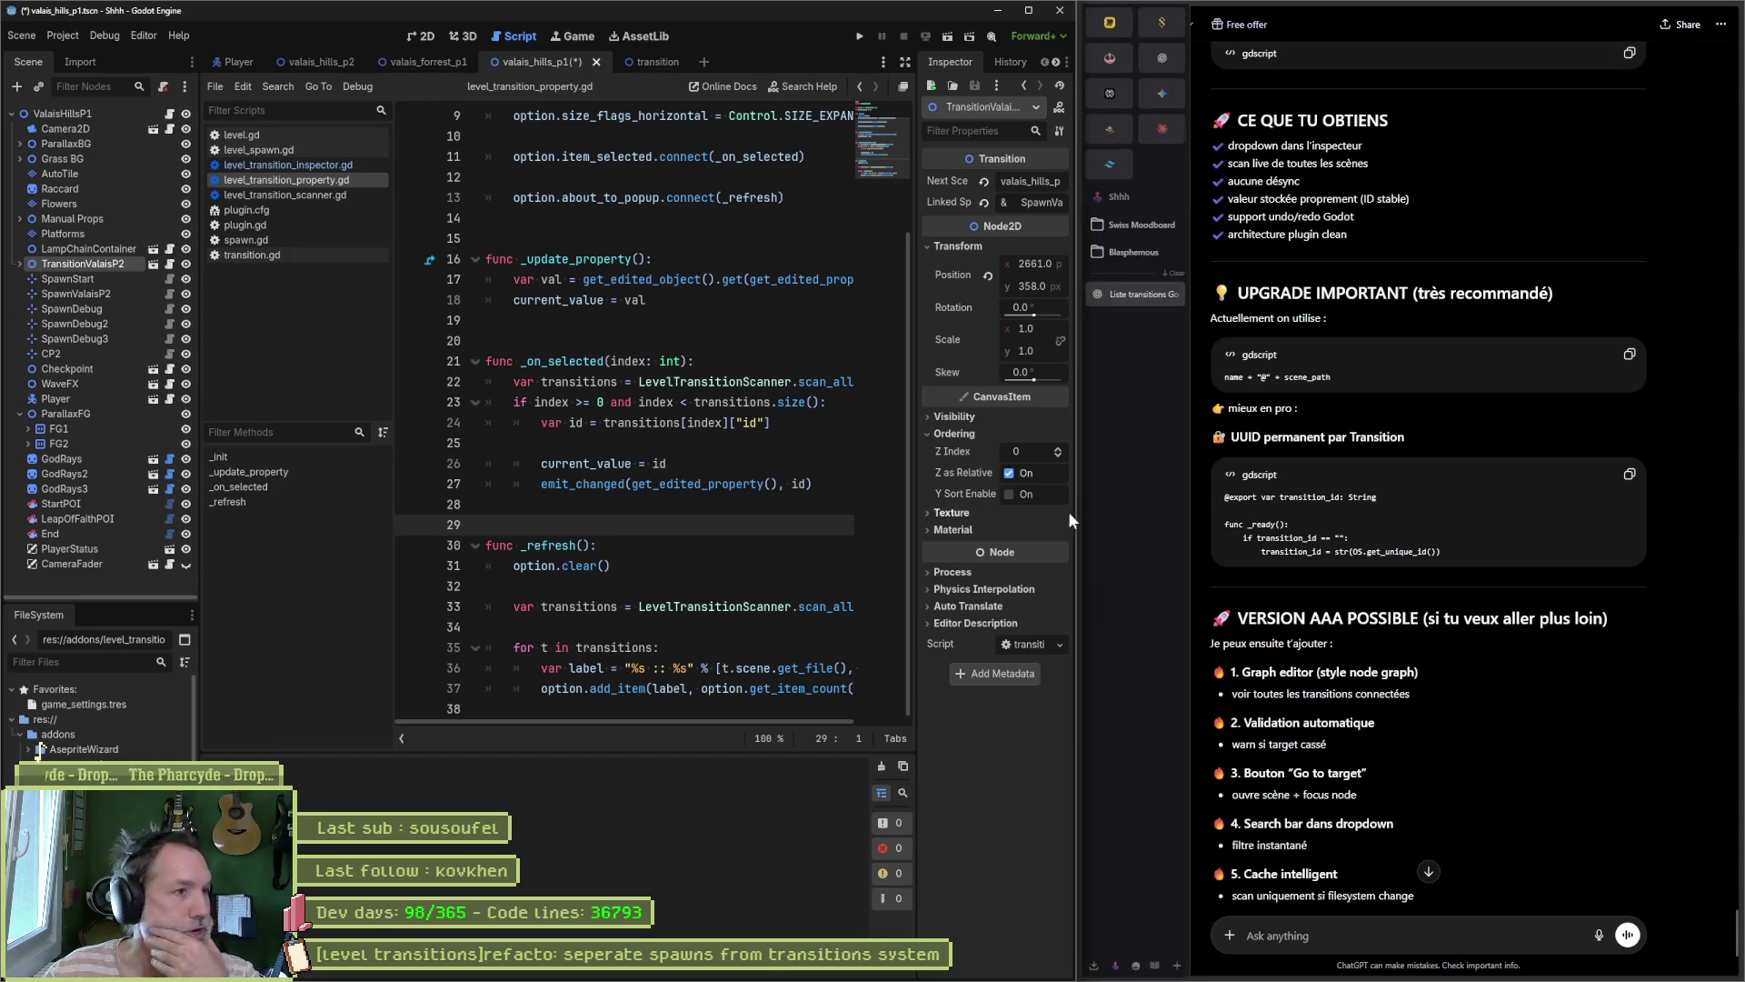
click(65, 114)
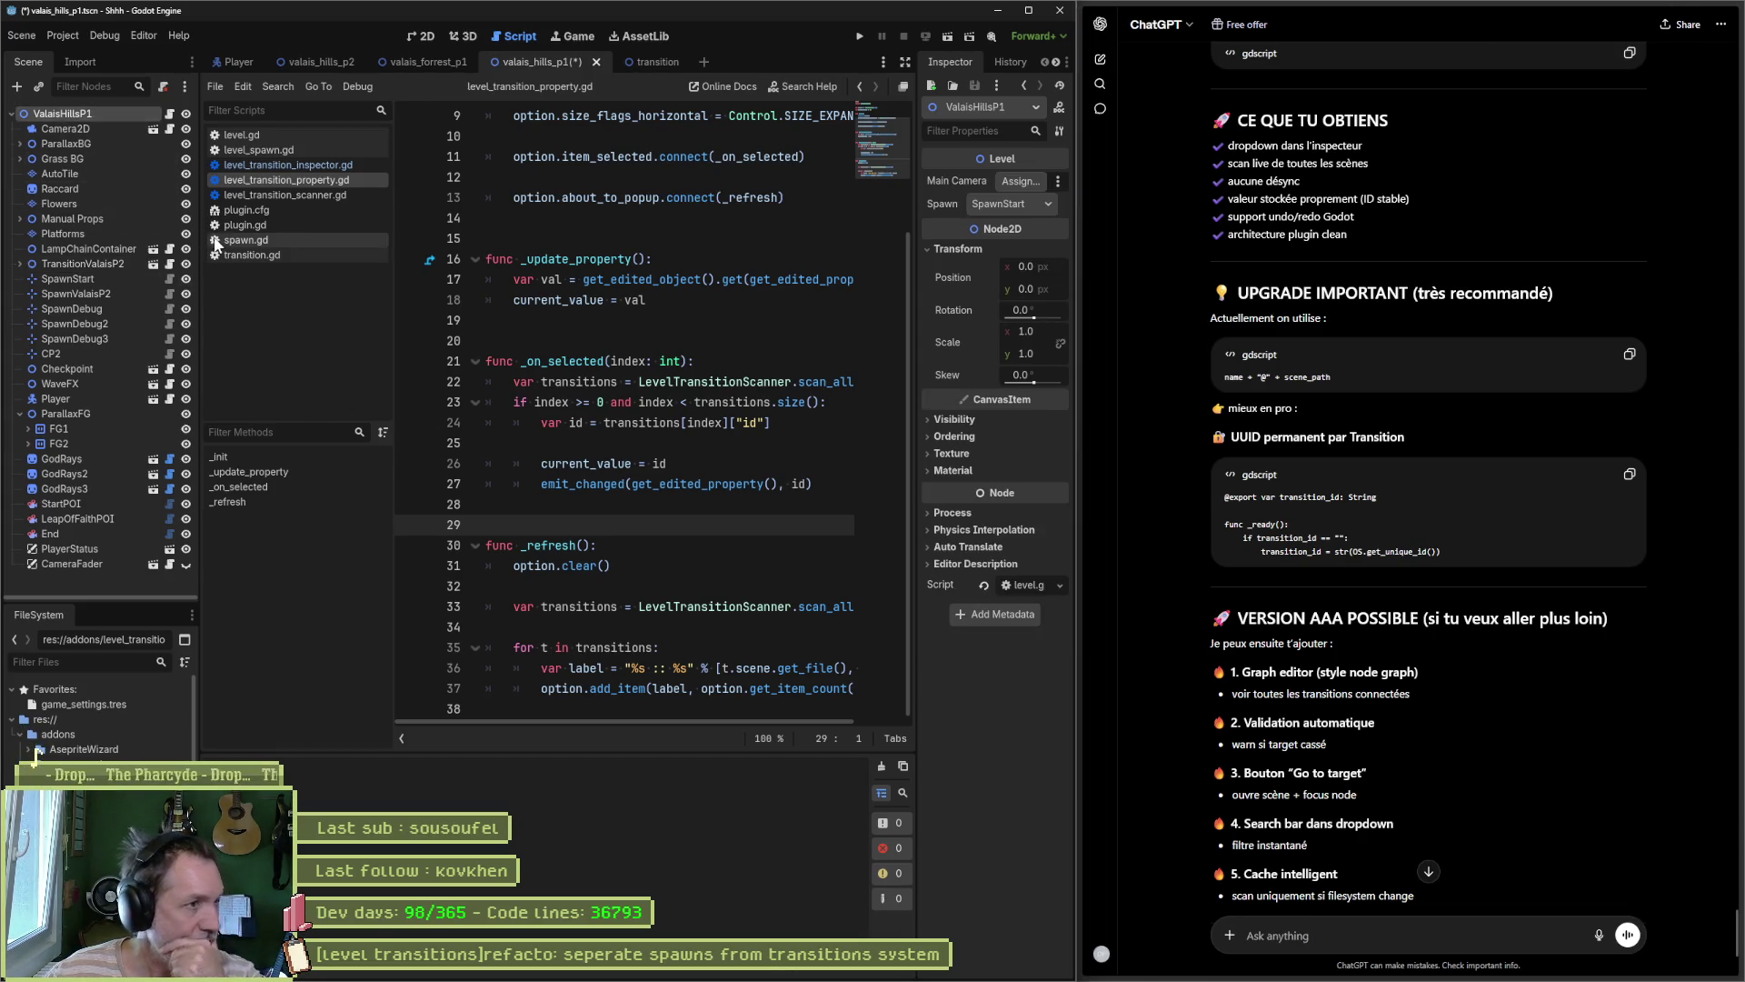
key(ctrl+a)
text(level)
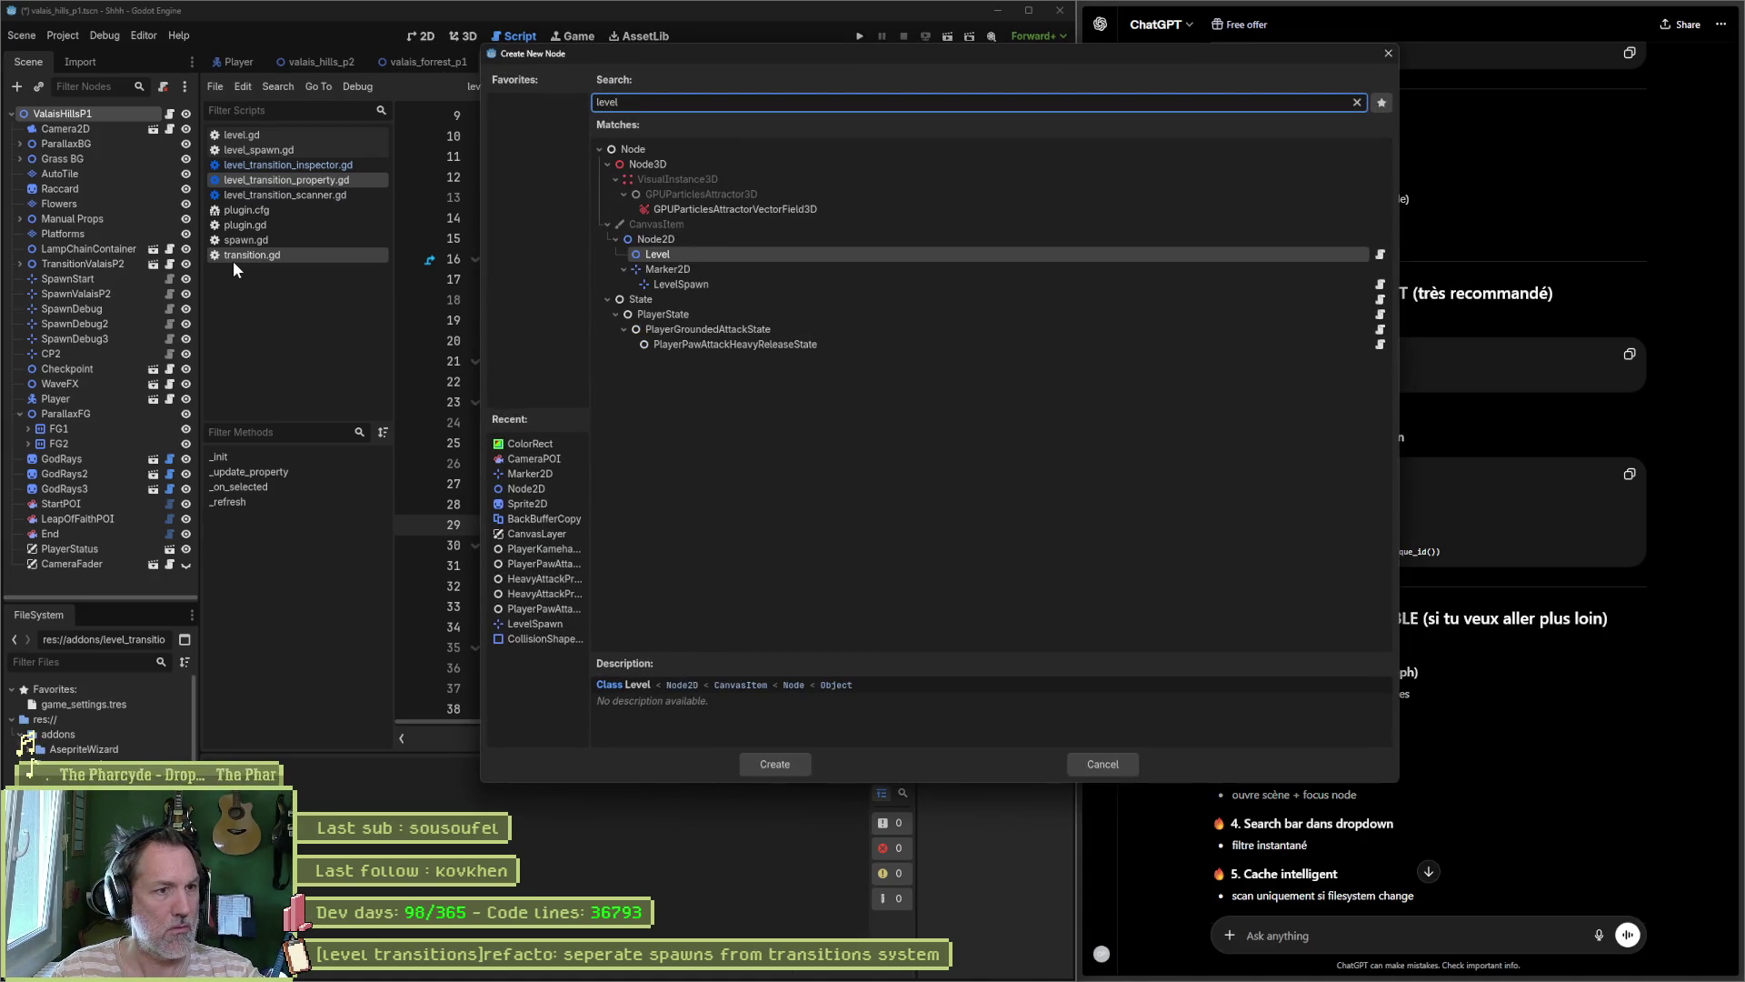
key(BackSpace)
key(BackSpace)
key(BackSpace)
text(transi)
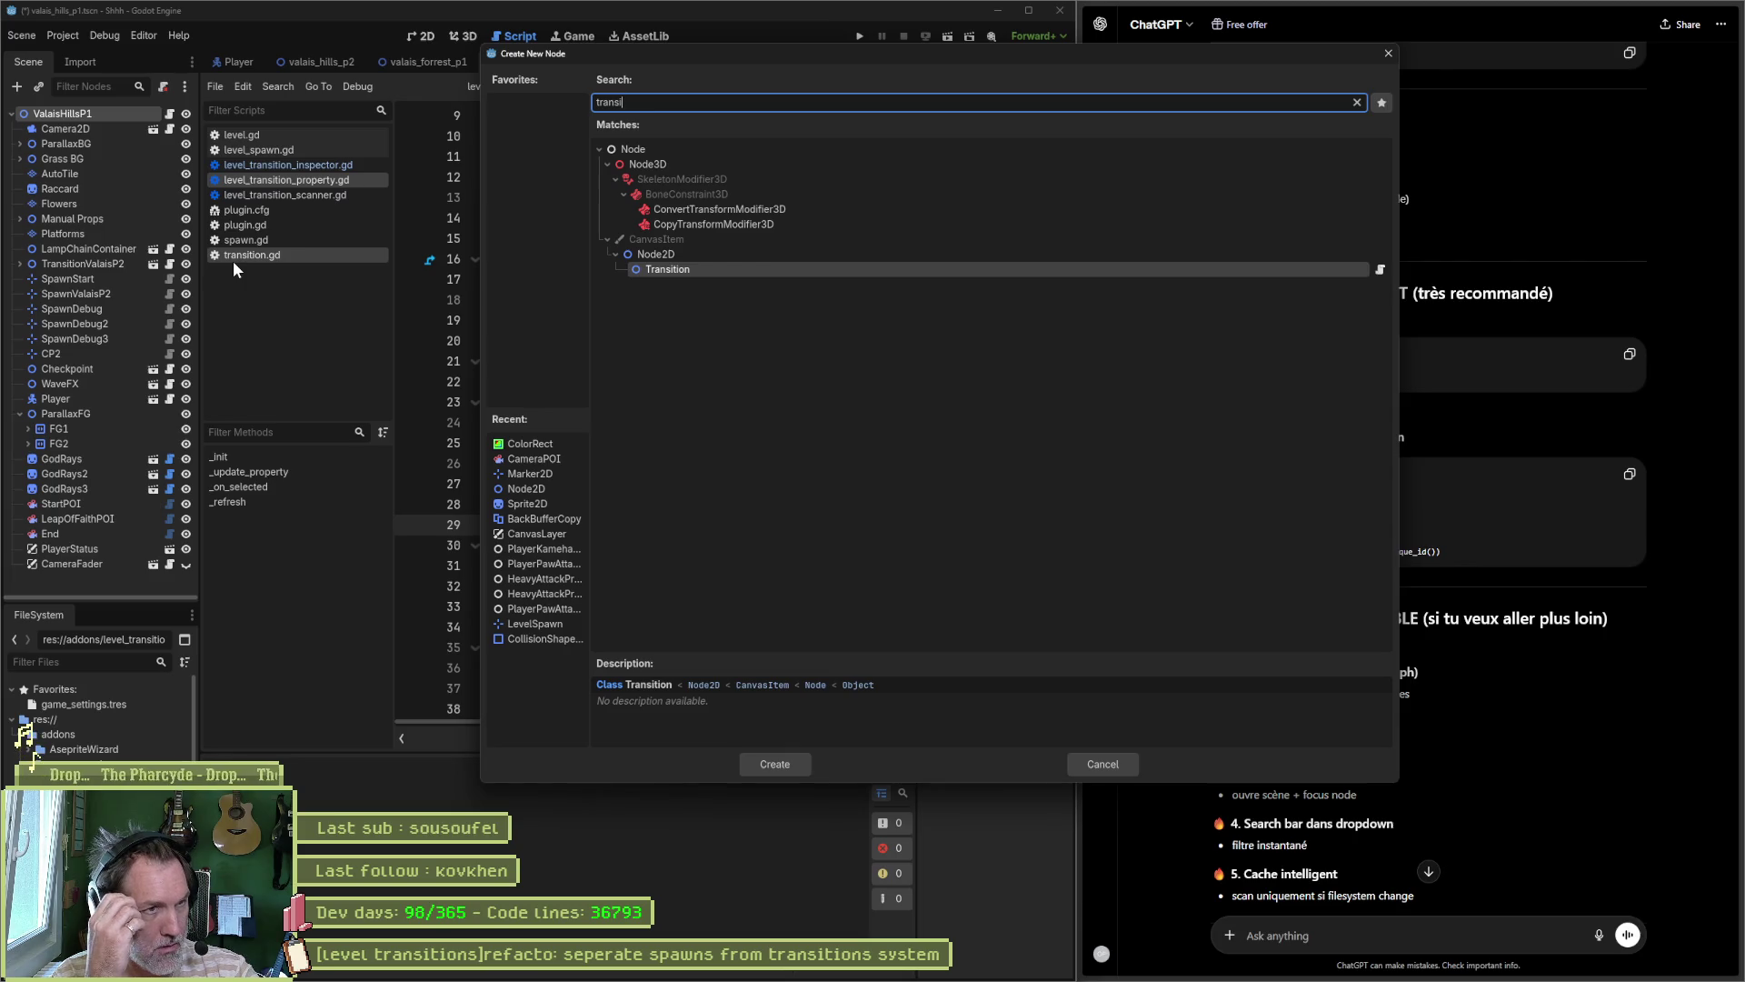
key(Escape)
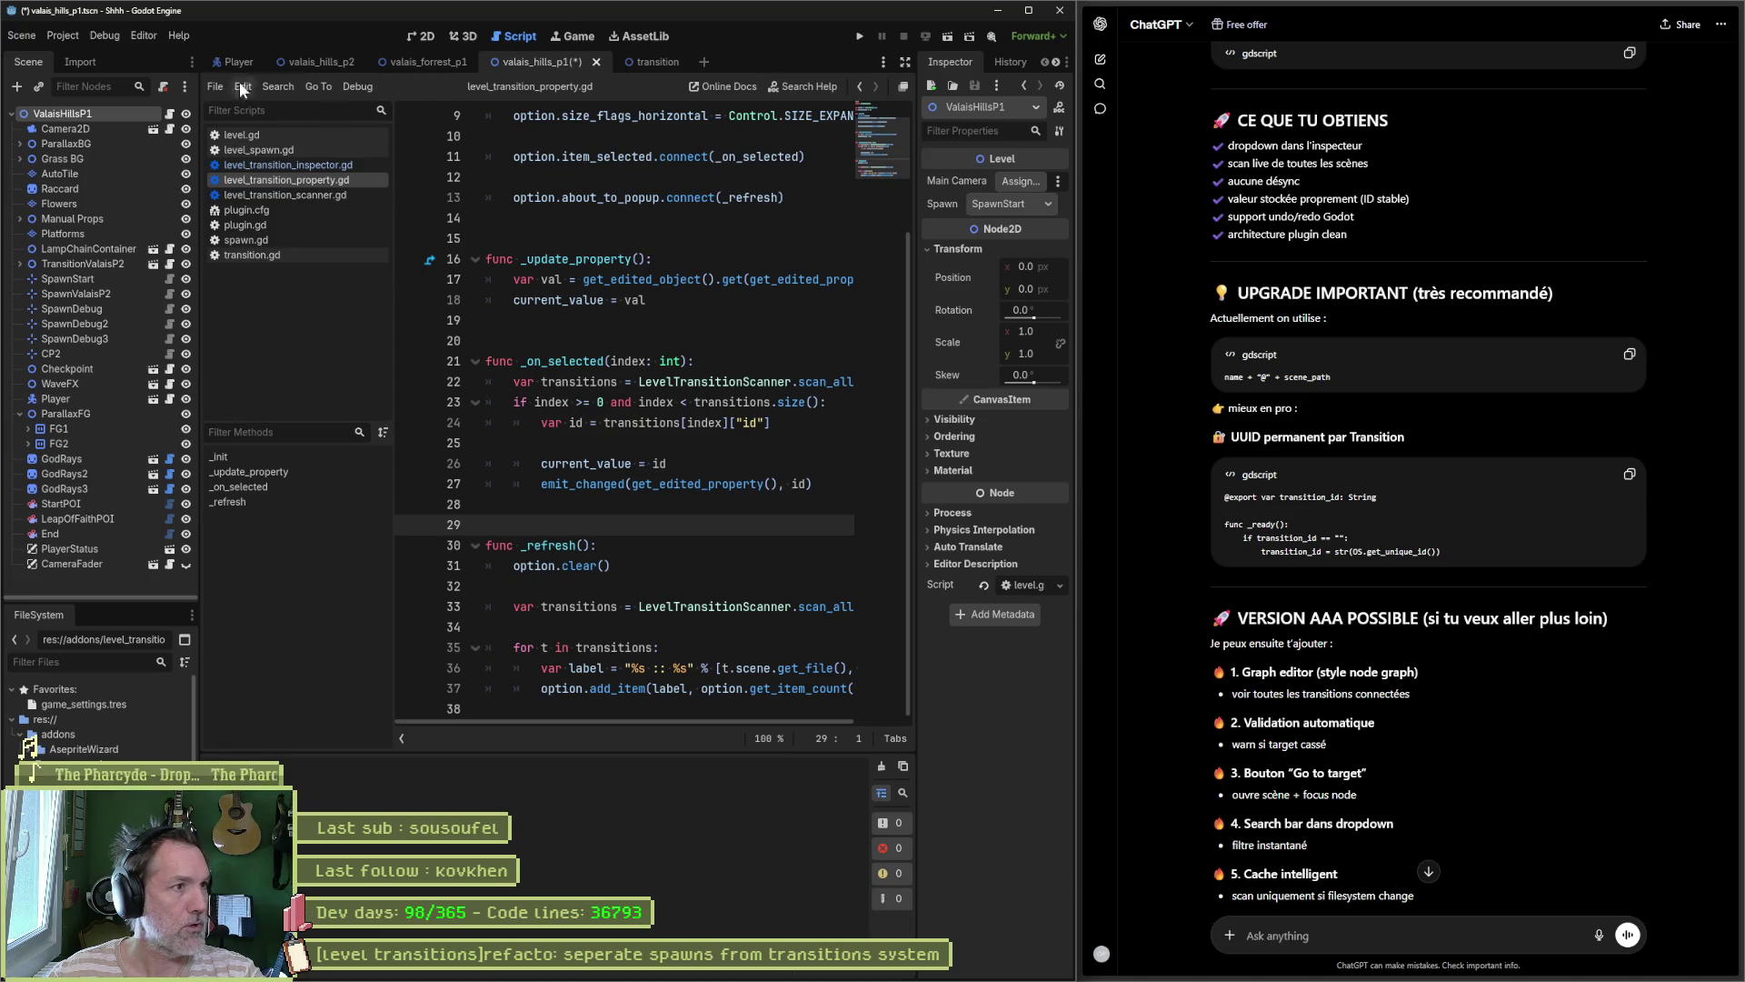
Step: Enable Transition System under Project Settings > Plugins, then save the valais_hills_p1 scene
click(63, 35)
click(78, 56)
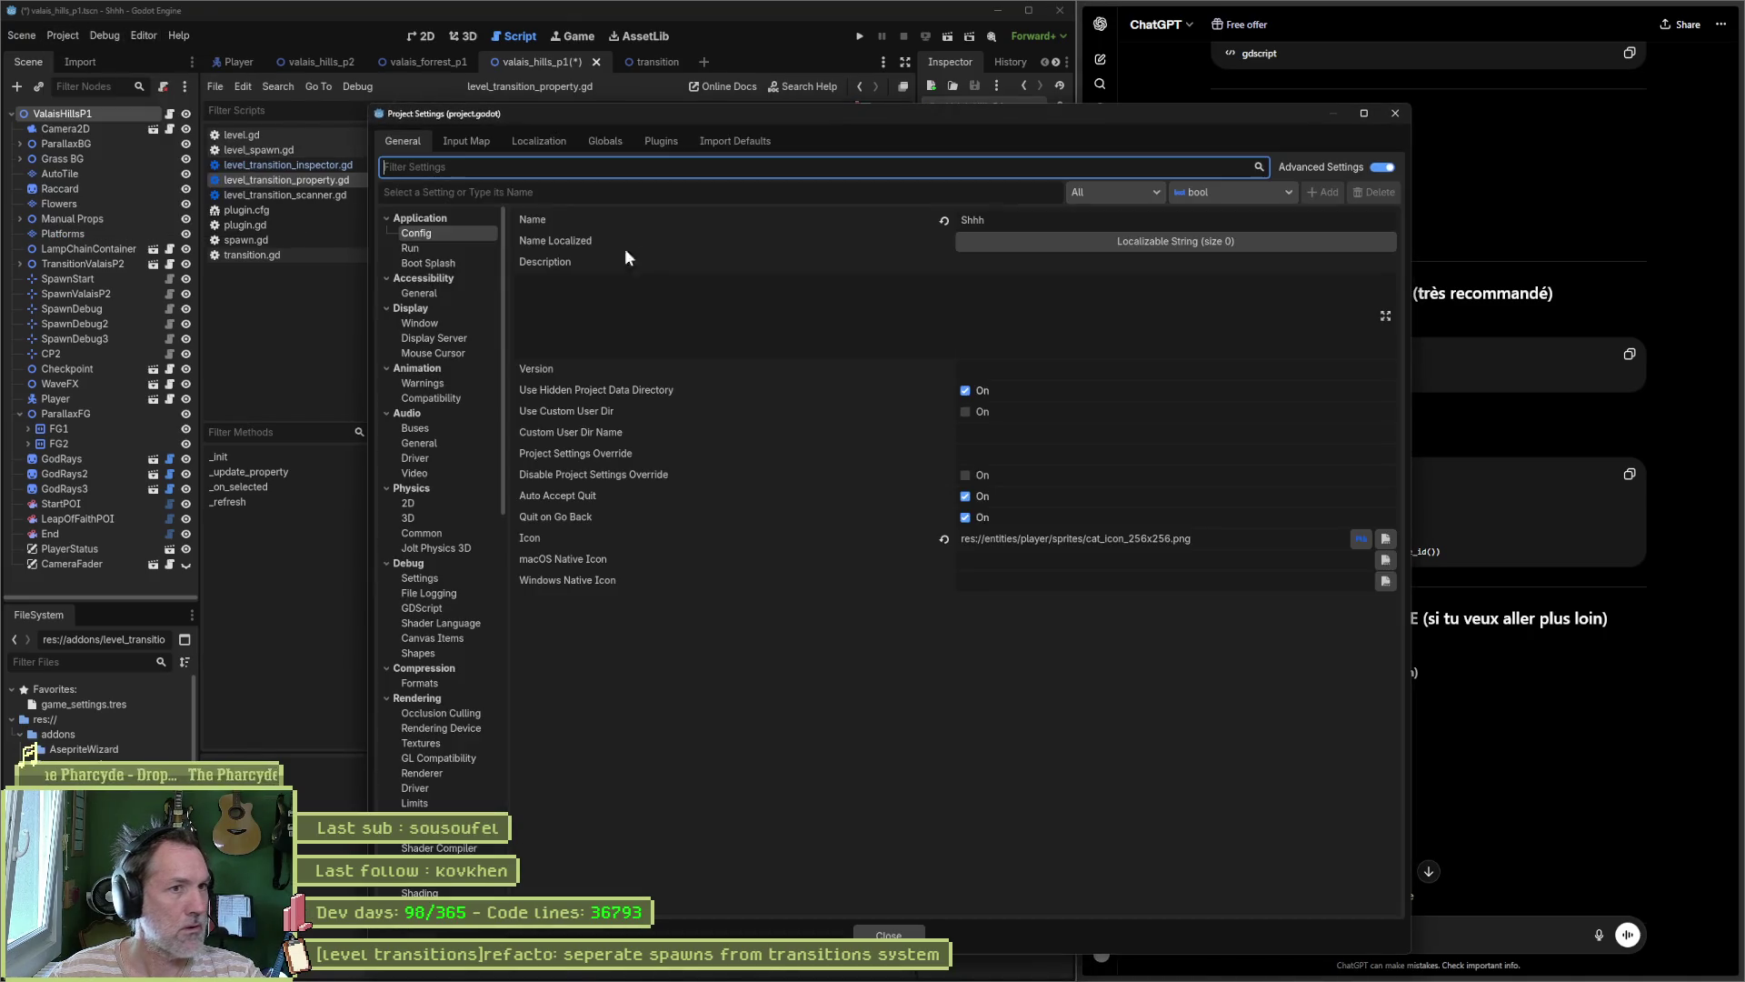
click(661, 141)
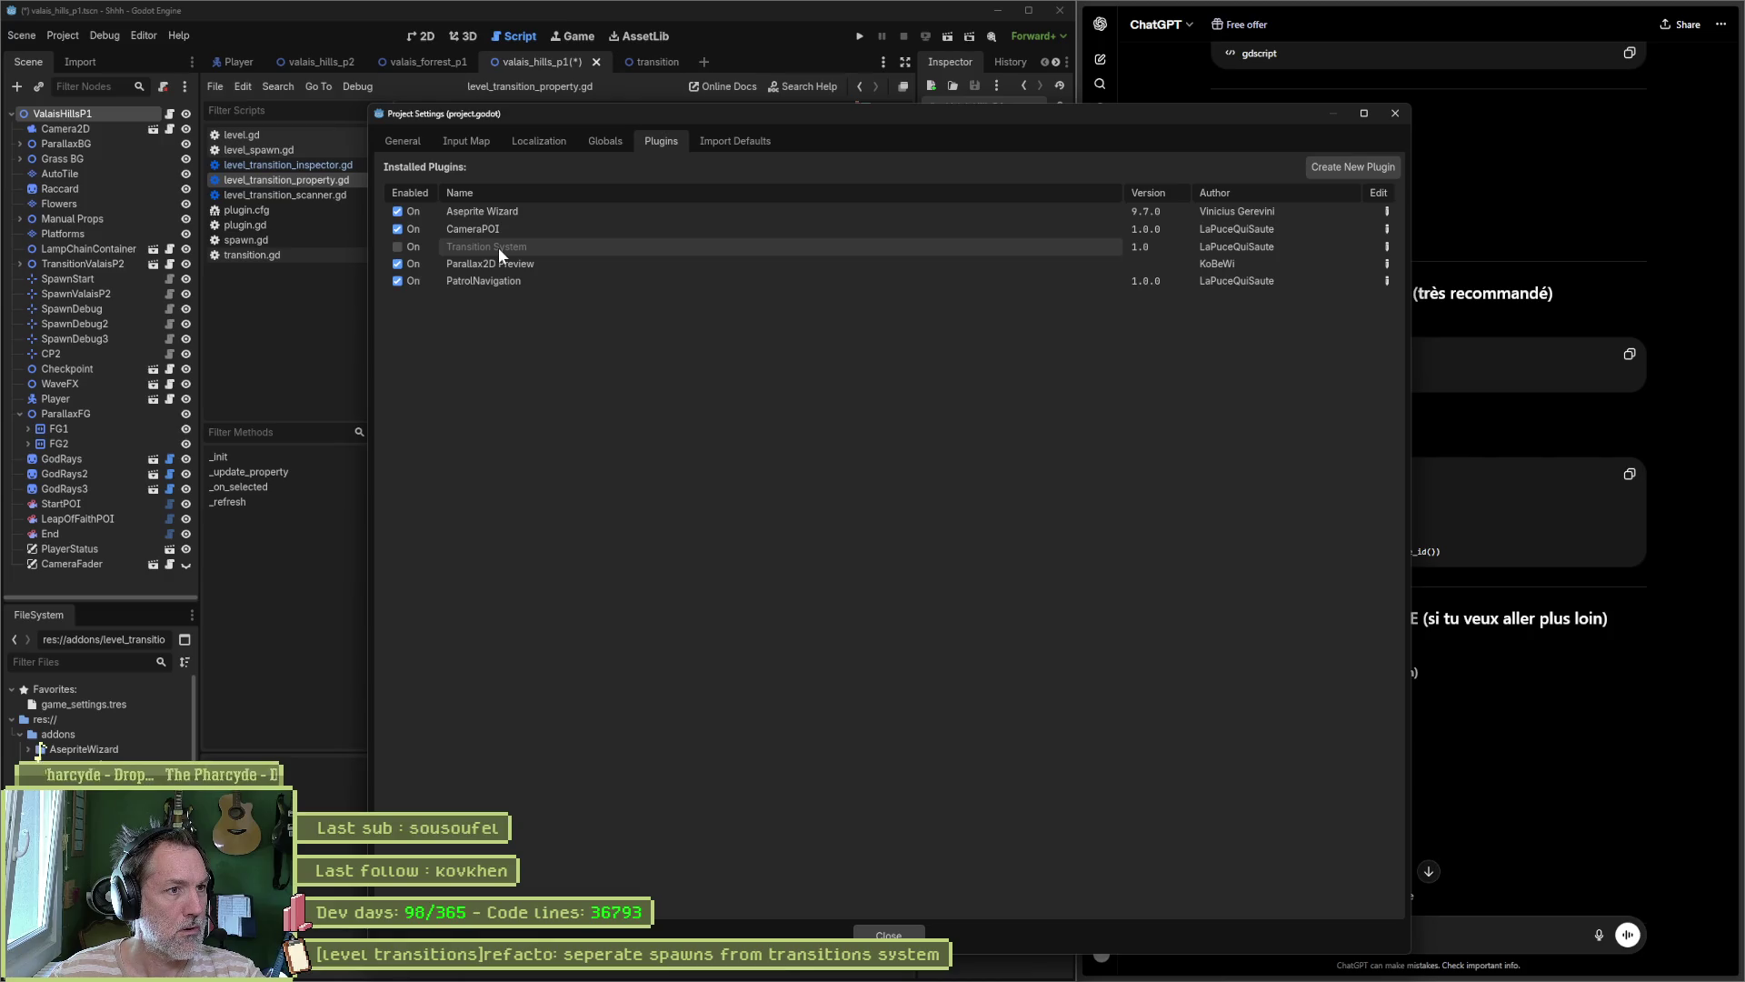
click(398, 246)
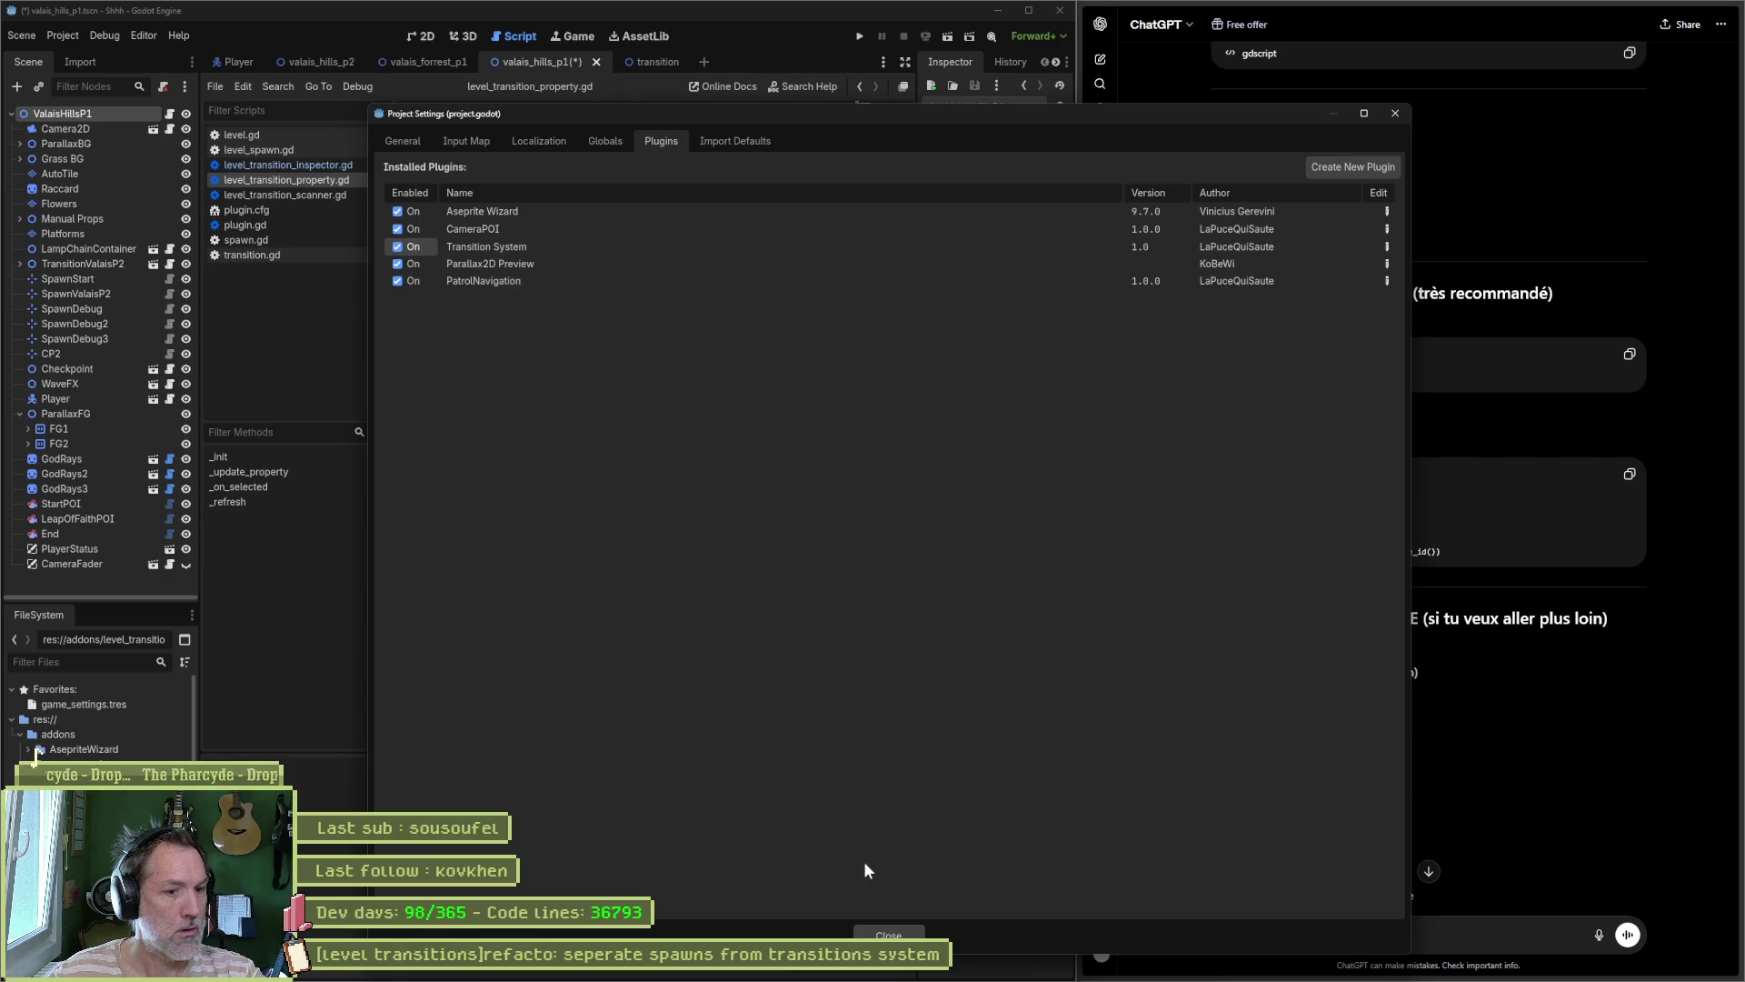
click(889, 936)
key(ctrl+s)
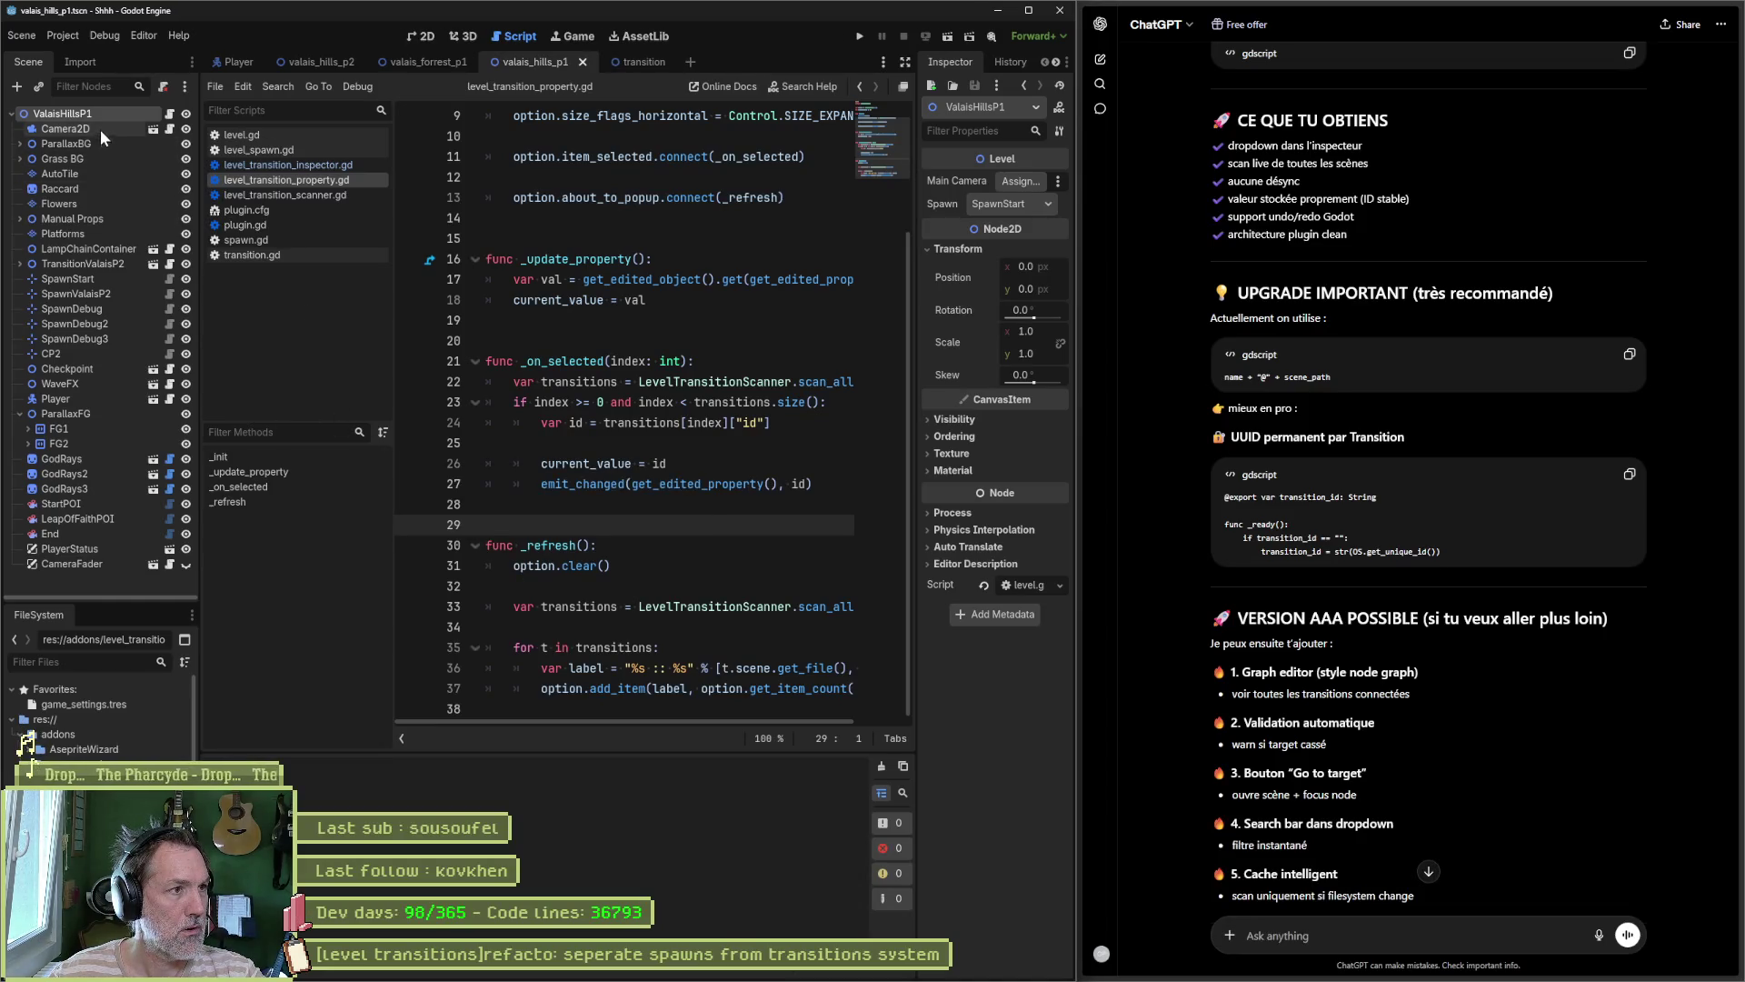
Step: In the 2D view, add a LevelTransition child node under the ValaisHillsP1 root
click(416, 36)
click(106, 111)
key(ctrl+a)
text(level)
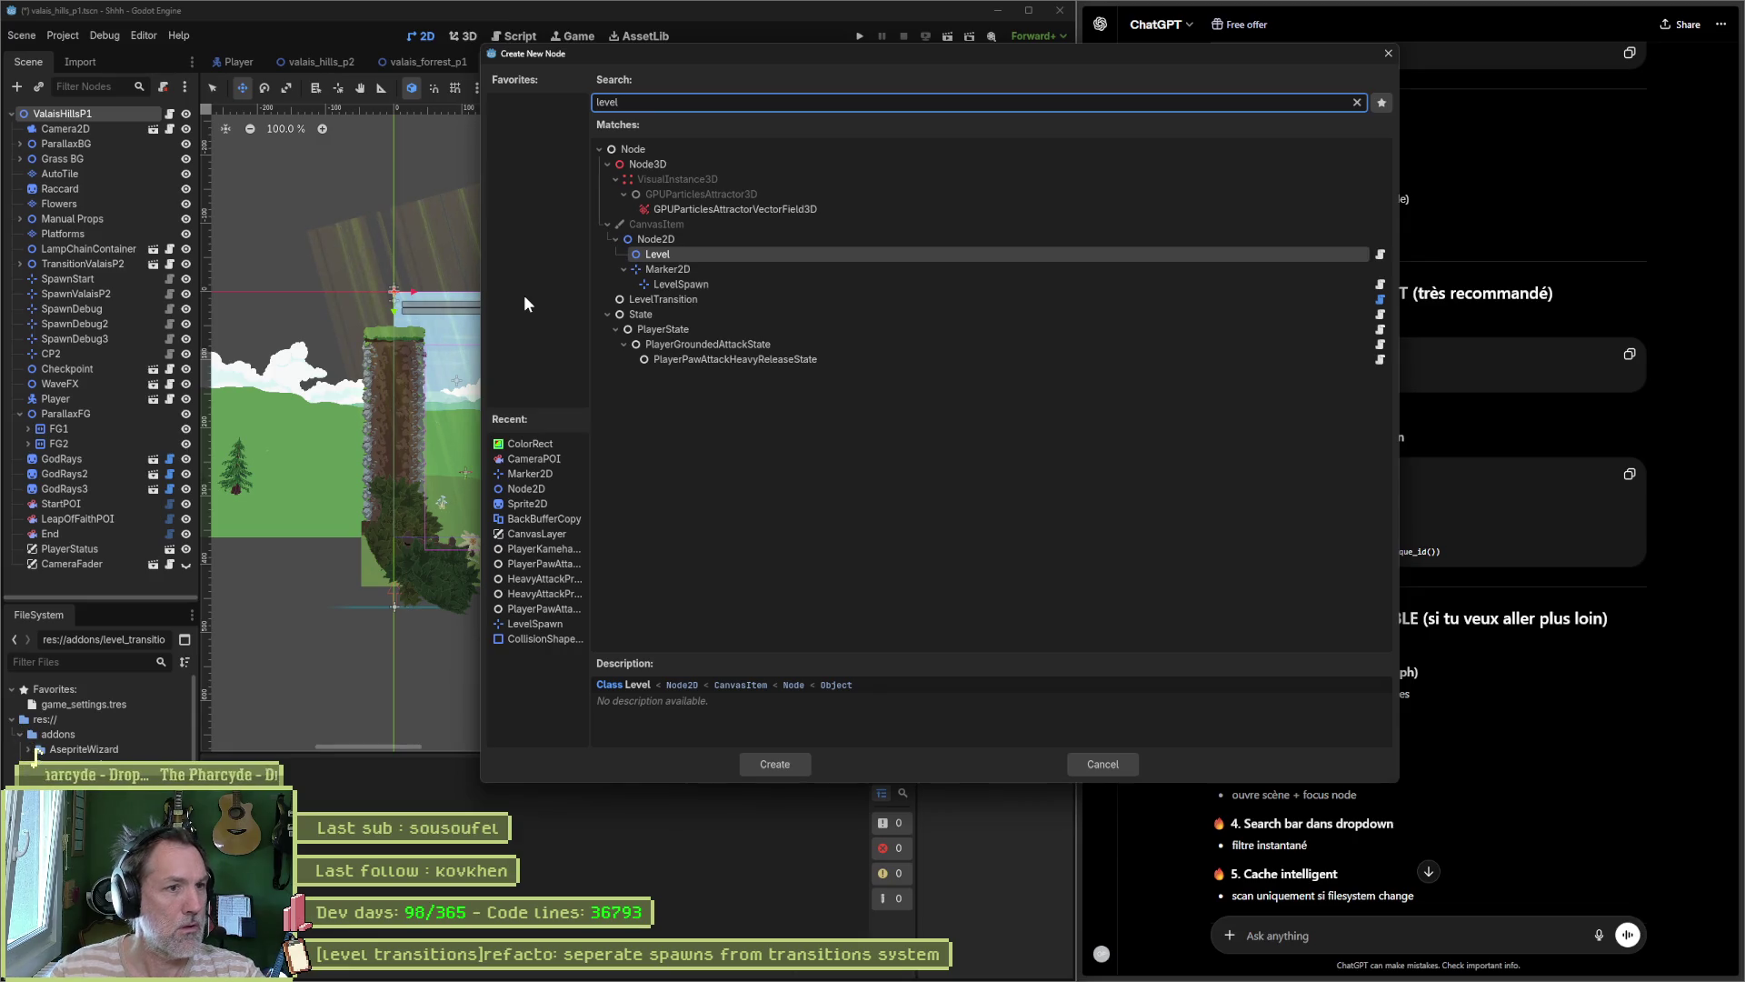
key(Down)
key(Down)
key(Down)
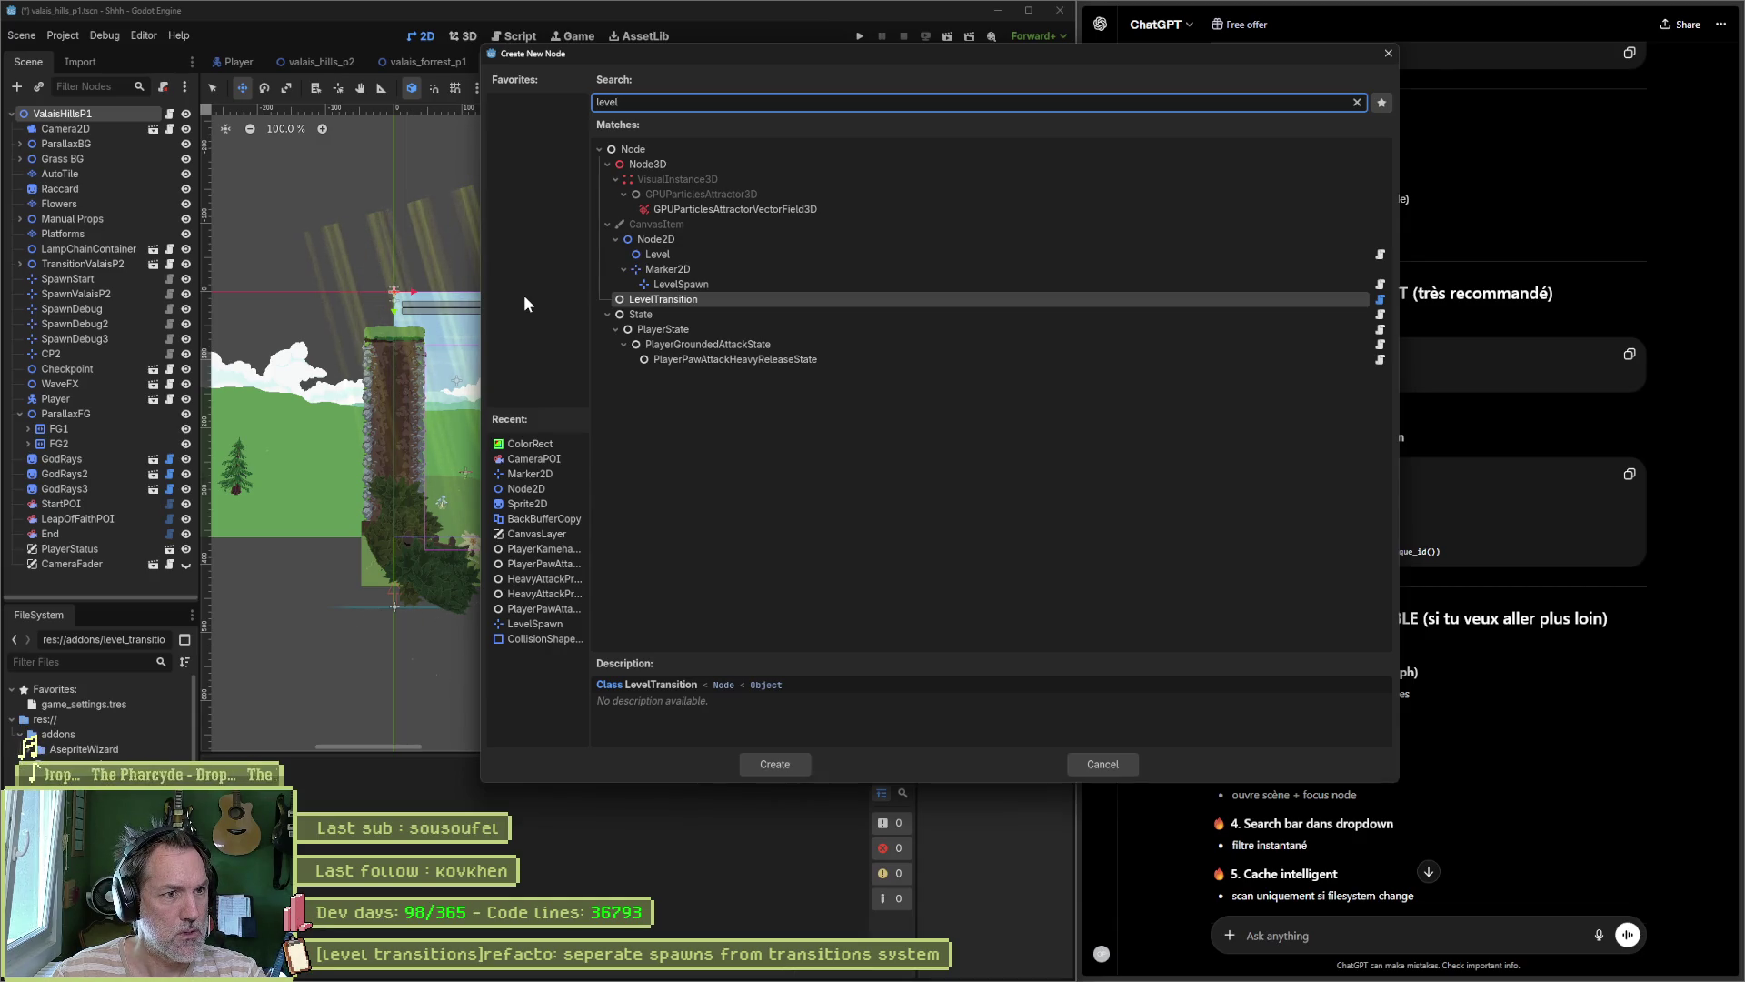
key(ctrl+a)
key(BackSpace)
text(transition)
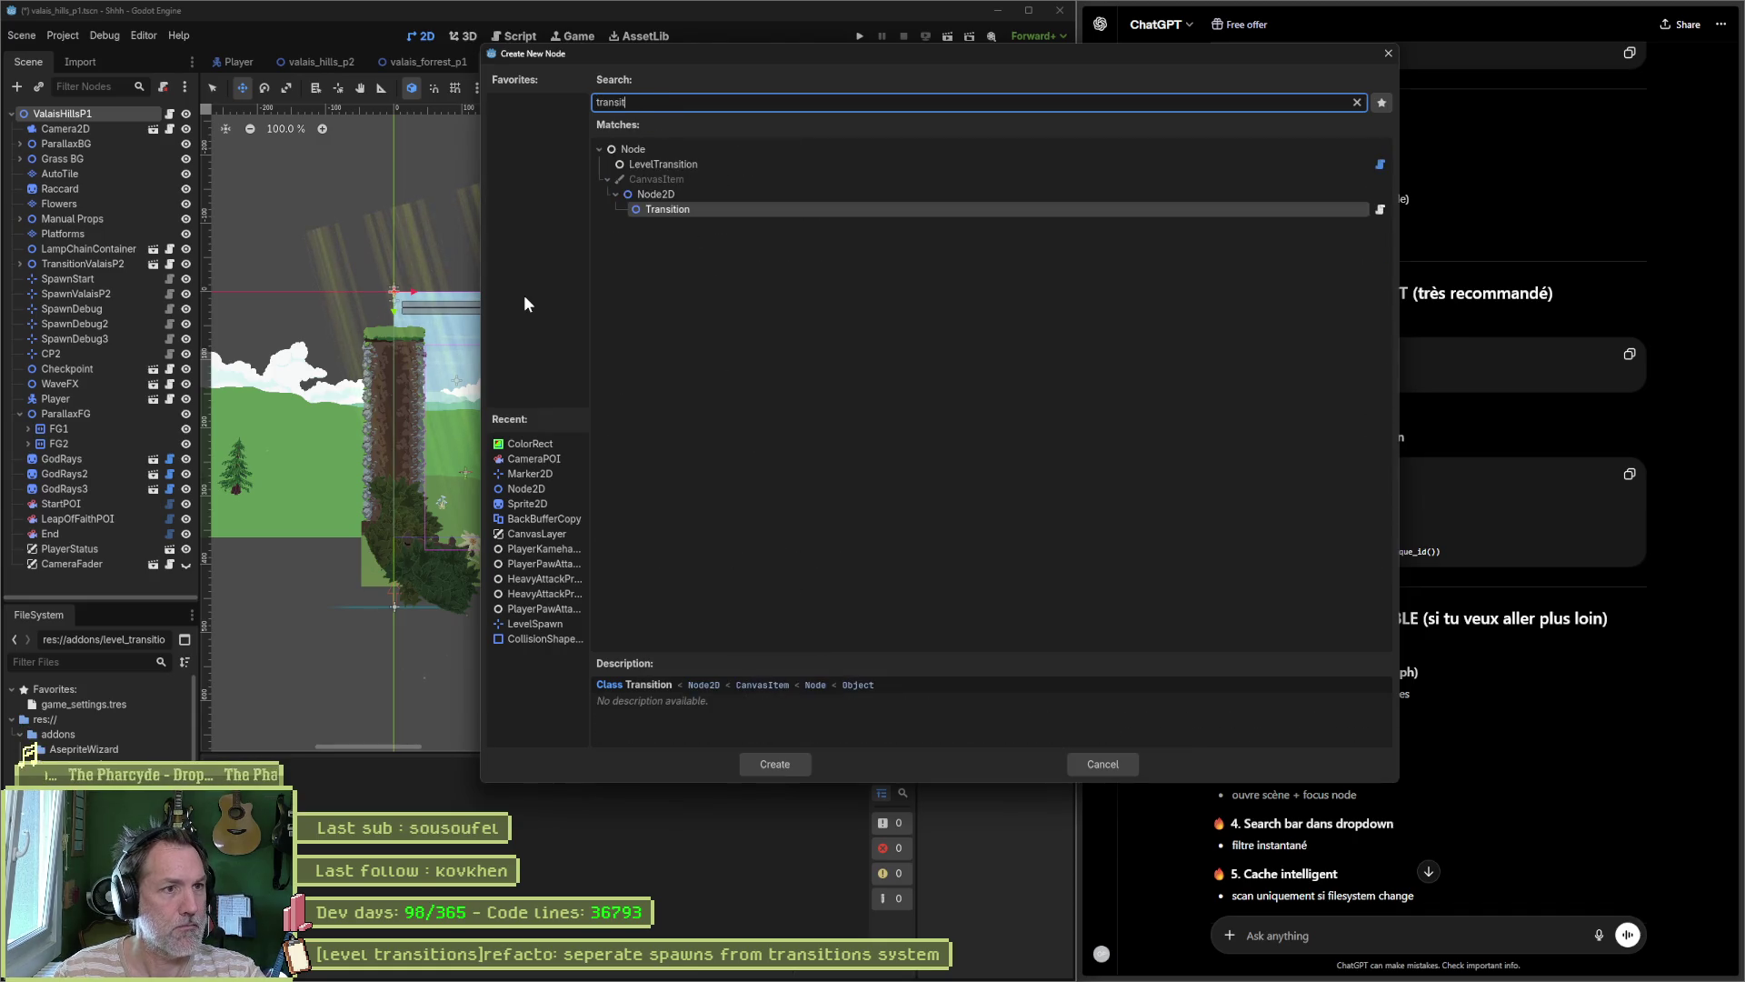
key(Up)
key(Up)
key(Up)
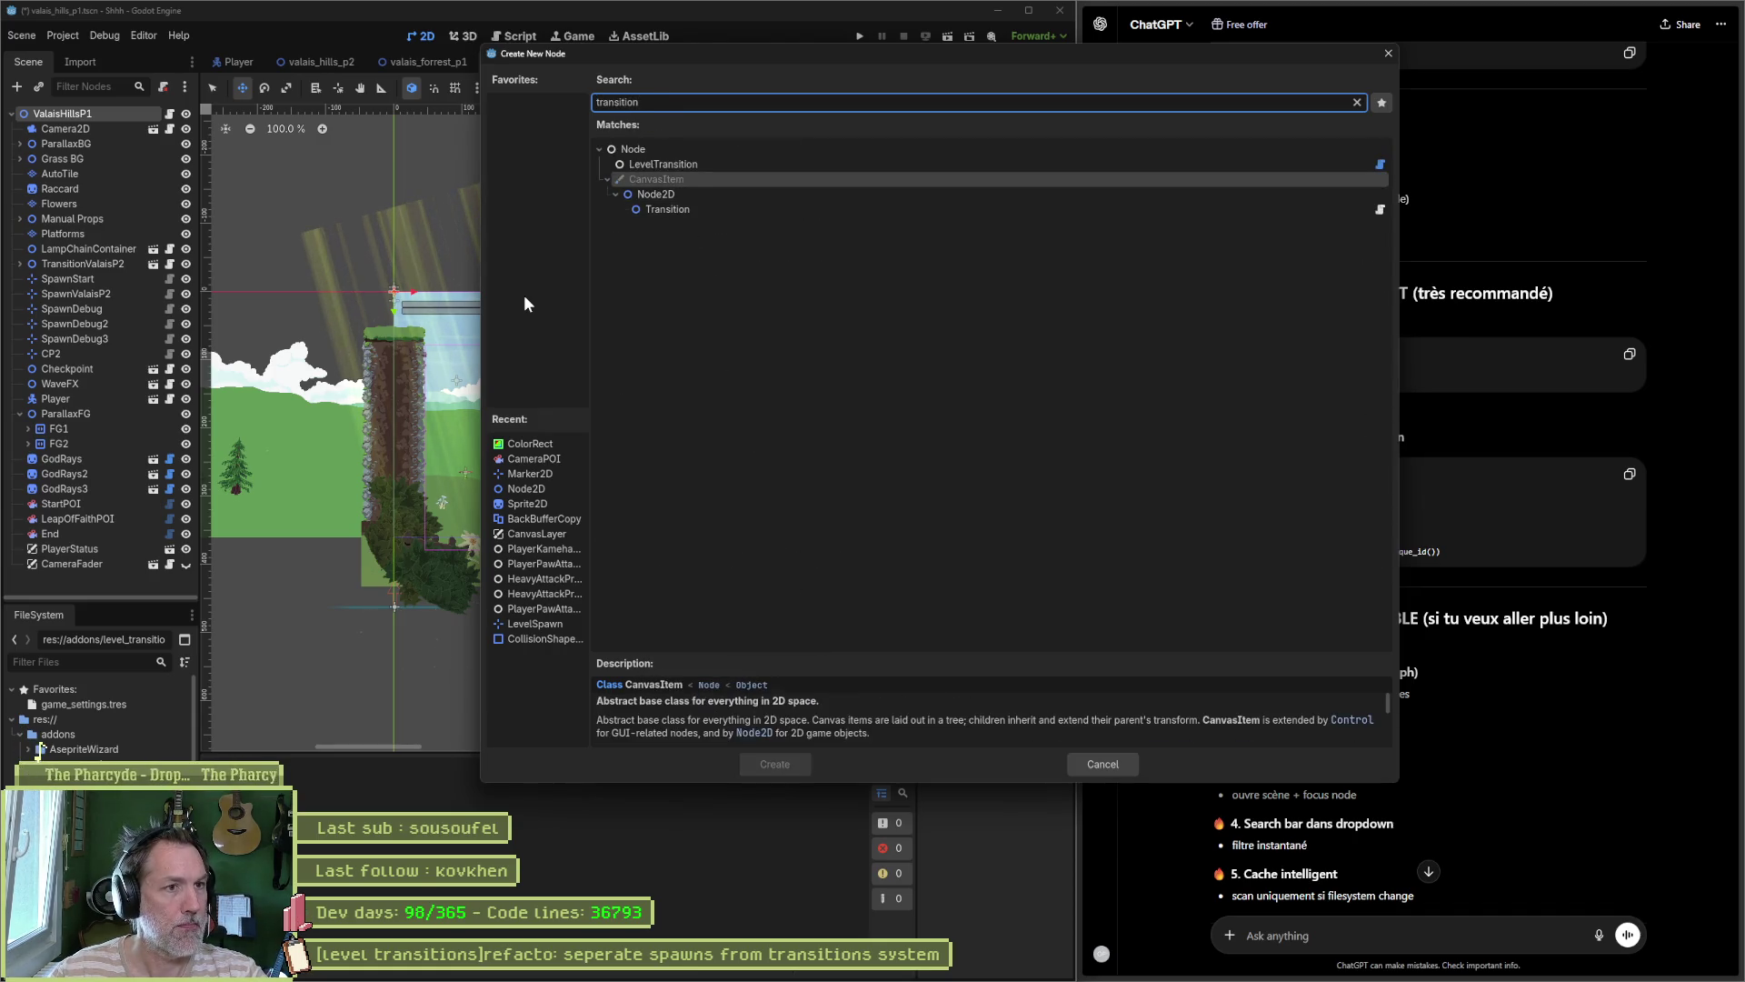
key(Return)
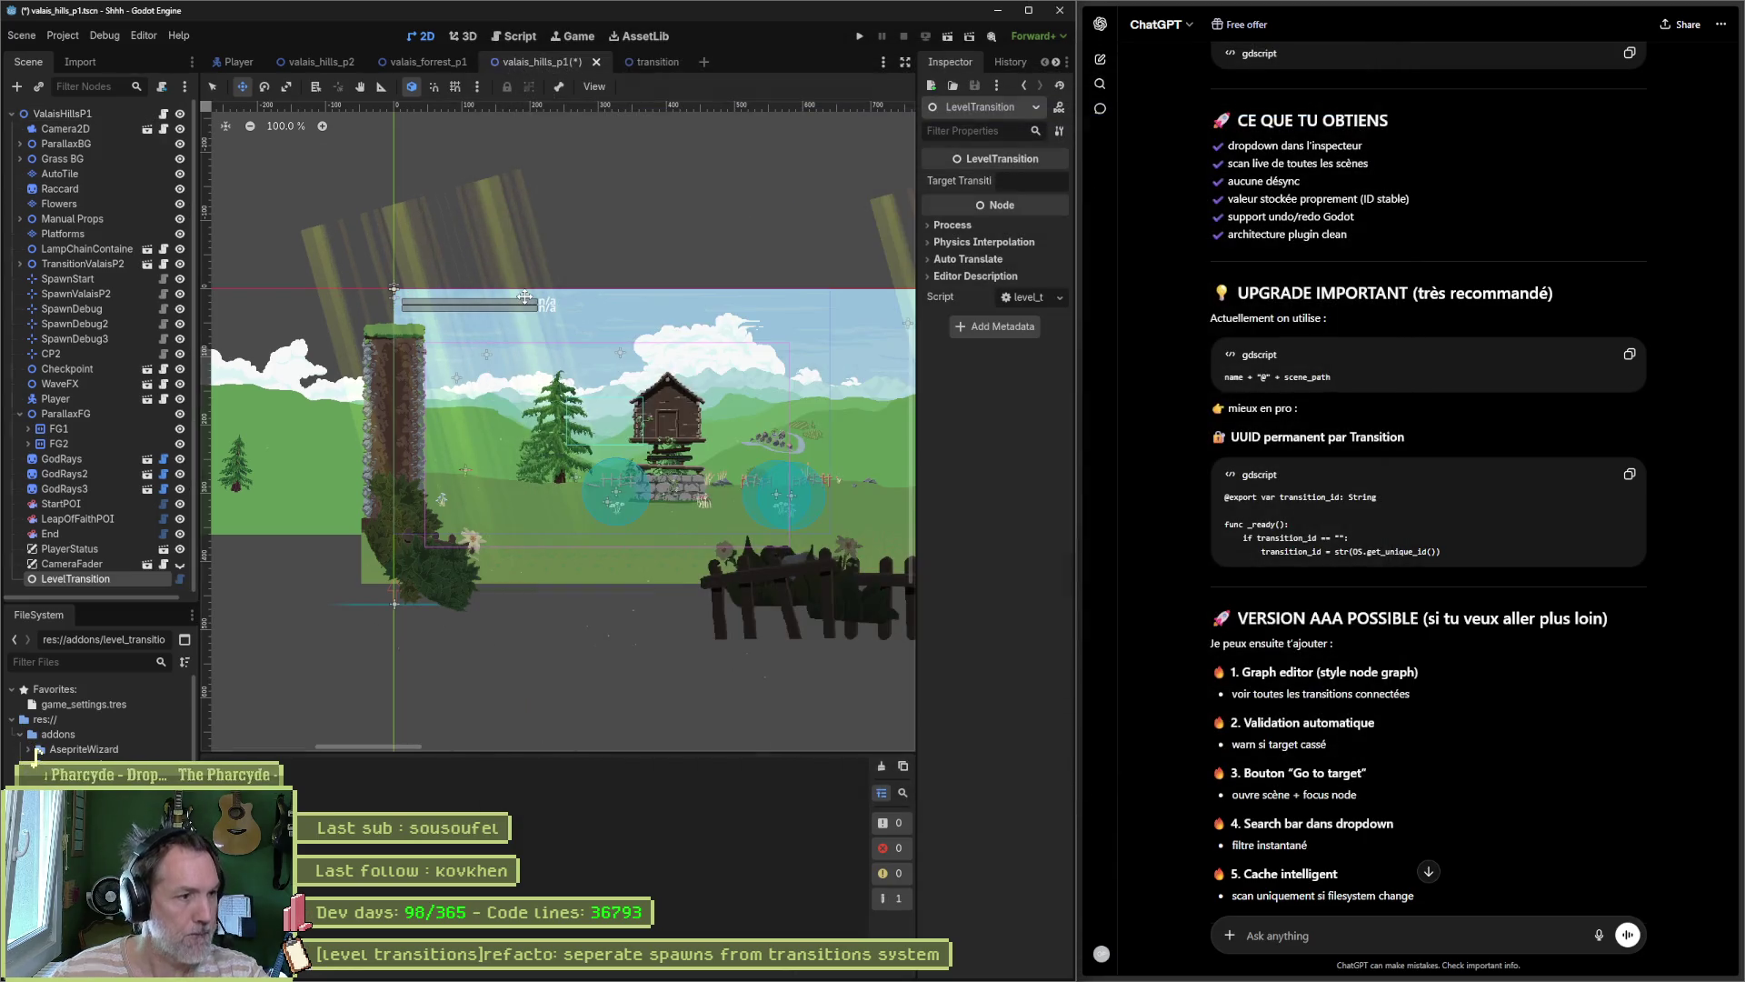
Step: Try its Target Transition property, then delete the LevelTransition node and save the scene
click(1012, 180)
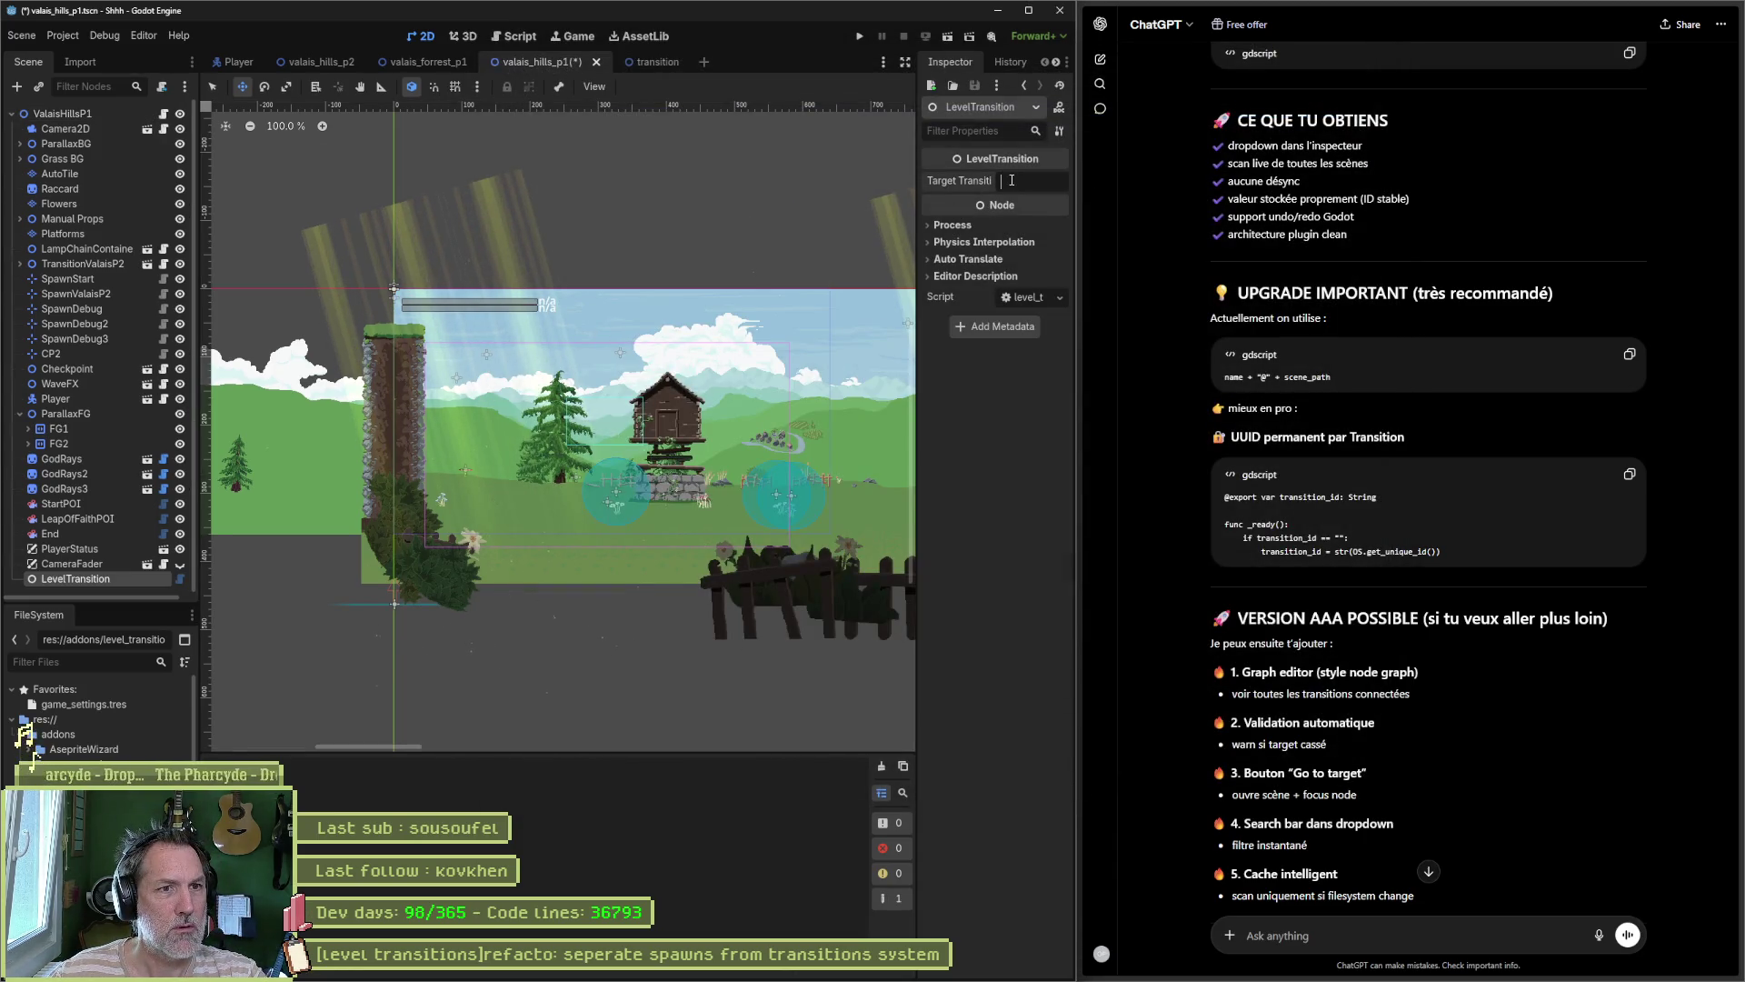
click(89, 577)
key(Delete)
key(Return)
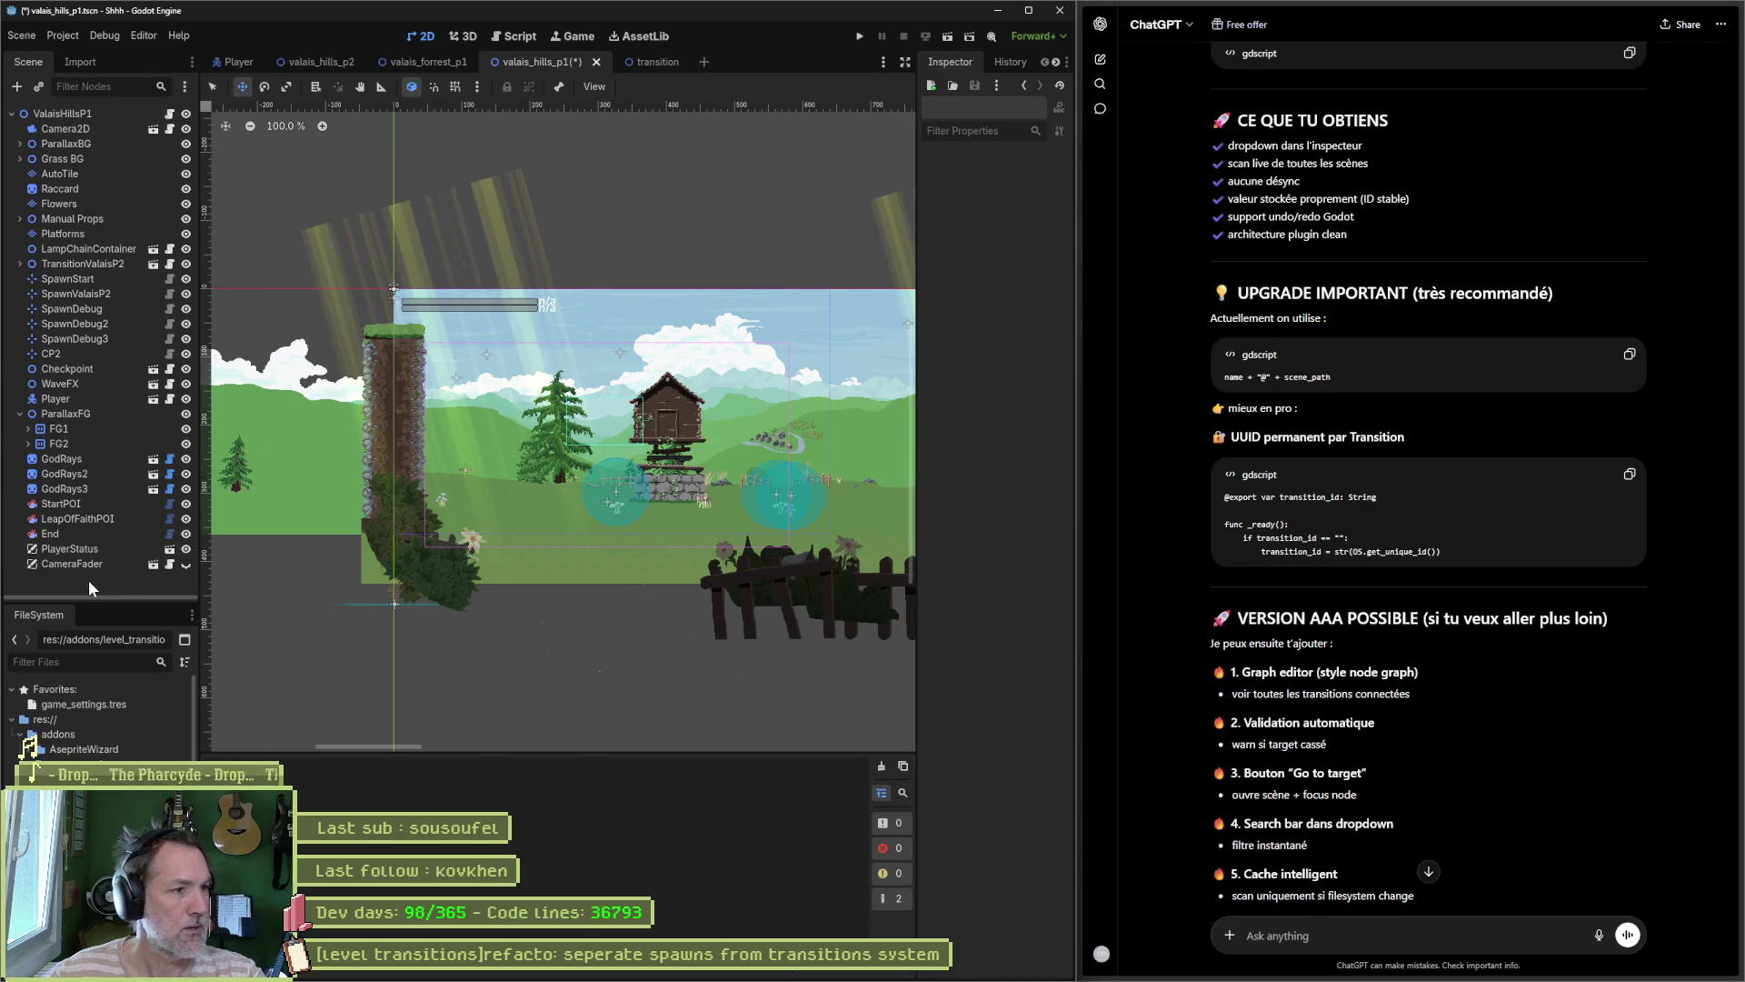
key(ctrl+s)
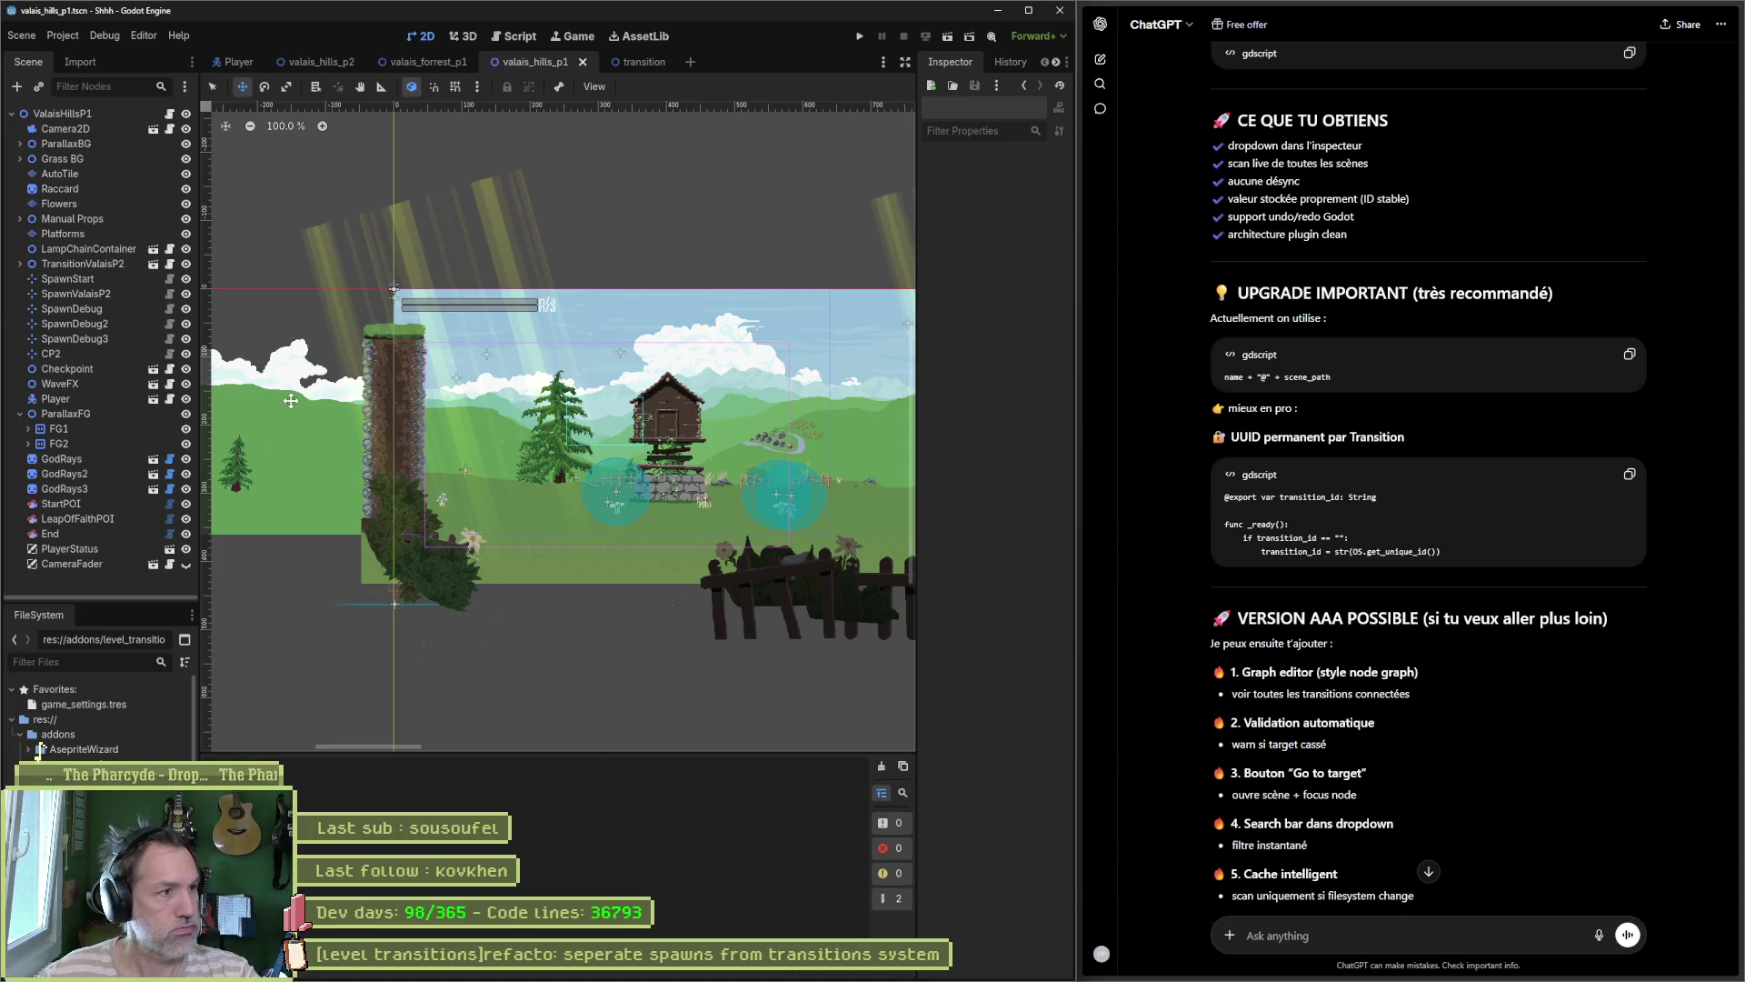
Step: From TransitionValaisP2, go to the script editor, close spawn.gd and transition.gd, open plugin.gd
click(83, 264)
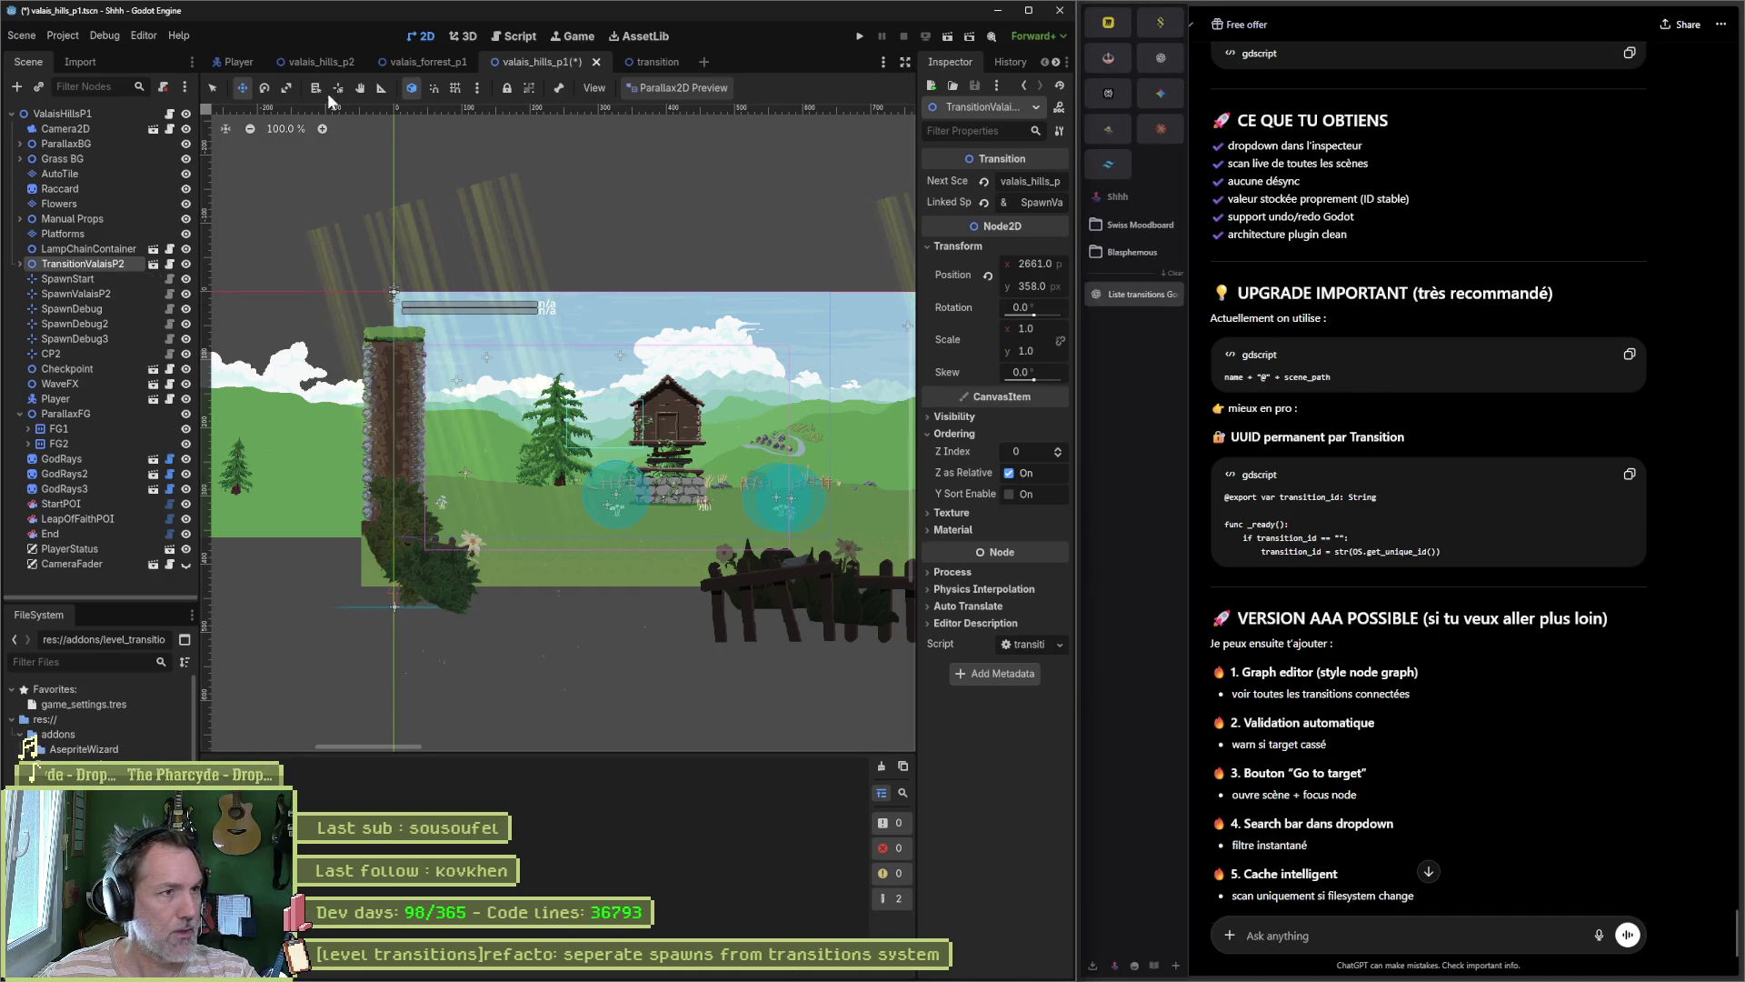
click(515, 36)
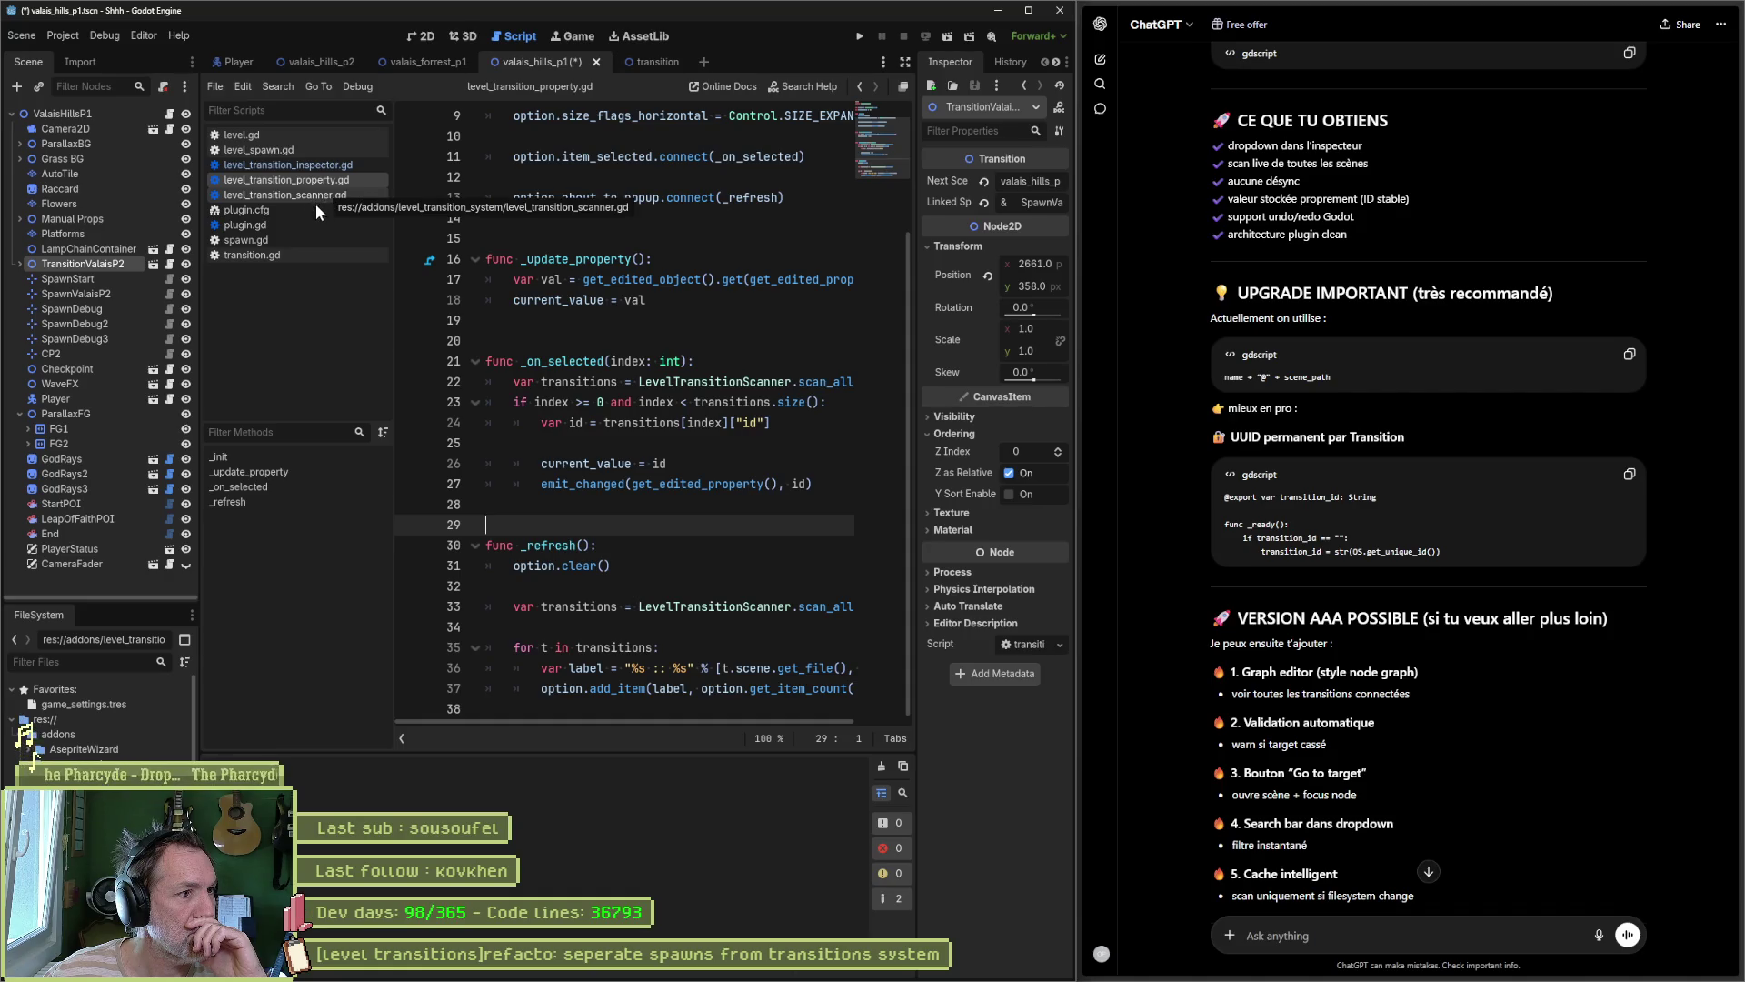
middle_click(276, 238)
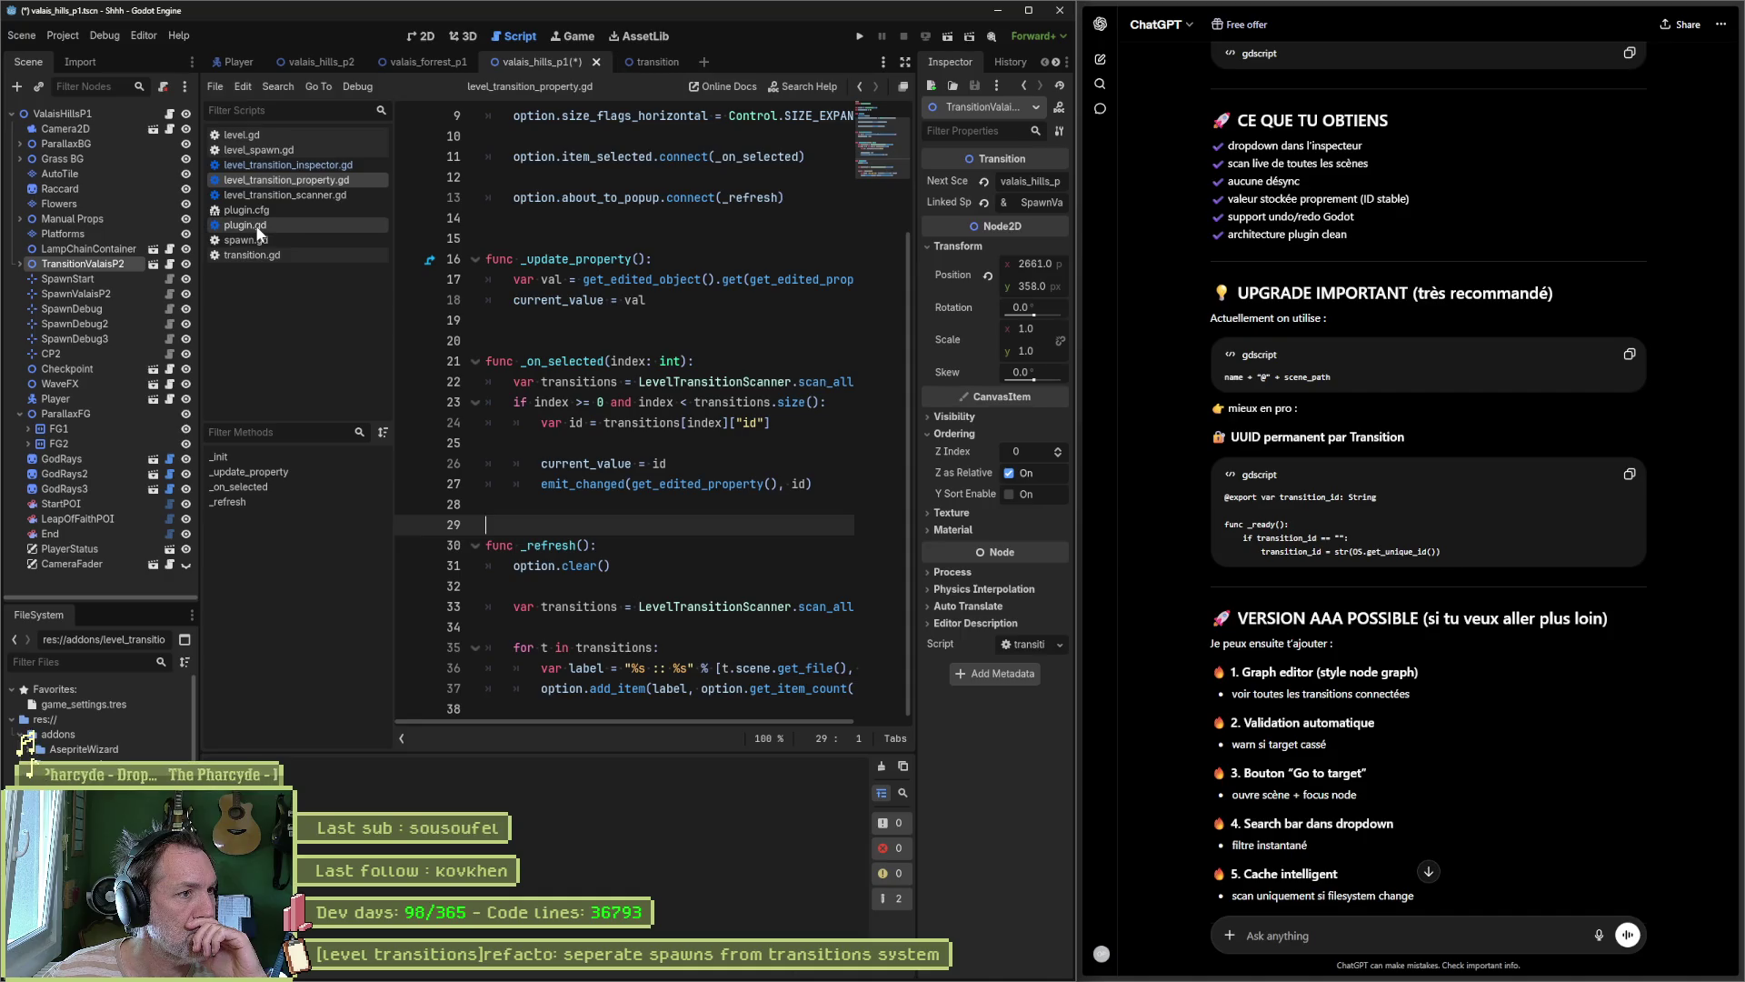
middle_click(255, 238)
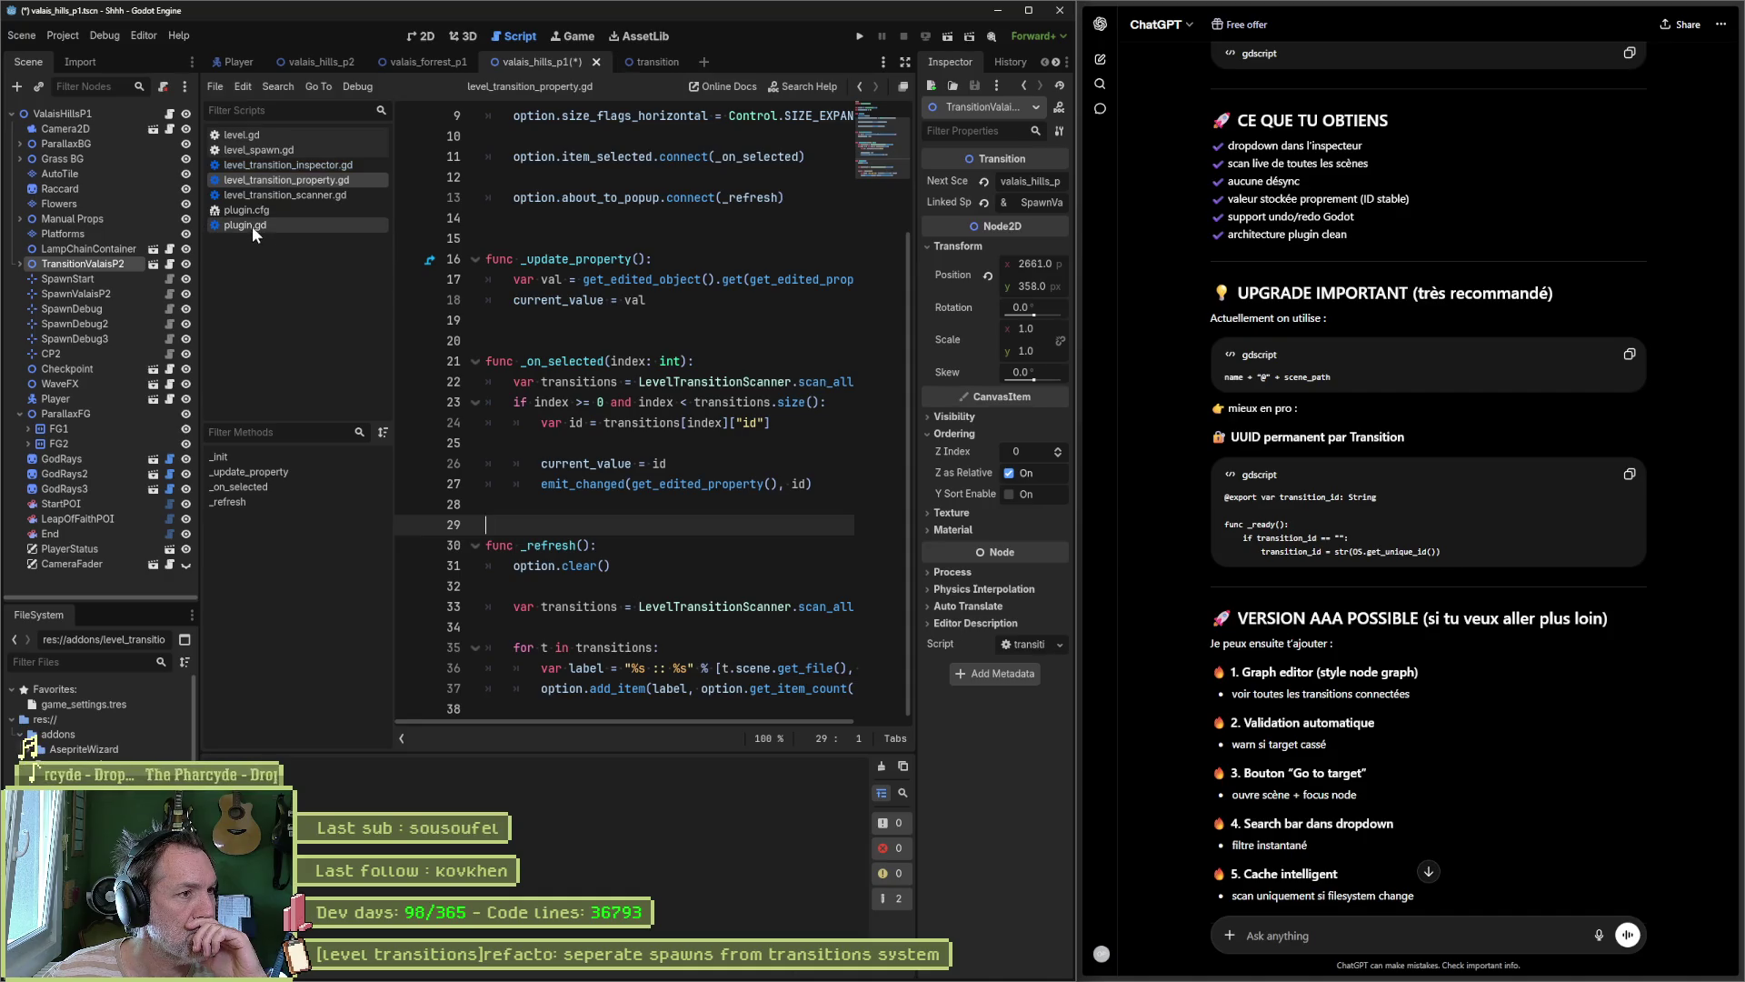
click(253, 222)
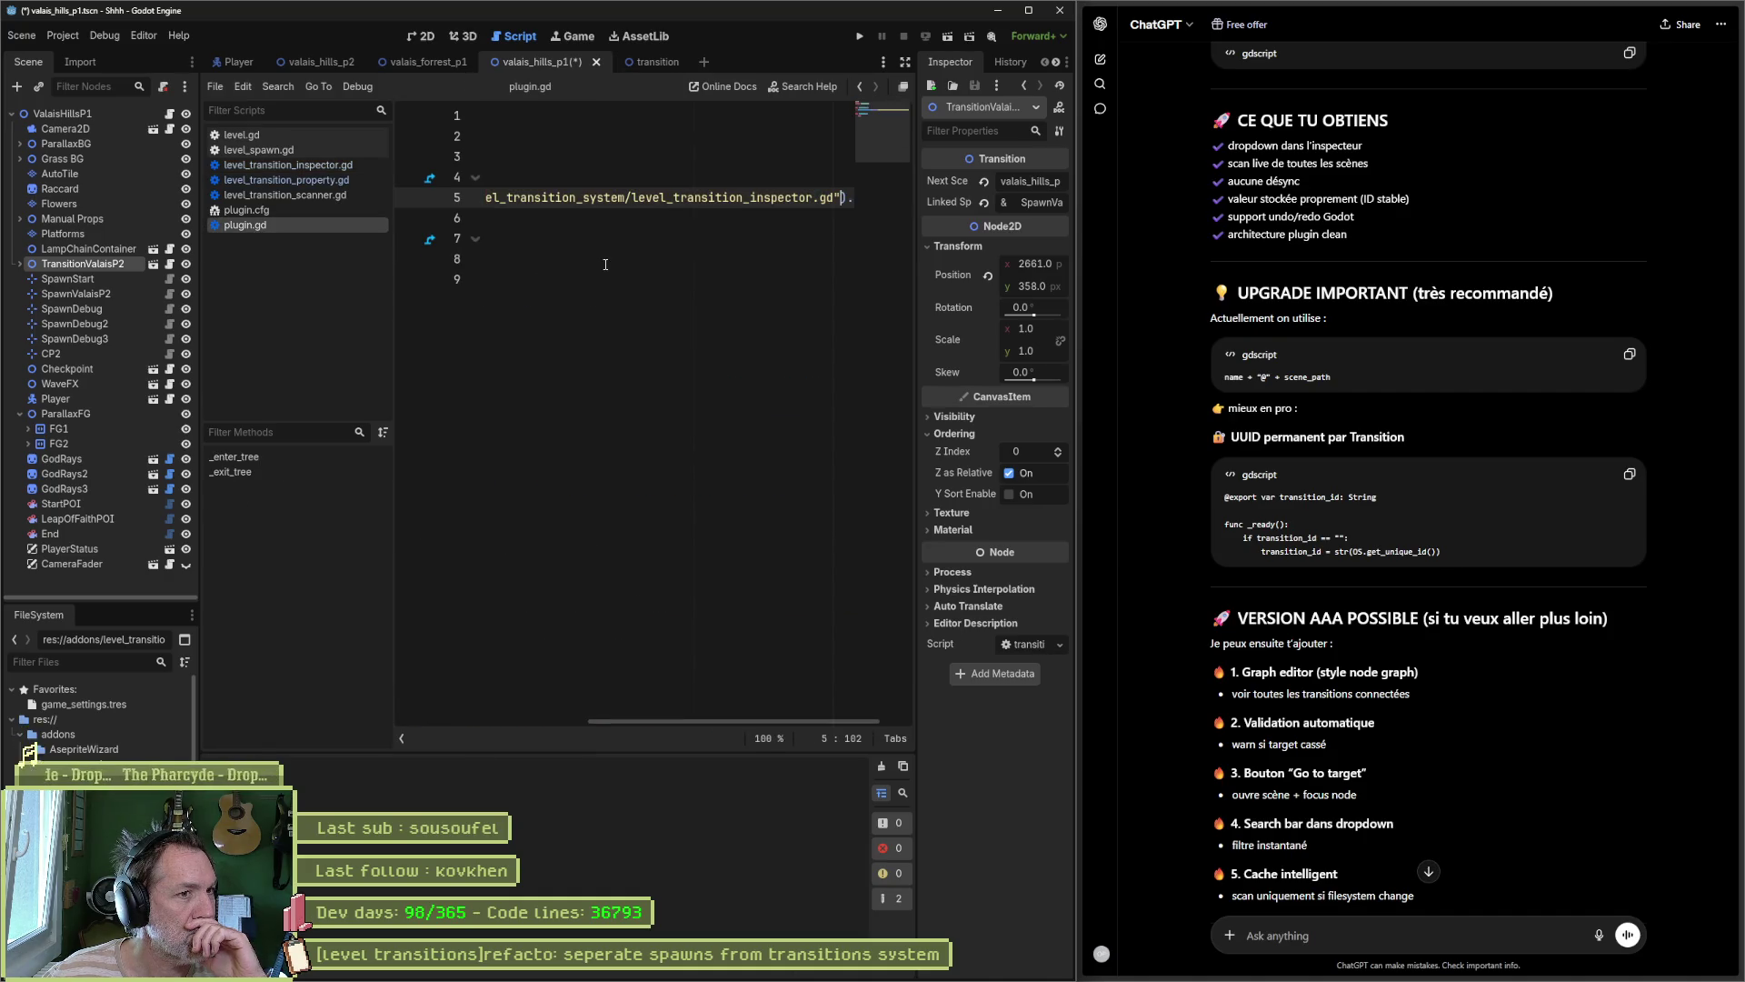
Step: Save, look over plugin.gd's code, then switch to level_transition_property.gd
key(ctrl+s)
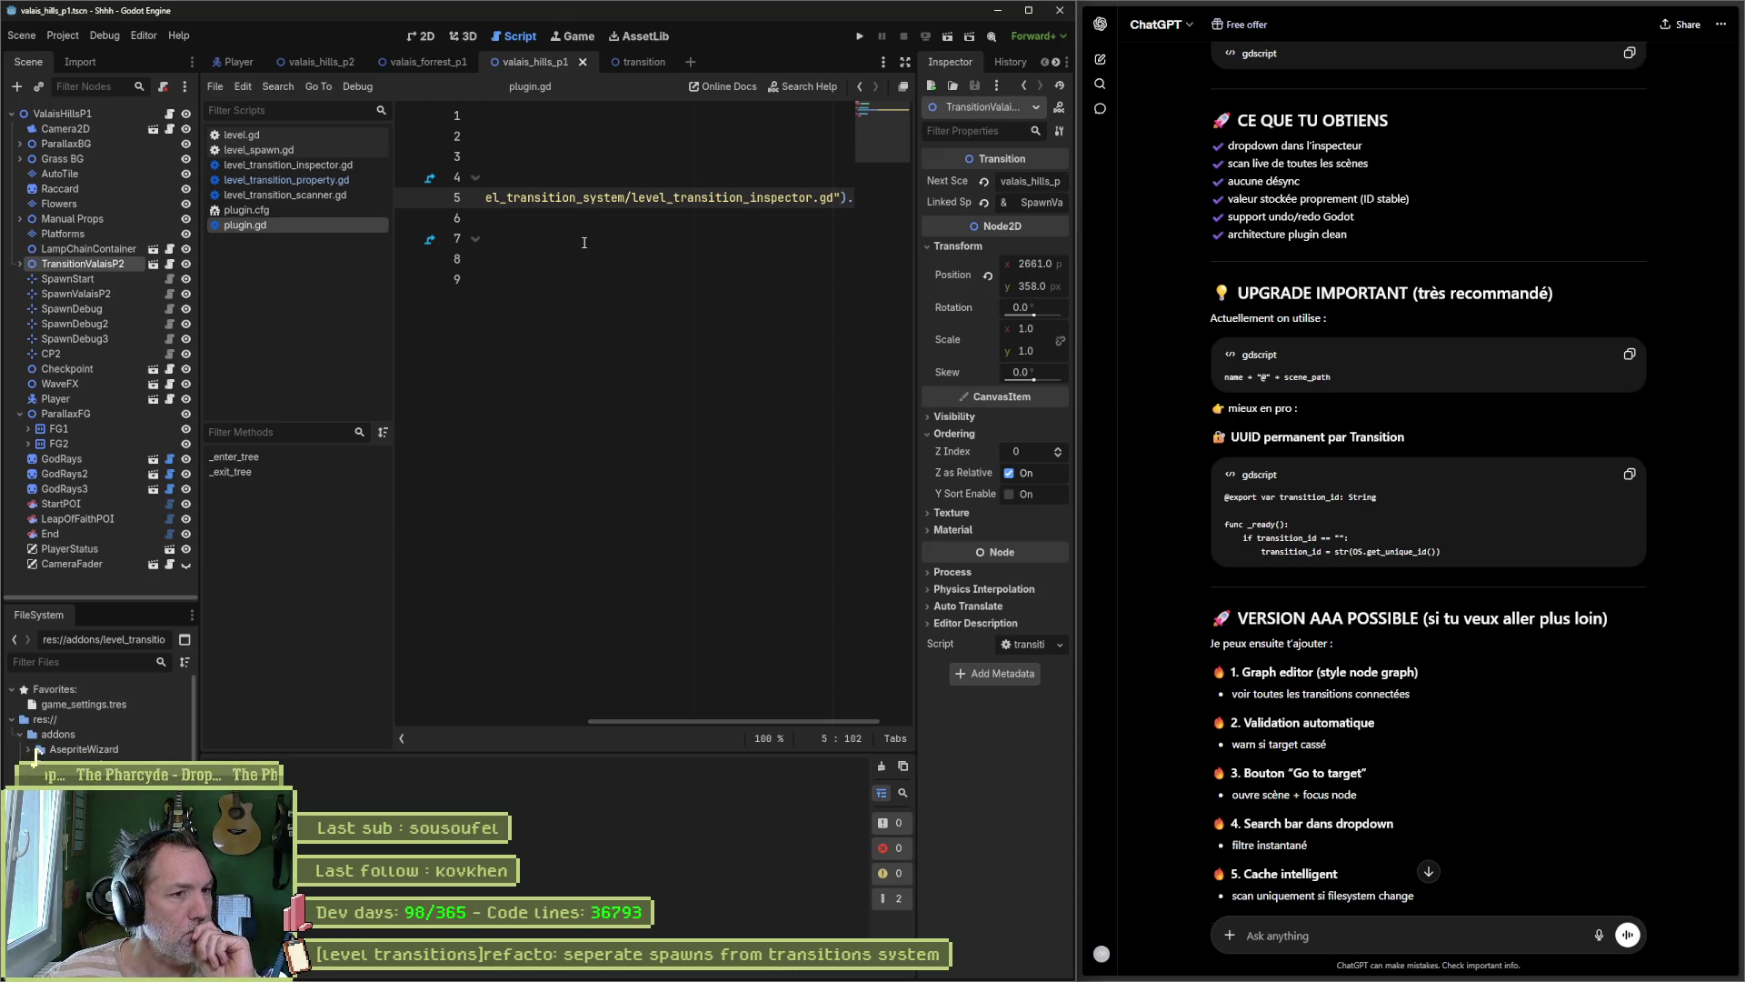
drag(668, 720, 389, 693)
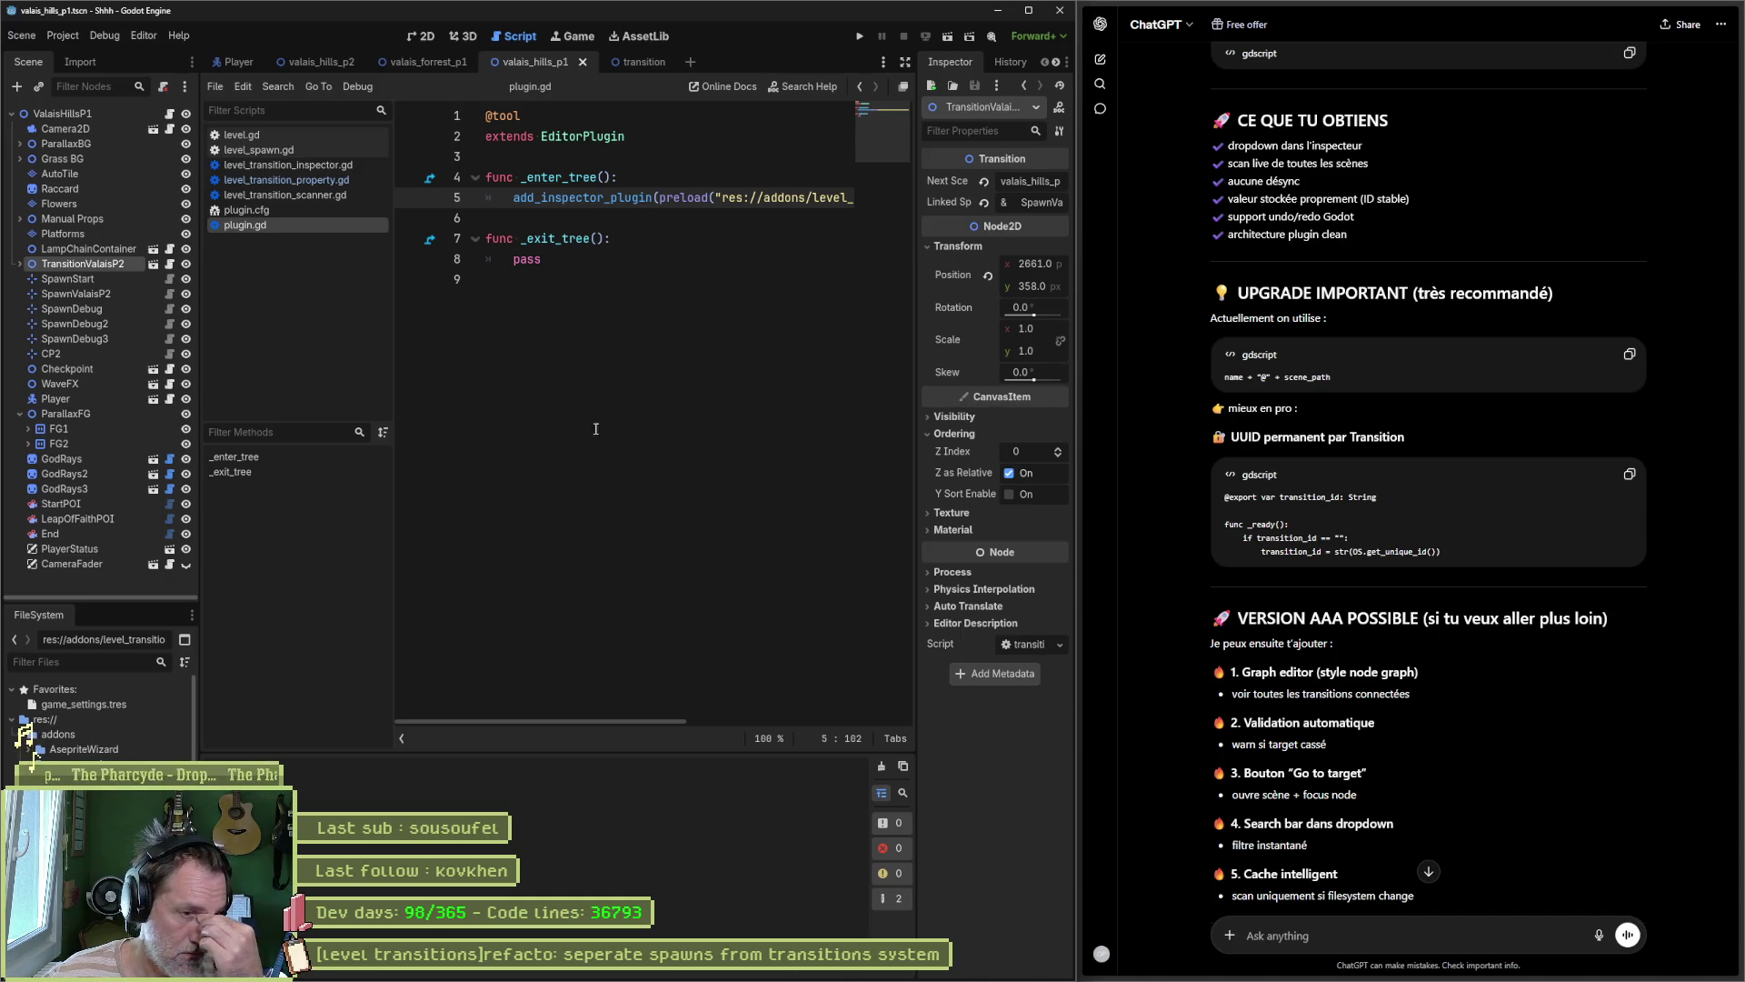
mouse_move(816, 977)
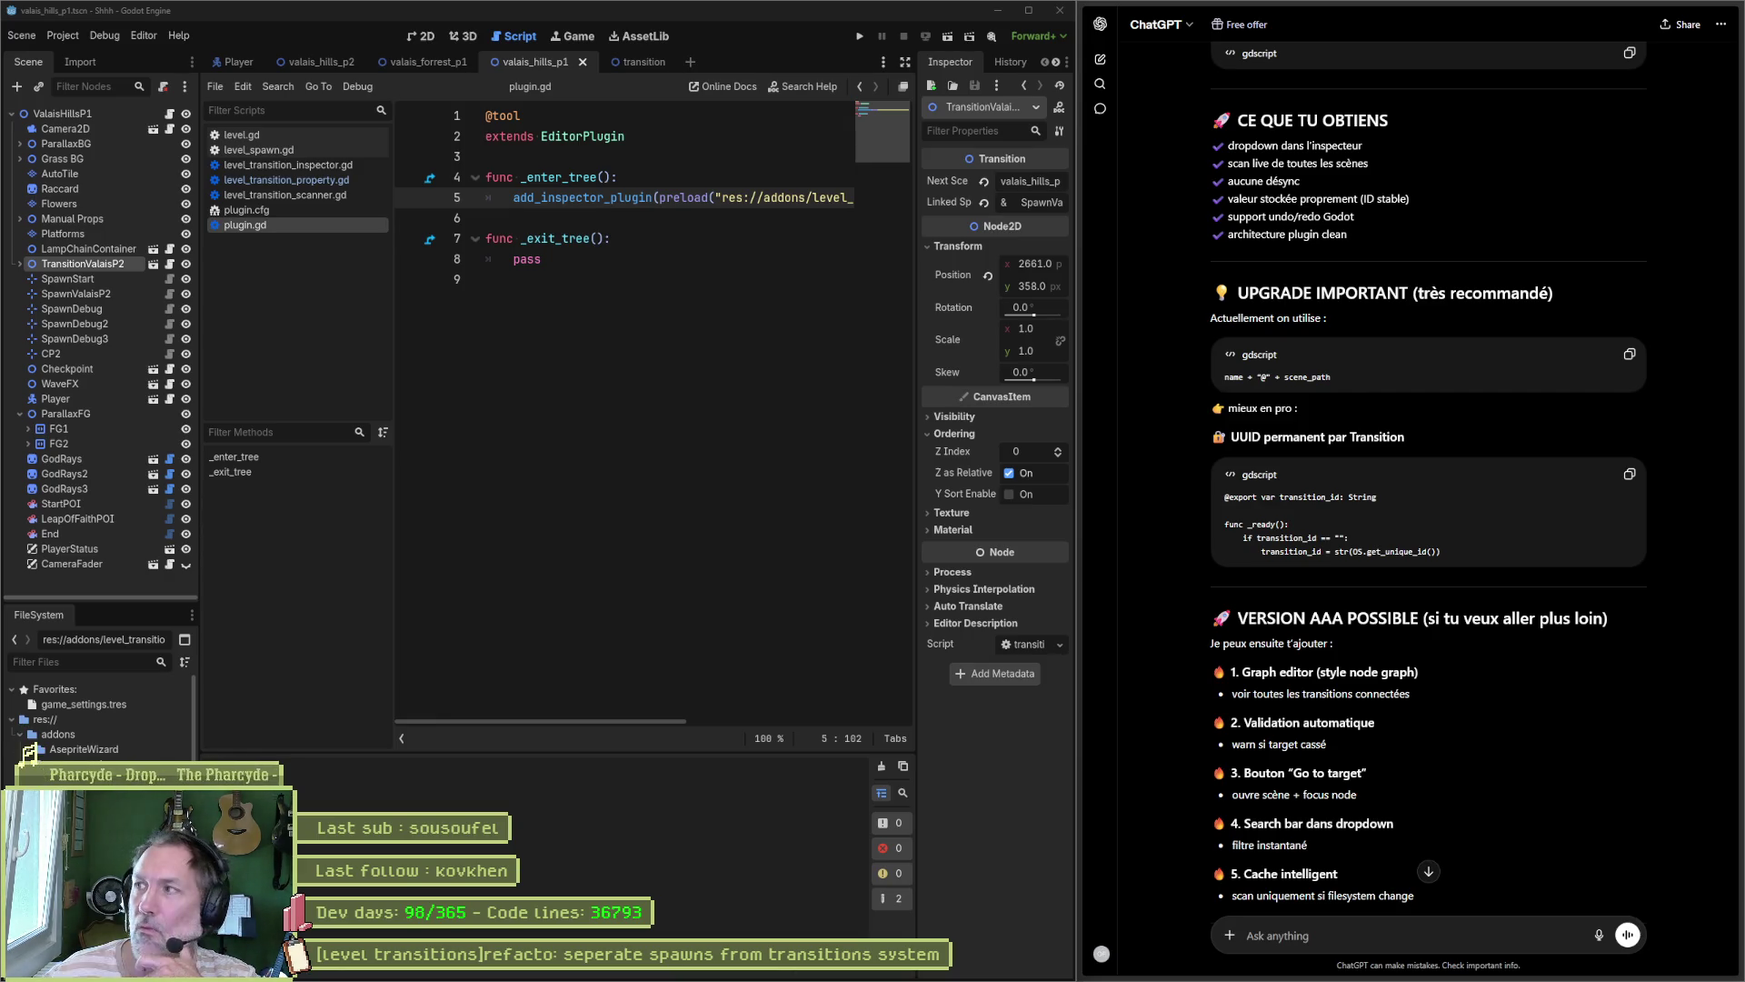
click(636, 238)
click(318, 180)
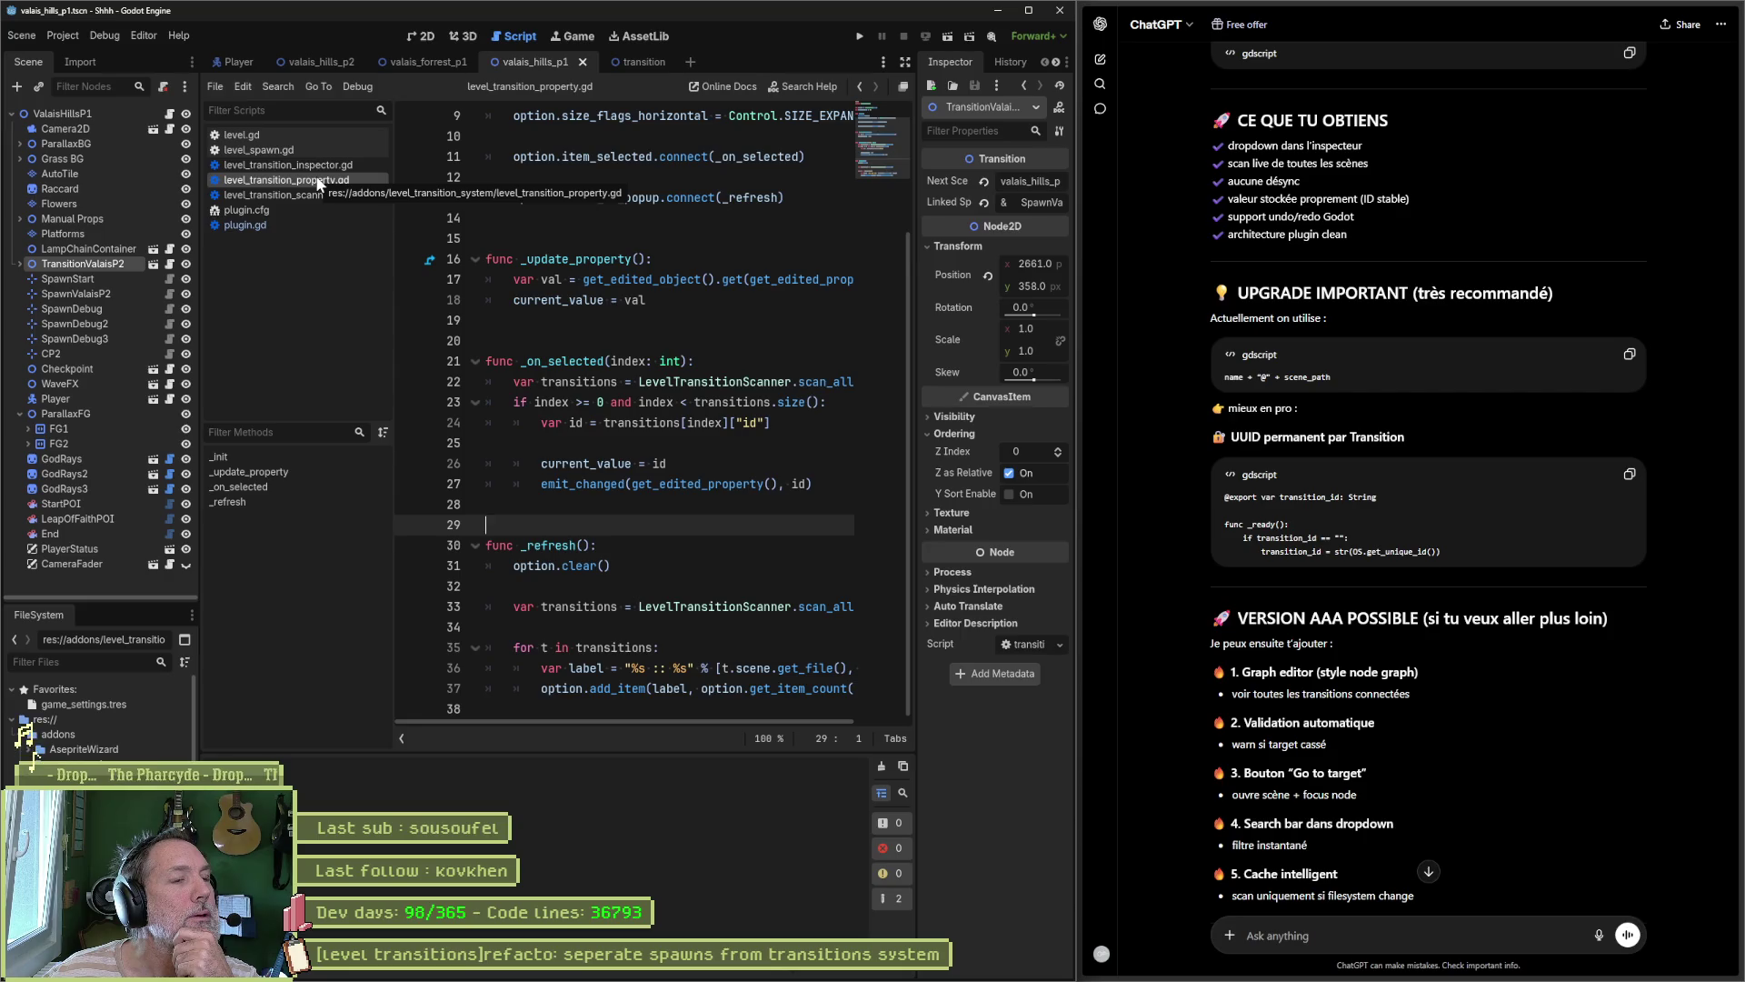
Step: Add blank lines above var option in level_transition_property.gd's header and save it
scroll(765, 286, up, 3)
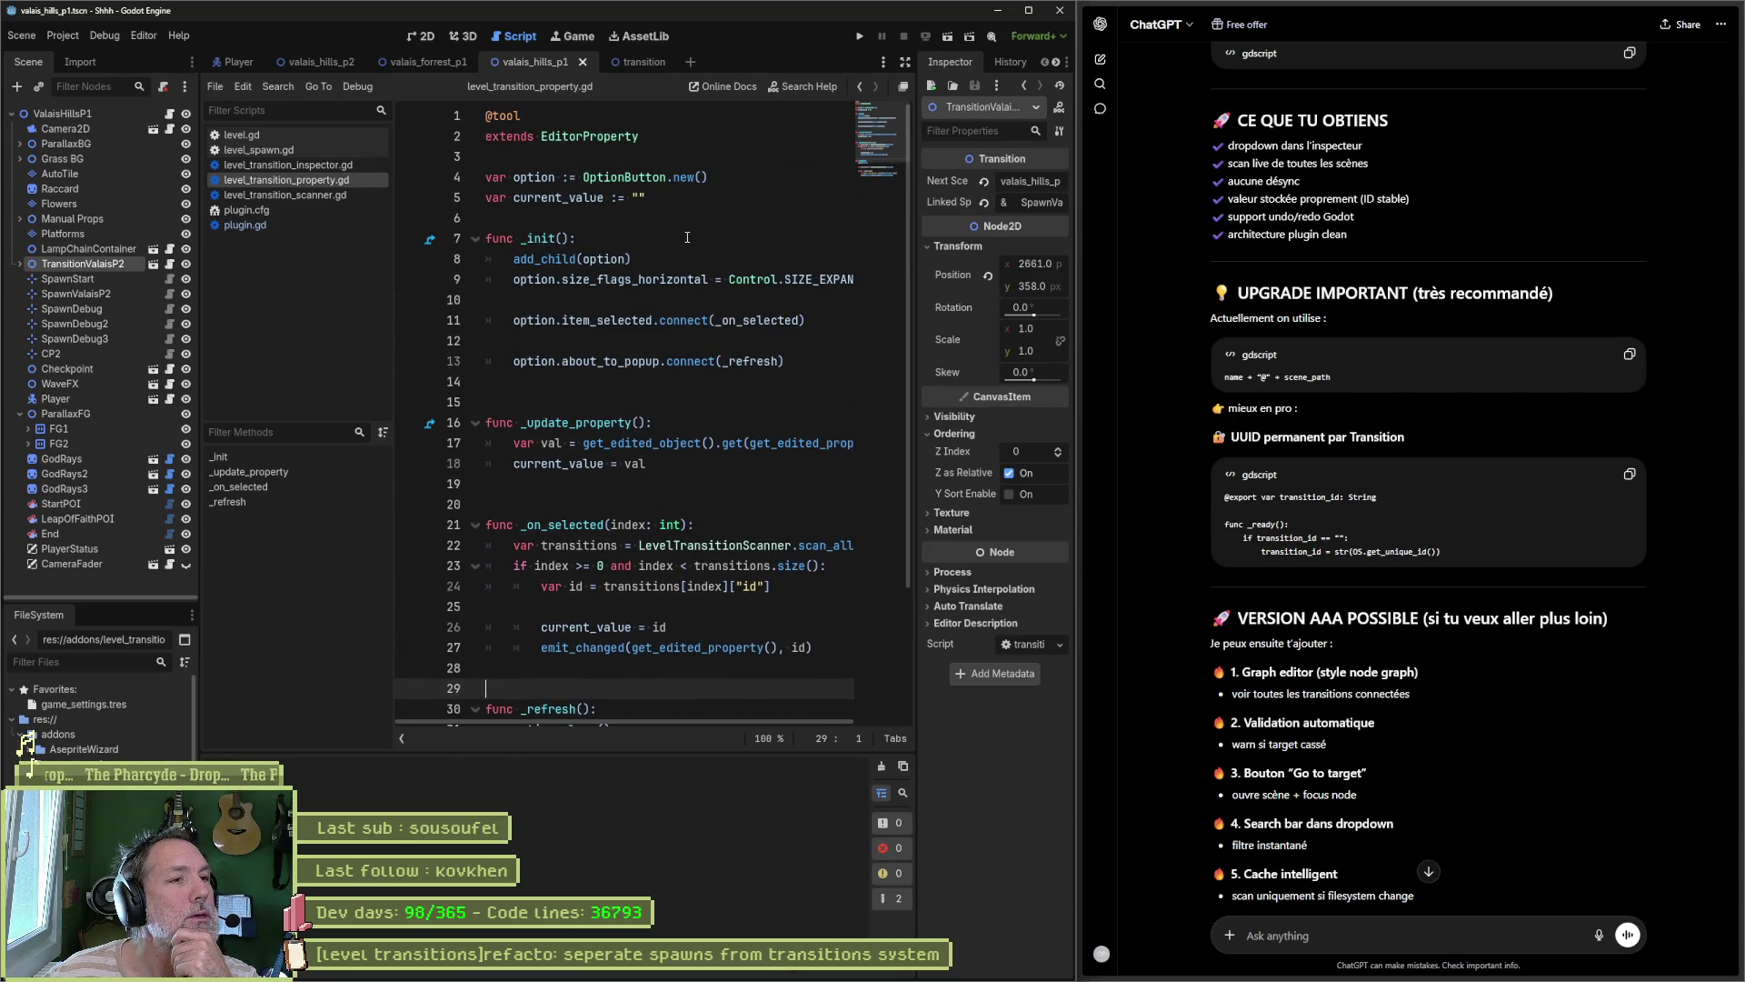
click(677, 228)
key(Return)
key(Up)
key(Up)
key(Up)
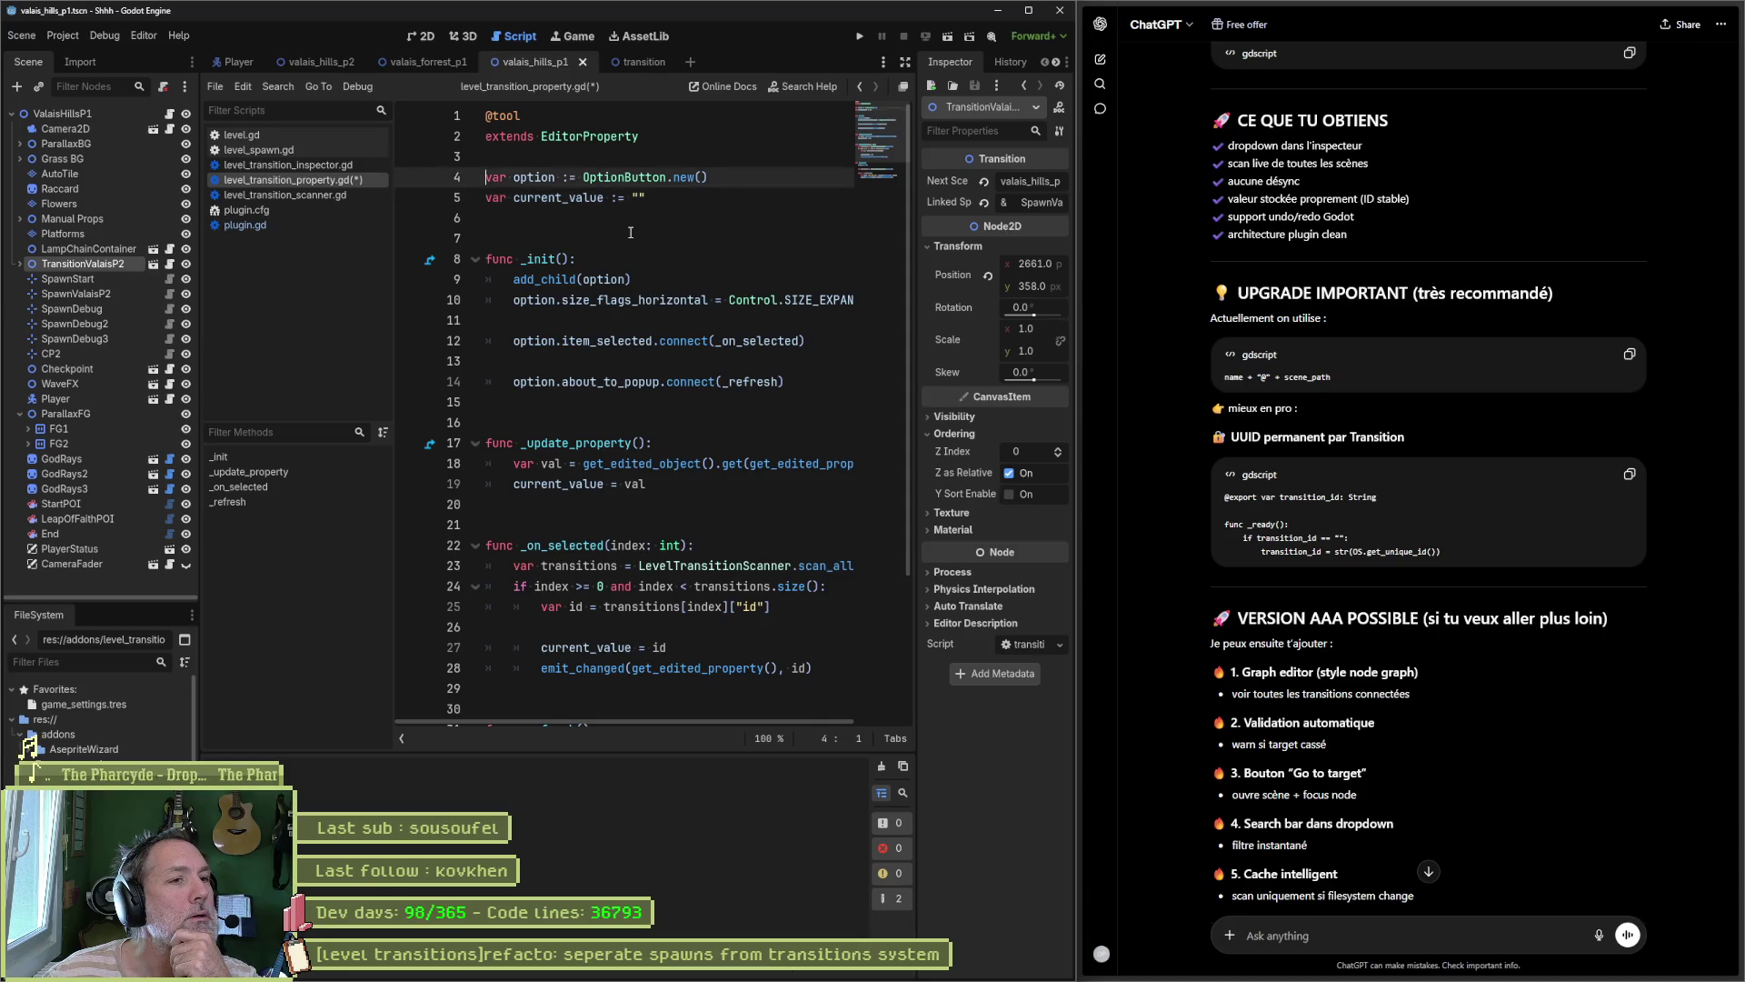
key(Return)
key(ctrl+s)
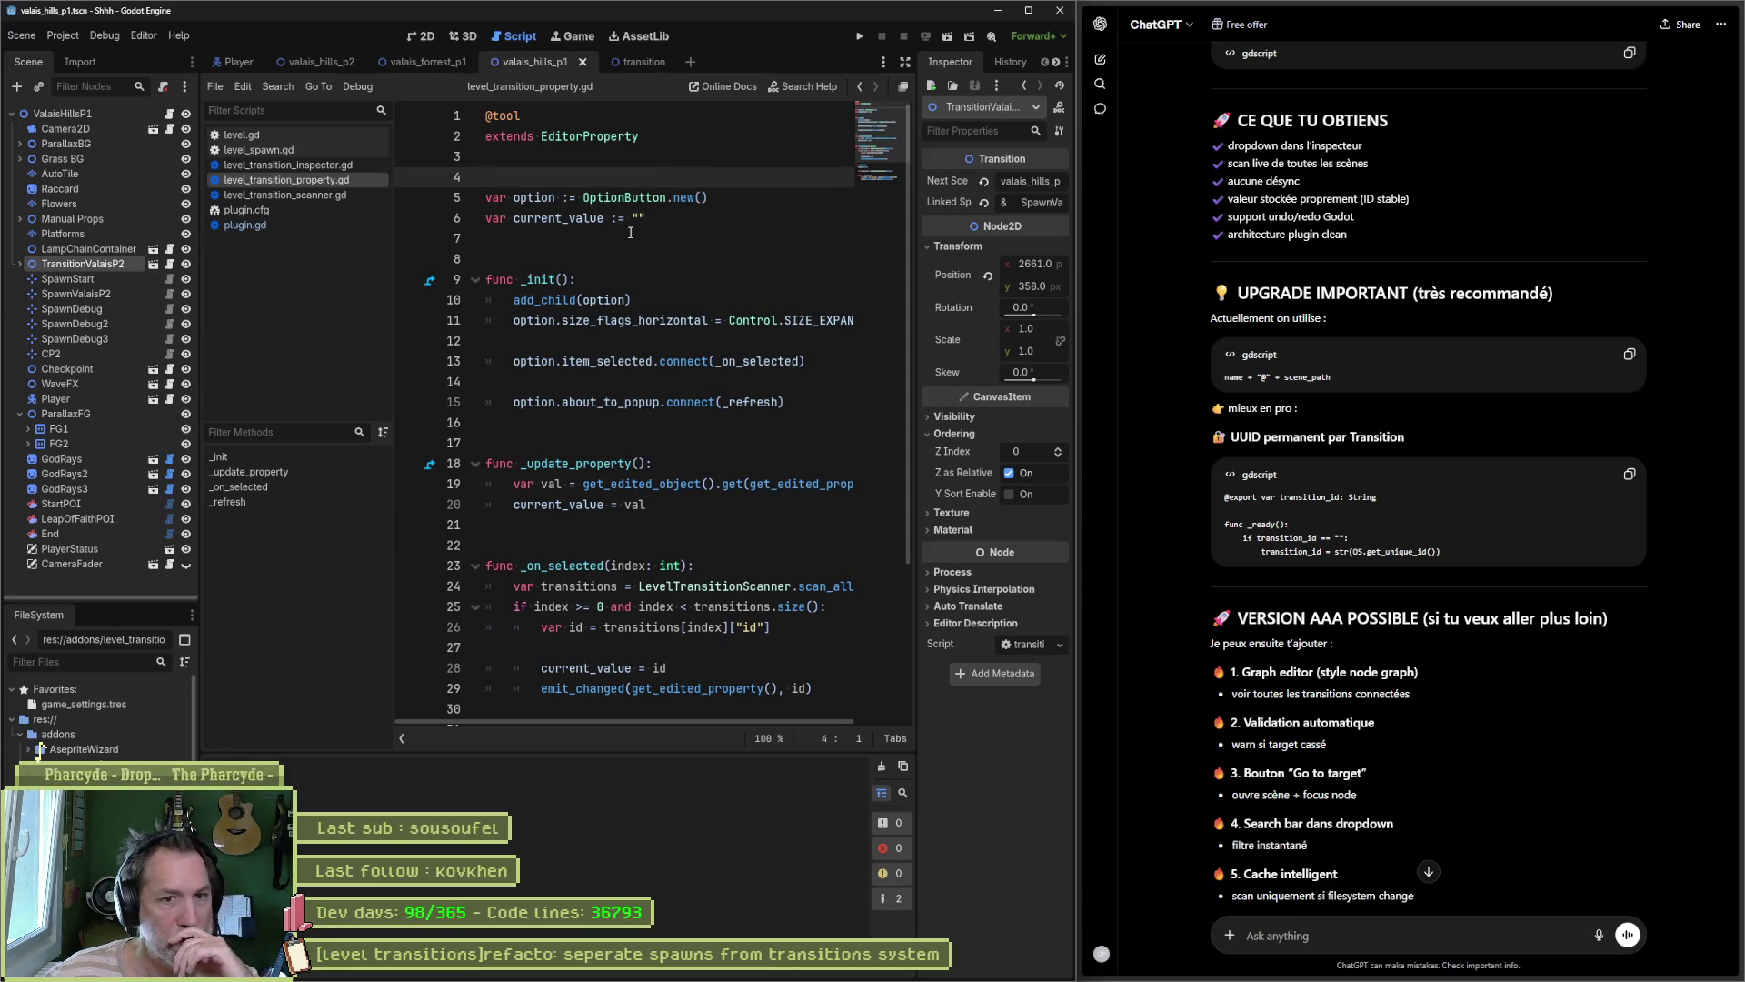
Step: Highlight transition_property.gd in ChatGPT's file list, then open level_transition_inspector.gd
scroll(1513, 349, up, 15)
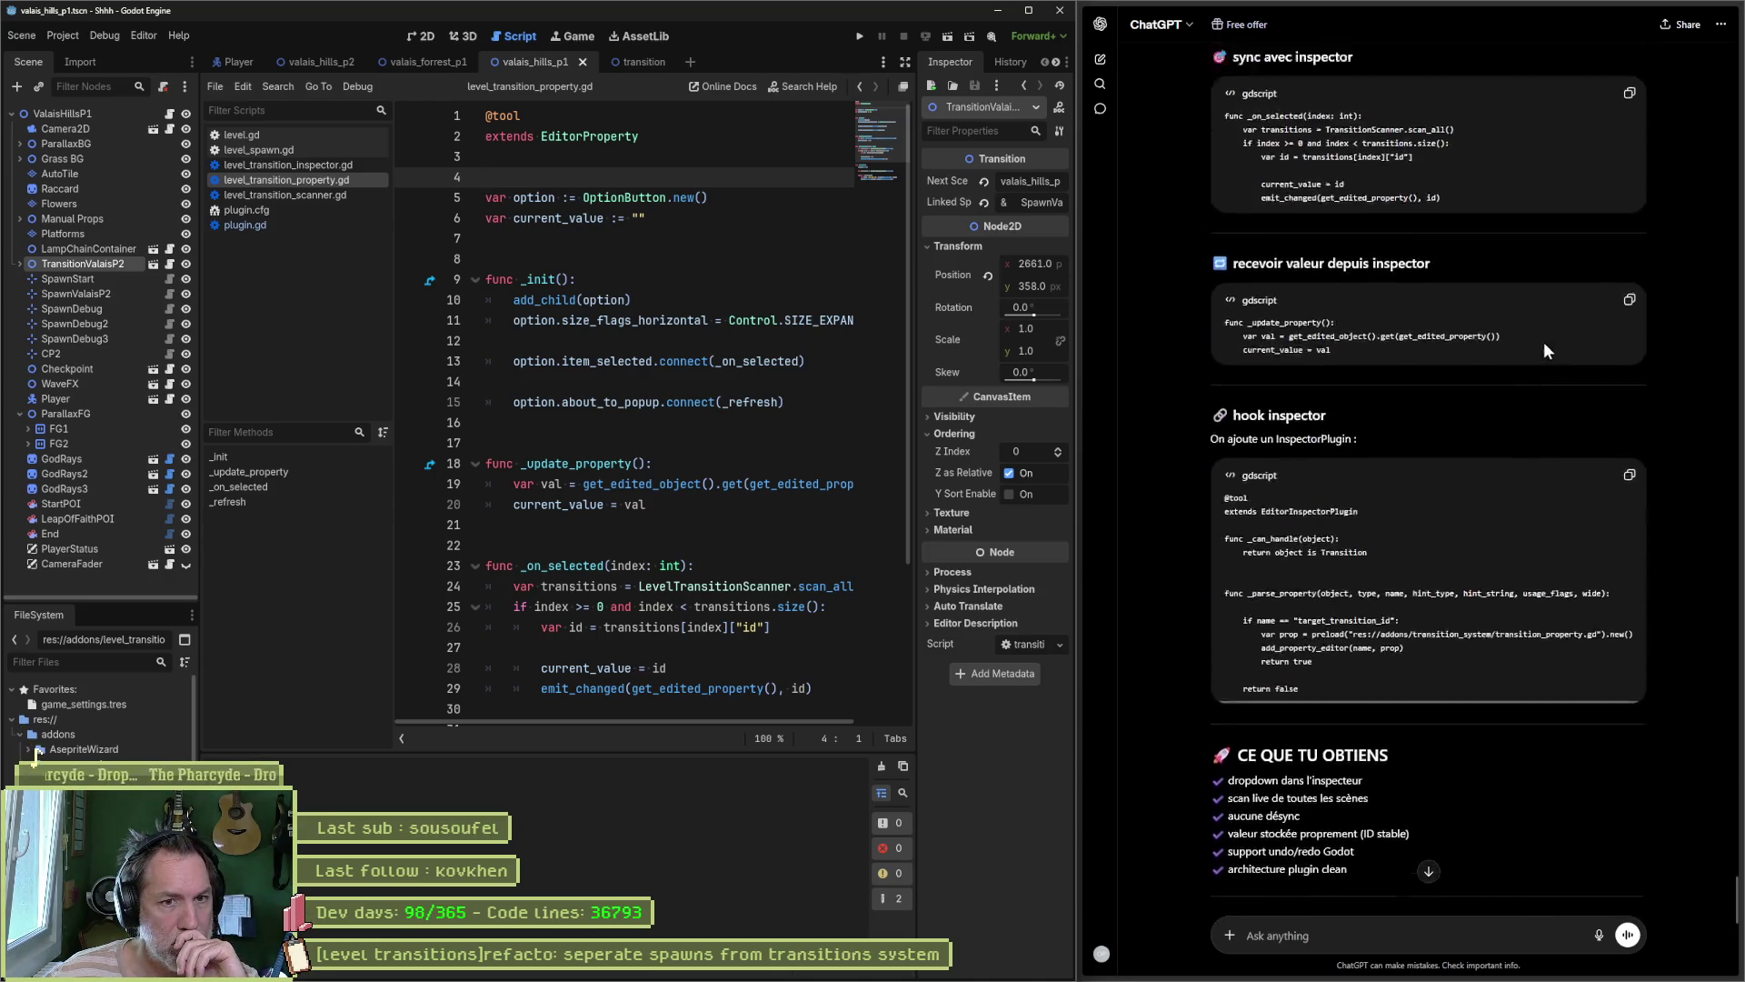
scroll(1649, 347, up, 10)
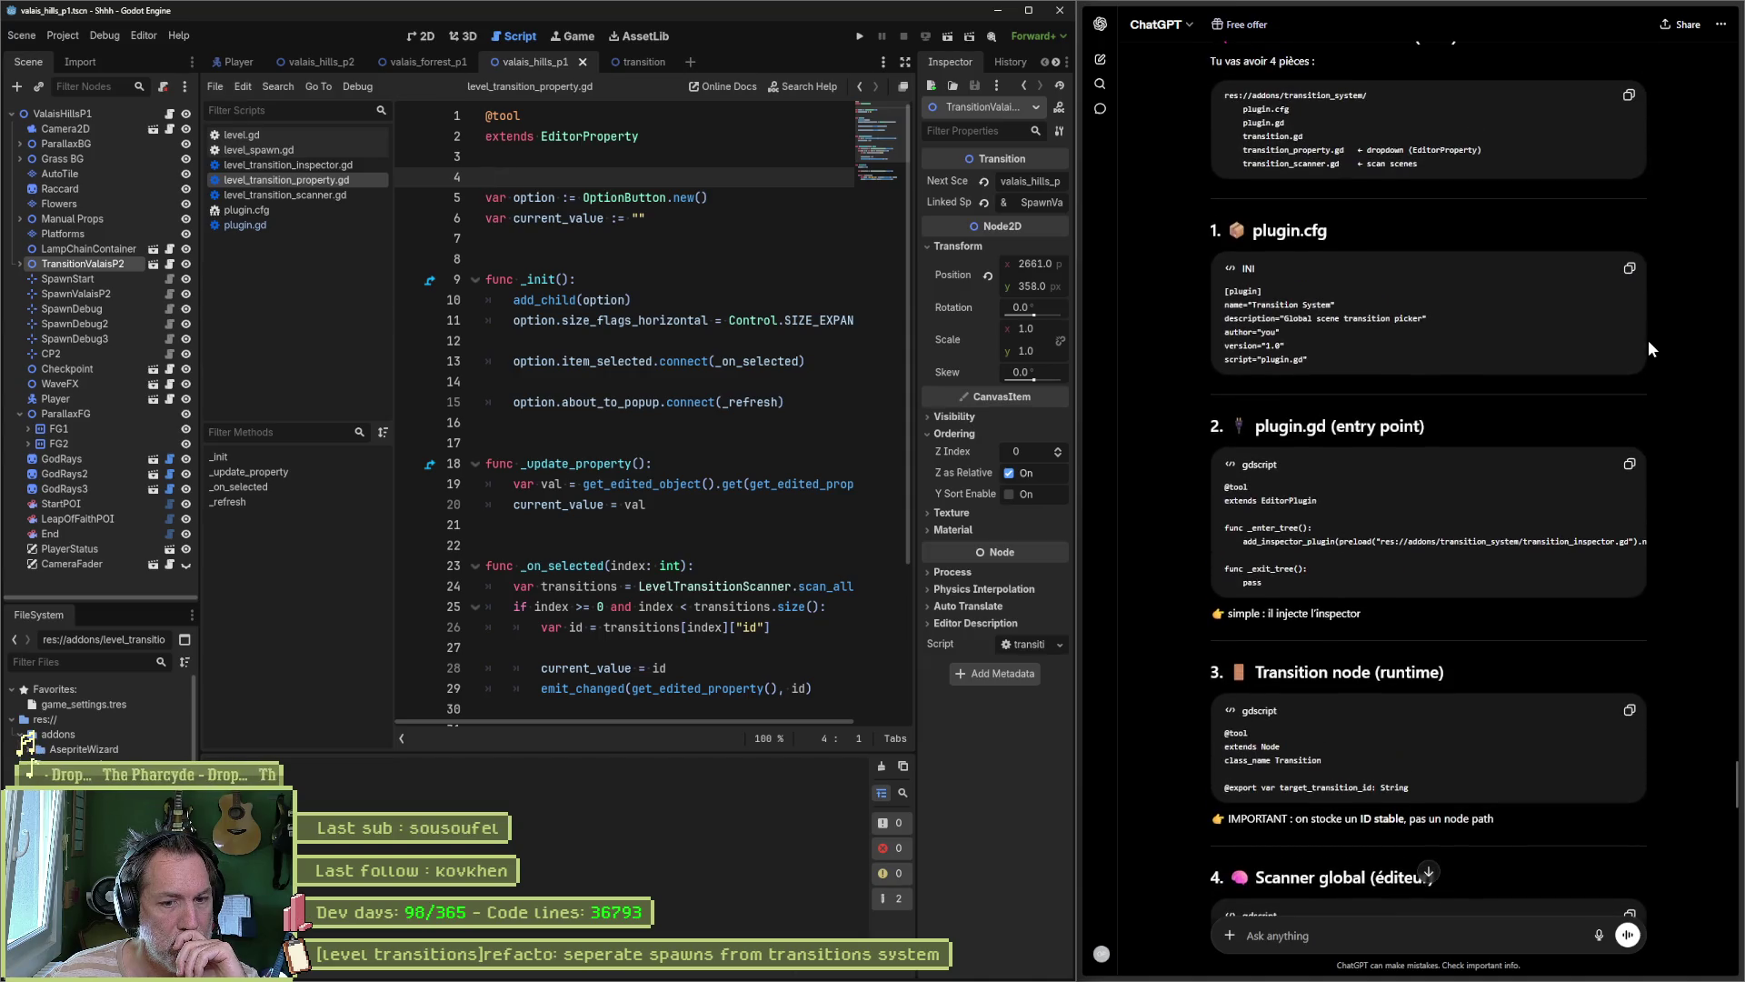
scroll(1650, 345, up, 4)
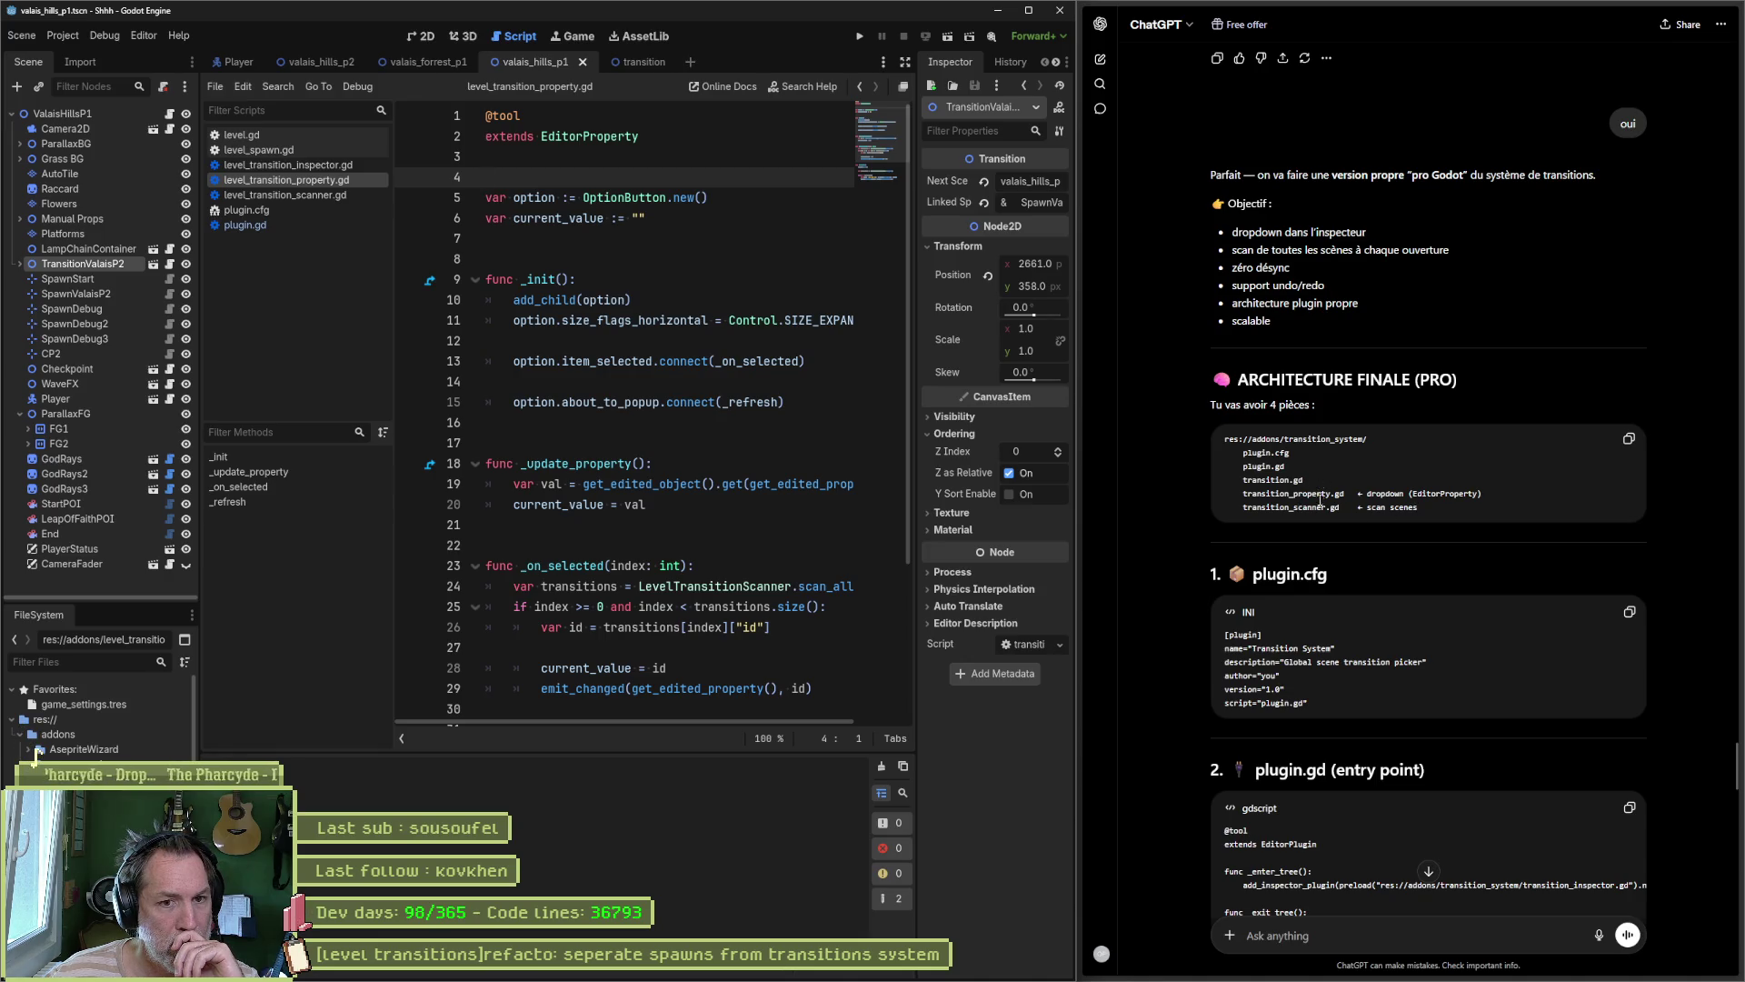
drag(1345, 494, 1244, 492)
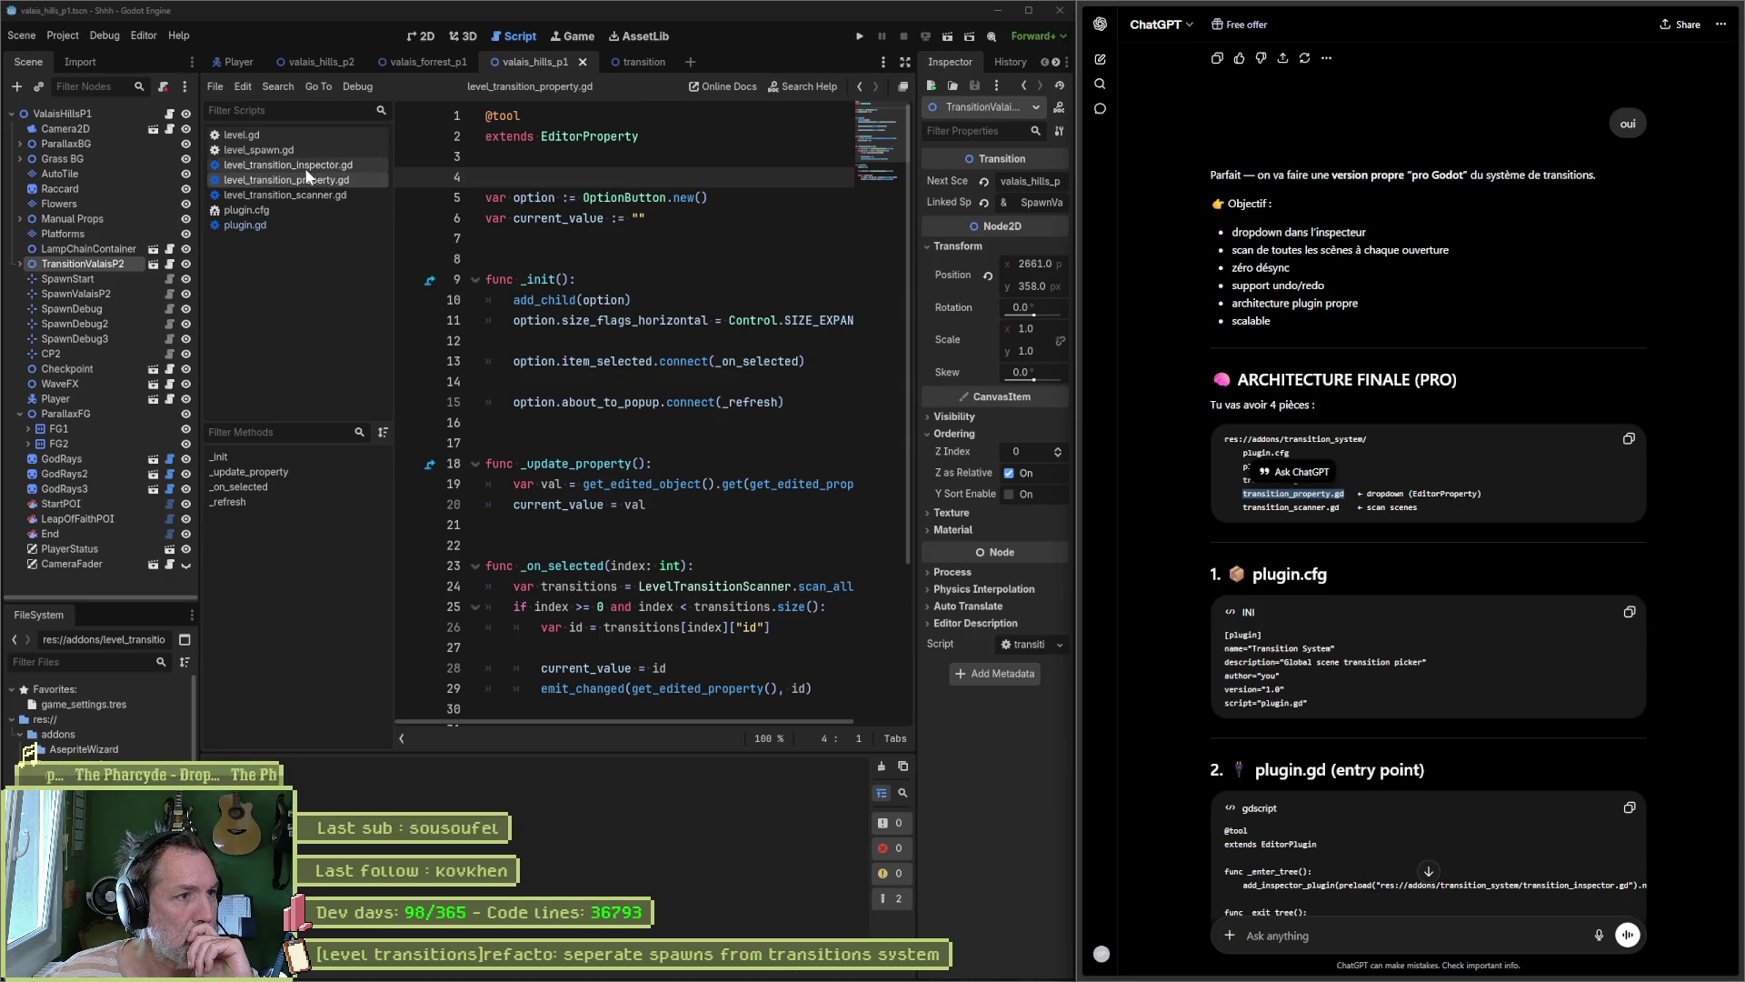
click(307, 168)
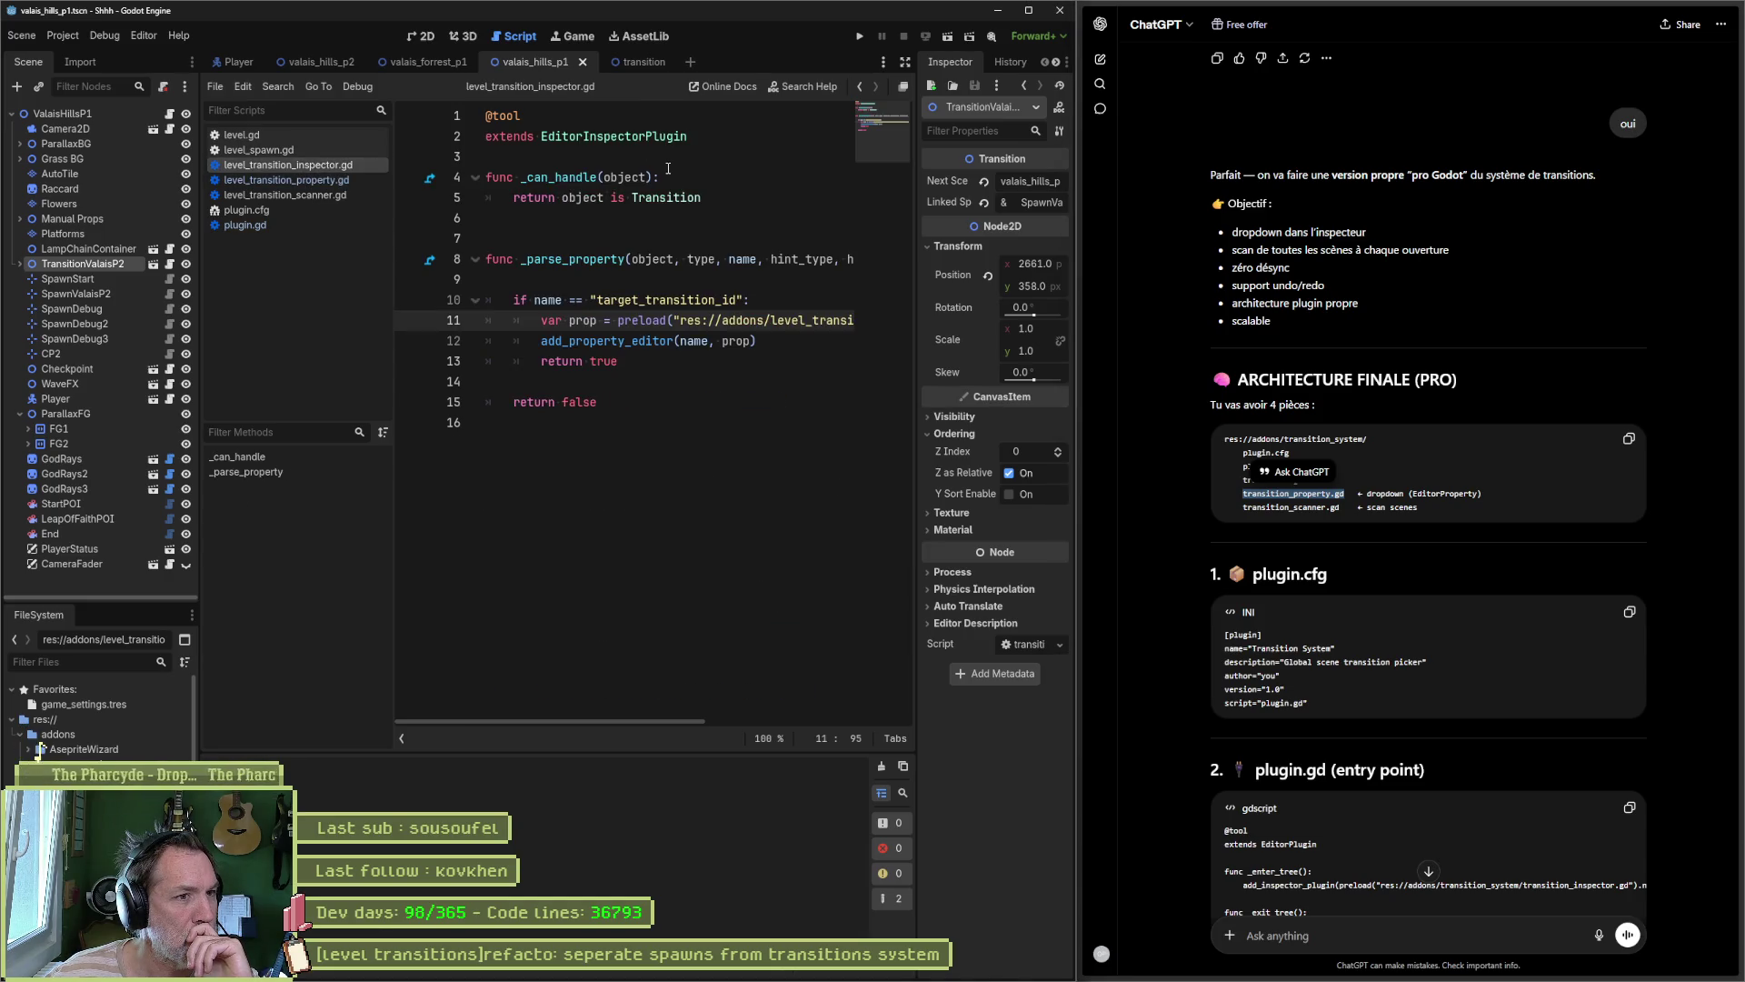
Step: Check the target_transition_id and Transition names, add a blank line above _can_handle, and save
double_click(659, 300)
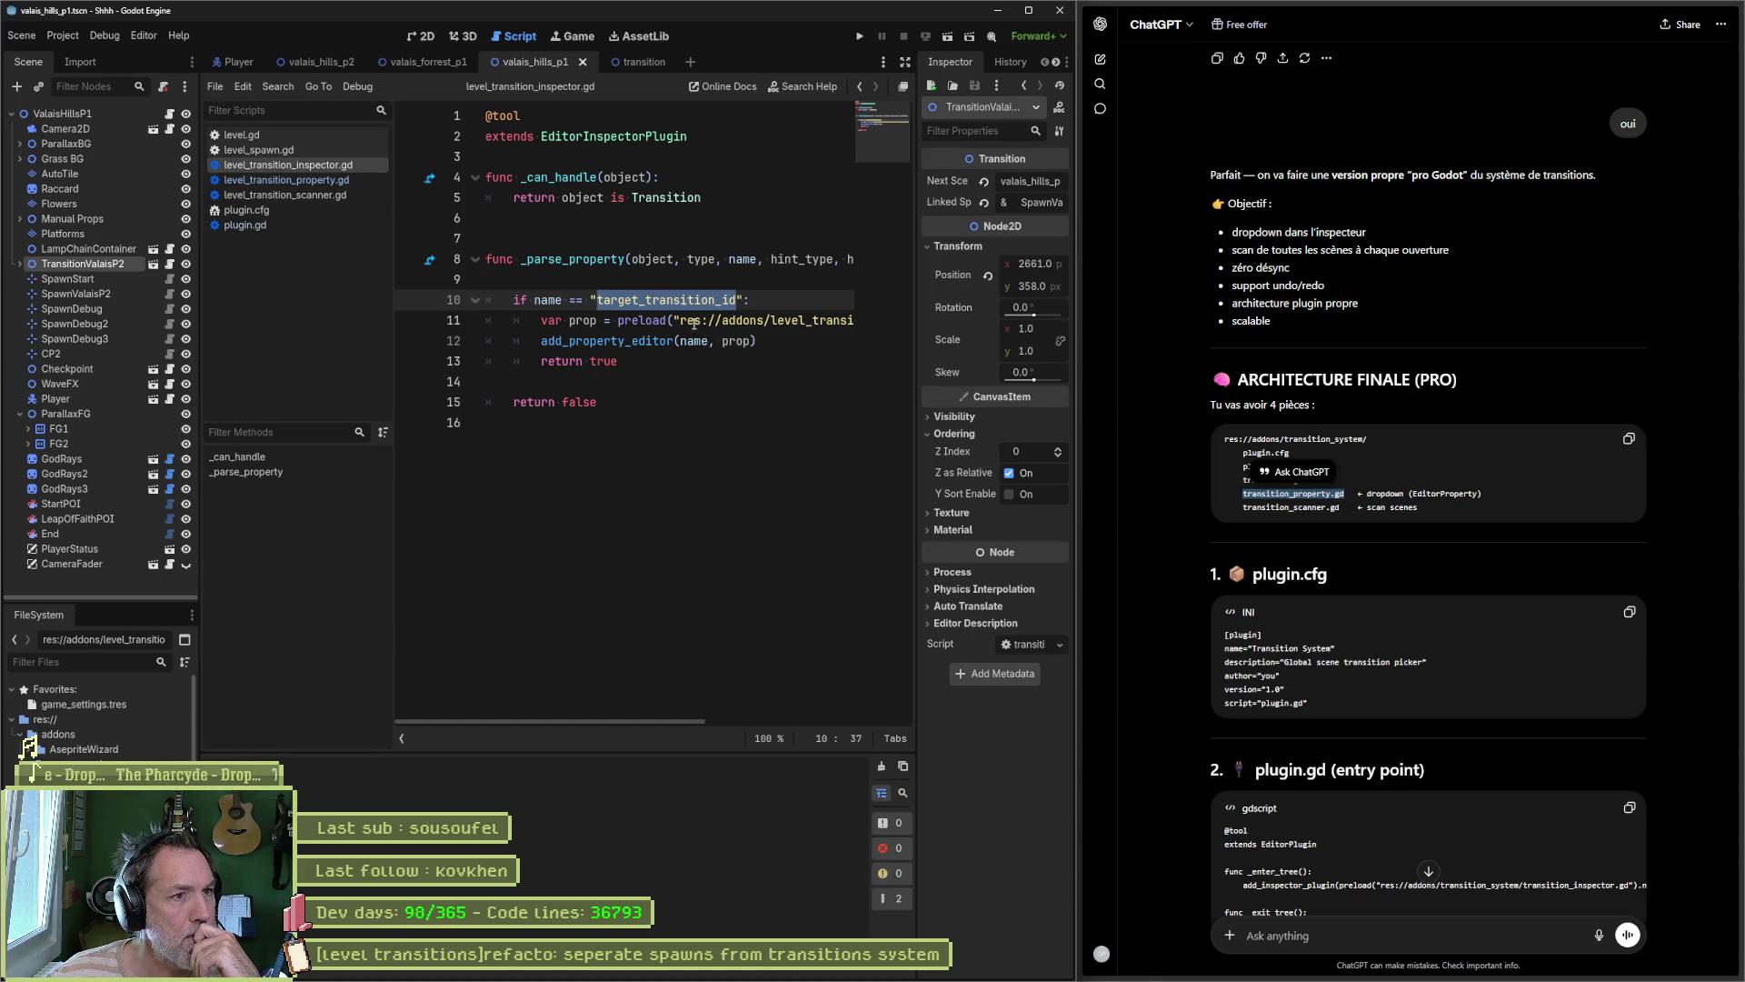
double_click(674, 197)
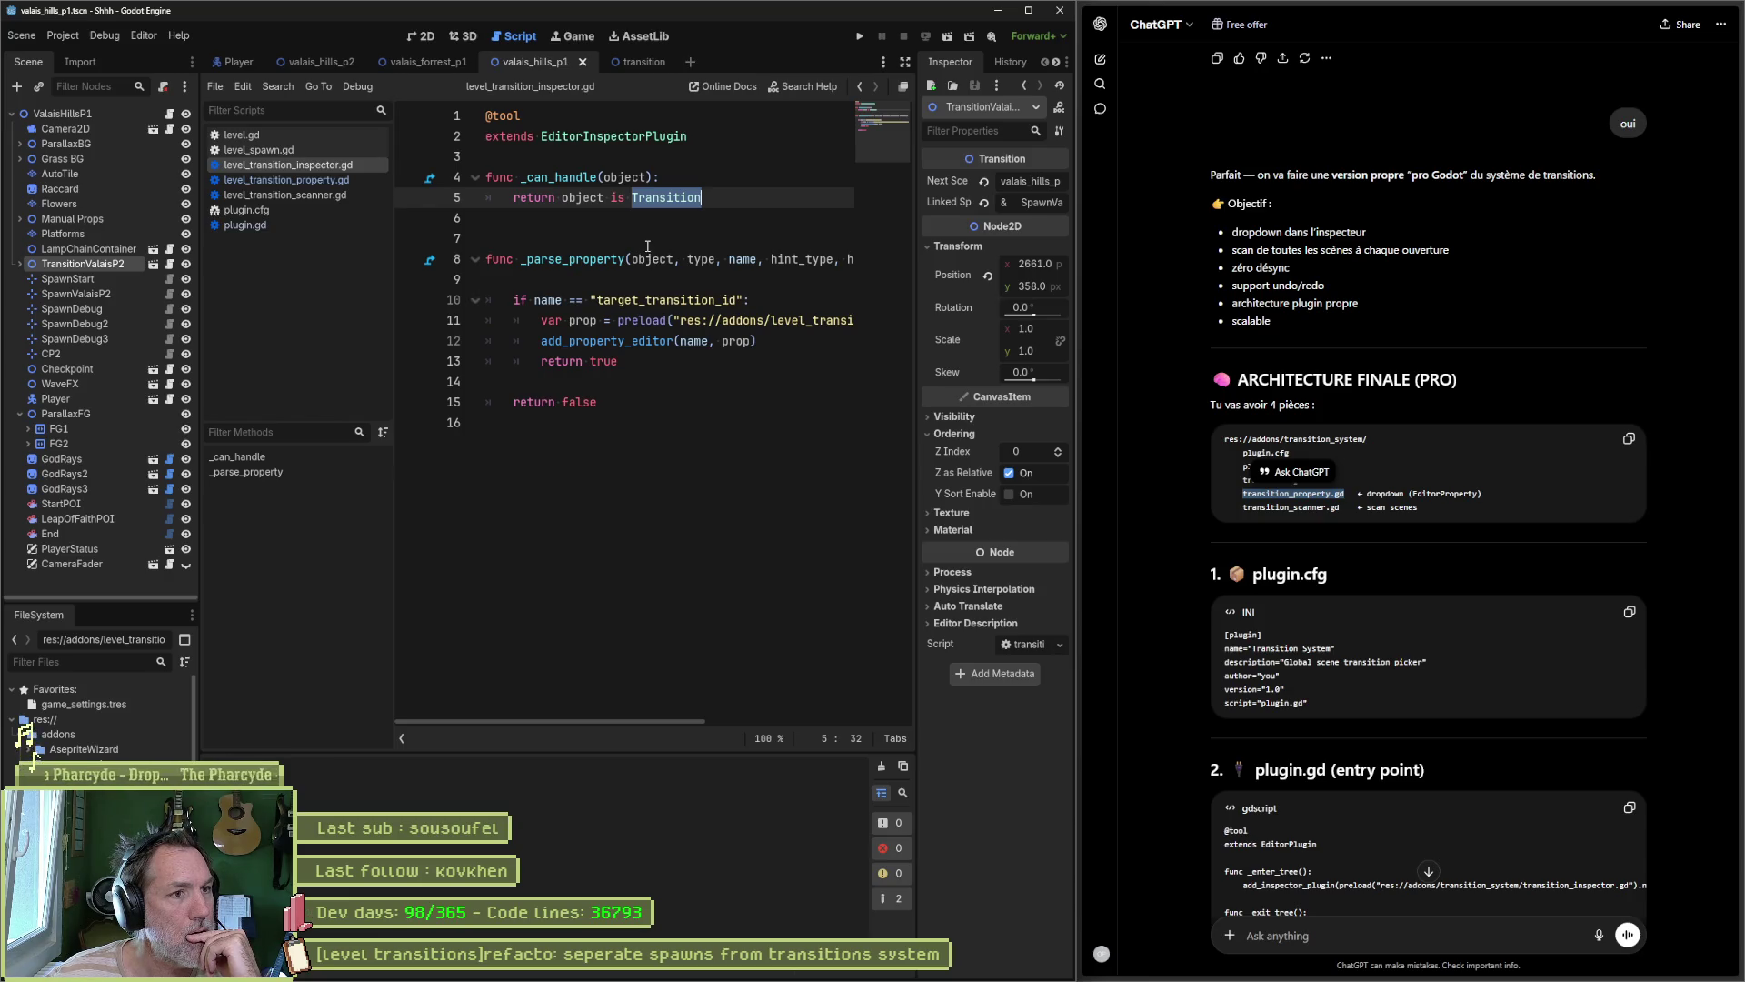
key(Up)
key(Up)
key(Return)
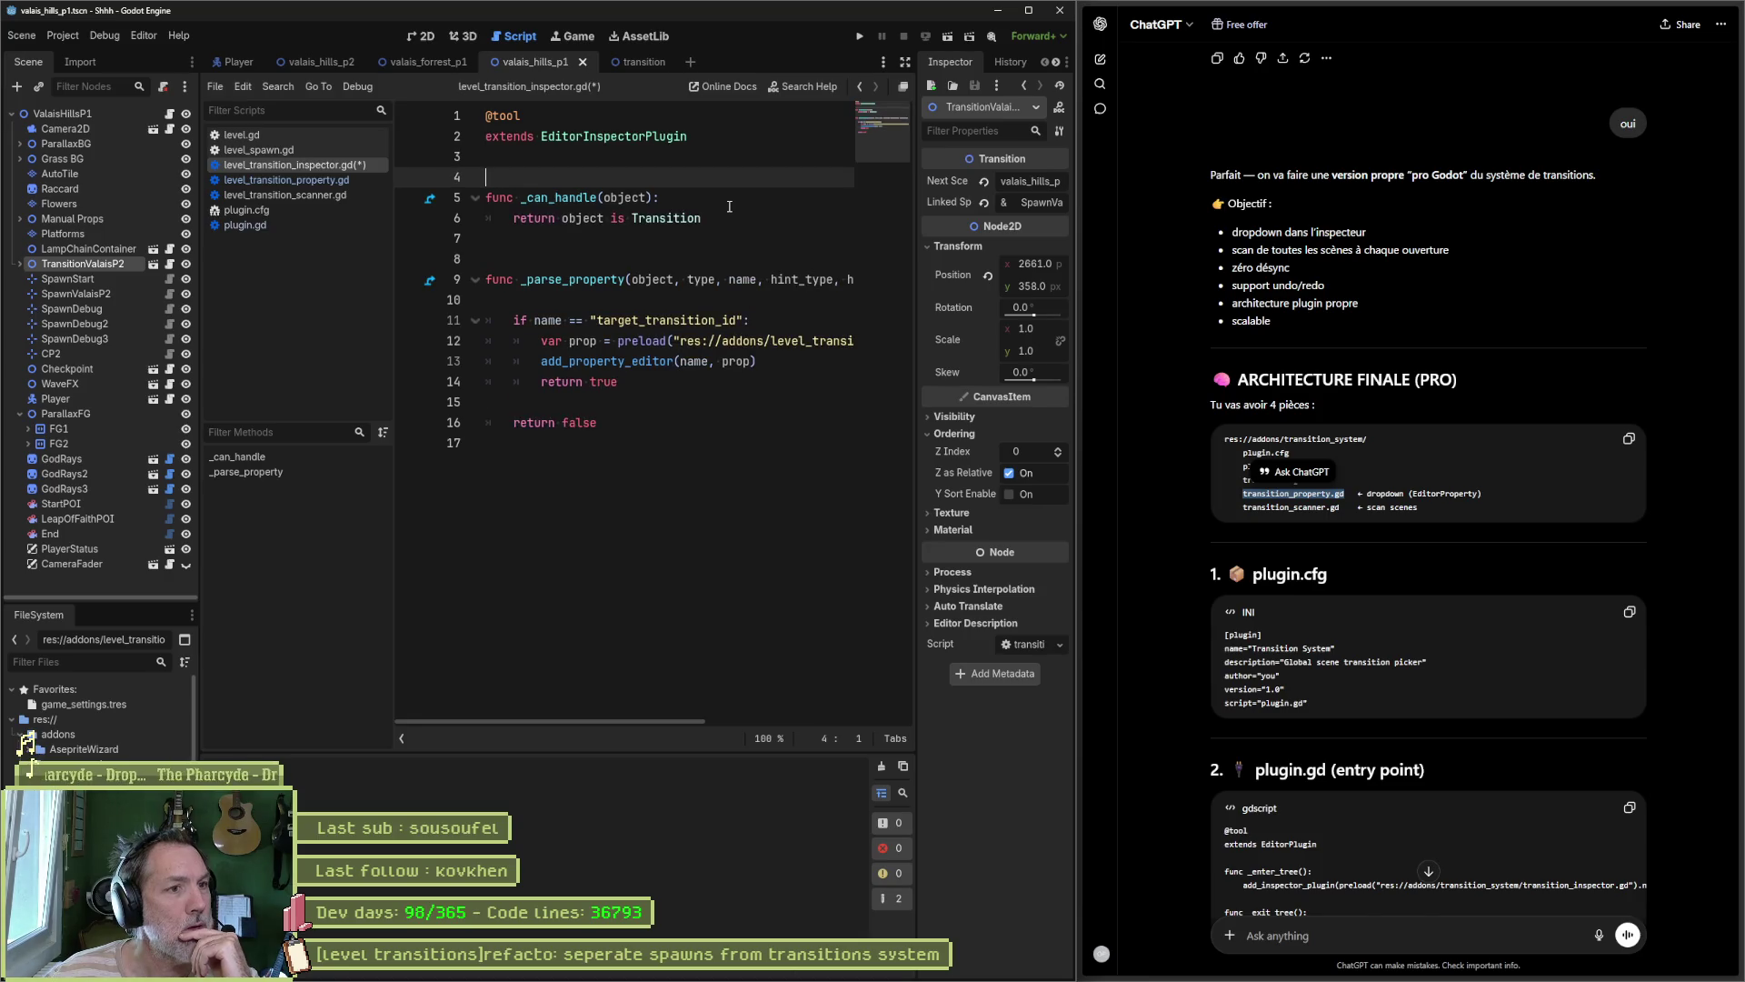
key(ctrl+s)
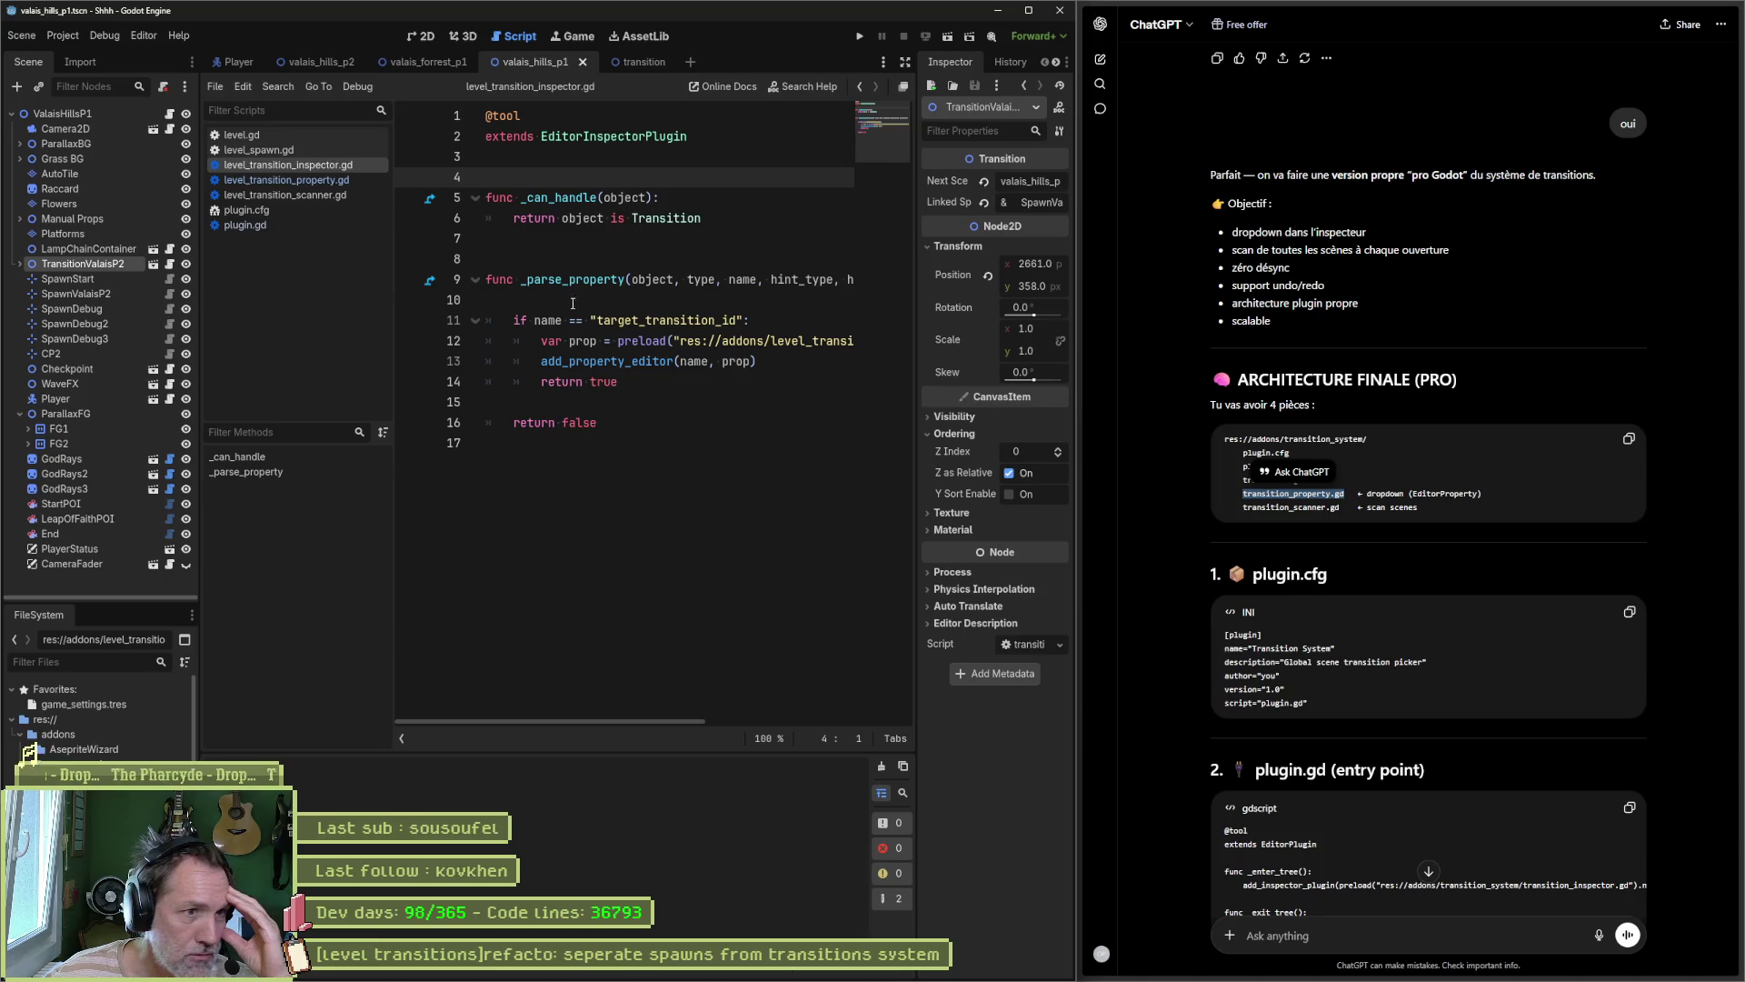
Step: Read ChatGPT's Transition node section, then quick-open level_transition.gd
click(1268, 566)
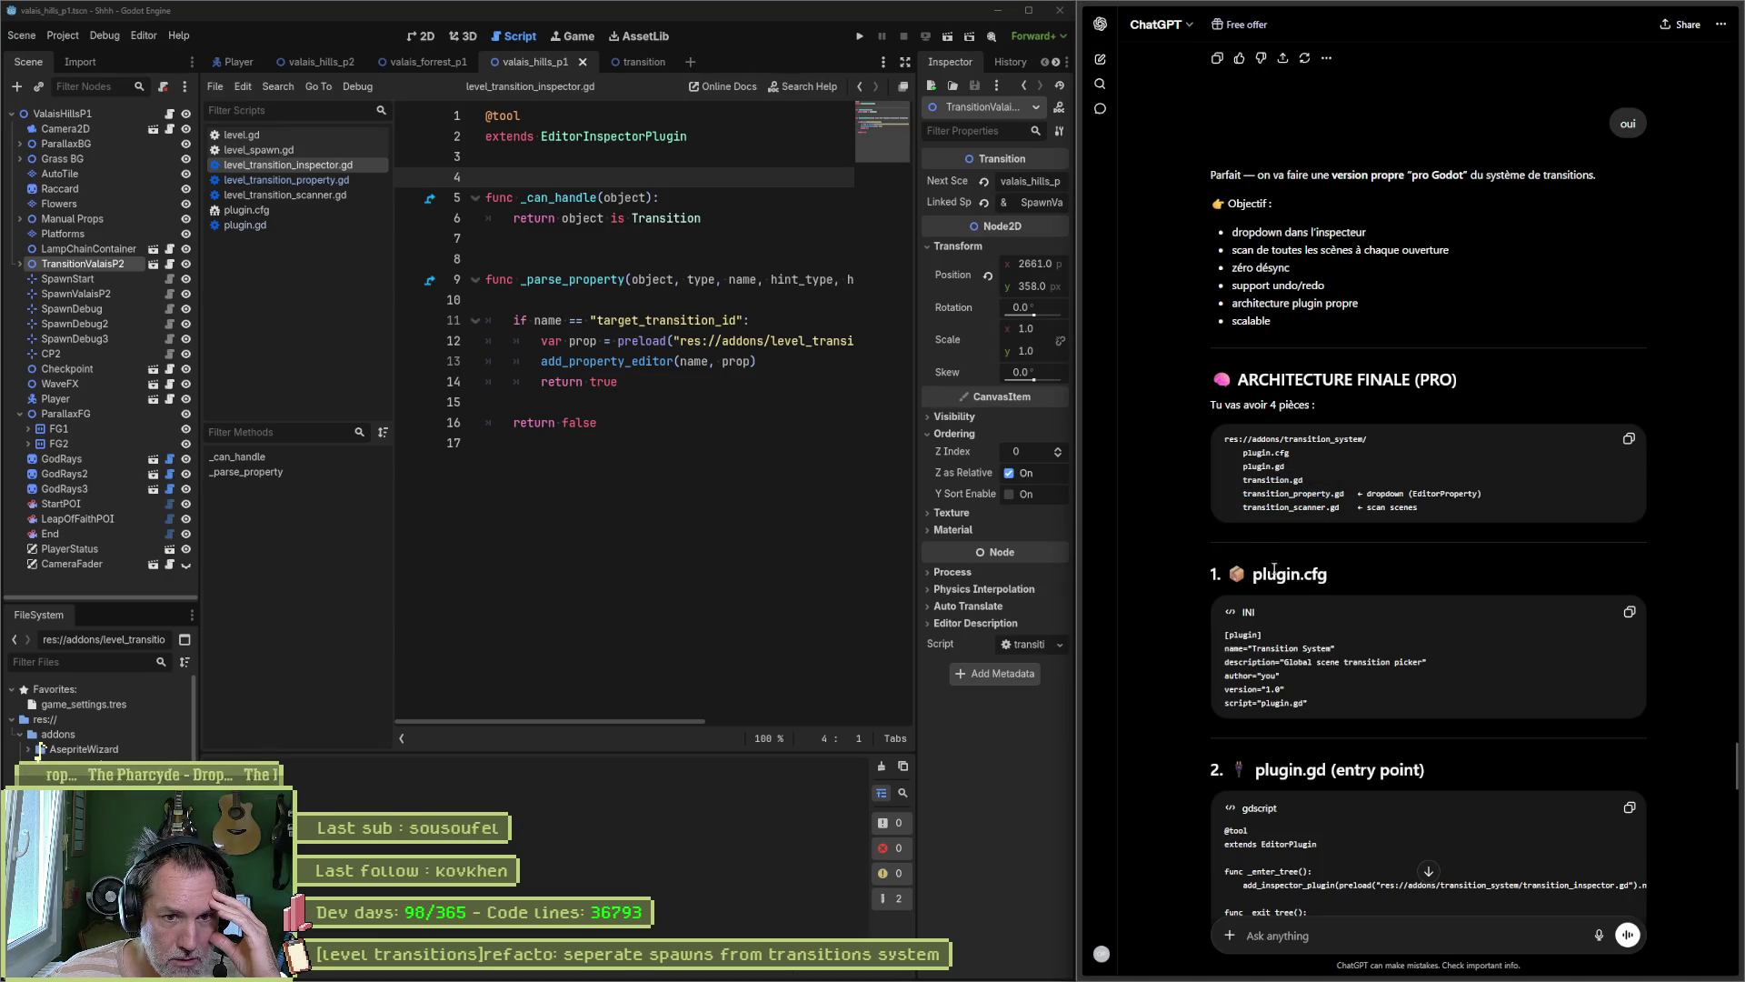
scroll(1231, 611, down, 5)
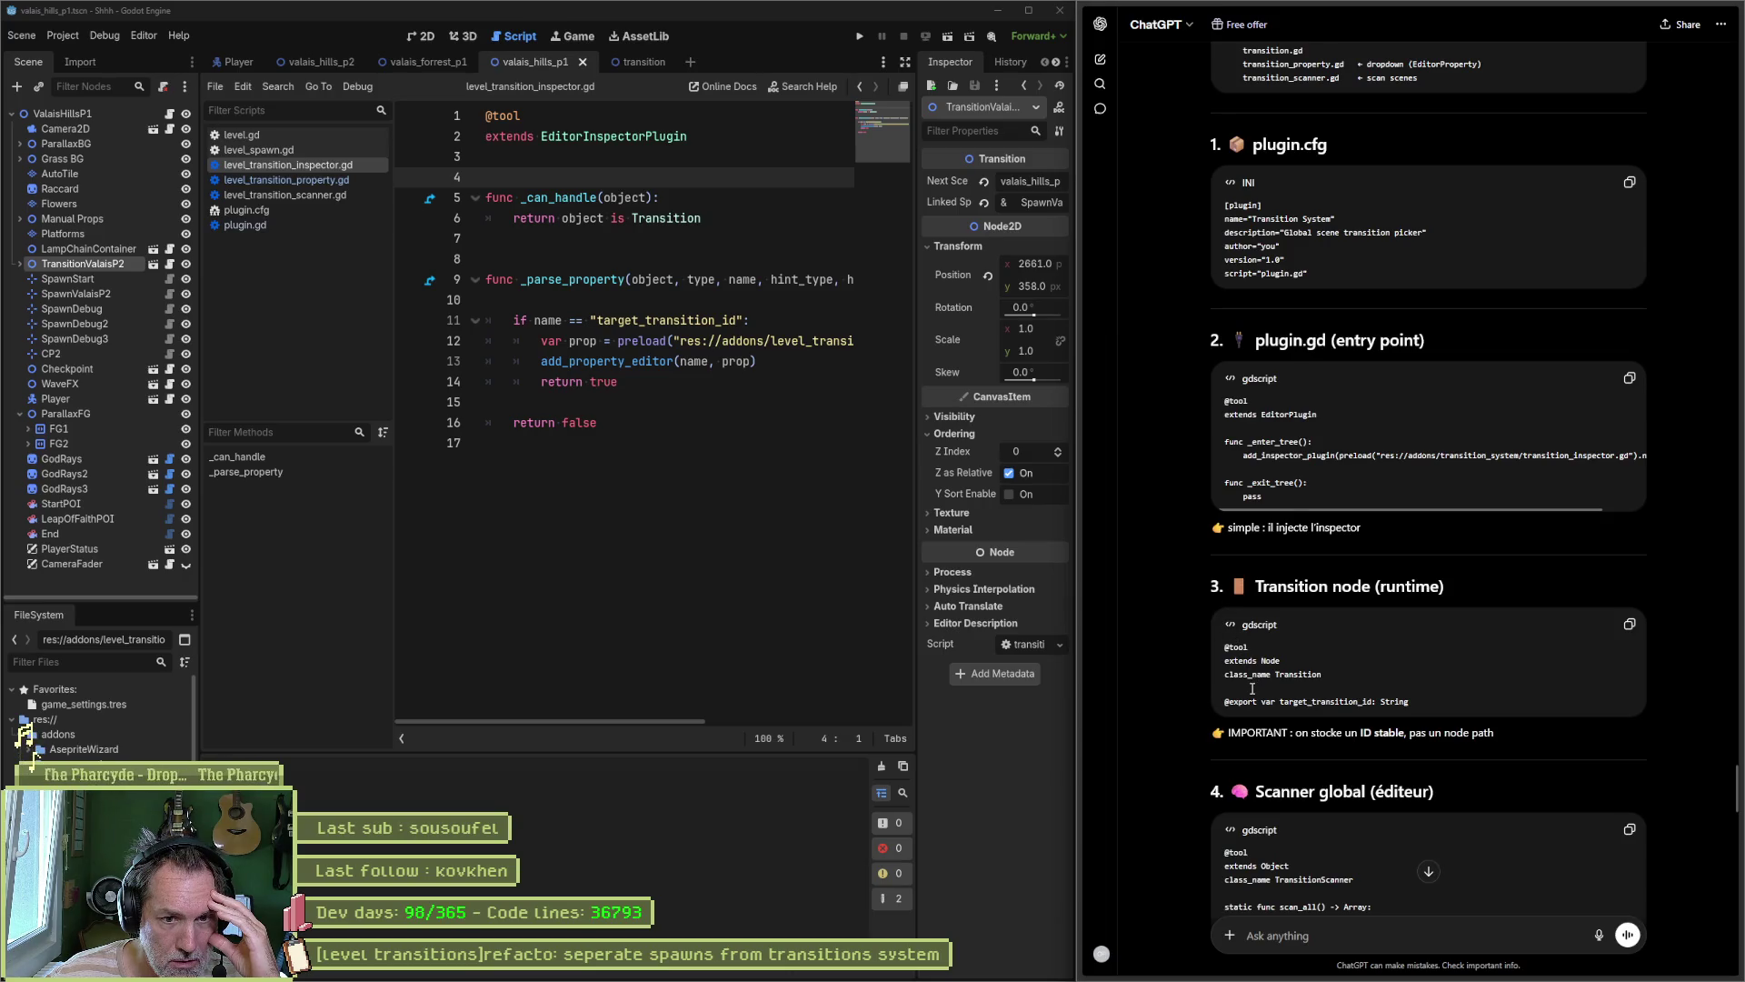
drag(1321, 676, 1278, 677)
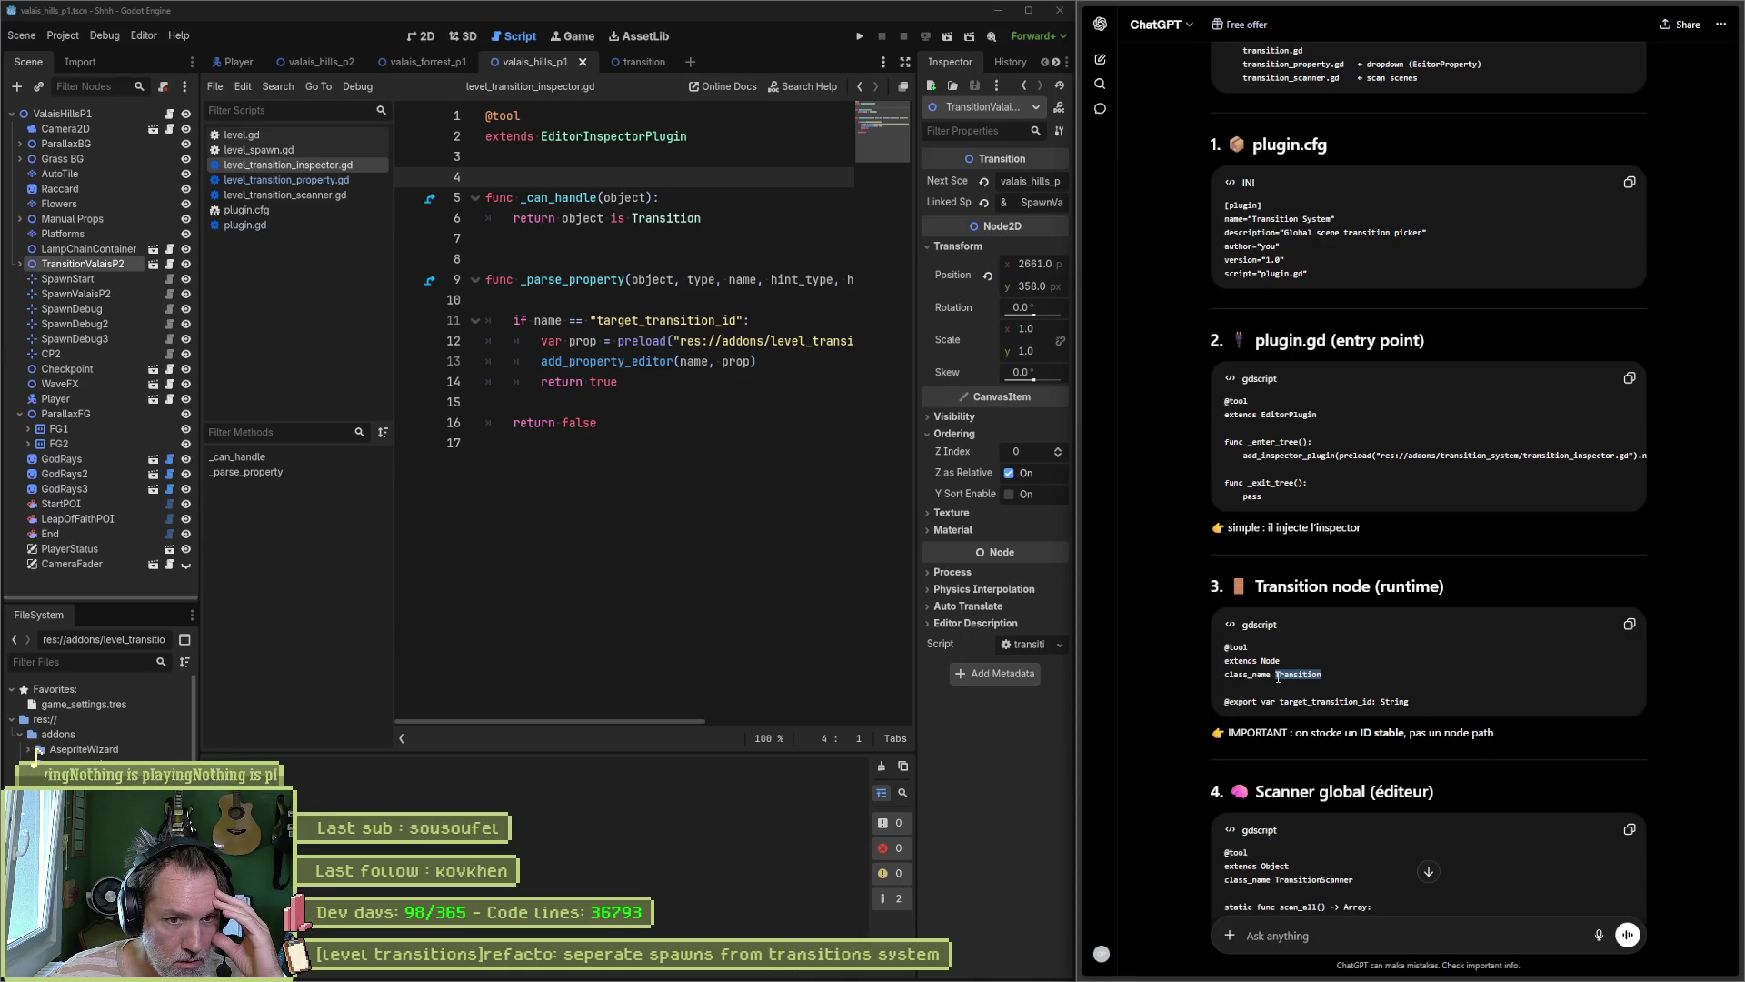
drag(1279, 677, 1278, 677)
click(1294, 671)
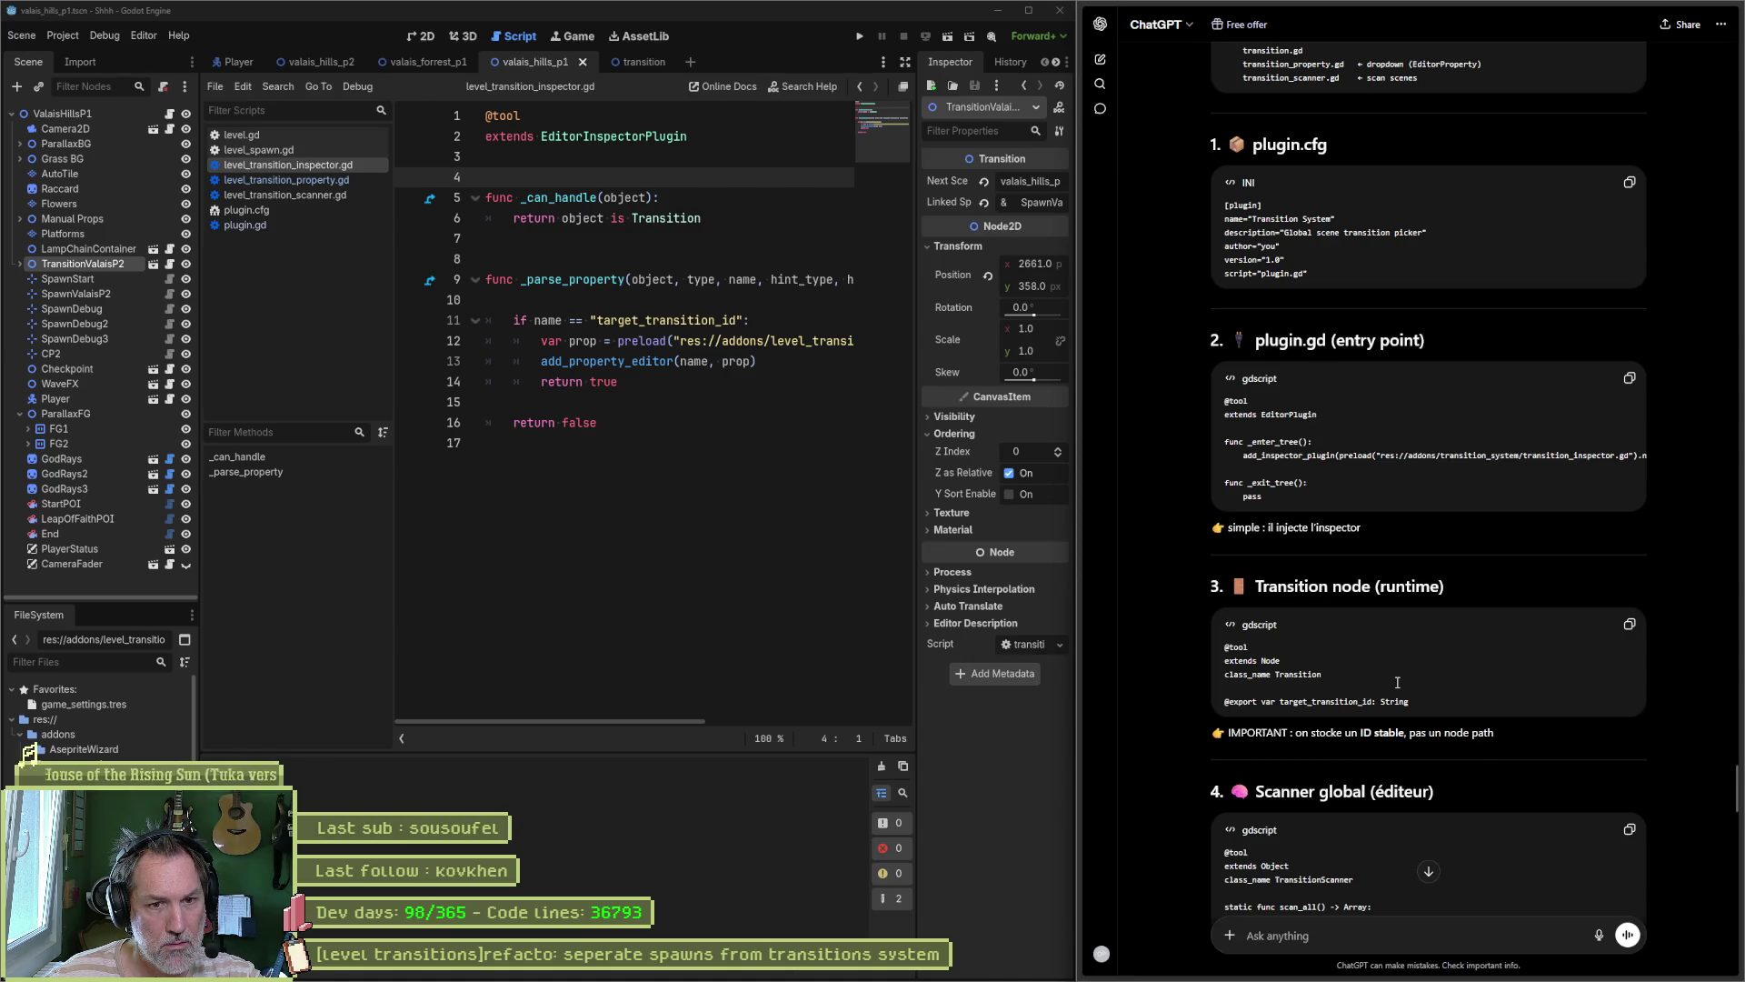
scroll(1279, 607, up, 1)
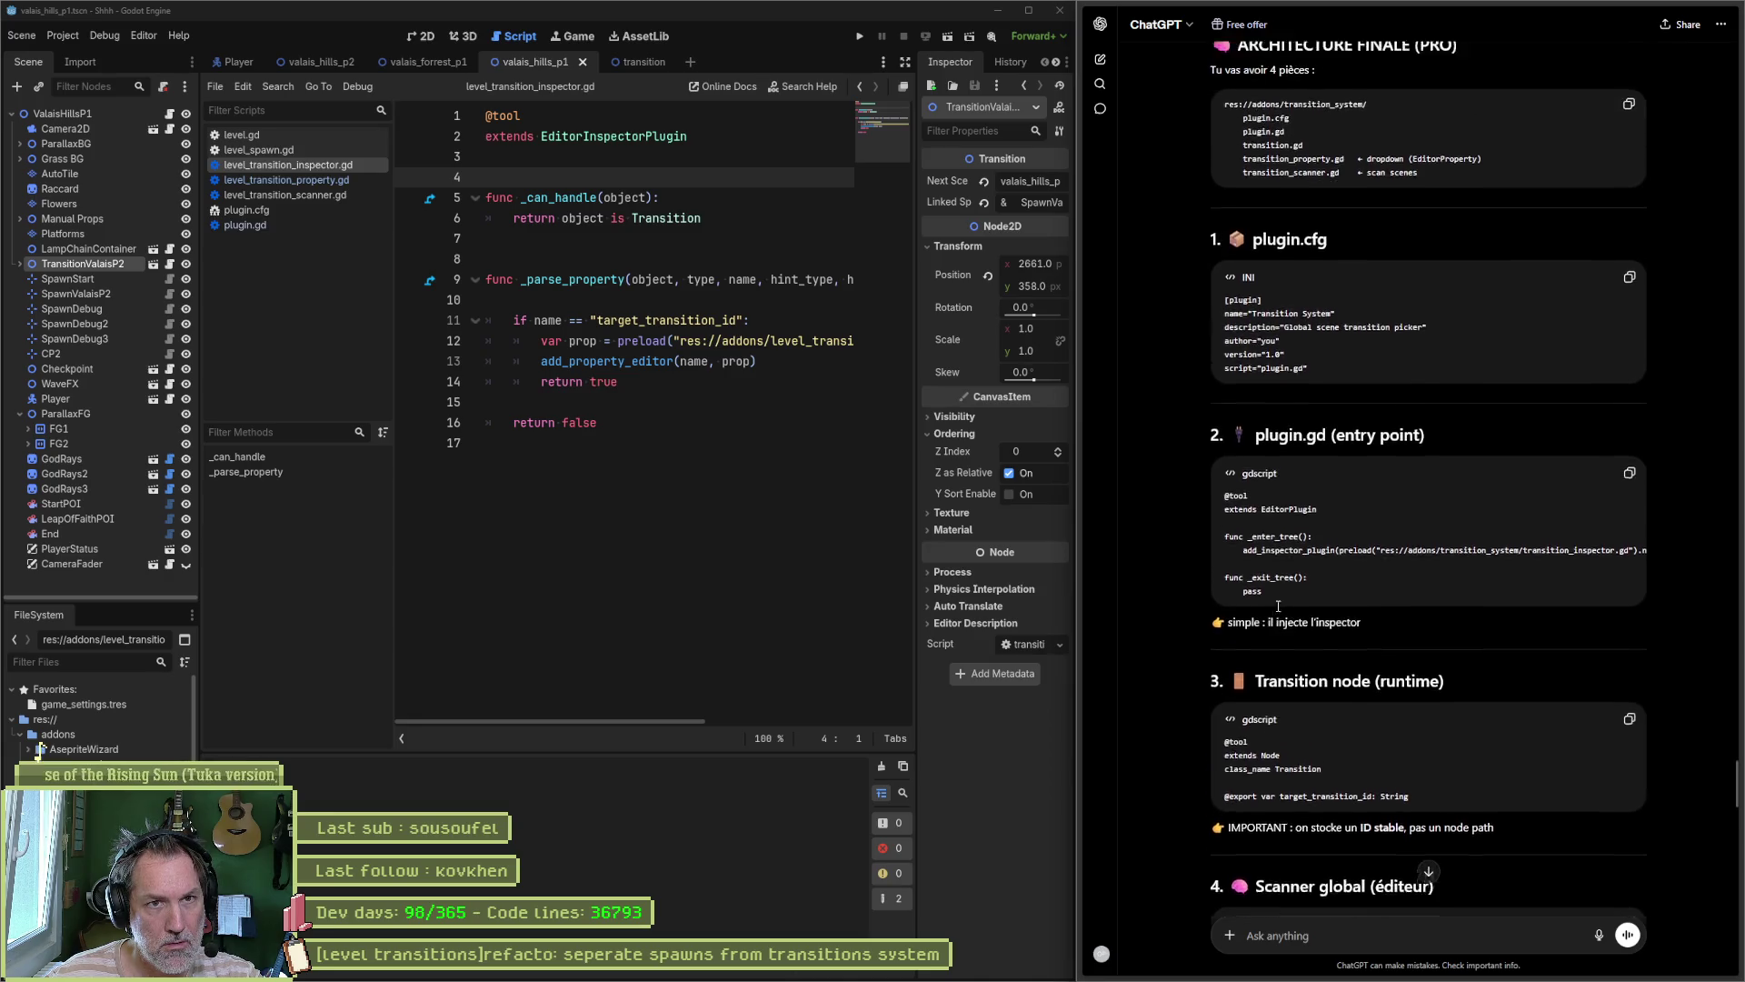
scroll(1333, 273, up, 1)
drag(1304, 221, 1231, 221)
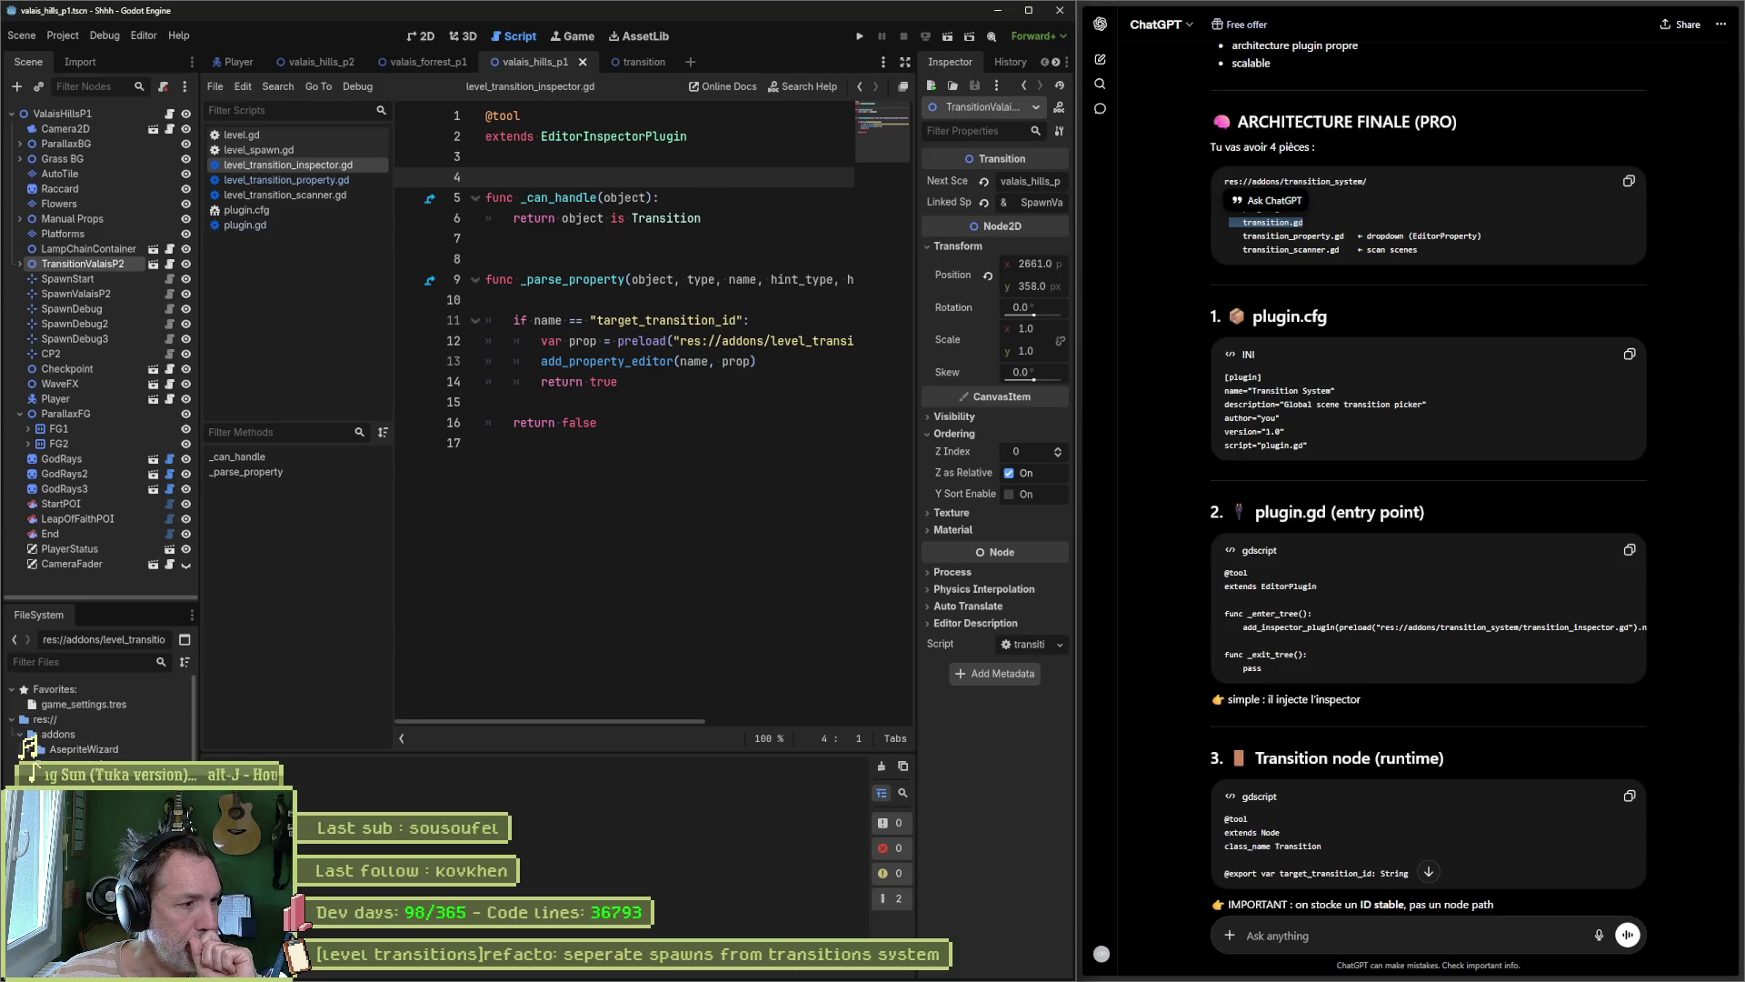
key(ctrl+shift+t)
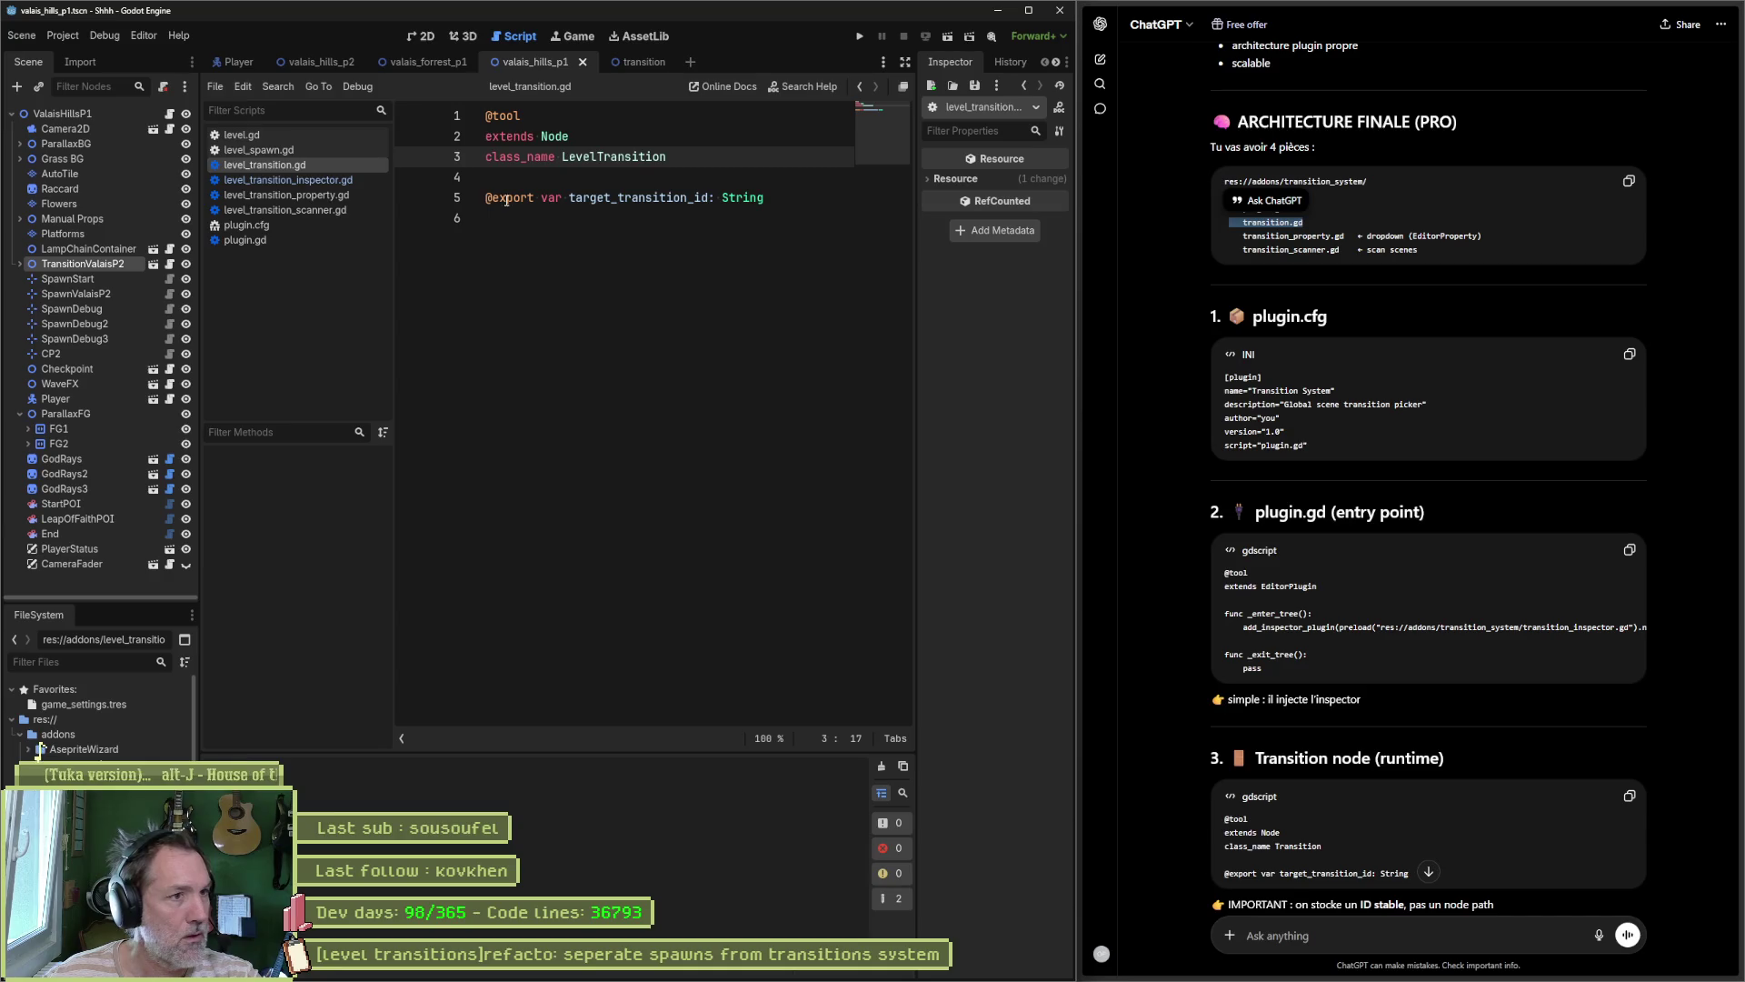
Step: Change the inspector plugin's _can_handle check from Transition to LevelTransition and save the script
click(623, 181)
key(Return)
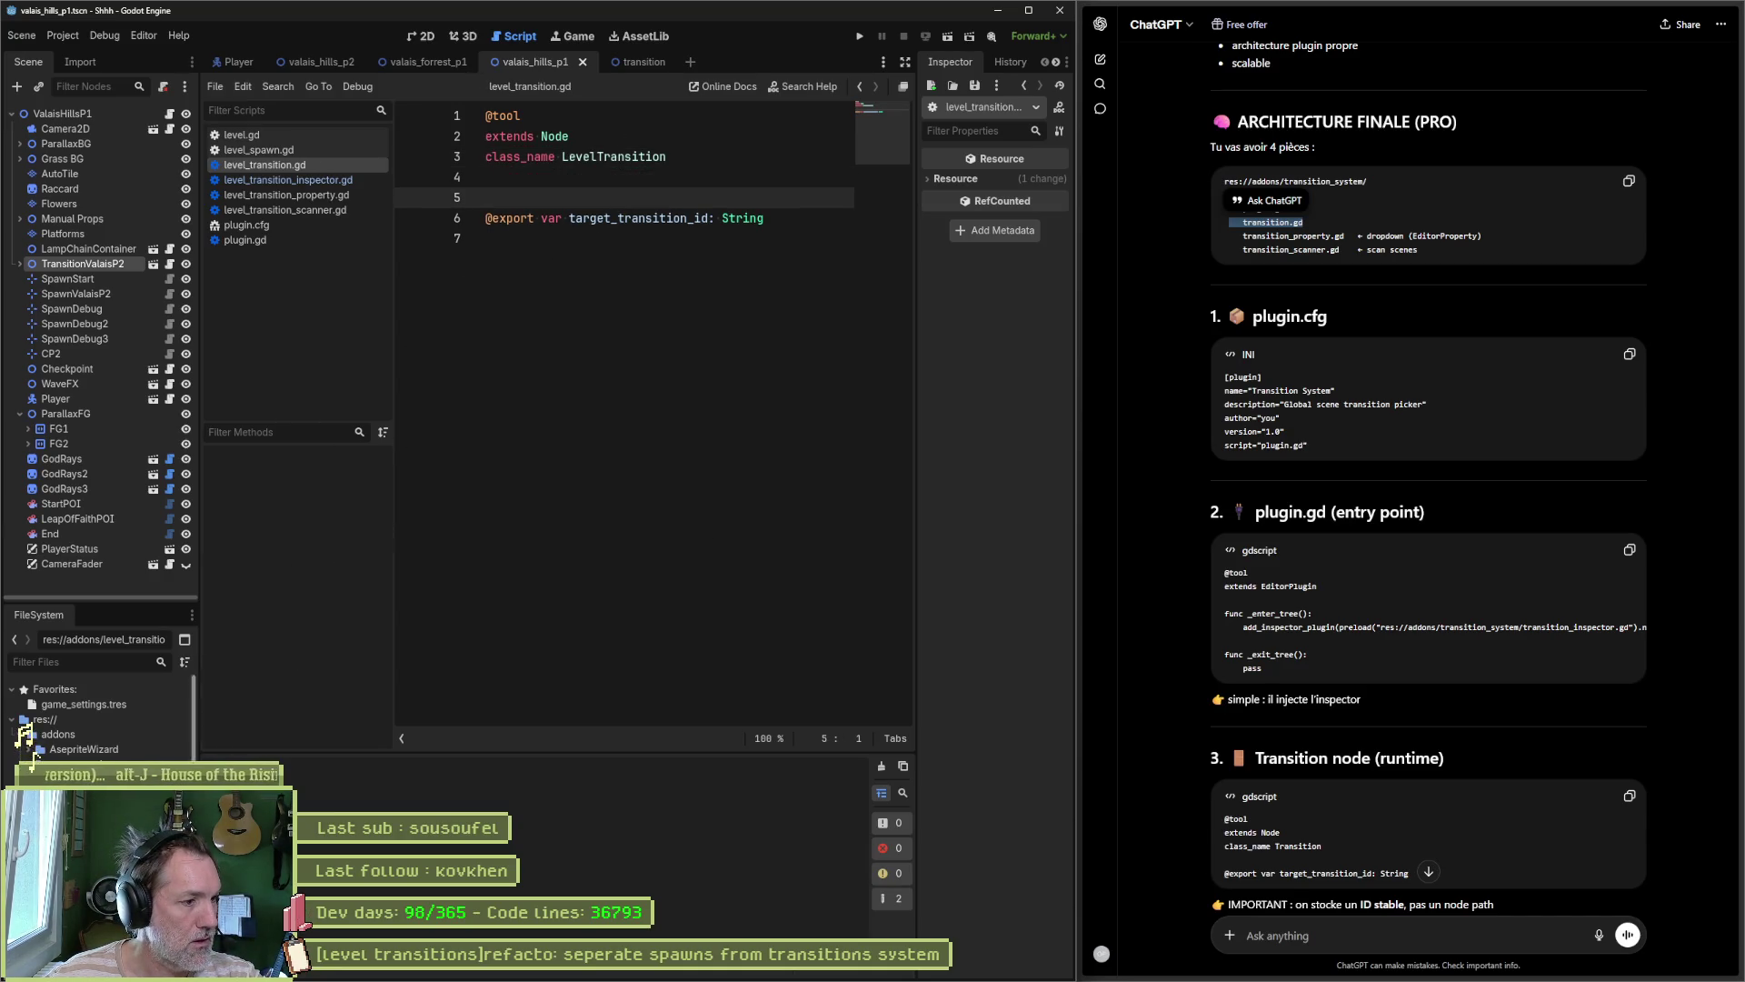
click(288, 180)
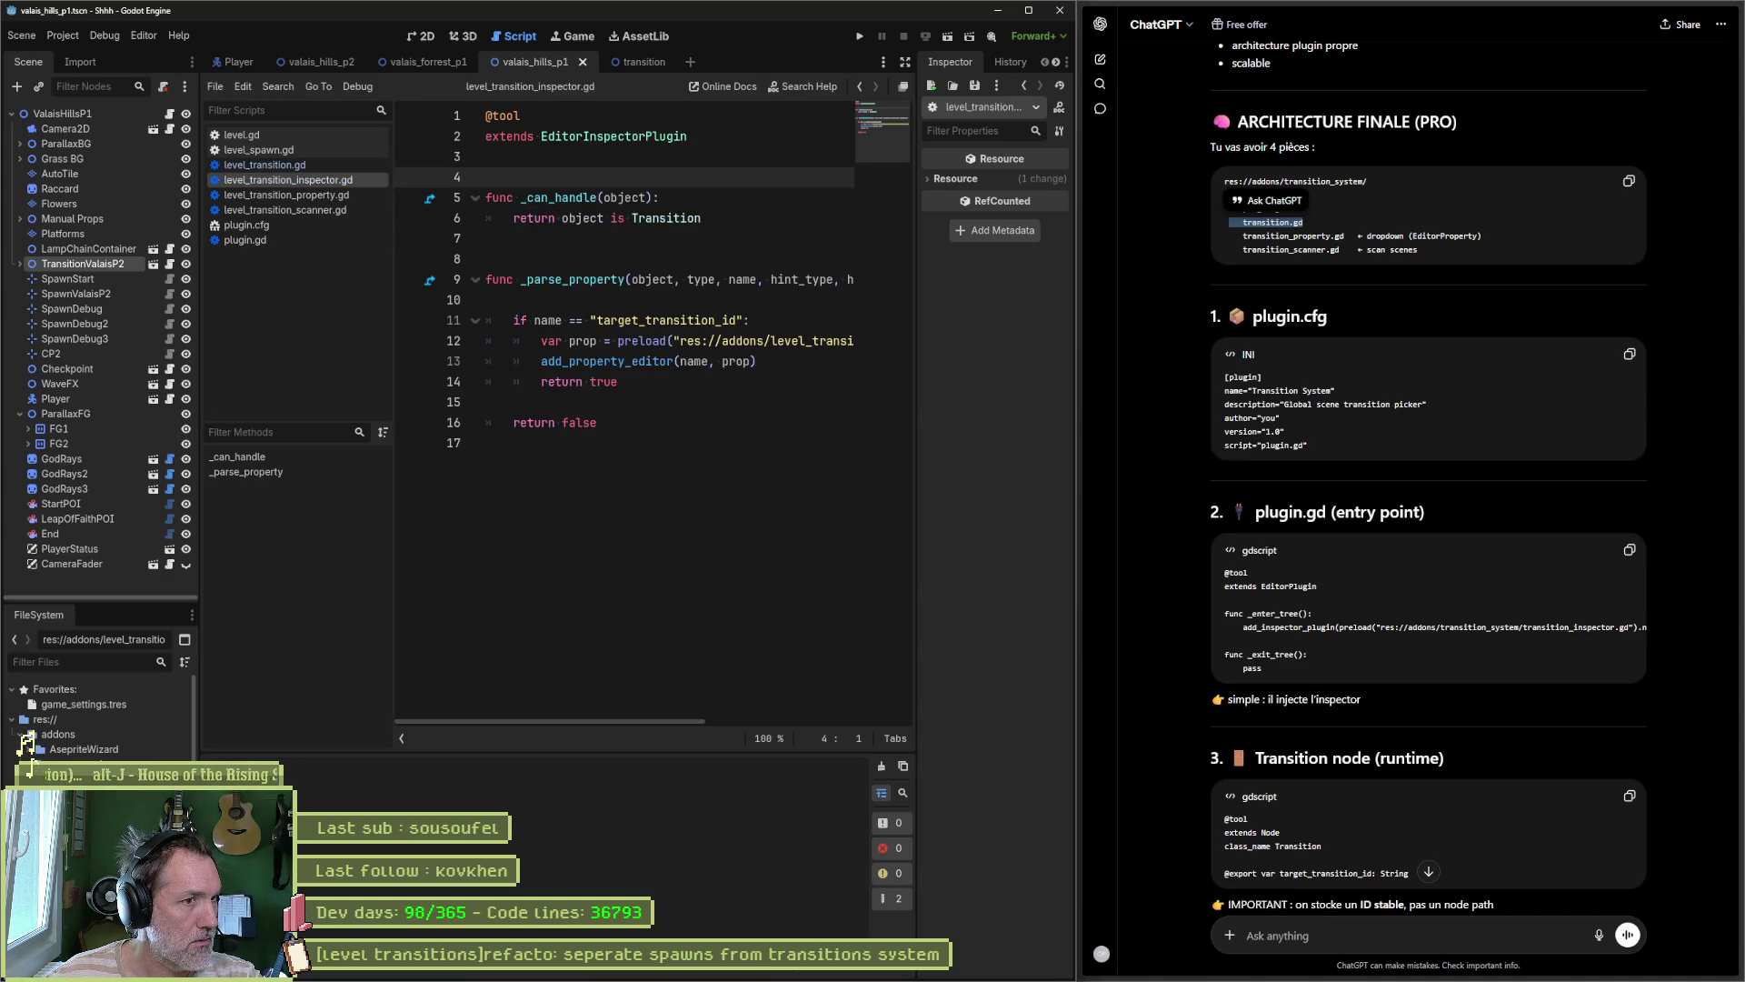
click(633, 219)
text(Level)
click(728, 424)
key(ctrl+s)
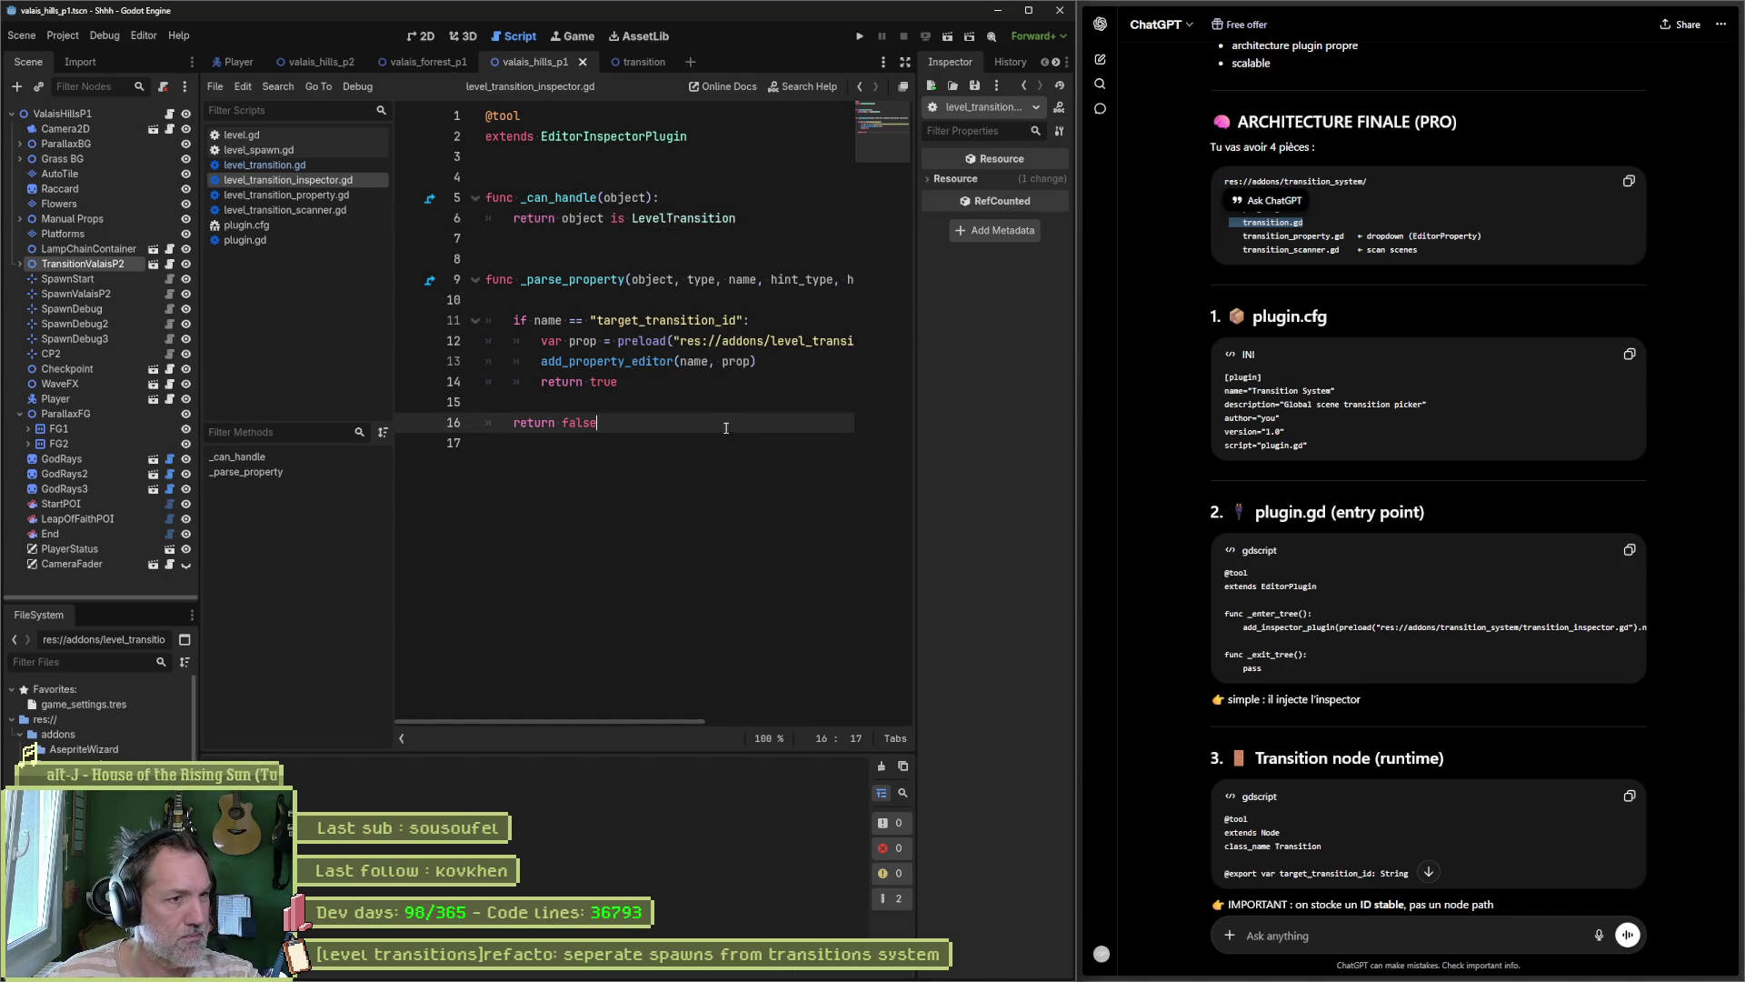
Step: Add a LevelTransition node under the ValaisHillsP1 root node
click(76, 115)
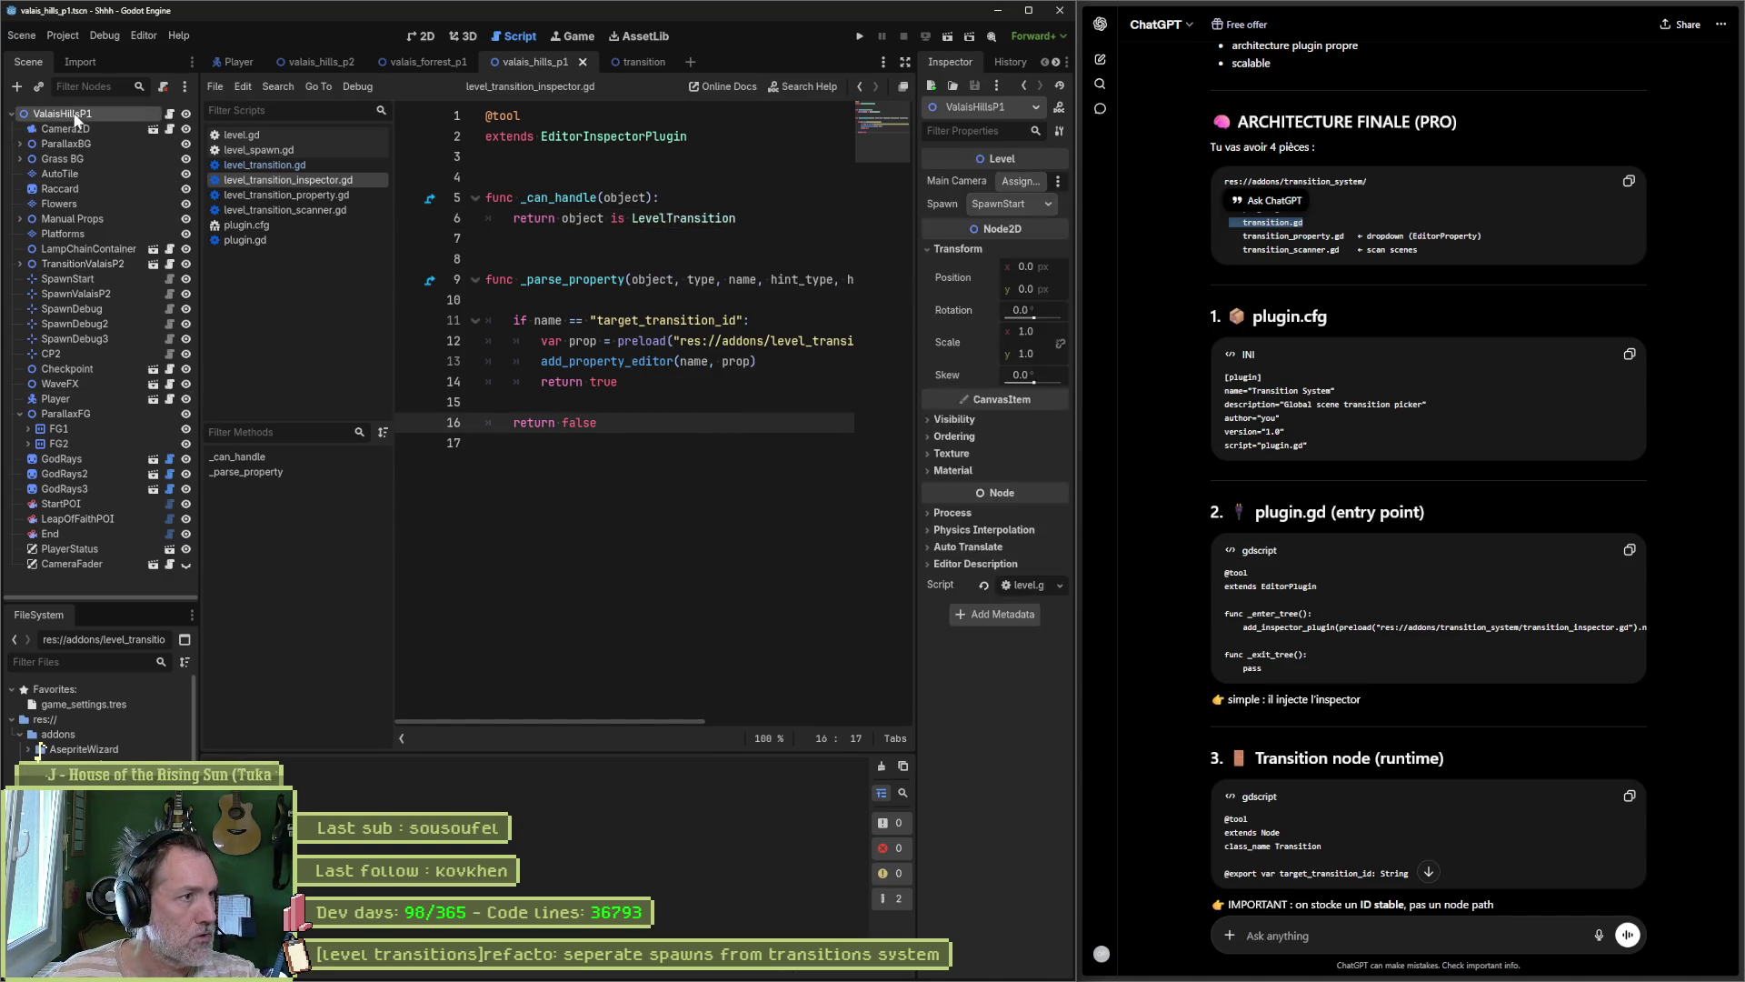
key(ctrl+a)
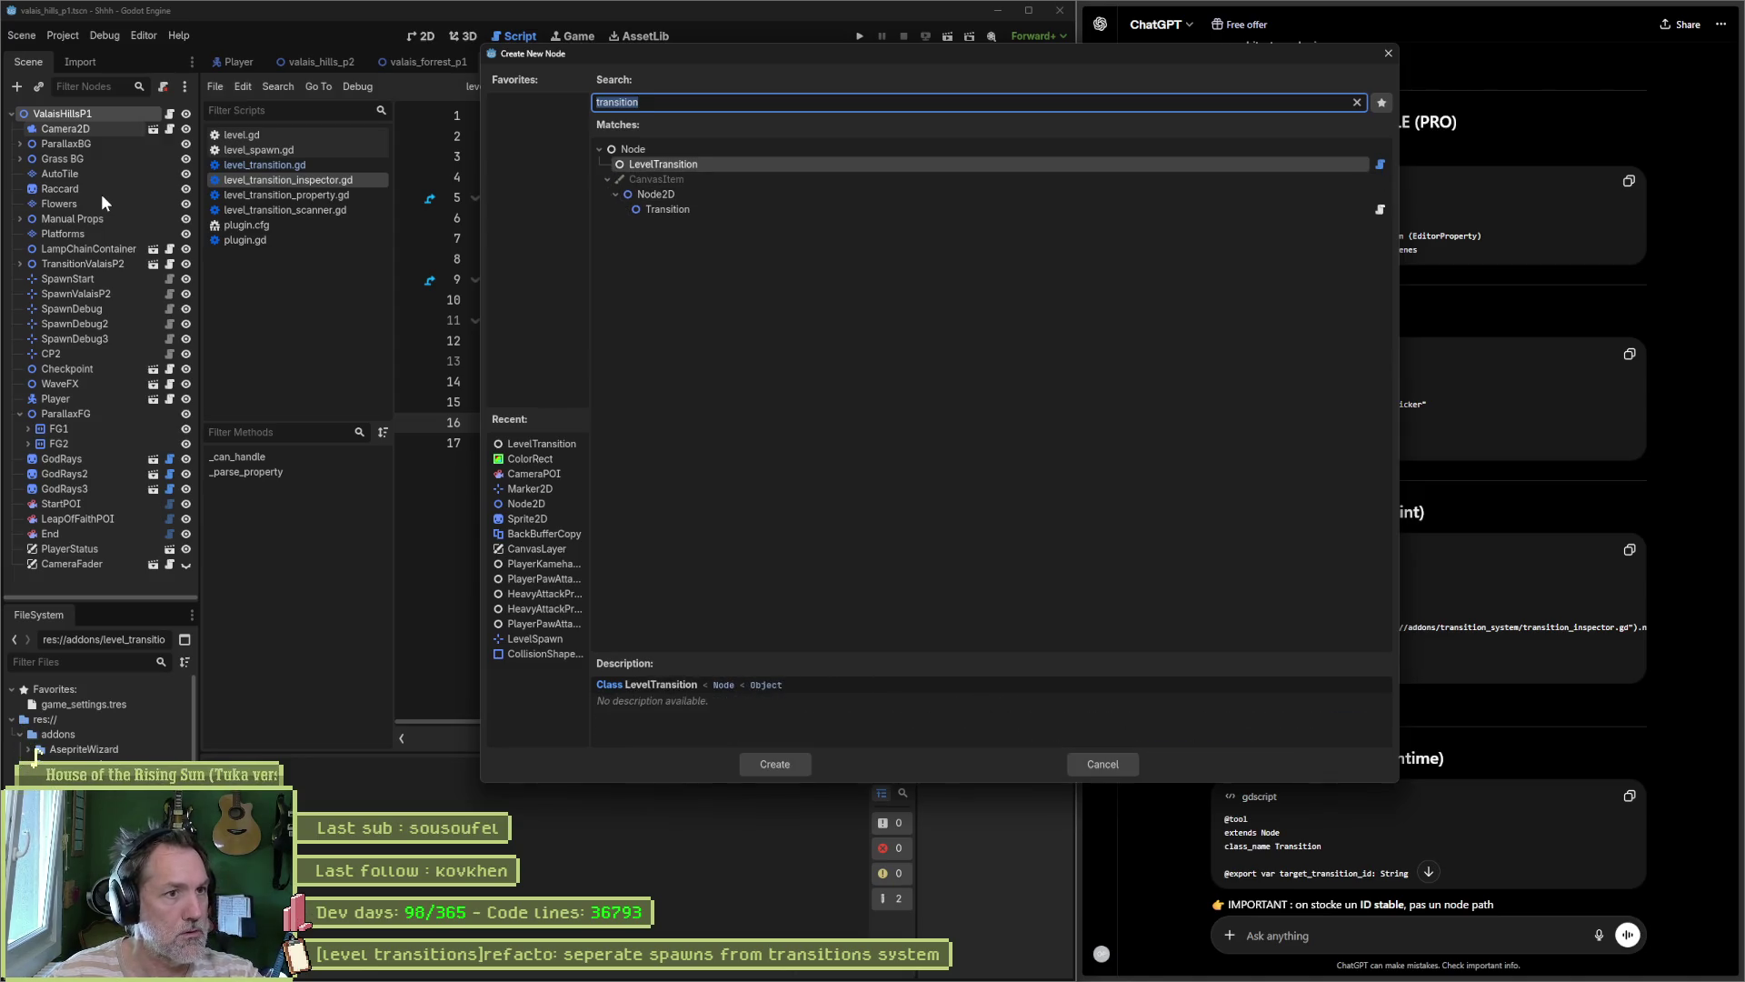
key(Return)
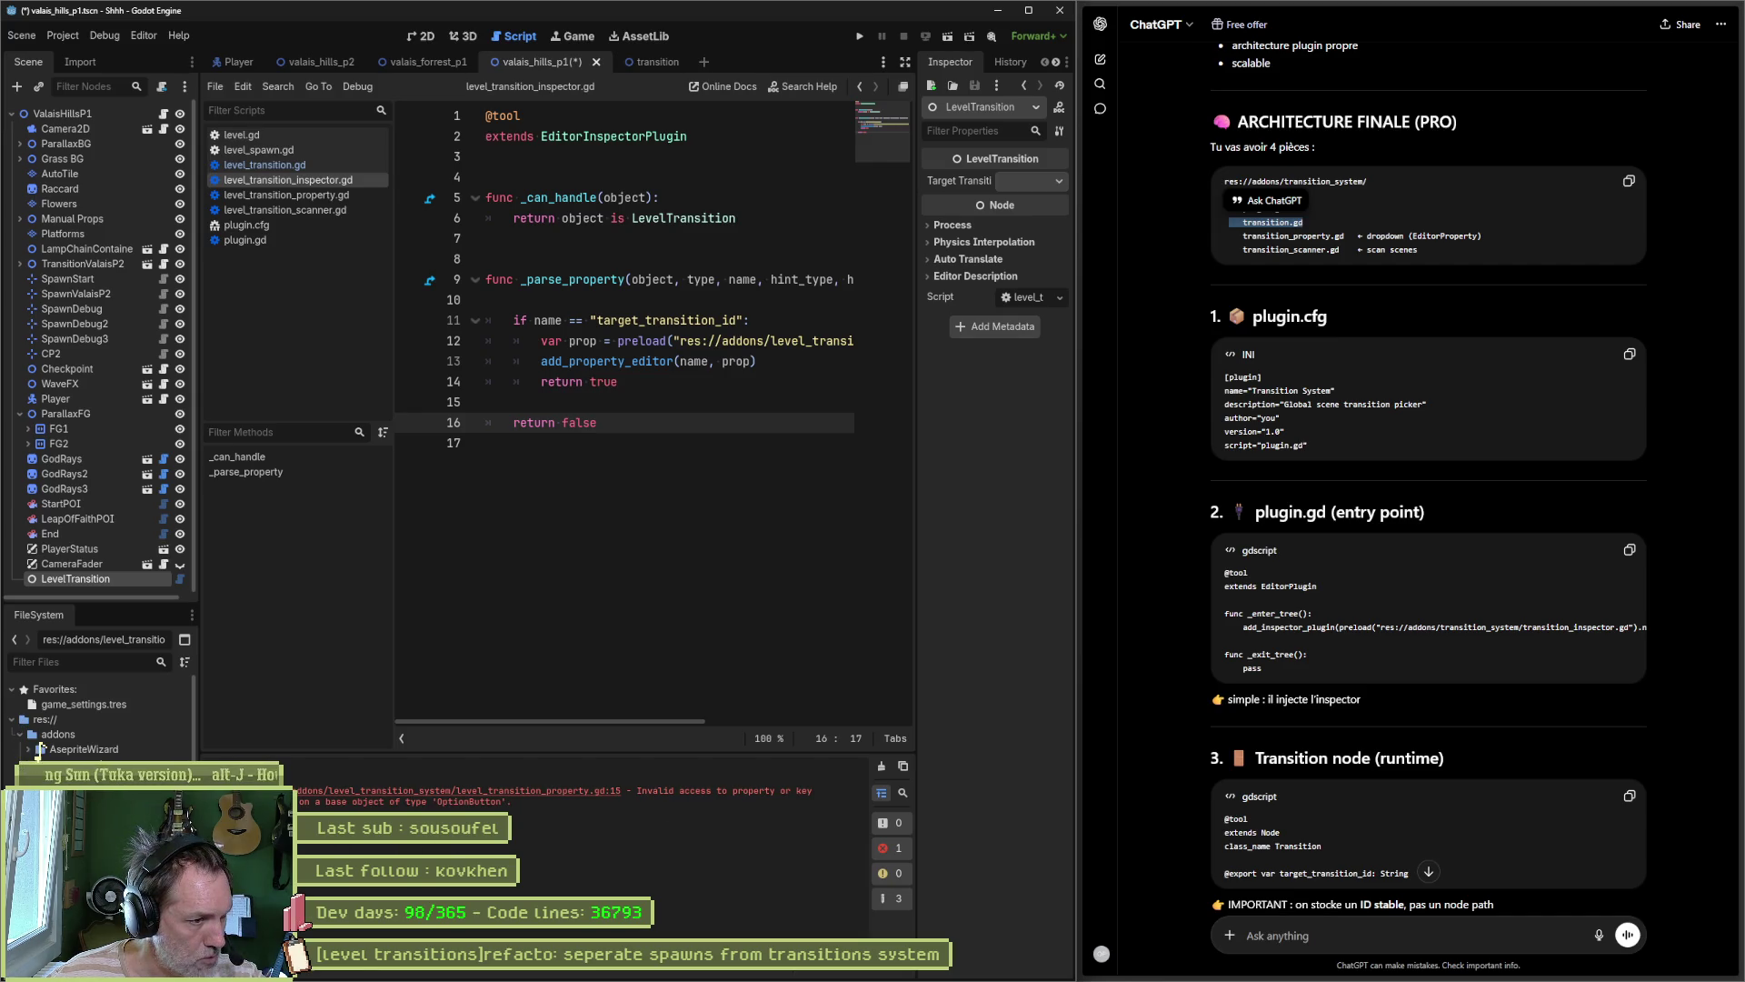
Step: Jump to line 15 behind the about_to_popup error, then copy the error and send it to ChatGPT
click(496, 800)
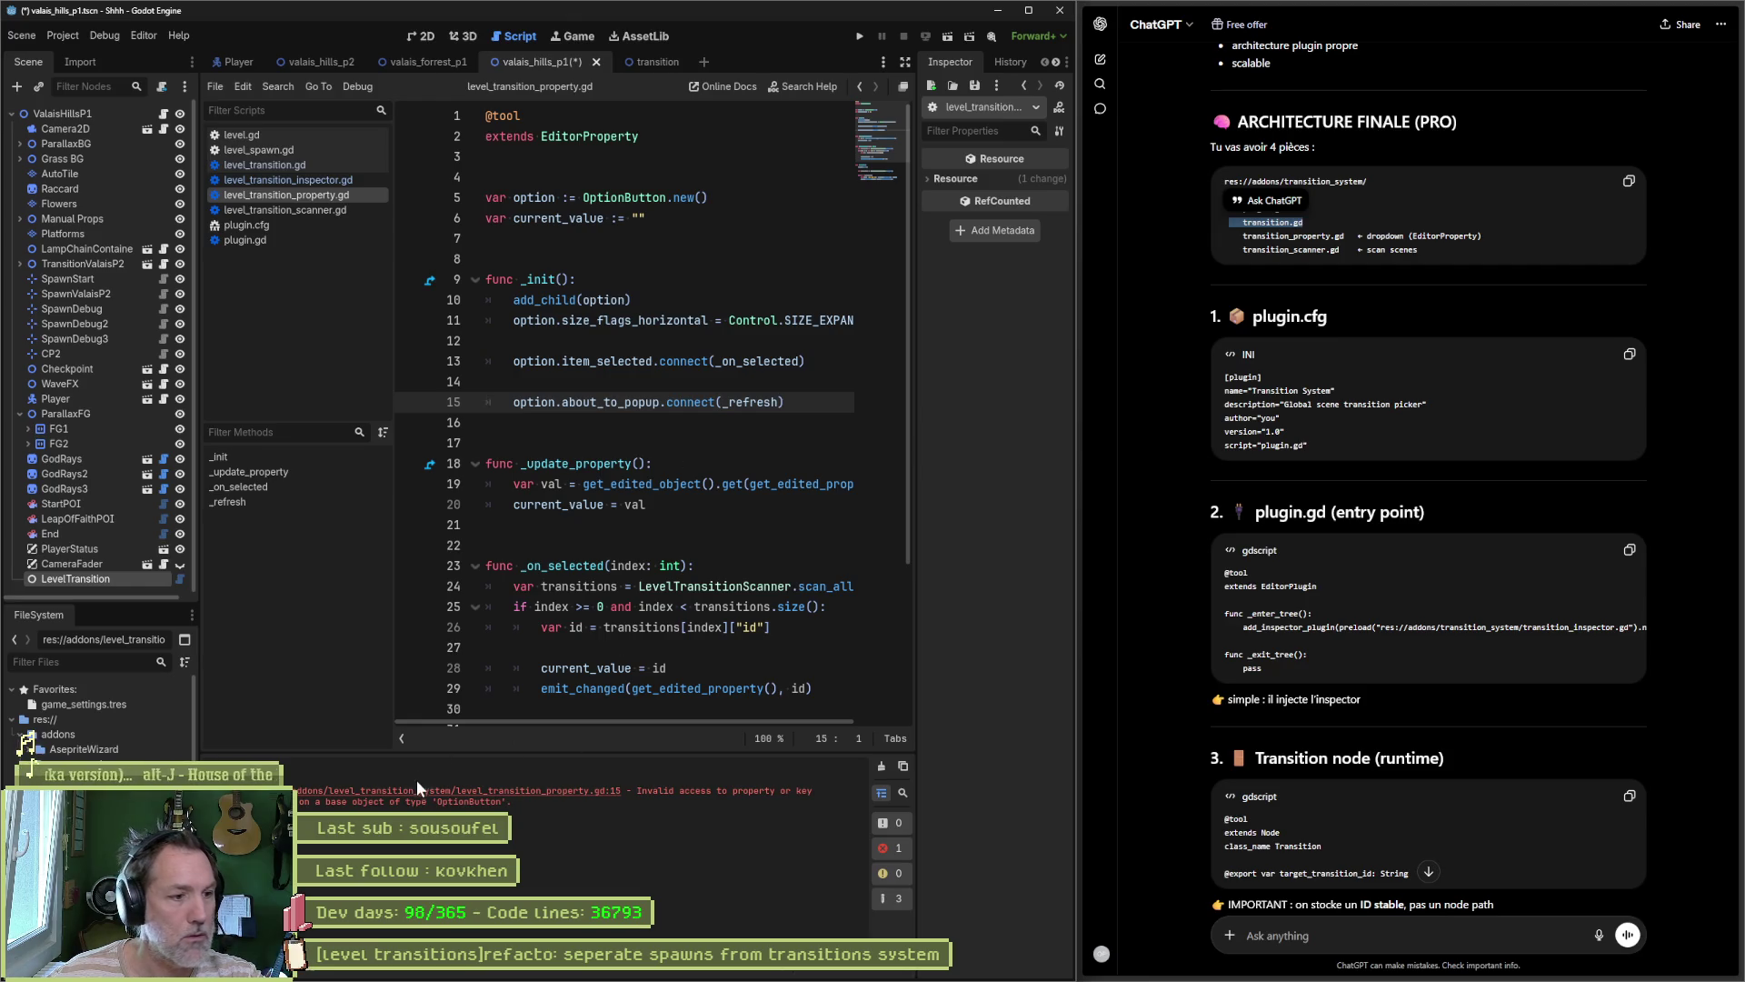
right_click(487, 794)
click(536, 809)
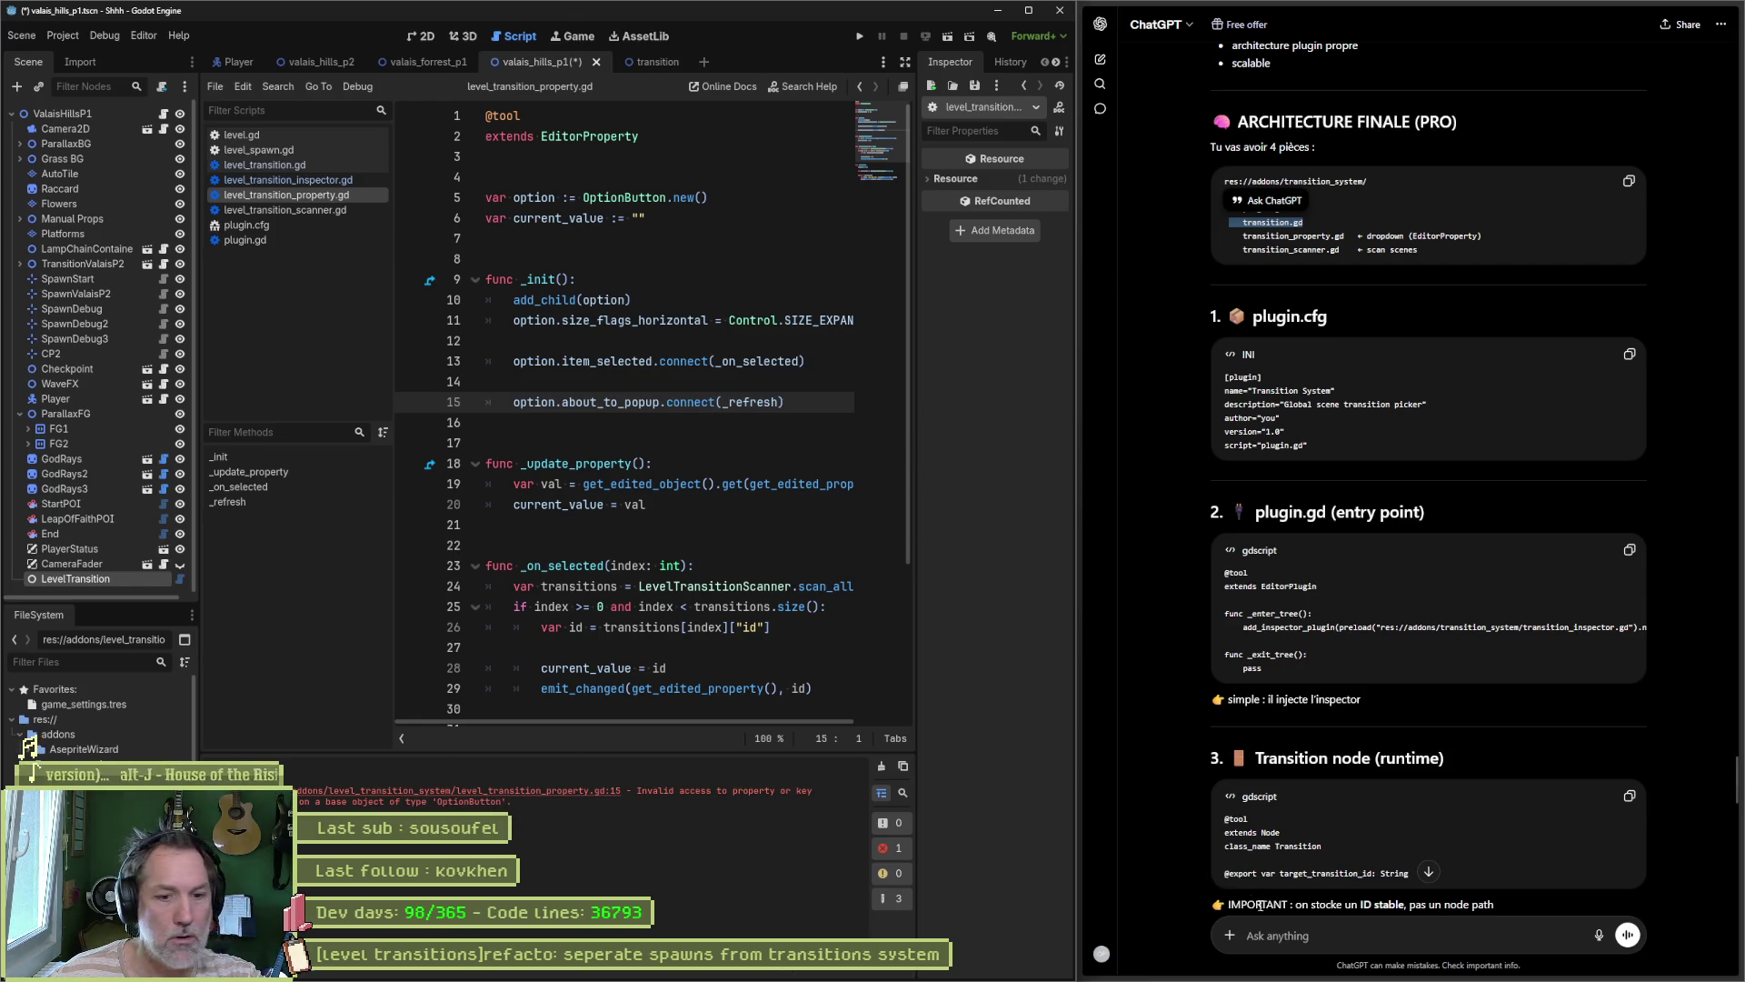
text(Create Node Remove Node(s)   ERROR: res://addons/level_transition_system/level_transition_property.gd:15 - Invalid access to property or key 'about_to_popup' on a base object of type 'OptionButton'. Create Node)
key(Return)
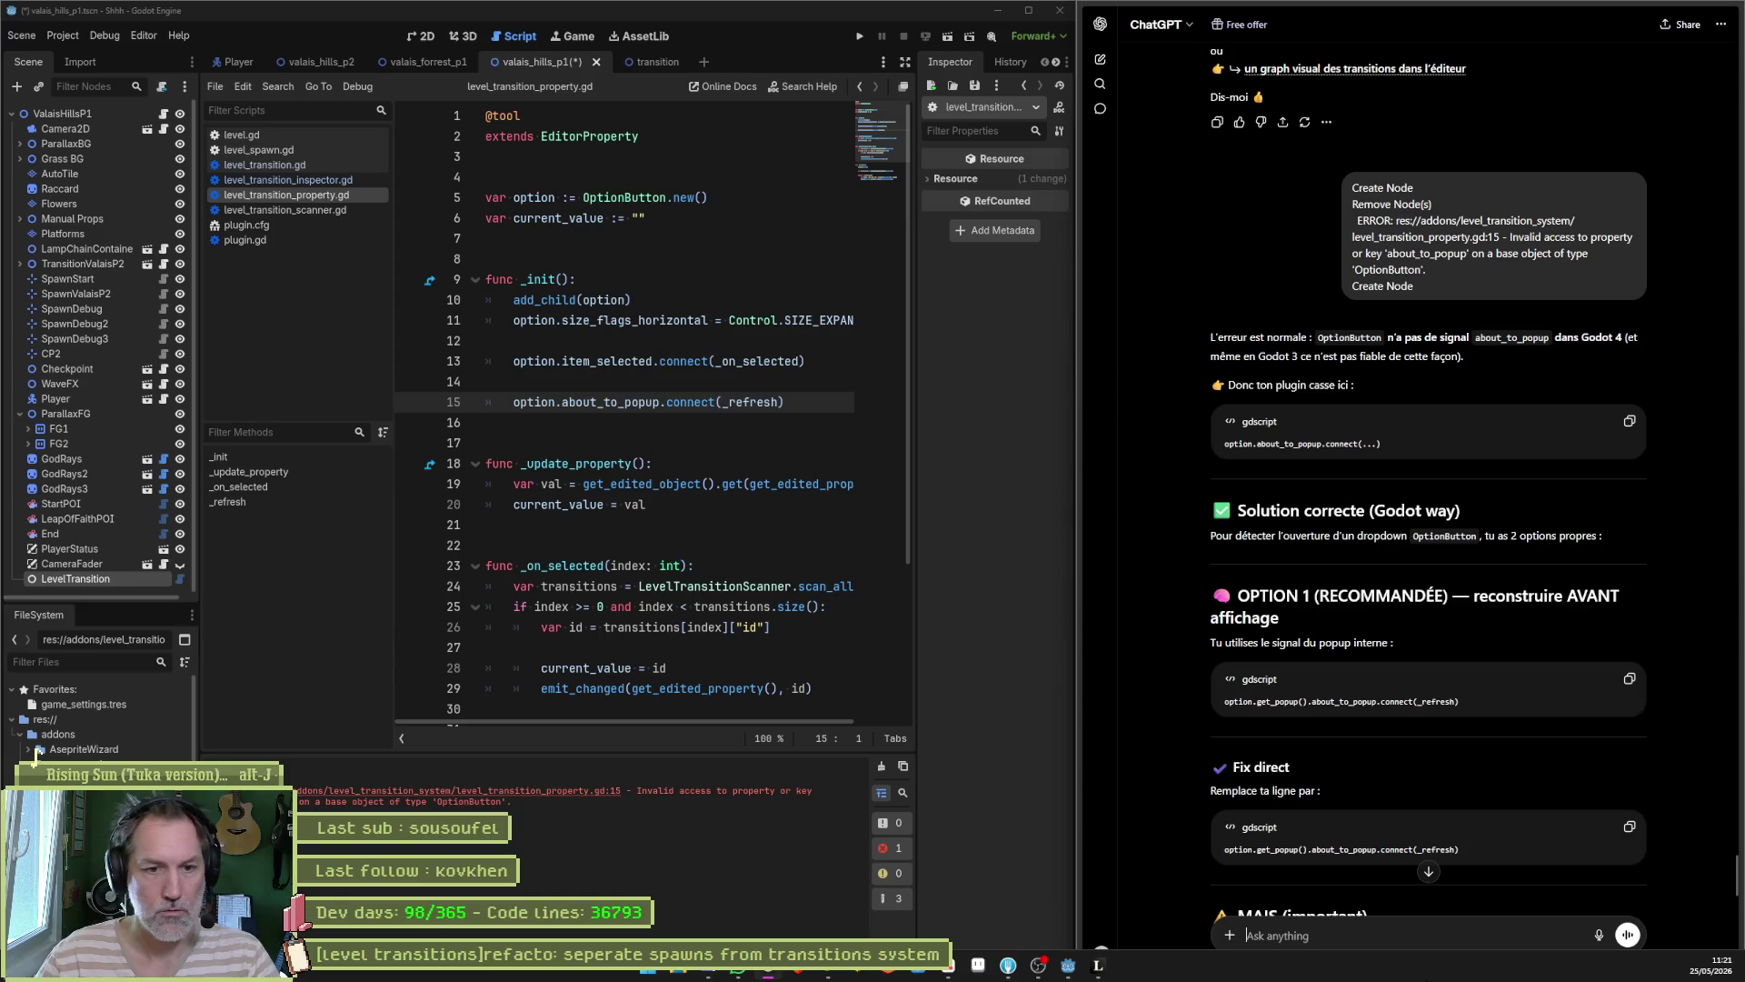
Step: Read ChatGPT's suggested fixes, including connecting pressed to _refresh
scroll(1689, 803, down, 2)
scroll(1689, 803, down, 3)
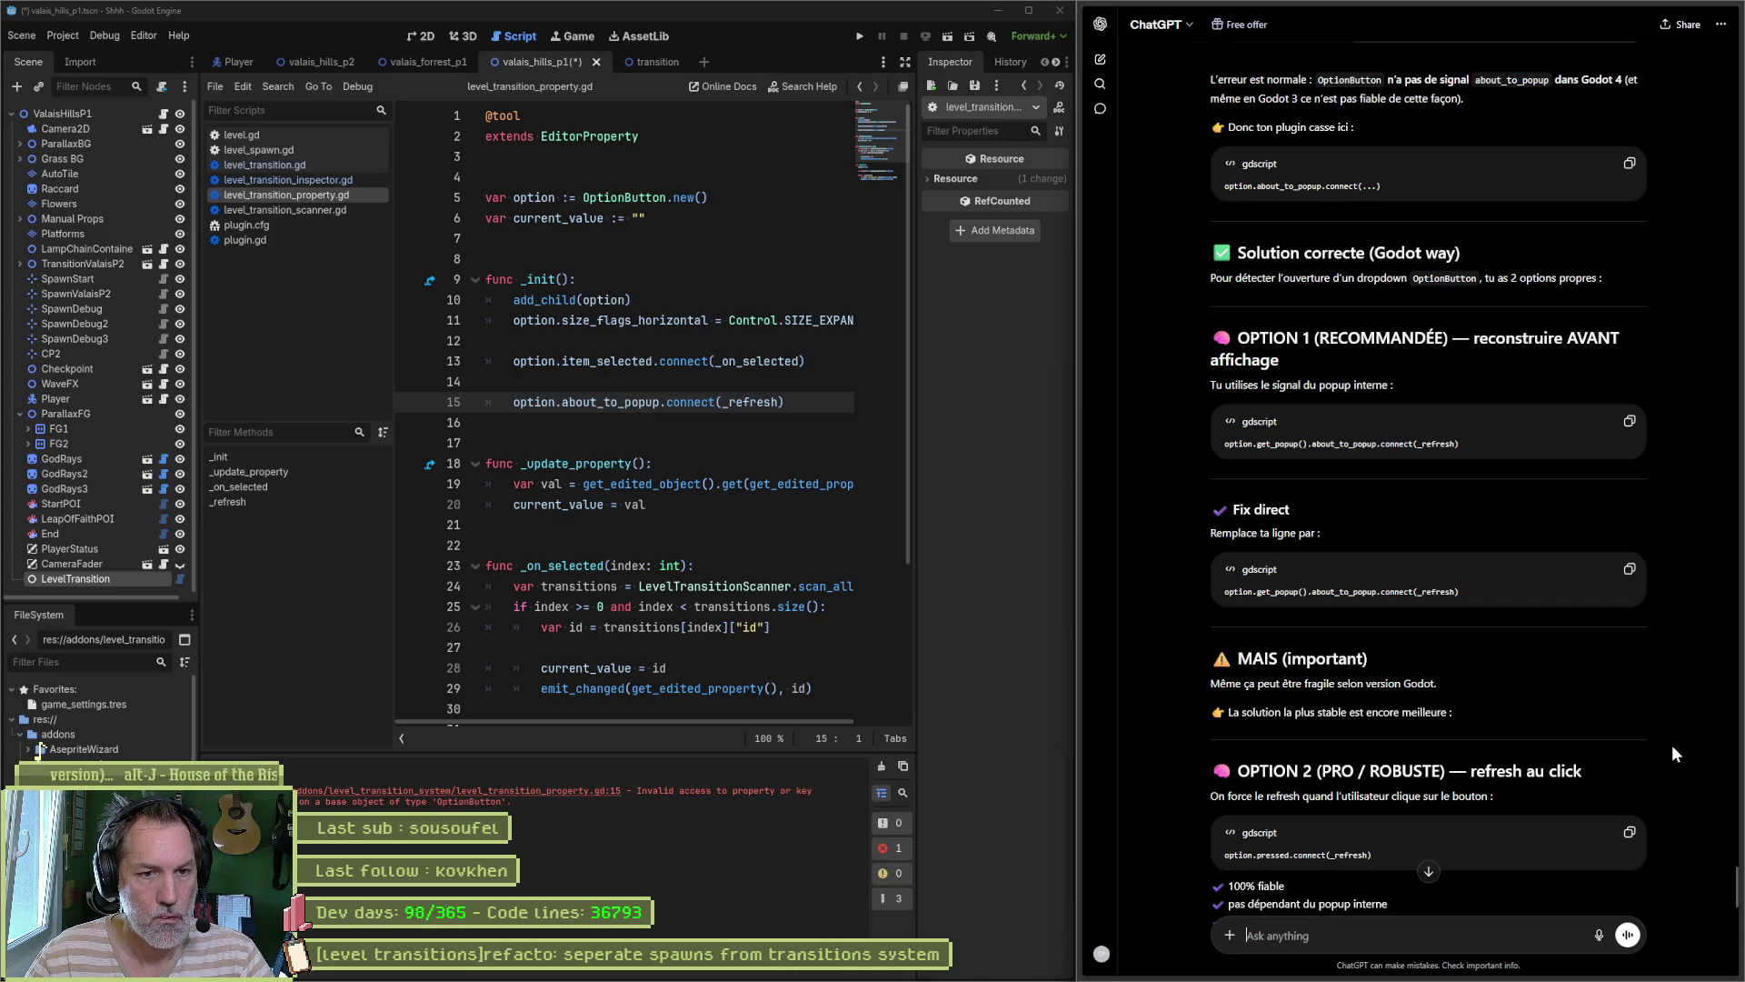
scroll(1671, 745, down, 1)
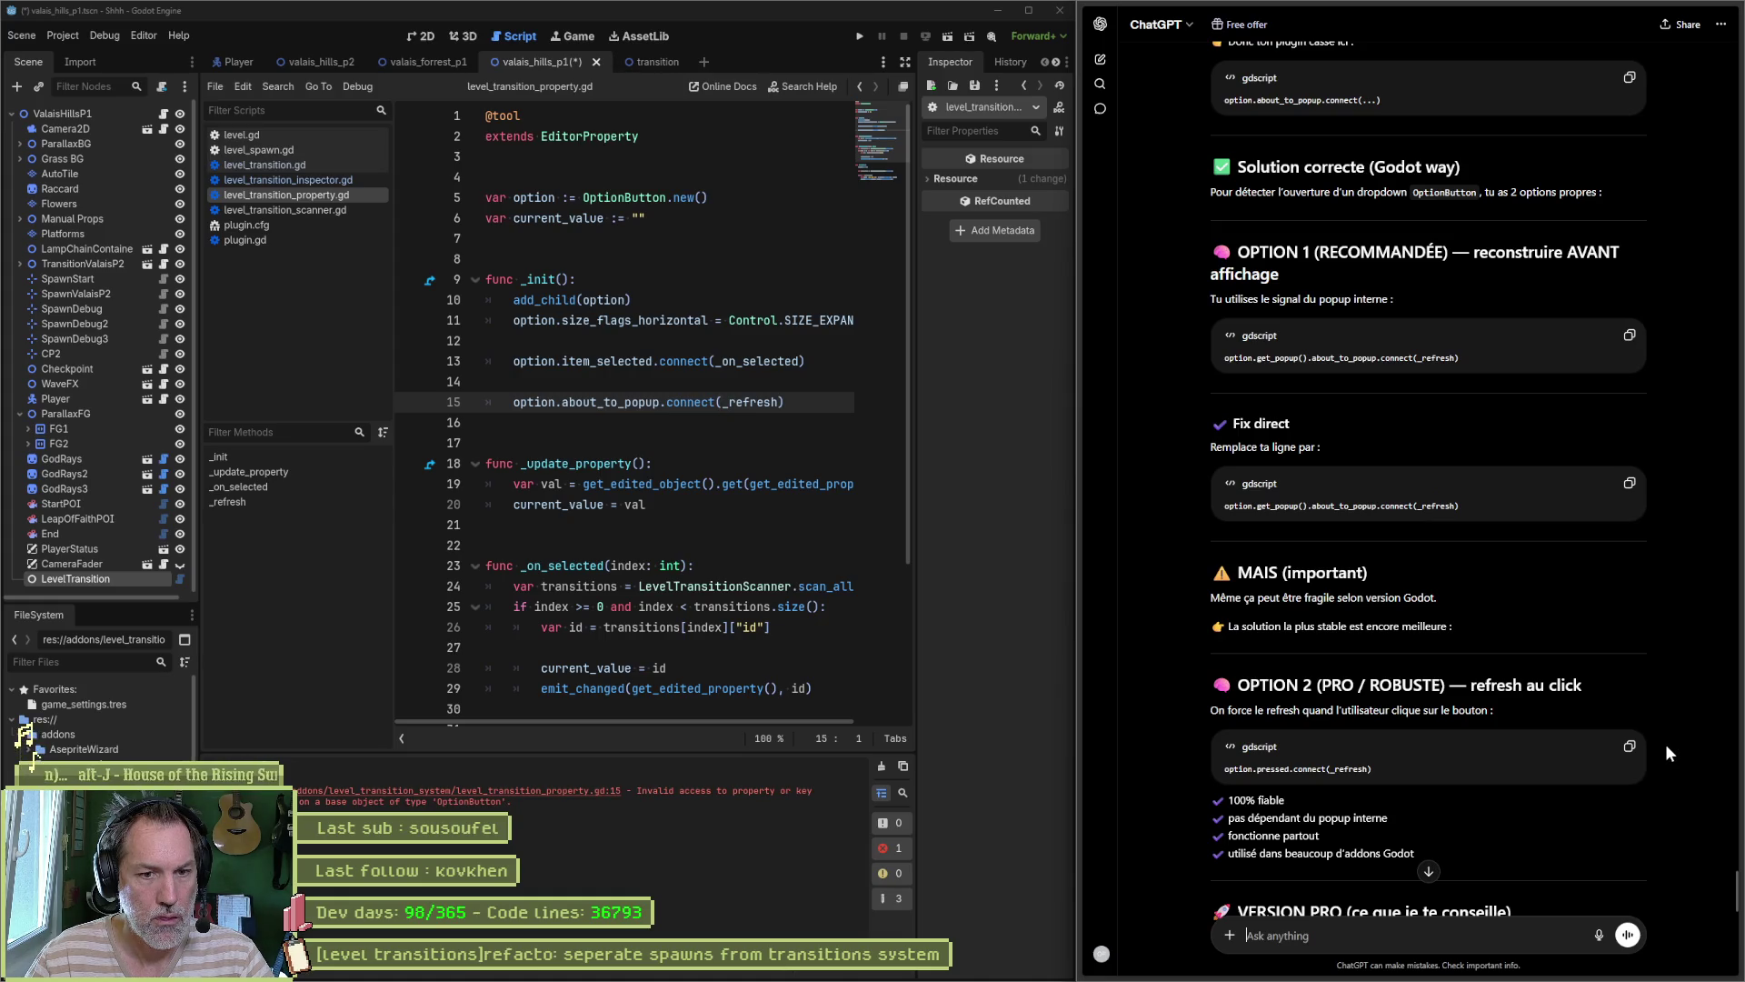
scroll(1665, 743, down, 2)
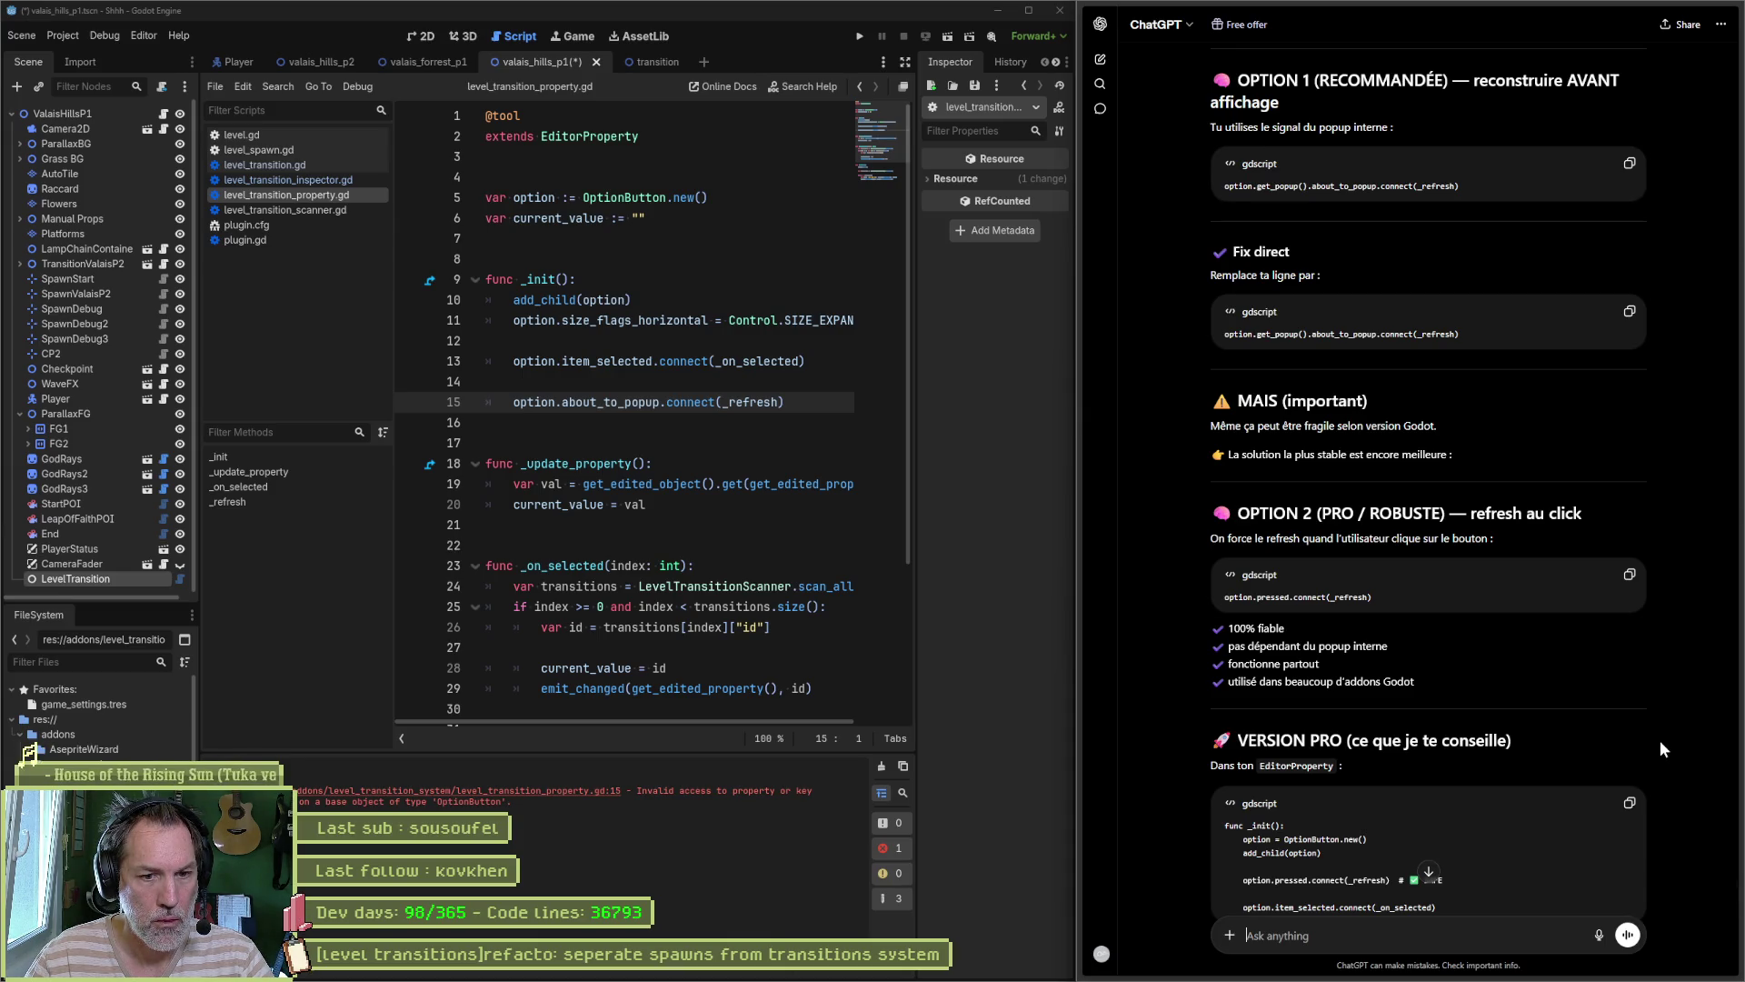
scroll(1660, 740, down, 1)
scroll(1691, 760, down, 2)
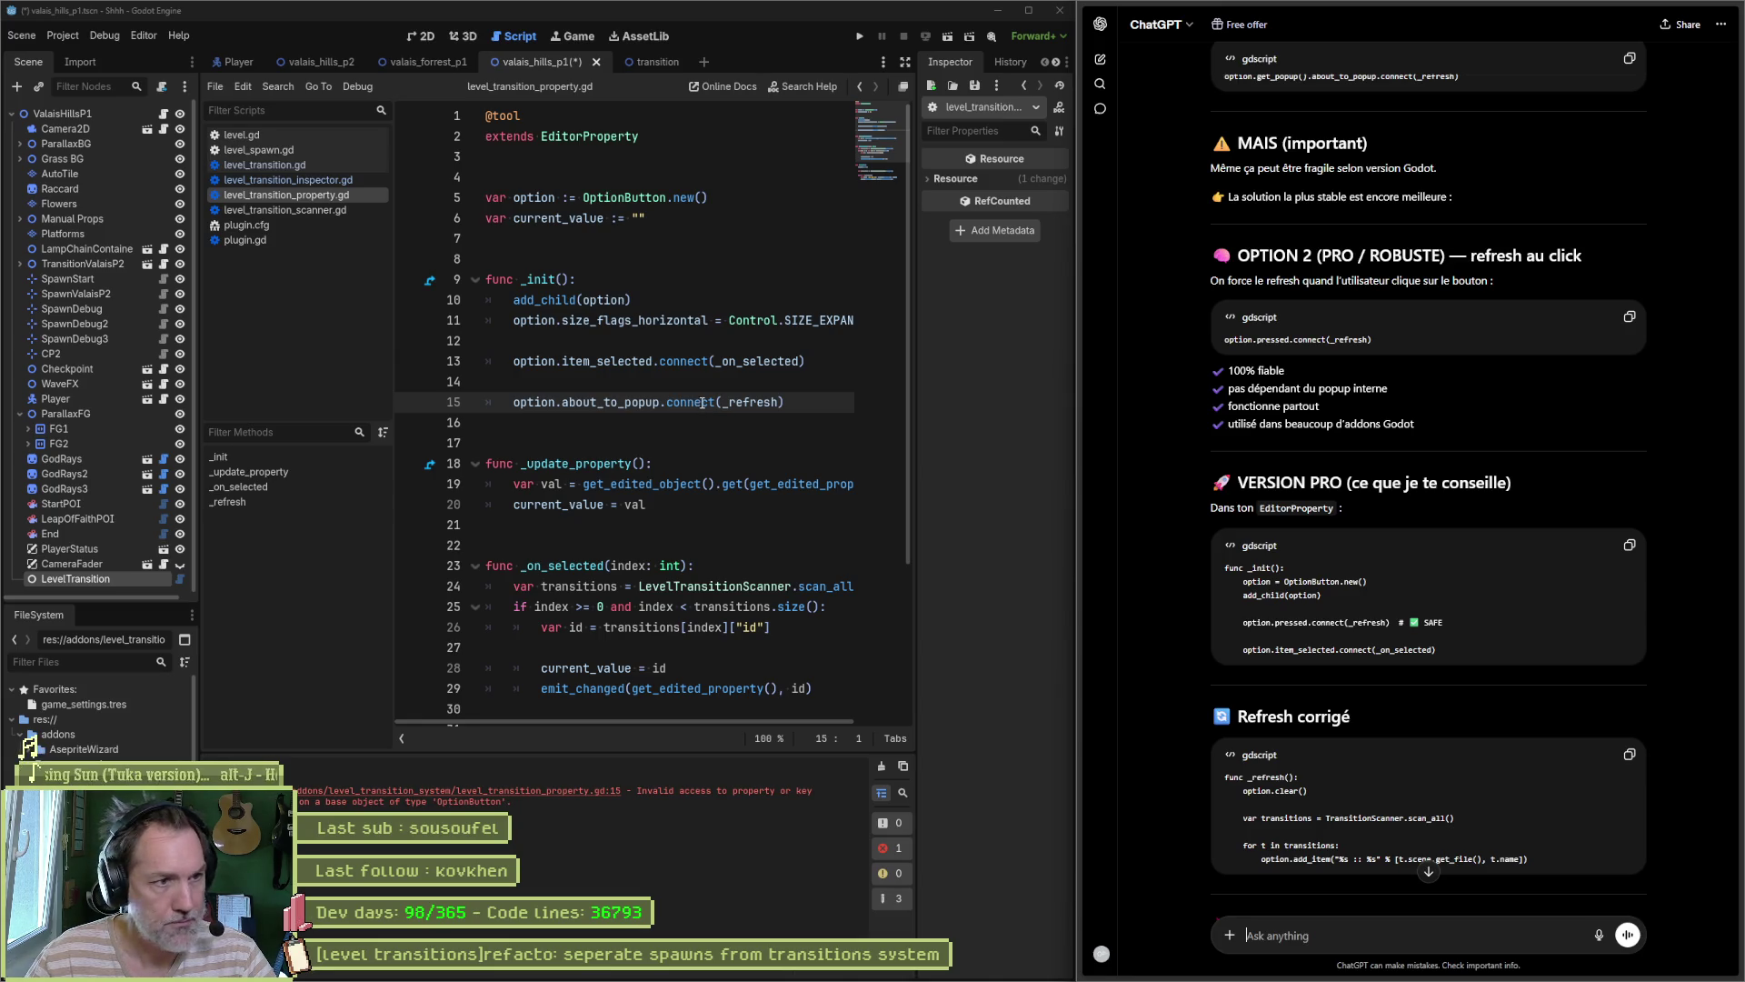
Step: Replace the _init body in level_transition_property.gd with ChatGPT's OptionButton code
click(905, 62)
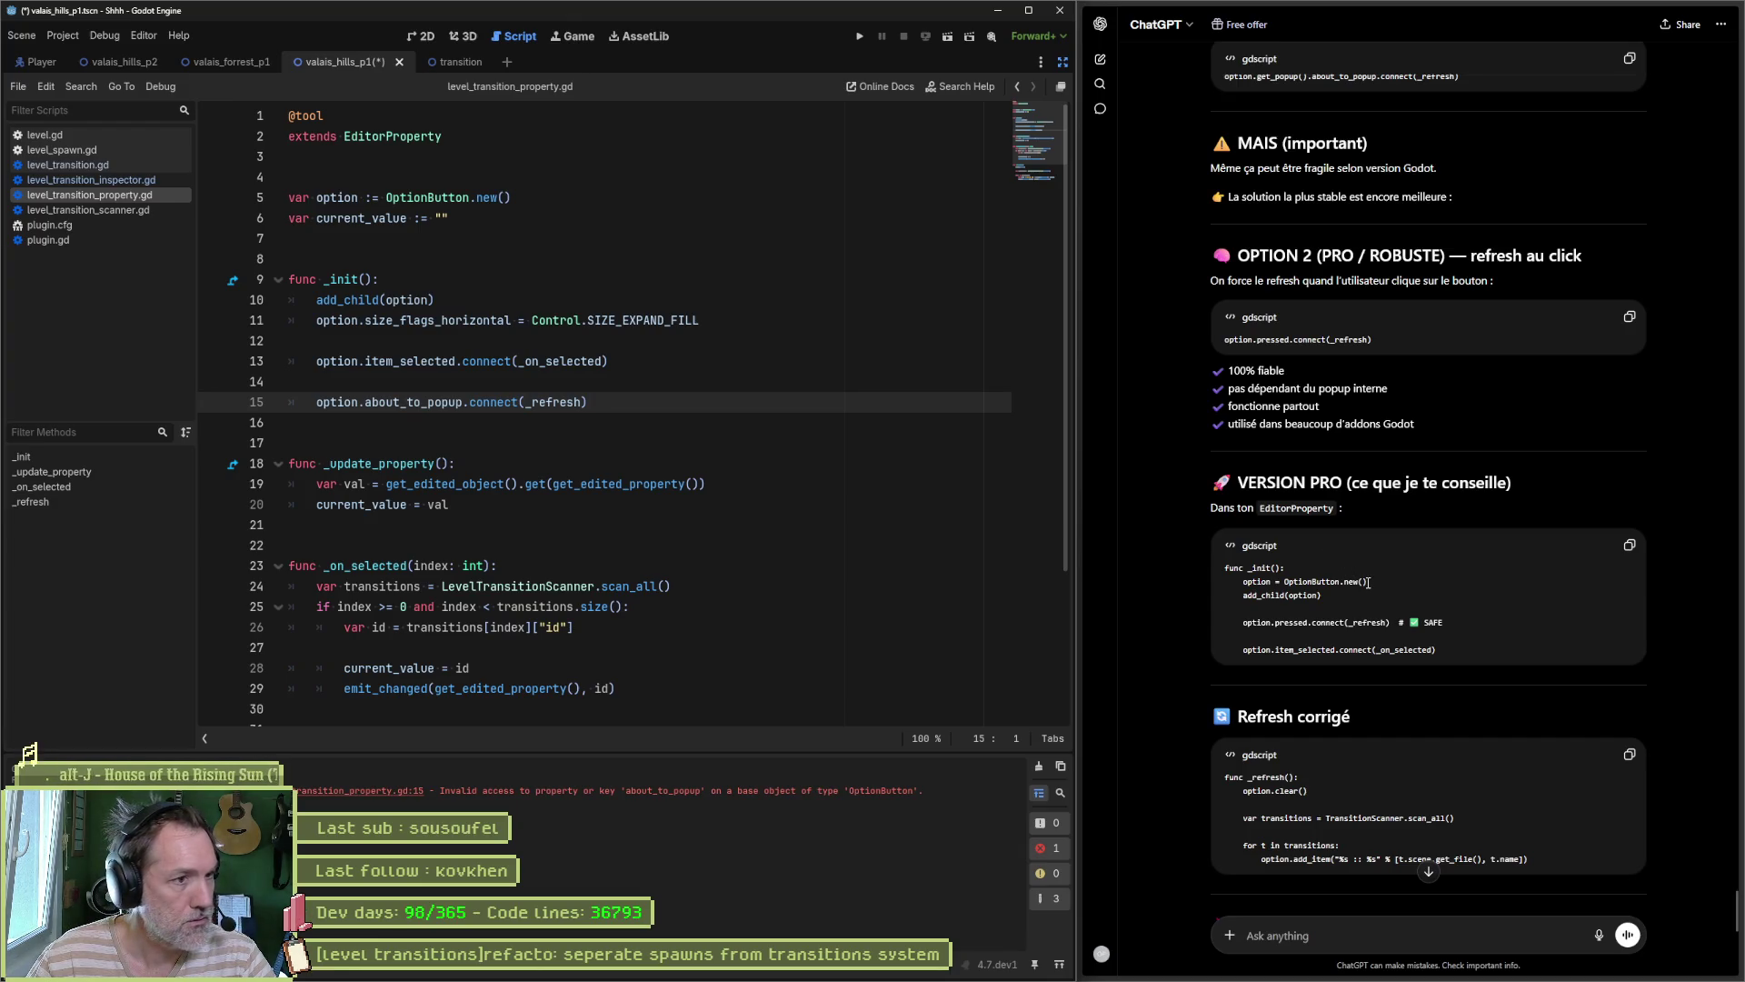
mouse_move(1440, 651)
mouse_down()
mouse_move(1229, 624)
mouse_move(1226, 581)
mouse_up()
key(ctrl+c)
mouse_move(589, 401)
mouse_down()
mouse_move(218, 332)
mouse_move(219, 300)
mouse_up()
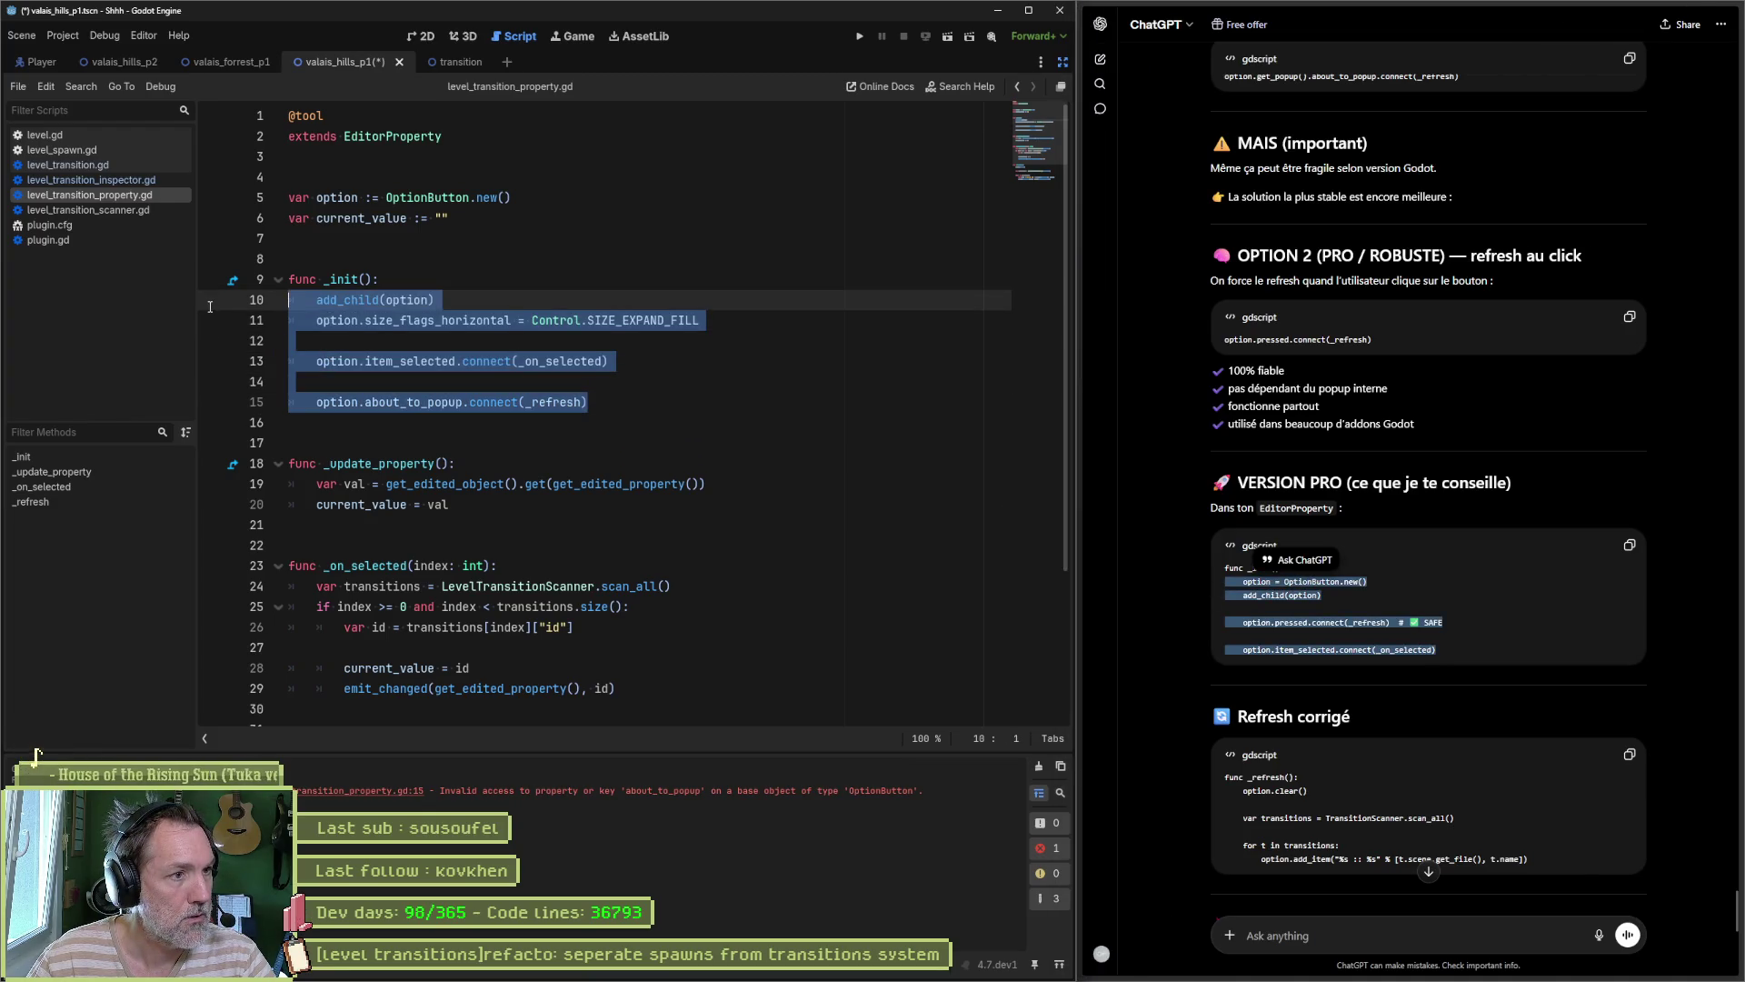
key(ctrl+v)
Step: Remove leftover blank lines and the SAFE comment, save, clear output errors, and restore the side docks
click(405, 344)
key(Delete)
click(406, 365)
key(BackSpace)
drag(620, 341, 538, 341)
key(BackSpace)
key(ctrl+s)
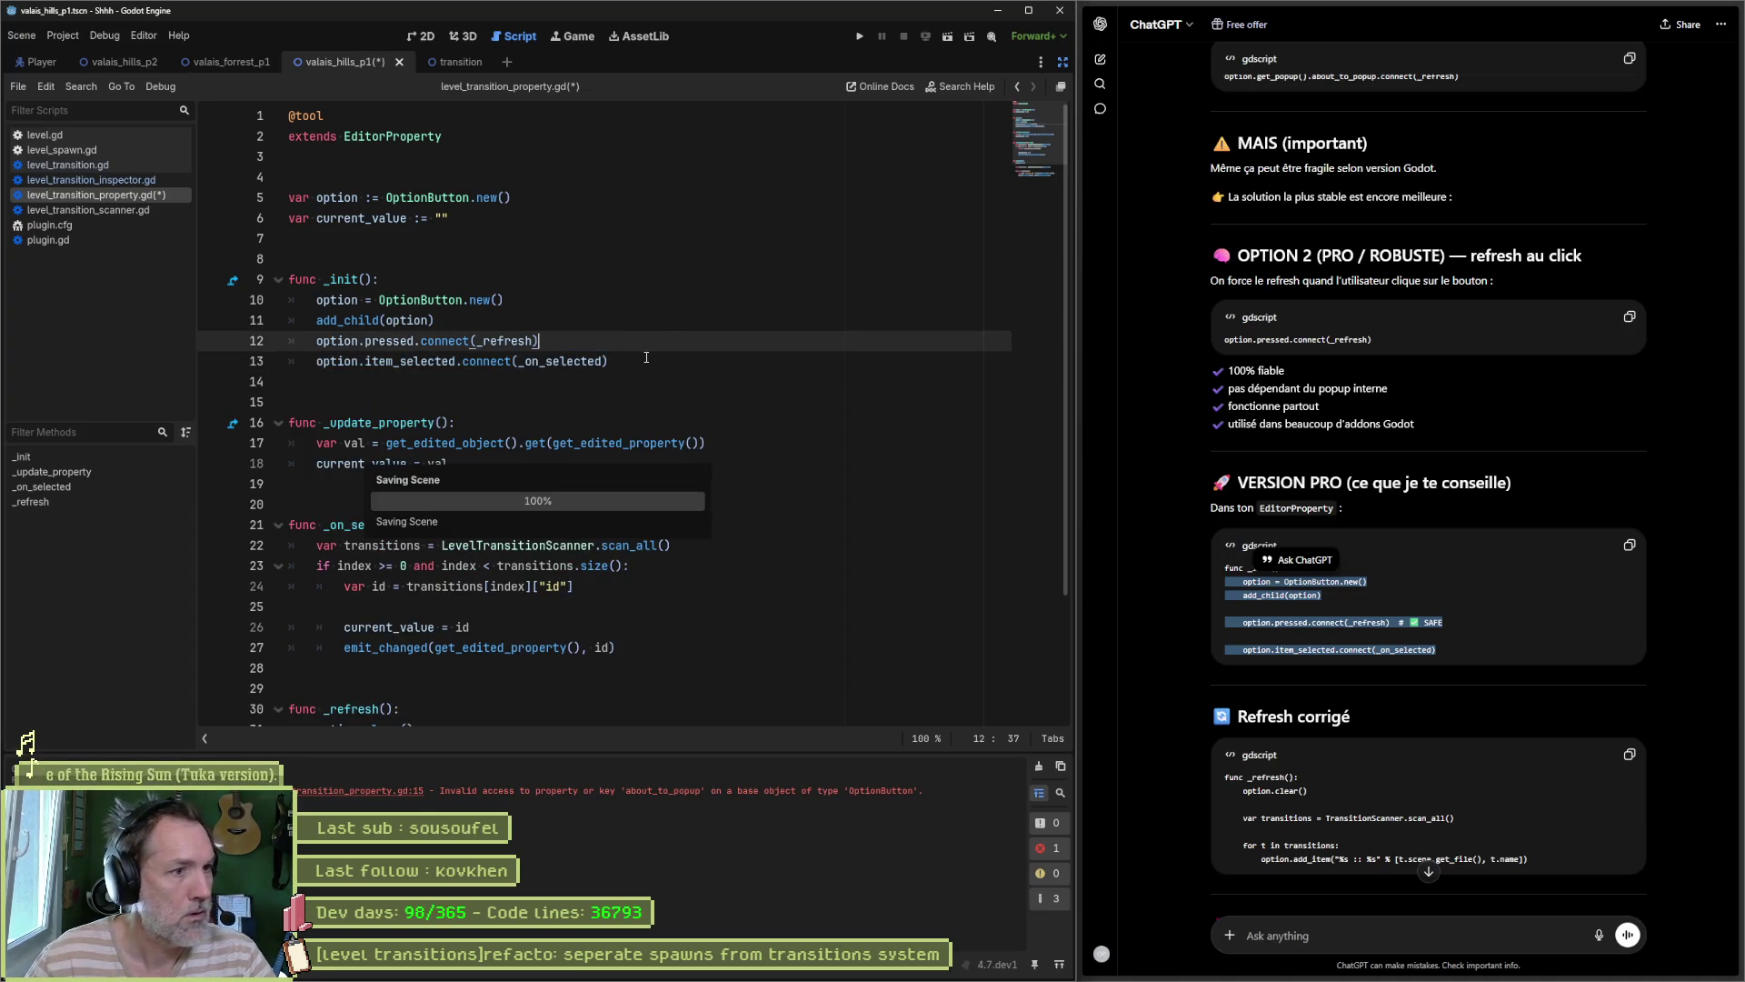
click(1039, 765)
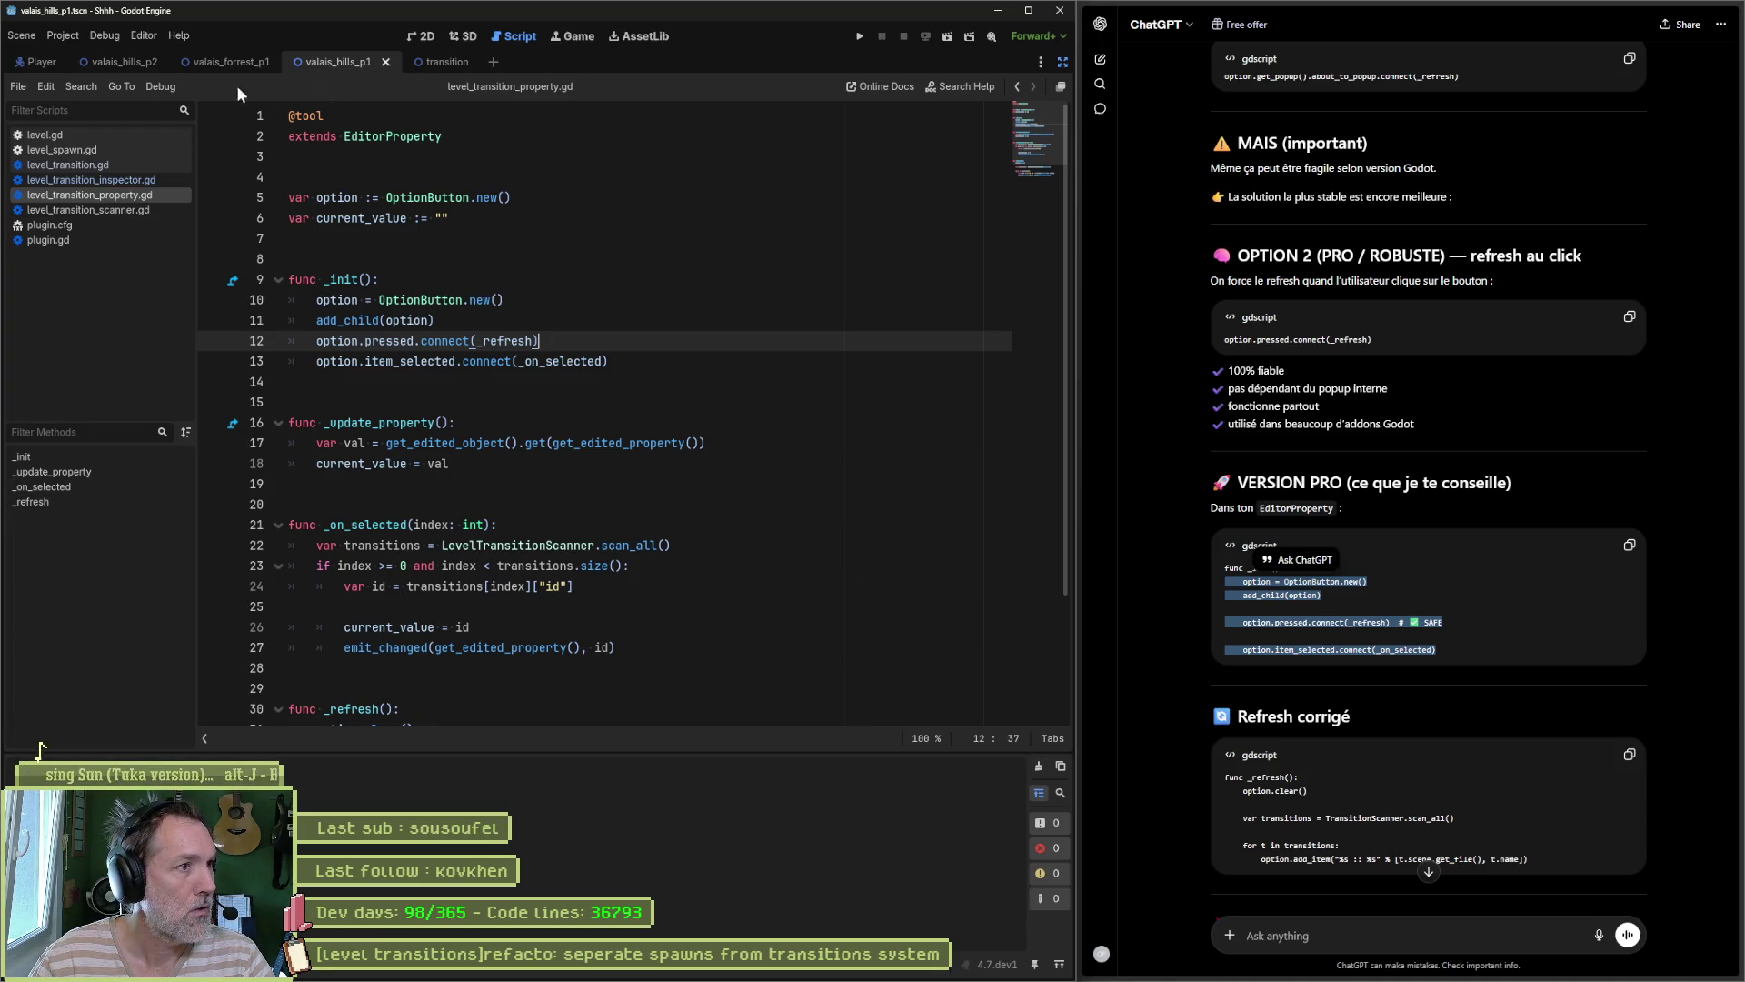
click(1061, 63)
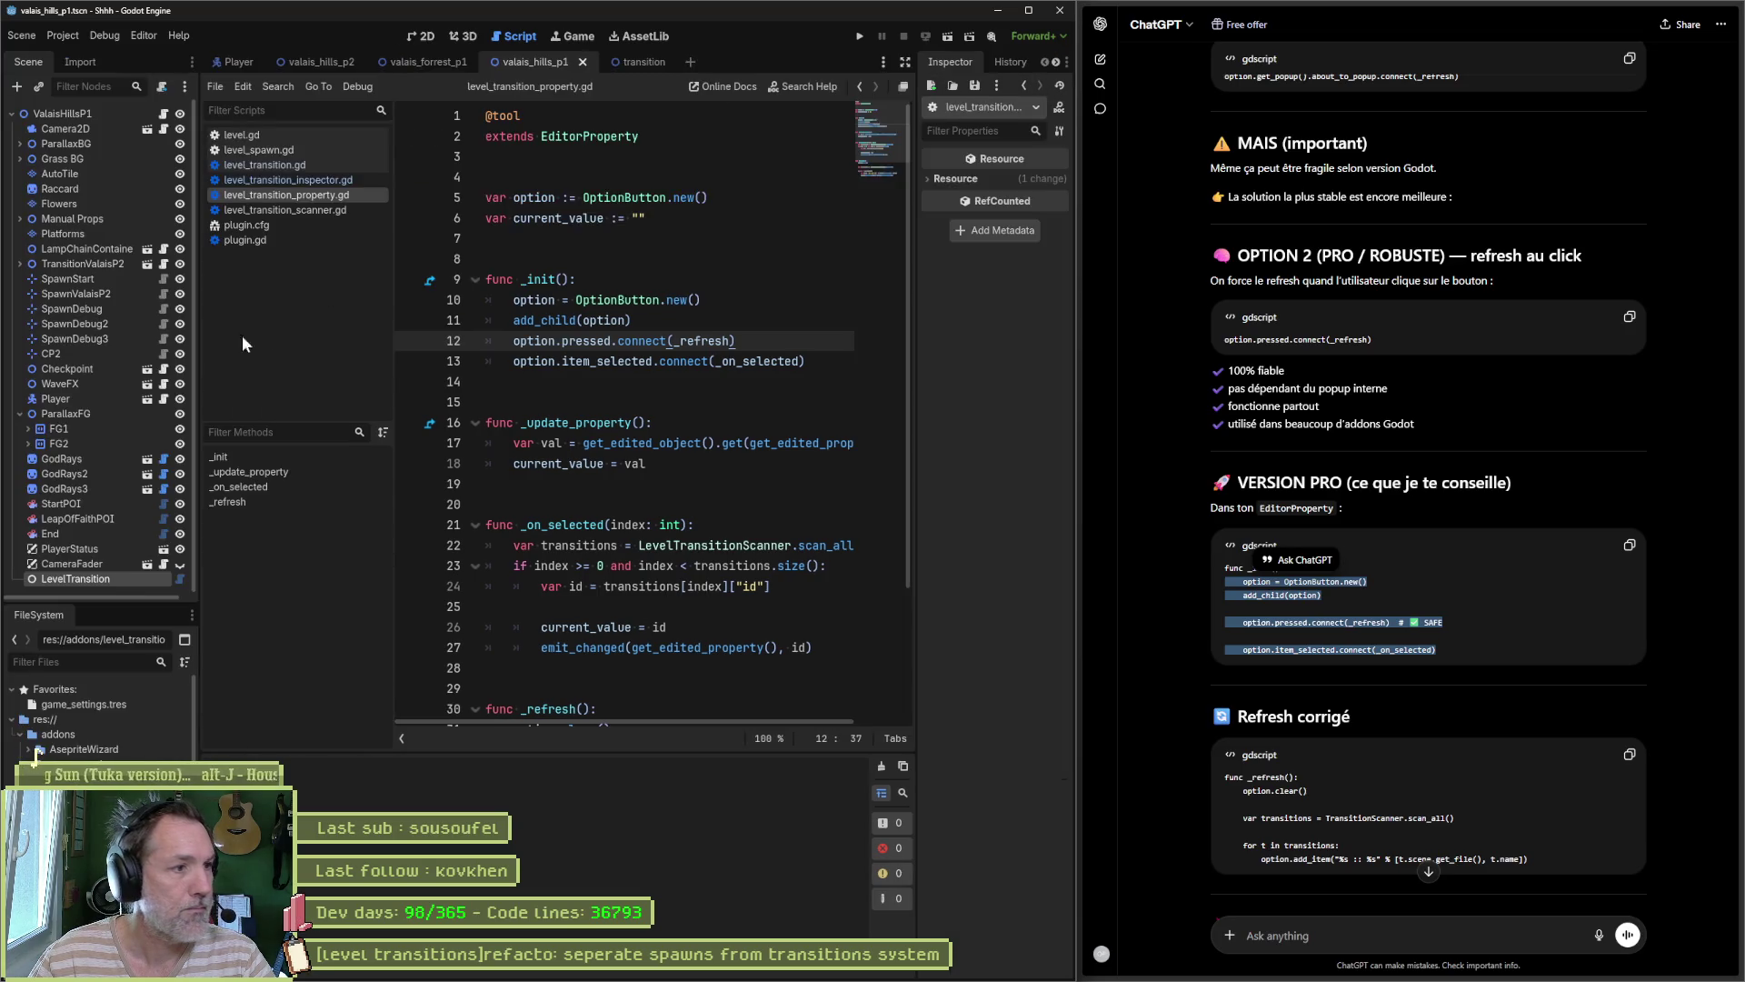
Step: Delete the old LevelTransition node, add a fresh LevelTransition node, and switch to the 2D view
click(101, 576)
key(Delete)
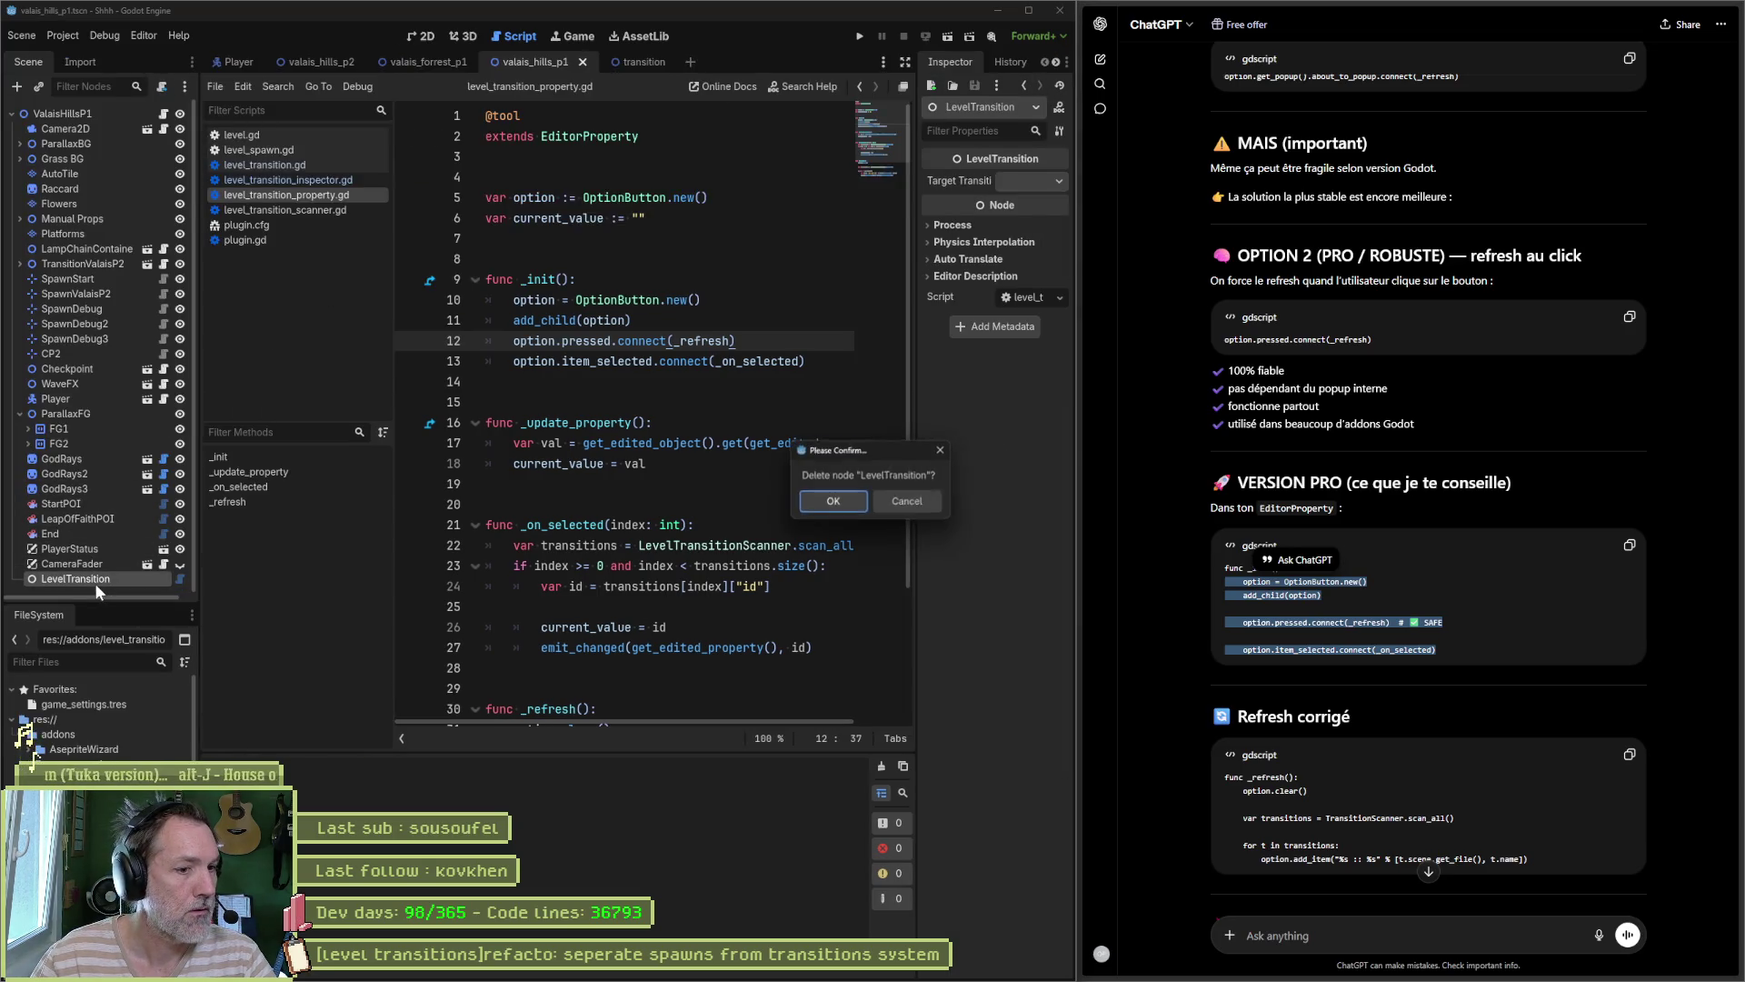
key(Return)
key(ctrl+a)
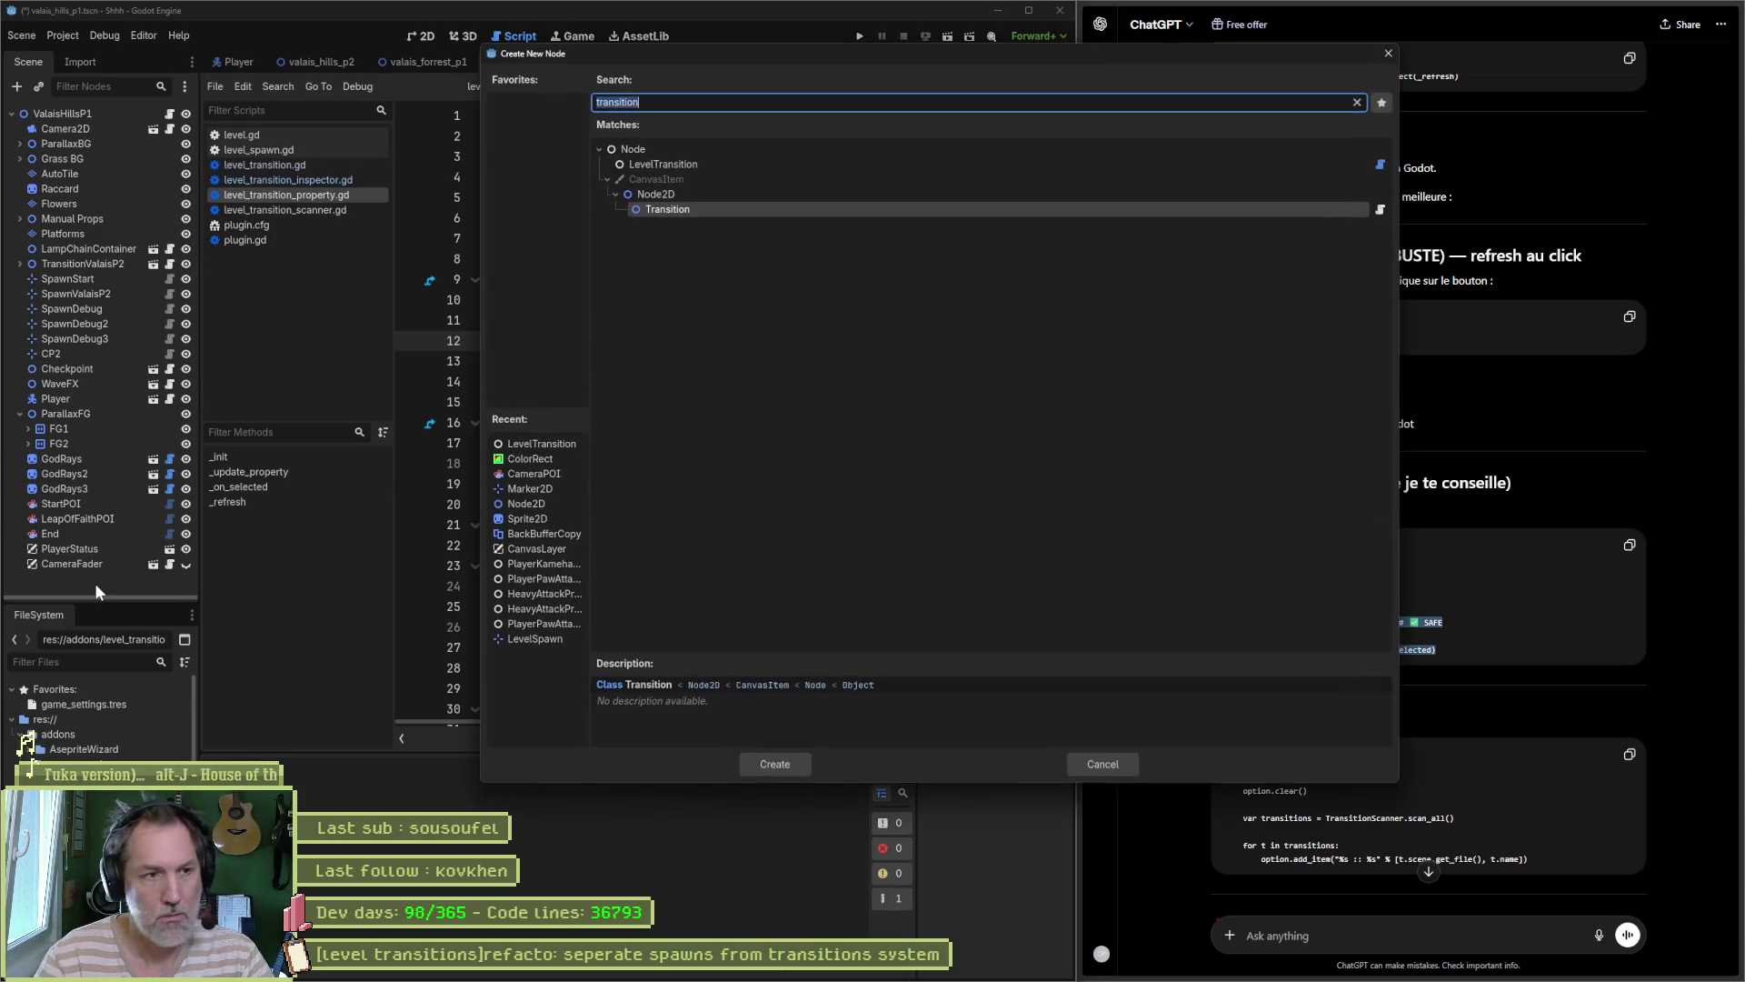
key(Up)
key(Up)
key(Up)
key(Return)
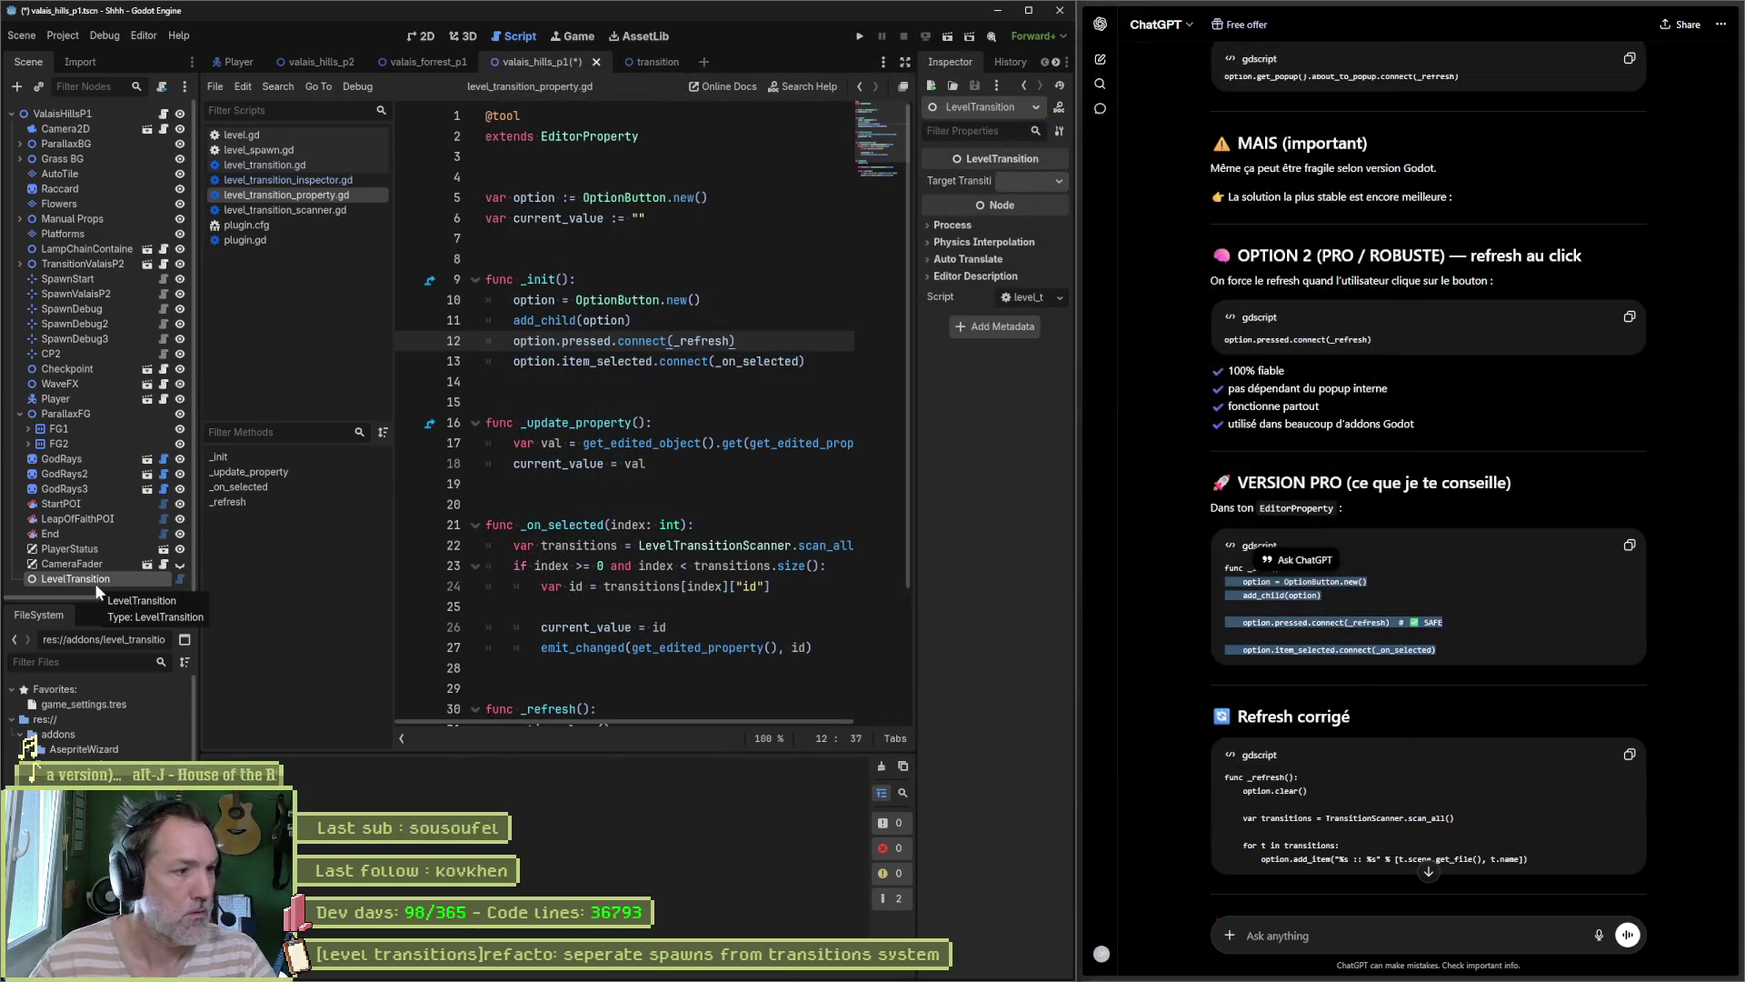
click(427, 37)
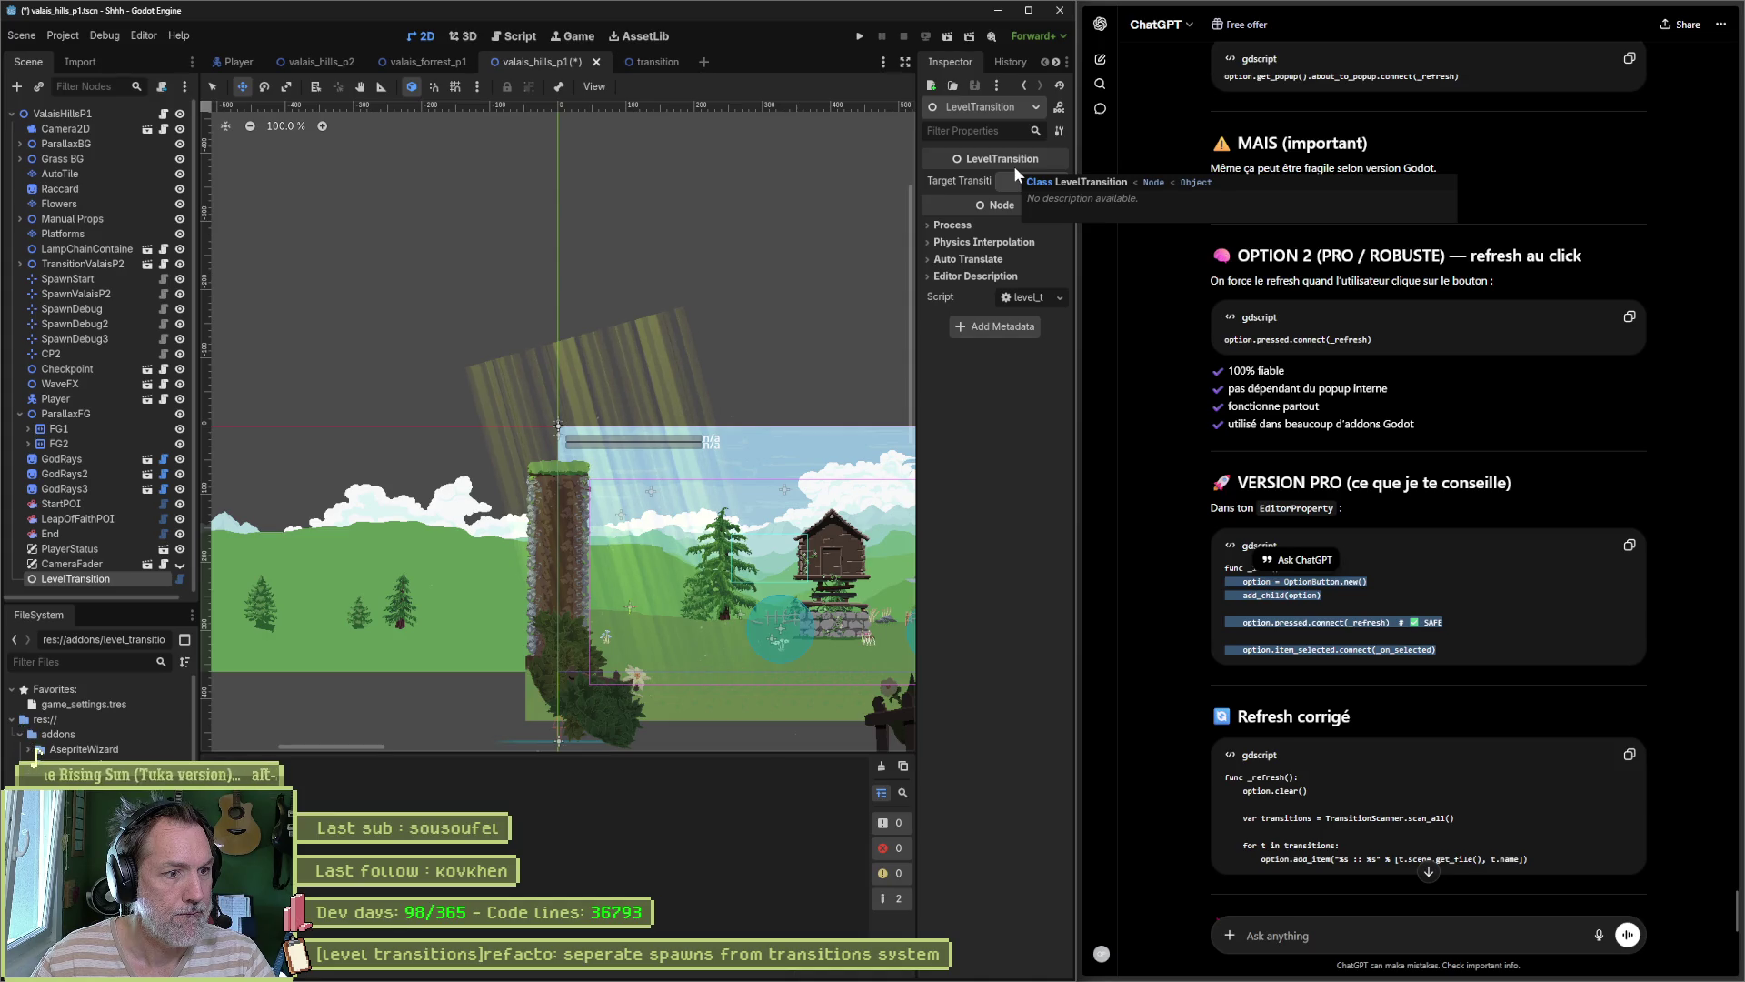
Step: Tell ChatGPT in French that LevelTransition.gd is ready and needs Area2D detection and a Marker2D spawn point
click(1360, 936)
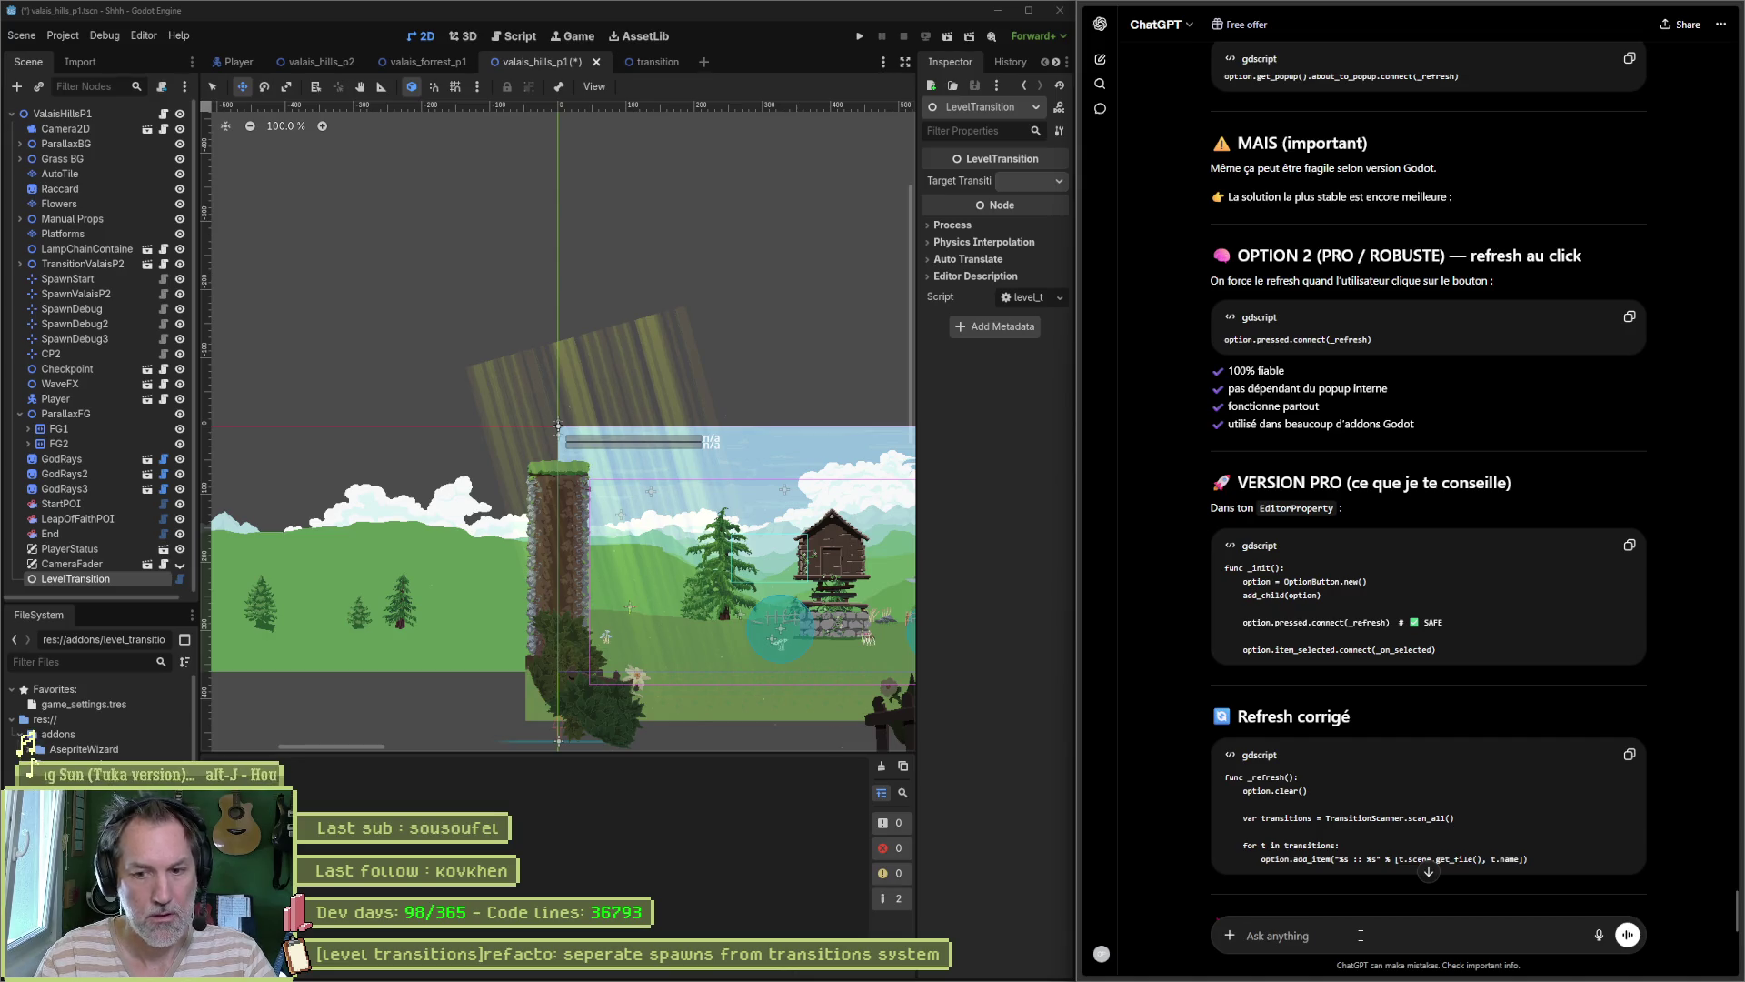
text(j-ai)
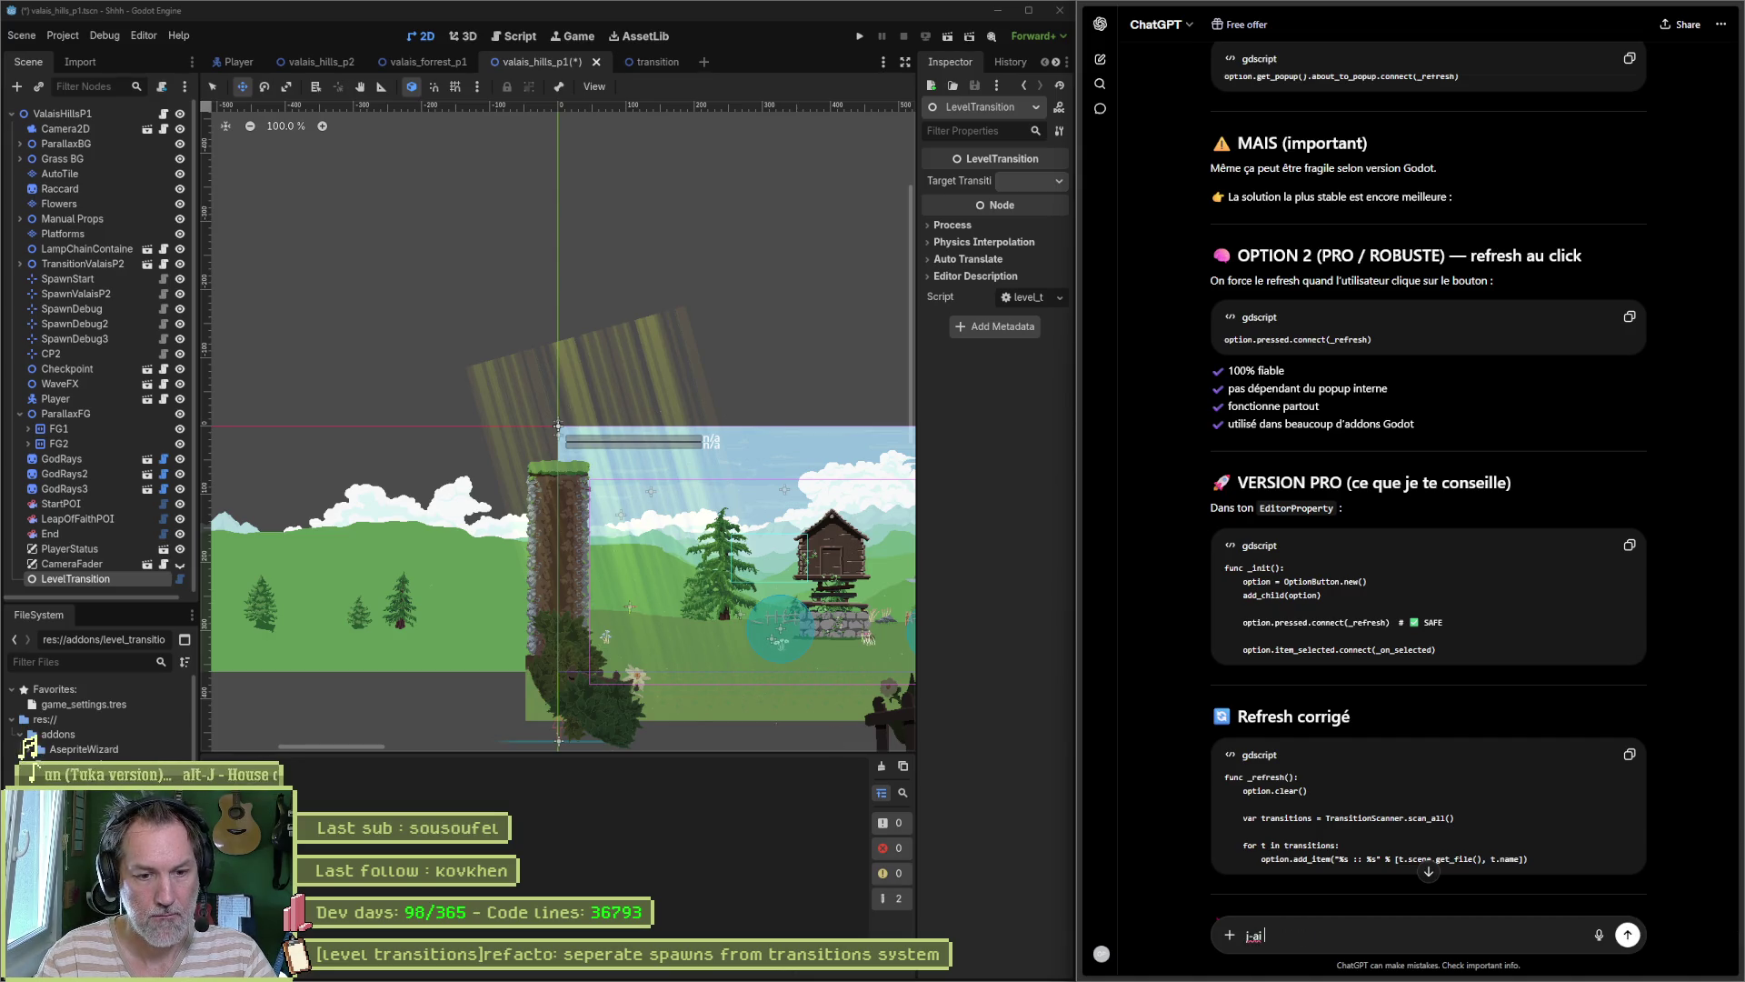
text( tout pret)
text(fixe avec )
text(Level, p.ex.)
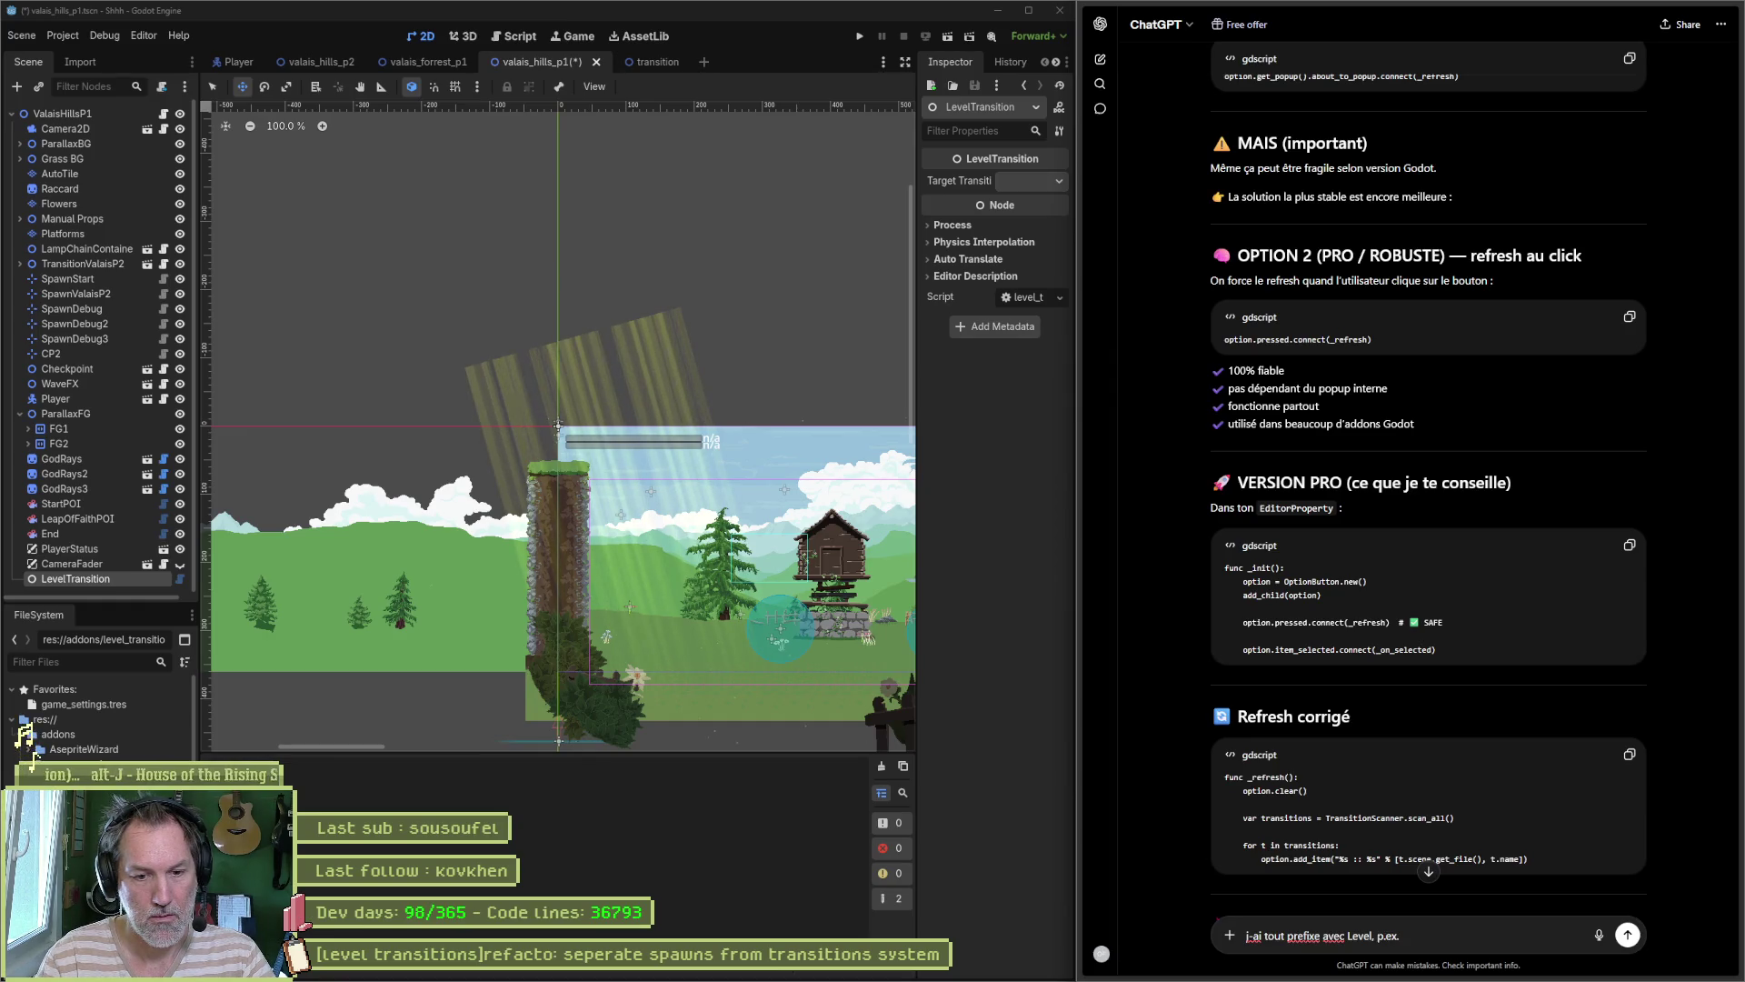
text(asi)
text(ition)
text(> LevelTransi)
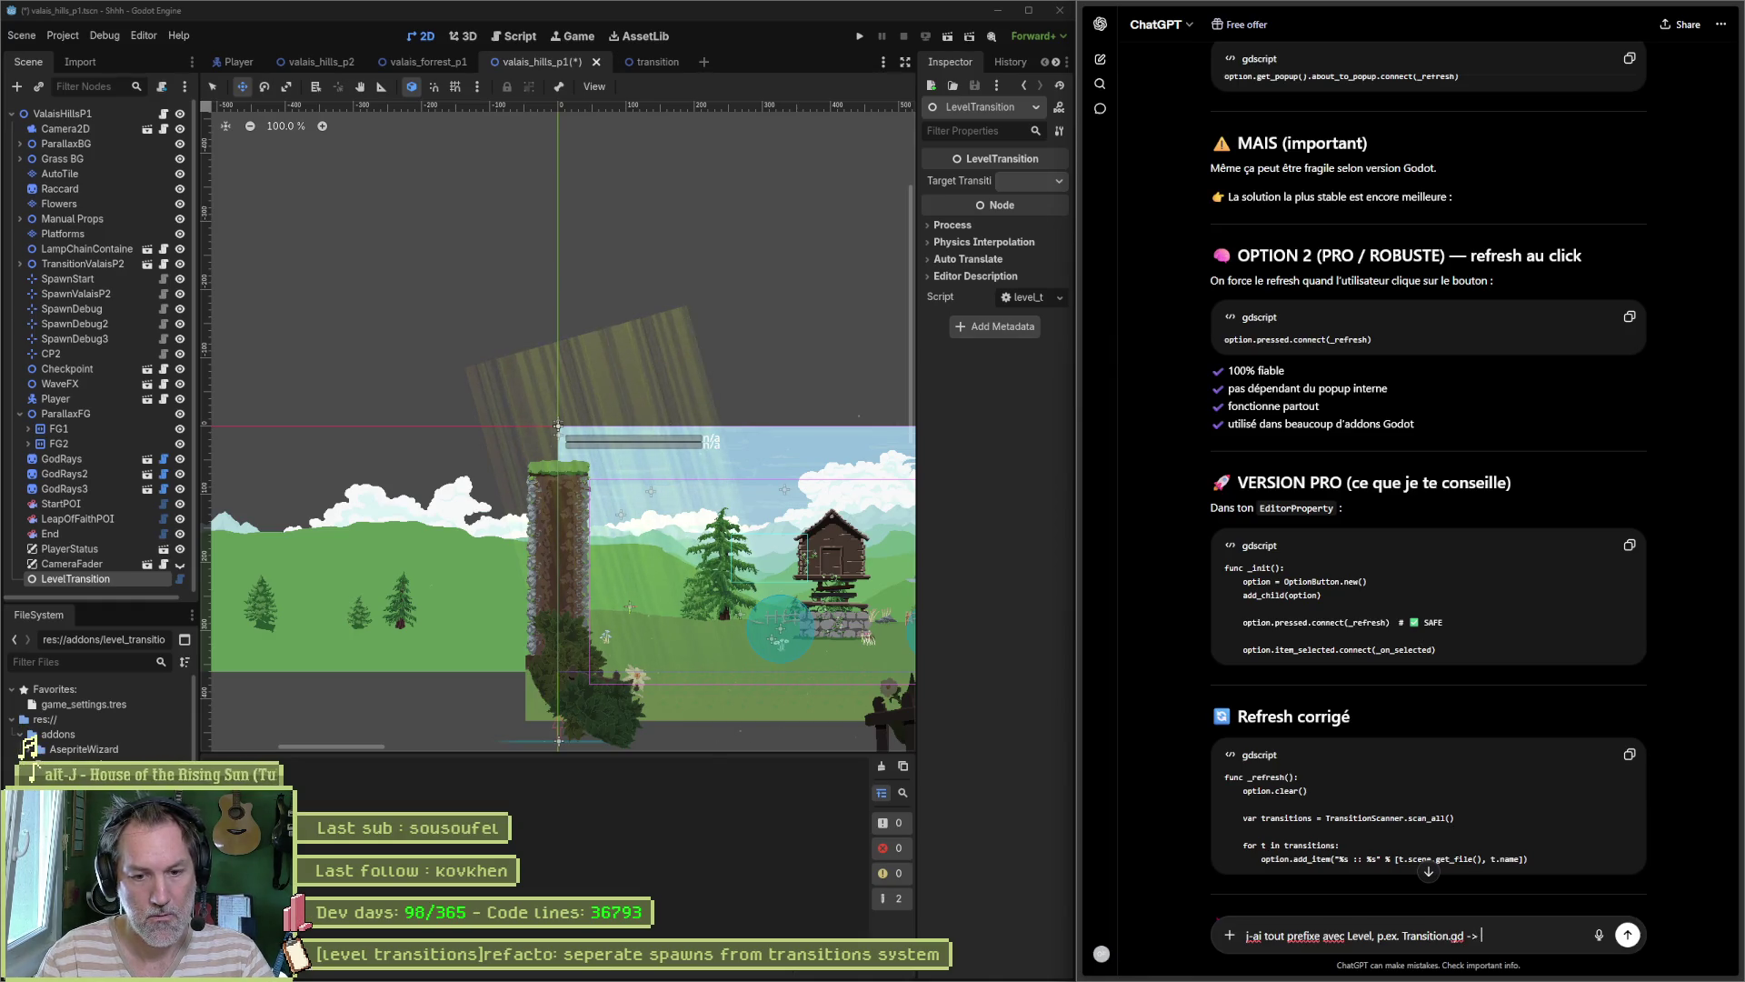
text(tion.gd)
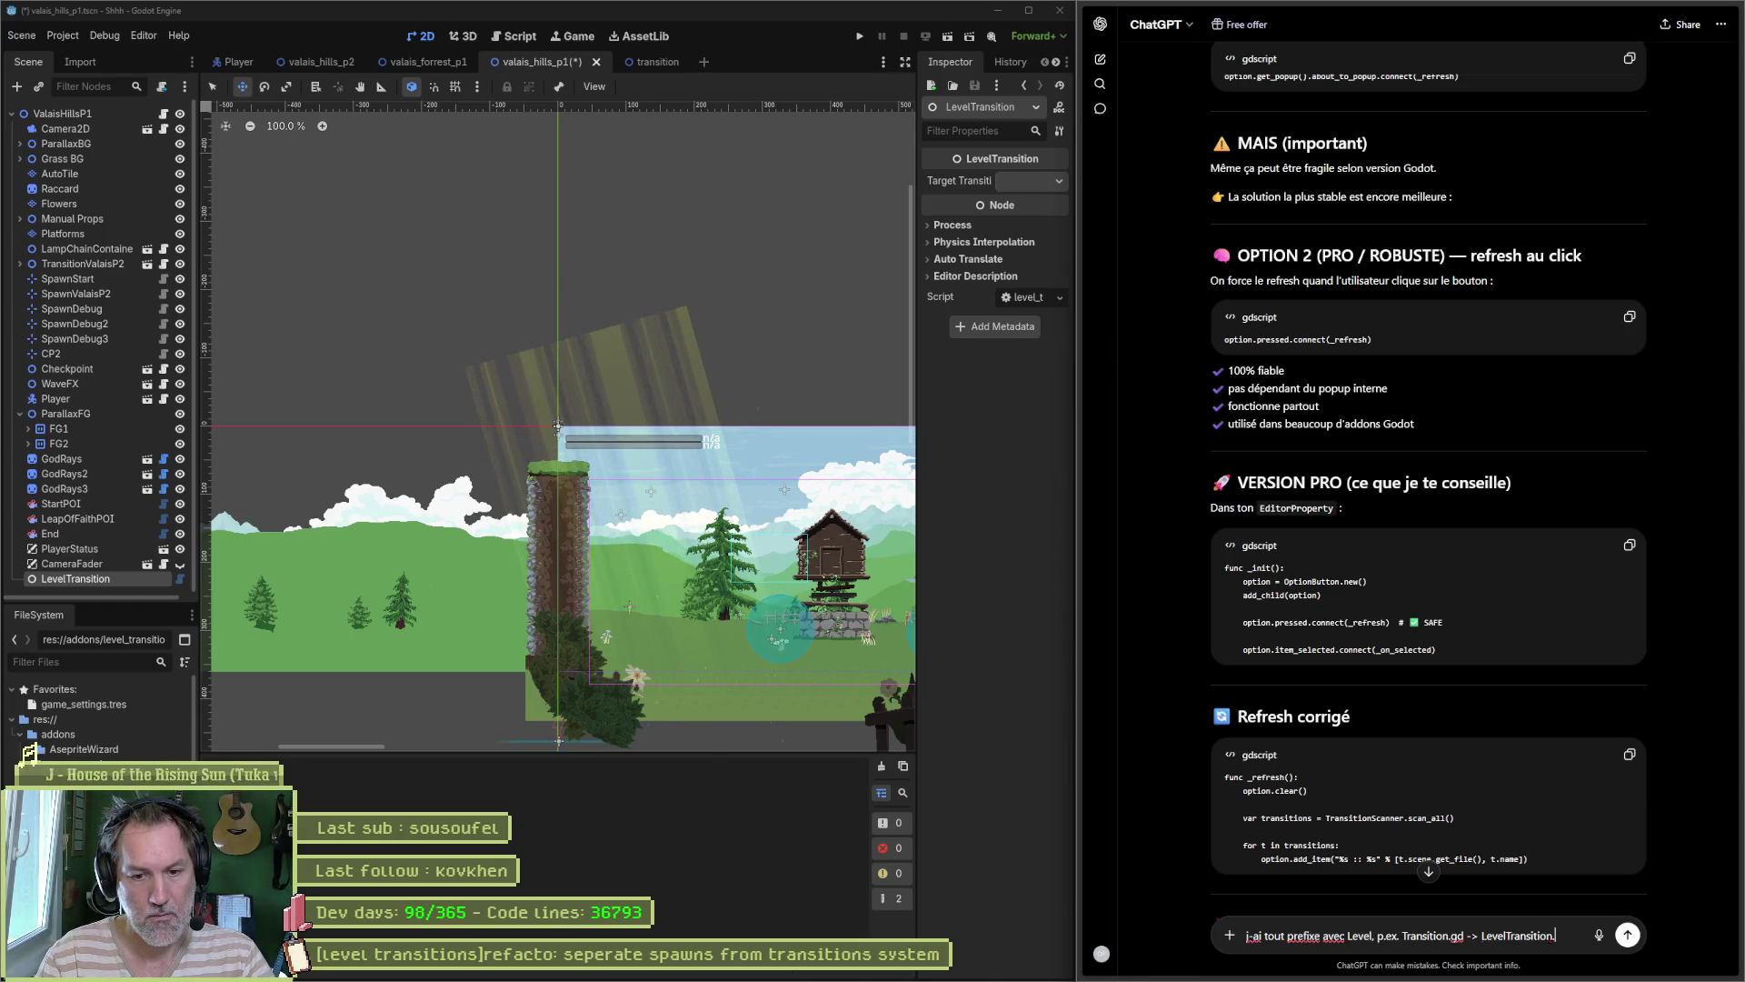
text(.)
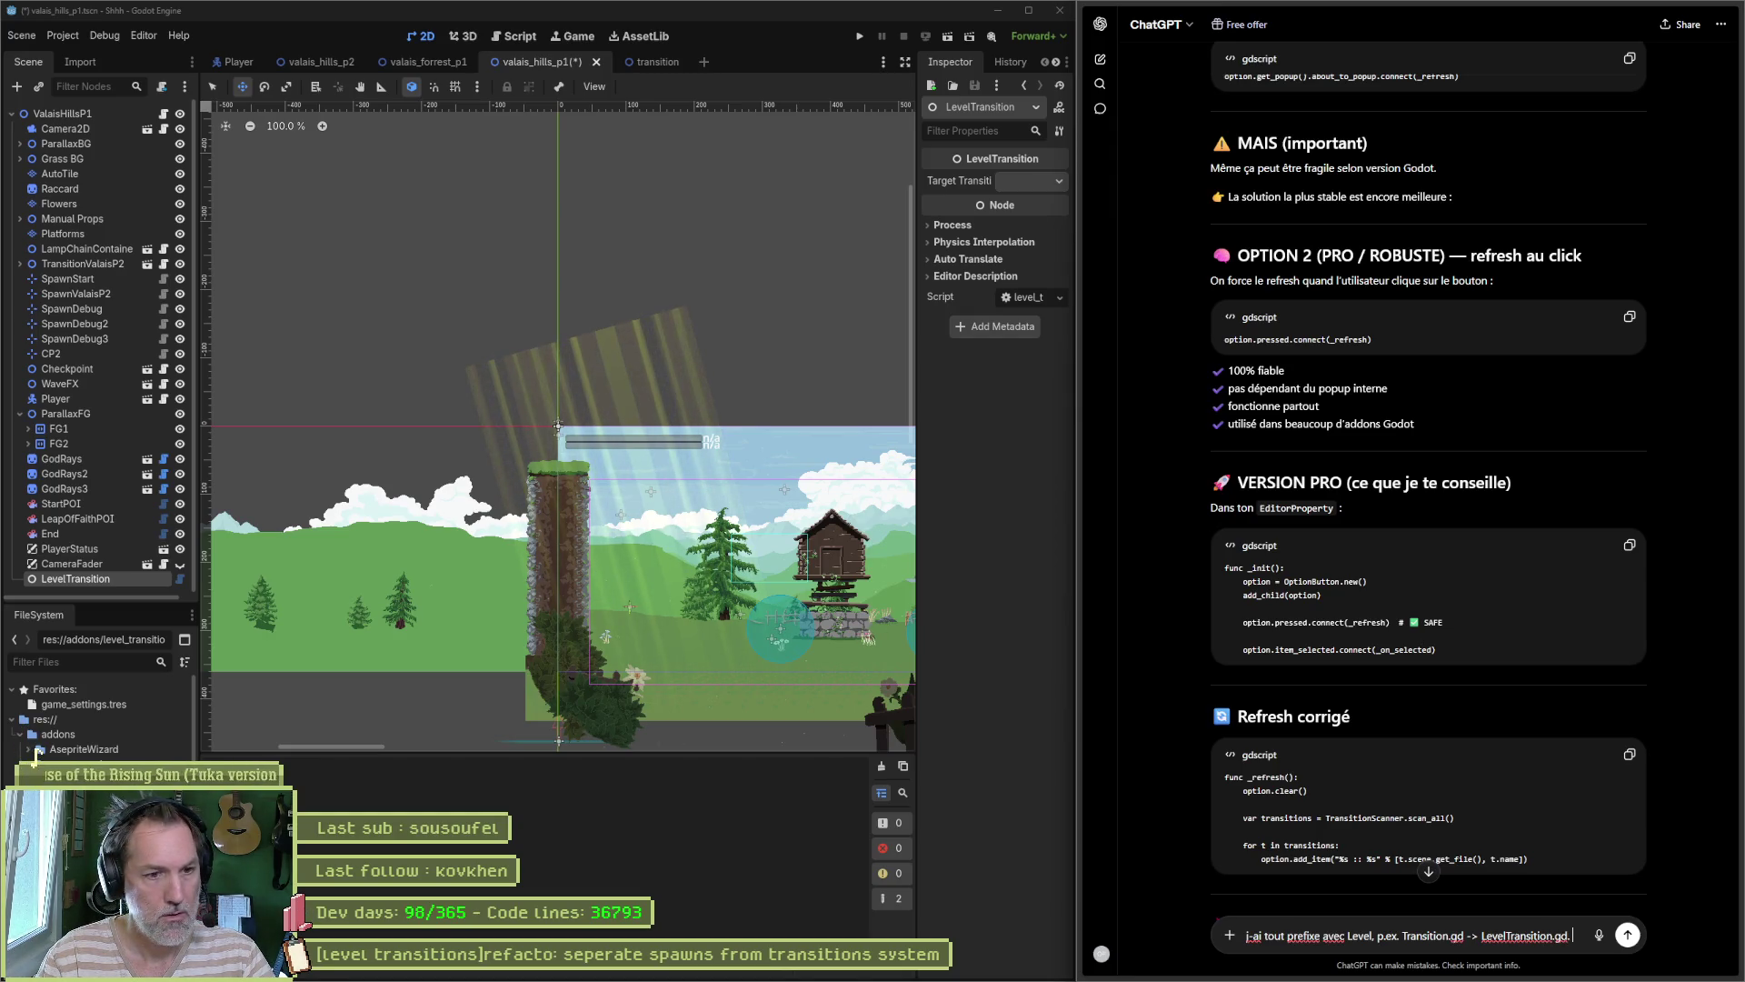
text( Ensuite, j)
text('ai beso)
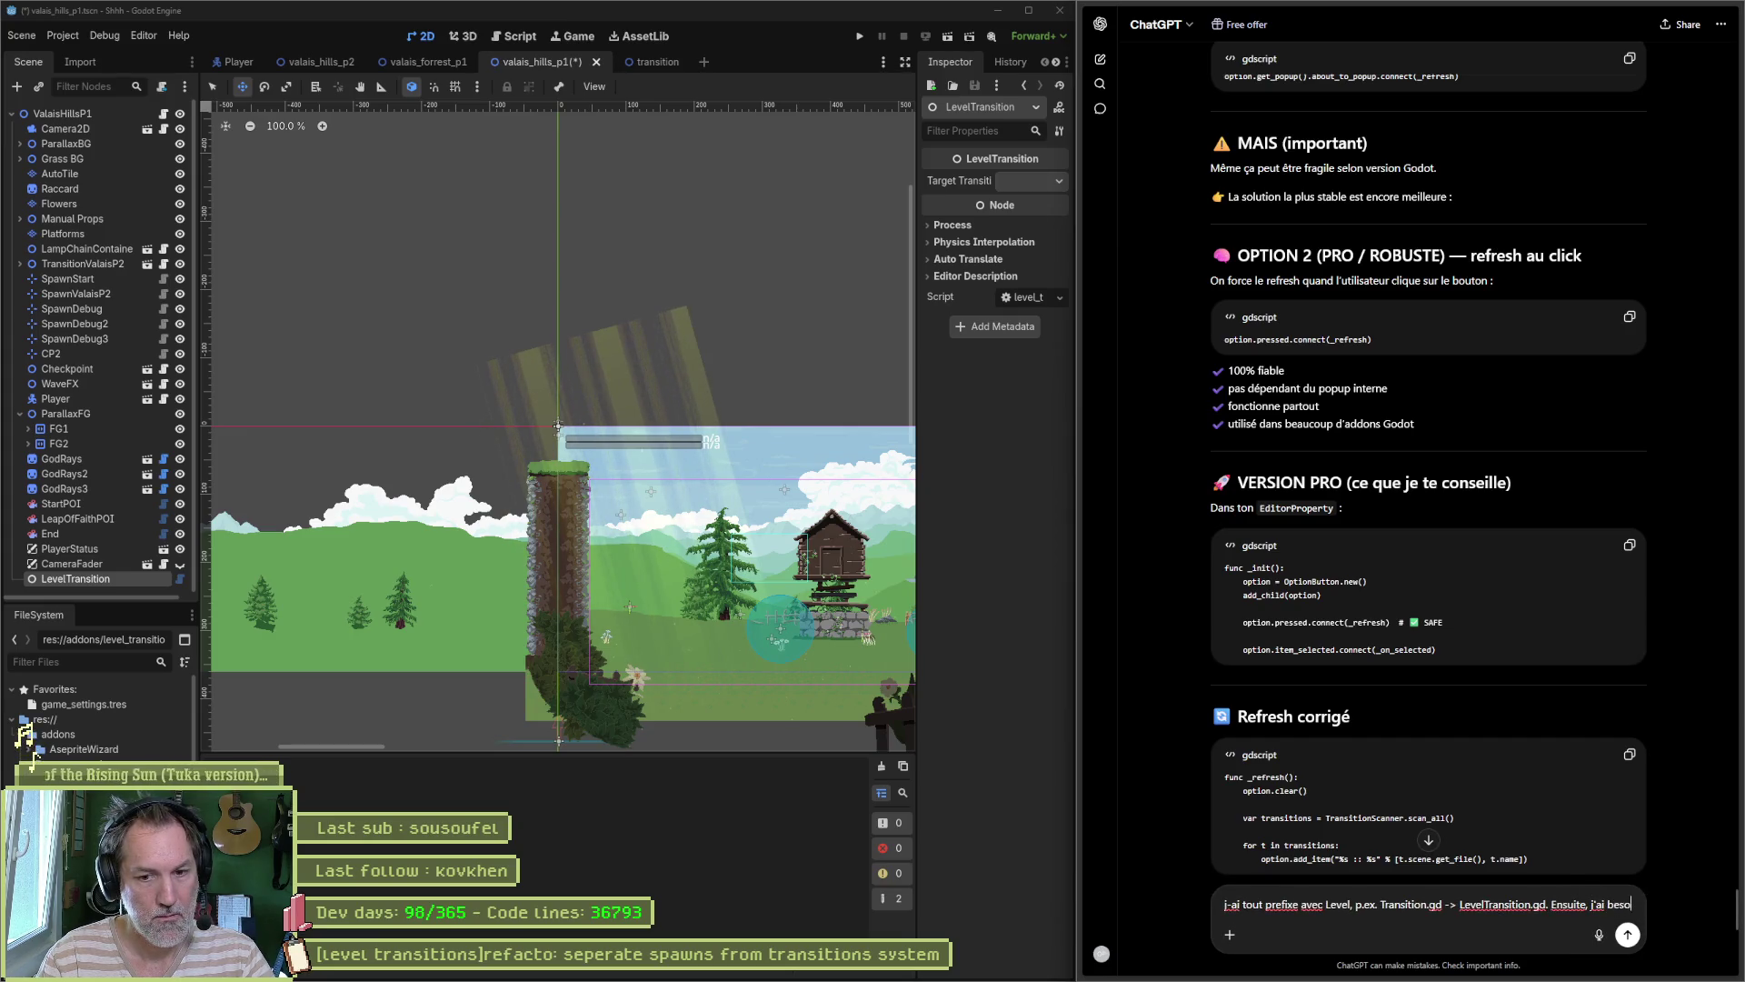
text(in de les place)
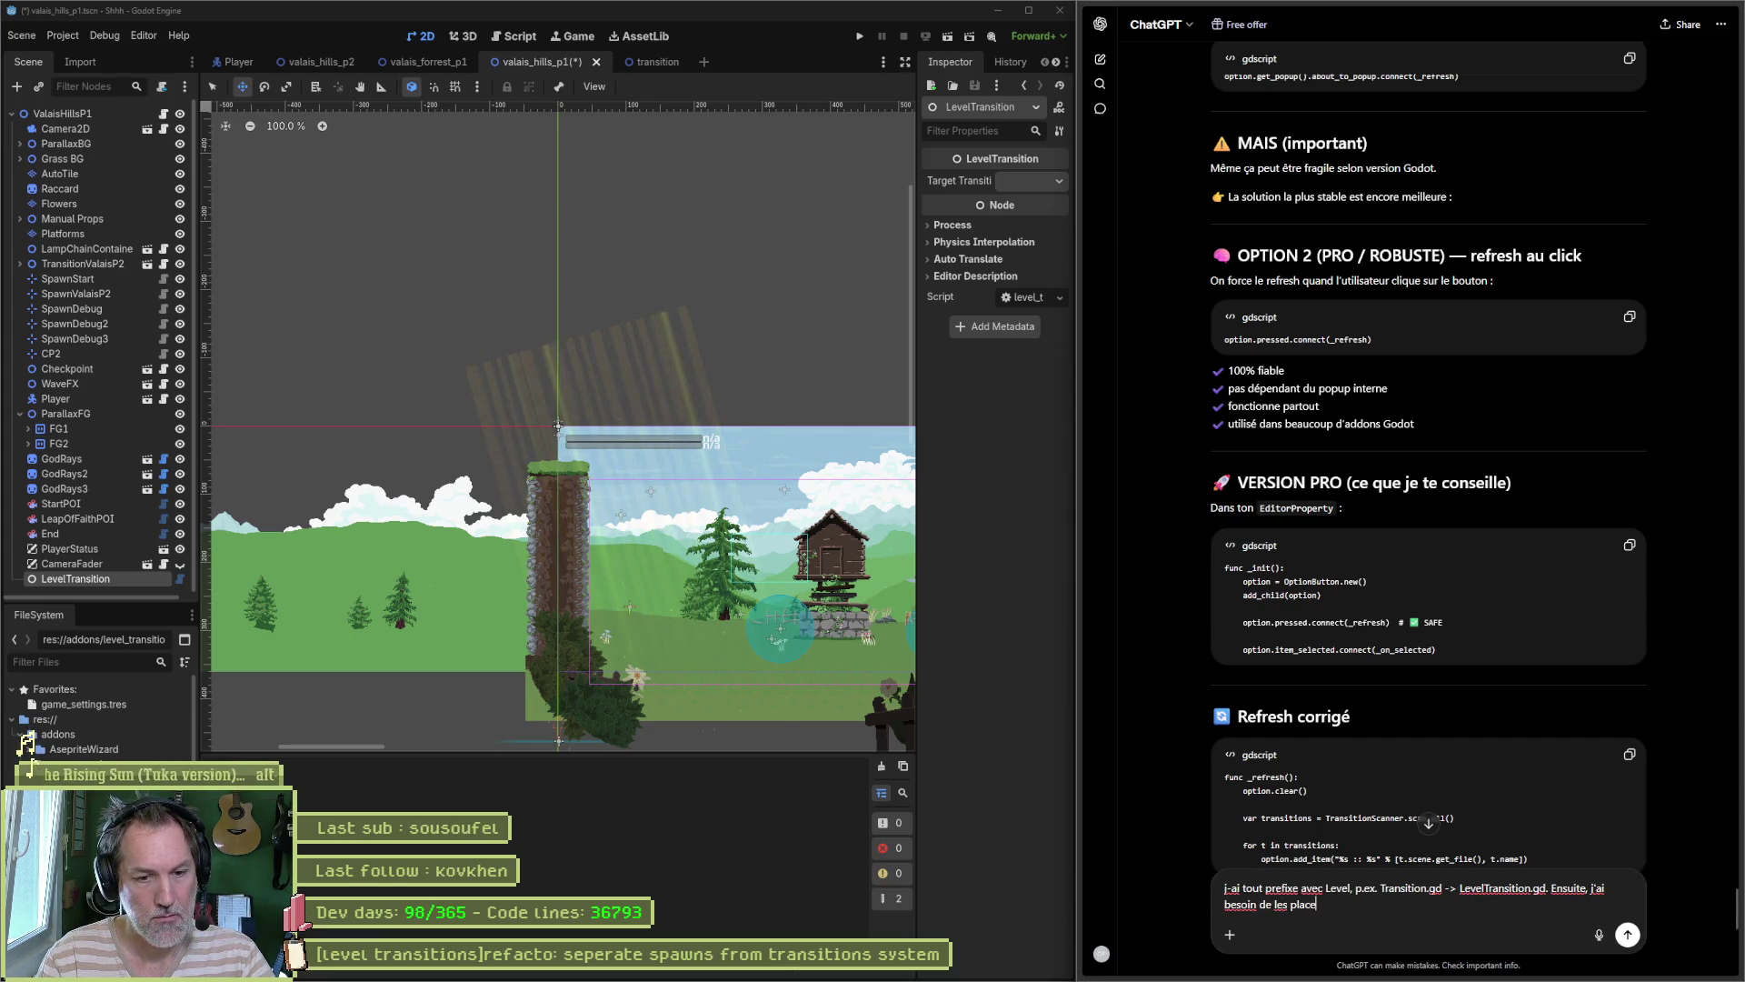
text(r spatialement dans )
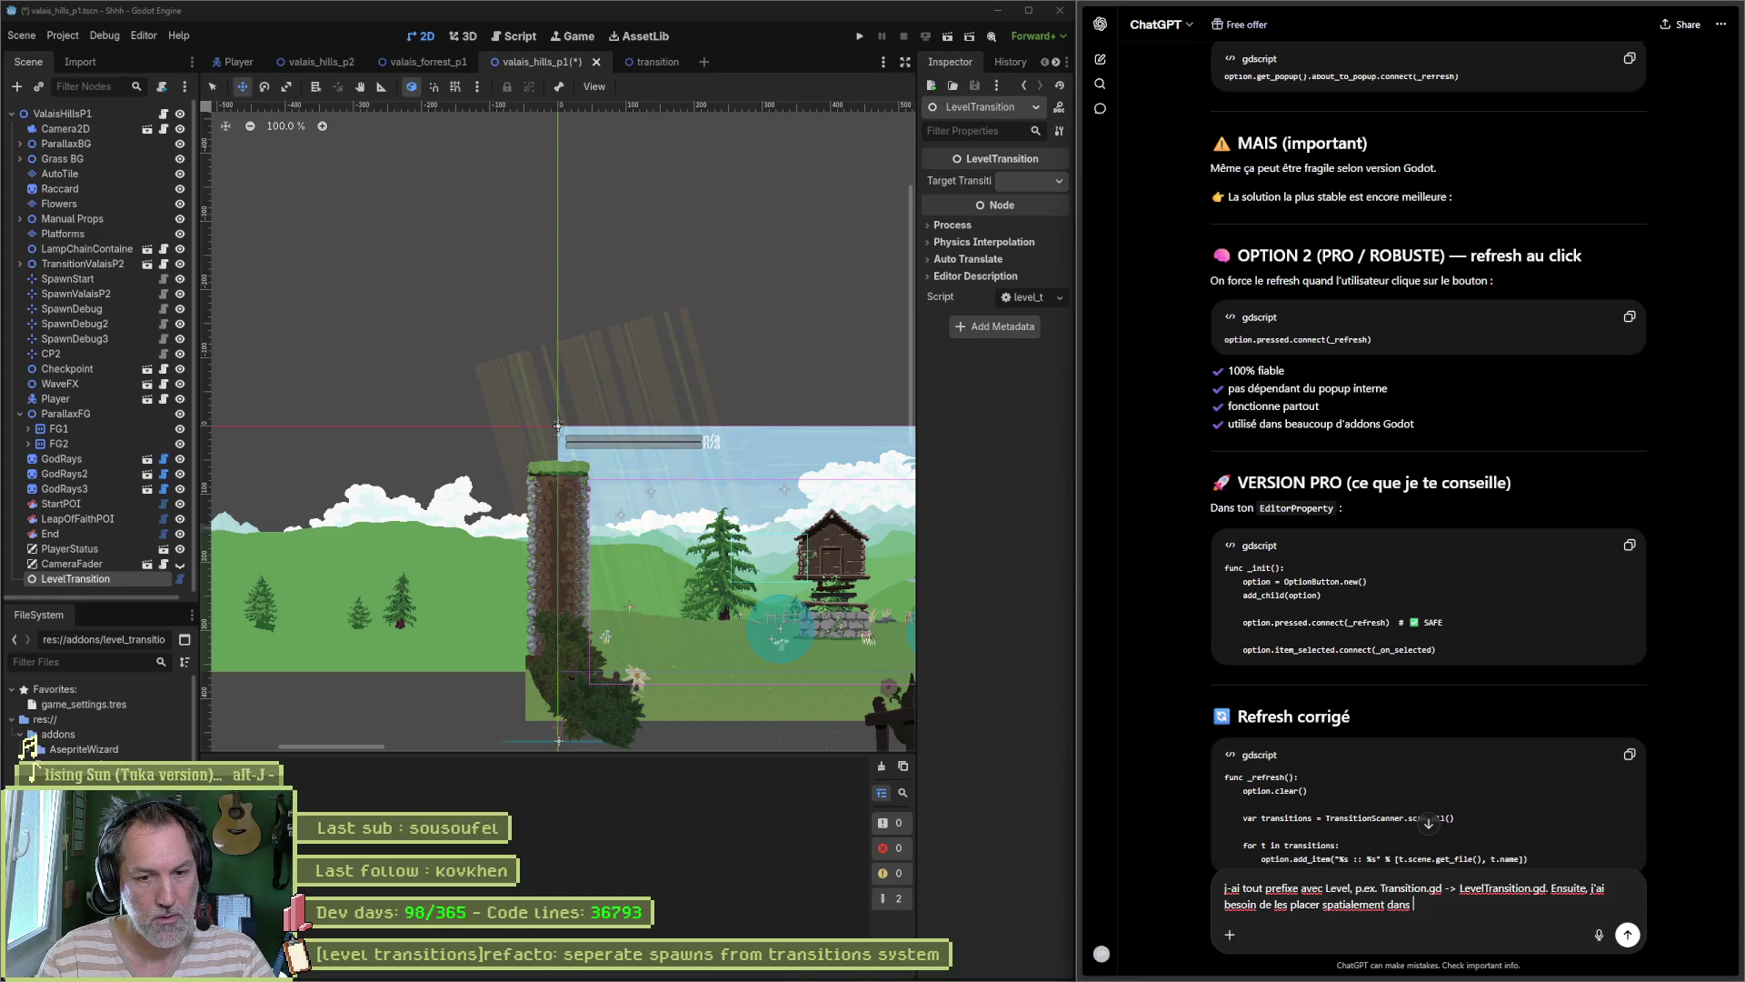
text(ma scene le)
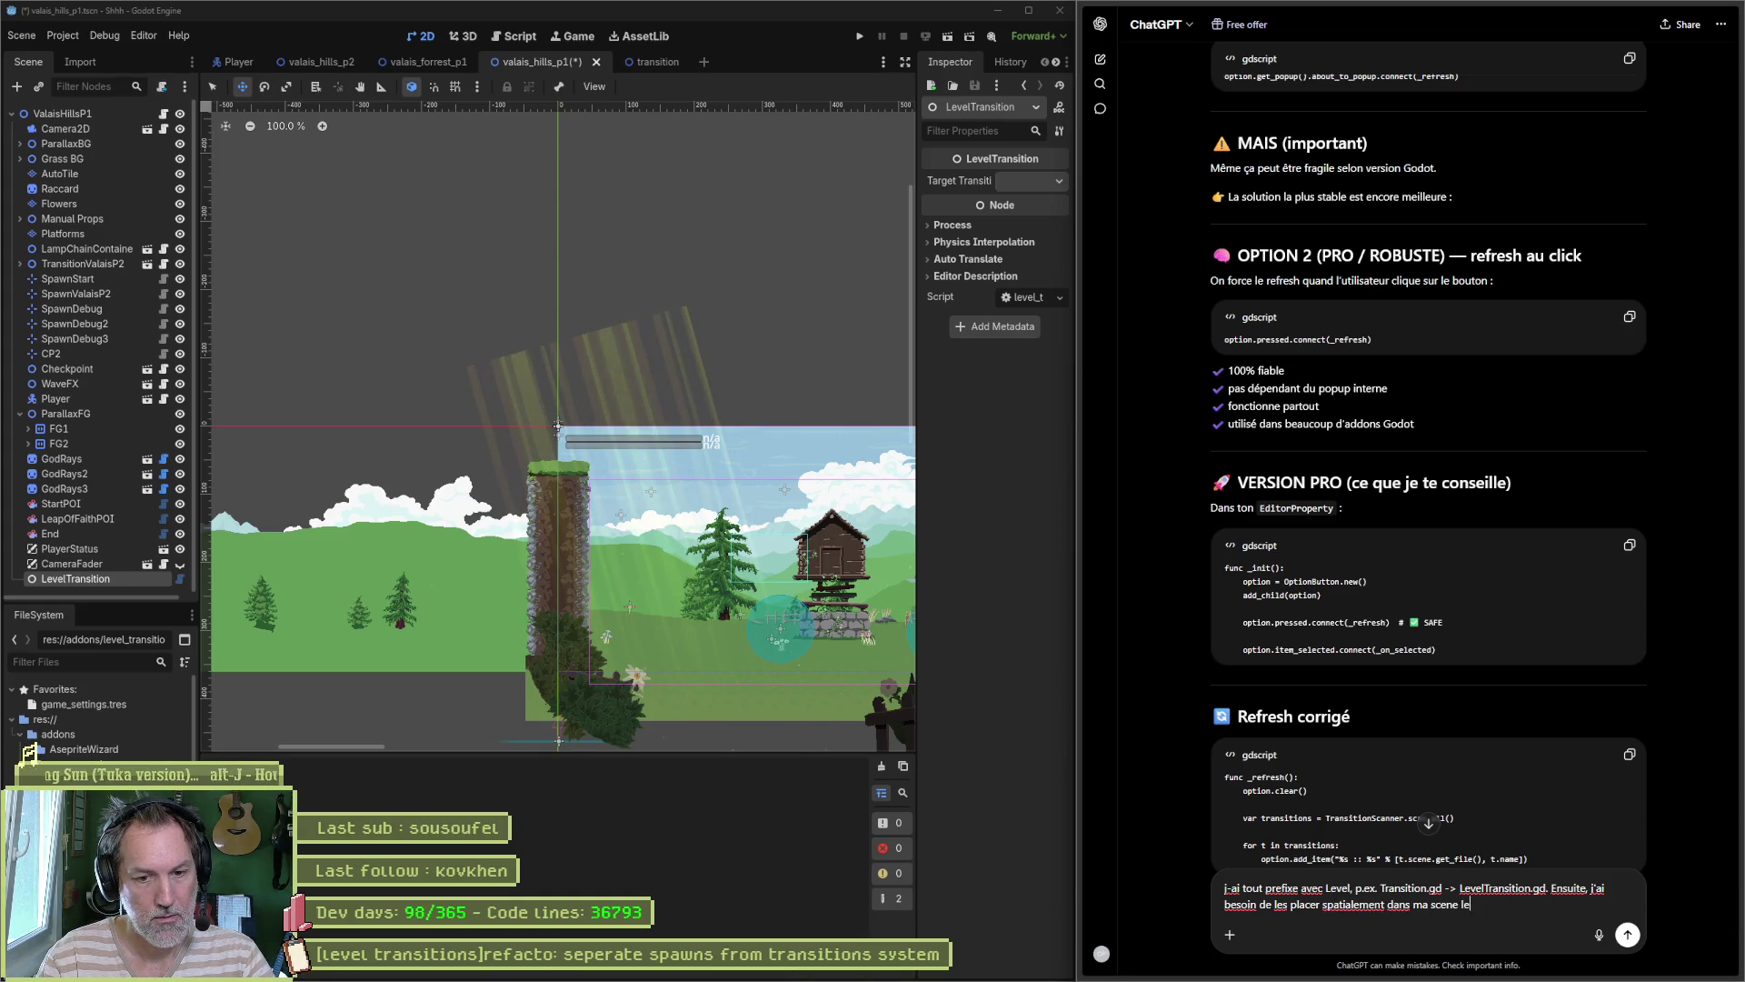
text(s LevelT)
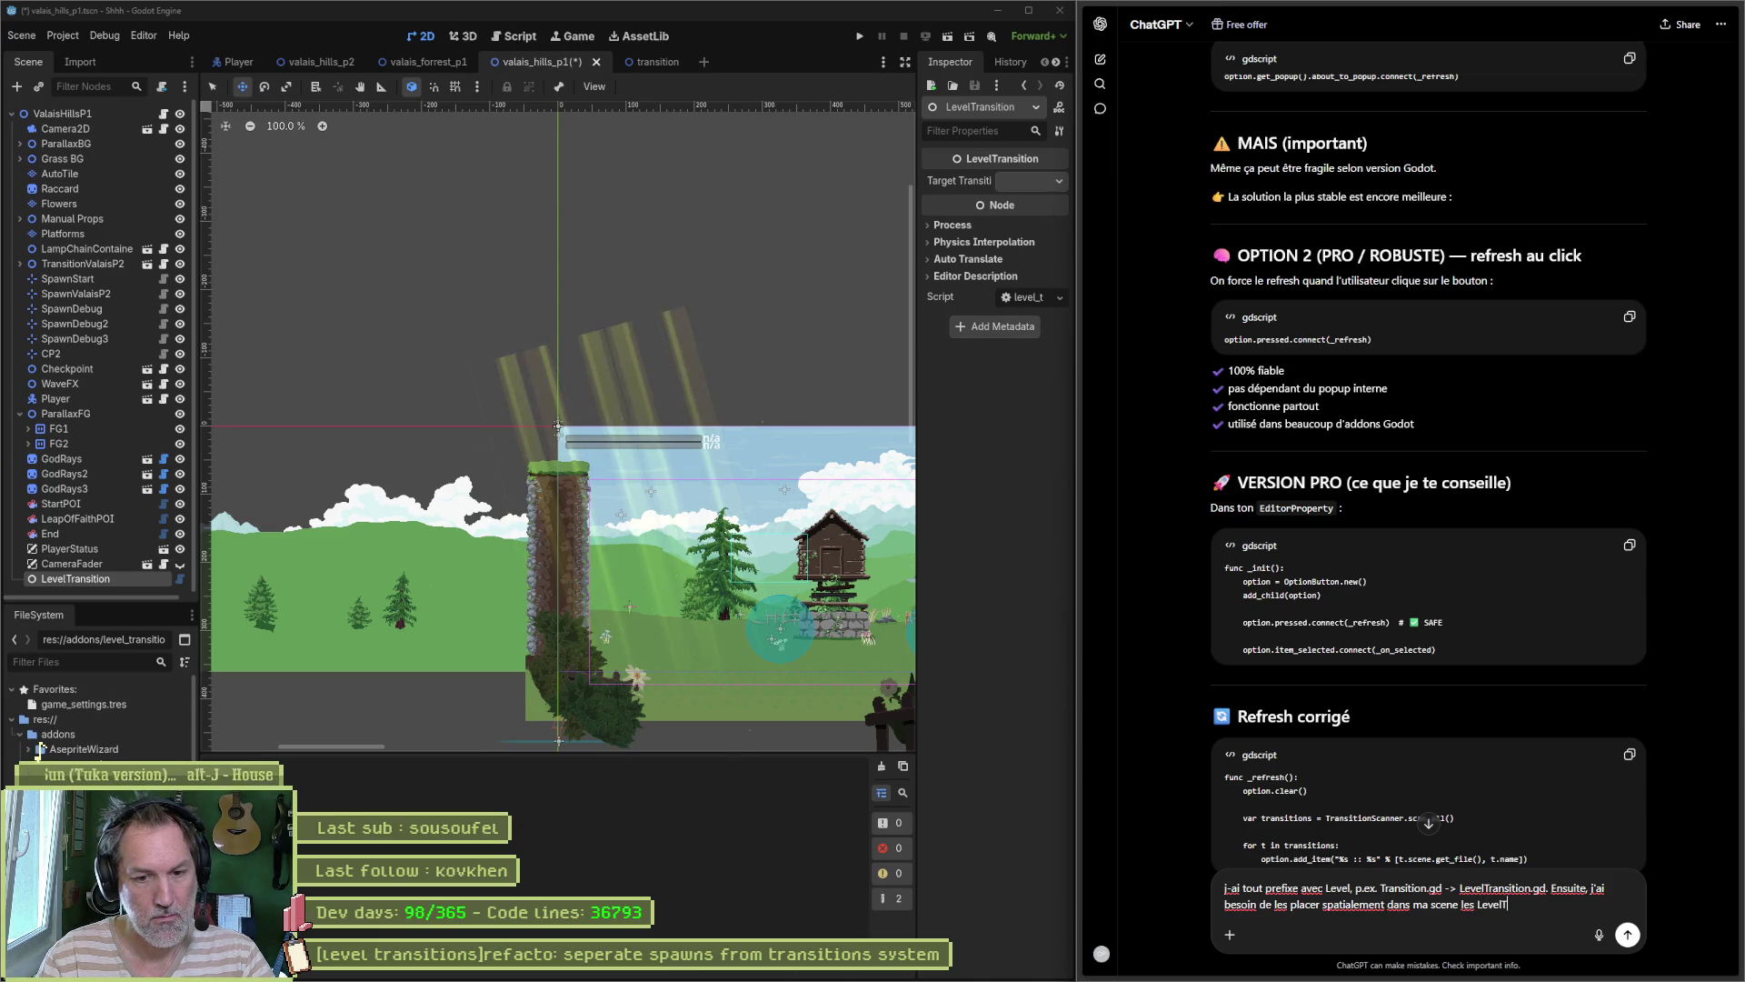
text(ransition car el)
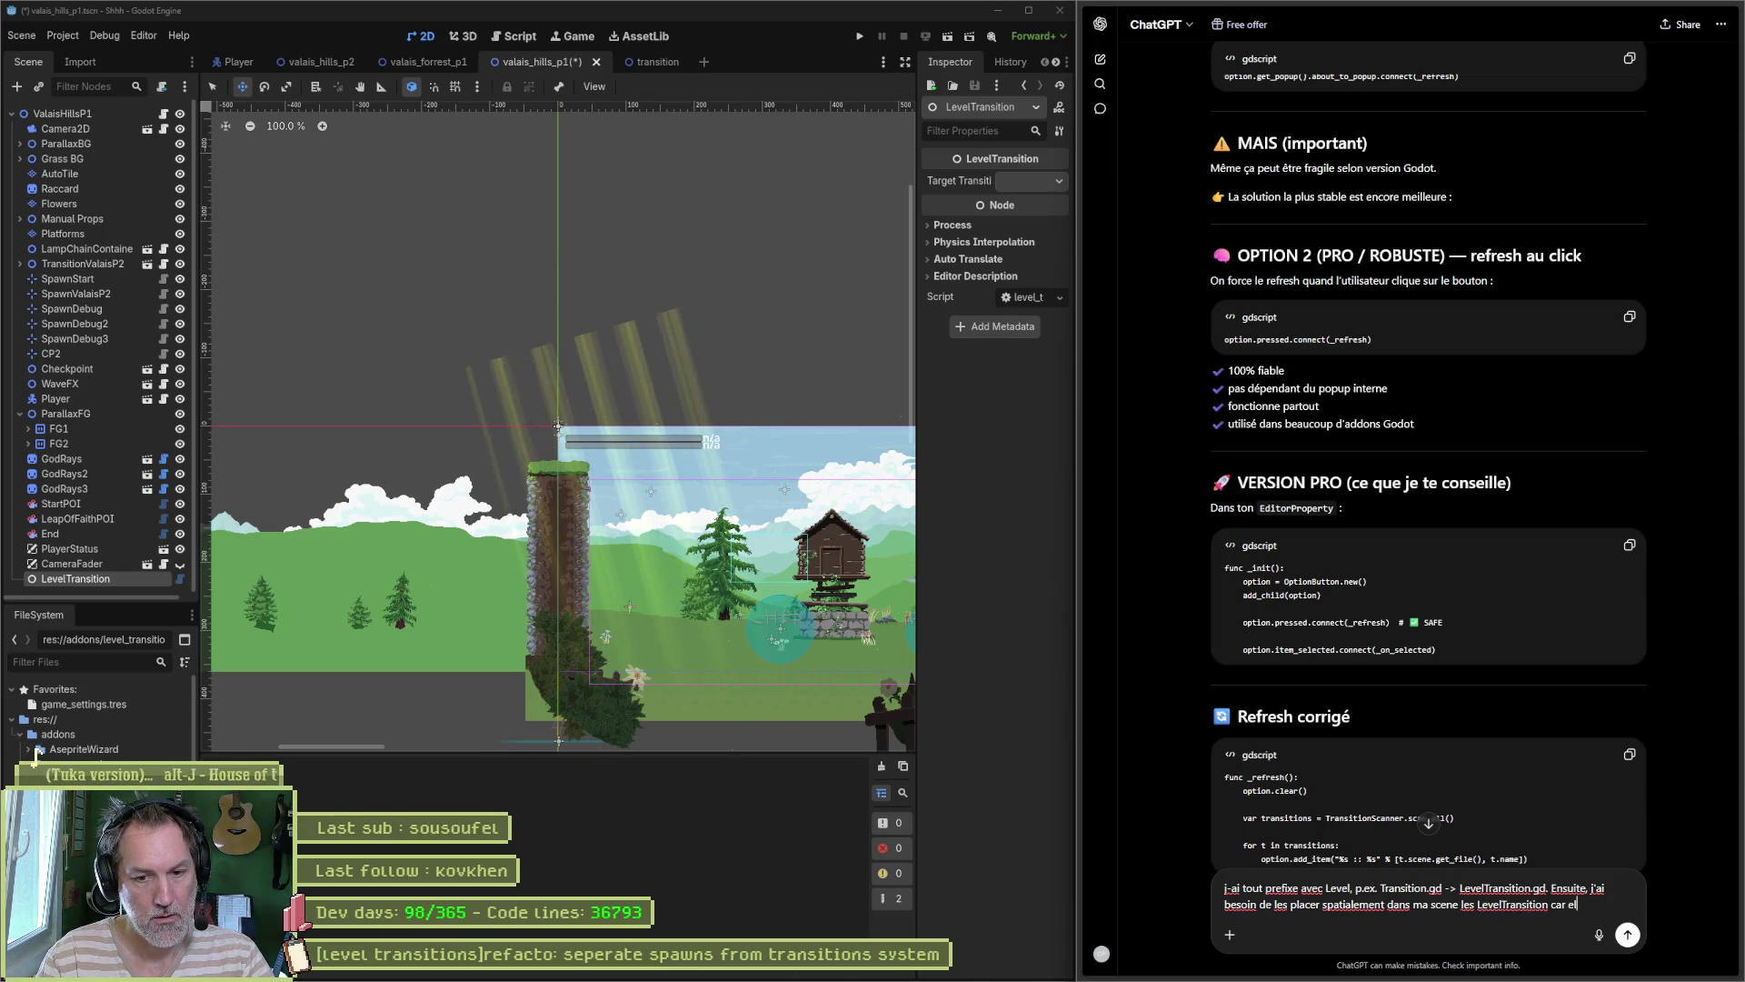
text(les ont un)
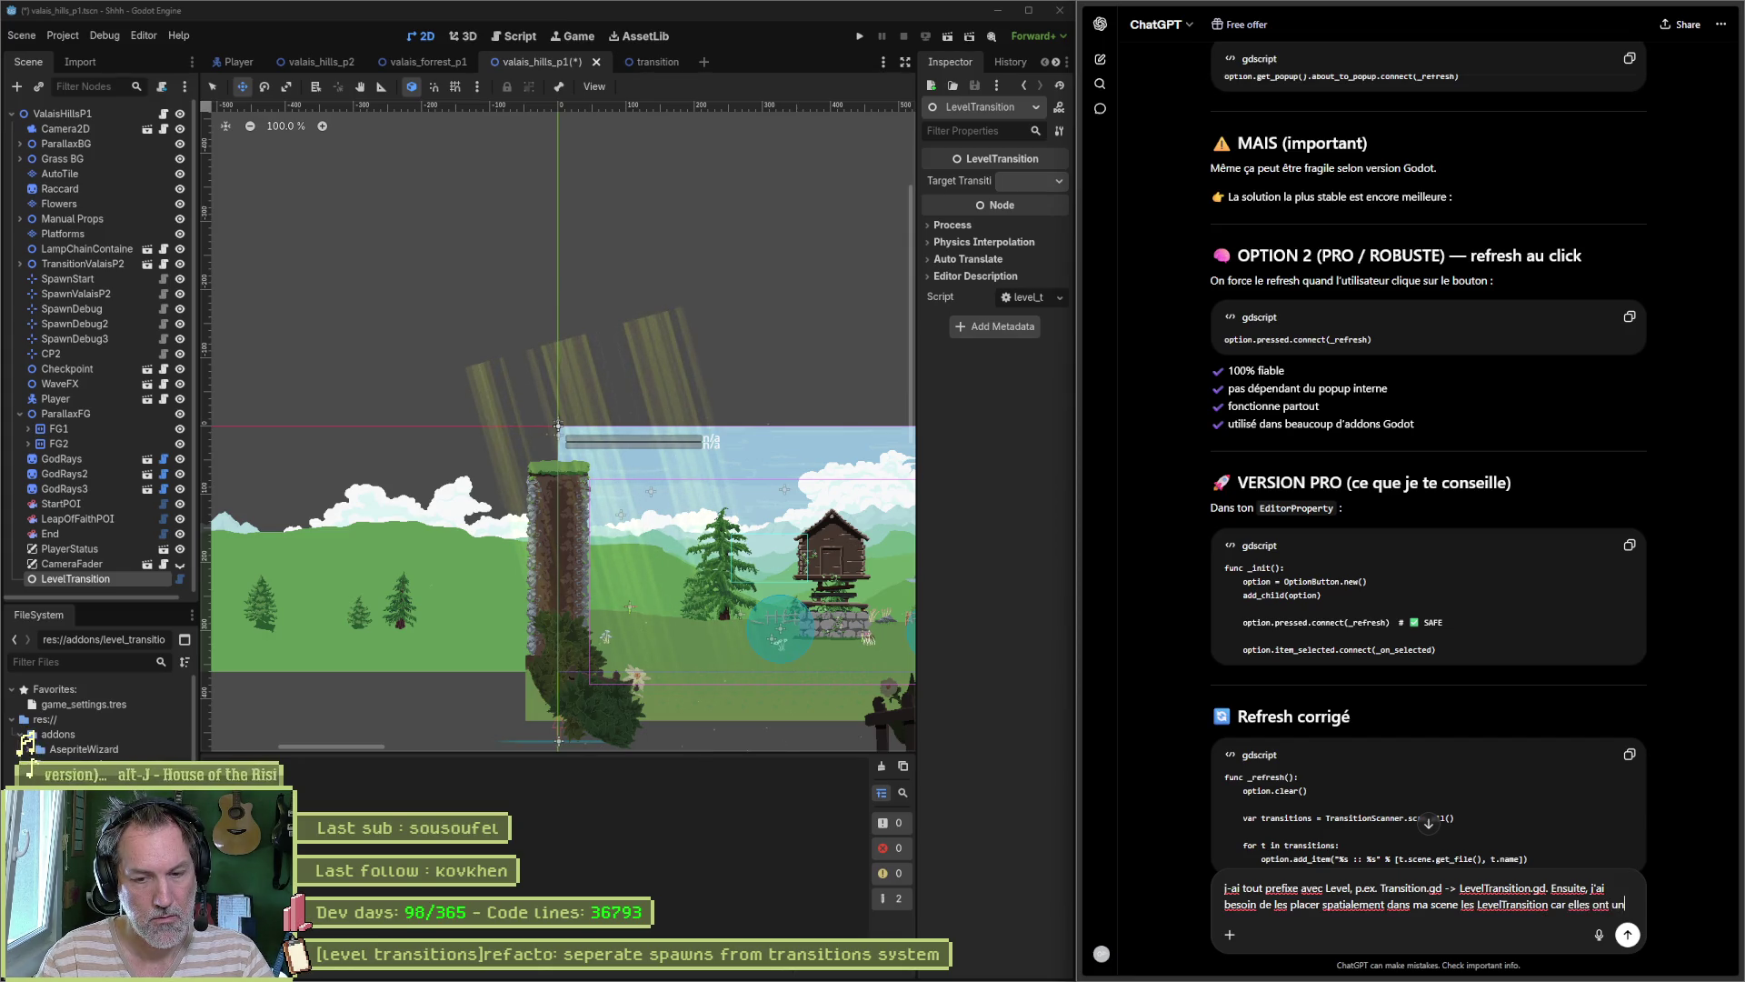
text(e area2)
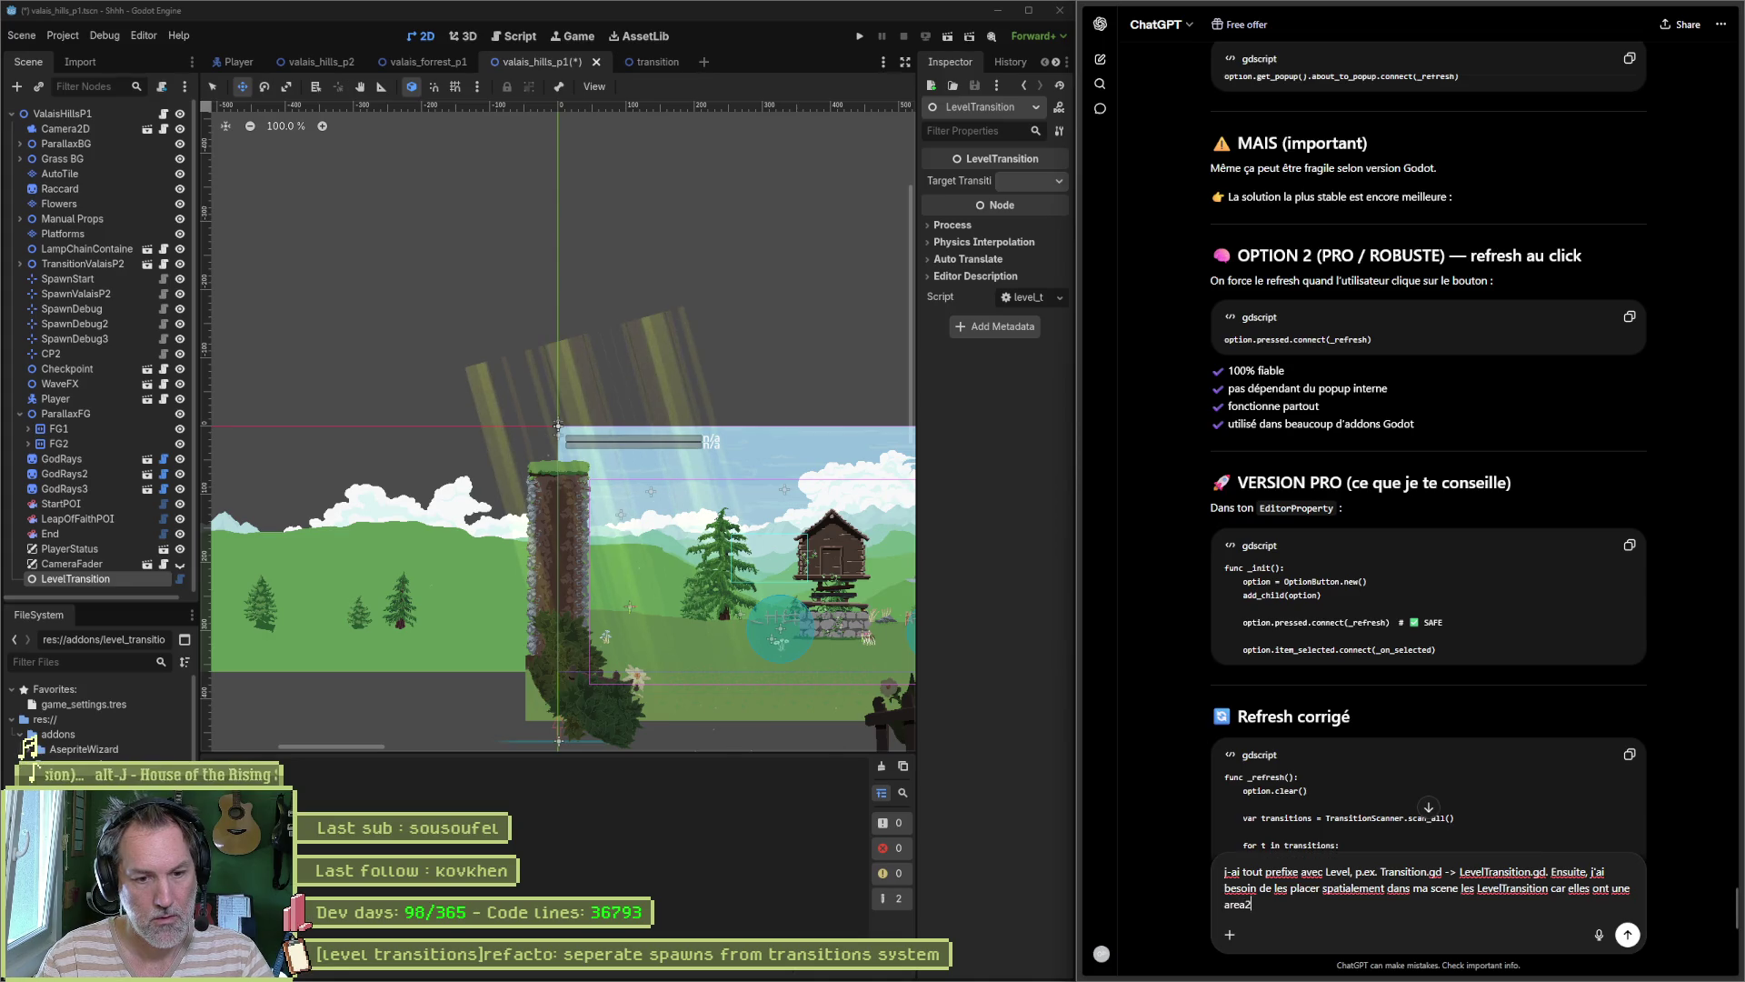
text( de)
key(BackSpace)
key(BackSpace)
key(BackSpace)
text(detection d-ent)
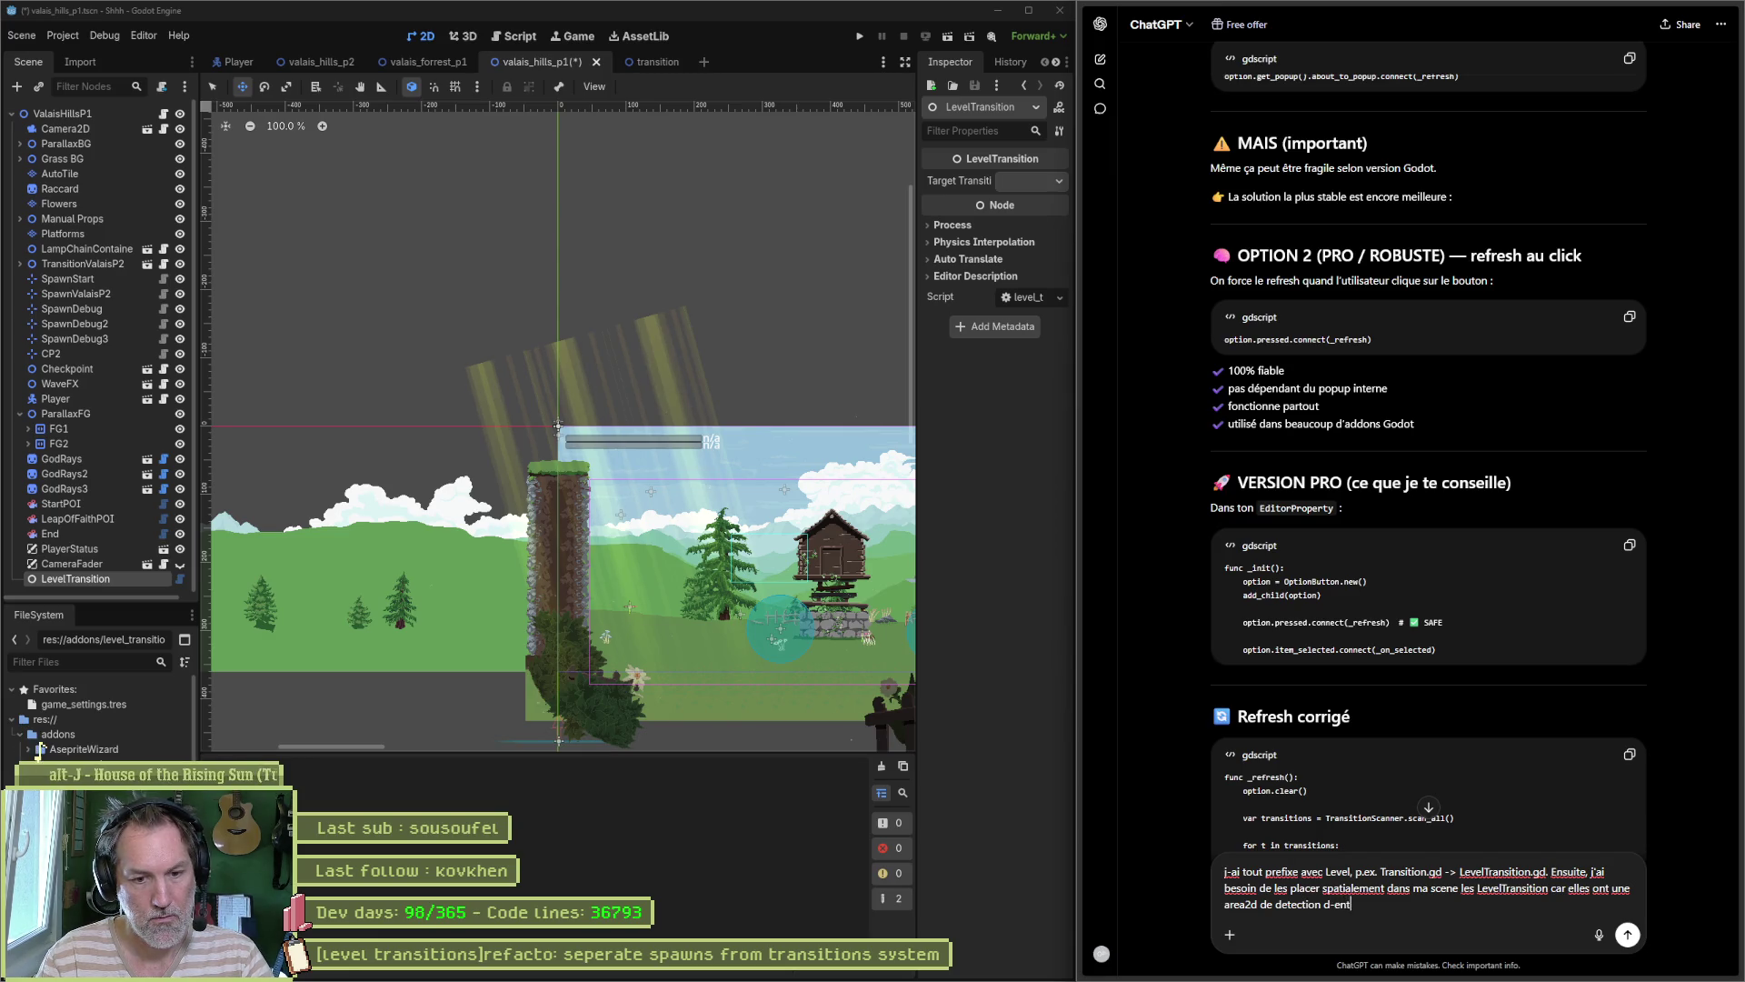
text(ree du joueur et )
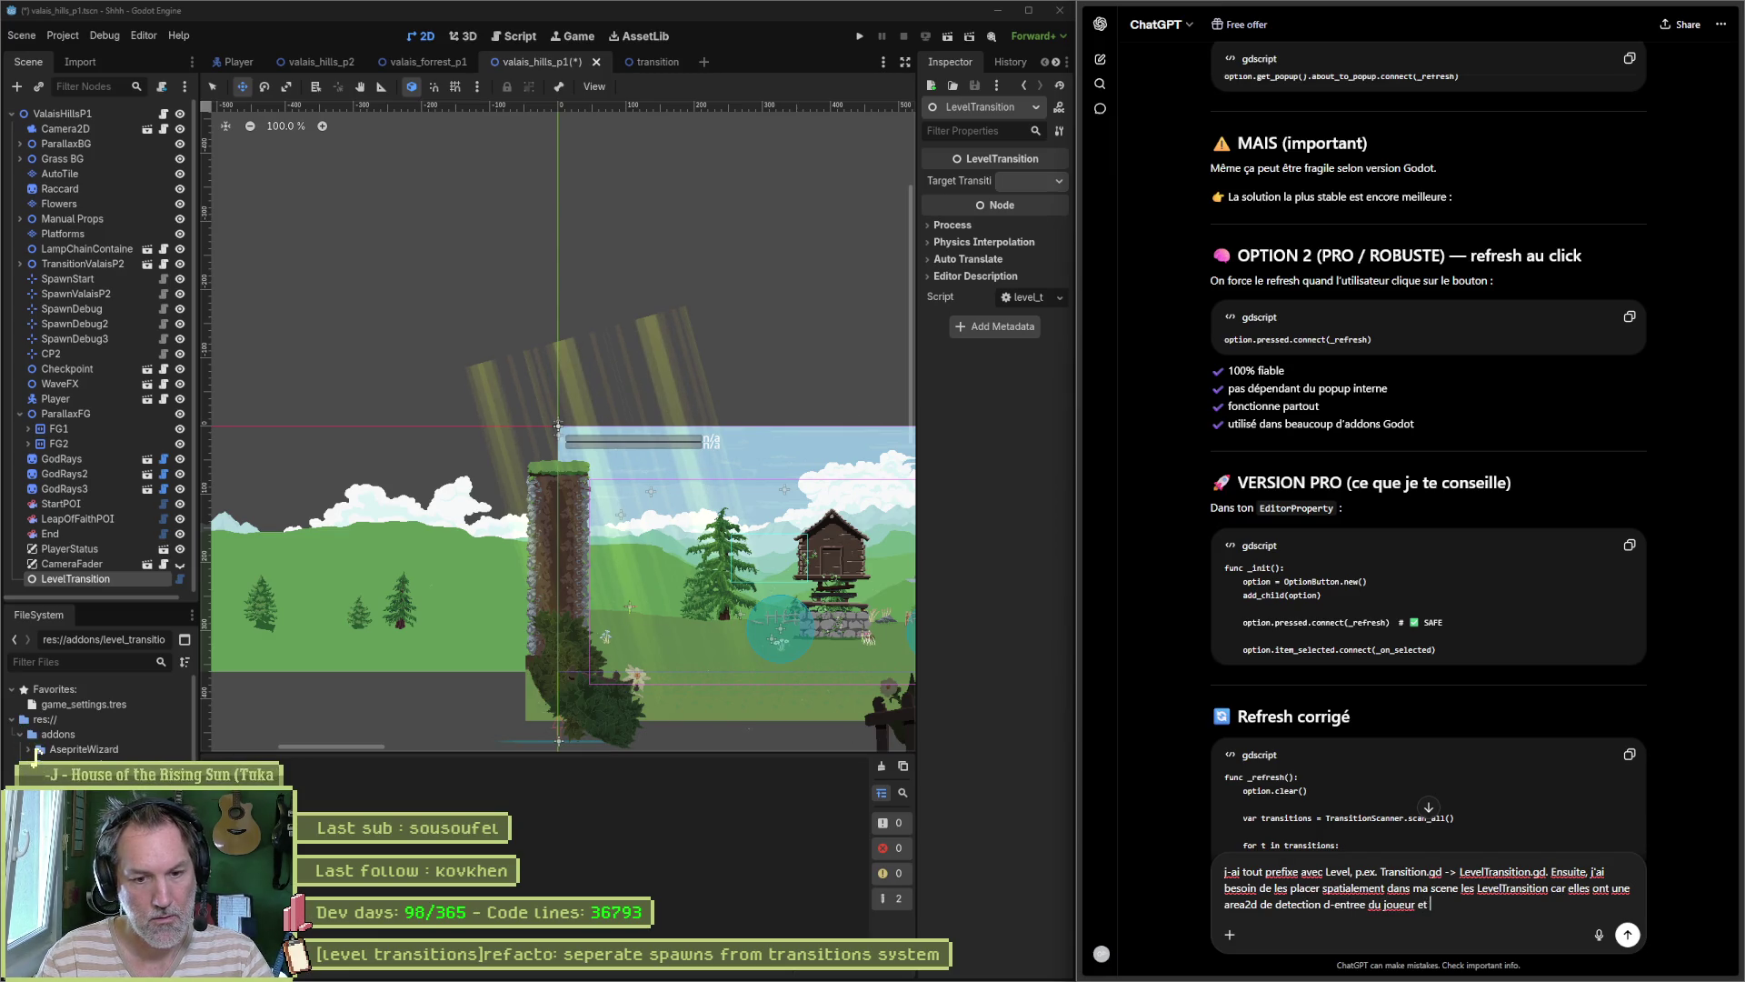
text(un mae)
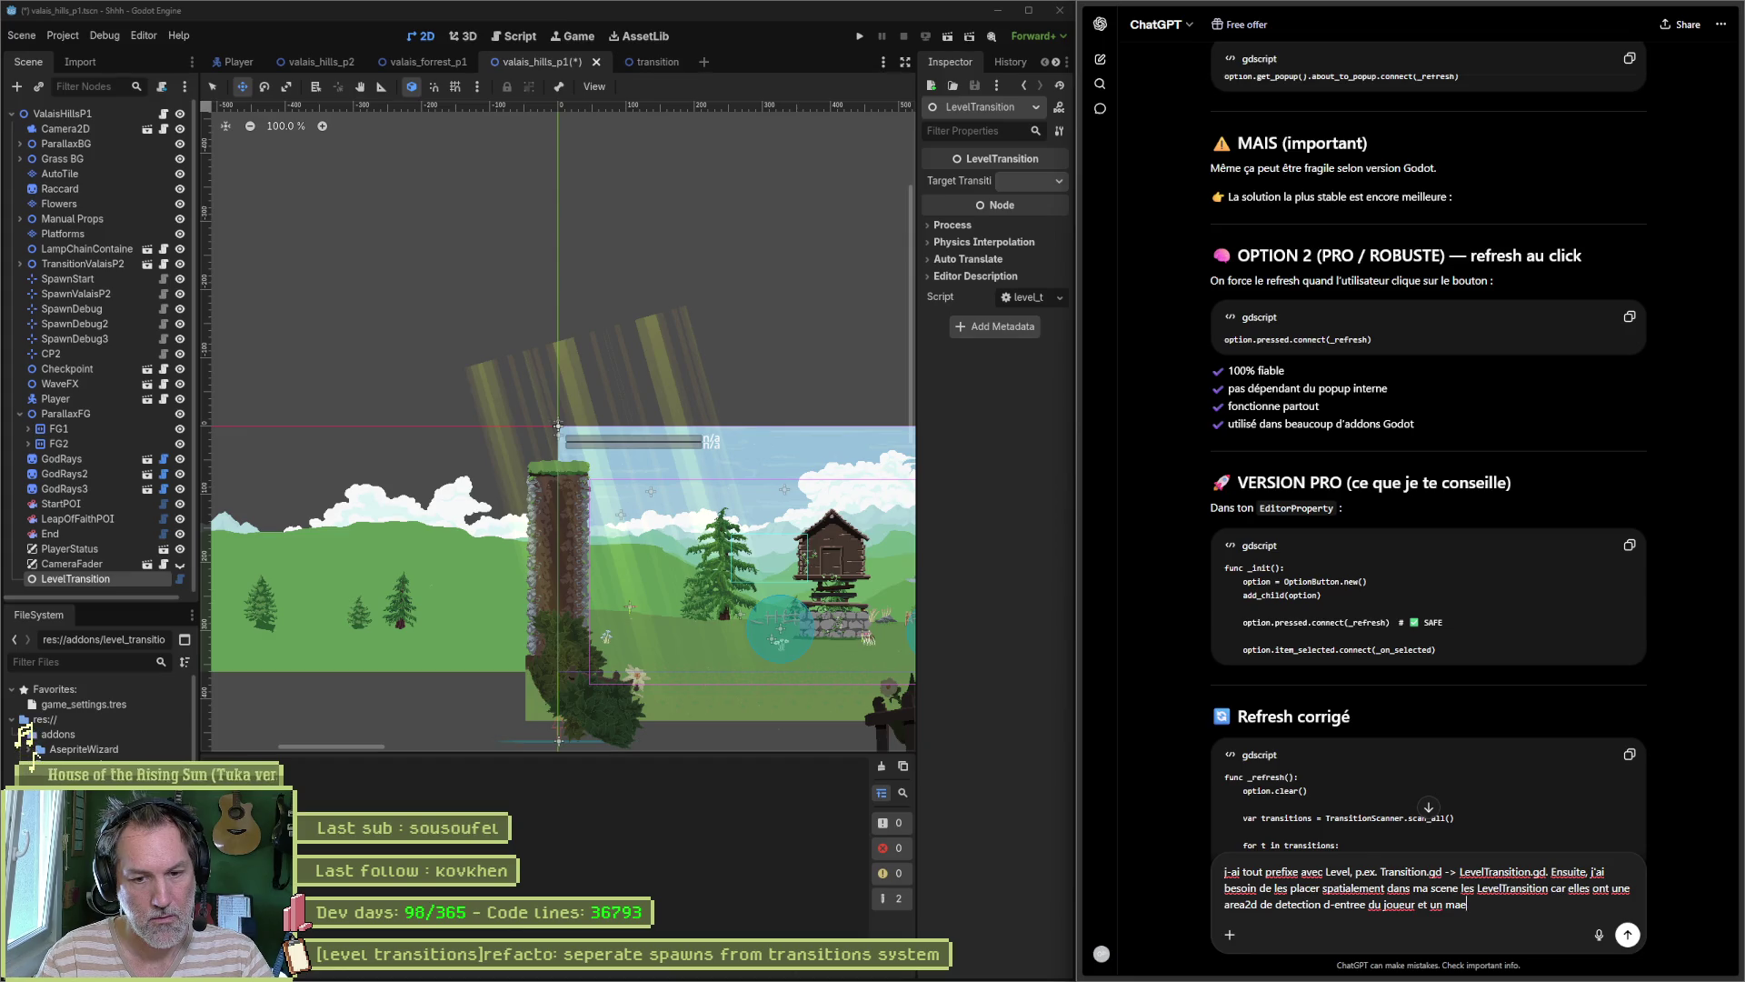
text(rk2d pour p)
text(ositioner )
text(le spawn point)
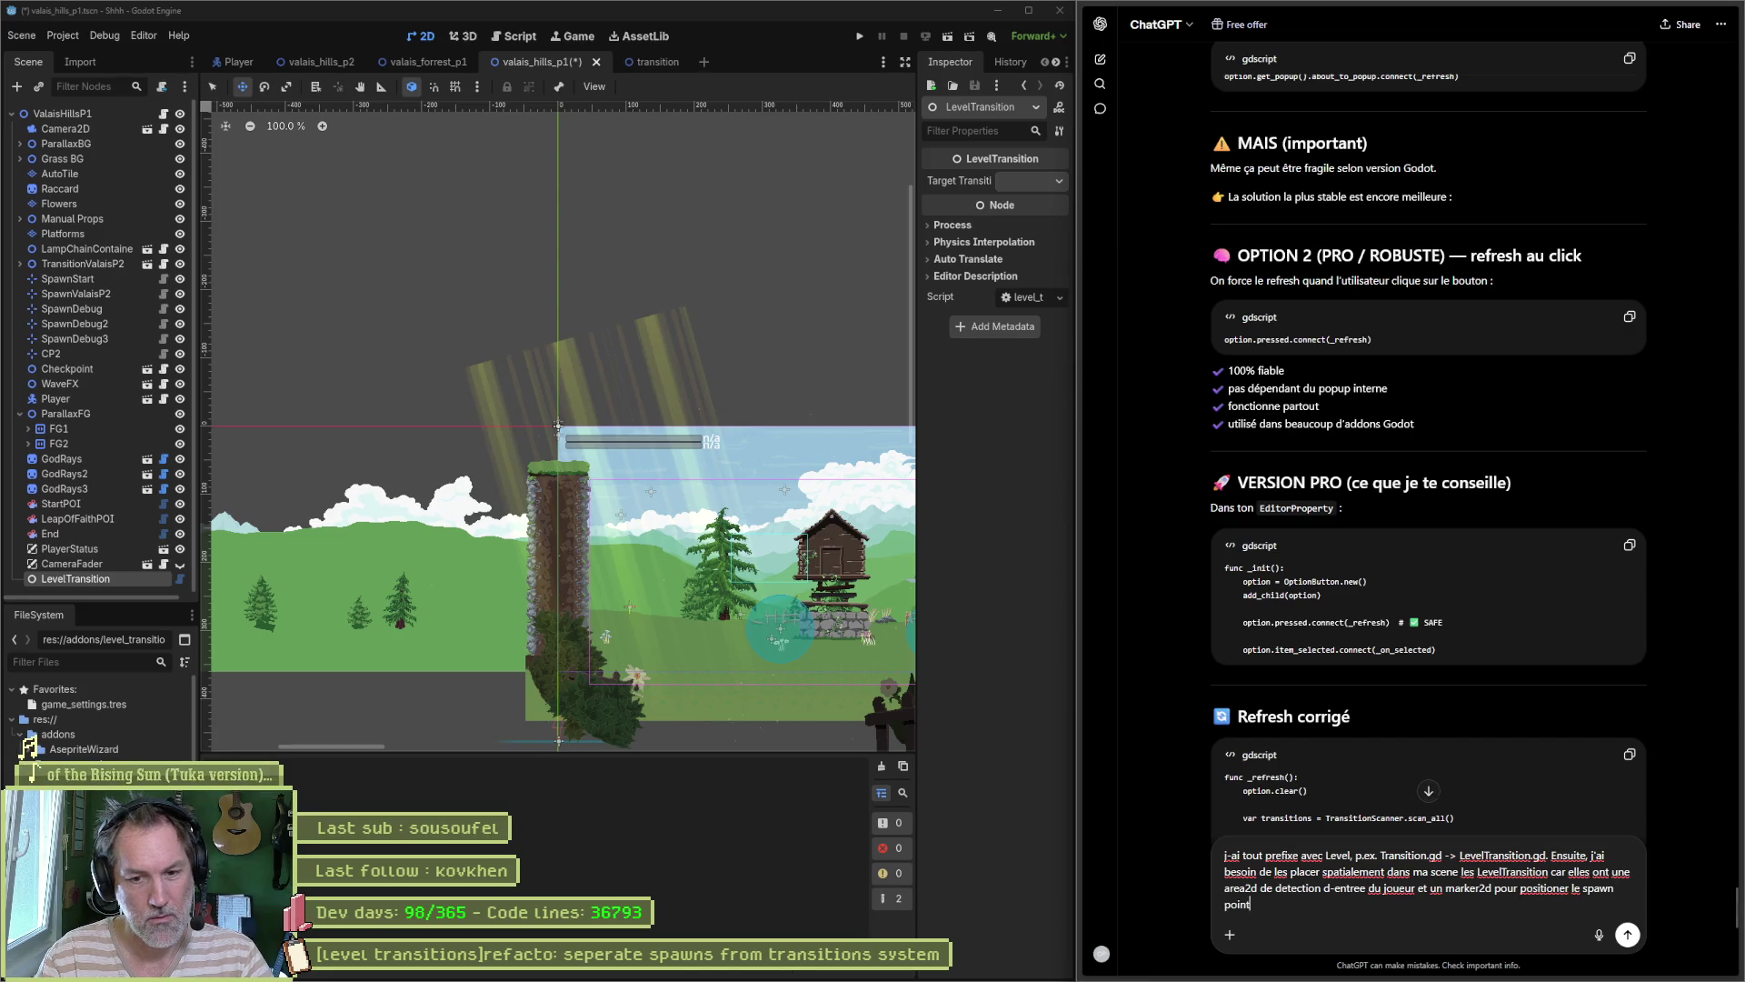
key(Return)
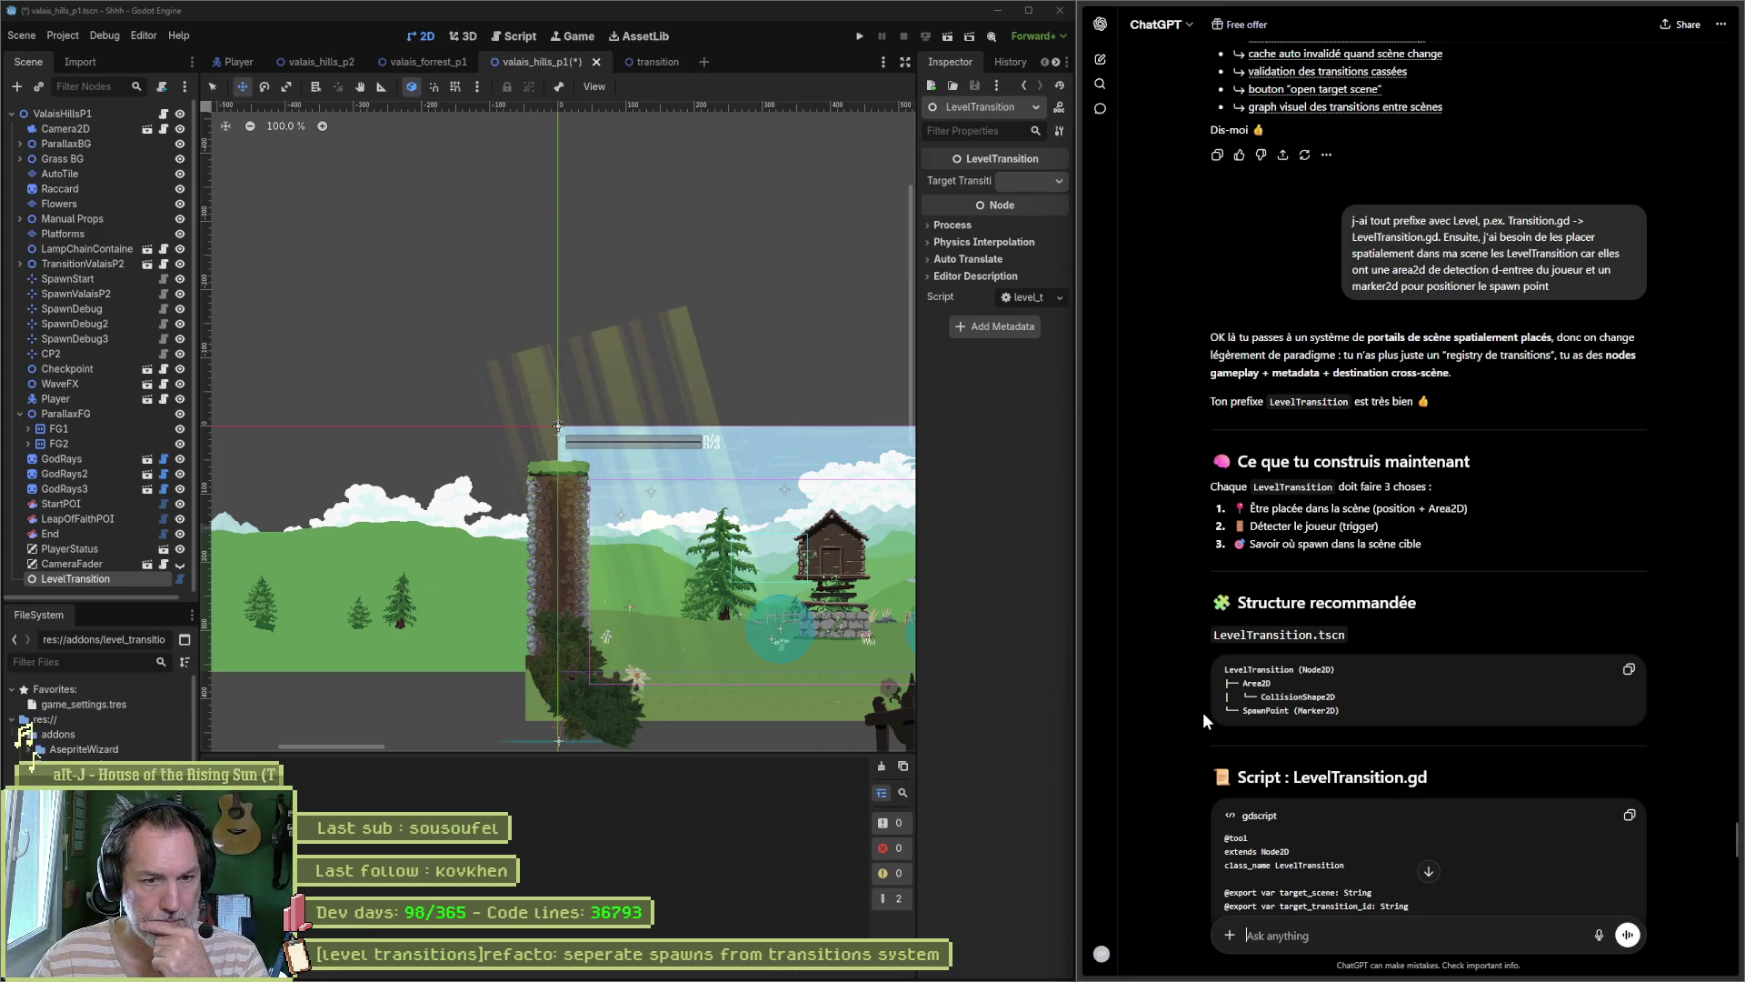
Step: Scroll through ChatGPT's recommended structure, LevelTransition.gd script and player-detection code
scroll(1202, 711, down, 3)
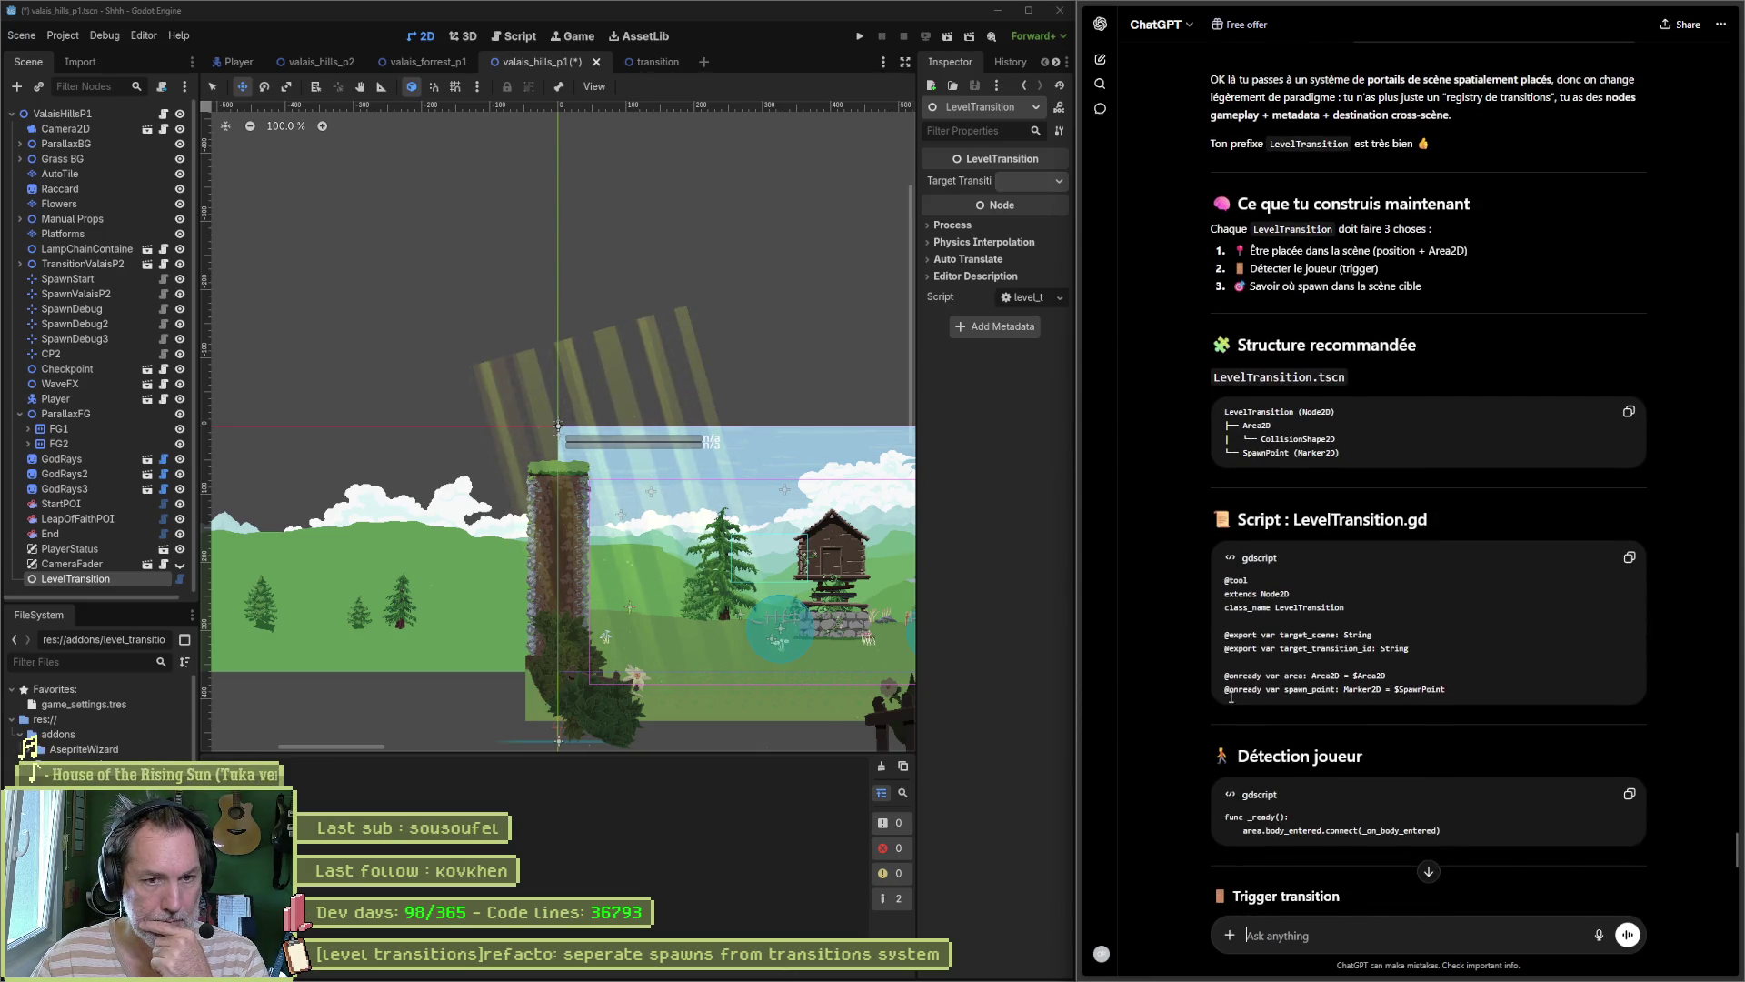
scroll(1218, 695, down, 1)
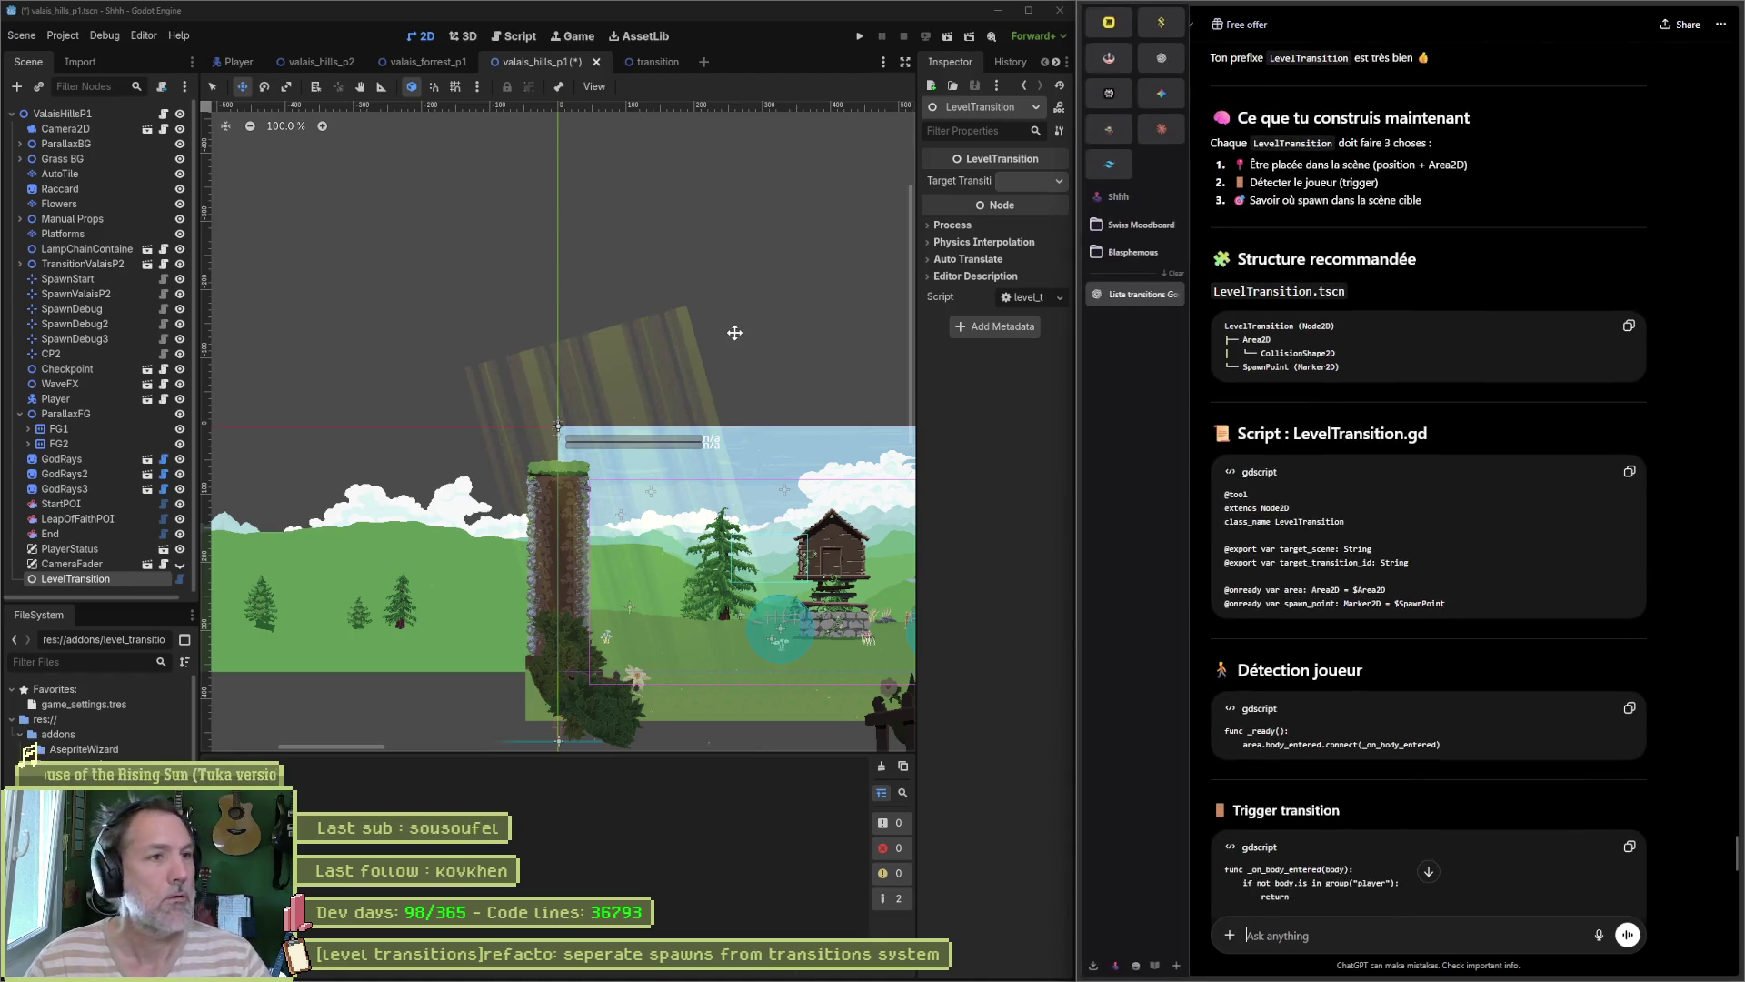
click(522, 38)
click(309, 167)
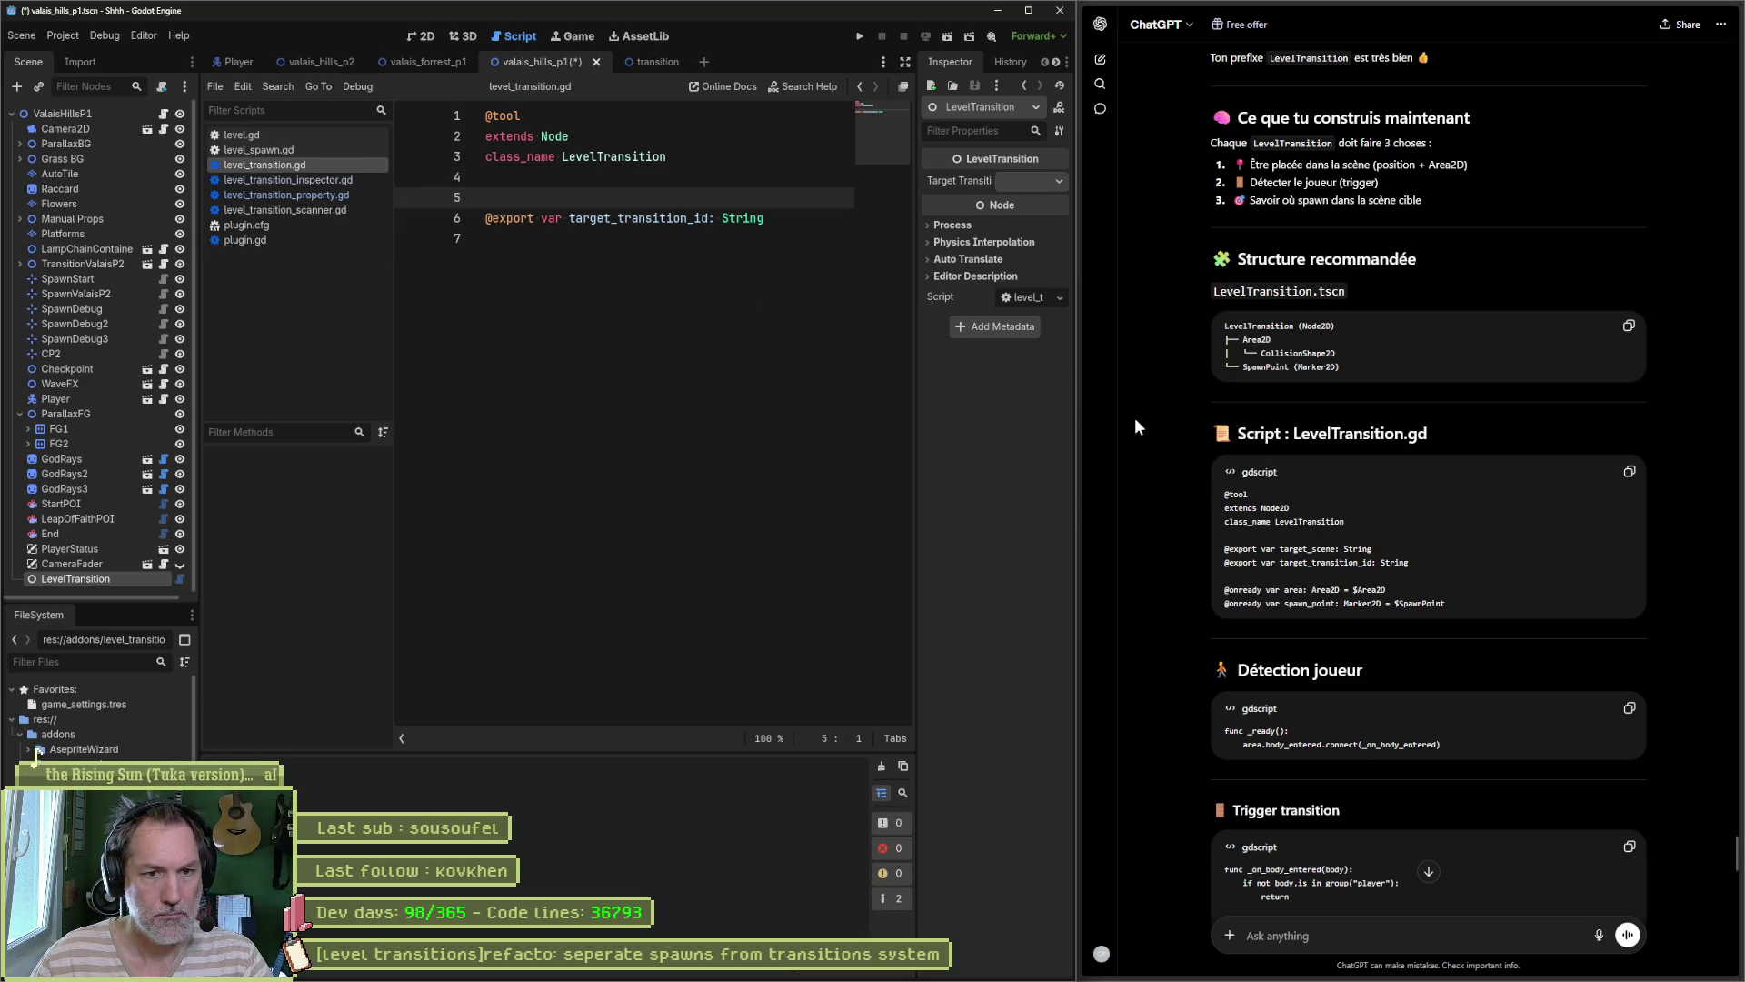
click(1629, 471)
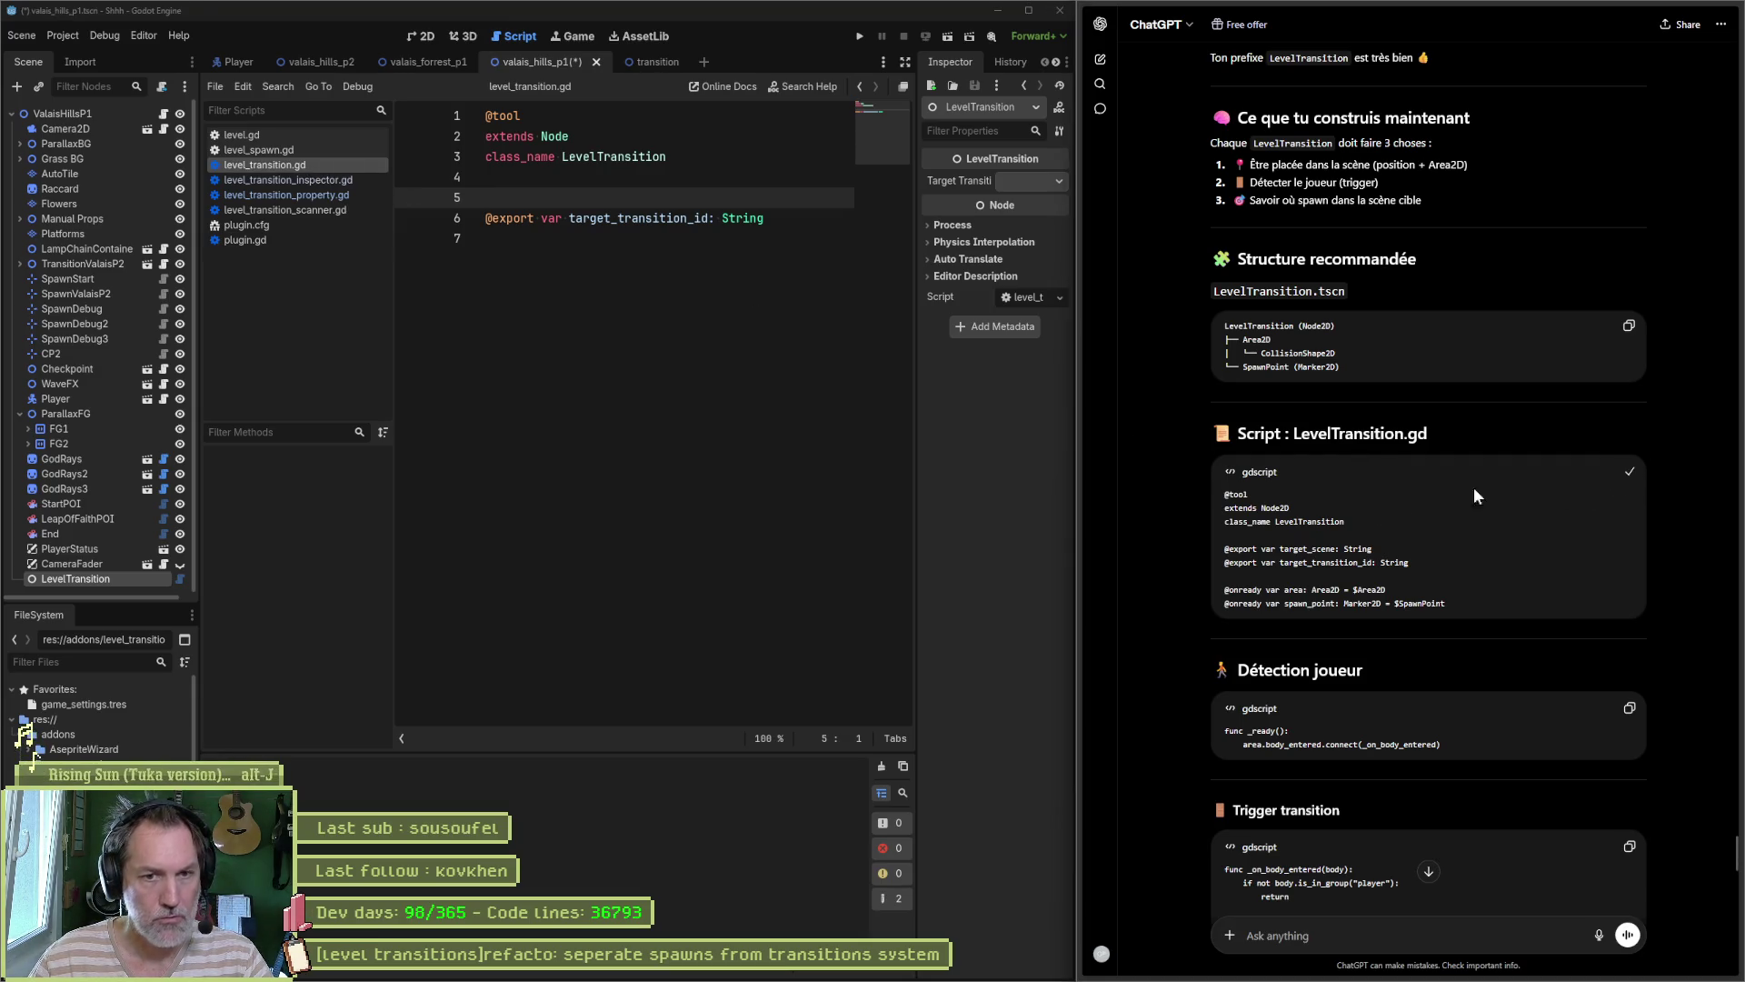
click(641, 210)
key(ctrl+a)
key(ctrl+v)
key(ctrl+s)
key(Up)
key(Up)
key(Up)
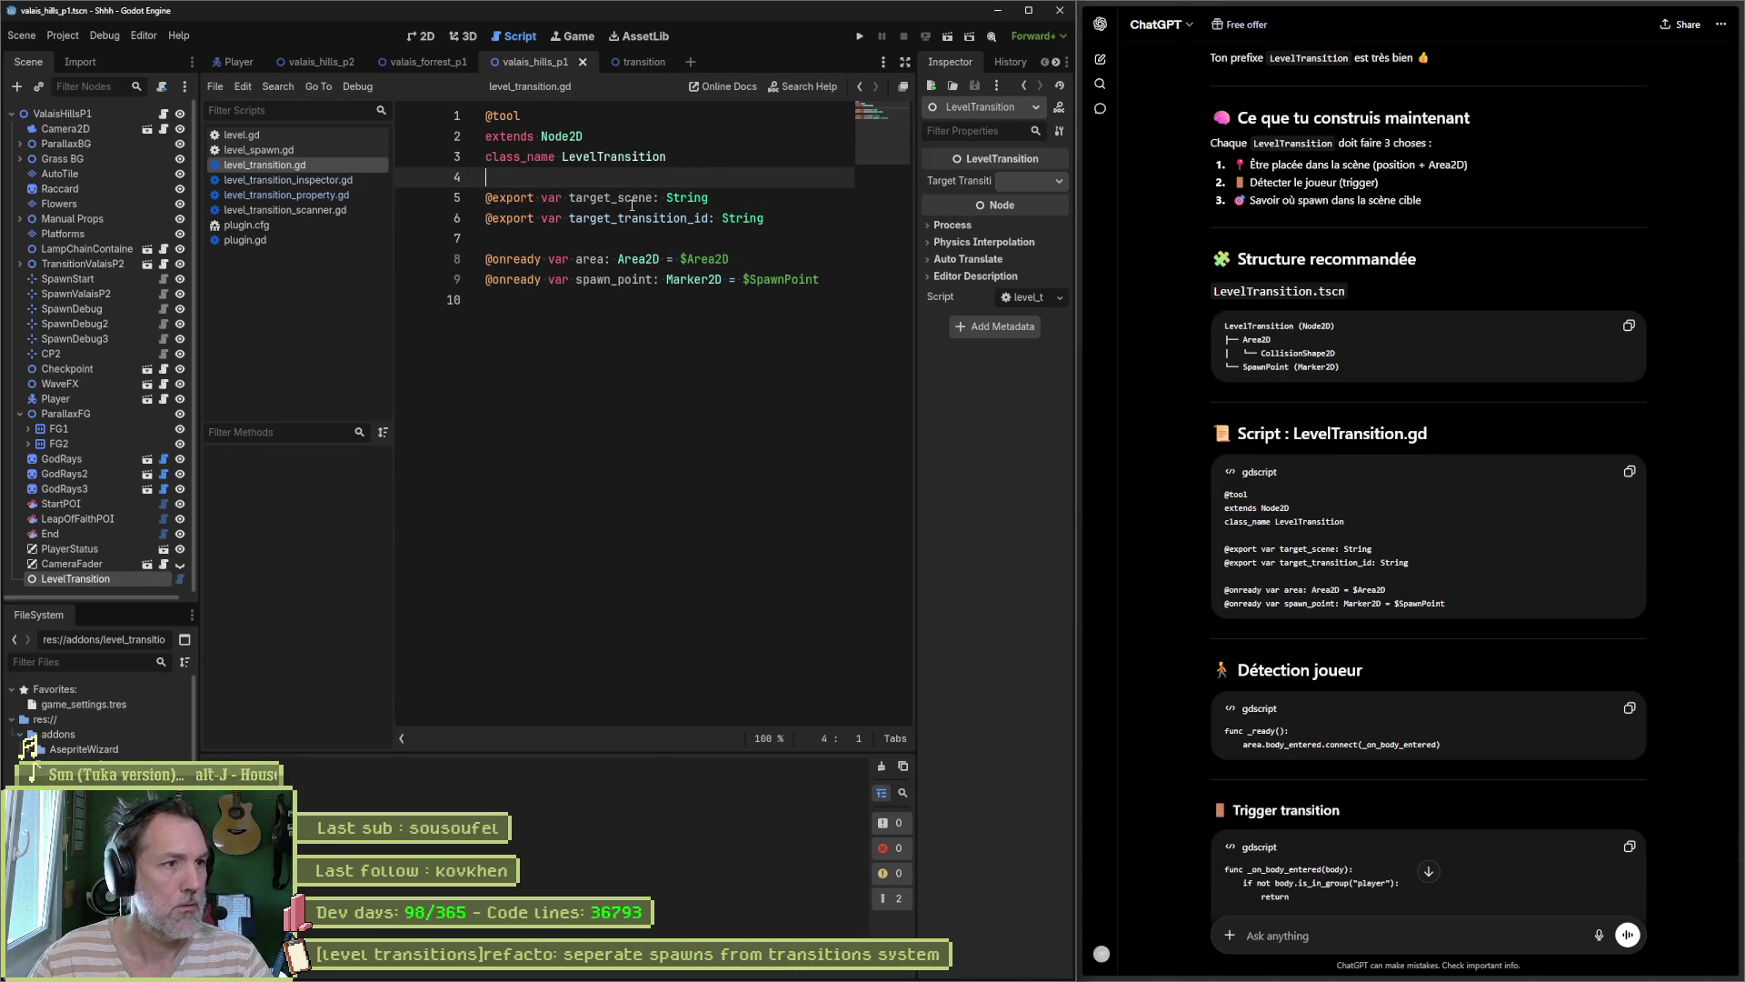
key(Return)
key(ctrl+s)
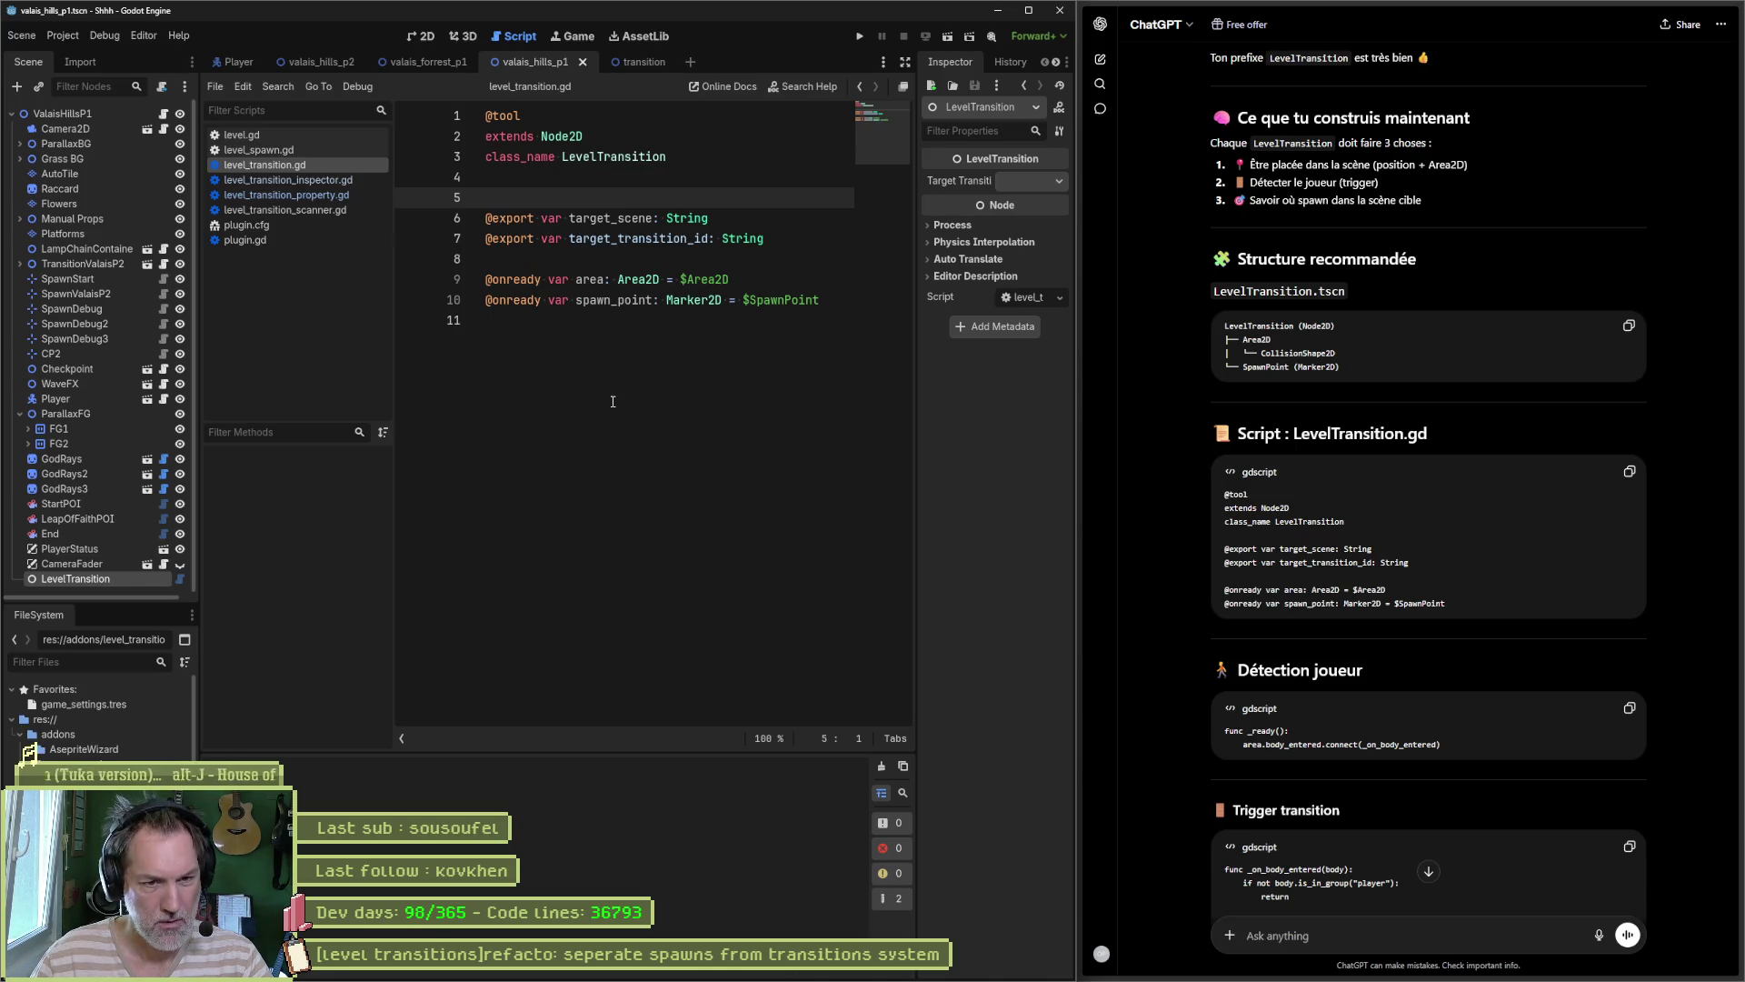
scroll(1216, 571, down, 2)
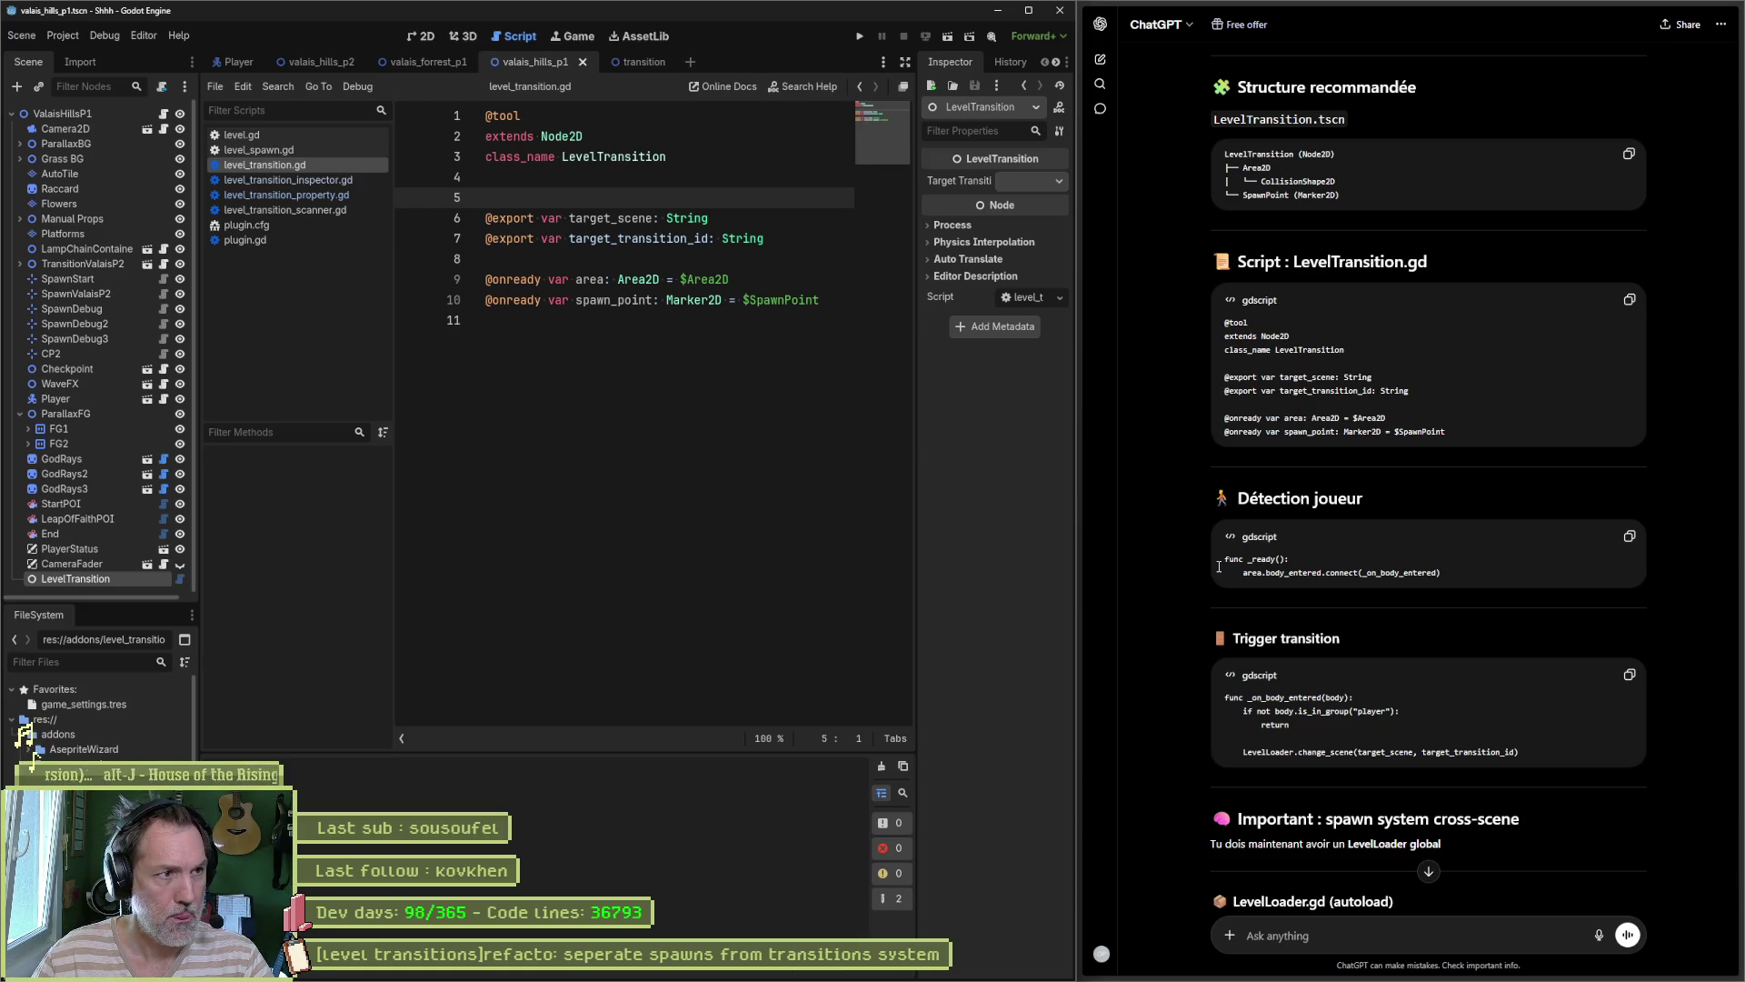
scroll(1190, 533, down, 2)
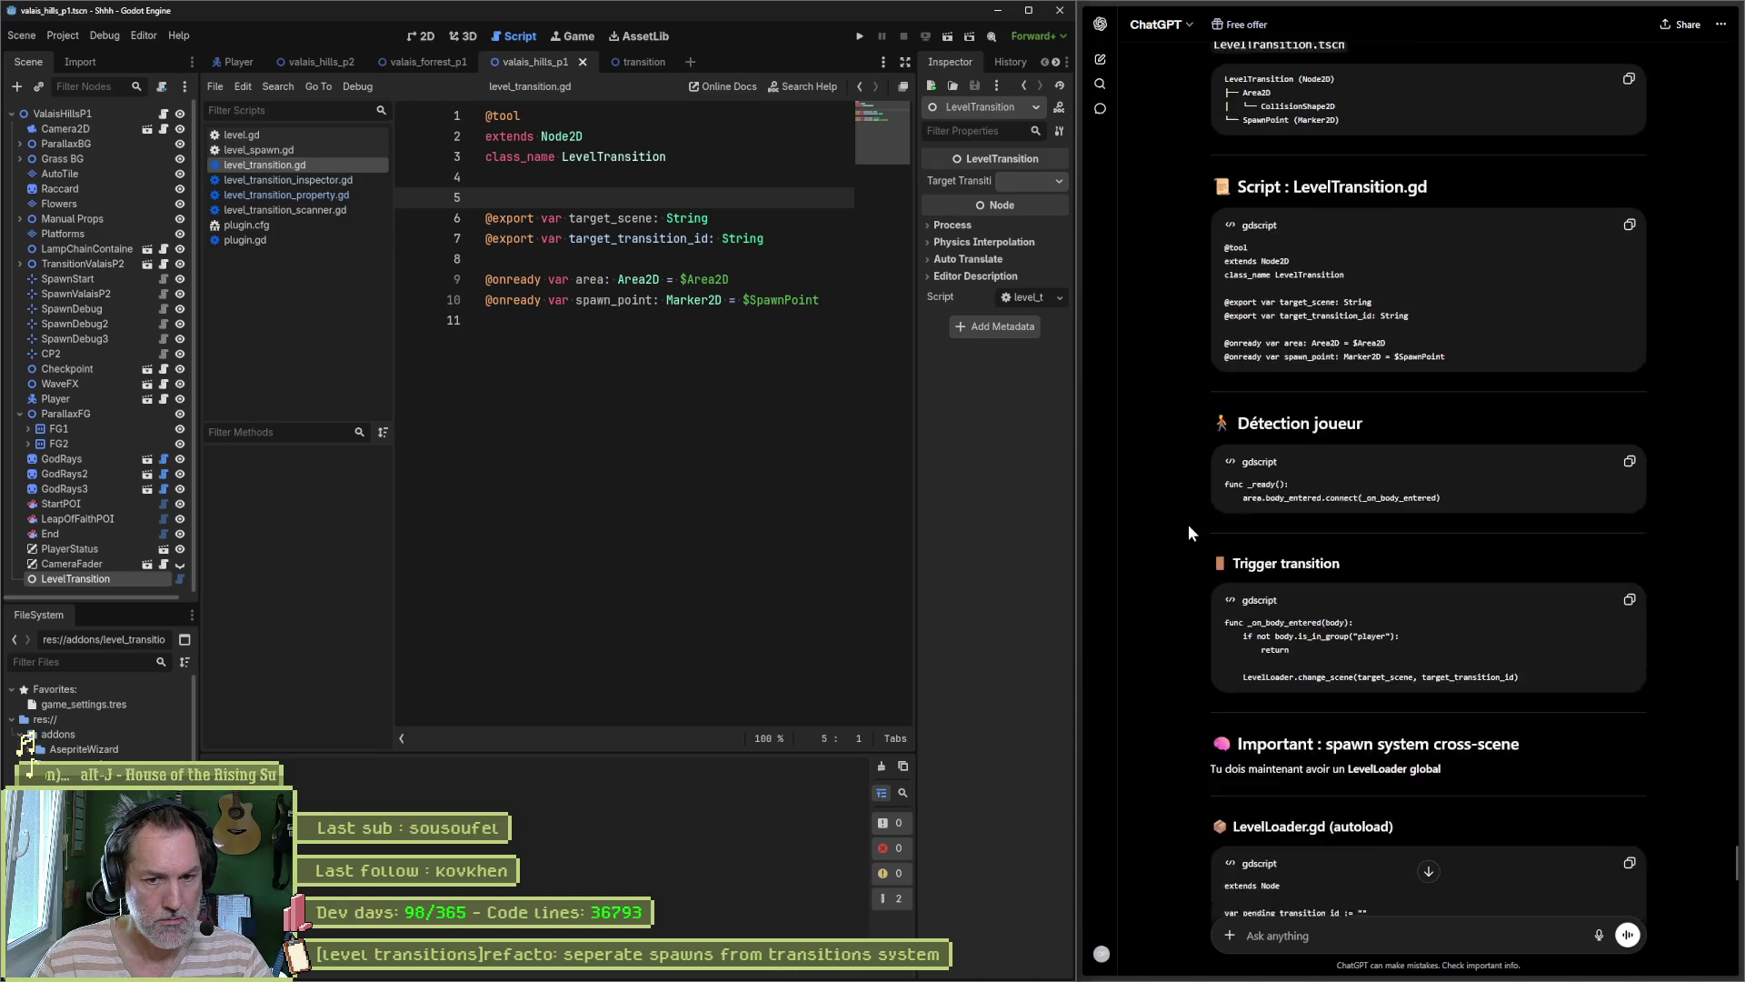
scroll(1189, 526, down, 2)
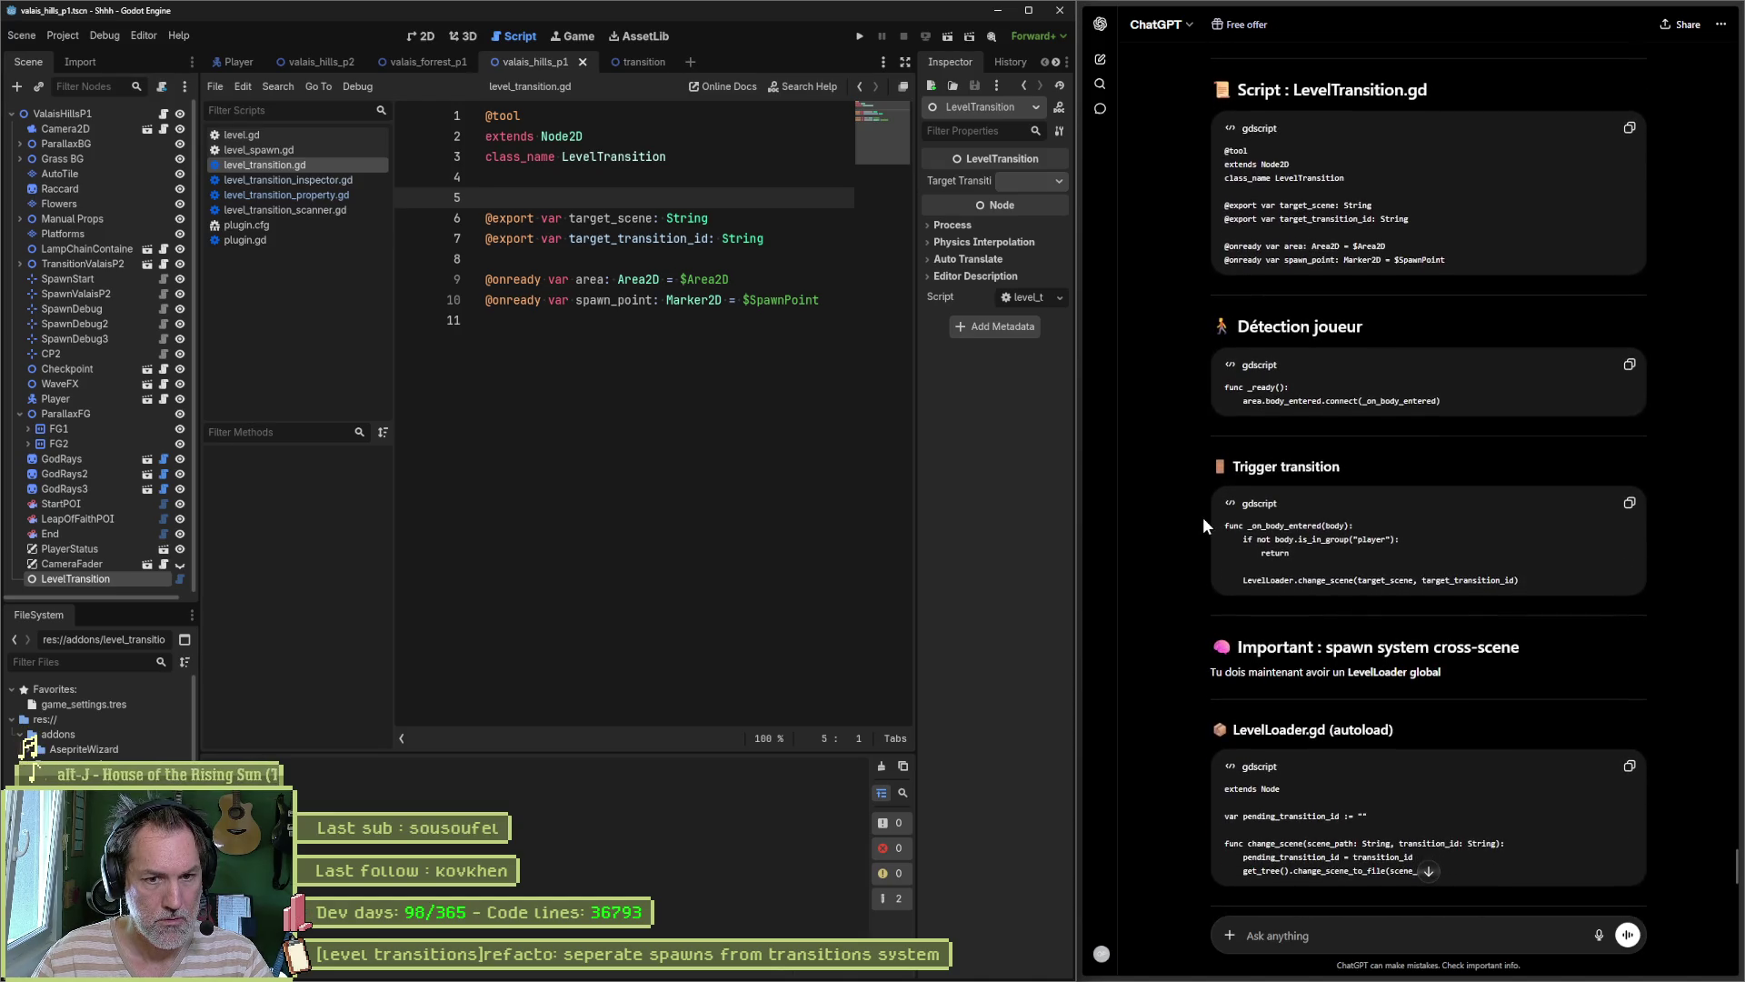
Step: Paste ChatGPT's _ready function connecting body_entered at the end of level_transition.gd
click(1629, 364)
click(622, 419)
key(Return)
key(Return)
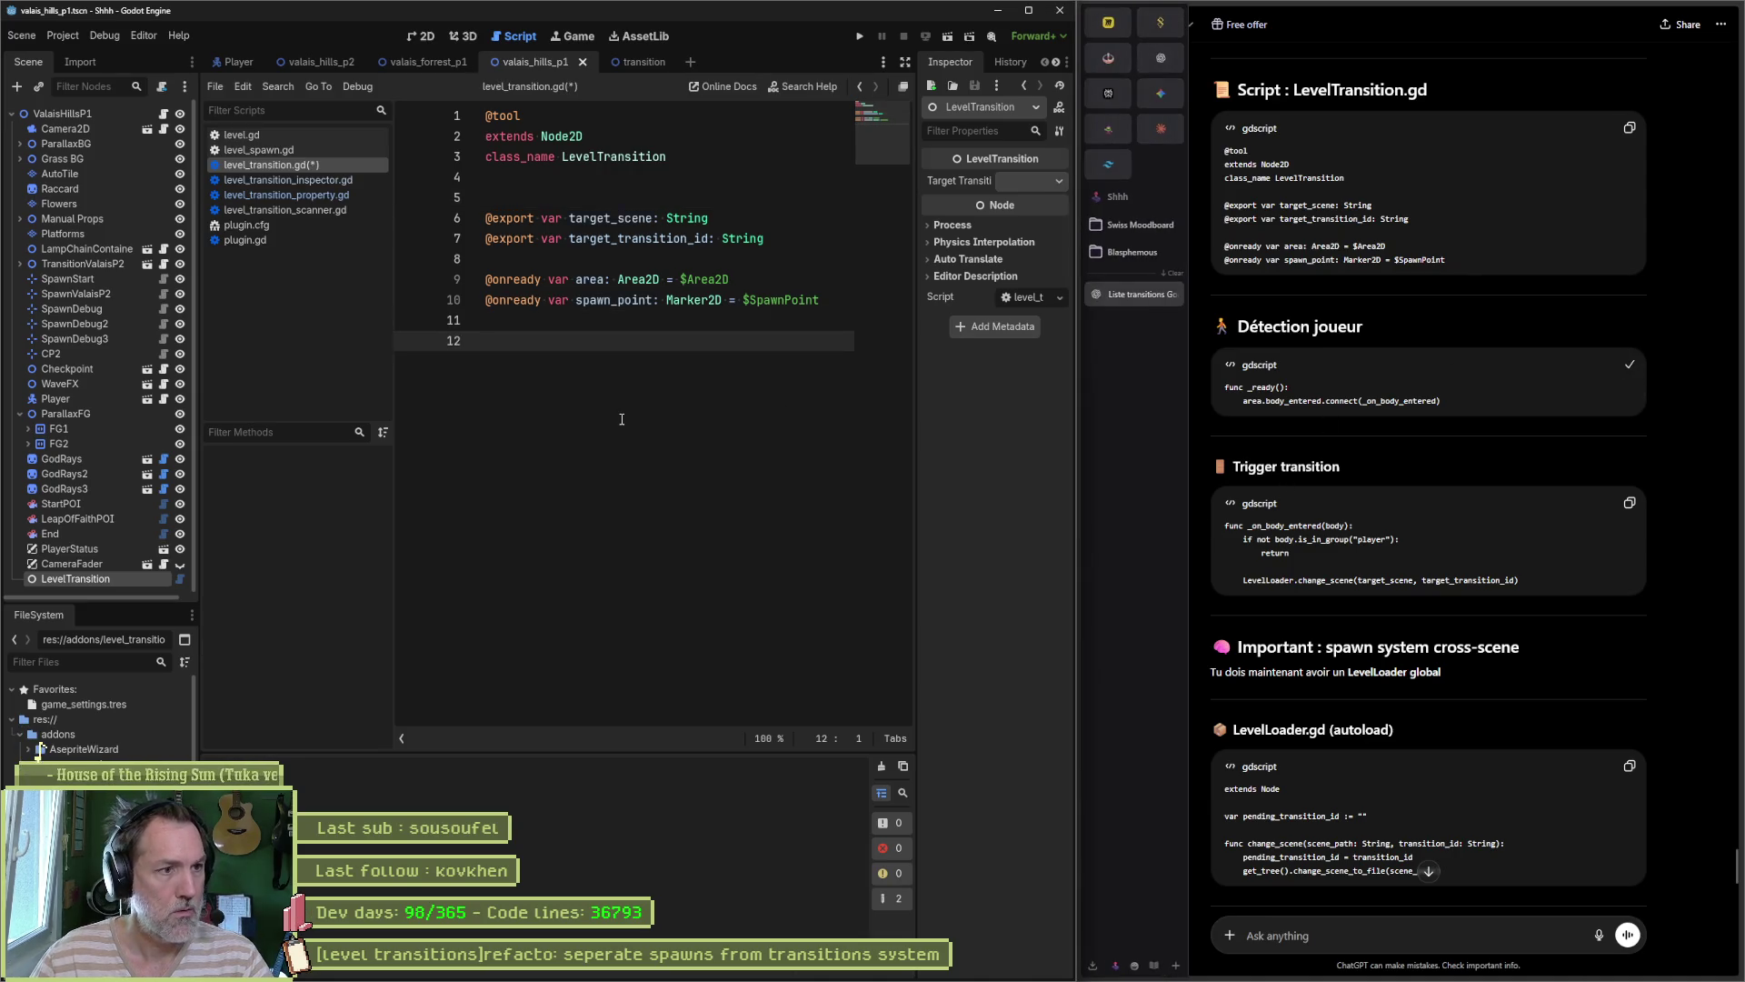
key(ctrl+v)
click(1111, 502)
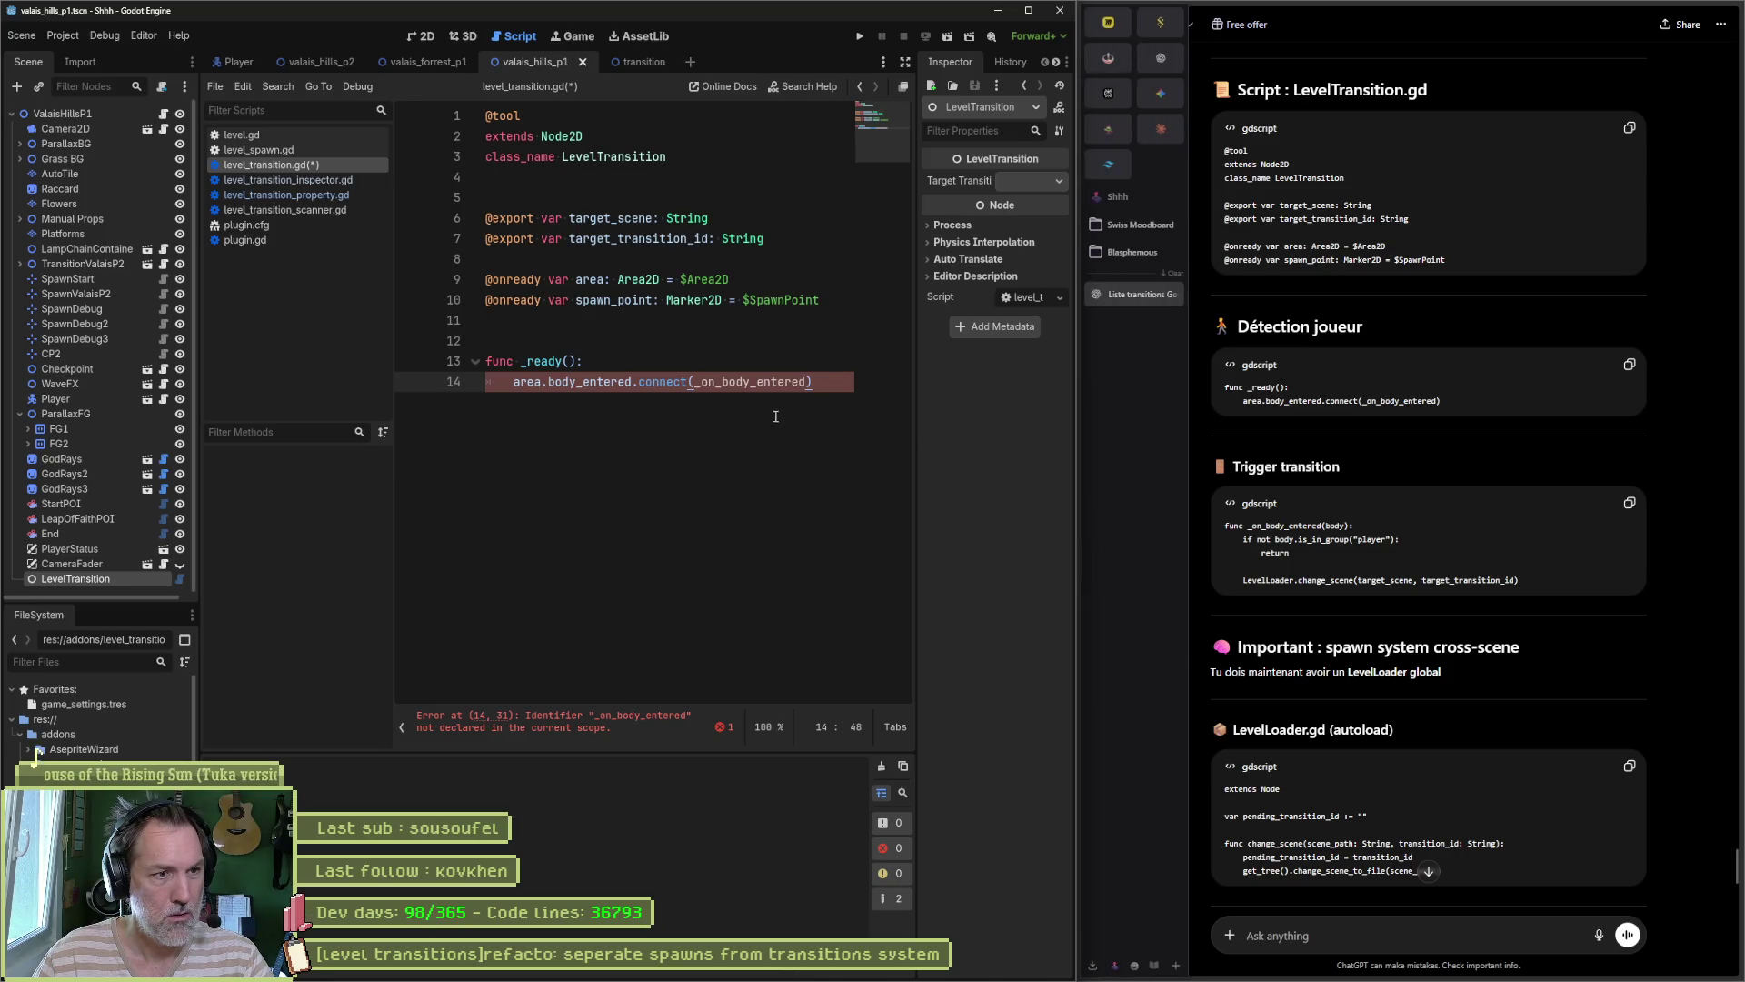
Step: Paste the player-only _on_body_entered handler calling LevelLoader.change_scene and fix its indentation
click(1629, 503)
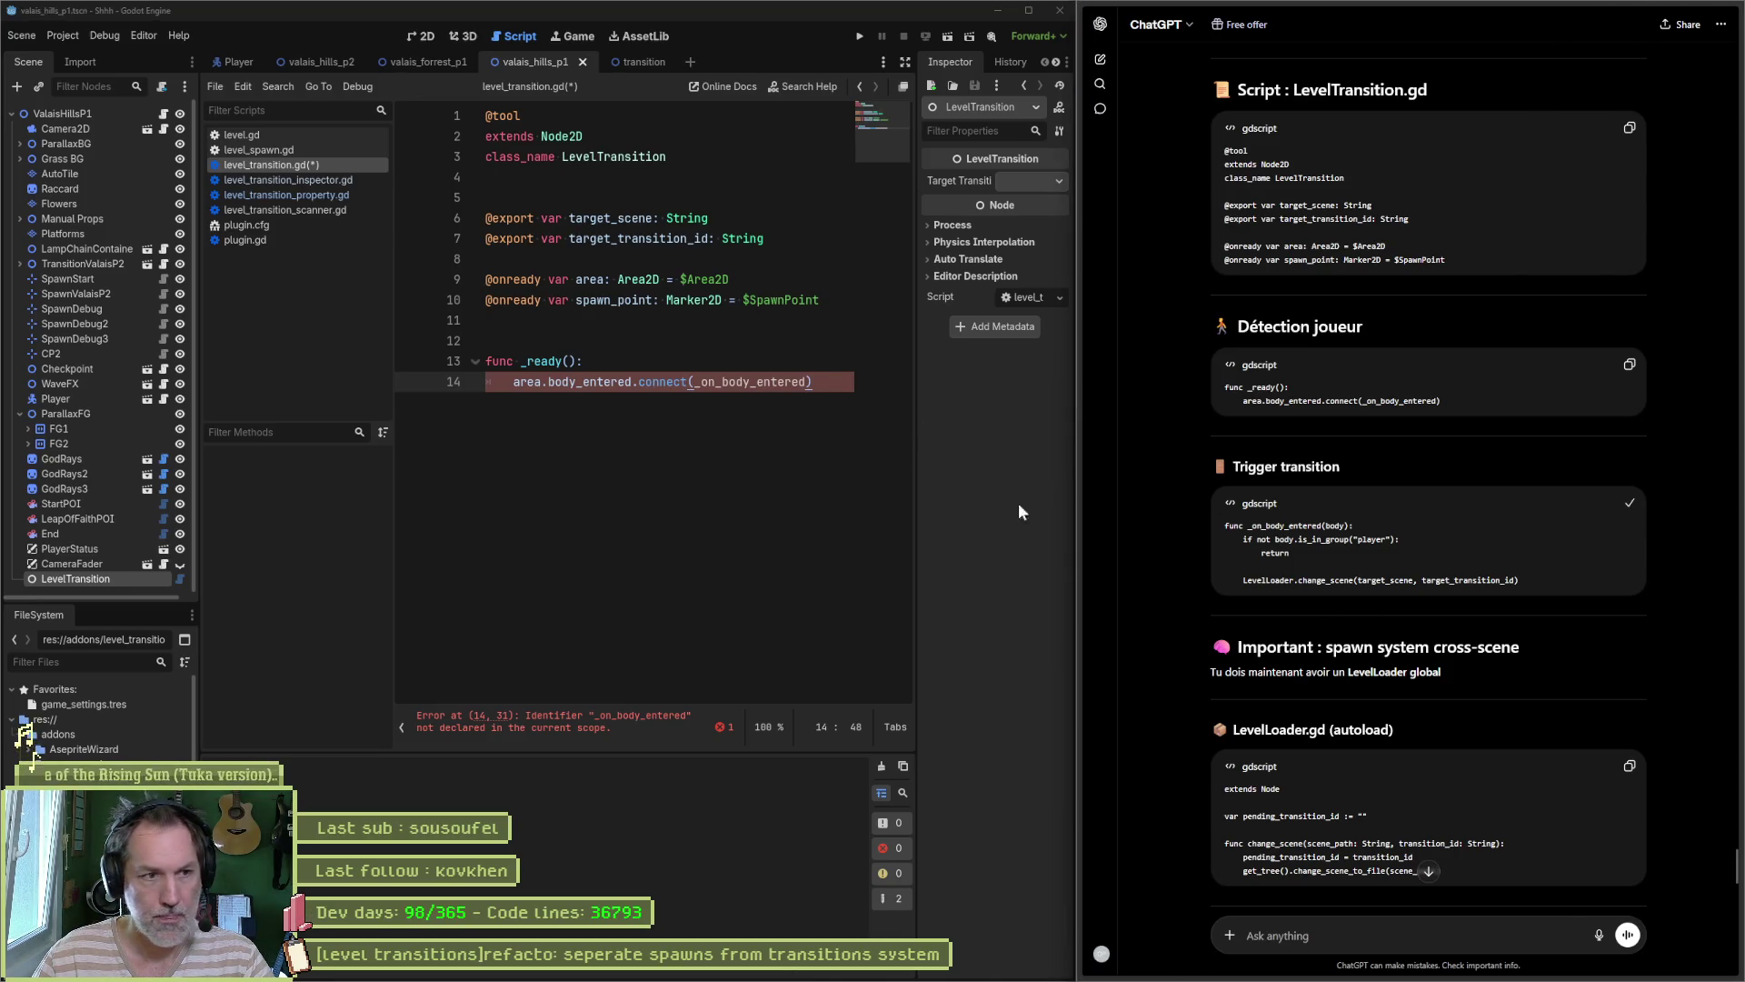
click(685, 450)
key(Return)
key(Return)
key(ctrl+v)
shift+click(480, 422)
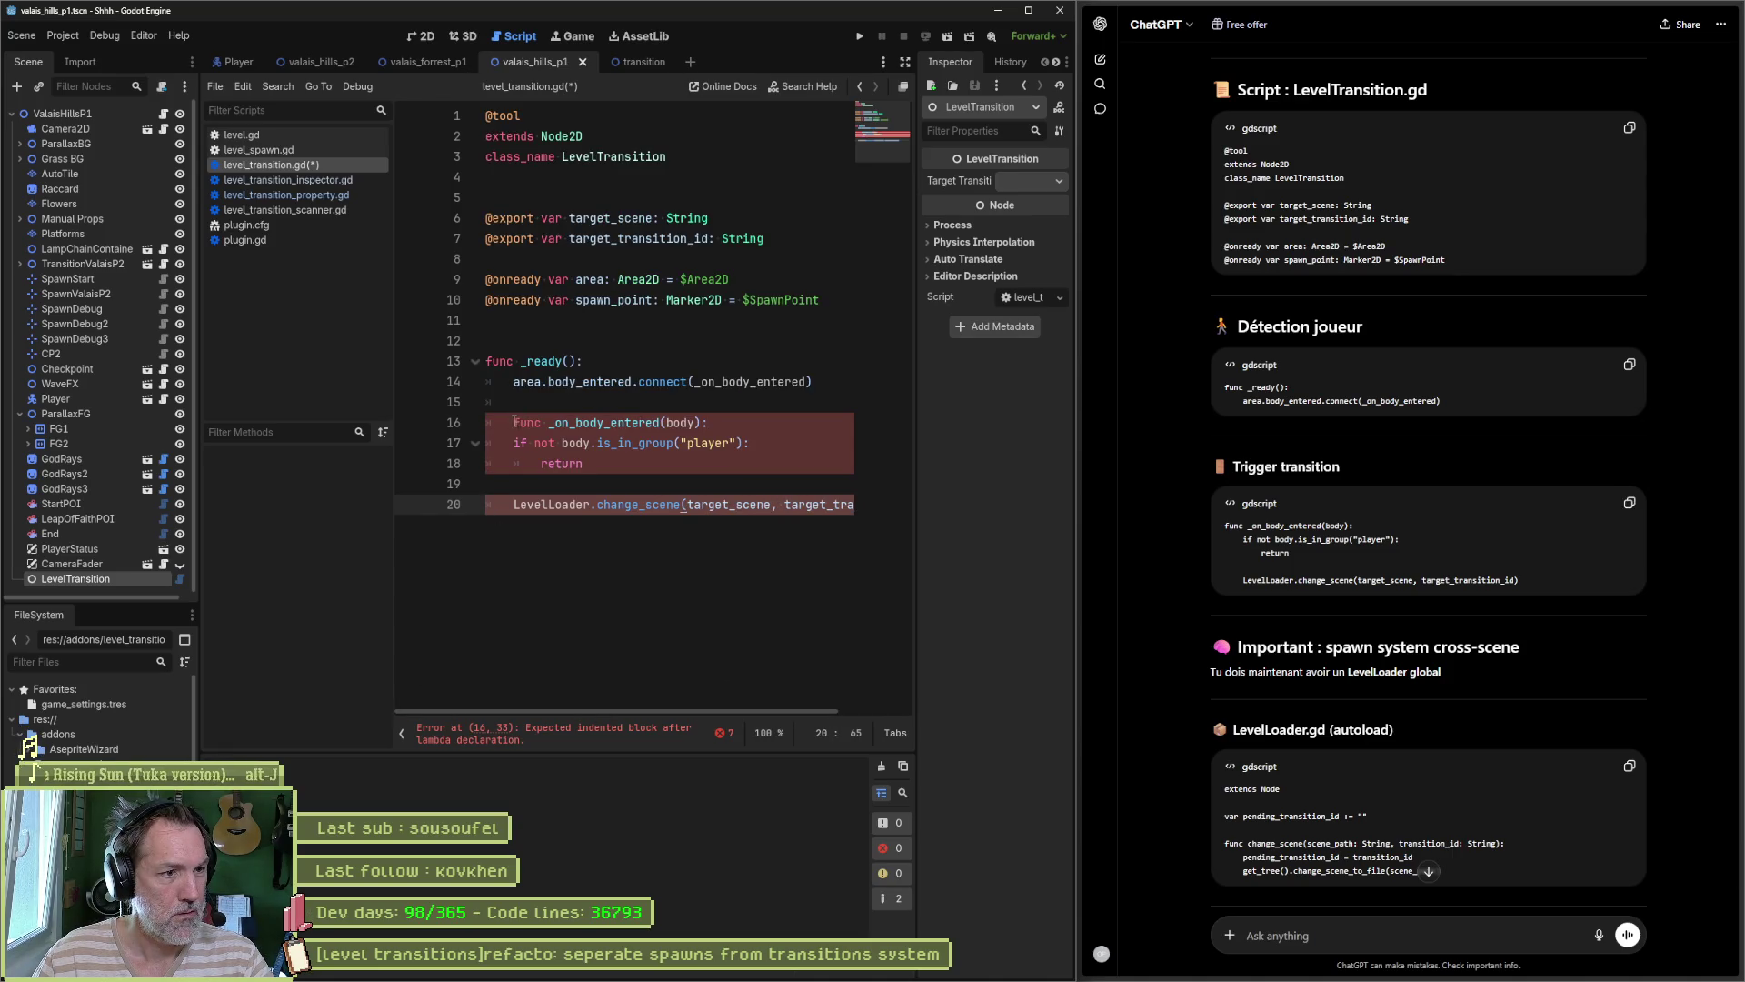
key(shift+Tab)
key(ctrl+shift+Return)
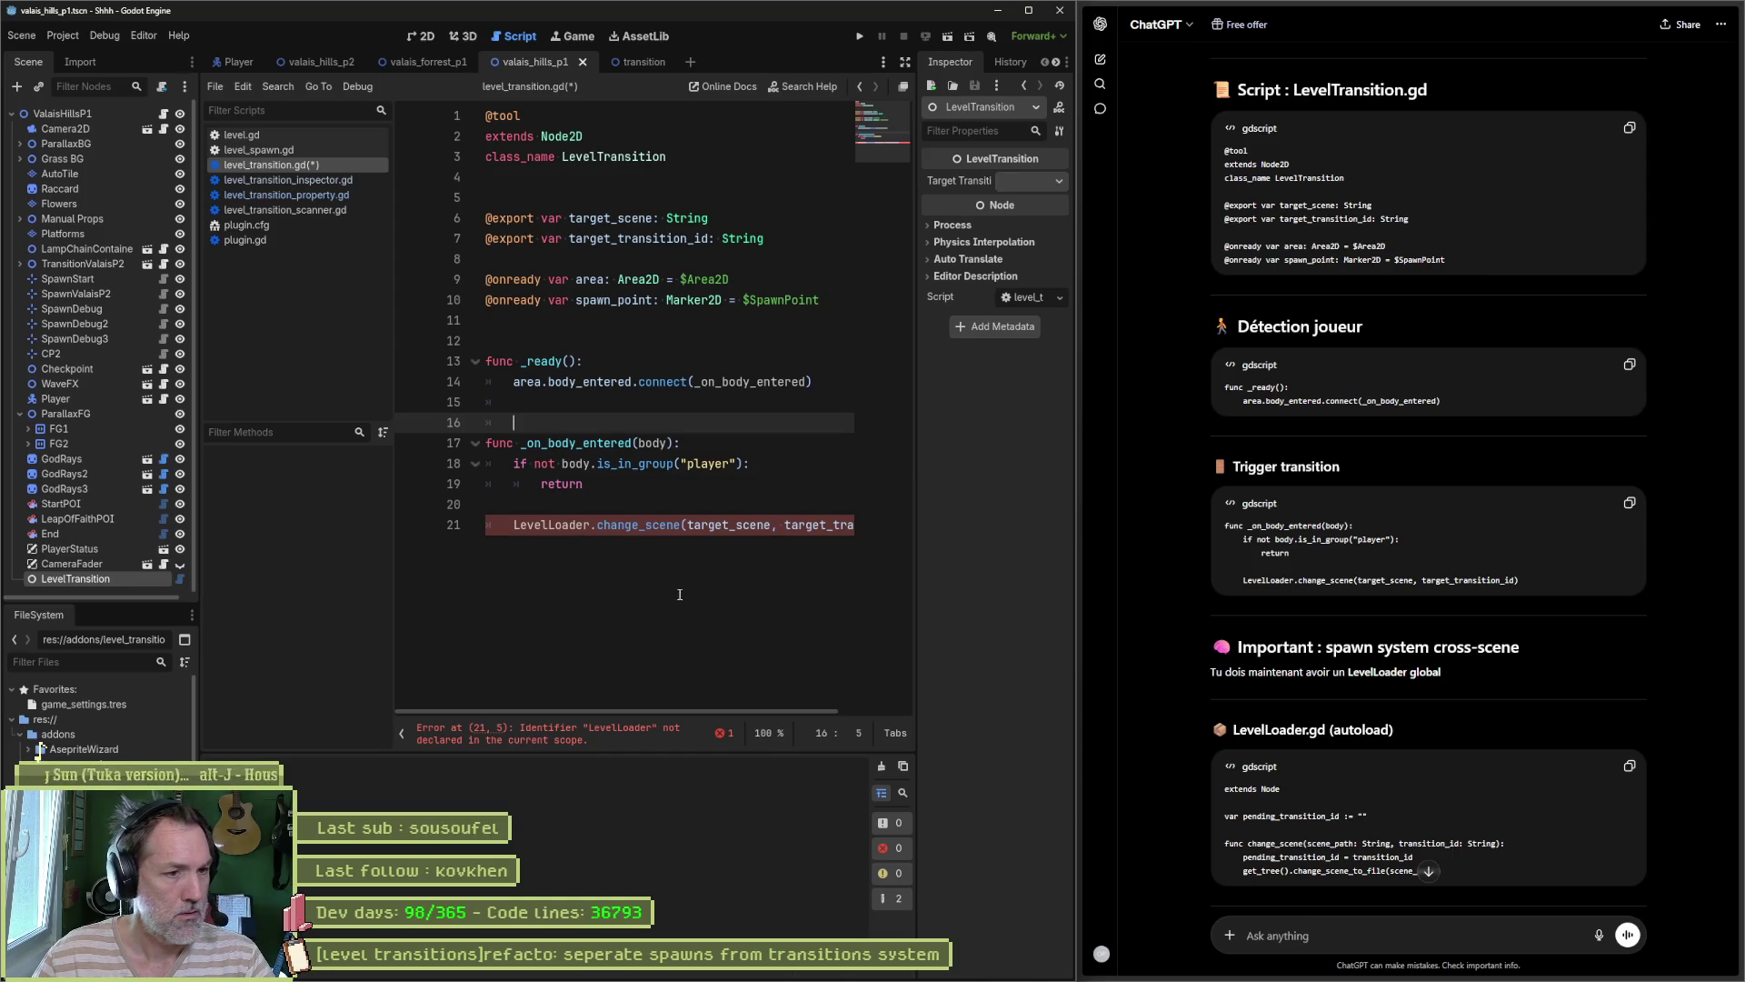
mouse_move(709, 710)
mouse_down()
mouse_move(811, 716)
mouse_move(686, 718)
mouse_up()
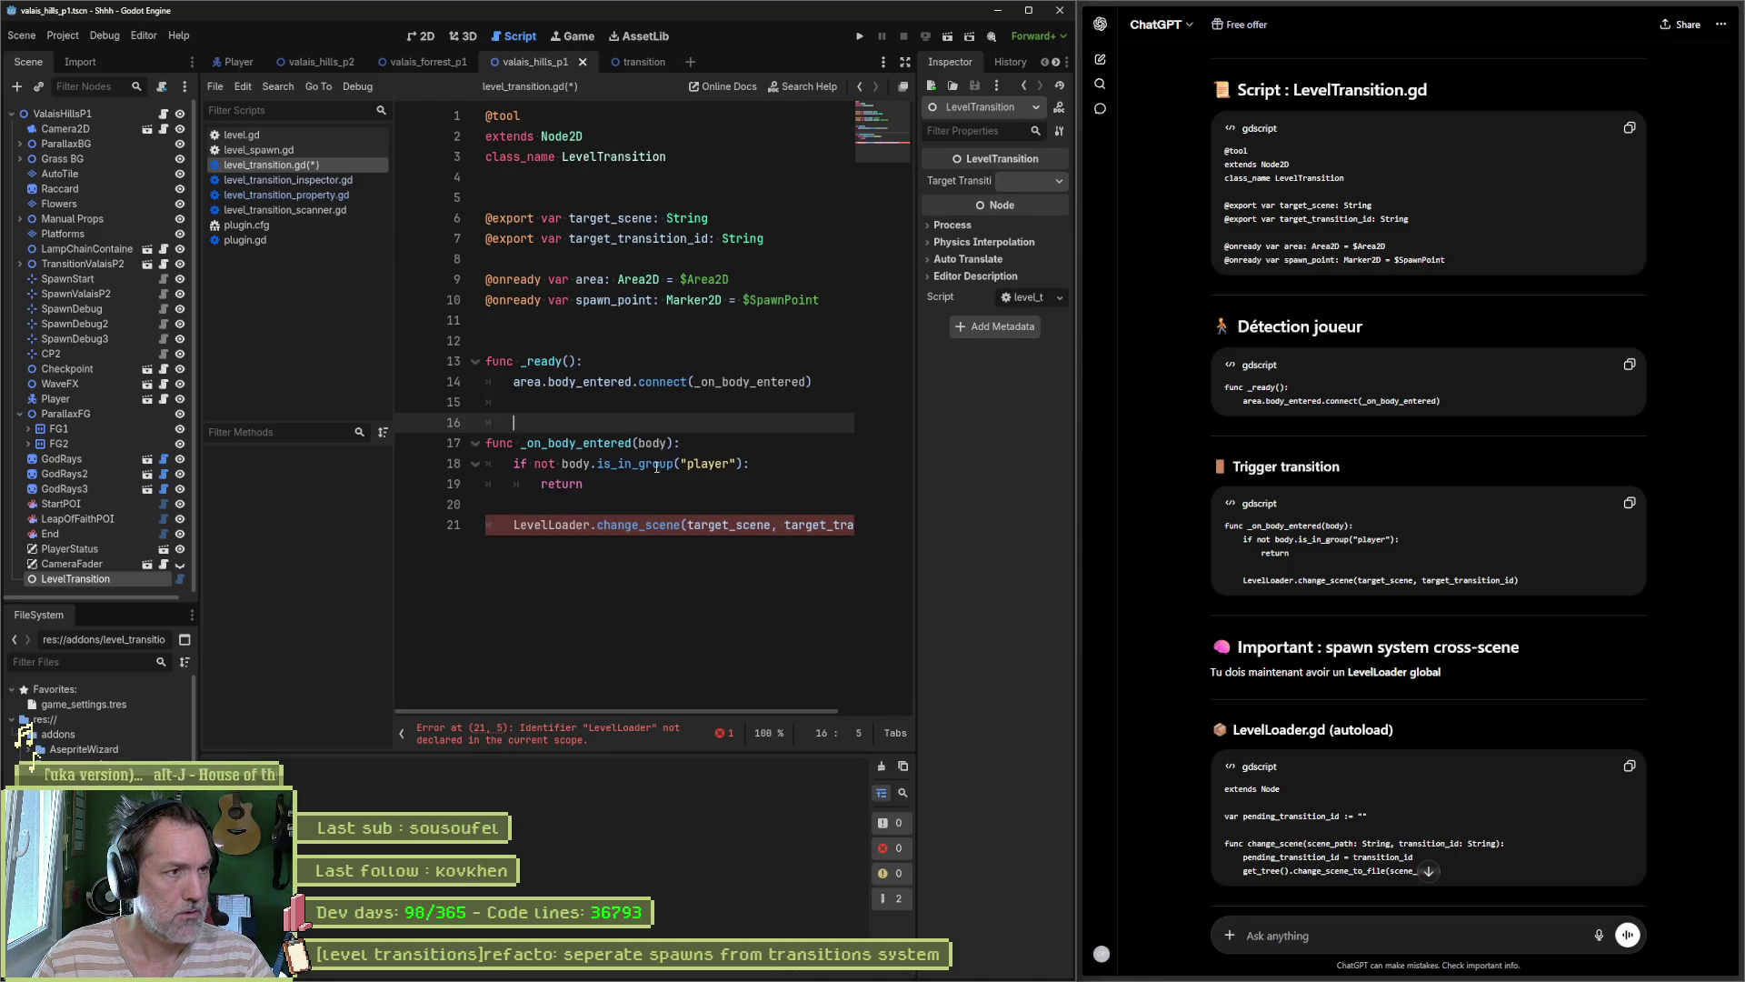
Step: Quick-open the old transition.gd script
key(shift+alt+o)
text(transition)
key(Return)
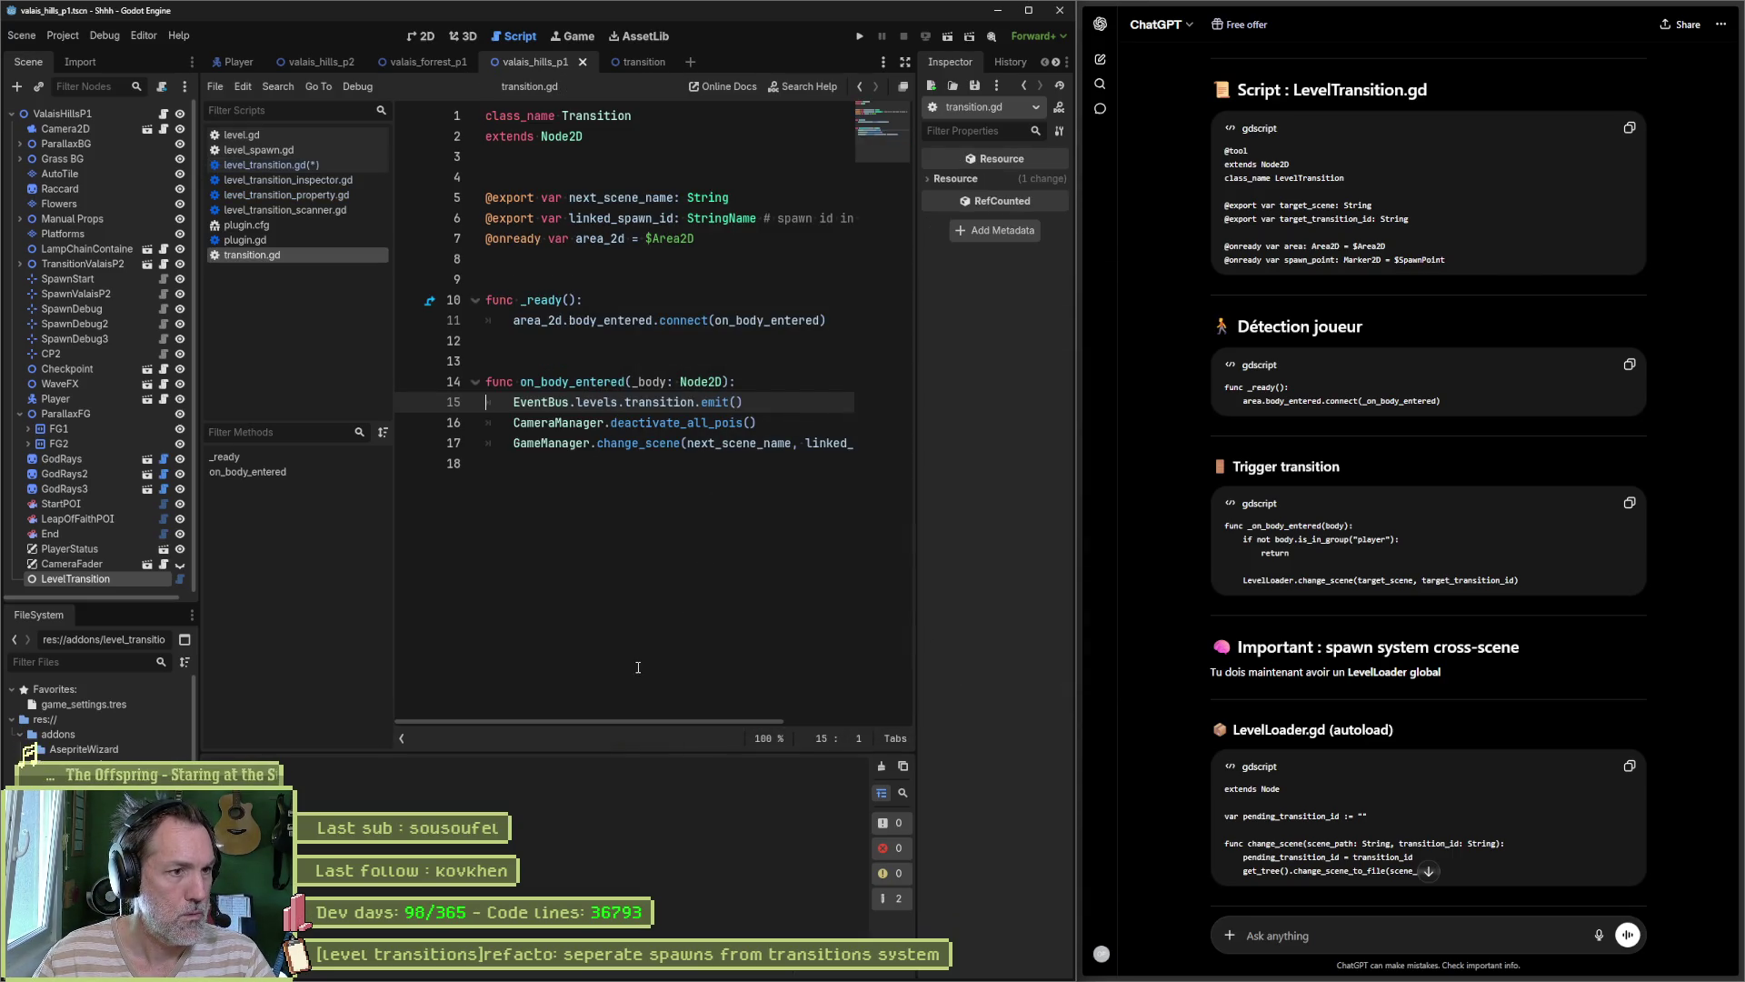
Step: Copy transition.gd's on_body_entered logic into level_transition.gd's handler on line 20
drag(663, 722, 784, 721)
drag(790, 443, 800, 380)
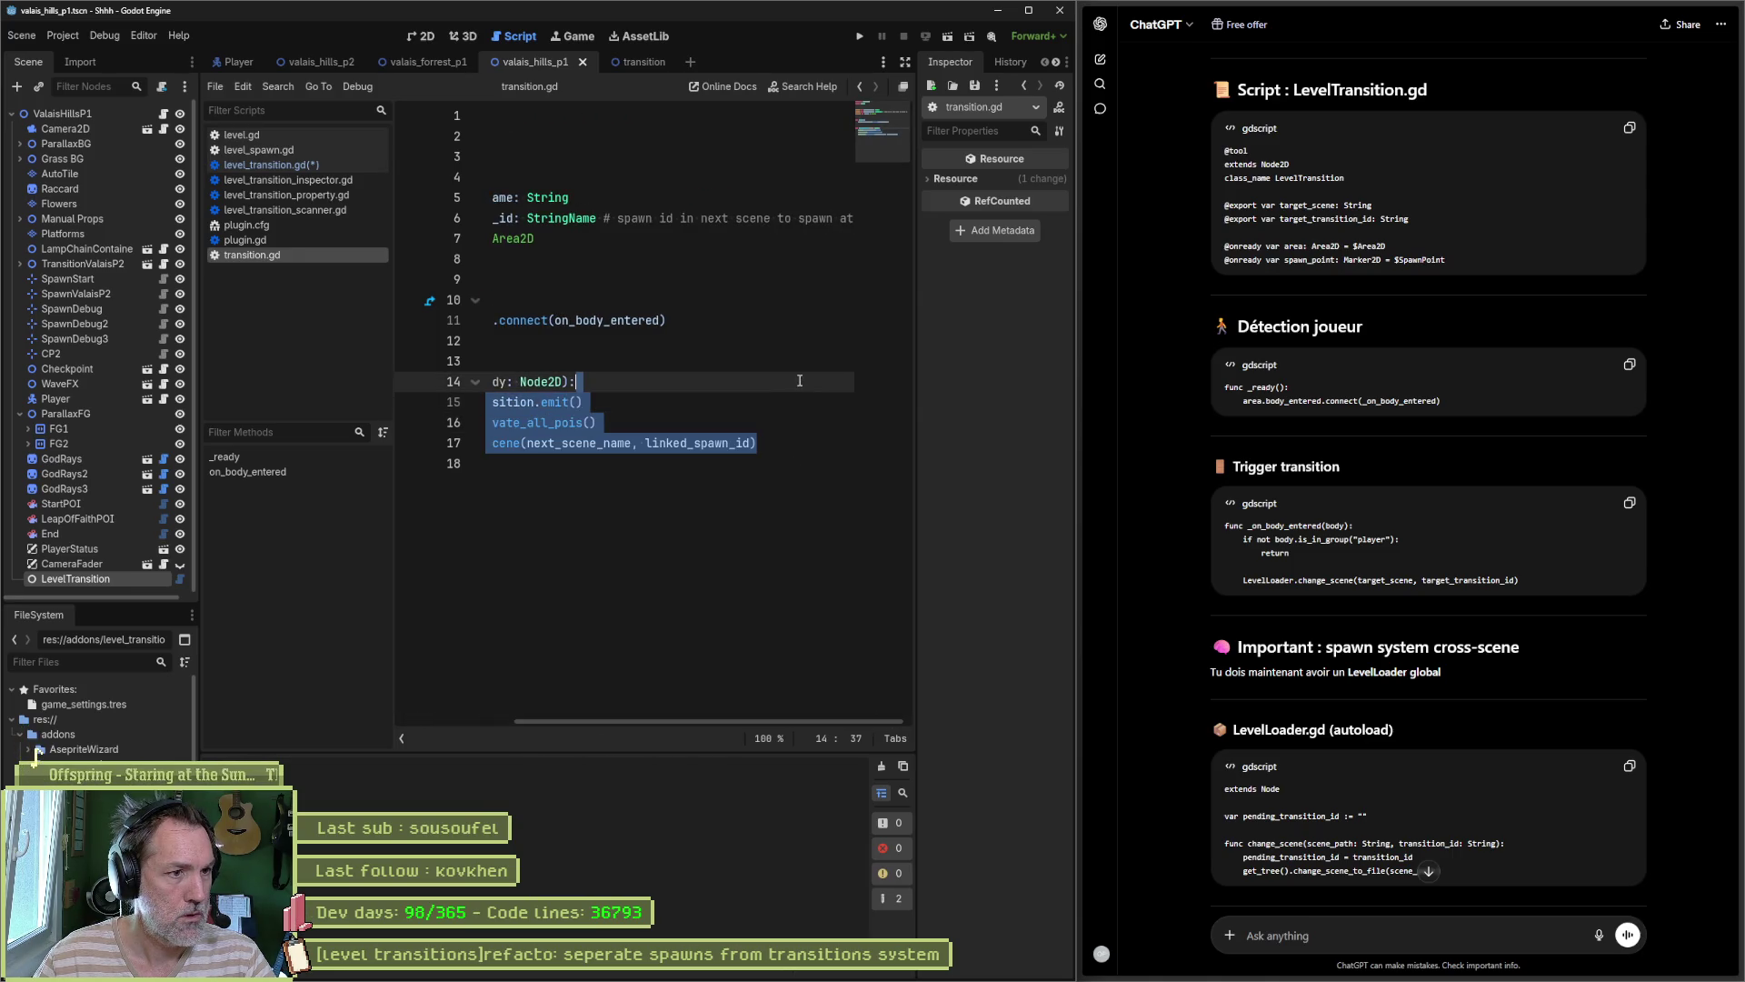
click(329, 164)
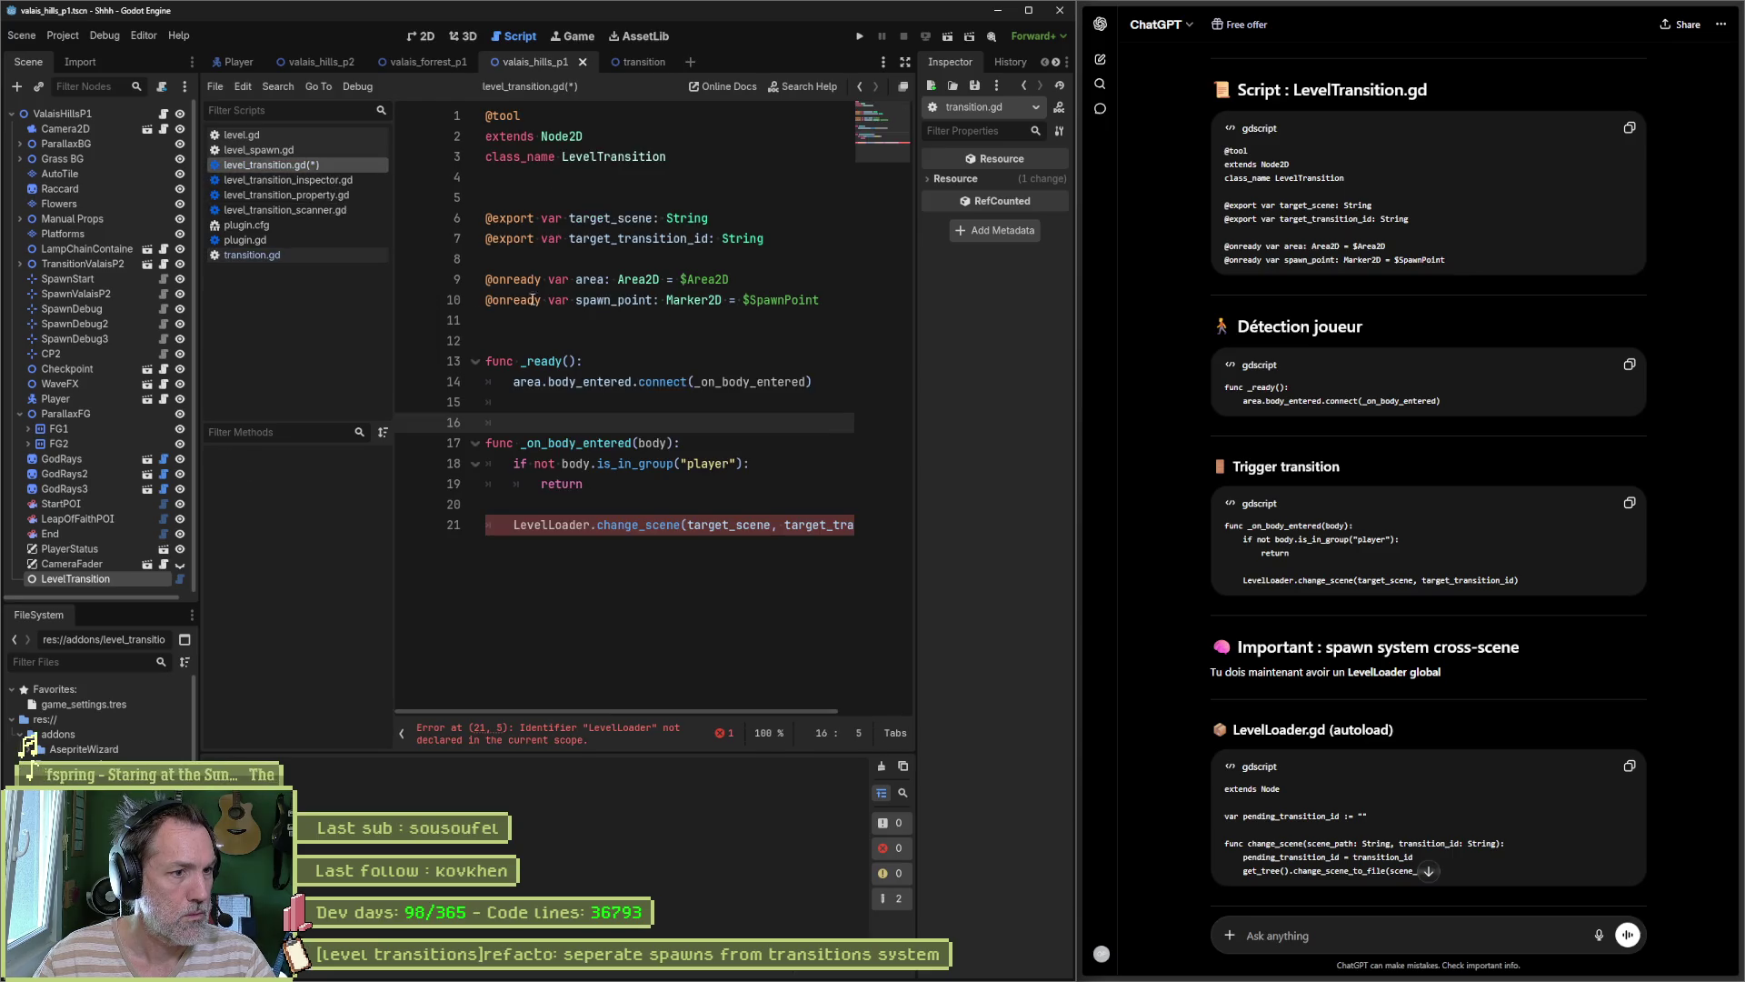
click(640, 495)
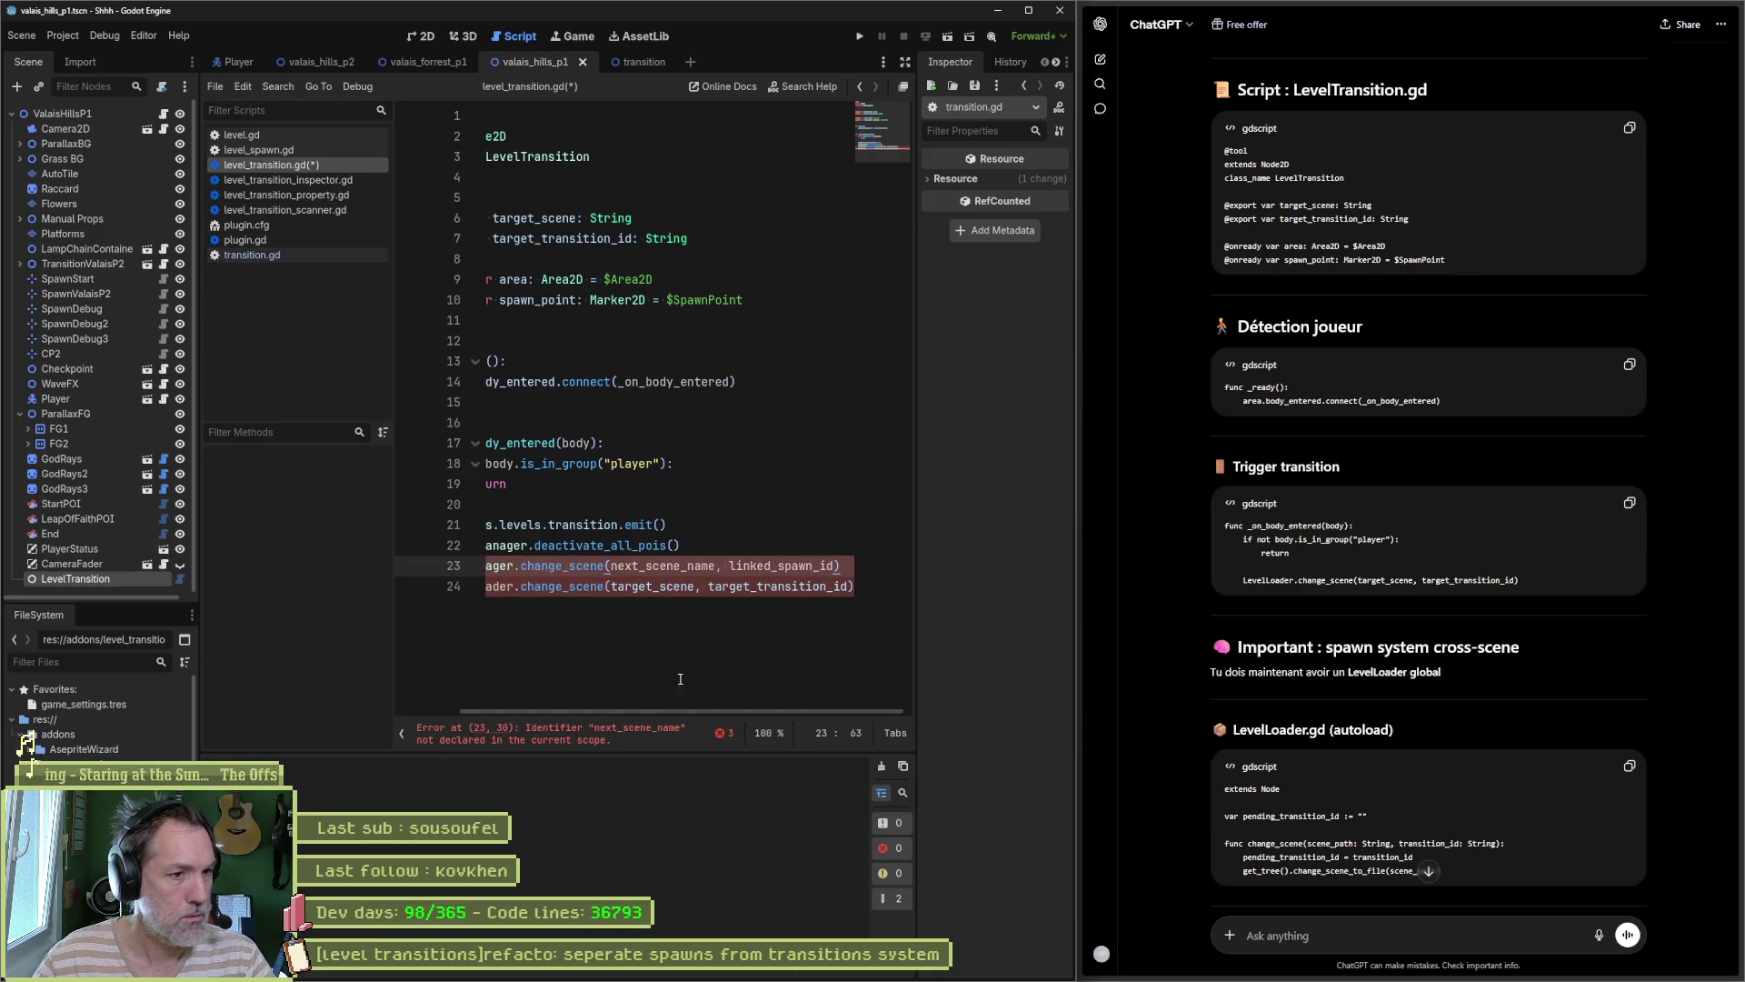
drag(689, 712, 530, 705)
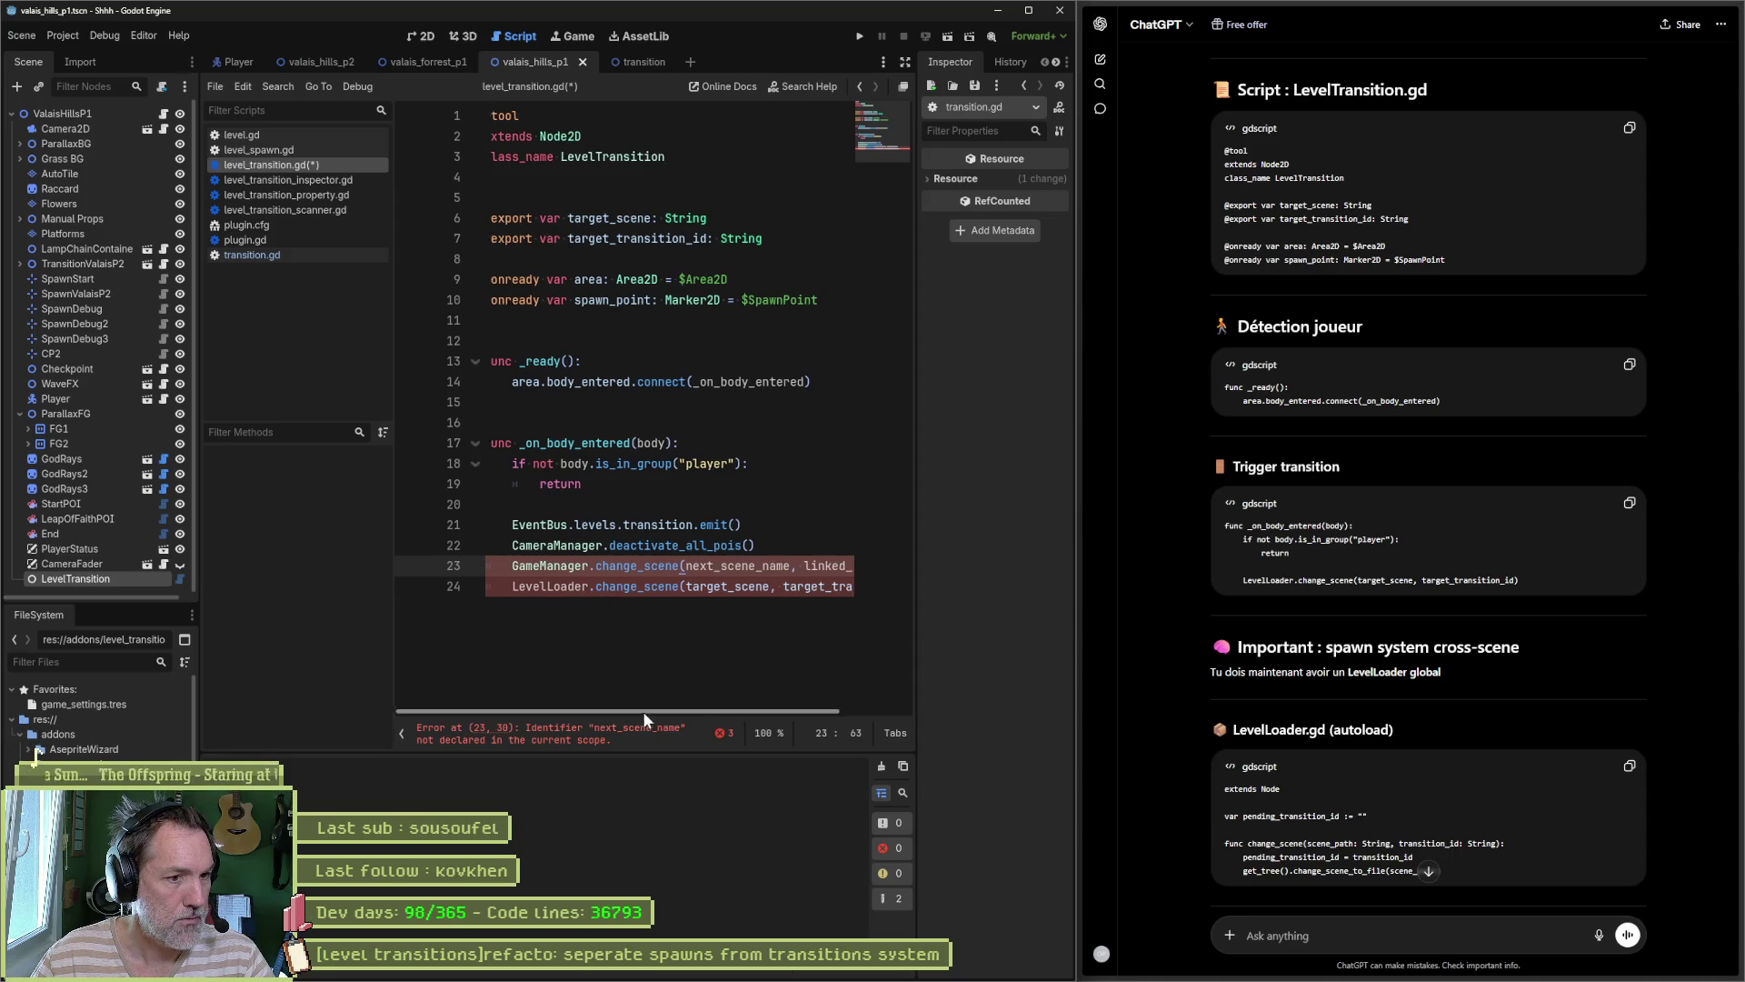
drag(641, 711, 751, 713)
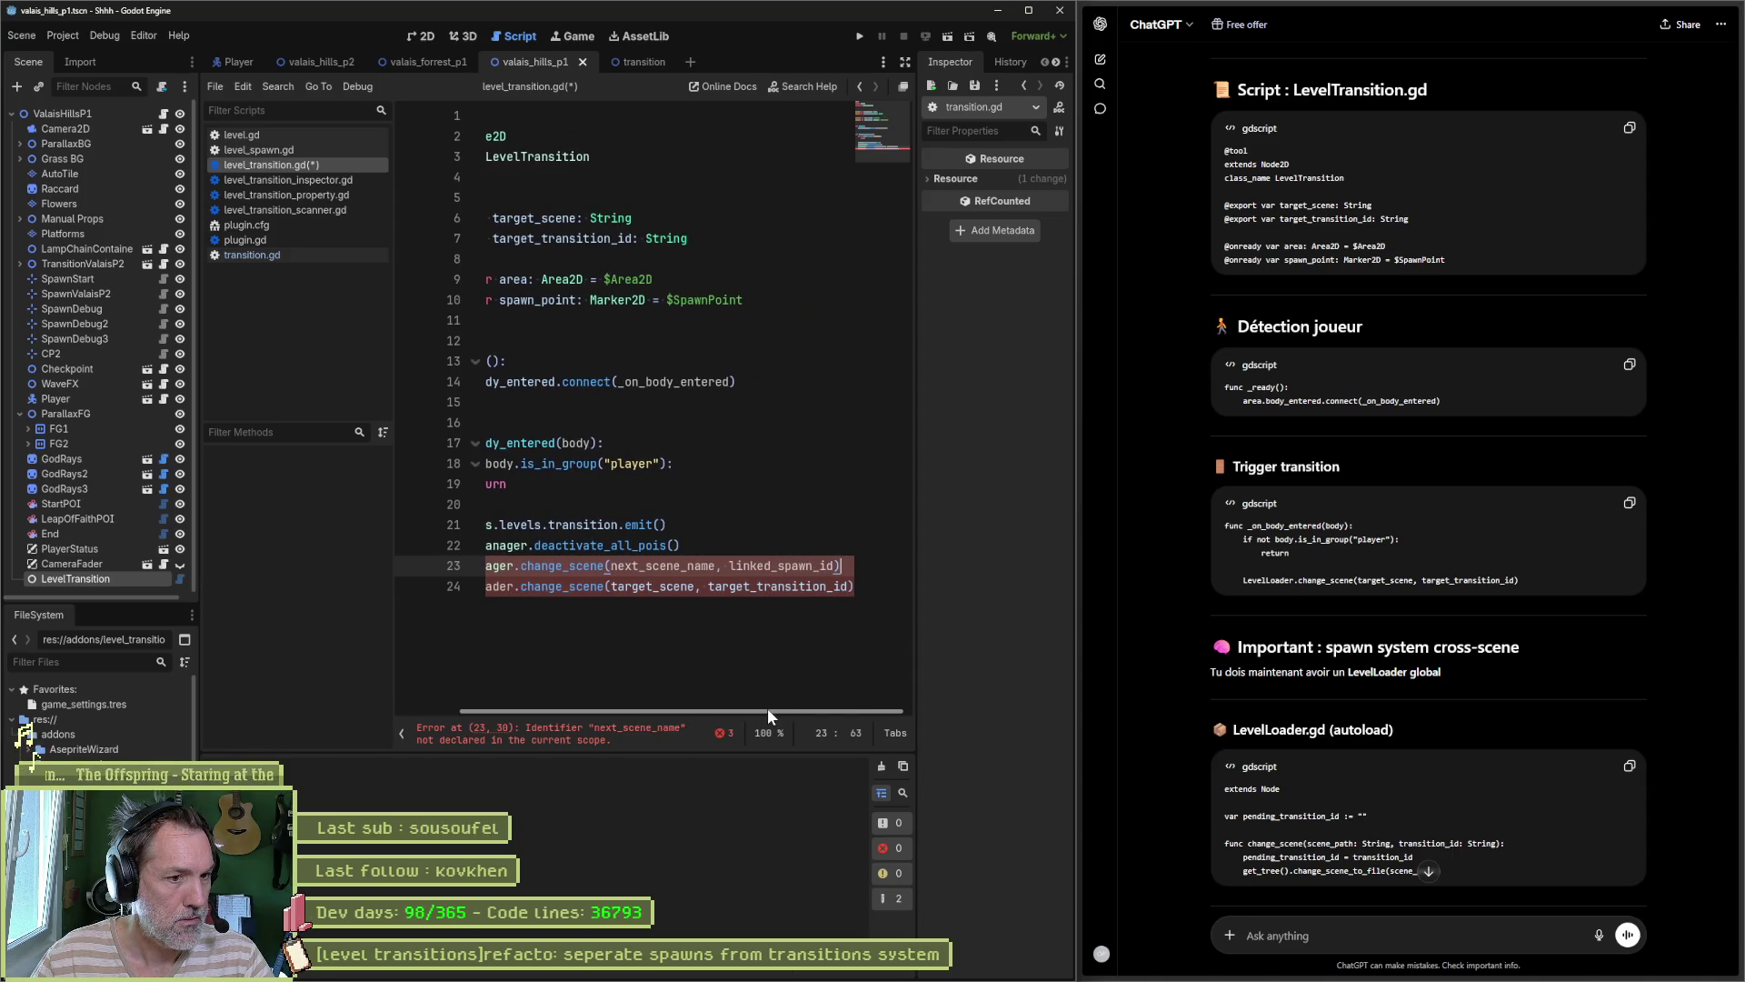
drag(707, 709, 643, 705)
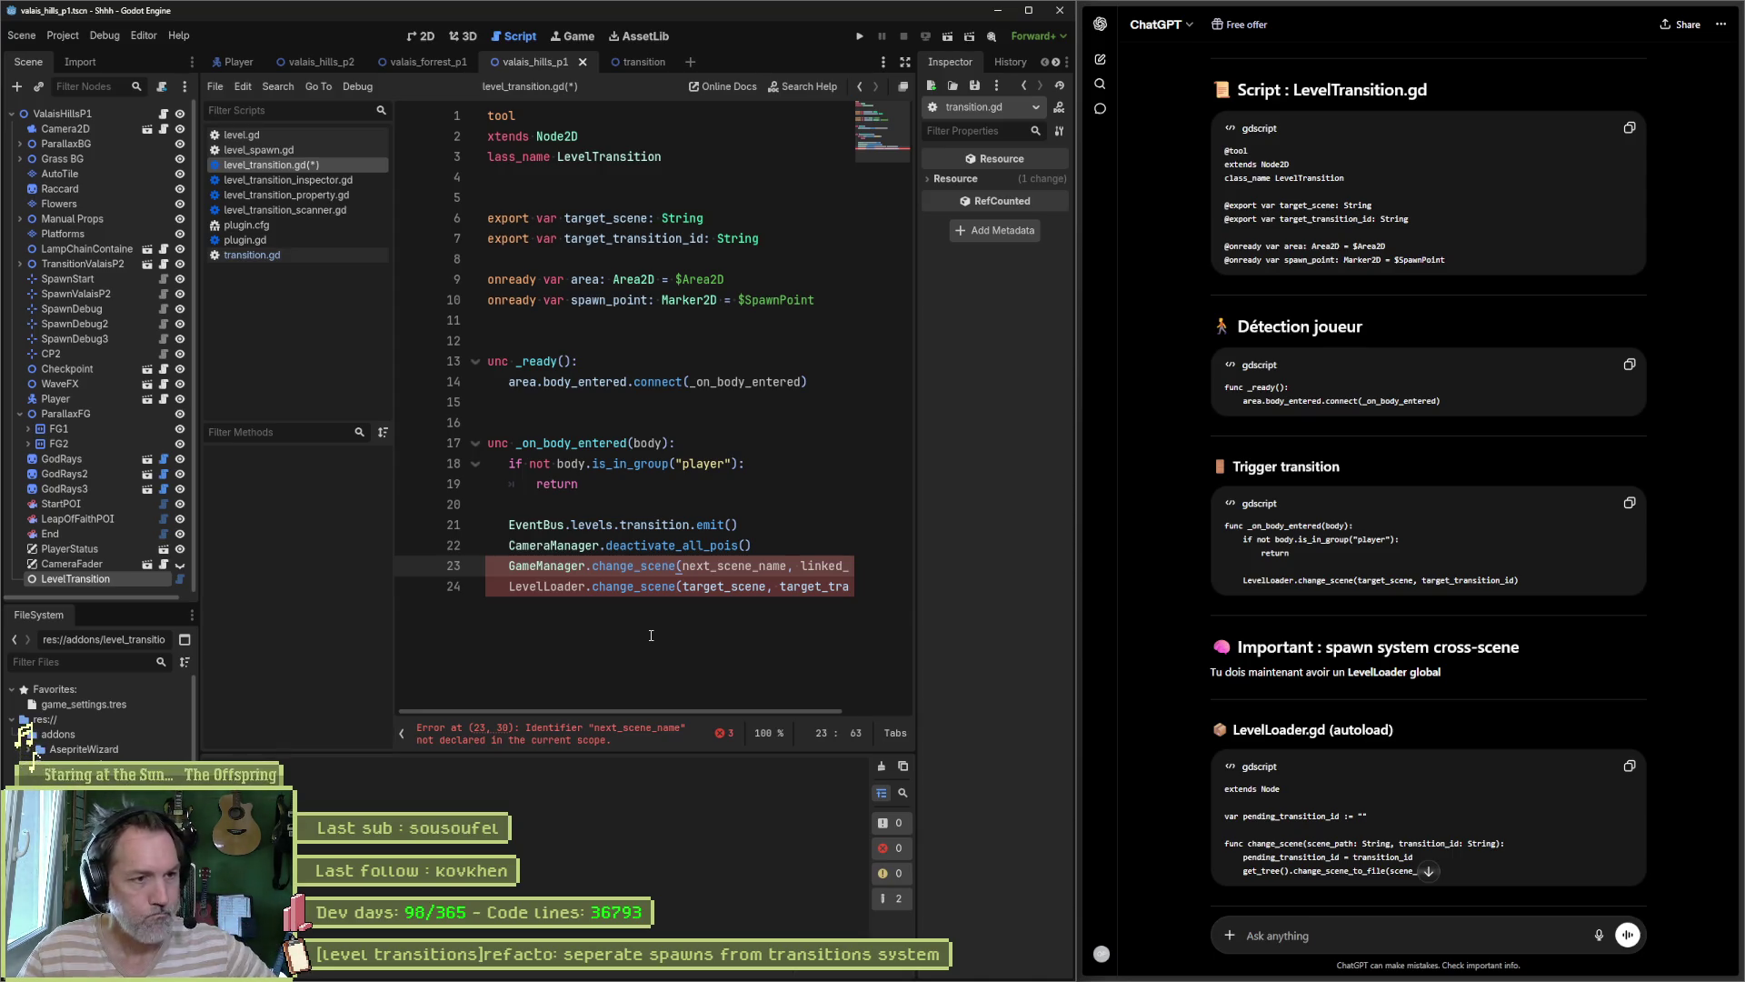
click(315, 254)
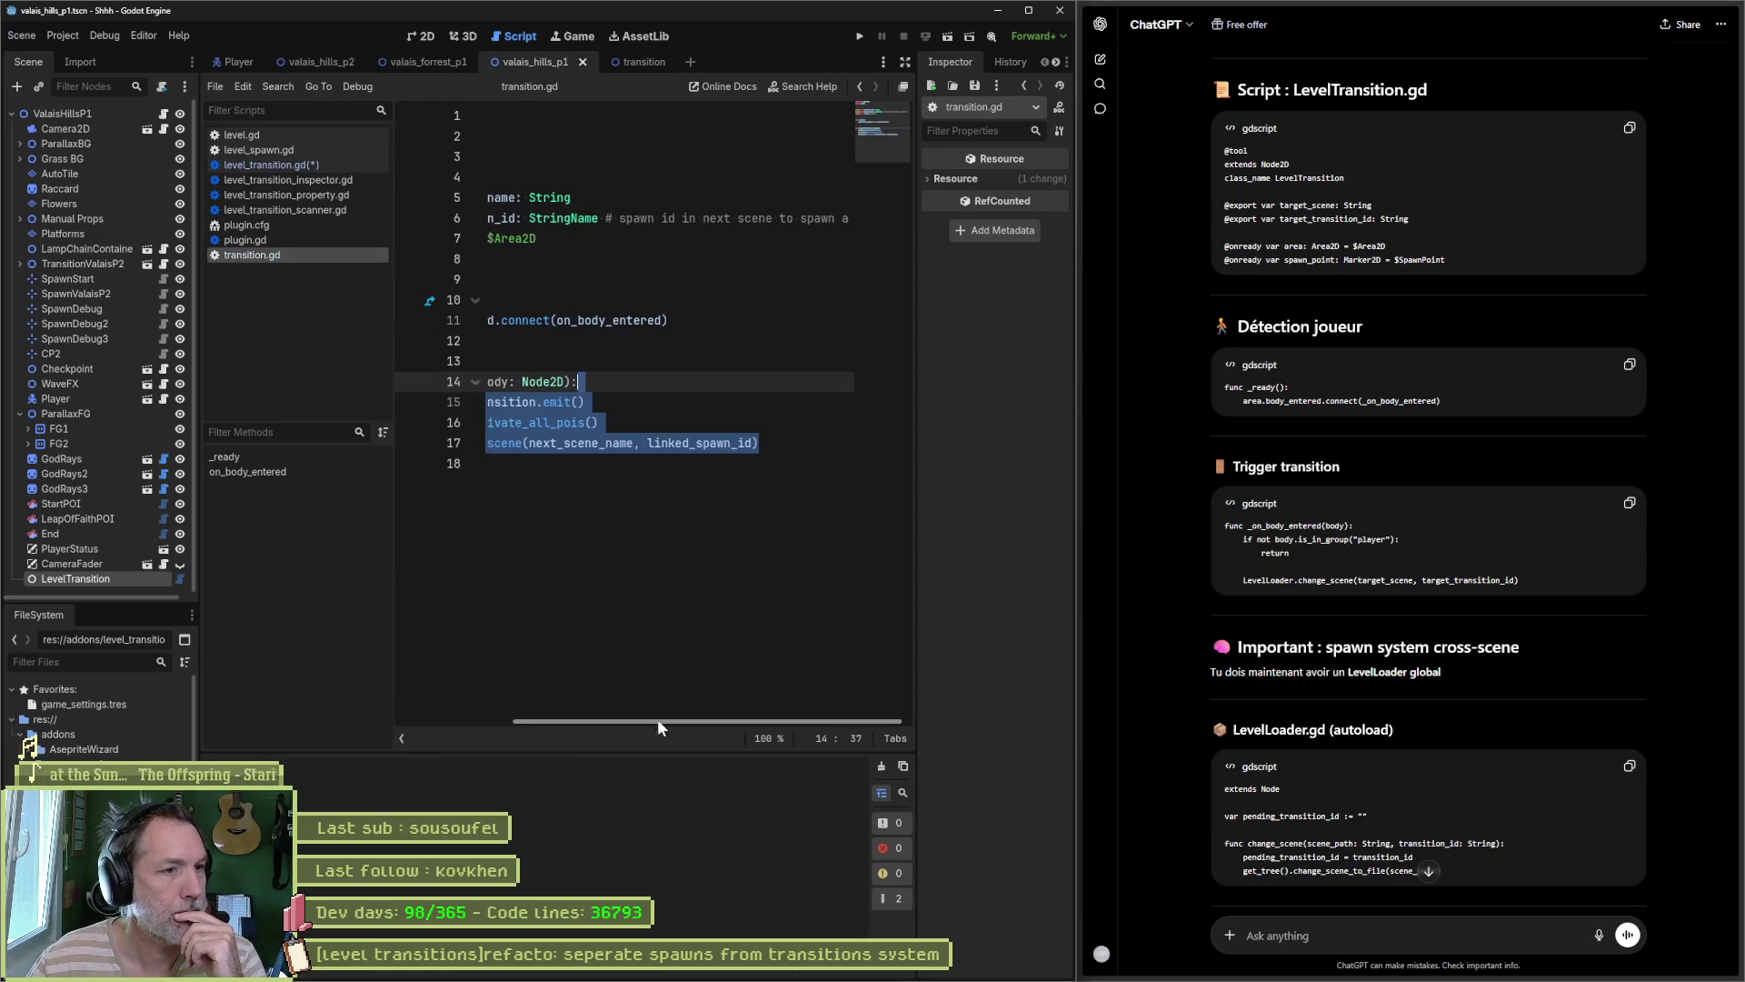
drag(667, 724, 550, 724)
drag(722, 241, 604, 156)
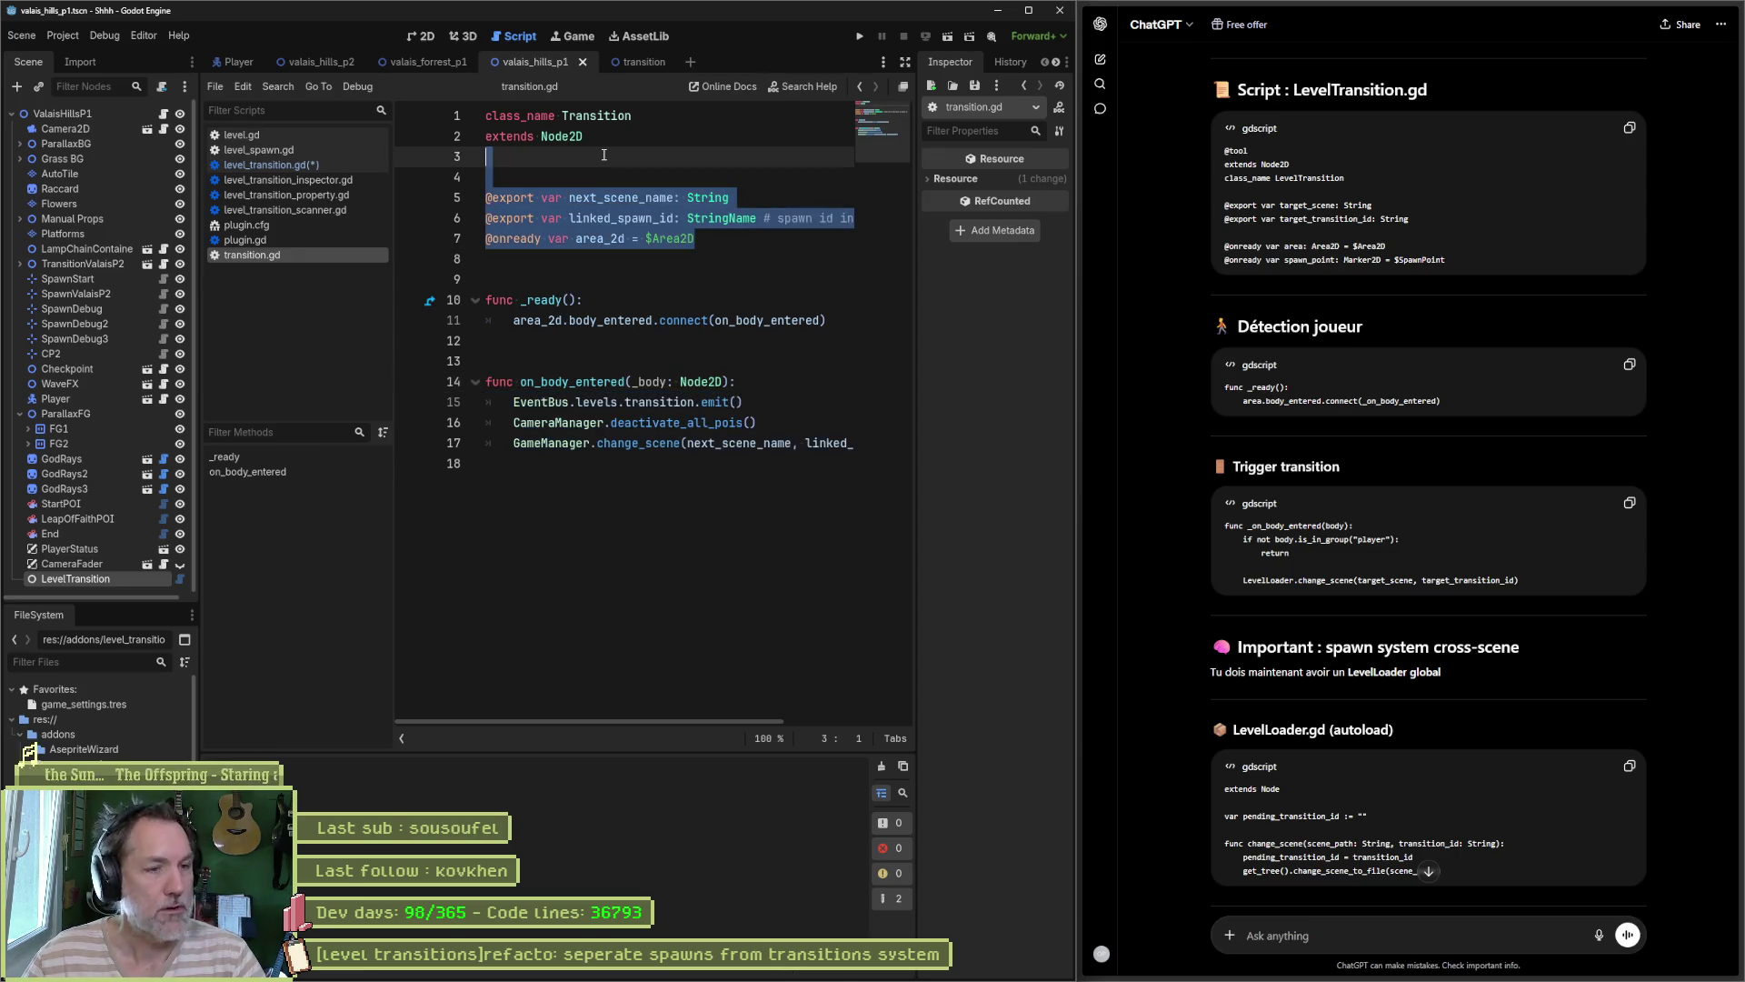
click(303, 164)
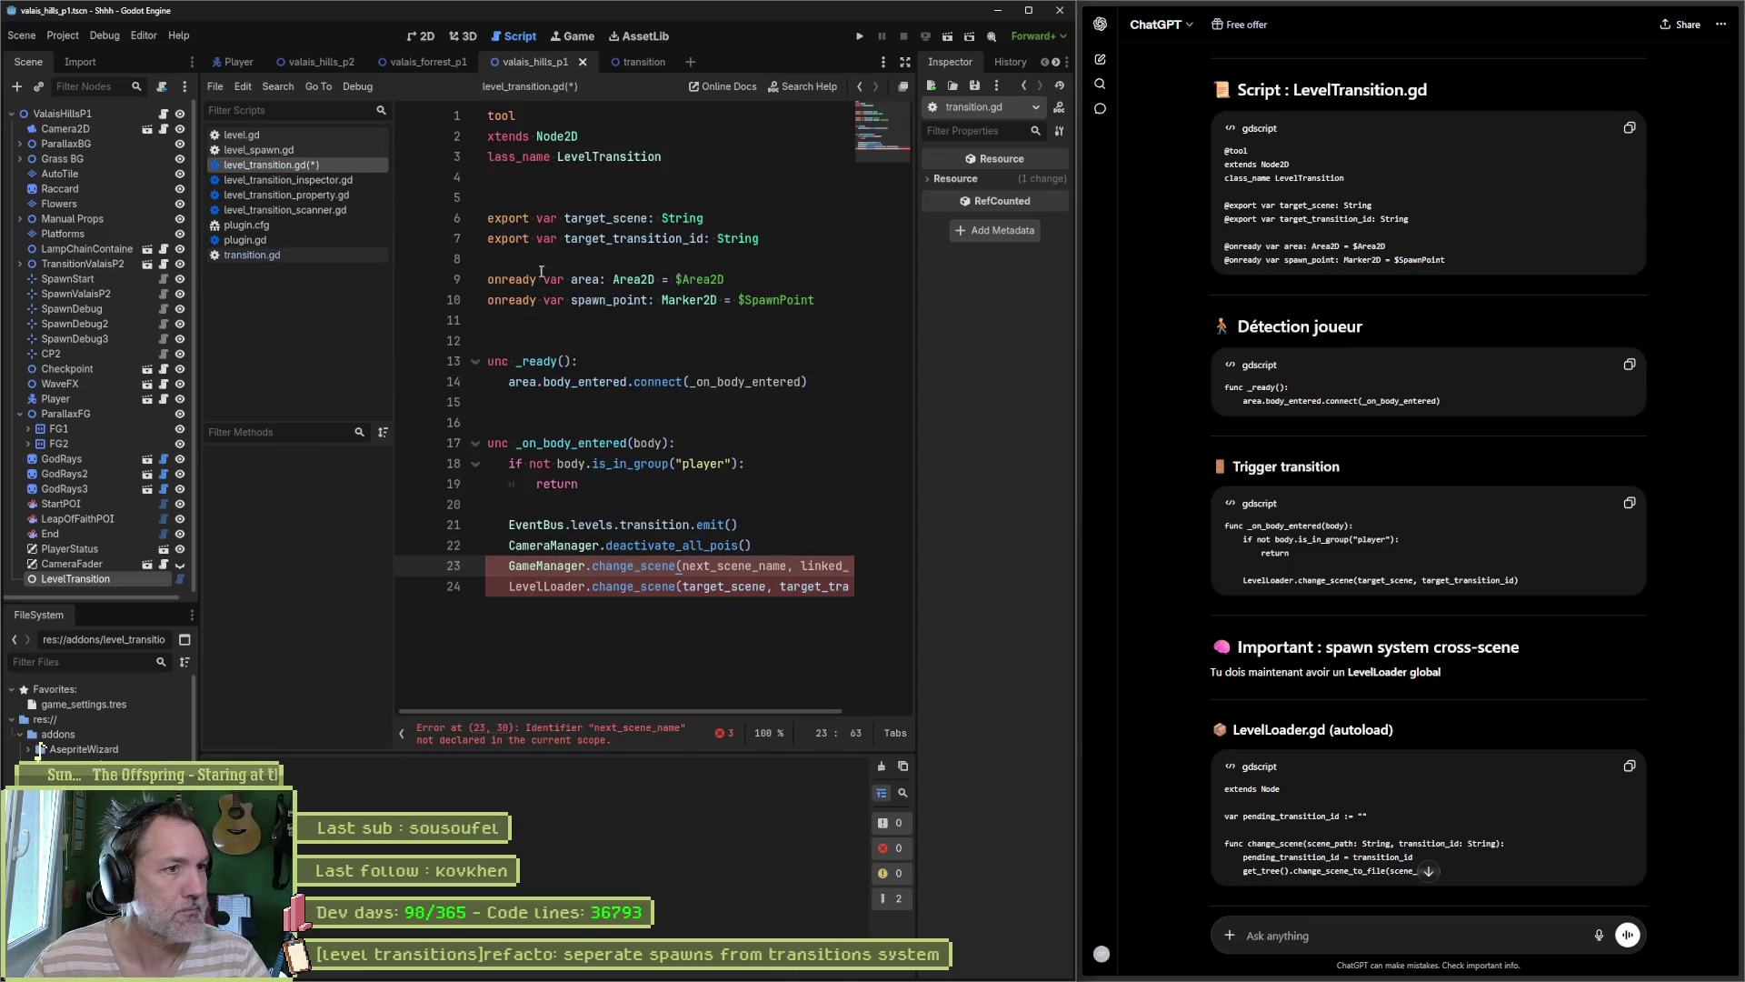
click(545, 319)
key(ctrl+v)
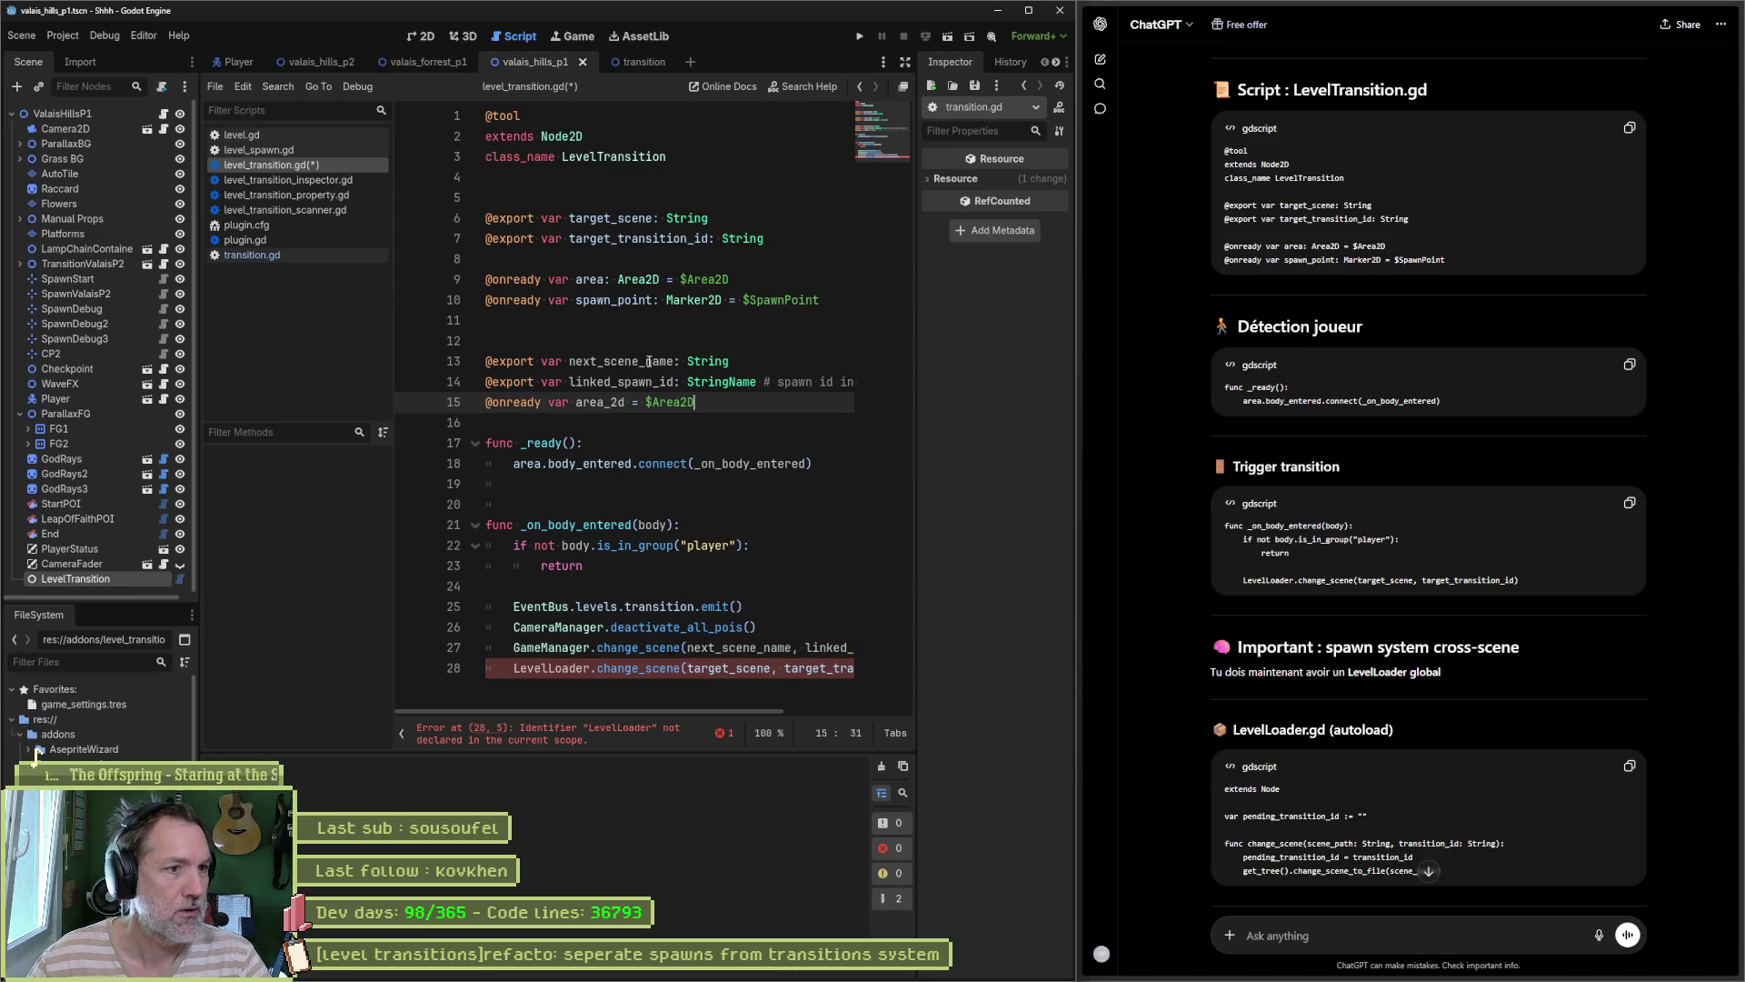
click(649, 361)
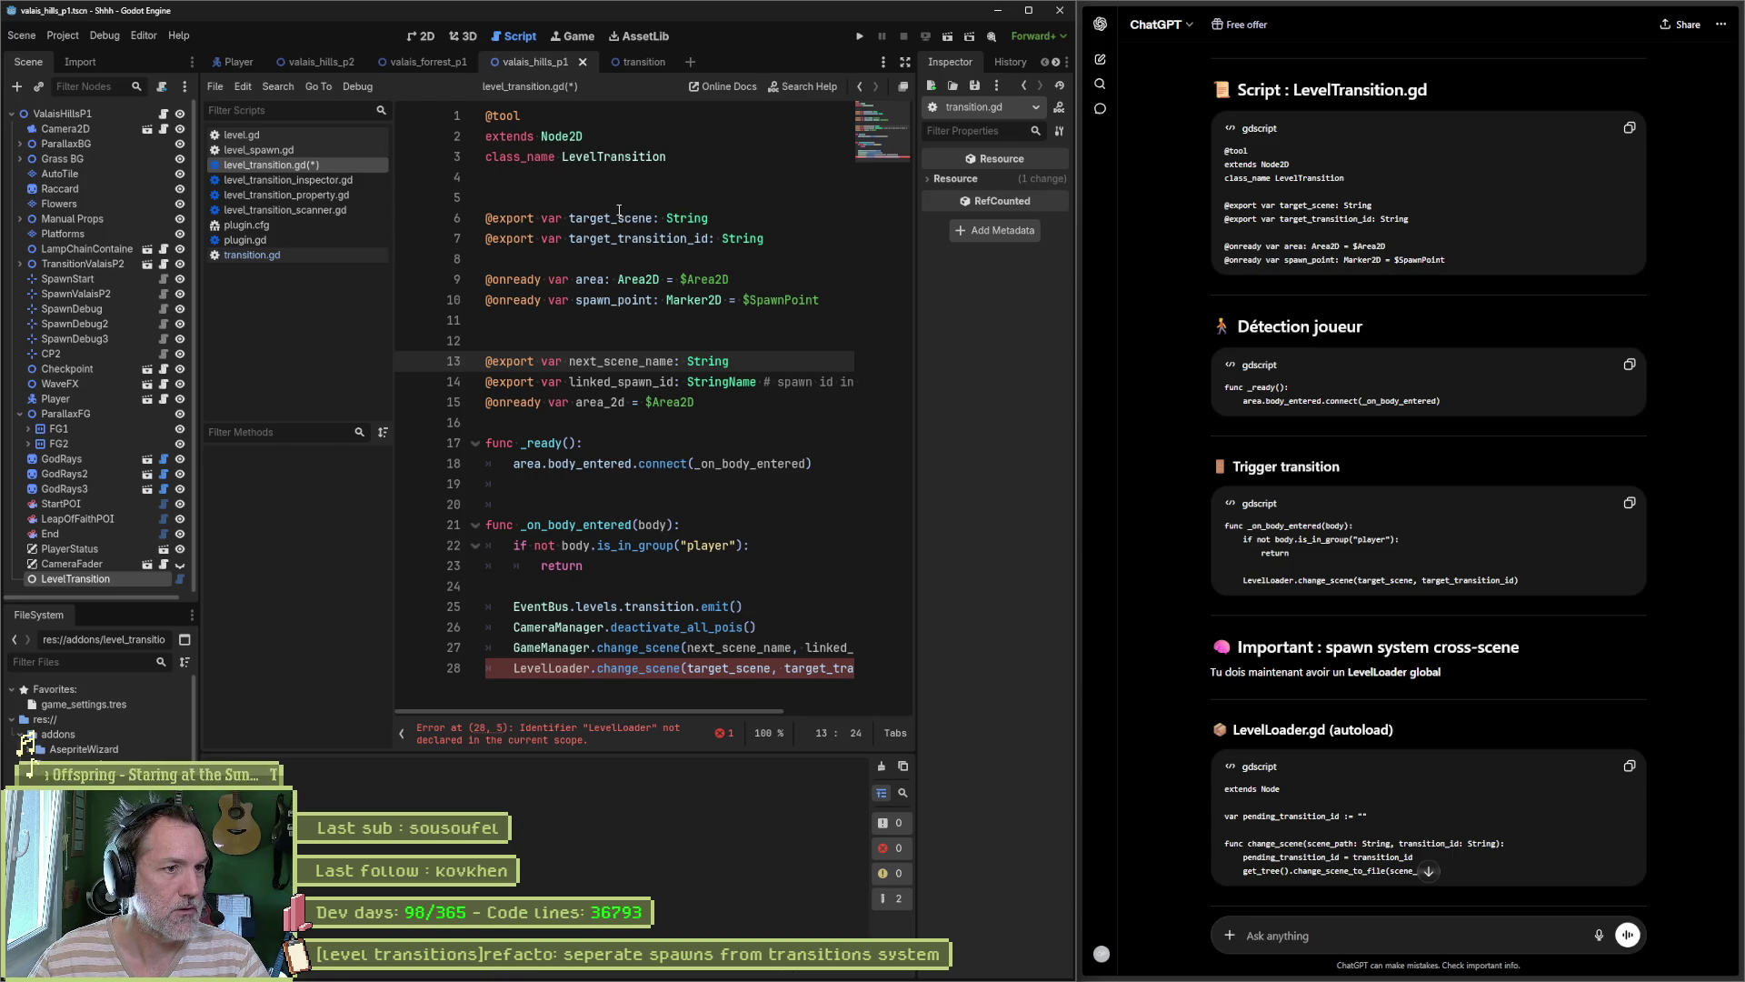
double_click(630, 383)
key(alt+Left)
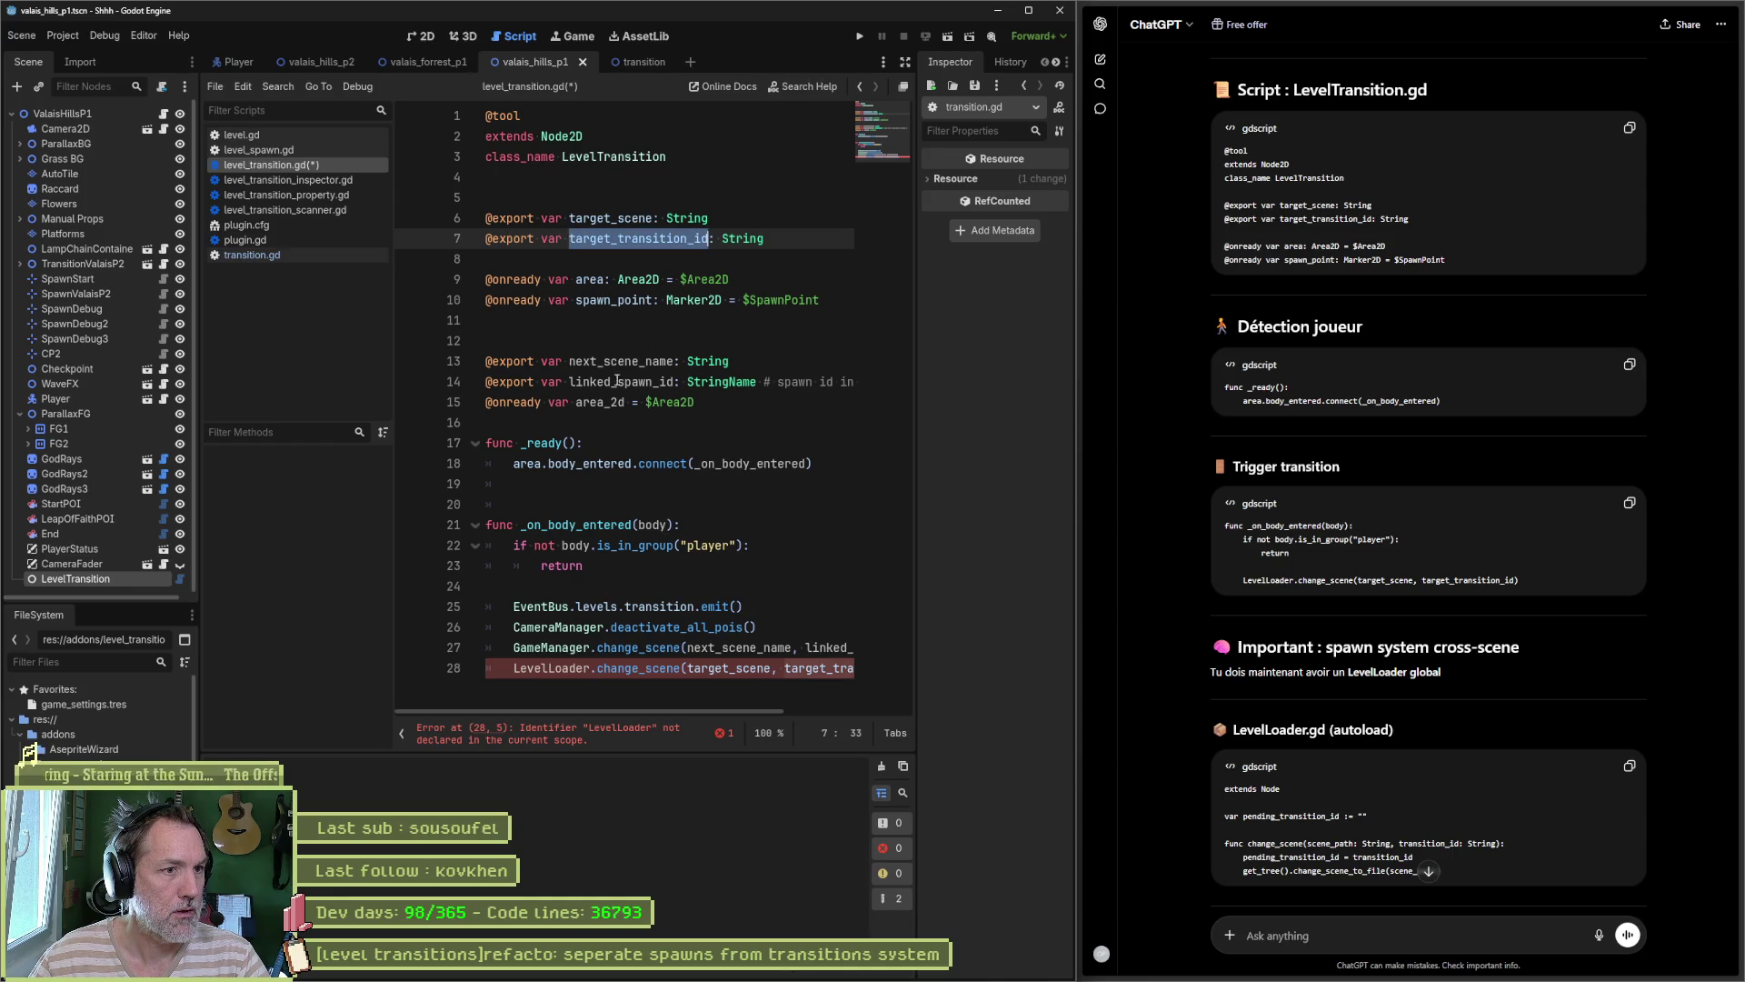
click(619, 376)
click(610, 279)
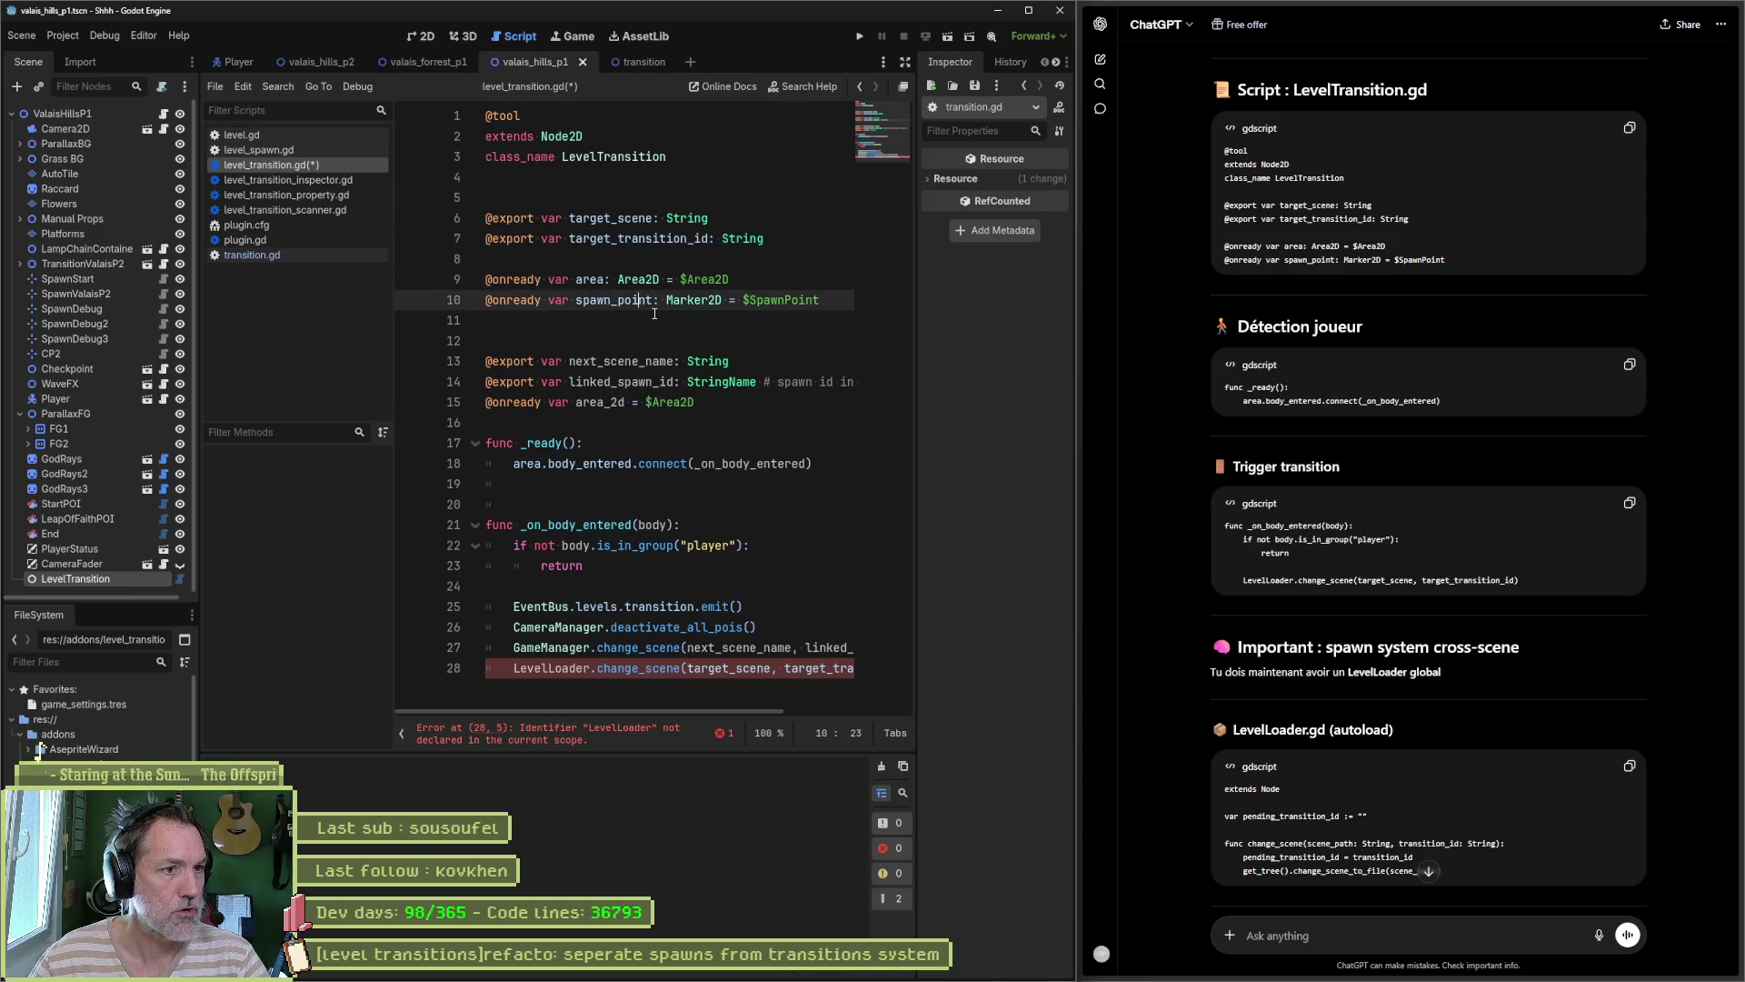
mouse_move(698, 403)
mouse_down()
mouse_move(411, 356)
mouse_move(403, 338)
mouse_up()
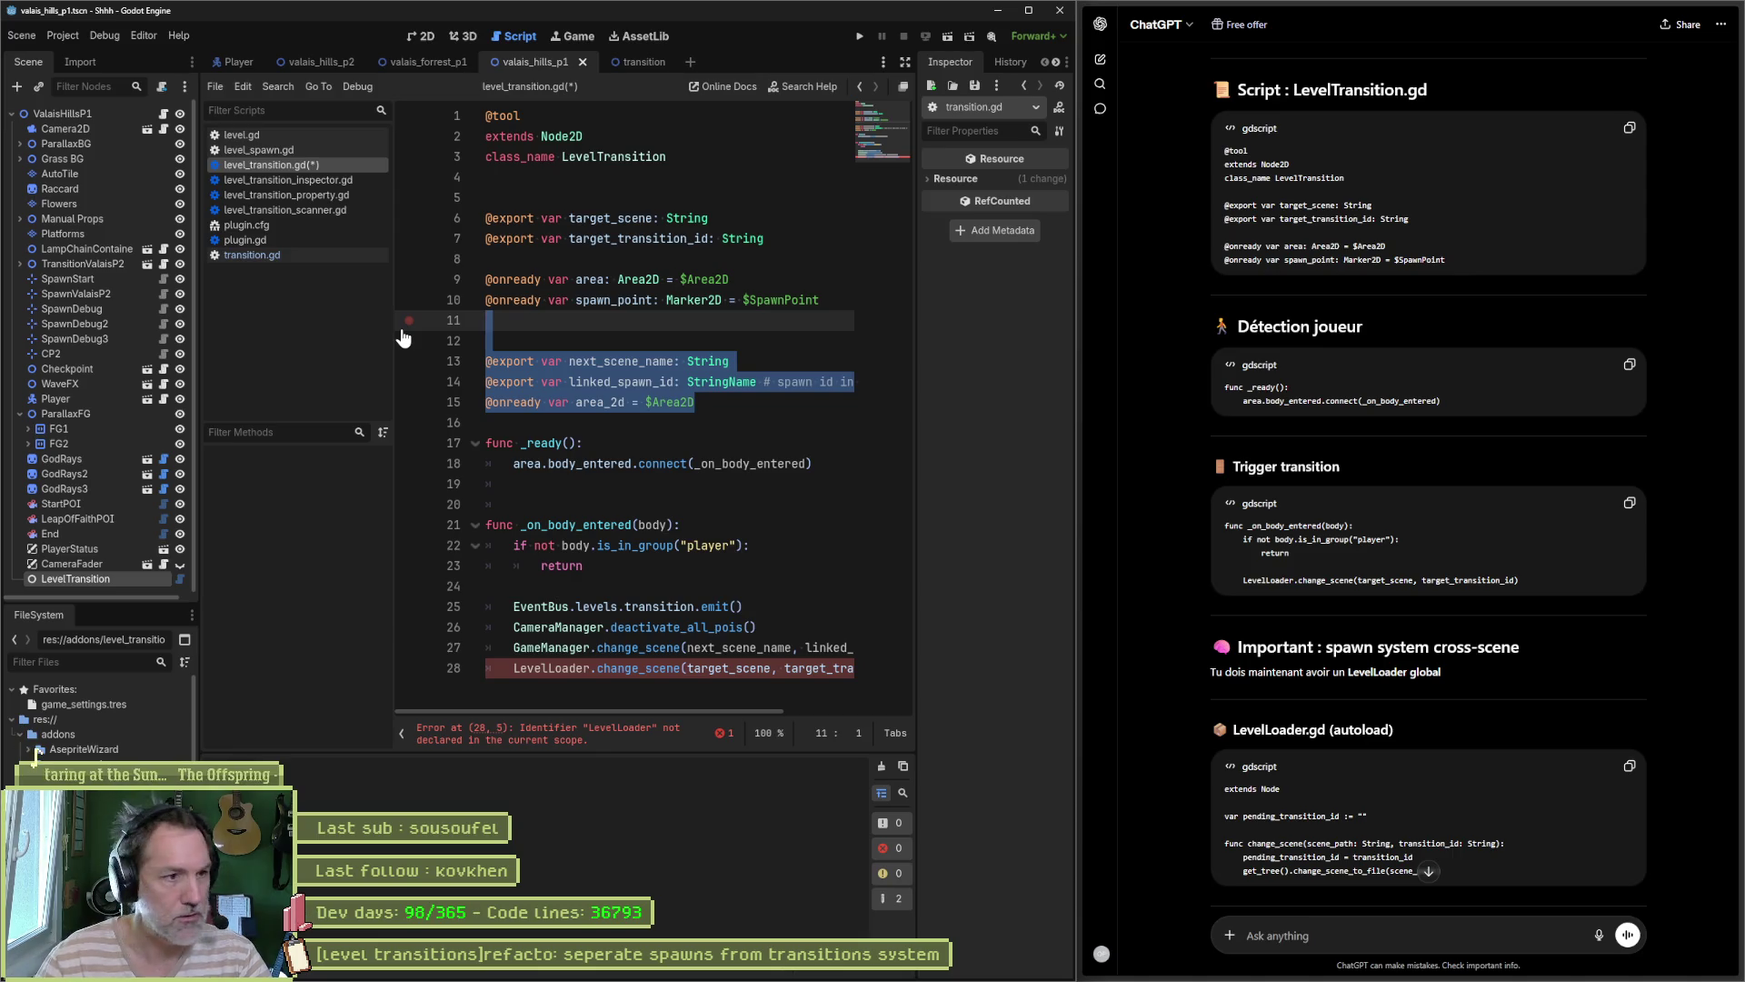
key(Delete)
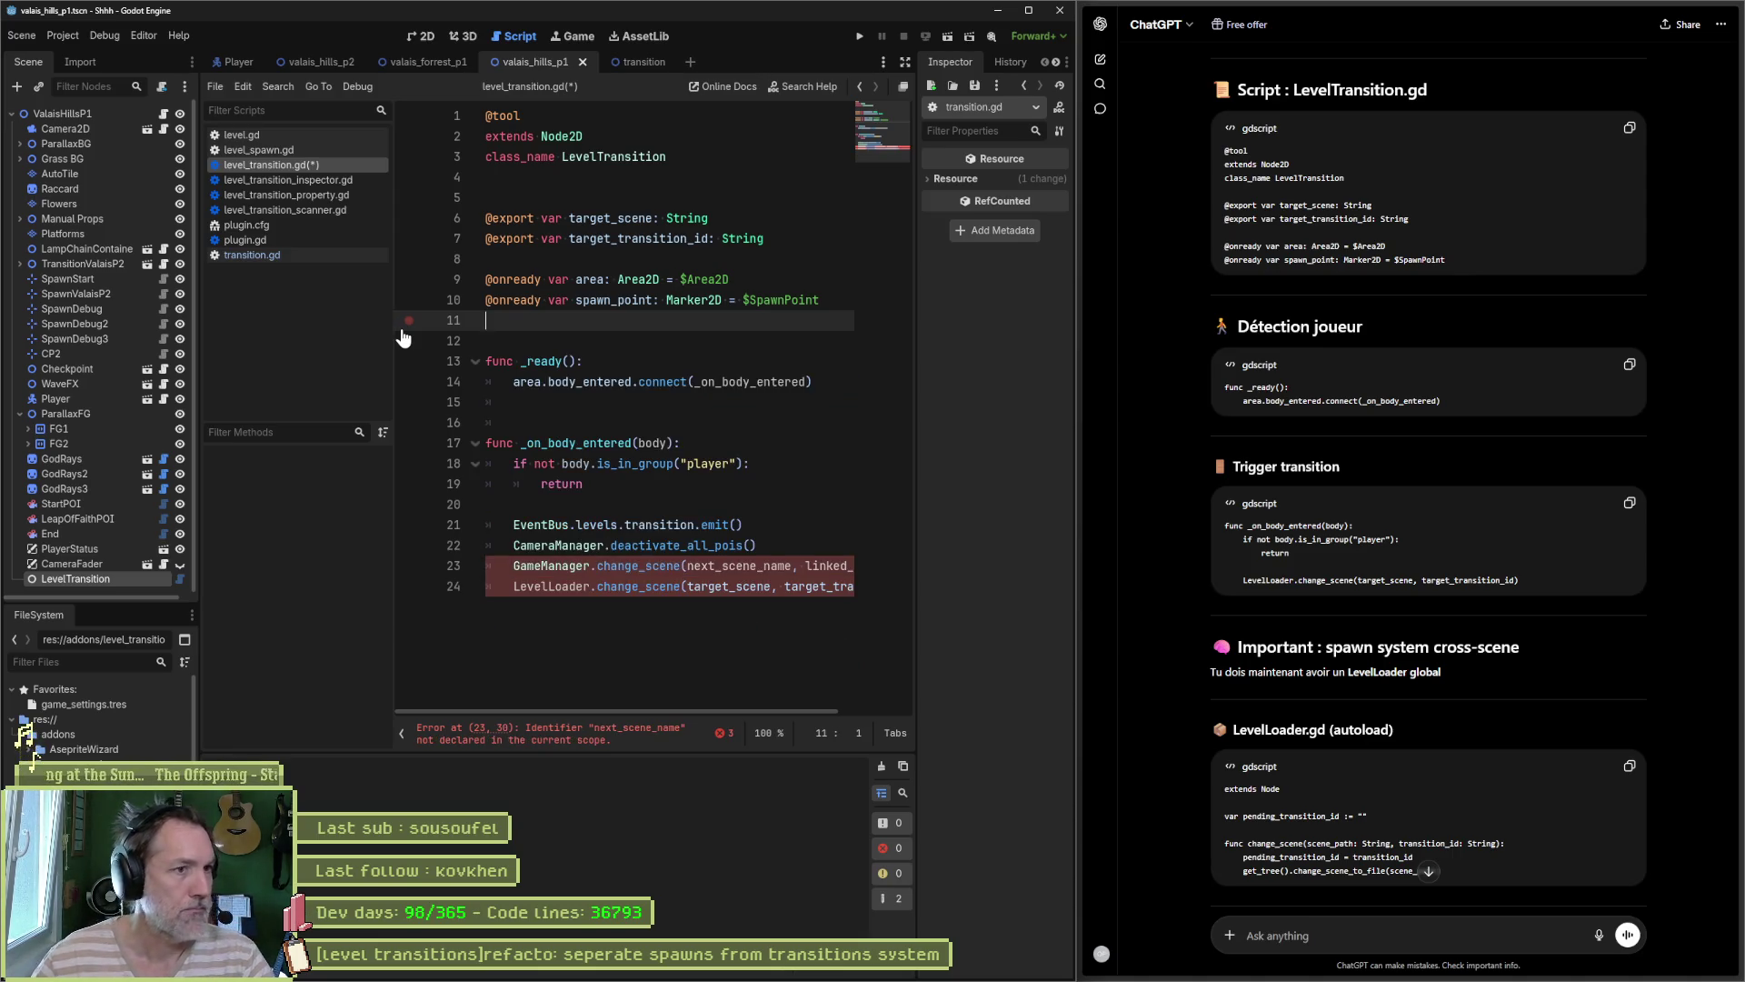